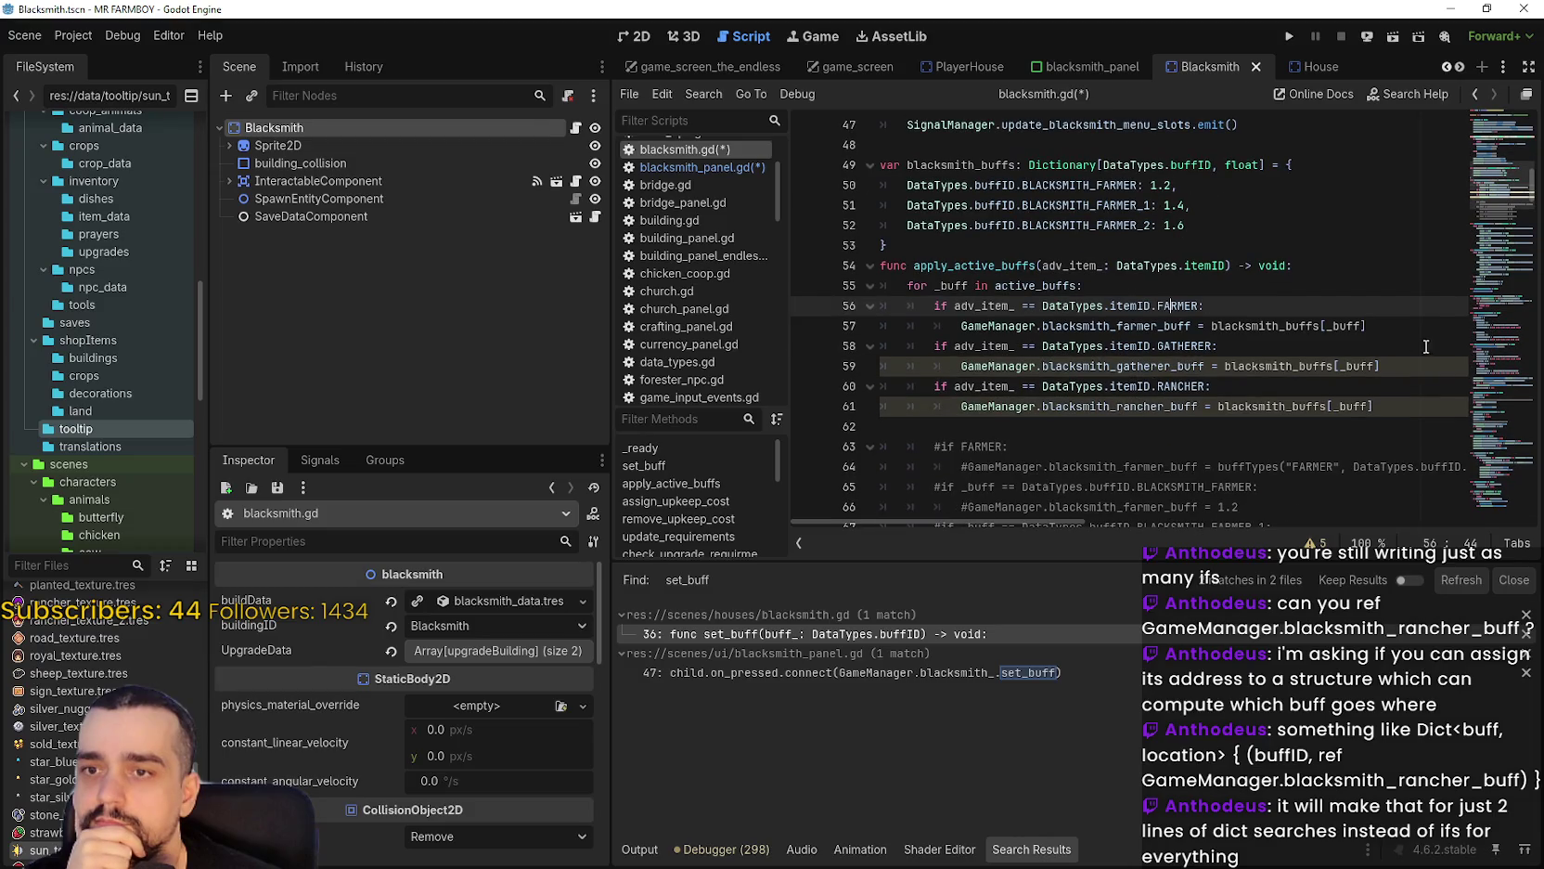
Inspect the blacksmith_gatherer_buff and blacksmith_buffs names in blacksmith.gd.
click(1366, 429)
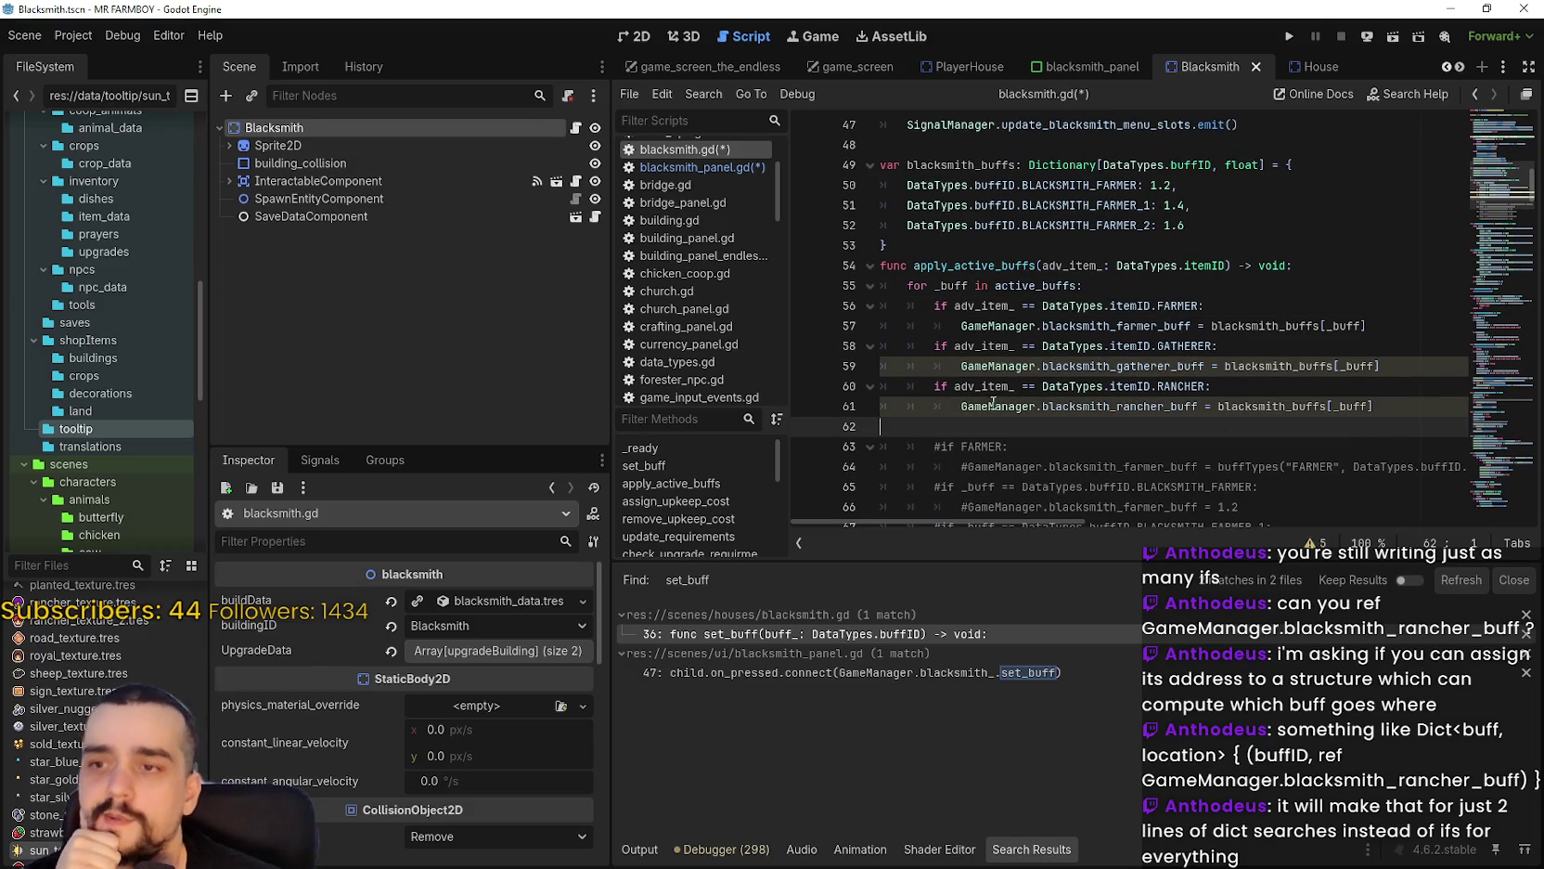
mouse_move(952, 412)
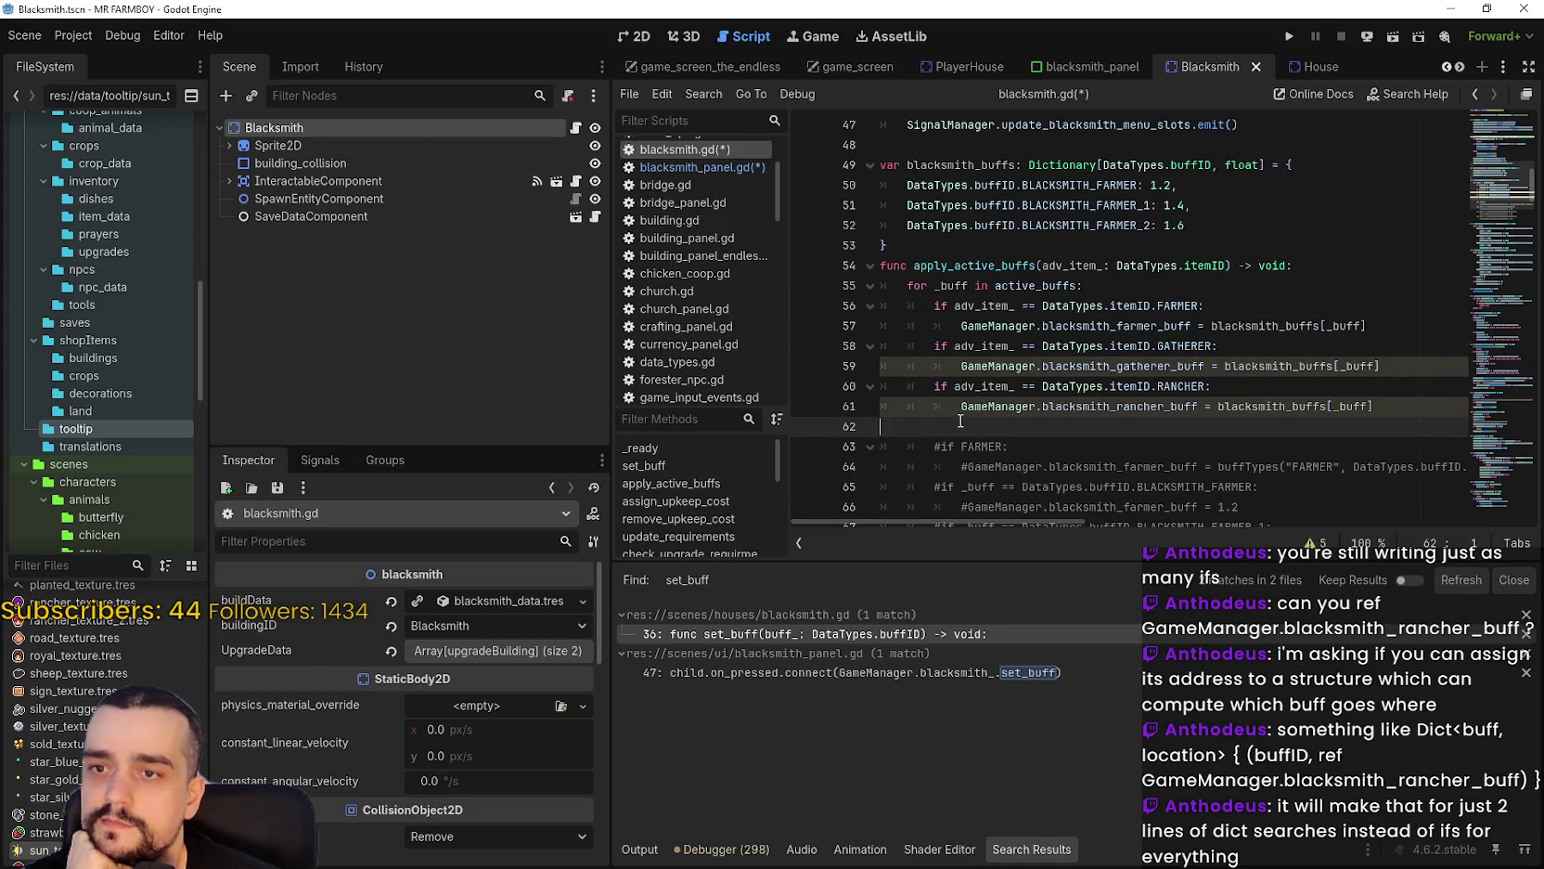
double_click(1197, 366)
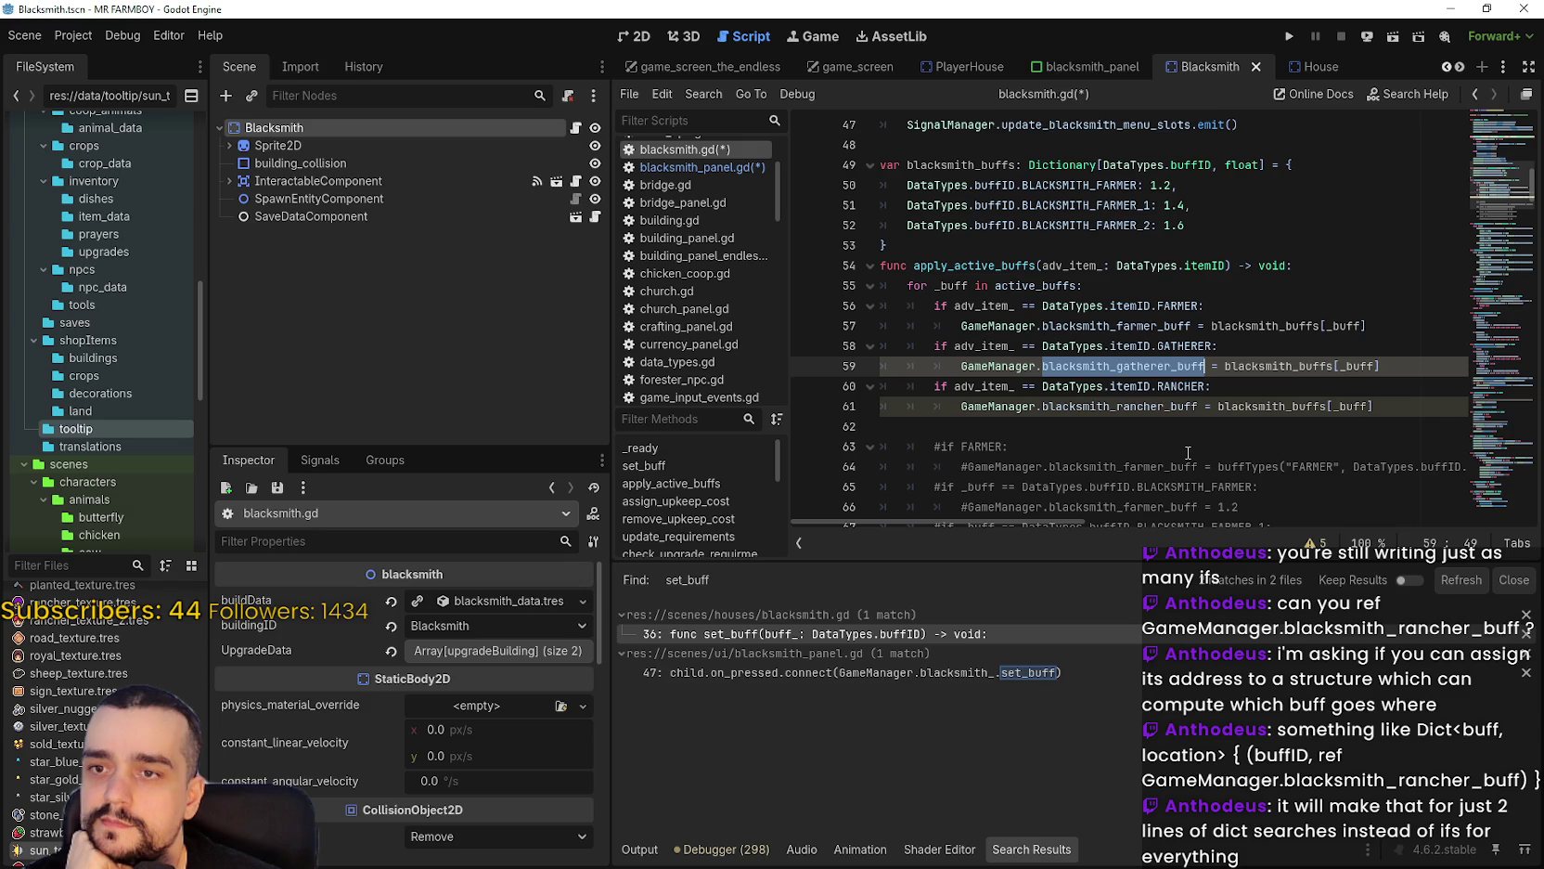
double_click(1323, 366)
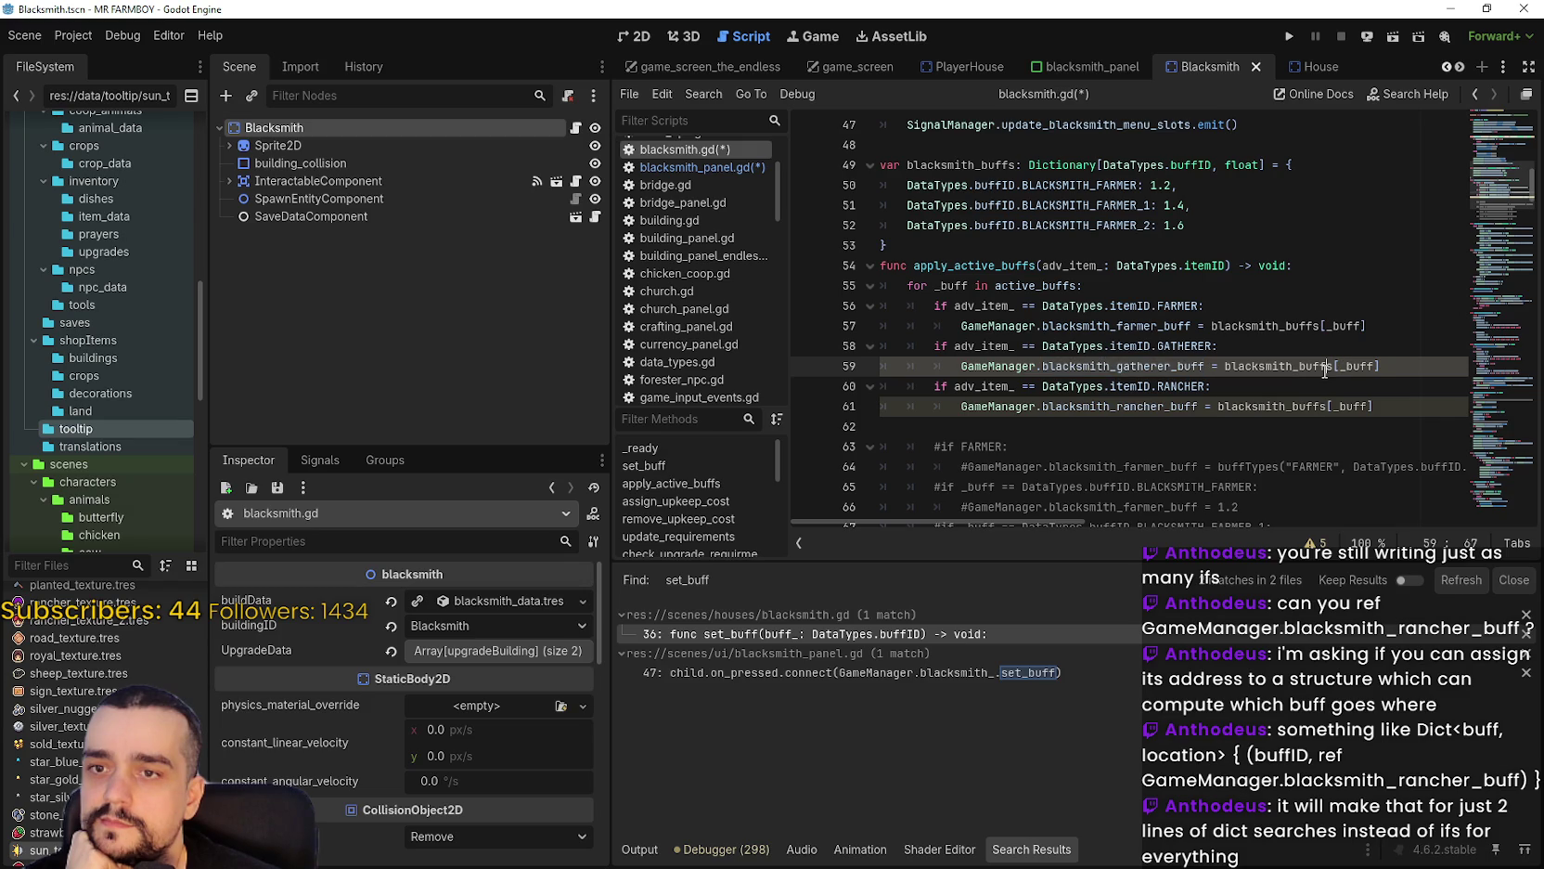
Add a comma after 1.6 on the last farmer entry of blacksmith_buffs.
click(1042, 247)
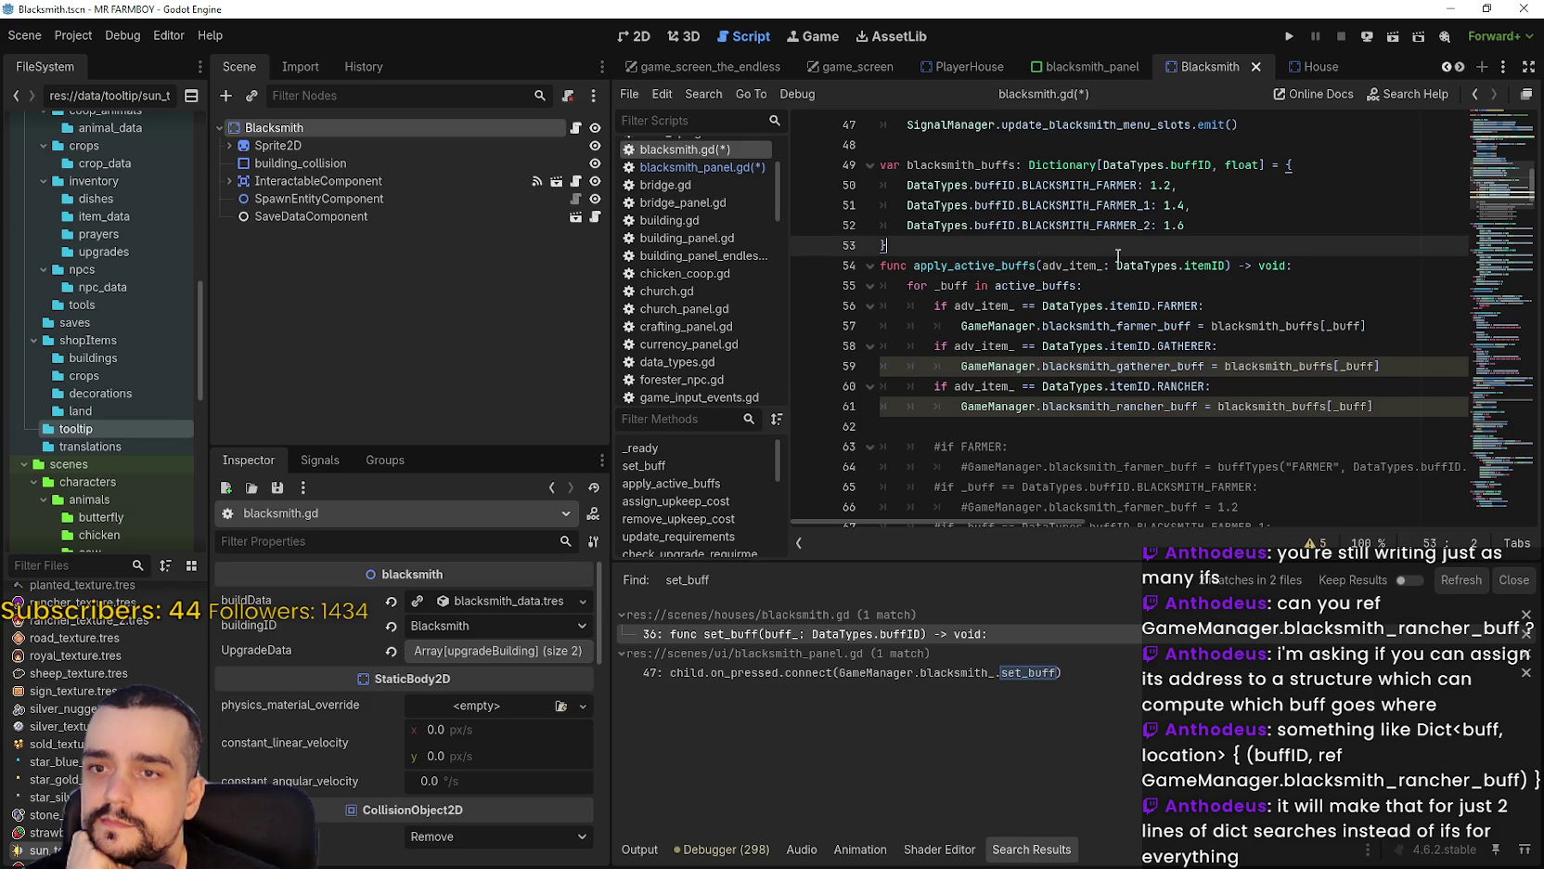
click(1237, 231)
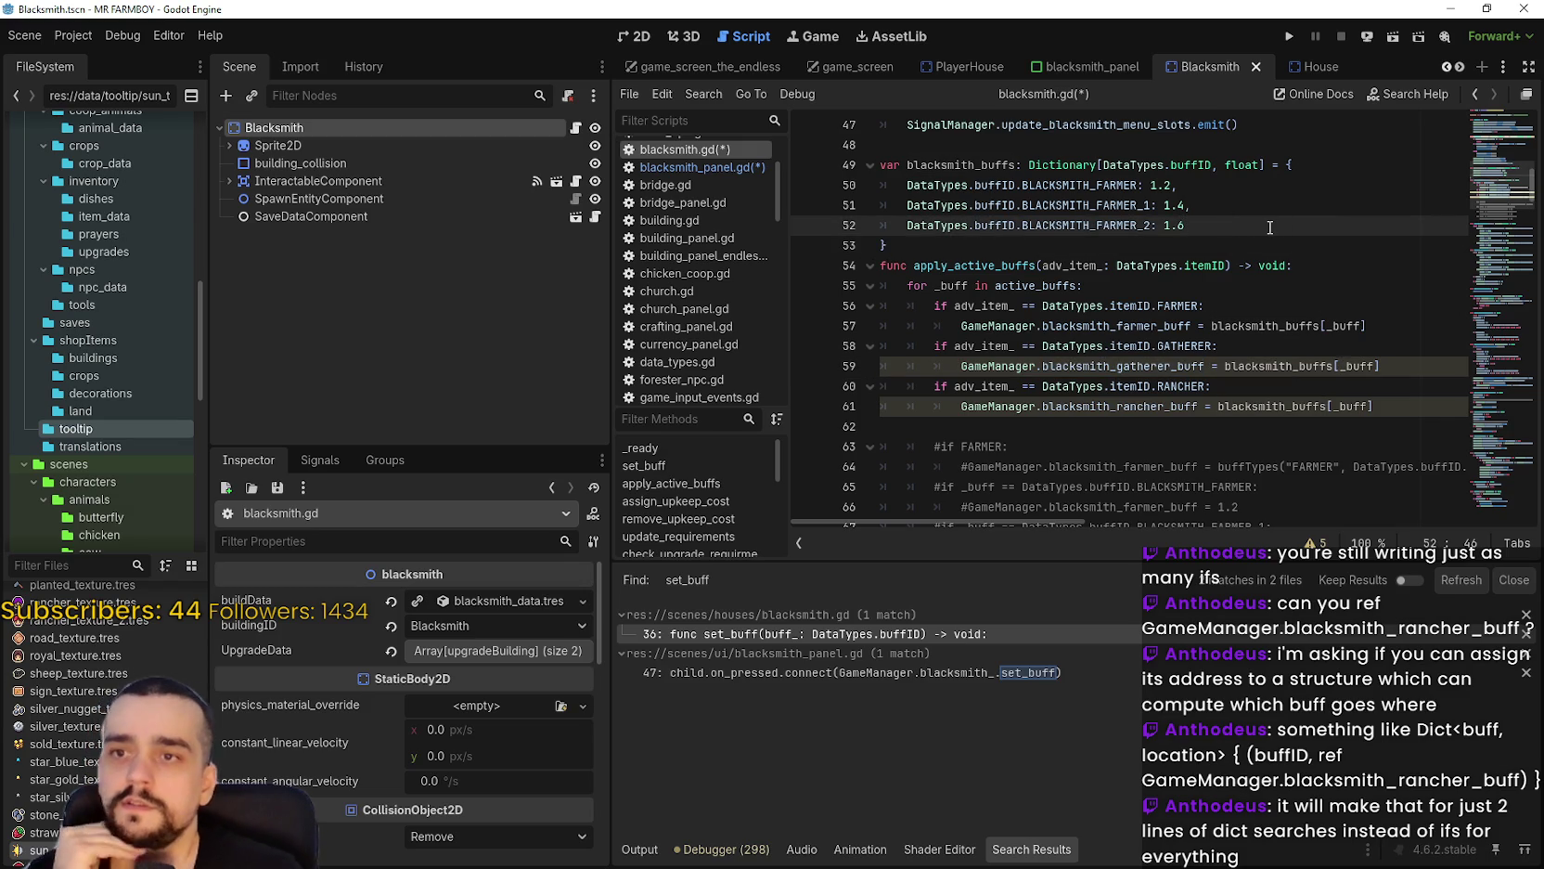
text(,)
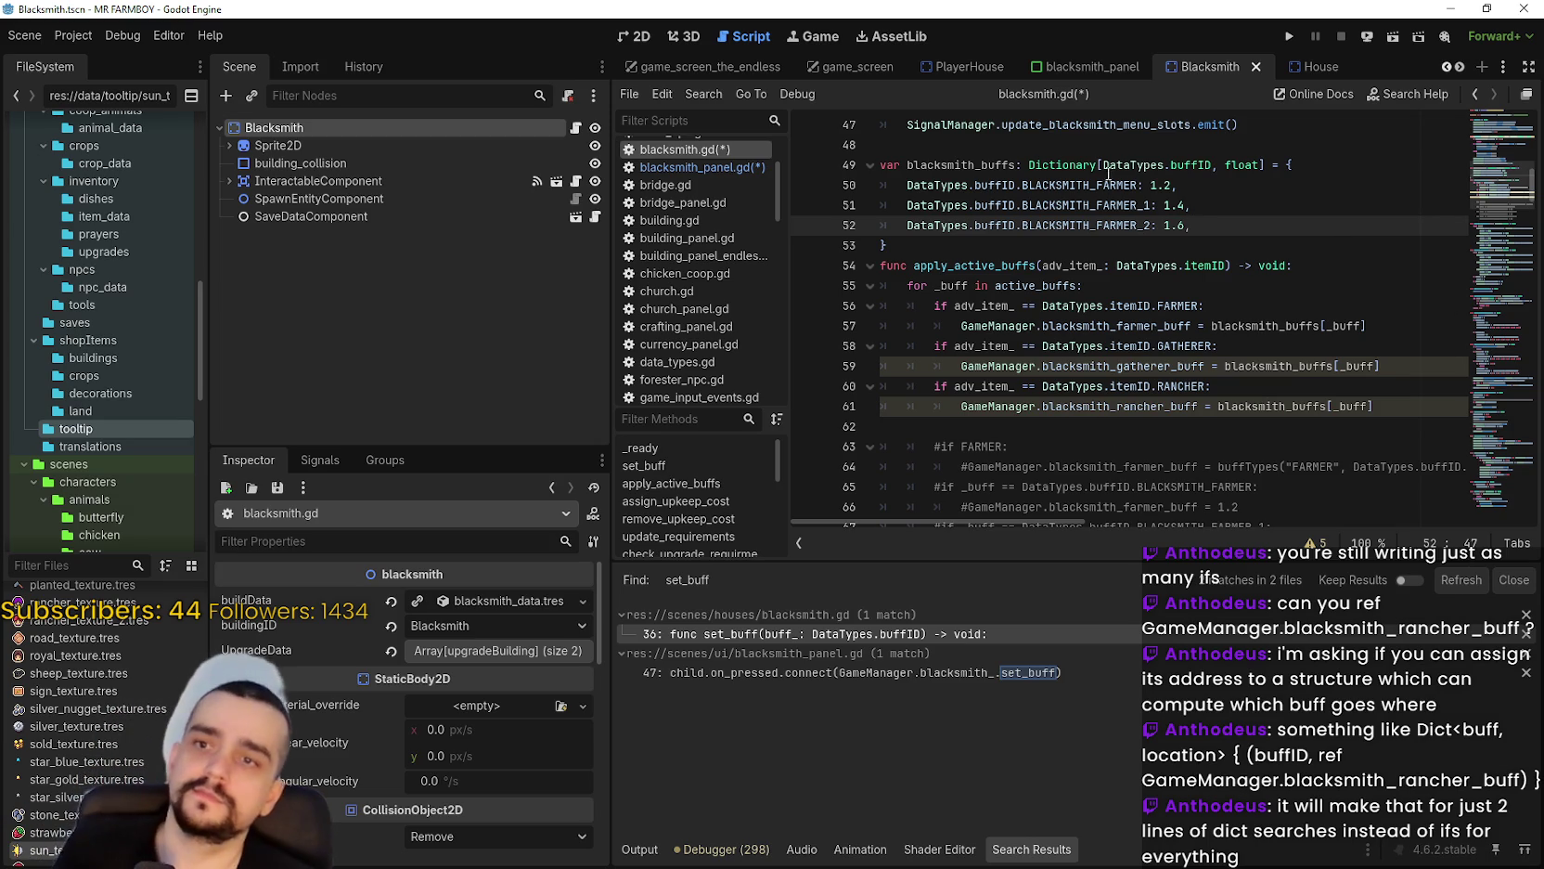
key(shift+Up)
key(shift+Up)
Copy the three farmer buff entries and paste them twice below.
key(shift+Home)
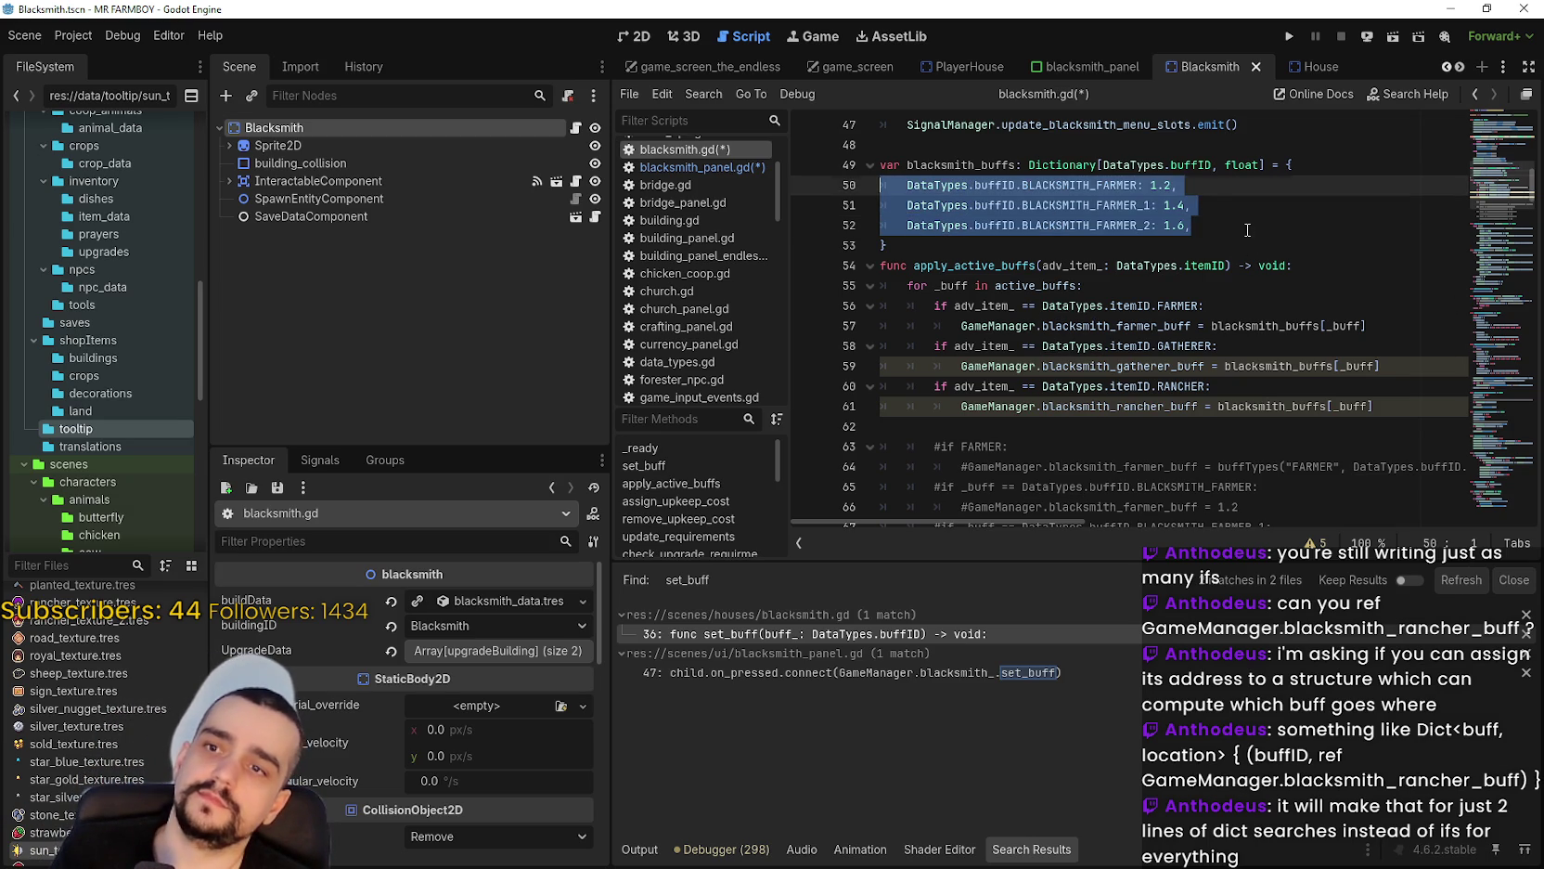
key(ctrl+c)
click(1247, 230)
key(Return)
key(BackSpace)
key(ctrl+v)
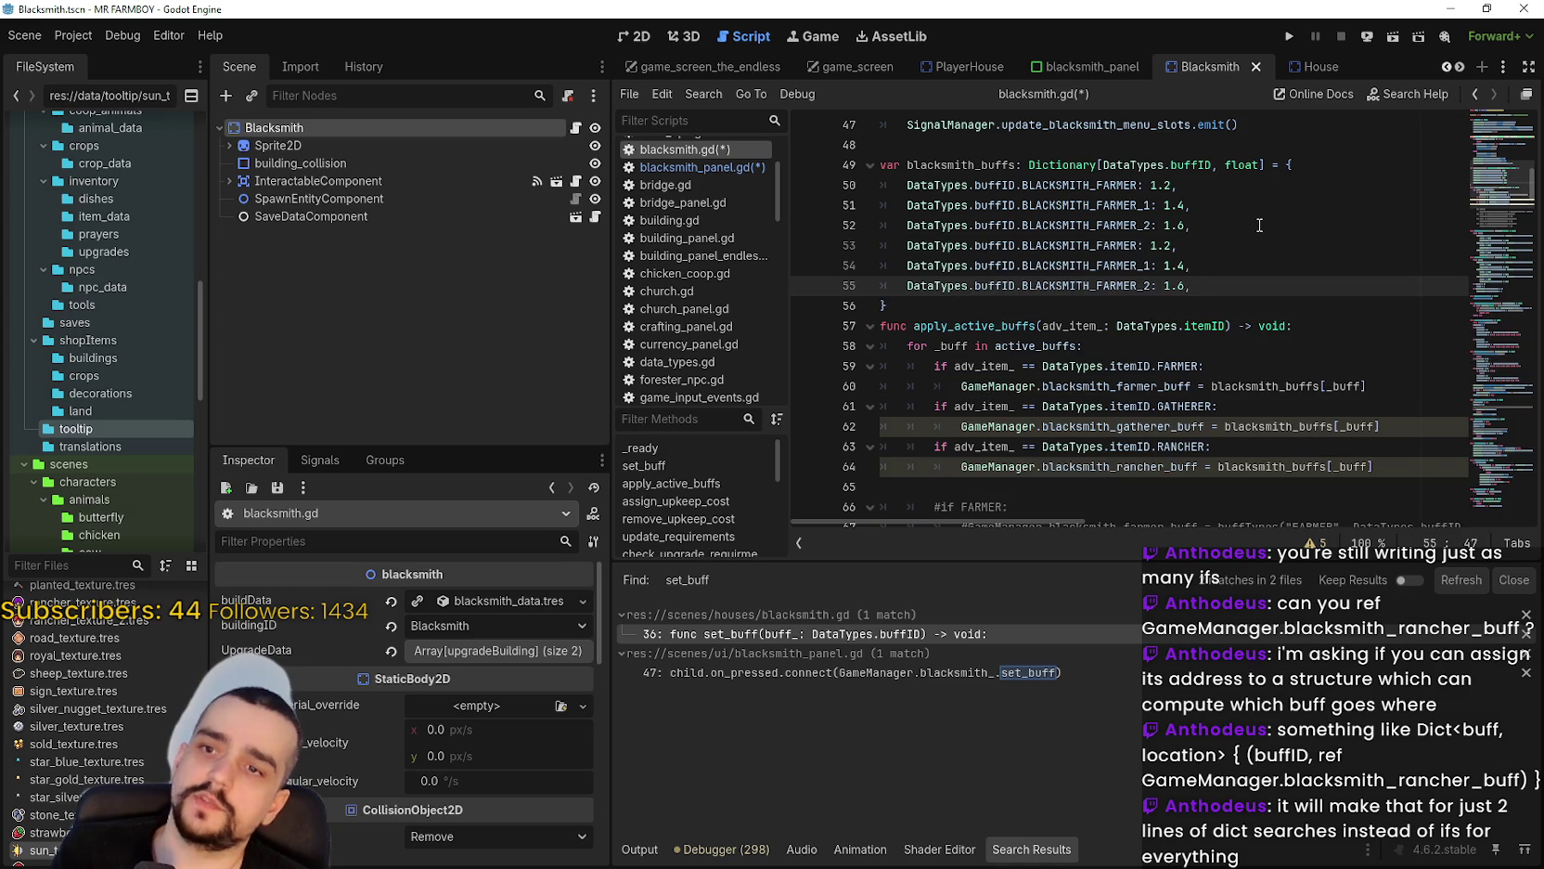
key(Return)
key(BackSpace)
key(ctrl+v)
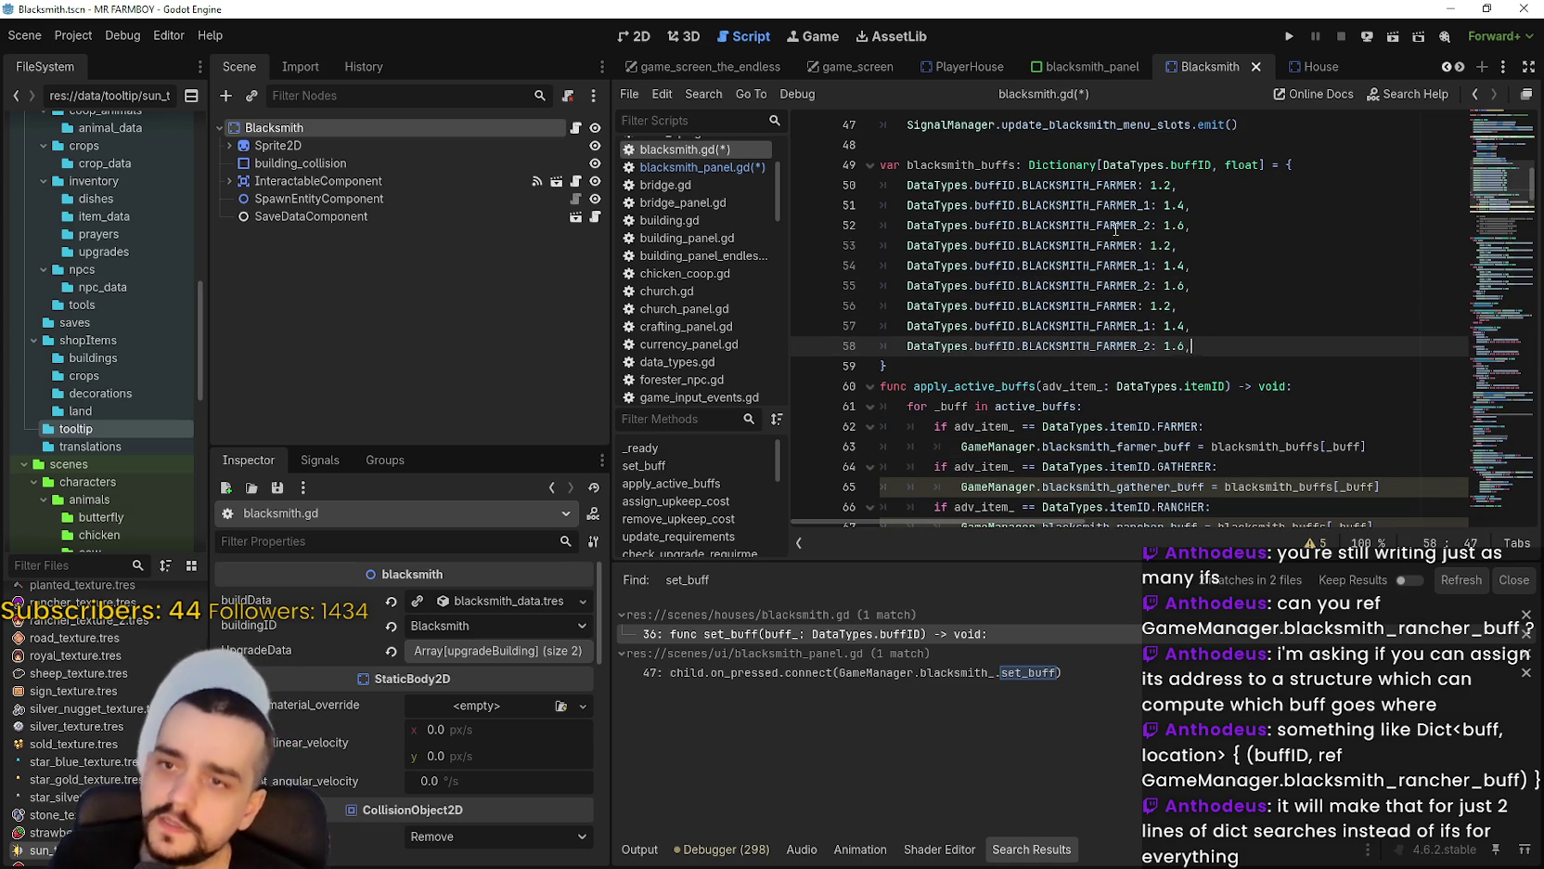
Rename the first copied block to BLACKSMITH_GATHERER, BLACKSMITH_GATHERER_1 and BLACKSMITH_GATHERER_2.
double_click(1130, 237)
text(Black)
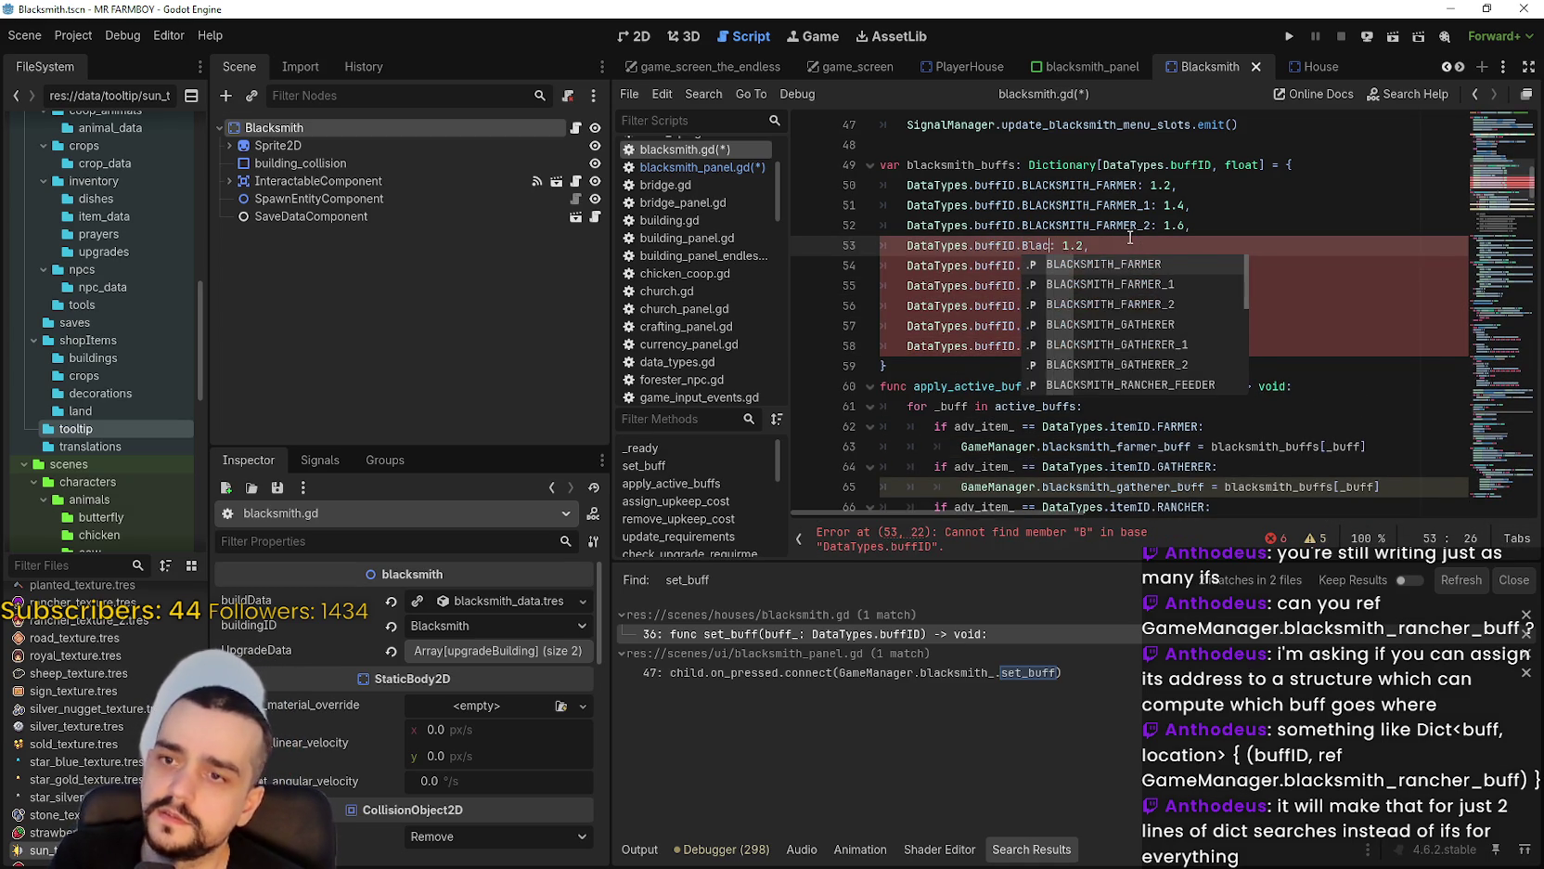
key(Down)
key(Down)
key(Down)
key(Return)
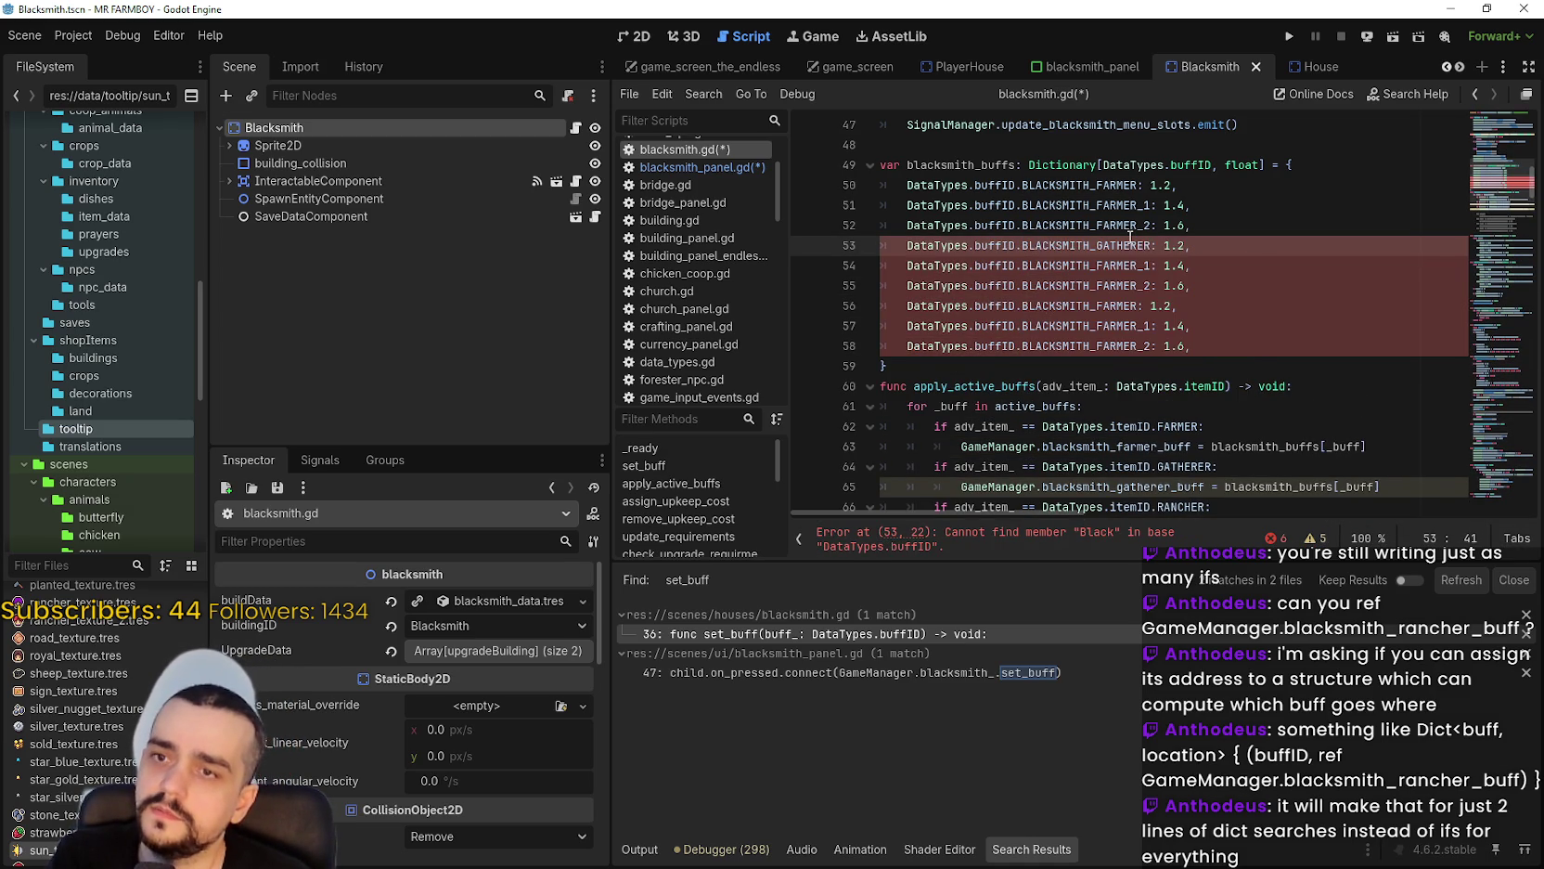
double_click(1137, 263)
text(BLACK)
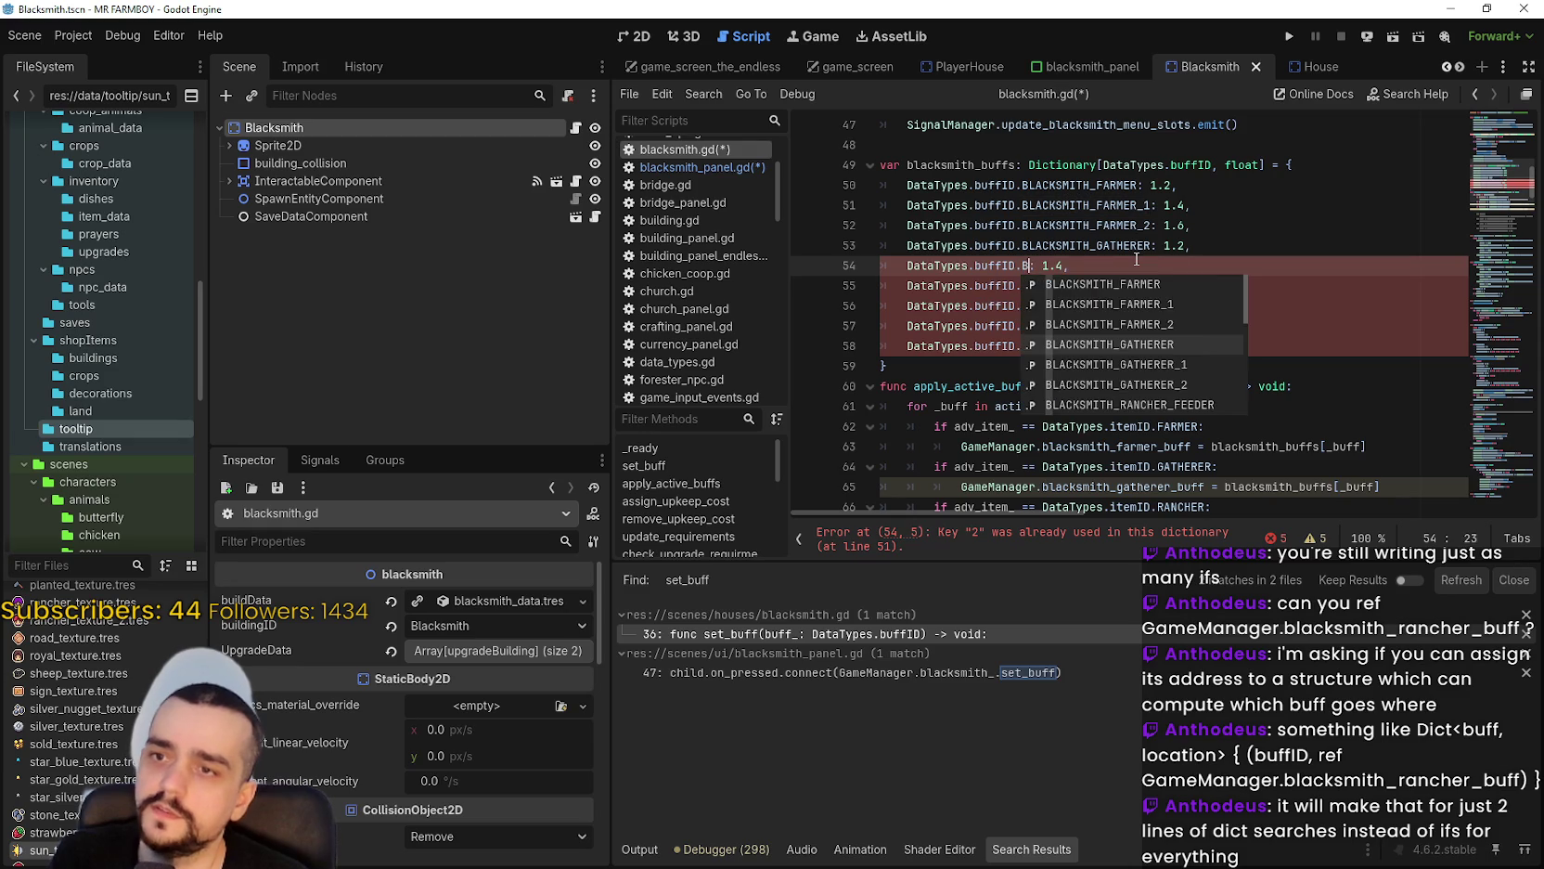
key(Down)
key(Return)
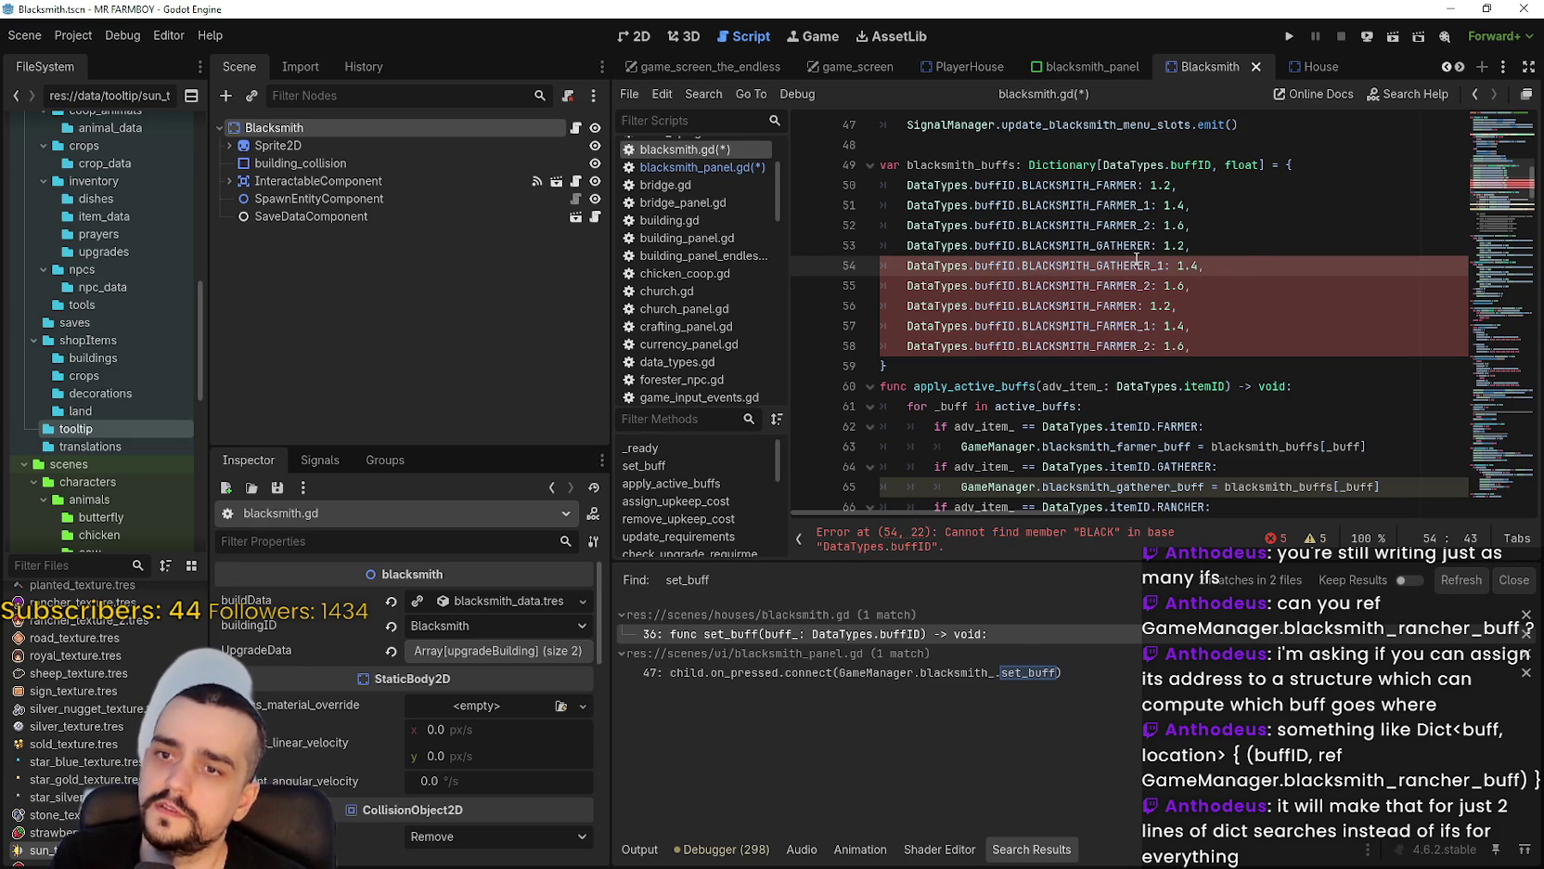
double_click(1119, 284)
text(BLACK)
key(Down)
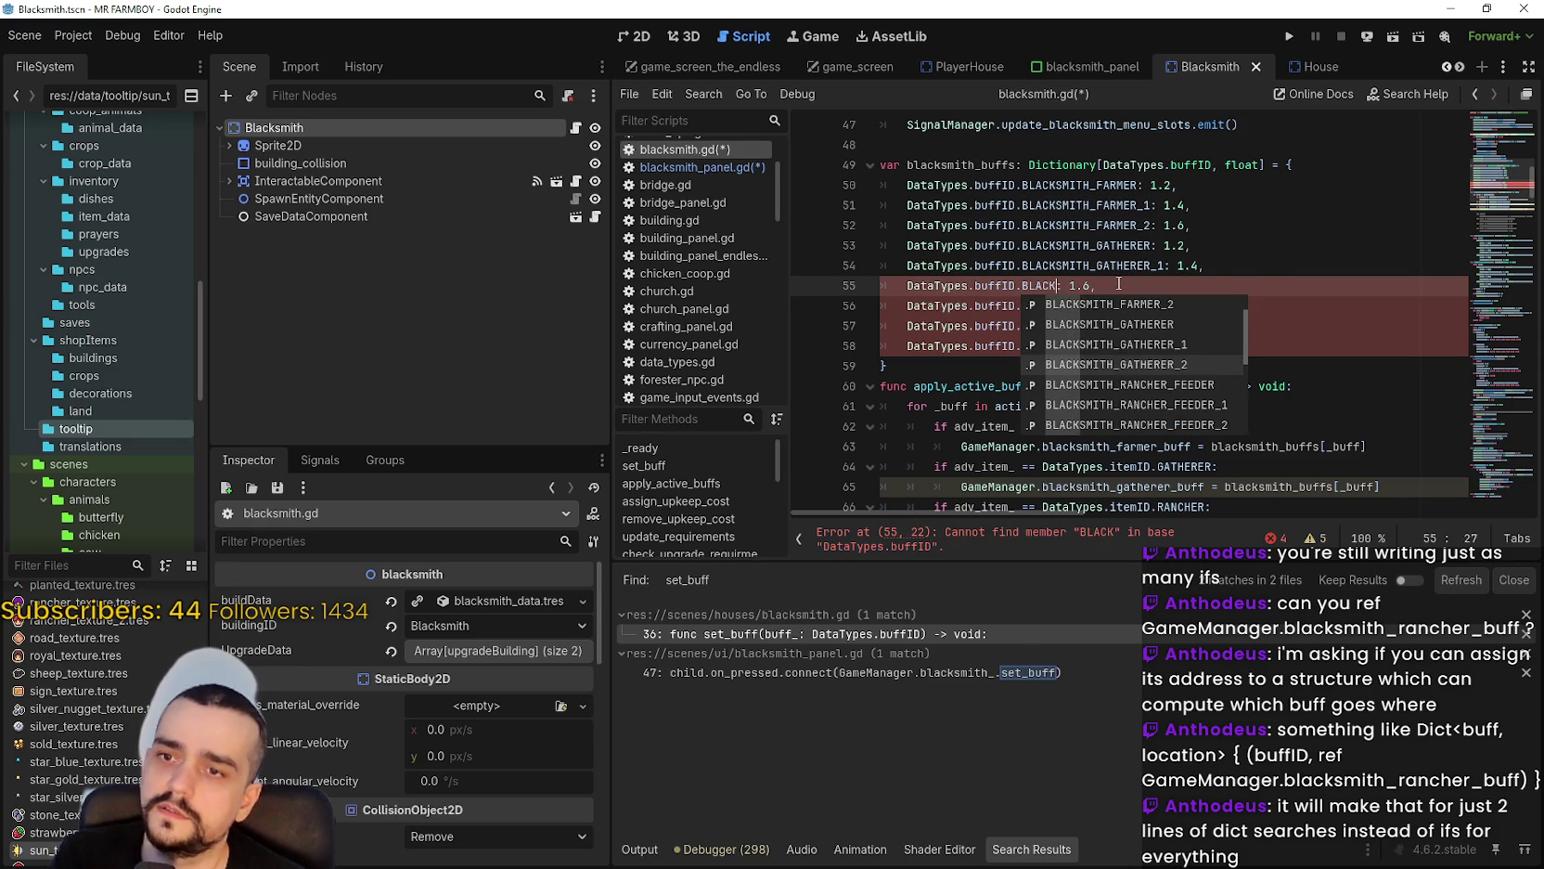
key(Return)
Rename line 56's key to BLACKSMITH_RANCHER_FEEDER using autocomplete.
click(1112, 324)
double_click(1118, 306)
text(BLACK)
key(Escape)
key(Down)
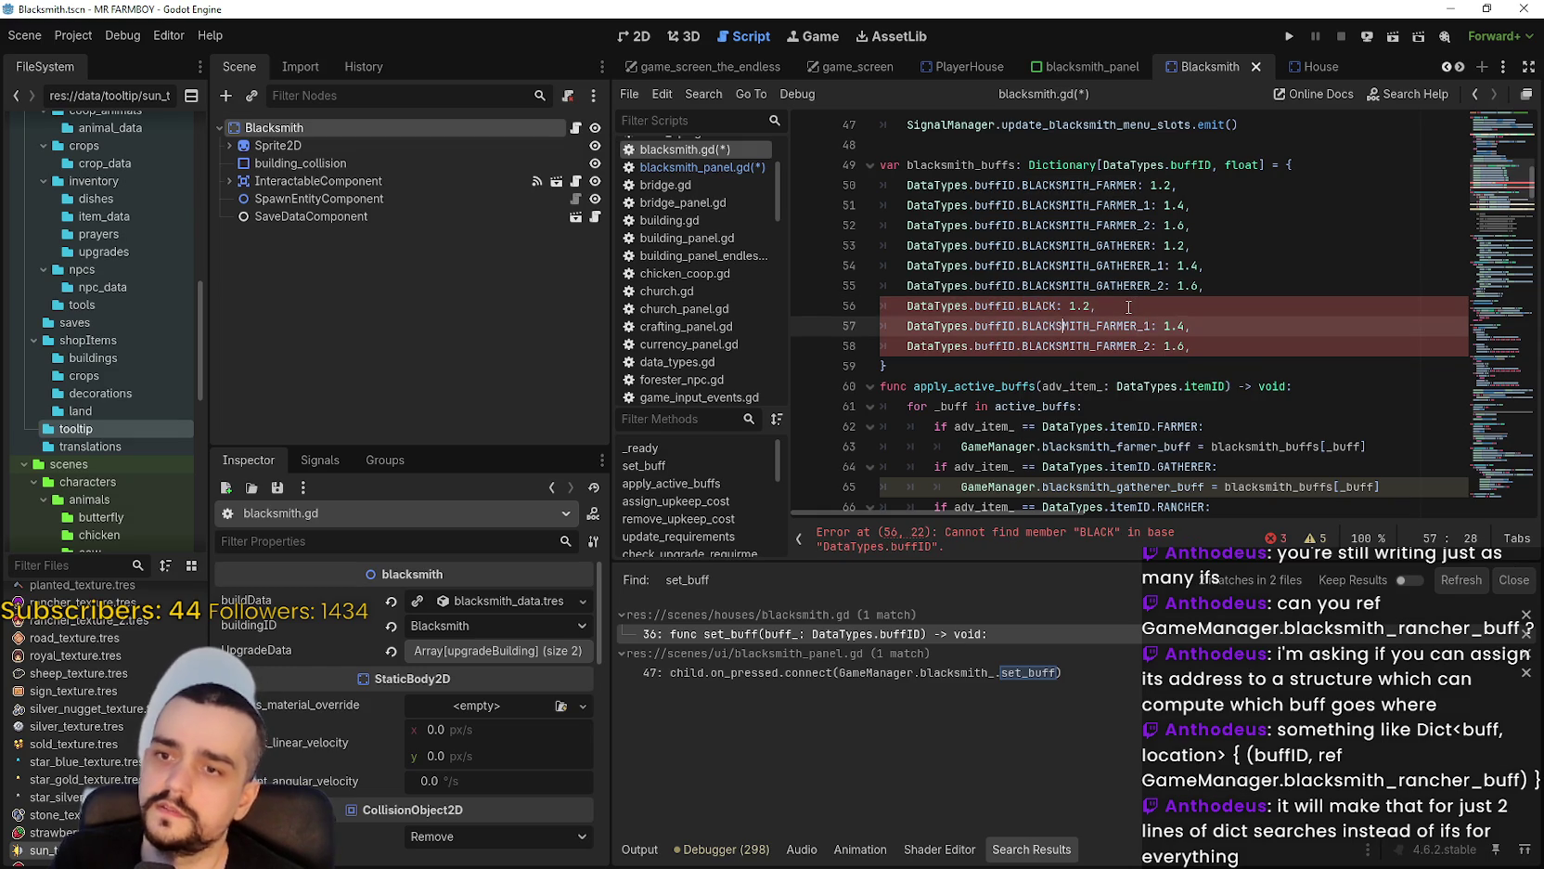
click(1056, 305)
double_click(1053, 305)
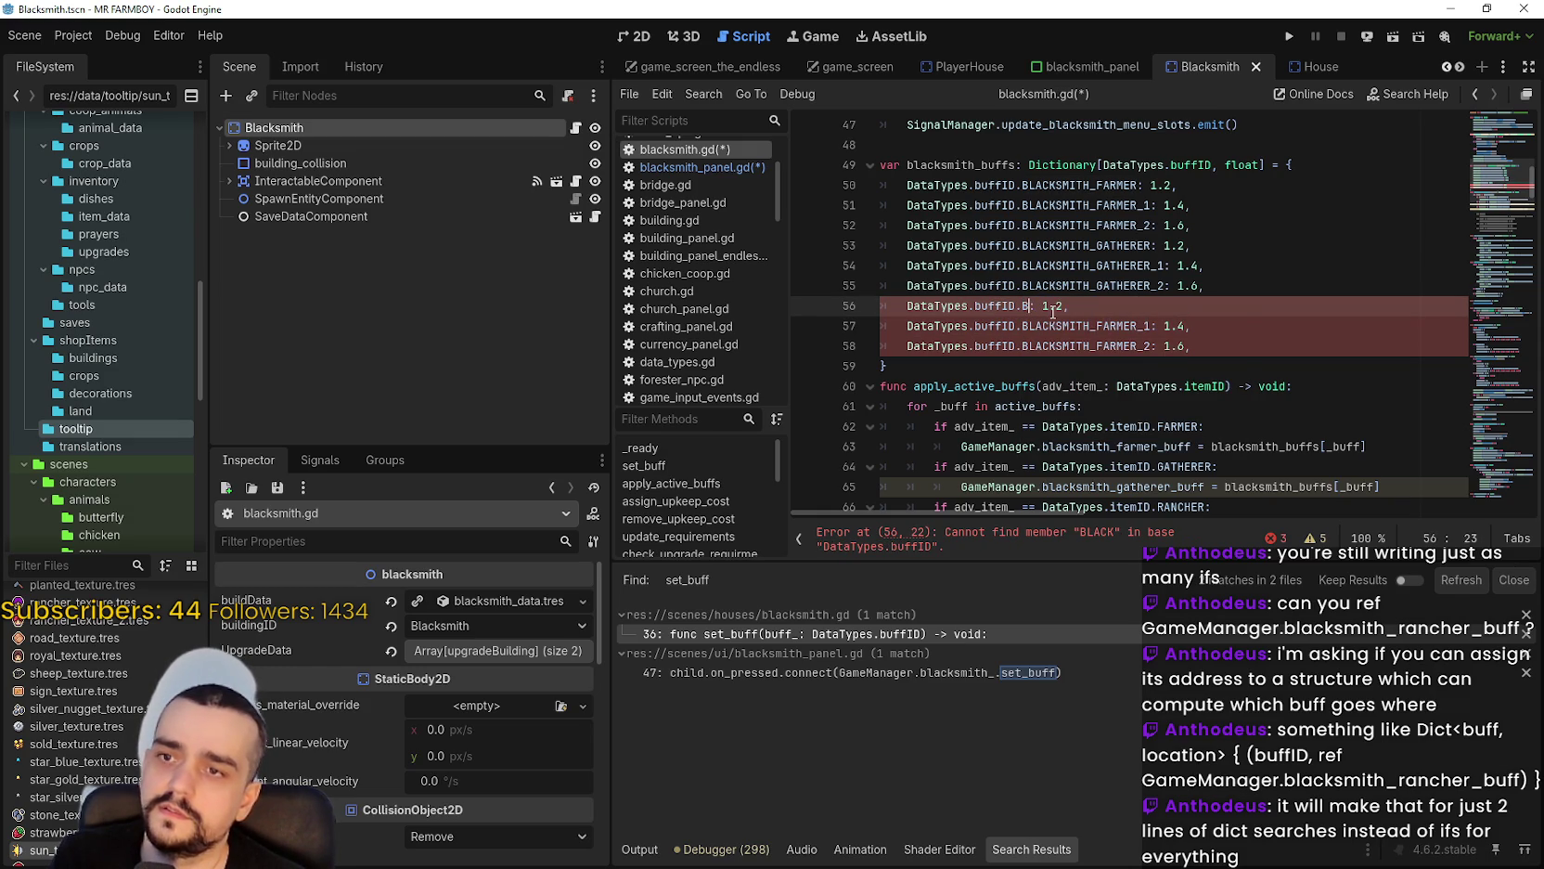
text(BLACK)
key(Down)
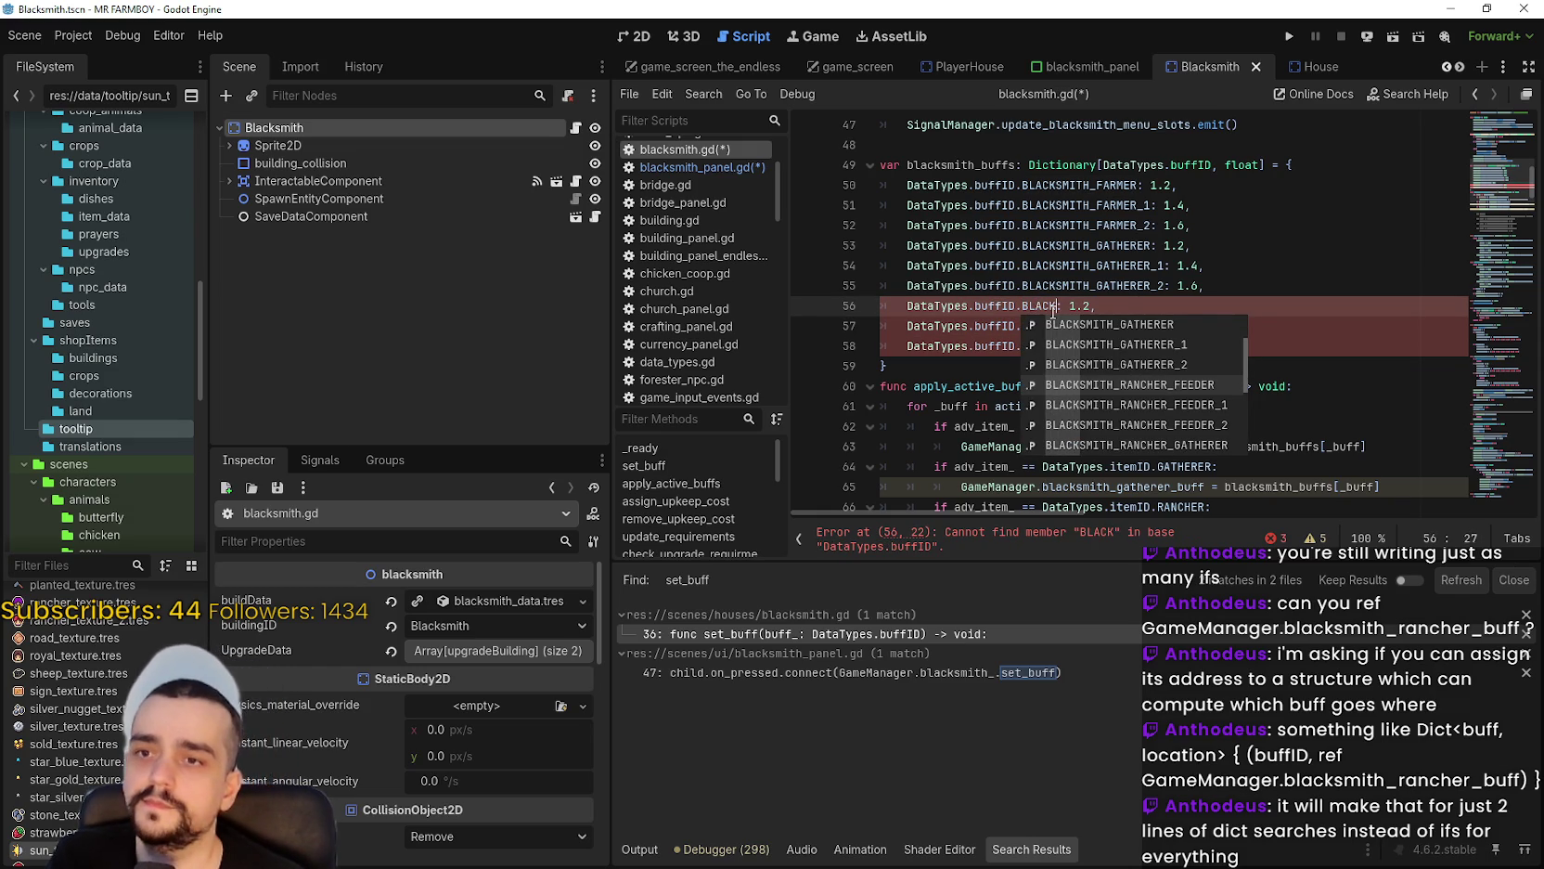
key(Return)
Rename lines 57–58 to BLACKSMITH_RANCHER_FEEDER_1 and BLACKSMITH_RANCHER_FEEDER_2.
double_click(1053, 305)
key(ctrl+c)
double_click(1065, 327)
key(ctrl+v)
text(_1)
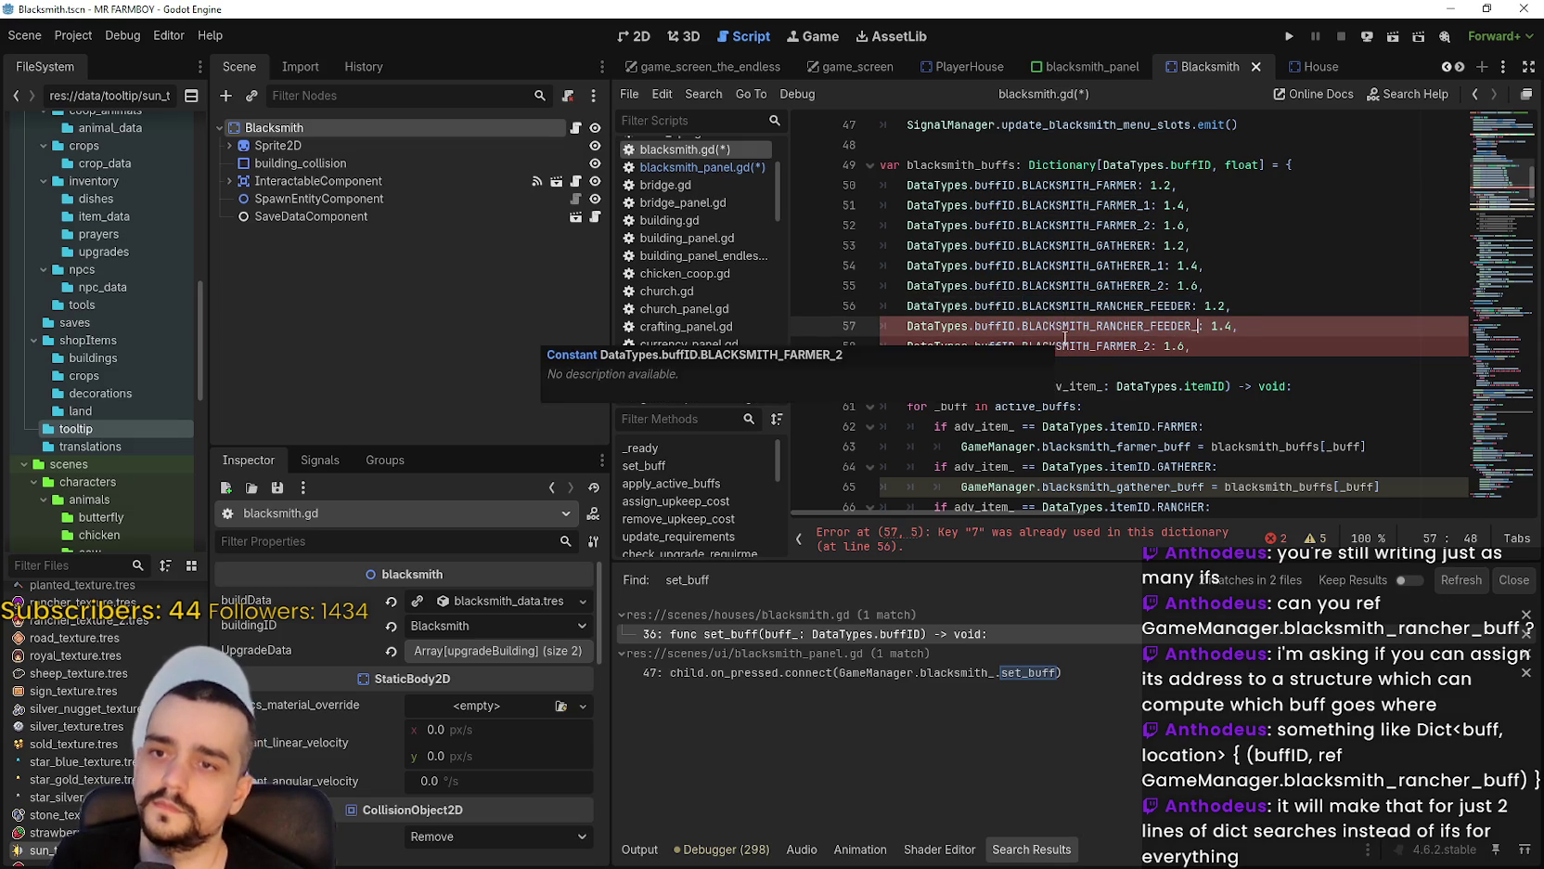
double_click(1071, 338)
key(ctrl+v)
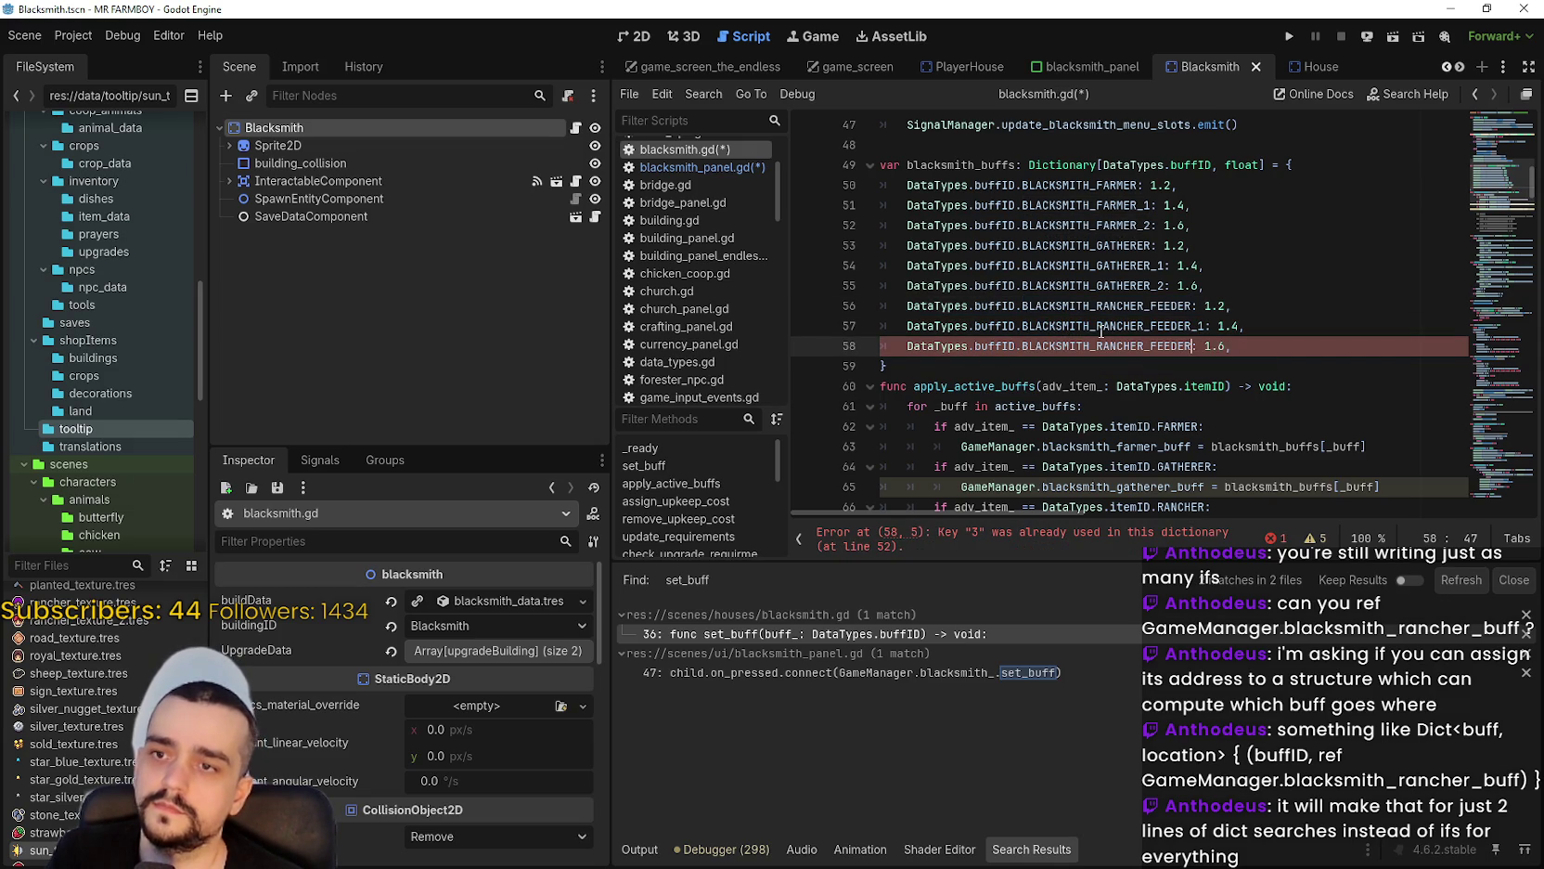
text(_2)
click(1065, 305)
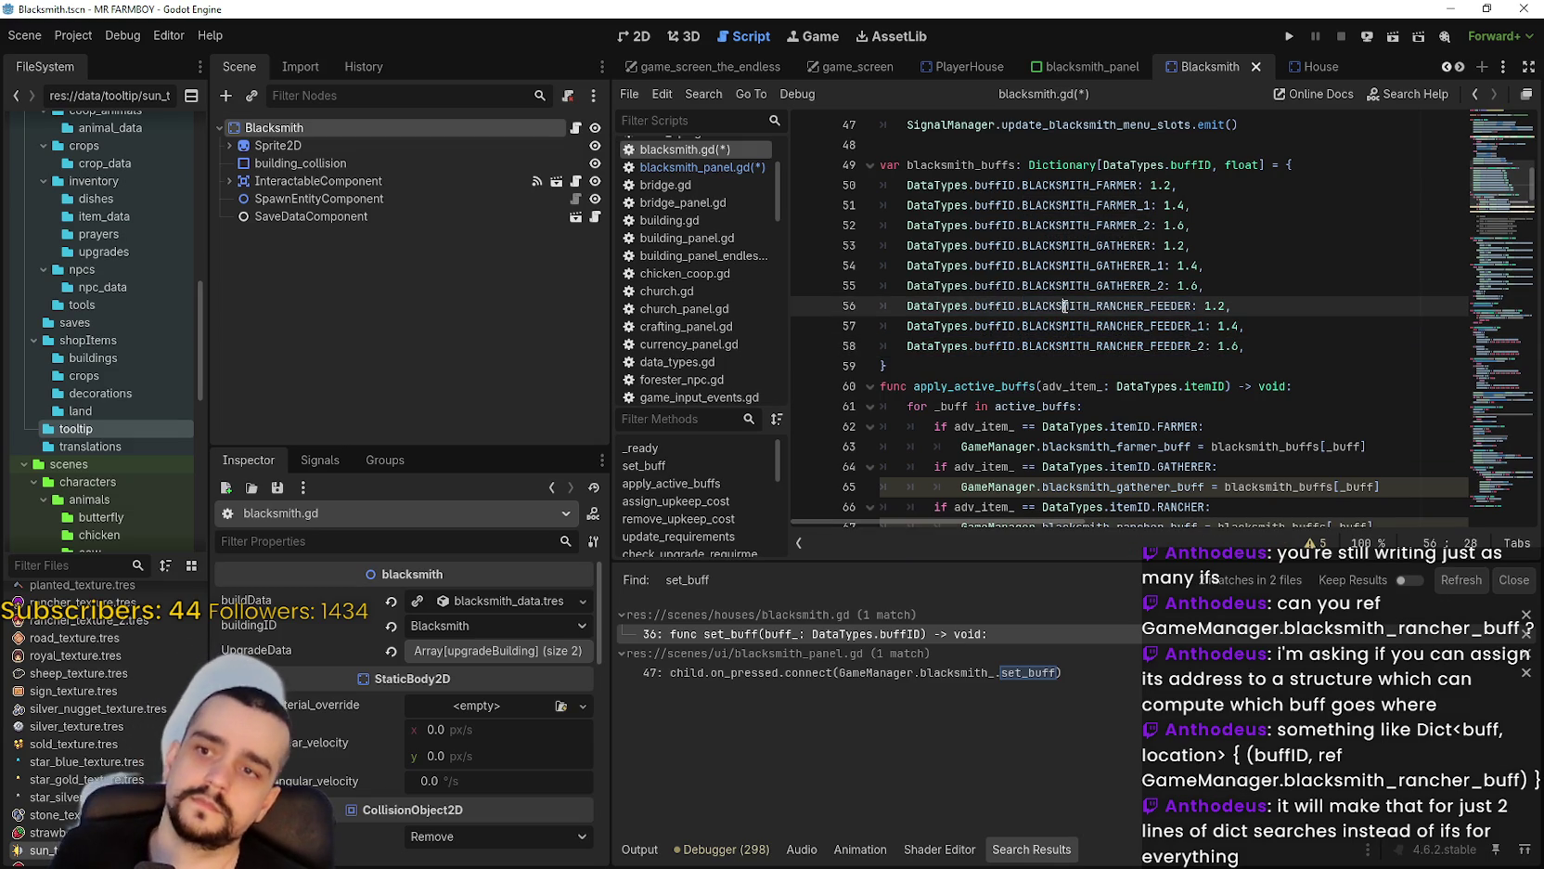
drag(906, 205, 868, 197)
Join the farmer and gatherer entries onto shared lines to compact the dictionary.
key(BackSpace)
key(BackSpace)
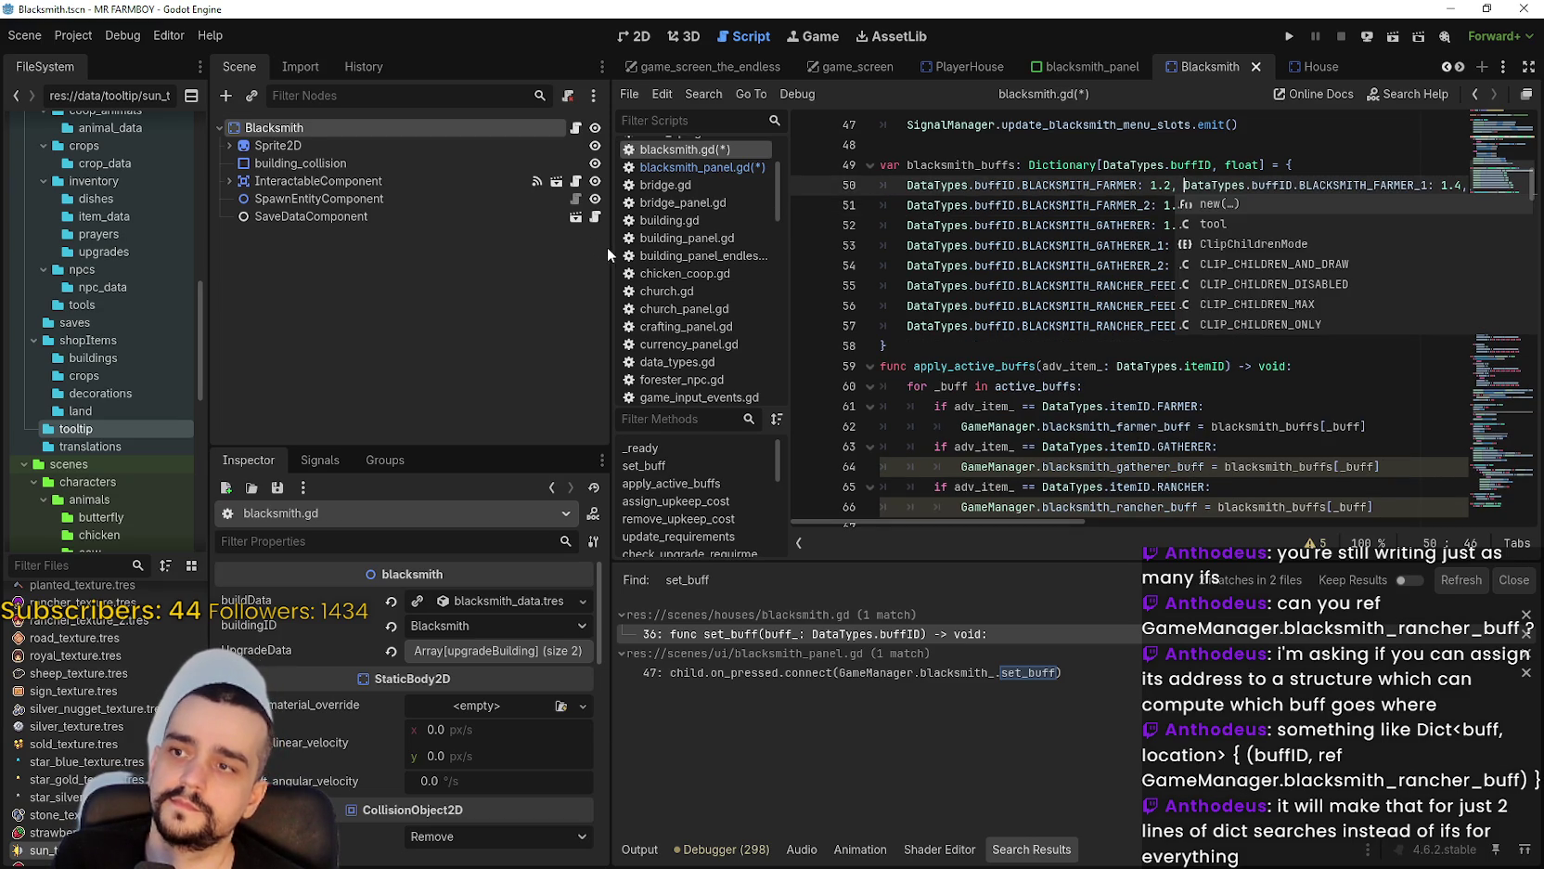
drag(607, 247, 517, 255)
click(1013, 206)
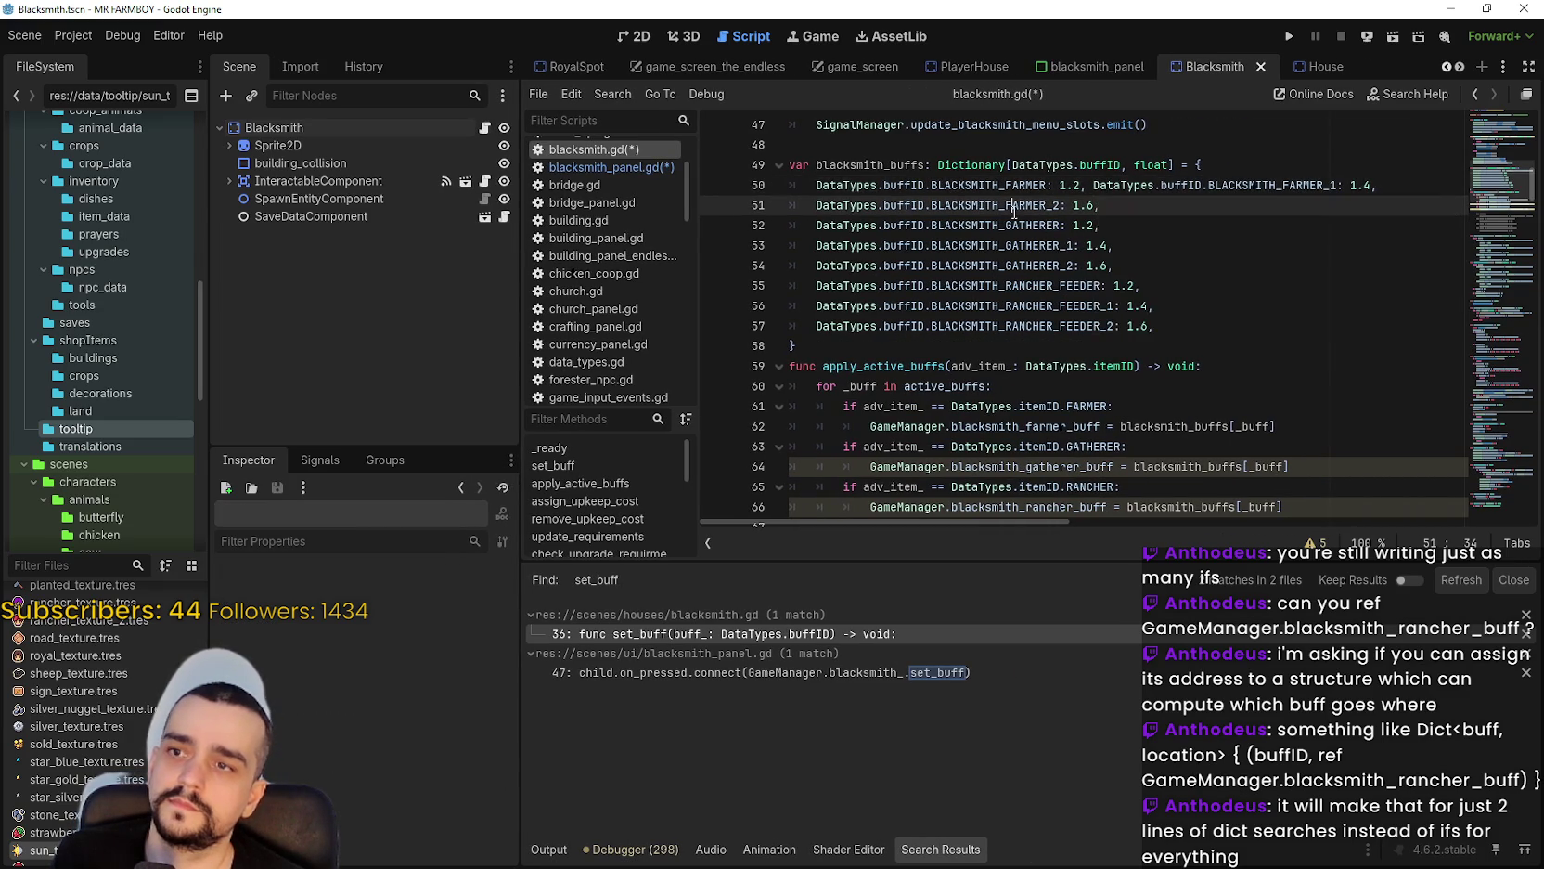
click(807, 220)
key(BackSpace)
key(BackSpace)
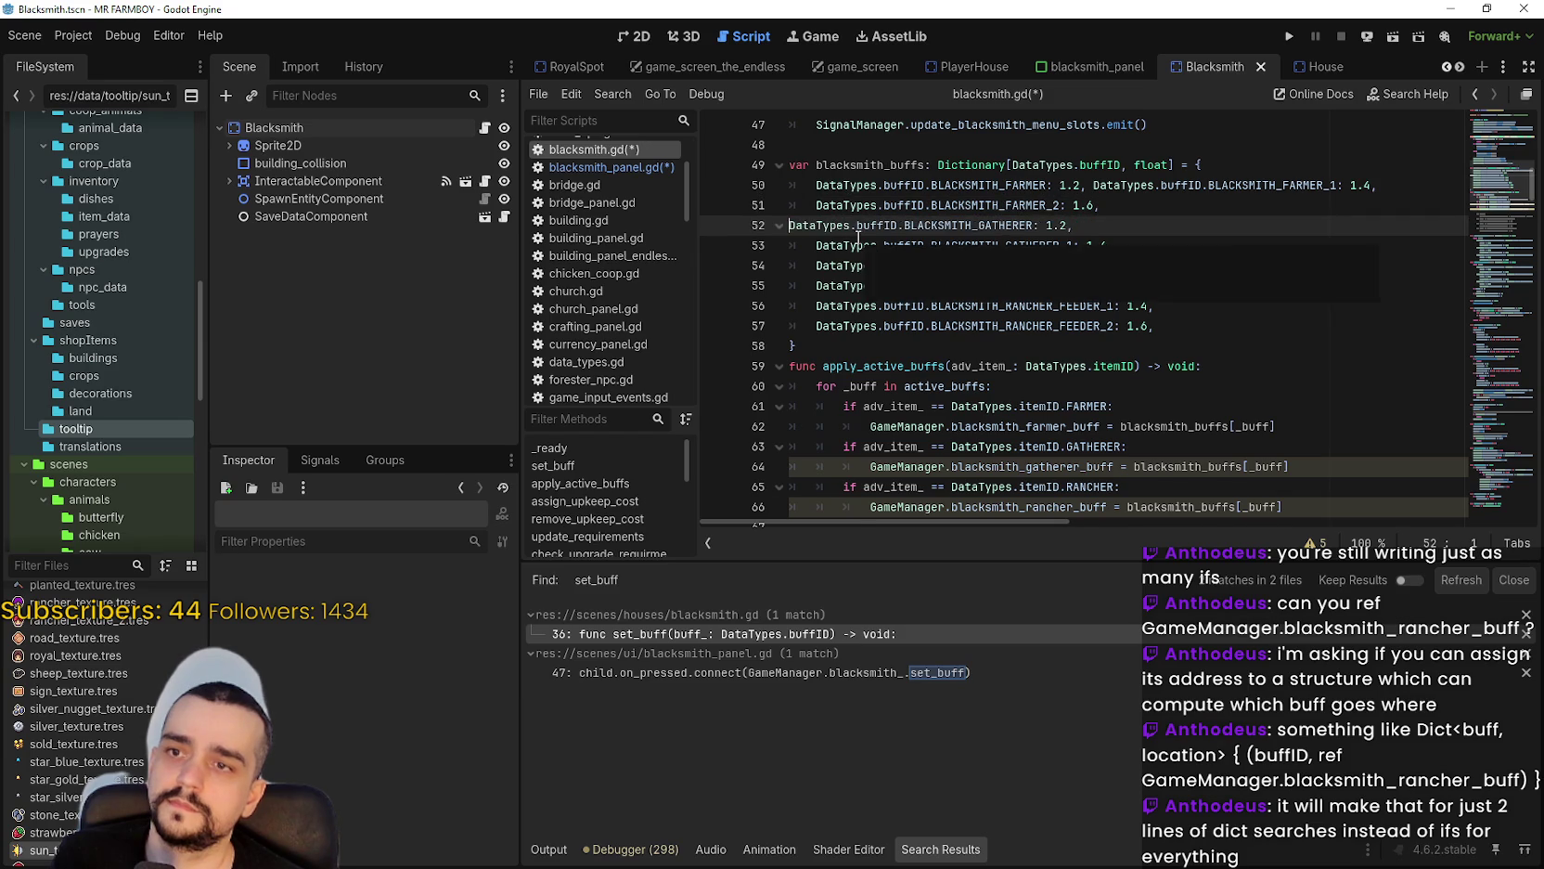
click(804, 226)
click(808, 242)
key(BackSpace)
key(BackSpace)
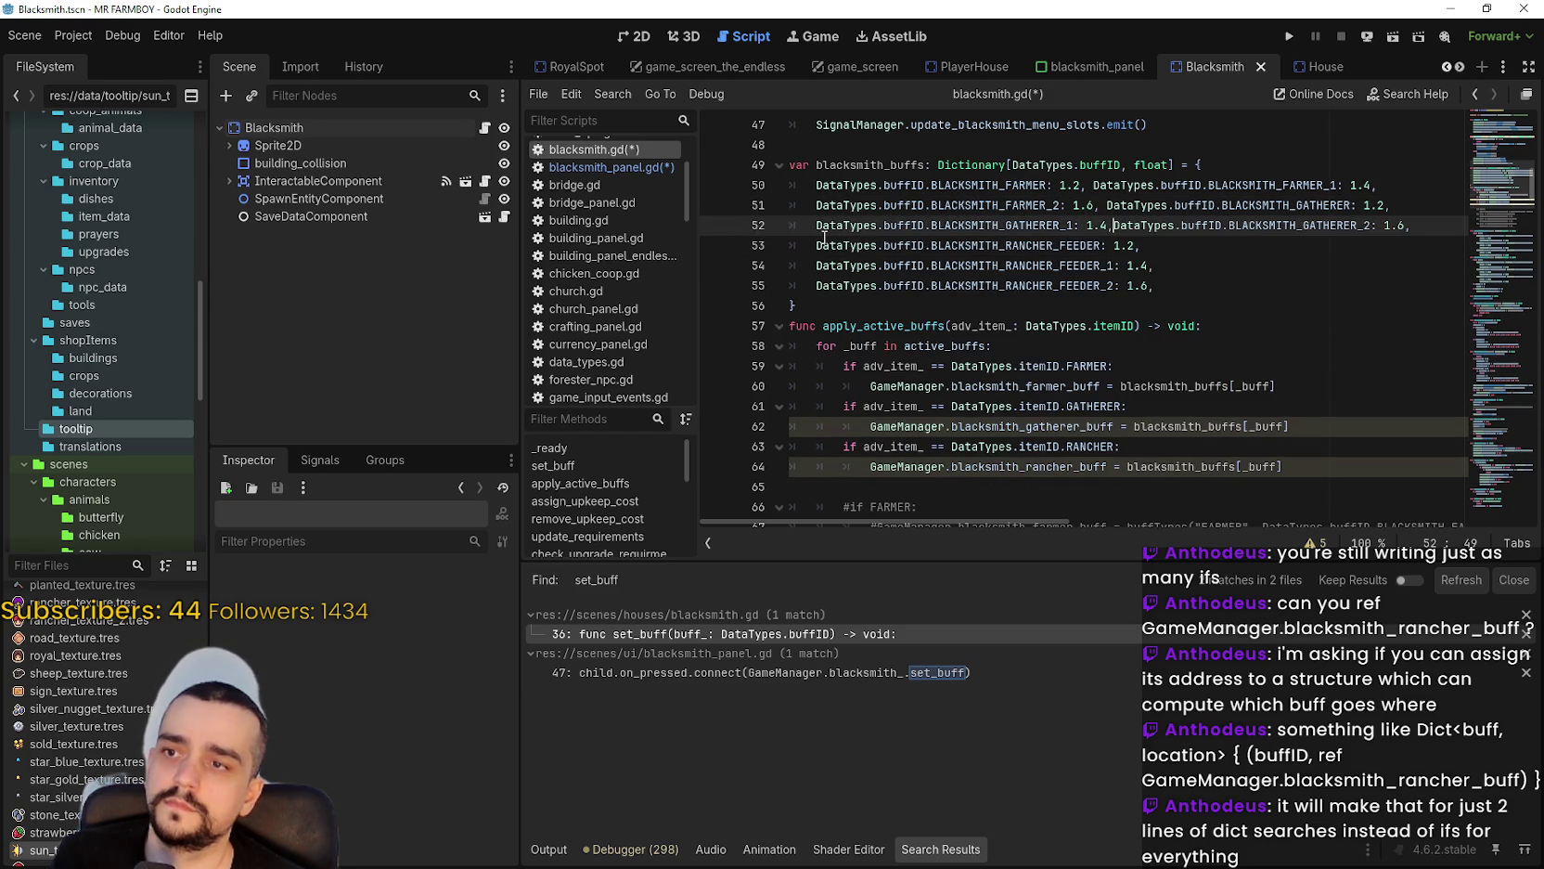
click(816, 265)
key(BackSpace)
key(BackSpace)
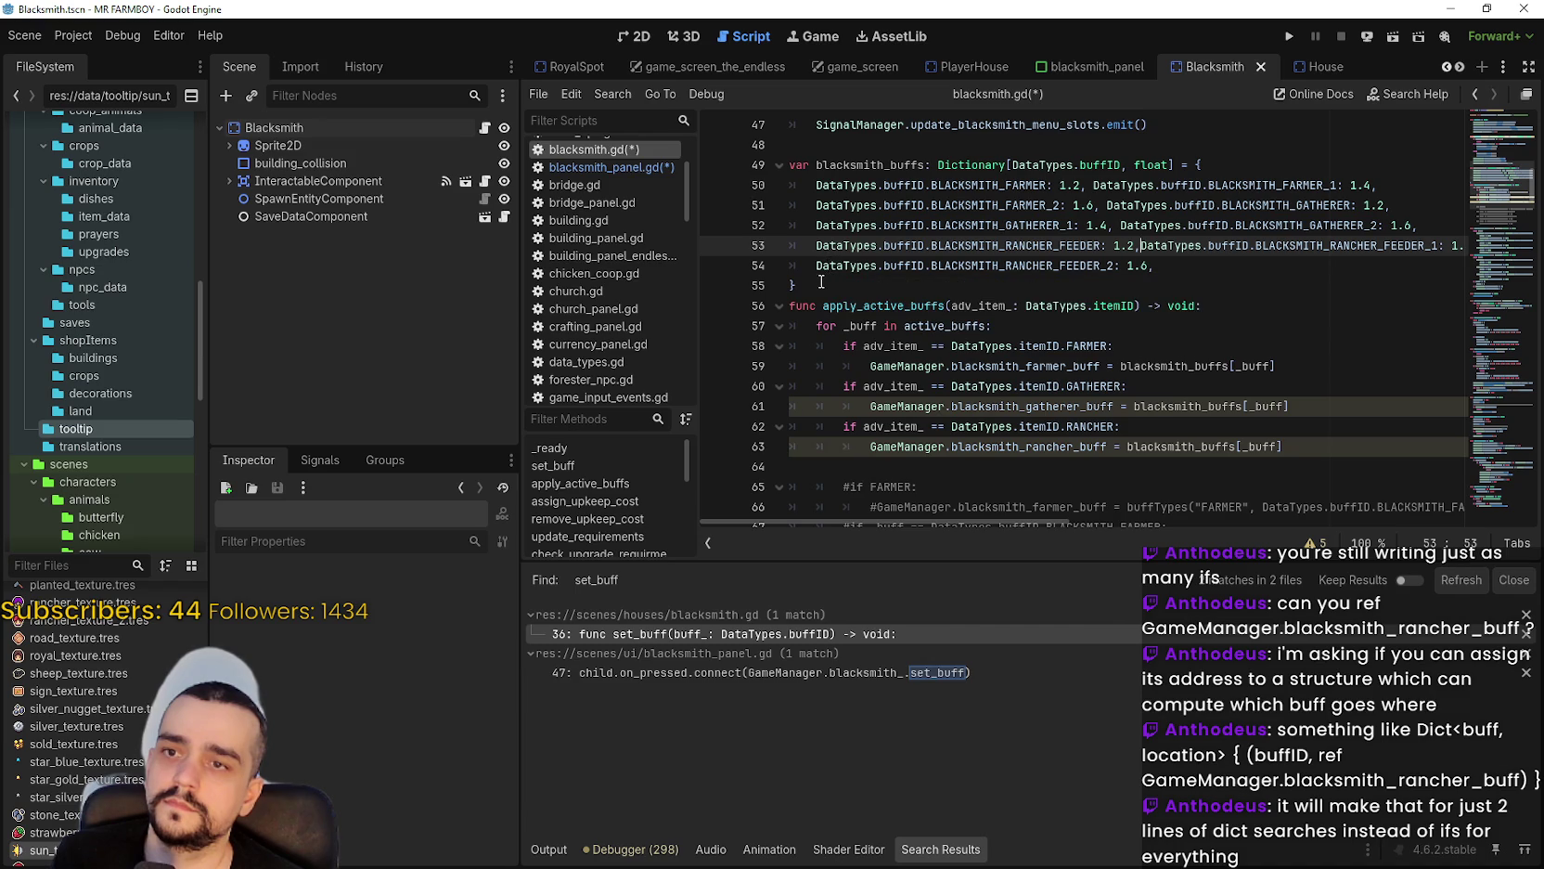
click(815, 266)
Select the last two rancher feeder entries and paste a copy below line 54.
mouse_move(1211, 270)
mouse_down()
mouse_move(921, 265)
mouse_move(747, 240)
mouse_up()
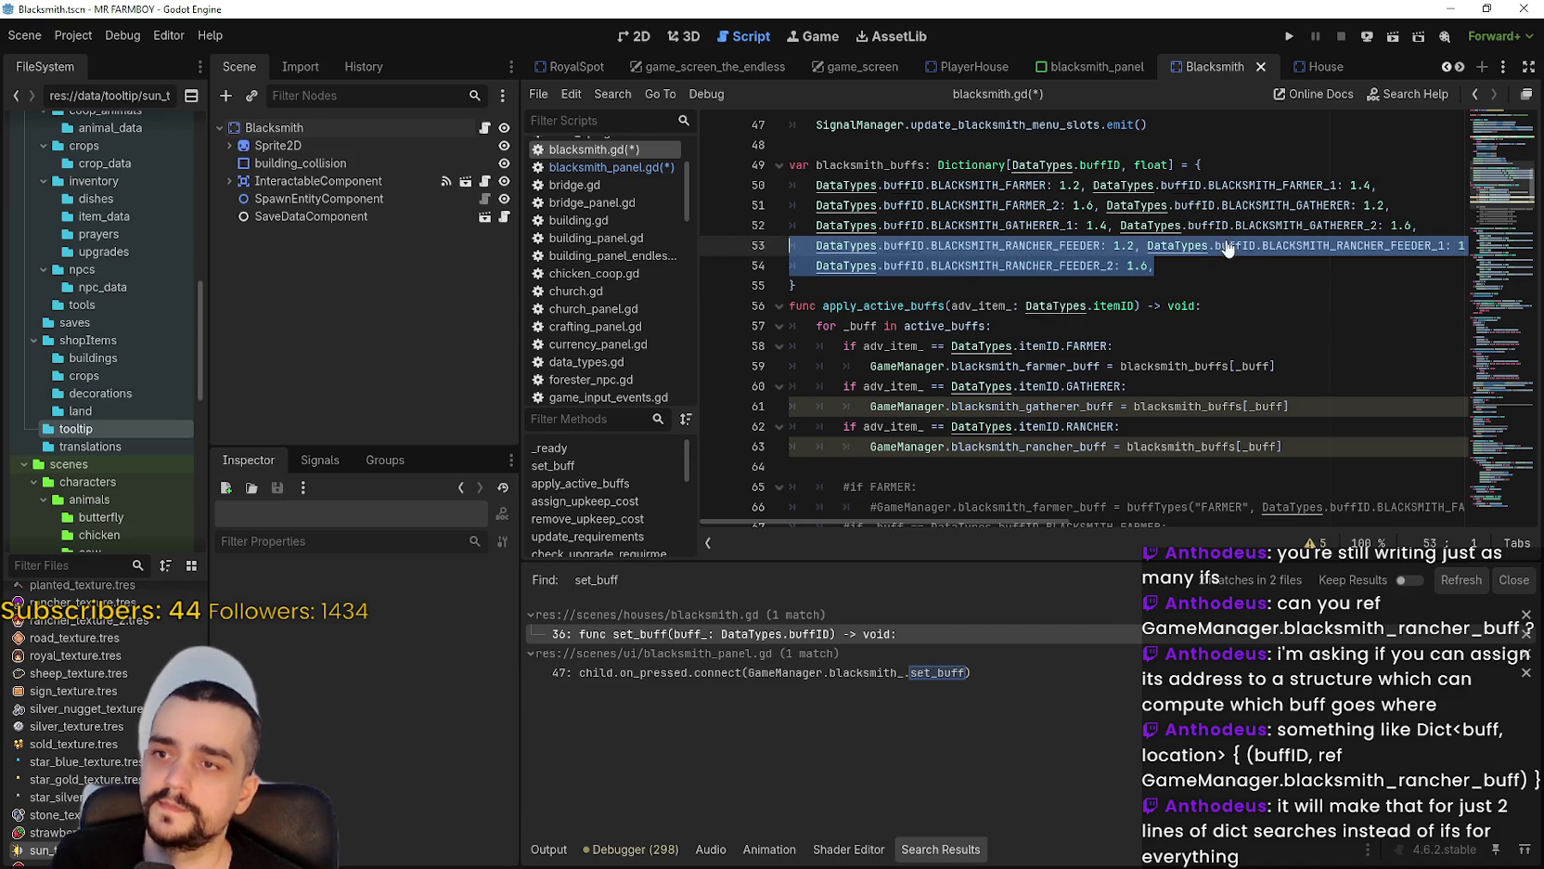
click(1179, 270)
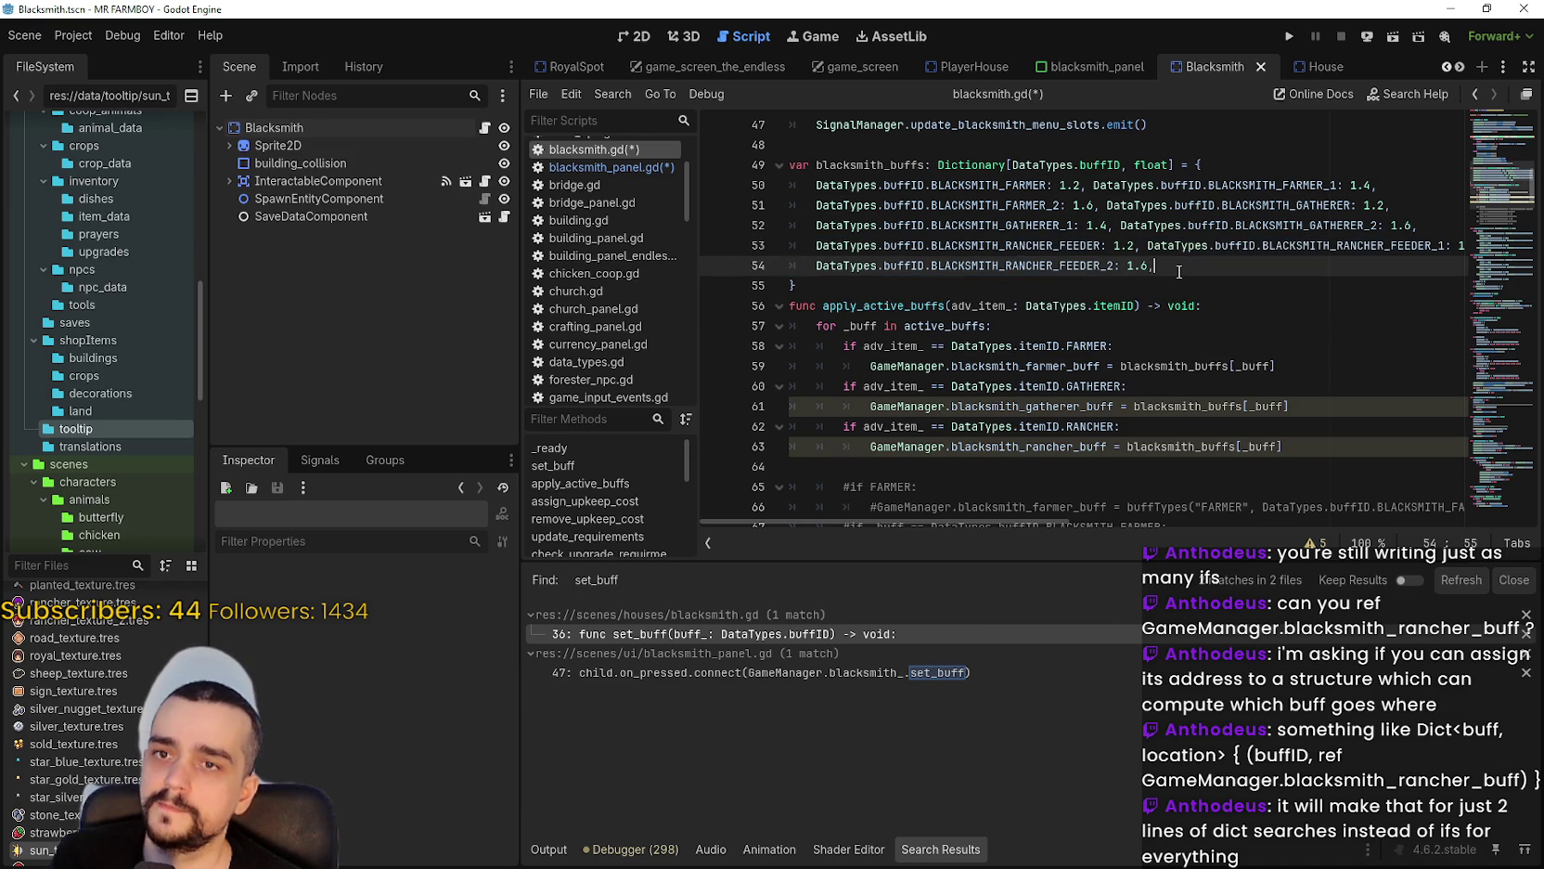
shift+click(1095, 246)
drag(1095, 246, 1149, 250)
click(1183, 273)
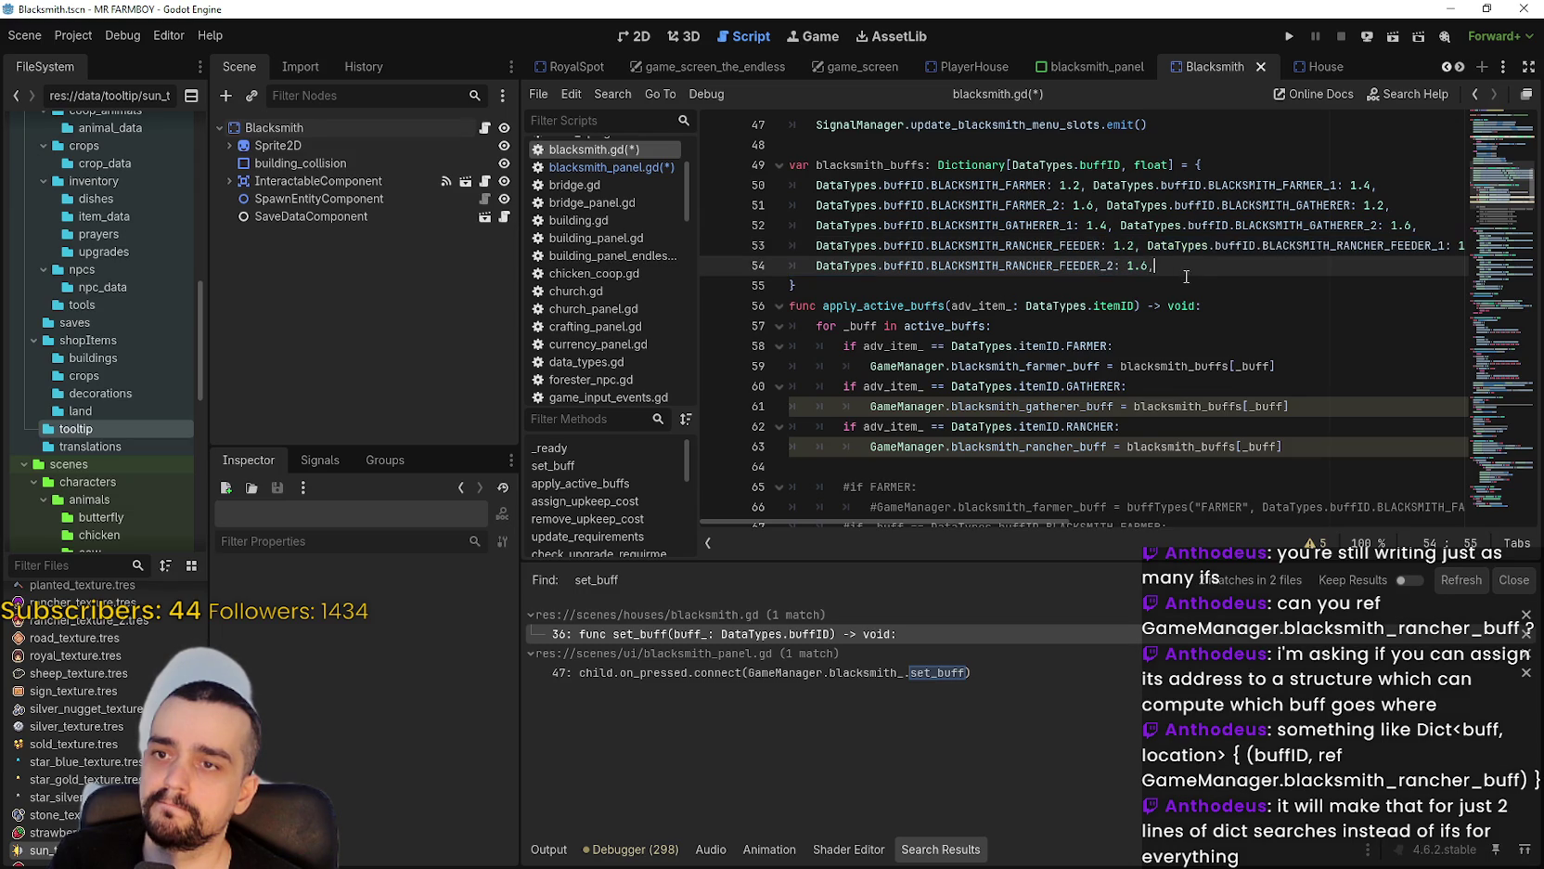
key(shift+Up)
key(shift+Home)
key(shift+Home)
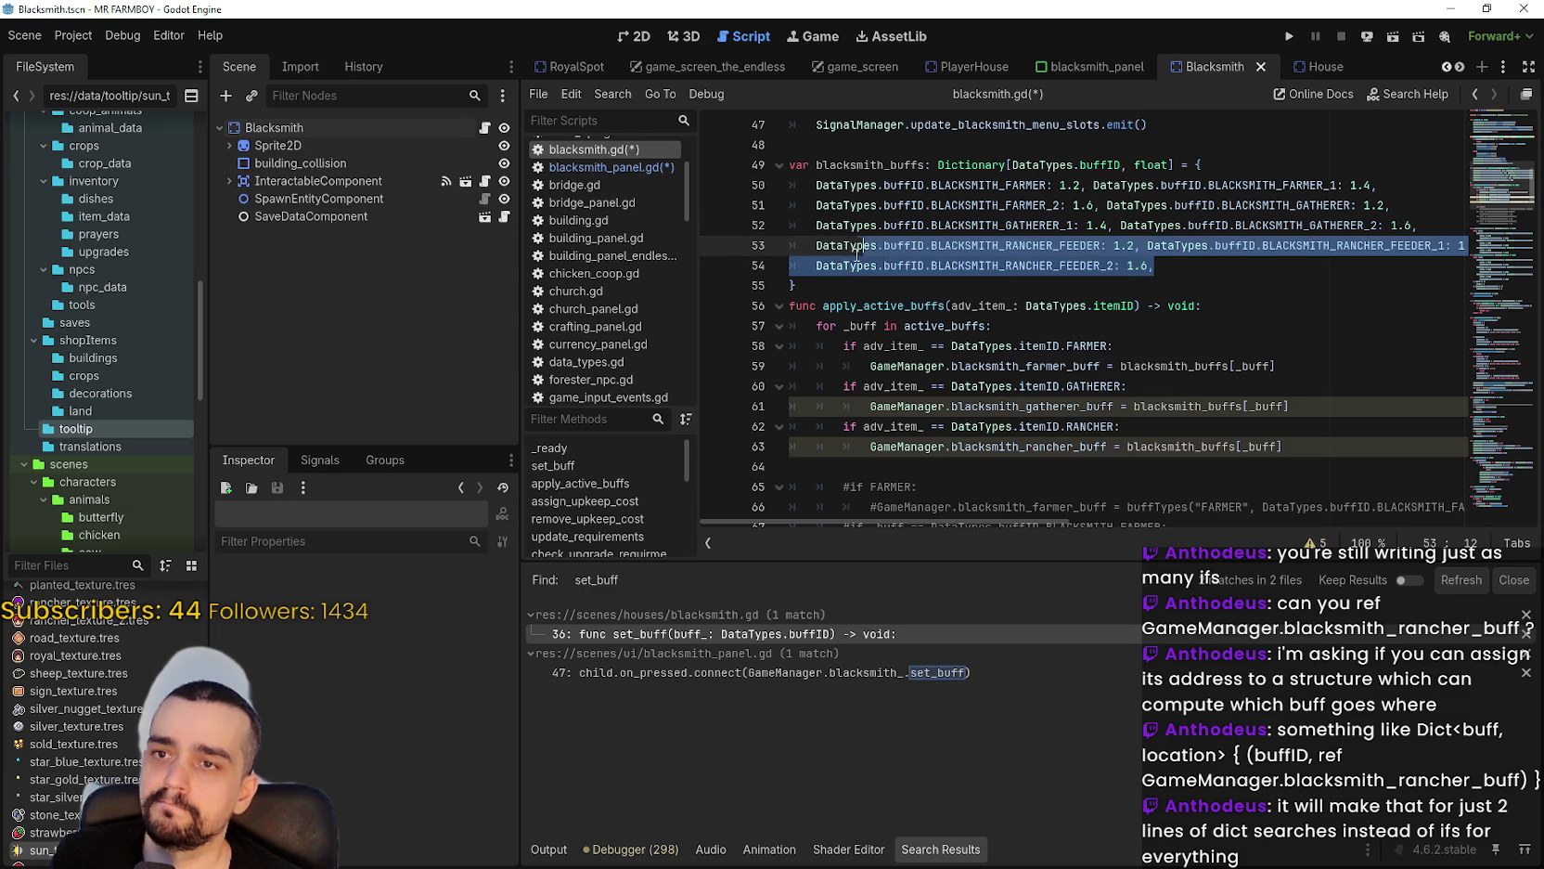
click(1177, 284)
click(1184, 271)
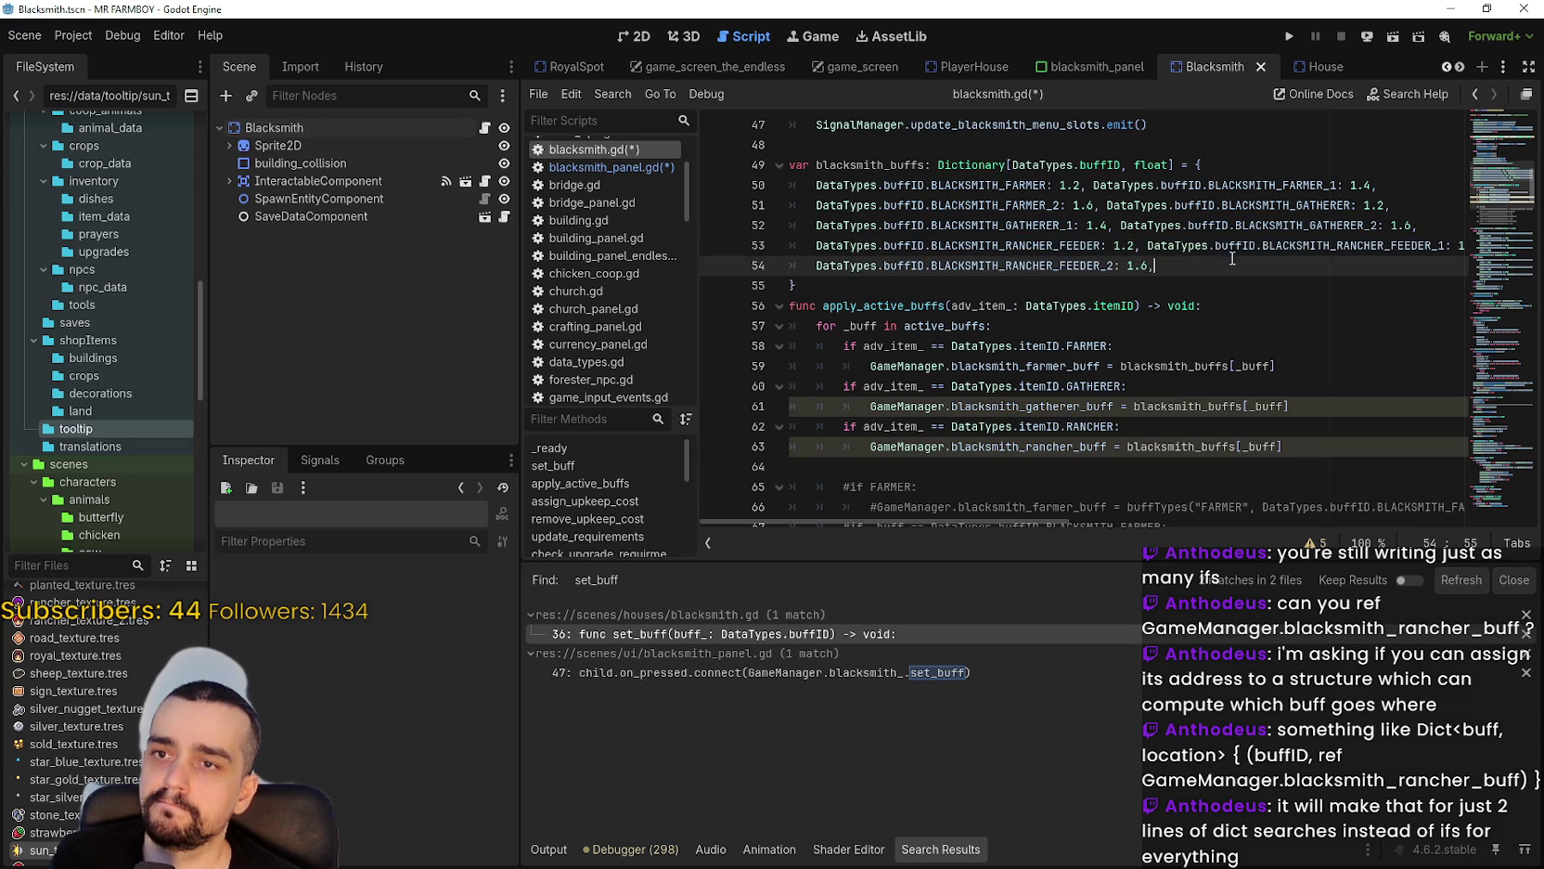
key(ctrl+v)
key(ctrl+v)
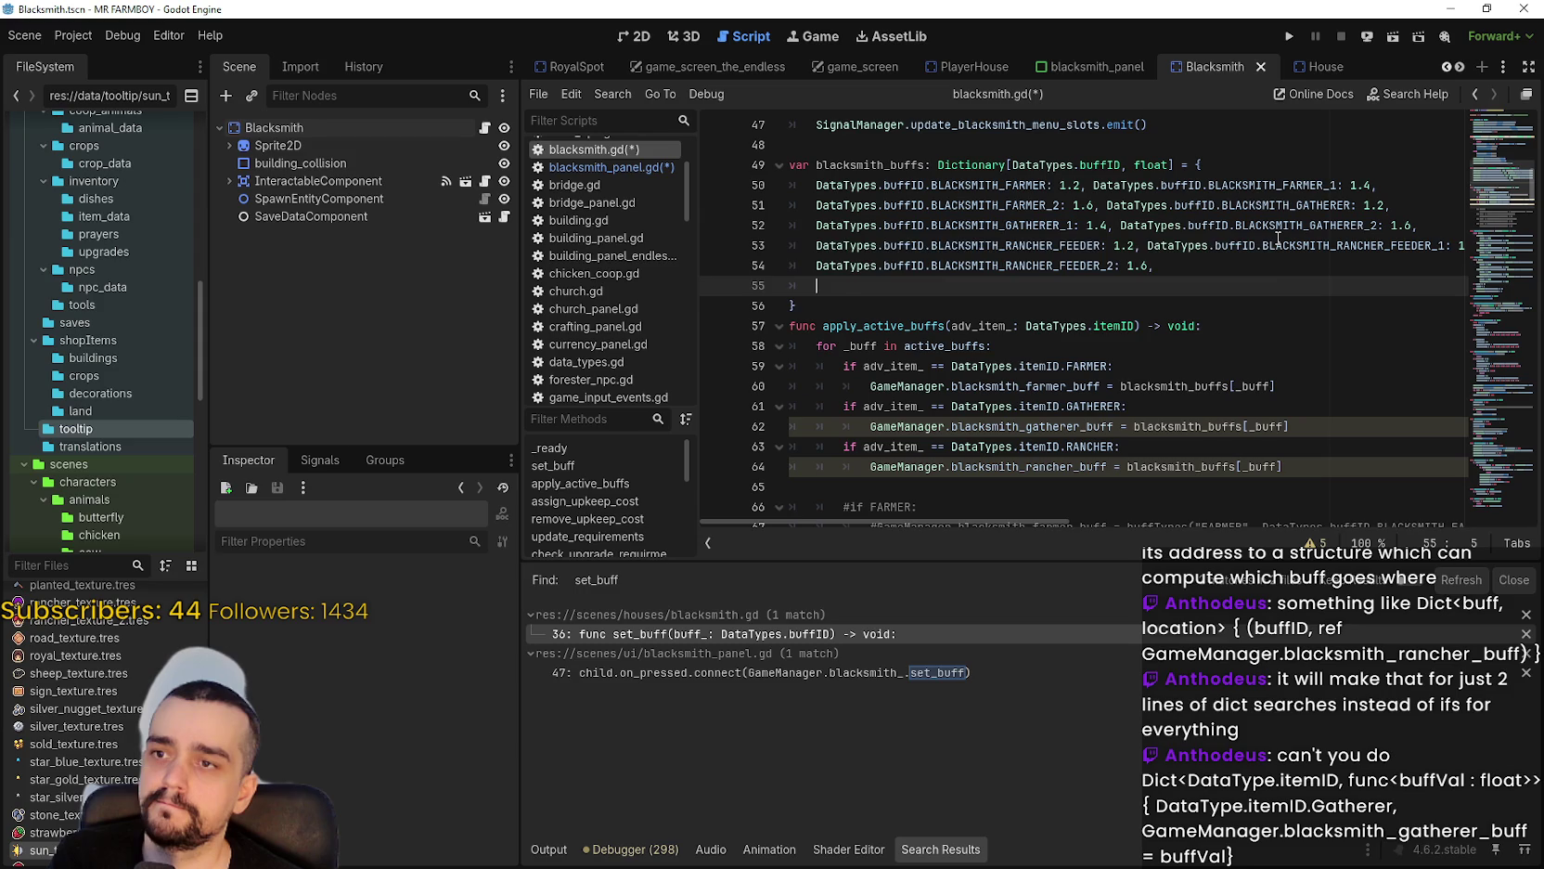
Rename the duplicated keys to BLACKSMITH_FORESTER, BLACKSMITH_FORESTER_1 and BLACKSMITH_FORESTER_2.
double_click(1053, 285)
text(BLACK)
key(Down)
key(Down)
key(Down)
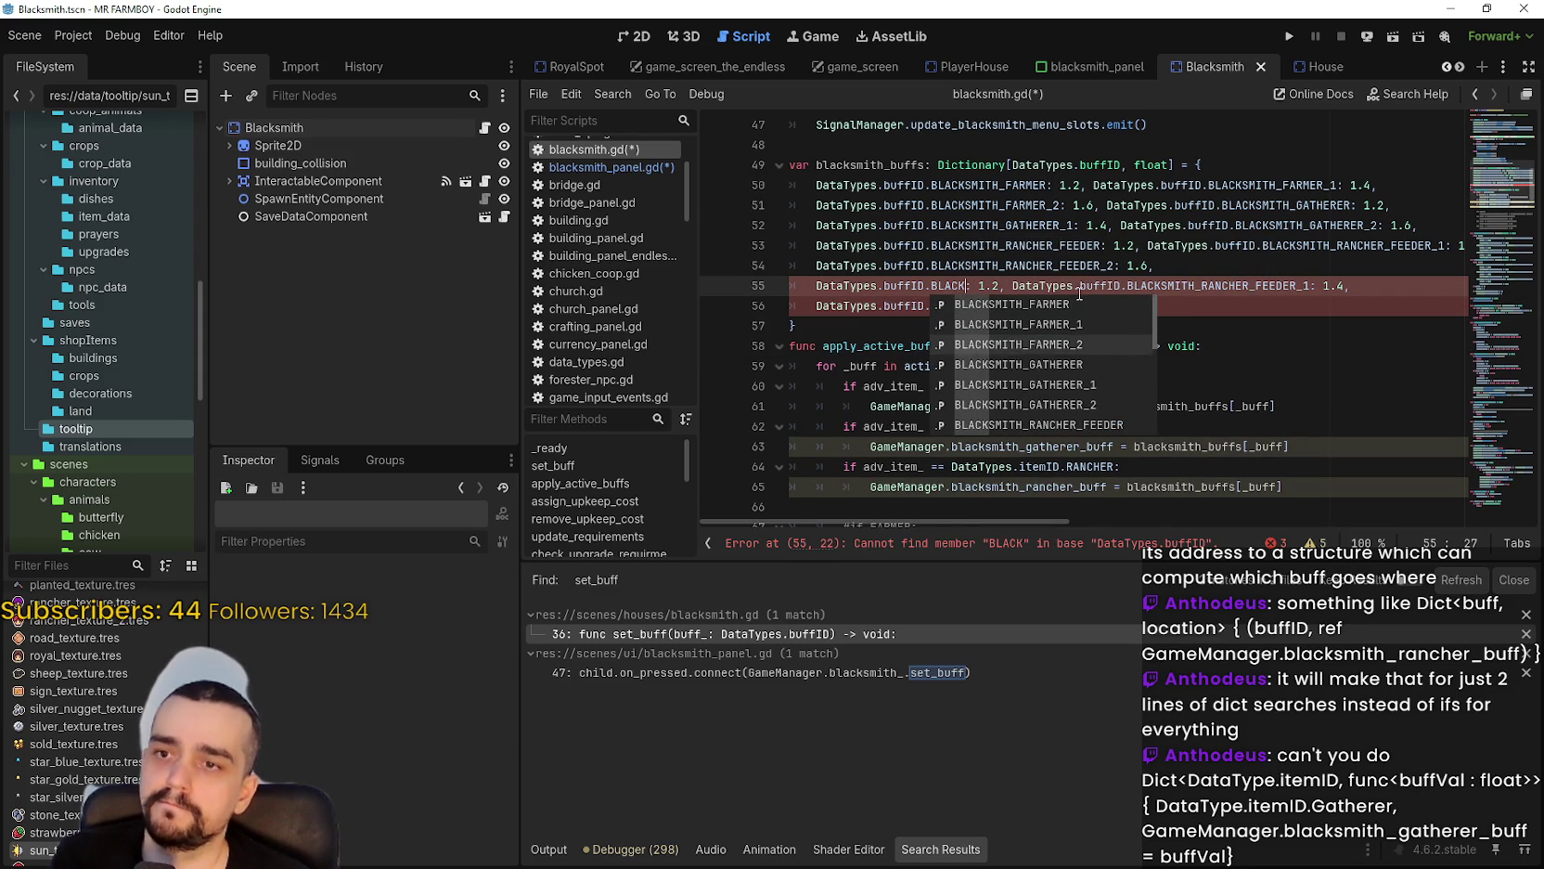
key(Down)
key(Down)
key(Down)
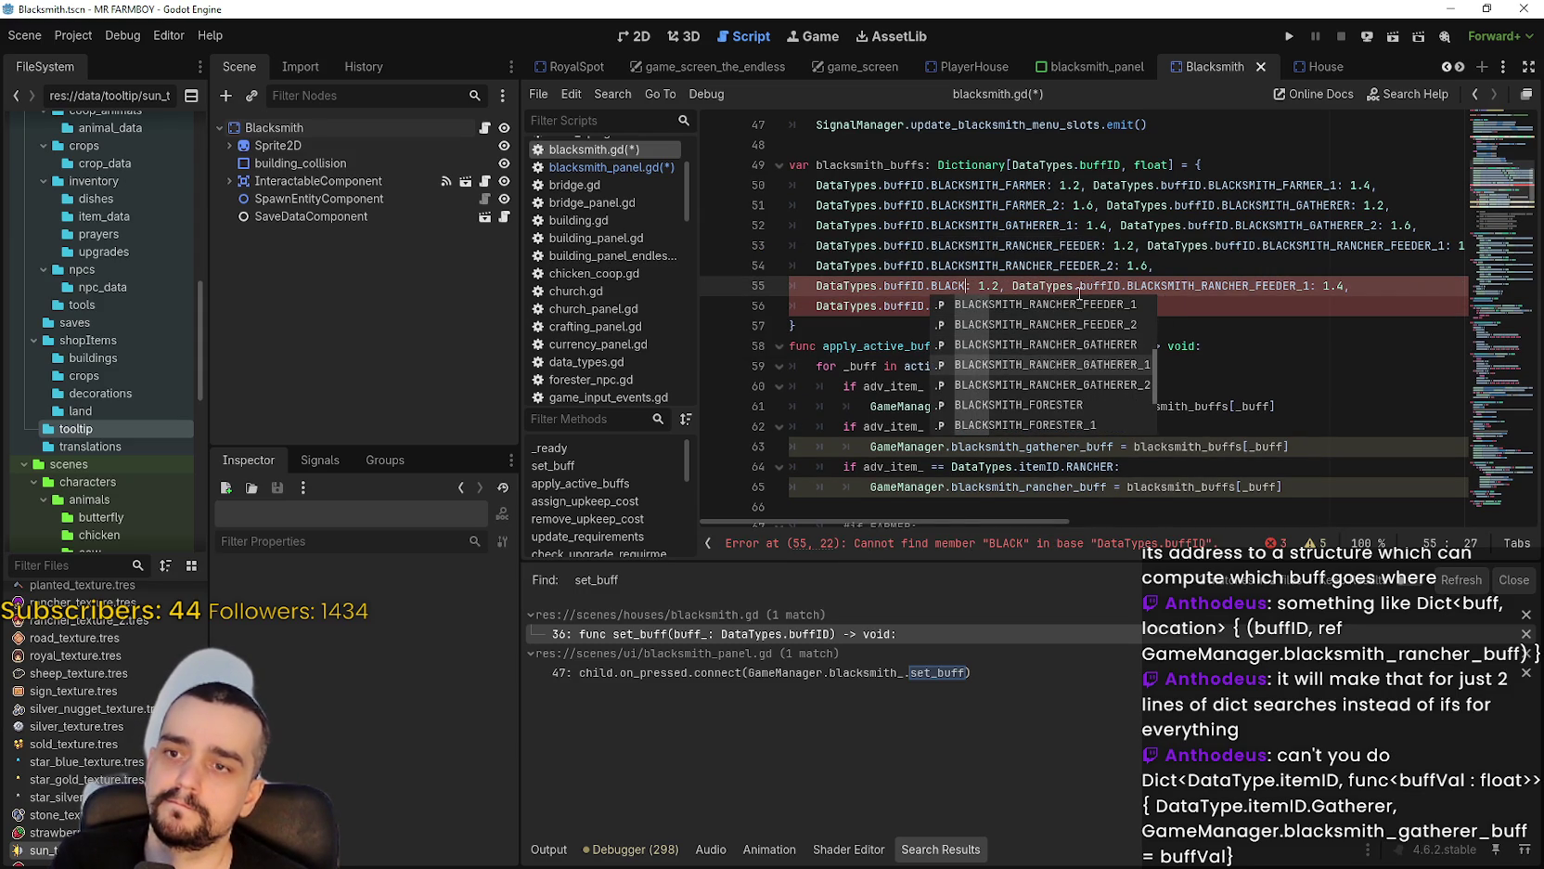
key(Return)
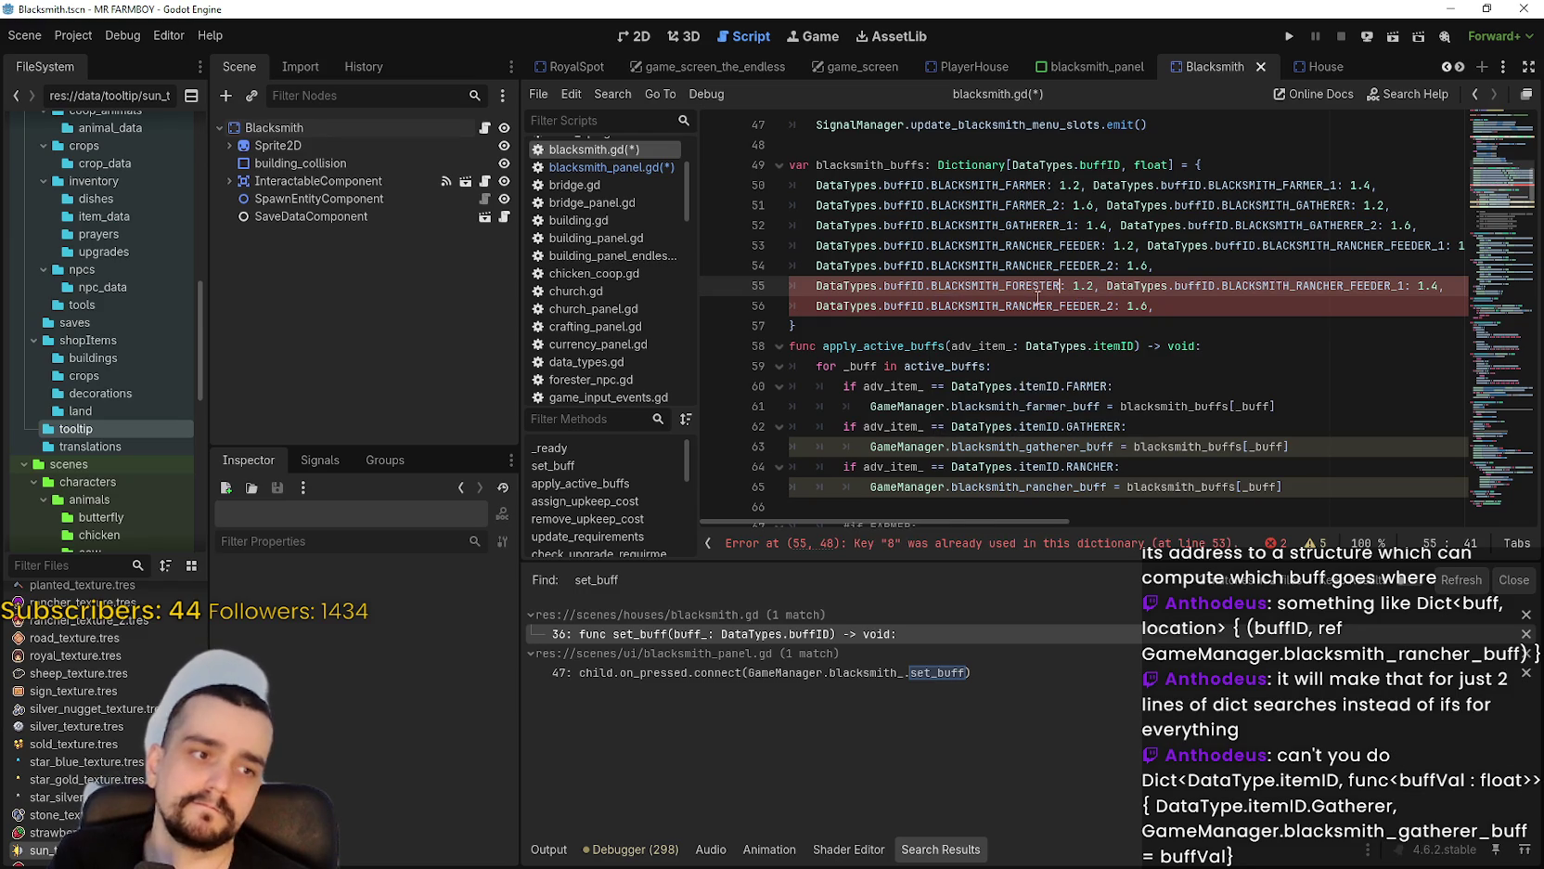
double_click(1336, 285)
text(BLACKSMITH_FORESTER)
text(_1)
double_click(977, 306)
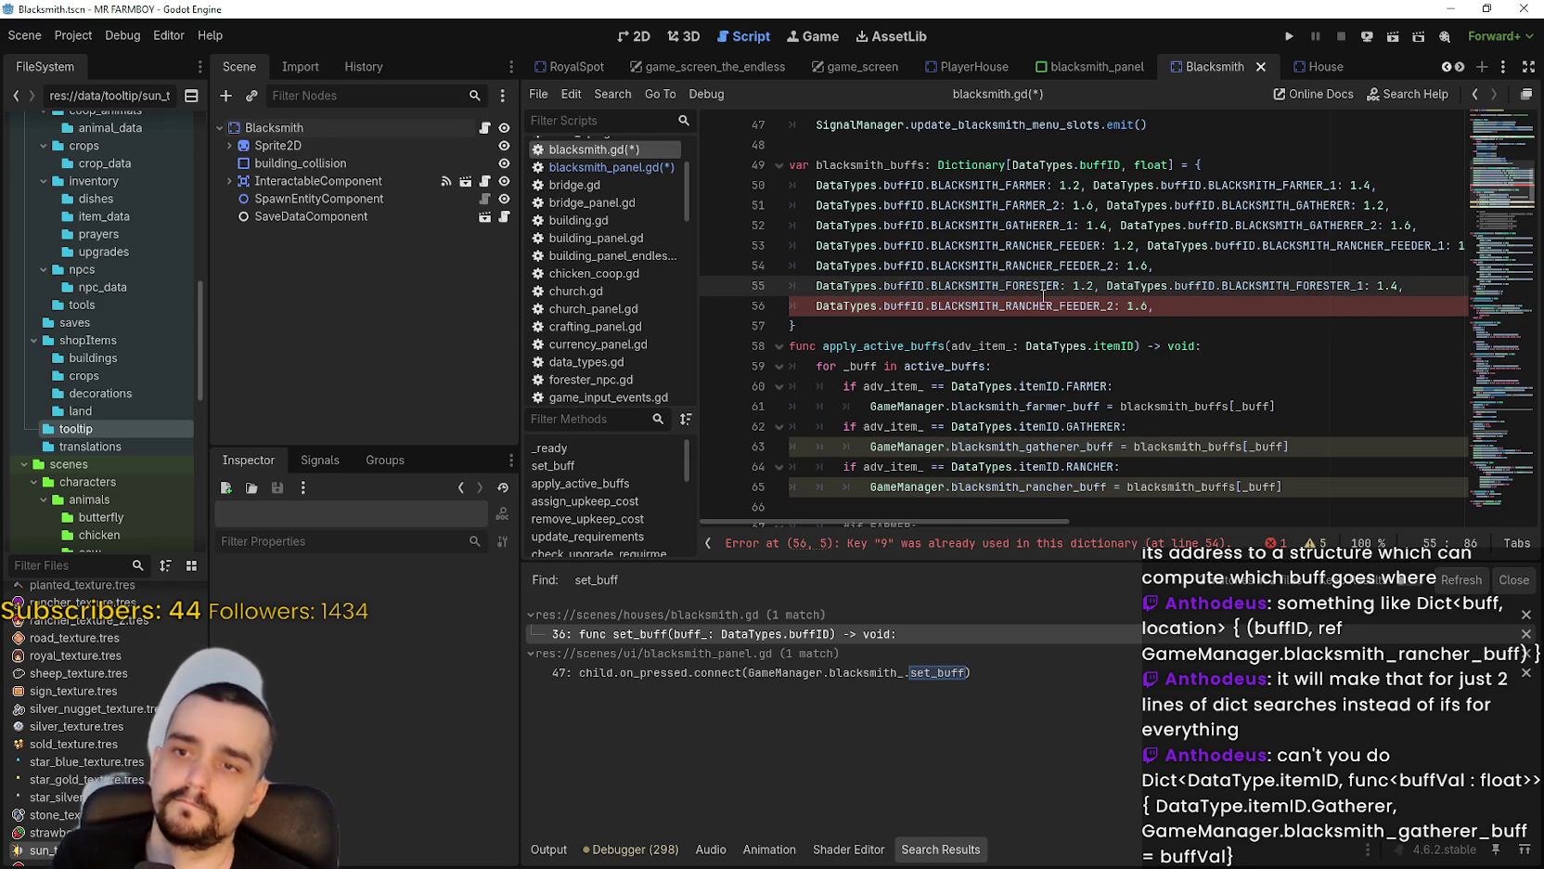
key(ctrl+v)
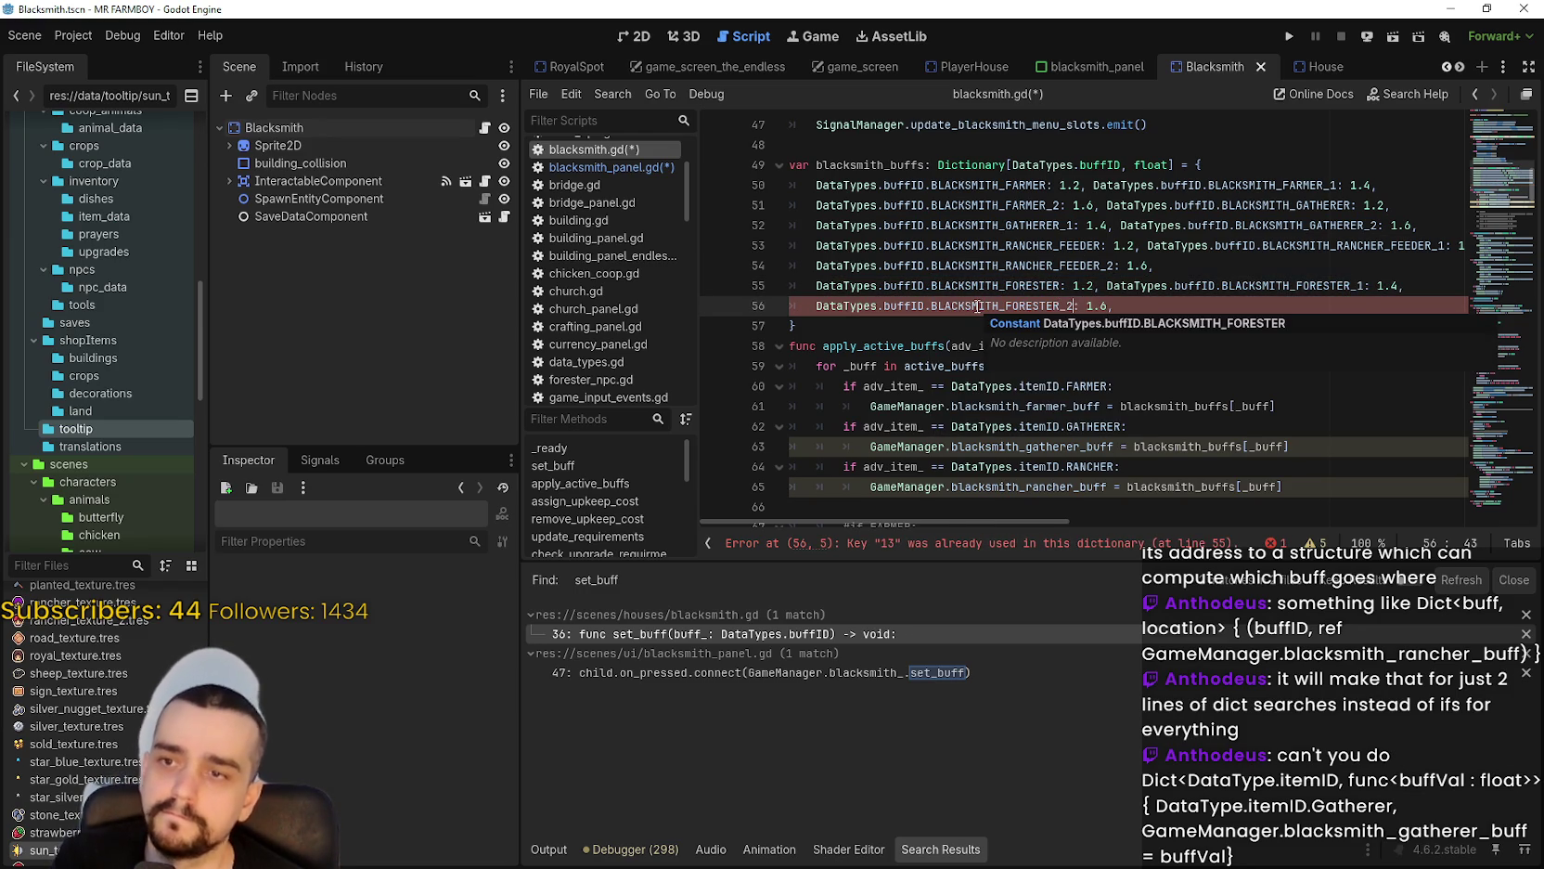
text(_2)
click(1149, 306)
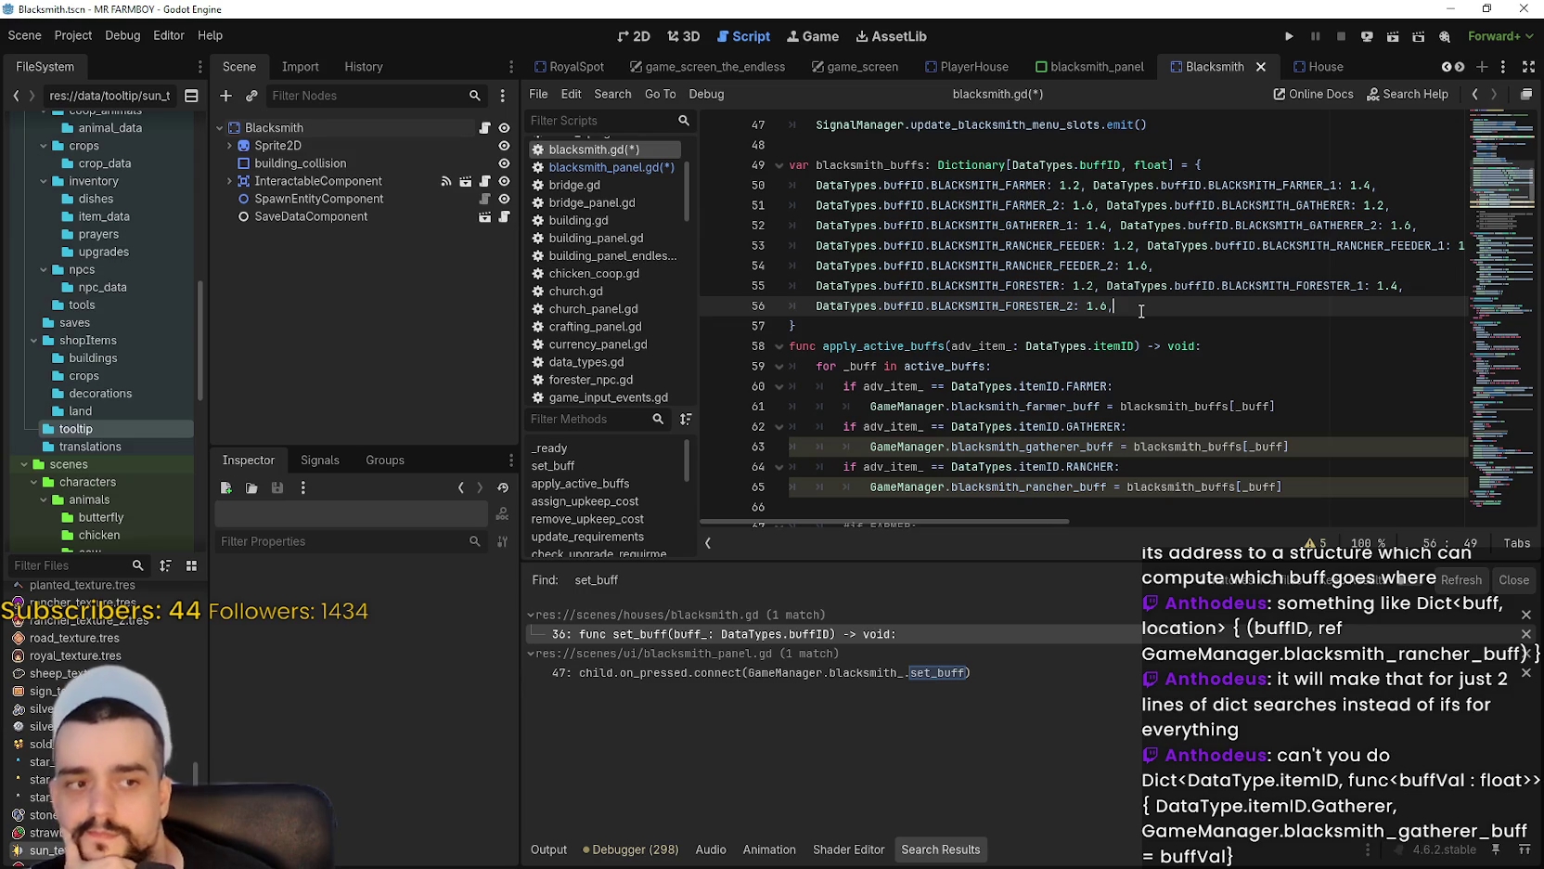
Duplicate the two forester entry lines below line 56.
click(862, 324)
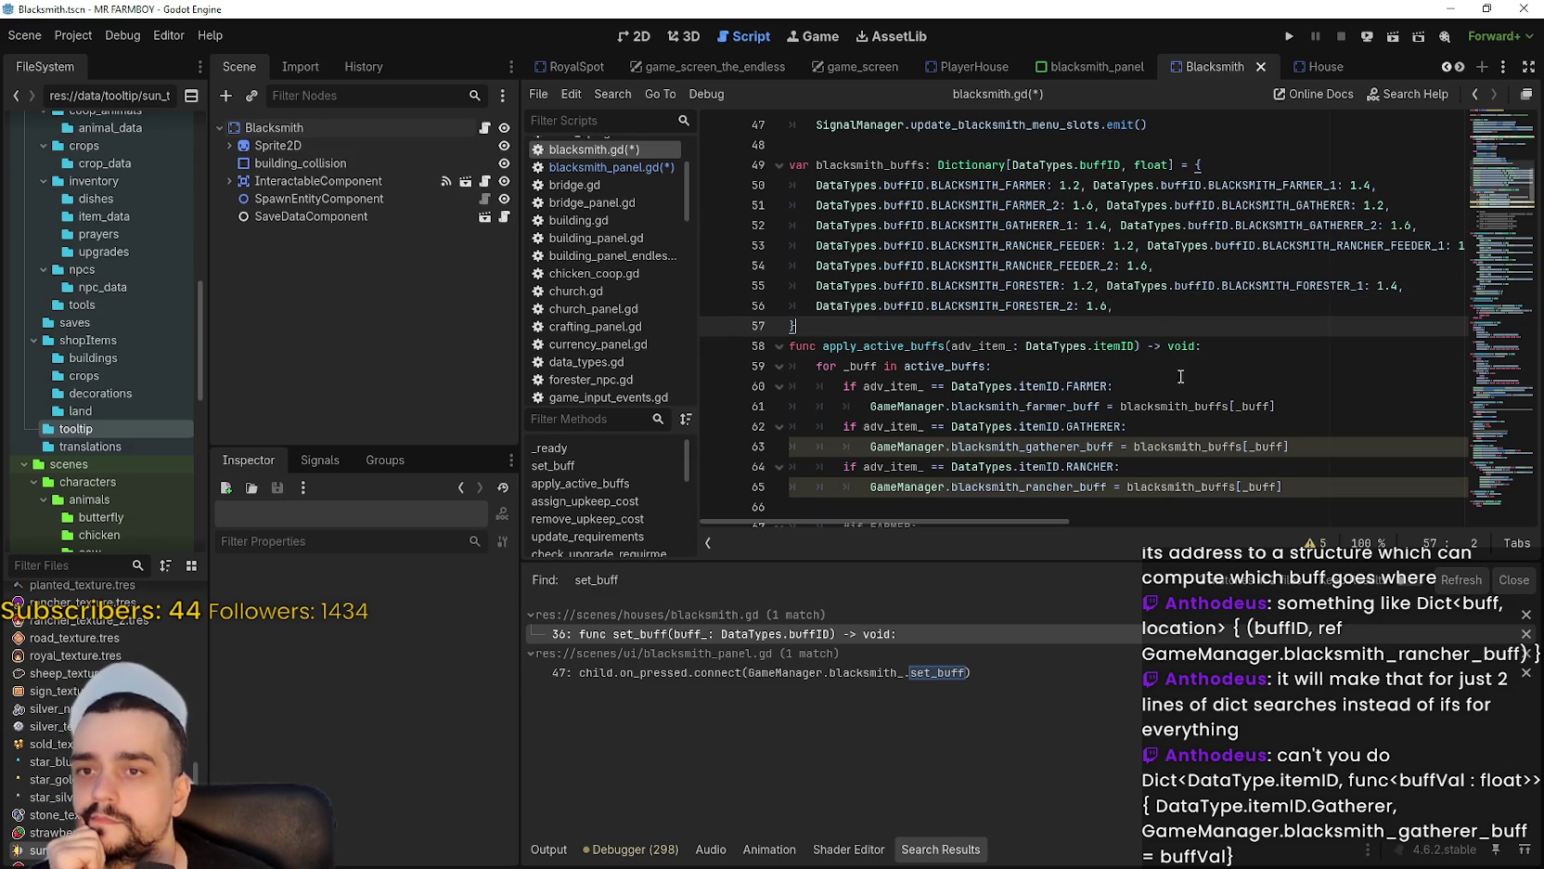
click(1127, 307)
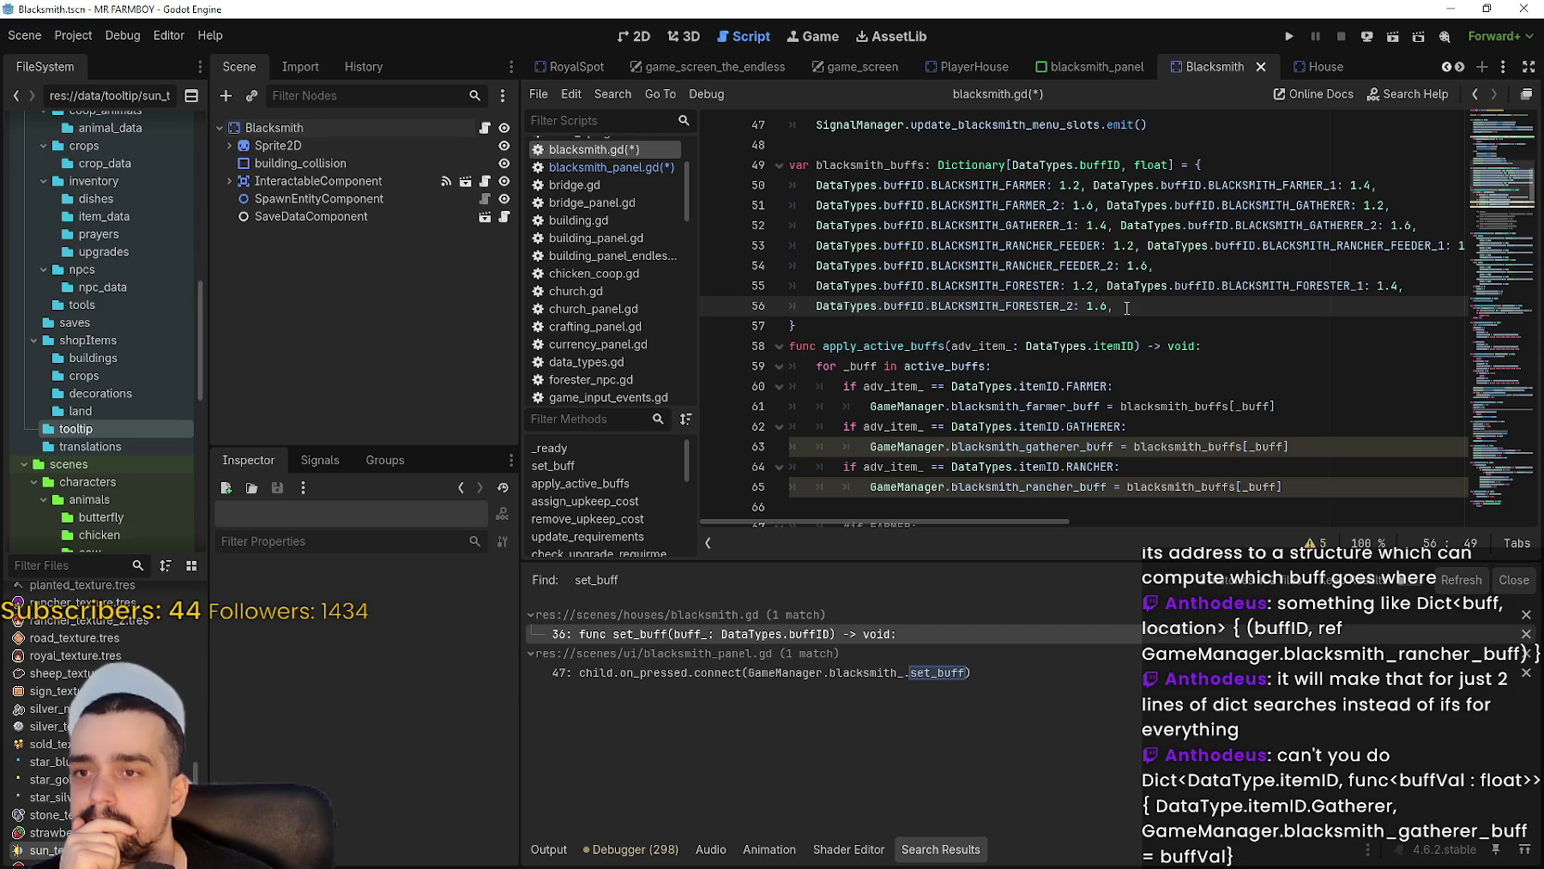
drag(1113, 307, 778, 284)
key(ctrl+c)
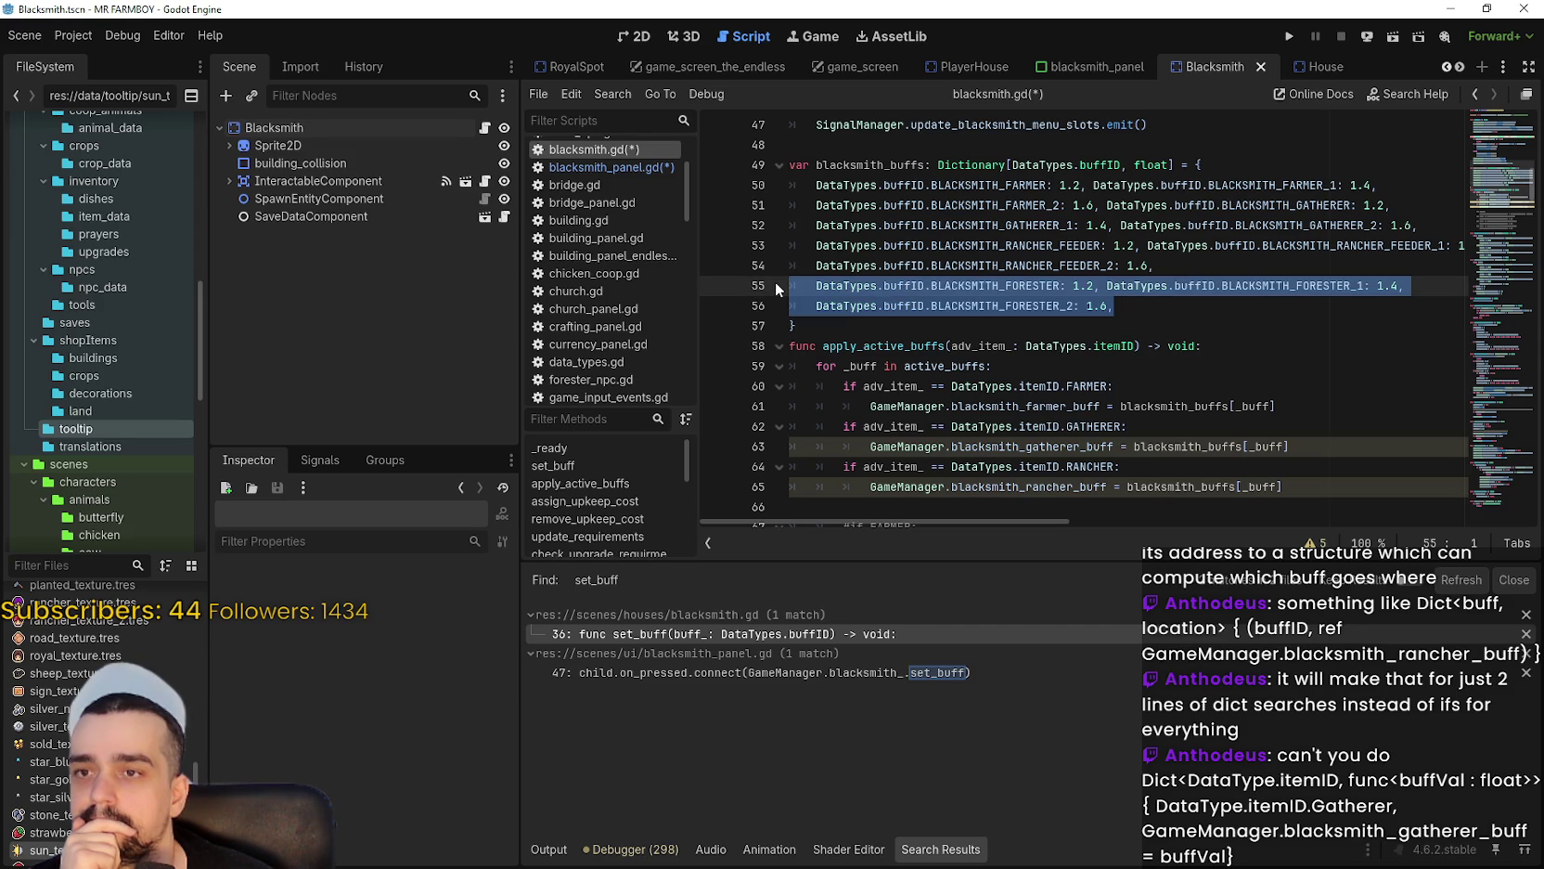
click(1133, 315)
key(Return)
key(ctrl+v)
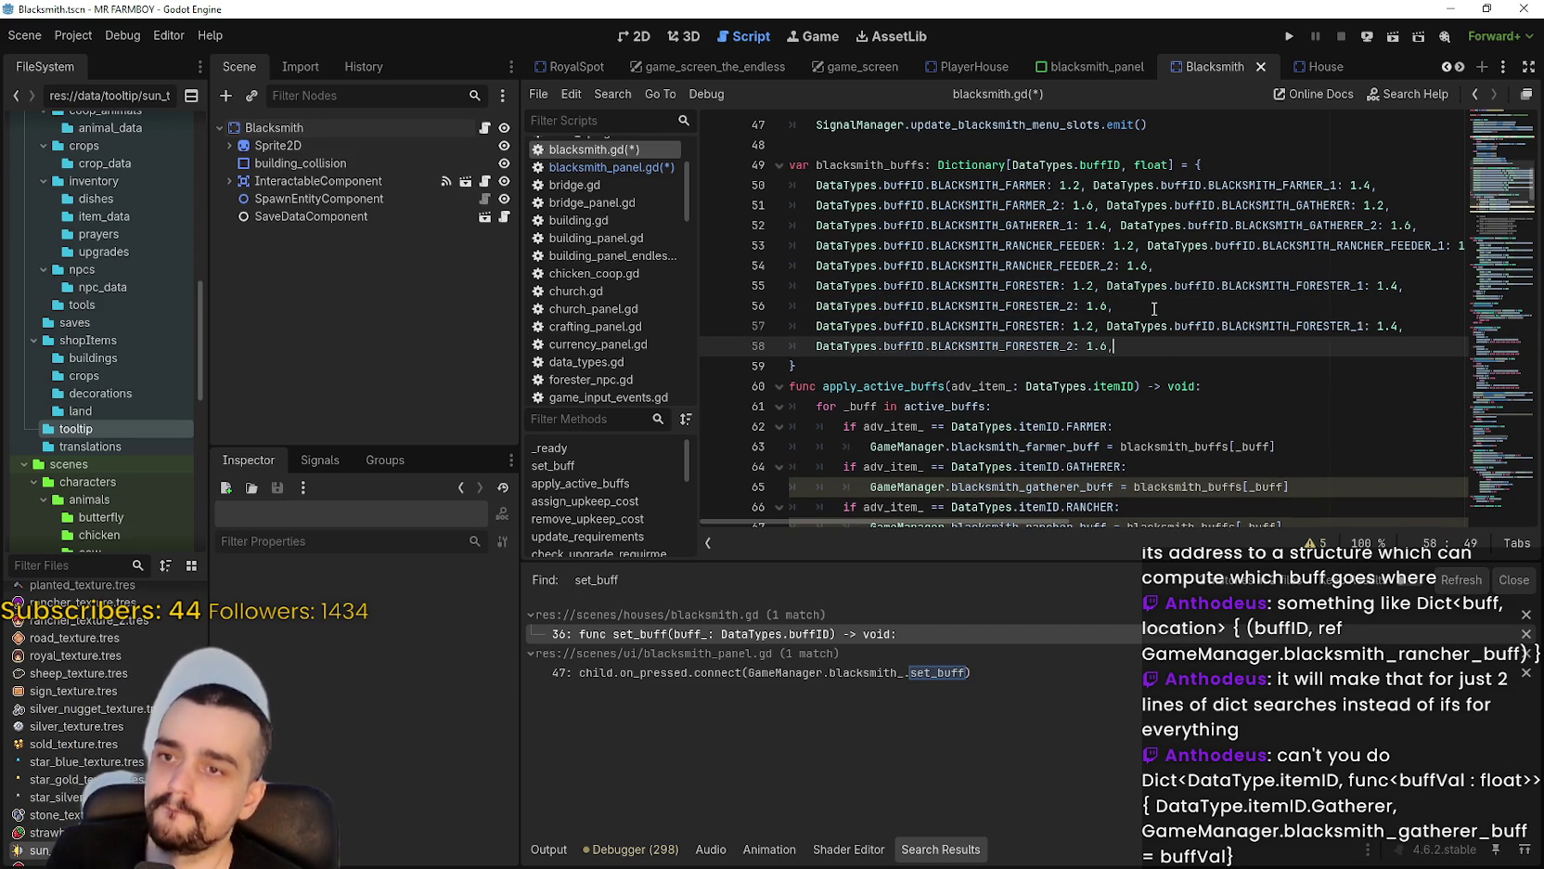
Rename the copied keys to BLACKSMITH_MINER, BLACKSMITH_MINER_1 and BLACKSMITH_MINER_2.
double_click(1021, 325)
text(BLACK)
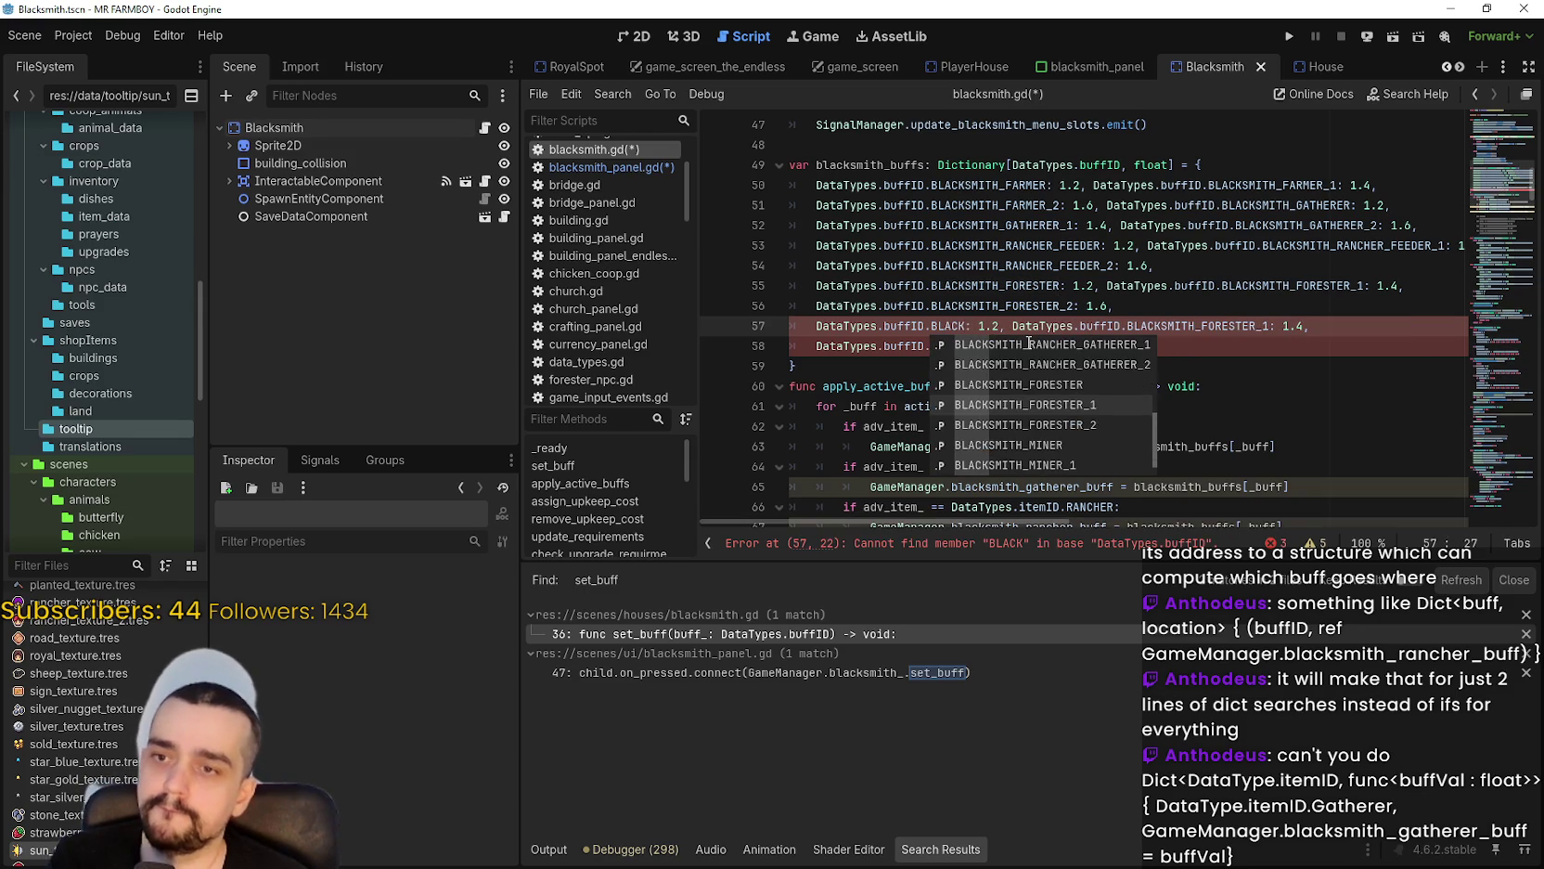
key(Return)
double_click(1020, 326)
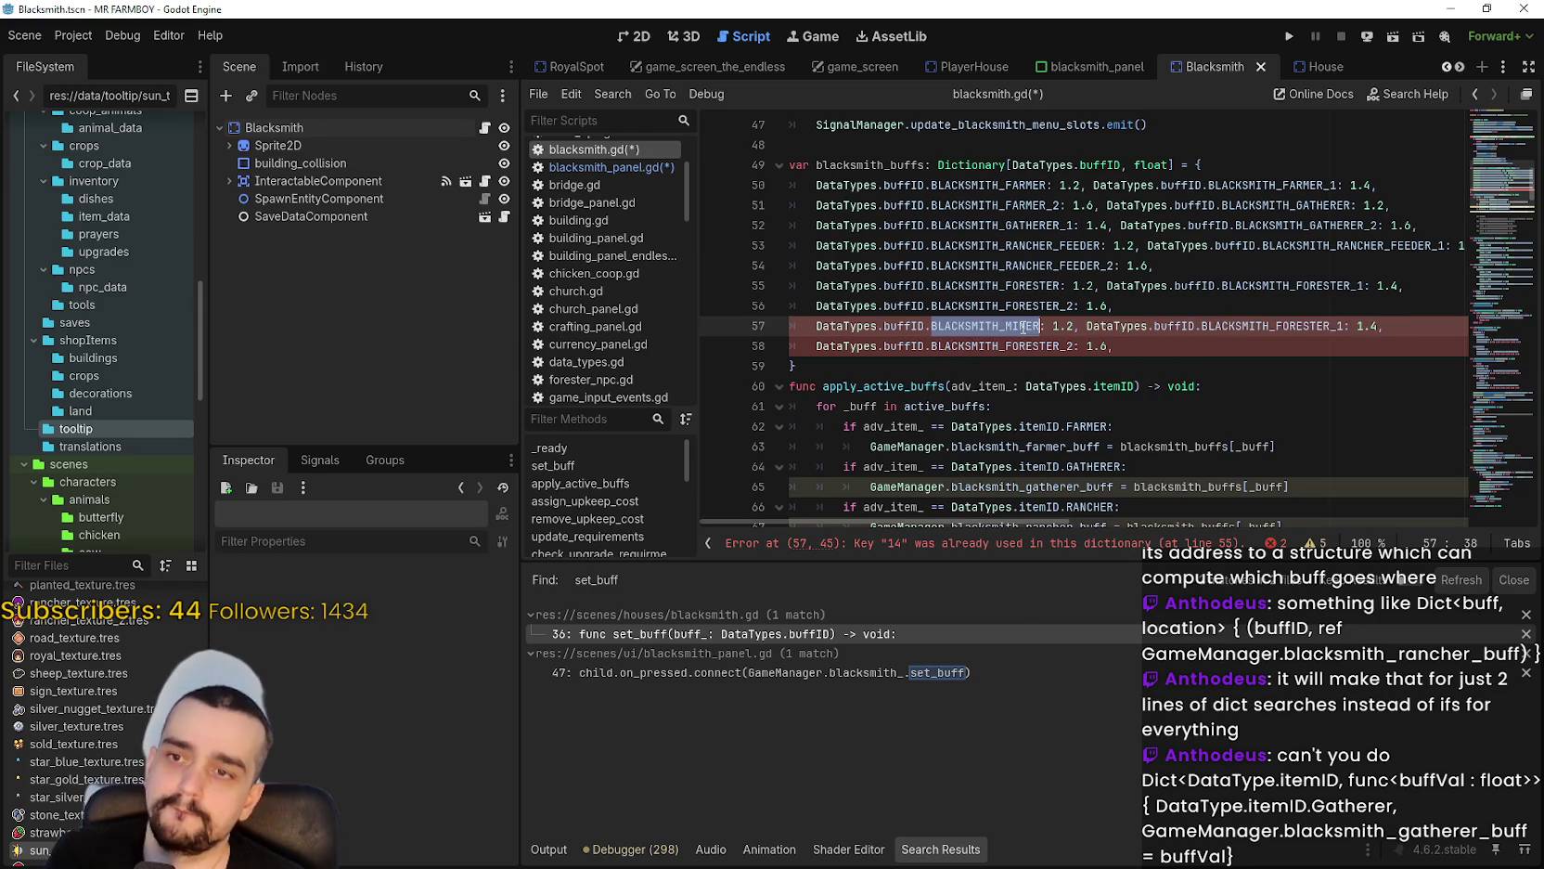
key(ctrl+c)
double_click(1271, 326)
key(ctrl+v)
text(_1)
double_click(1021, 345)
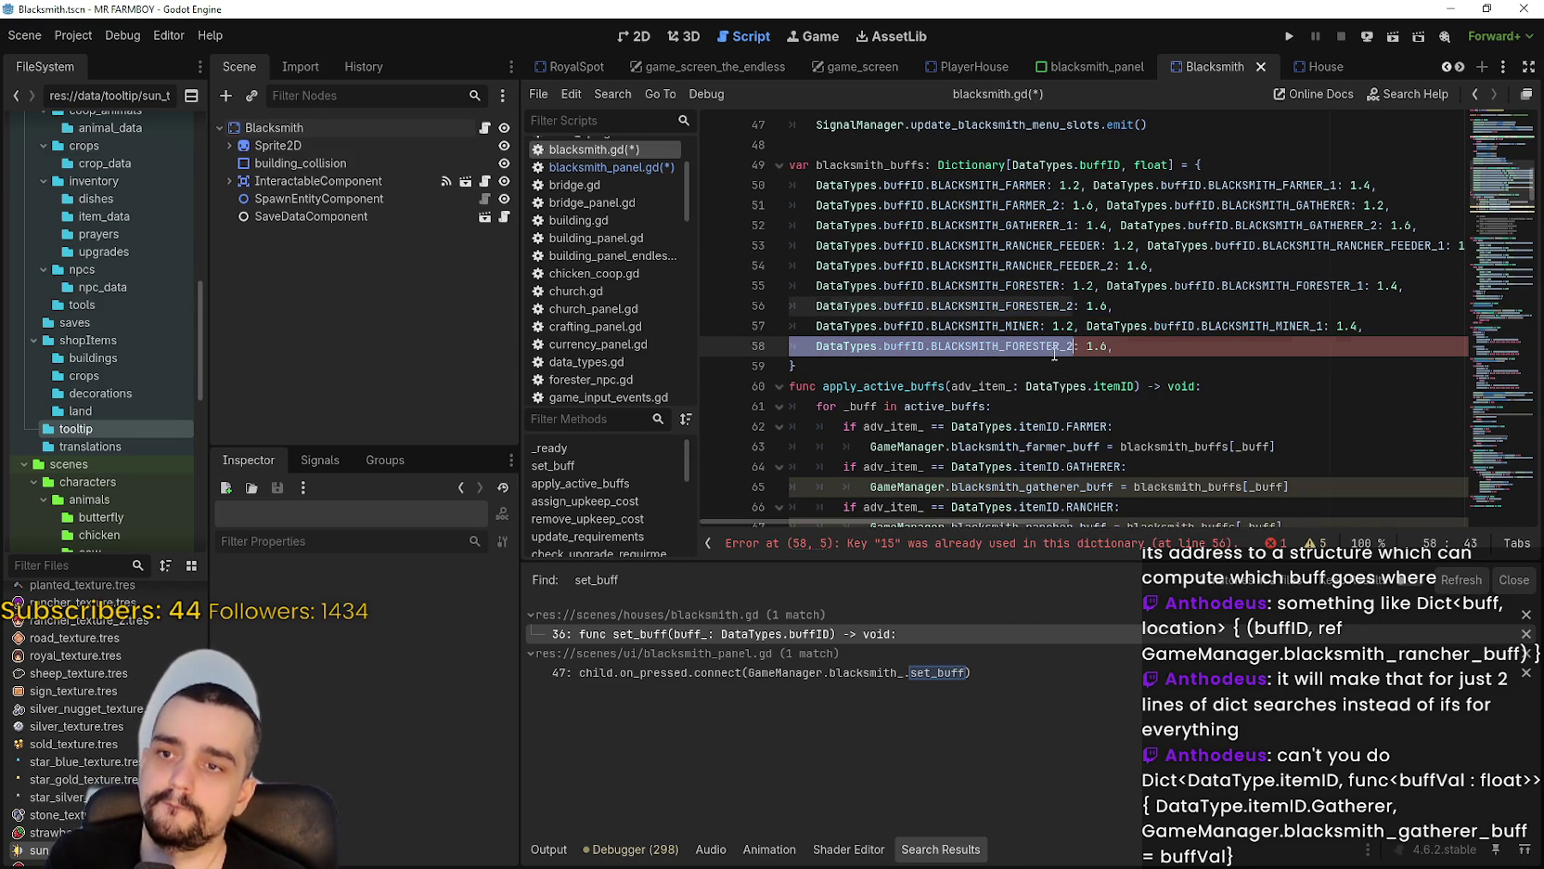
key(ctrl+v)
text(_2)
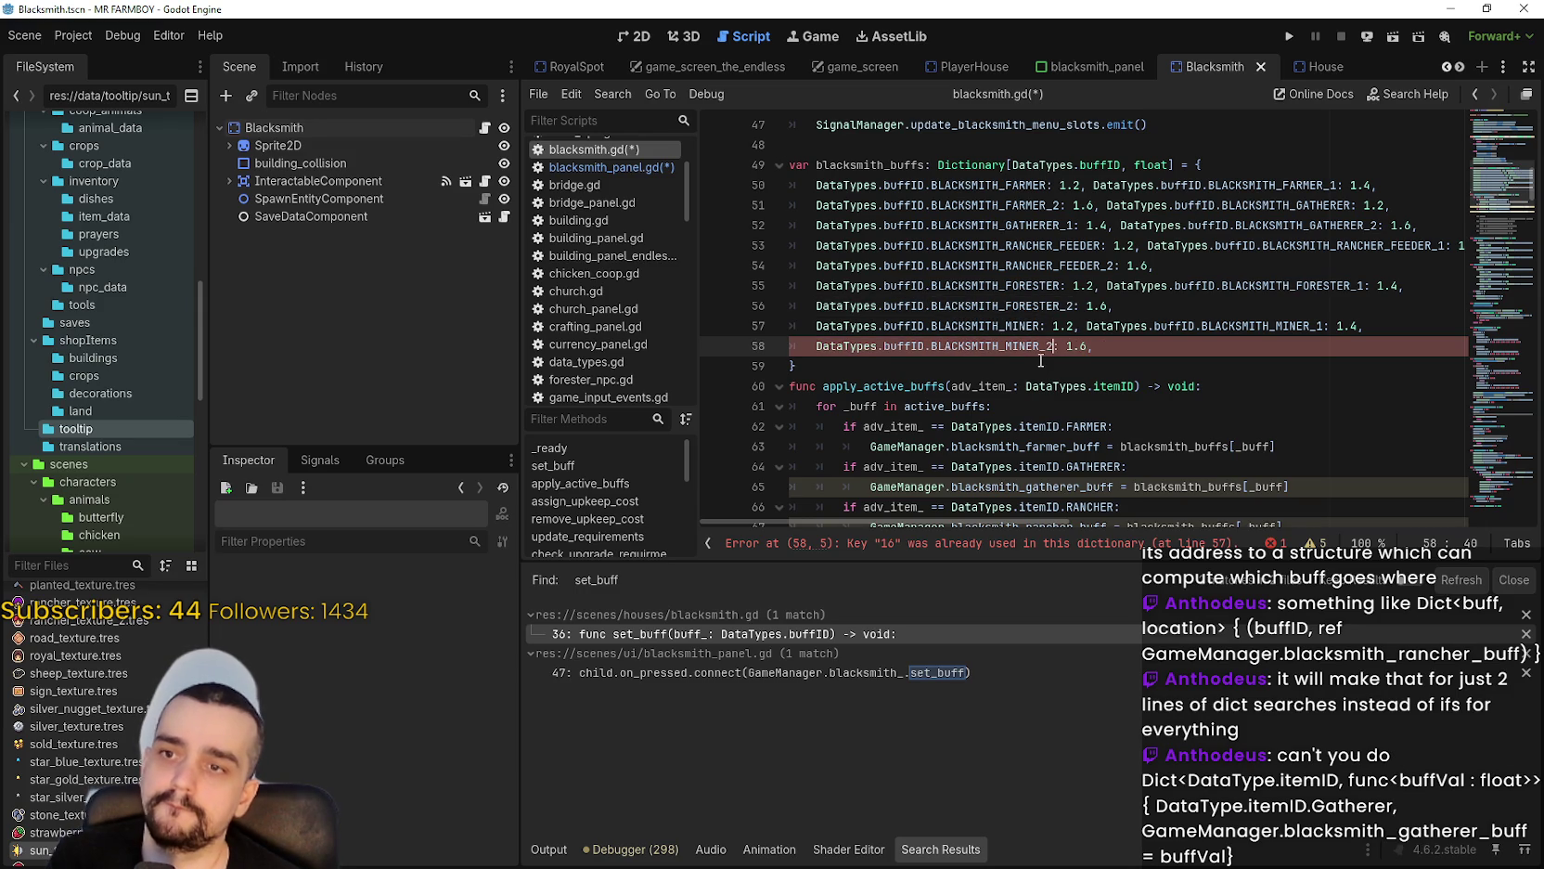
click(990, 361)
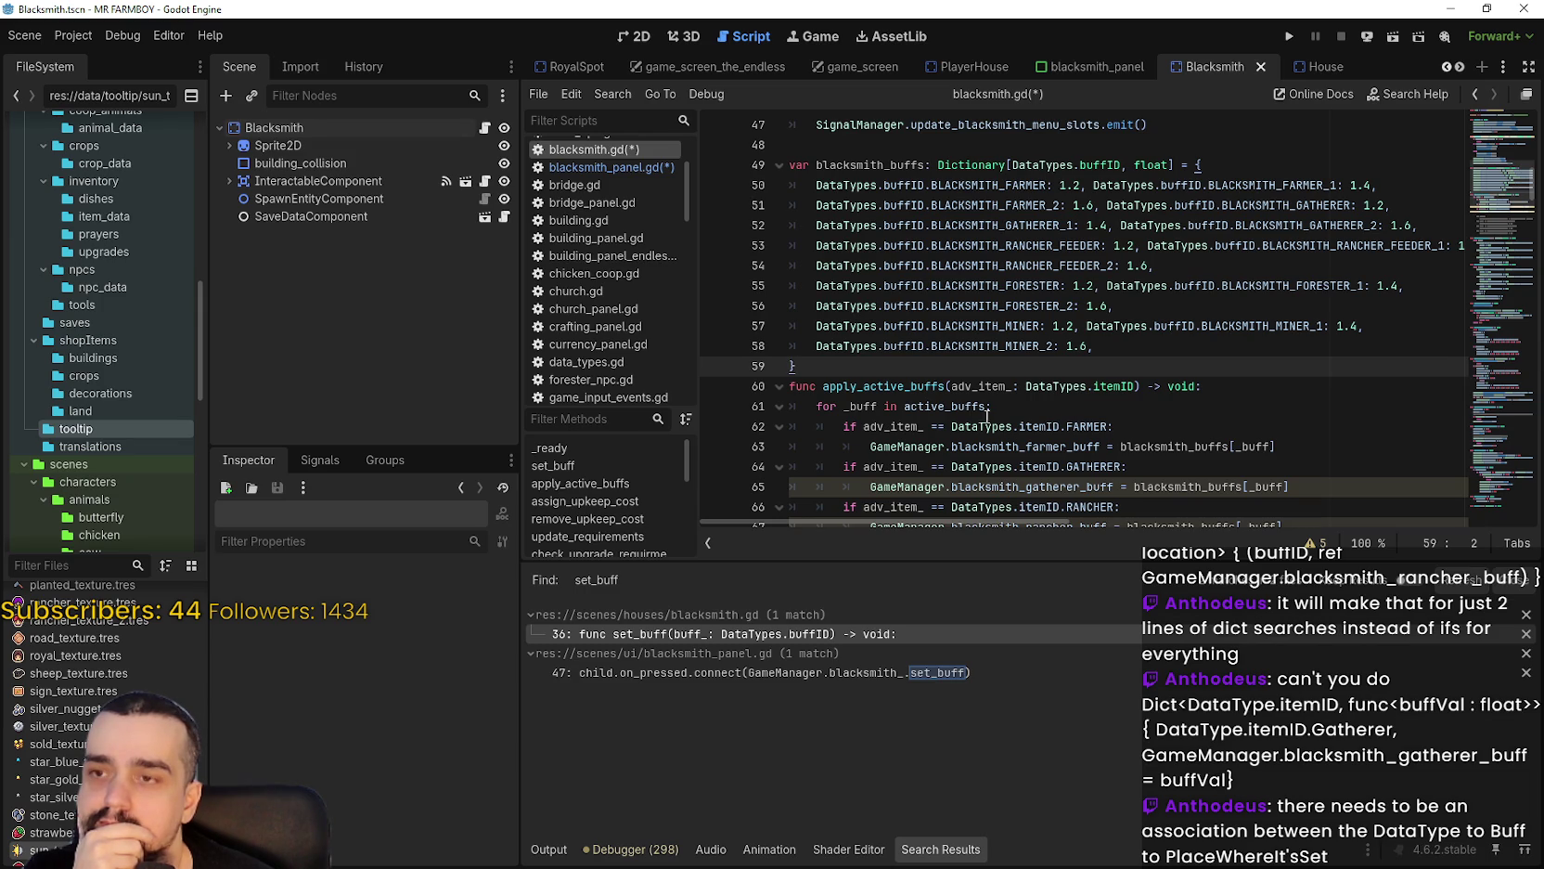
key(Return)
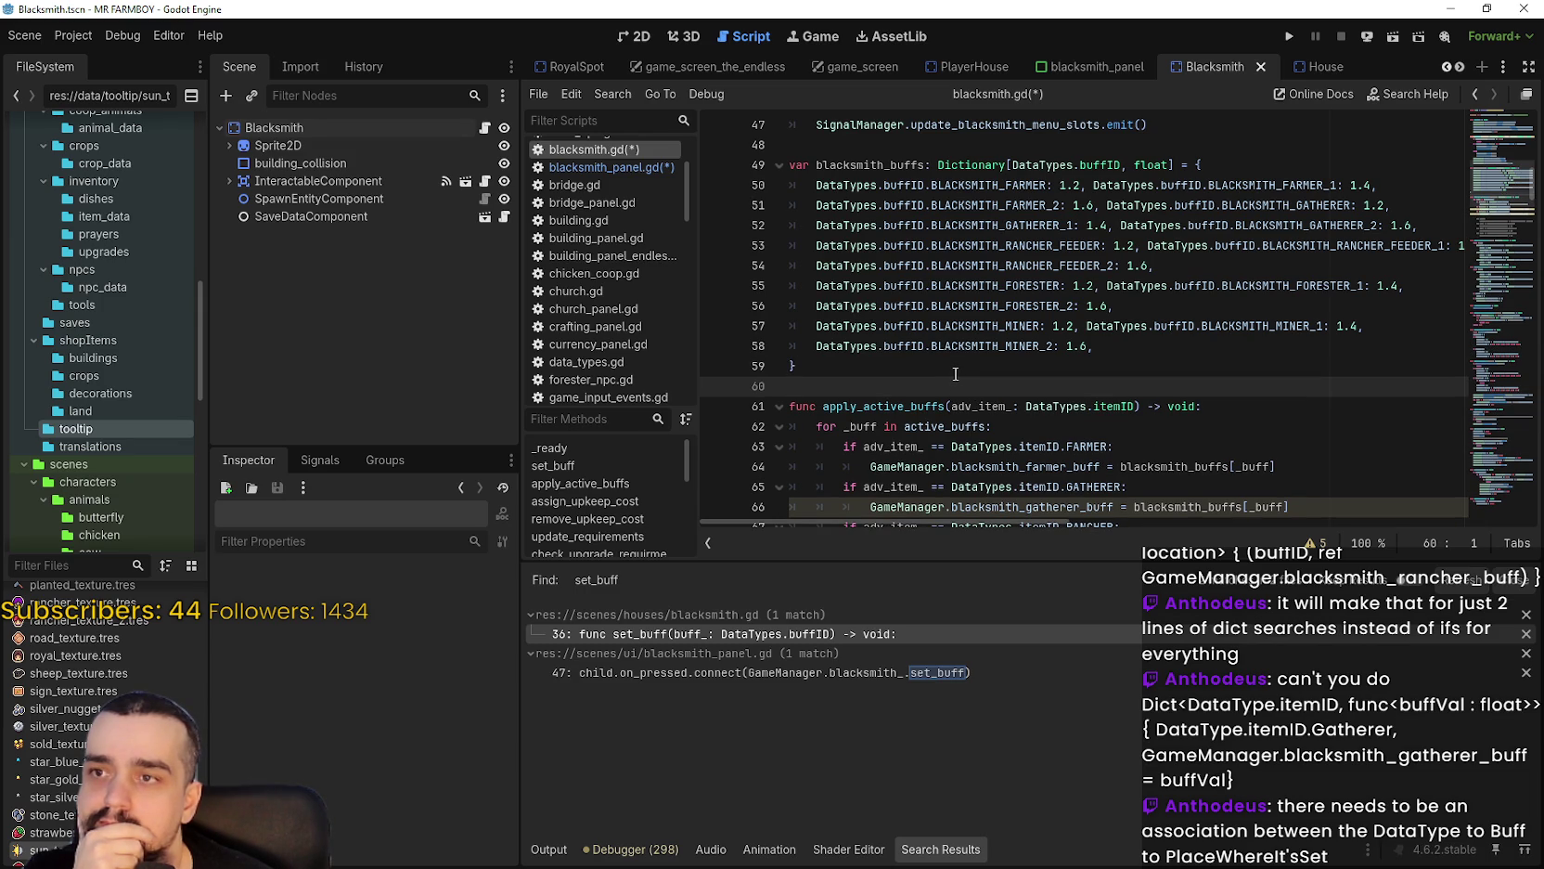
Review the buff entries and the blacksmith_buffs[_buff] lookup in apply_active_buffs.
mouse_move(817, 185)
mouse_down()
mouse_move(928, 191)
mouse_move(1095, 350)
mouse_move(1109, 326)
mouse_move(865, 326)
mouse_up()
click(1105, 385)
scroll(1105, 386, down, 2)
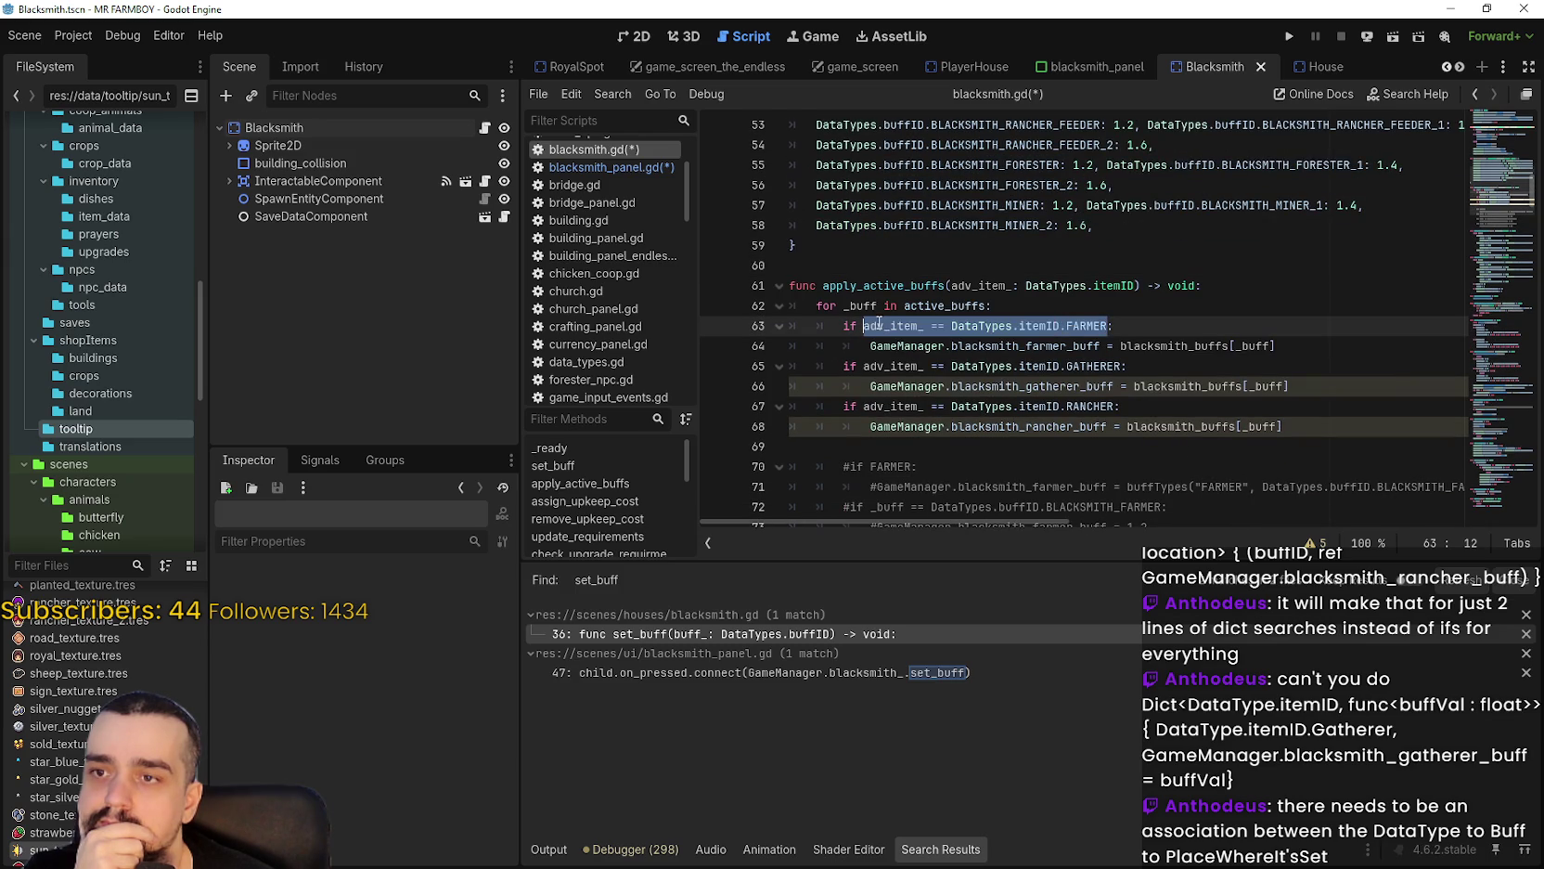
double_click(1030, 386)
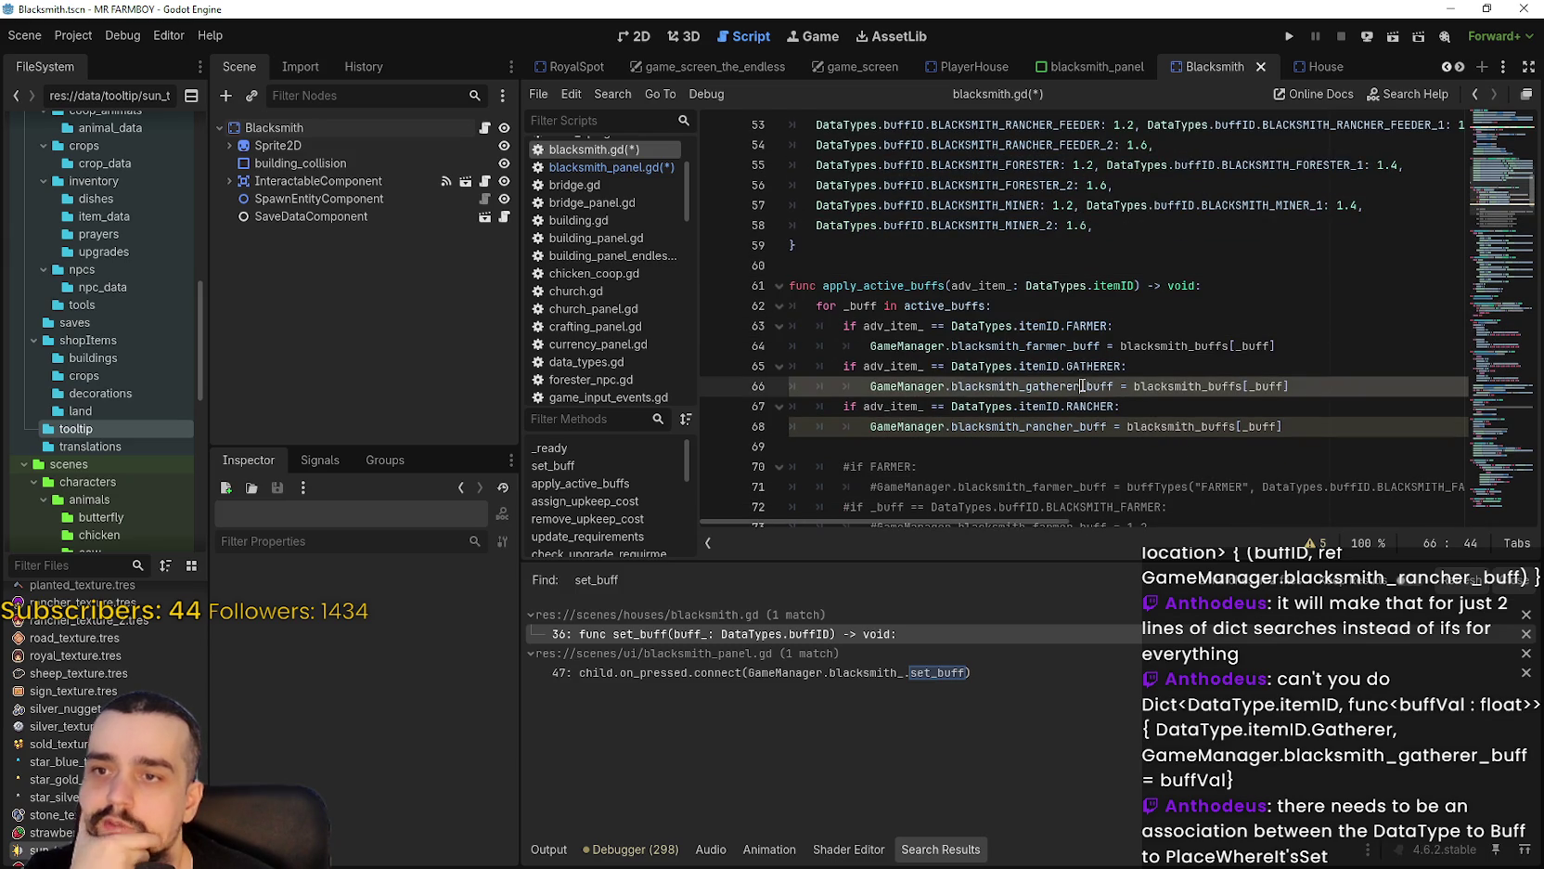
double_click(1215, 386)
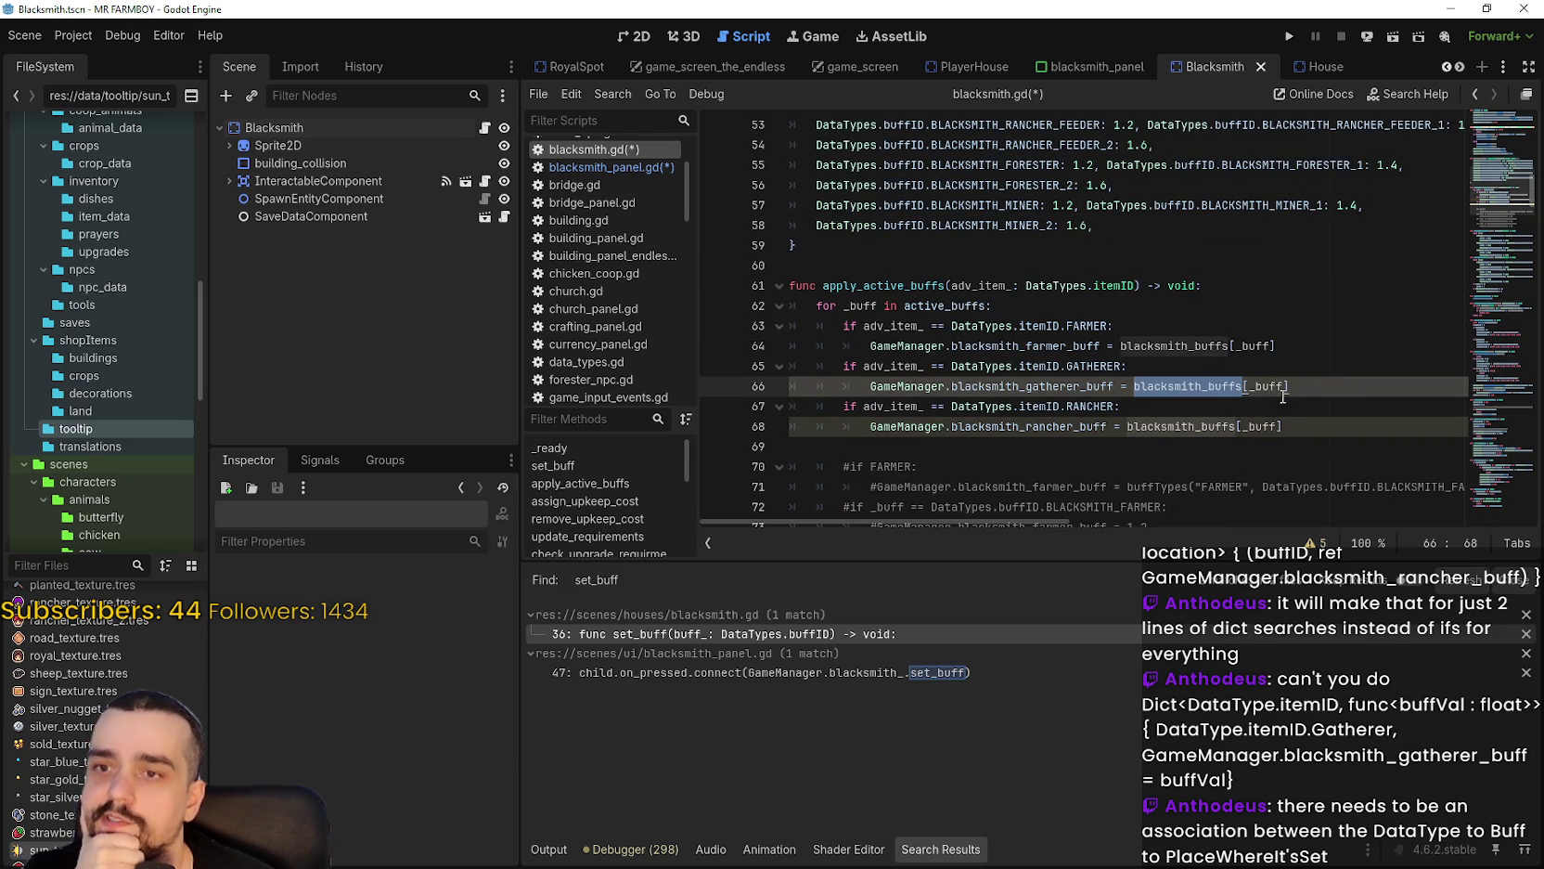
double_click(1266, 386)
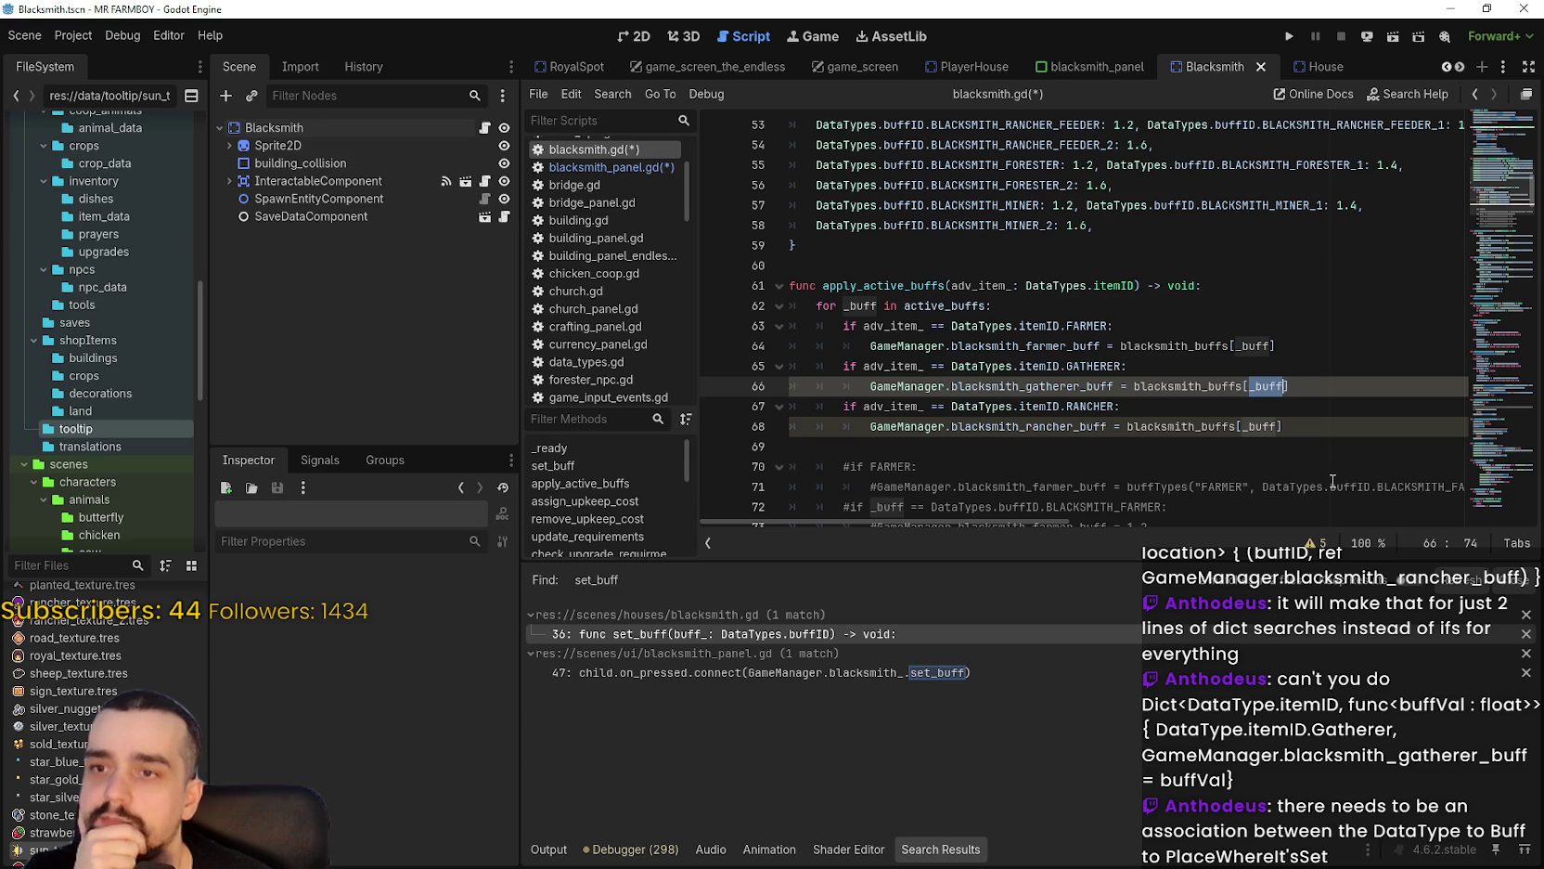
Select the gatherer buff assignment on line 66 and inspect blacksmith_gatherer_buff's actions.
click(1332, 484)
click(953, 449)
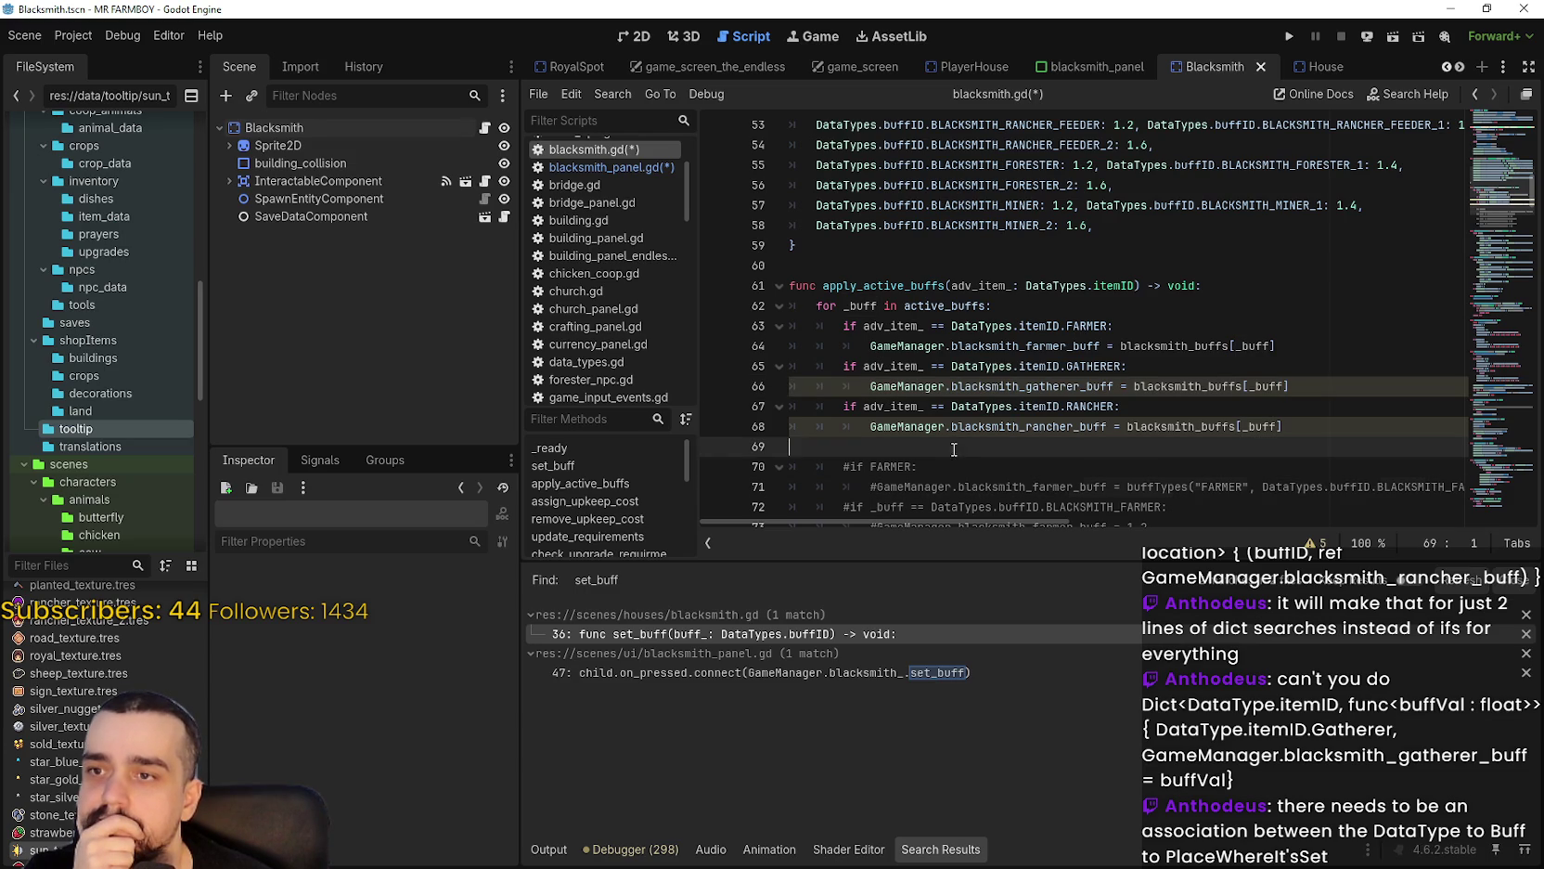
click(1290, 386)
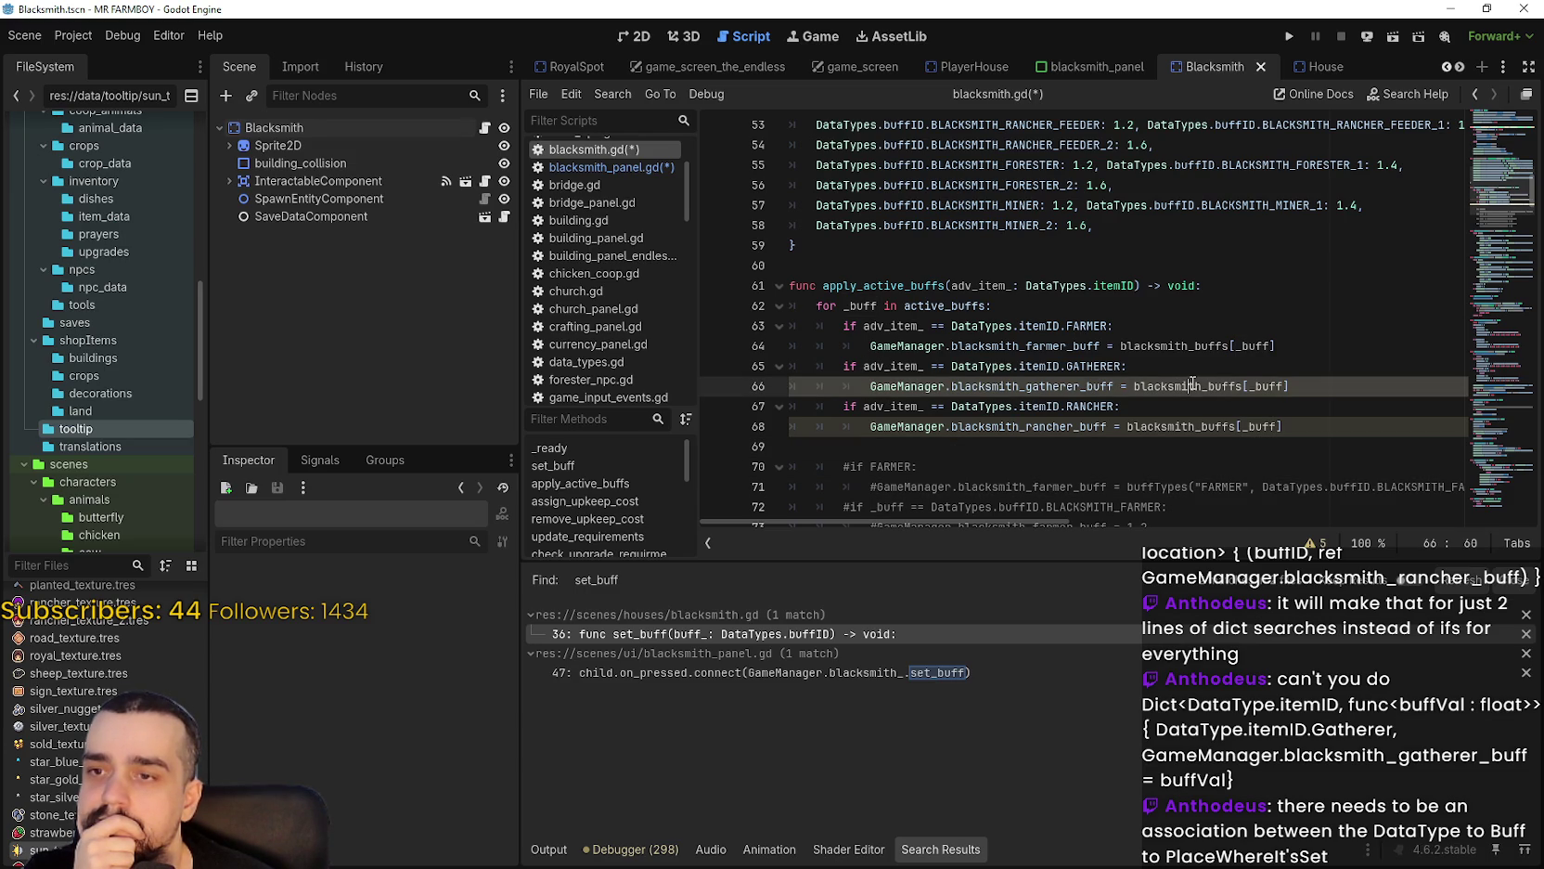
drag(1290, 386, 848, 387)
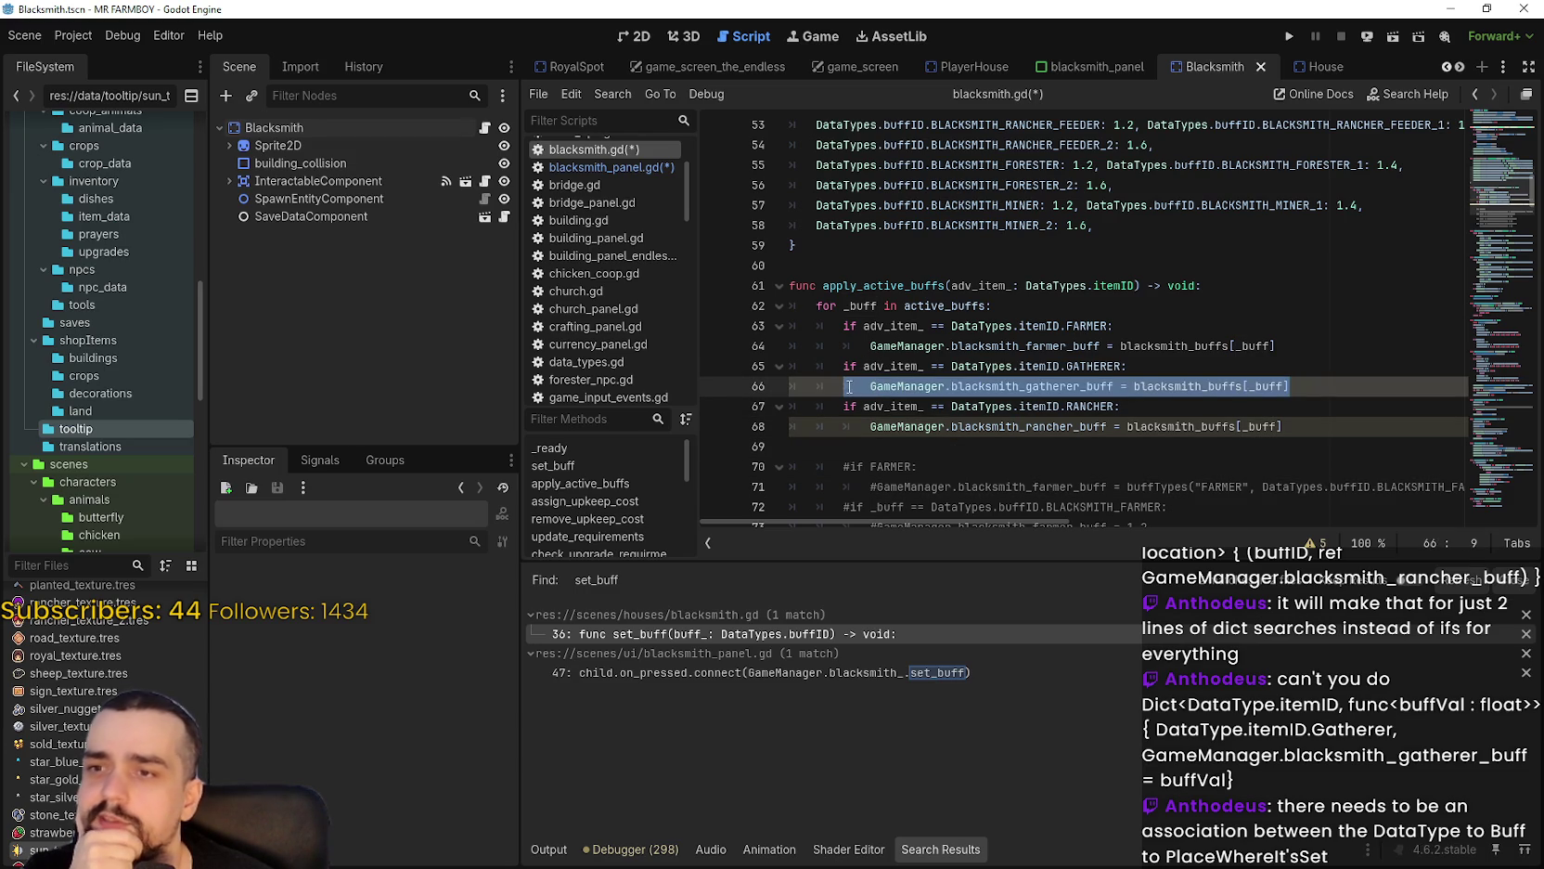
click(1082, 386)
right_click(1081, 386)
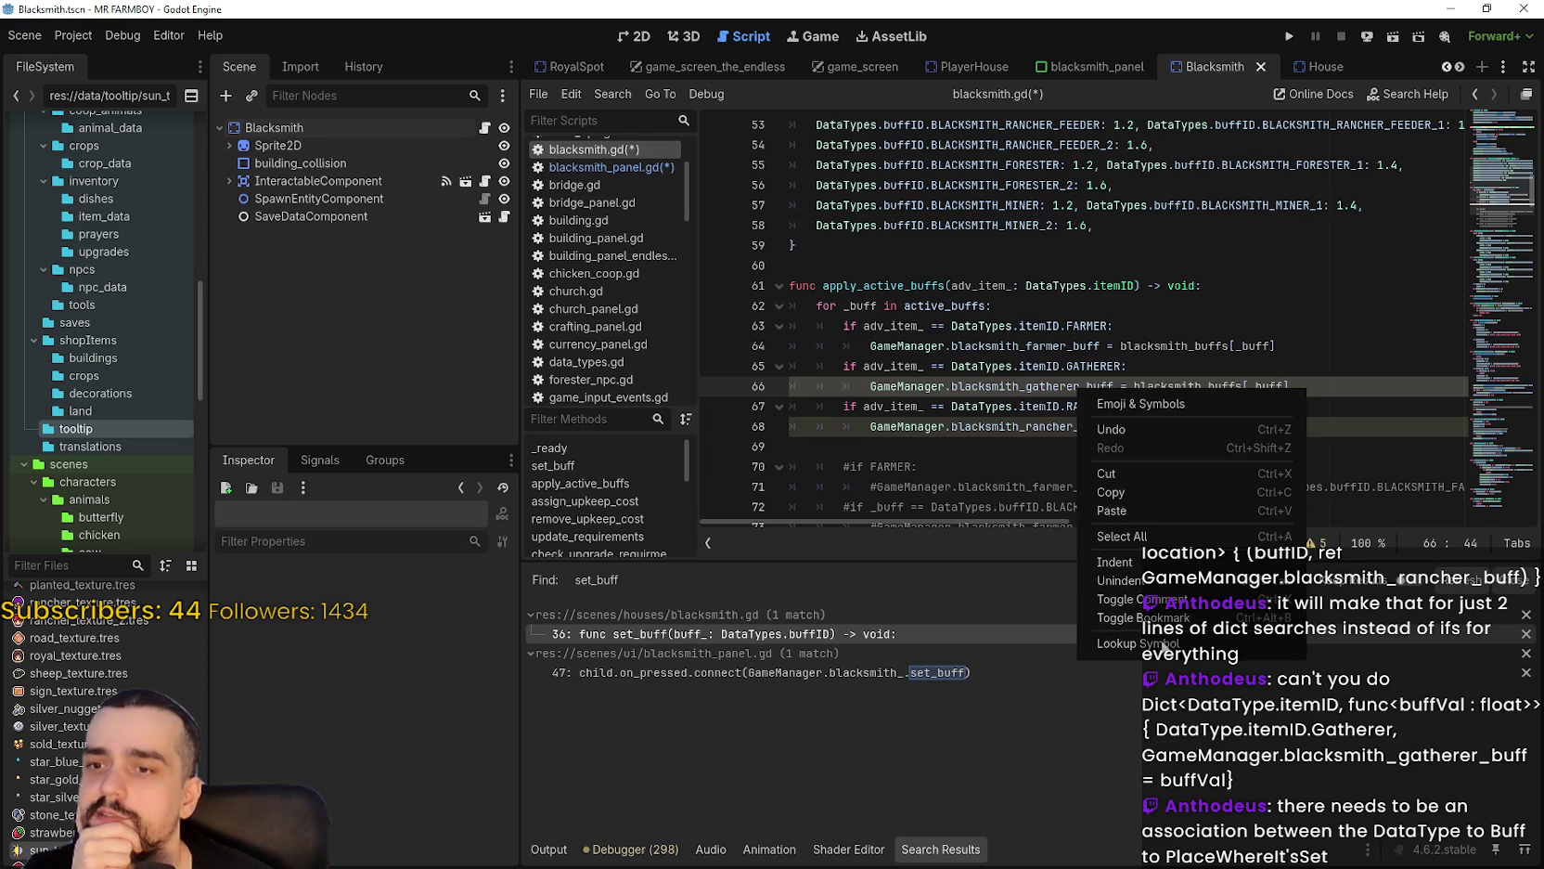
key(Escape)
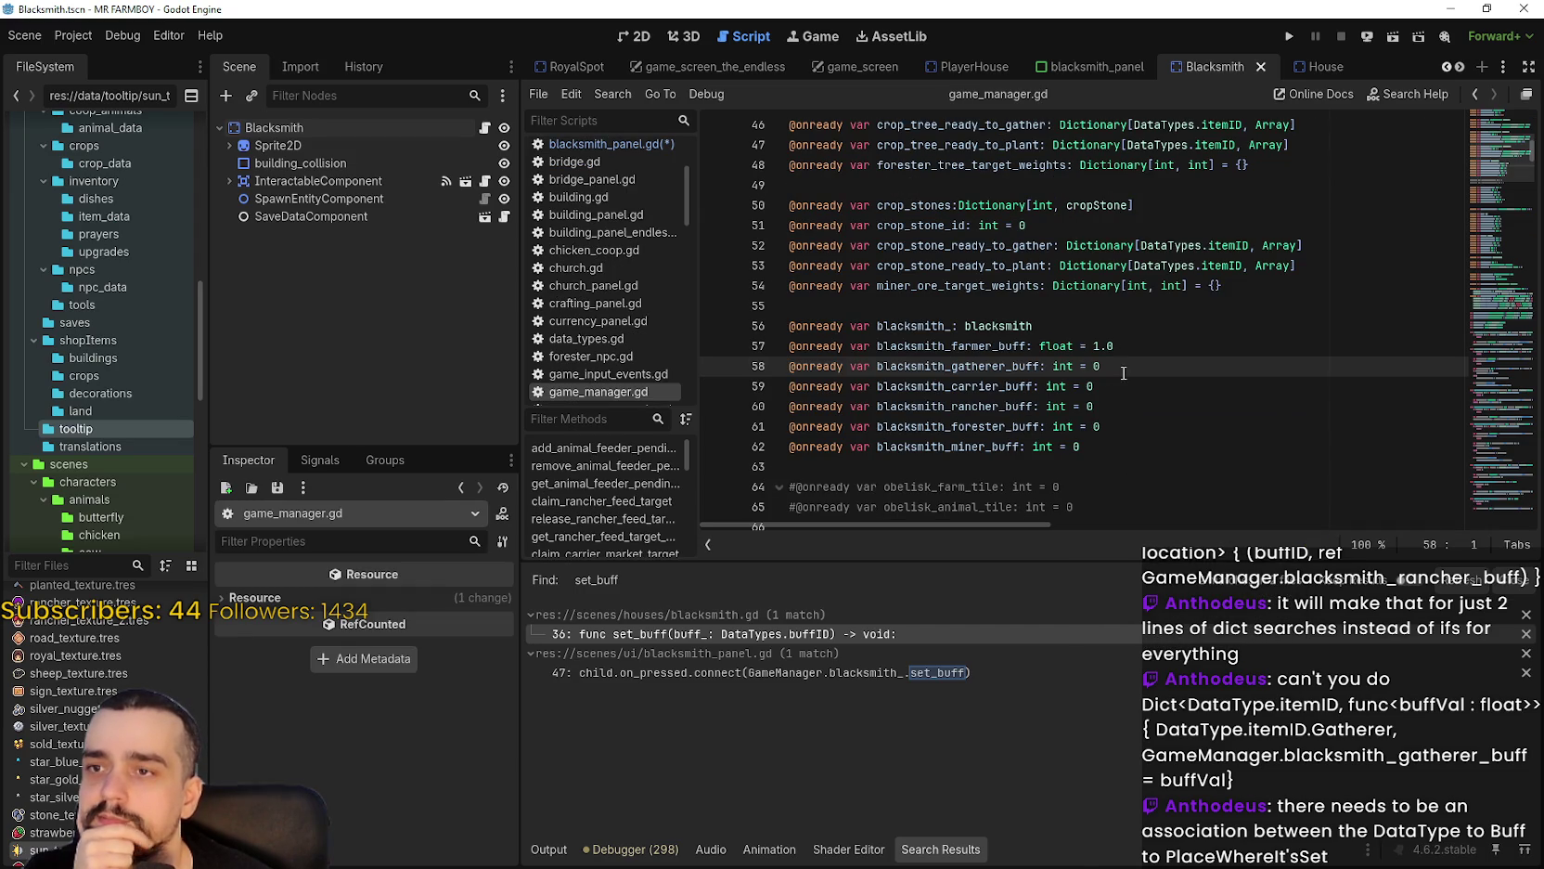
Change blacksmith_gatherer_buff and blacksmith_carrier_buff to float, with the carrier buff defaulting to 1.0.
double_click(1062, 366)
text(float)
click(1176, 370)
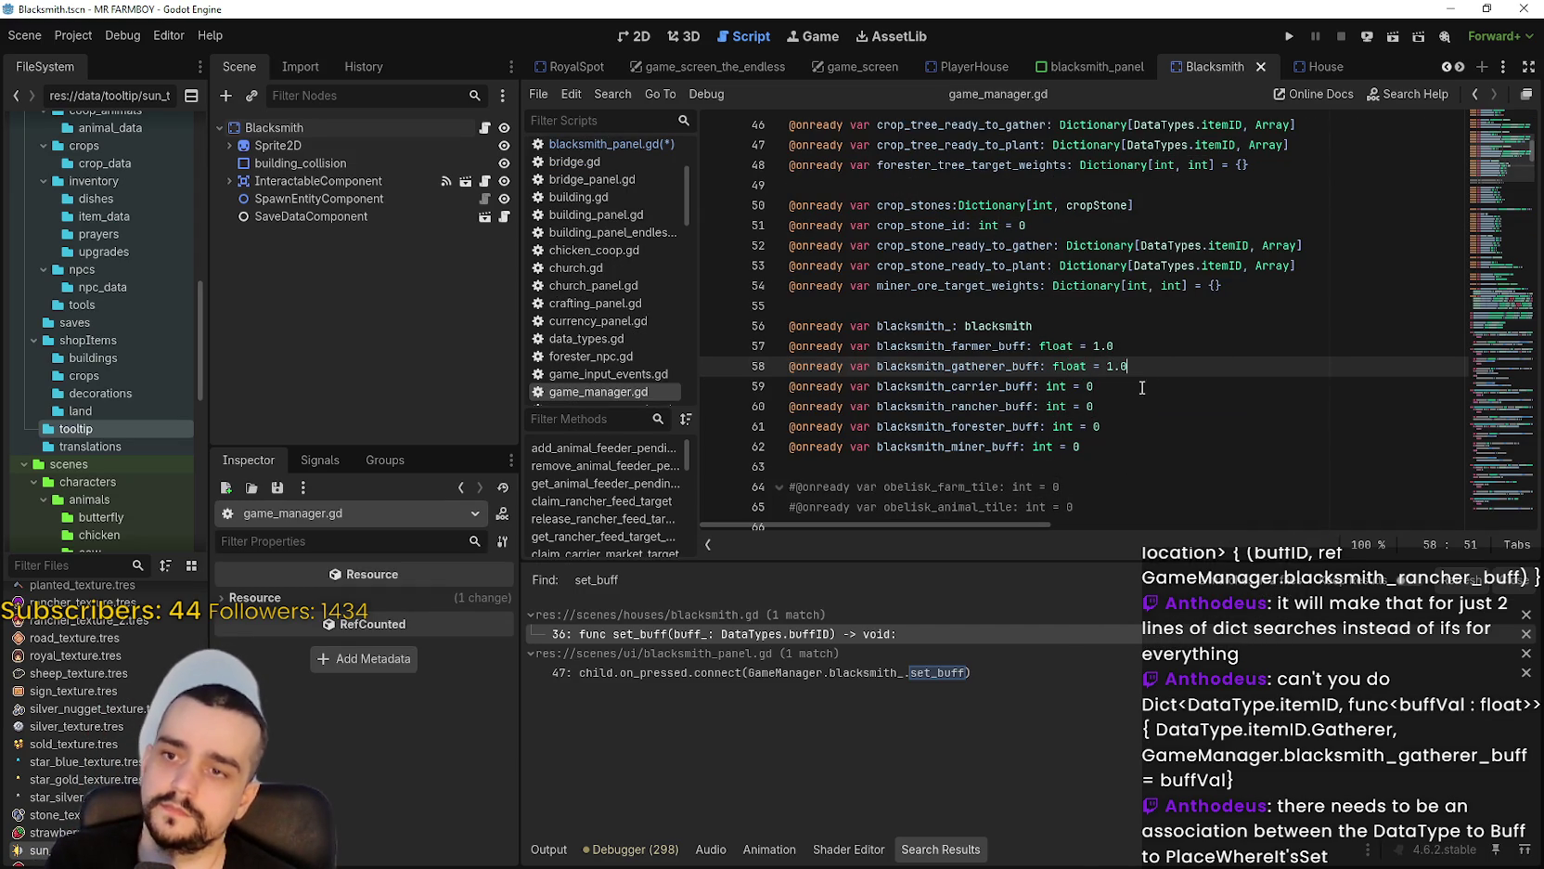
click(1142, 387)
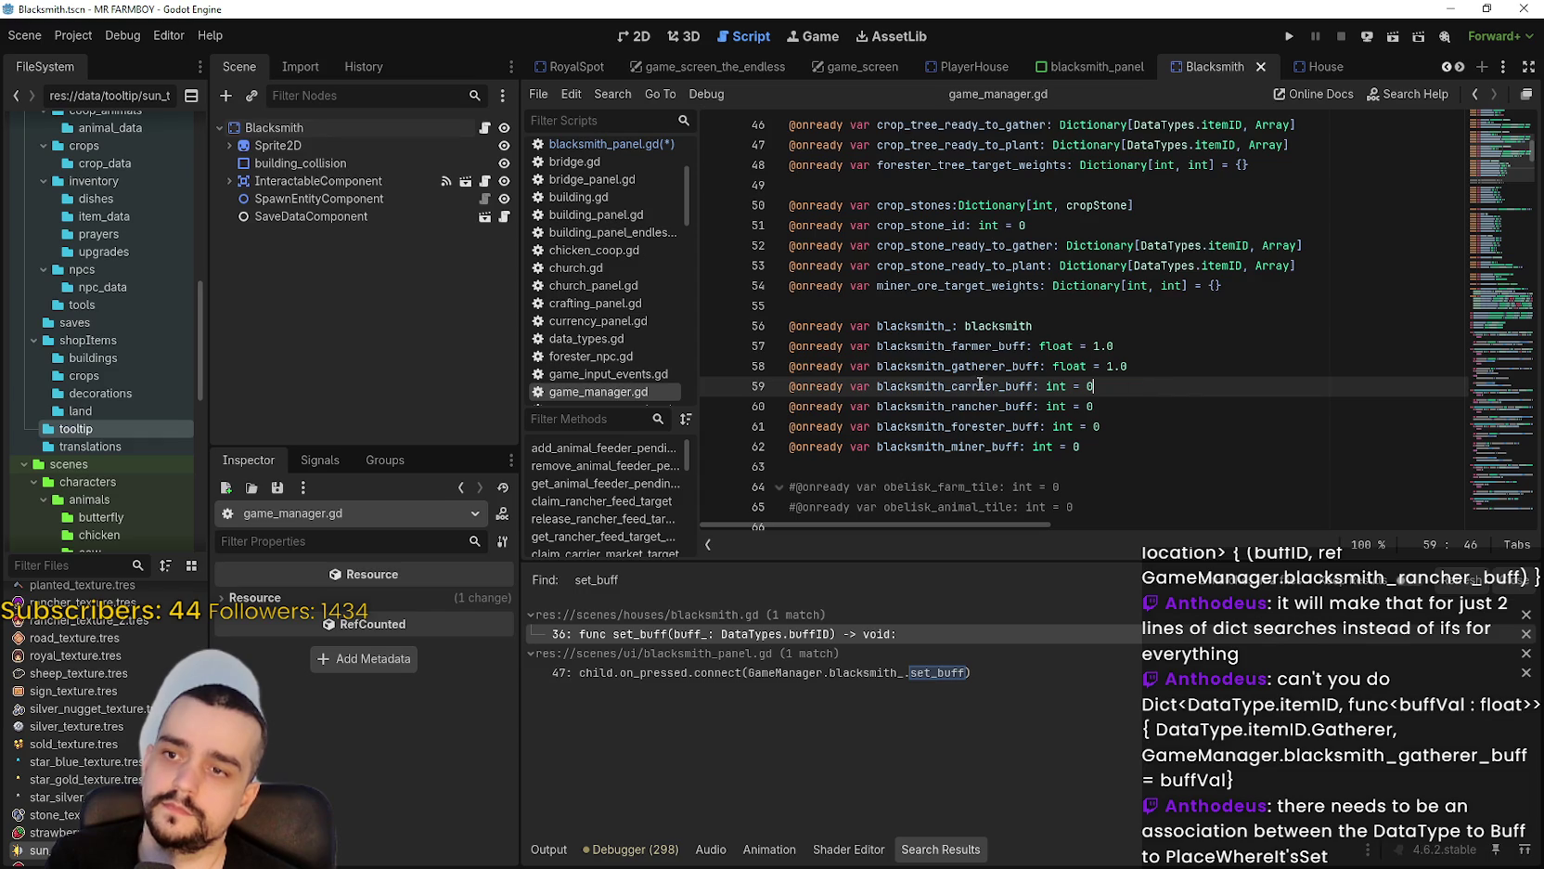
double_click(1057, 386)
text(float)
key(End)
key(BackSpace)
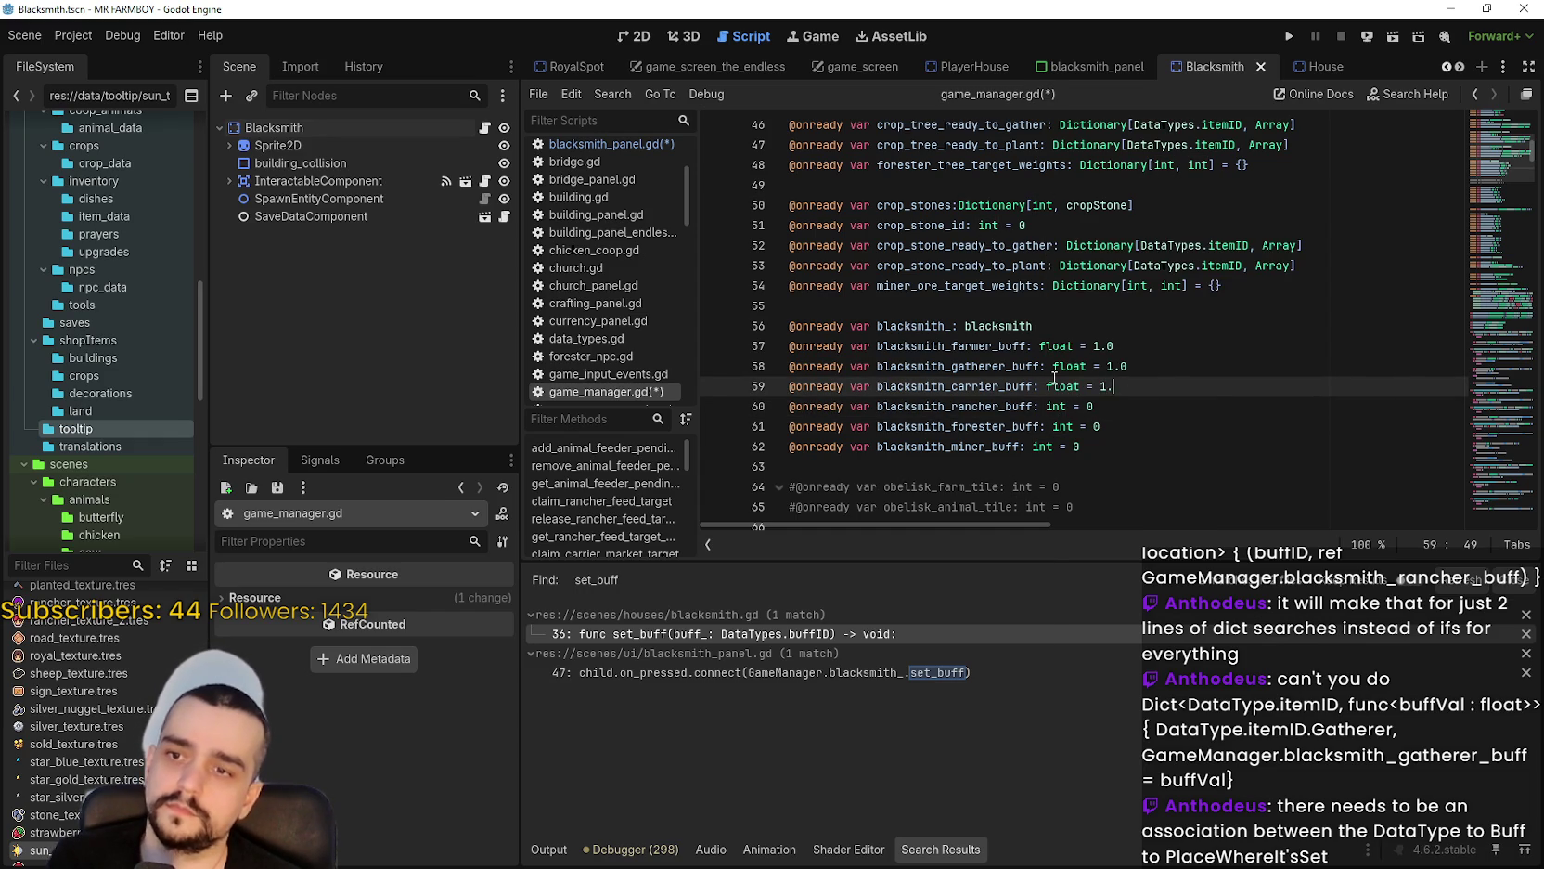
text(1.0)
Make blacksmith_rancher_buff a float defaulting to 1.0.
click(1056, 406)
double_click(1055, 406)
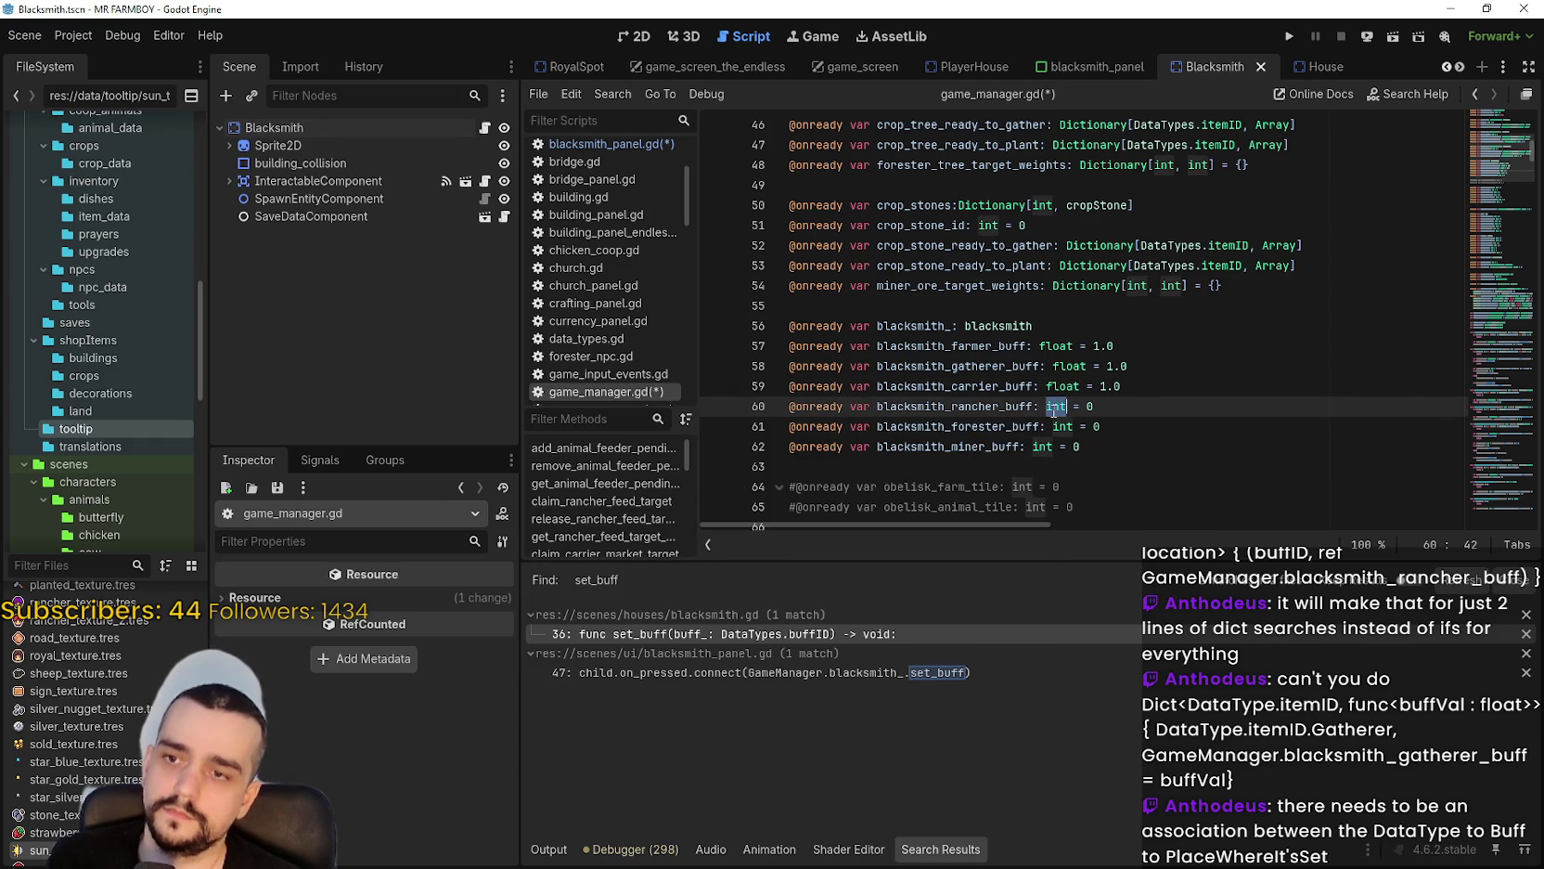
text(float)
click(1108, 426)
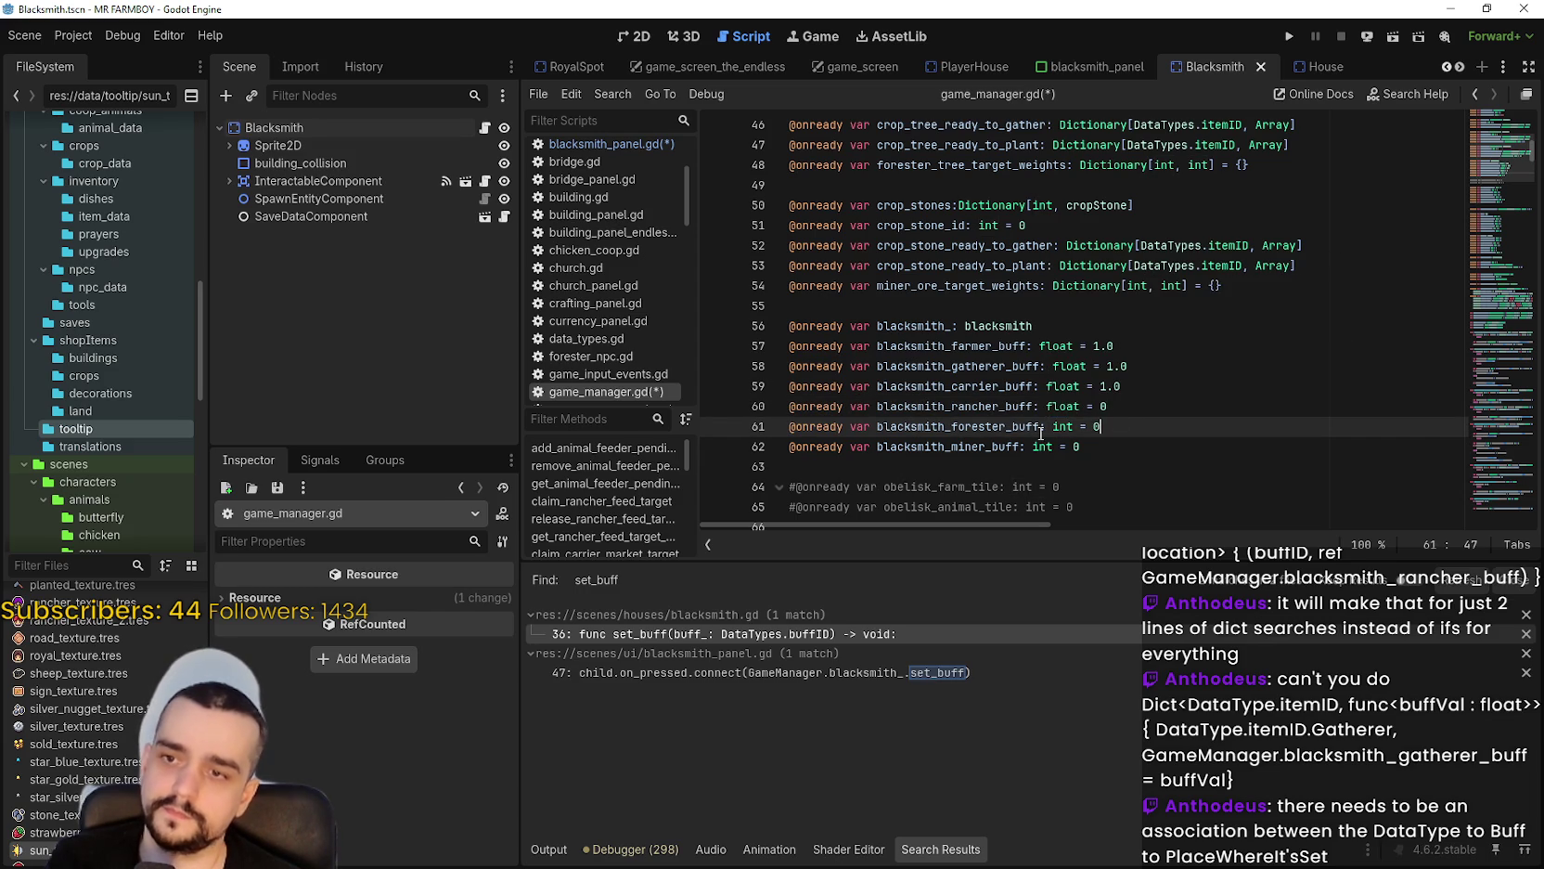
click(1135, 406)
key(BackSpace)
text(1.)
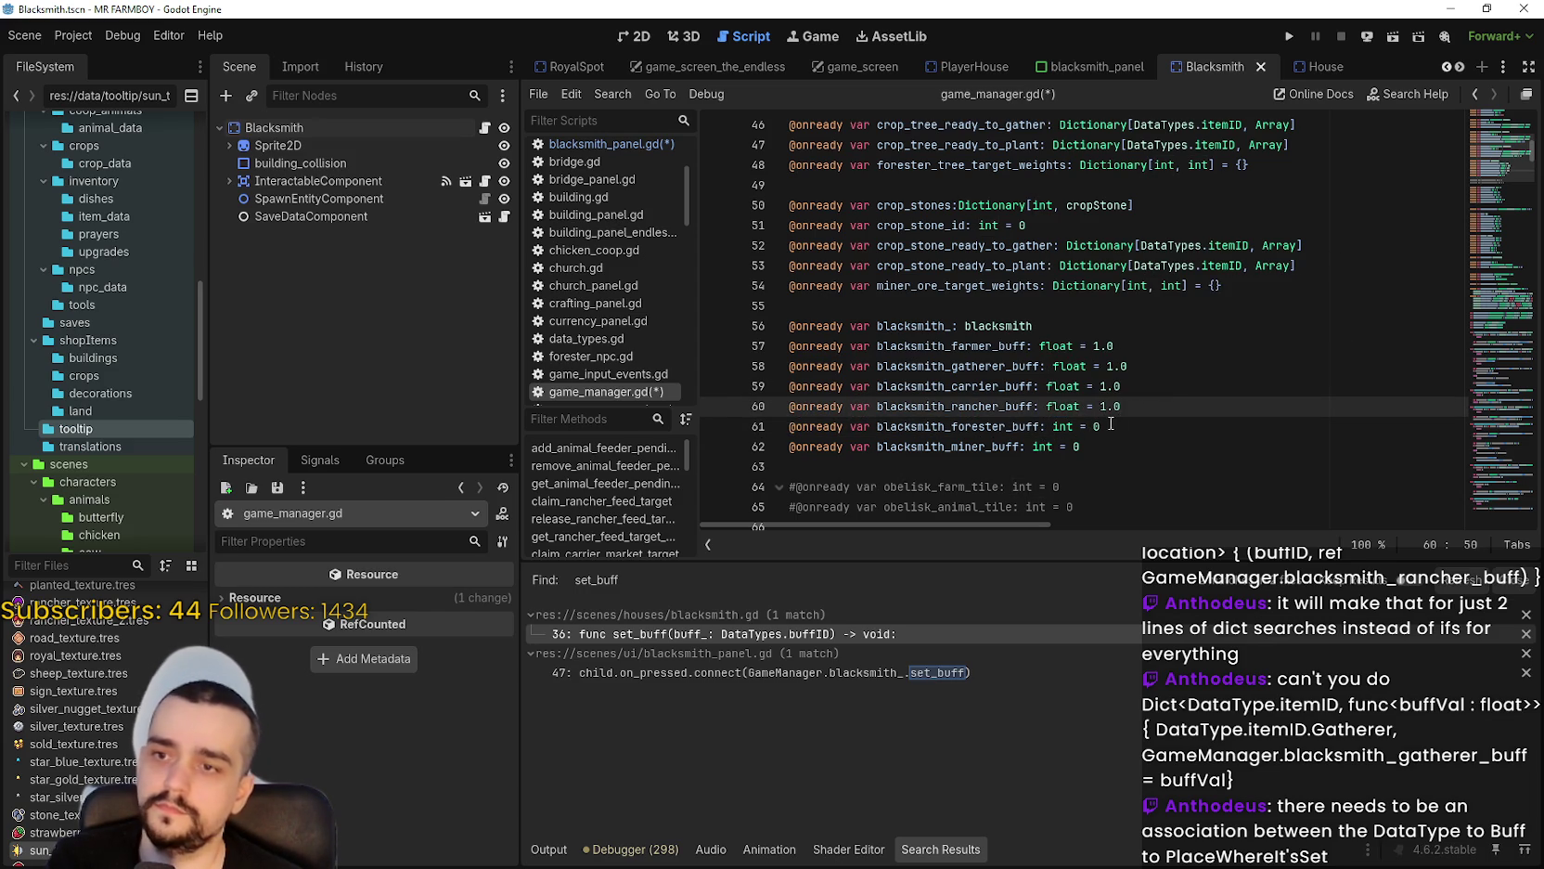
Change the forester and miner buffs to float = 1.0.
click(1111, 424)
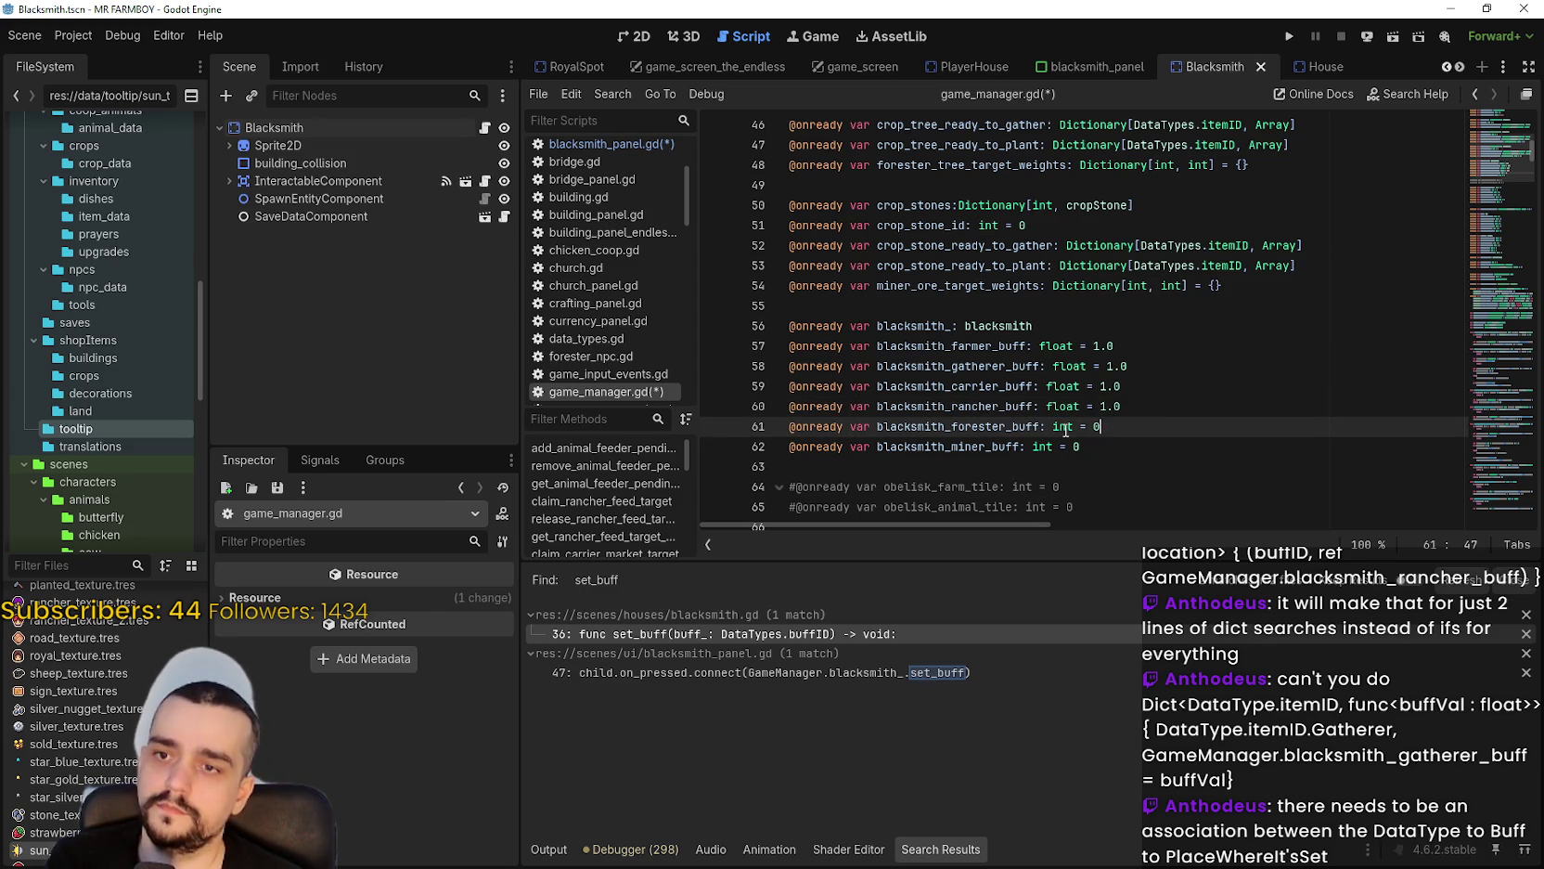
double_click(1055, 426)
text(floa)
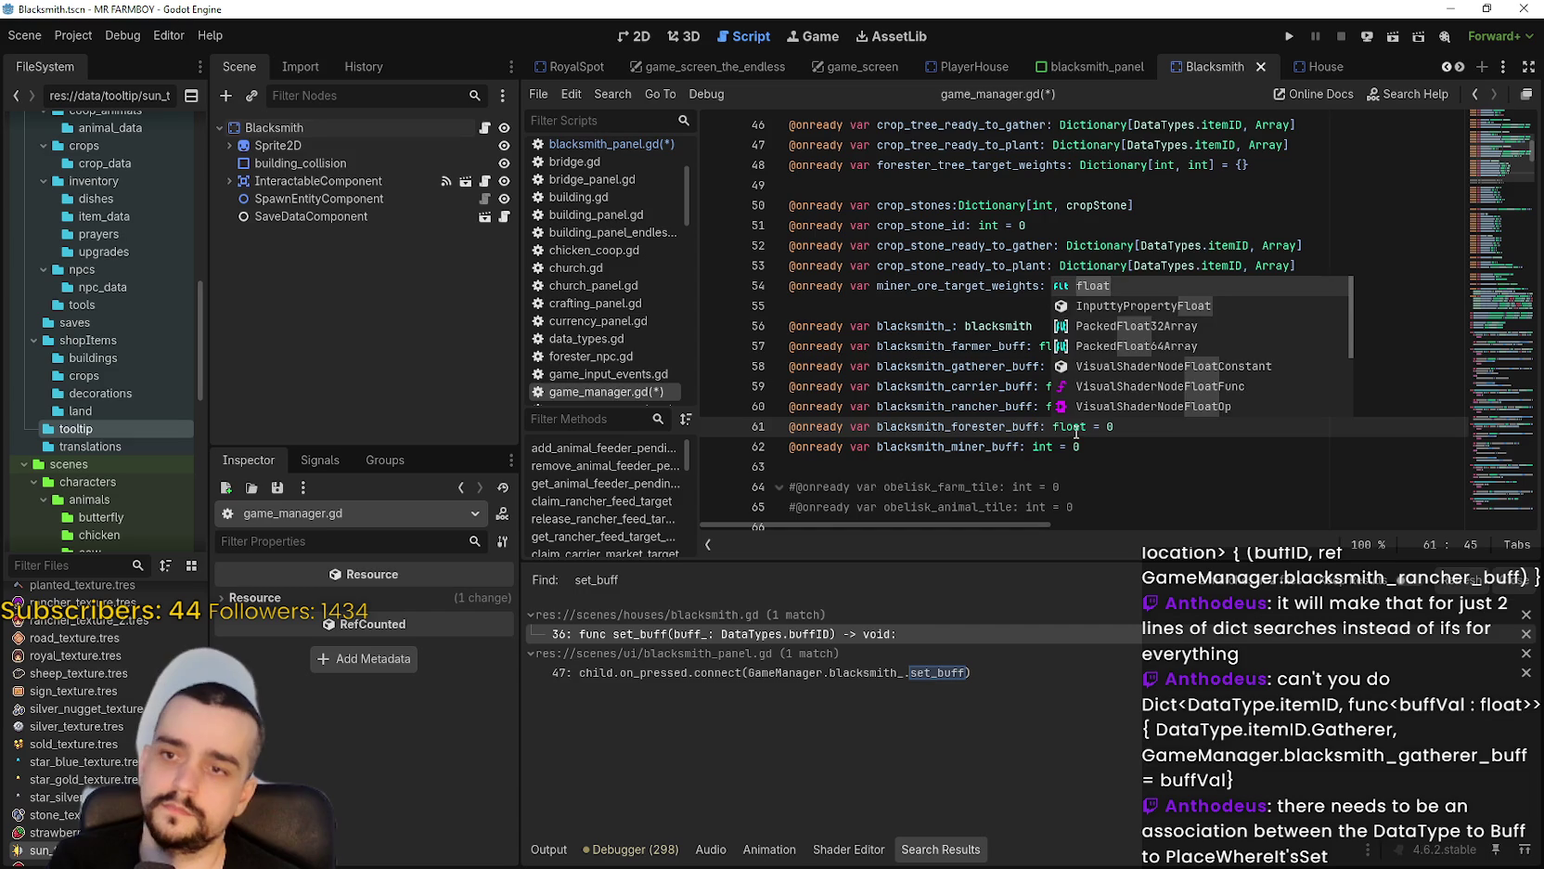
key(Return)
double_click(1132, 426)
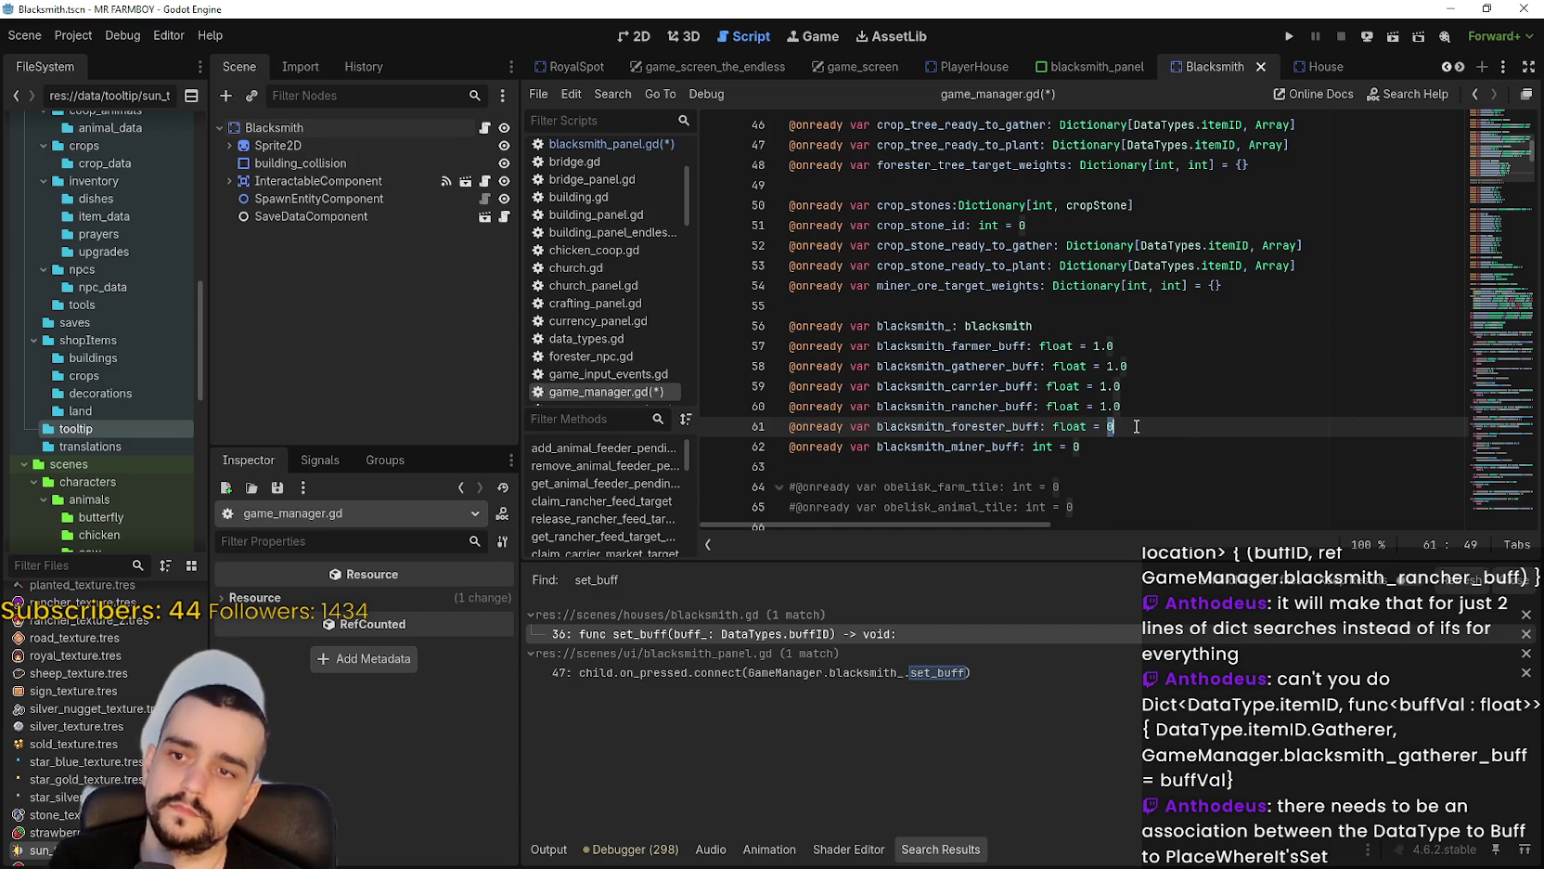
text(1.0)
click(1066, 447)
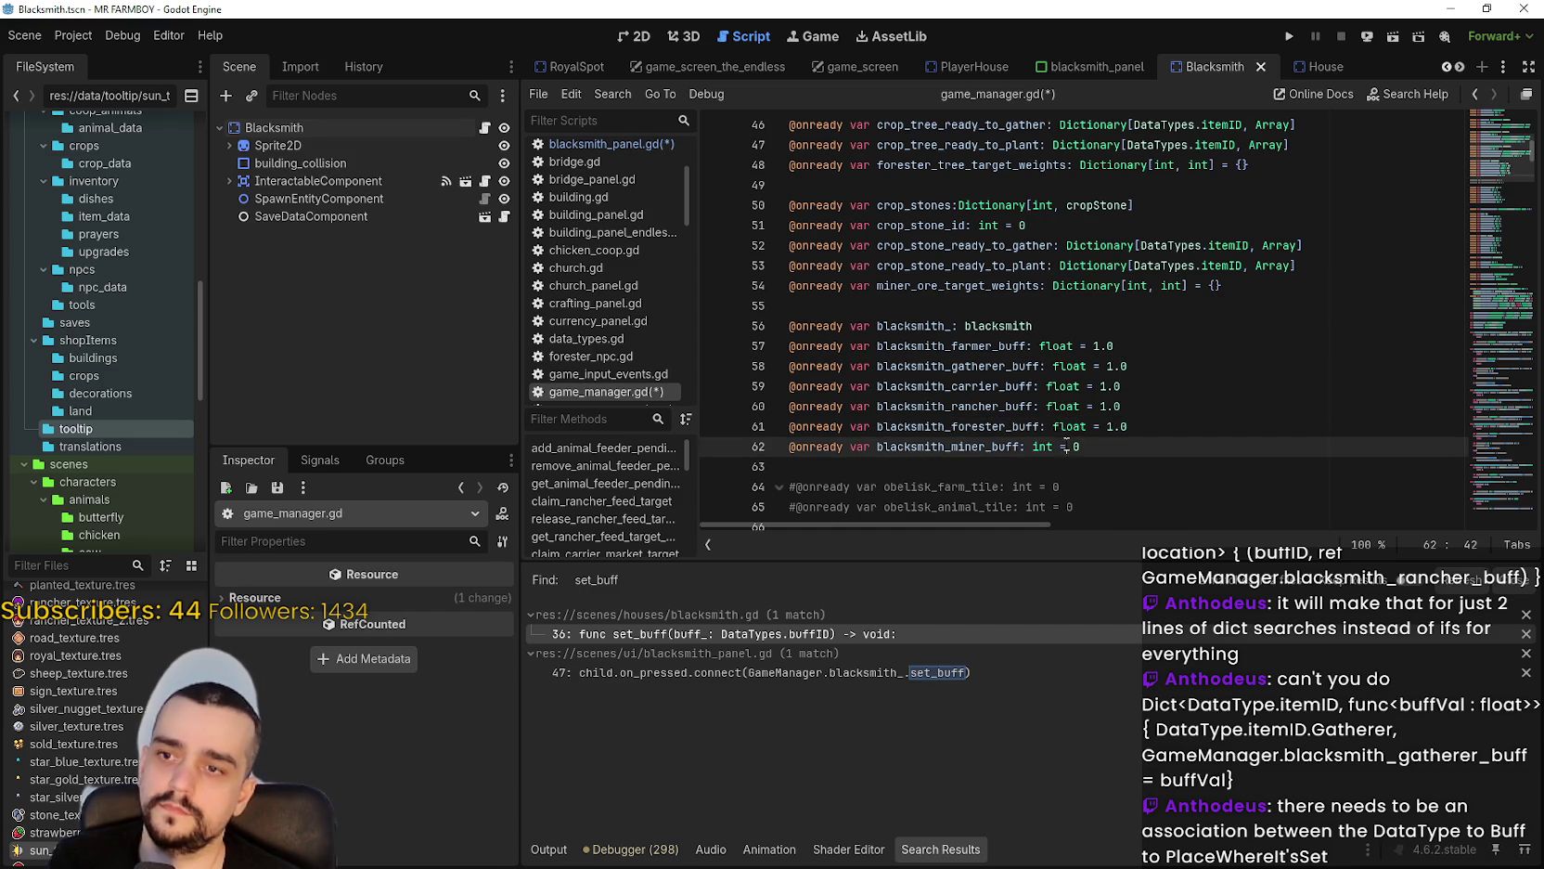
double_click(1044, 447)
text(floa)
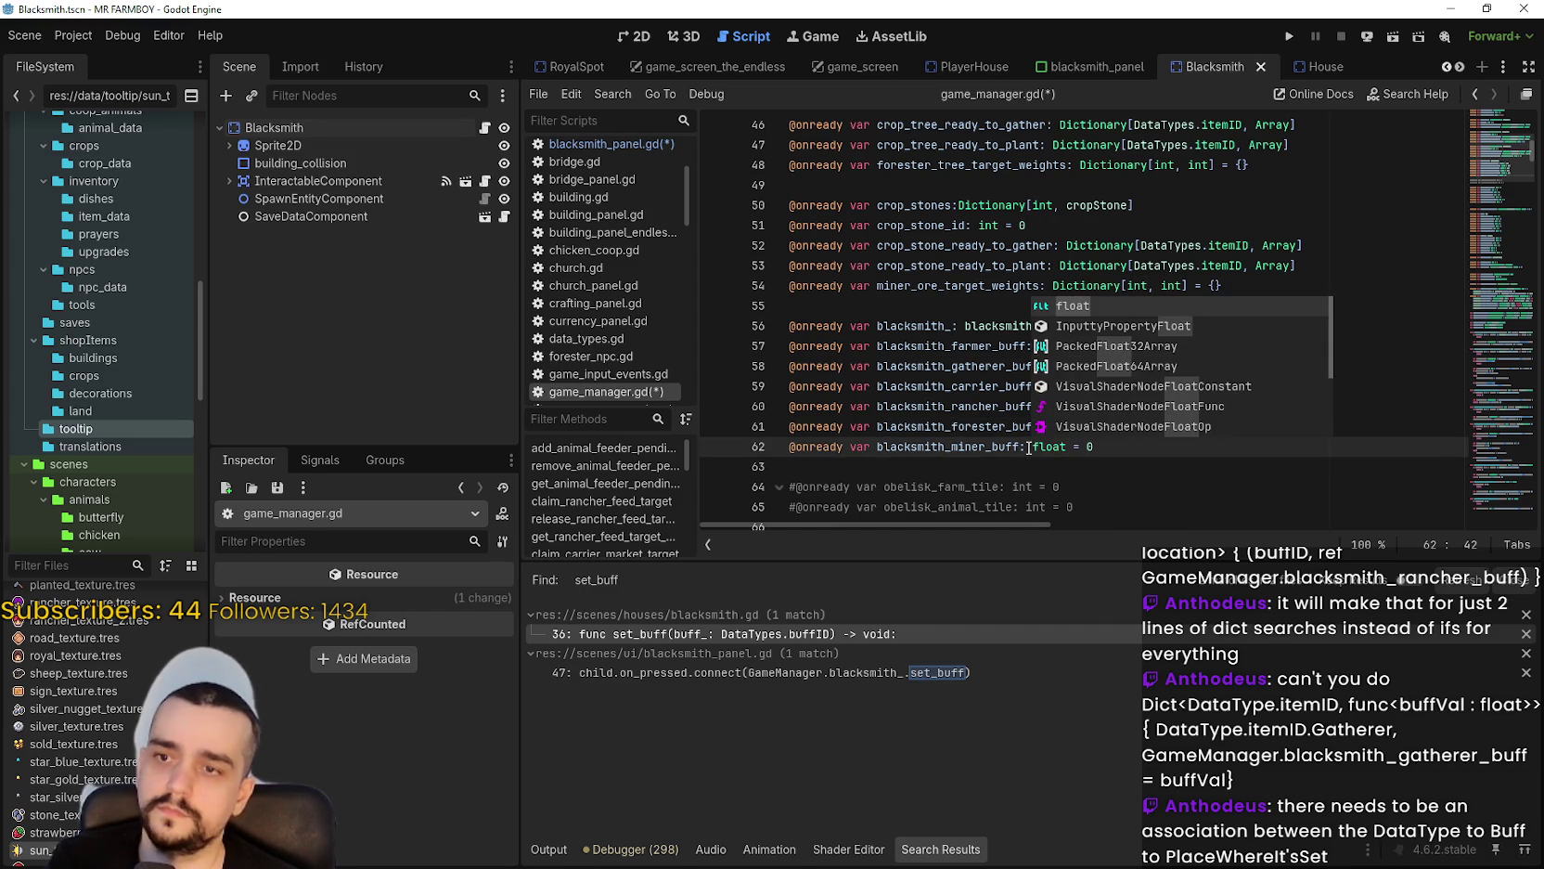
key(Return)
click(1121, 446)
text(.0)
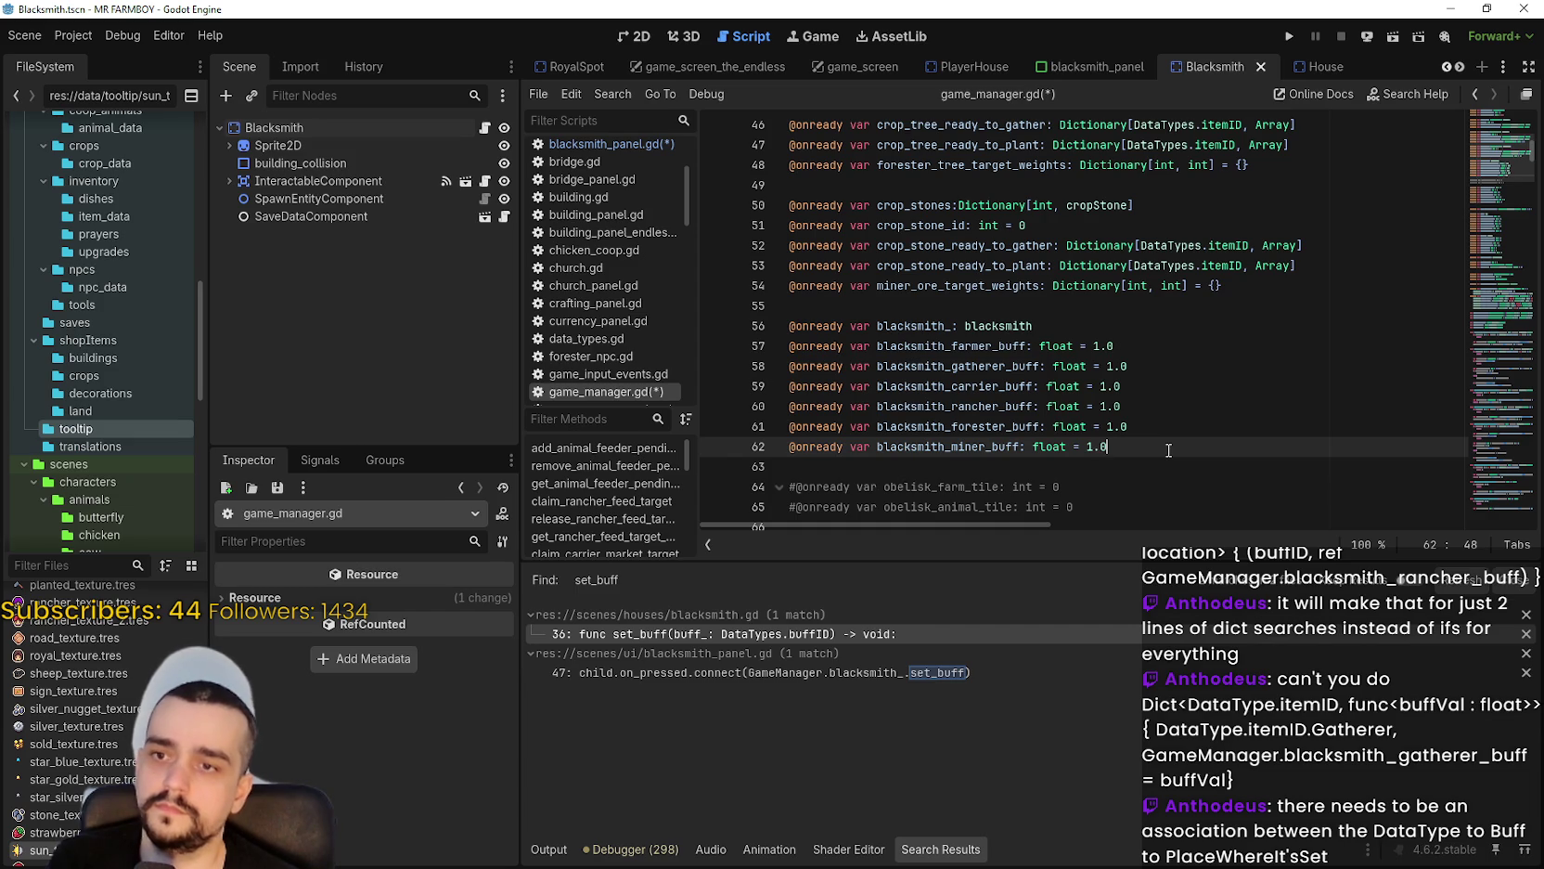
Duplicate the rancher buff line as blacksmith_rancher2_buff and save the script.
drag(1149, 401, 738, 401)
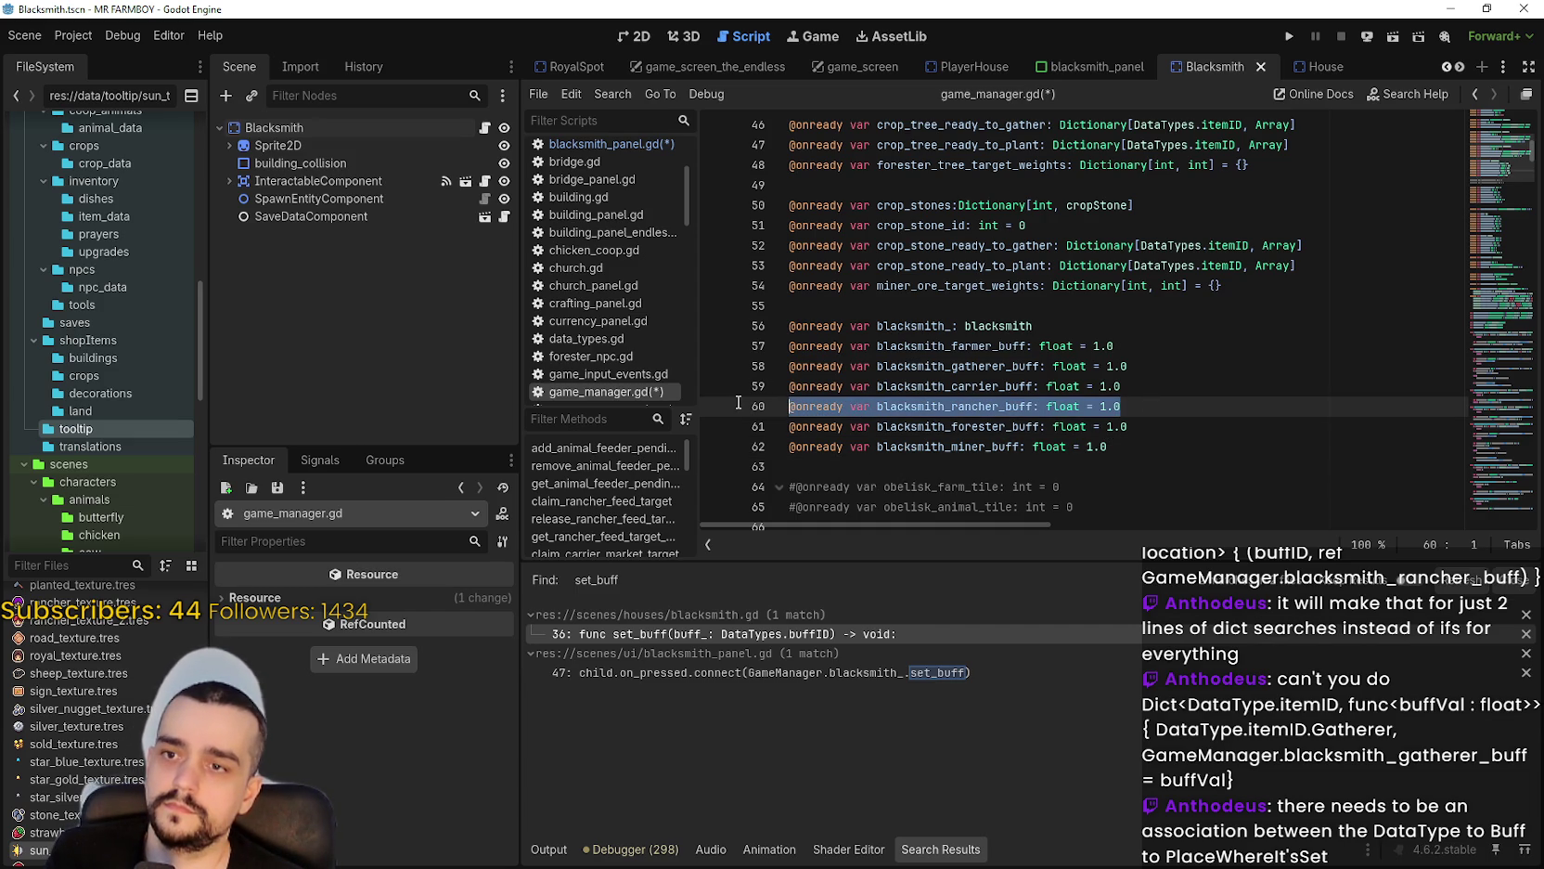
click(1190, 412)
key(Return)
text(@onready var blacksmith_rancher_buff: float = 1.0)
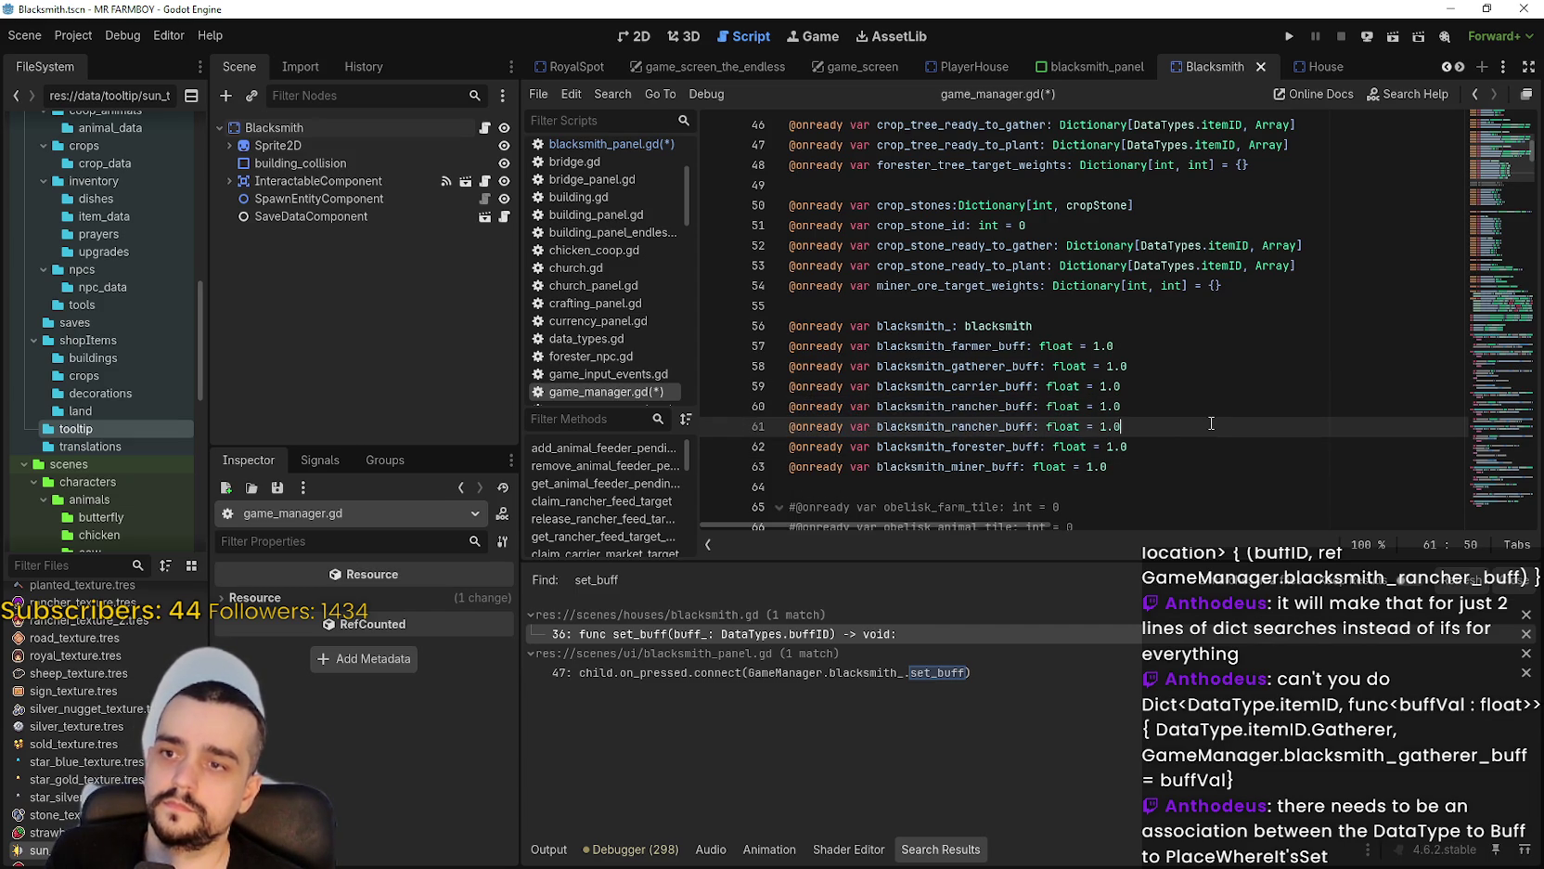
text(2)
click(1215, 429)
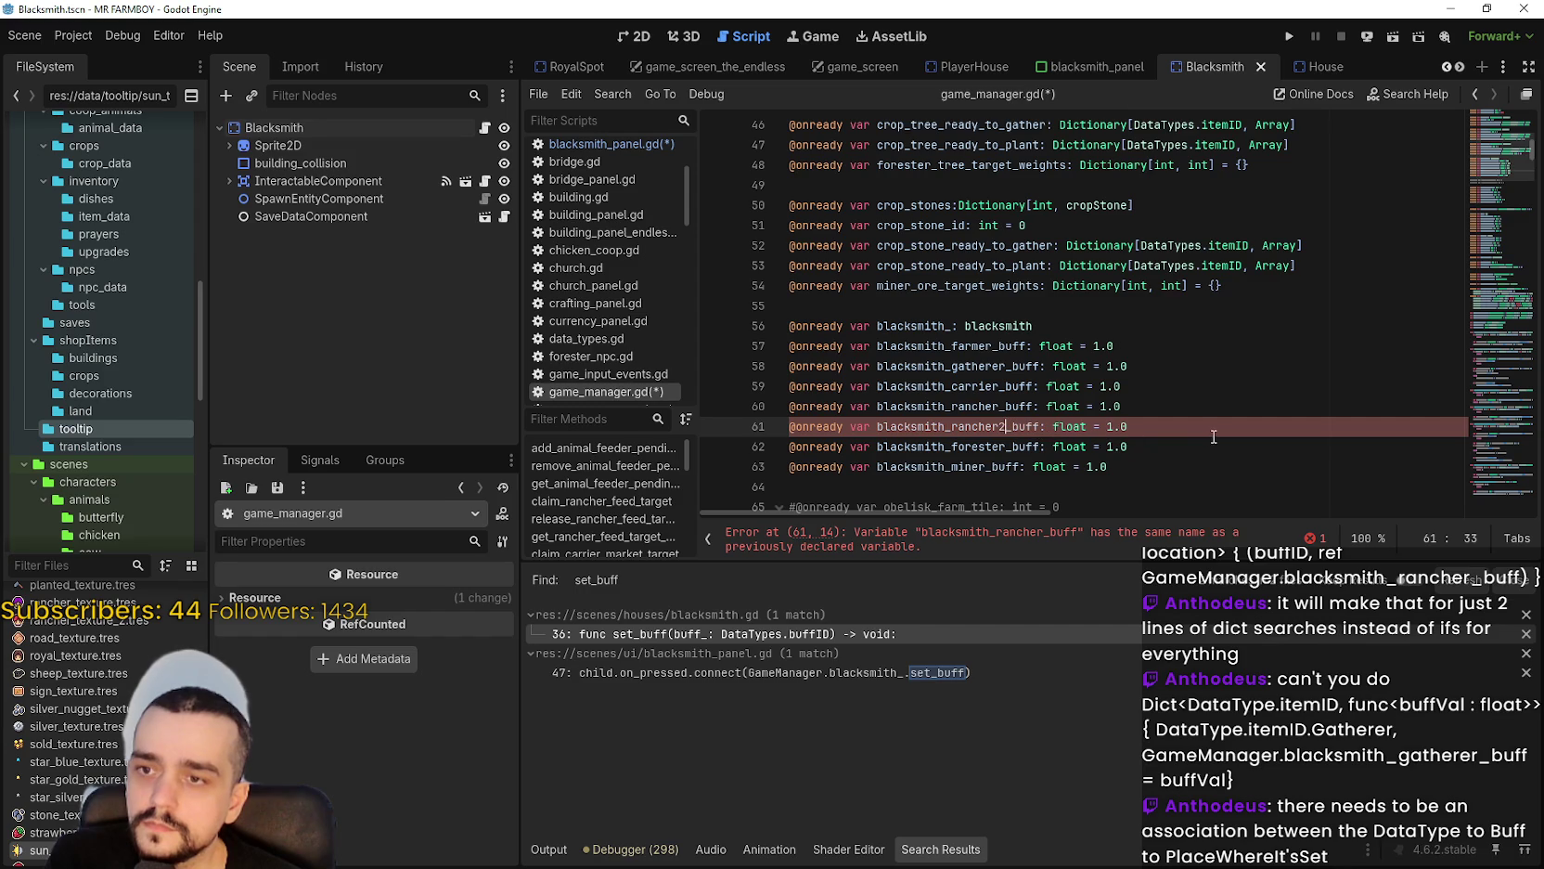
key(ctrl+s)
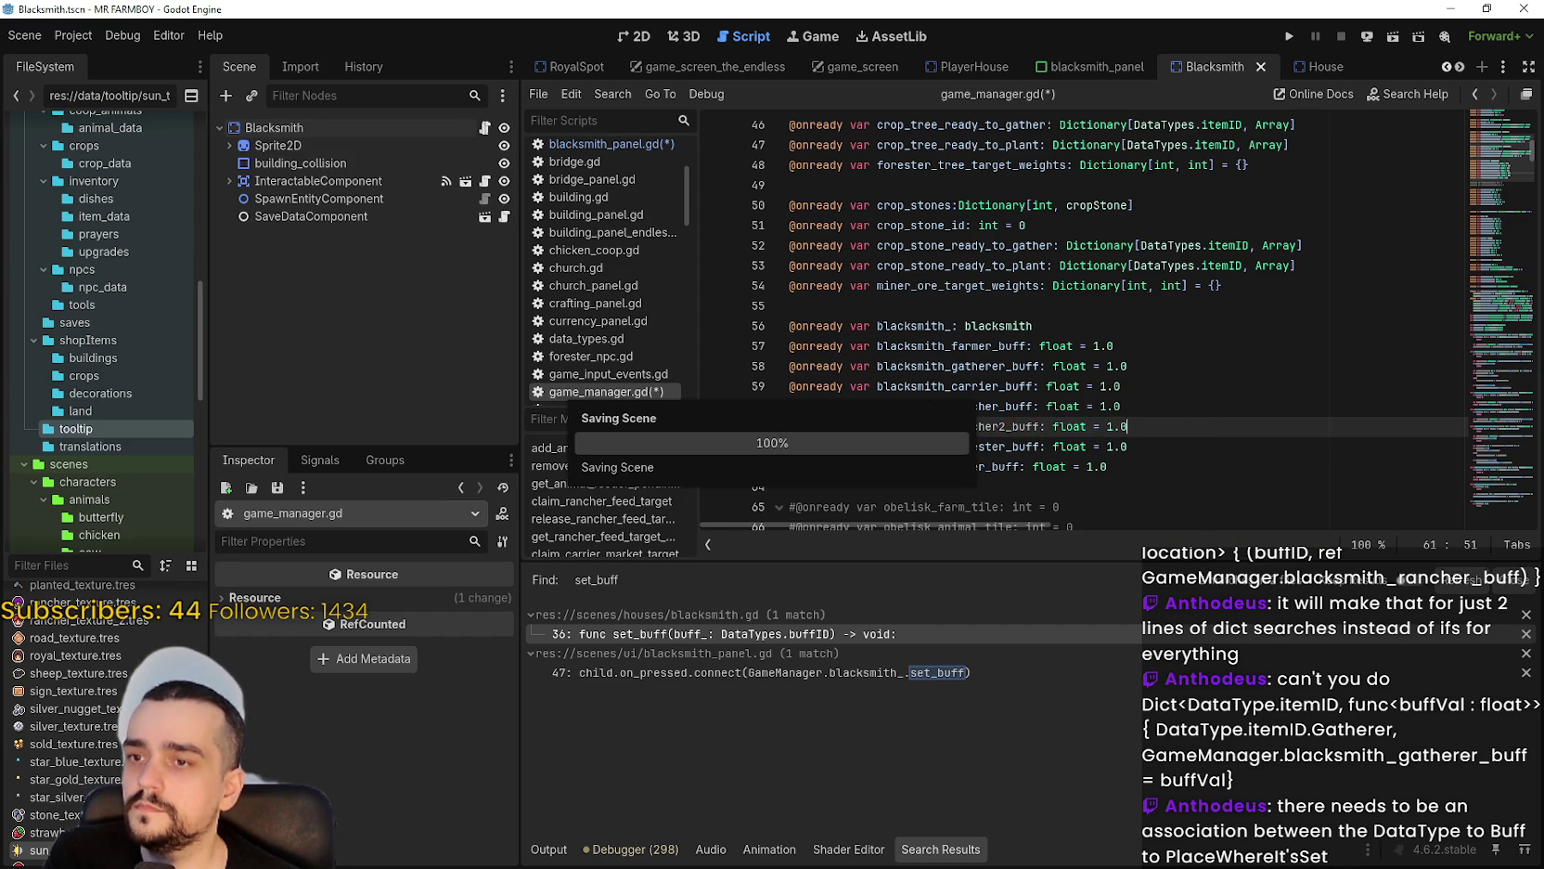
In blacksmith.gd, copy the rancher check block in apply_active_buffs and paste duplicates below it.
ctrl+click(998, 364)
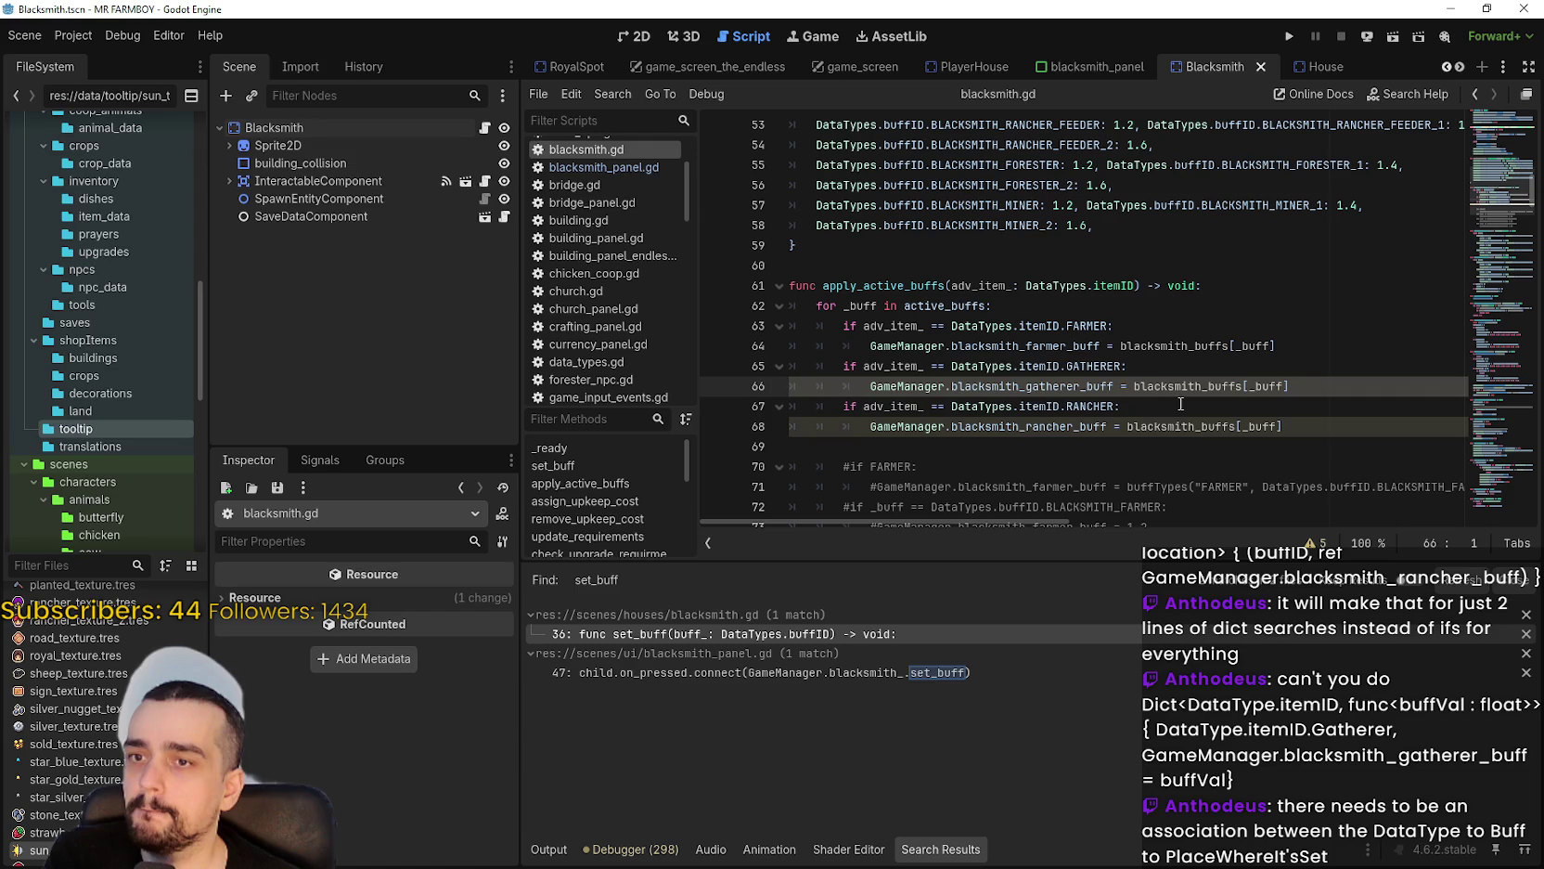
key(Down)
key(Down)
key(Down)
mouse_move(1300, 427)
mouse_down()
mouse_move(872, 427)
mouse_move(789, 401)
mouse_up()
key(ctrl+c)
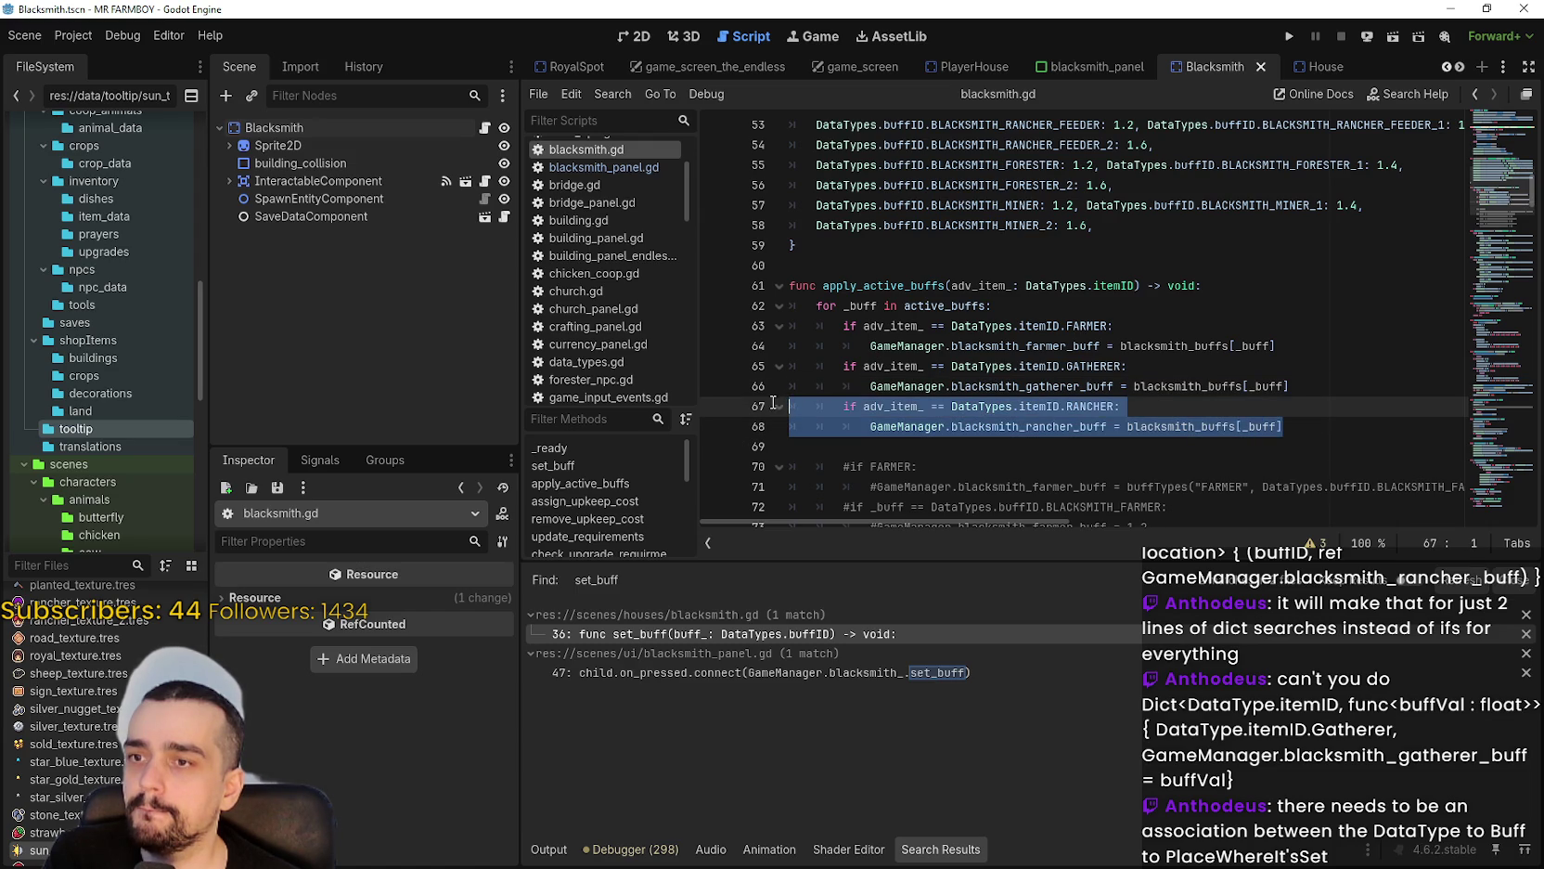
click(891, 447)
key(ctrl+v)
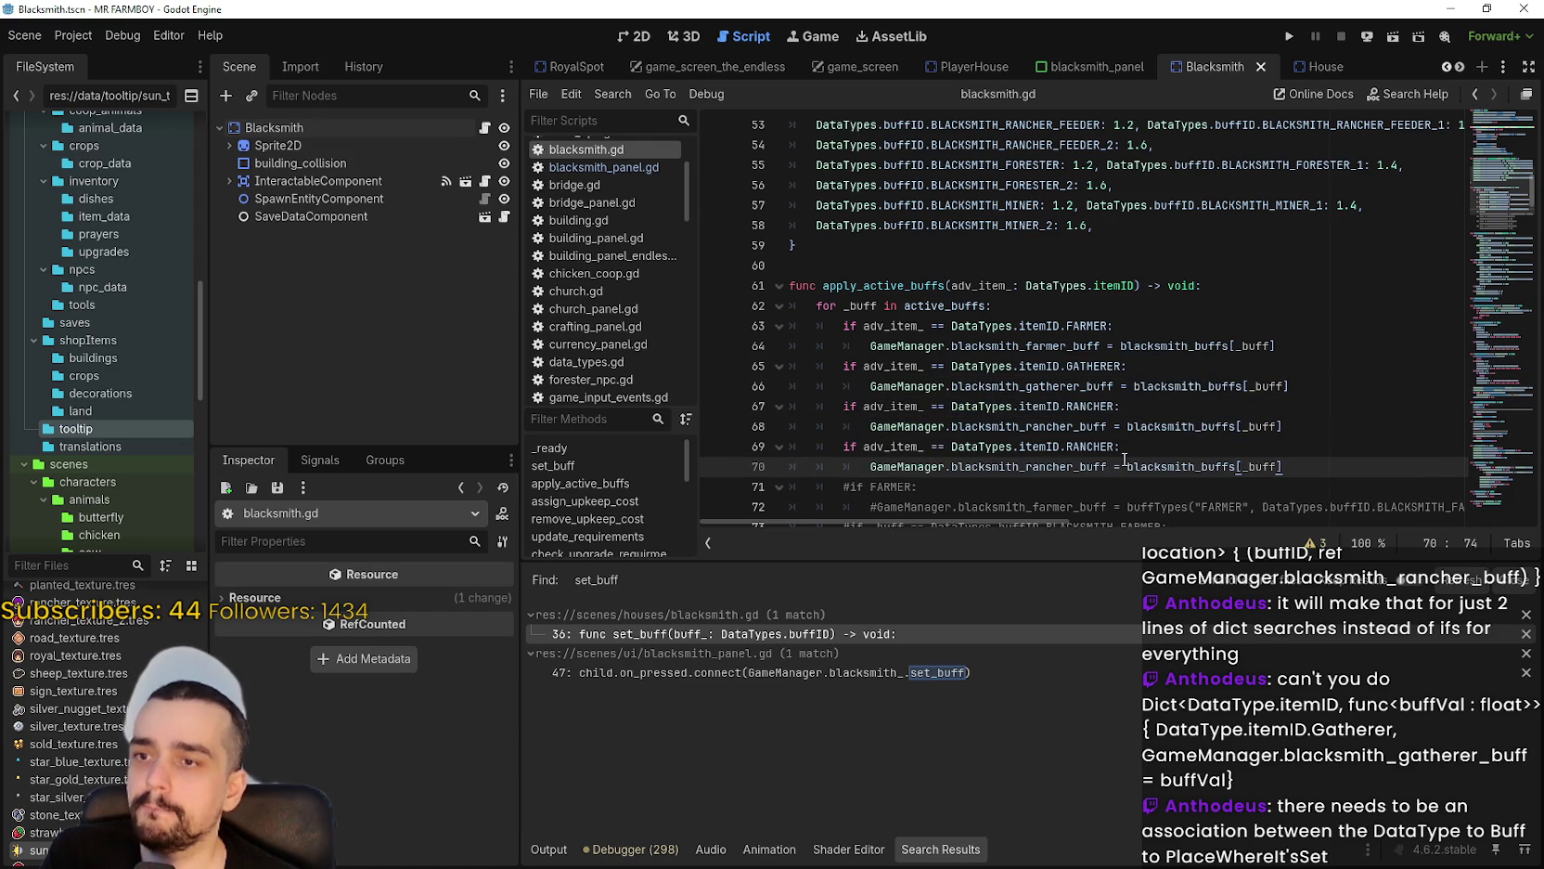
key(Return)
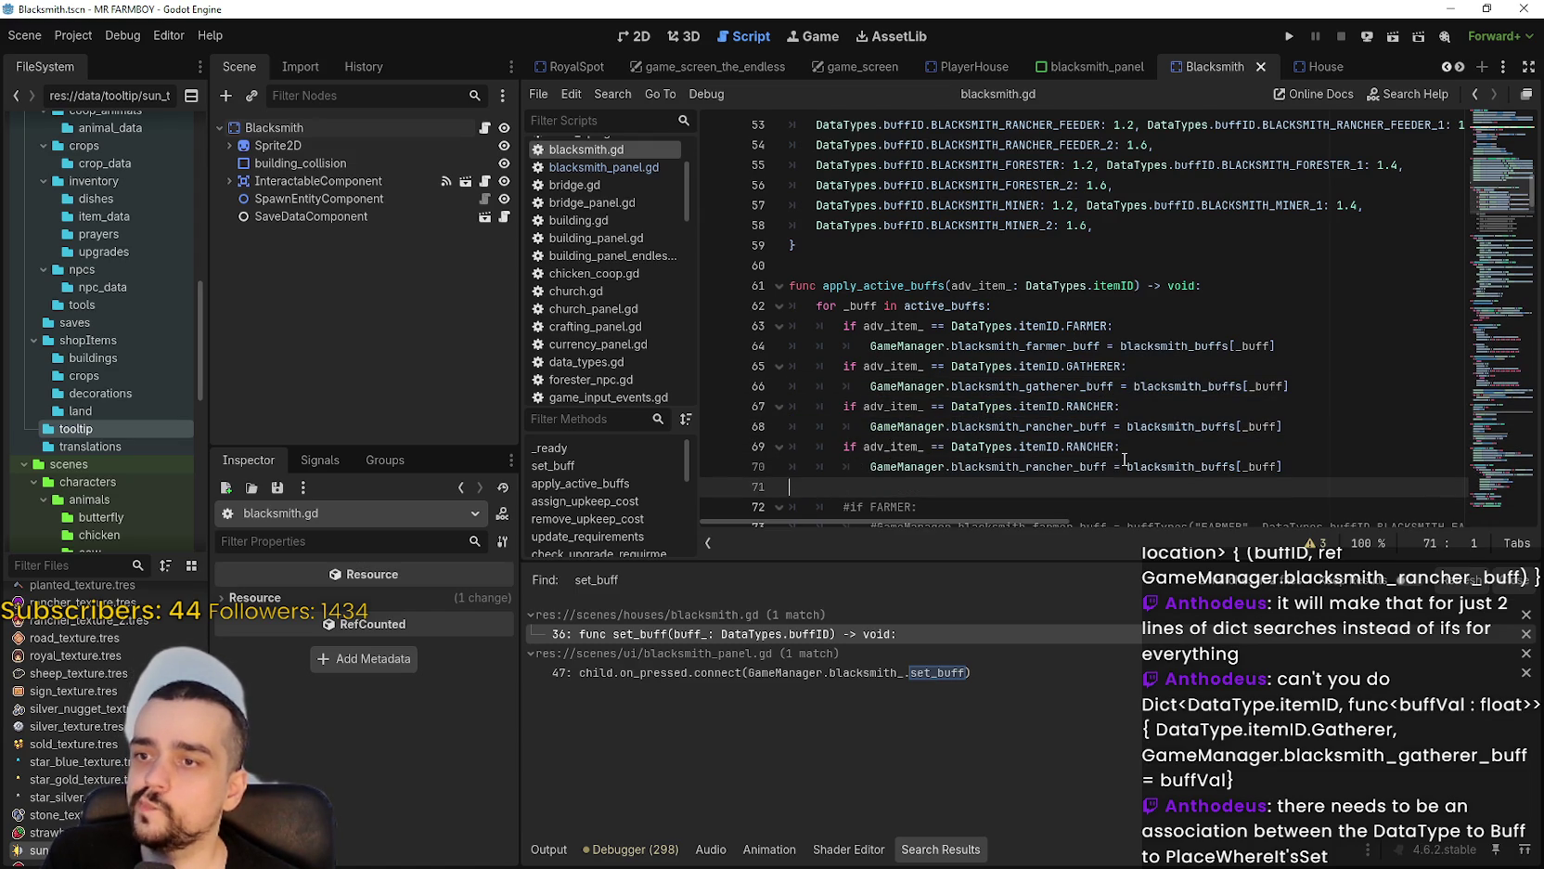
key(ctrl+v)
key(ctrl+v)
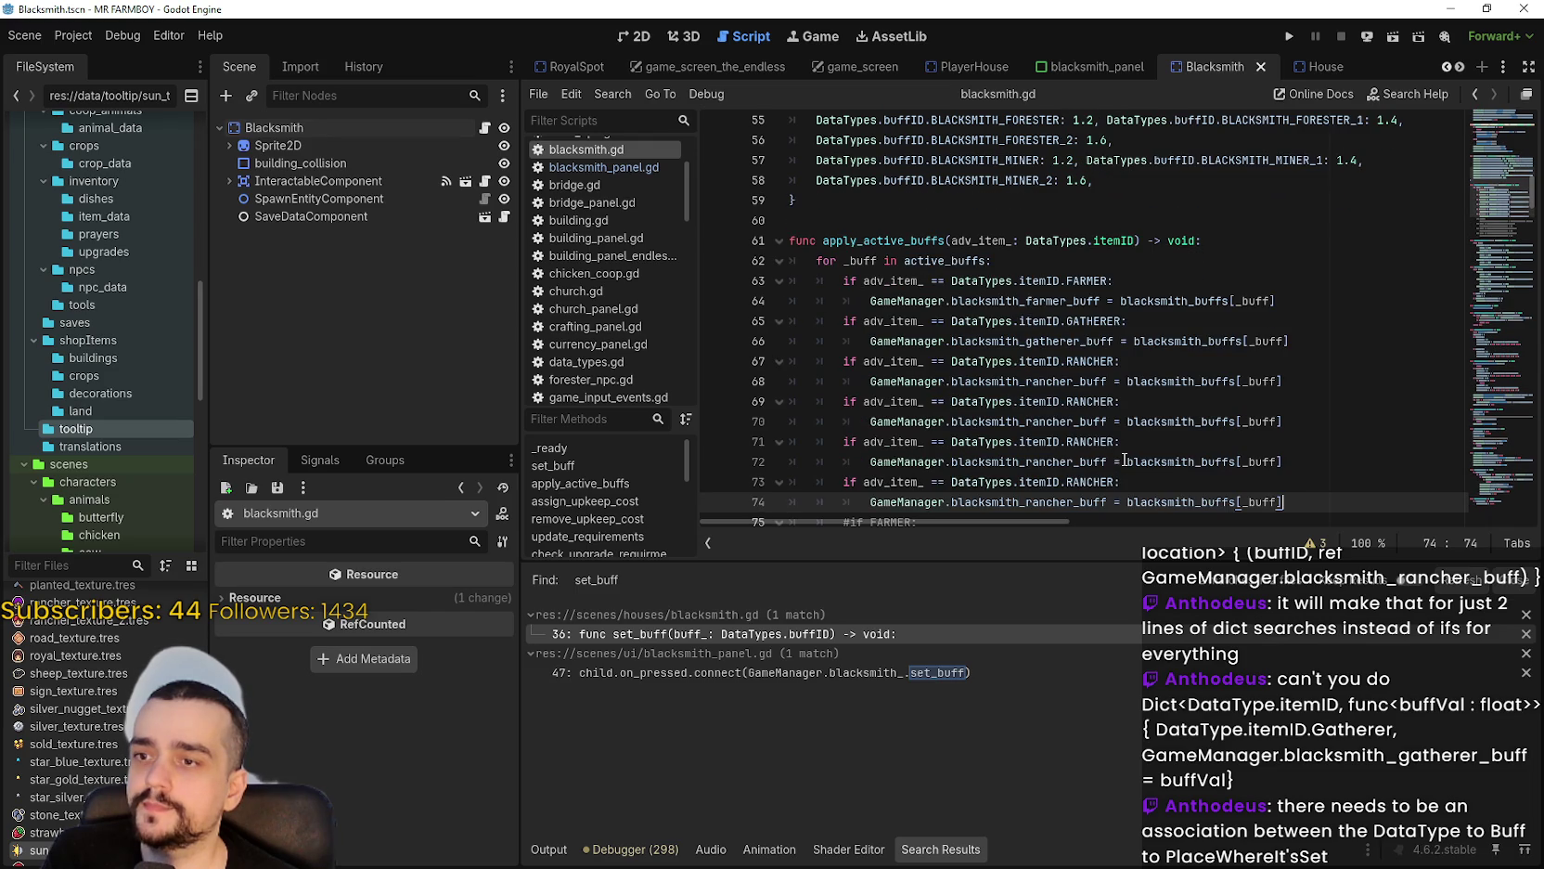
Turn the first copy into a RANCHER_2 check assigning blacksmith_rancher2_buff.
click(1114, 400)
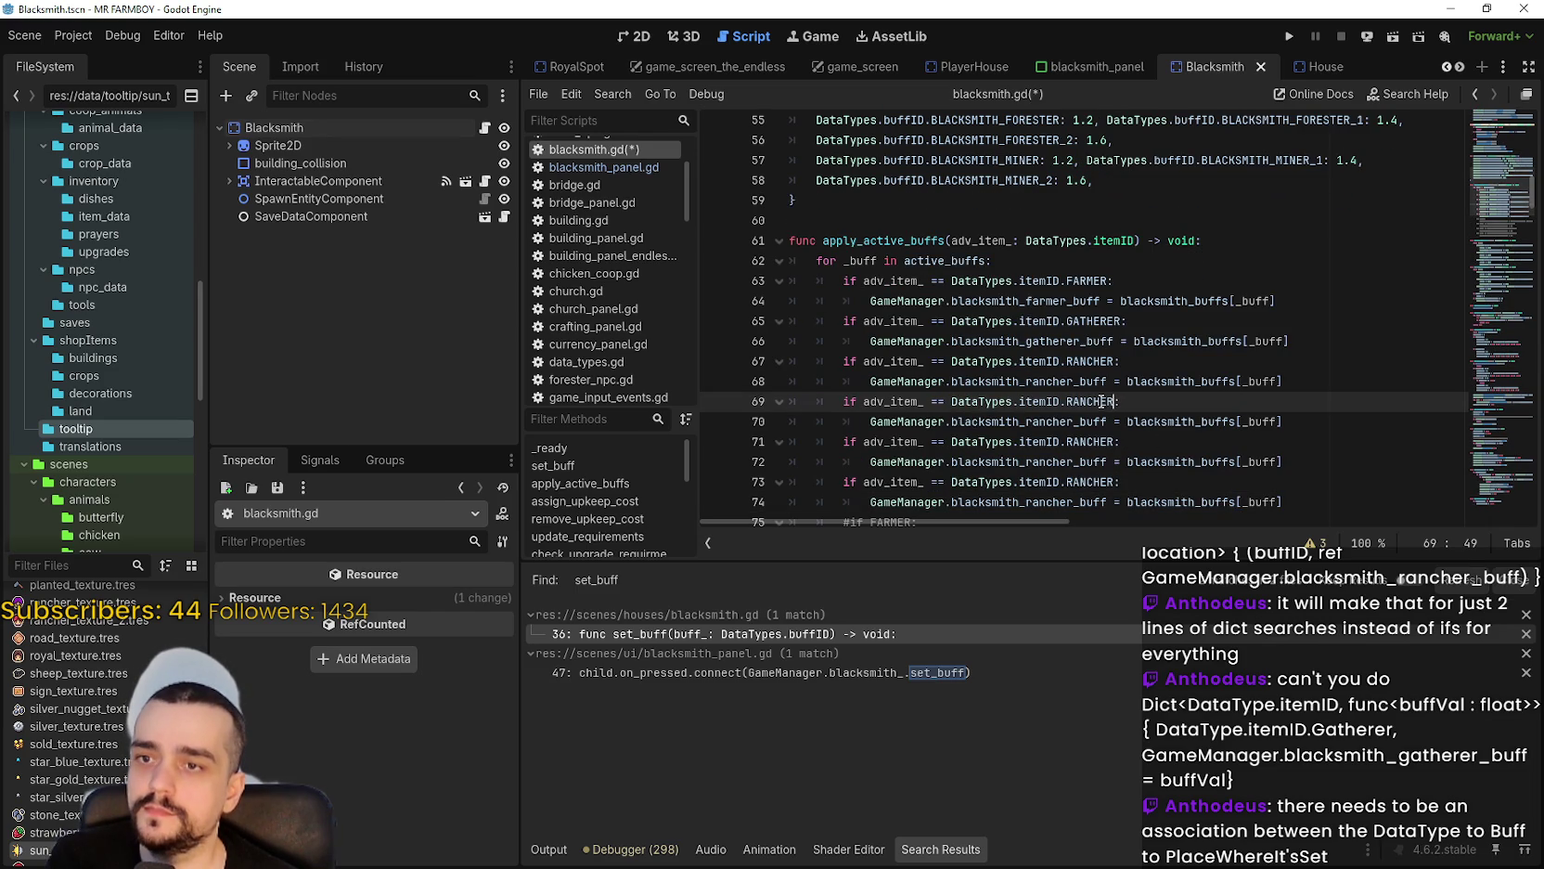
text(_2)
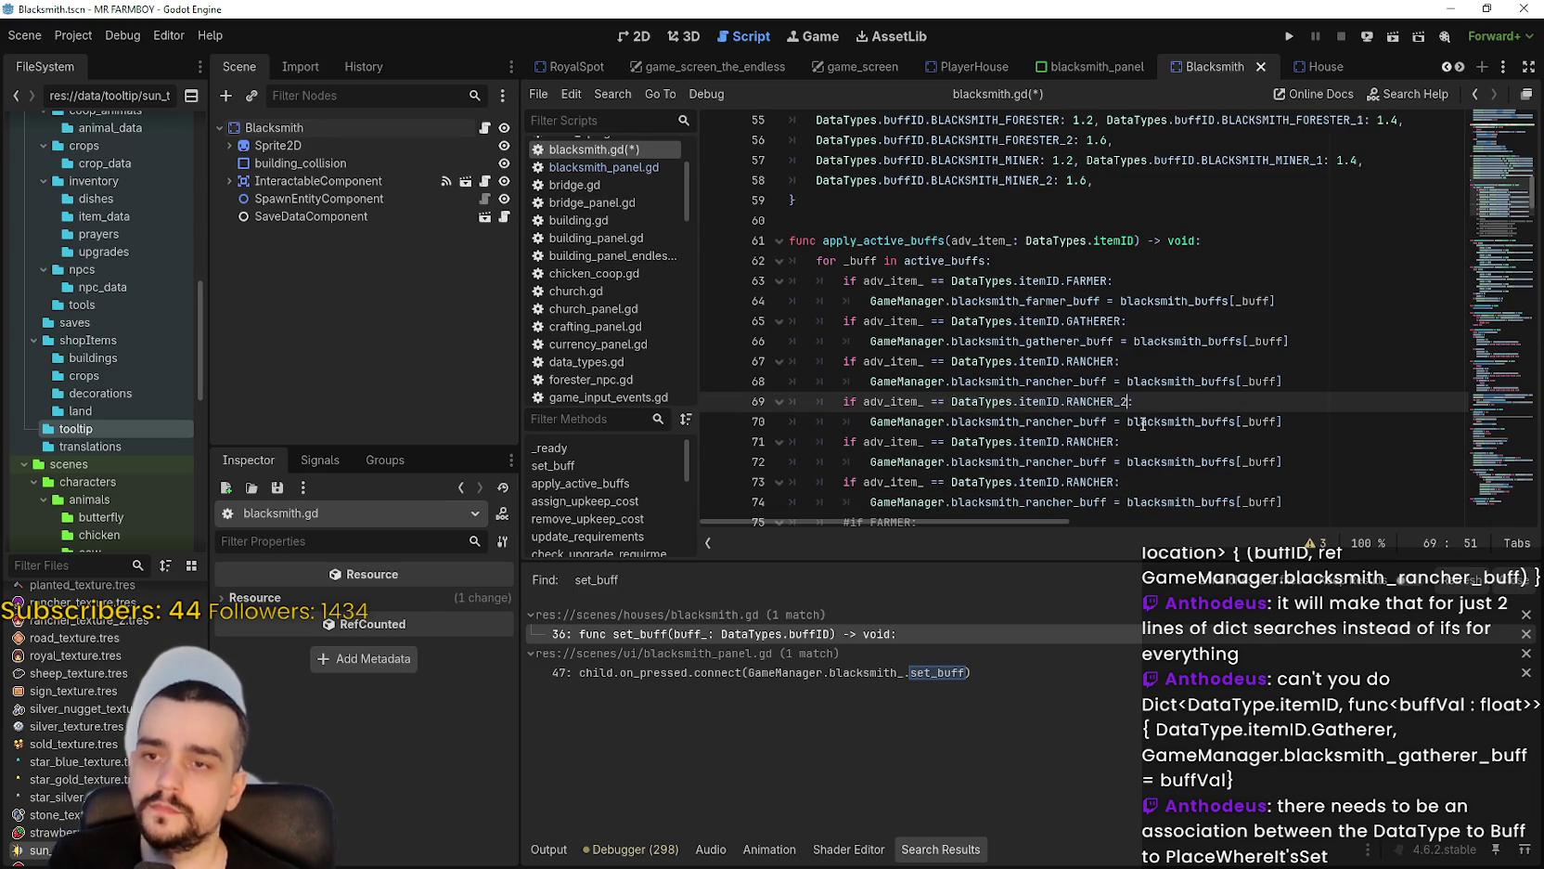
click(1075, 421)
text(2)
Change the remaining copied checks to the FORESTER and MINER items.
click(1074, 481)
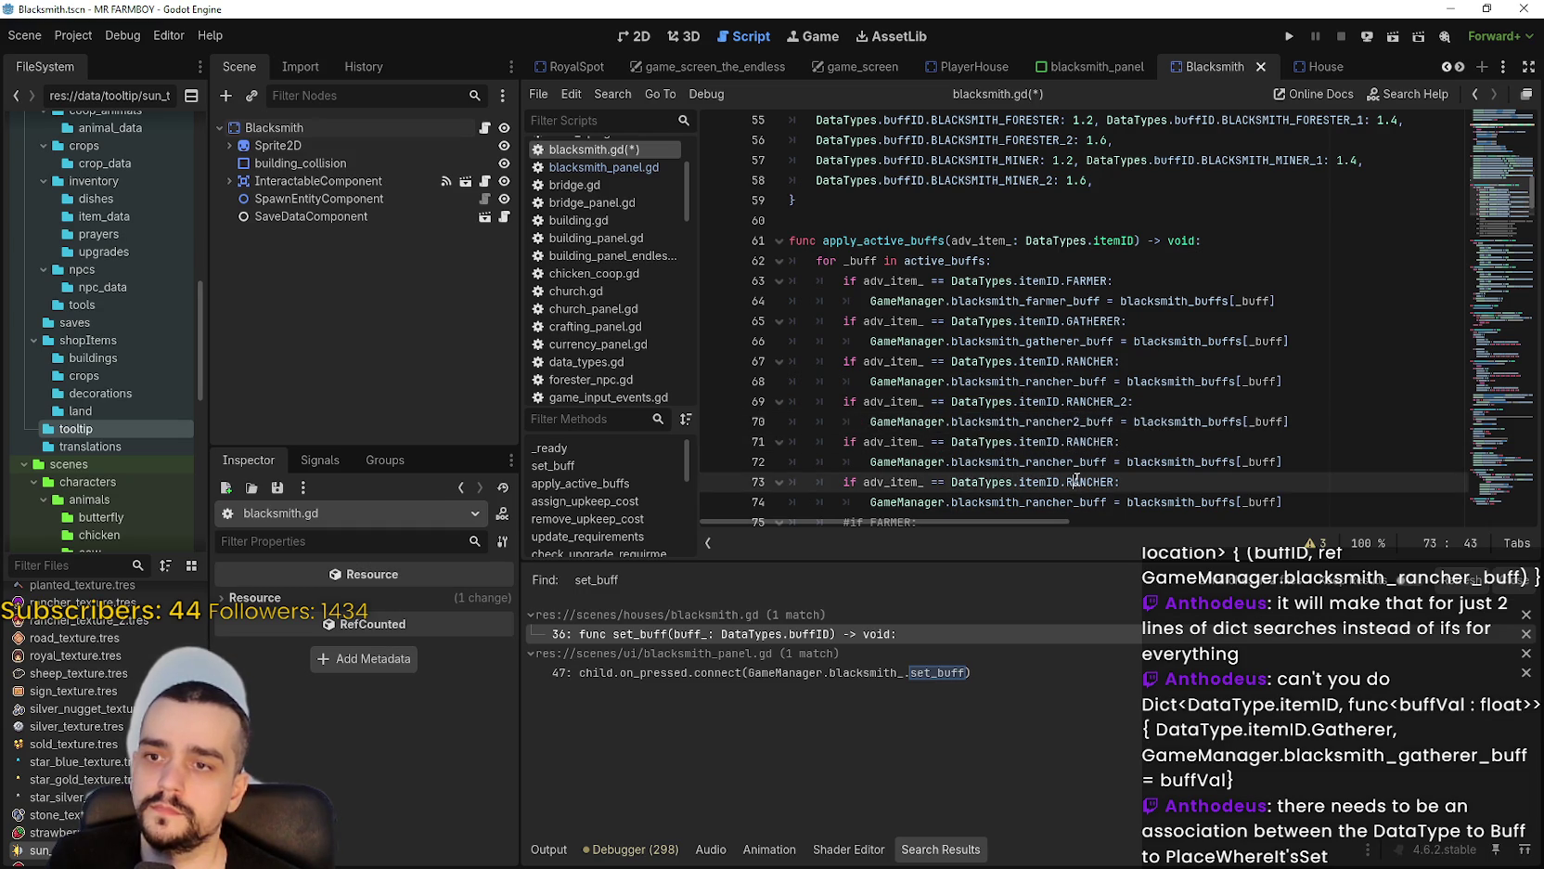
double_click(1087, 446)
text(Fore)
key(Return)
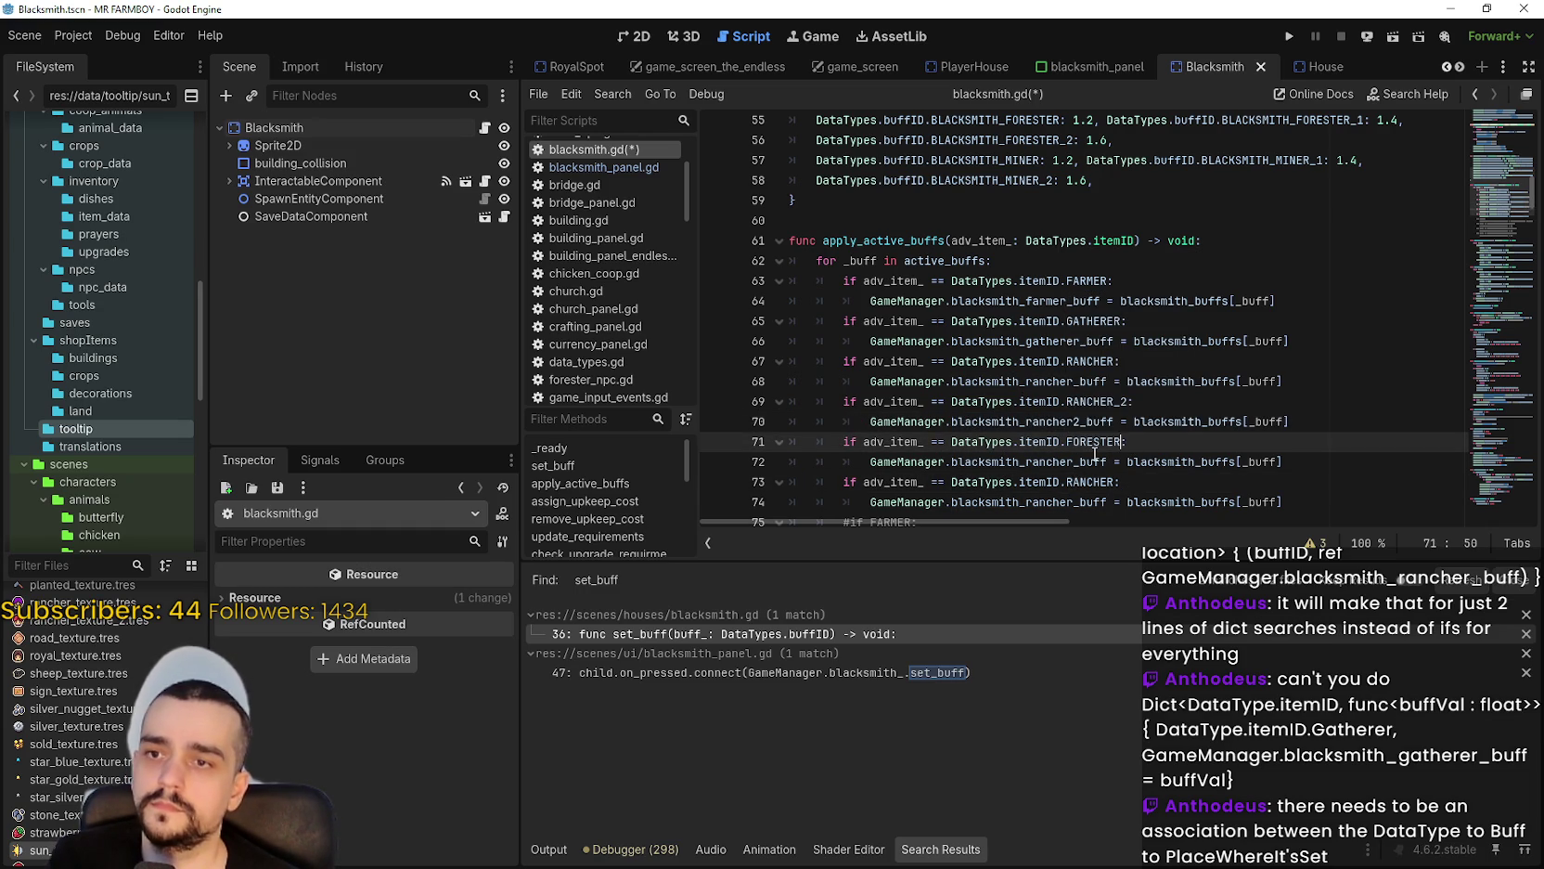
double_click(1101, 482)
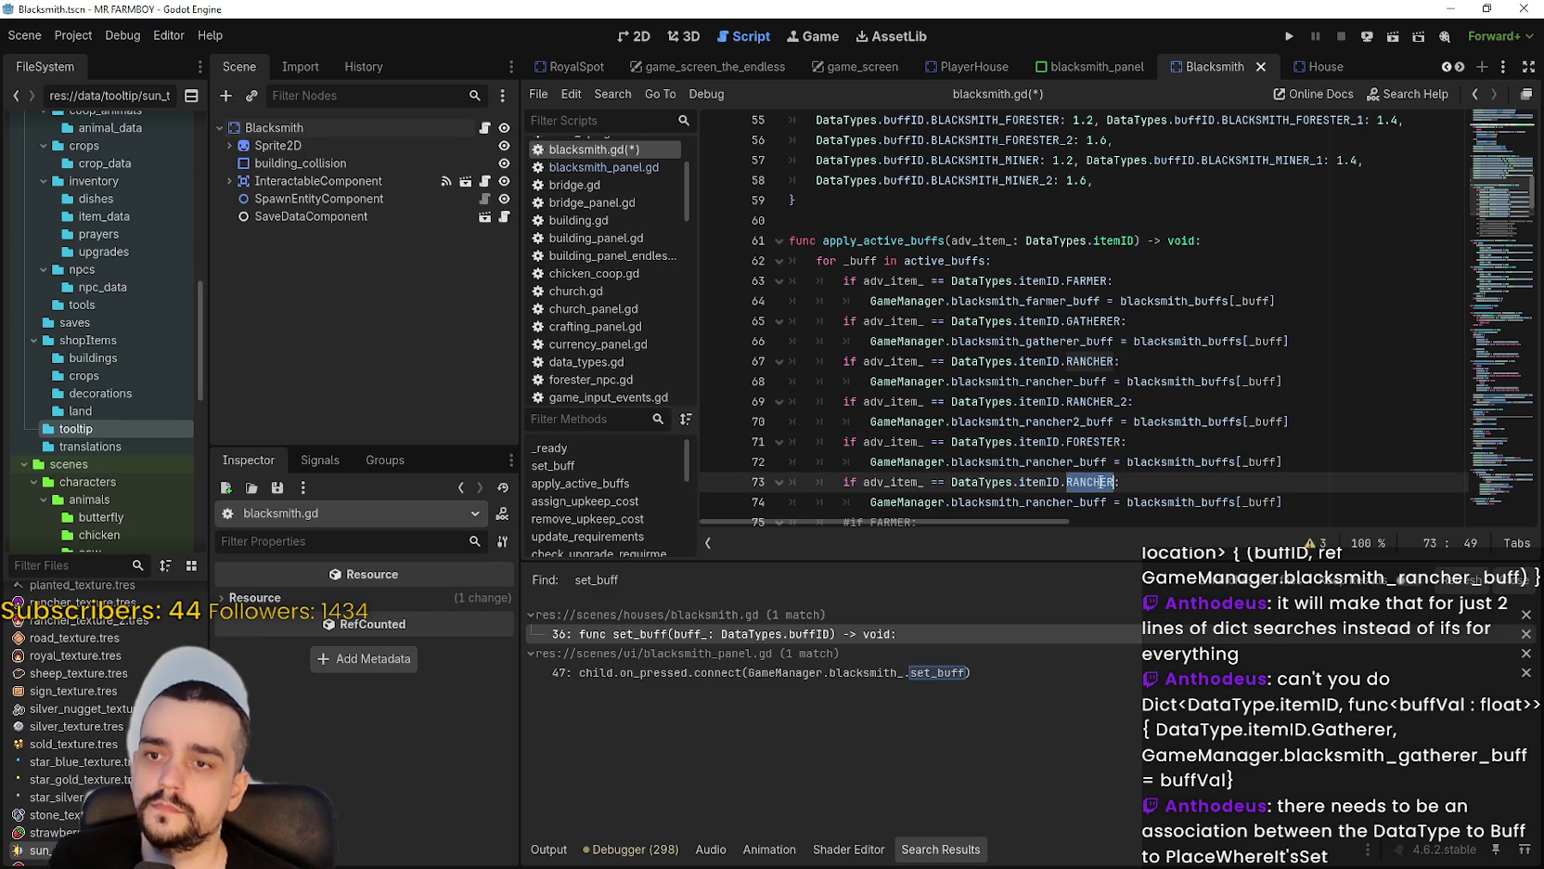
text(Min)
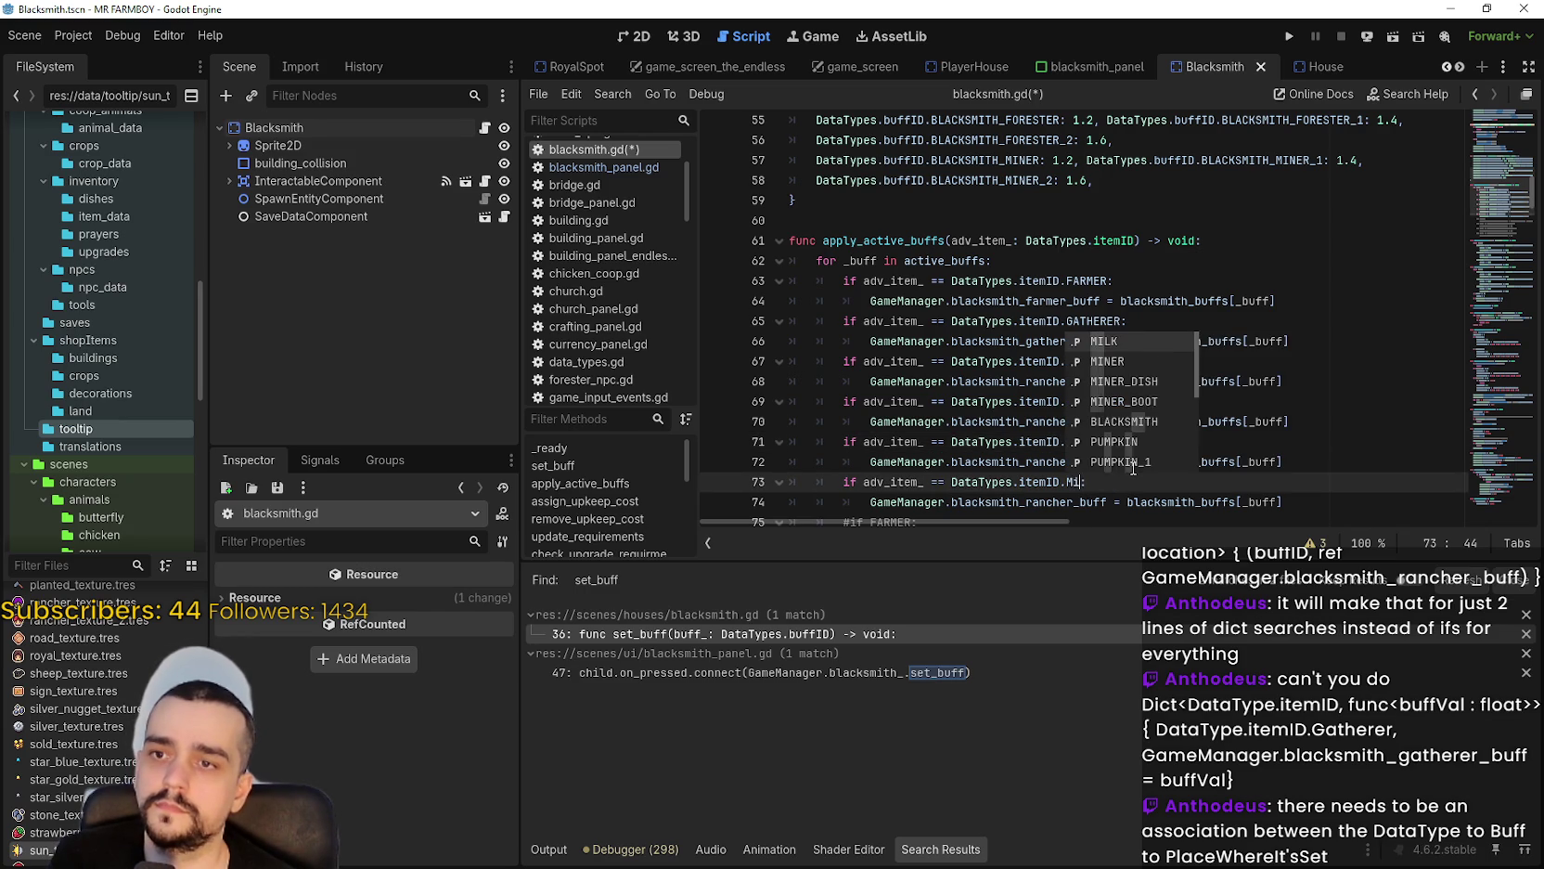
key(Return)
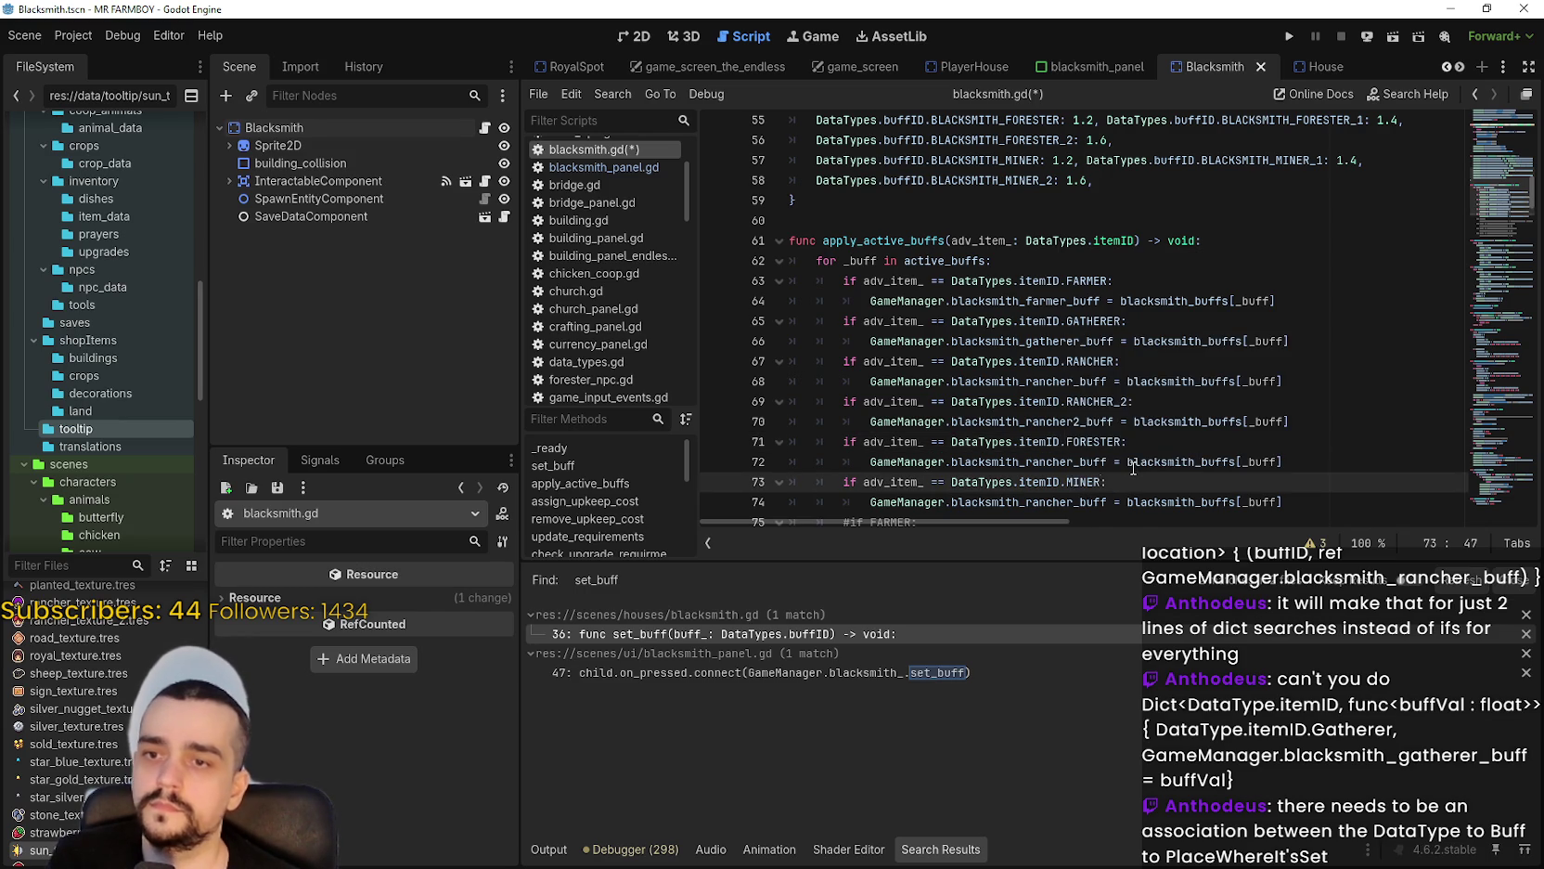
Make the FORESTER branch assign blacksmith_forester_buff on line 72.
scroll(1133, 468, down, 1)
double_click(1049, 441)
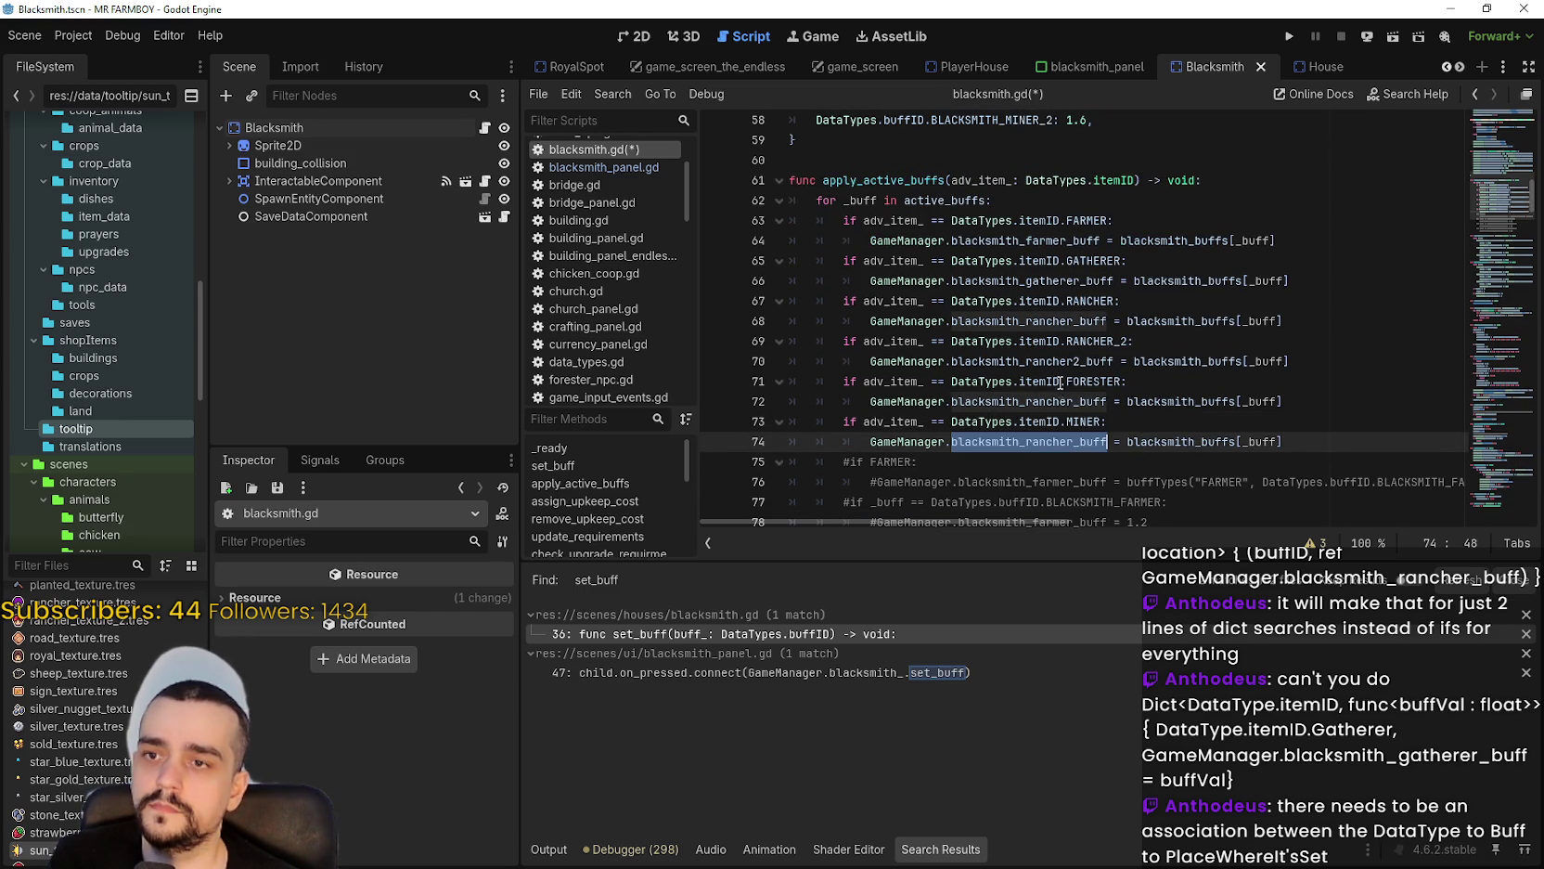
double_click(1063, 402)
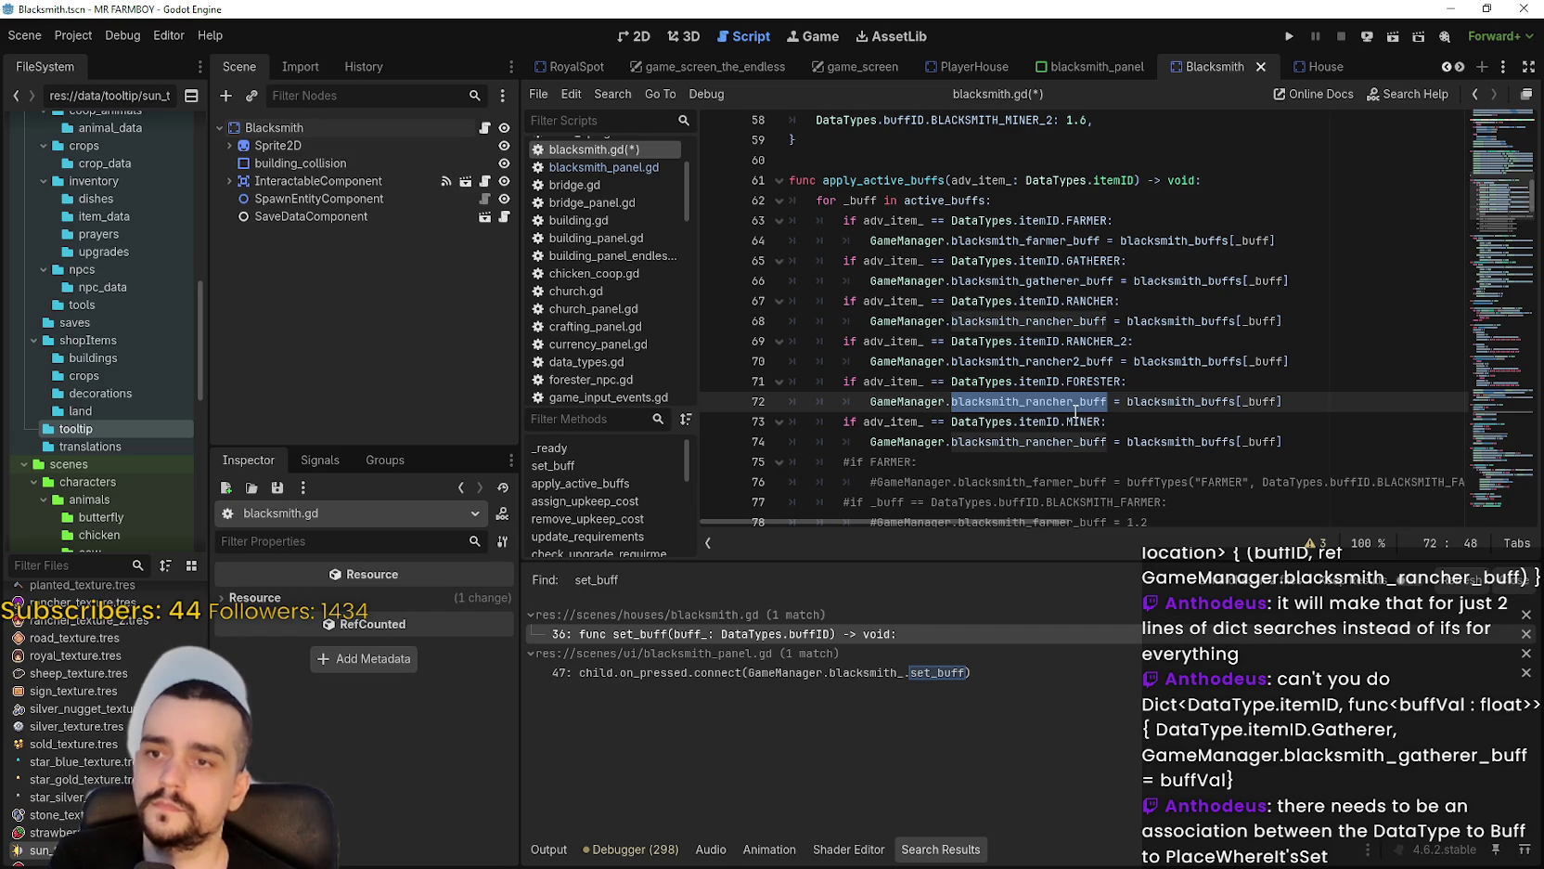
text(forester)
key(Down)
key(Down)
key(Down)
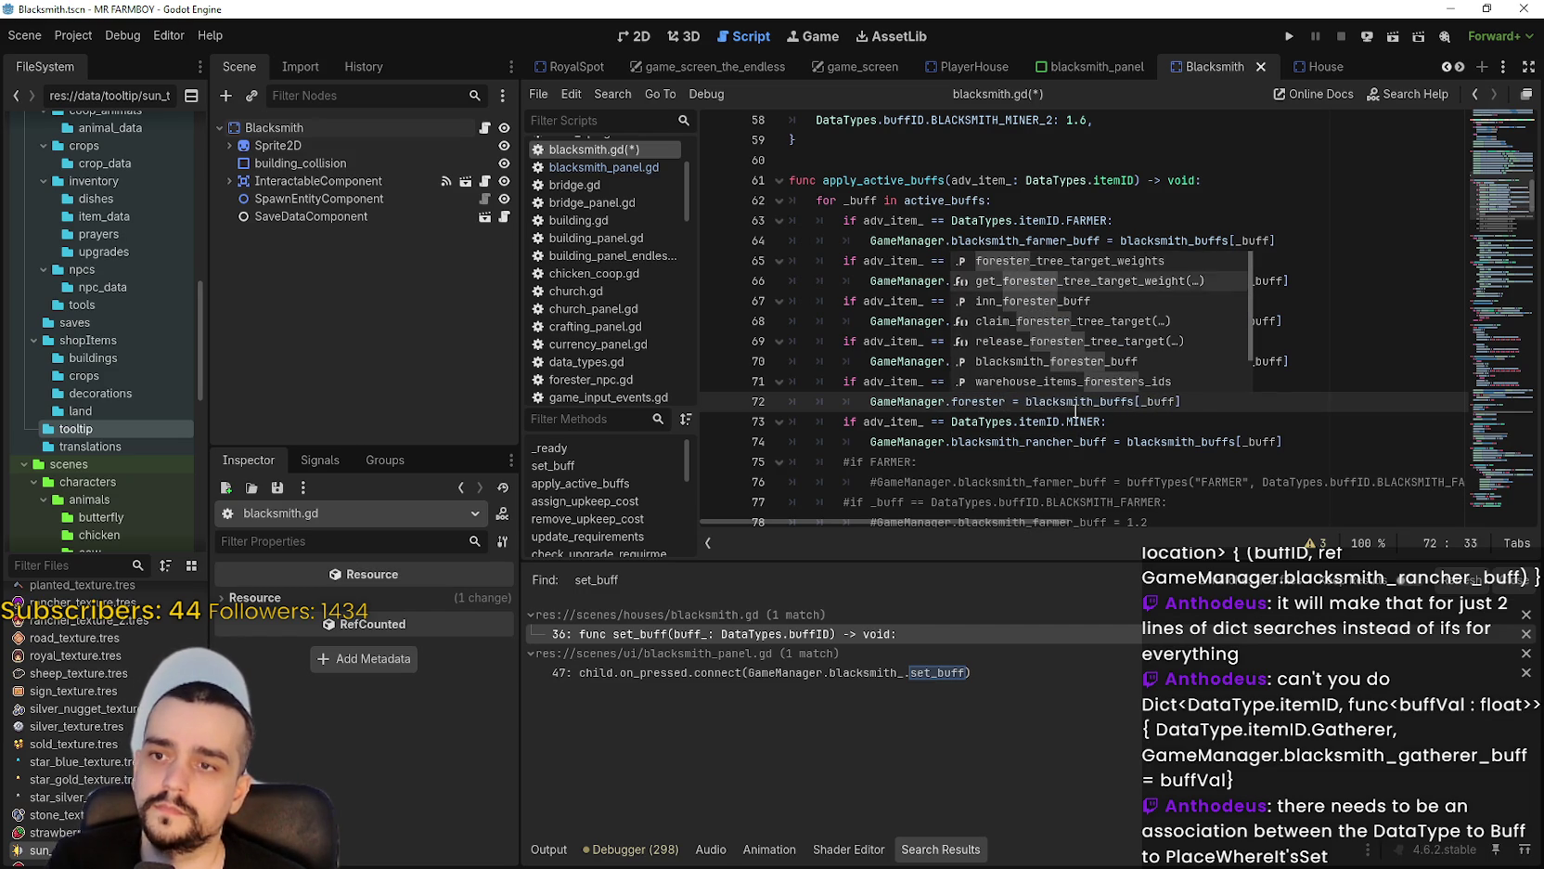
key(Down)
key(Return)
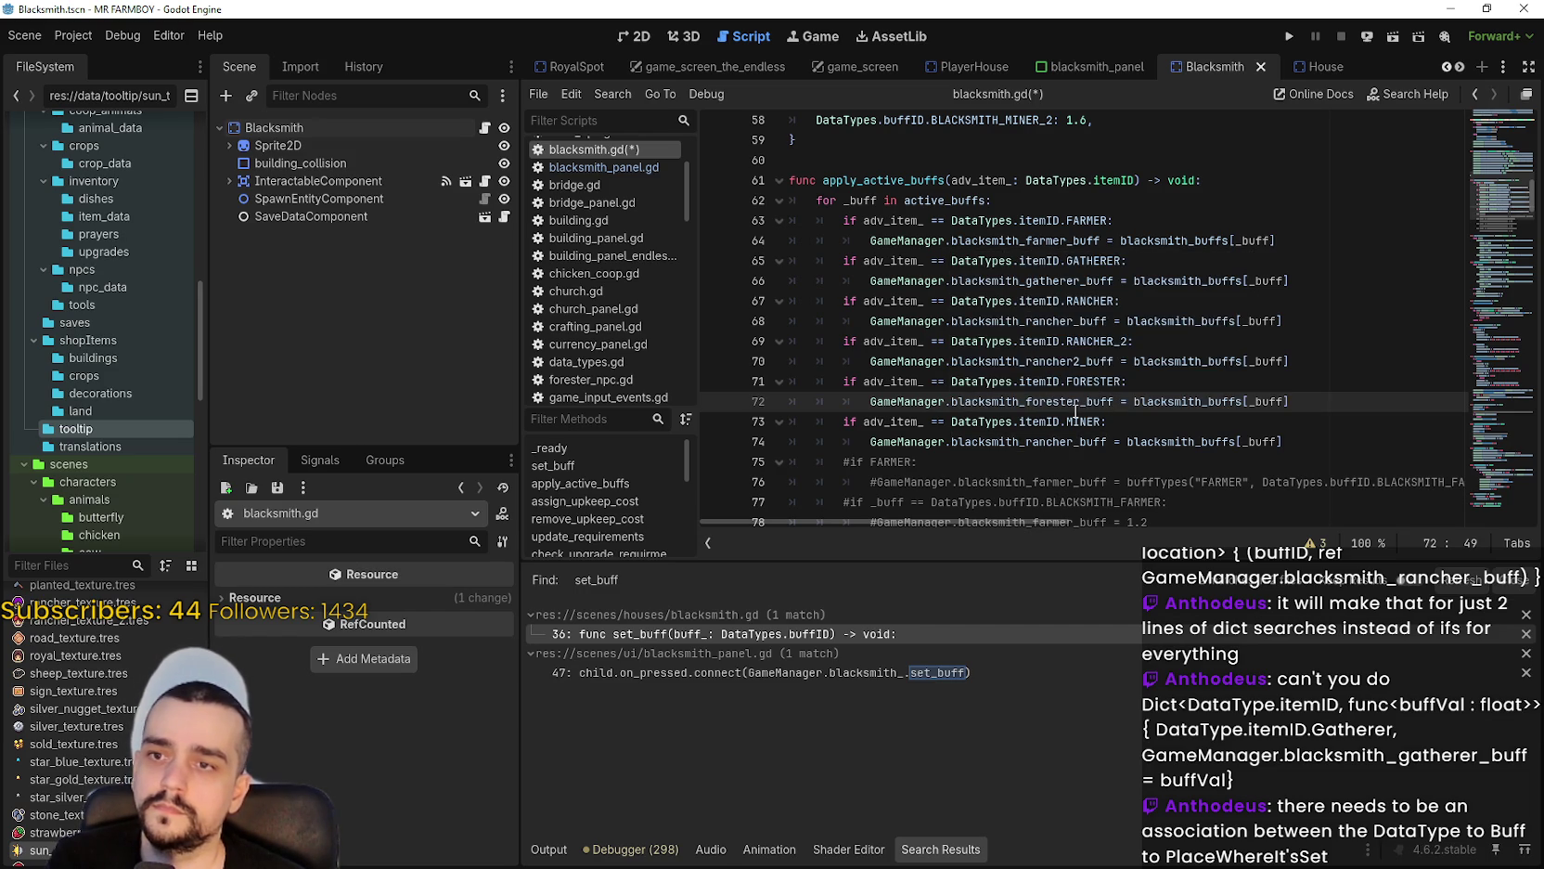
Make the MINER branch assign blacksmith_miner_buff on line 74.
click(1076, 439)
double_click(1076, 439)
text(blackm)
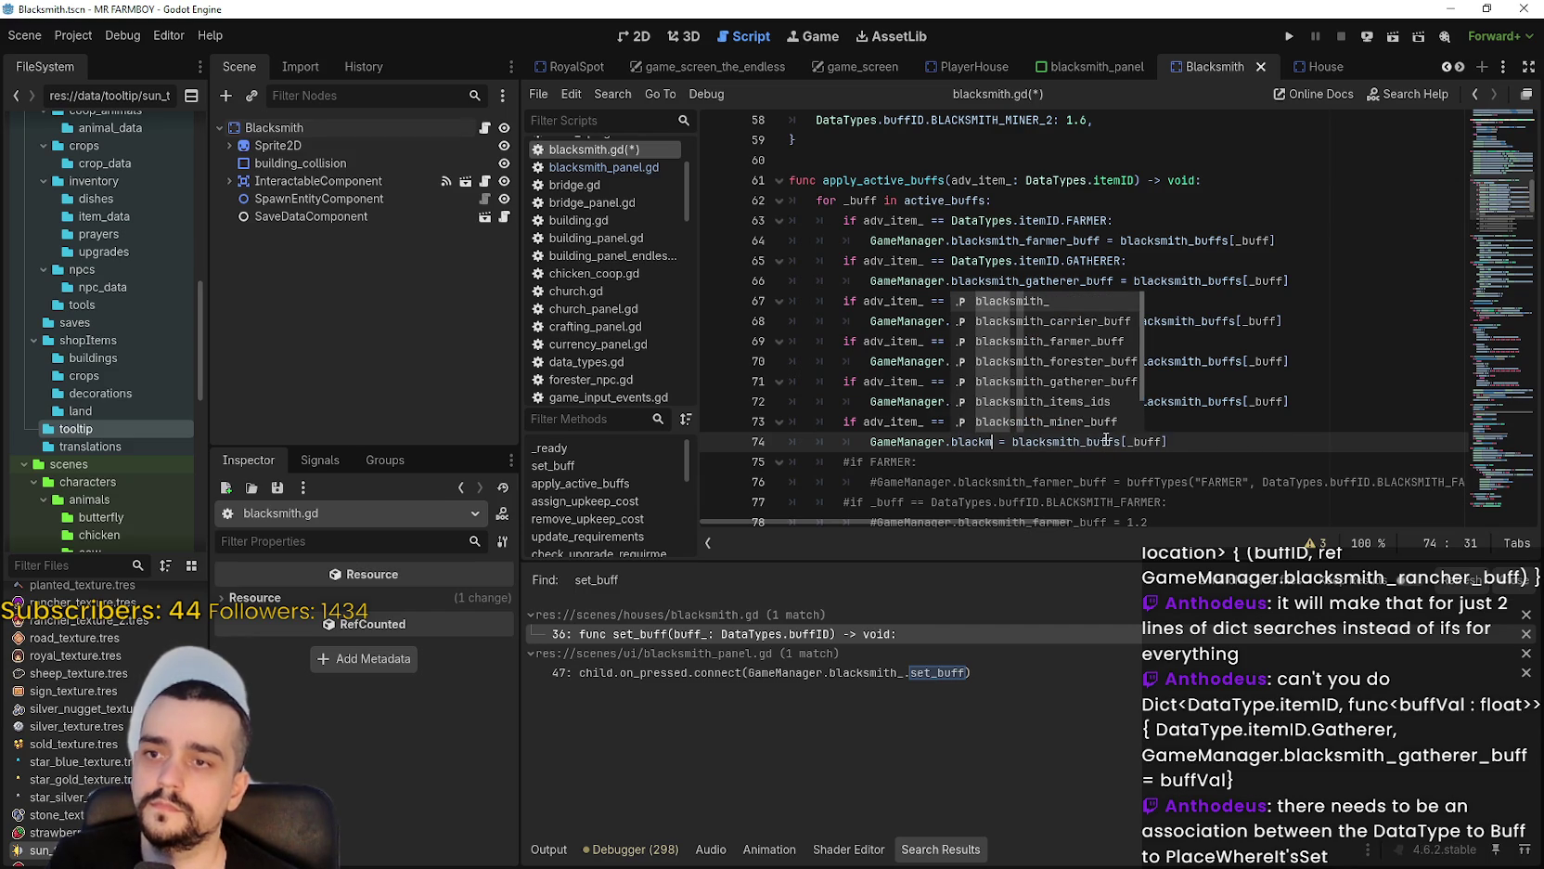
key(Down)
key(Down)
key(Down)
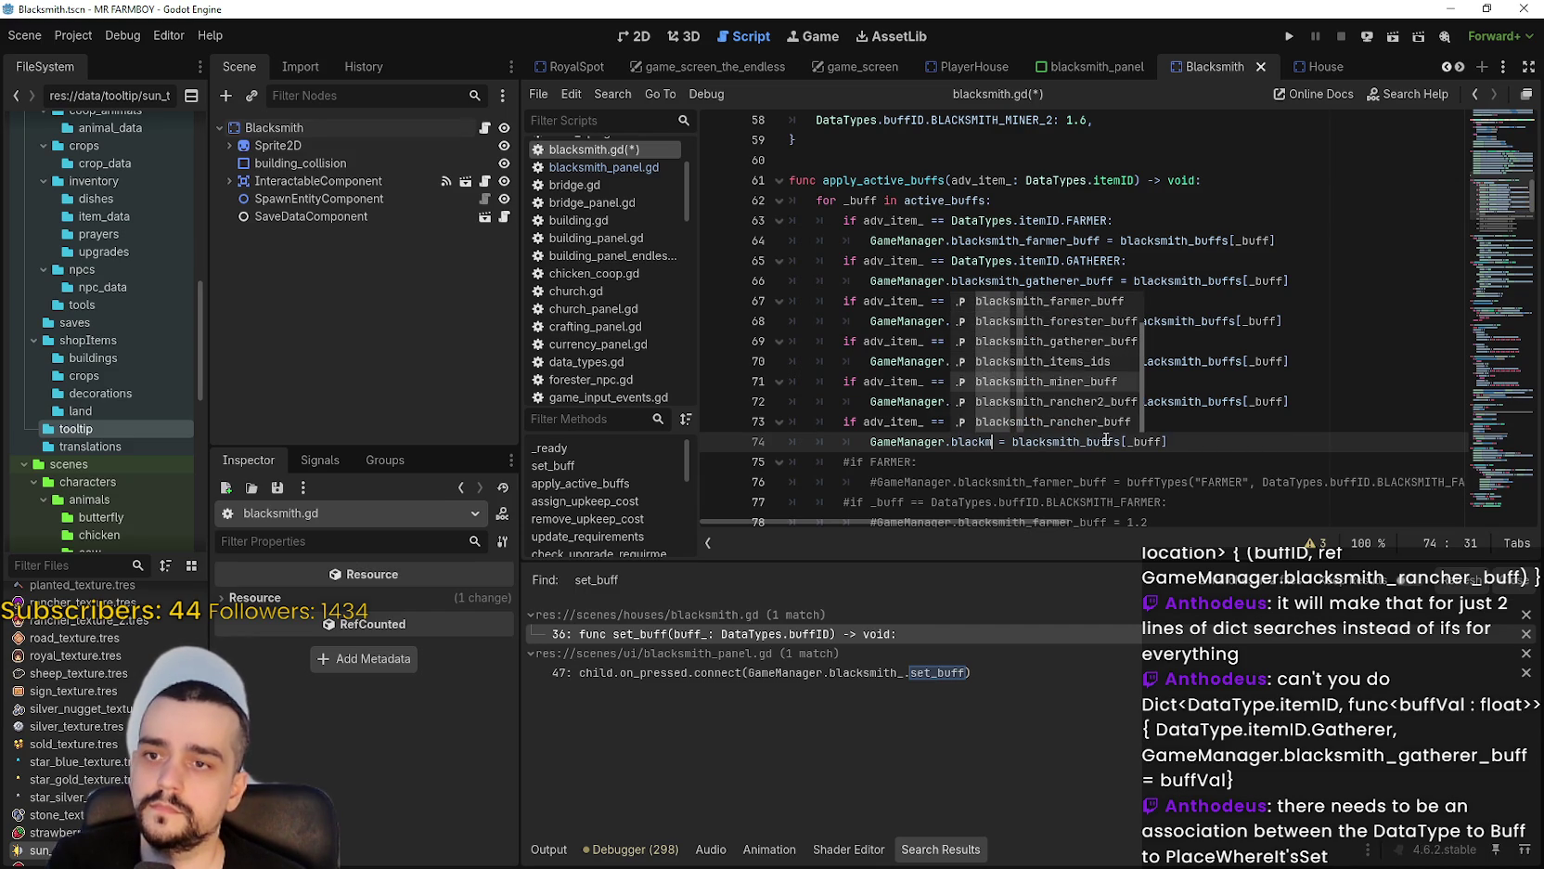
key(Return)
drag(1110, 425, 1135, 411)
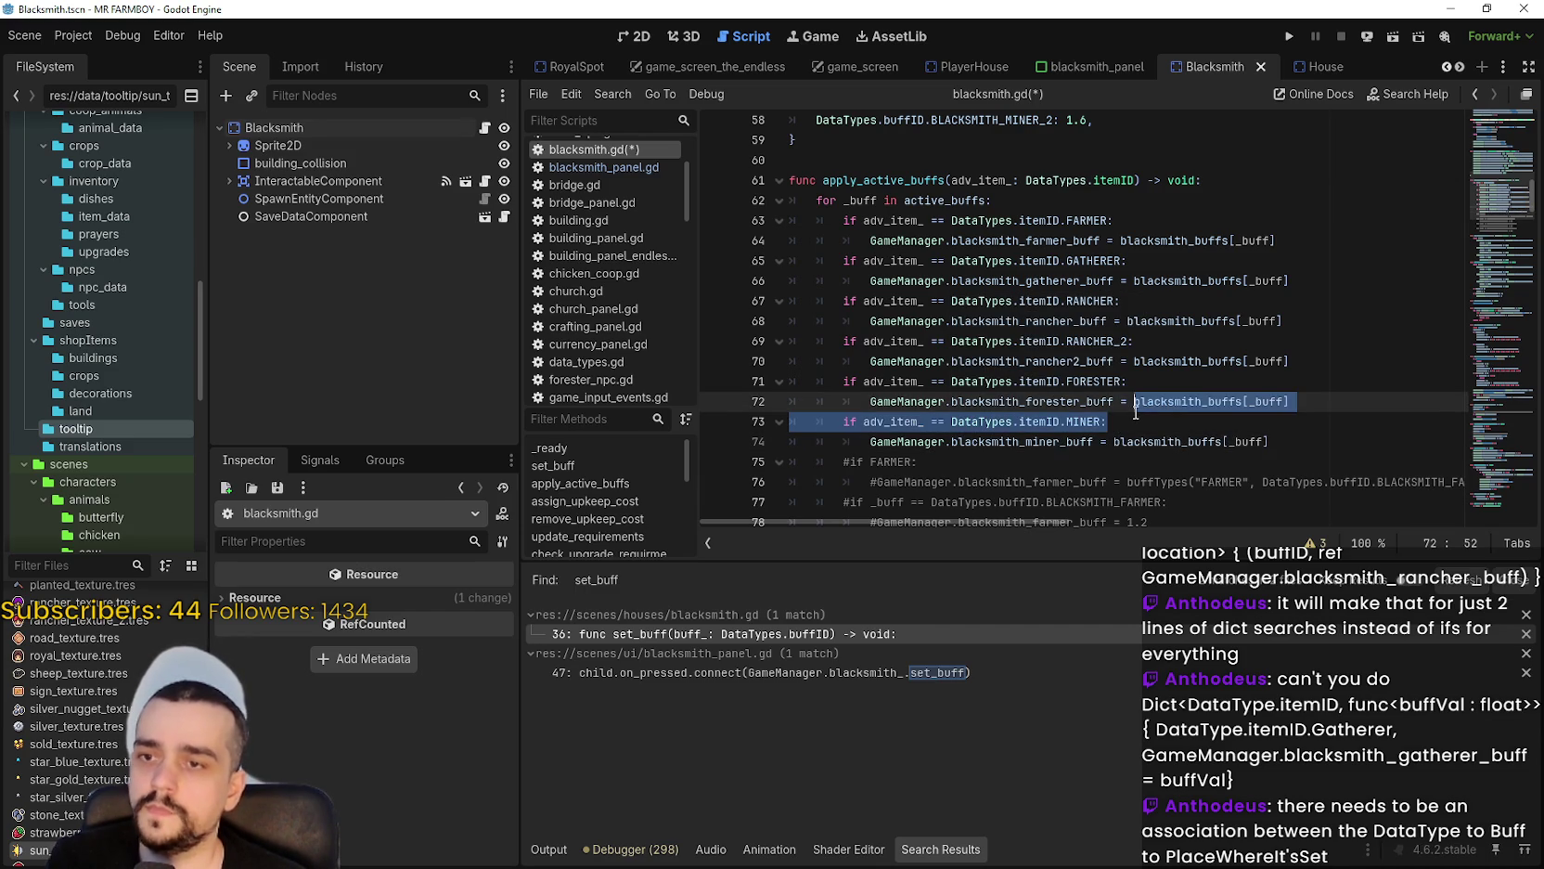
click(1134, 411)
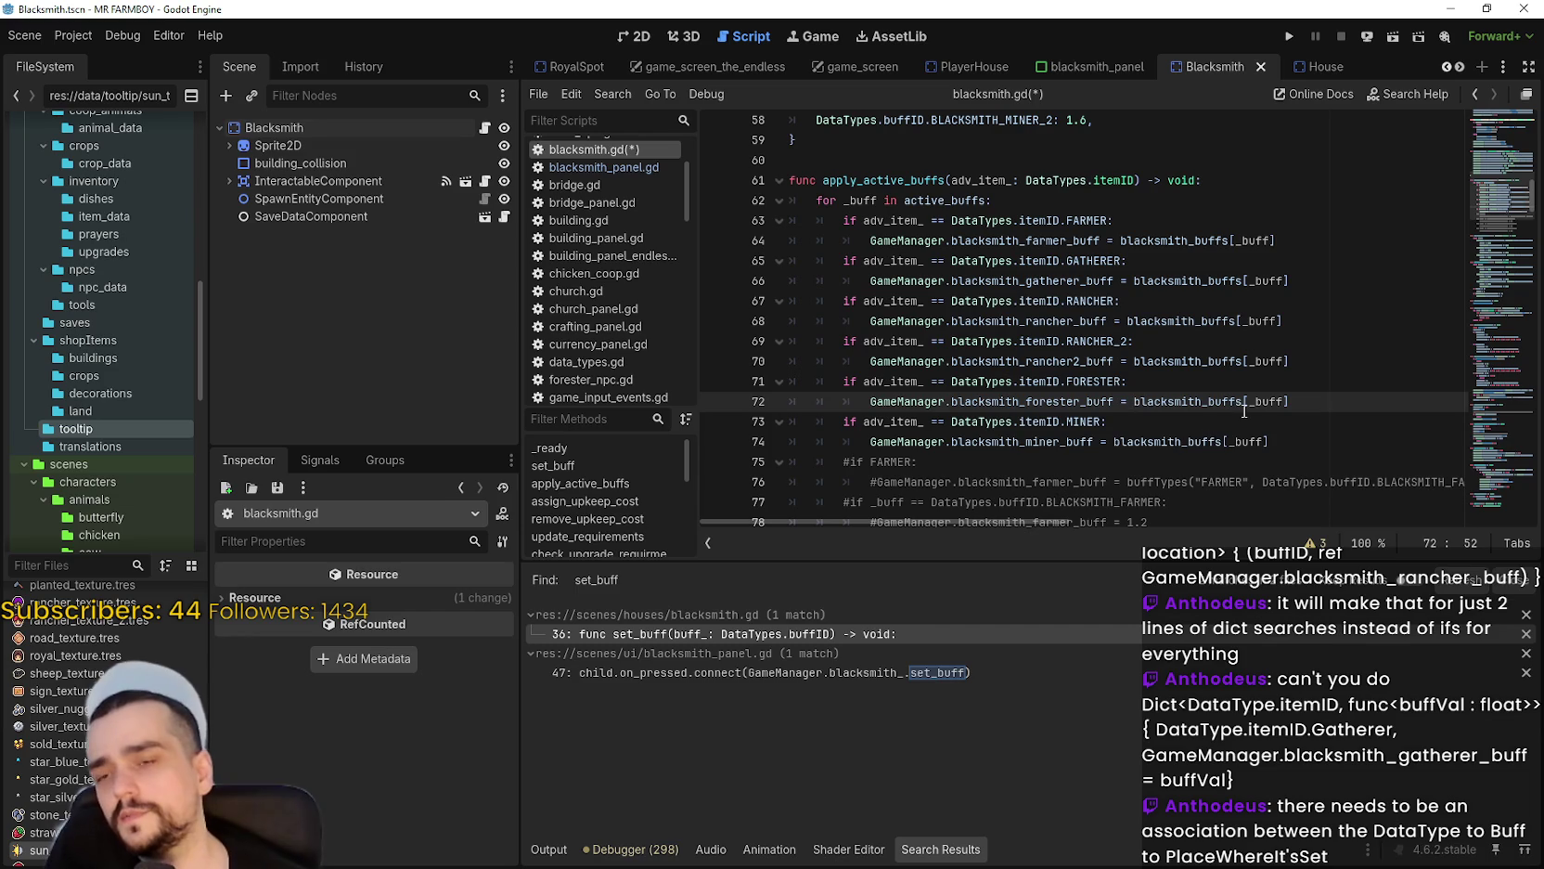
click(1295, 440)
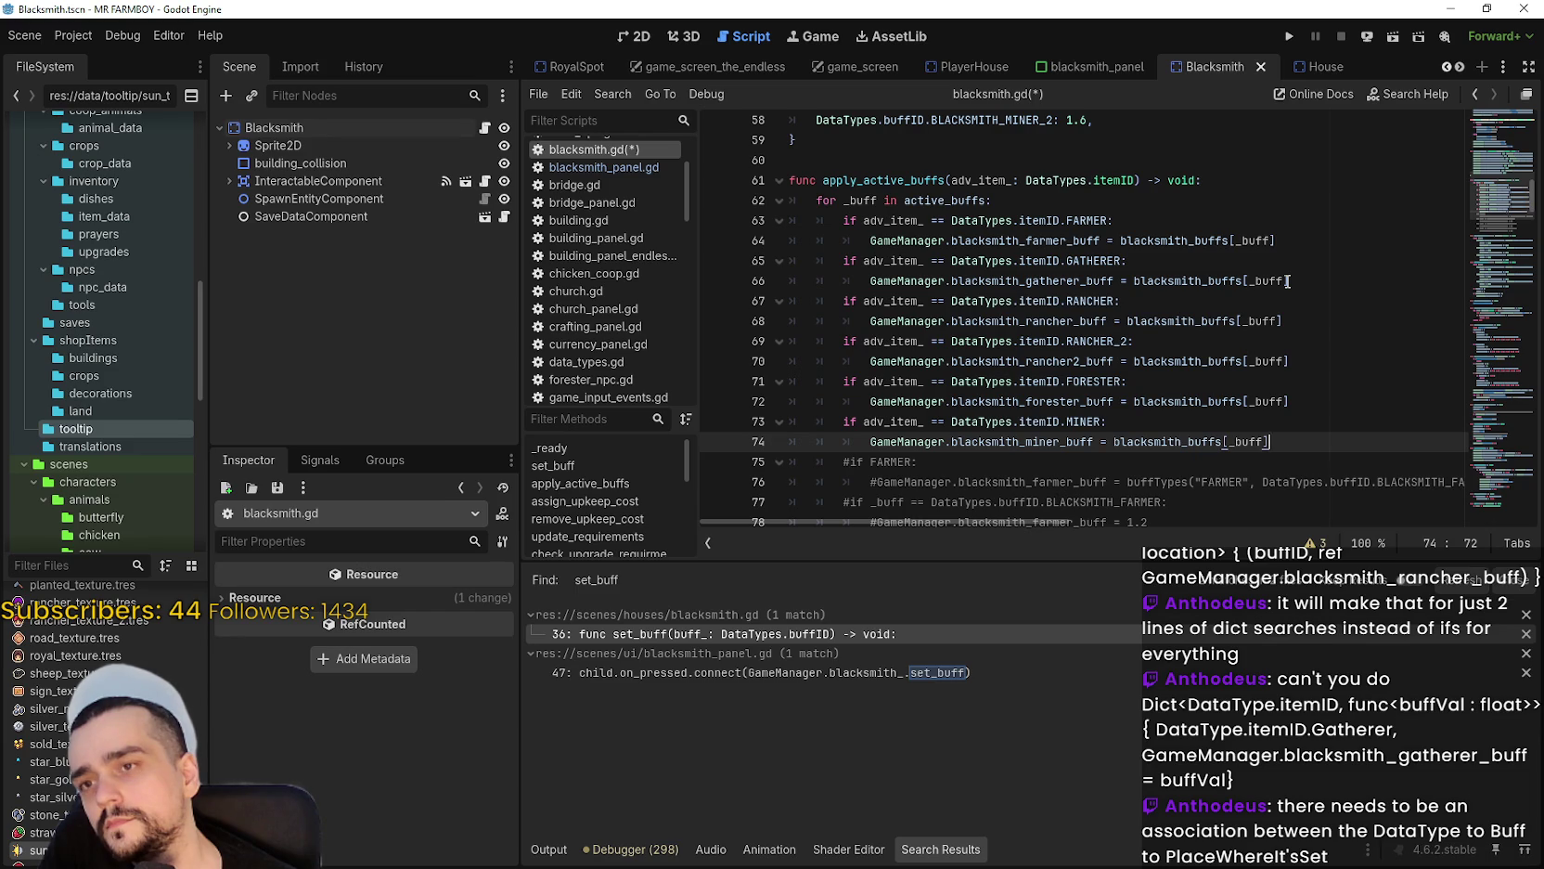
click(1273, 238)
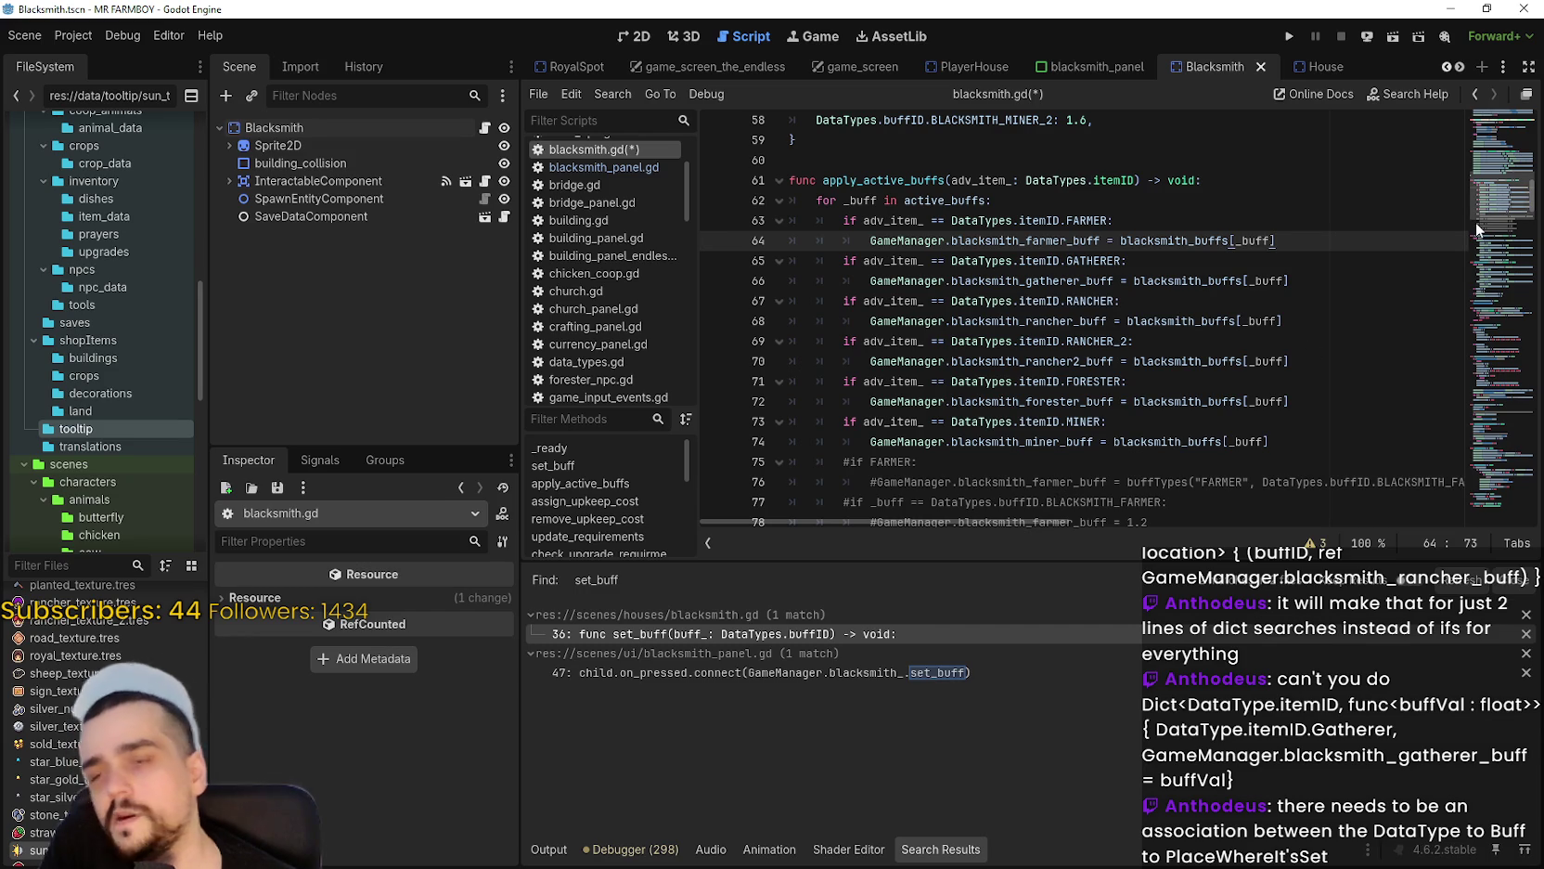
Add continue after the farmer, gatherer and rancher buff assignments.
key(Return)
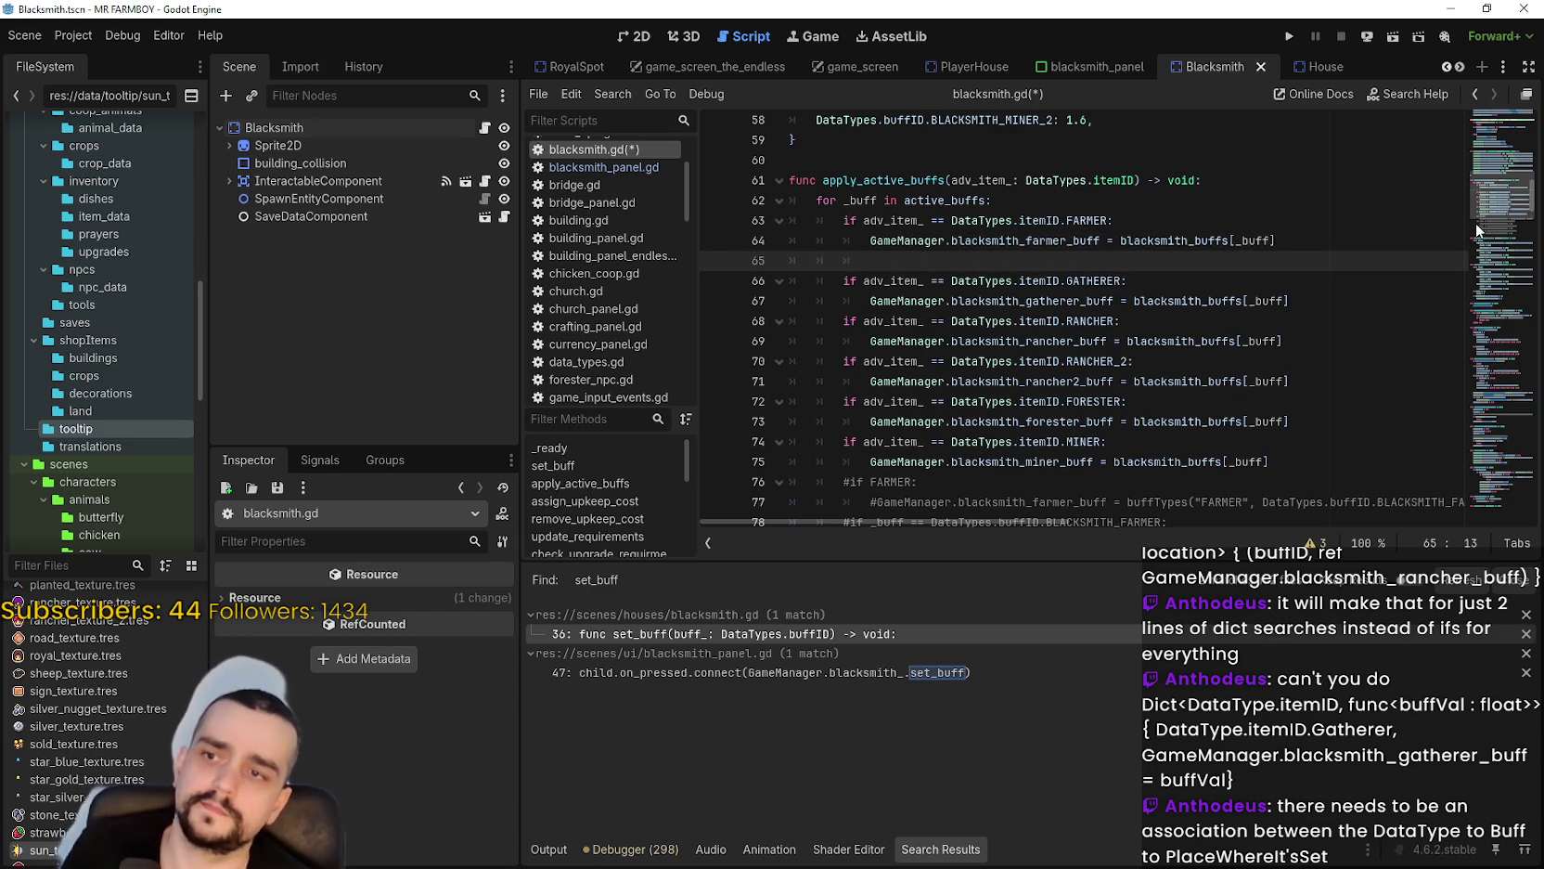
text(continue)
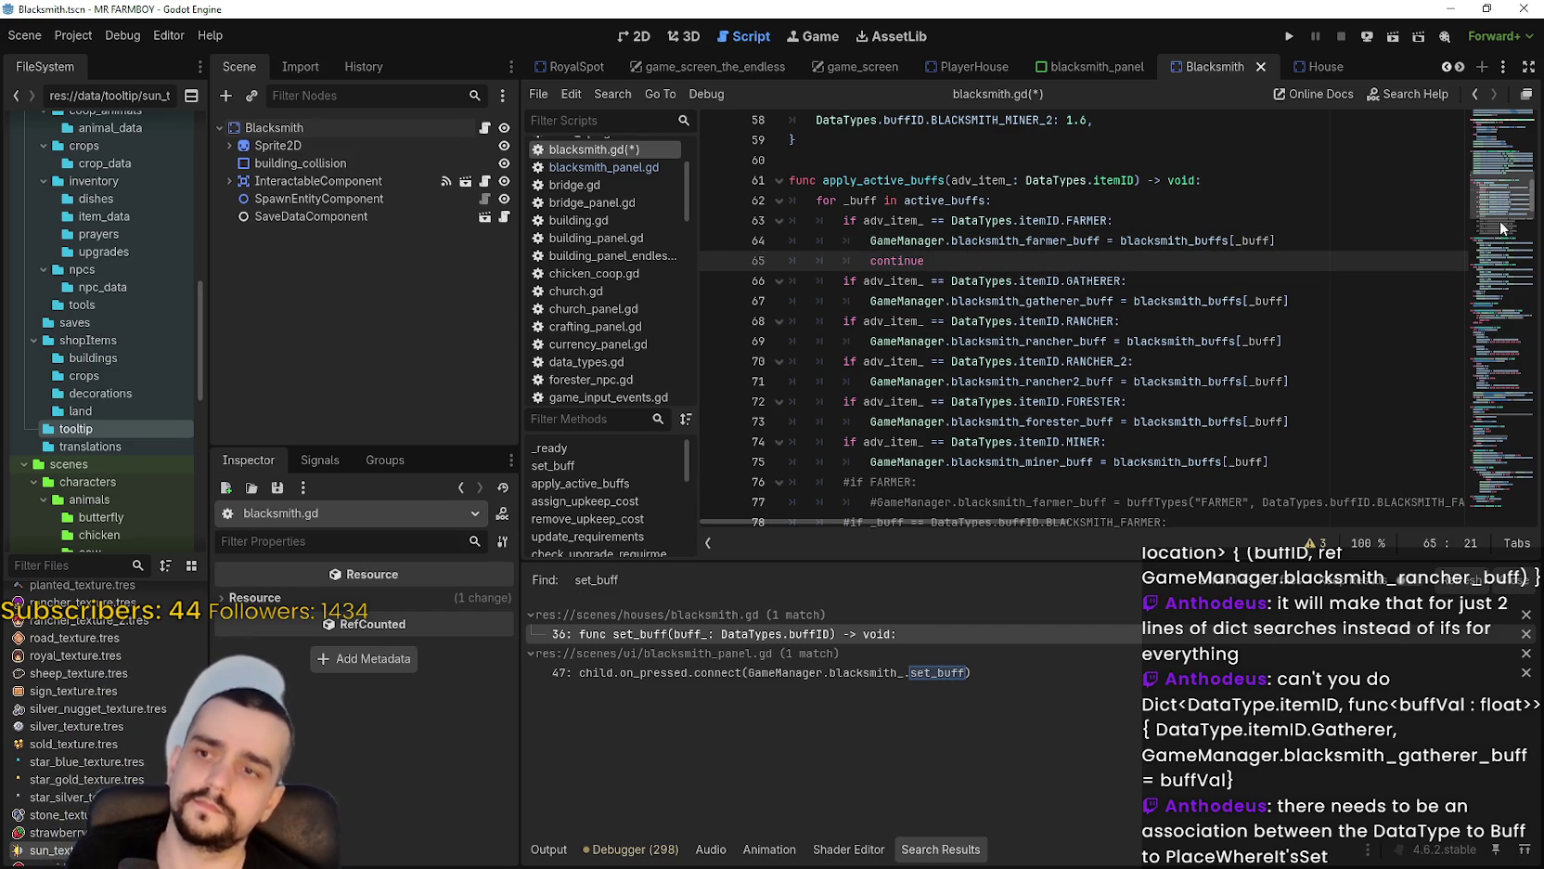
double_click(920, 258)
key(ctrl+c)
click(1234, 298)
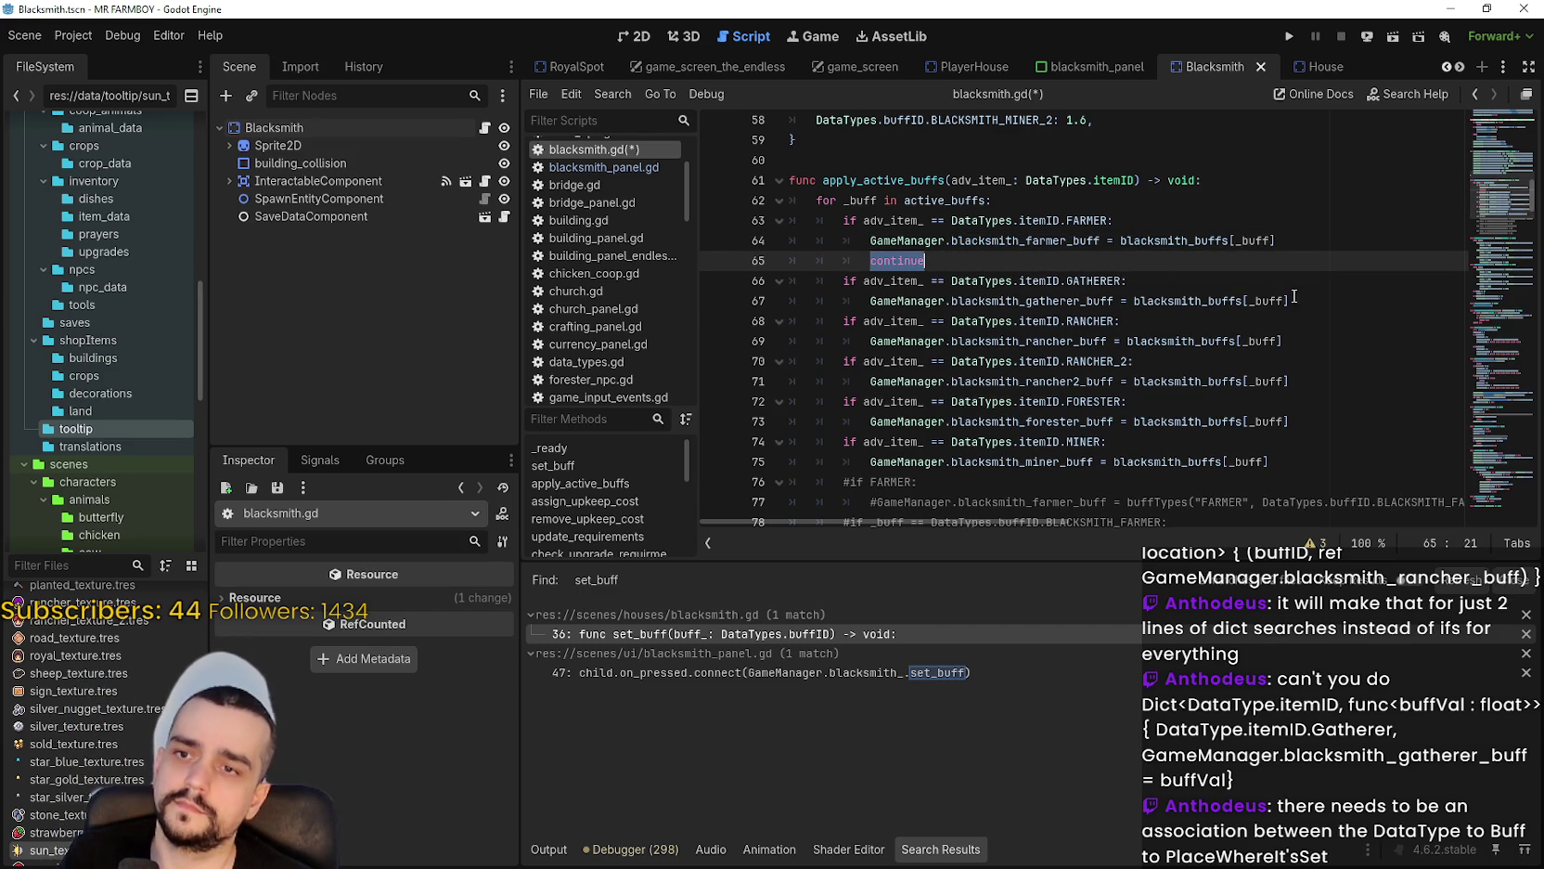
key(Return)
key(ctrl+v)
click(1306, 364)
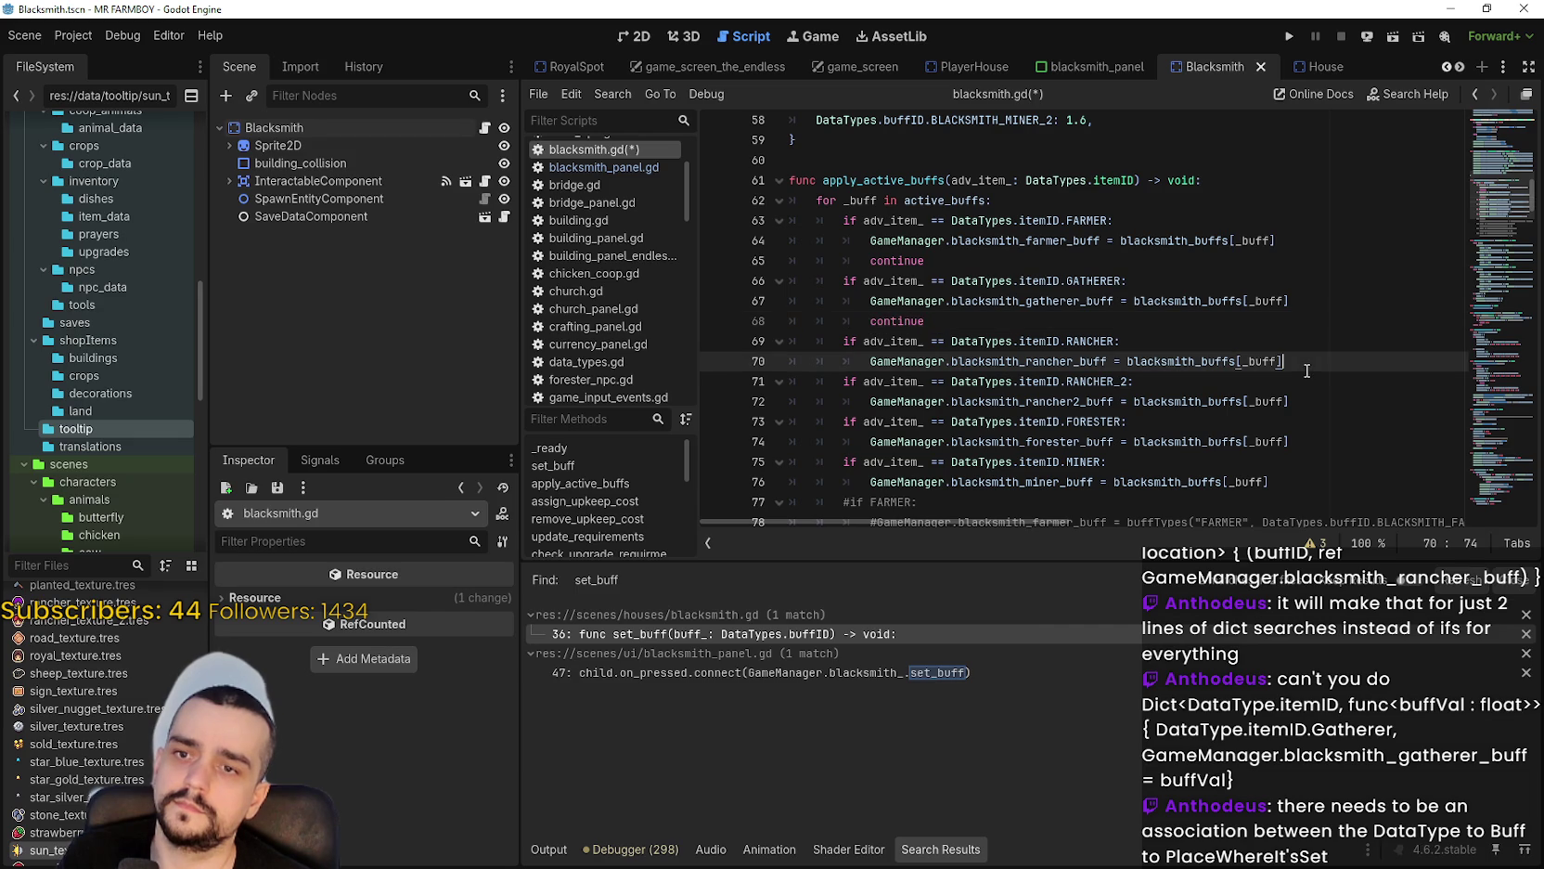
key(Return)
key(ctrl+v)
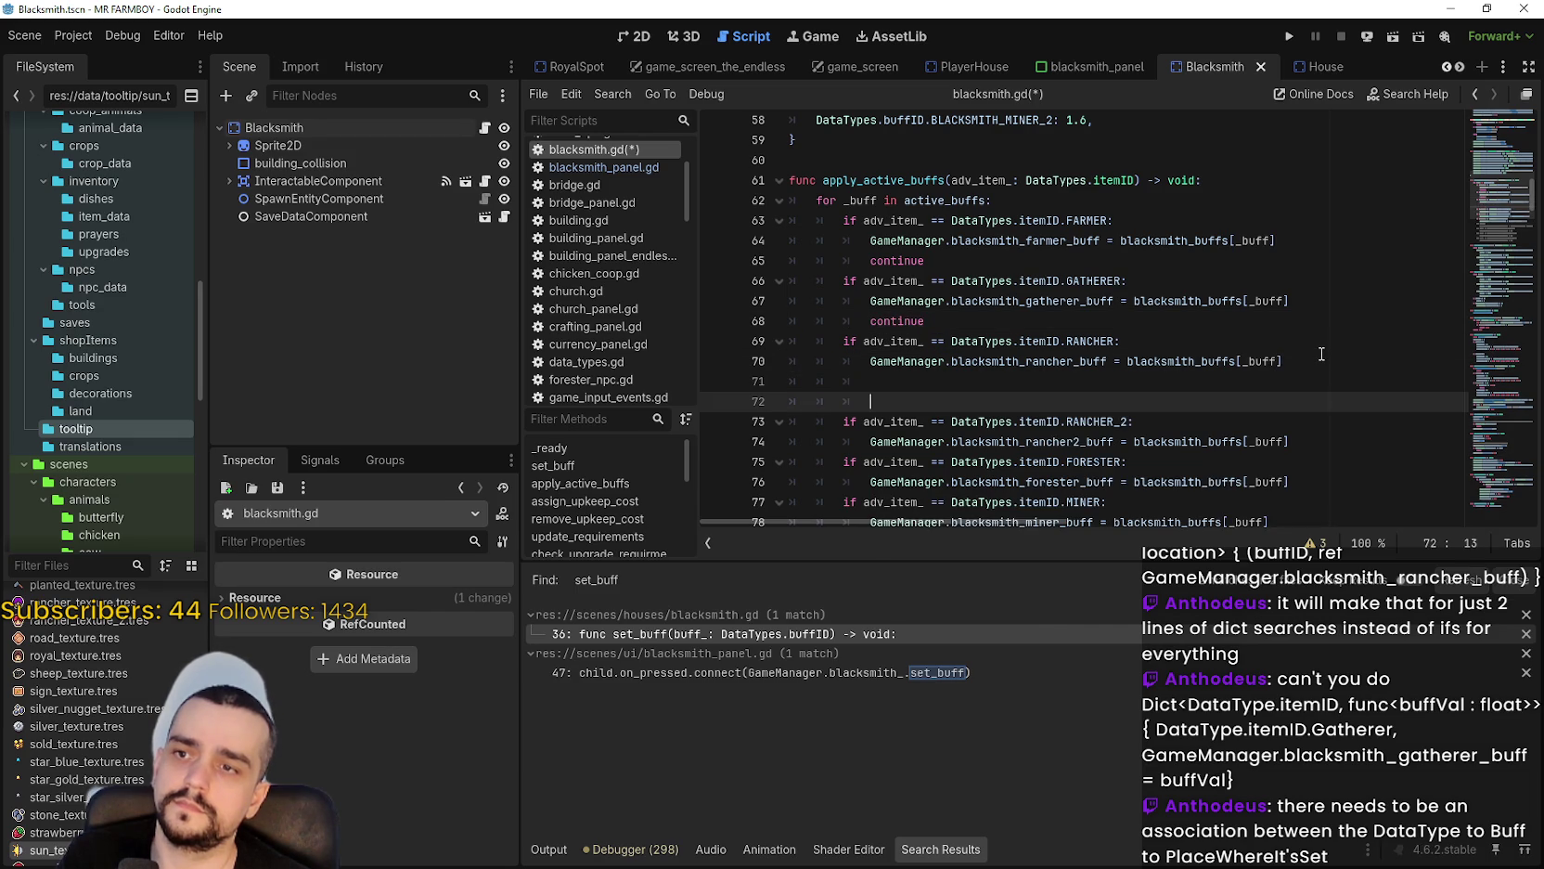
text(continue)
Add continue after the RANCHER_2, forester and miner assignments and save blacksmith.gd.
click(1318, 420)
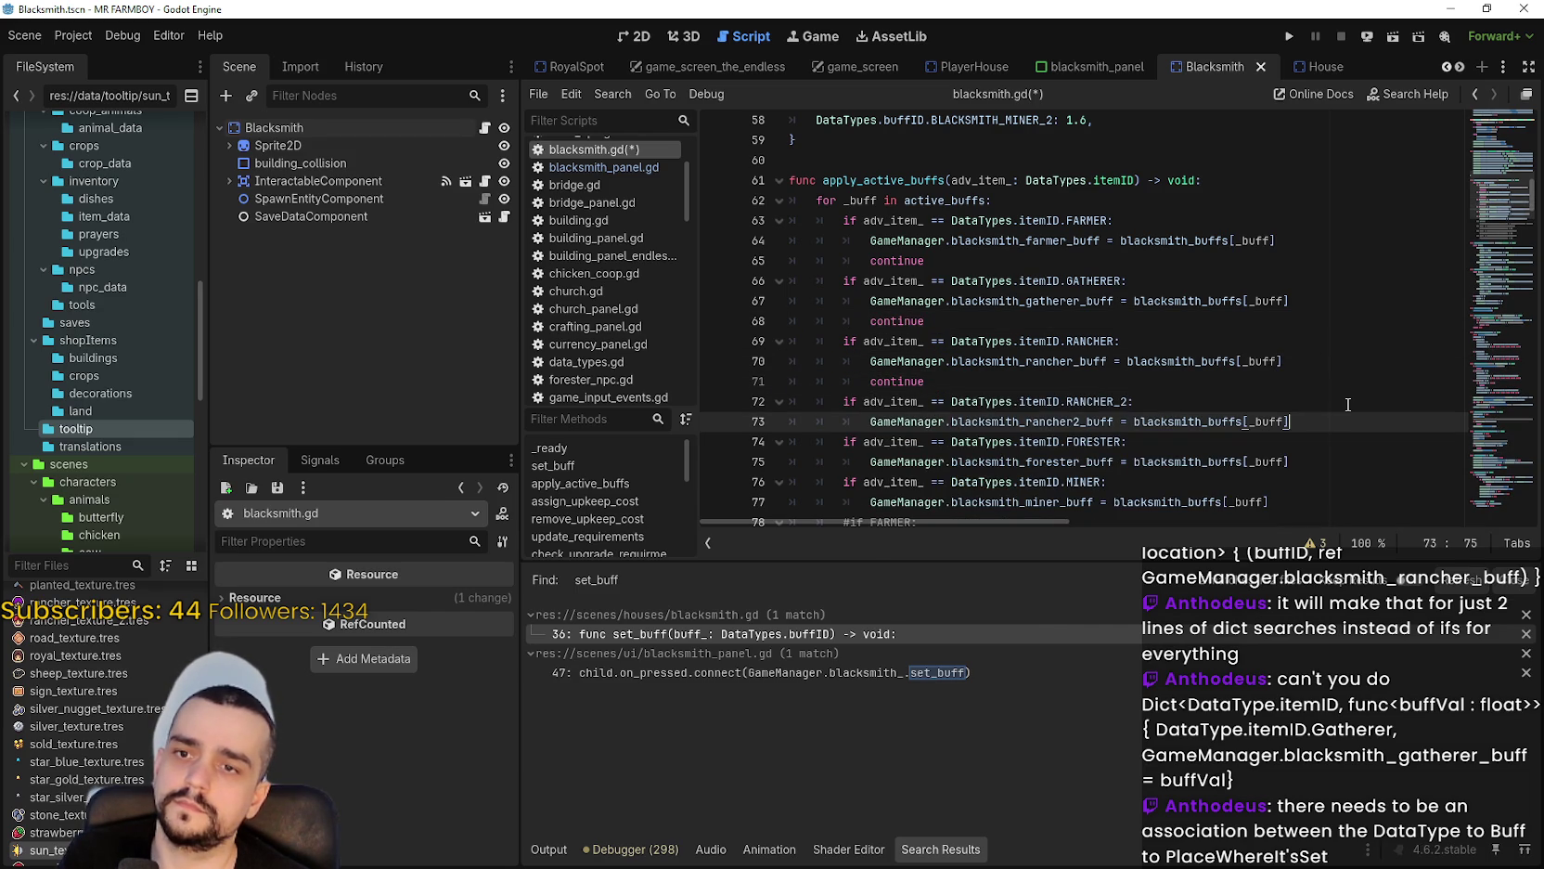
key(Return)
key(ctrl+v)
scroll(1348, 419, down, 2)
click(1316, 360)
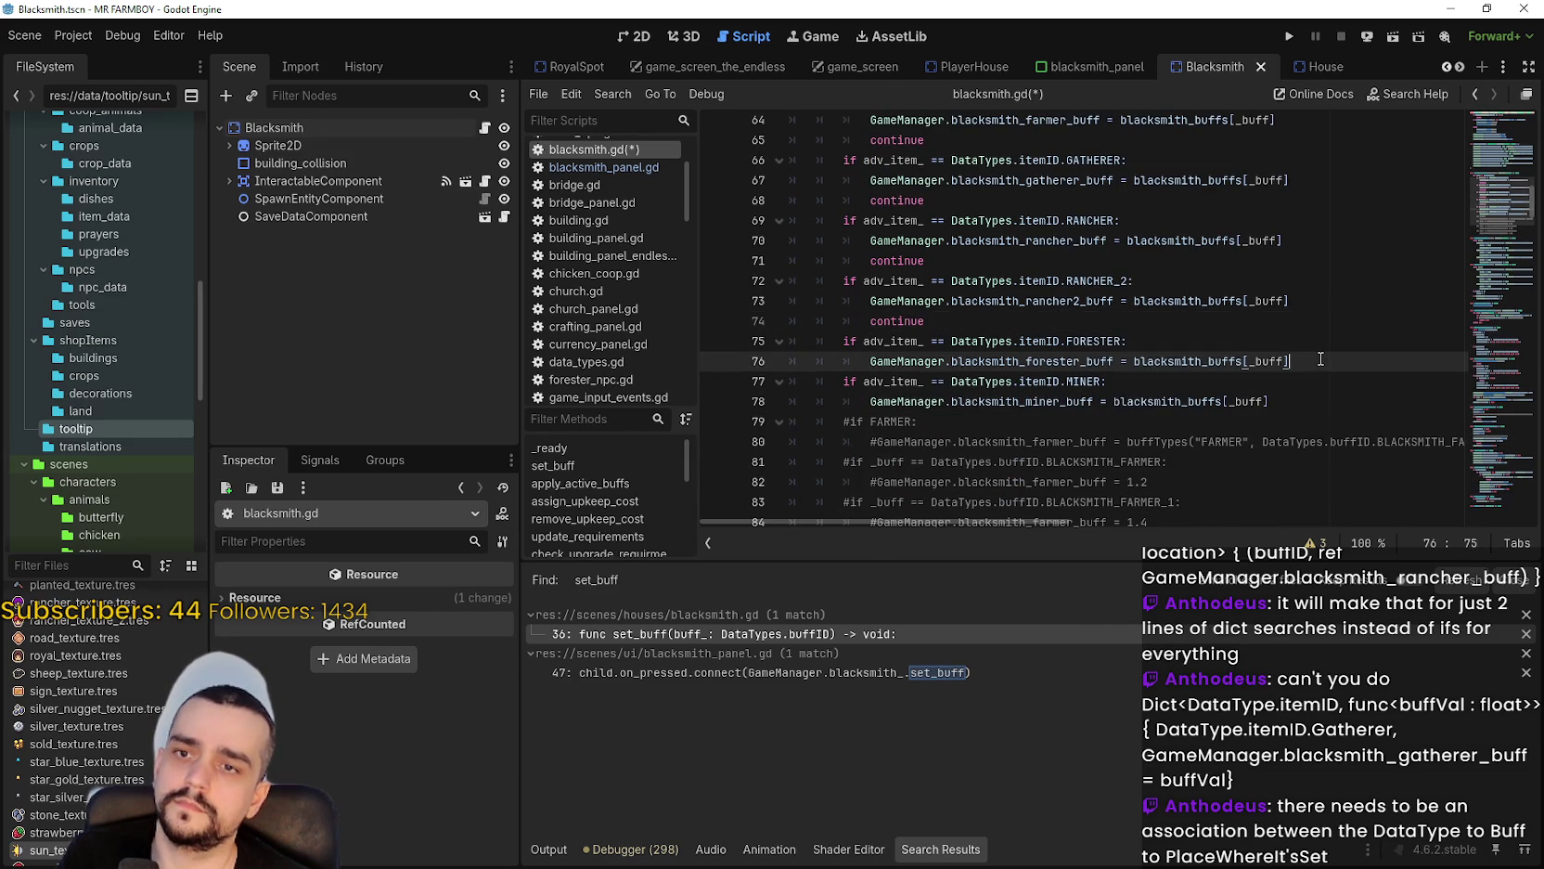
key(Return)
key(ctrl+v)
click(1308, 419)
key(Return)
key(ctrl+v)
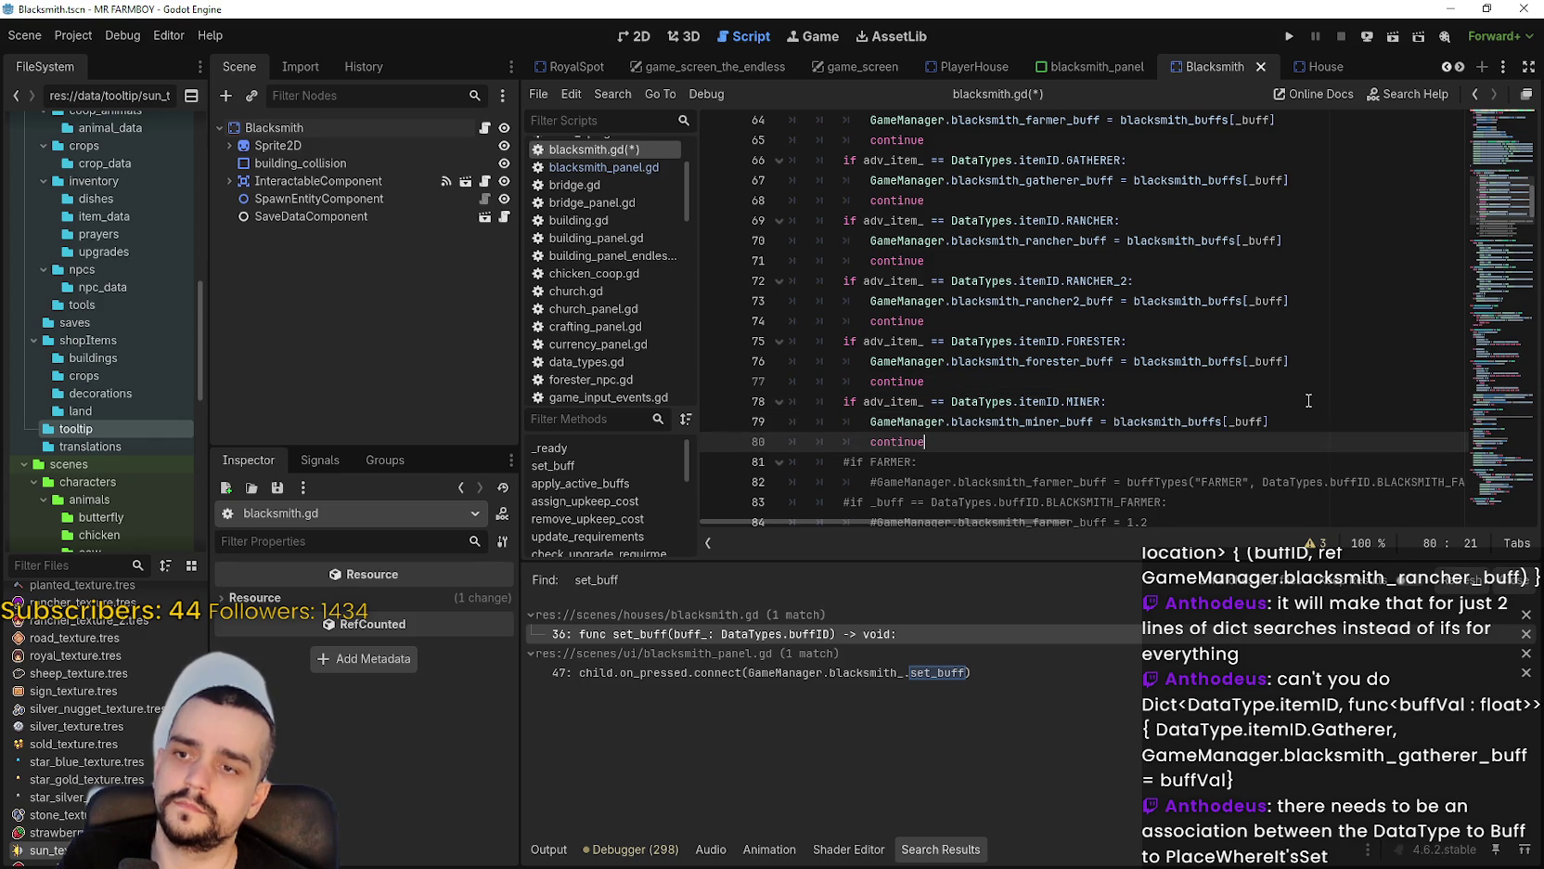
key(ctrl+s)
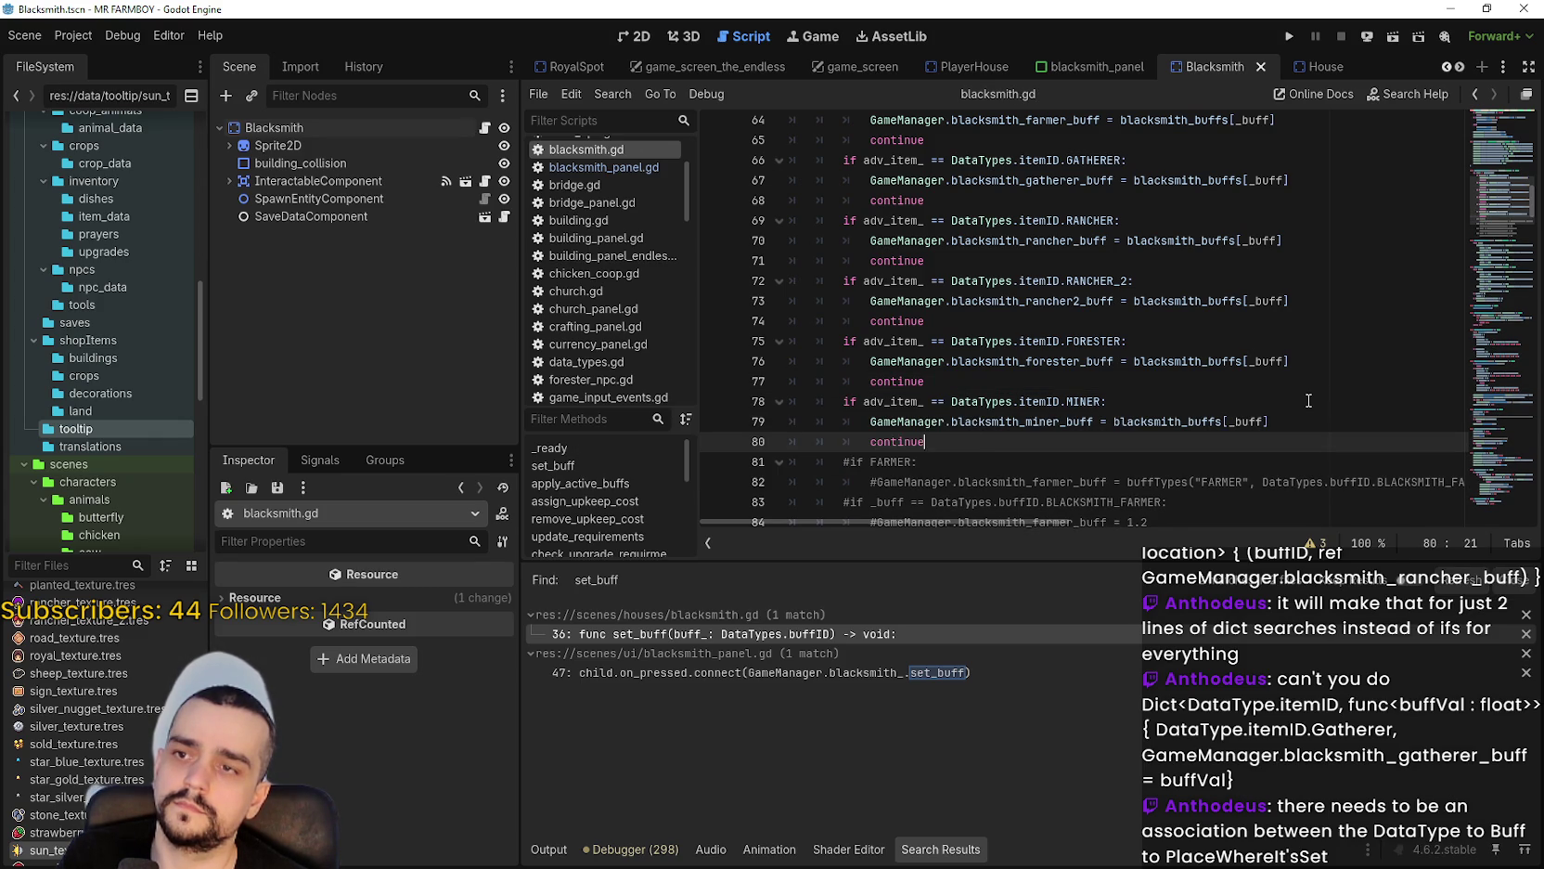
scroll(1309, 400, up, 3)
double_click(946, 248)
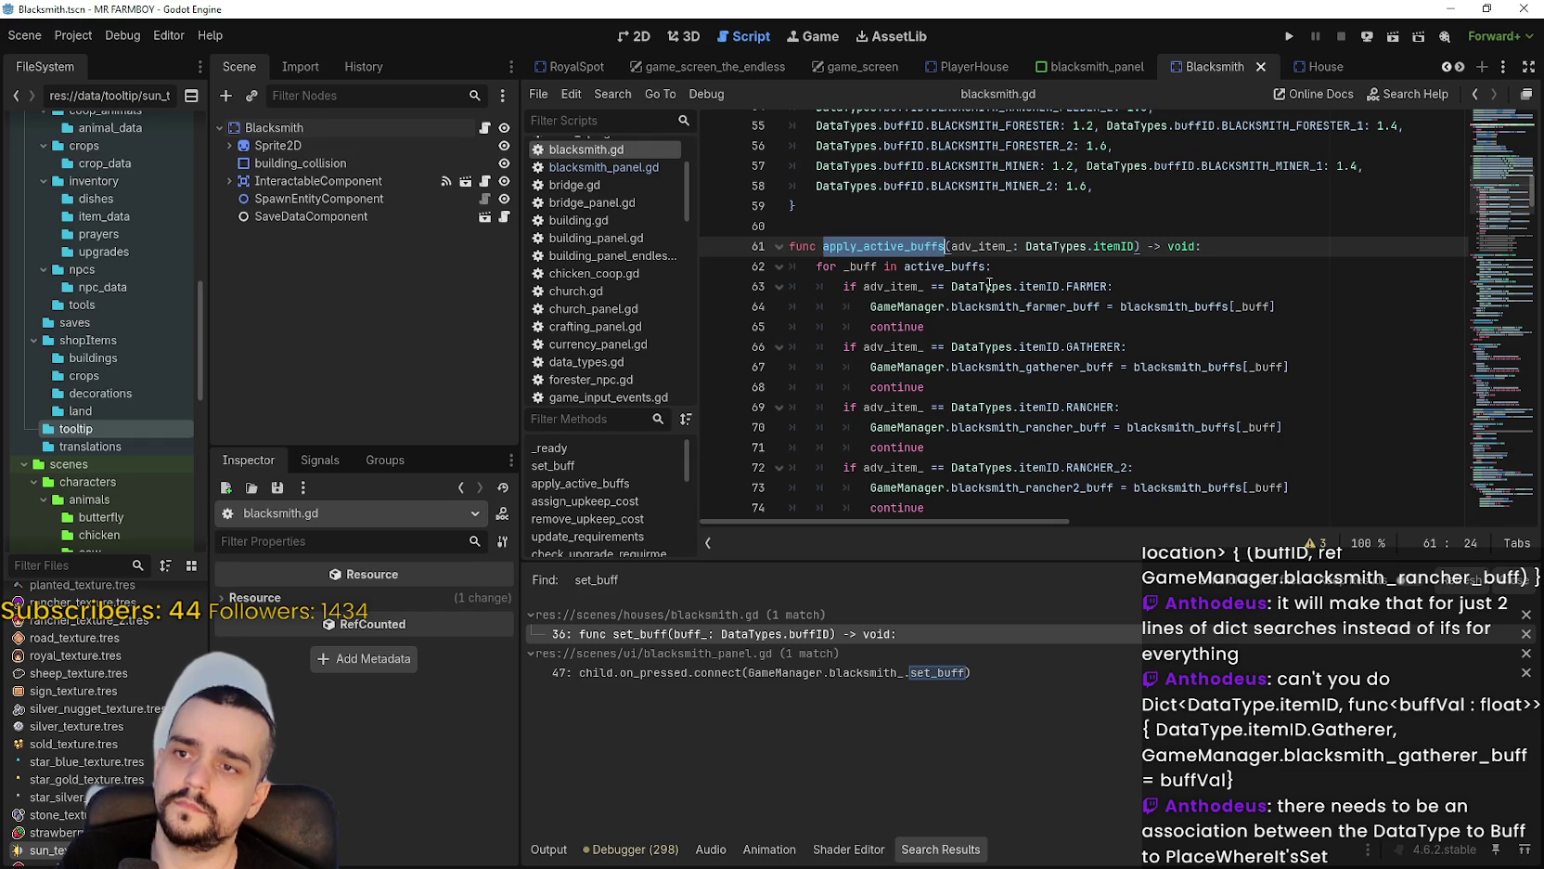
Insert an apply_active_buffs call on new line 42, right after assign_upkeep_cost(buff_) in set_buff.
scroll(1138, 346, up, 5)
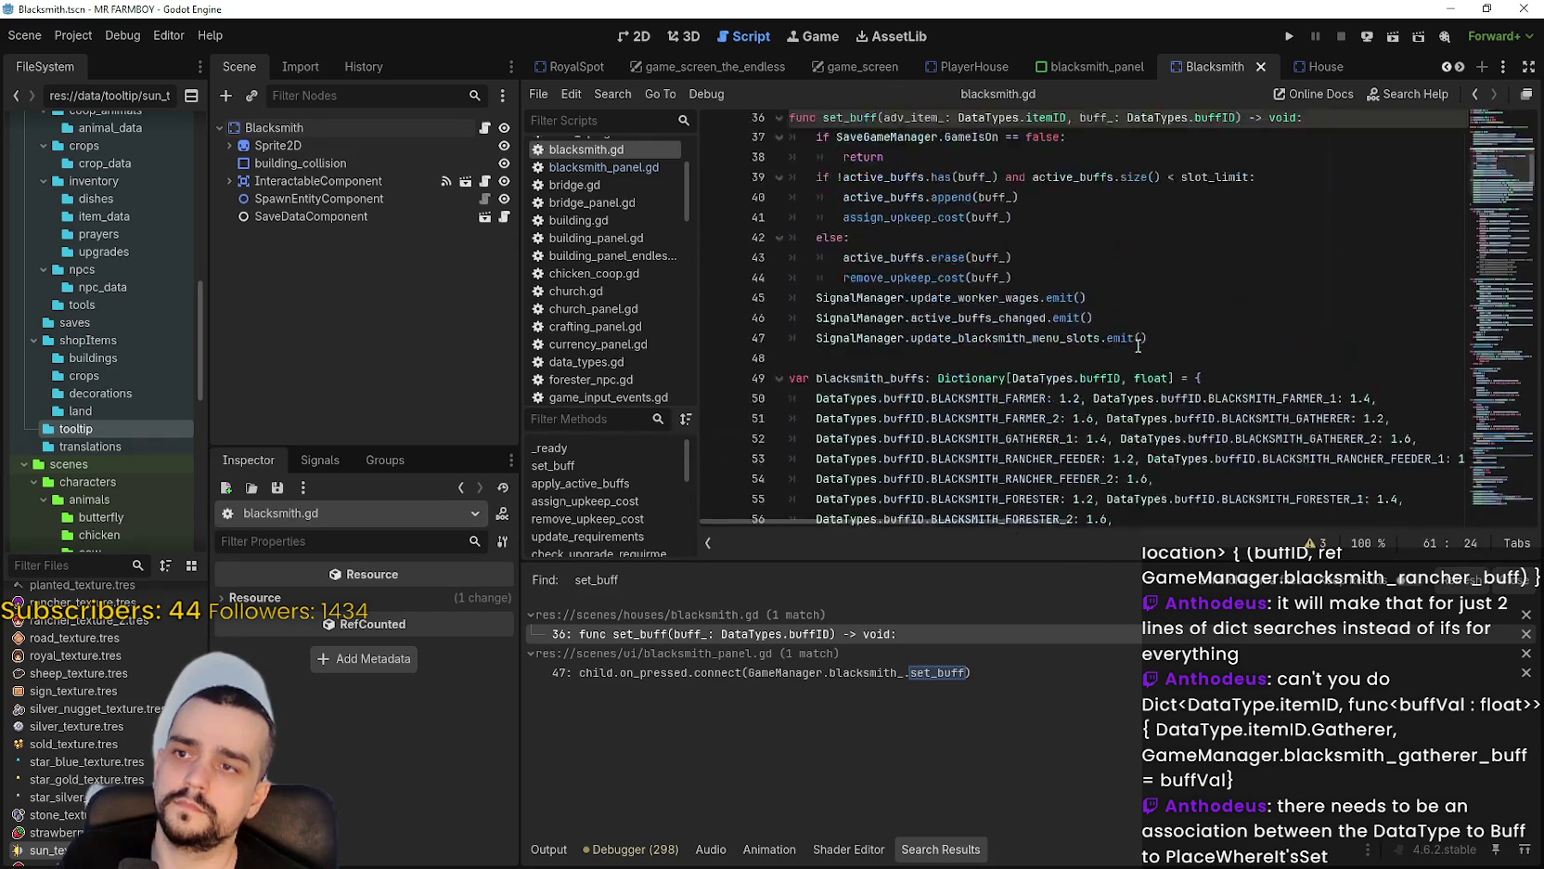
scroll(1138, 346, up, 1)
double_click(946, 245)
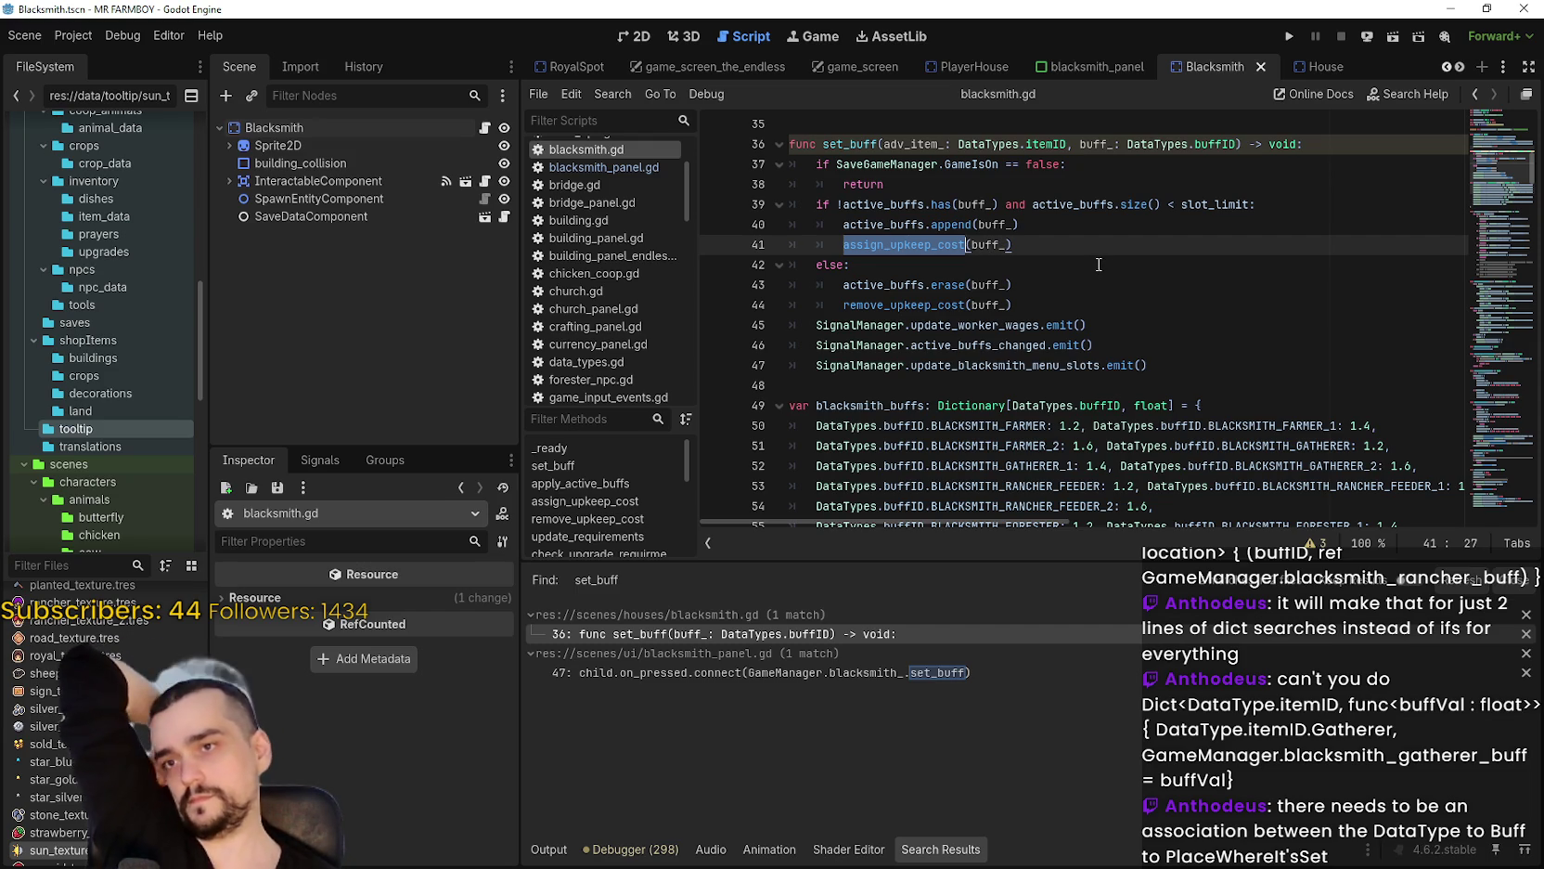
key(Down)
key(Down)
key(Down)
key(End)
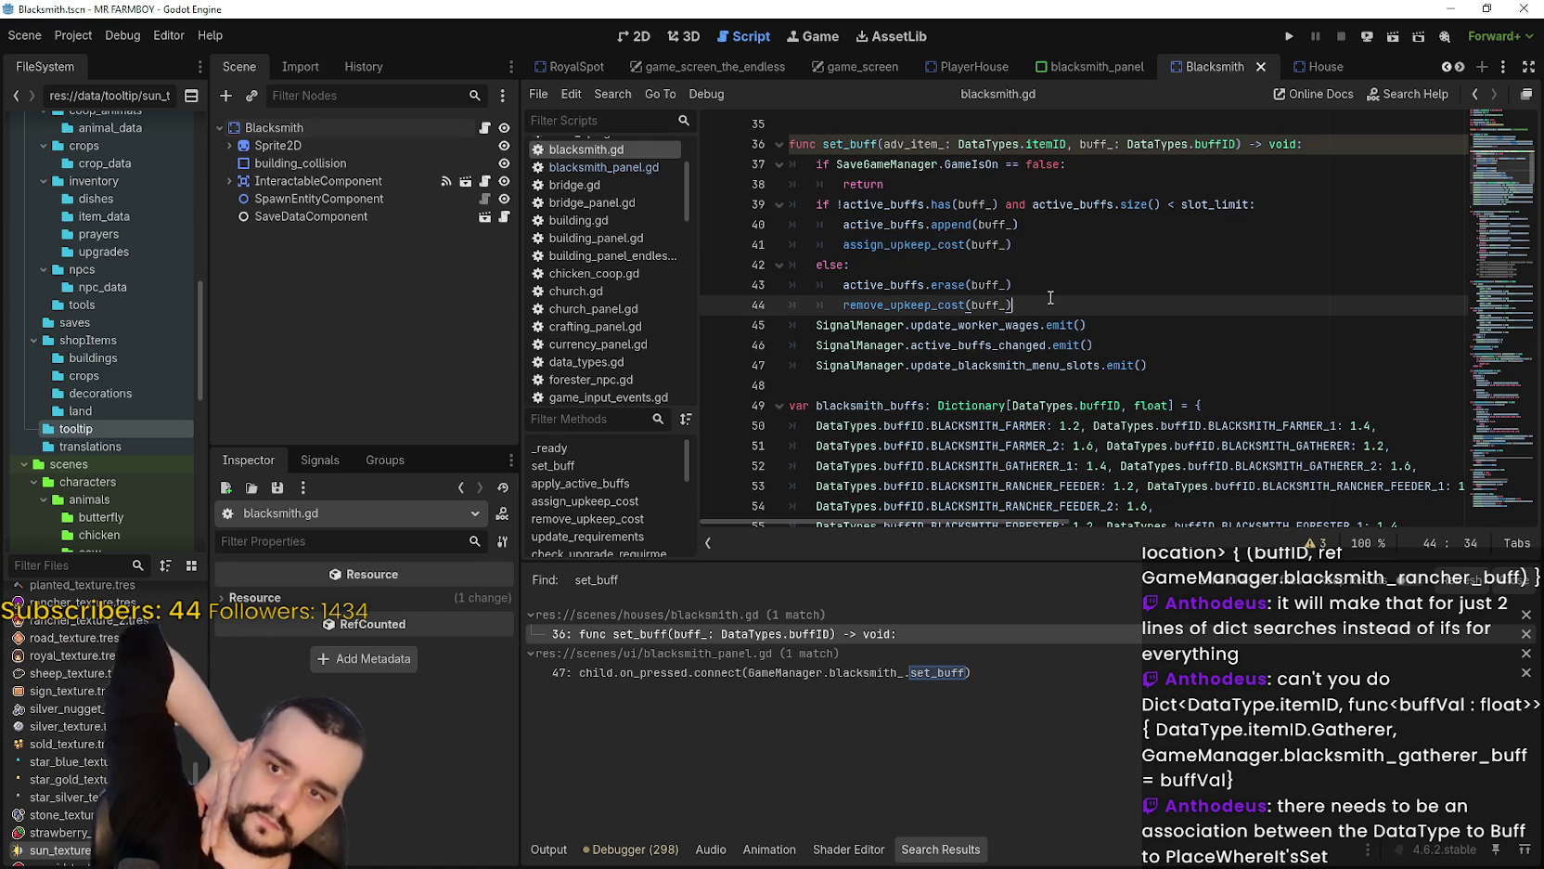
key(ctrl+z)
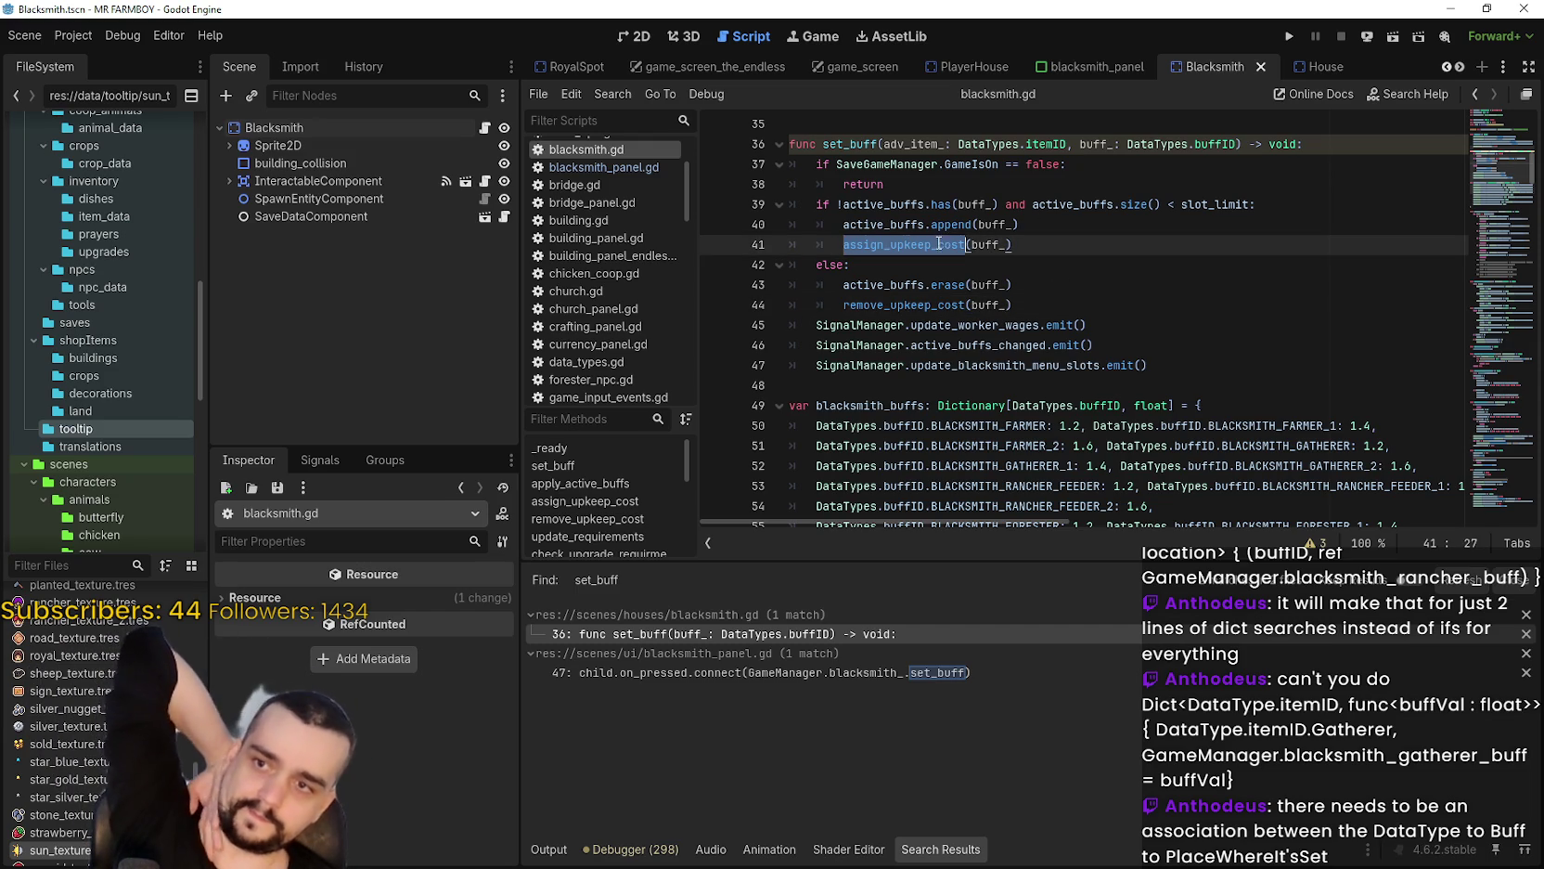
click(1040, 225)
click(1078, 247)
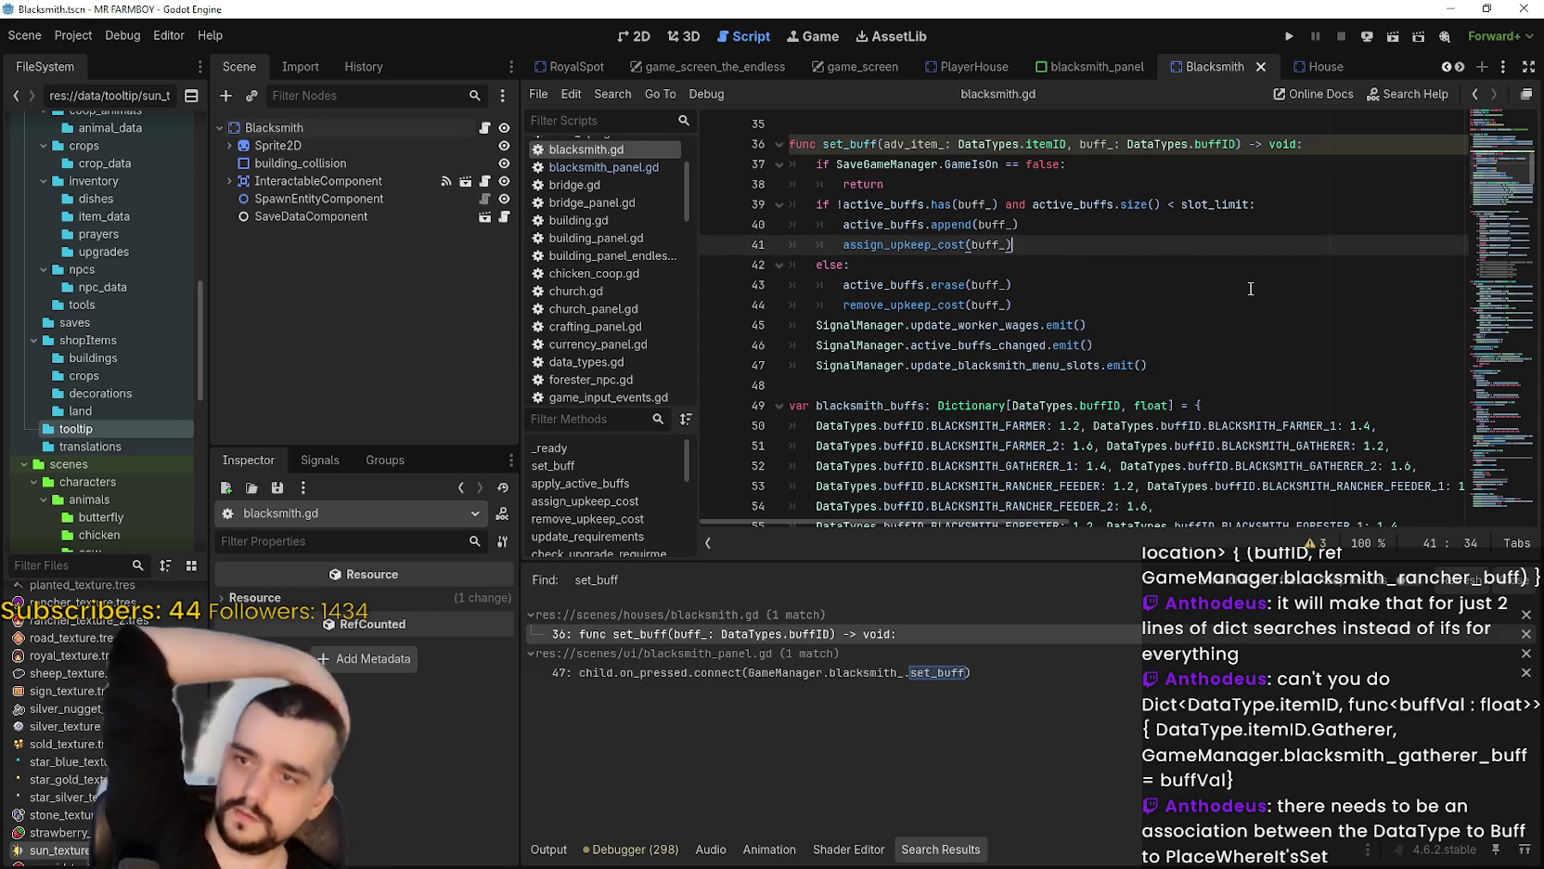
key(Return)
text(apply_active_buffs)
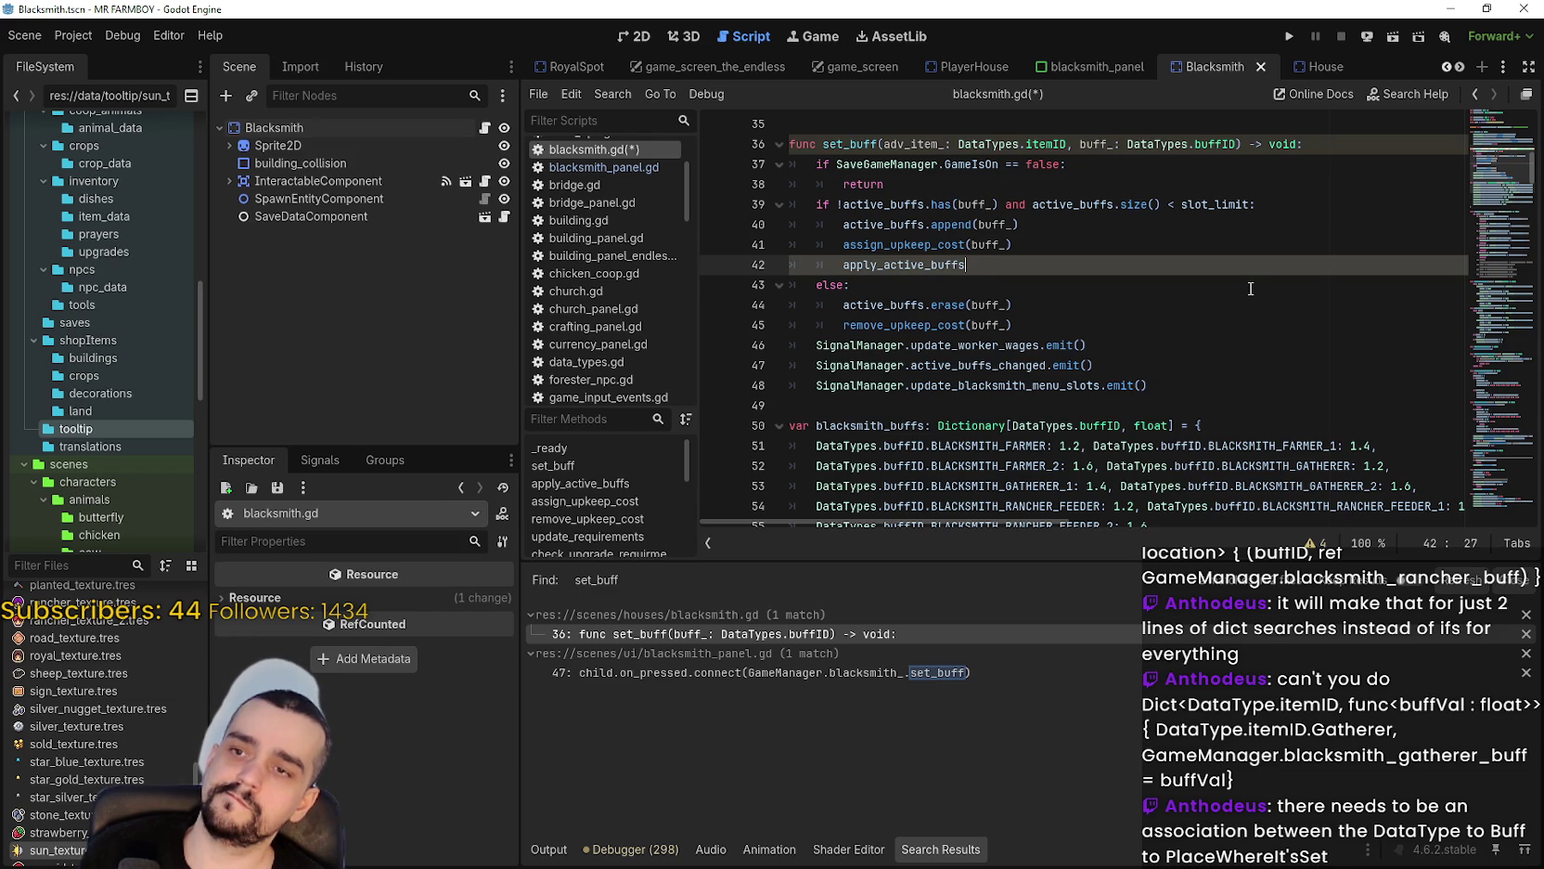
Complete the call as apply_active_buffs(adv_item_, buff_) and copy it under remove_upkeep_cost in the else branch.
text(()
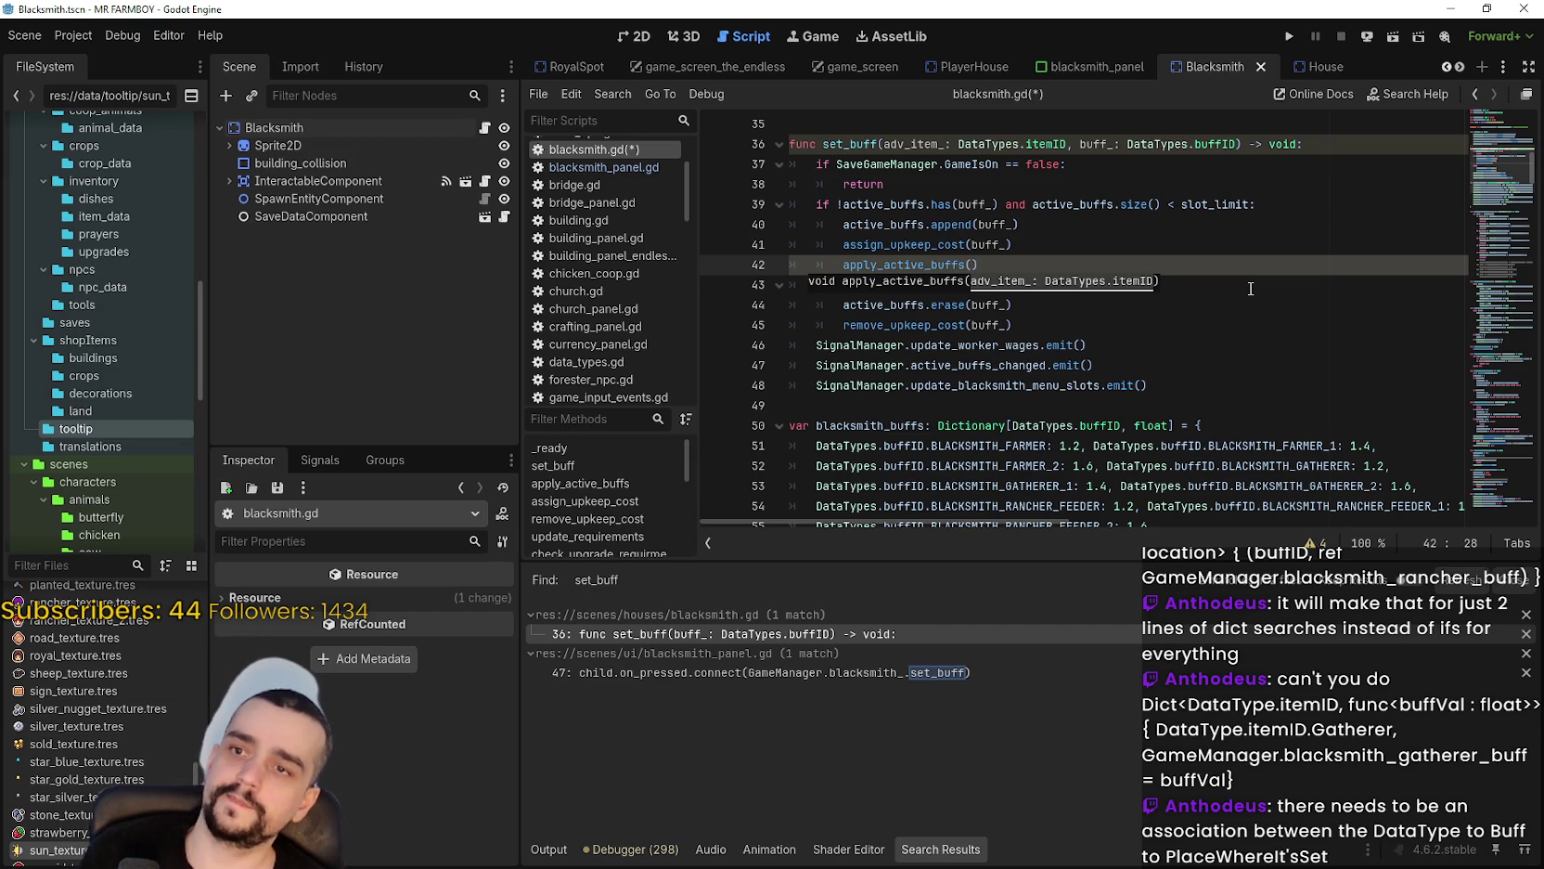
click(914, 144)
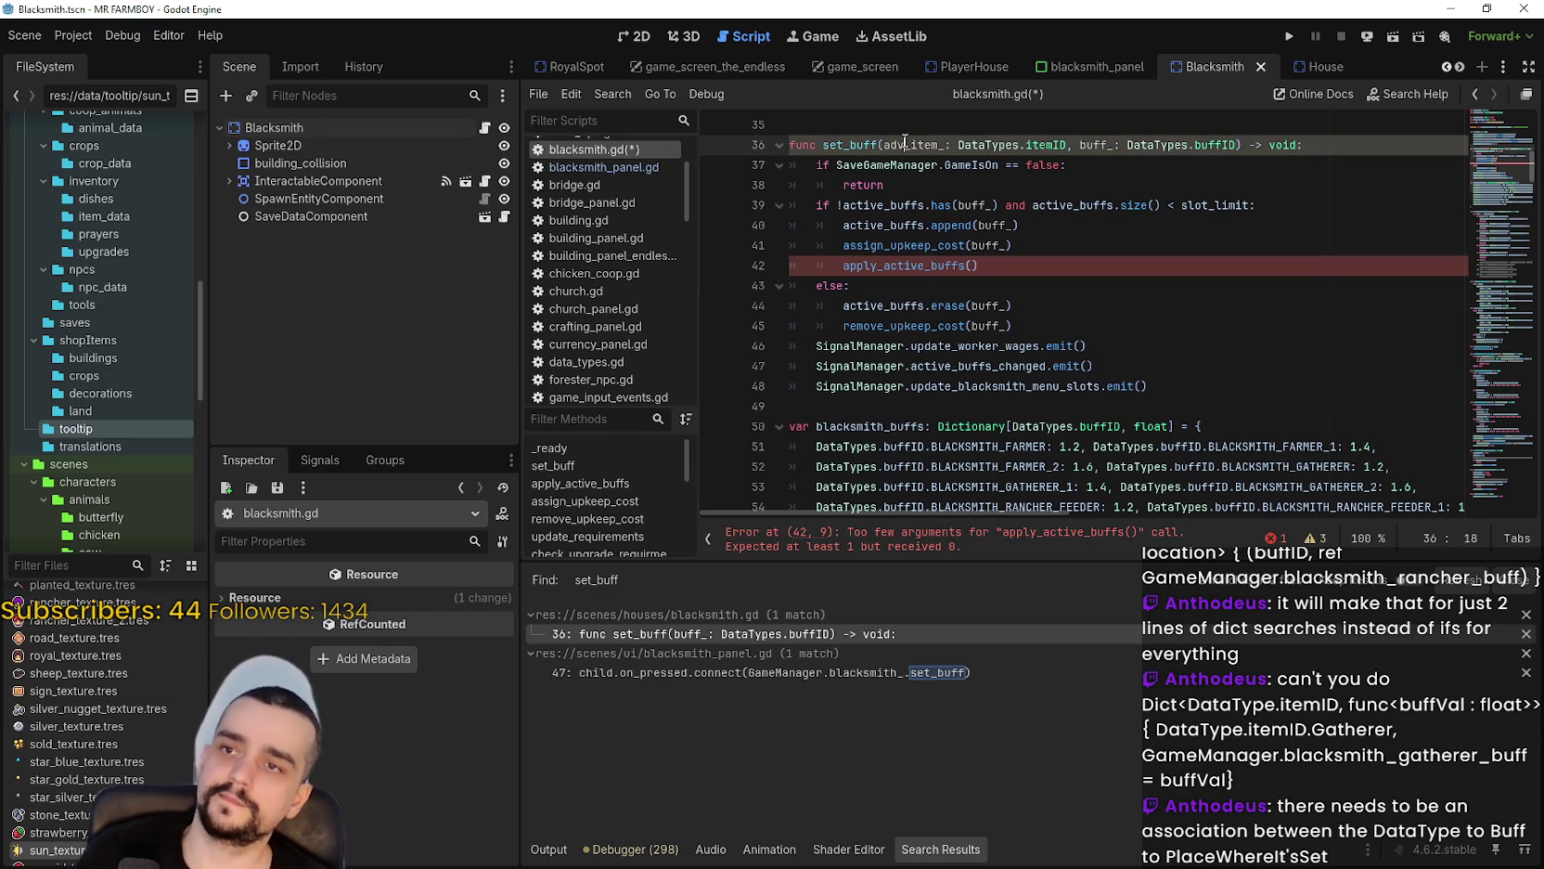
click(970, 265)
text(adv_item_, buff_)
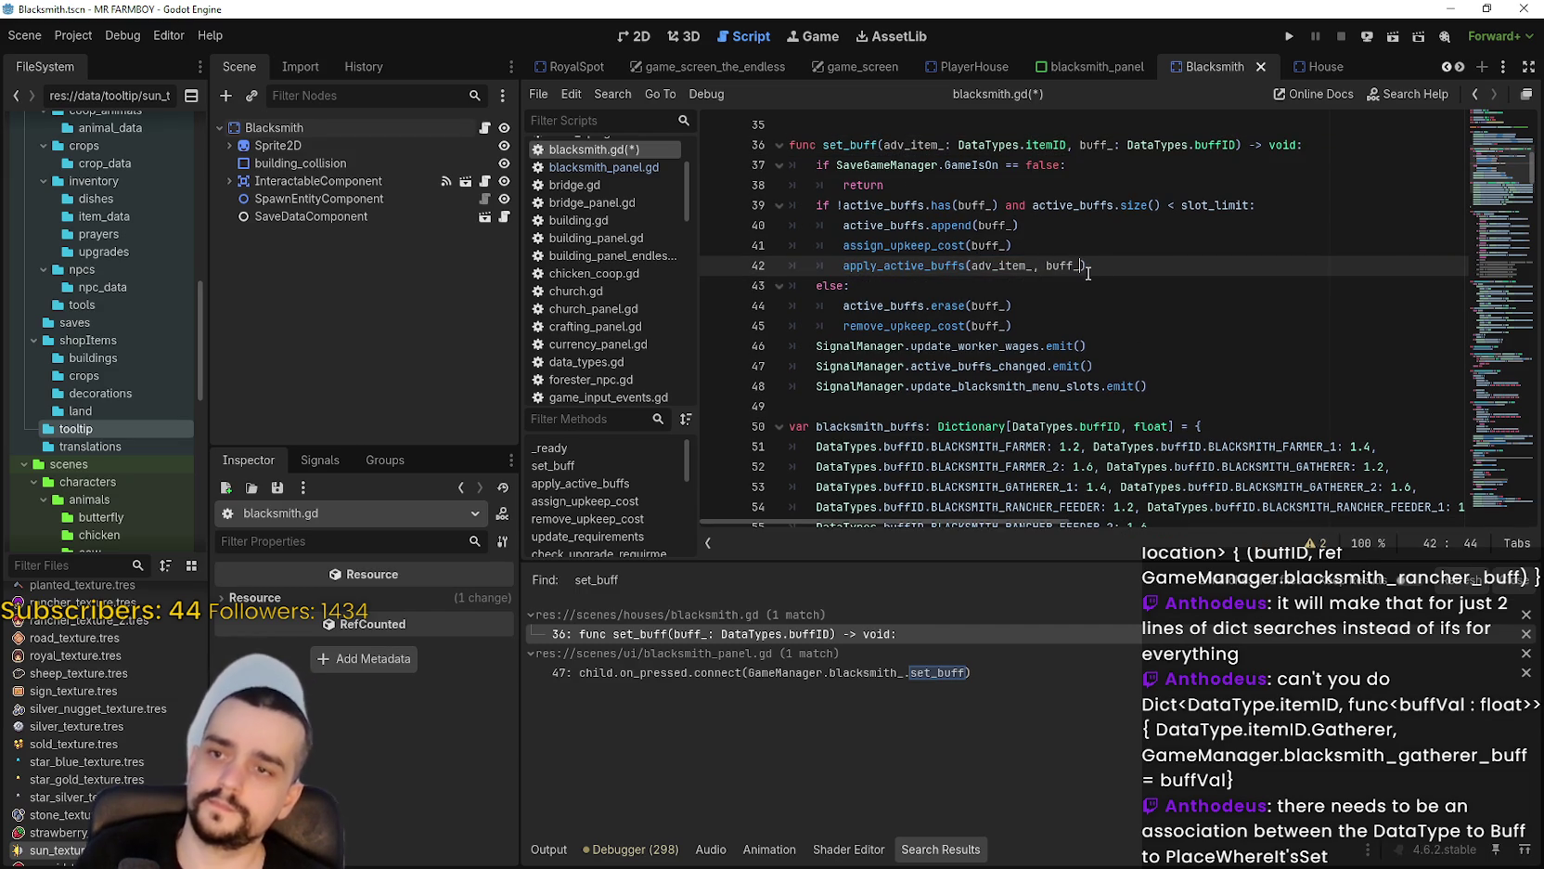
key(shift+Home)
key(ctrl+c)
click(1082, 331)
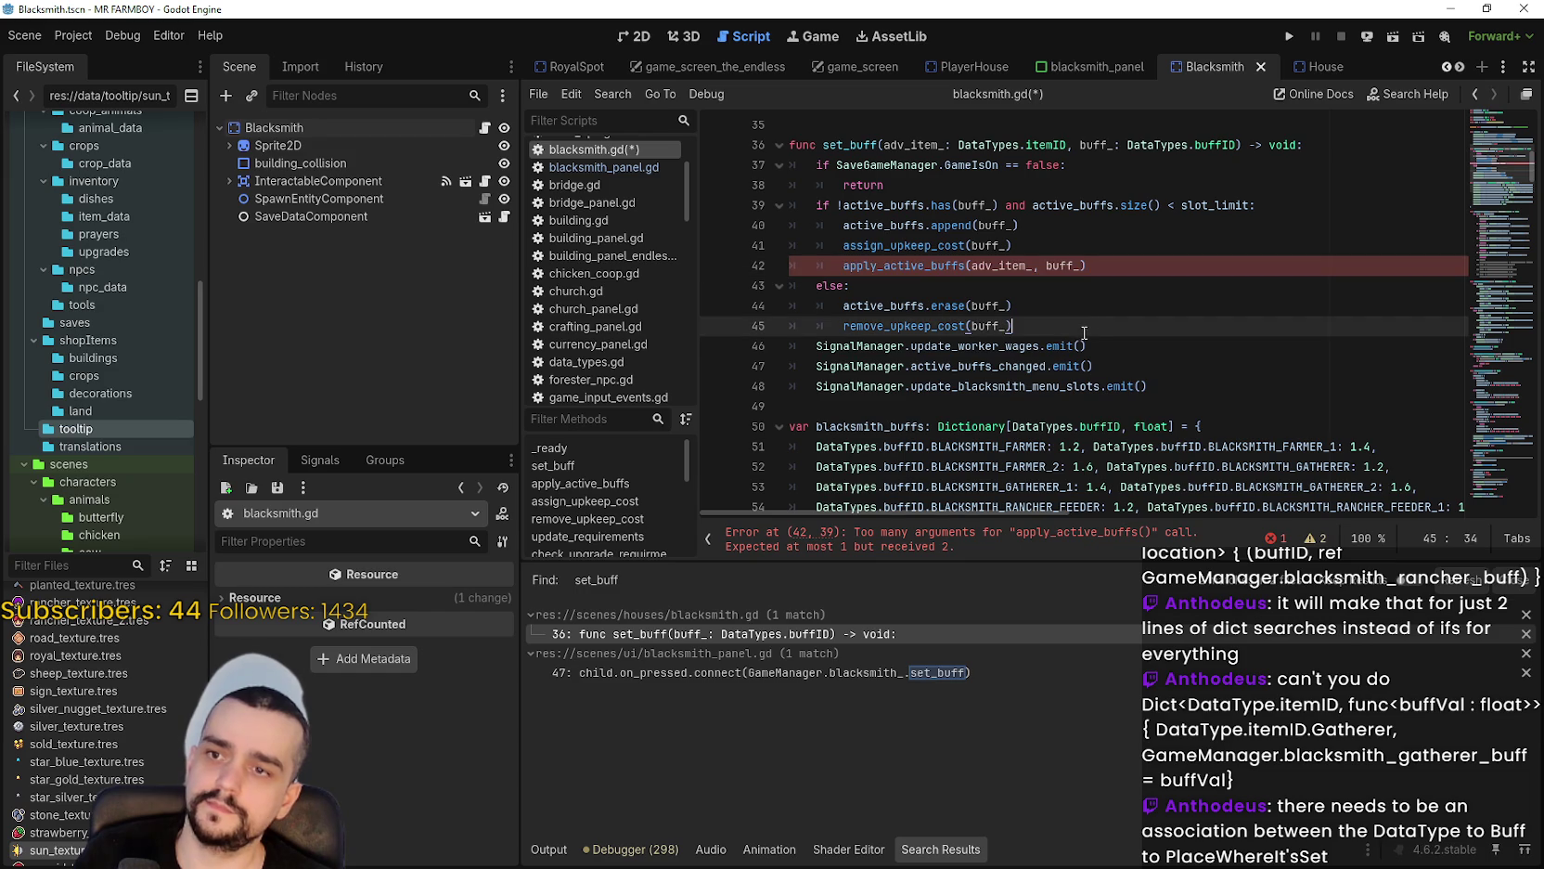
key(Return)
key(ctrl+v)
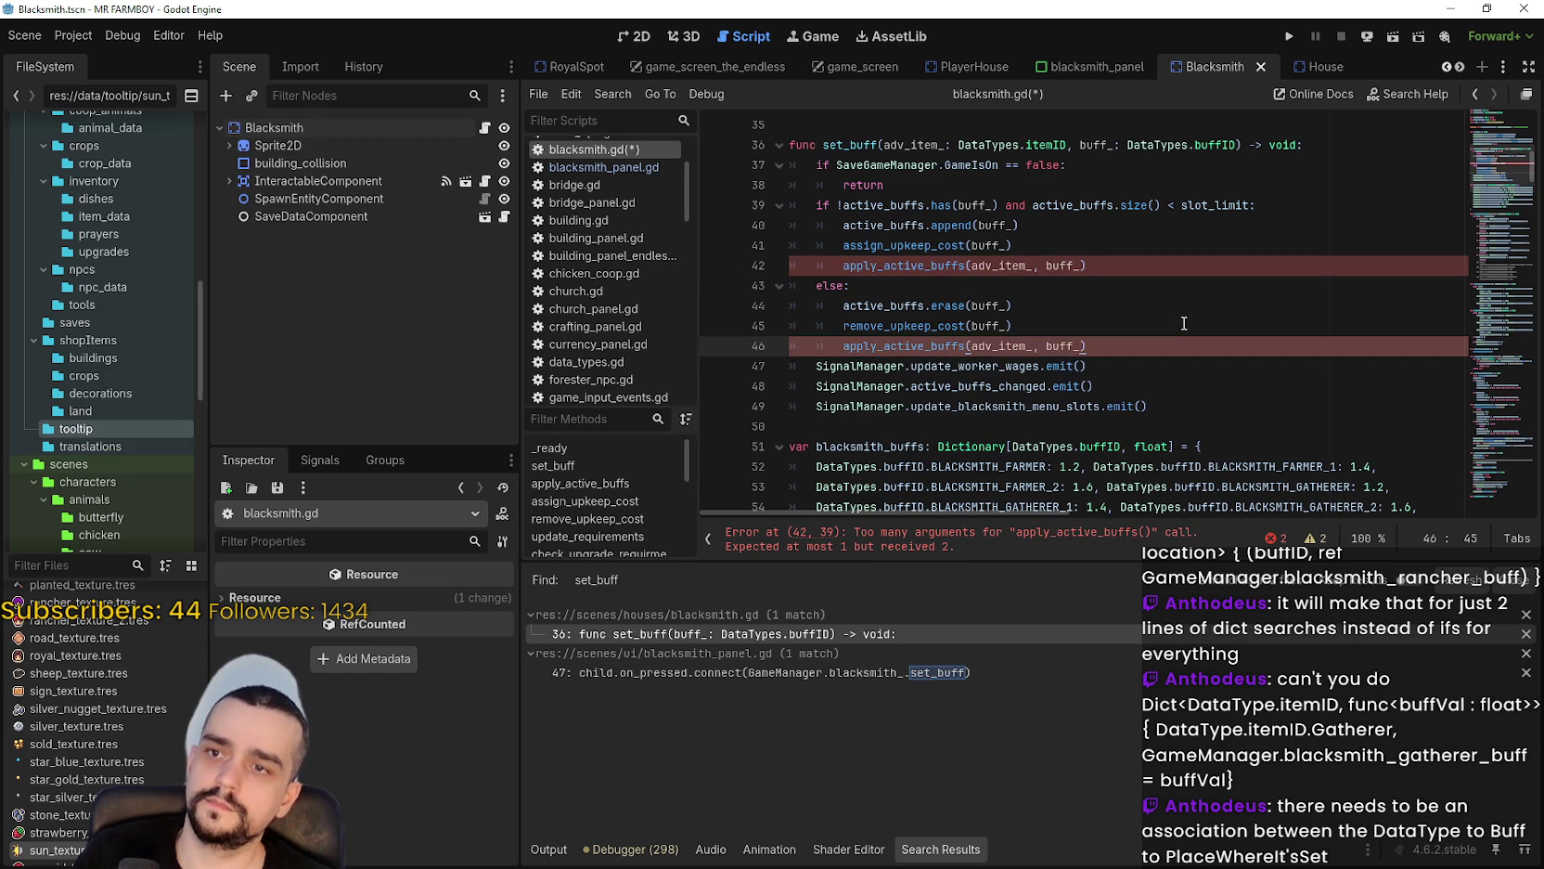
Check the apply_active_buffs definition and drop the extra buff_ argument on line 42.
scroll(1184, 323, down, 3)
scroll(1184, 318, down, 2)
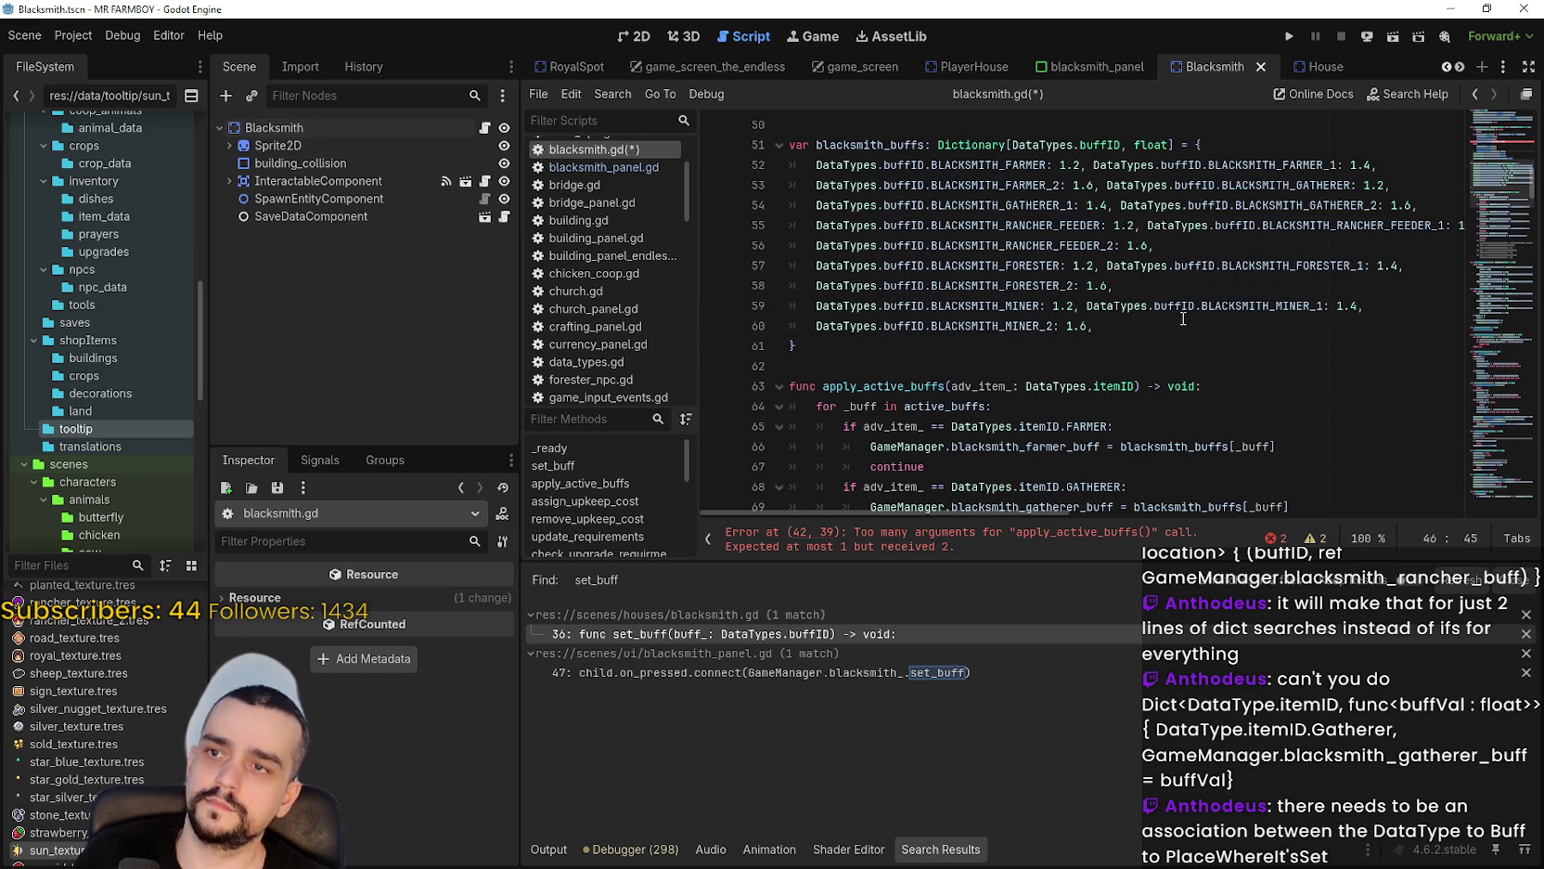
double_click(913, 390)
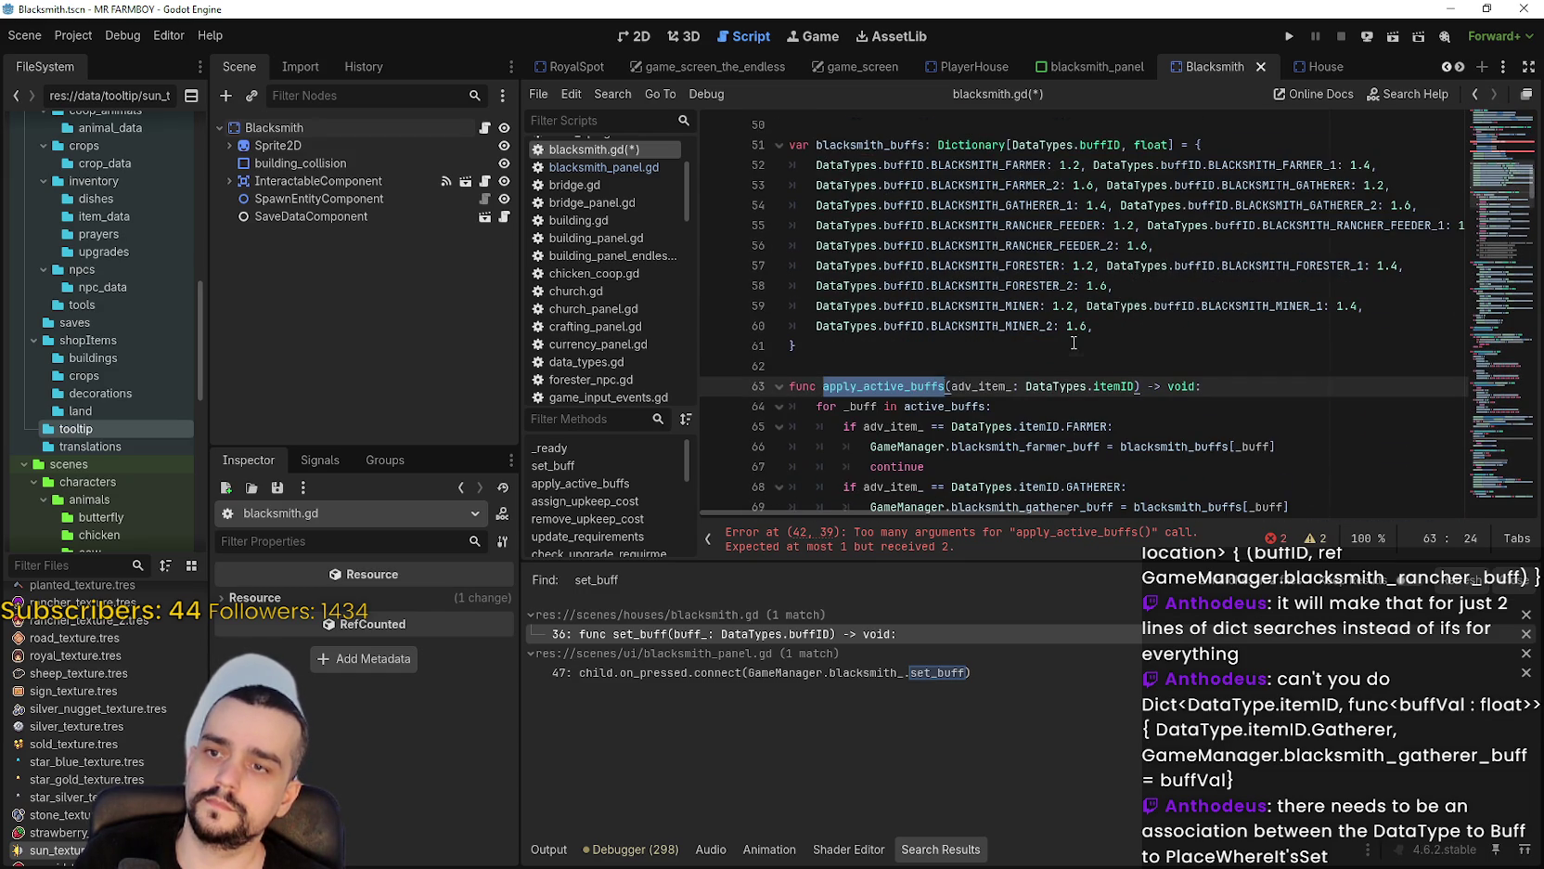
scroll(1074, 334, up, 6)
double_click(1010, 362)
scroll(1030, 361, down, 8)
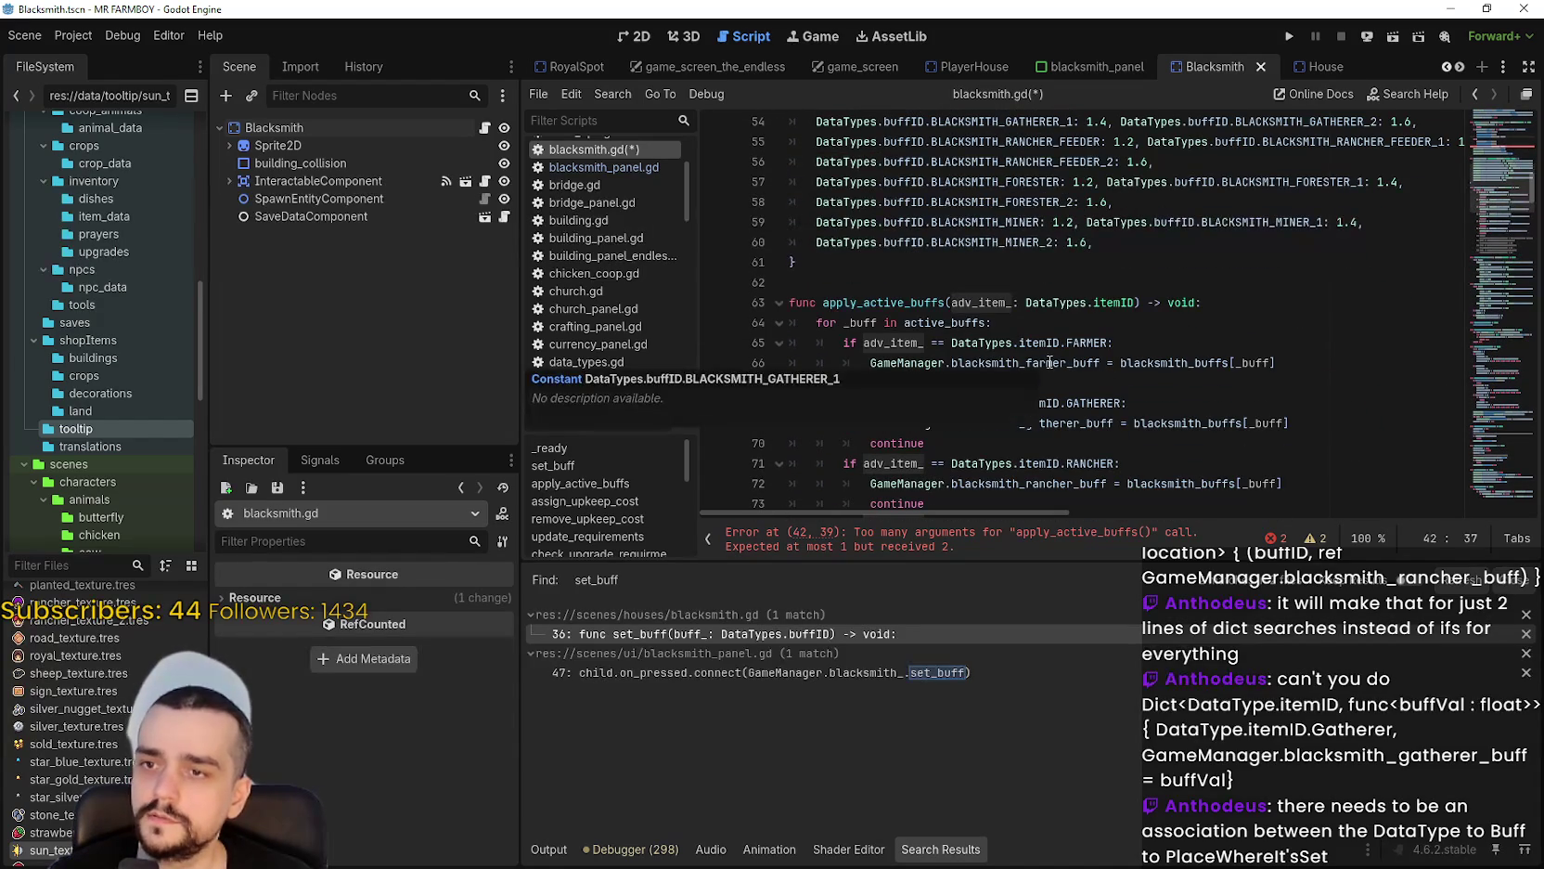
scroll(1021, 362, up, 9)
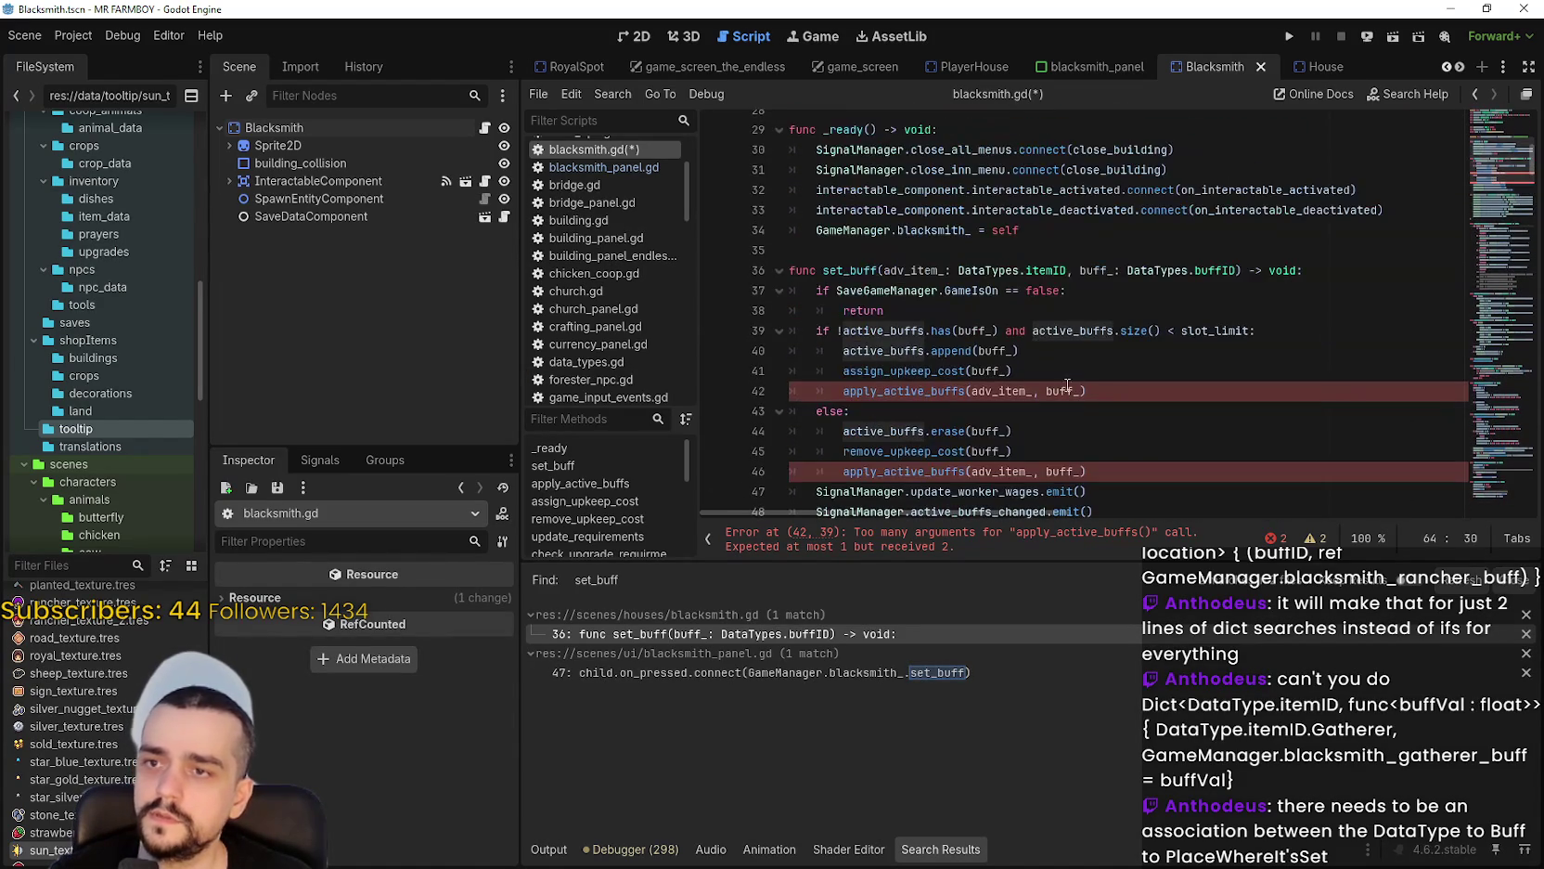
click(1066, 390)
key(Delete)
key(Delete)
key(BackSpace)
key(BackSpace)
key(BackSpace)
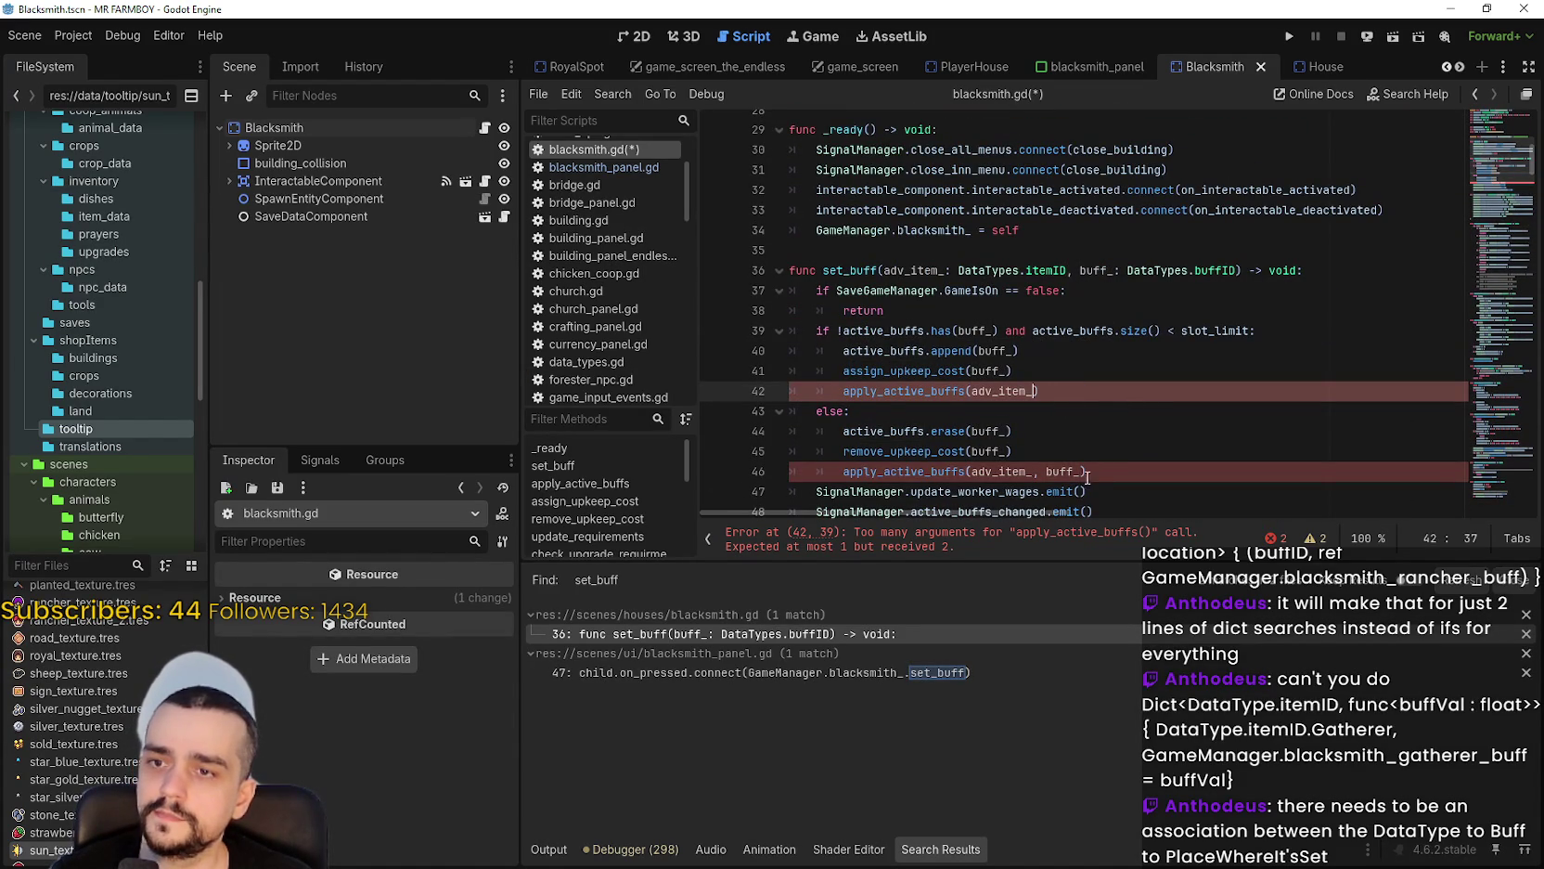
Remove buff_ and its comma from the line 46 call, then save blacksmith.gd.
click(1096, 474)
key(Left)
key(ctrl+shift+Left)
key(BackSpace)
key(BackSpace)
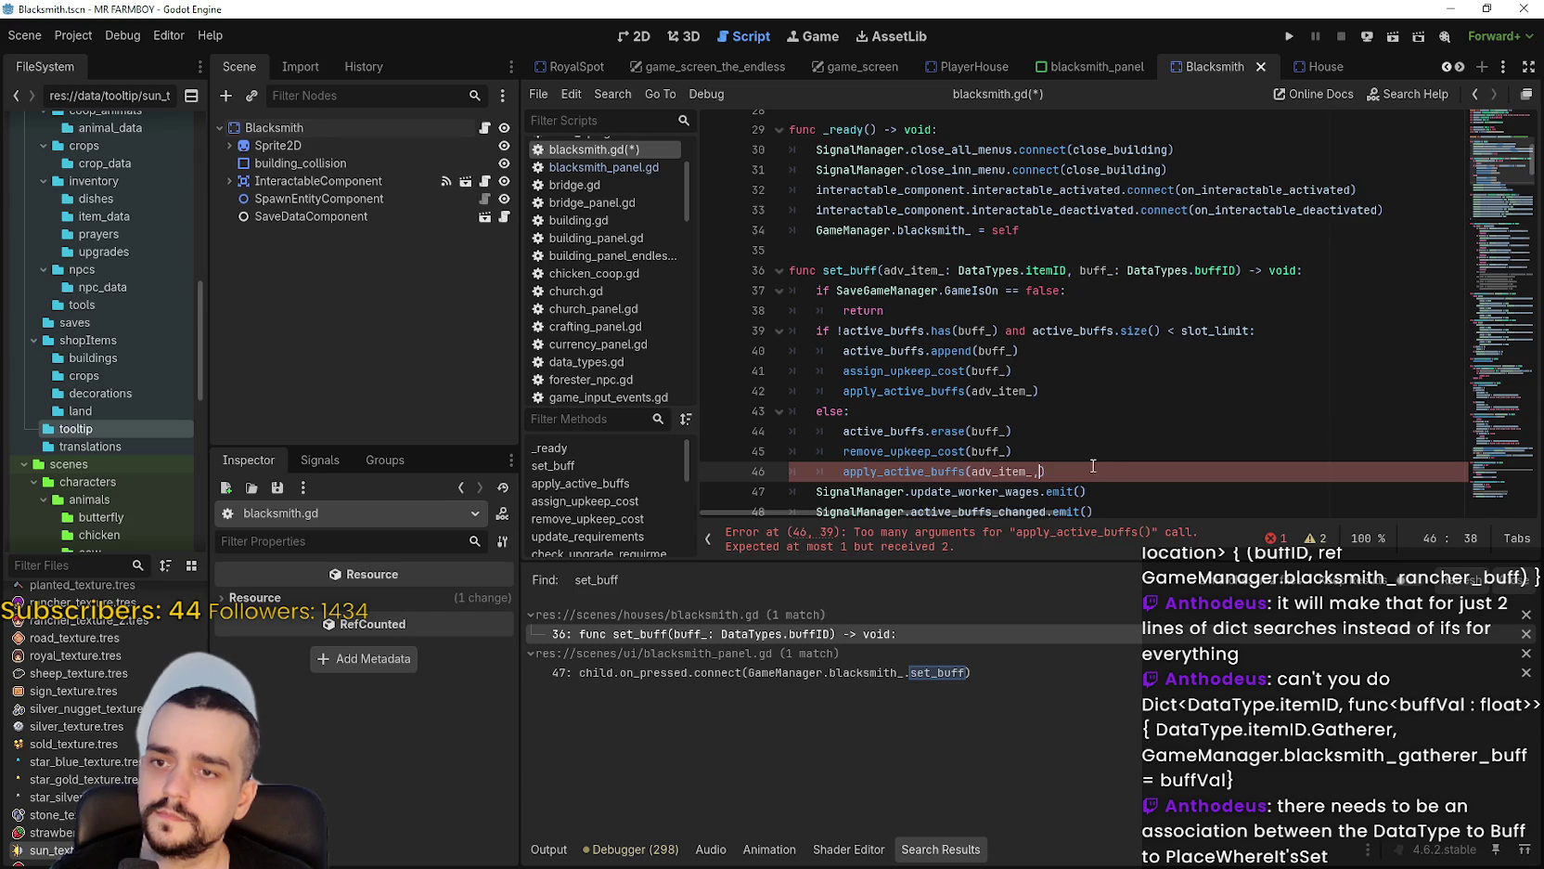
key(BackSpace)
key(Up)
scroll(1095, 464, down, 4)
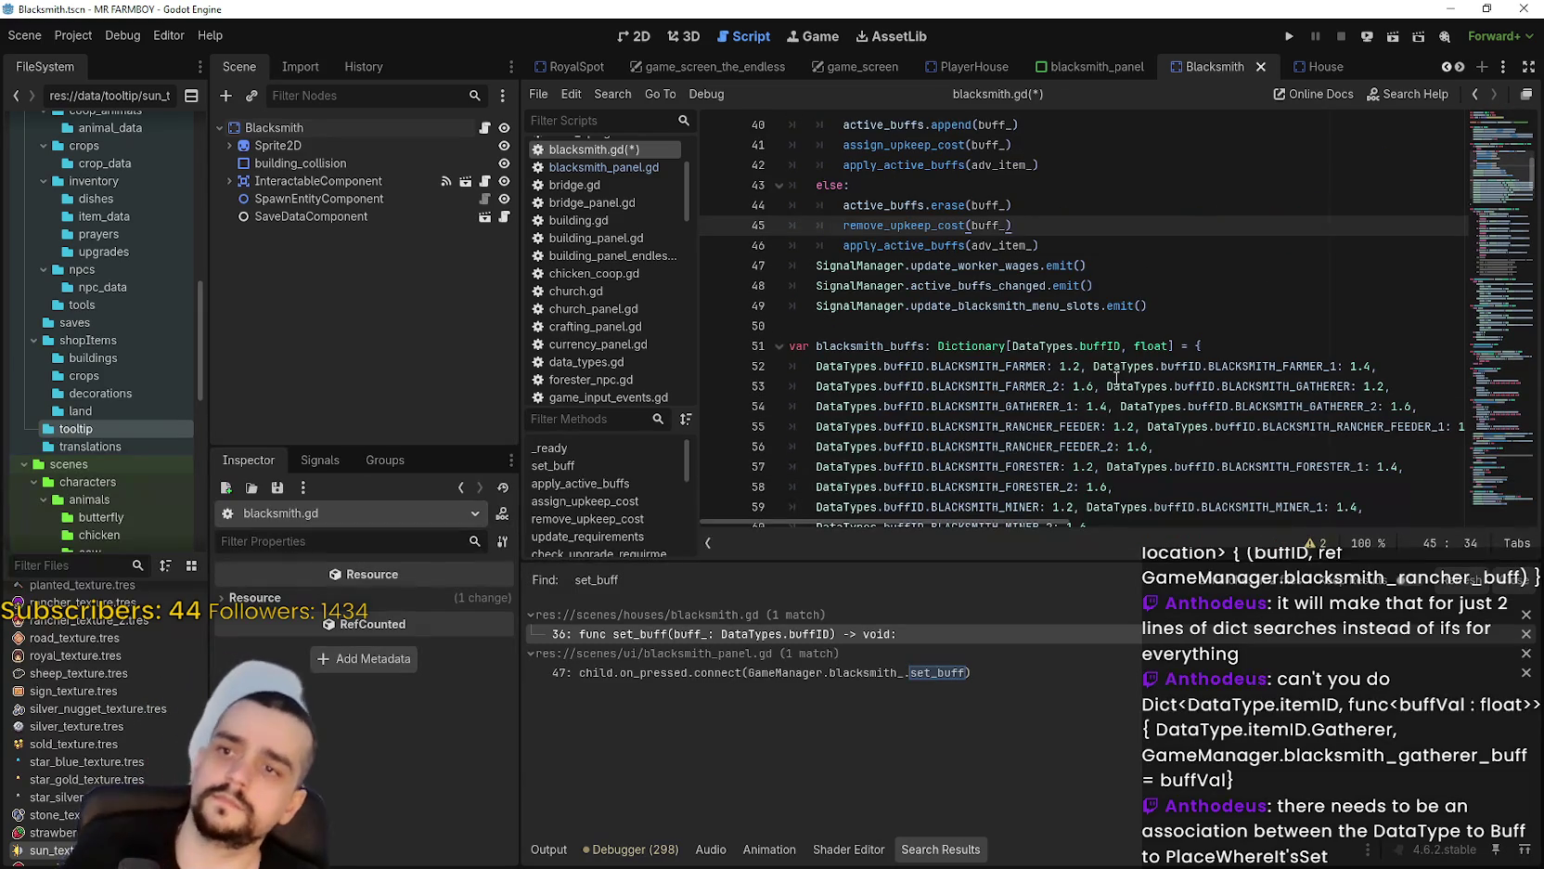
key(ctrl+s)
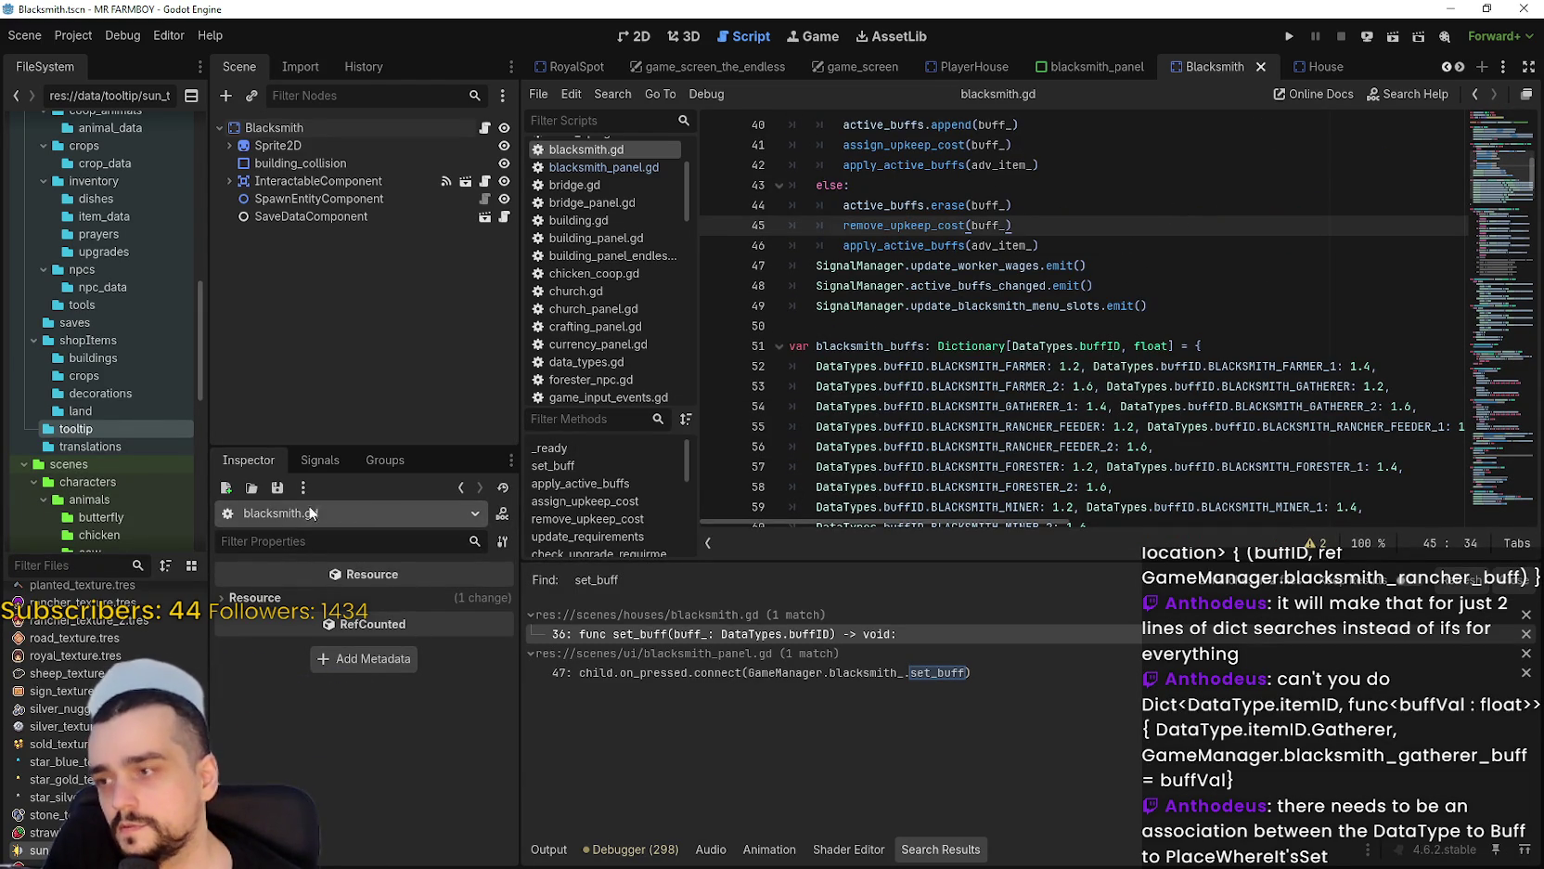
click(93, 564)
Filter the FileSystem dock for 'farmer' and open farmer_npc.tscn.
text(fore)
key(BackSpace)
key(BackSpace)
key(BackSpace)
text(farmer)
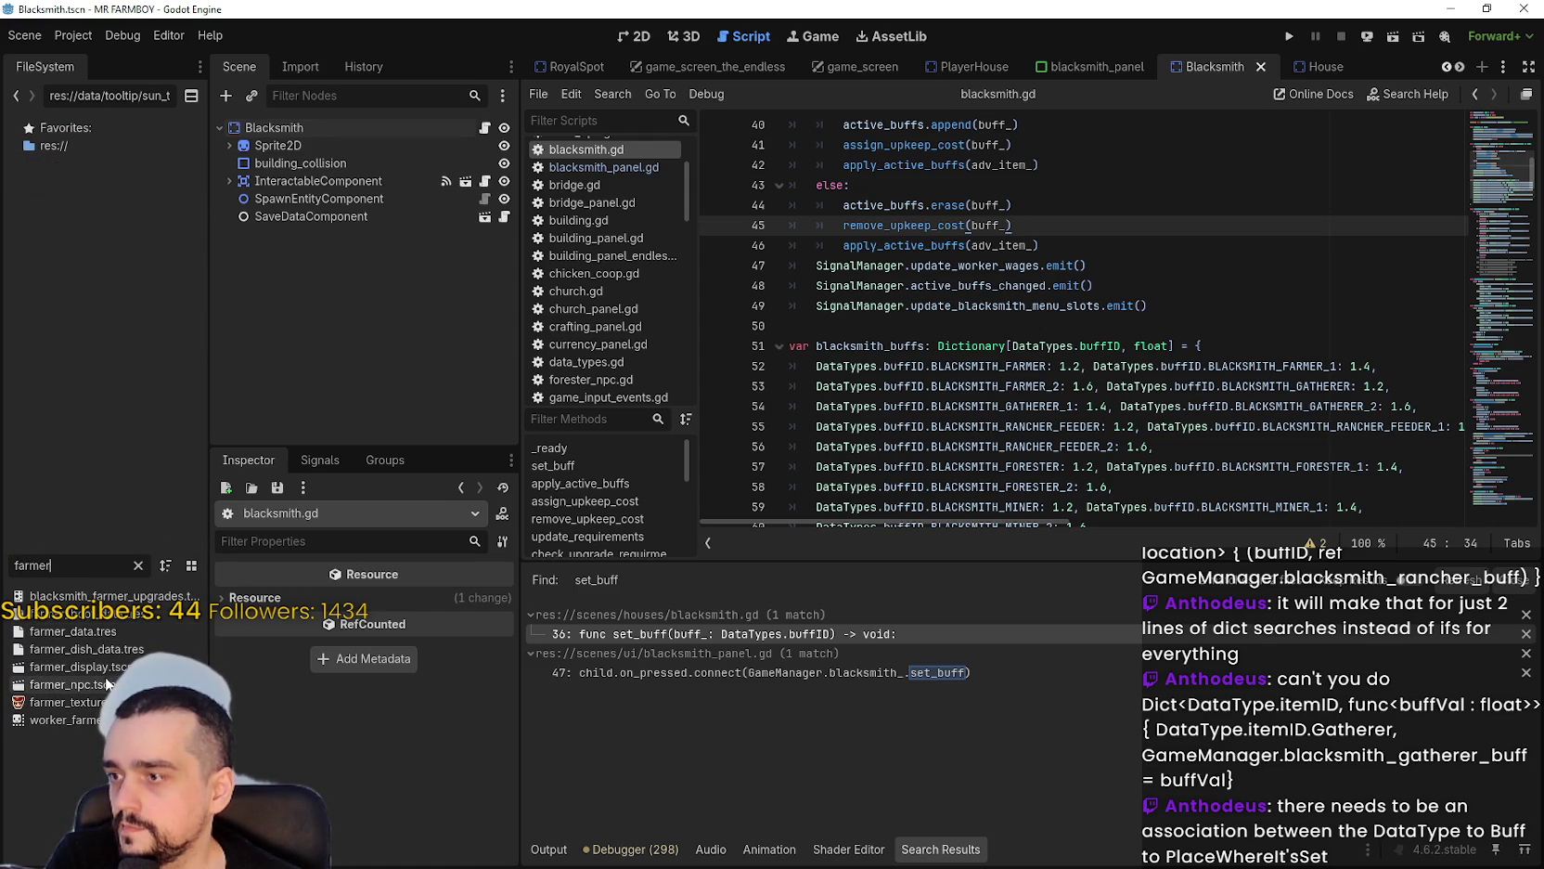
double_click(74, 684)
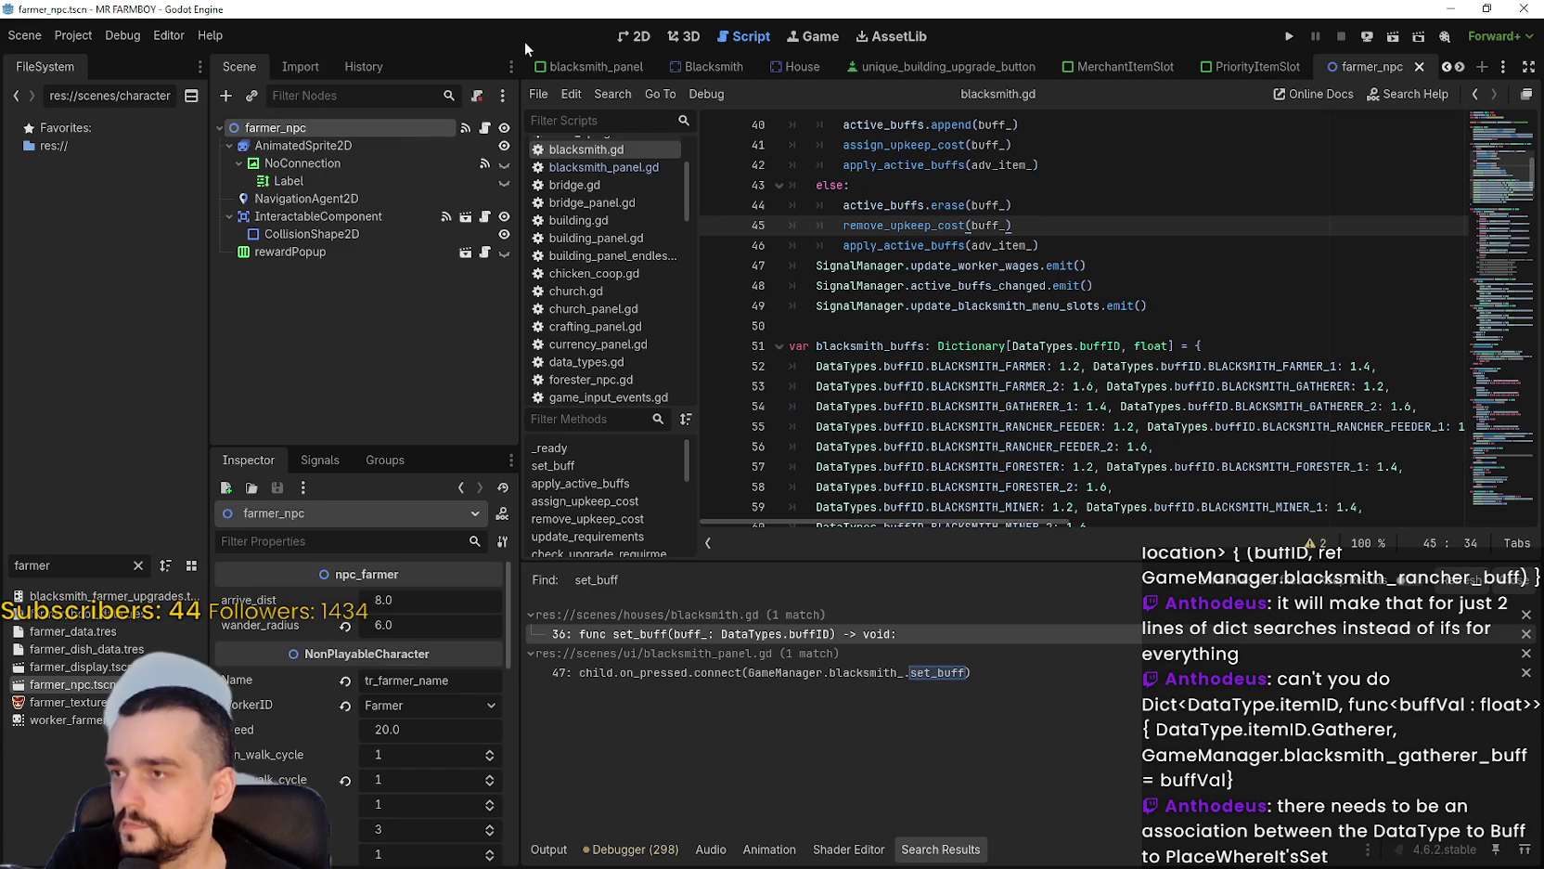
From base_npc.gd, look up NonPlayableCharacter to reach grab_speed_buff in non_playable_character.gd.
click(485, 127)
right_click(961, 146)
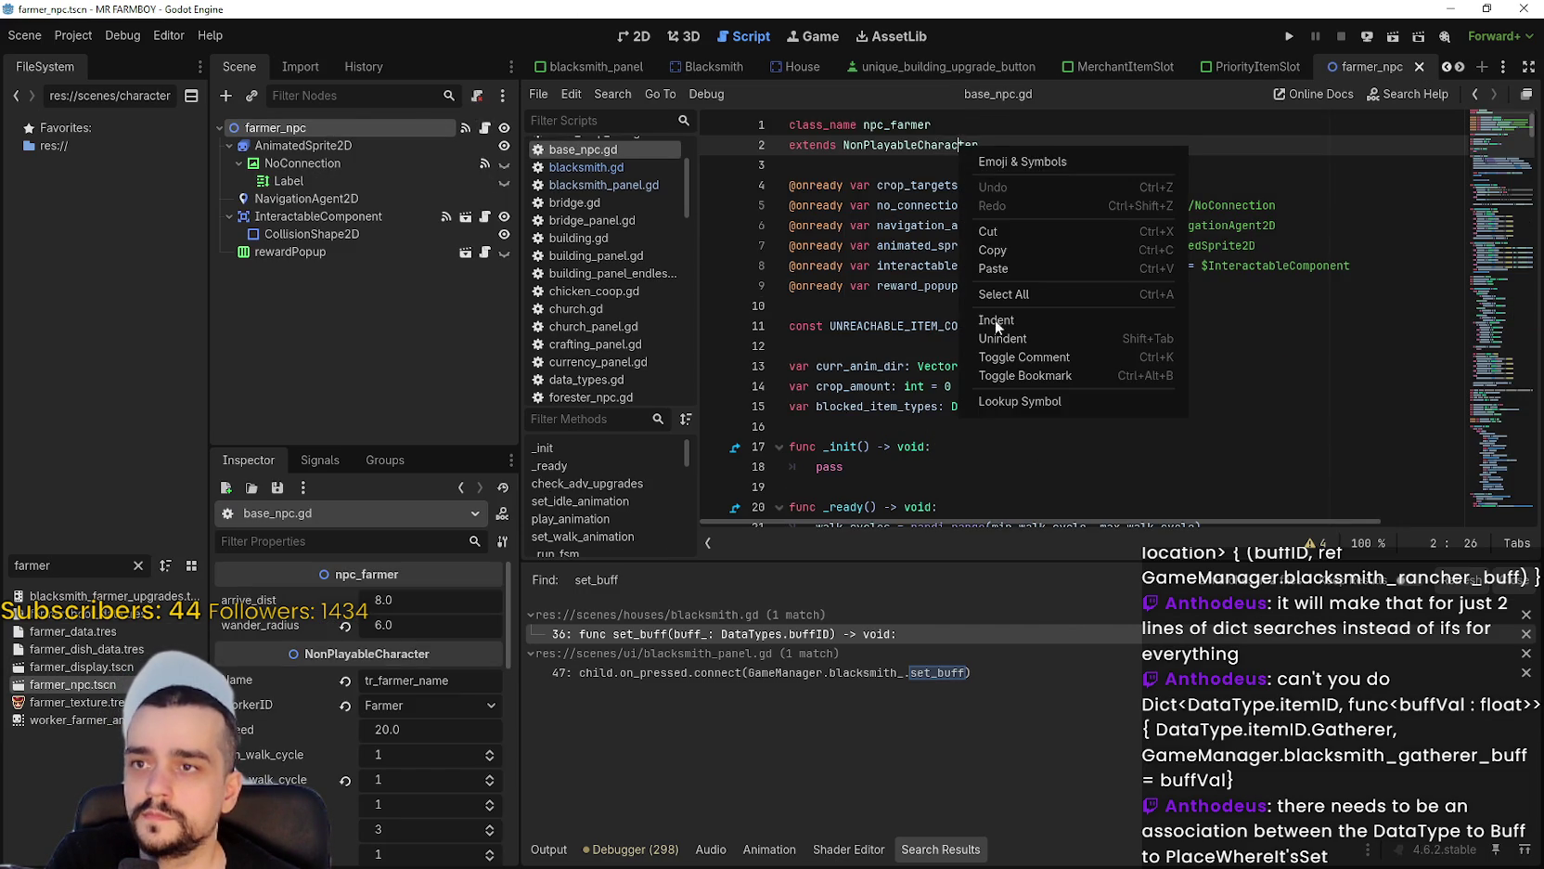
click(1020, 401)
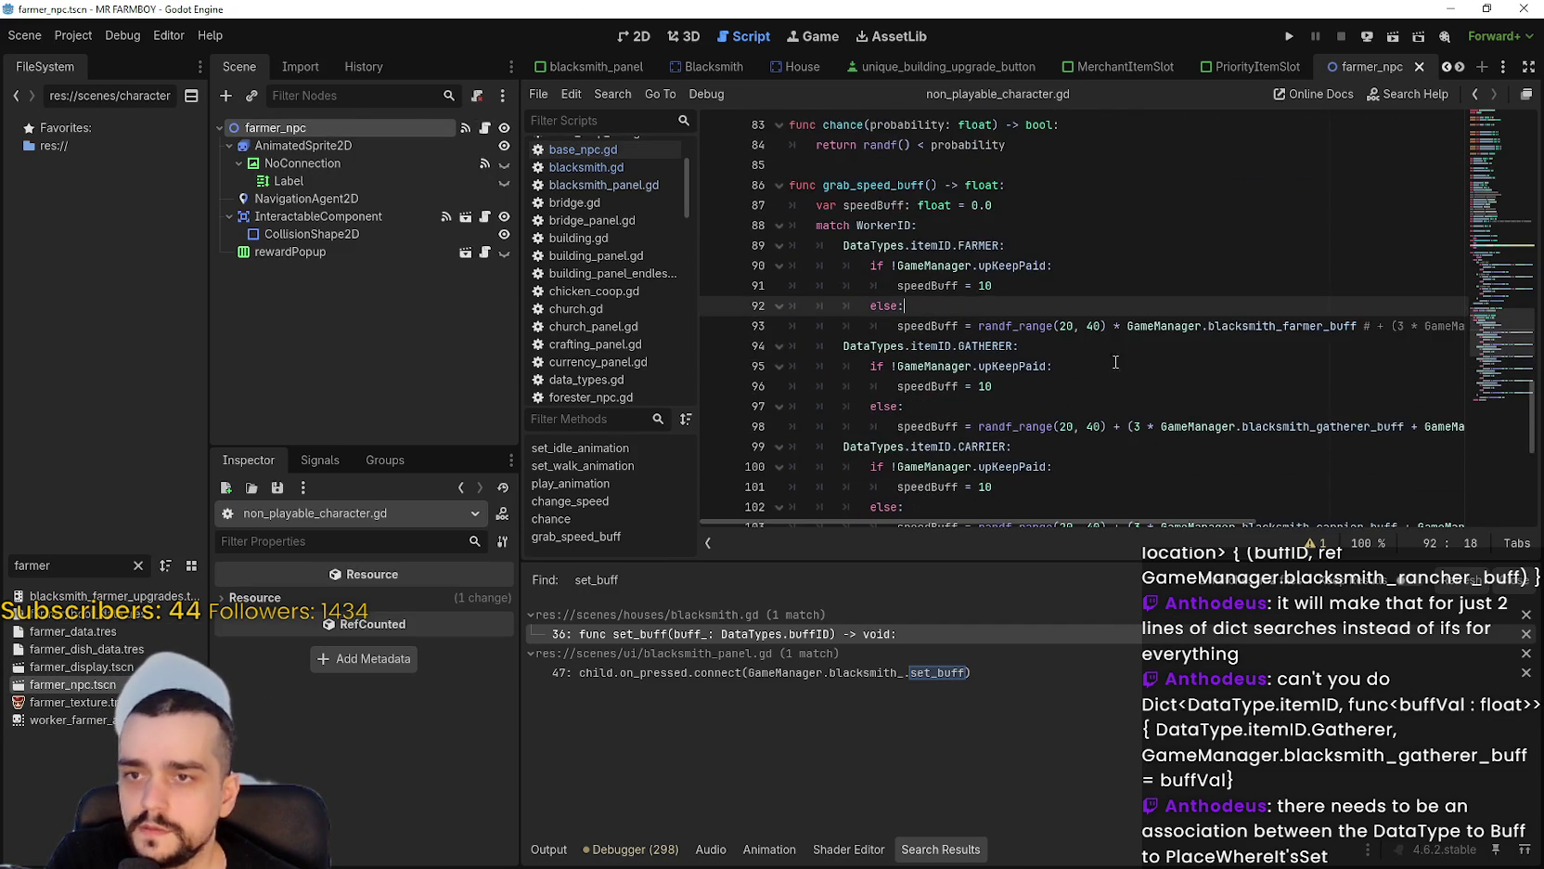
mouse_move(1178, 526)
mouse_down()
mouse_move(1497, 515)
mouse_move(1225, 519)
mouse_up()
Copy the farmer buff multiplier onto the gatherer line as GameManager.blacksmith_gatherer_buff.
drag(1356, 326, 1115, 326)
key(ctrl+c)
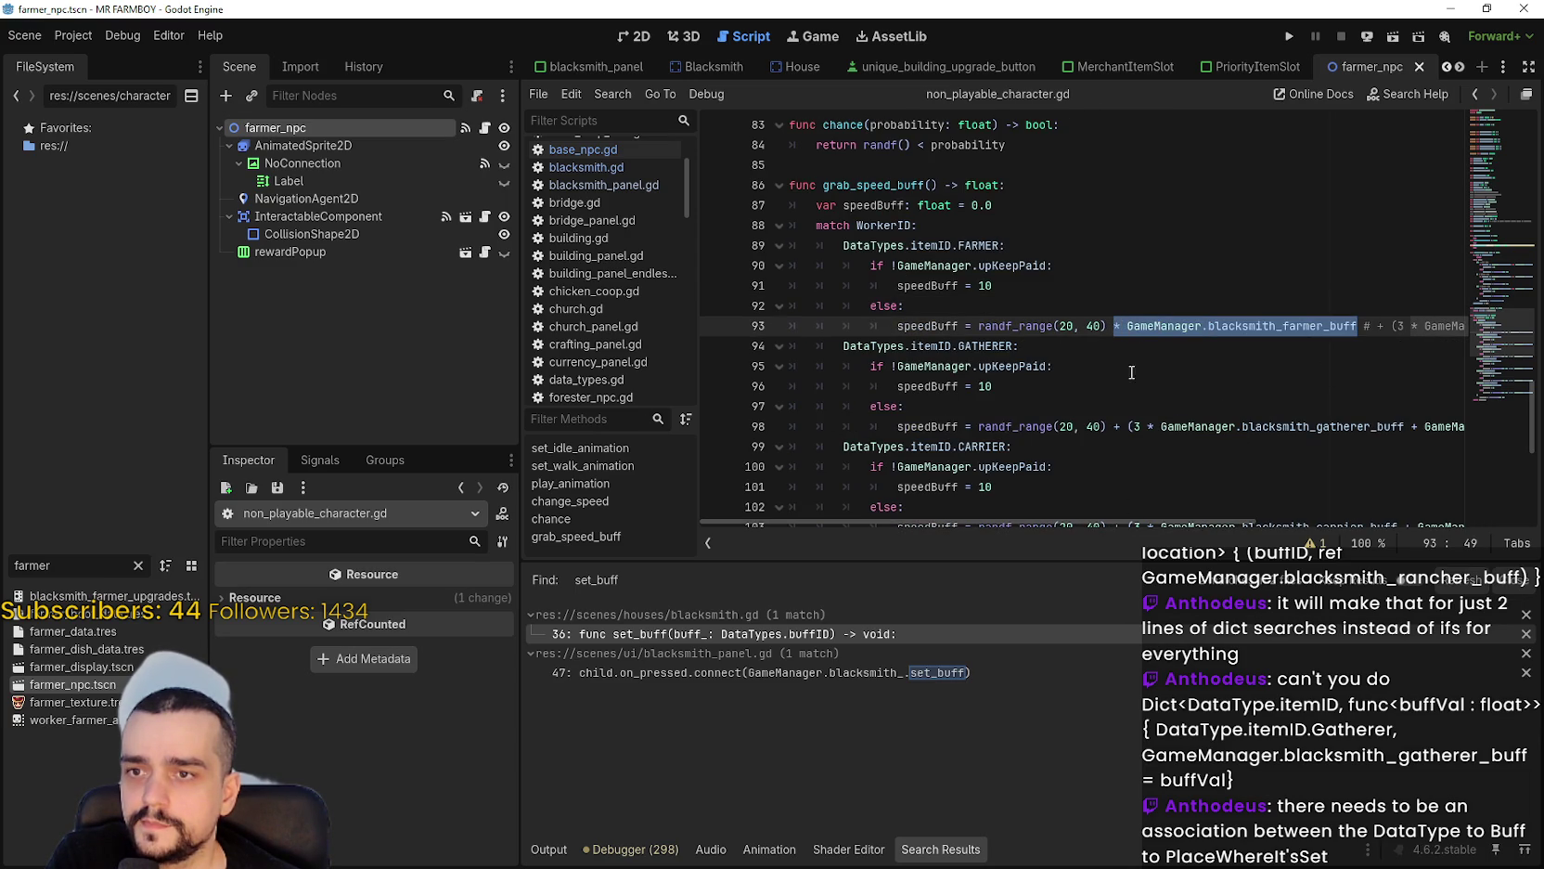
click(1108, 426)
text(#)
key(ctrl+v)
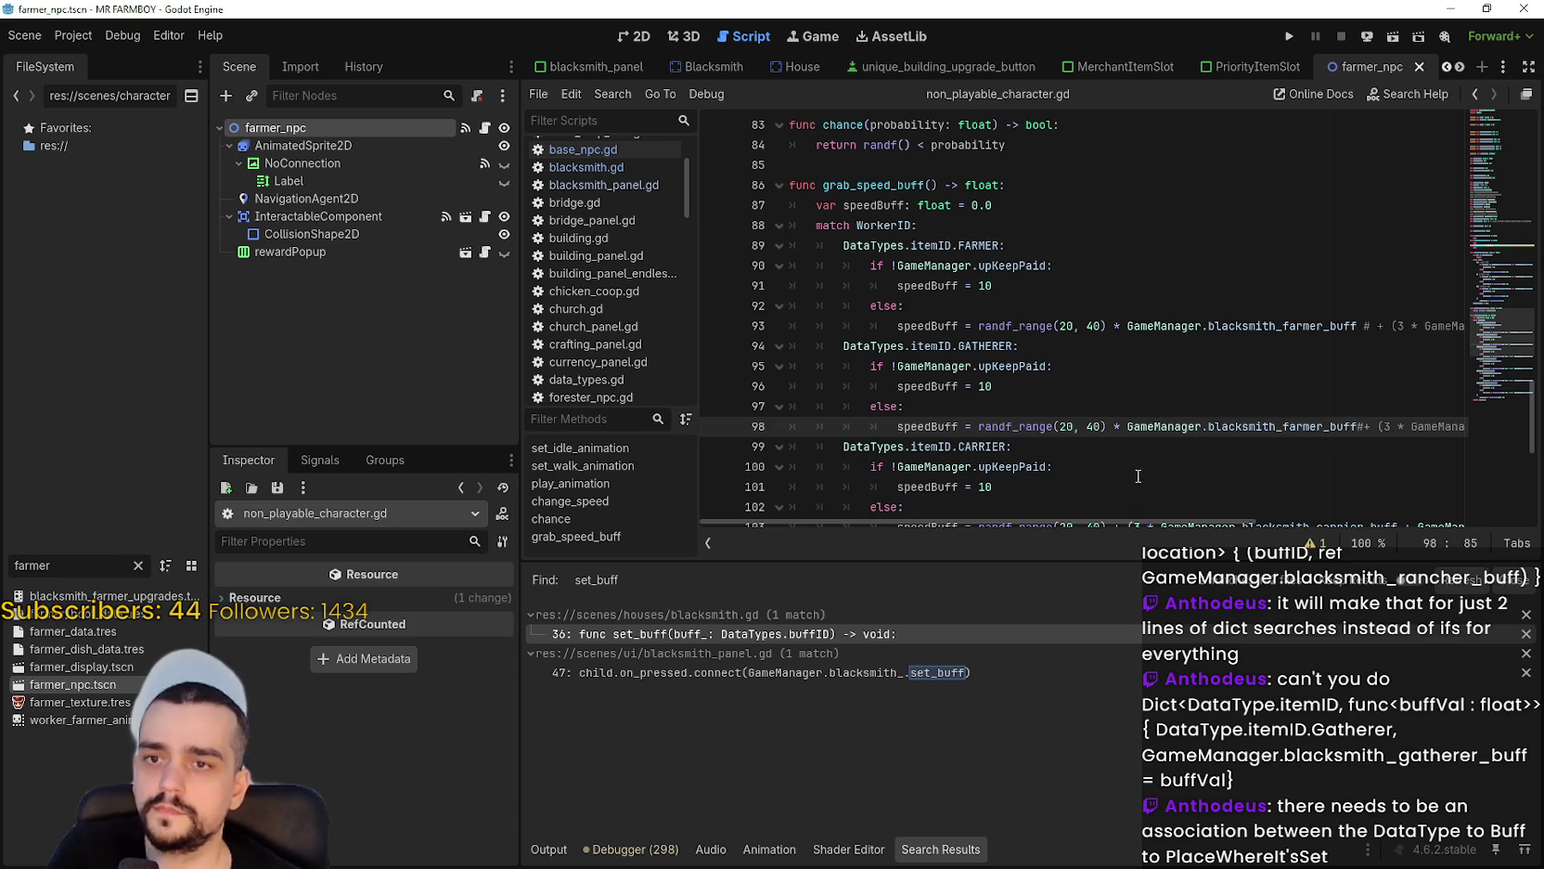
double_click(1289, 424)
text(6atherer)
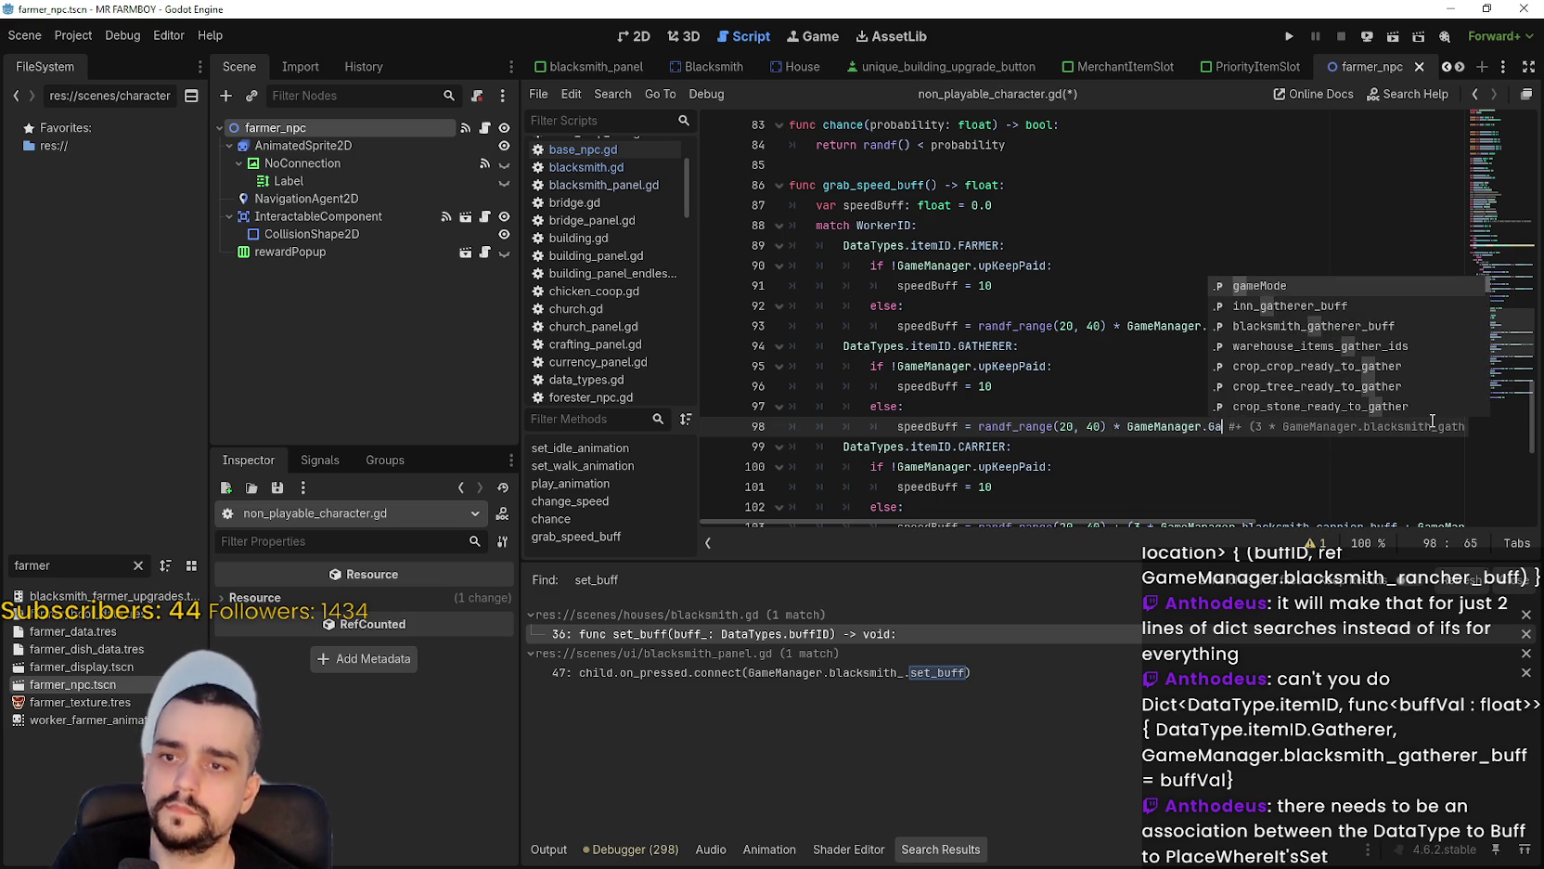
key(BackSpace)
key(BackSpace)
key(BackSpace)
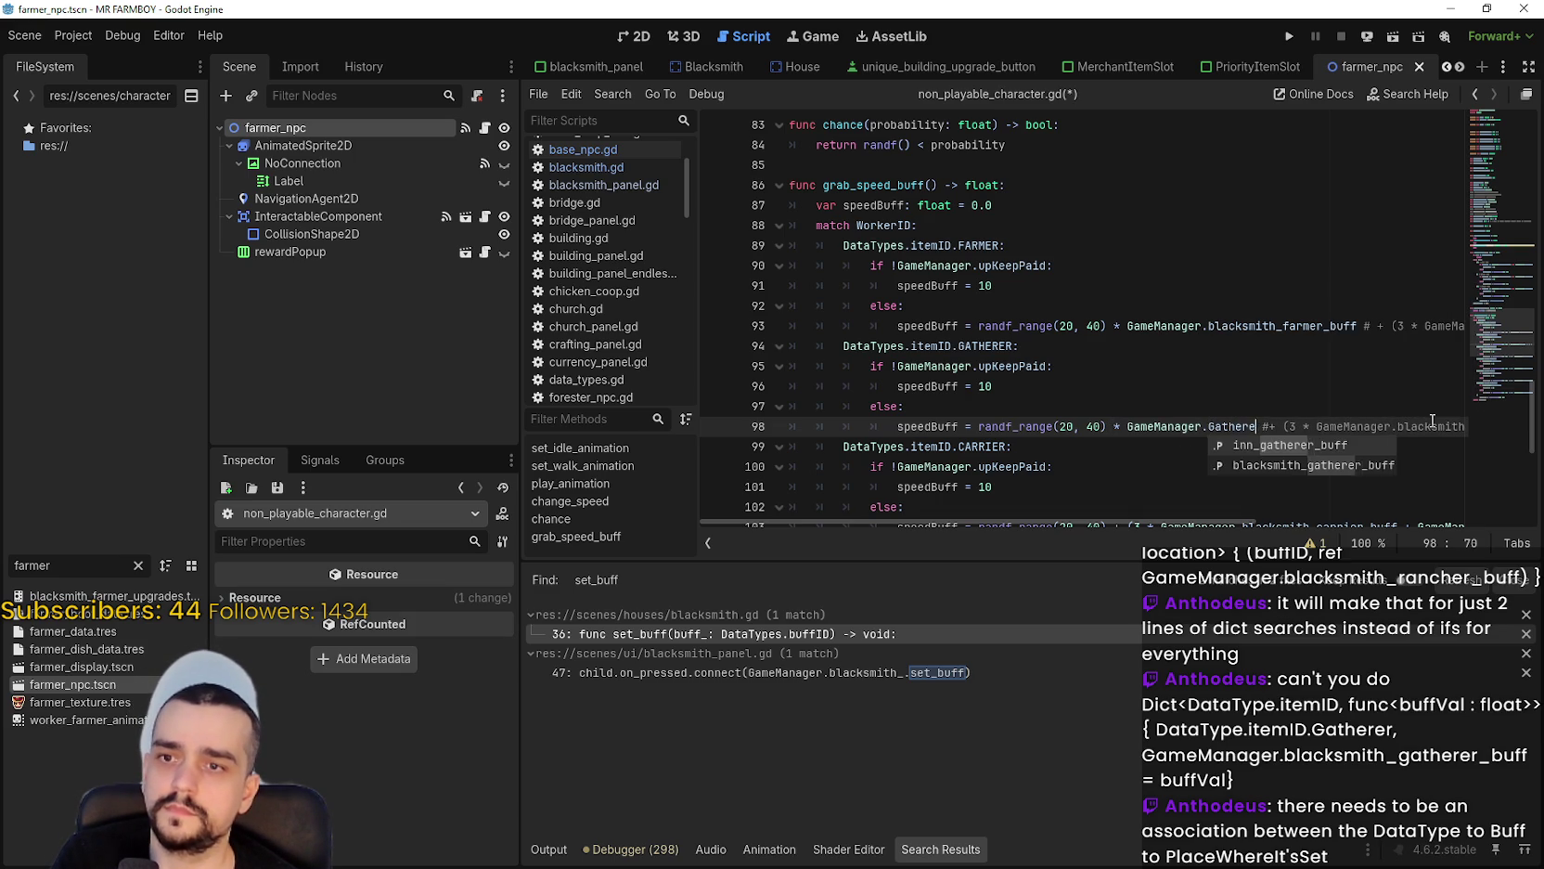
text(g)
key(BackSpace)
text(black)
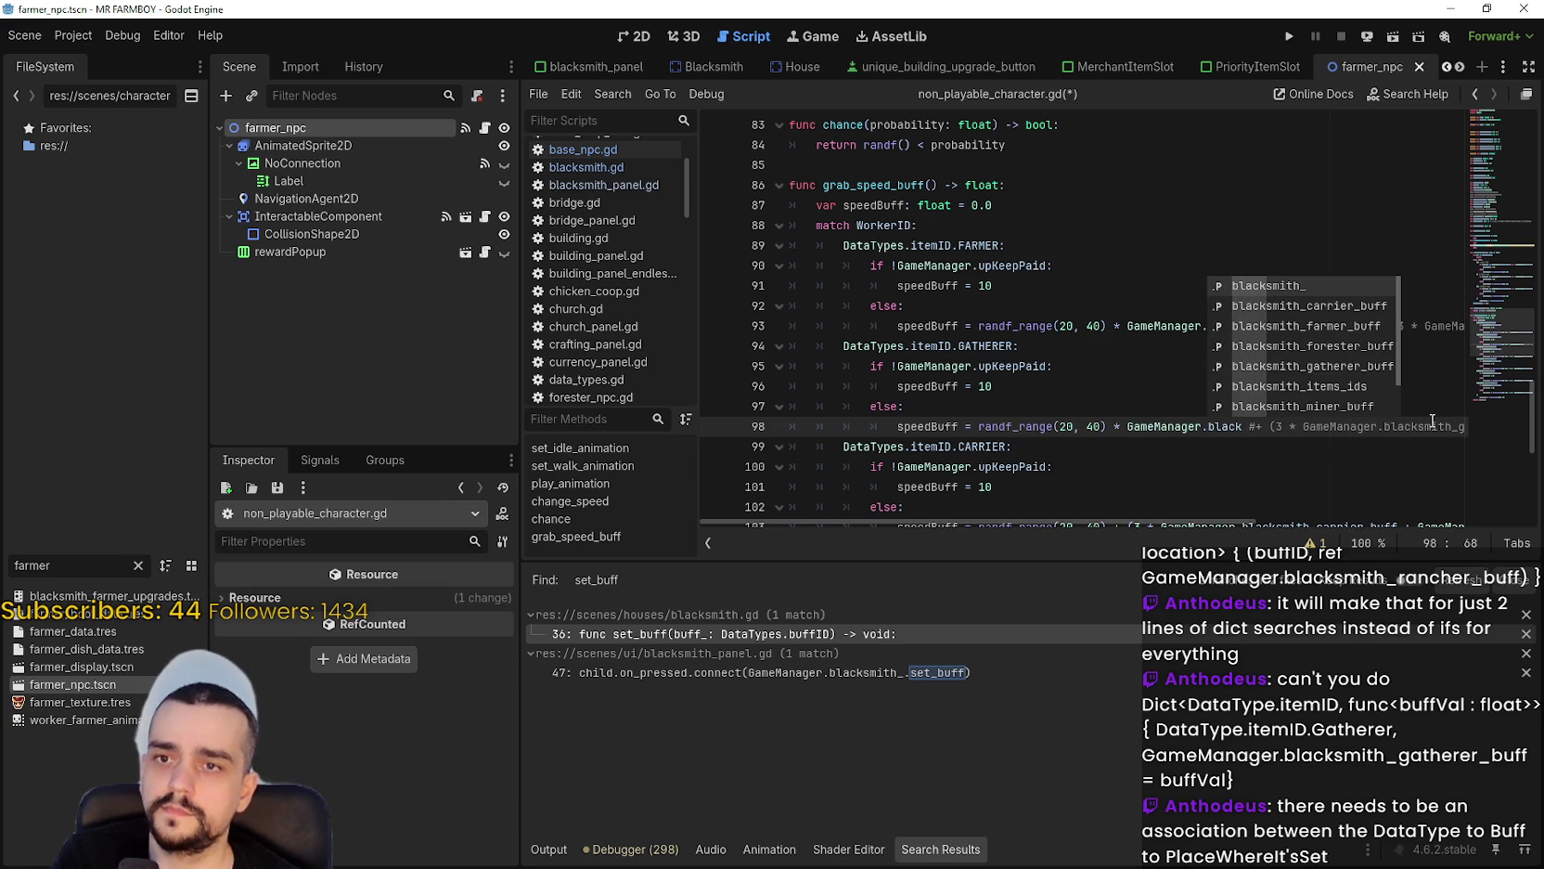
key(Down)
key(Down)
key(Down)
key(Return)
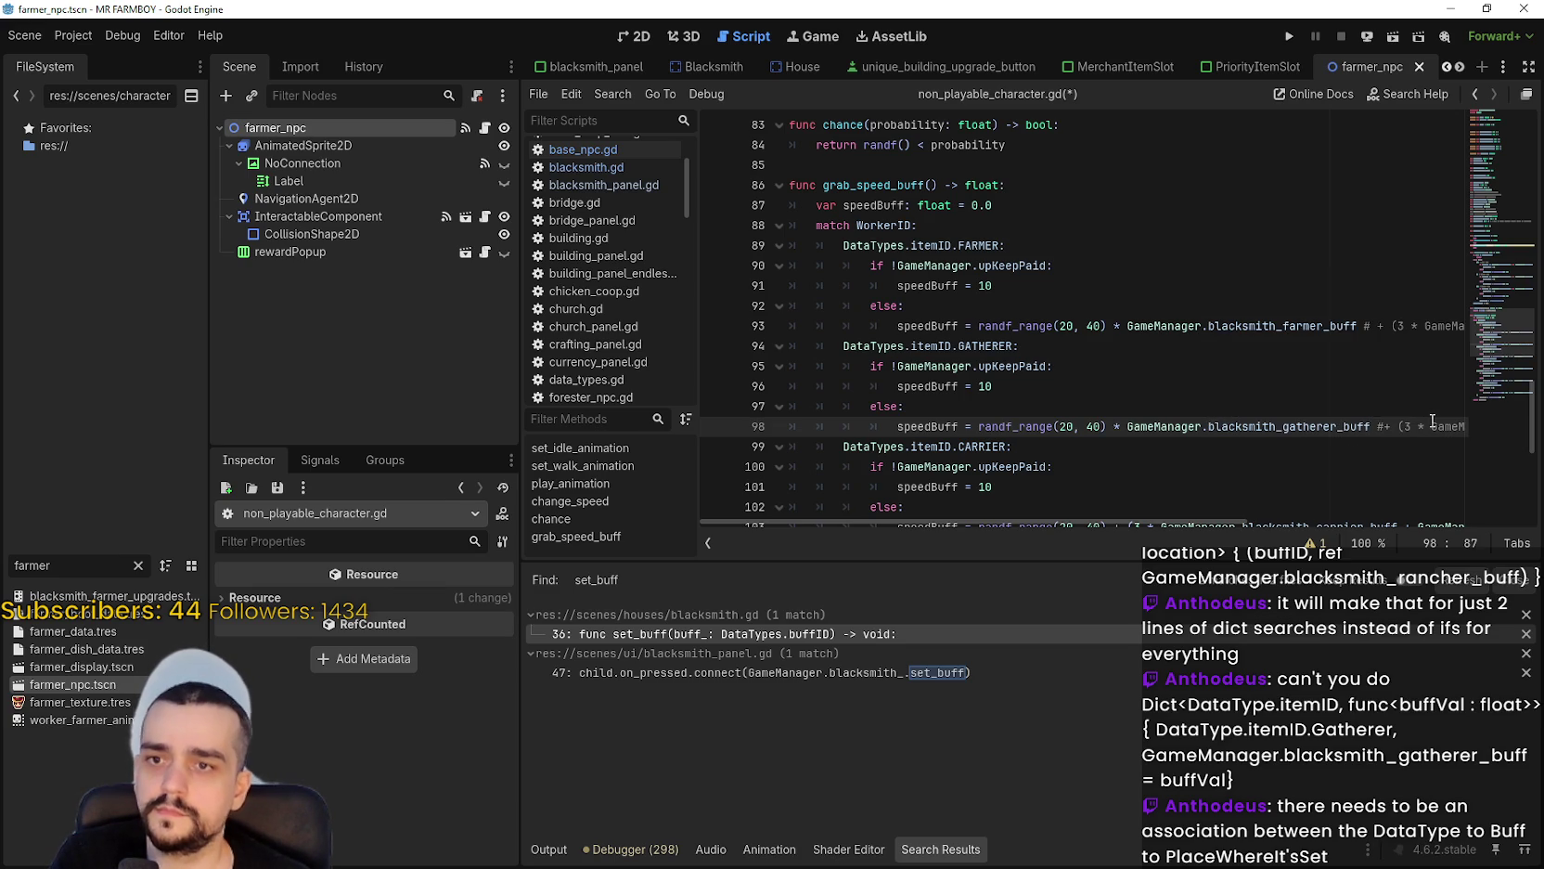
Copy the gatherer multiplier and comment out the old carrier, rancher and miner bonus terms.
scroll(1296, 326, down, 2)
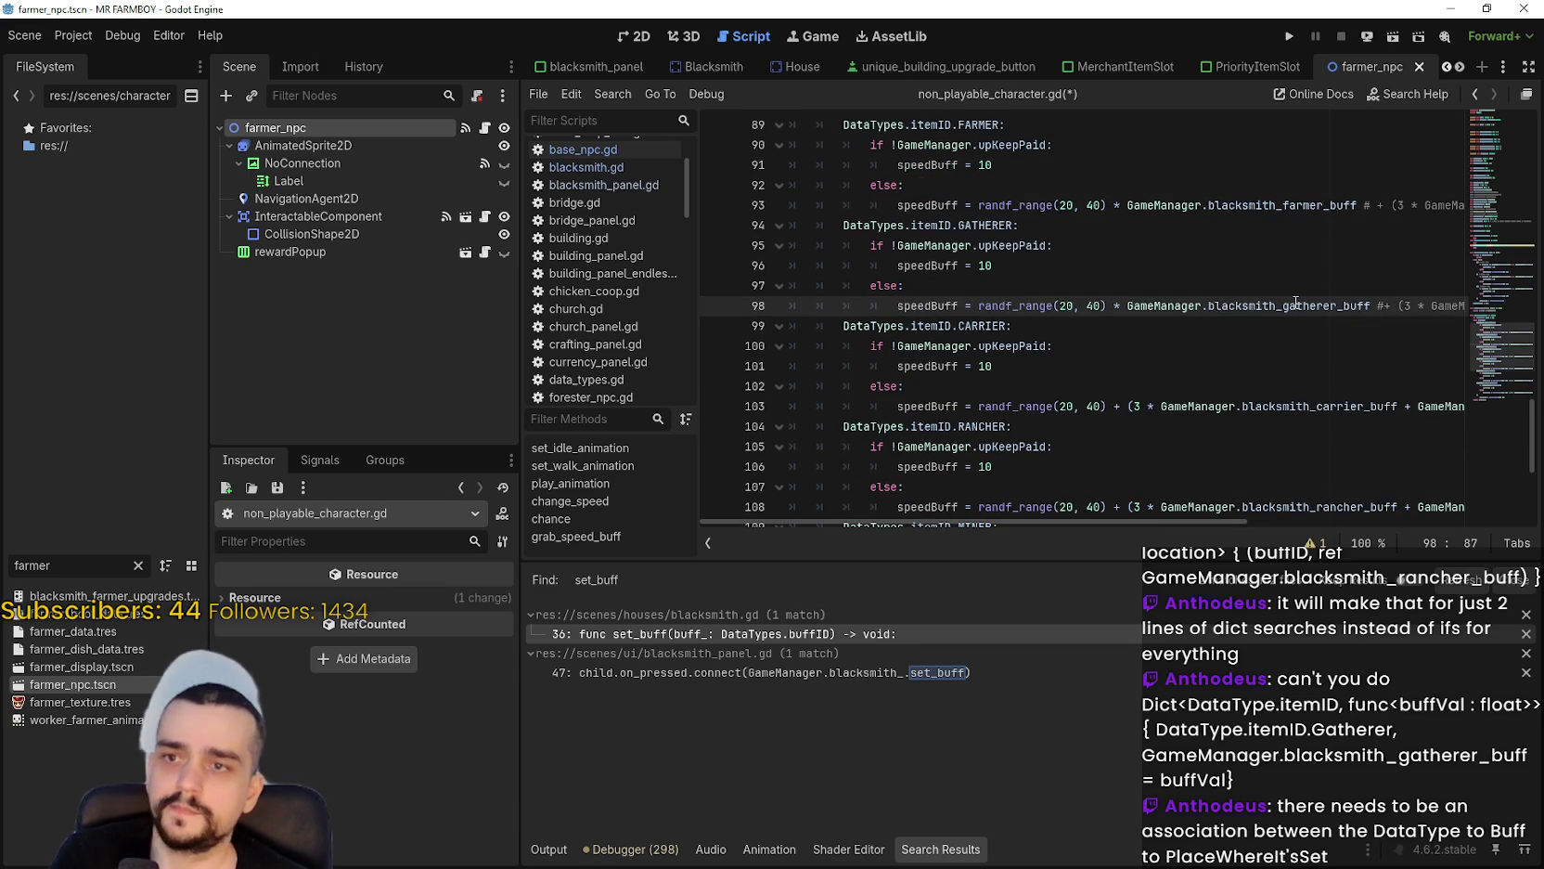
drag(1370, 305, 1115, 305)
key(ctrl+c)
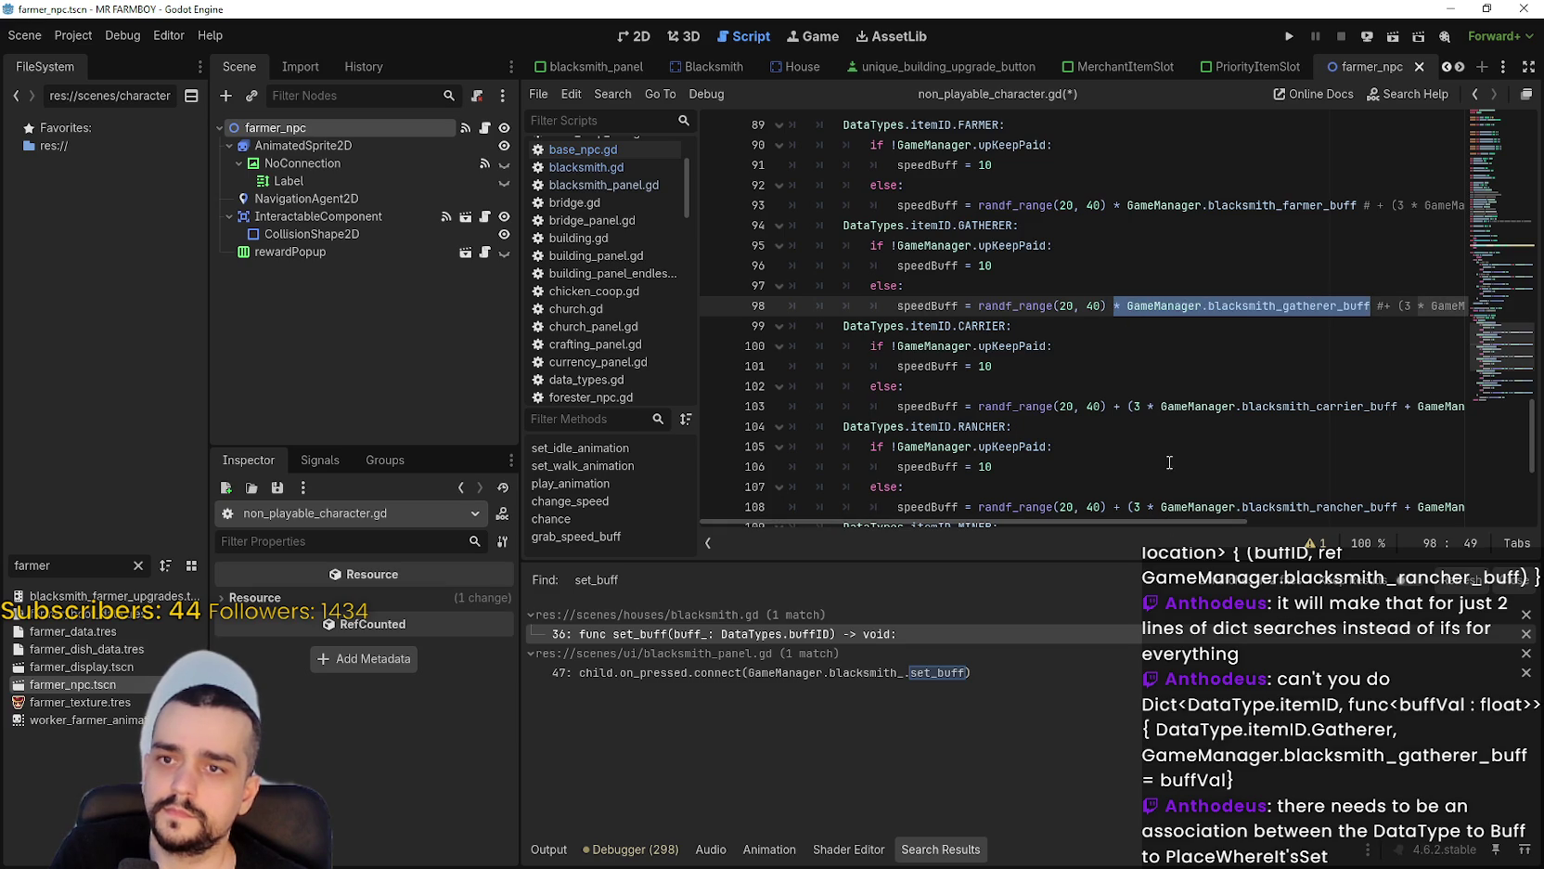
scroll(1155, 401, down, 1)
click(1117, 345)
text(#)
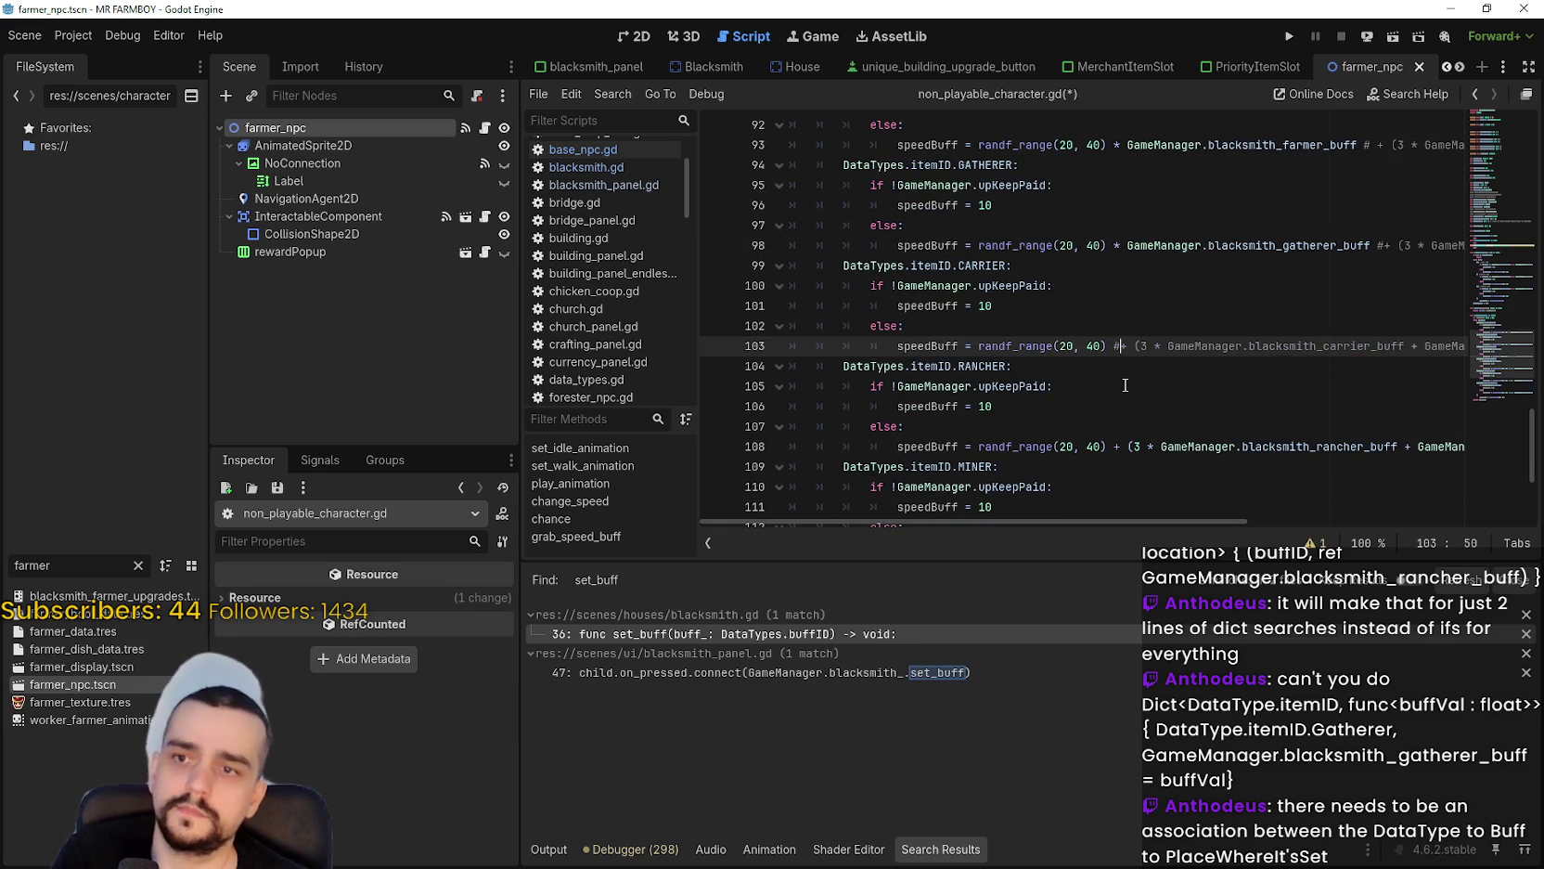
click(1117, 447)
text(#)
scroll(1104, 432, down, 2)
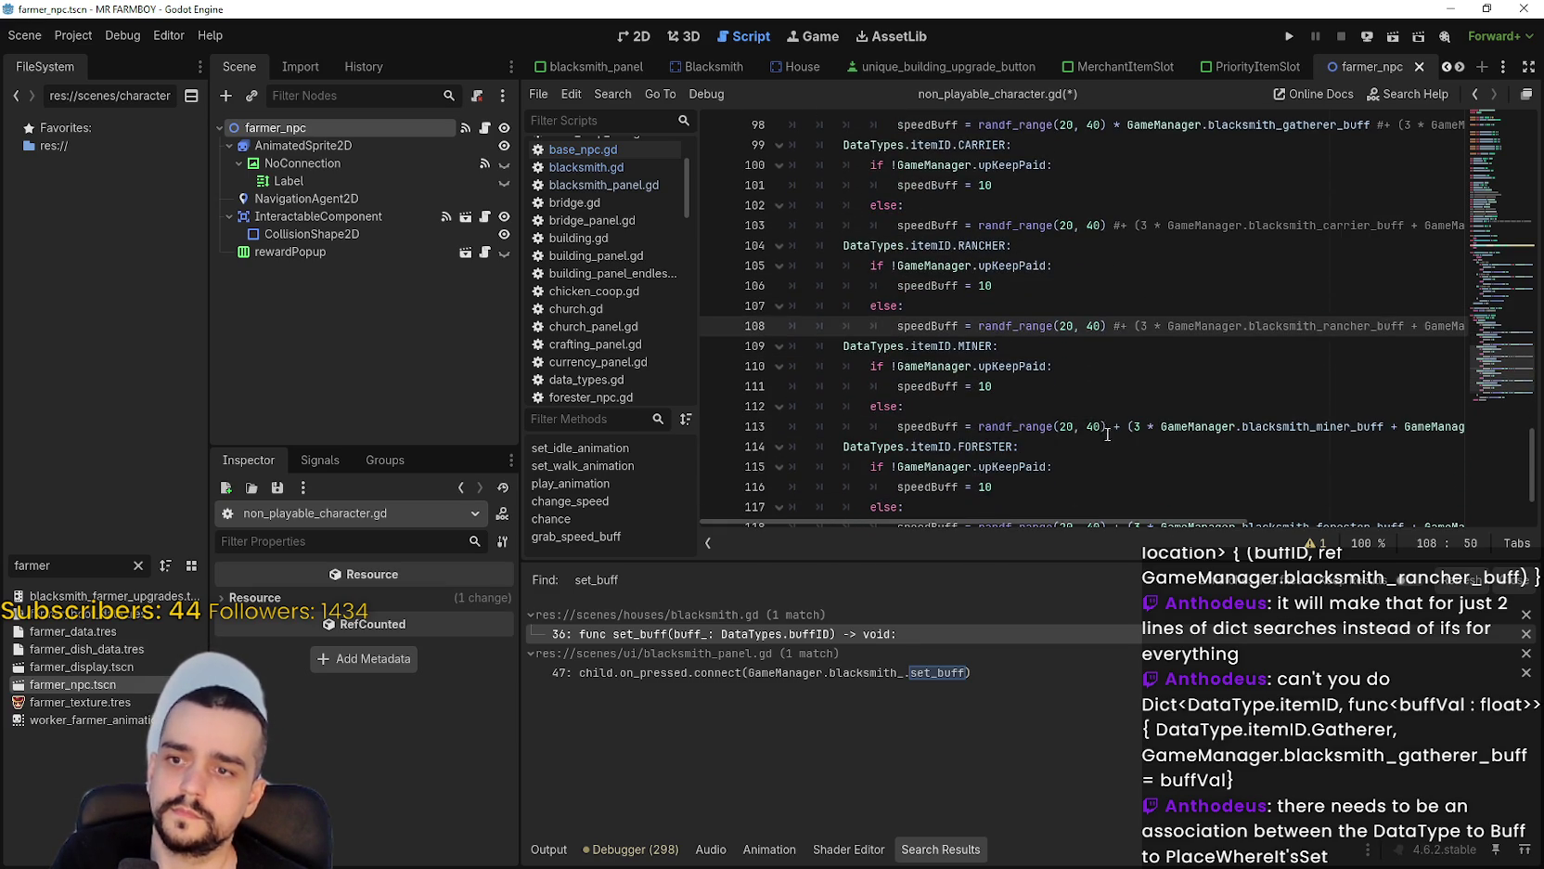
scroll(1130, 448, down, 1)
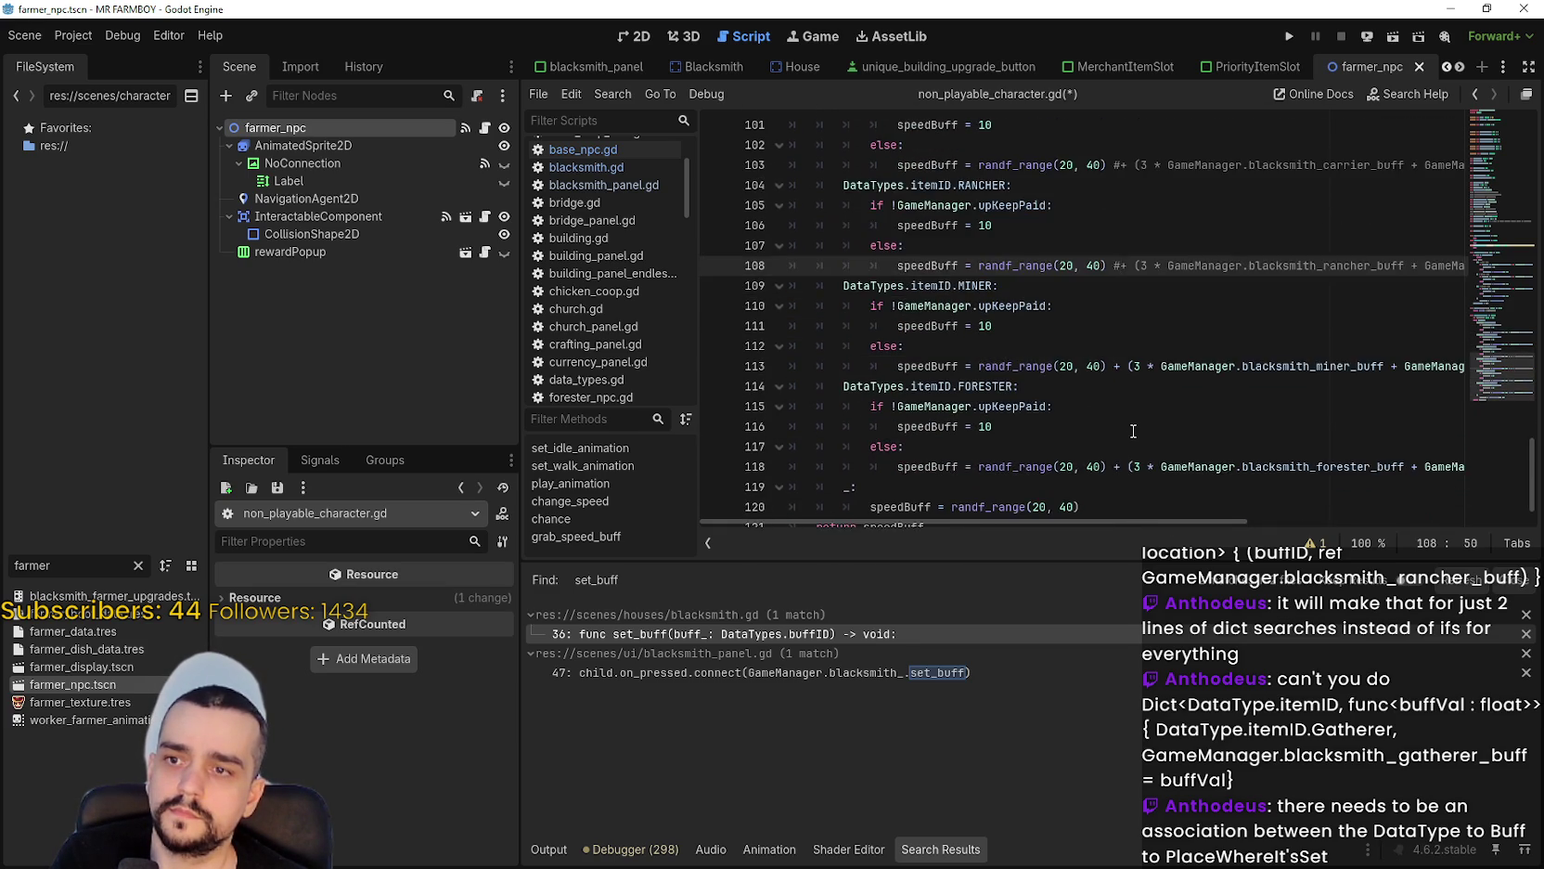
click(1117, 386)
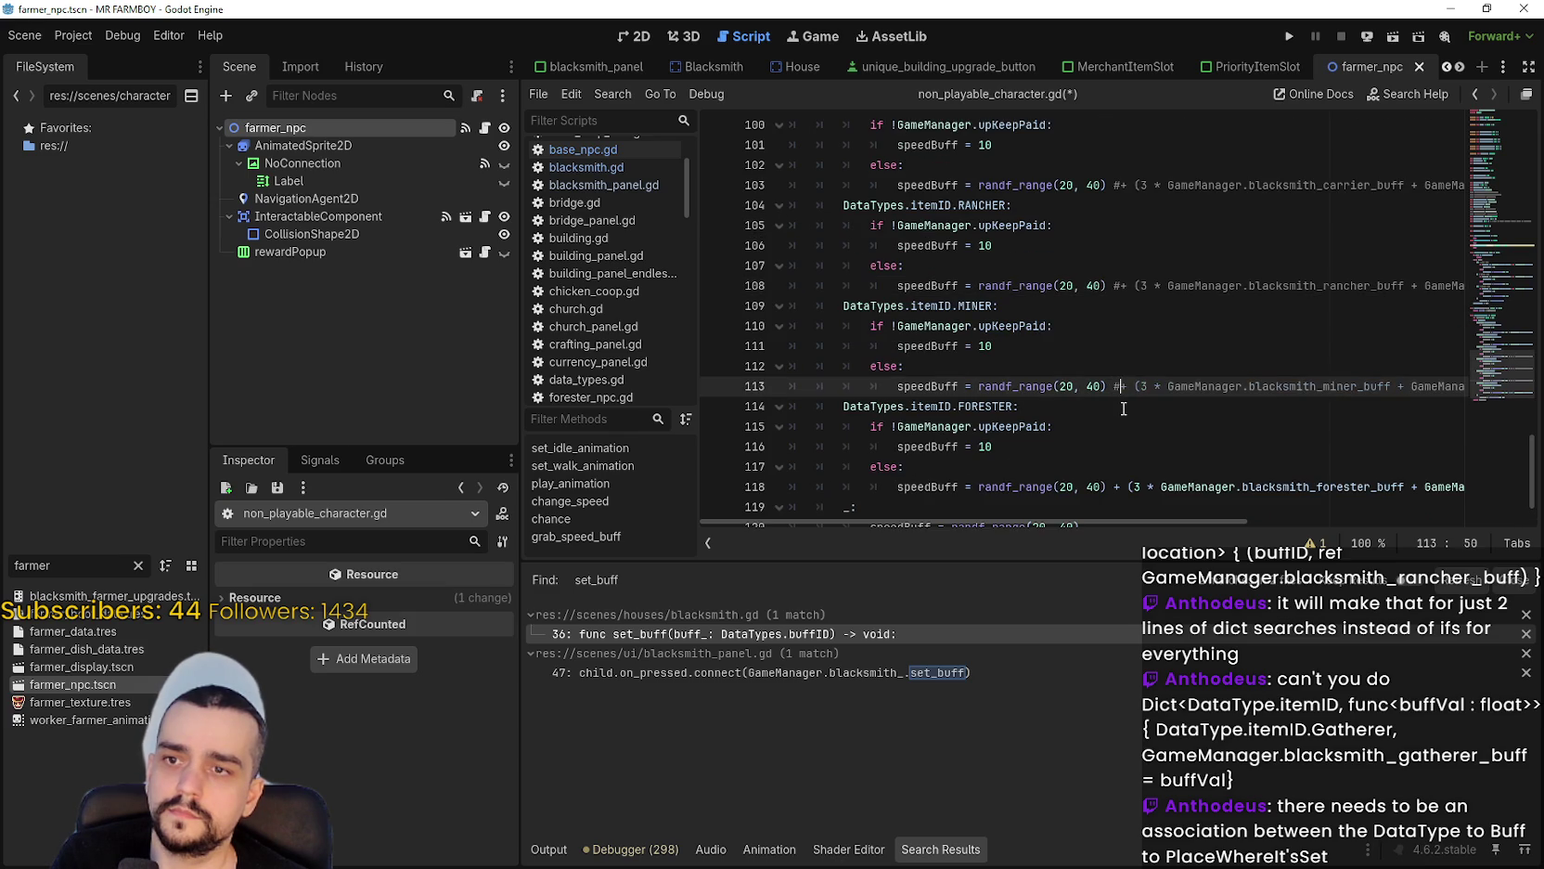
text(#)
Paste the gatherer buff multiplier onto the carrier, rancher, miner and forester lines.
scroll(1121, 400, up, 3)
click(1116, 371)
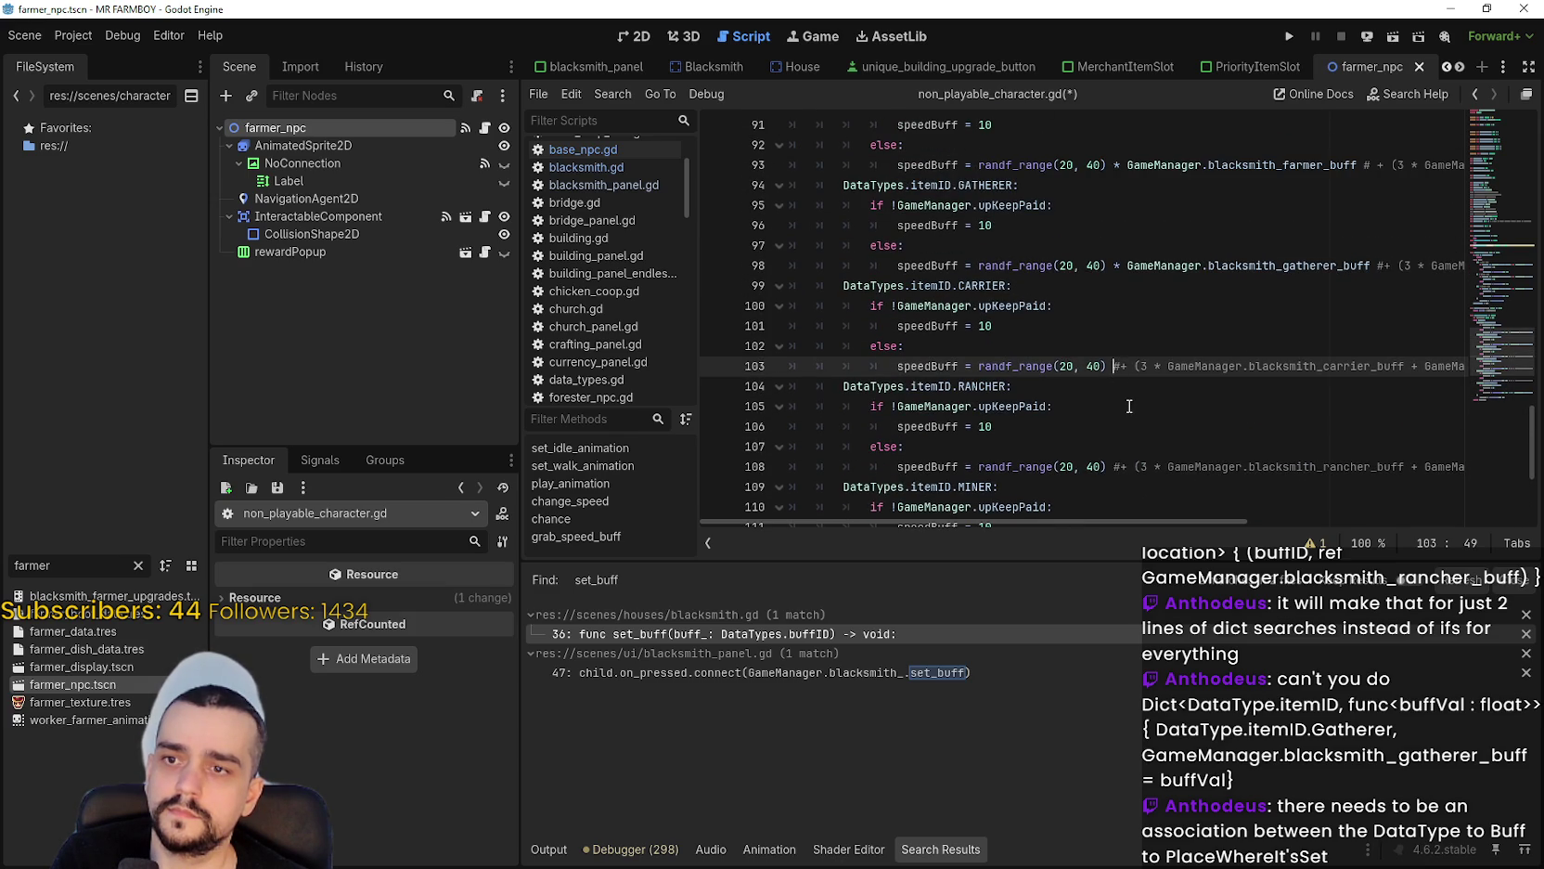
key(ctrl+v)
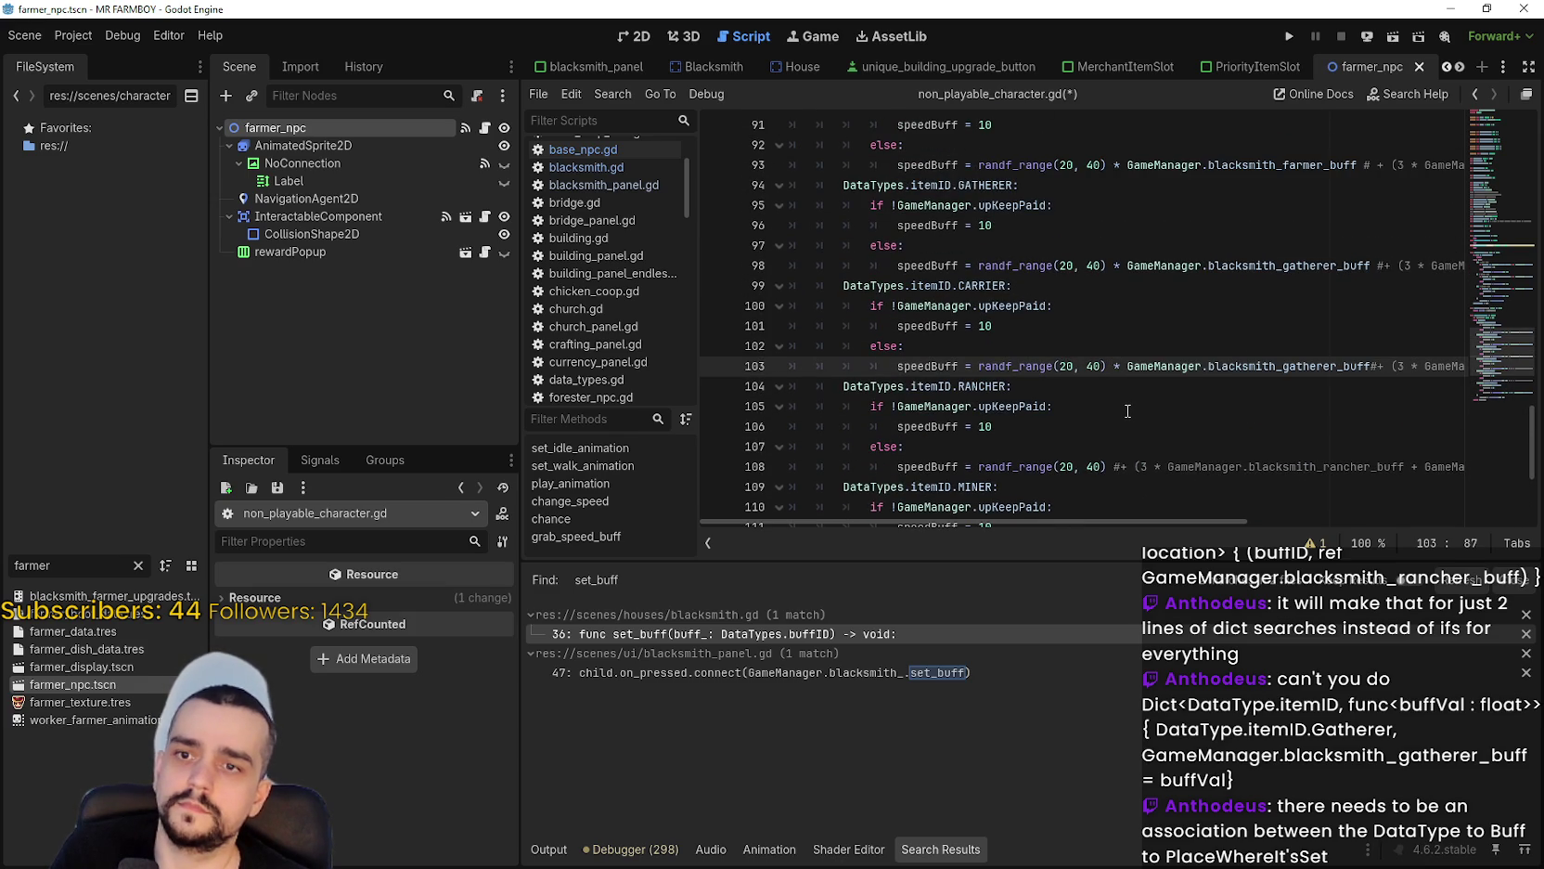
scroll(1126, 409, down, 1)
click(1109, 406)
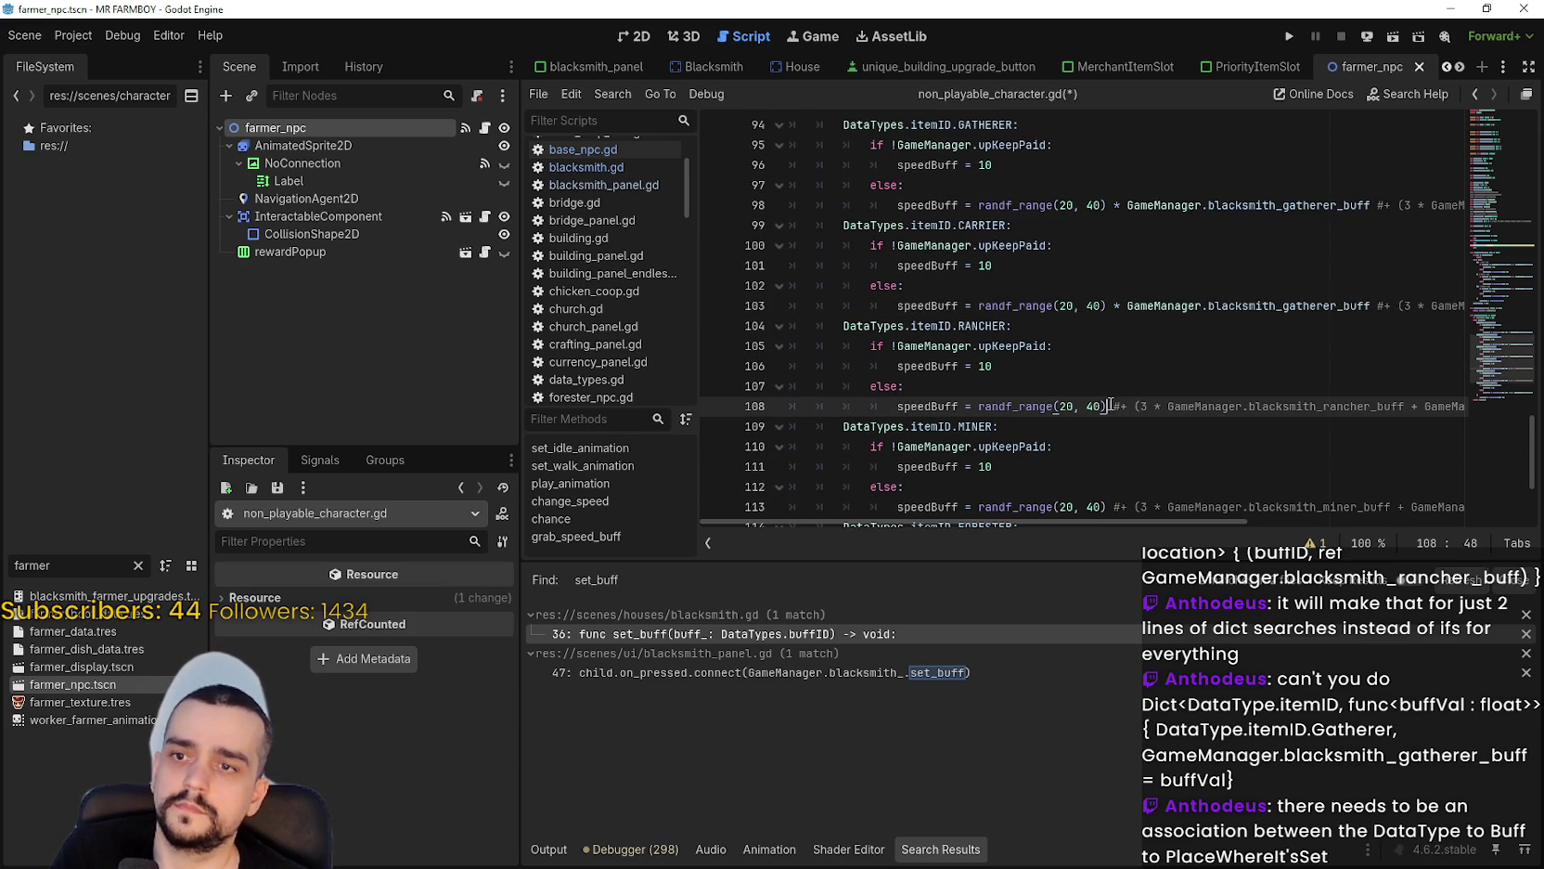
text(* GameManager.blacksmith_gatherer_buff)
scroll(1118, 411, down, 2)
click(1113, 388)
text(* GameManager.blacksmith_gatherer_buff)
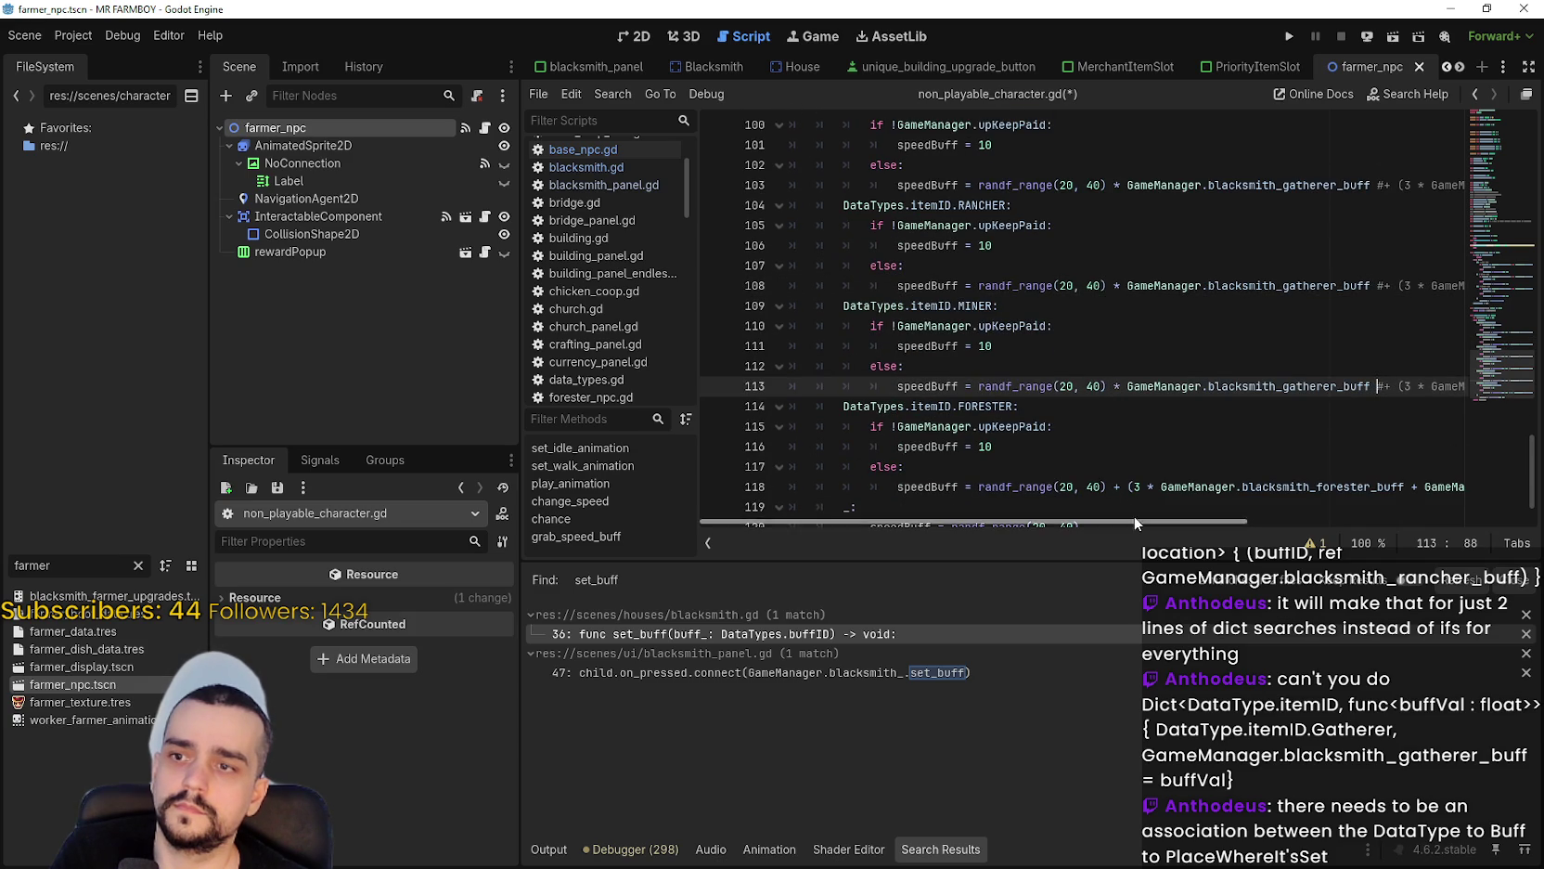
click(1116, 488)
text(#)
text(* GameManager.blacksmith_gatherer_buff)
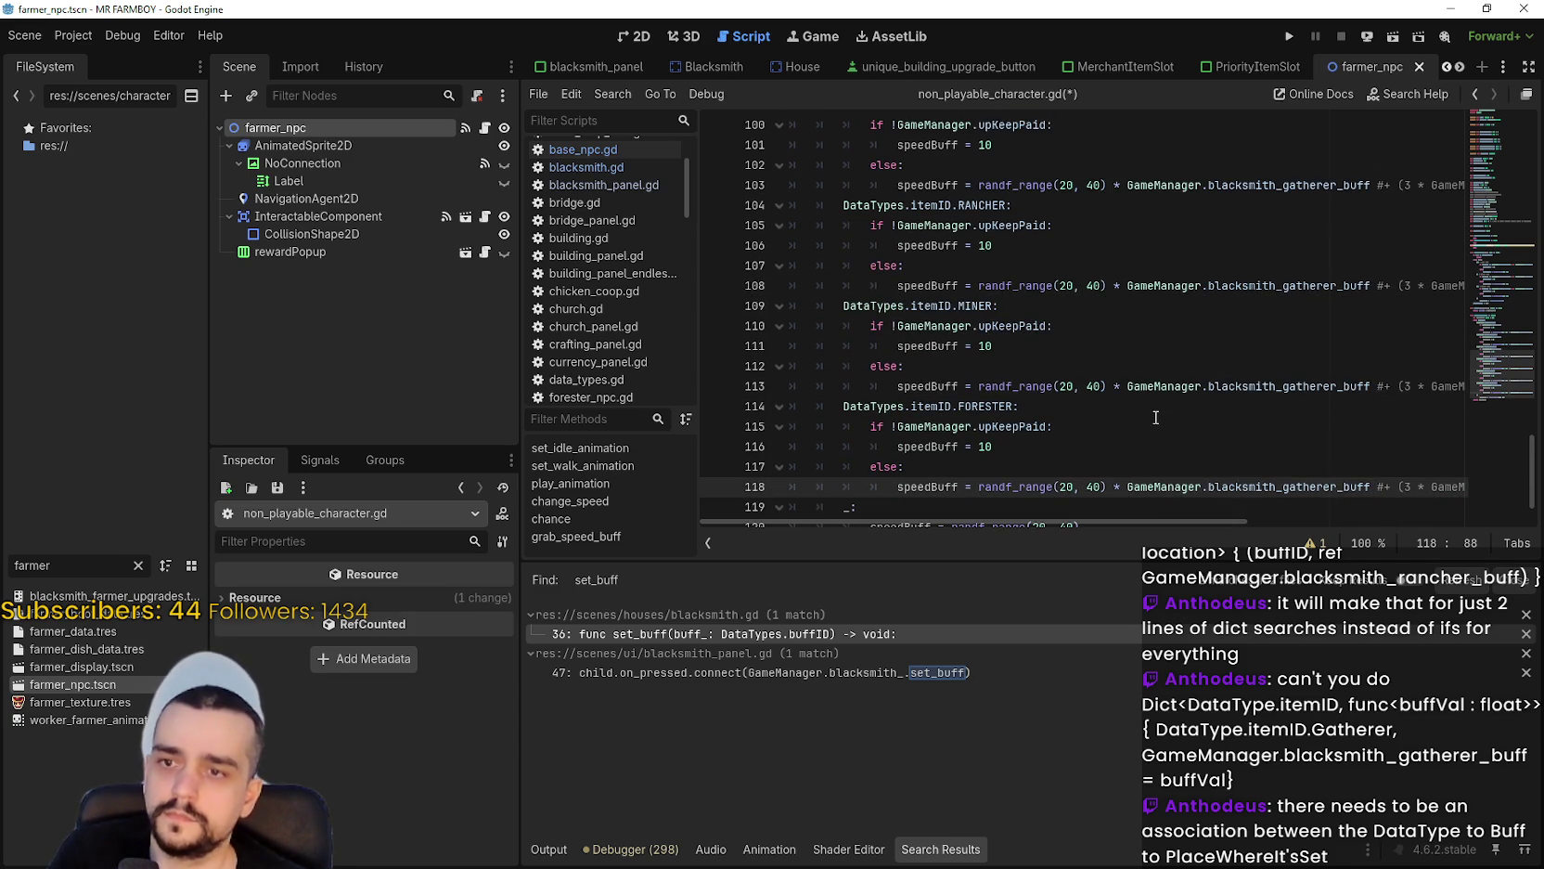
scroll(1299, 389, up, 2)
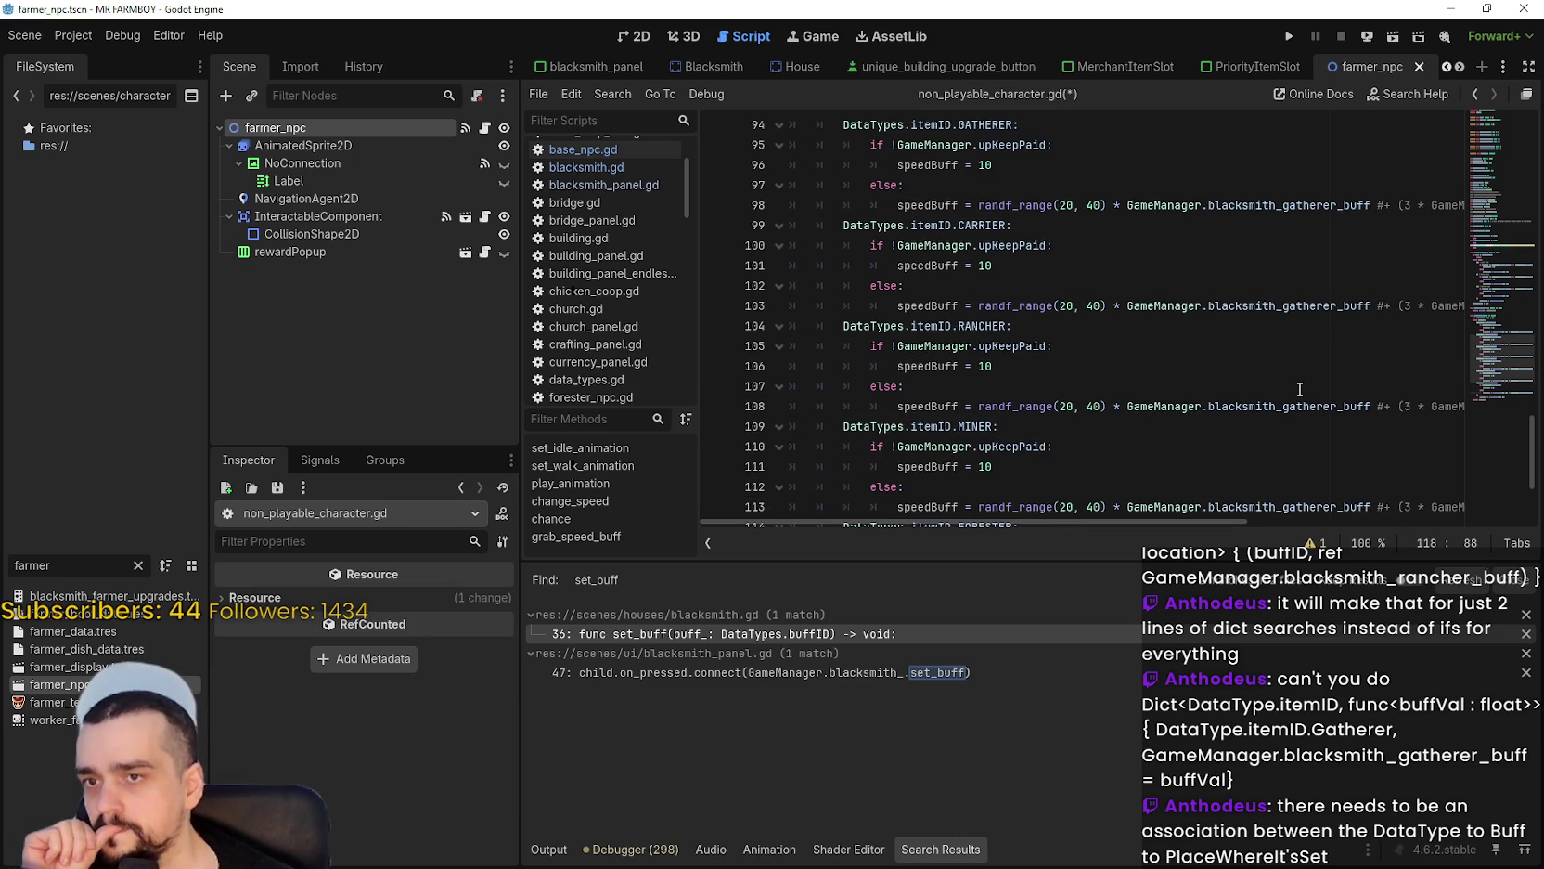
Make the rancher case use GameManager.blacksmith_rancher_buff.
double_click(1281, 306)
double_click(1279, 408)
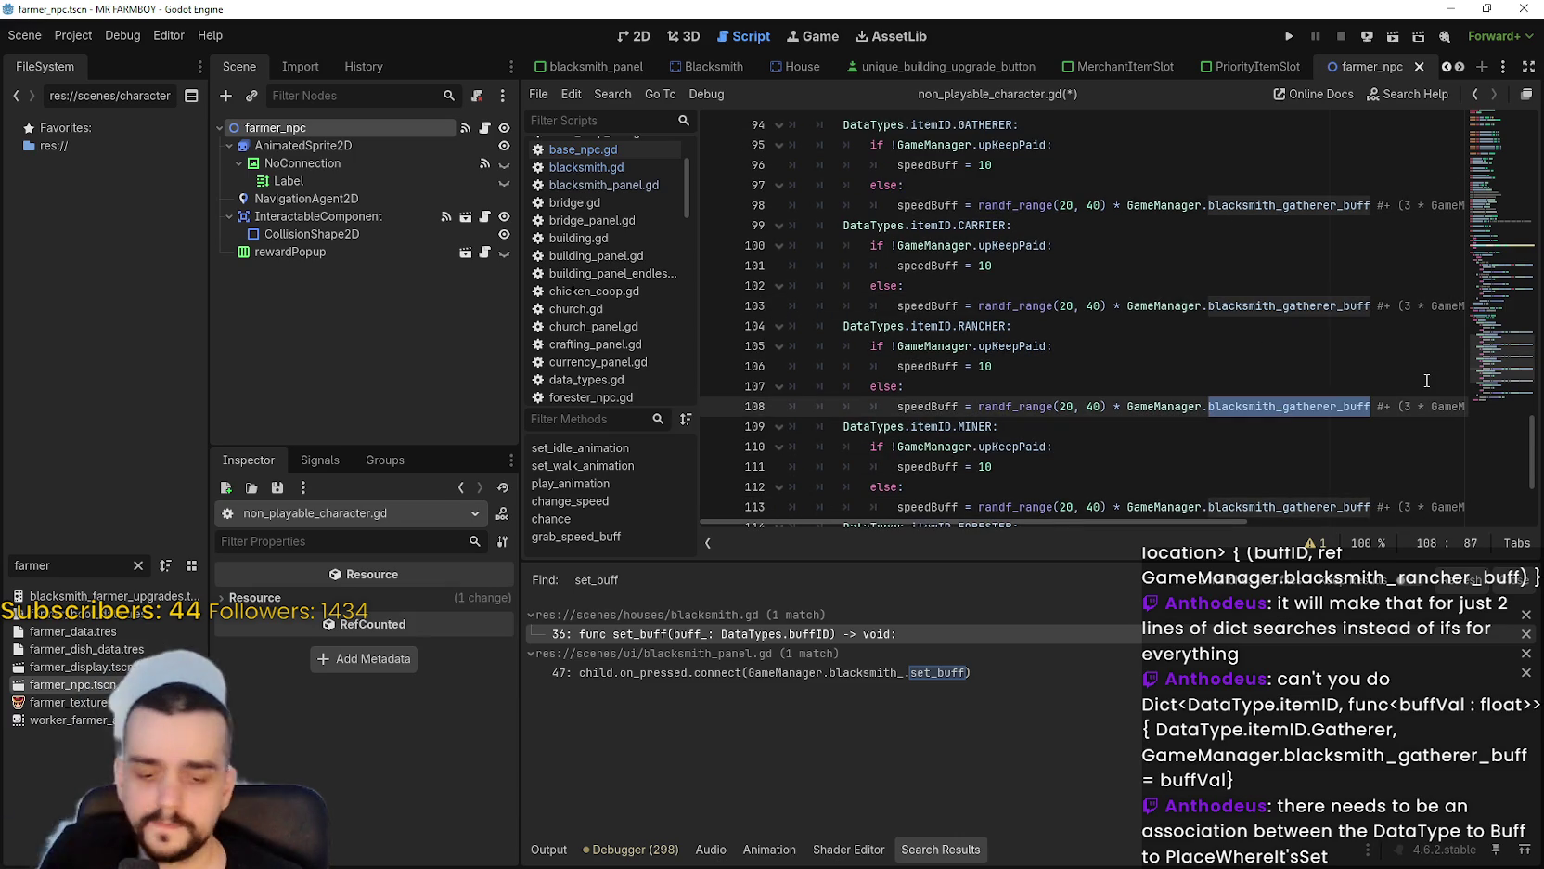
text(blacksmith_r)
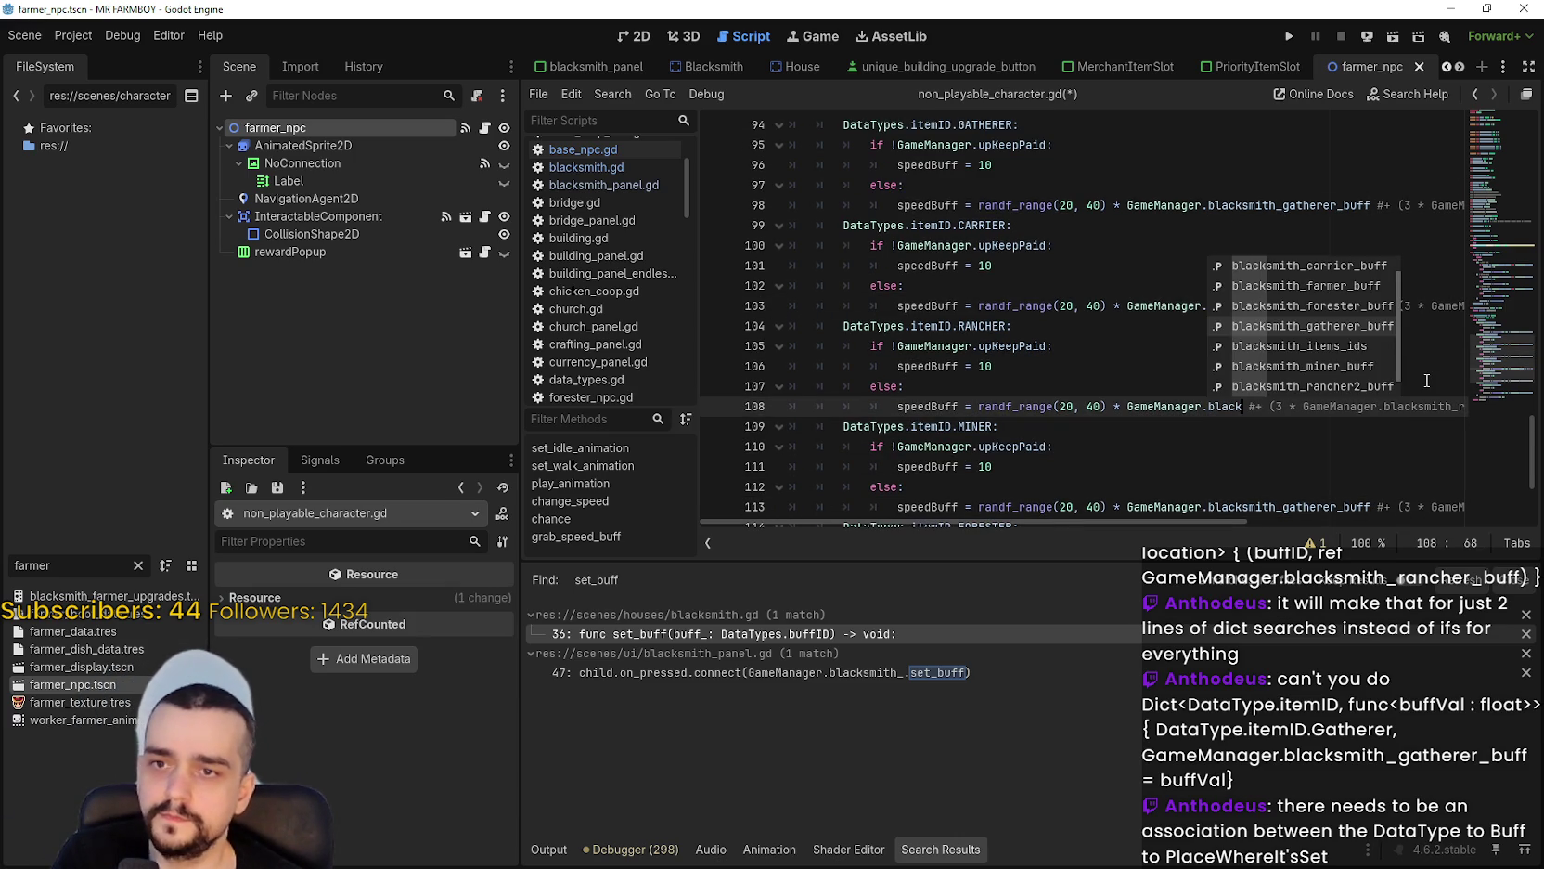
key(Down)
key(Down)
key(Down)
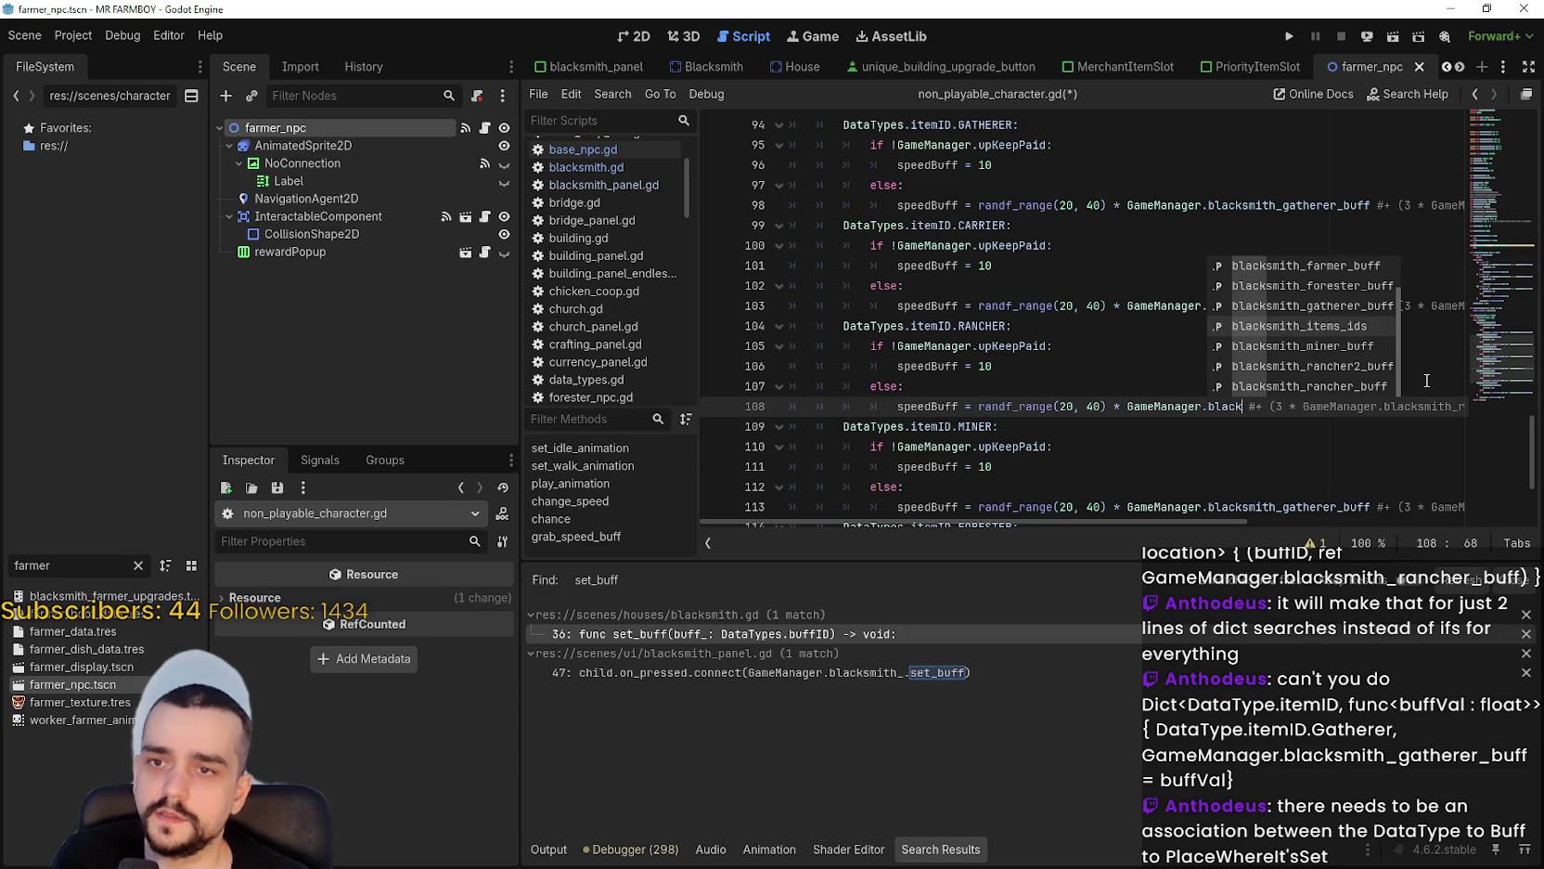
key(Return)
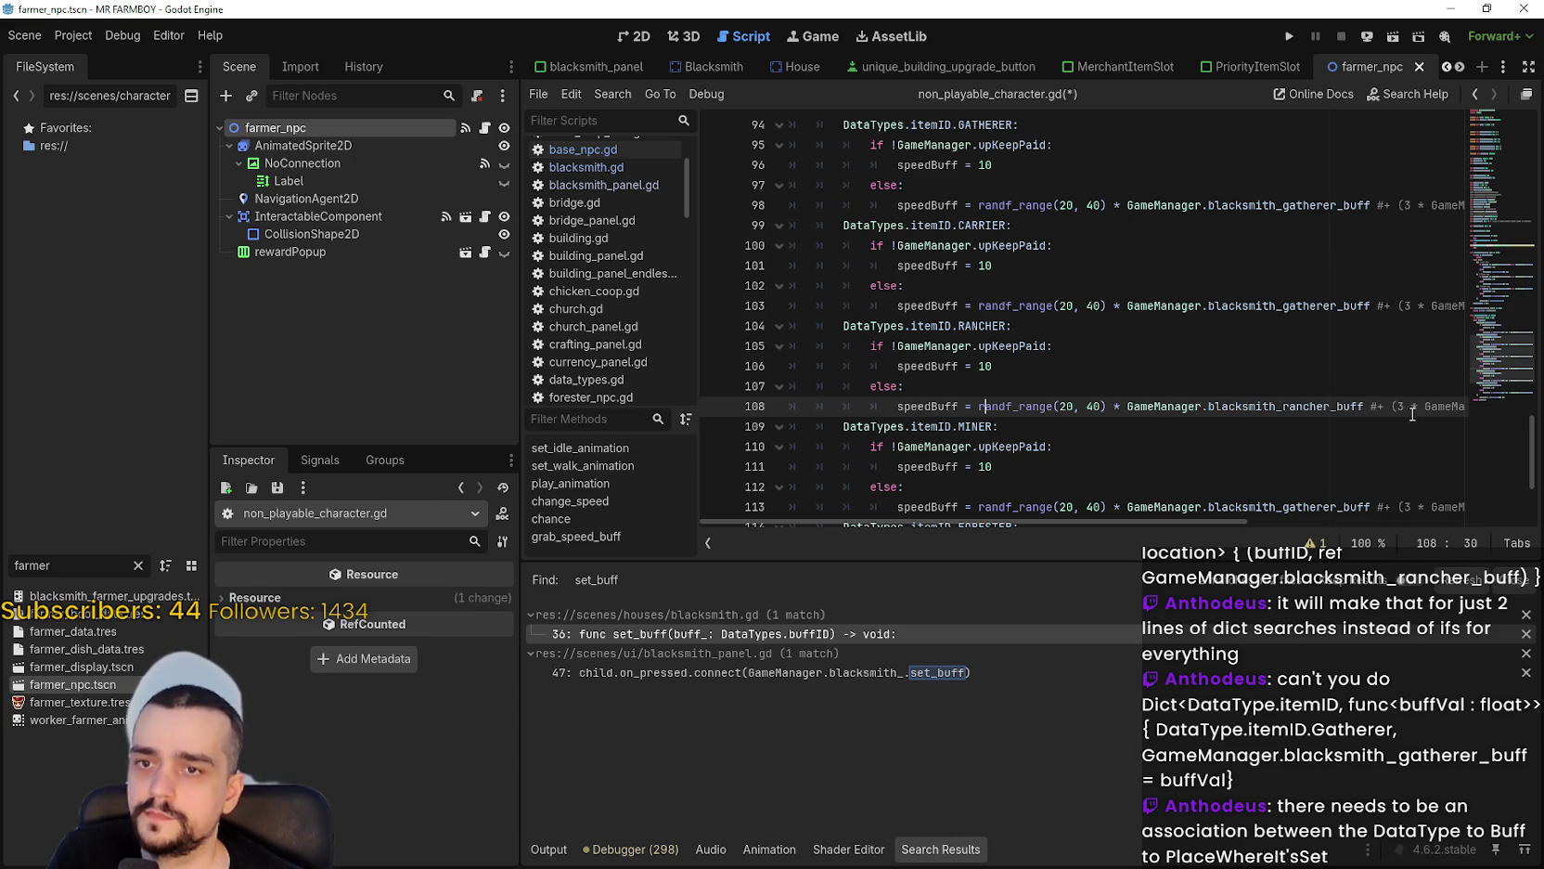
Duplicate the rancher case below itself and relabel the copy RANCHER_2.
mouse_move(1025, 406)
mouse_down()
mouse_move(1470, 406)
mouse_move(1207, 399)
mouse_move(629, 327)
mouse_up()
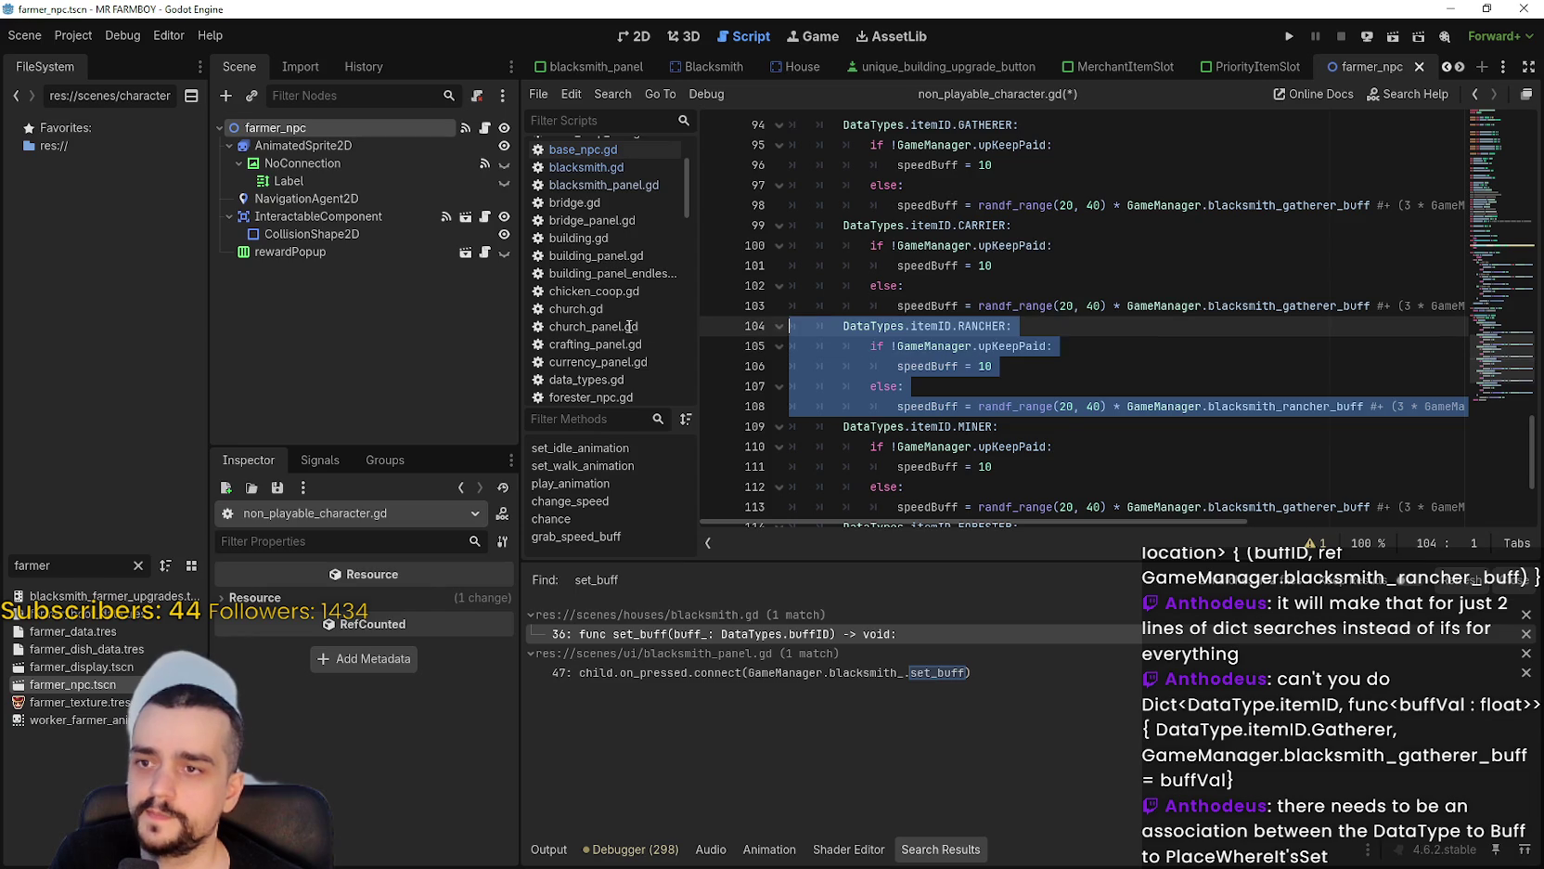
drag(1071, 405, 1490, 406)
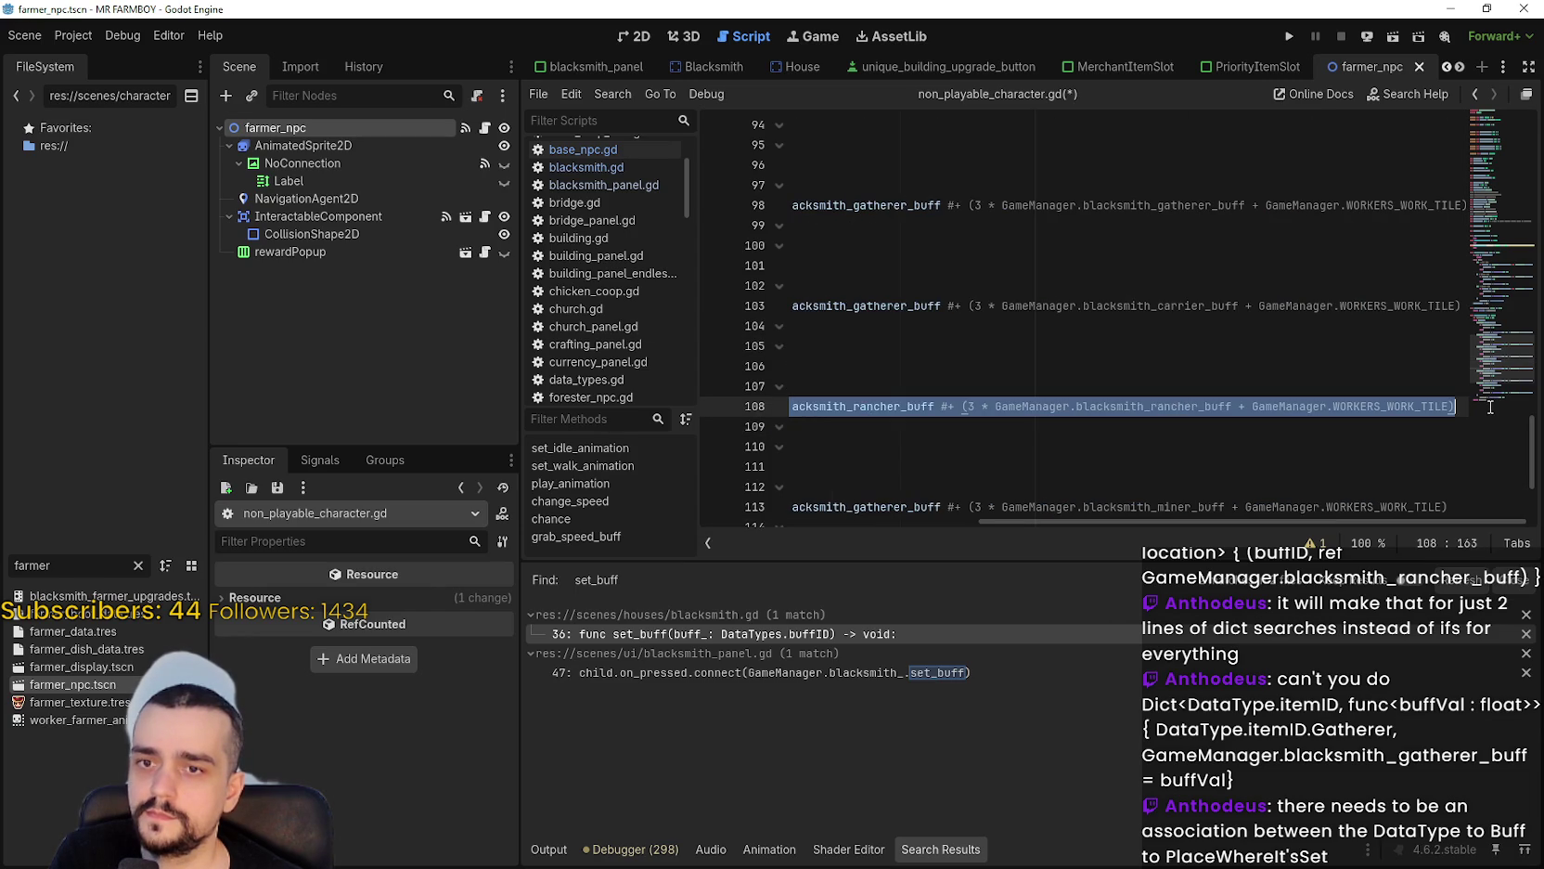
click(1467, 405)
key(Return)
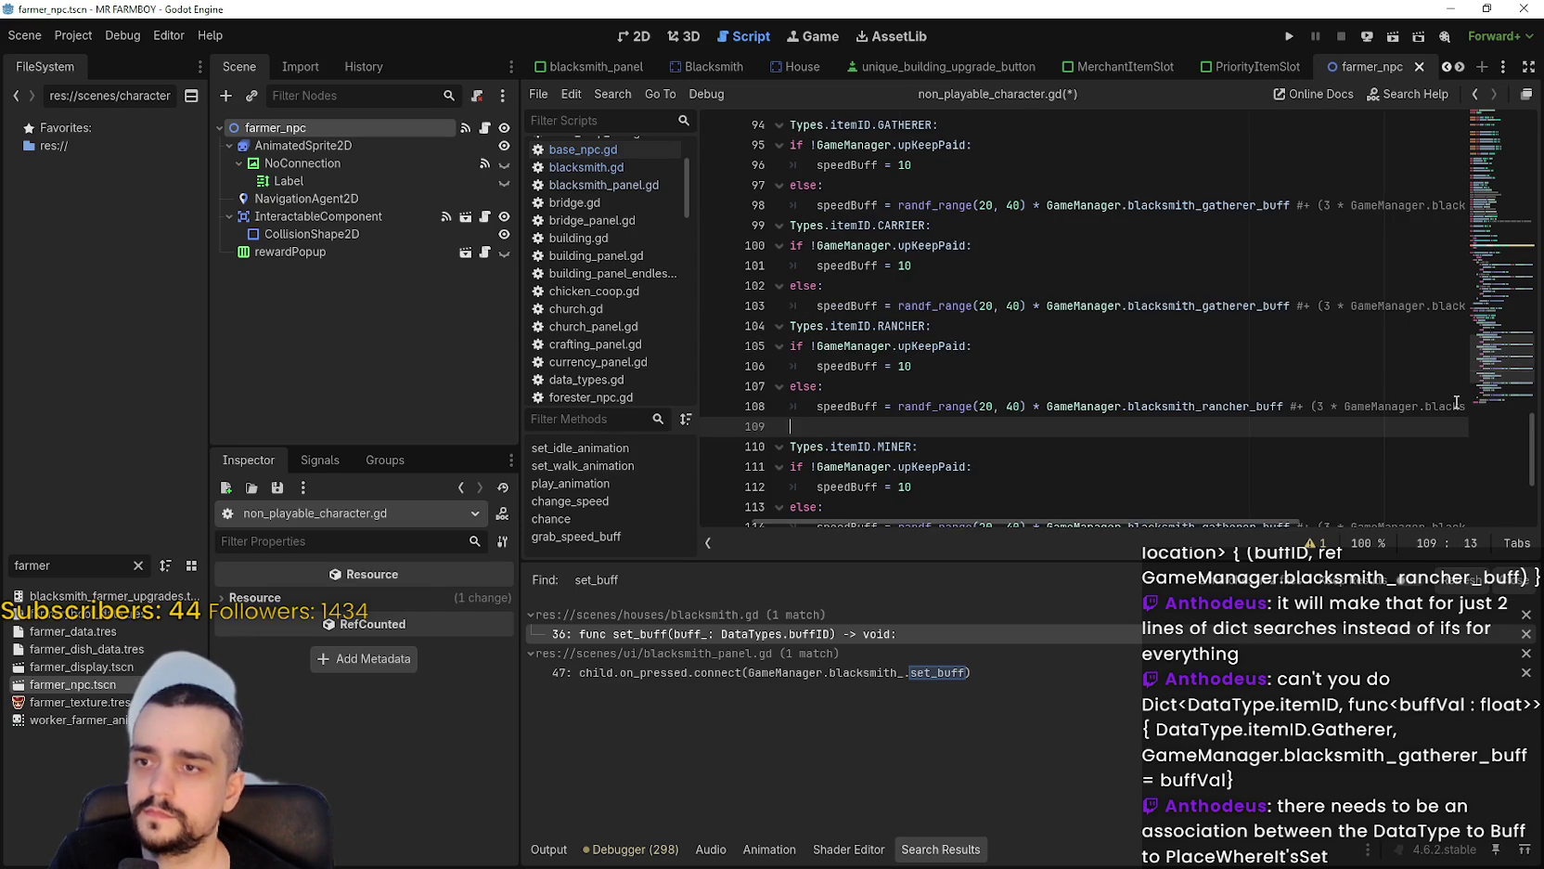
mouse_move(934, 427)
mouse_down()
mouse_move(757, 425)
mouse_move(818, 435)
mouse_up()
click(875, 437)
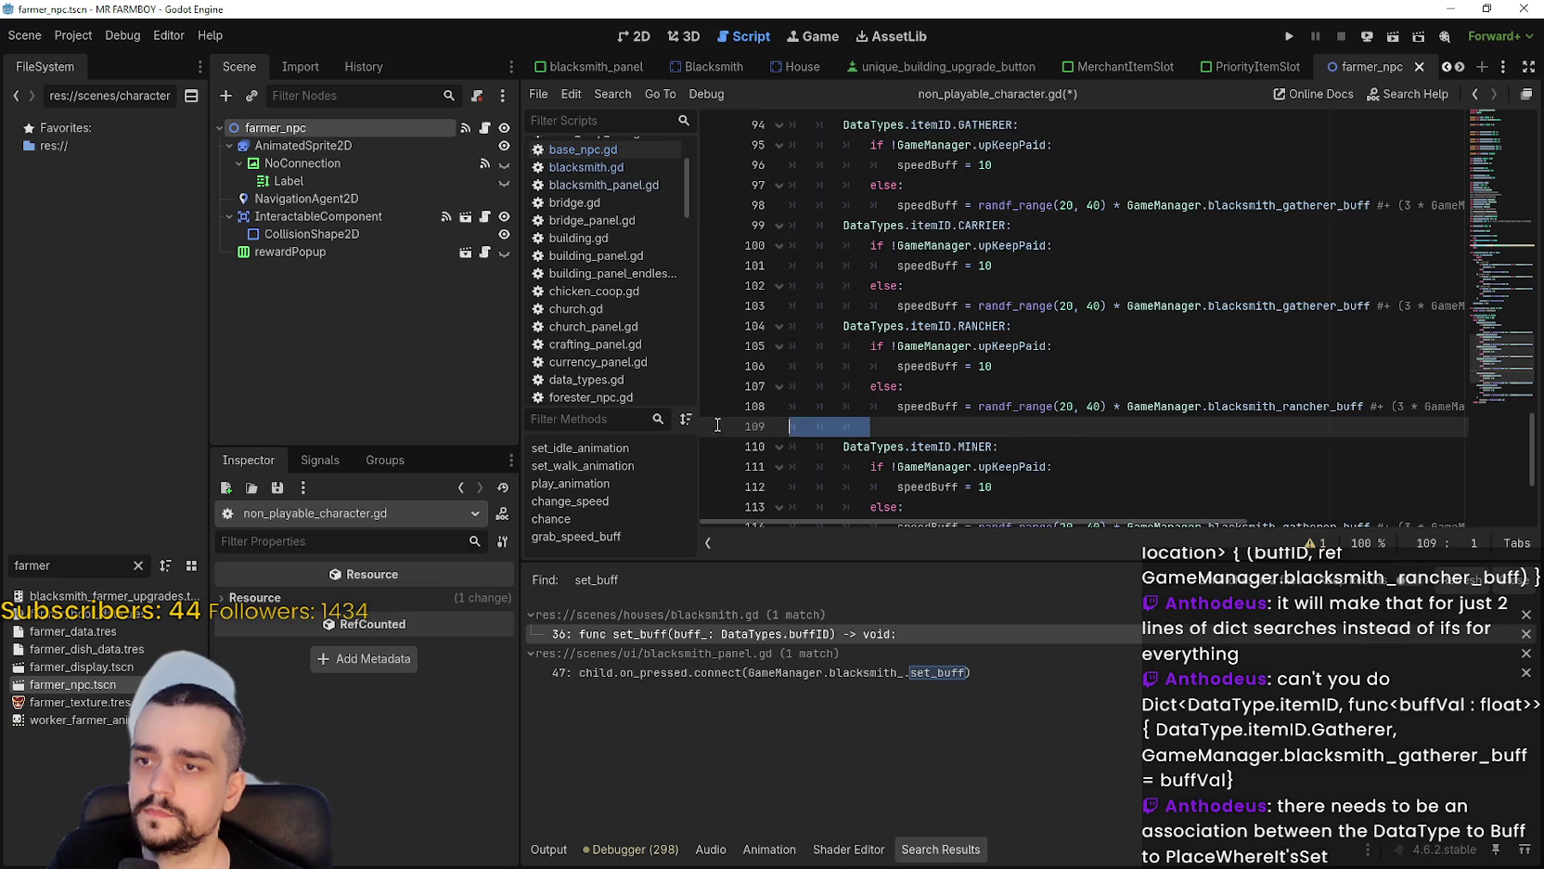
key(ctrl+v)
drag(724, 442, 752, 424)
click(983, 420)
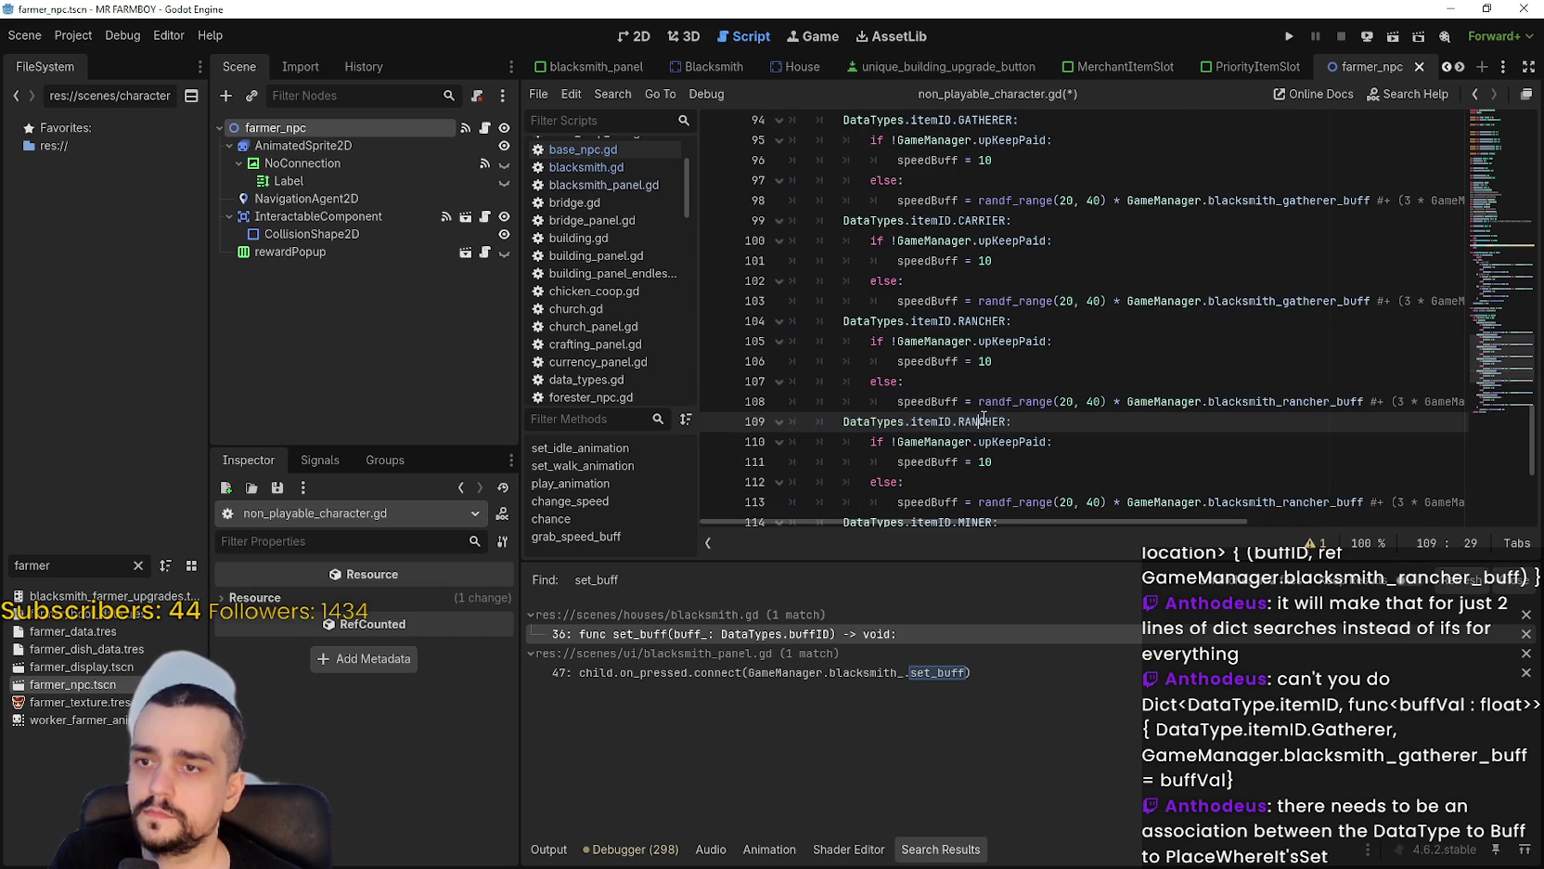
double_click(984, 420)
key(Right)
key(BackSpace)
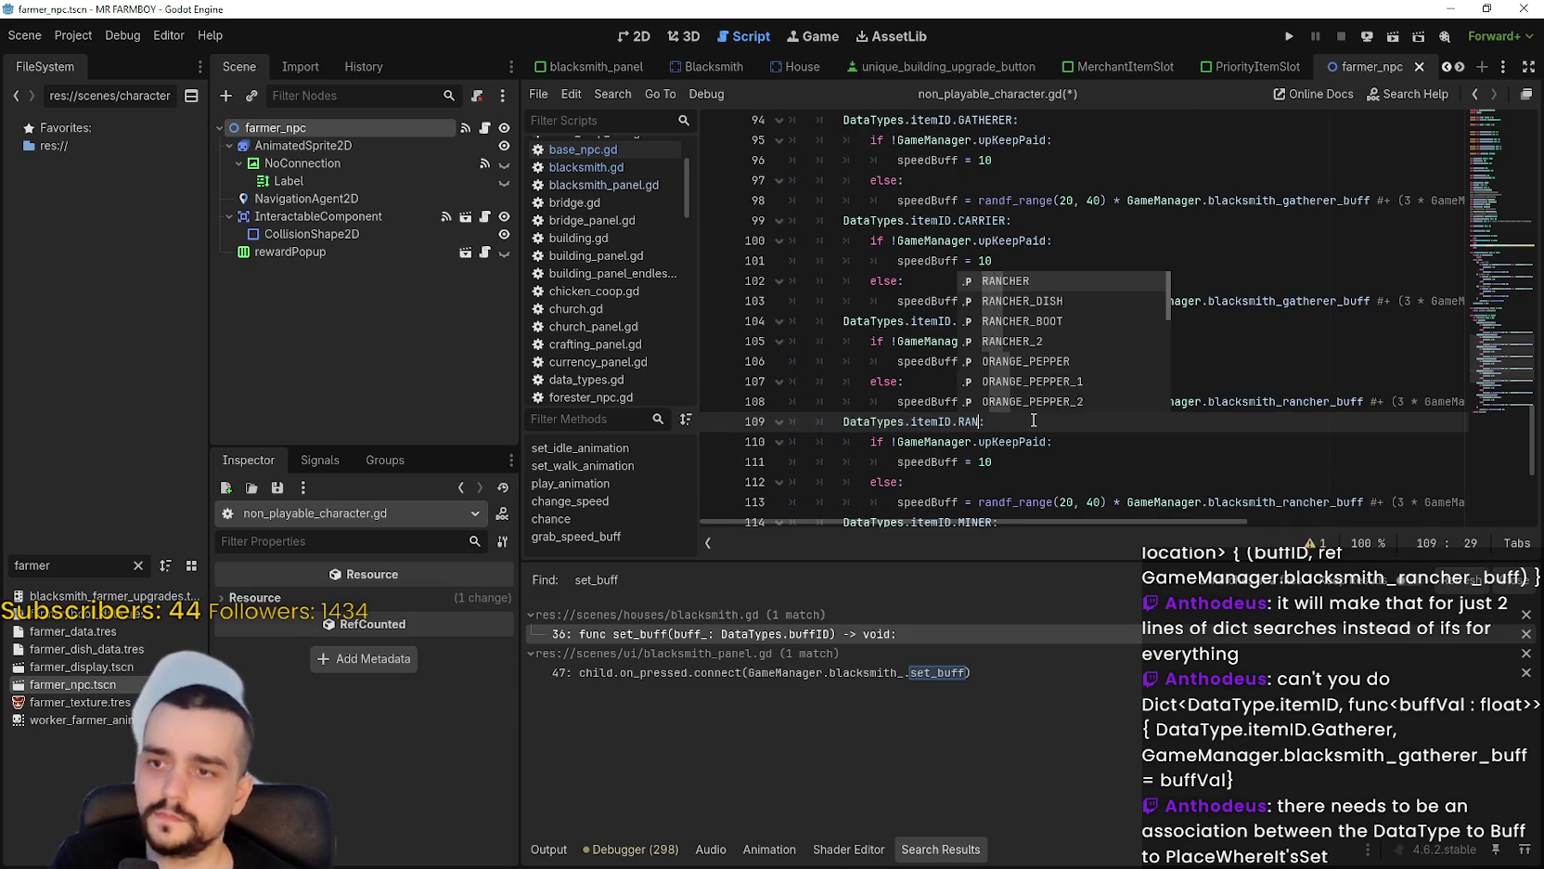
key(Down)
key(Down)
key(Down)
key(Return)
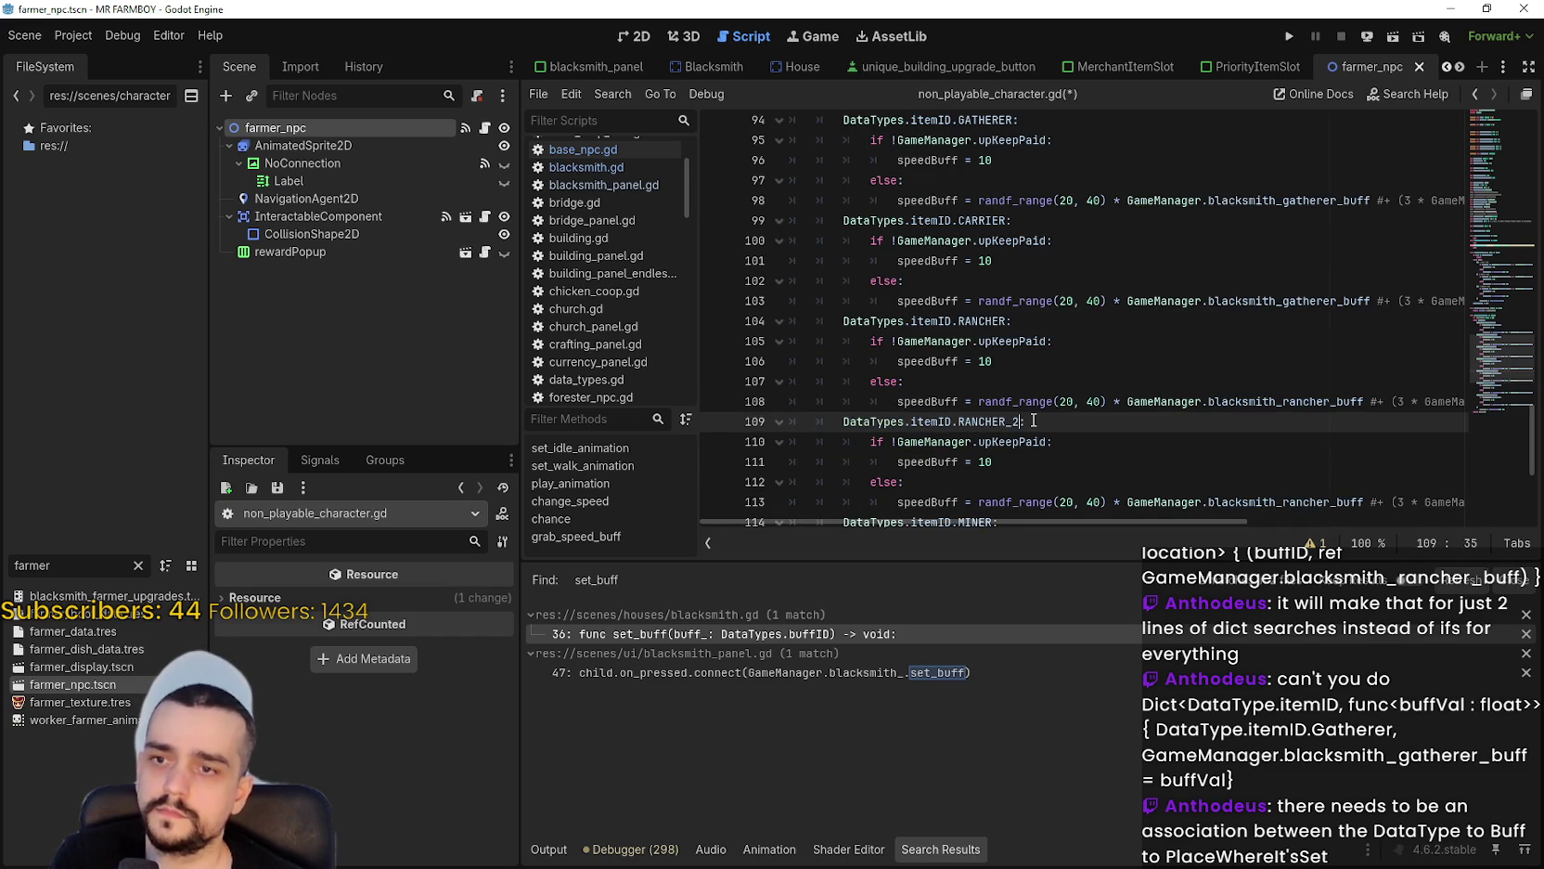
Make the RANCHER_2 case use blacksmith_rancher2_buff.
scroll(1074, 420, down, 1)
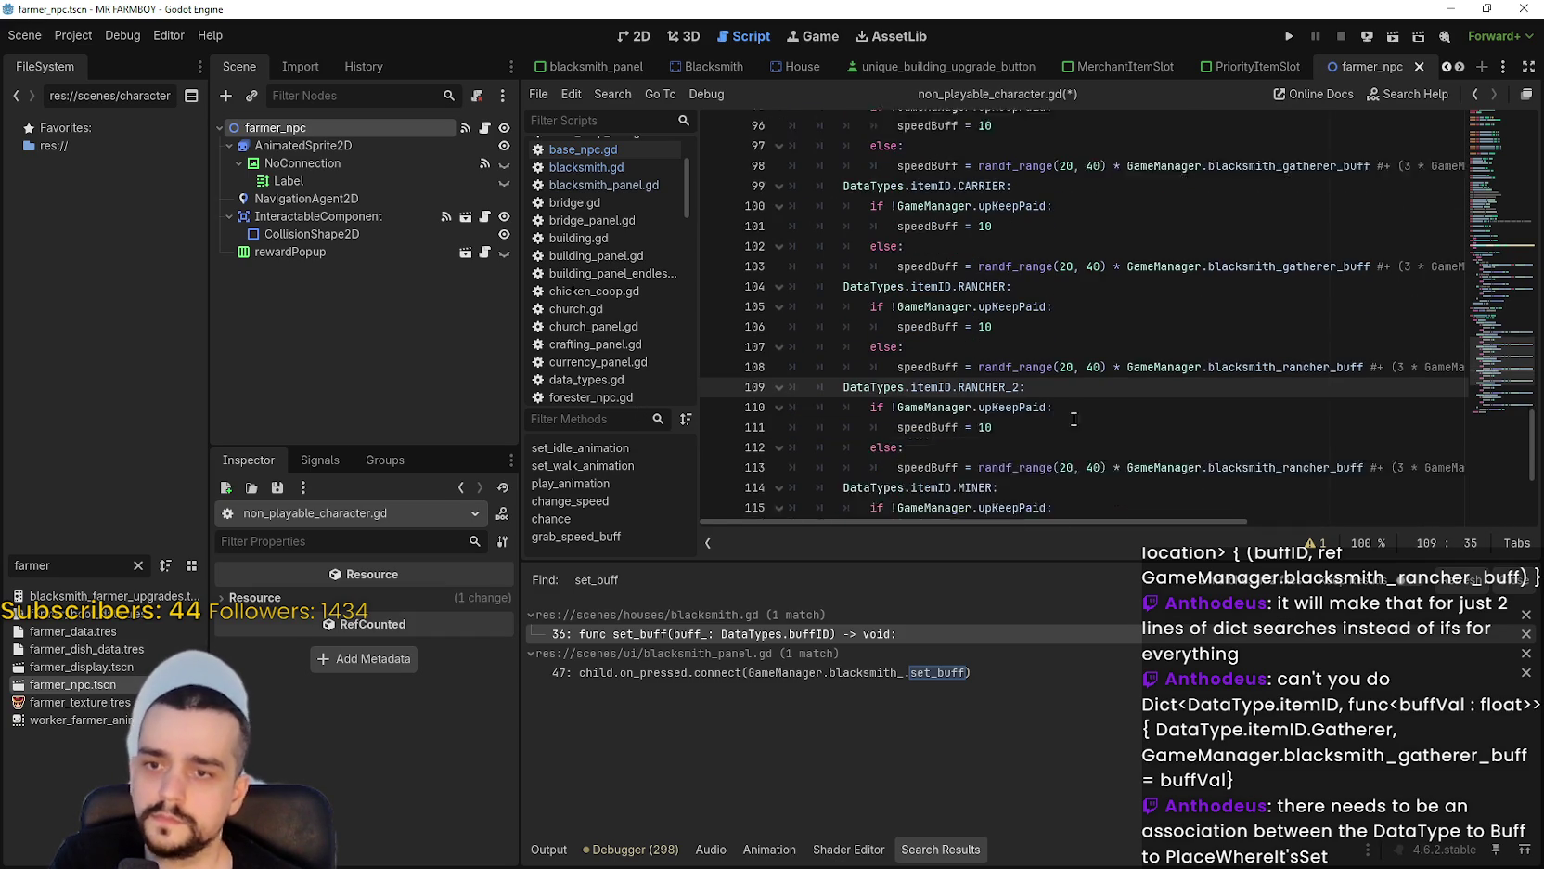
double_click(1332, 443)
text(blacksmith_ranc)
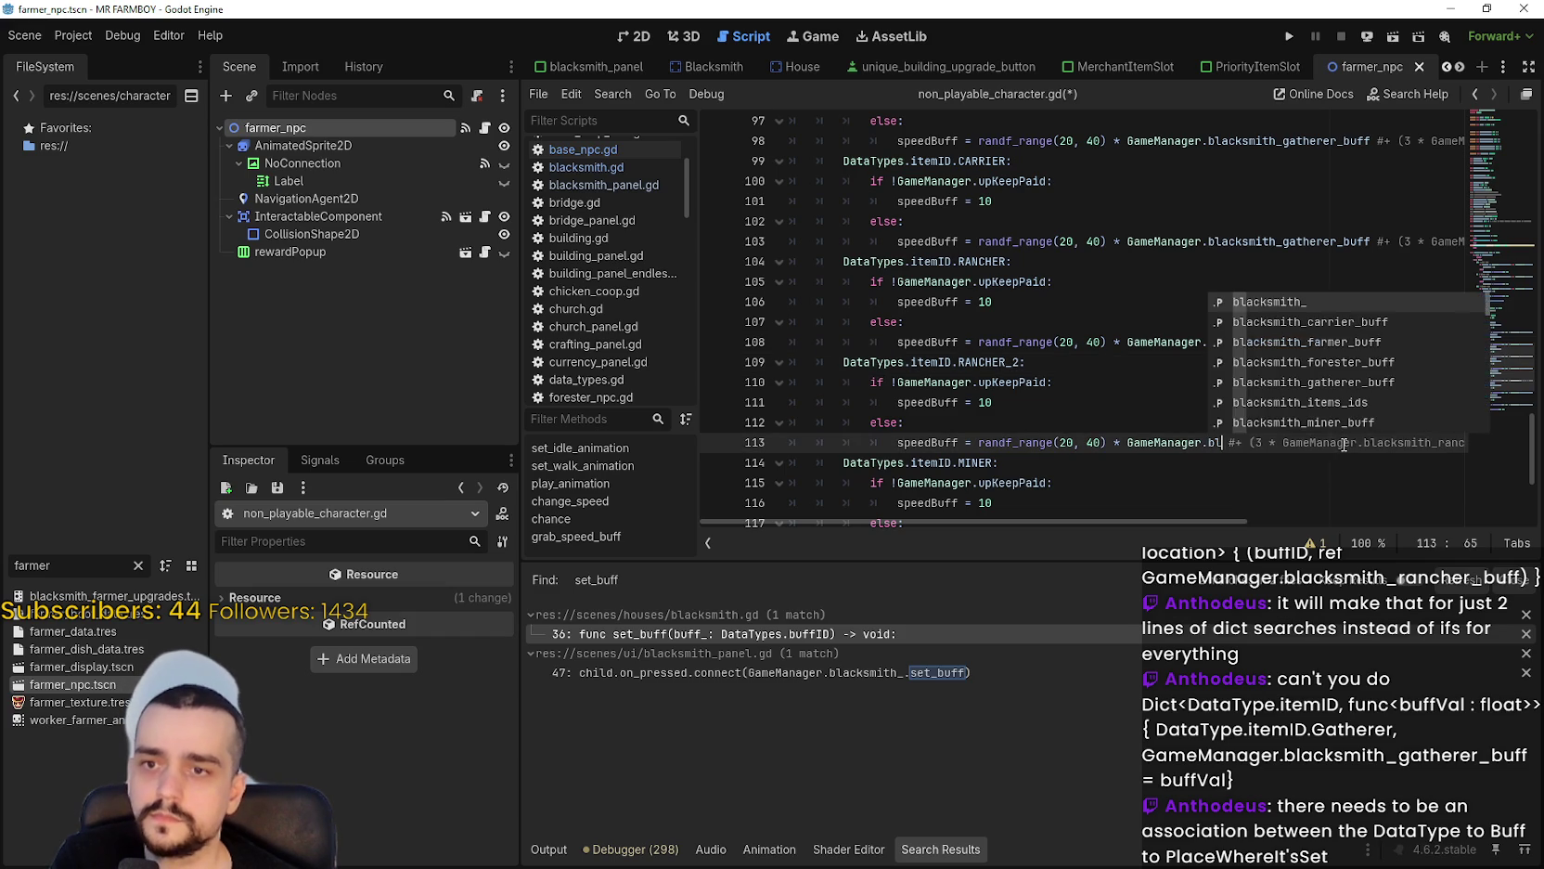
key(Down)
key(Down)
key(Down)
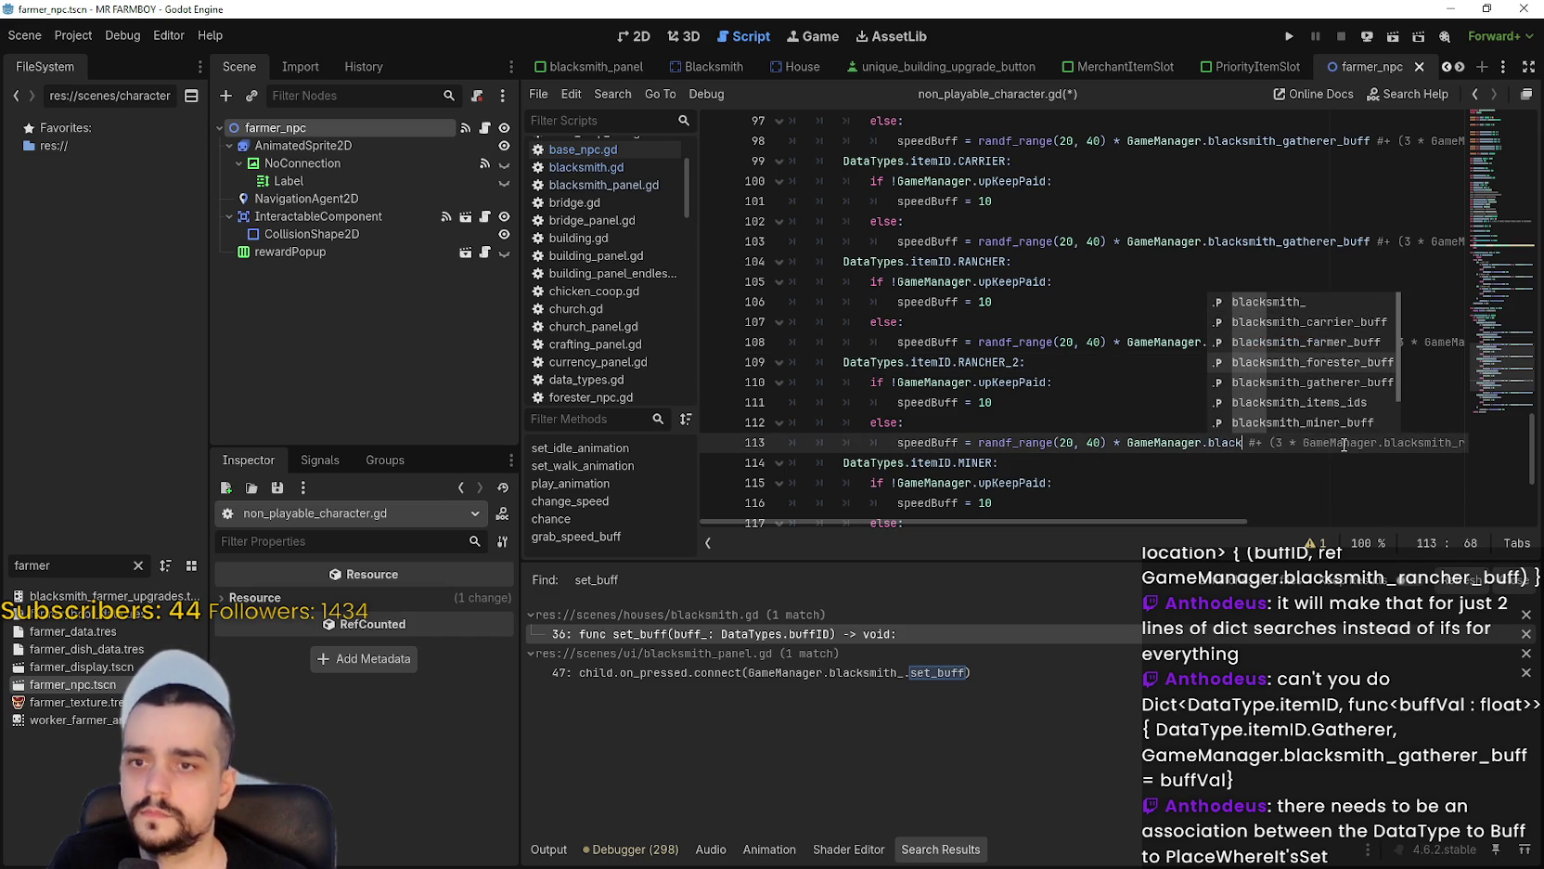
key(Return)
Make the miner case use blacksmith_miner_buff instead of the gatherer buff.
scroll(1344, 446, down, 3)
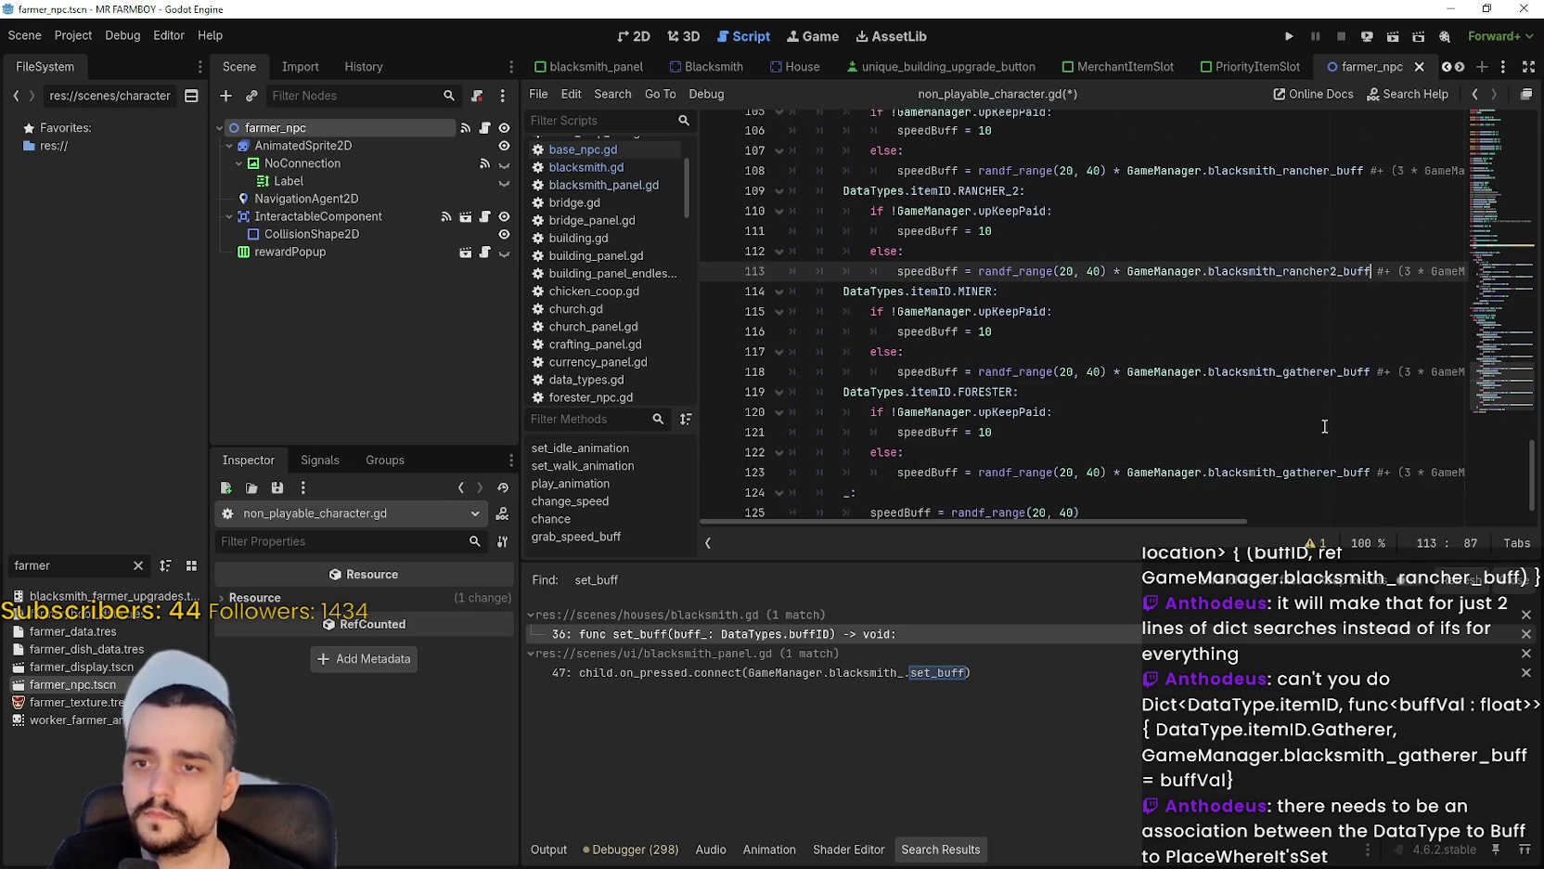
click(1296, 362)
double_click(1346, 364)
text(blacksmith_m)
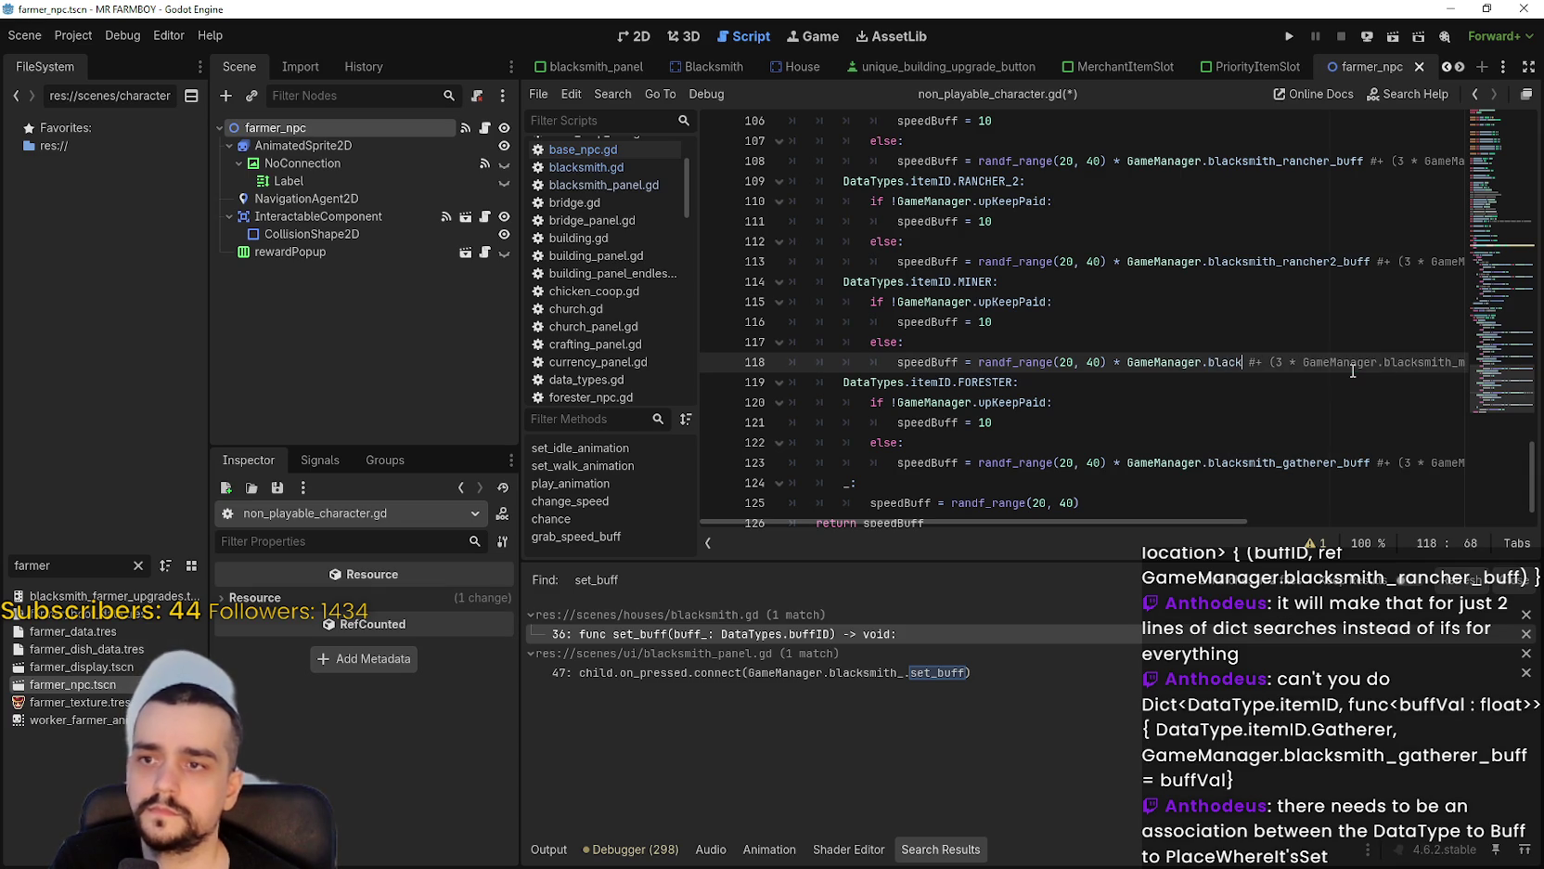
key(Up)
key(Up)
key(Return)
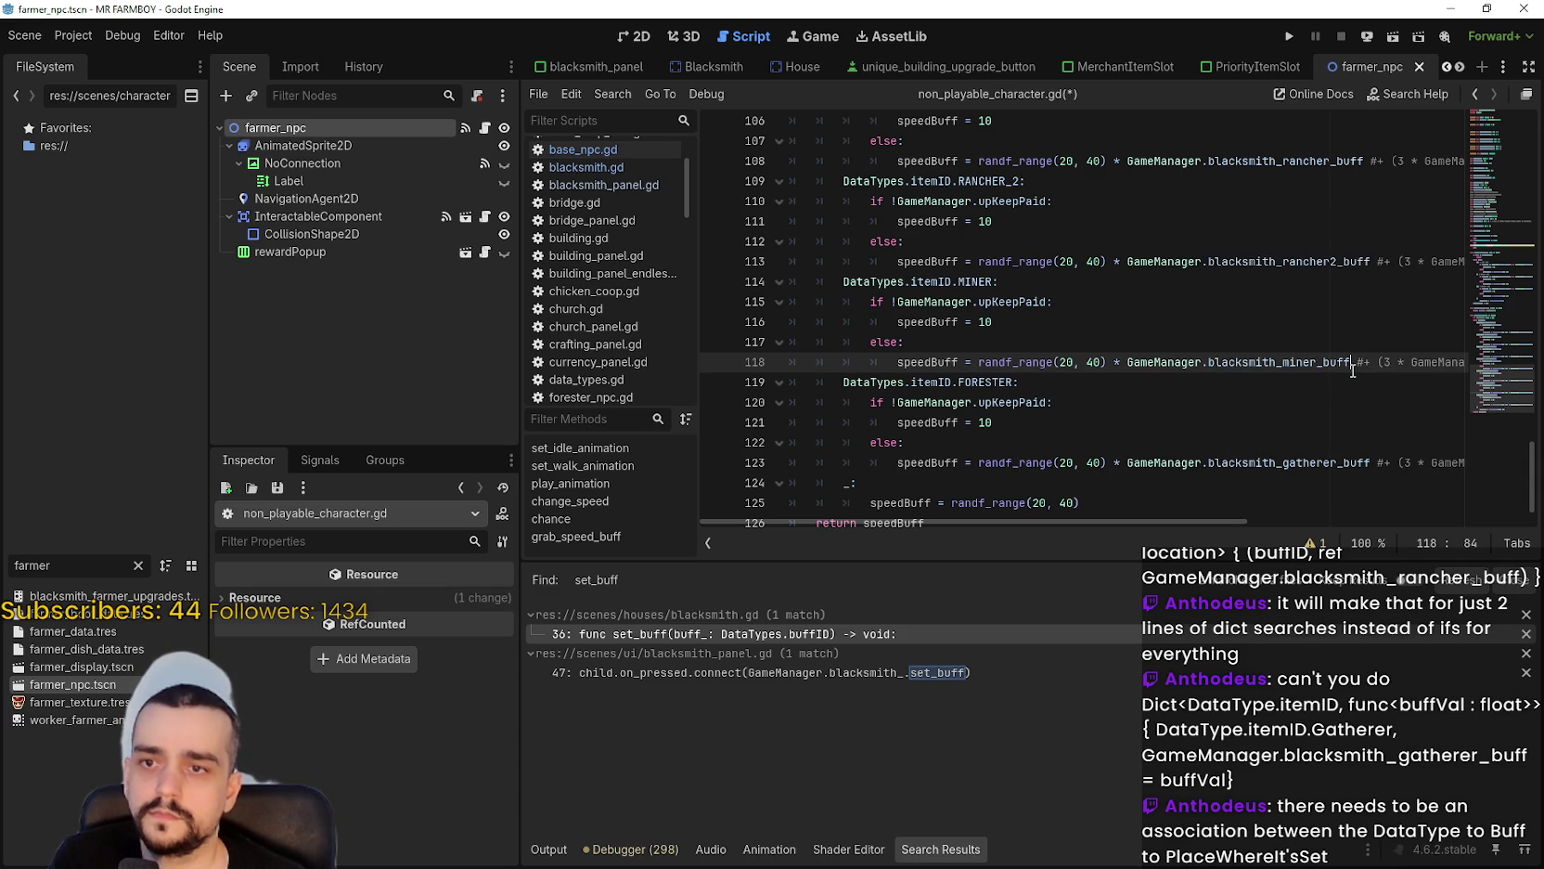
Make the forester case use blacksmith_forester_buff and save the script.
scroll(1343, 370, down, 1)
double_click(1273, 424)
text(blacksmith_fore)
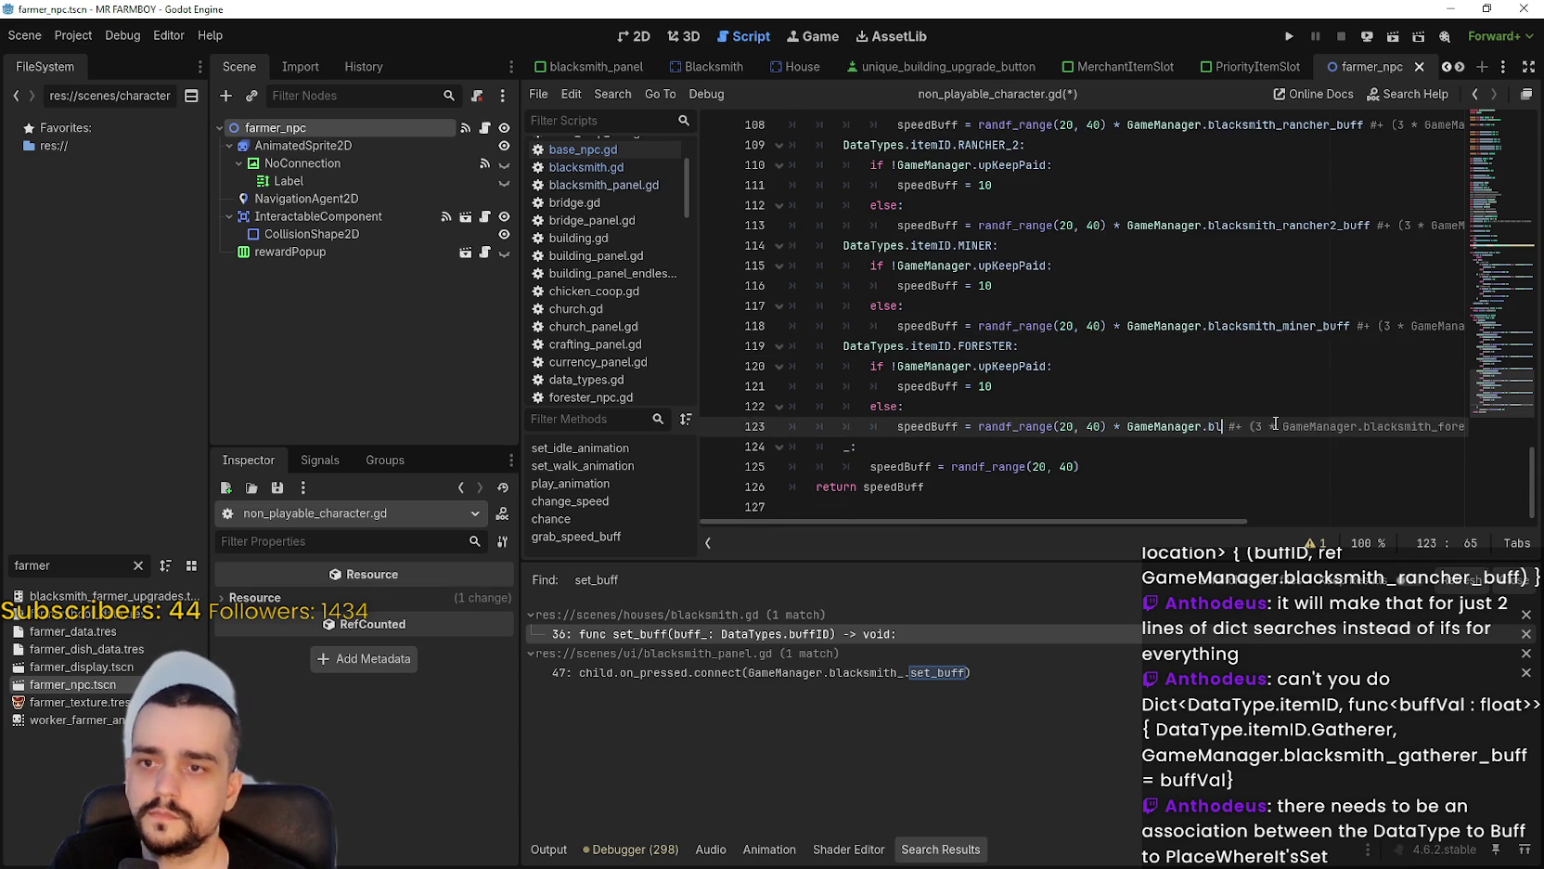
key(Down)
key(Up)
key(Up)
key(Down)
key(Down)
key(Down)
key(Up)
key(Up)
key(Up)
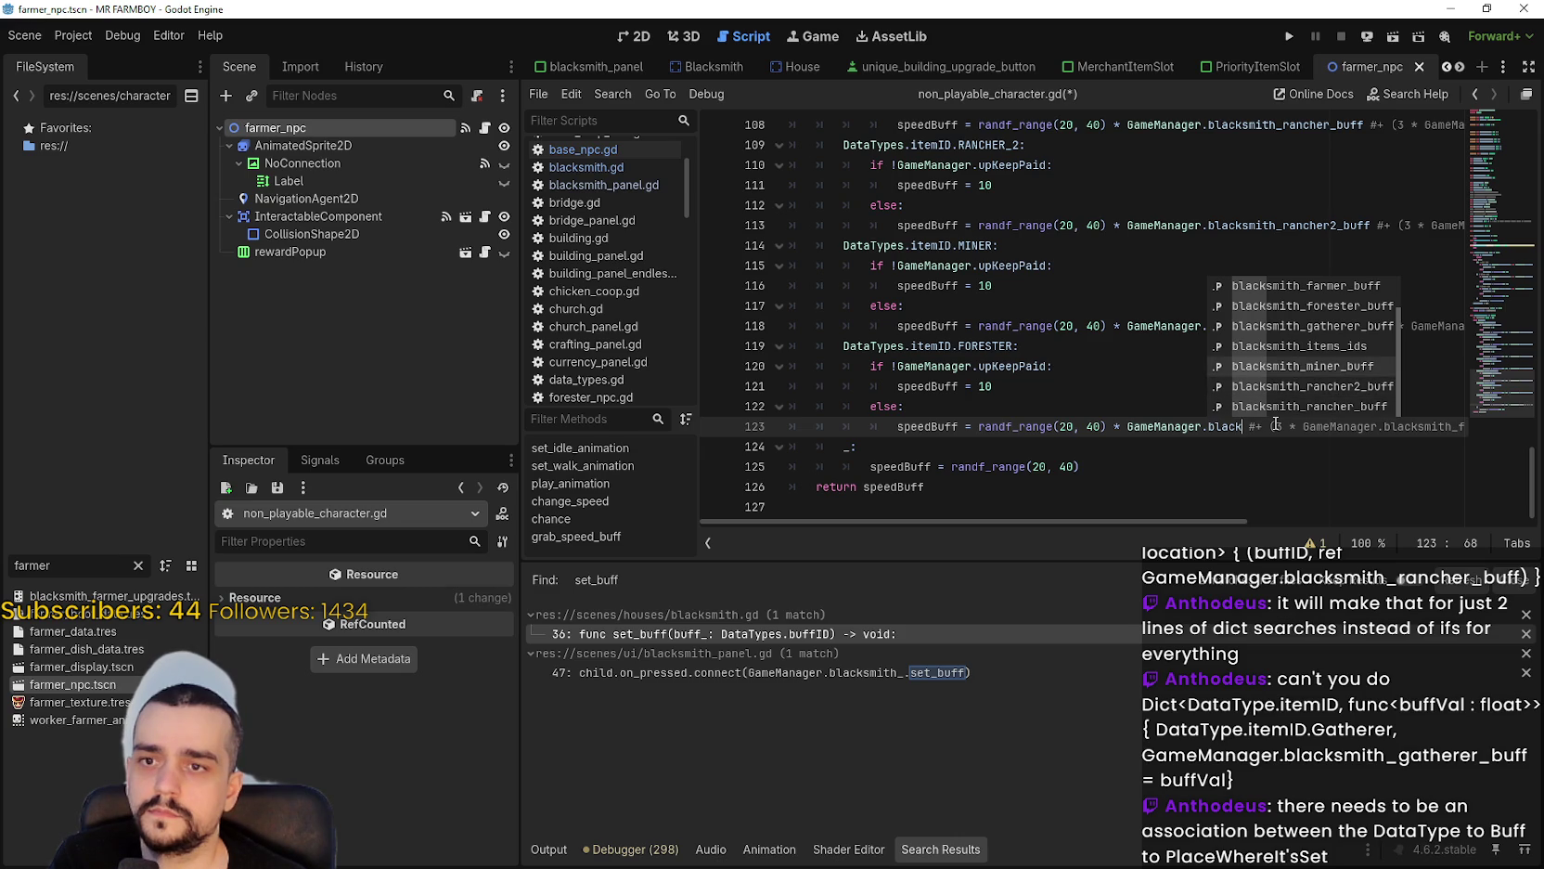
key(Return)
key(Up)
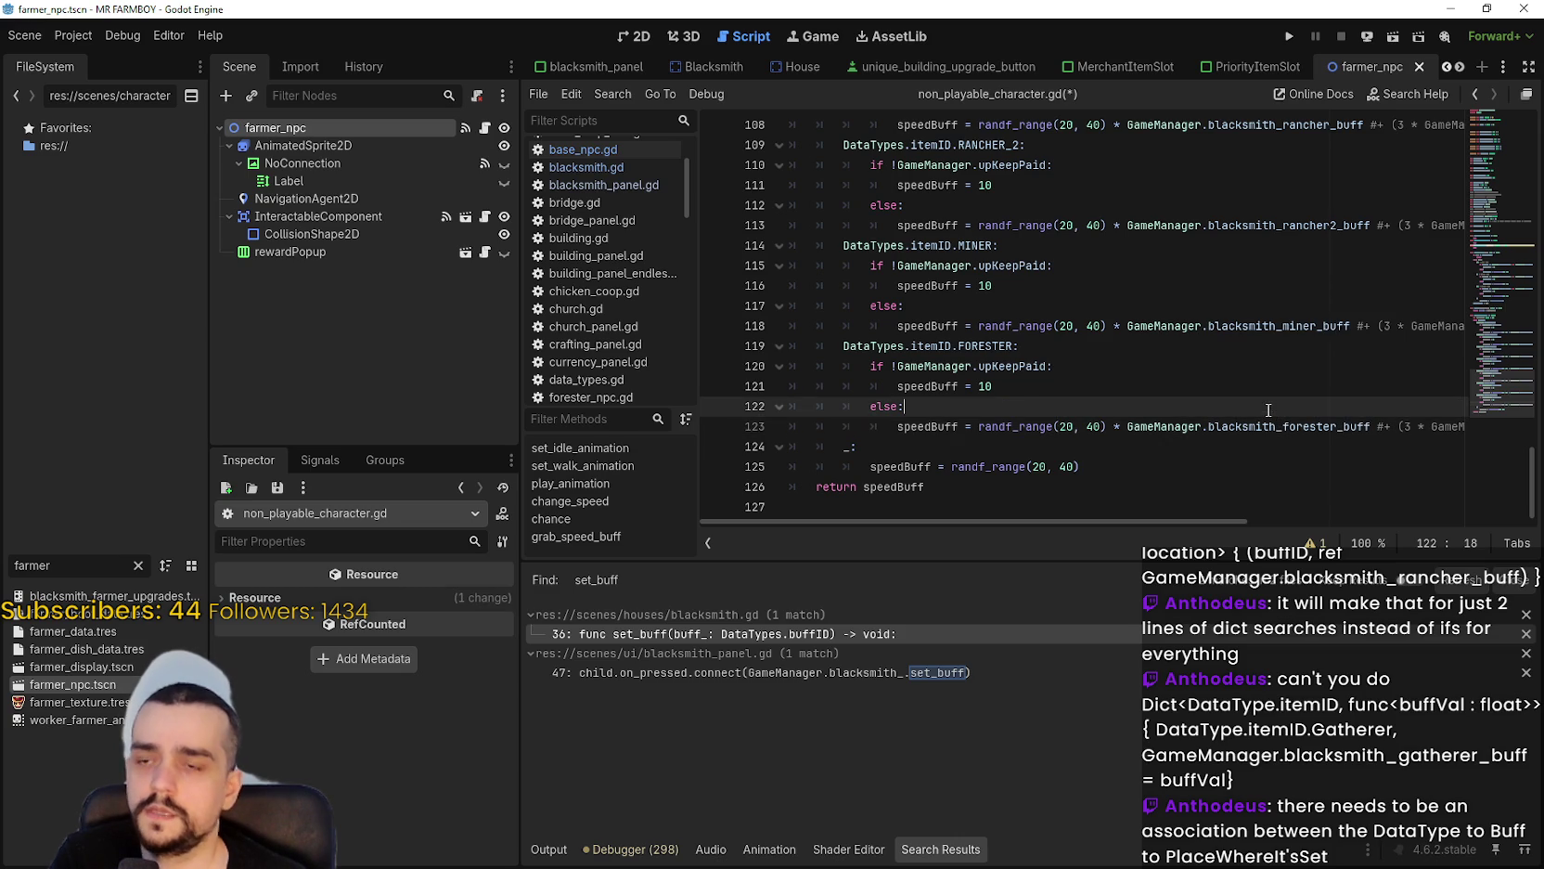
key(ctrl+s)
scroll(1148, 284, up, 6)
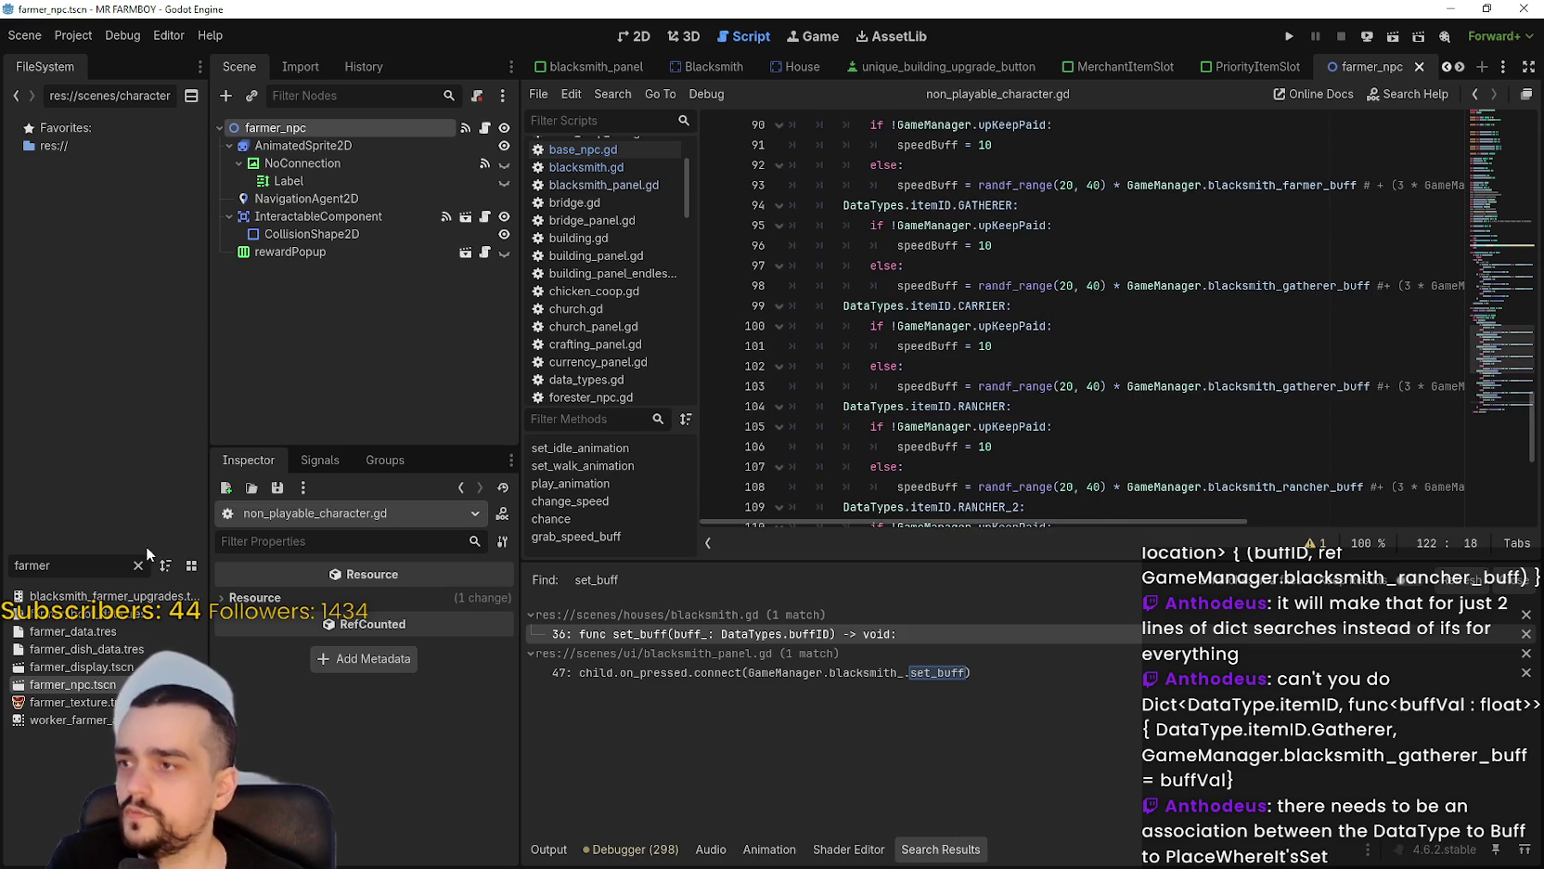
Filter the FileSystem for 'rancher', open the rancher_2_npc scene and save it.
drag(65, 565, 3, 562)
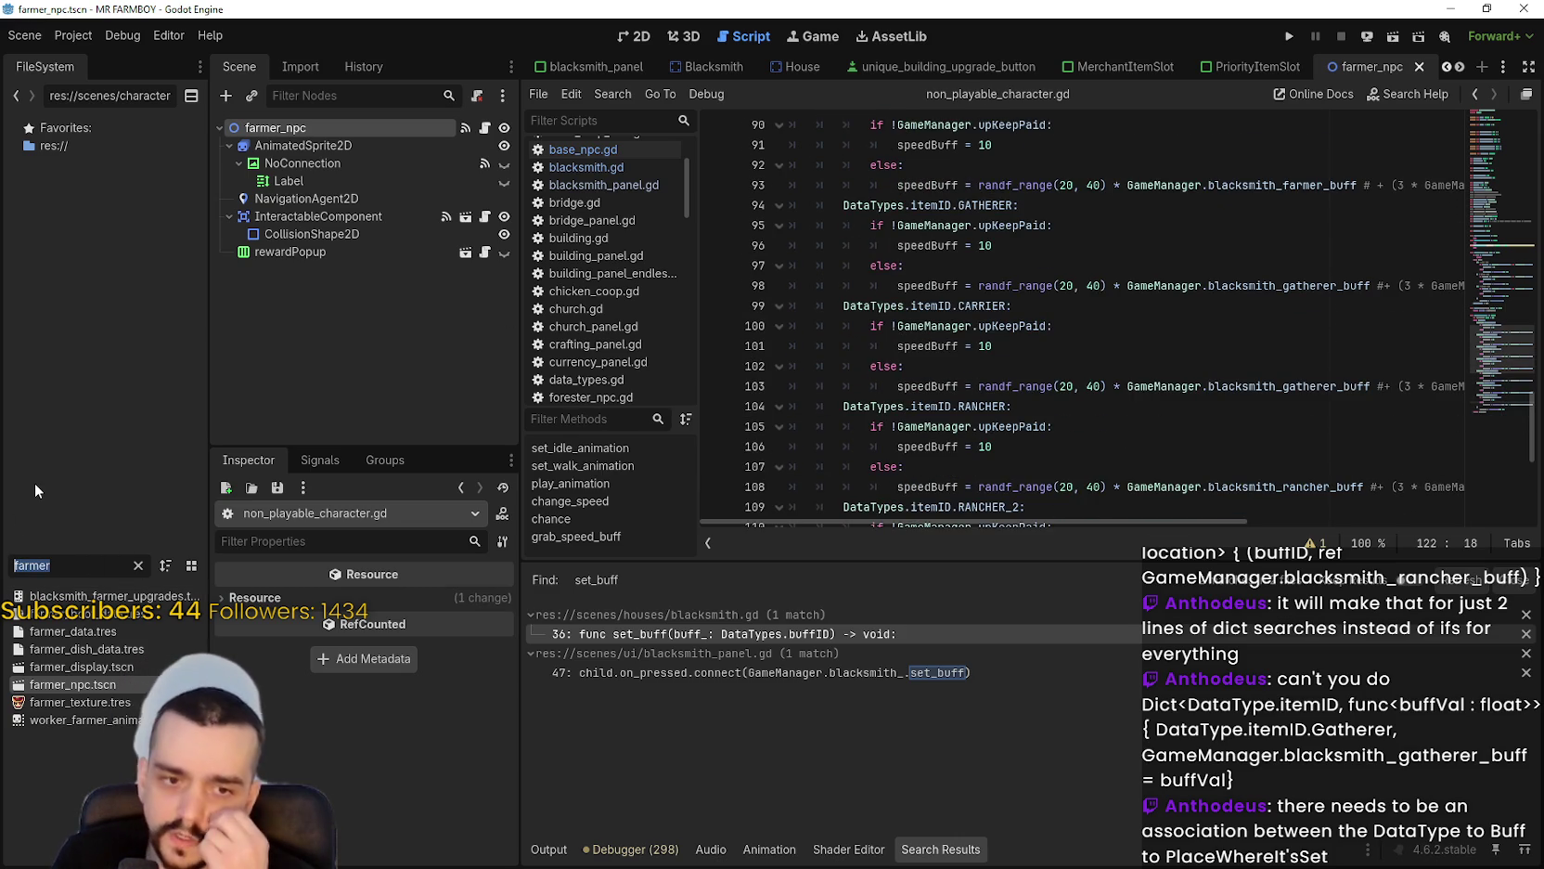
key(BackSpace)
text(ranch)
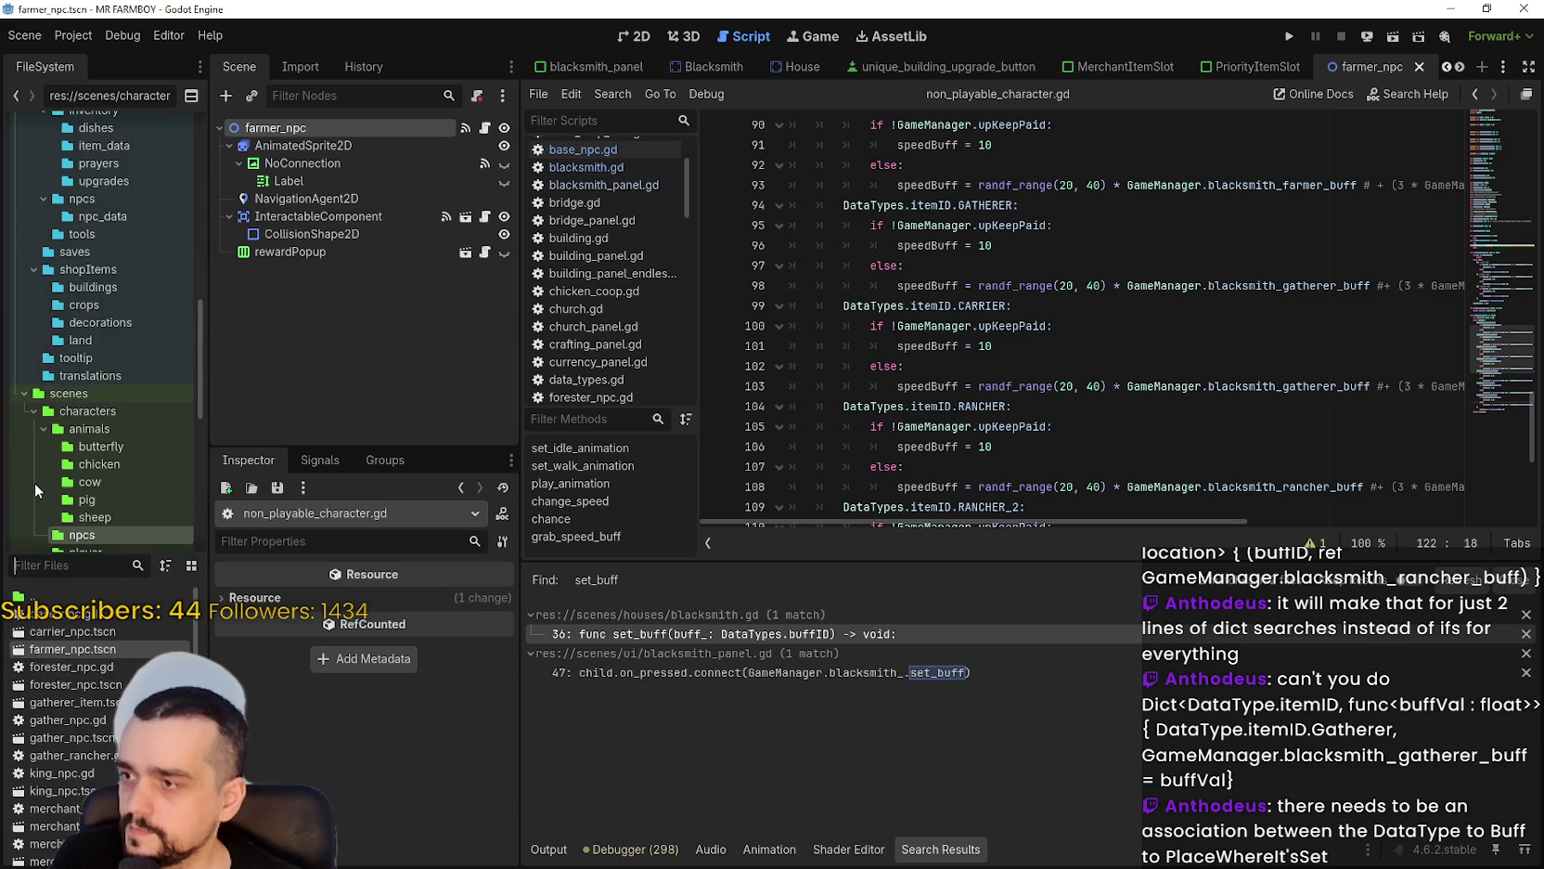
text(er)
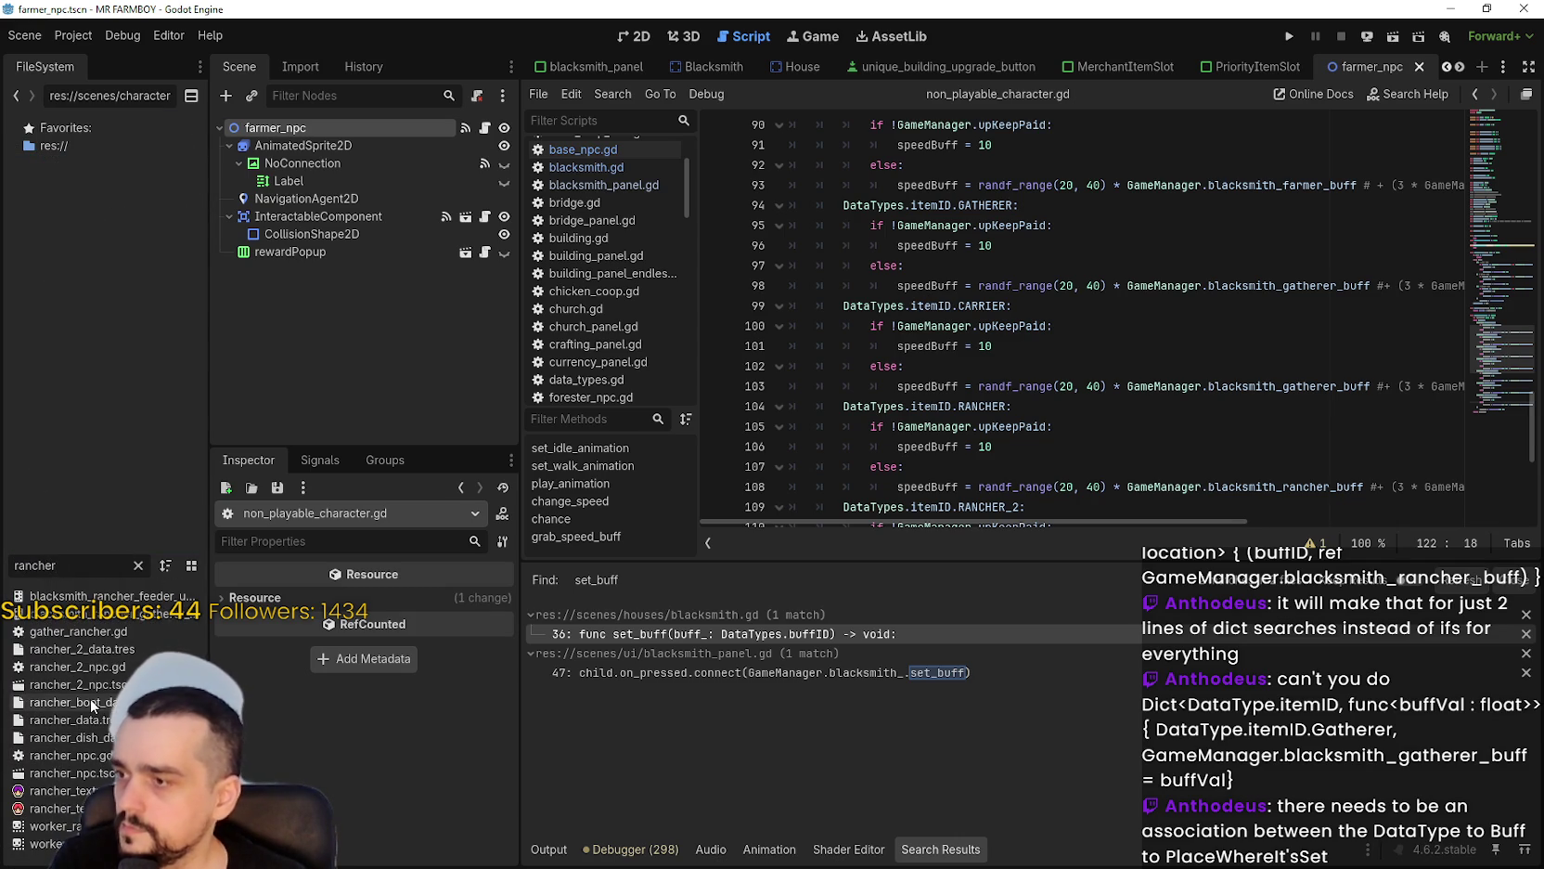
double_click(79, 684)
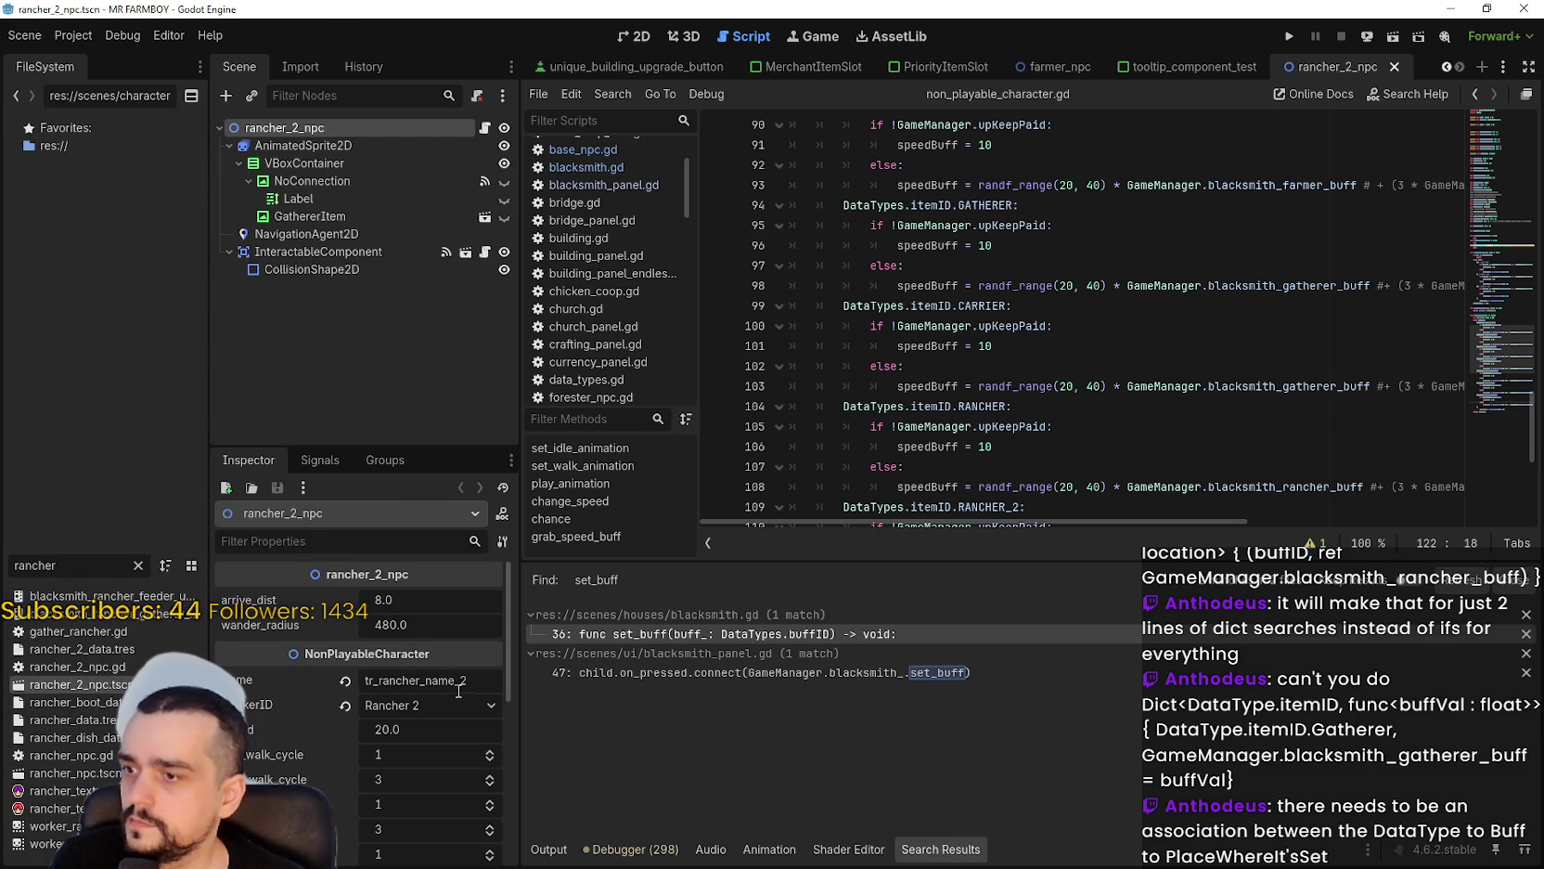
click(923, 405)
key(ctrl+s)
Review WorkerID in the speed-buff match and save the scene and script.
scroll(1065, 380, up, 1)
scroll(1064, 380, up, 4)
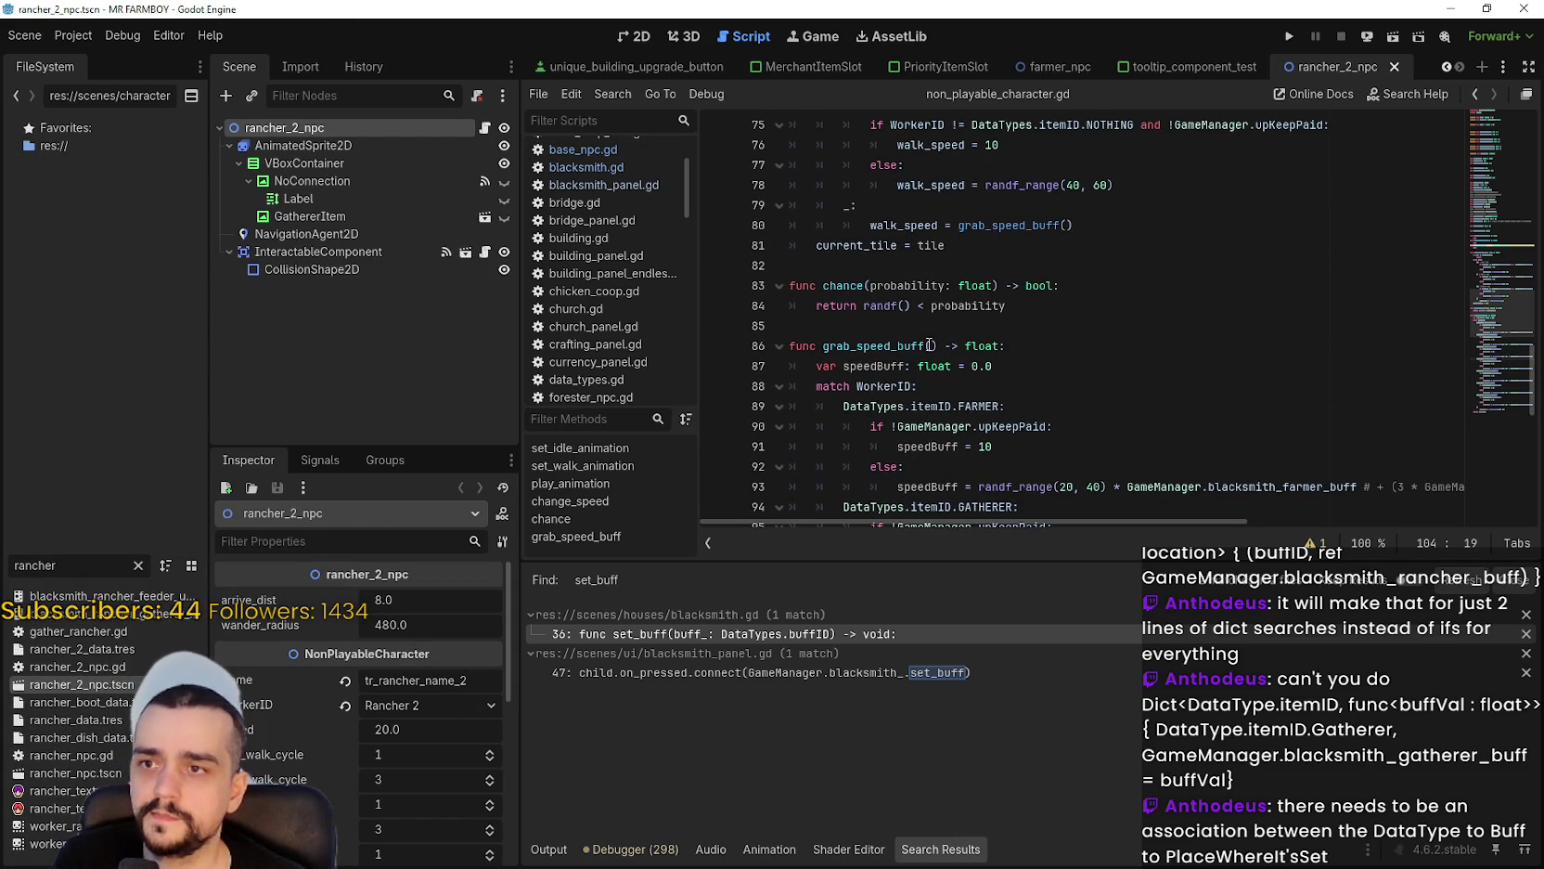
double_click(888, 386)
scroll(1021, 278, down, 11)
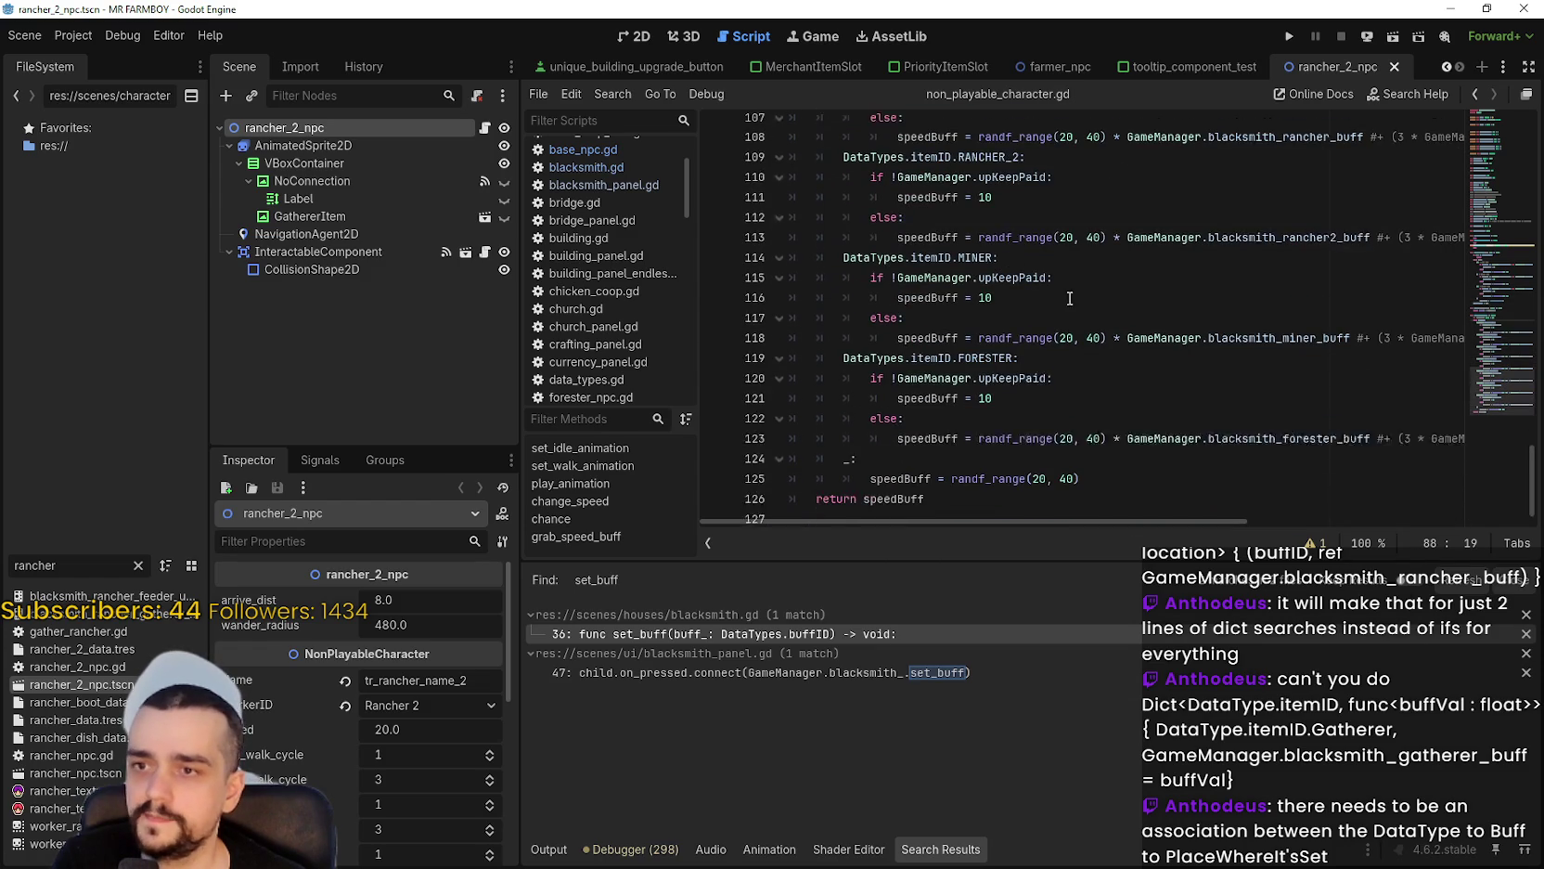
click(1089, 285)
key(ctrl+s)
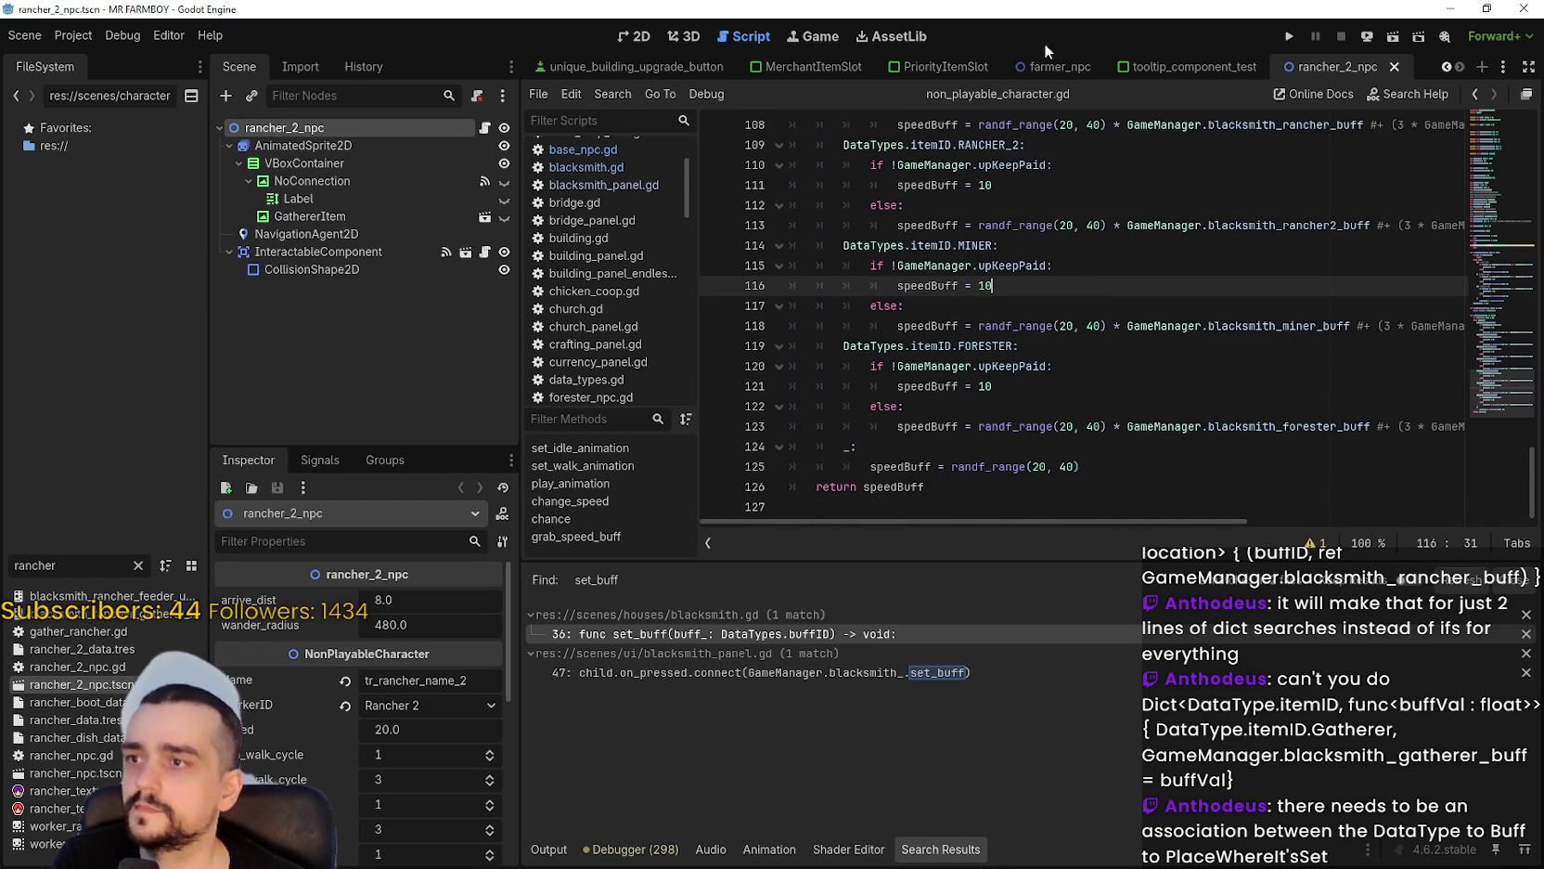
Reveal the earlier scene tabs and switch to blacksmith_panel.
click(1445, 65)
click(1445, 66)
click(1445, 66)
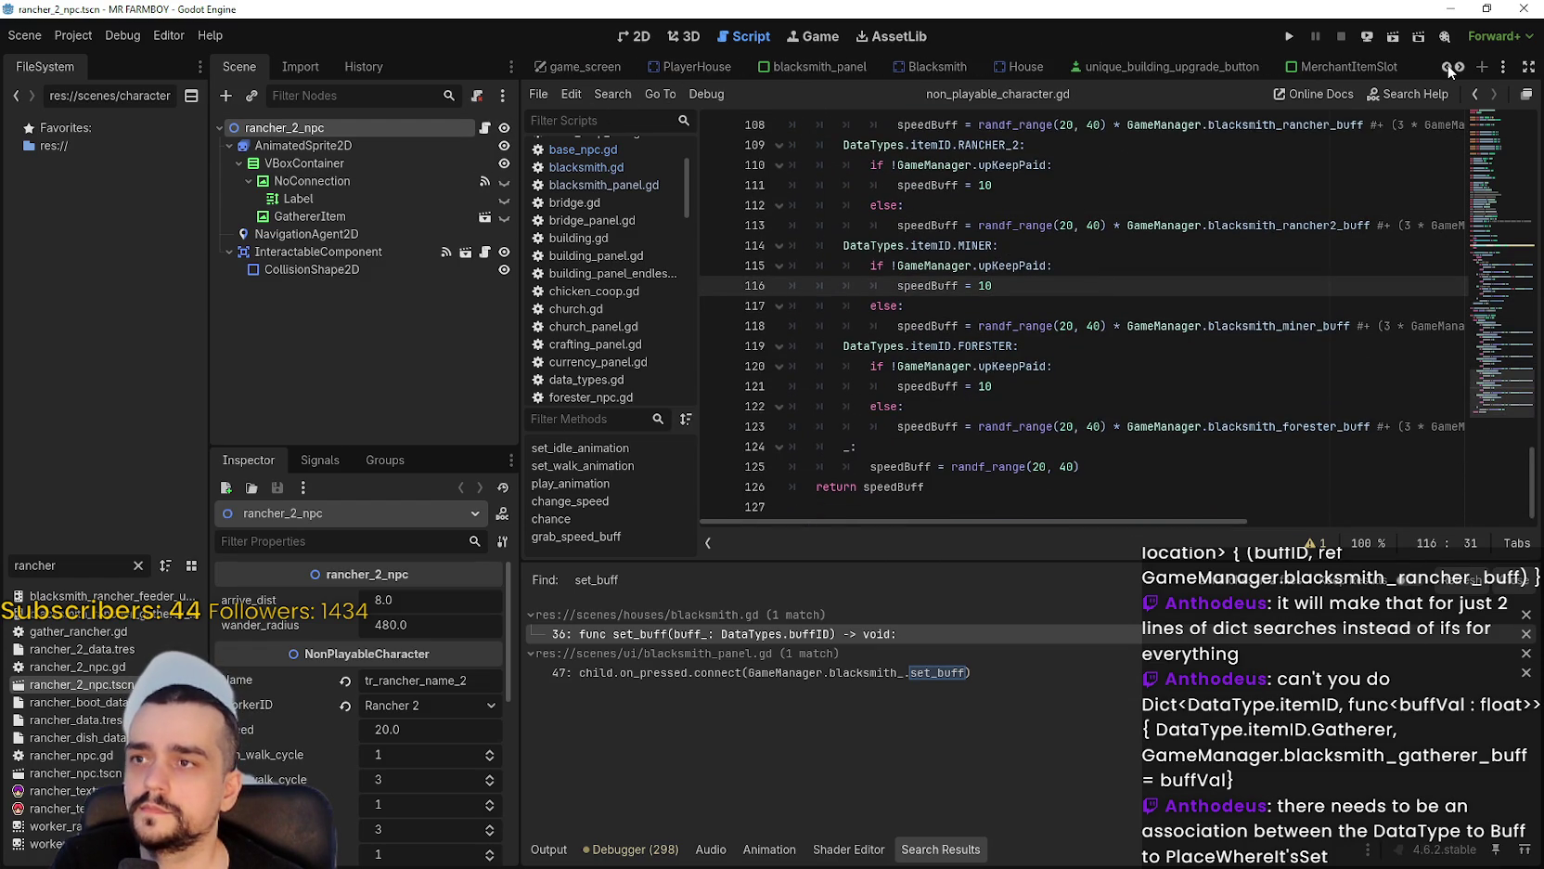
click(798, 67)
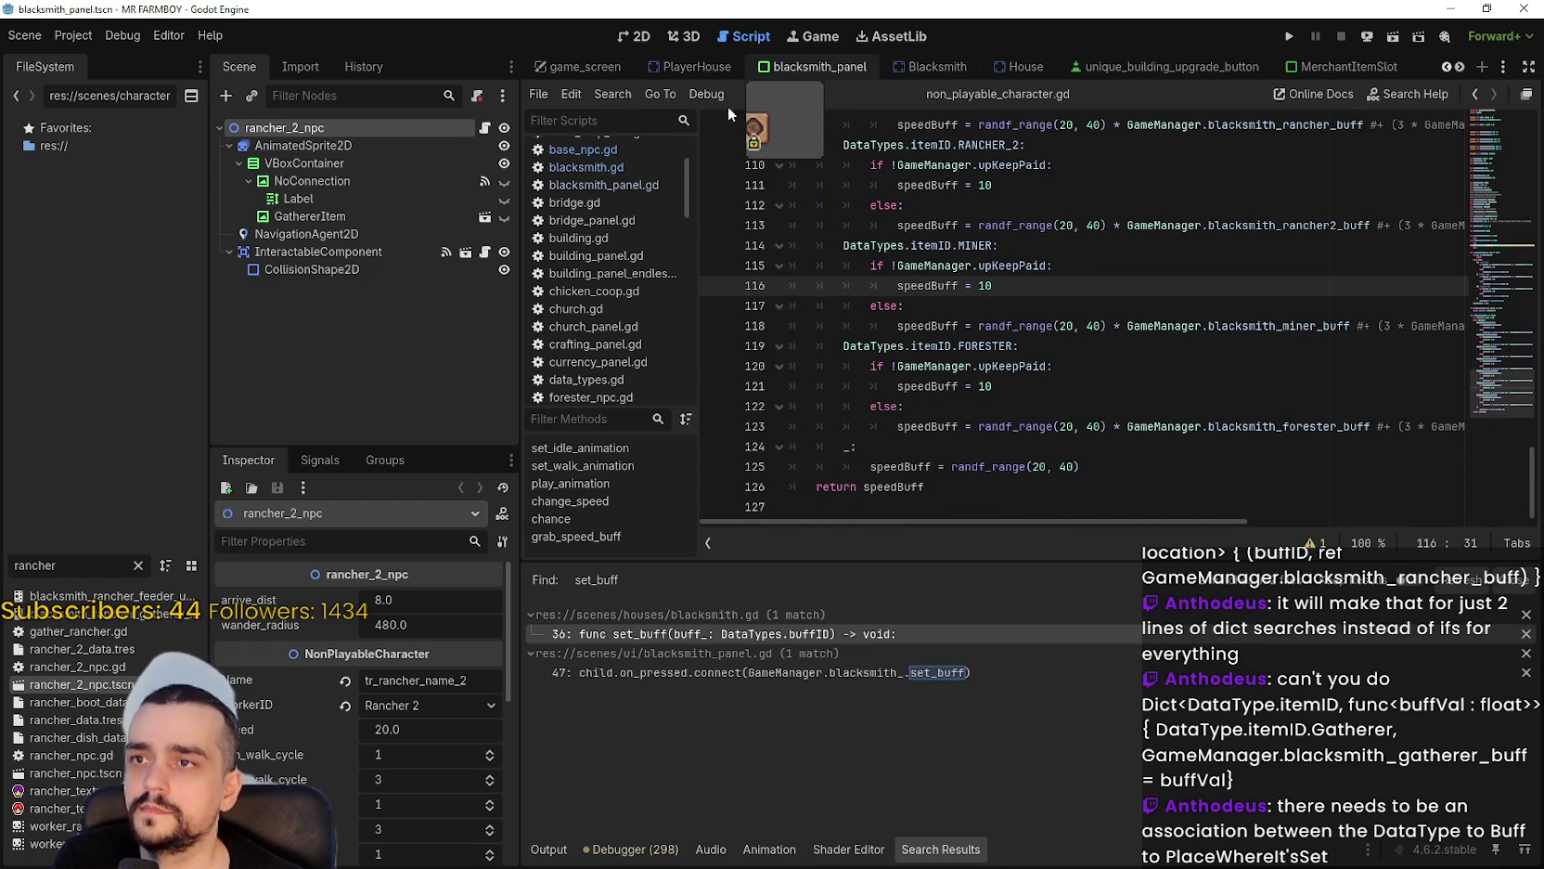
Open blacksmith.gd from the Blacksmith scene, read set_buff, then reopen rancher_2_npc.tscn.
click(965, 67)
click(485, 127)
click(1043, 366)
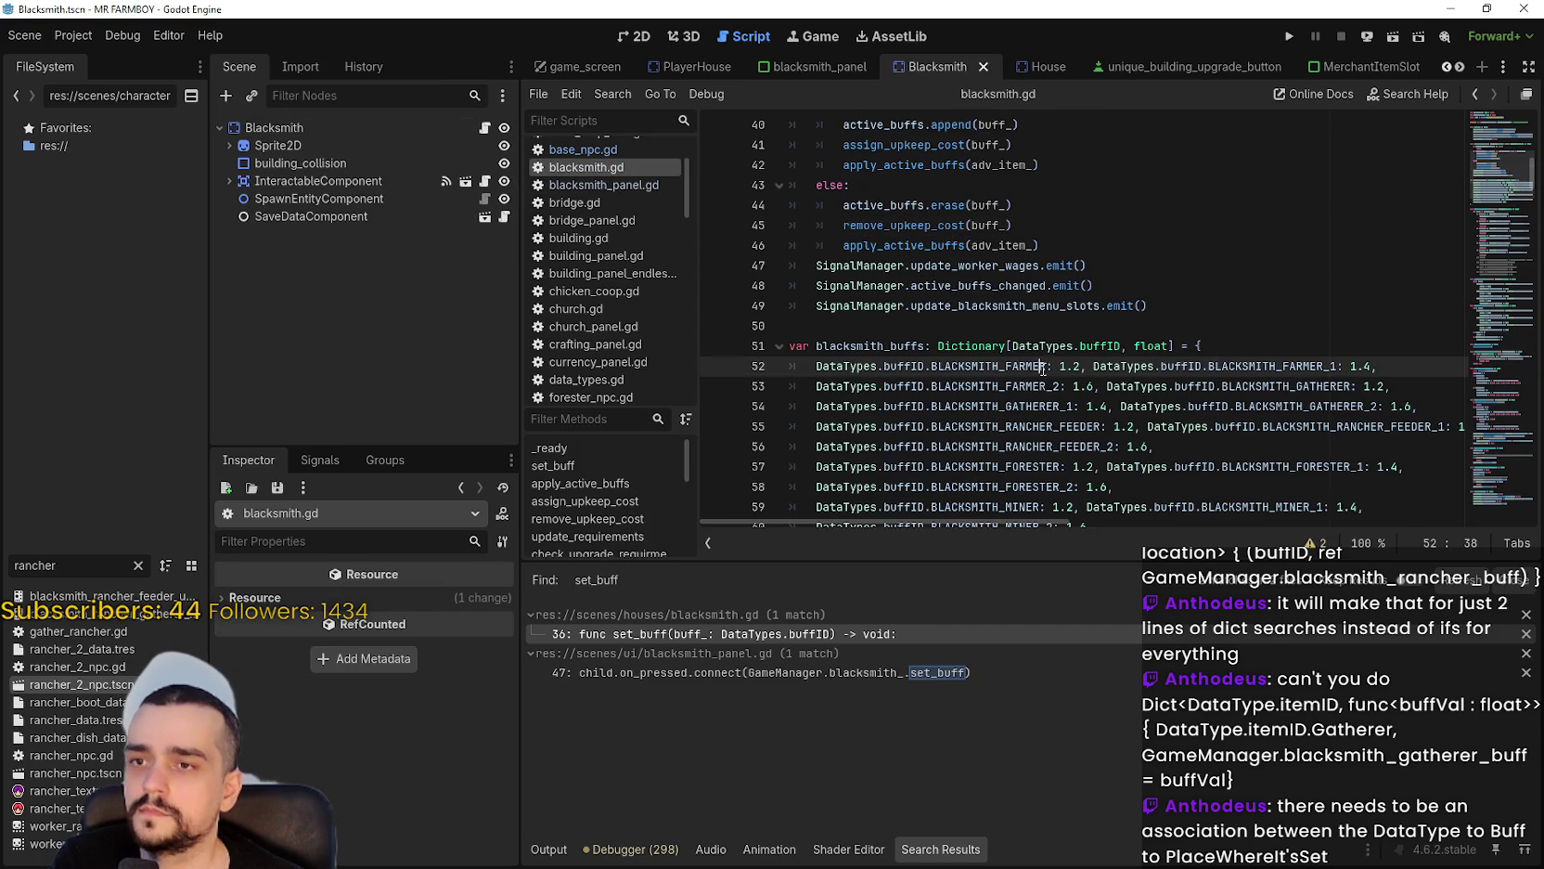
click(1013, 326)
scroll(1012, 330, up, 1)
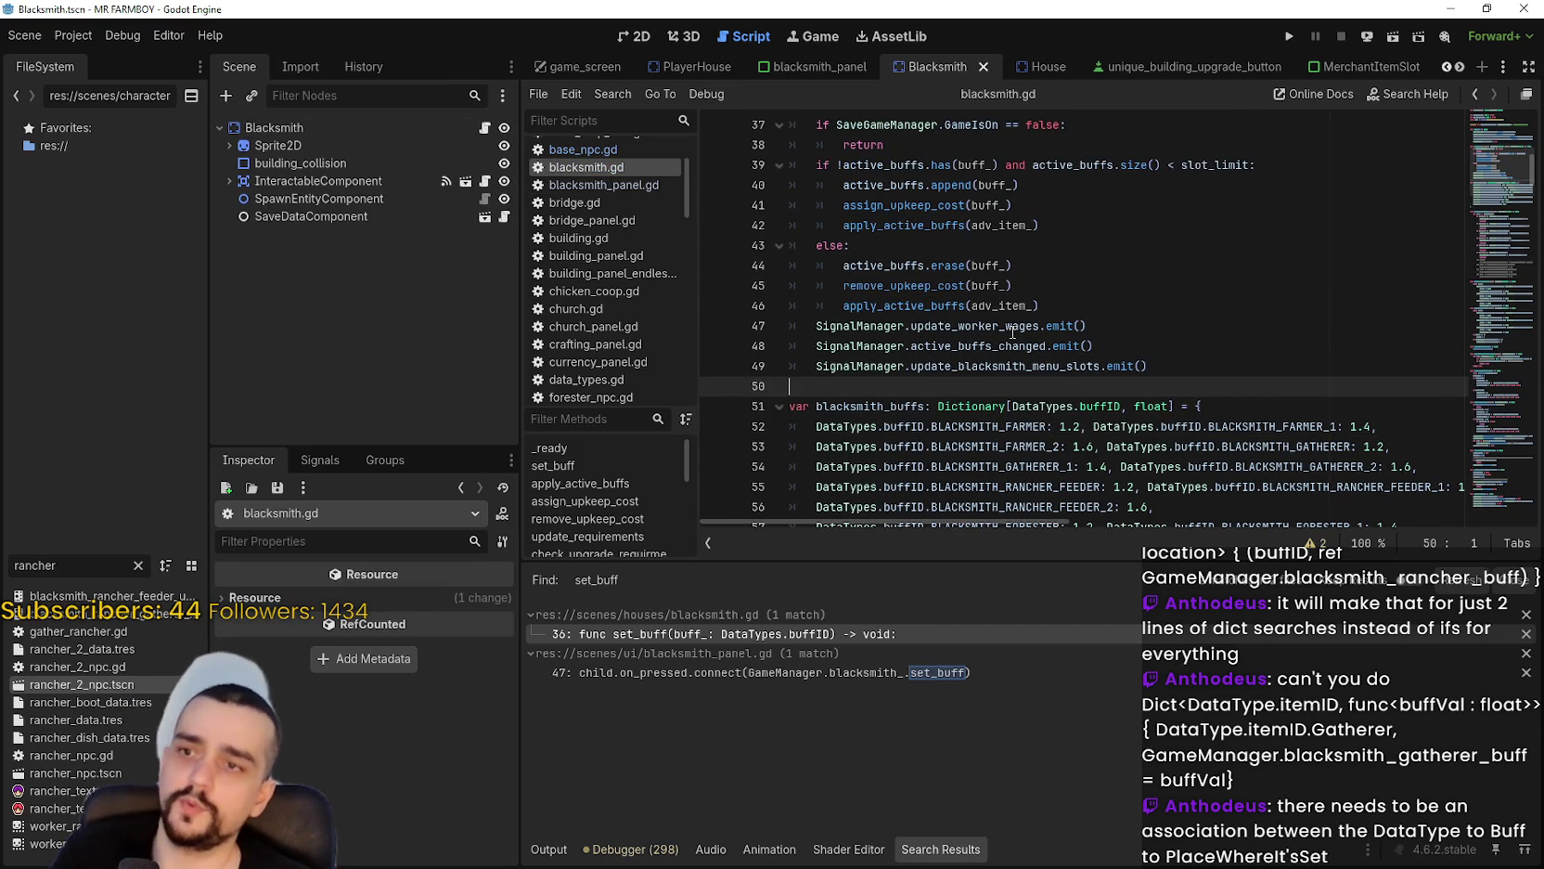
scroll(1012, 329, up, 2)
click(974, 346)
click(978, 367)
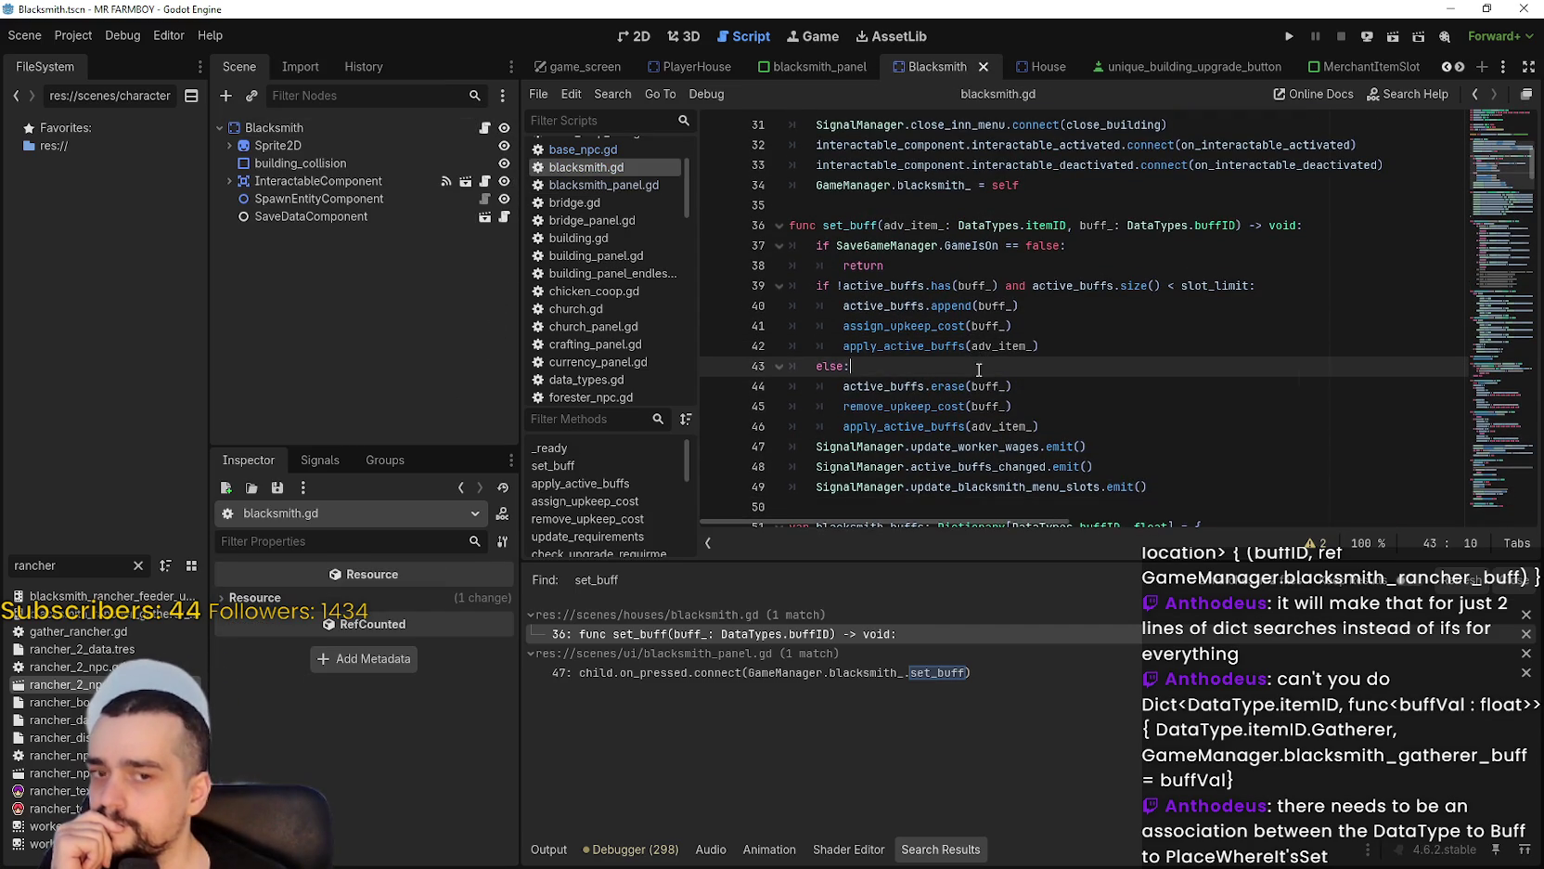
scroll(1130, 406, down, 3)
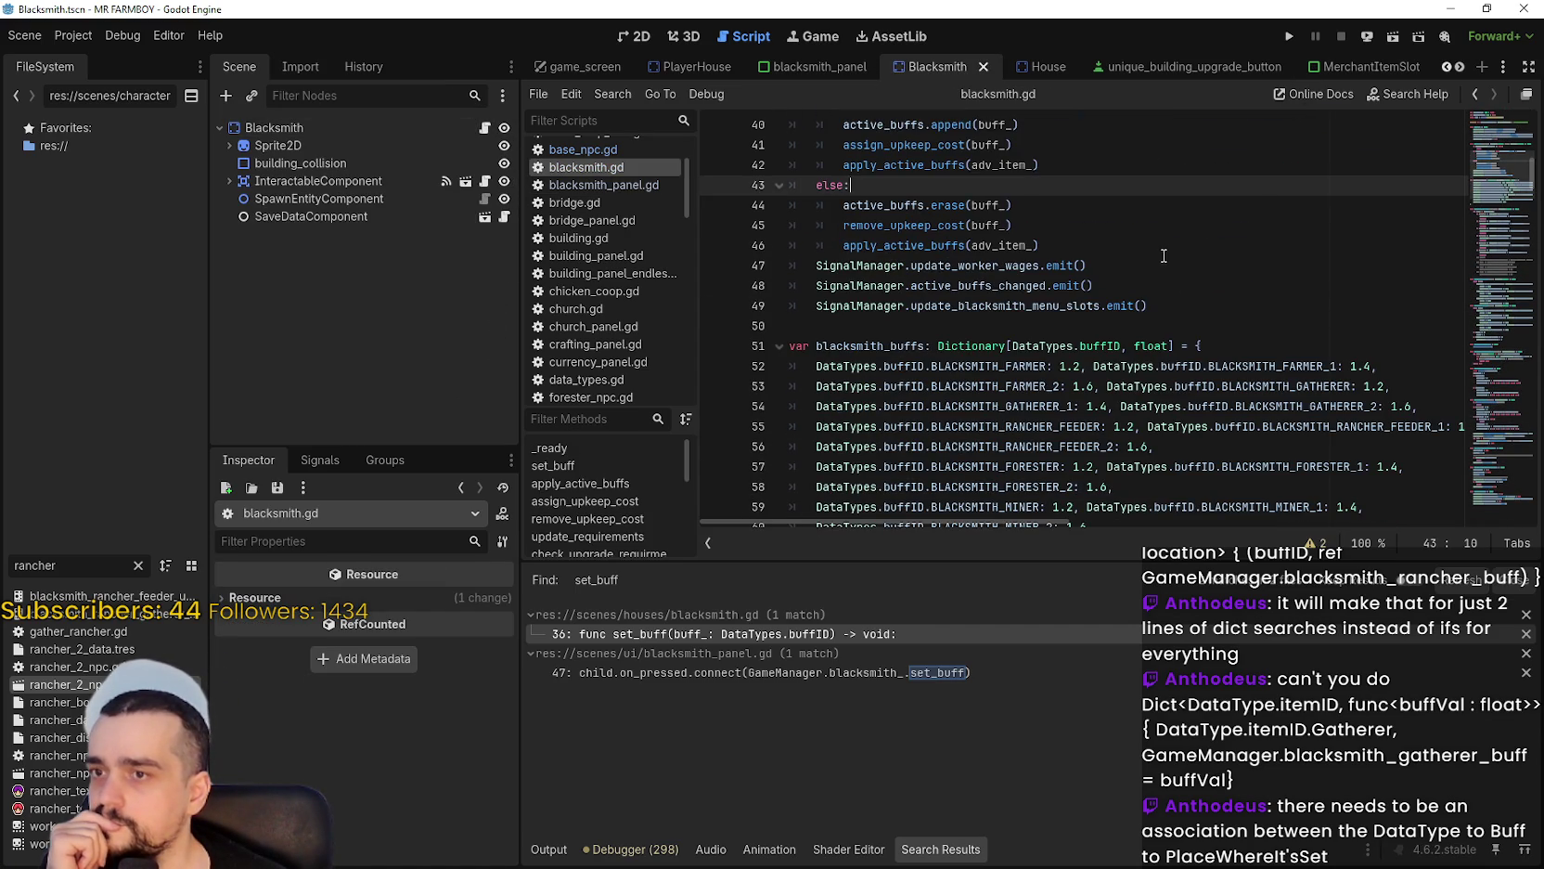
click(1152, 306)
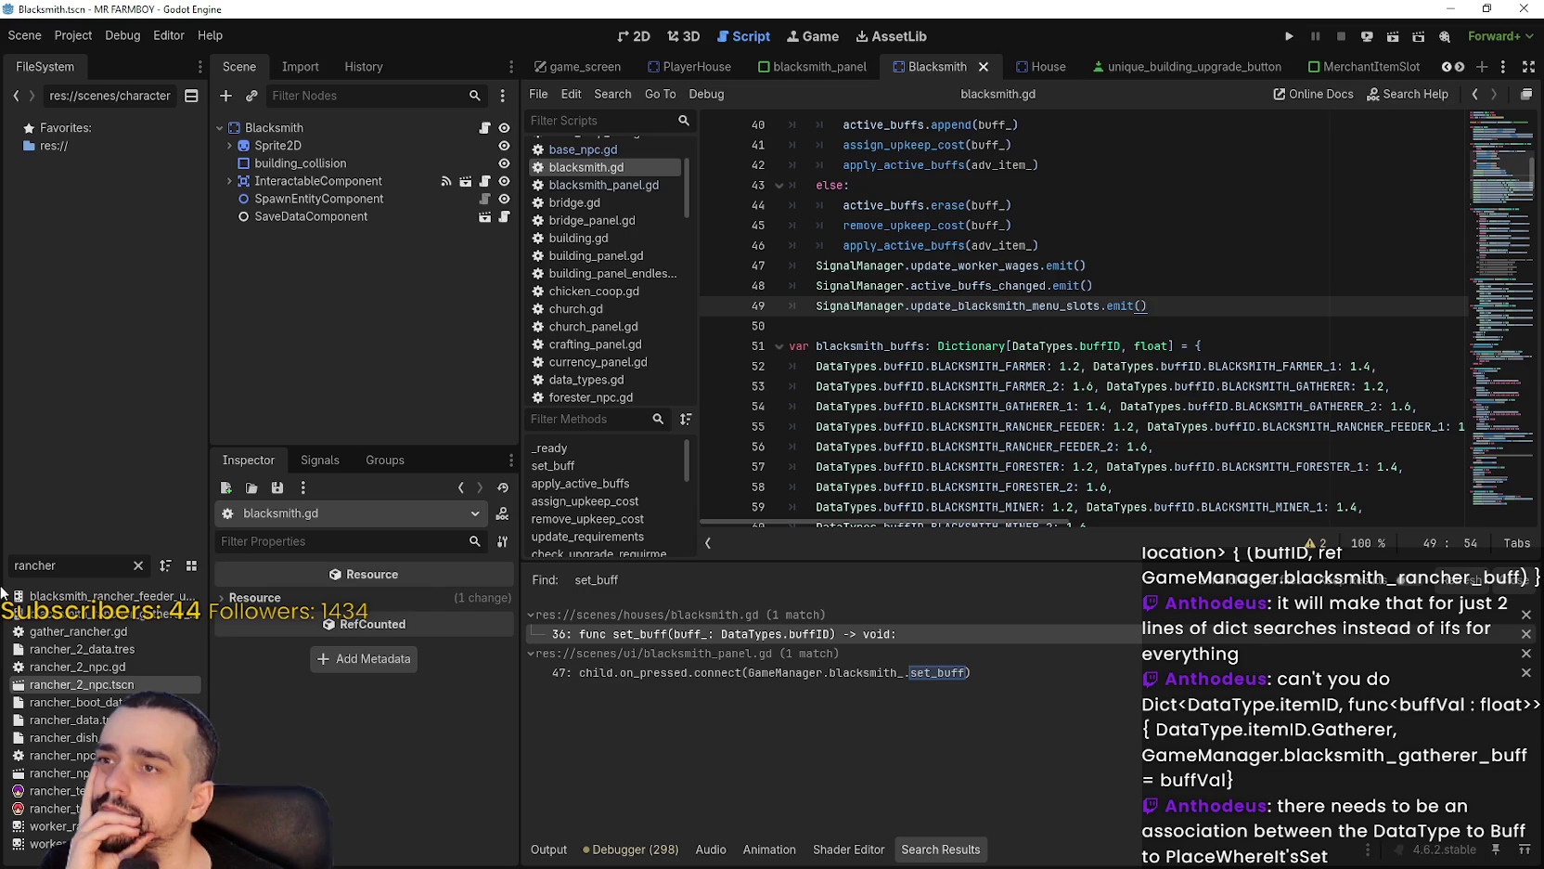
double_click(56, 687)
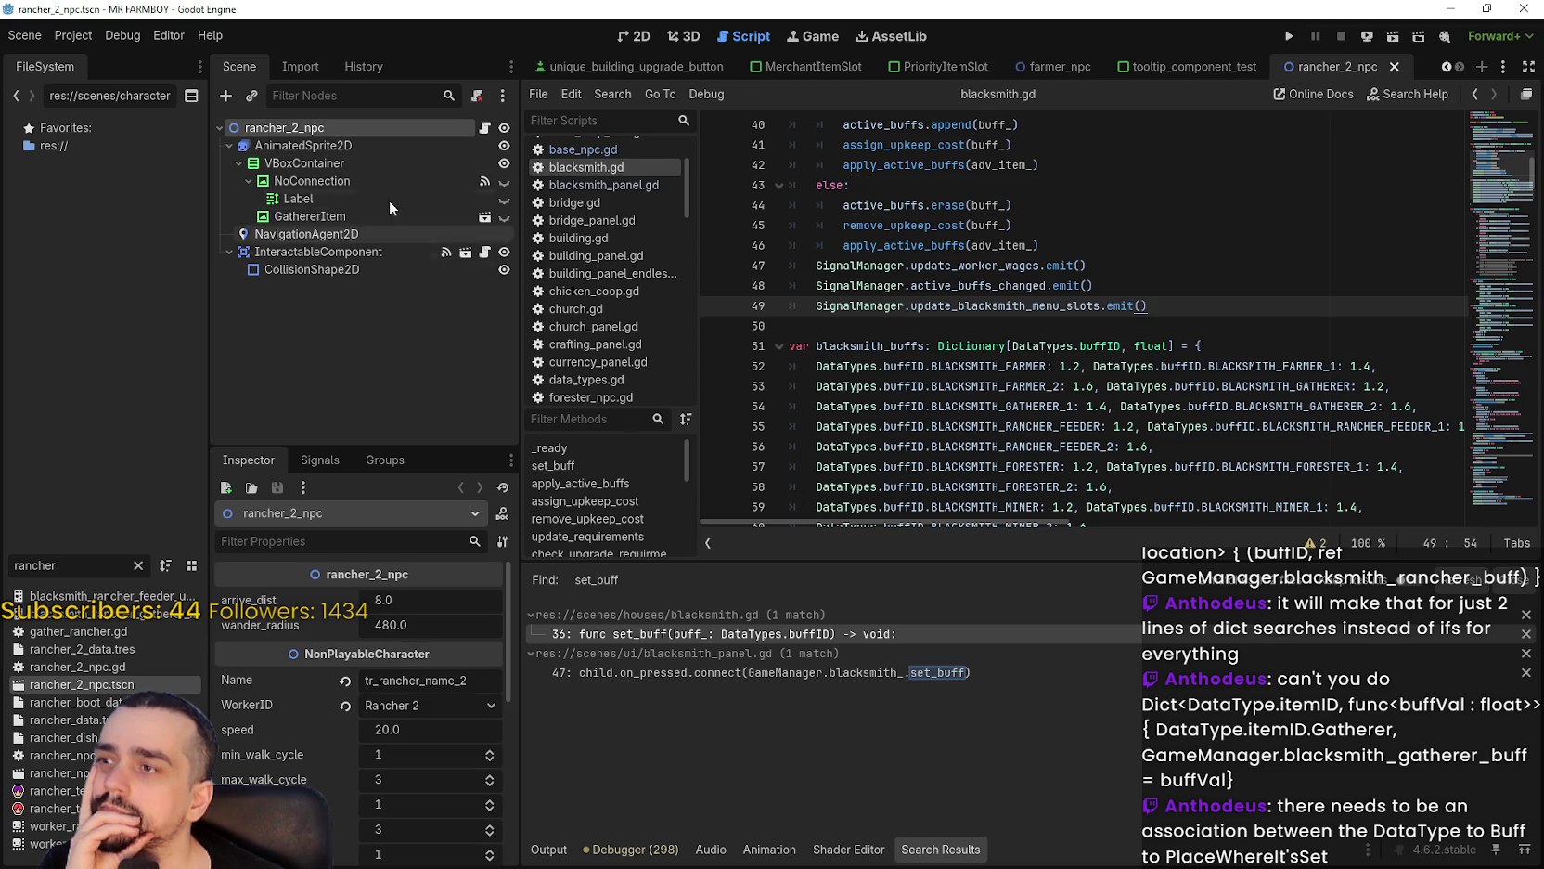
Open rancher_2_npc.gd and scroll down to its _state_walk function.
click(485, 128)
scroll(1051, 302, down, 5)
scroll(1052, 302, down, 10)
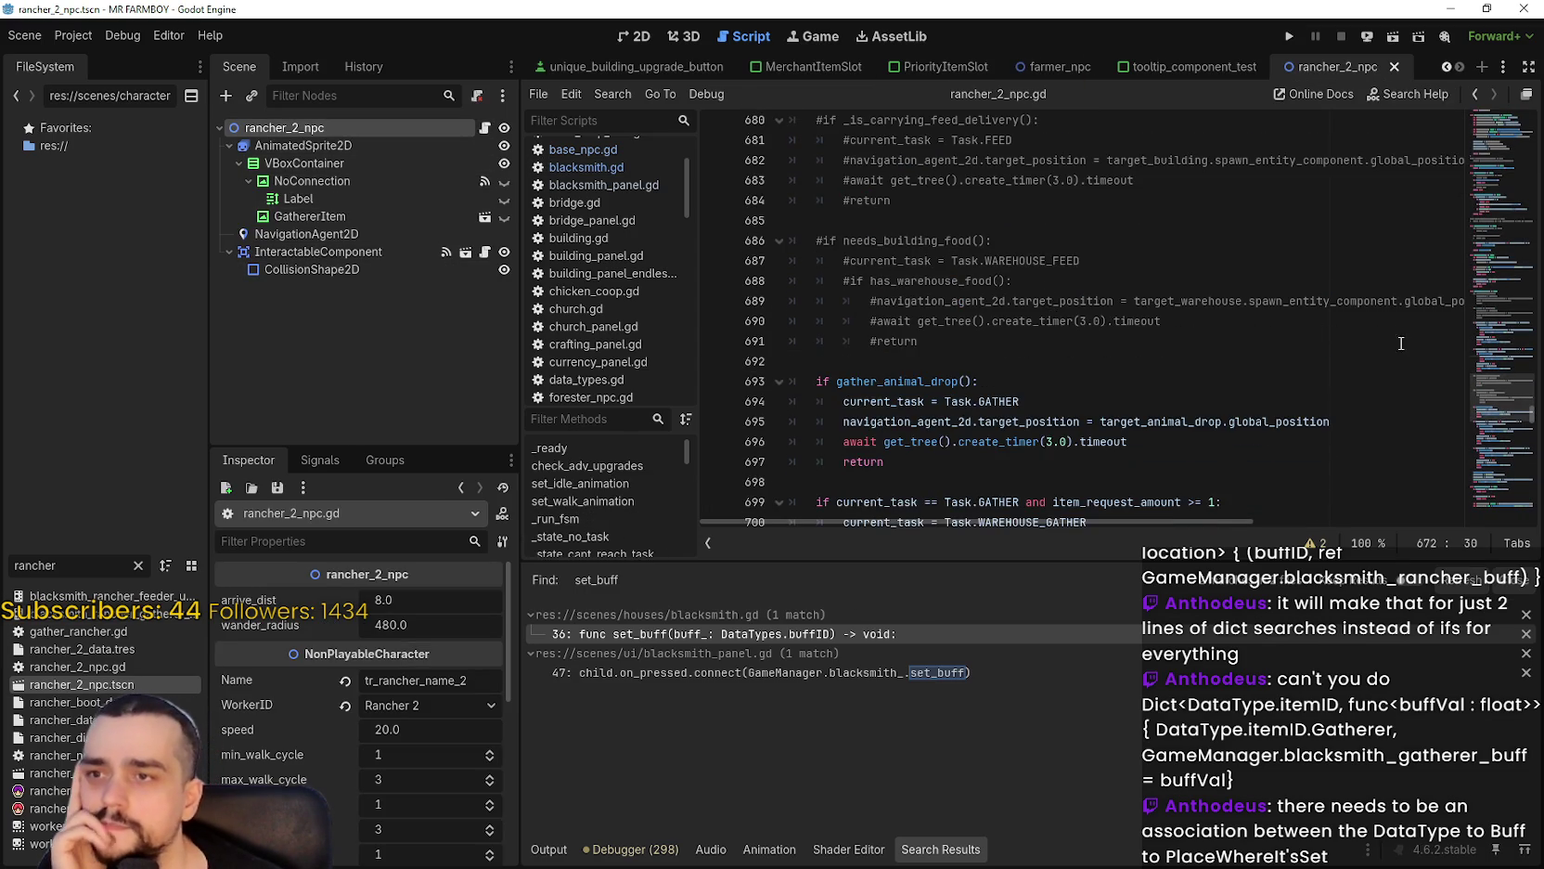
scroll(931, 333, down, 10)
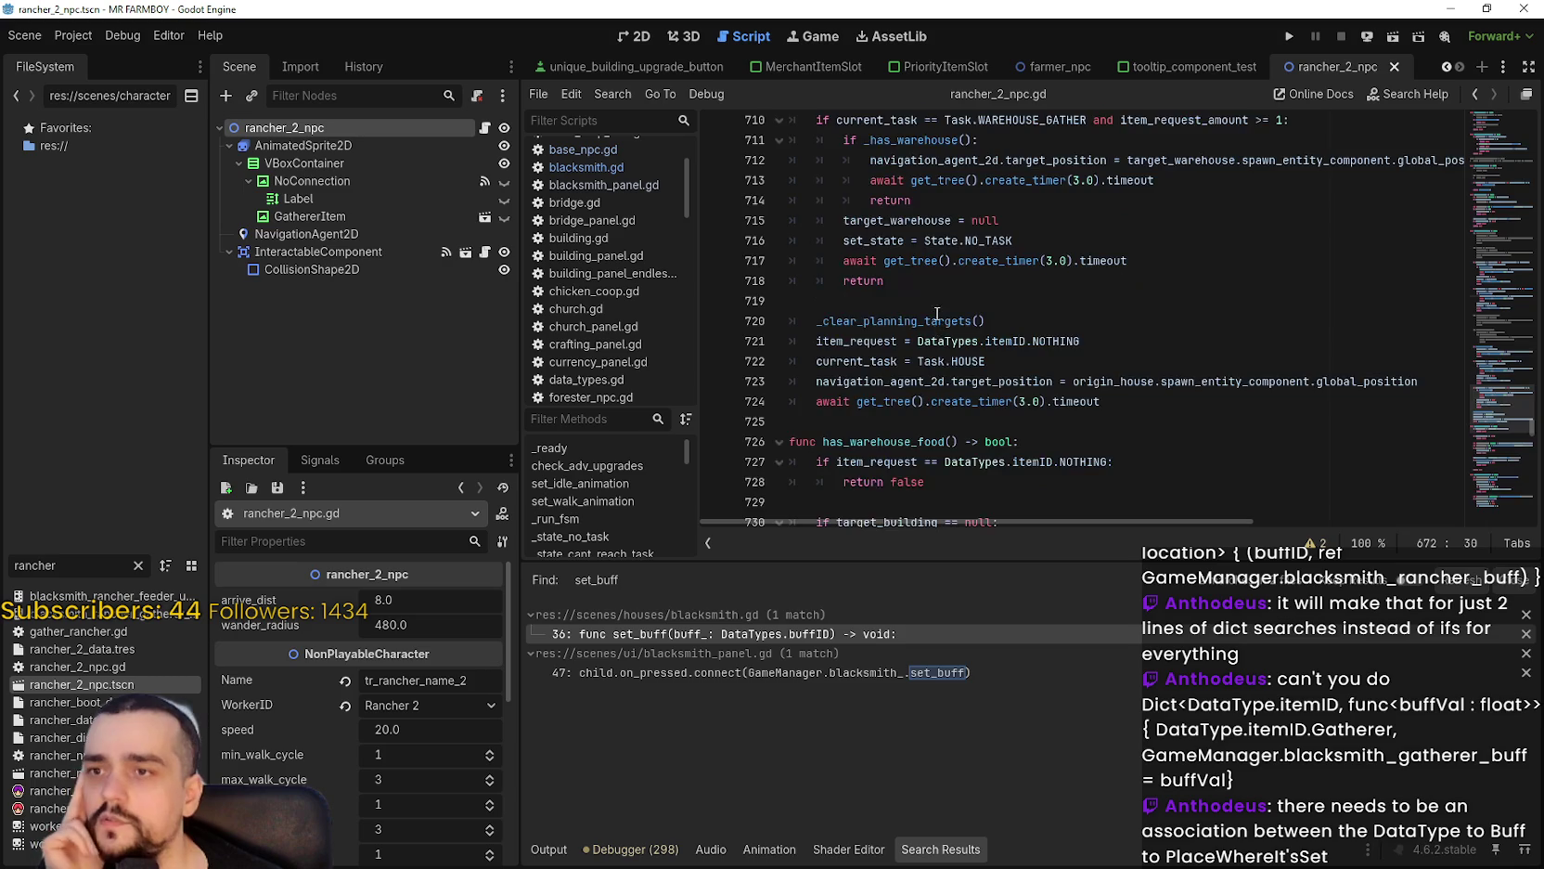
mouse_move(1510, 414)
mouse_down()
mouse_move(1493, 347)
mouse_move(1469, 483)
mouse_move(1442, 369)
mouse_move(1468, 190)
mouse_up()
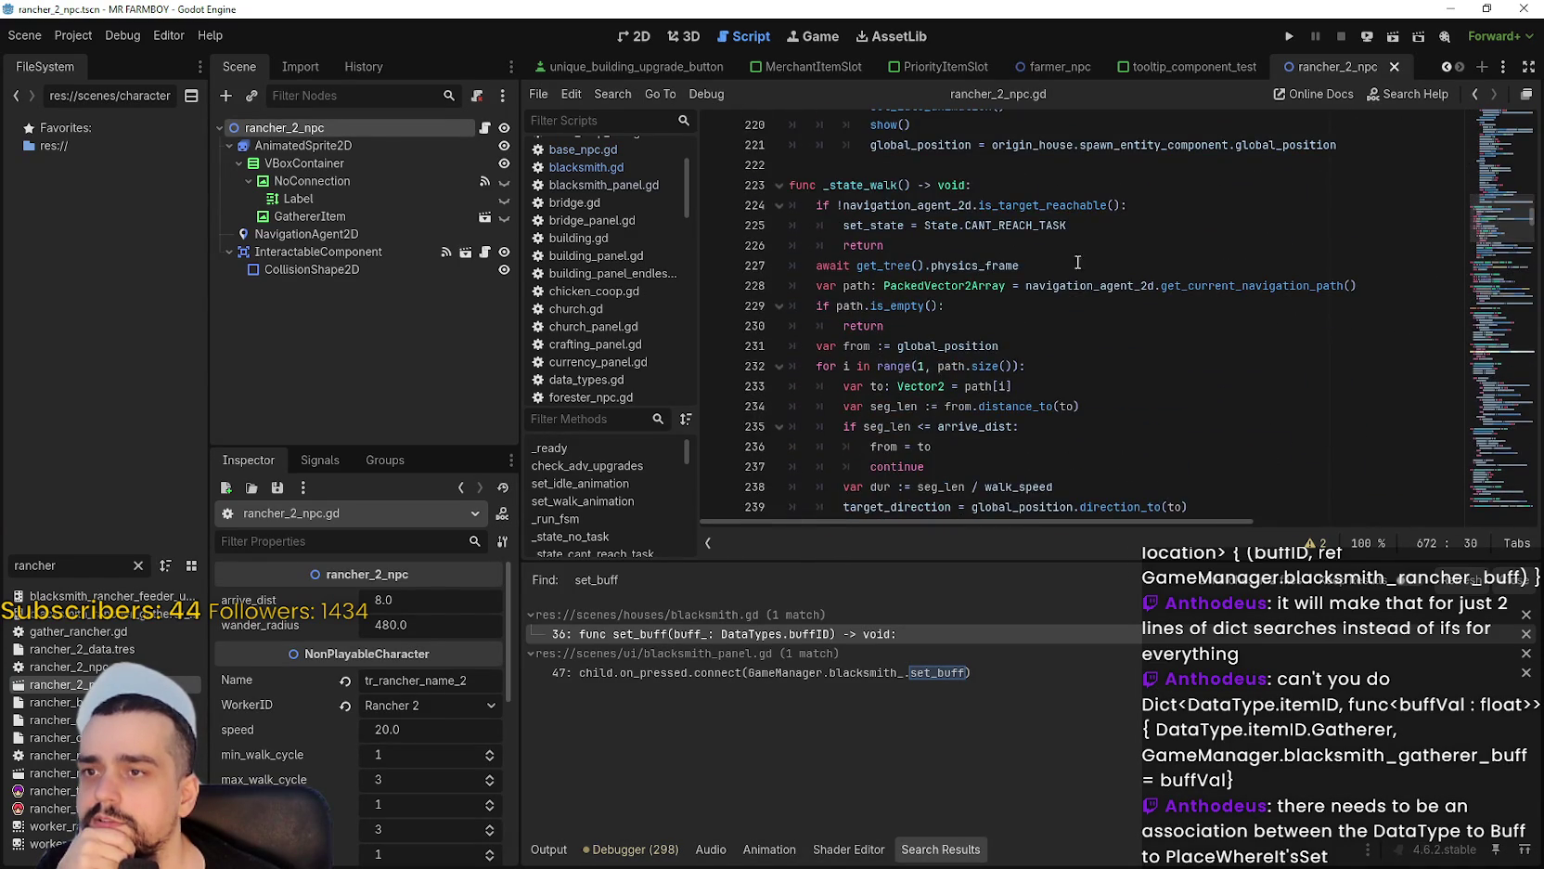
Search for walk_speed from line 238, finding it inherits NonPlayableCharacter's 30.0 default.
scroll(895, 246, down, 4)
scroll(895, 246, down, 2)
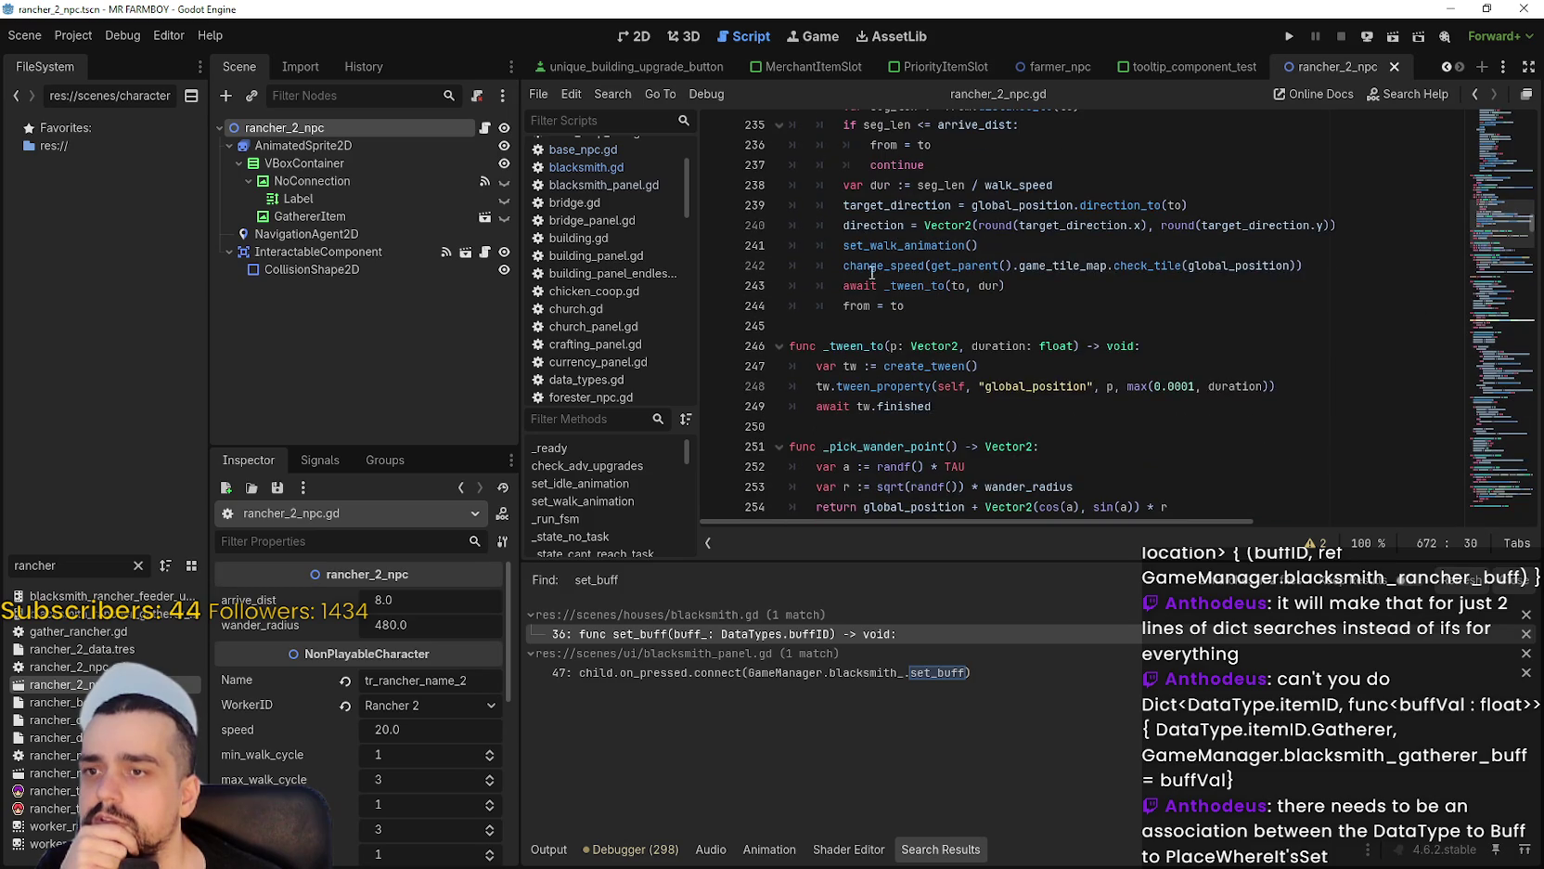
scroll(904, 305, up, 3)
double_click(1035, 244)
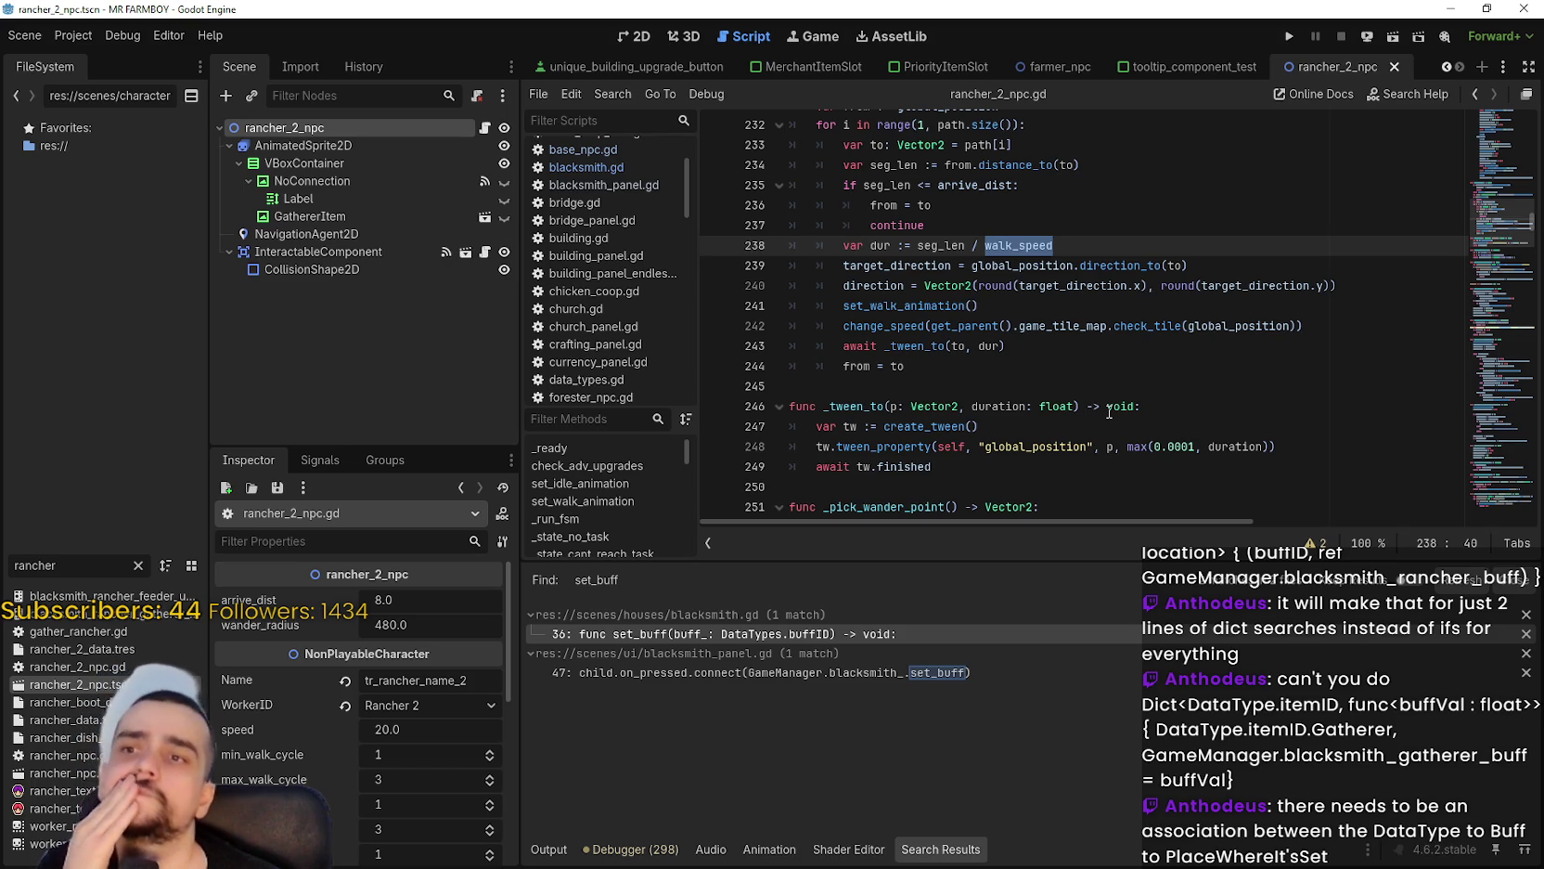
scroll(1109, 411, up, 2)
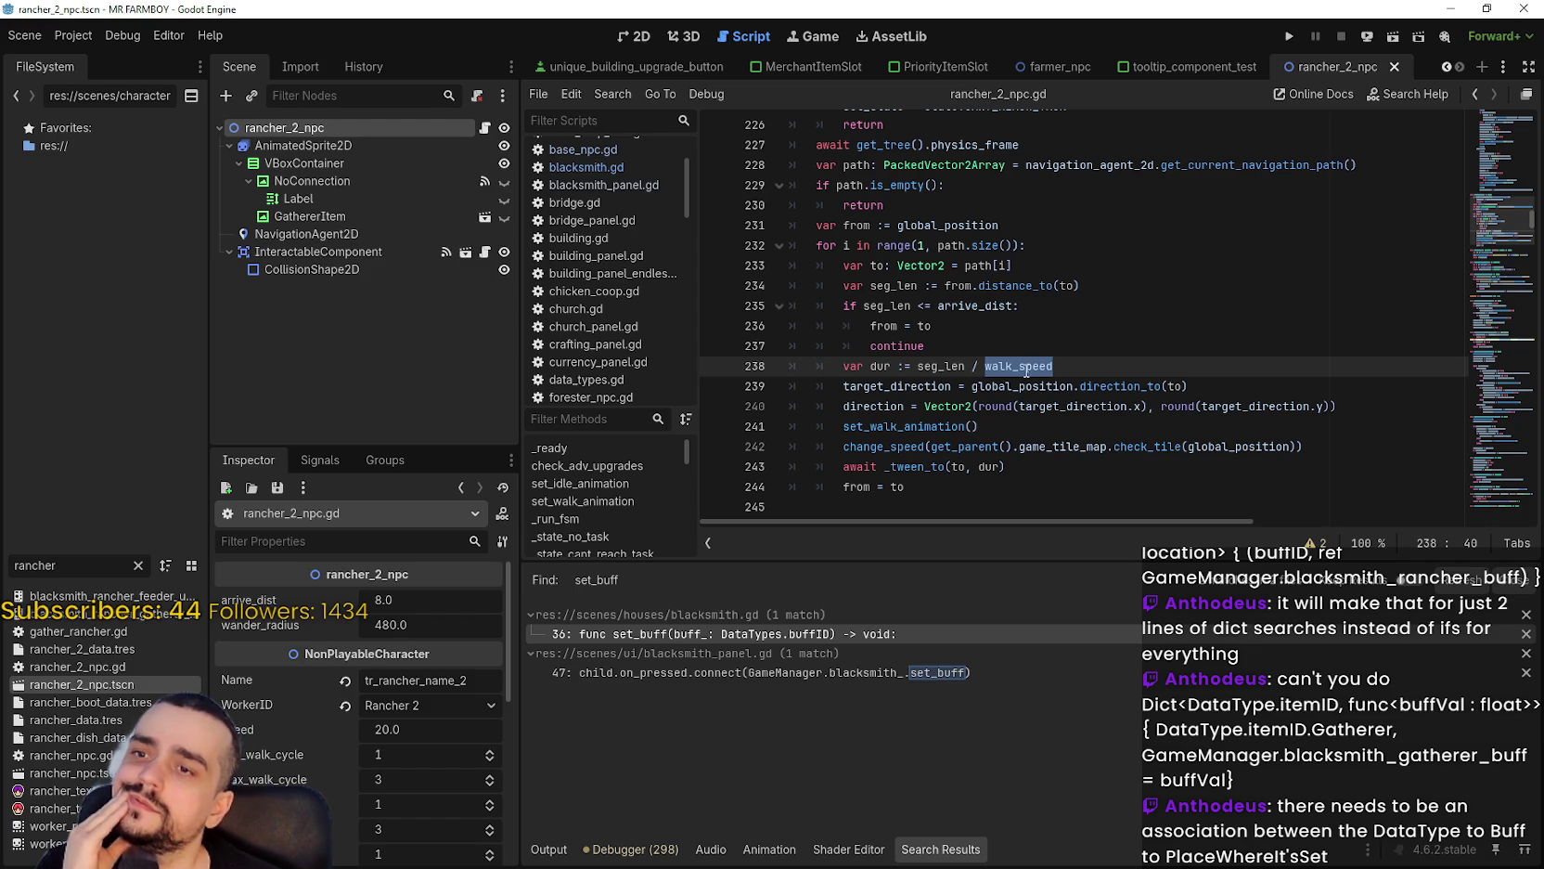
mouse_move(1021, 361)
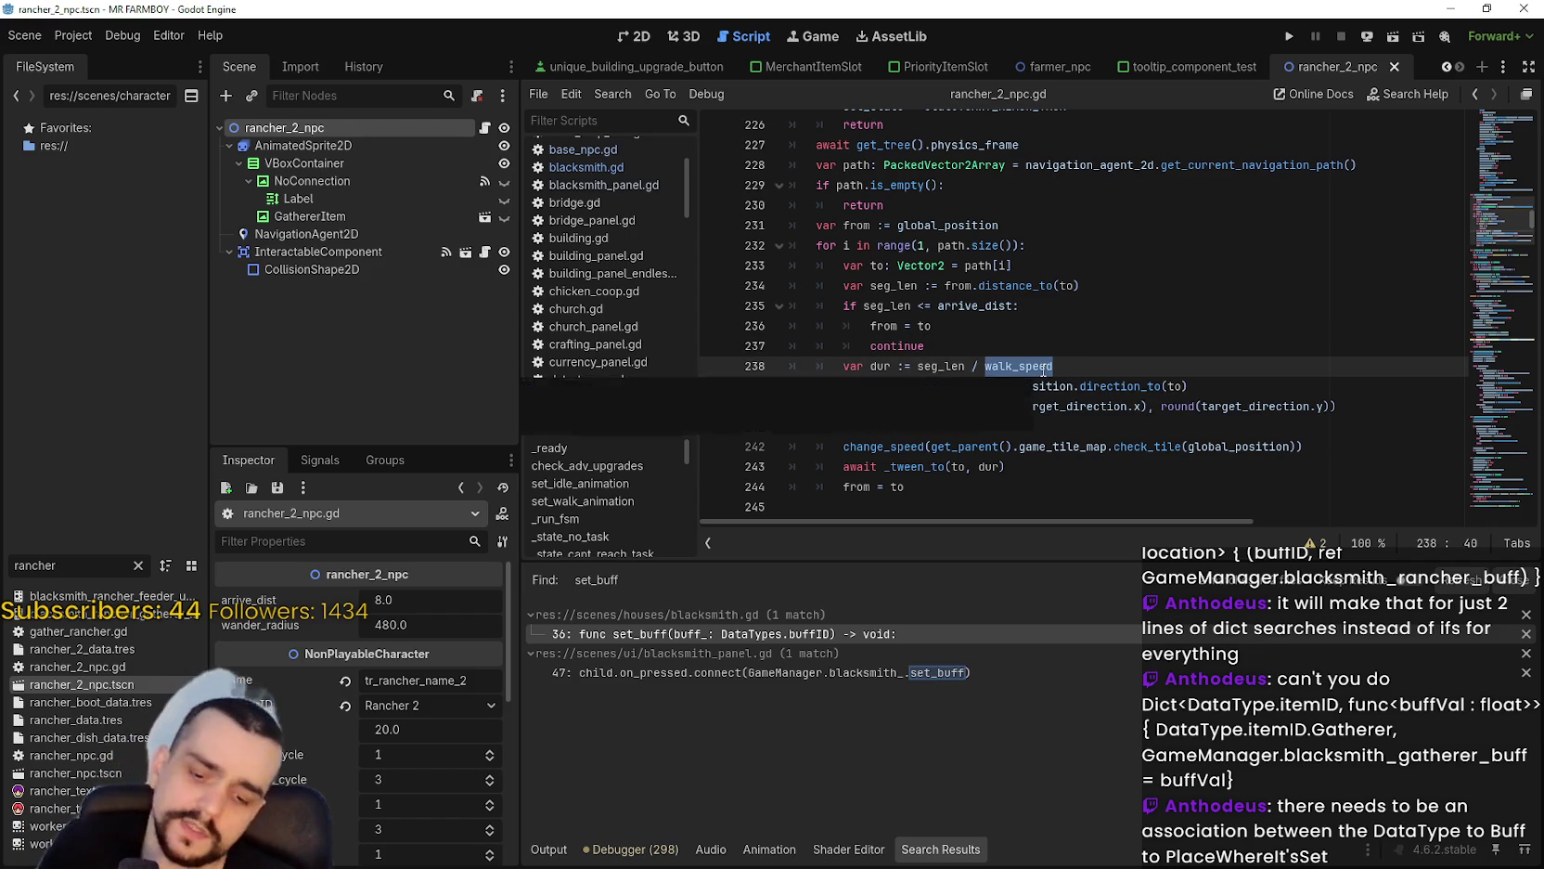
key(ctrl+f)
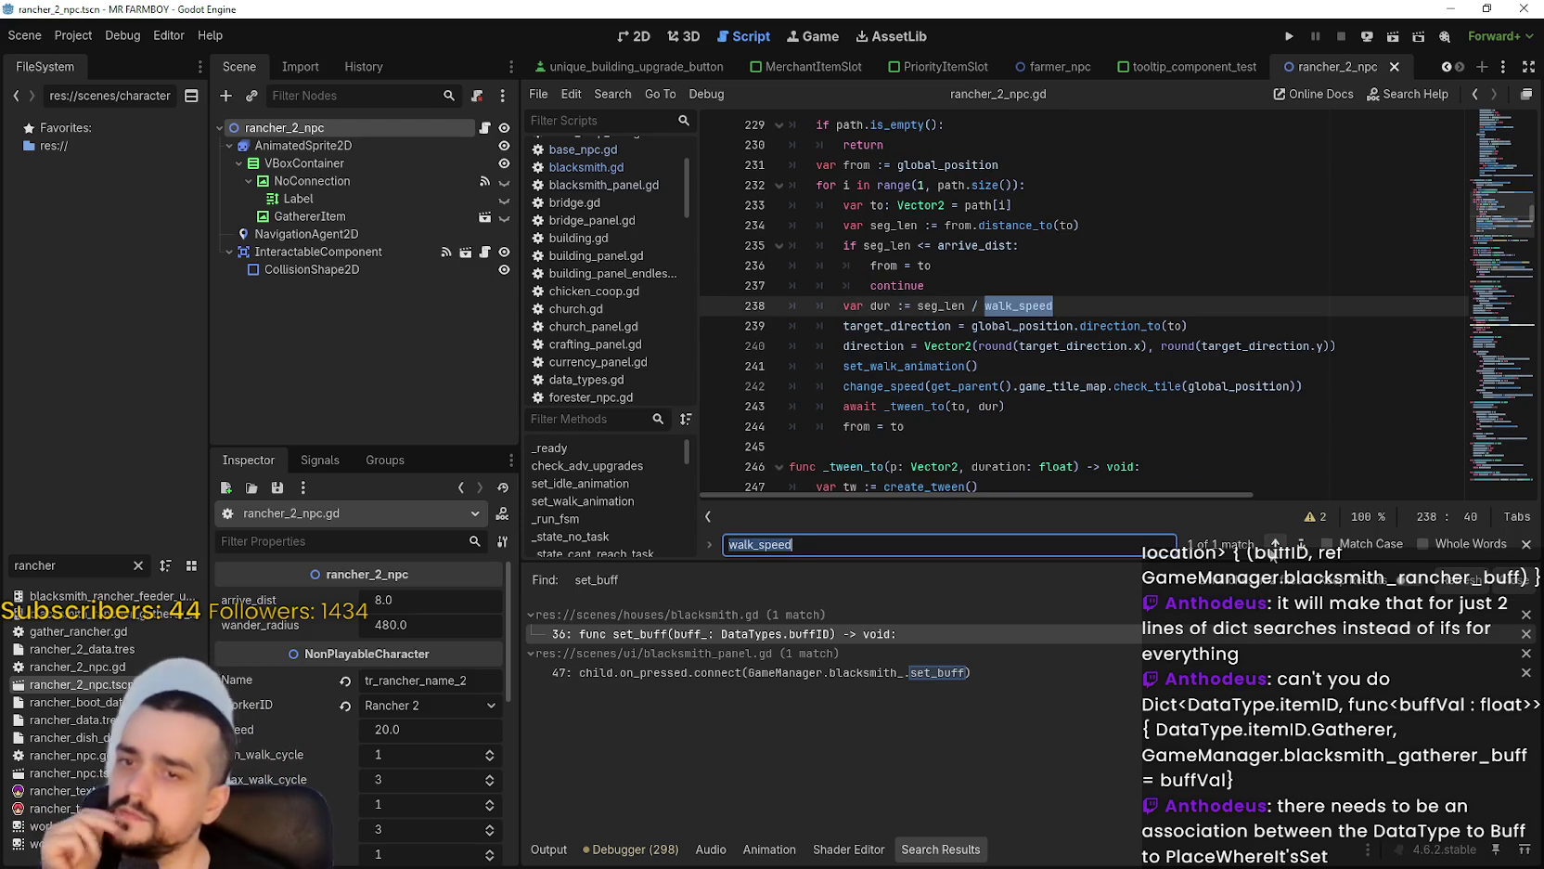
click(1065, 300)
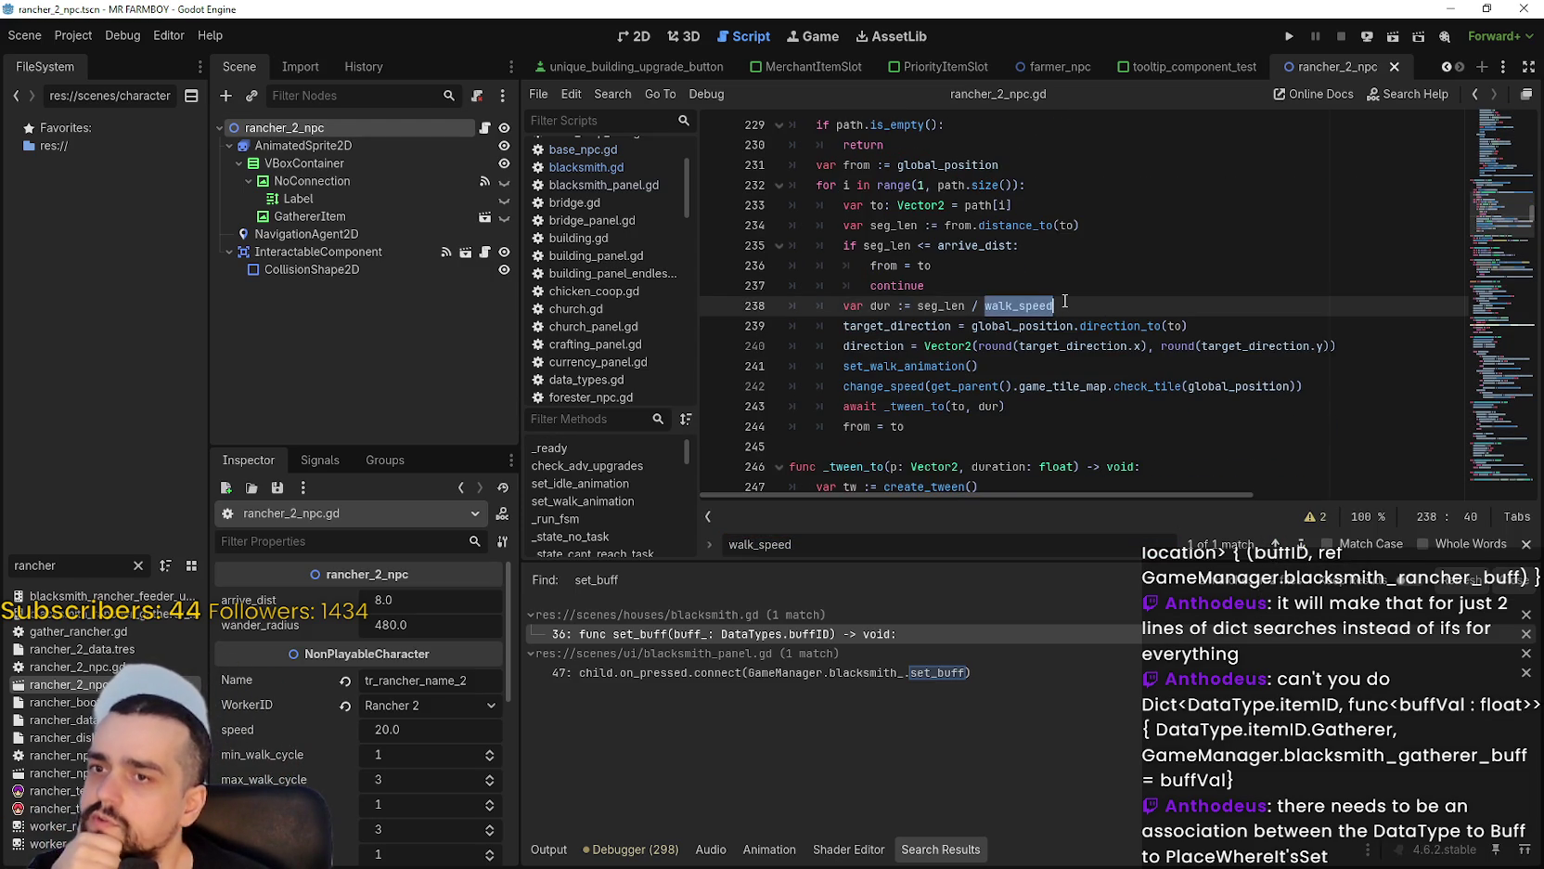
click(1066, 301)
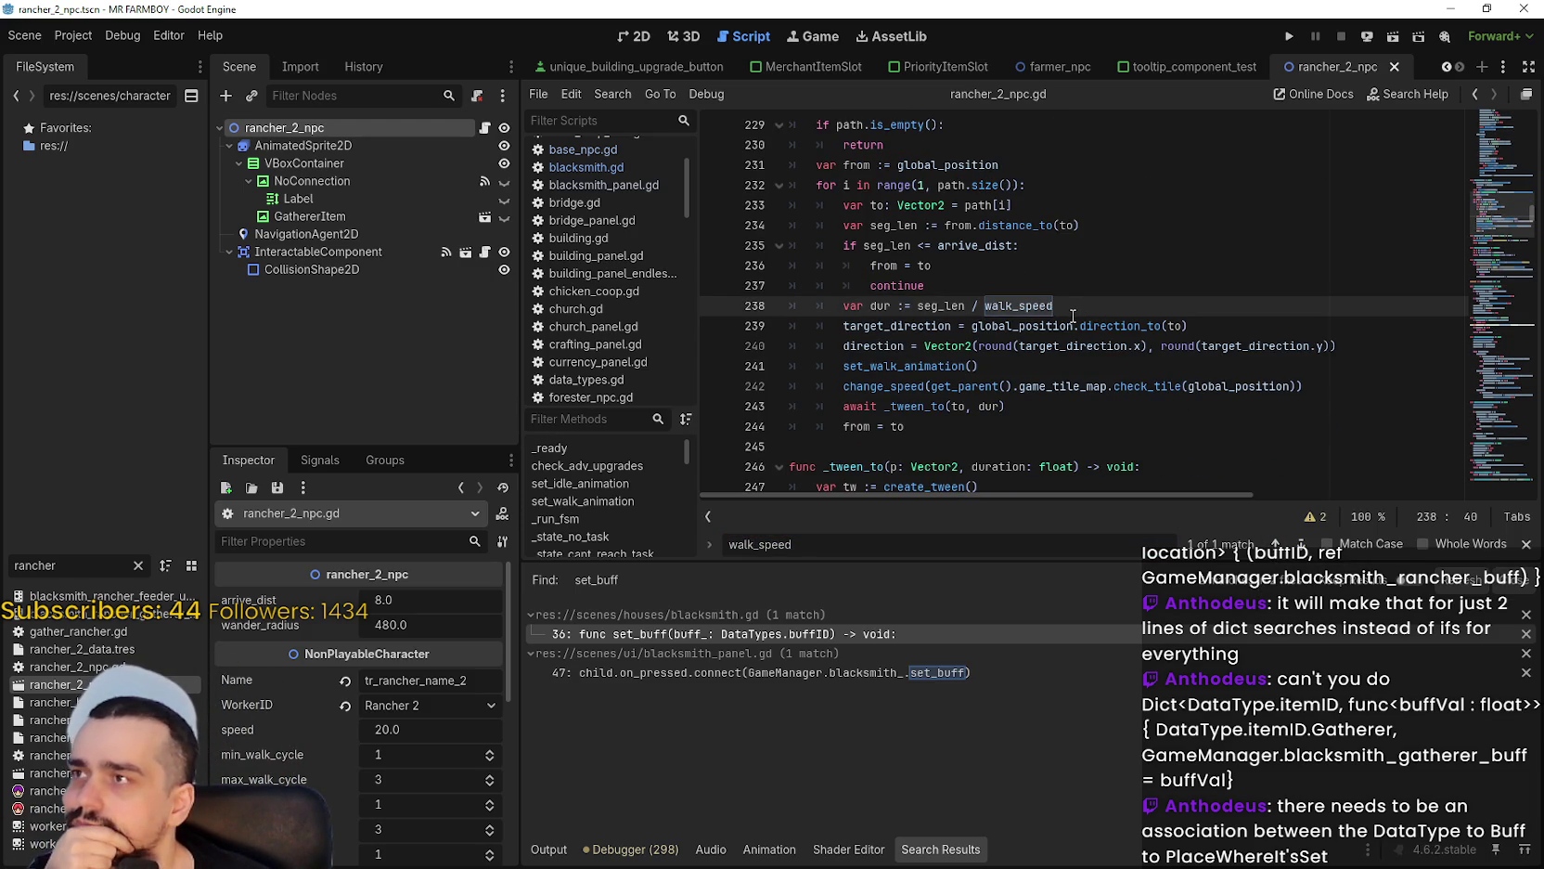
double_click(1036, 309)
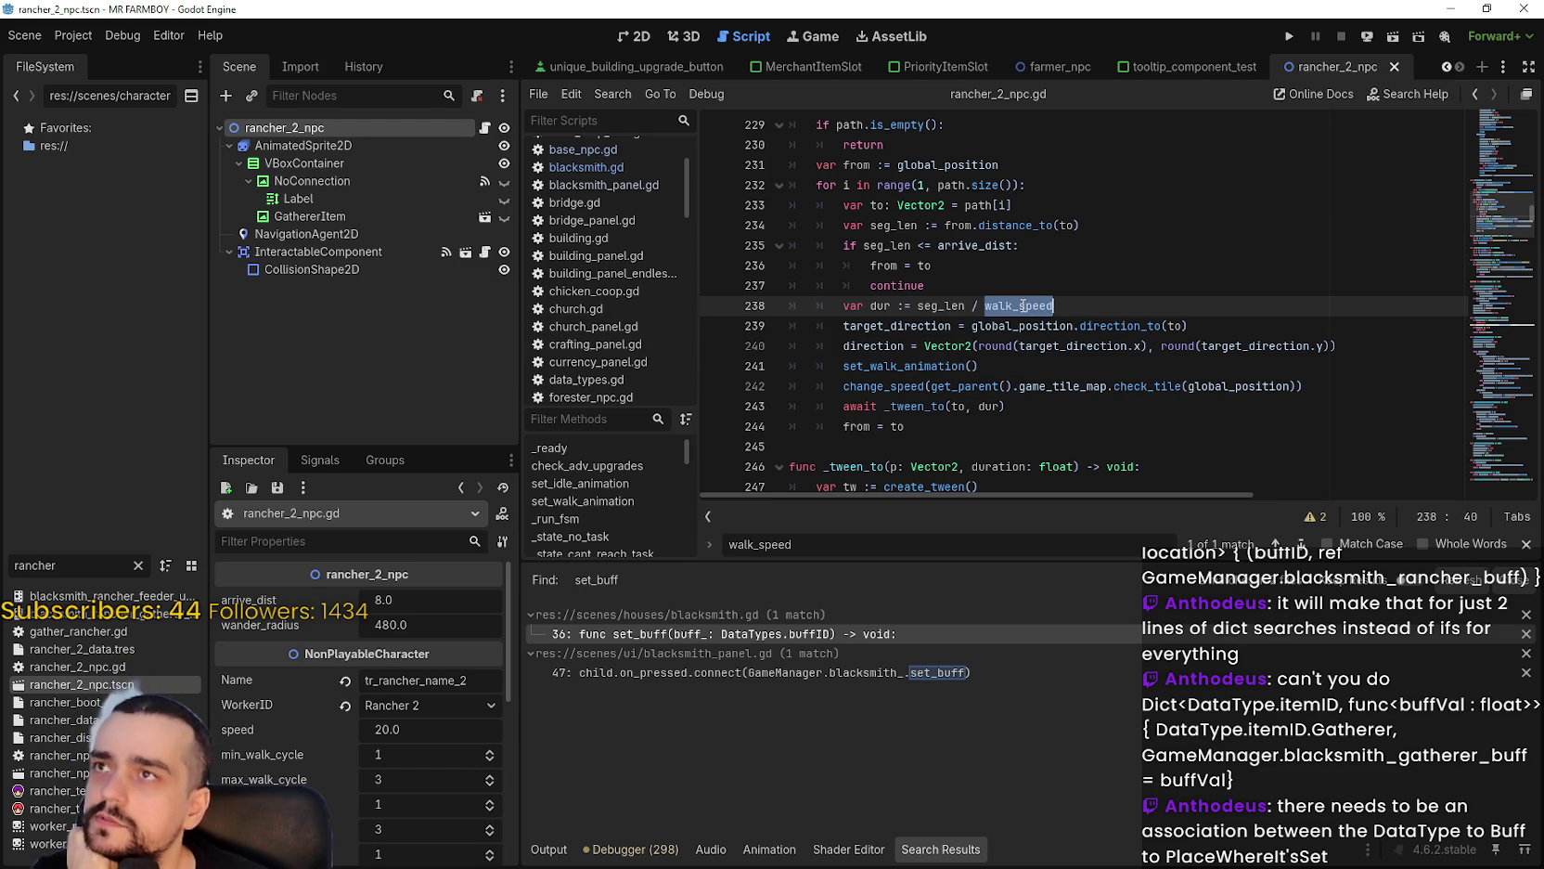
mouse_move(1022, 306)
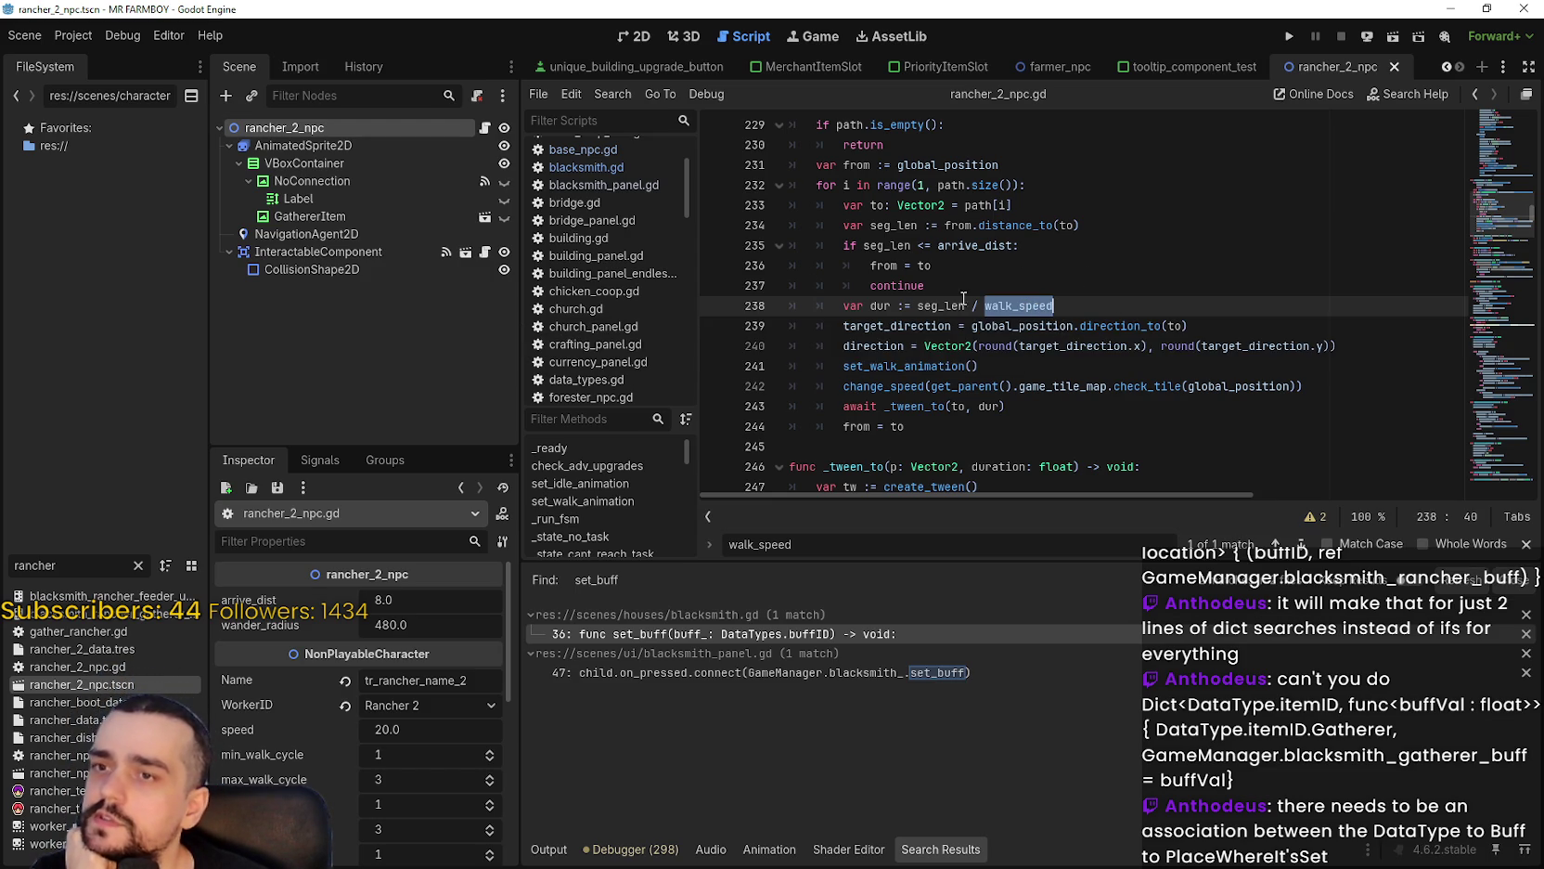
drag(1477, 236, 1499, 99)
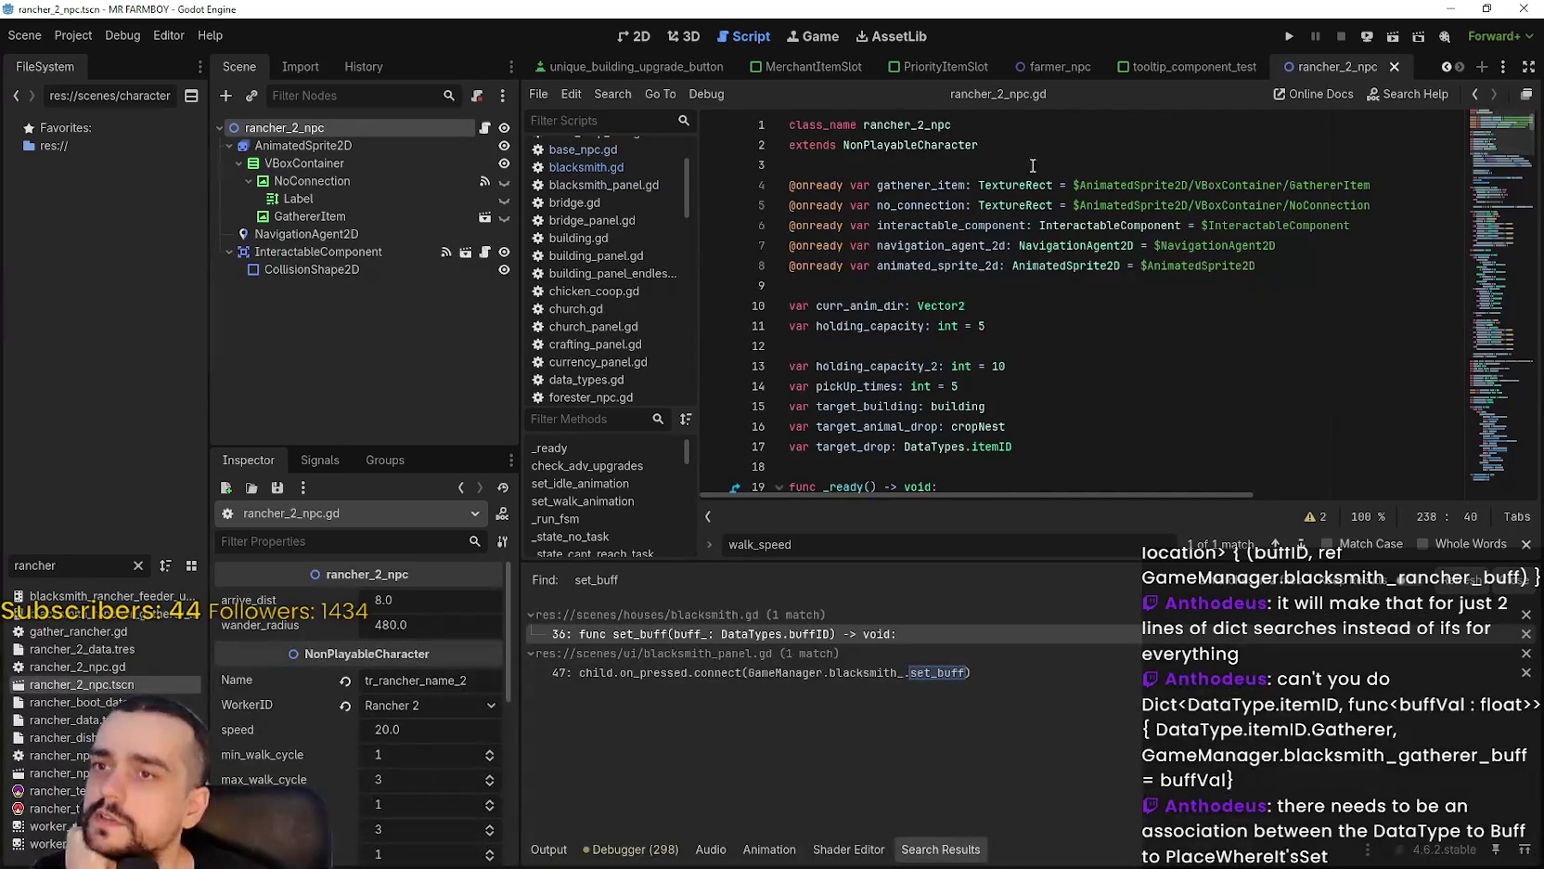
right_click(954, 151)
click(1054, 403)
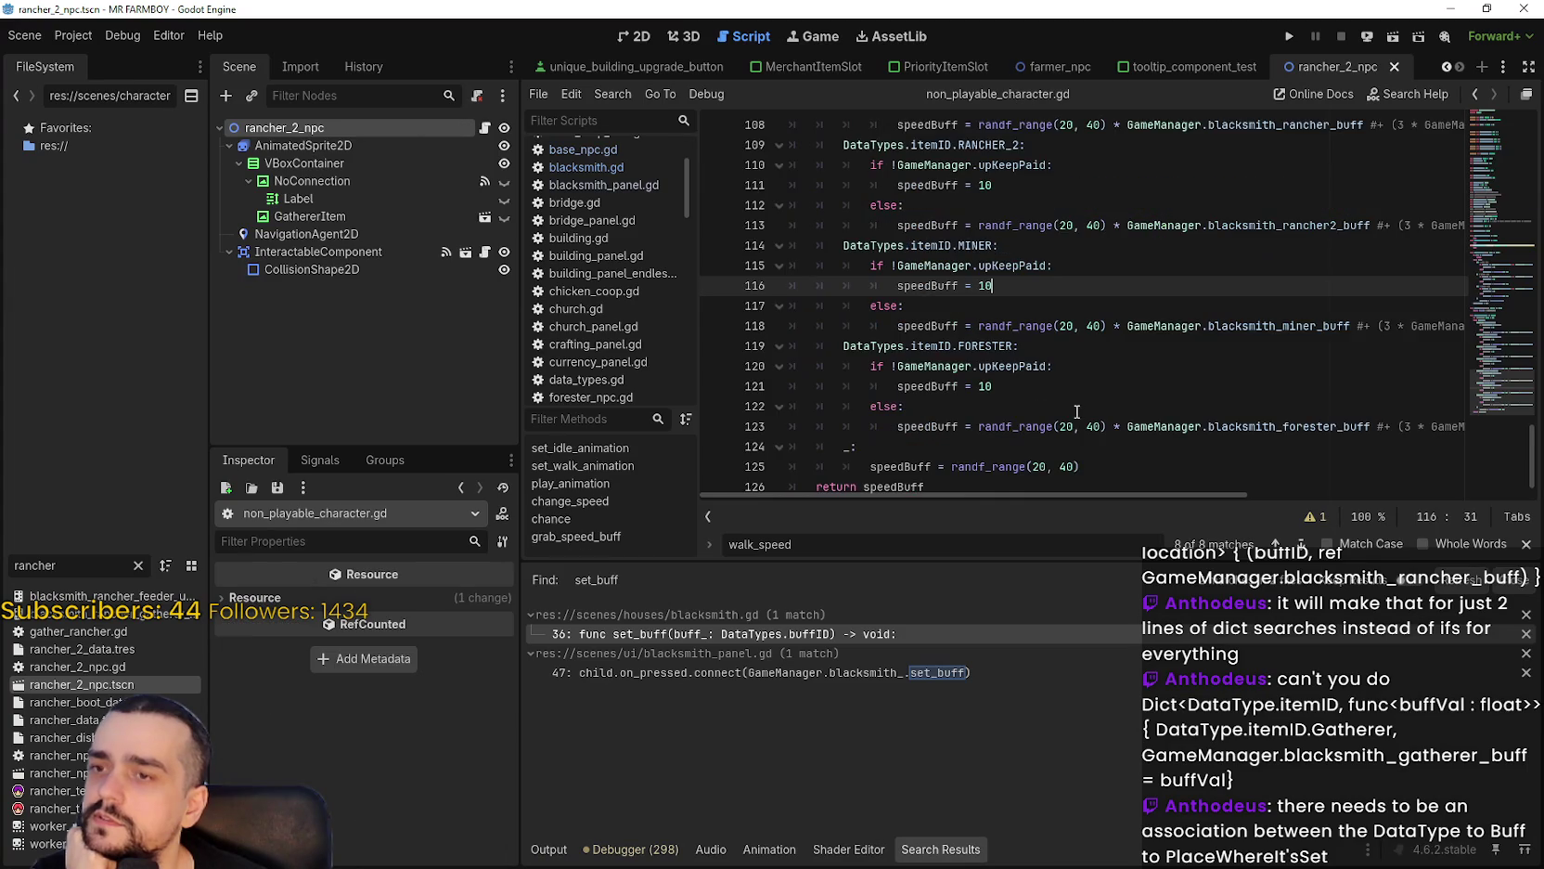
scroll(1071, 413, up, 10)
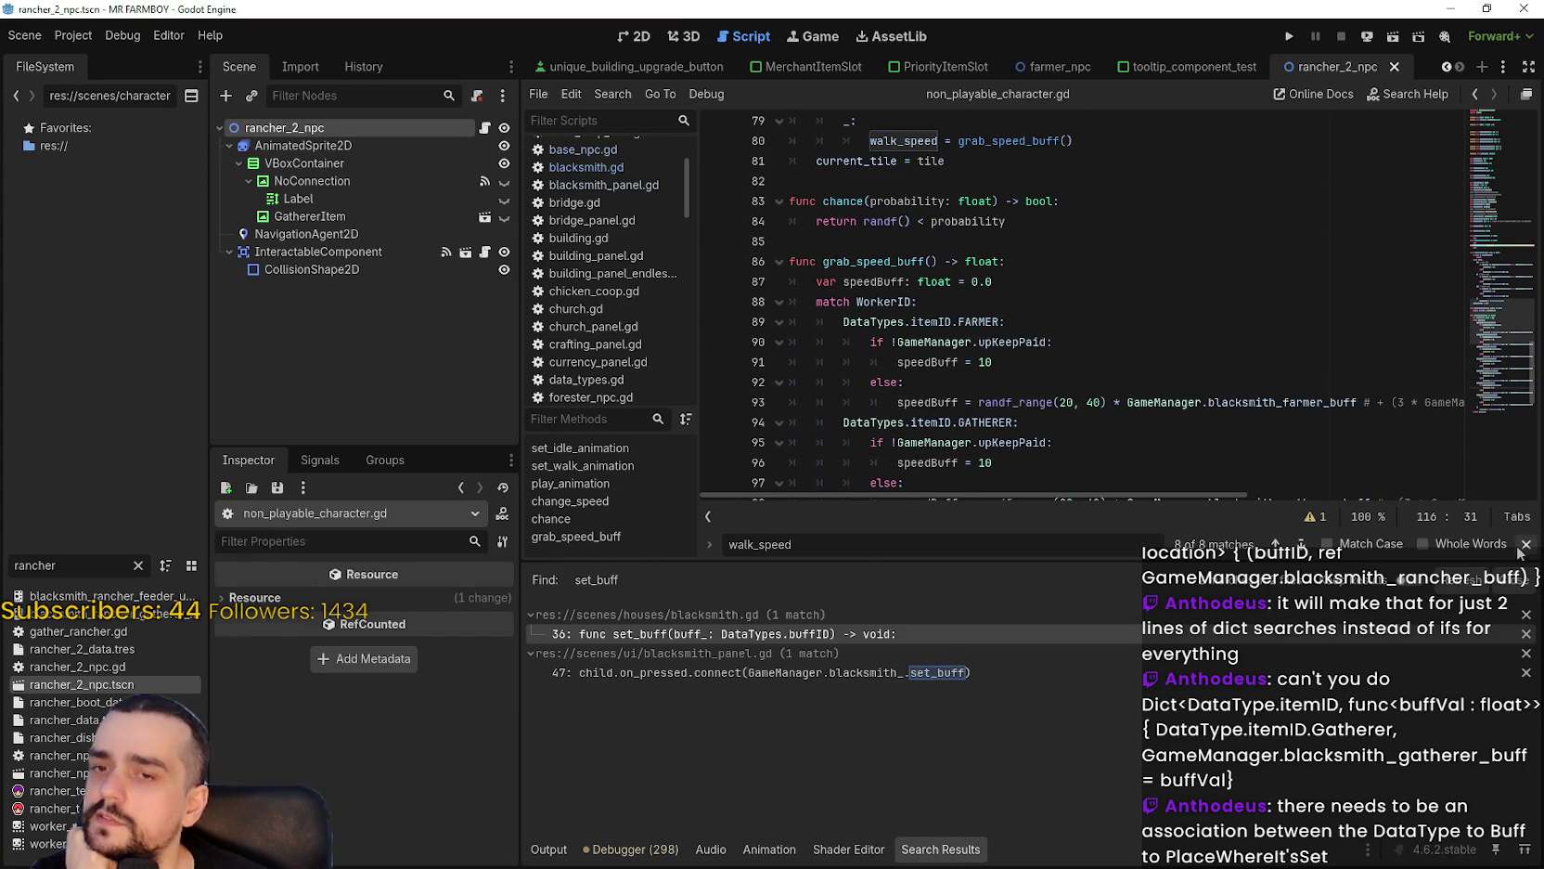
key(Escape)
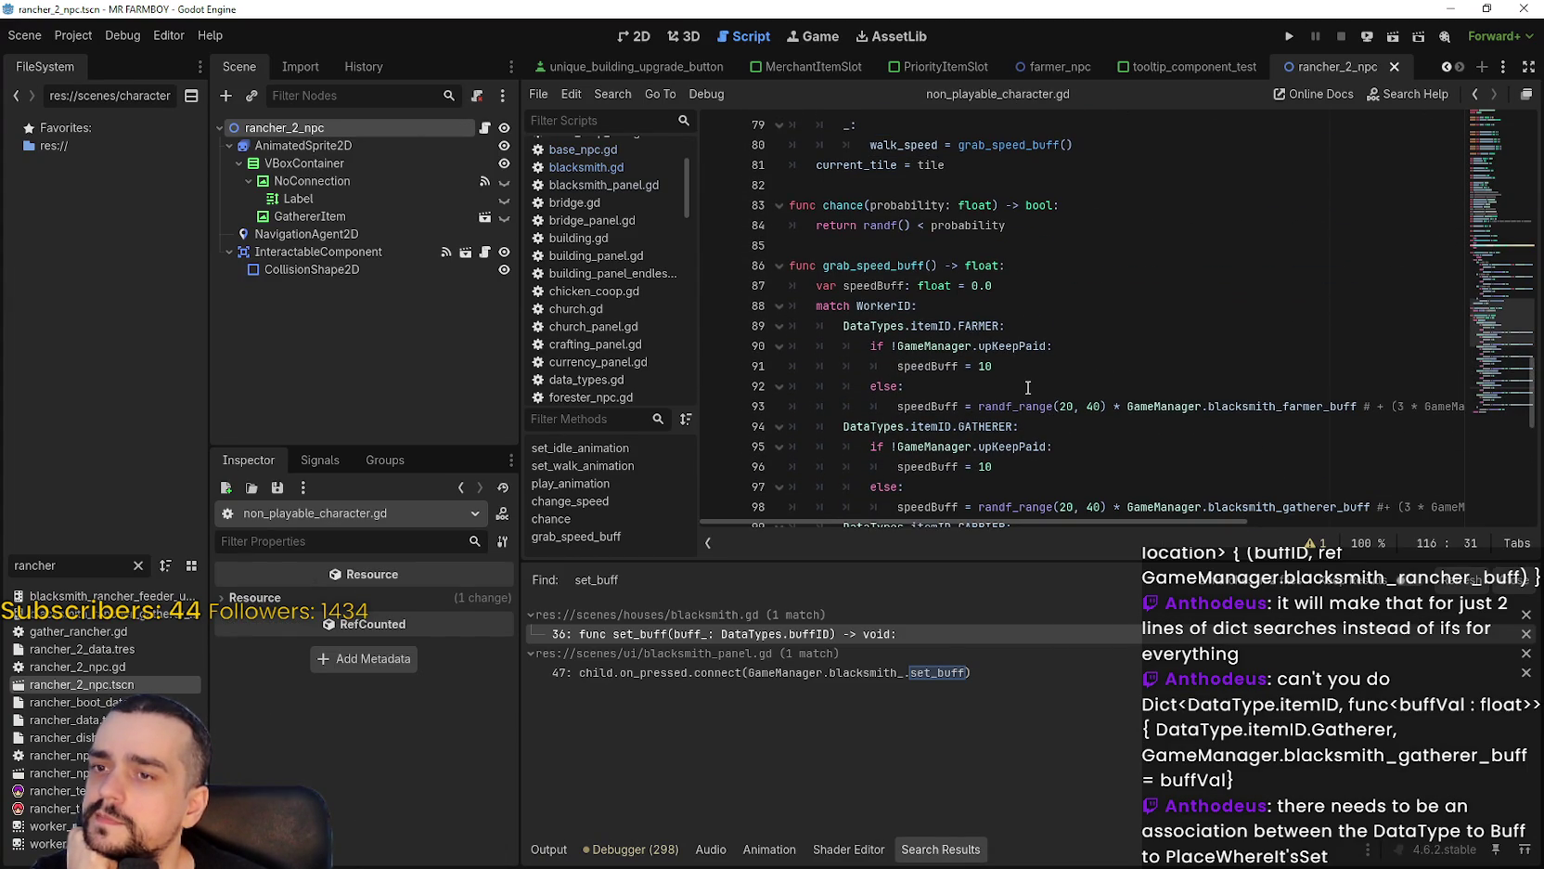
scroll(1028, 387, down, 1)
double_click(942, 348)
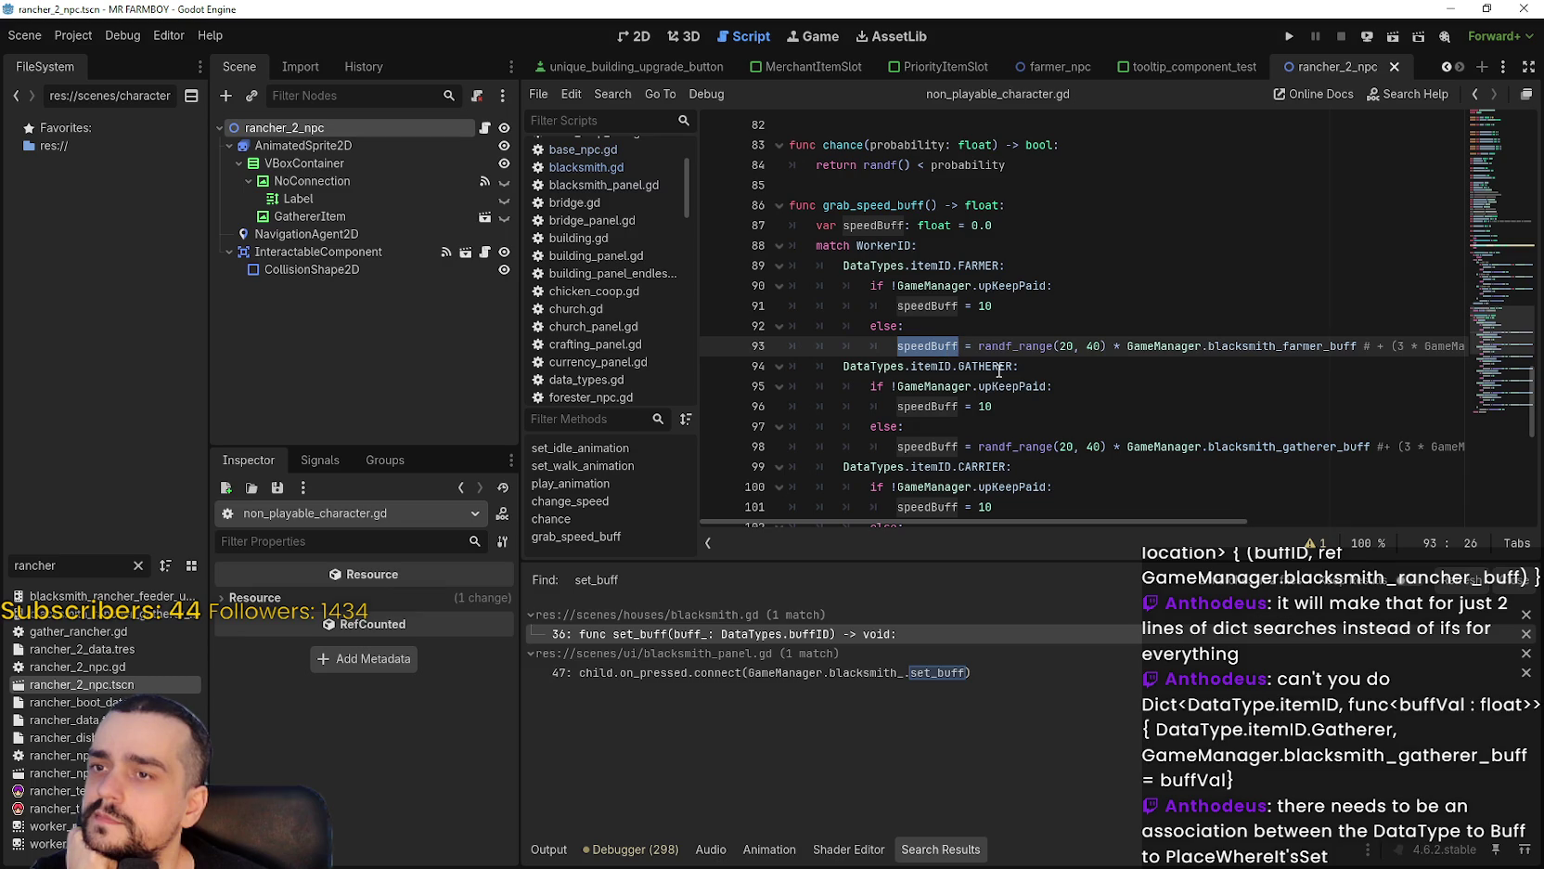
double_click(845, 205)
scroll(944, 343, down, 8)
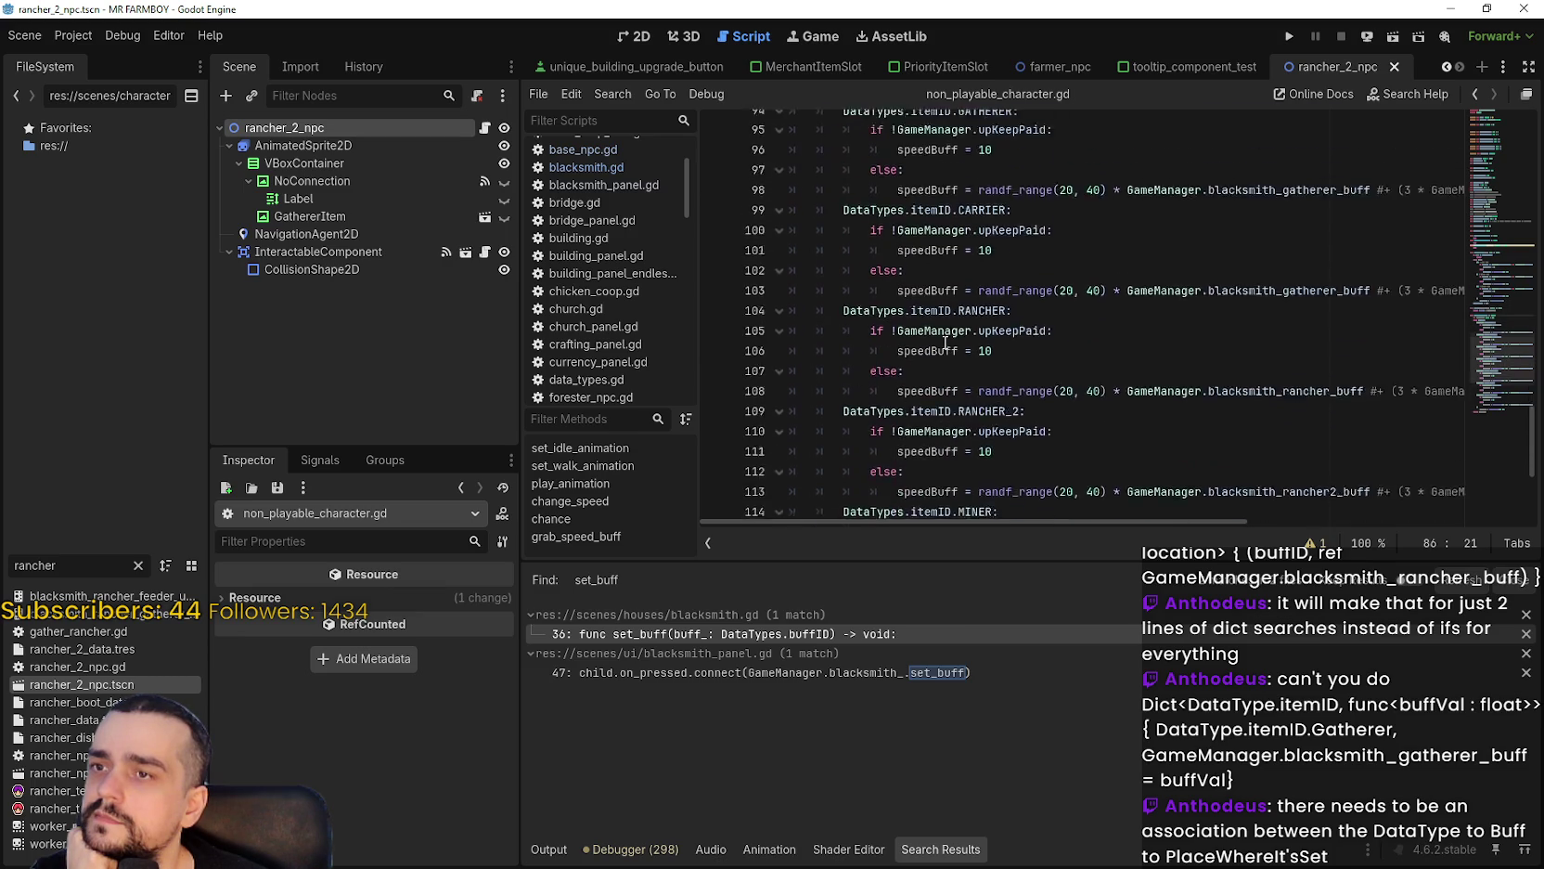
scroll(945, 348, up, 8)
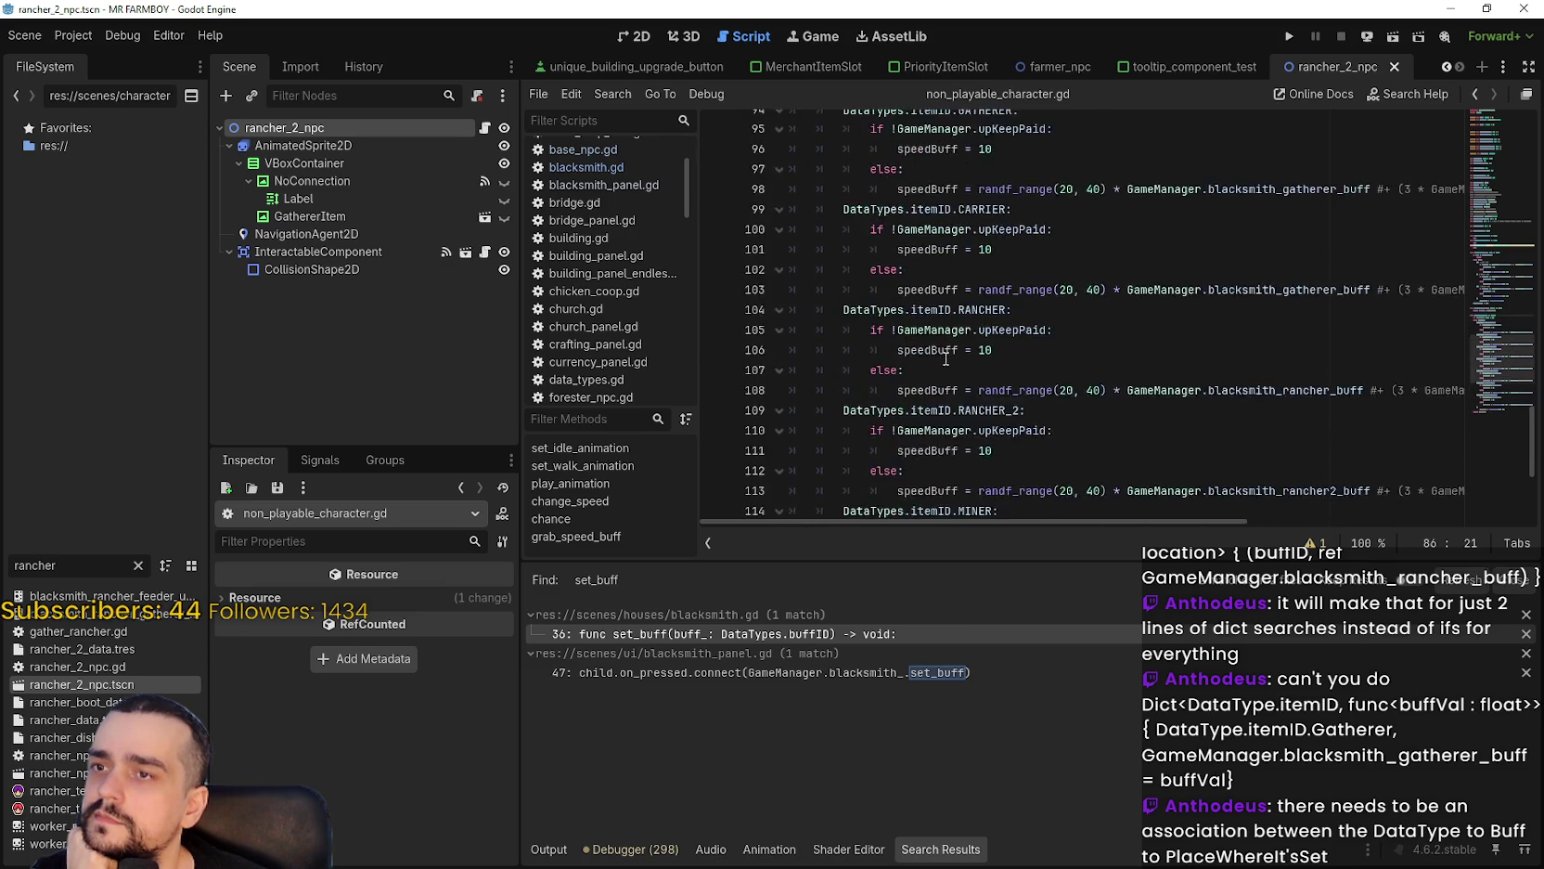
scroll(945, 358, up, 7)
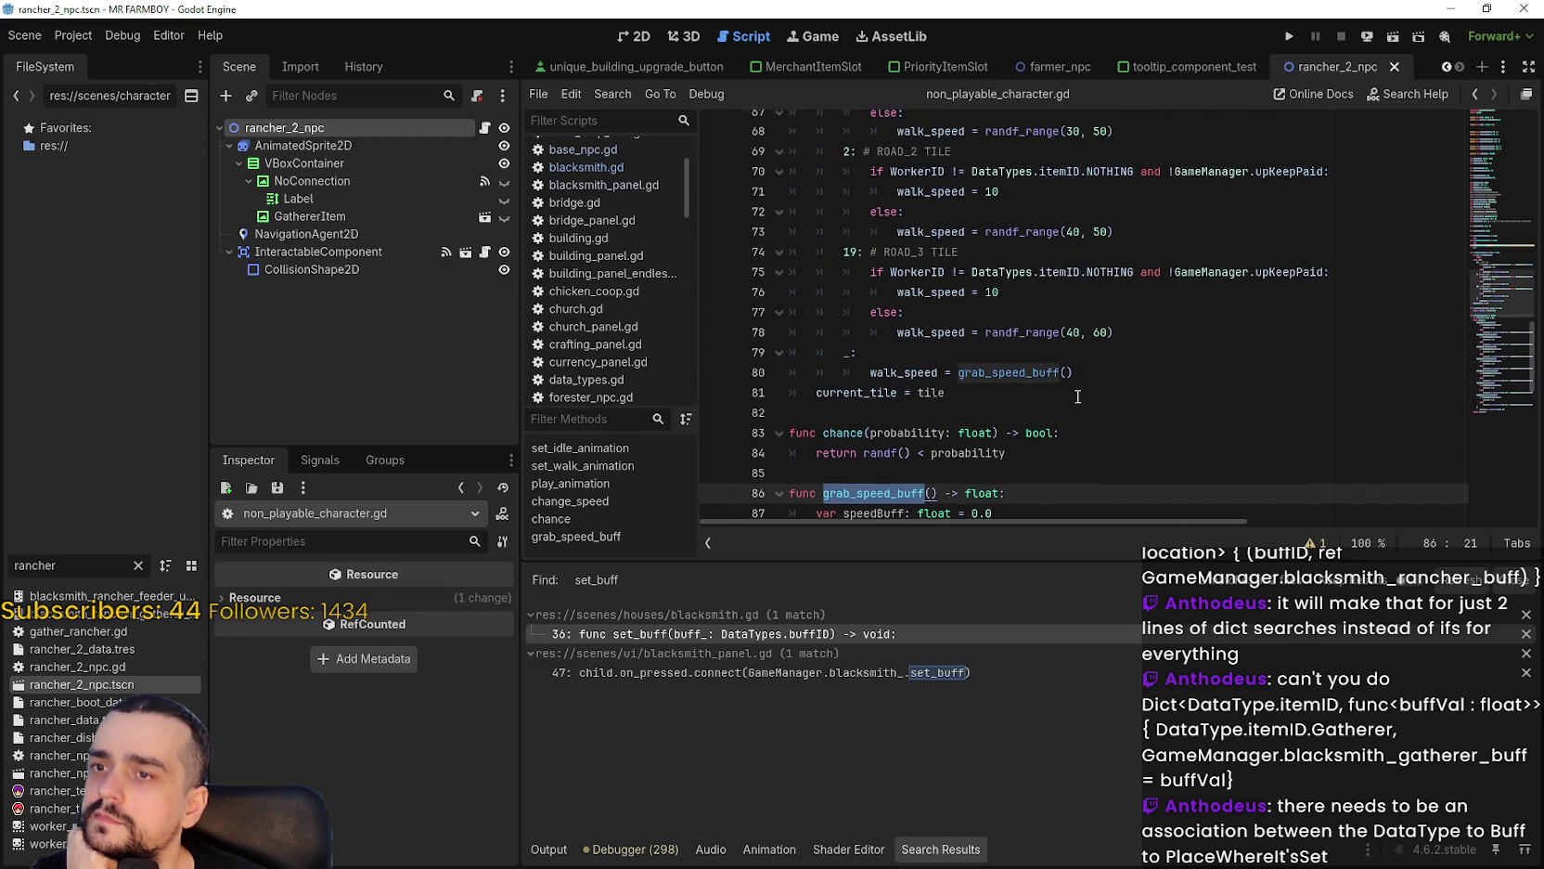
drag(859, 452, 1115, 444)
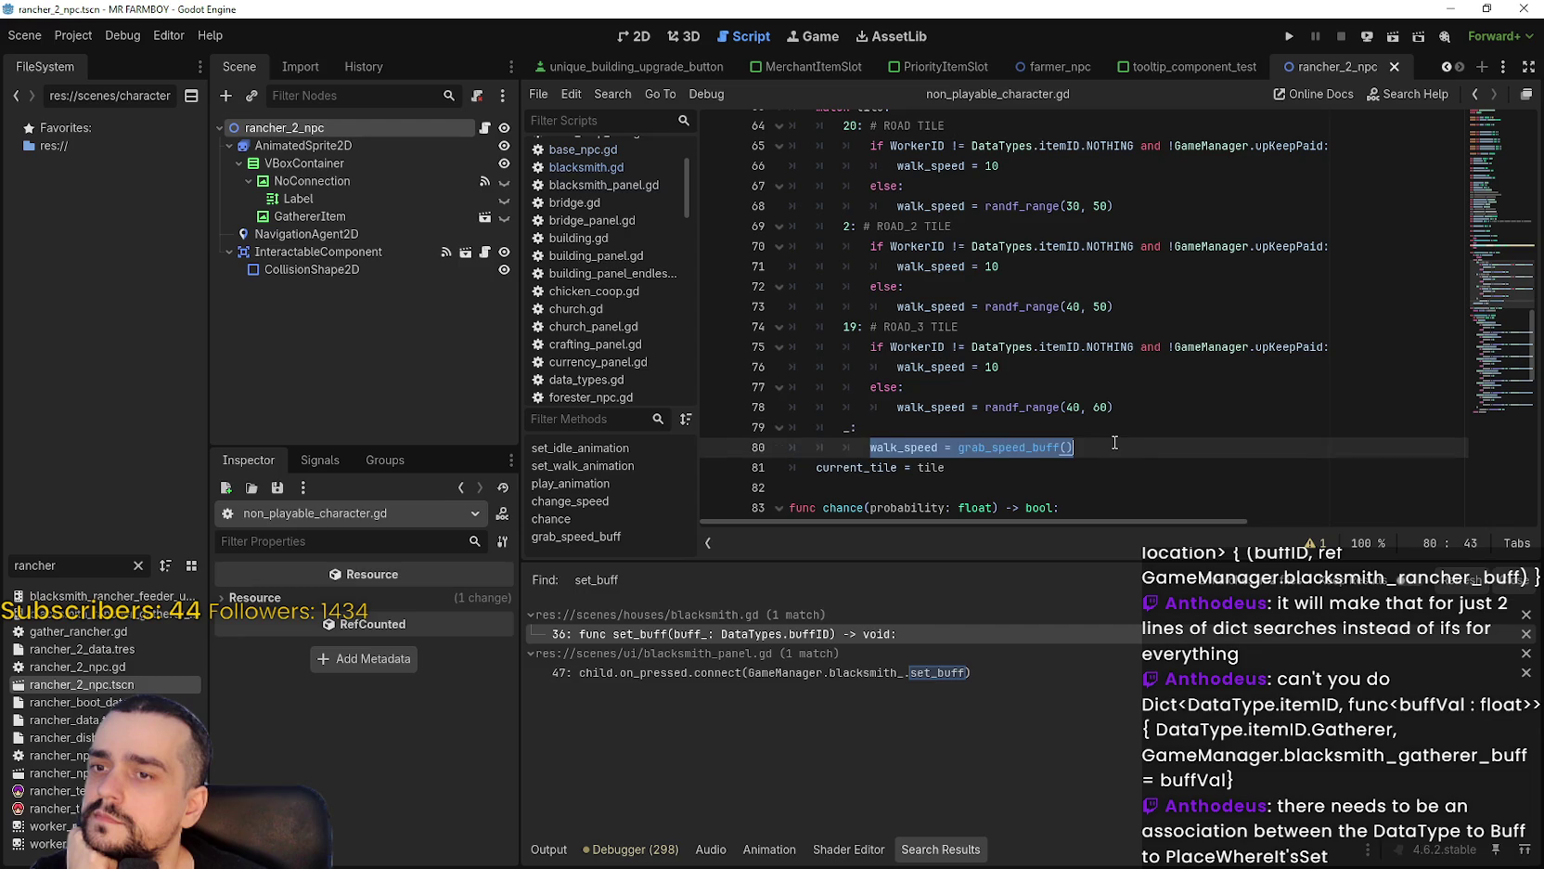
scroll(1114, 443, up, 4)
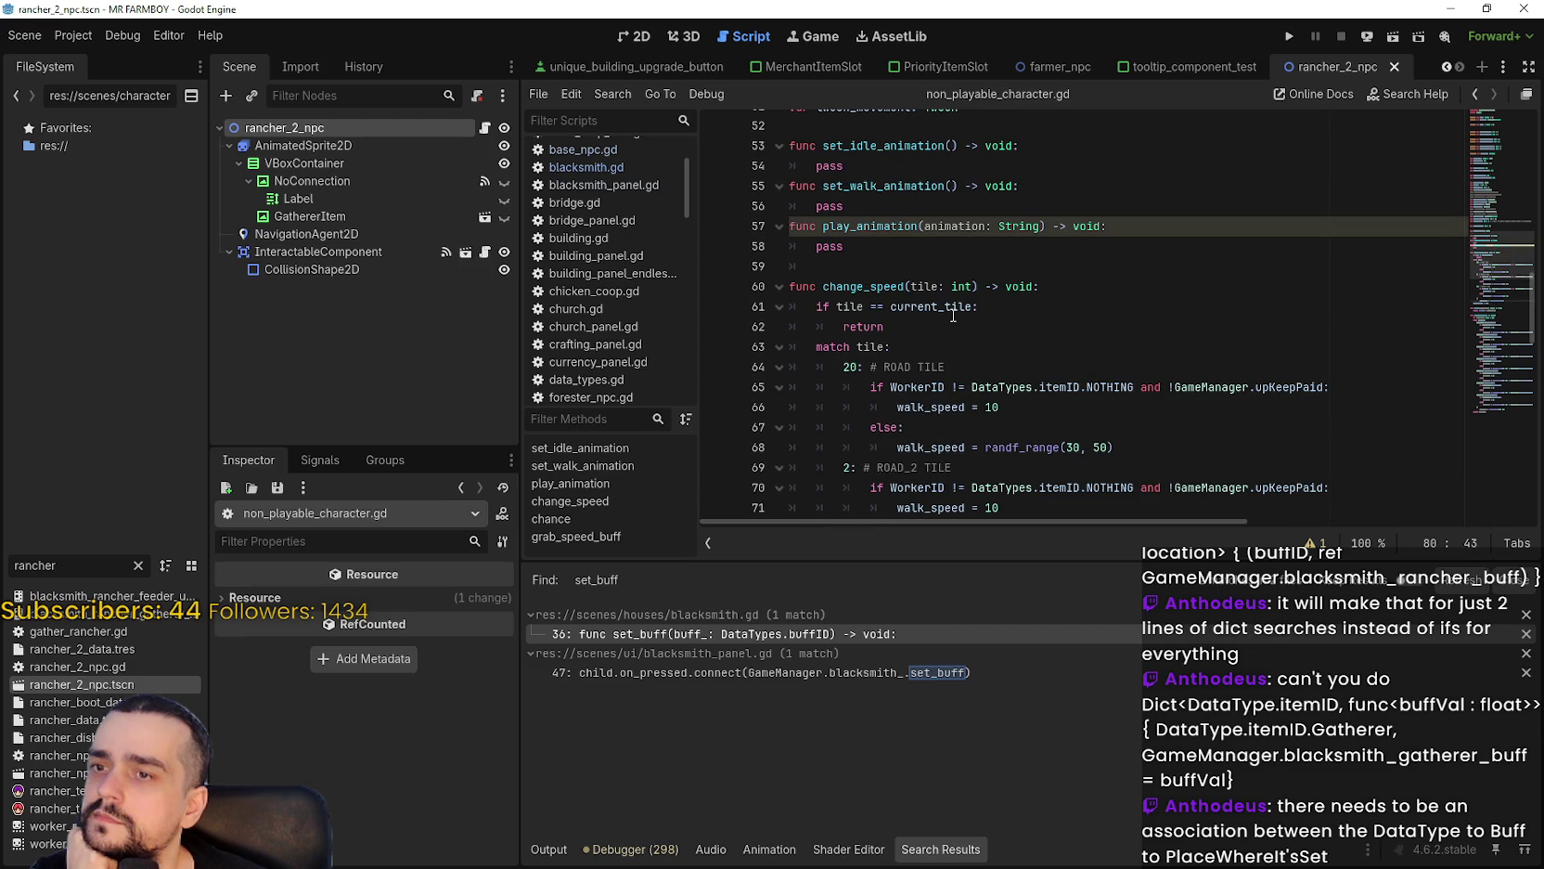
mouse_move(953, 315)
scroll(1101, 397, down, 3)
scroll(1131, 405, up, 2)
scroll(1131, 405, down, 4)
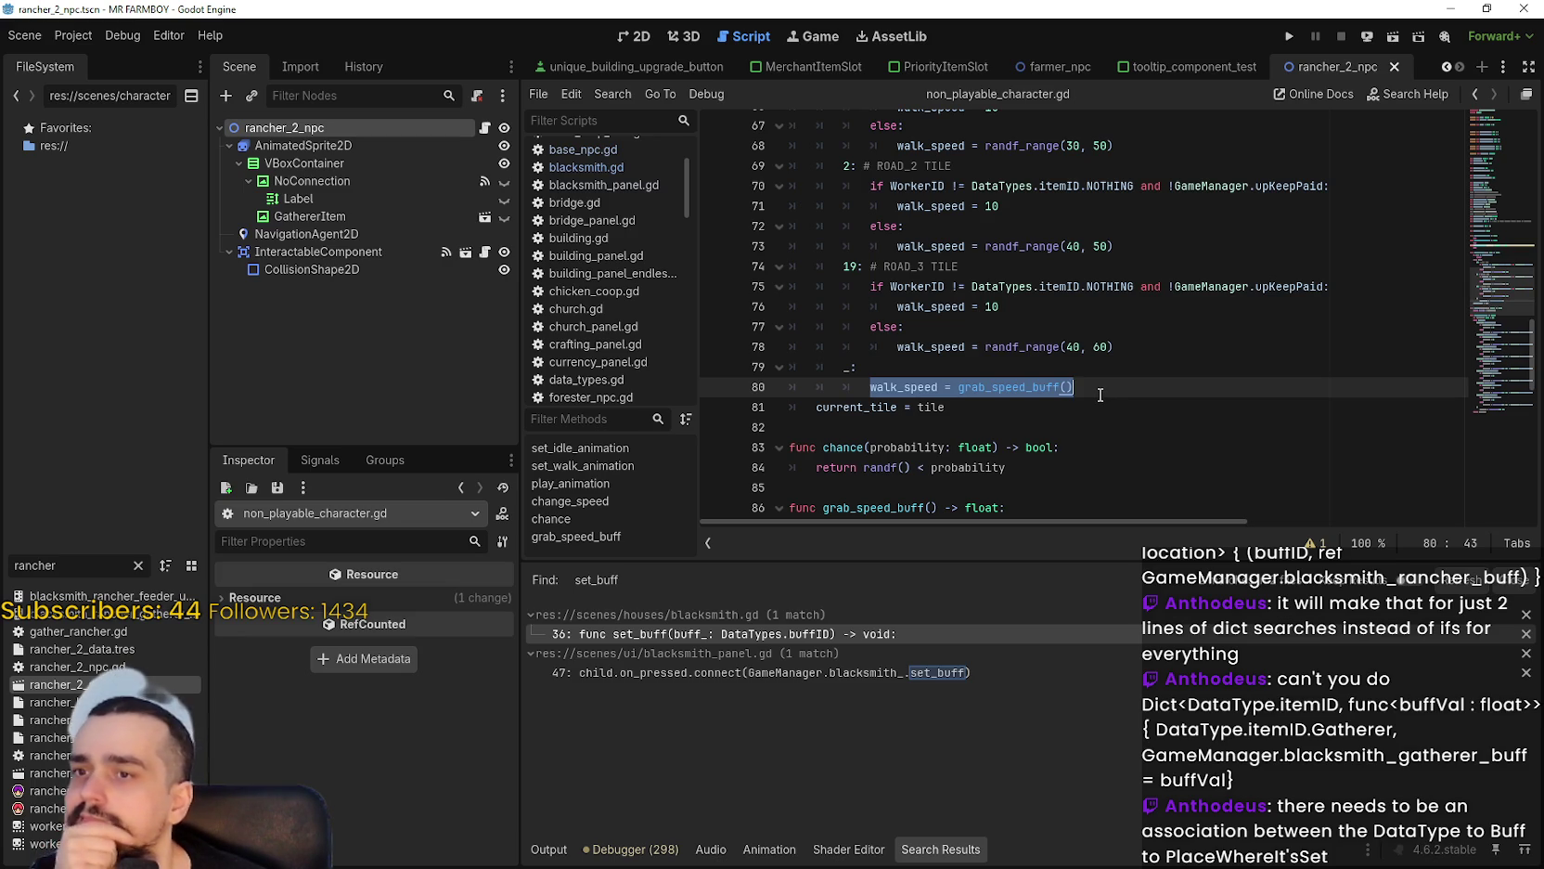
scroll(1100, 395, up, 3)
scroll(1100, 395, down, 9)
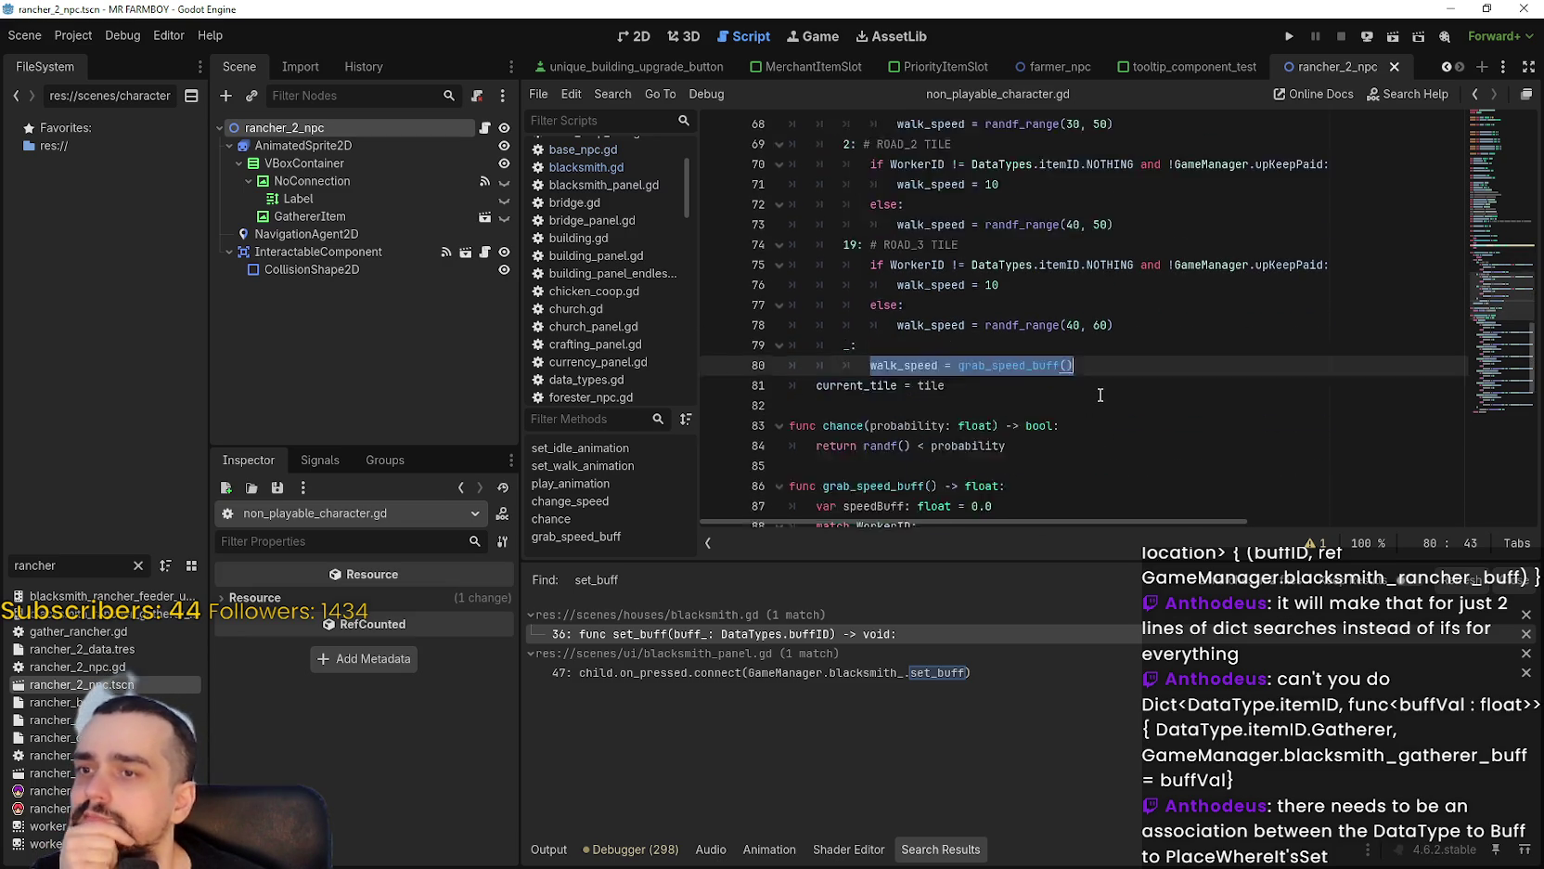
scroll(1097, 393, down, 3)
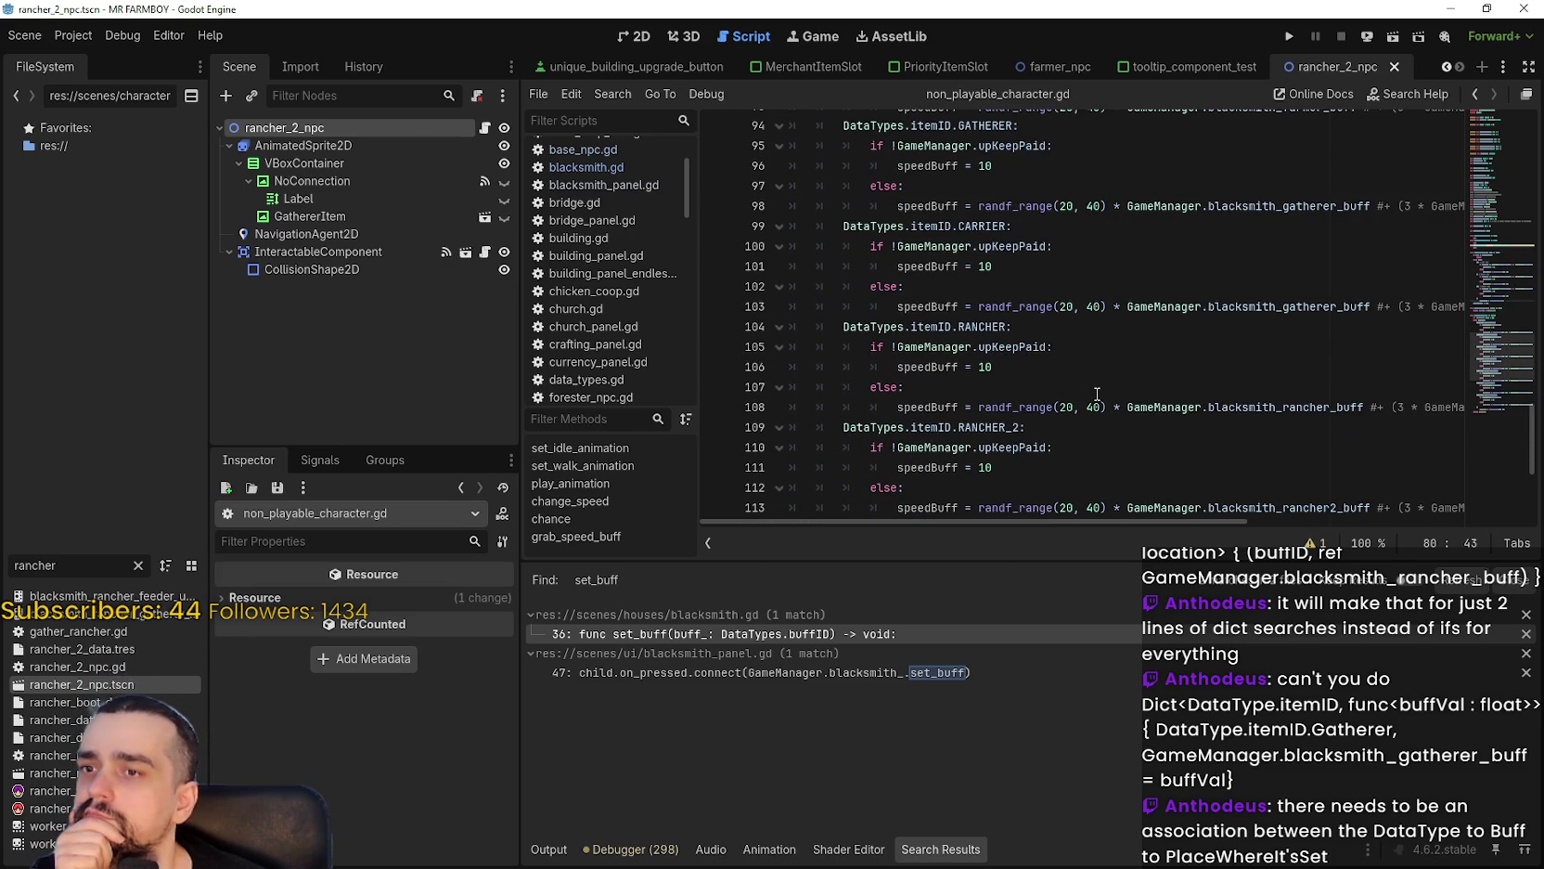
scroll(1096, 393, down, 5)
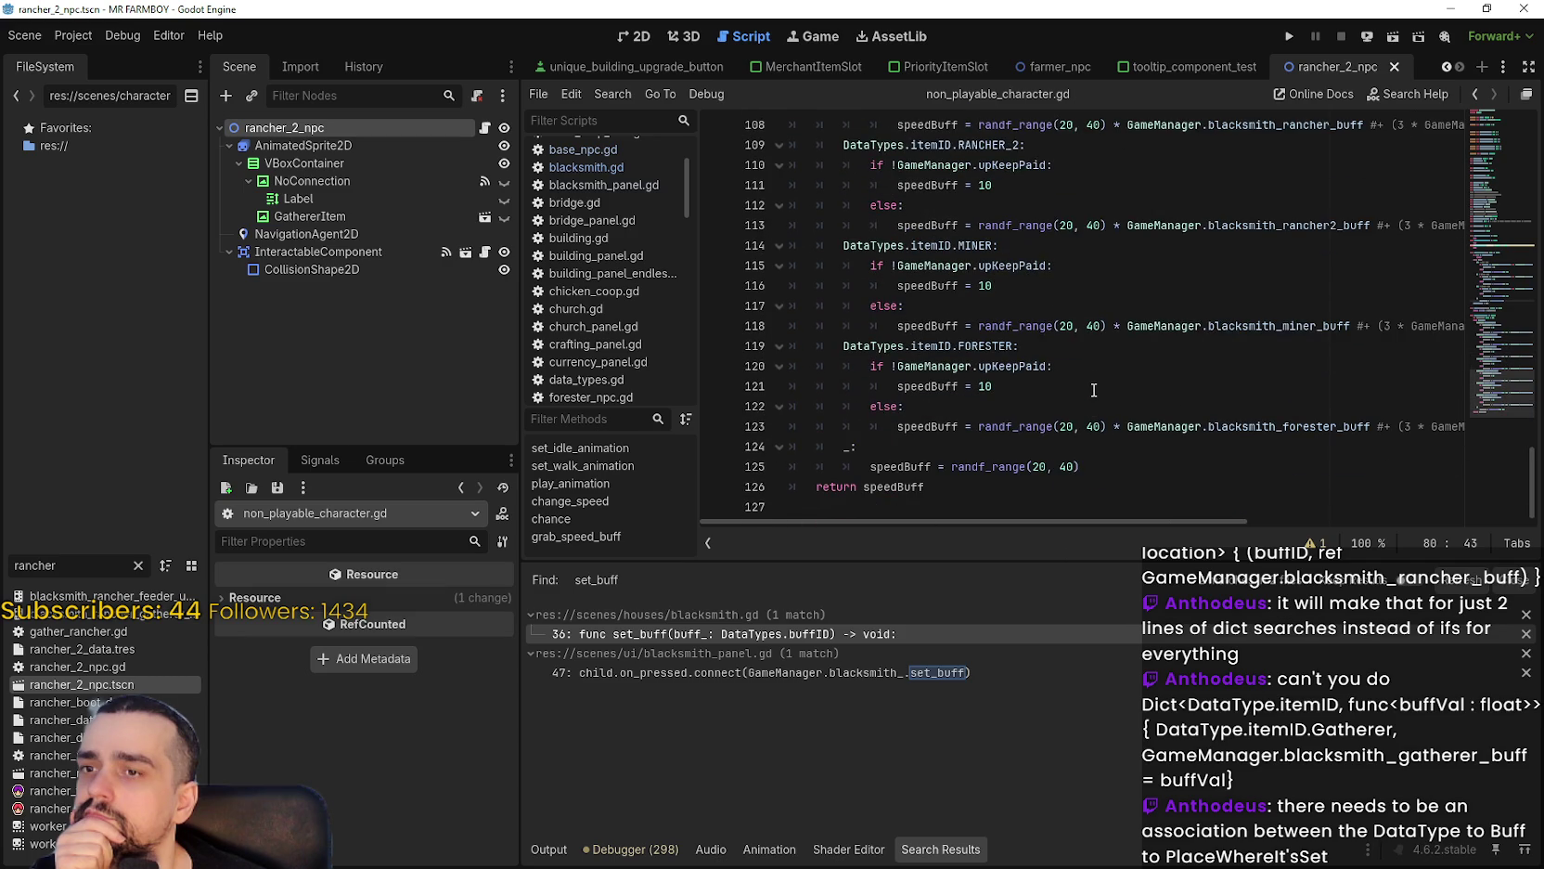
click(1097, 405)
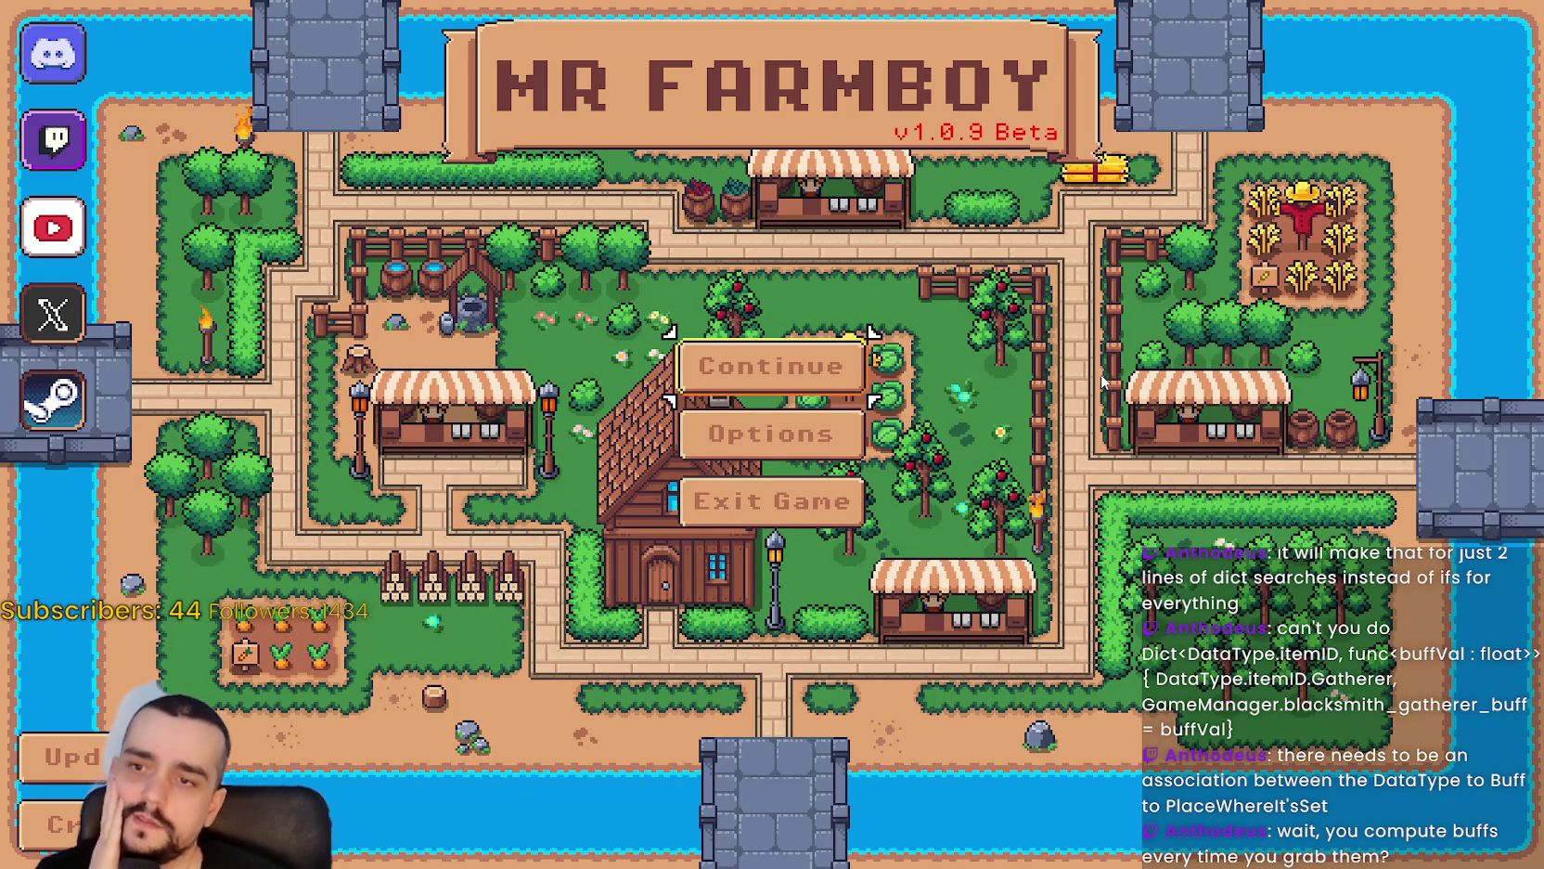
Load the Save 1 (Normal) game from the save list.
key(Return)
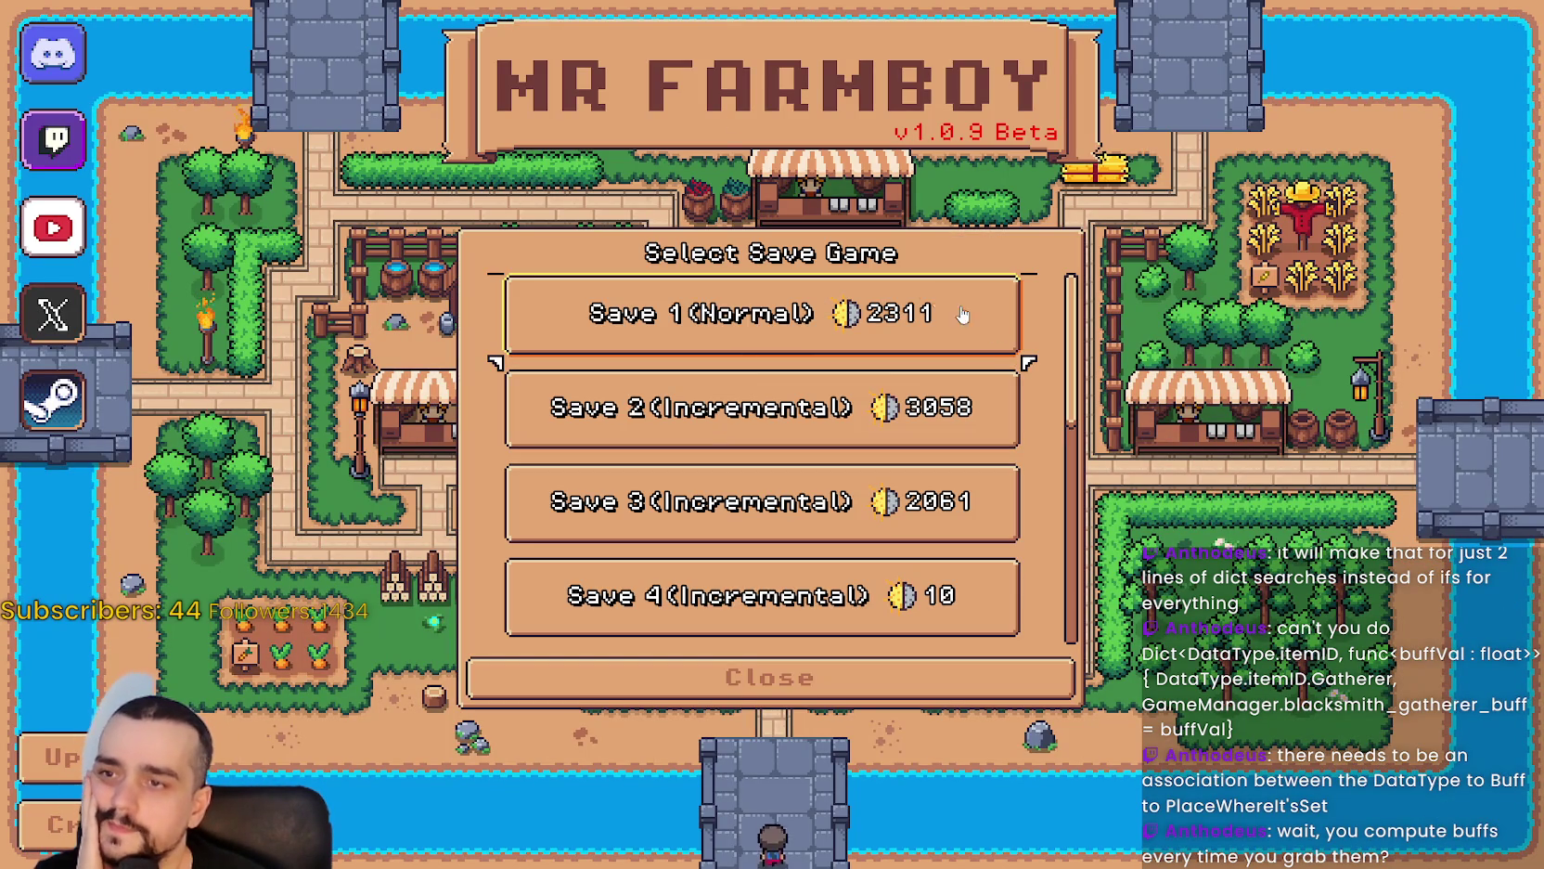
click(996, 332)
click(690, 351)
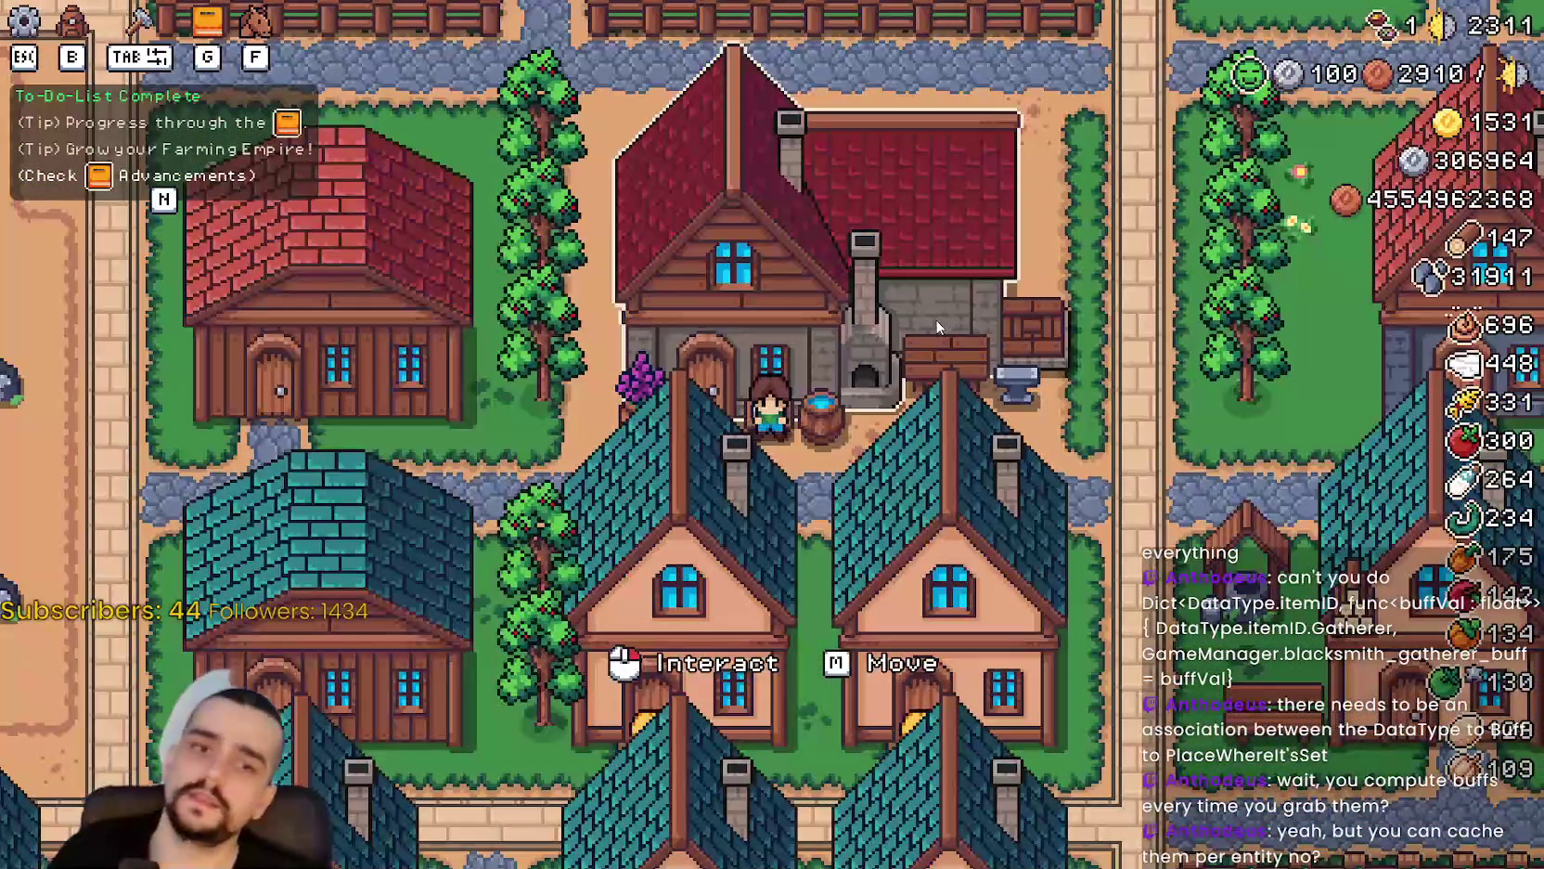
Walk the farmer down through the village to the crop fields, then up-left to the mining rocks.
key(d)
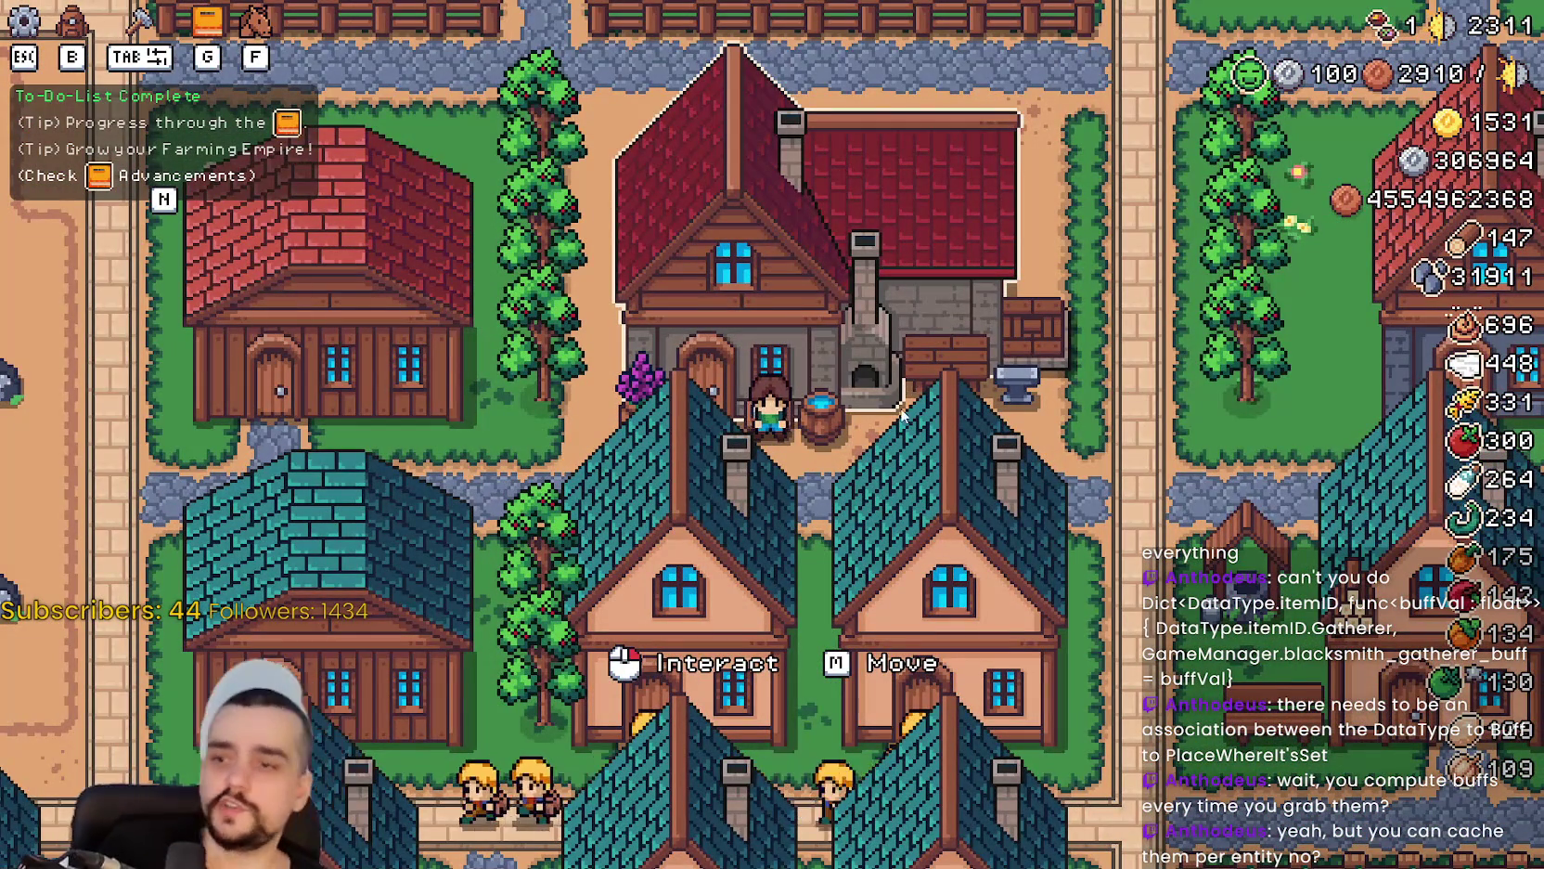
key(s)
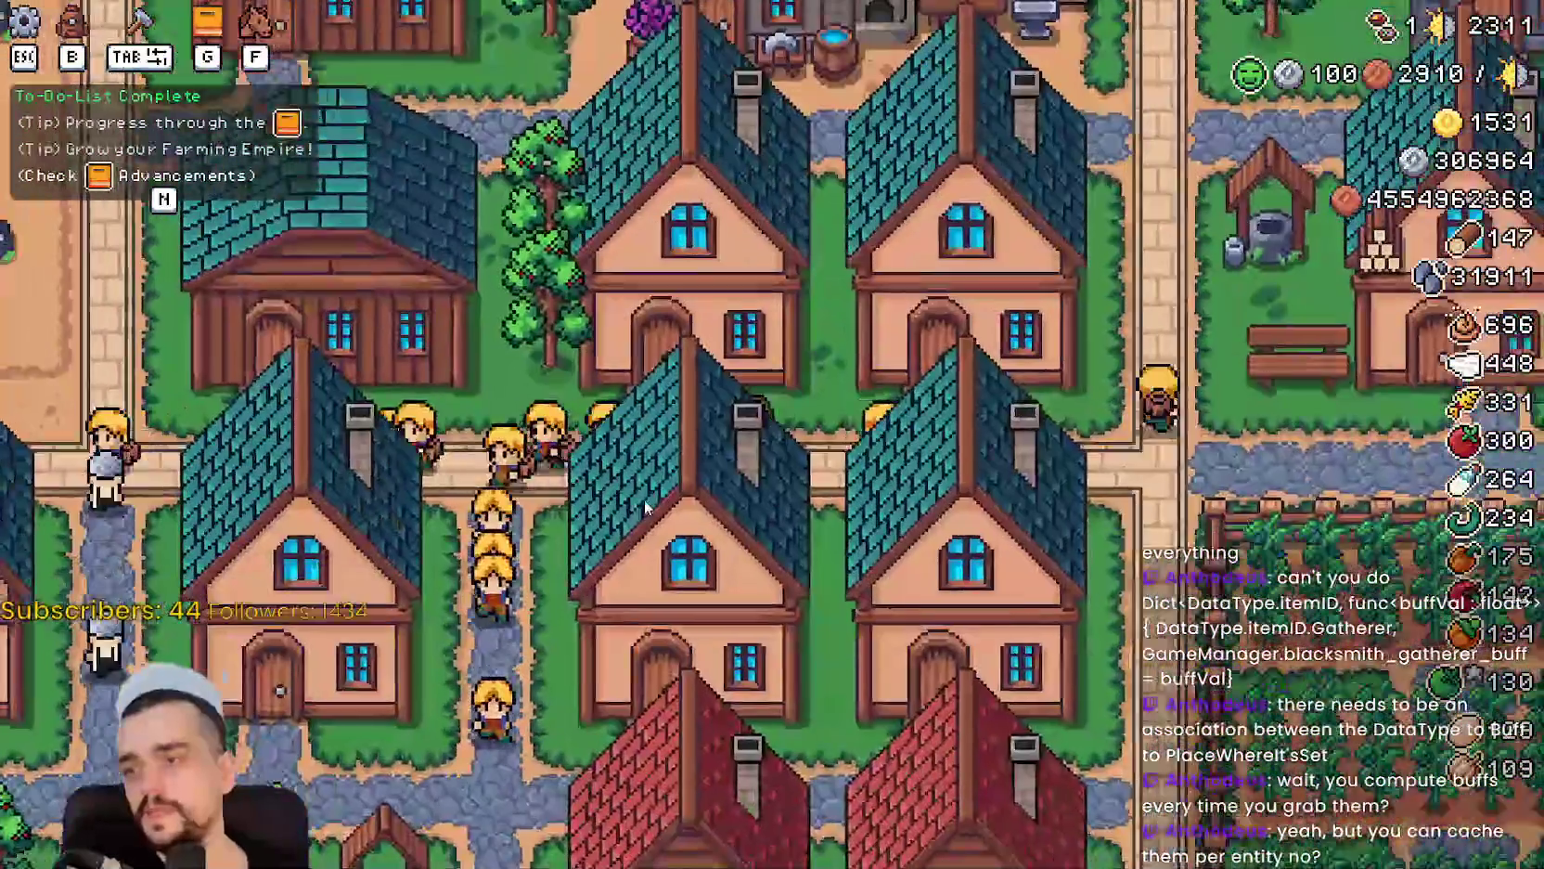
key(s)
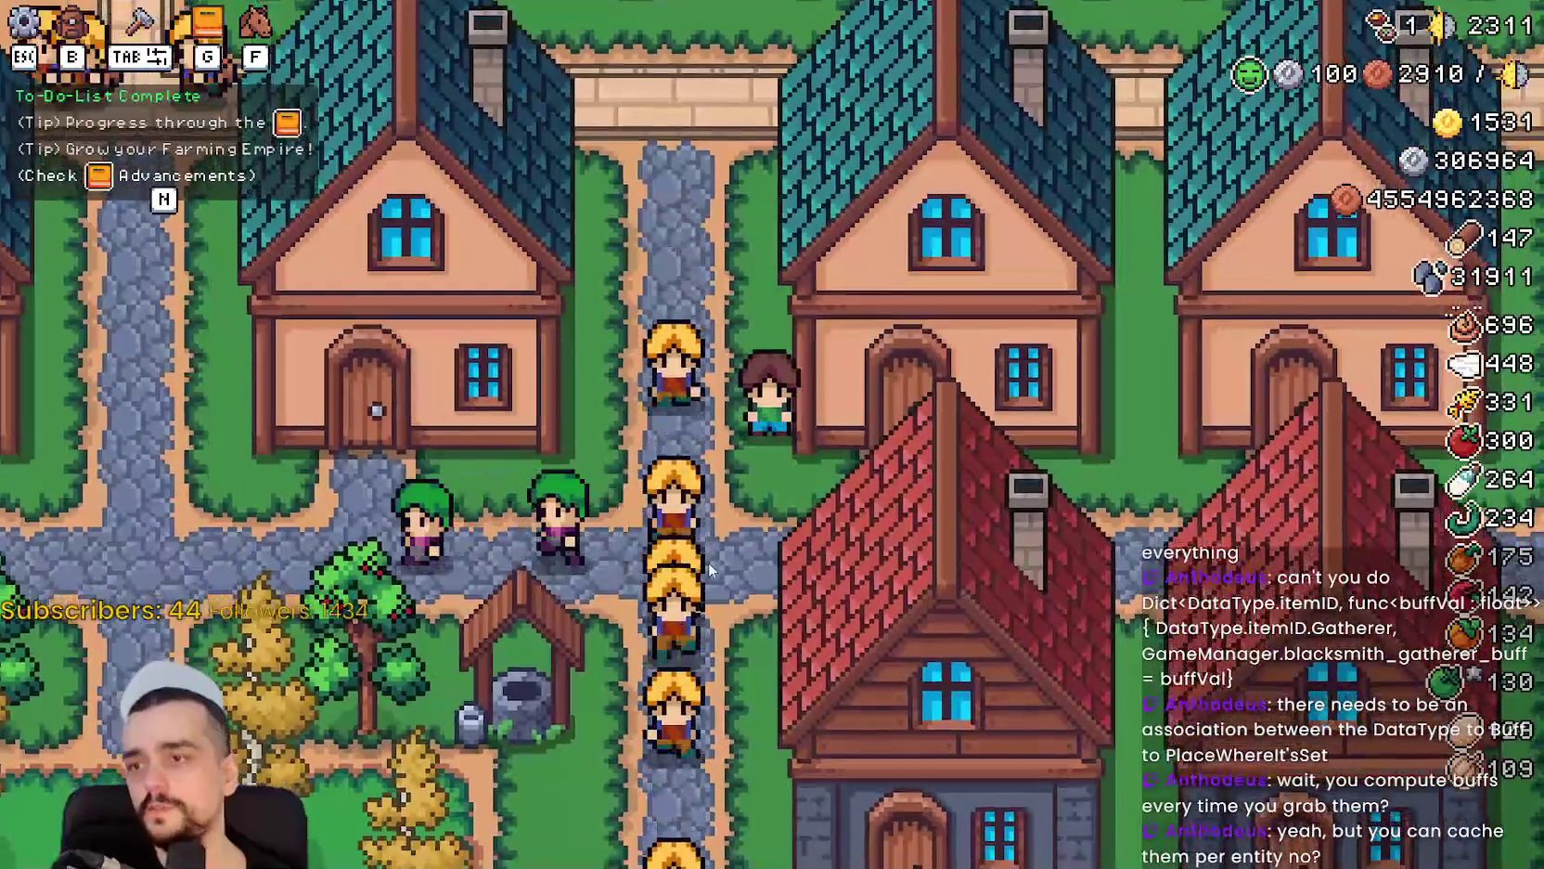
key(s)
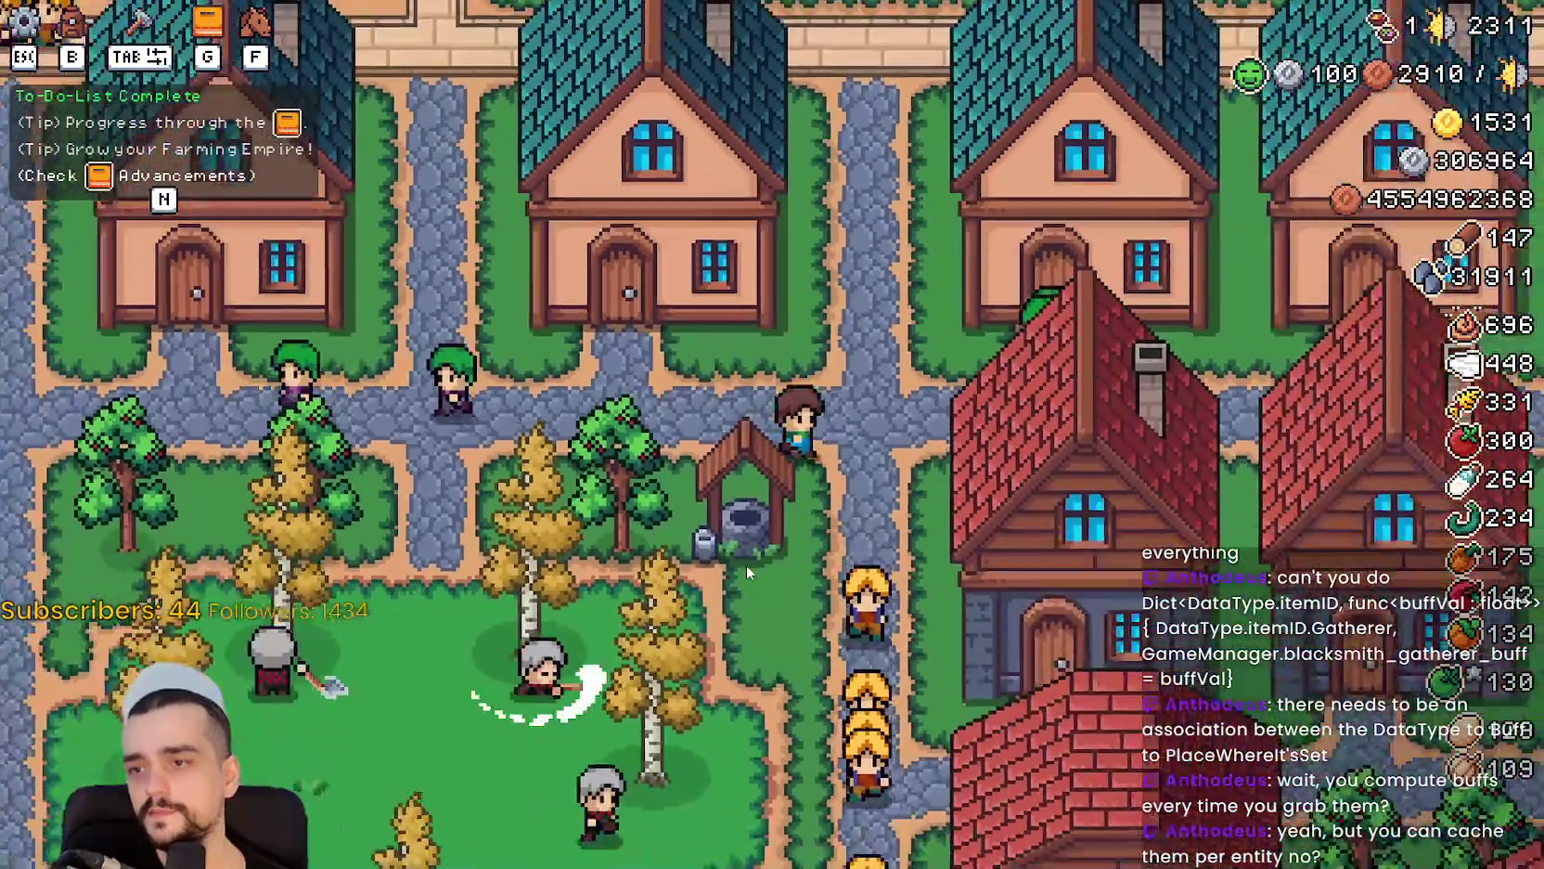
key(s)
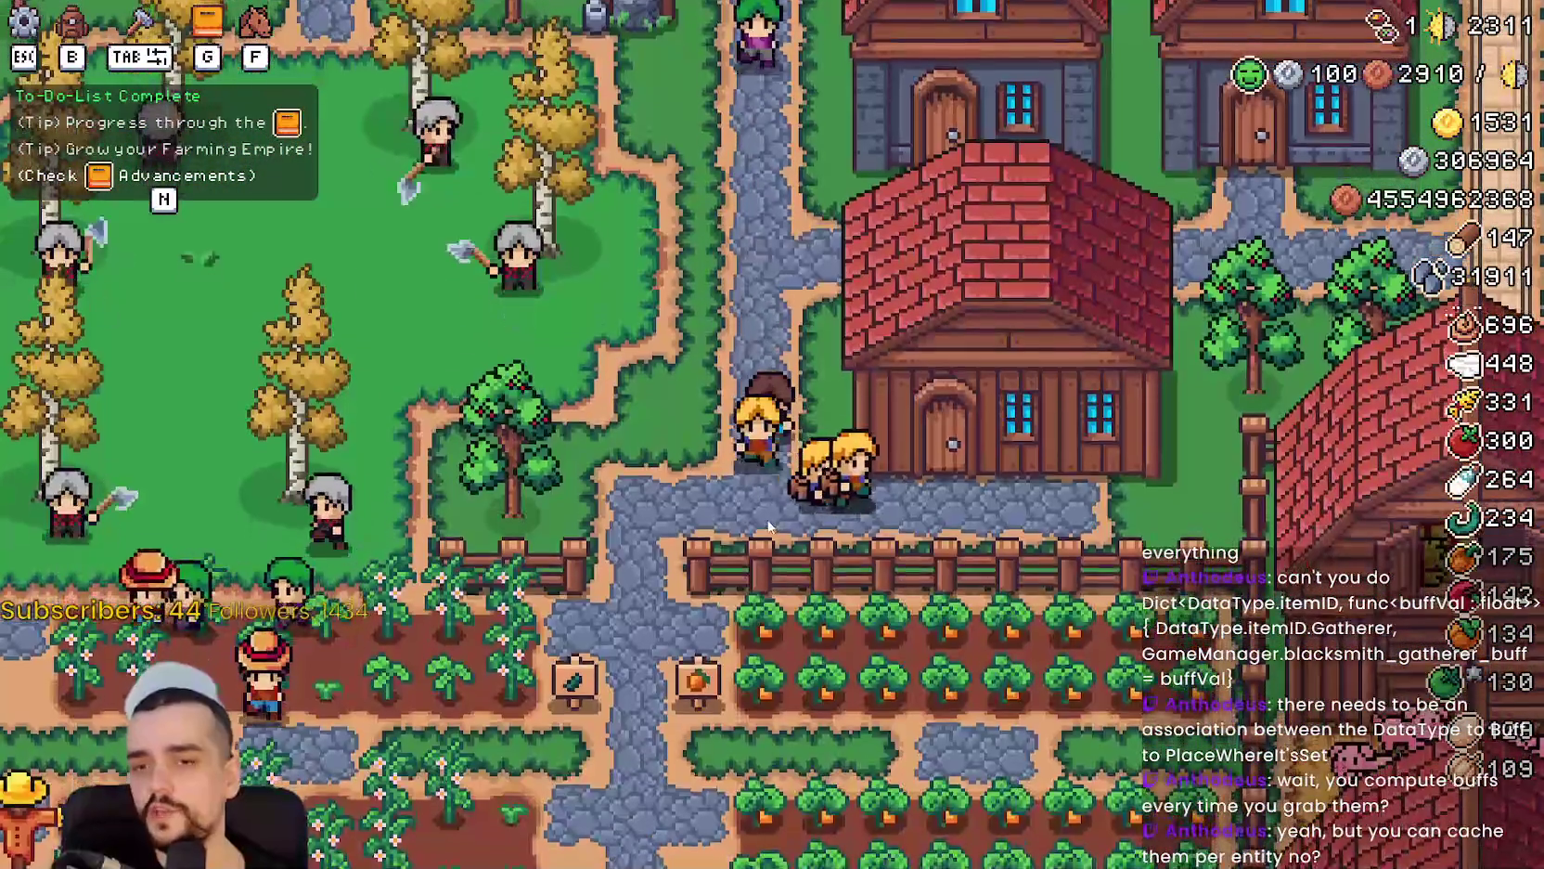
key(w)
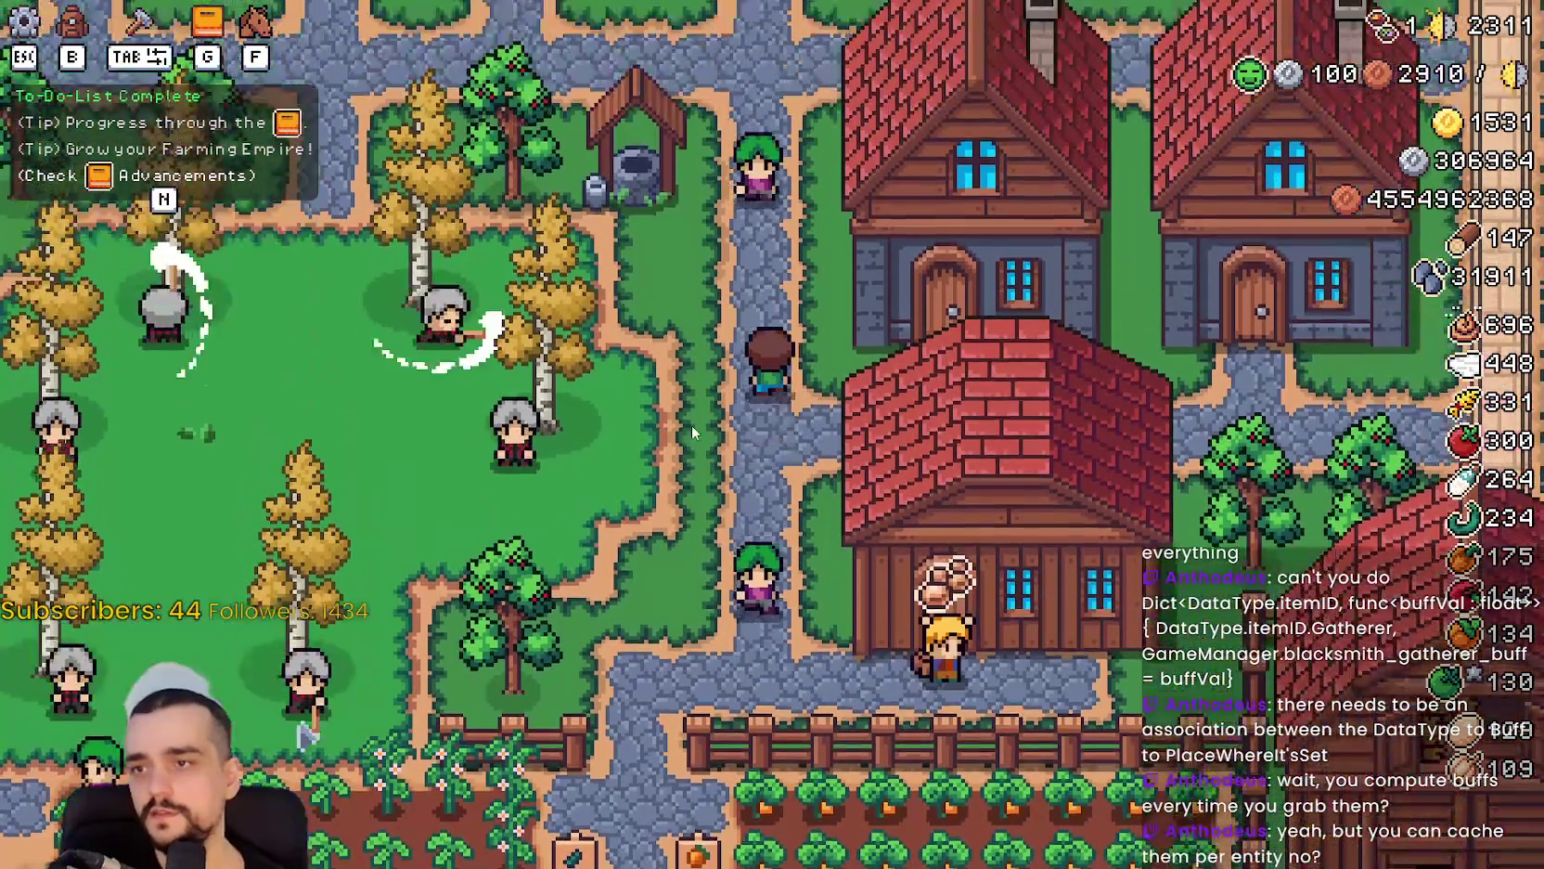
key(w)
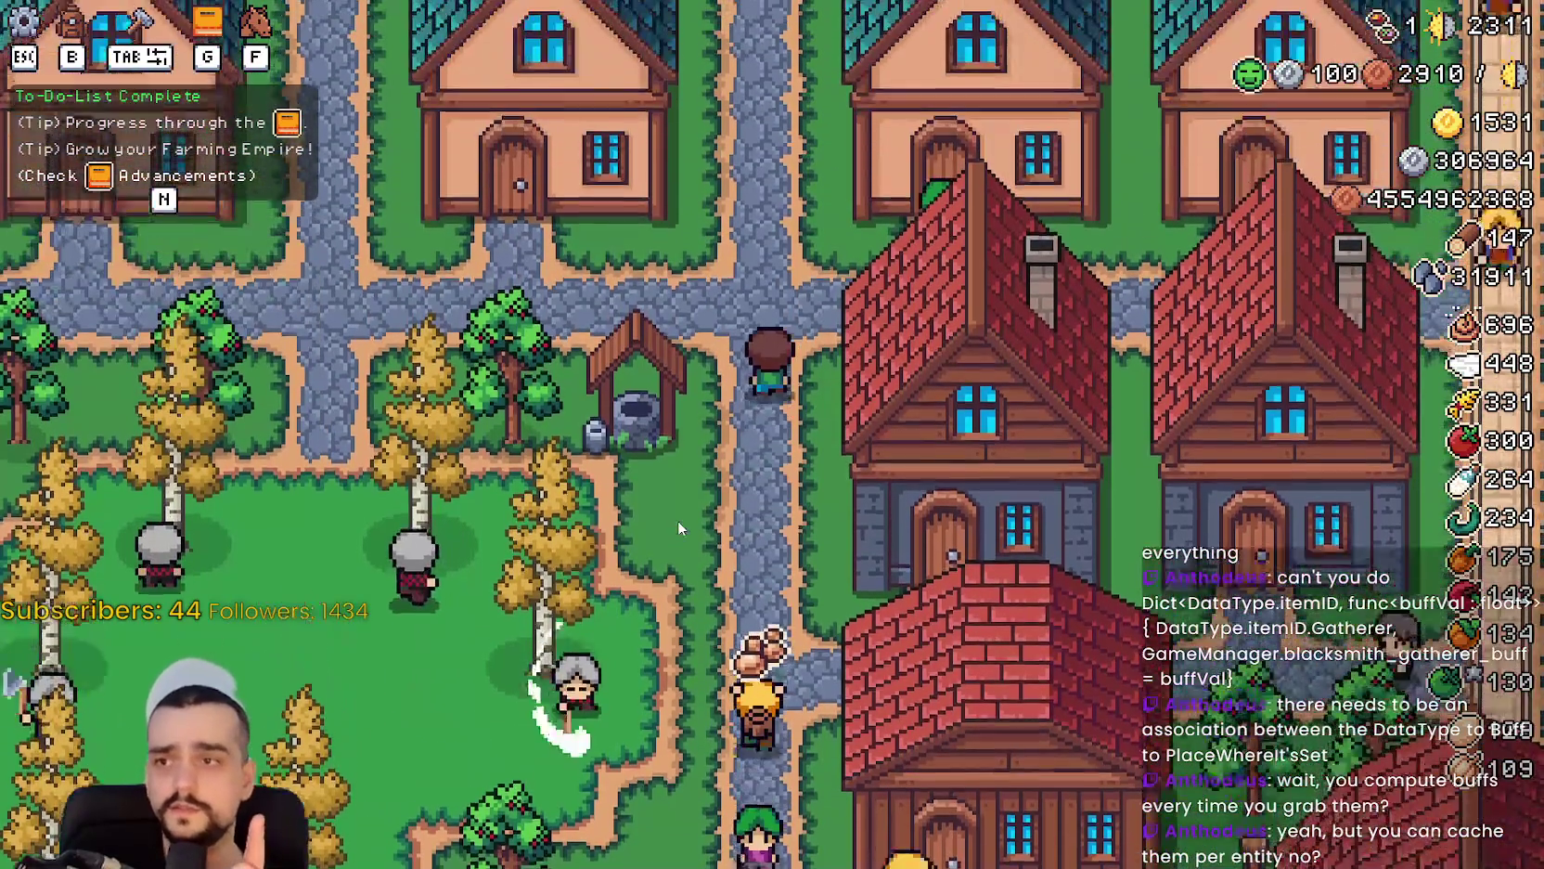
key(w)
key(d)
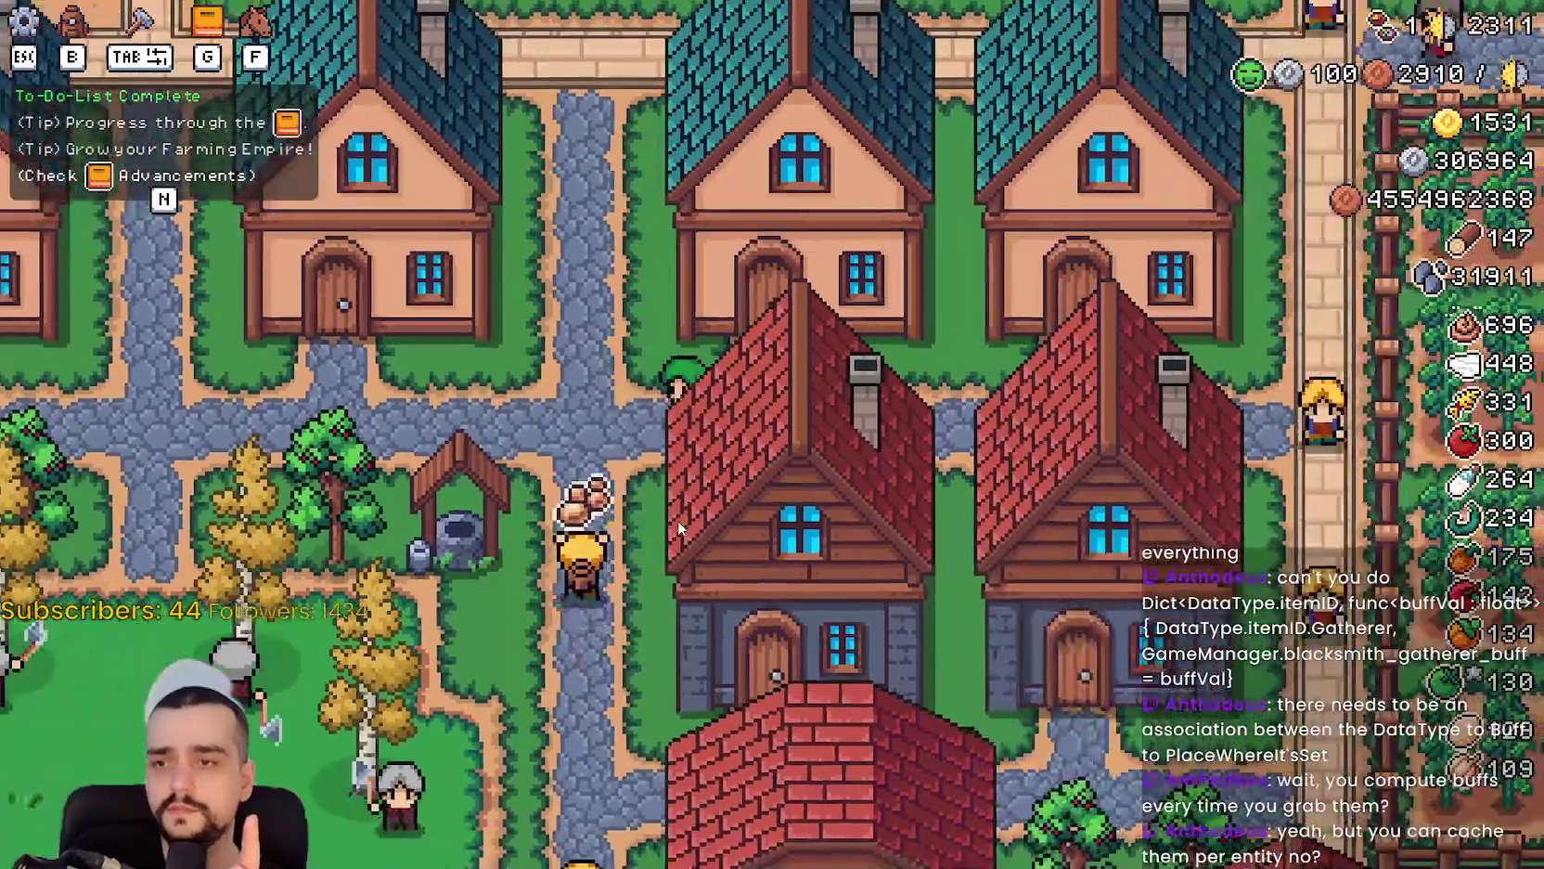
key(d)
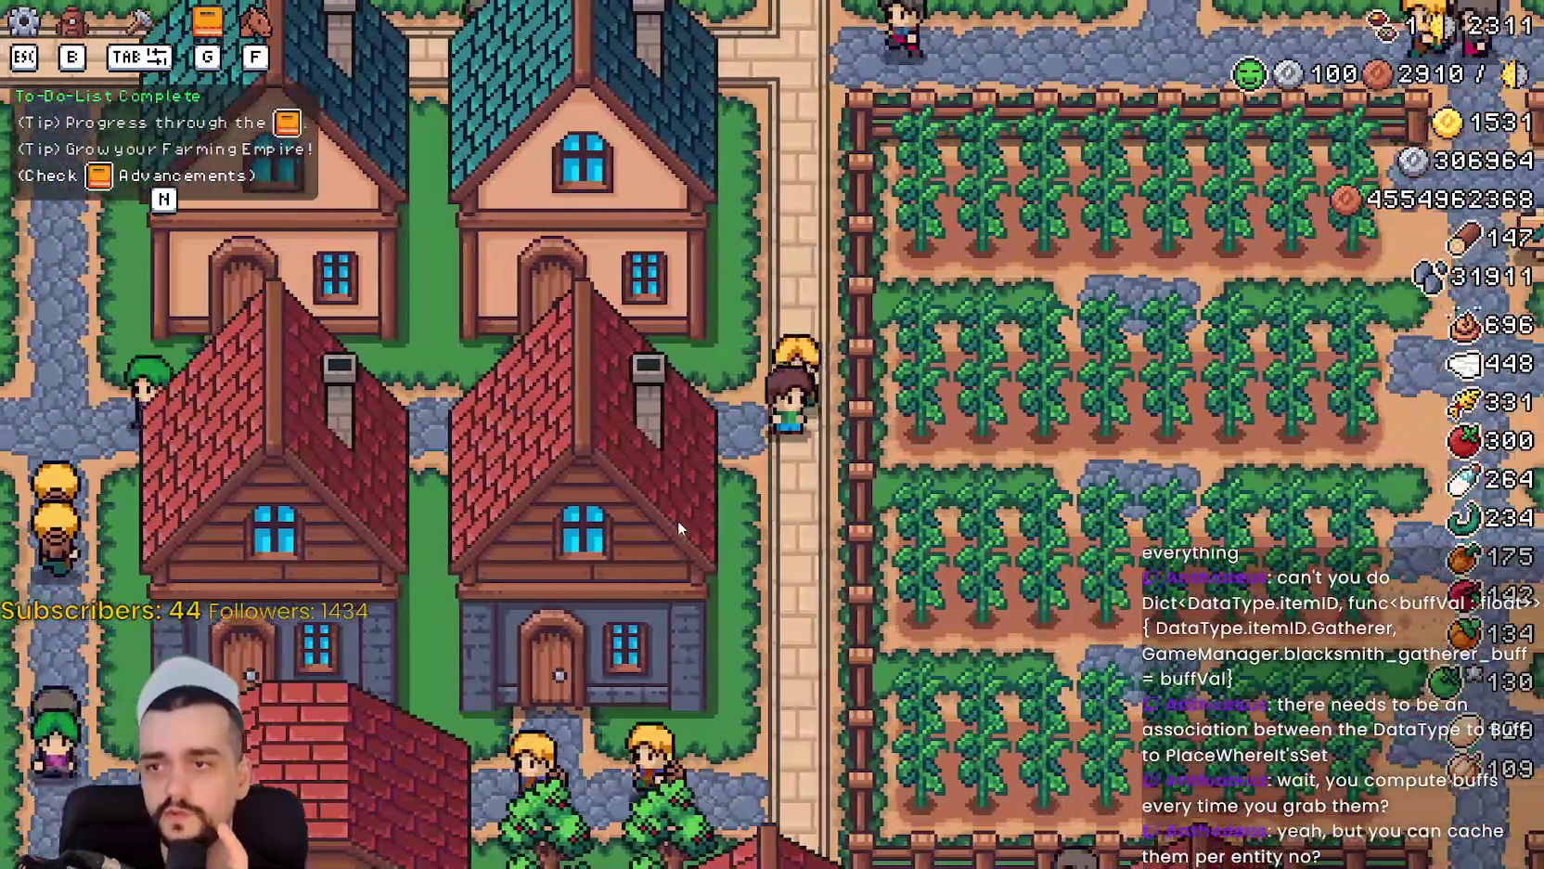
key(a)
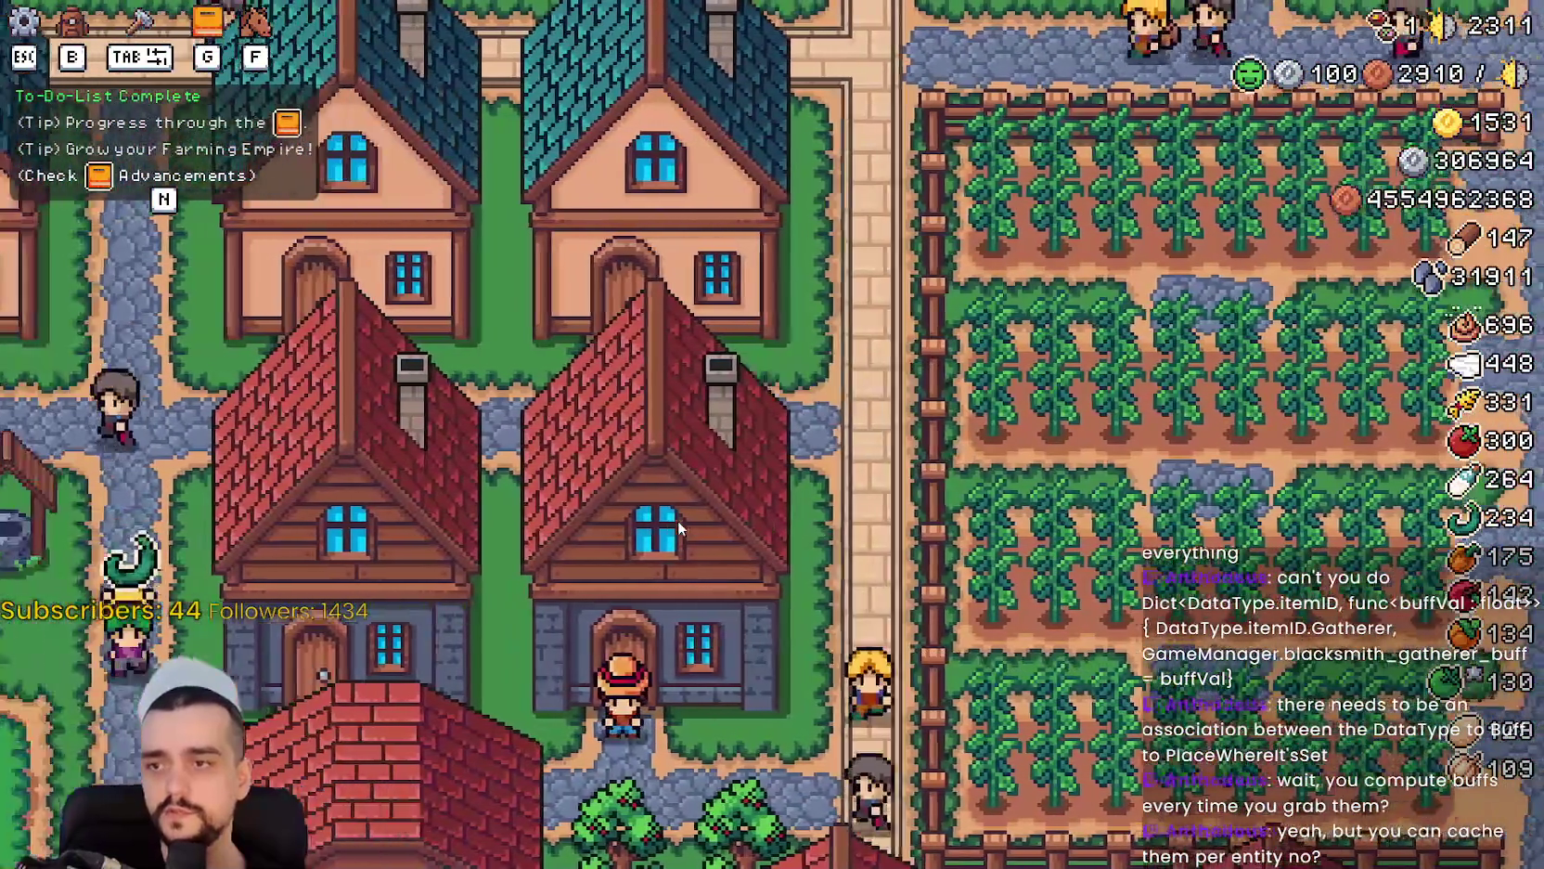
key(d)
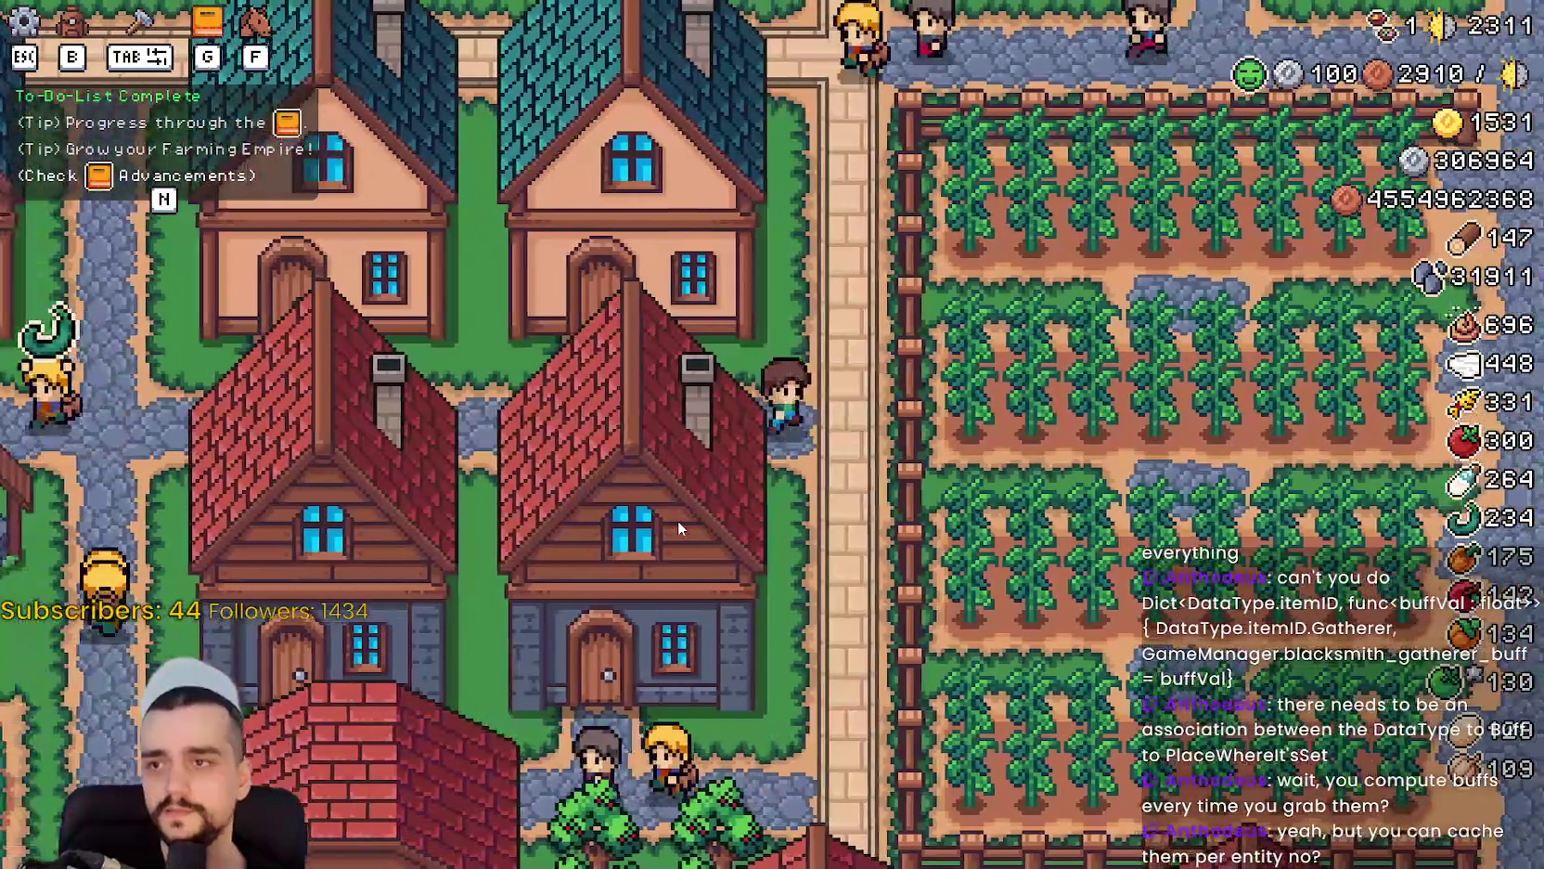
key(a)
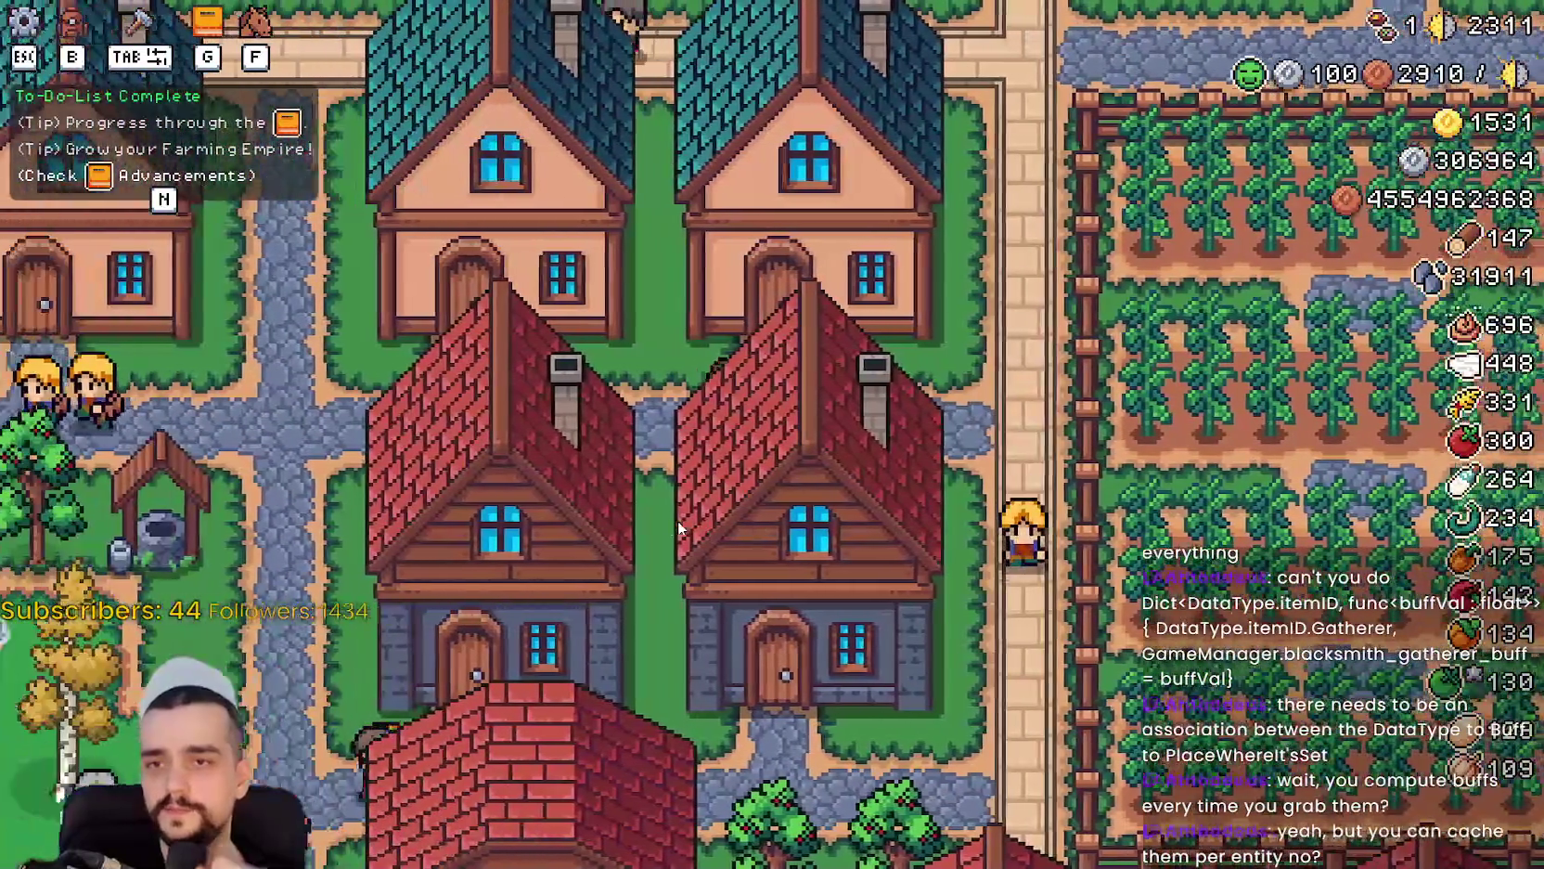
key(w)
key(a)
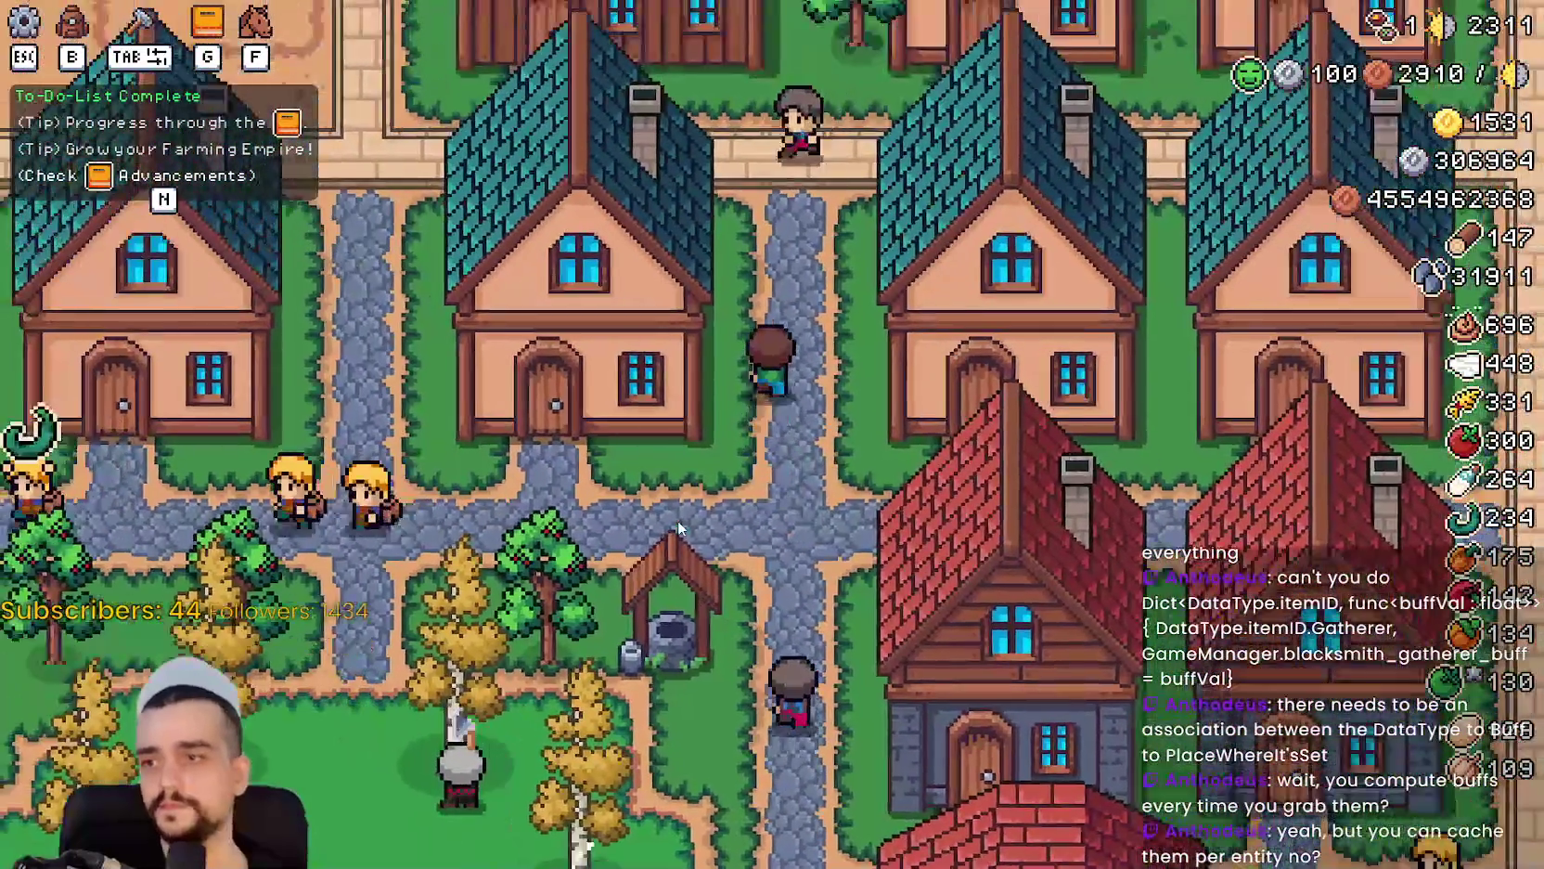
key(w)
key(a)
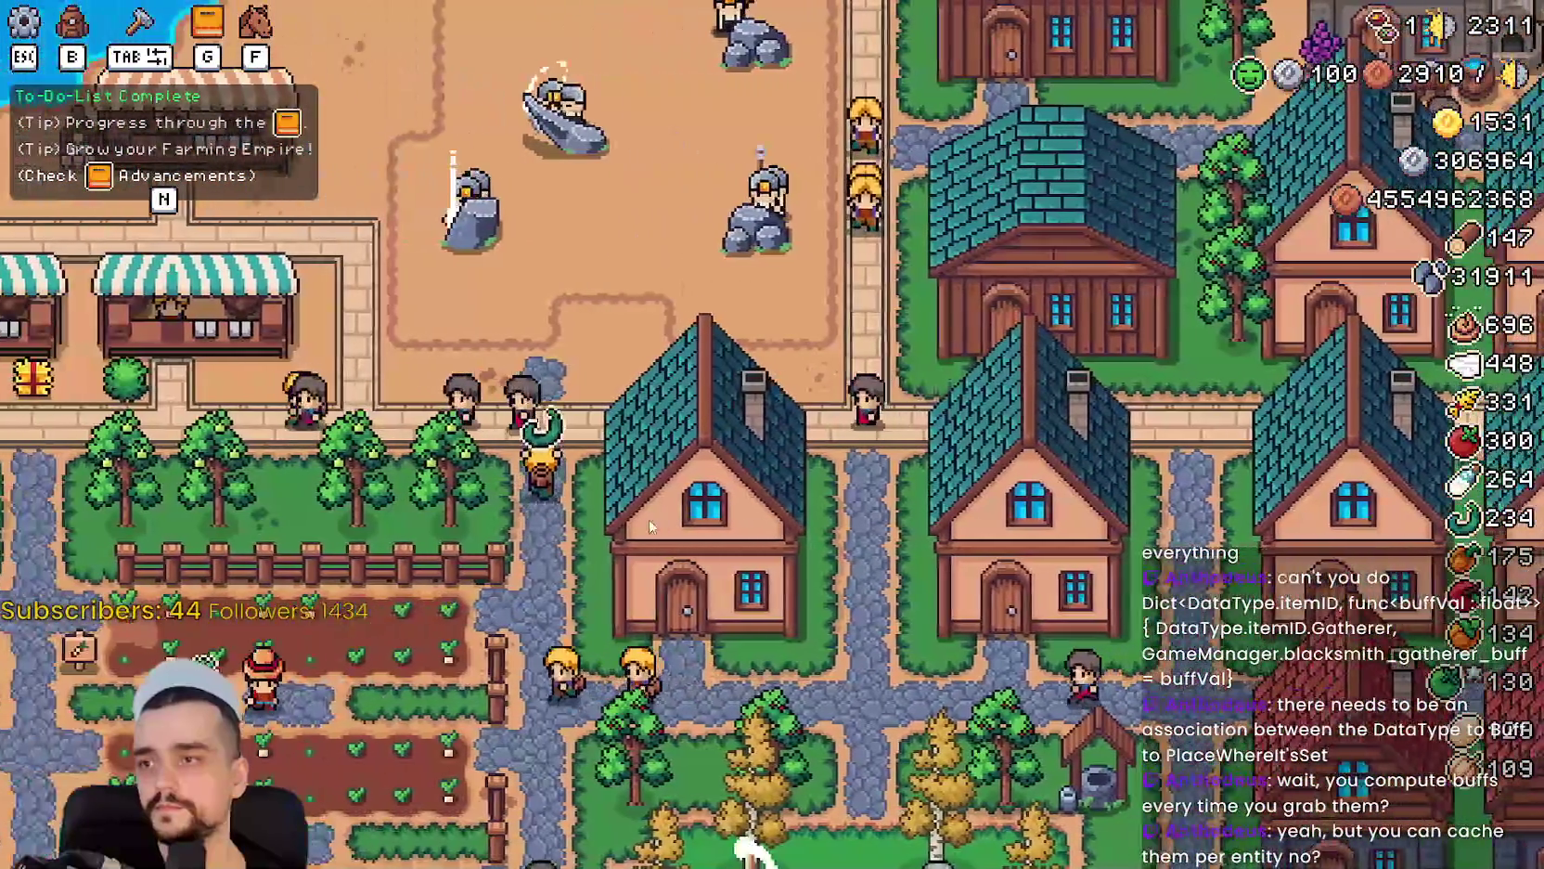
key(w)
key(a)
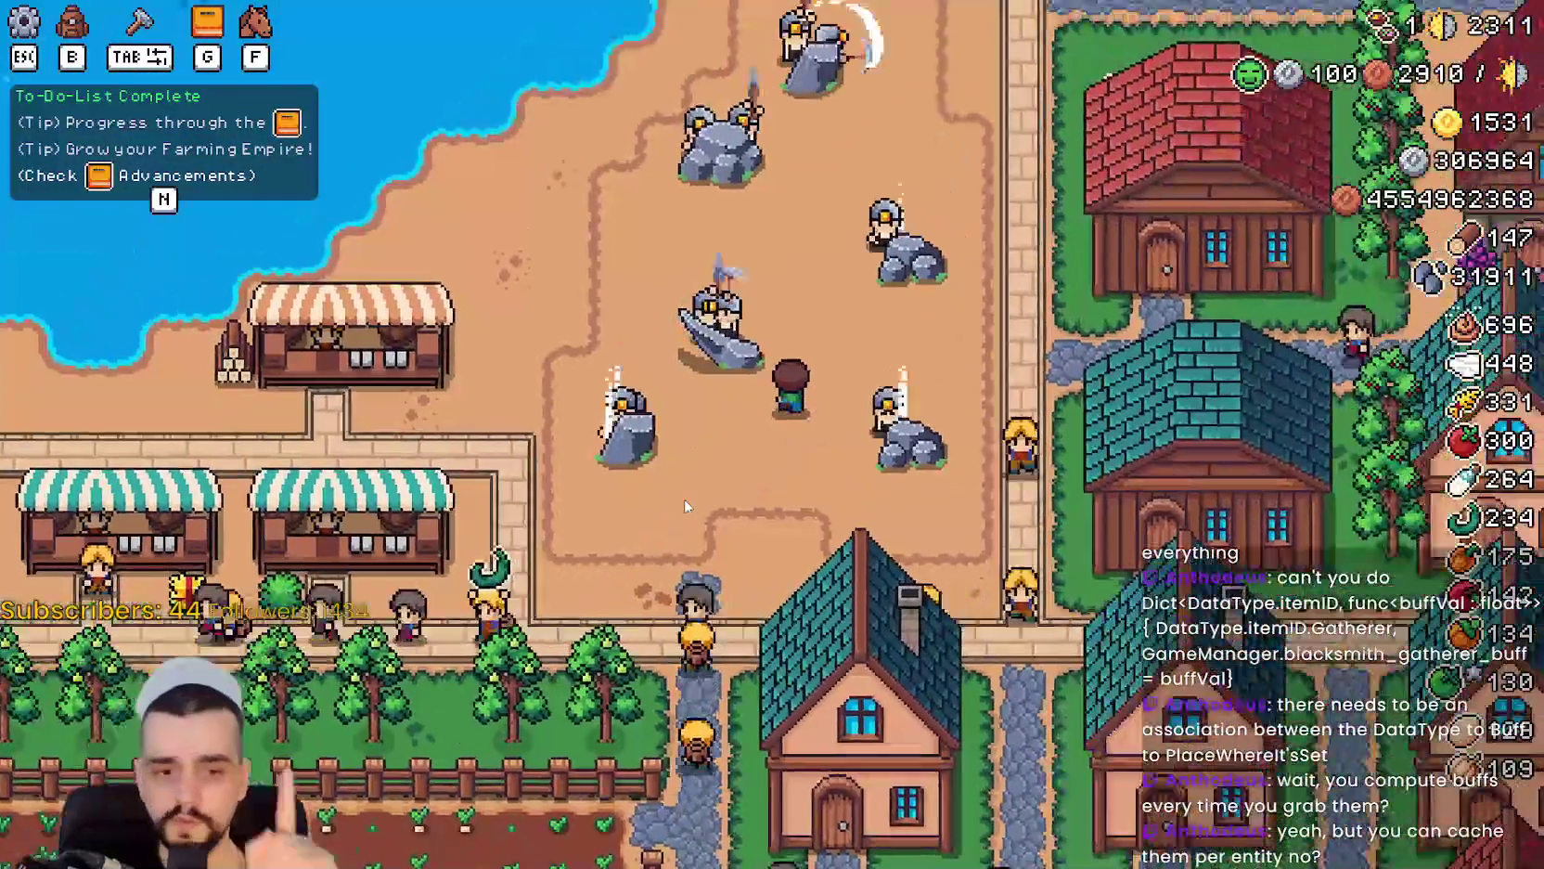
key(d)
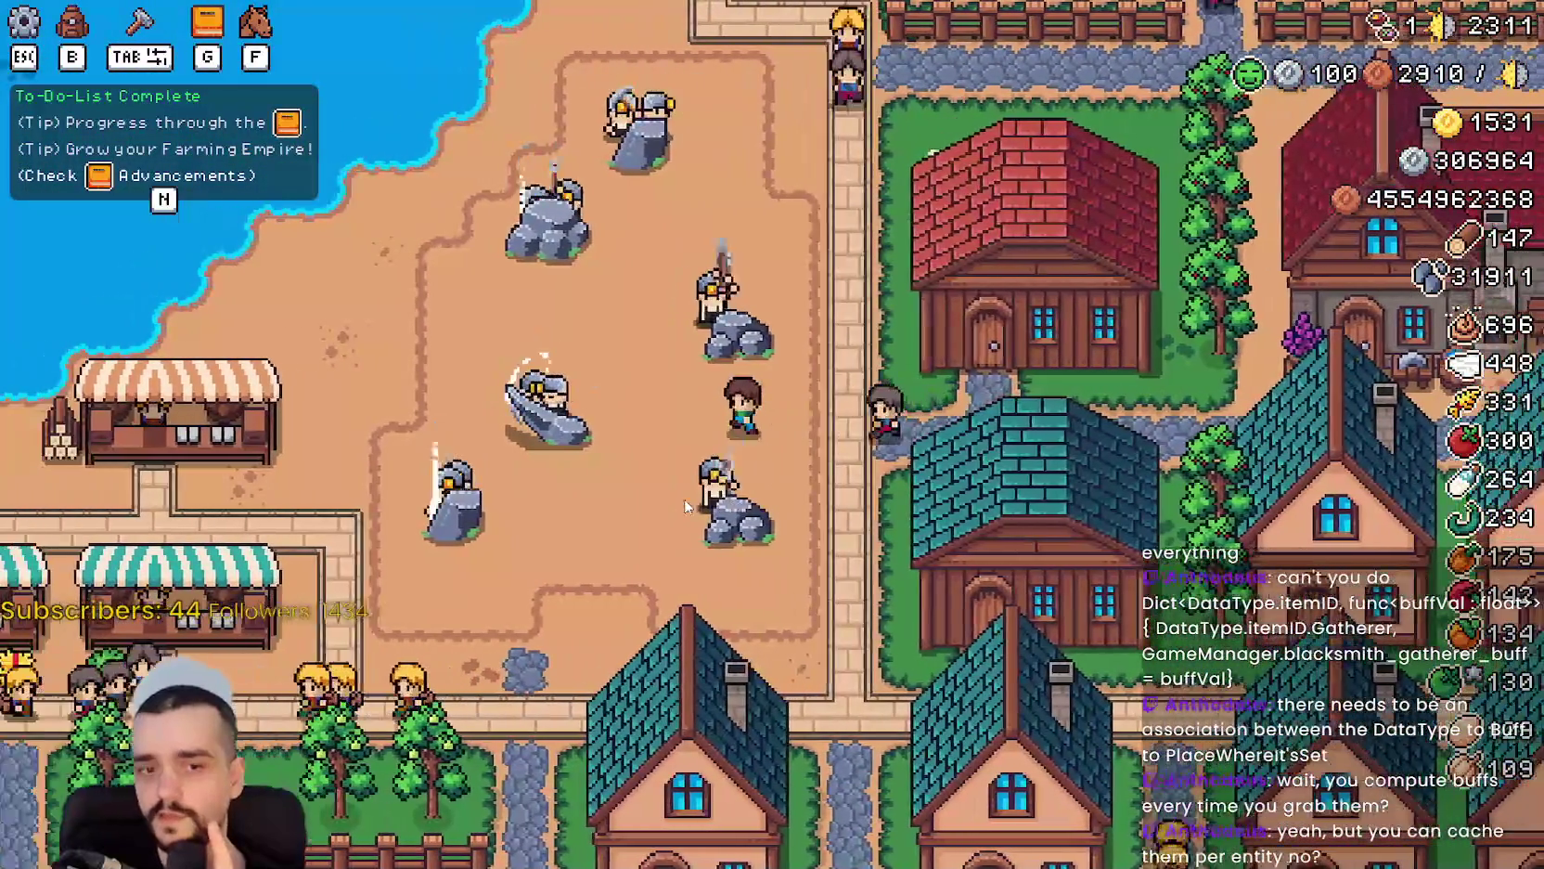
key(d)
key(a)
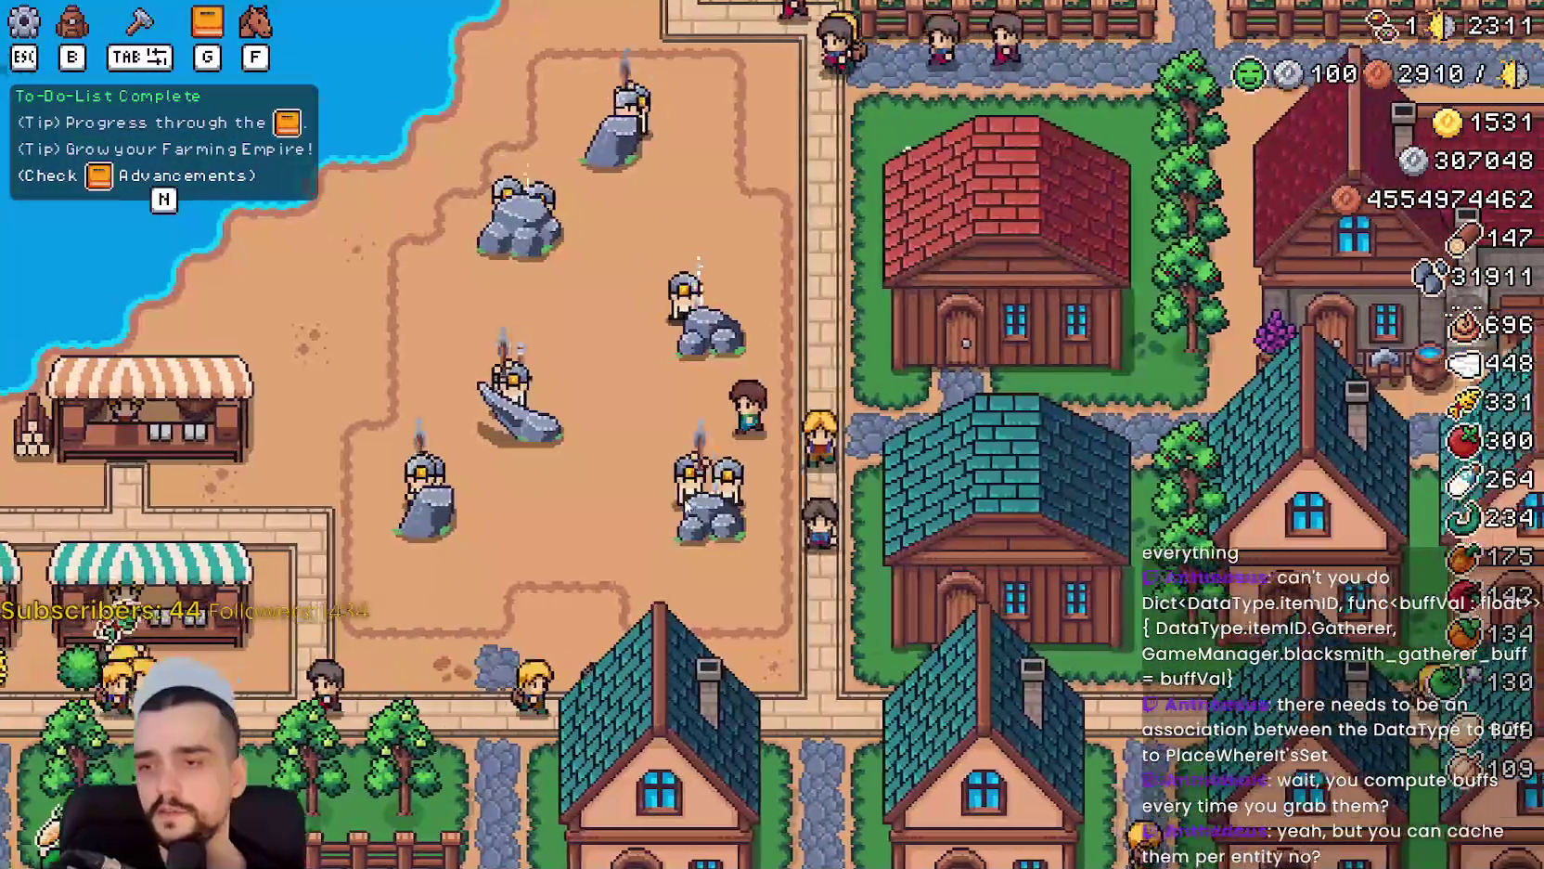
key(d)
Walk north and east along the road, then south to the blacksmith and open its buffs panel.
scroll(575, 534, up, 2)
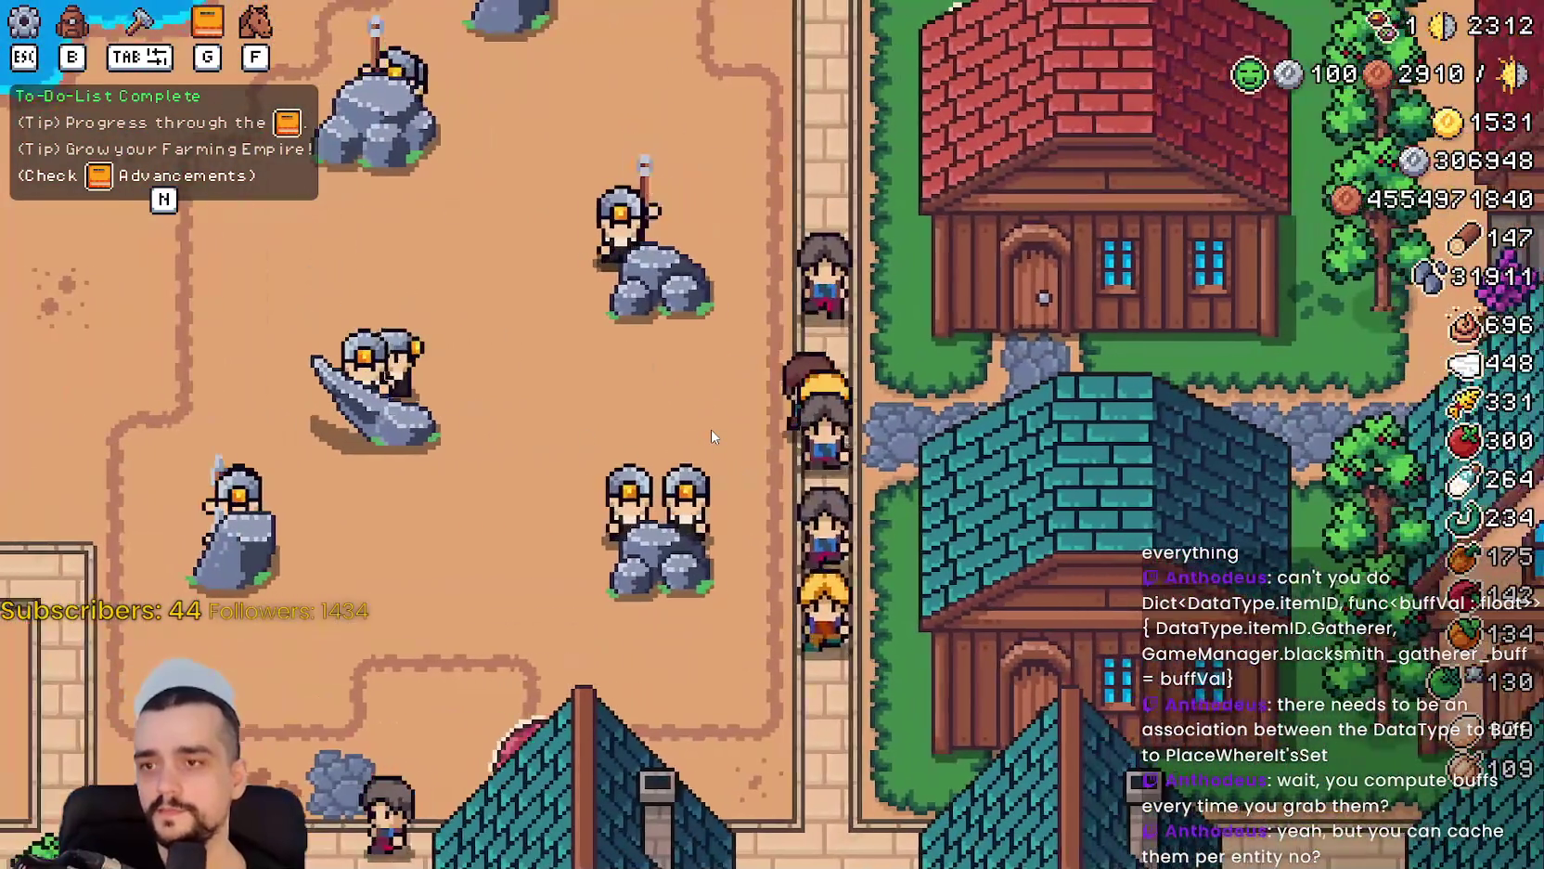
key(d)
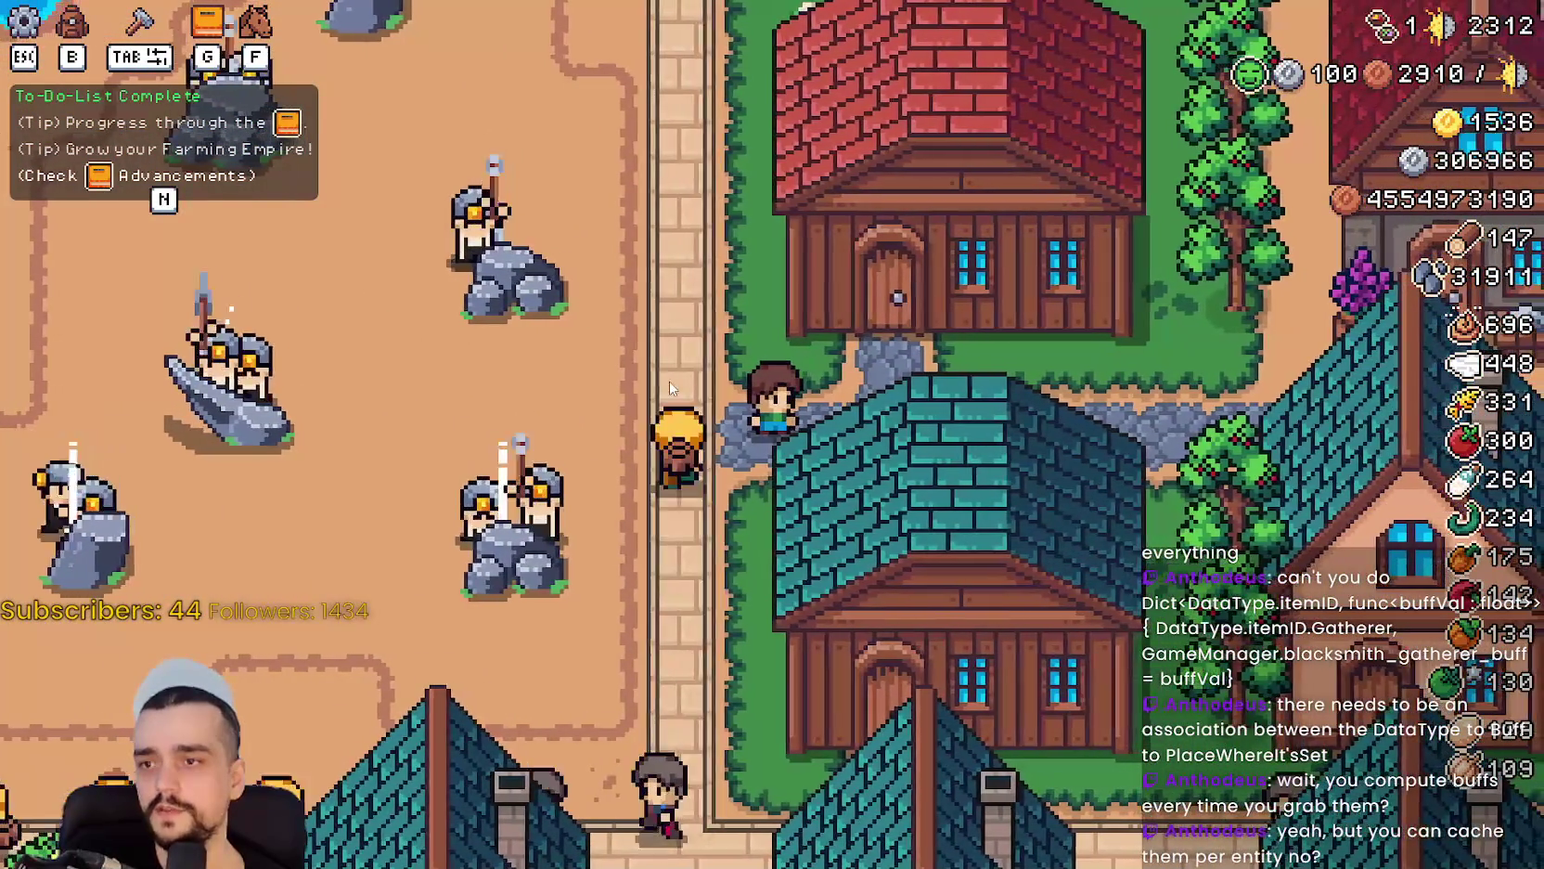
scroll(668, 308, down, 3)
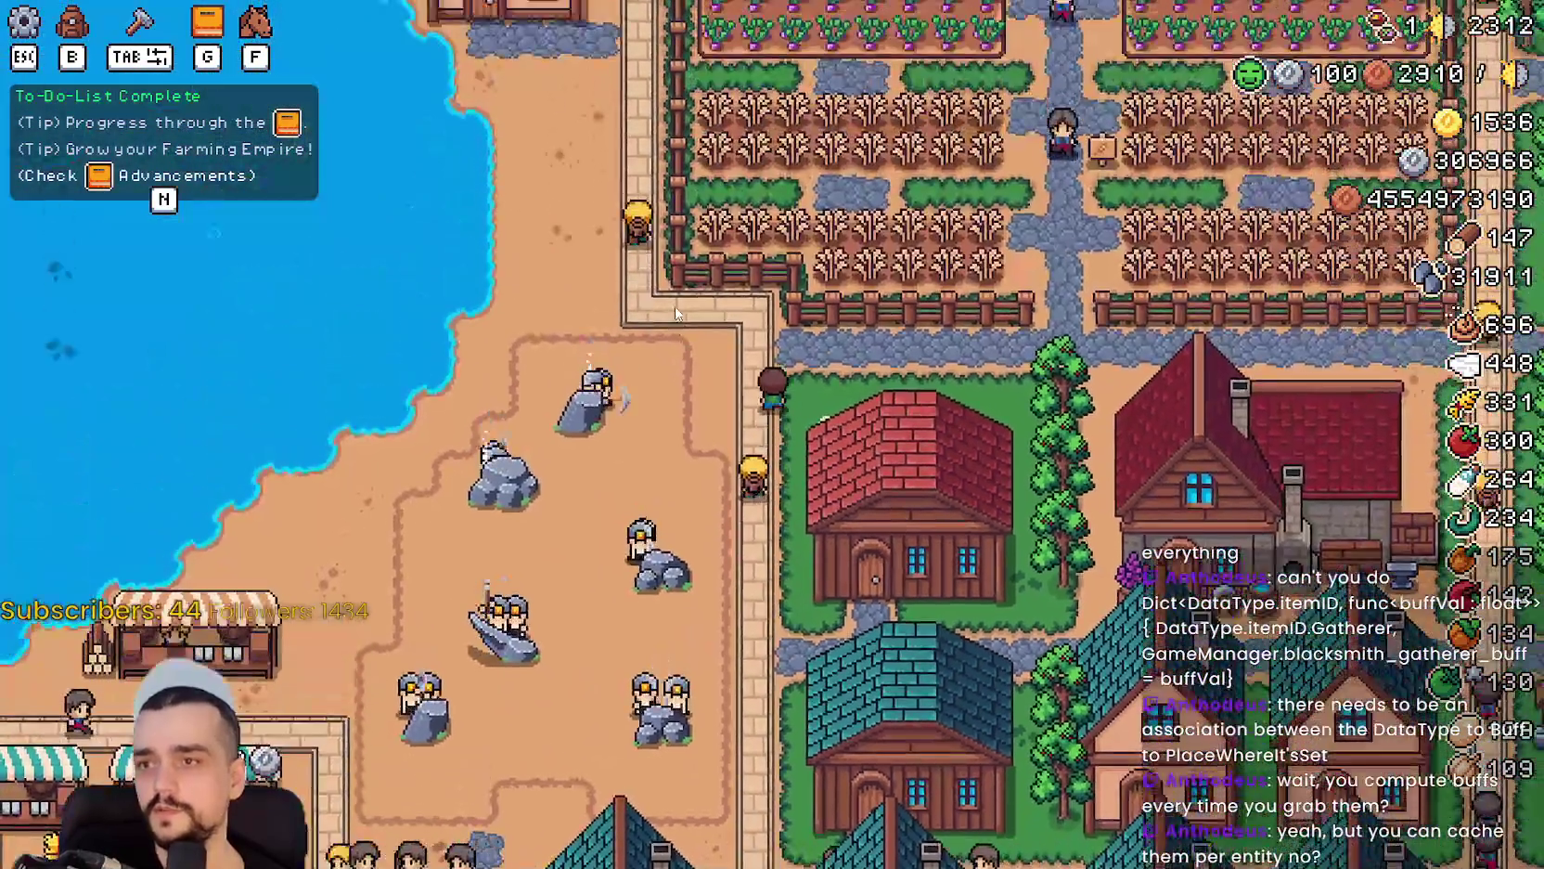
key(w)
key(d)
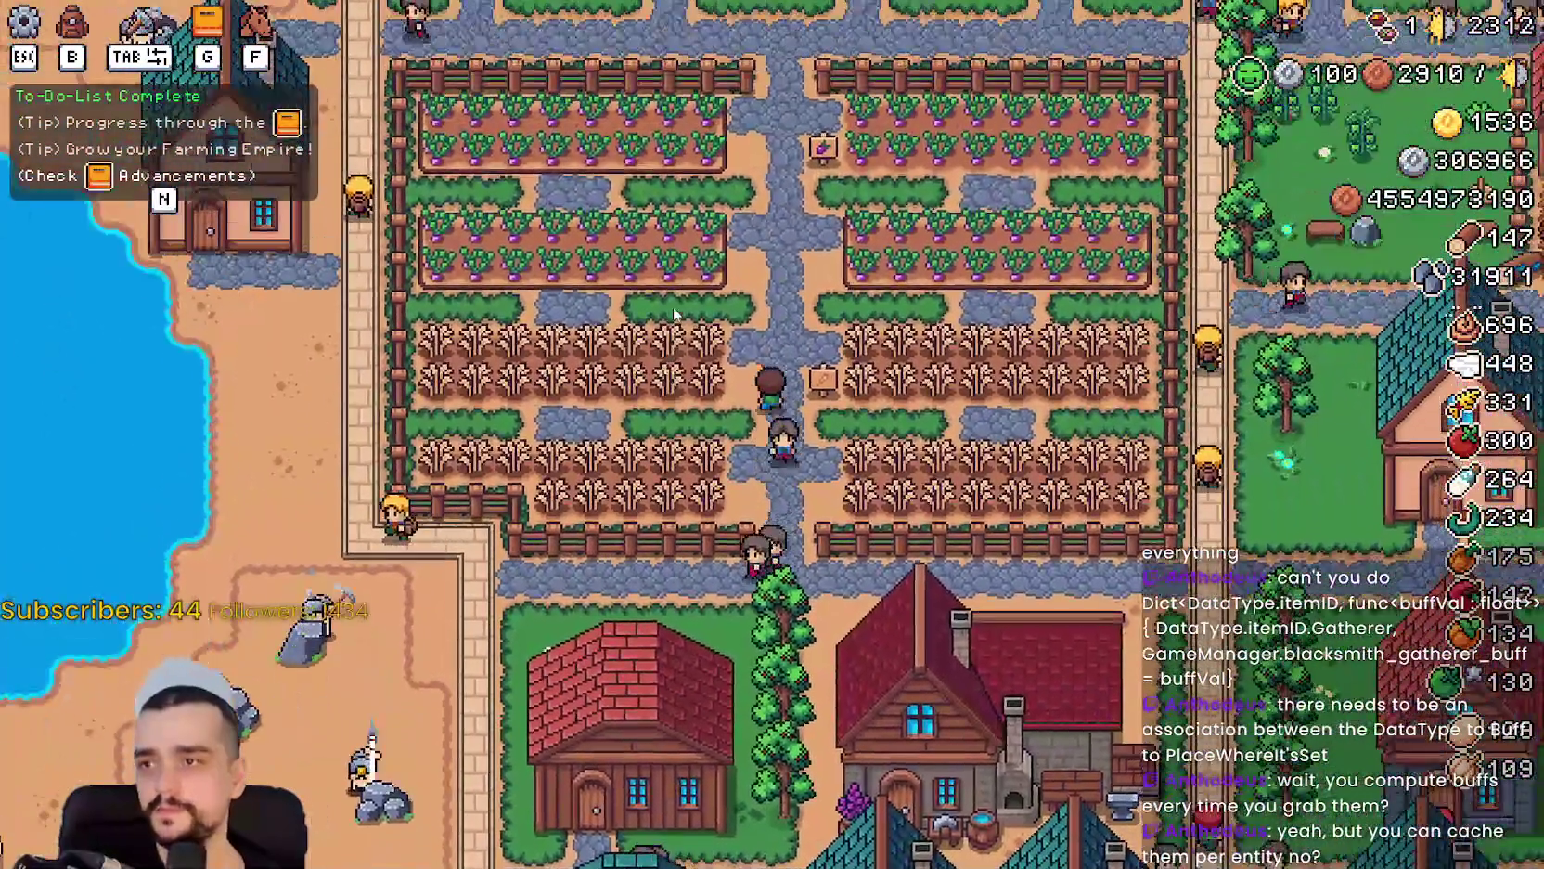
key(w)
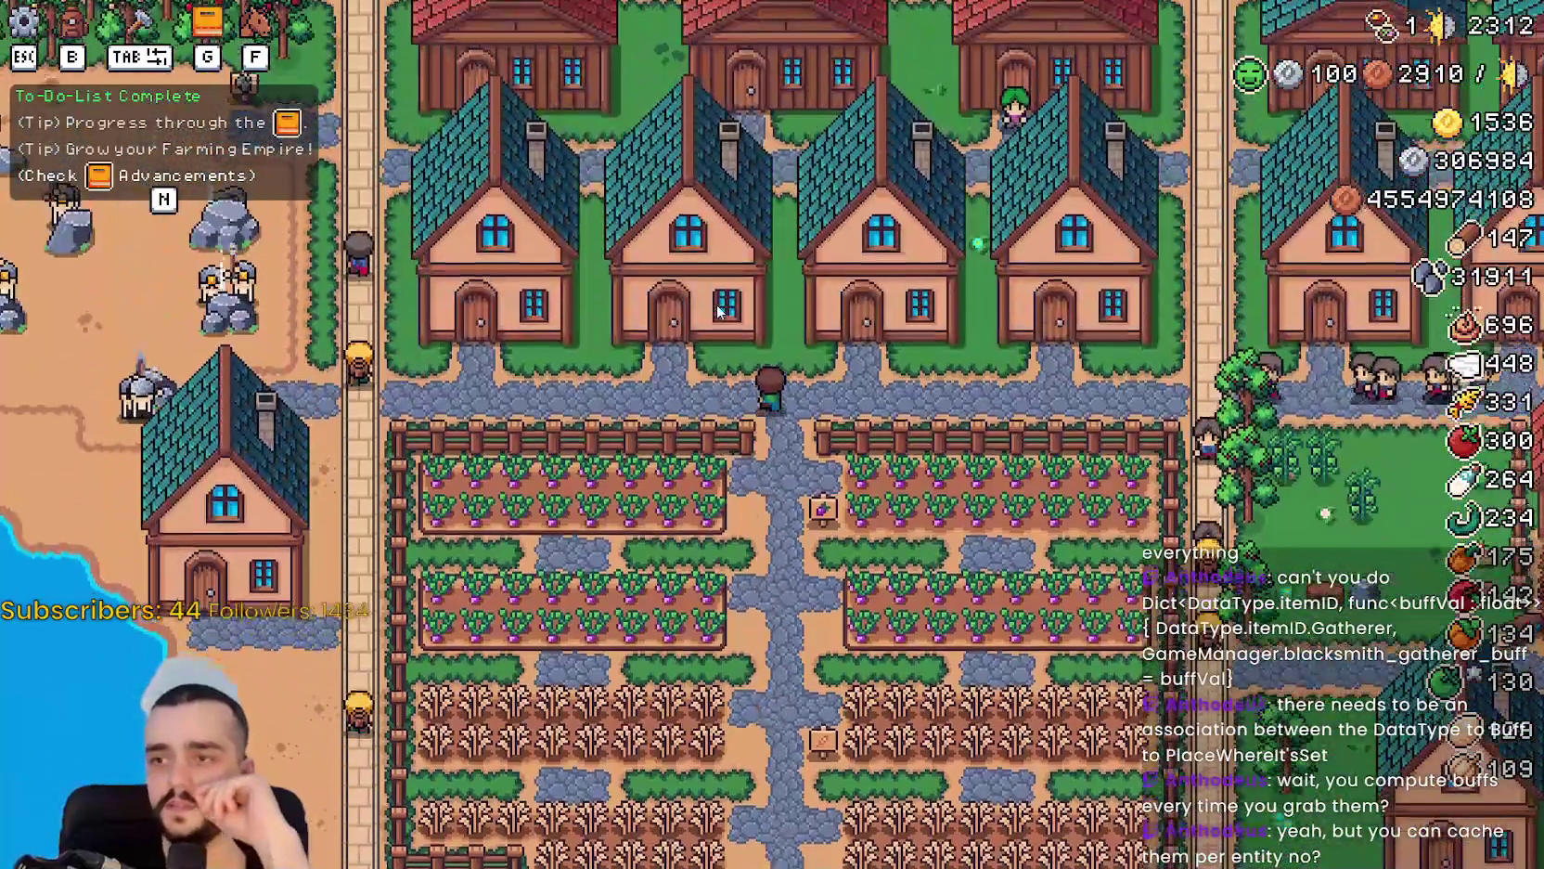
key(a)
key(a)
key(w)
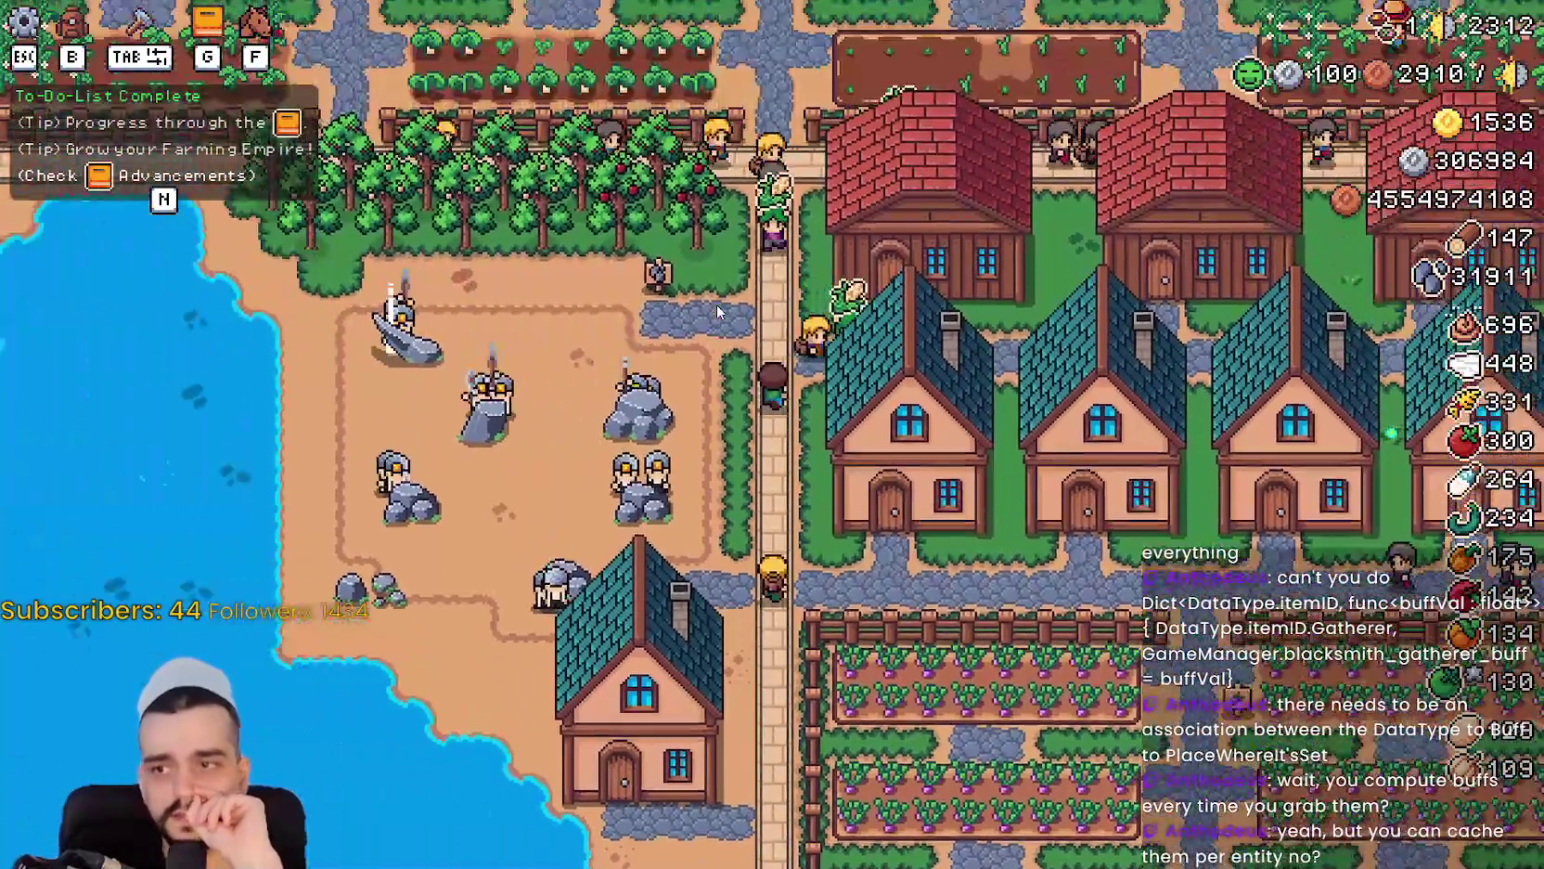
key(w)
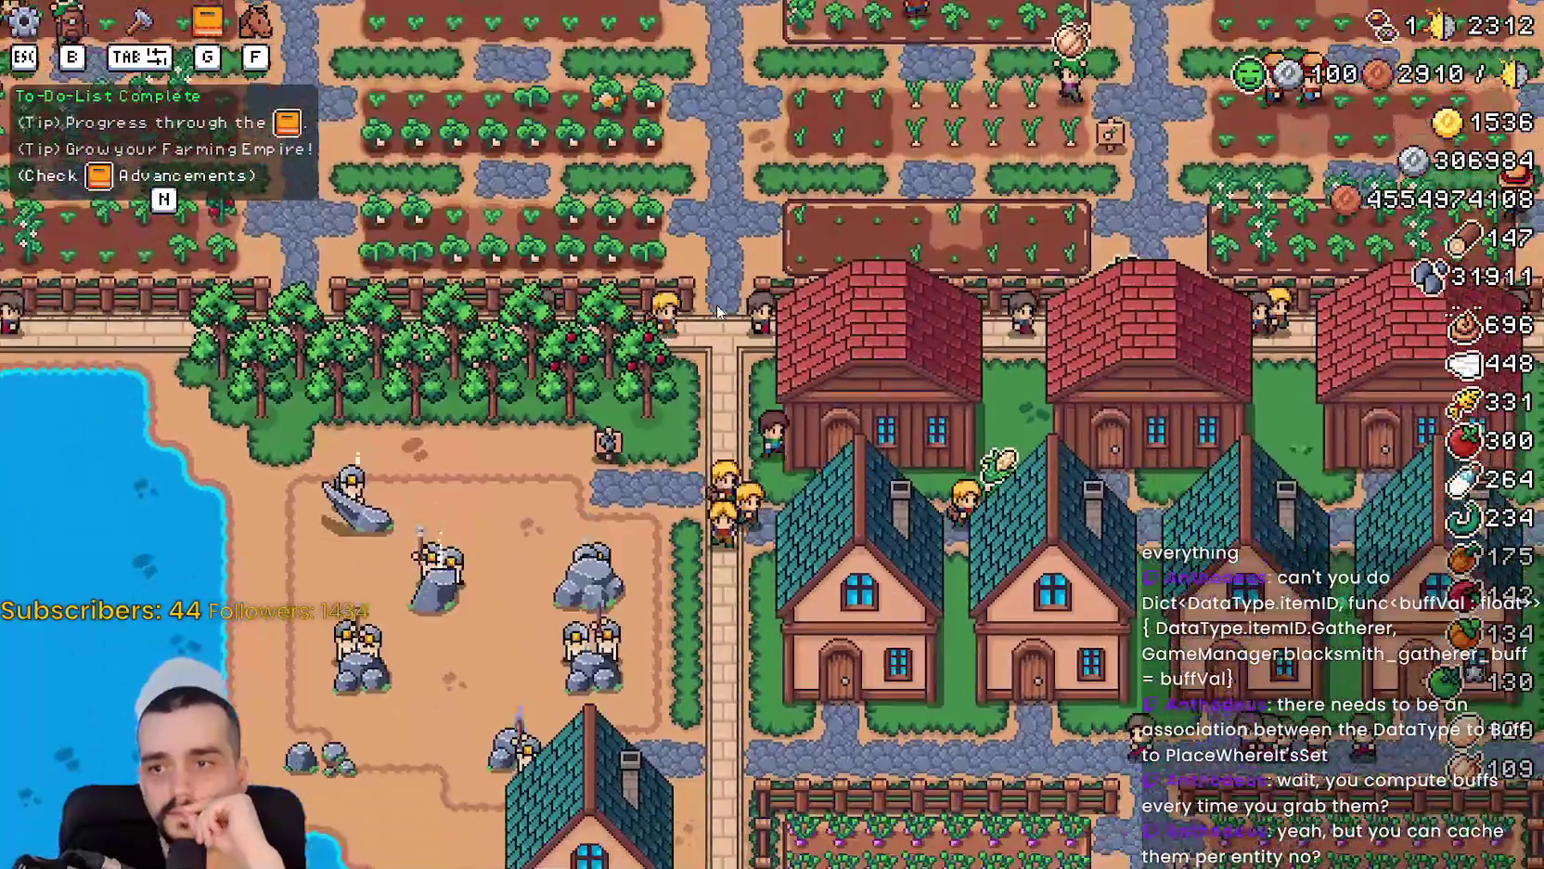
key(d)
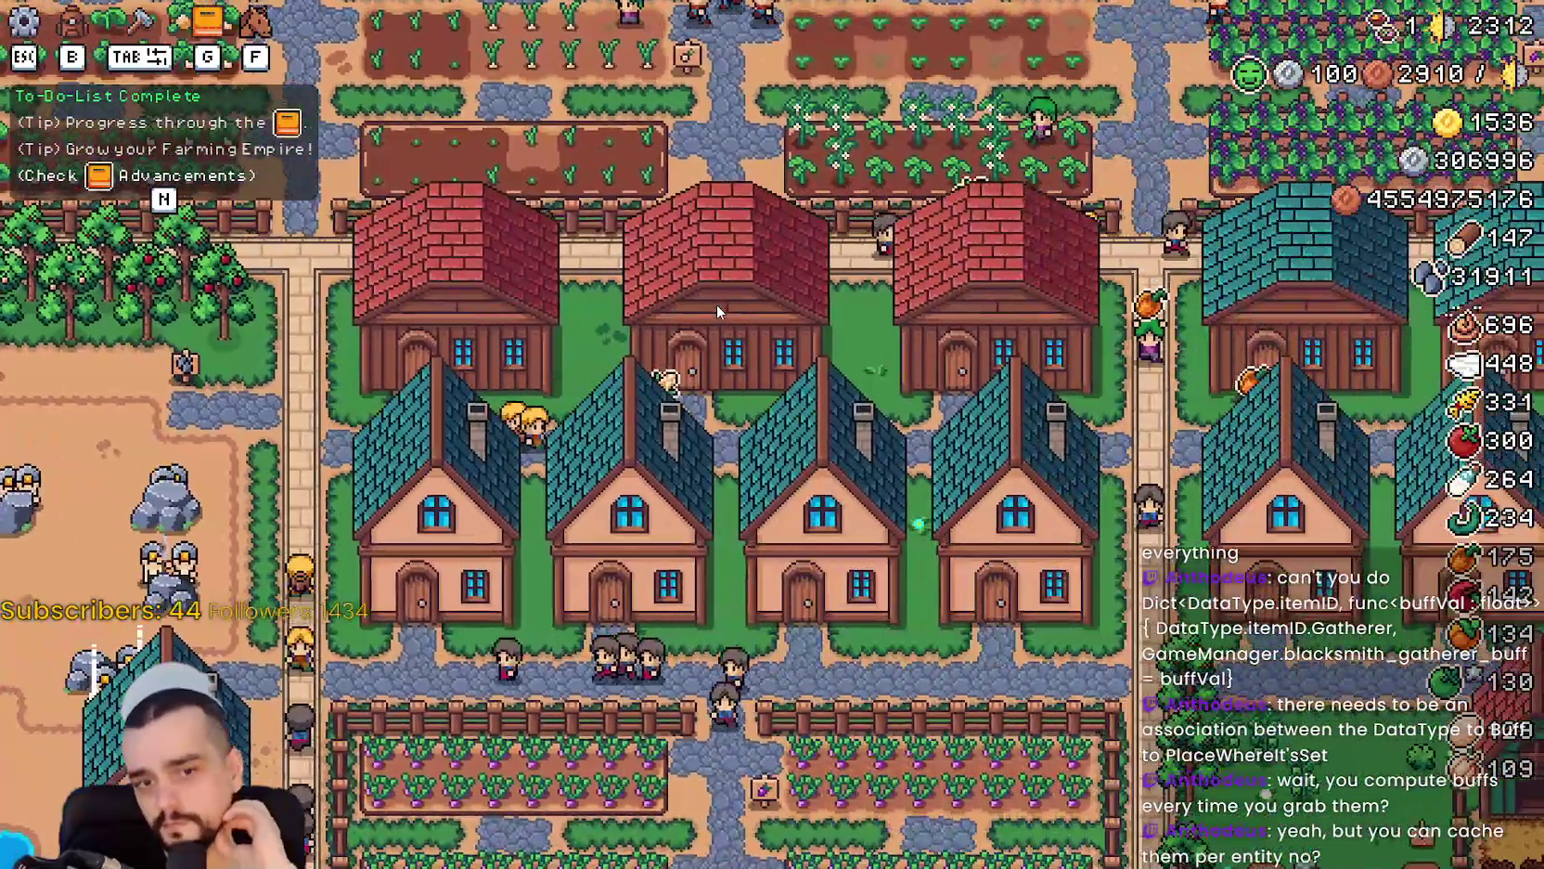
key(d)
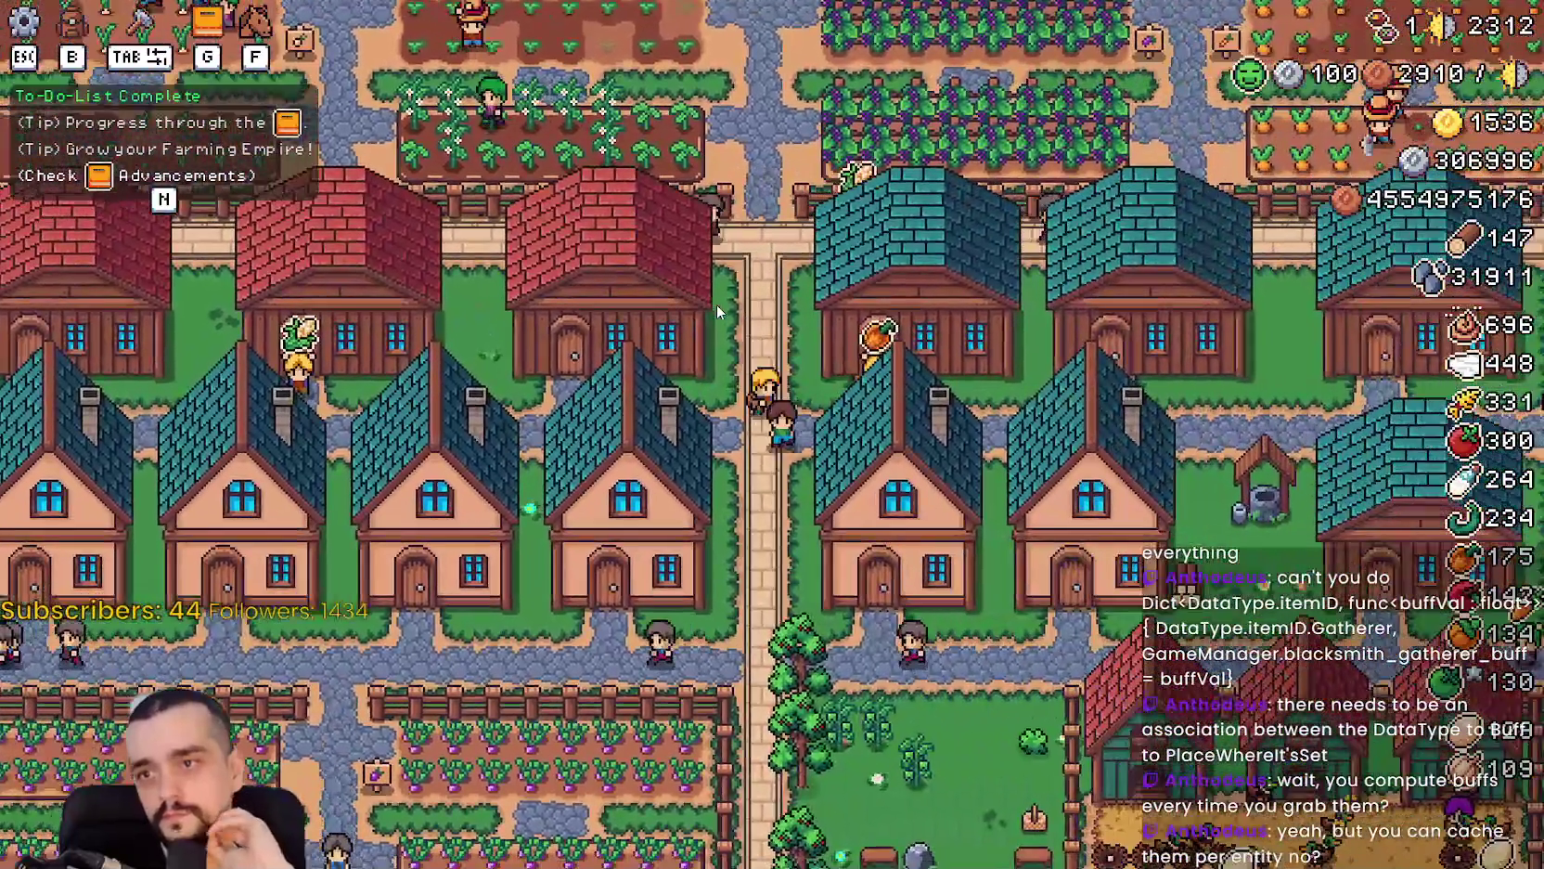
key(s)
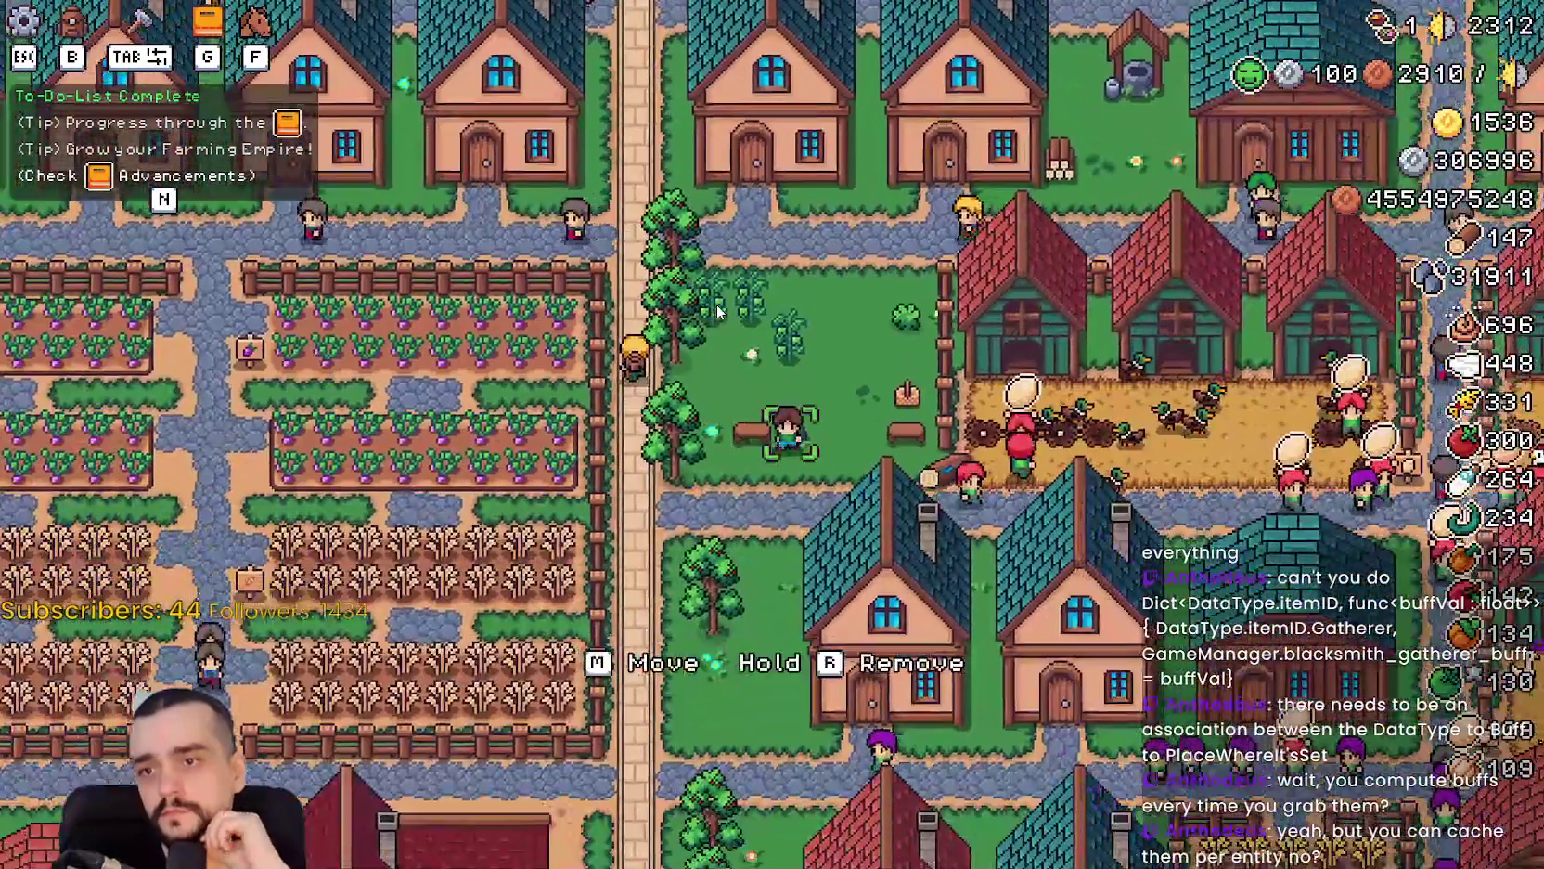
key(s)
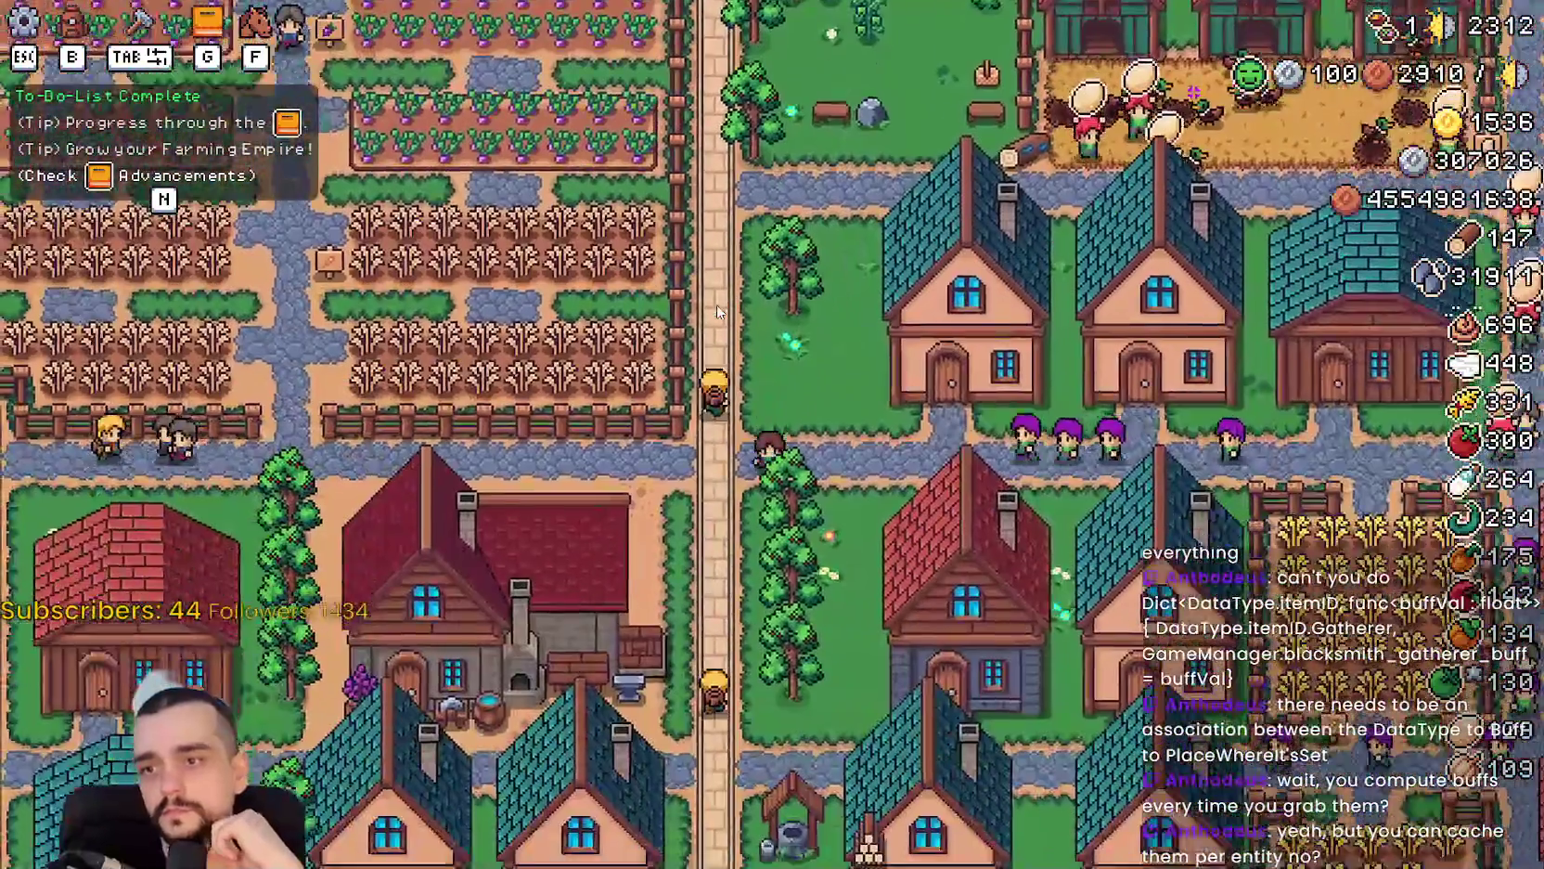
key(s)
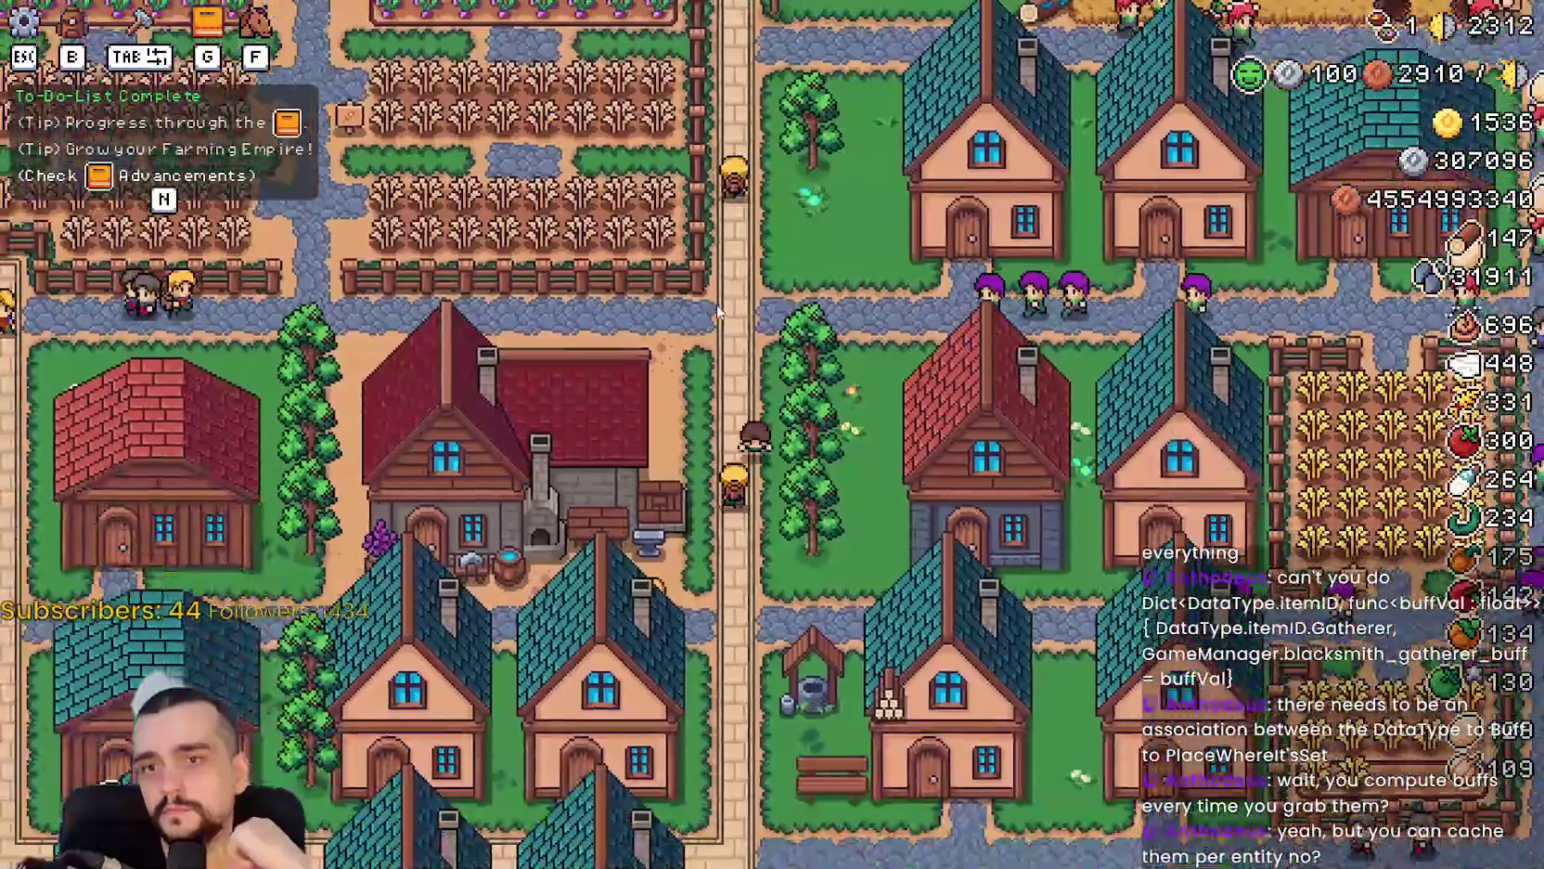
key(a)
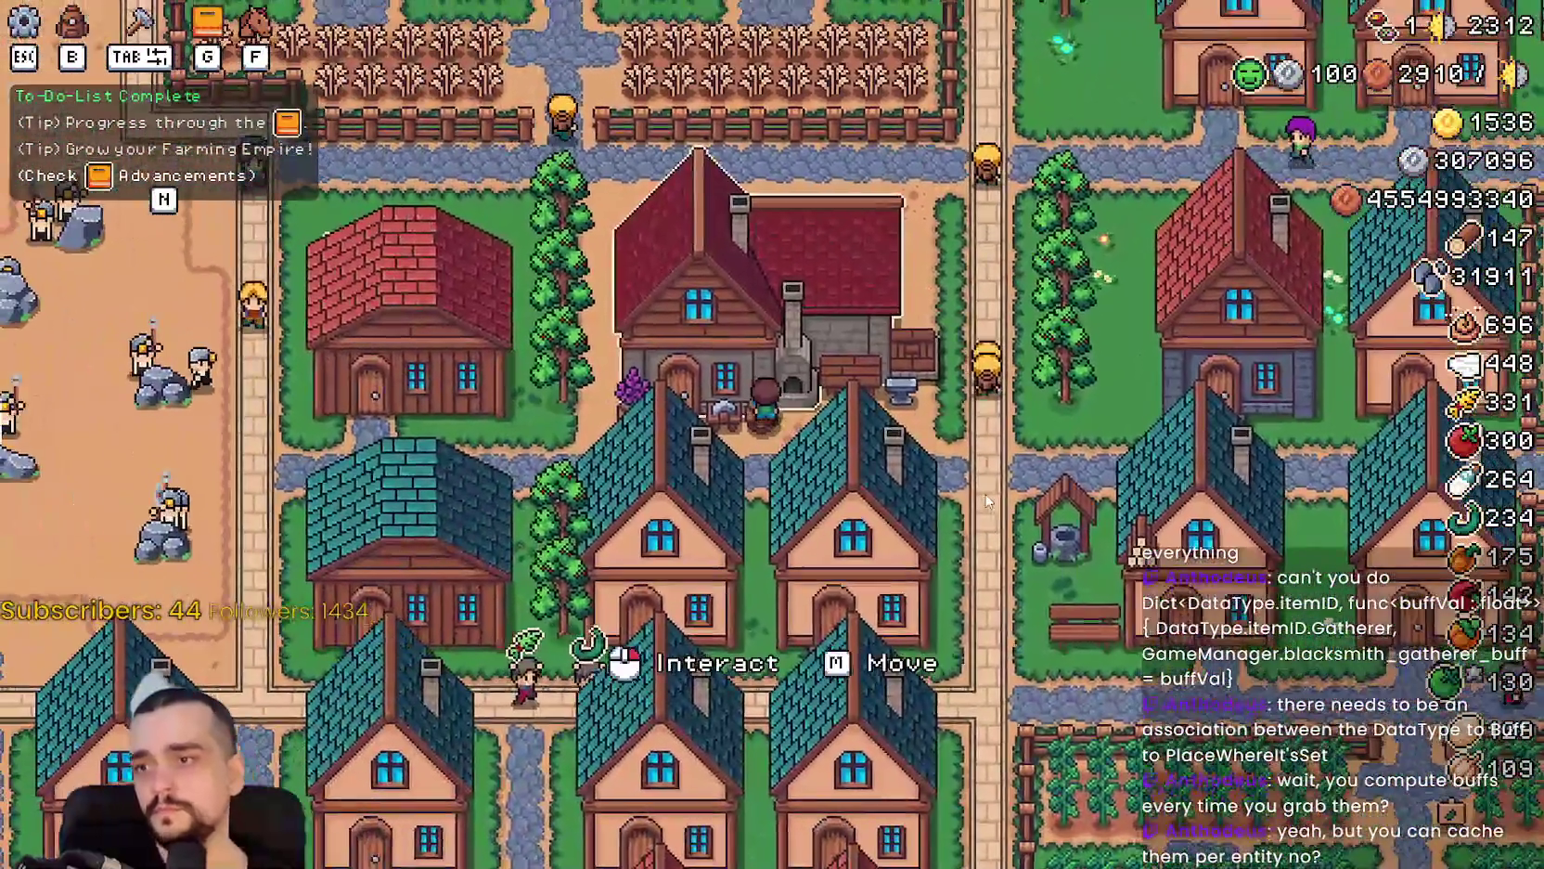
click(987, 502)
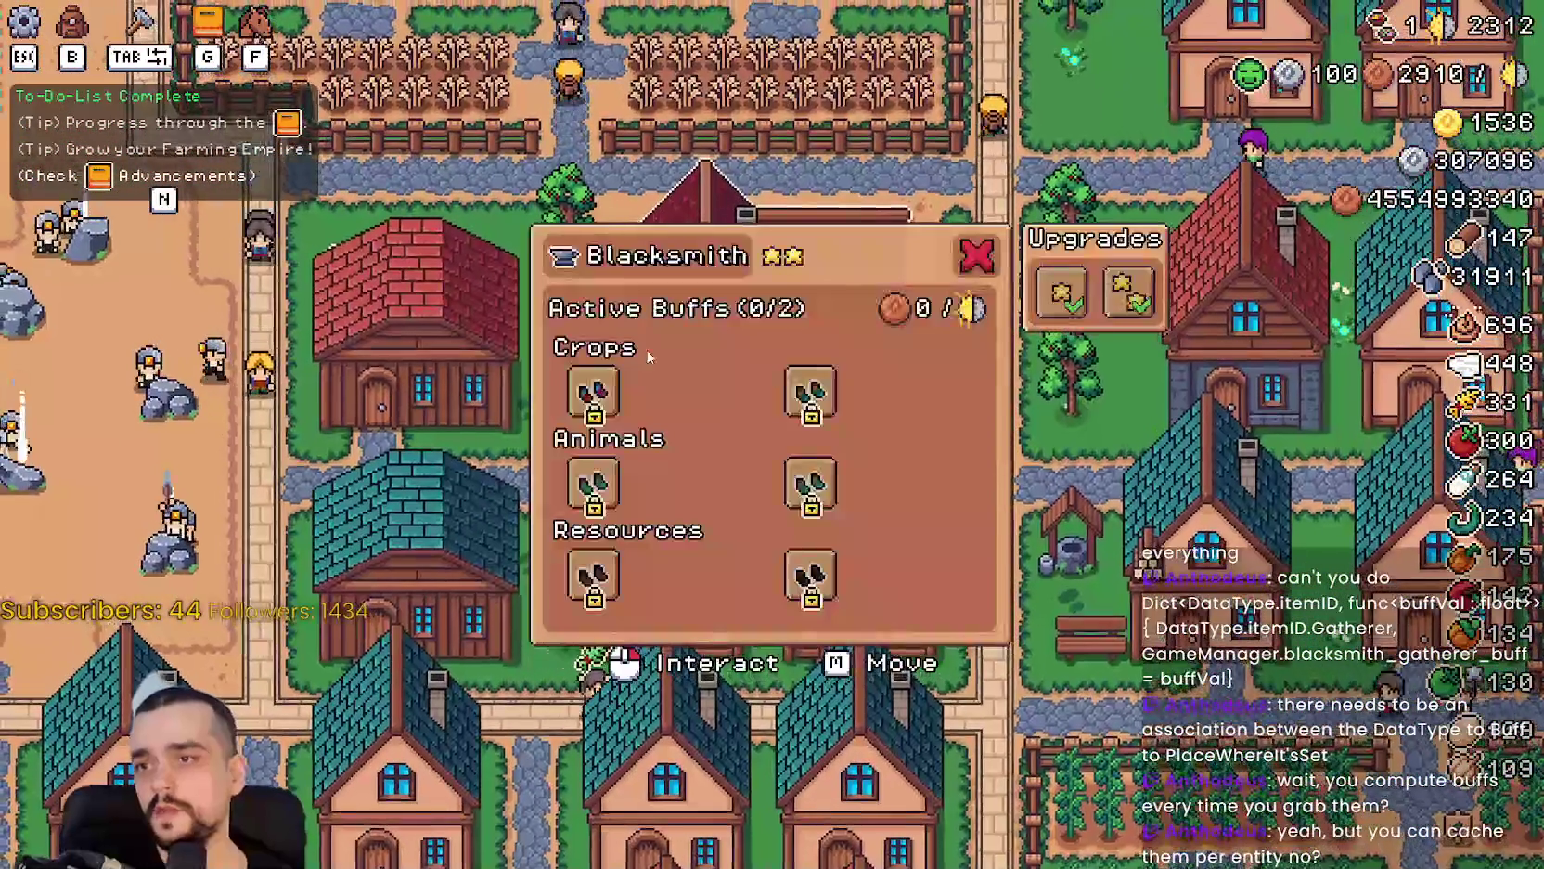
Unlock the Crops and Animals boot buff tiers in the Blacksmith panel.
click(662, 482)
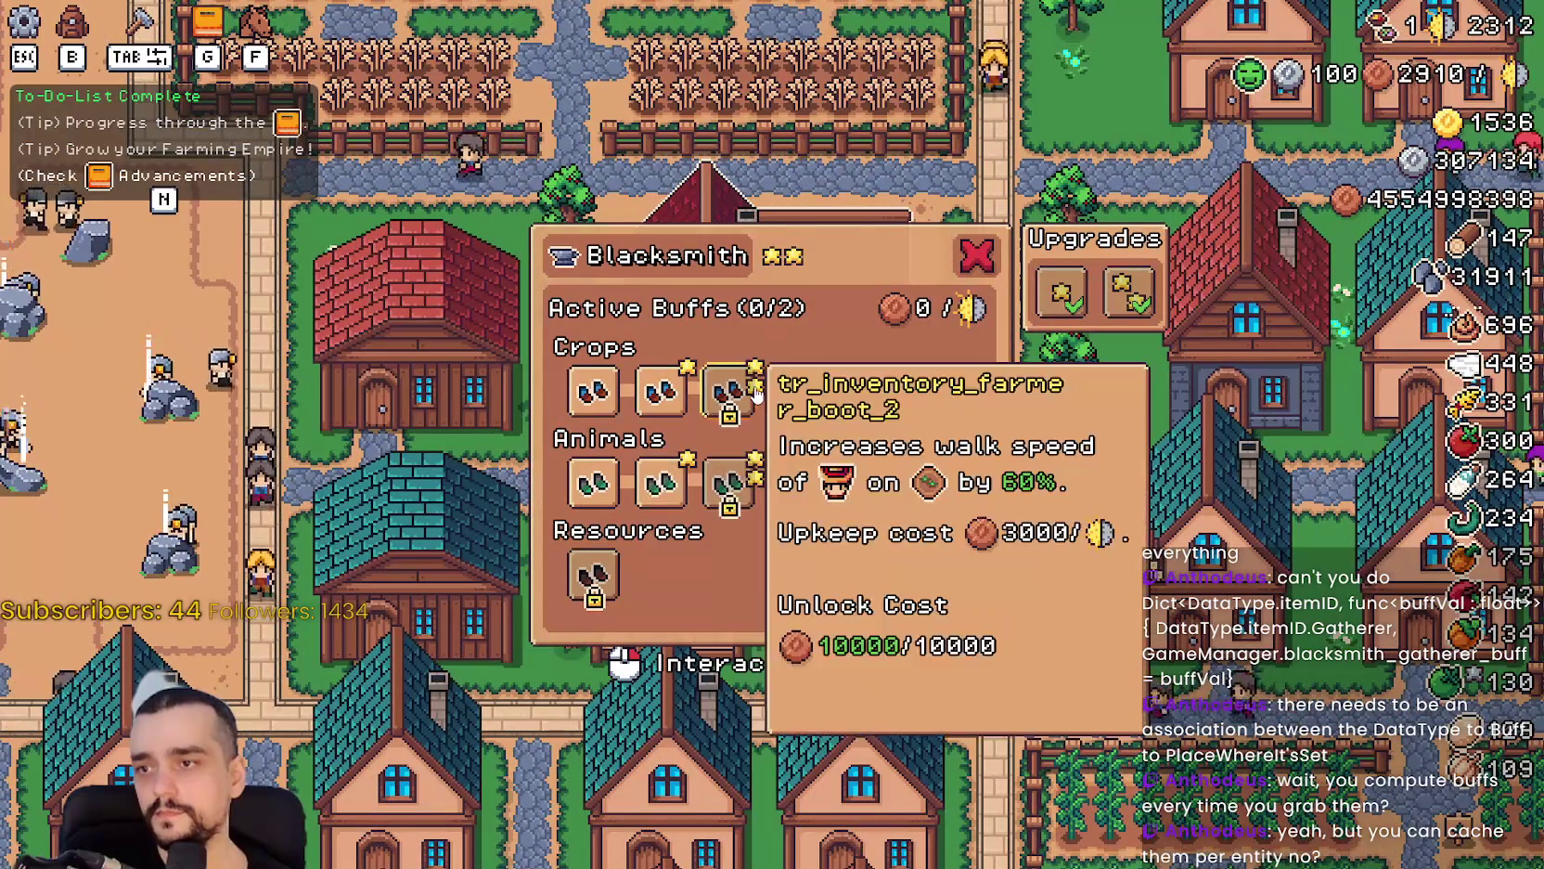
click(729, 482)
click(811, 390)
click(878, 389)
click(878, 482)
click(946, 390)
click(946, 483)
Unlock the Miner and Forester Boots tiers, toggle one on, and return to the editor.
click(810, 575)
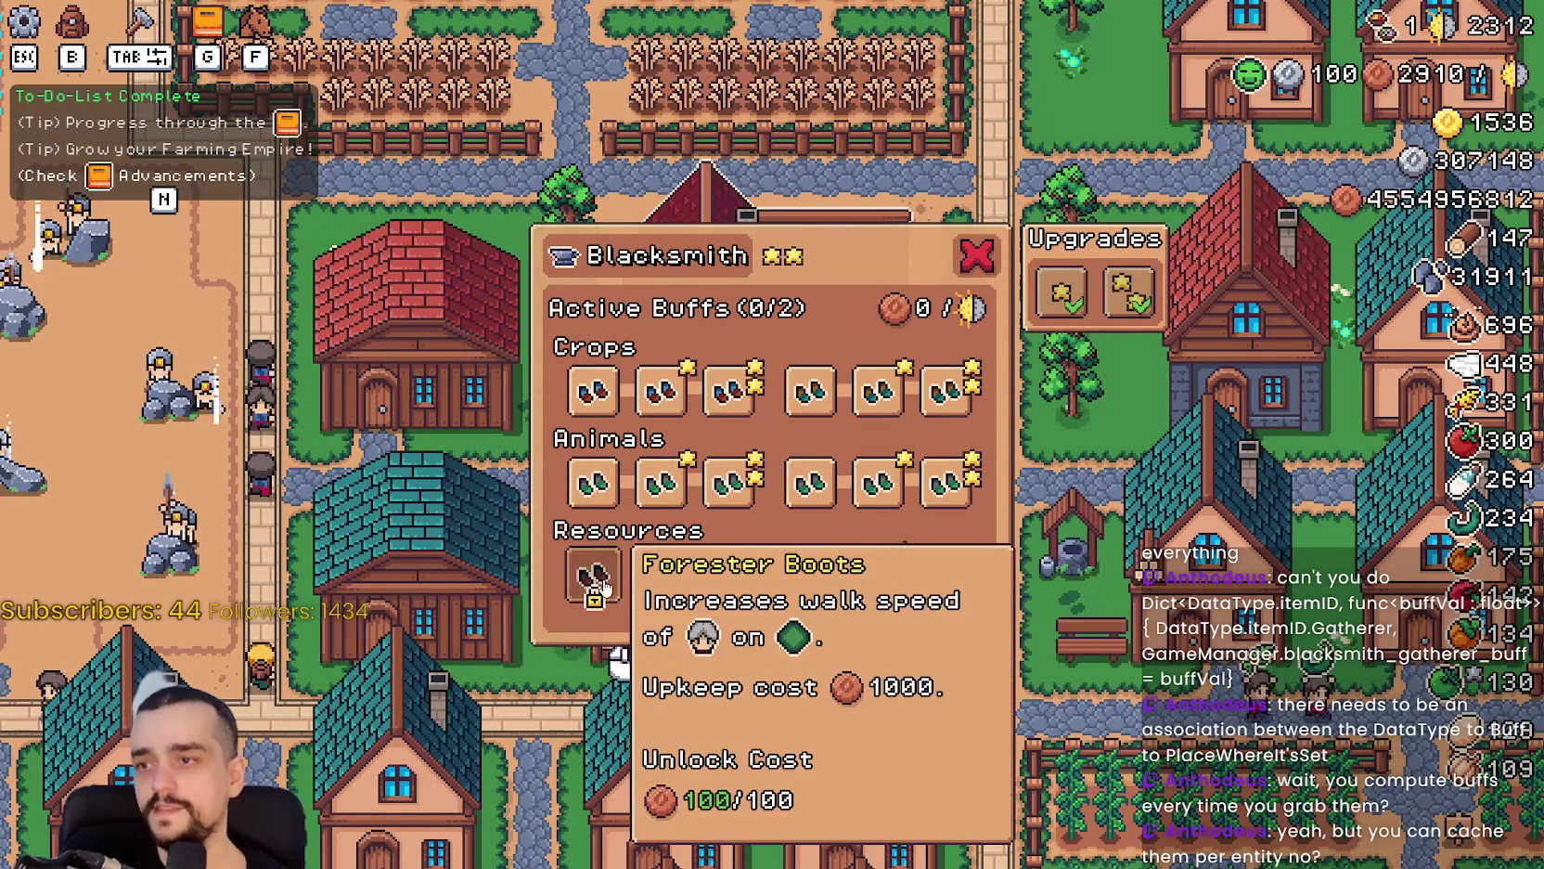
click(593, 576)
click(661, 576)
click(878, 575)
click(947, 580)
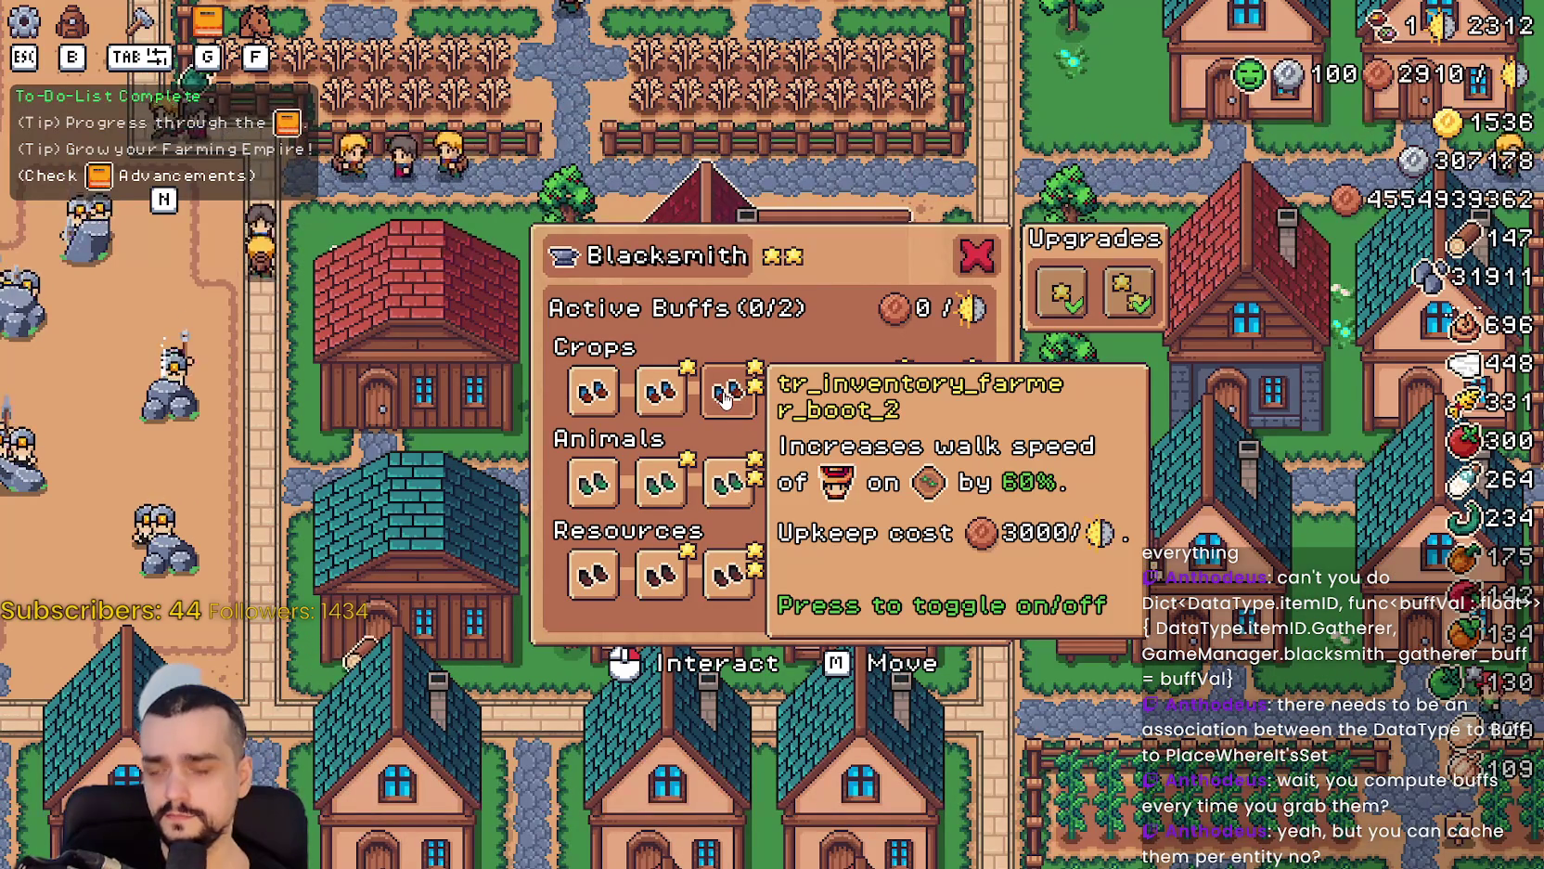
key(alt+Tab)
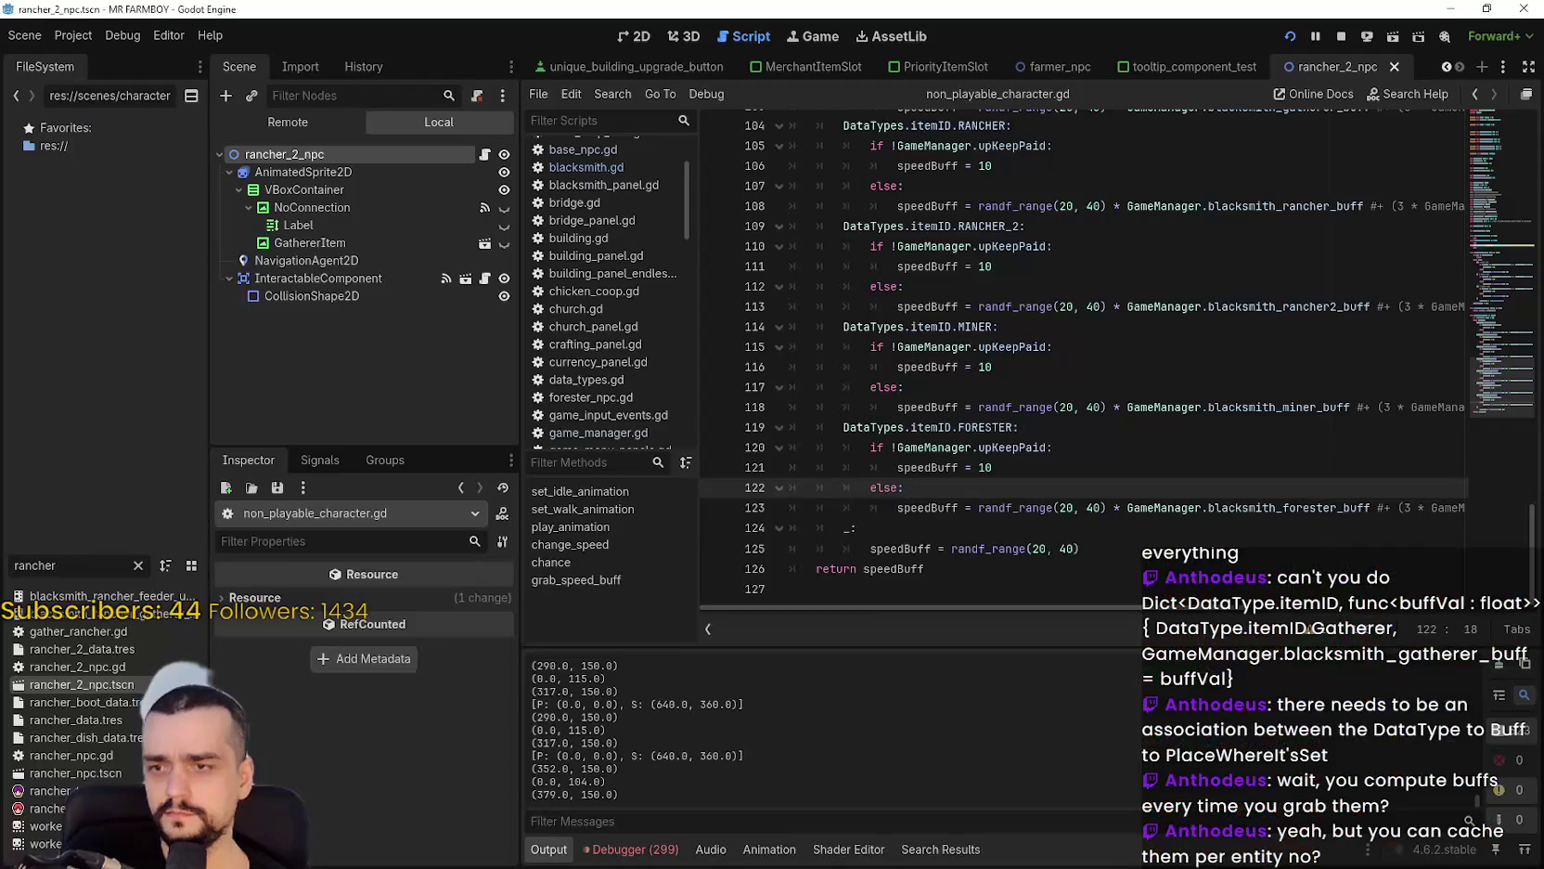
In the Debugger Errors list, jump to the _on_toggled error and expand its stack trace.
click(634, 849)
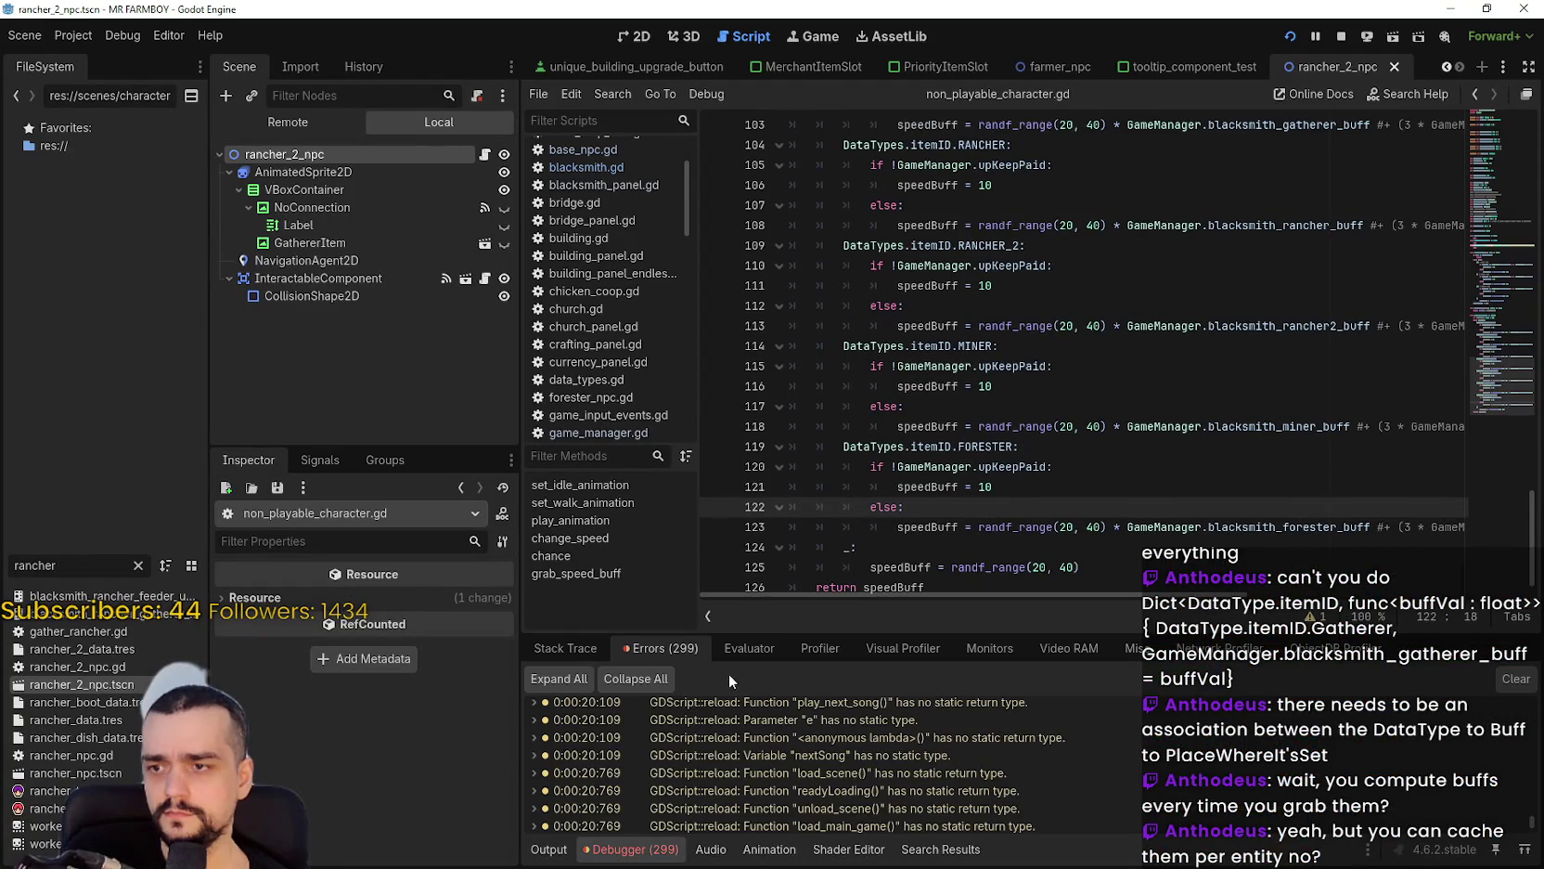
scroll(1533, 826, down, 5)
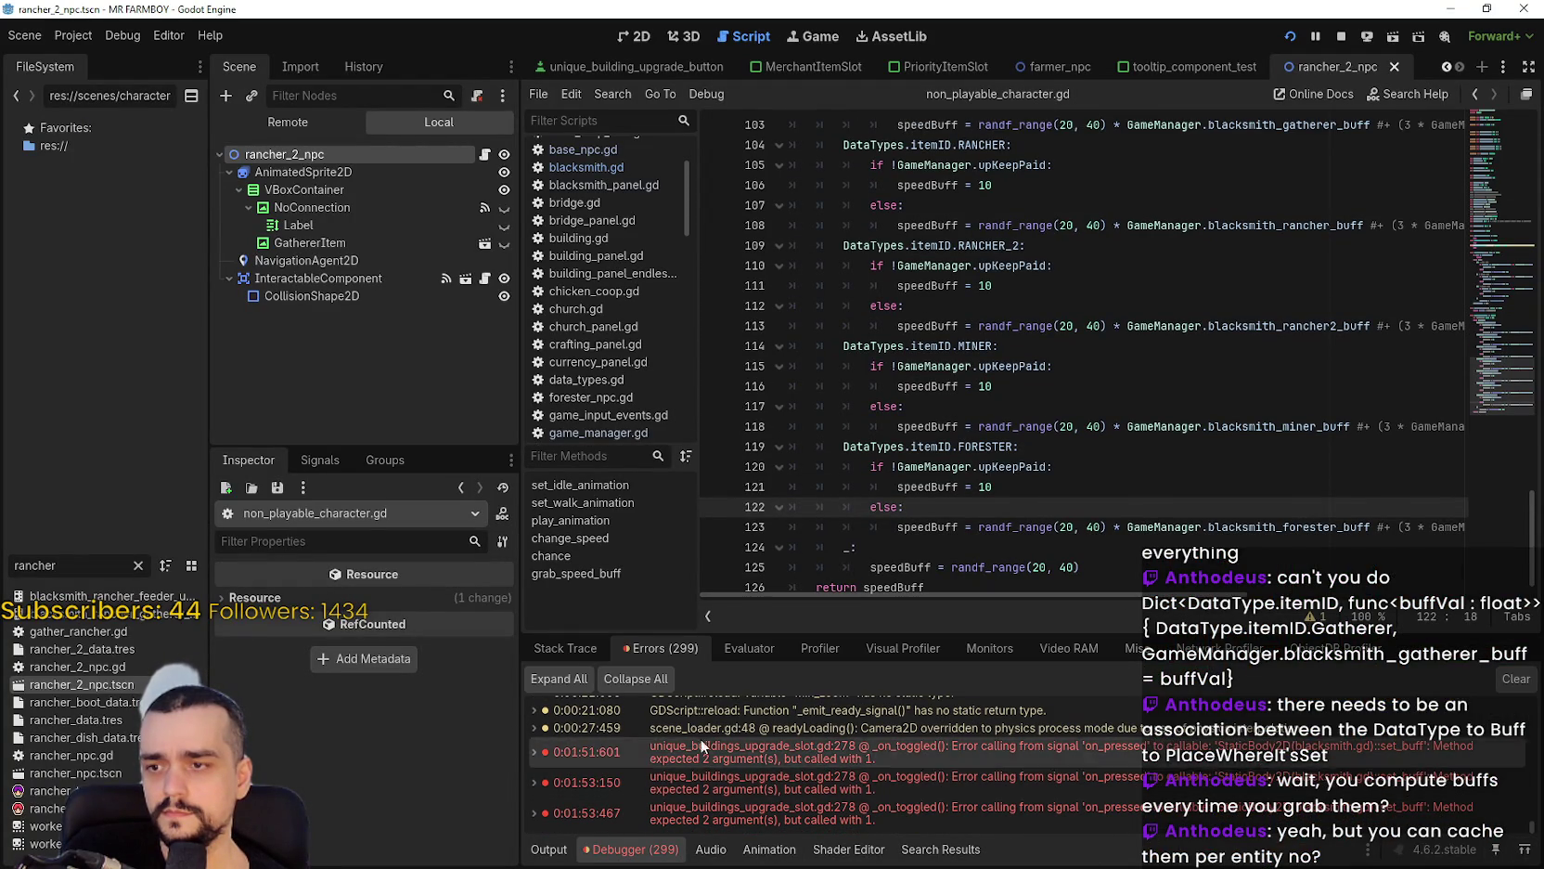
double_click(827, 750)
click(829, 748)
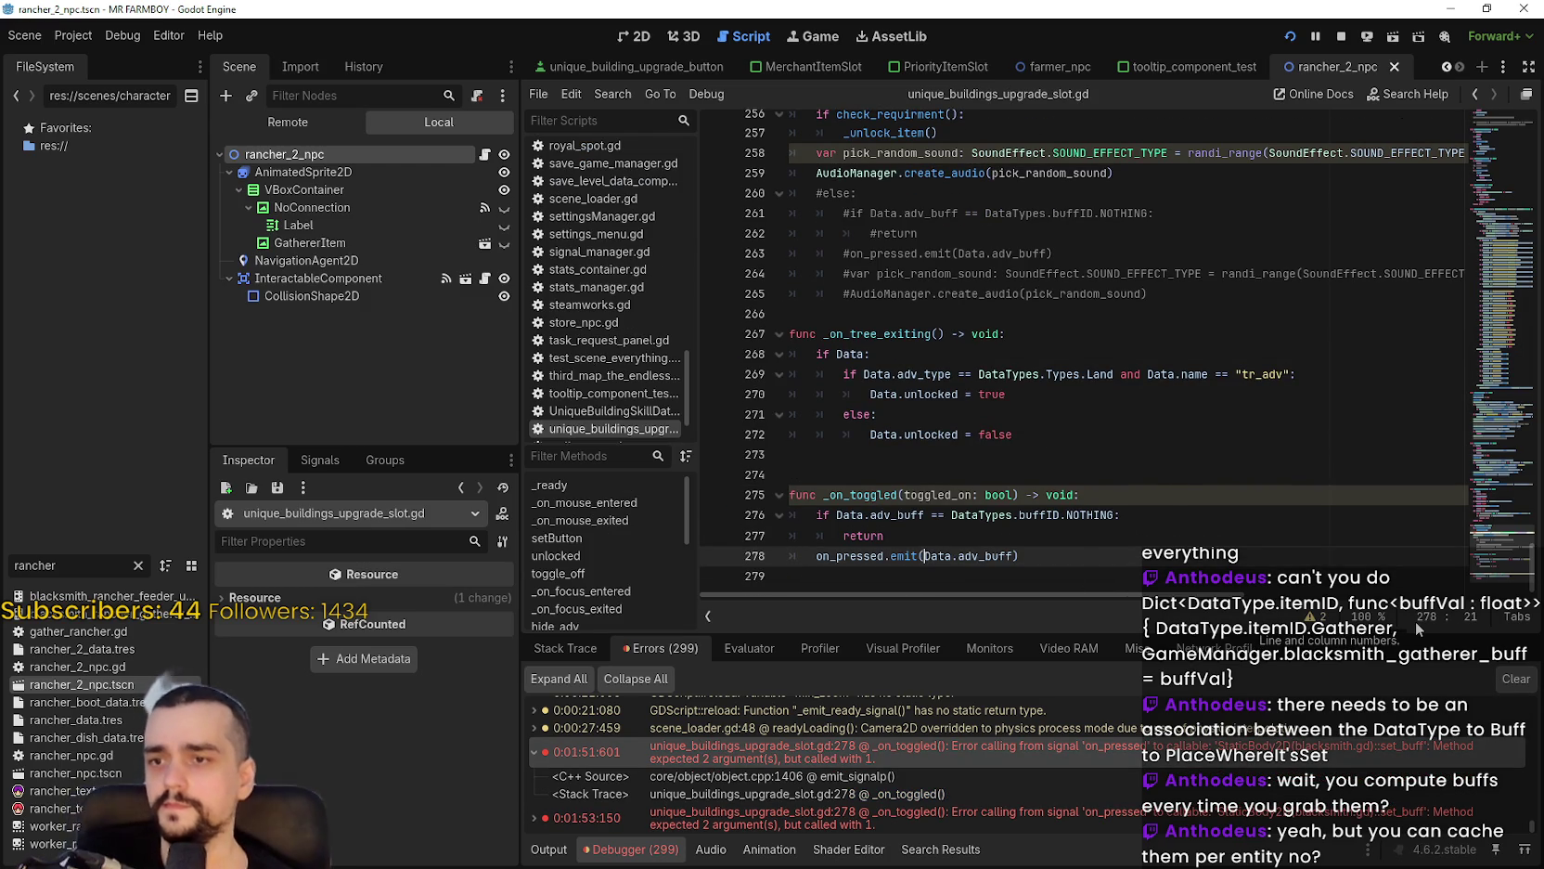
Stop the game and change line 278 to on_pressed.emit(Data.adv_item, Data.adv_buff).
key(F8)
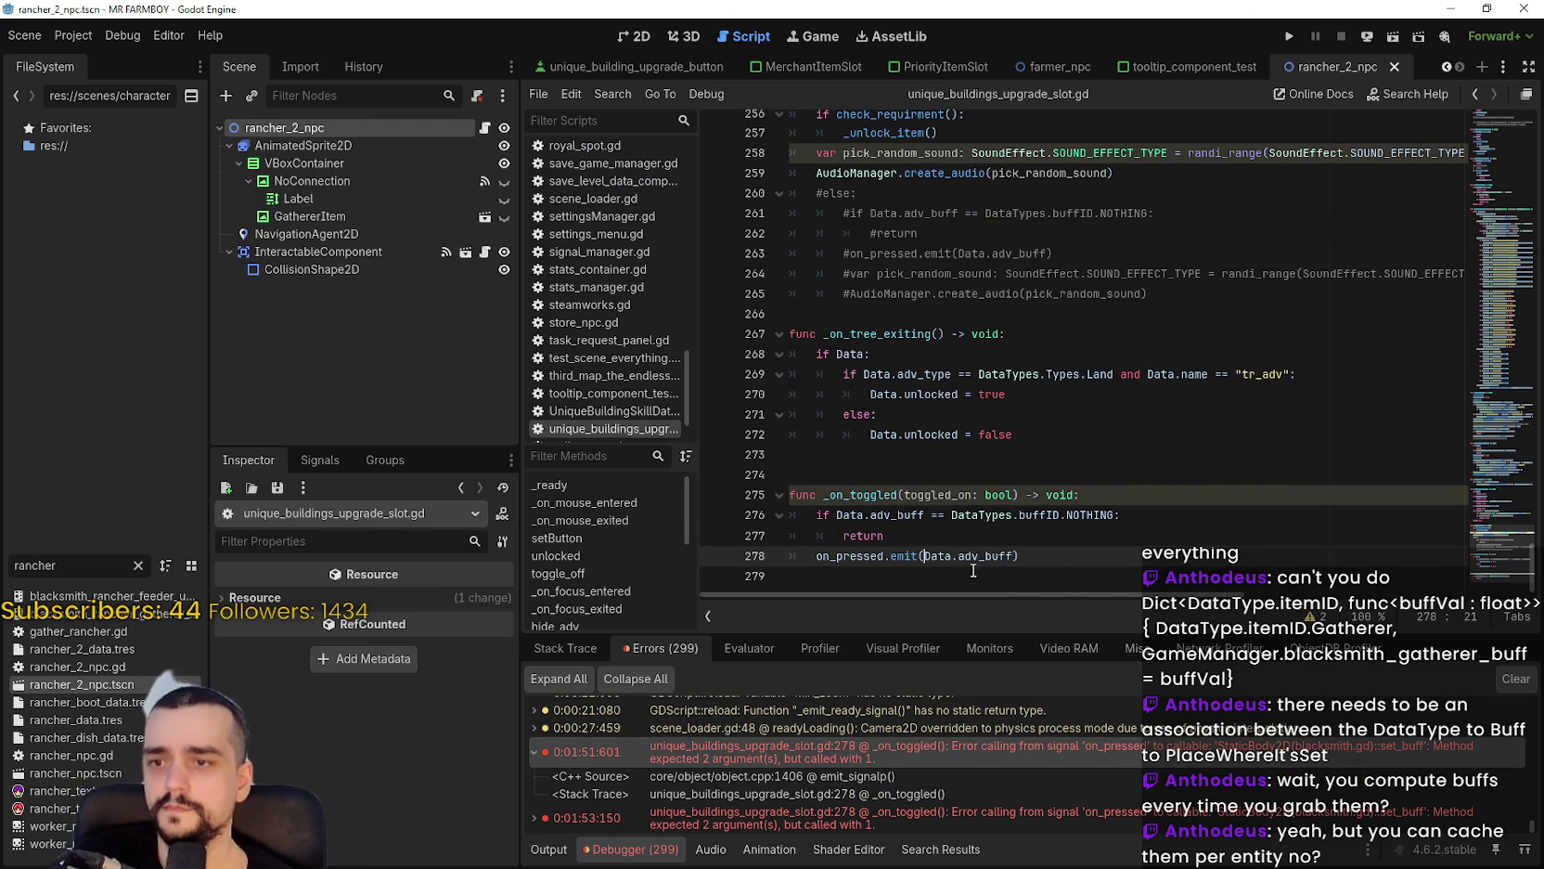
click(931, 554)
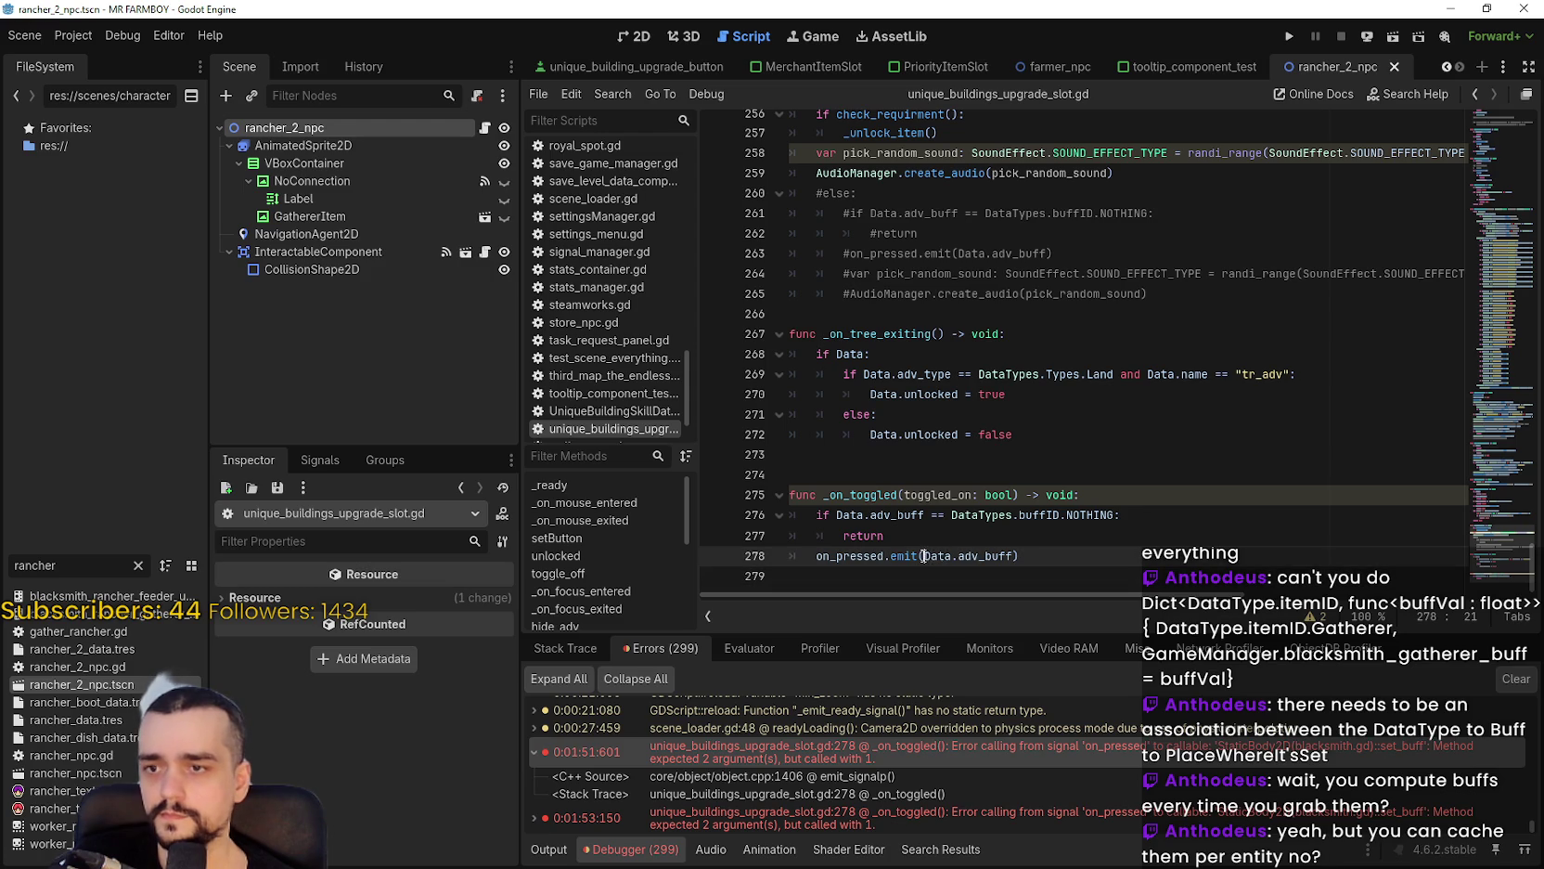
text(Data)
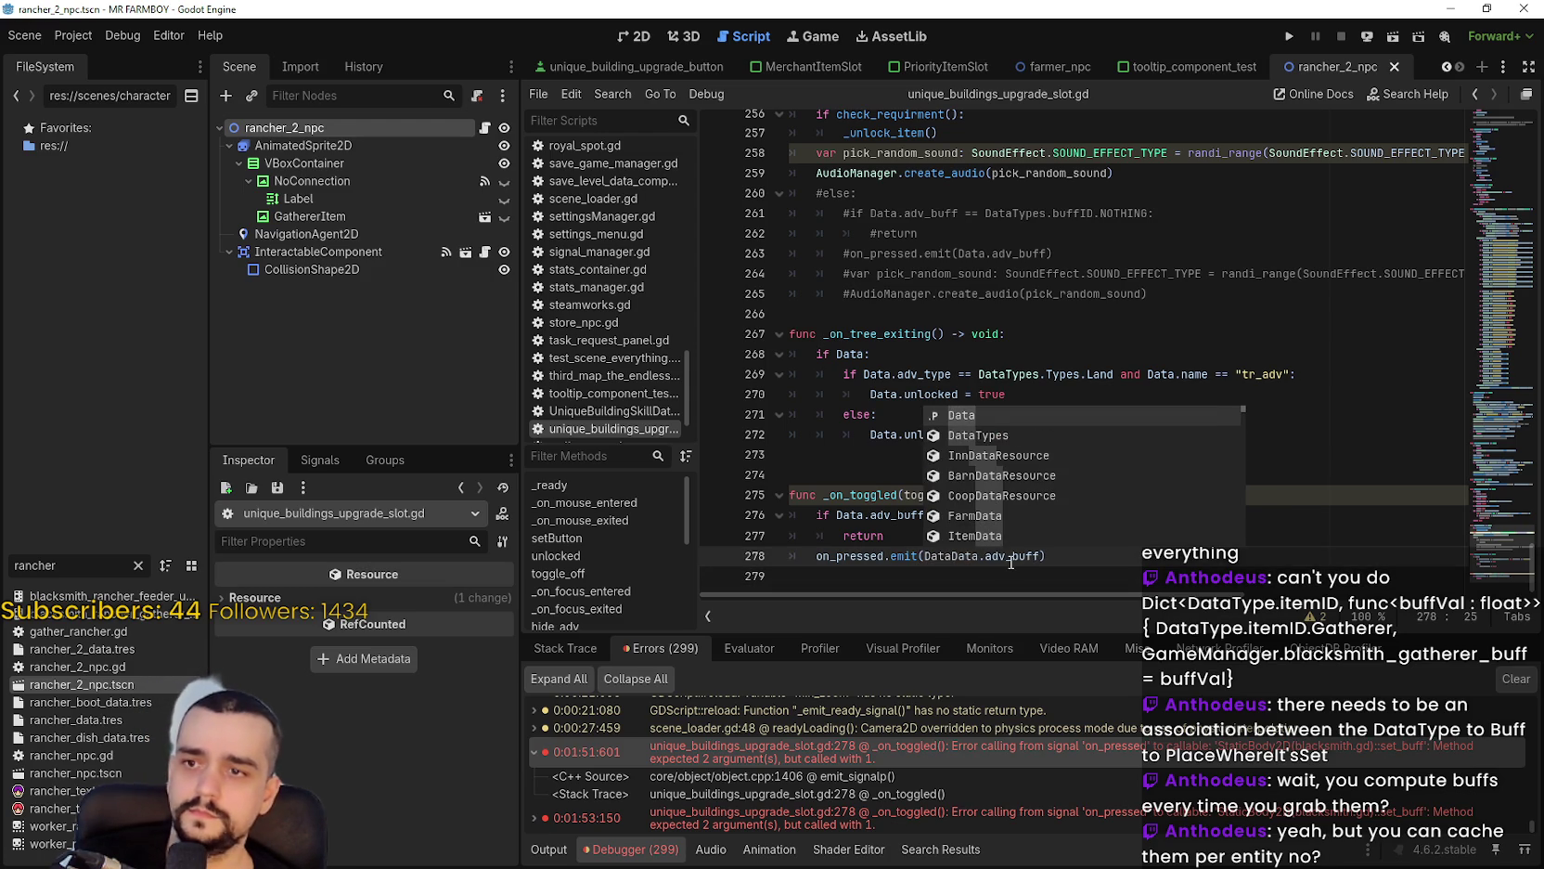
text(.)
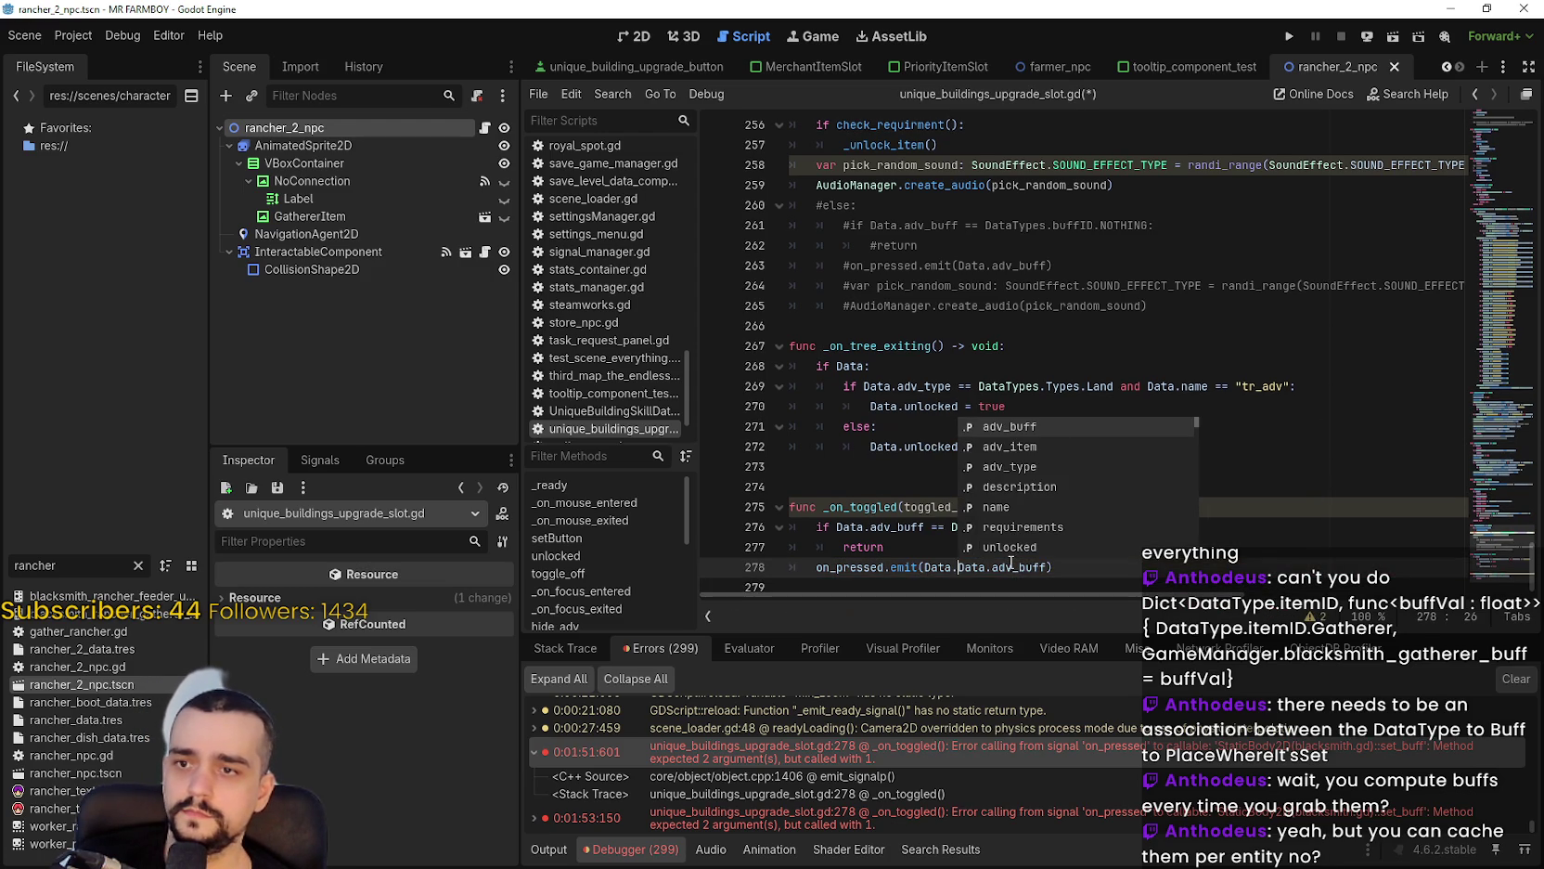
key(Down)
text(adv_)
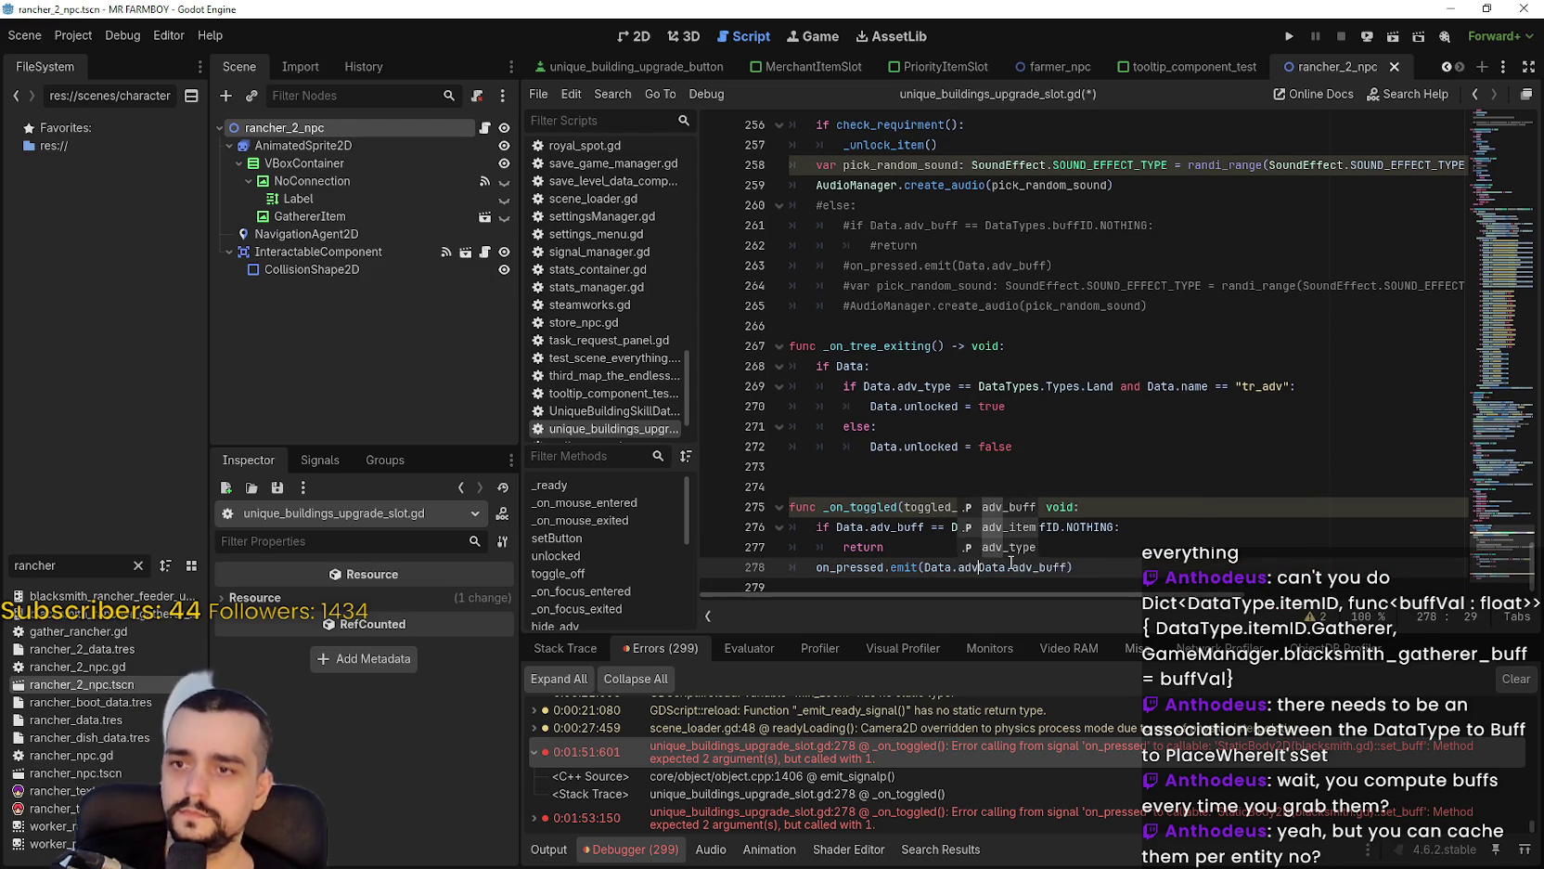
text(item,)
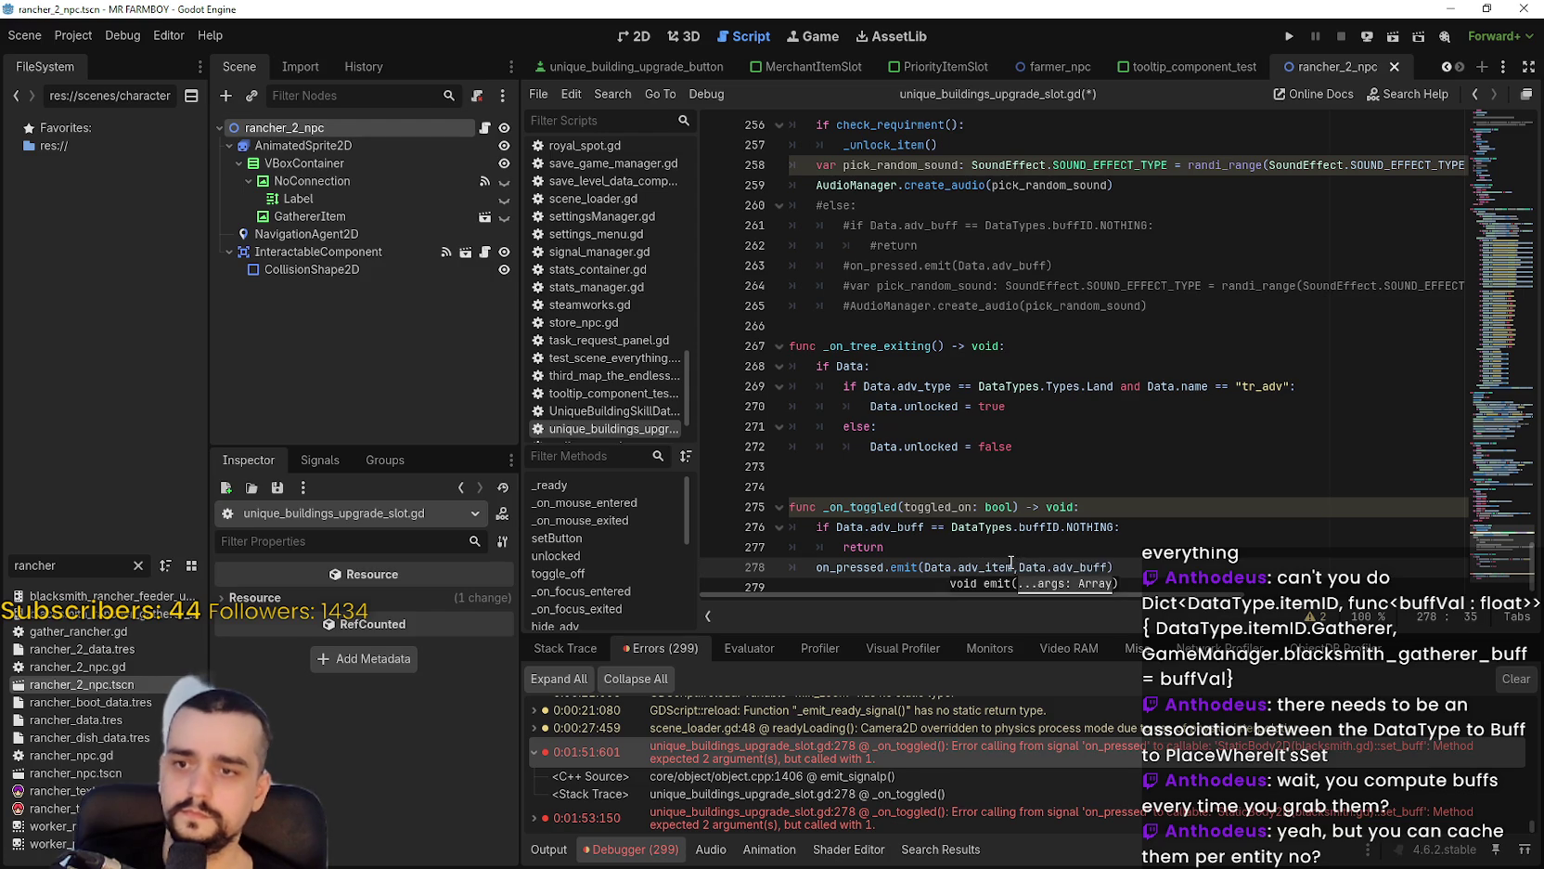
Save the edited script and relaunch the game with Run Project.
click(1010, 546)
key(ctrl+s)
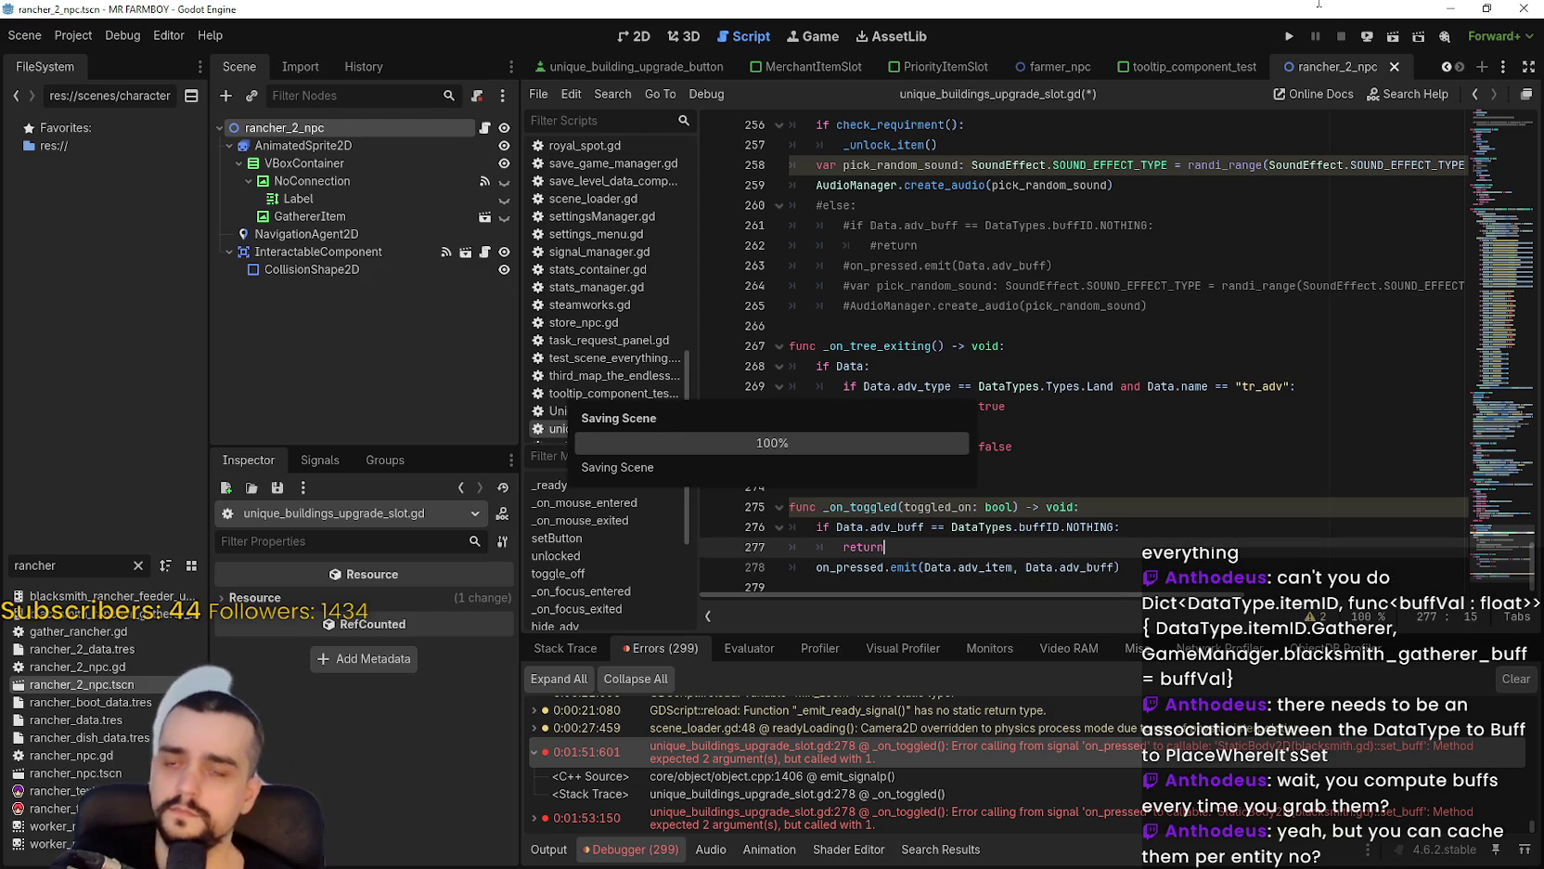
click(1289, 36)
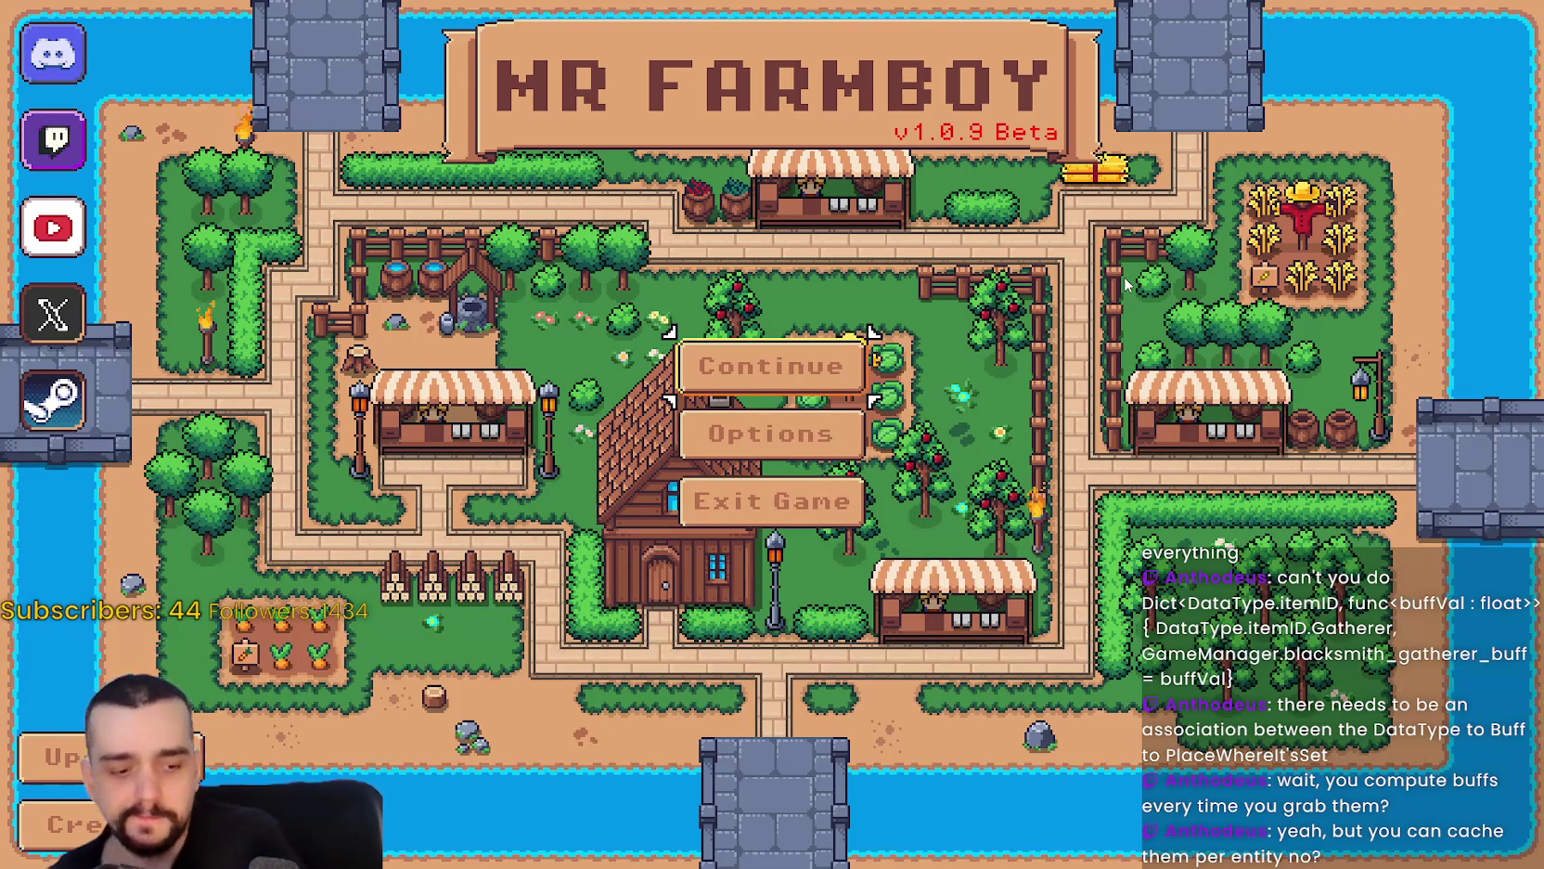
Continue from the title screen, load Save 1, and pause the game with Esc.
click(784, 370)
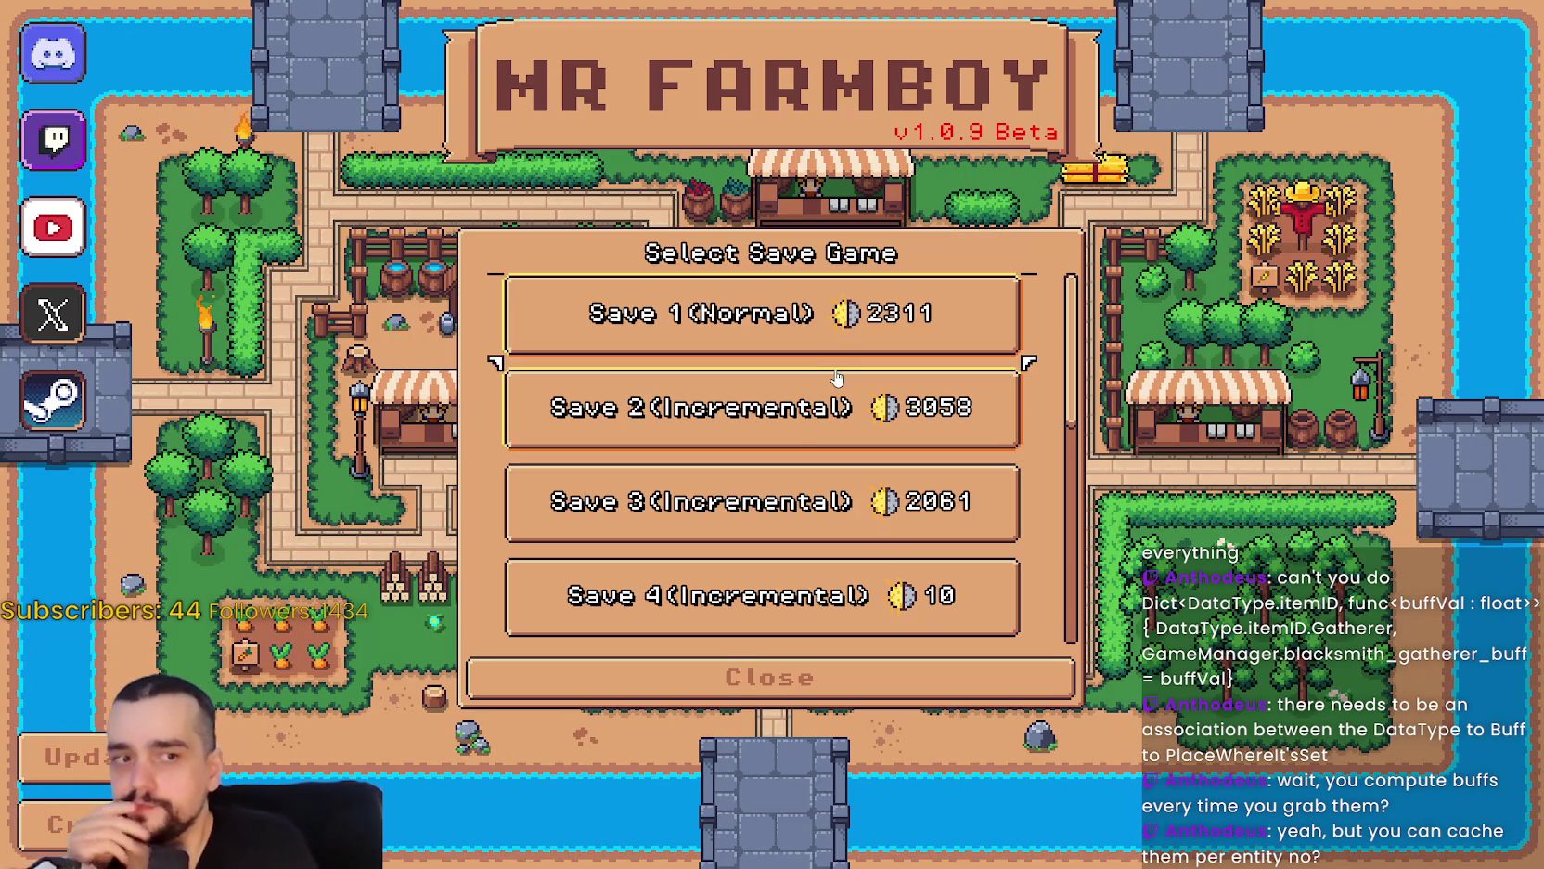
click(772, 338)
click(677, 336)
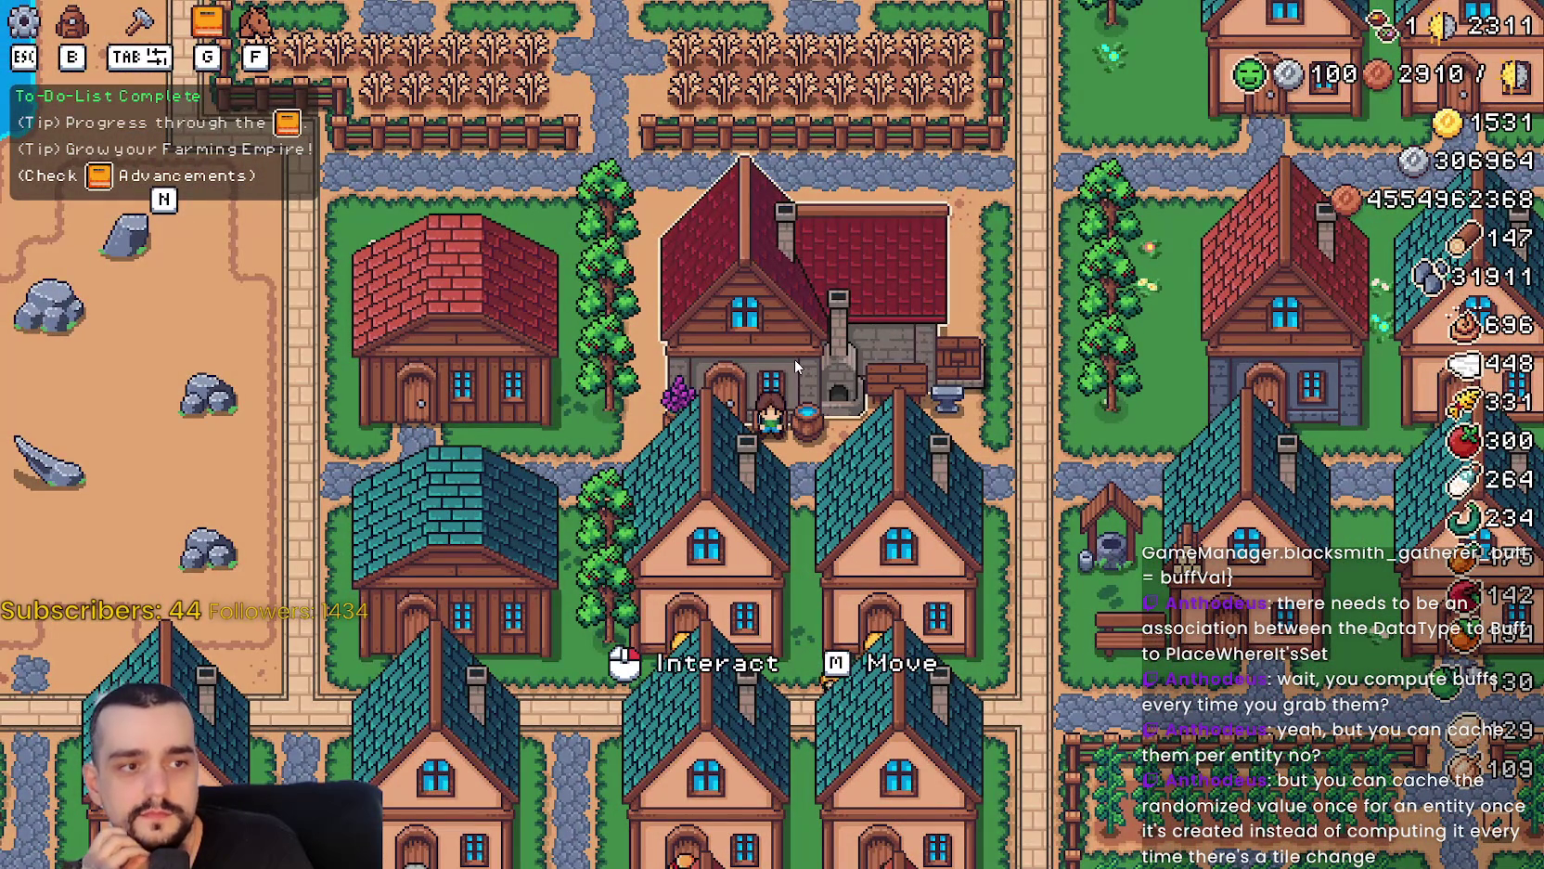
key(Escape)
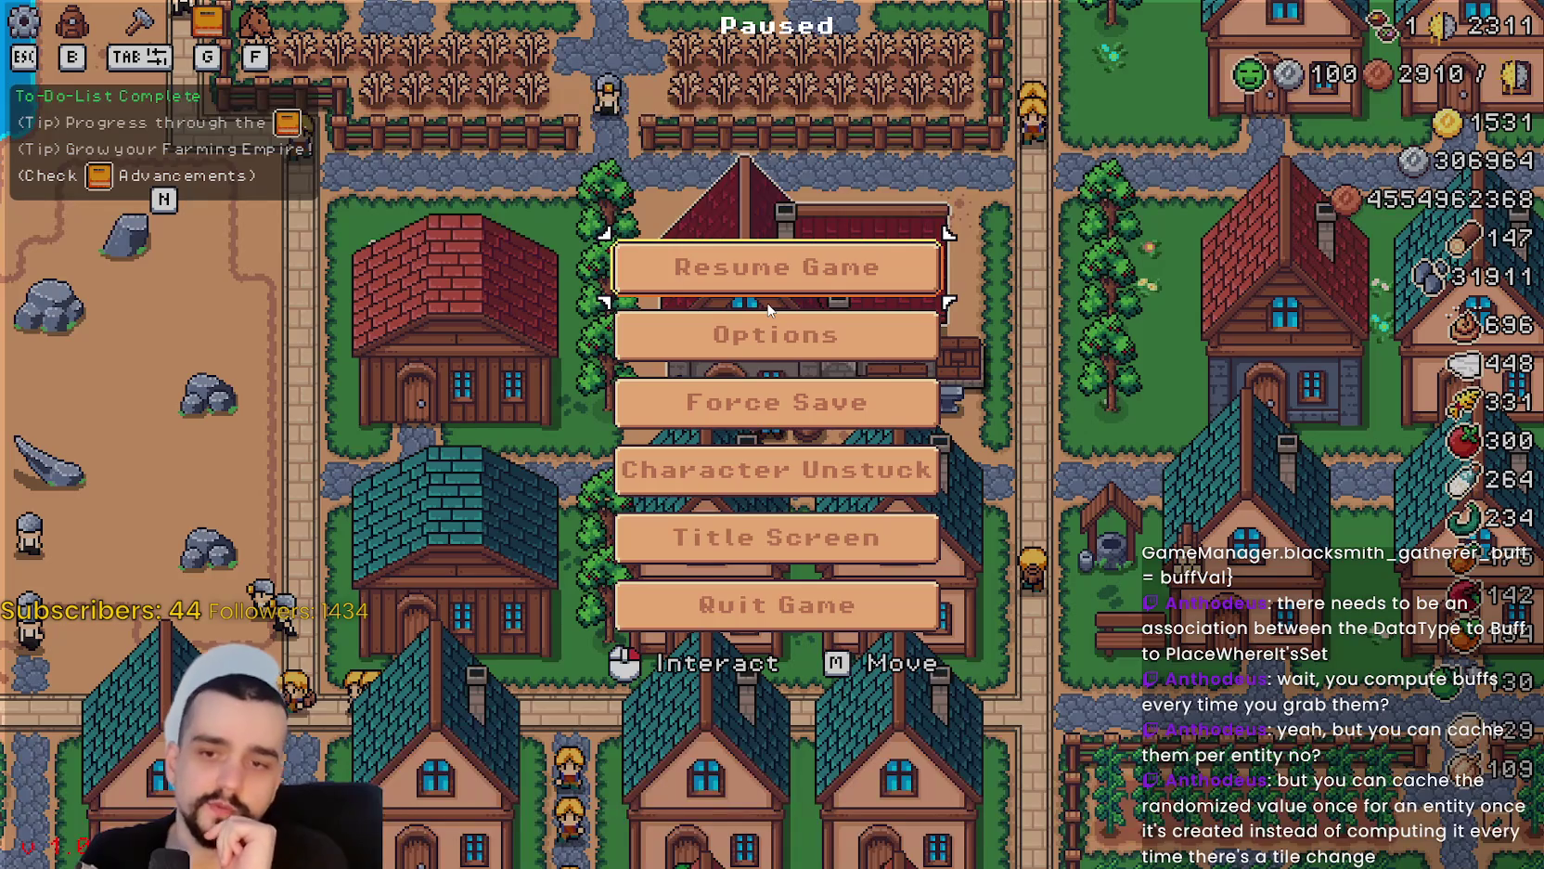
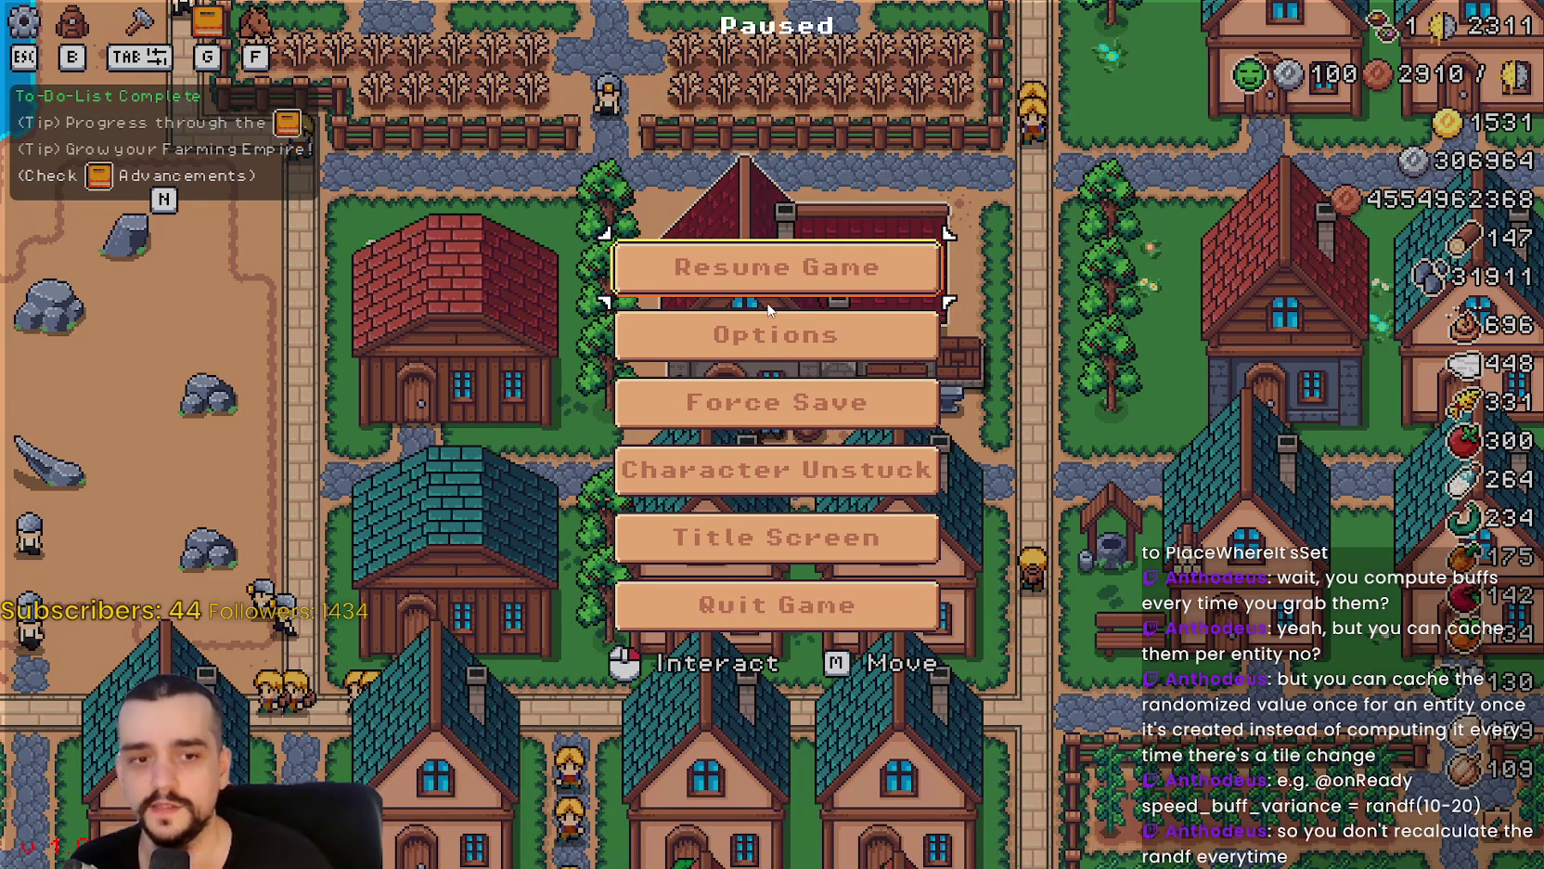
Resume the paused Mr Farmboy game and zoom in on the village.
click(708, 266)
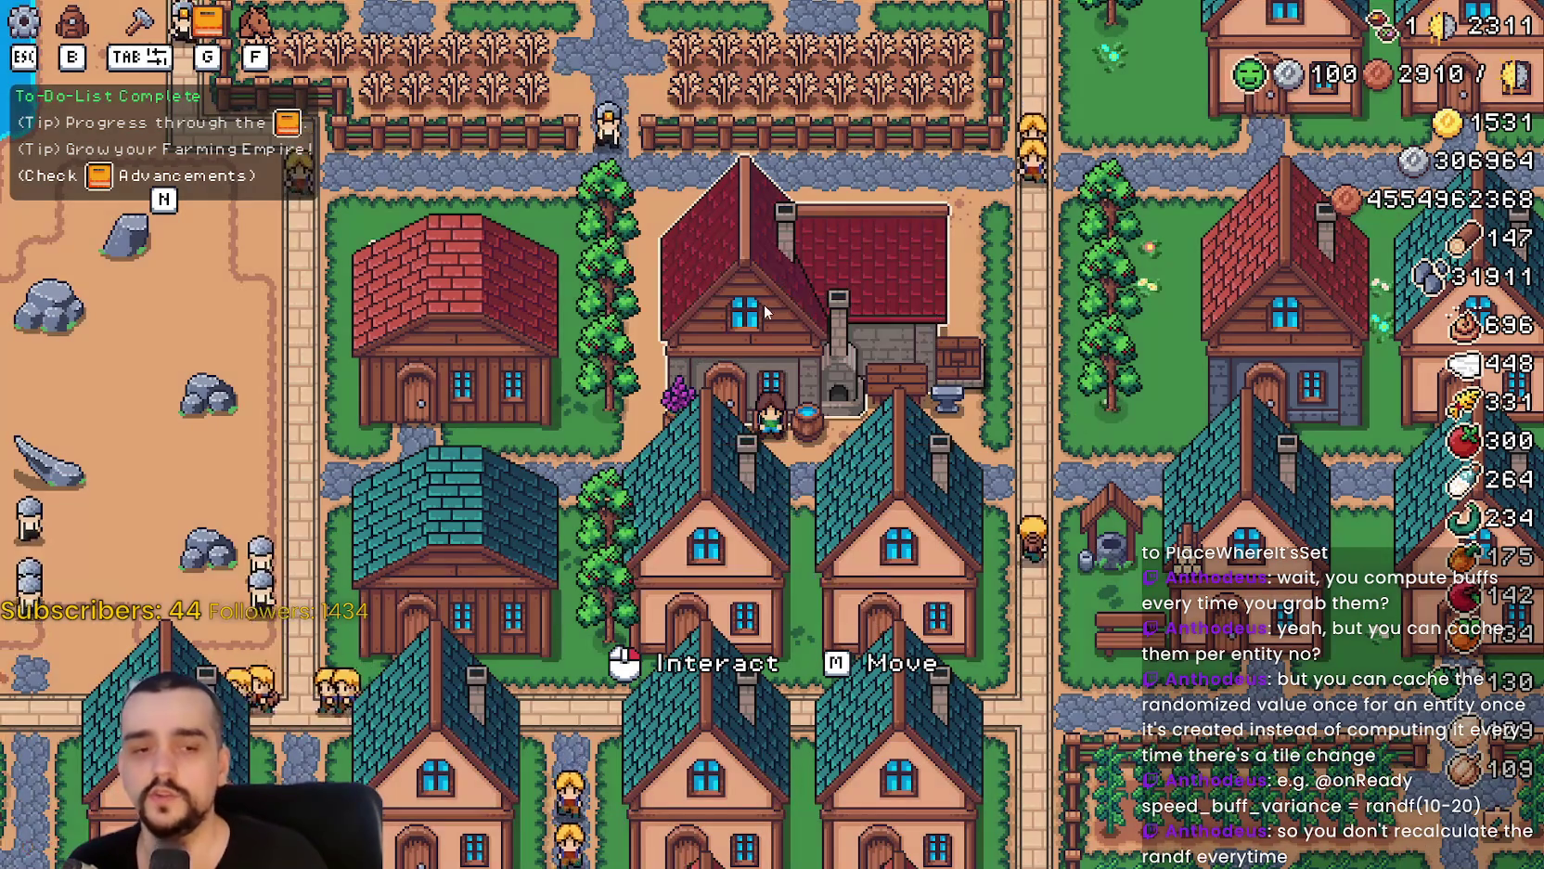
scroll(806, 470, up, 2)
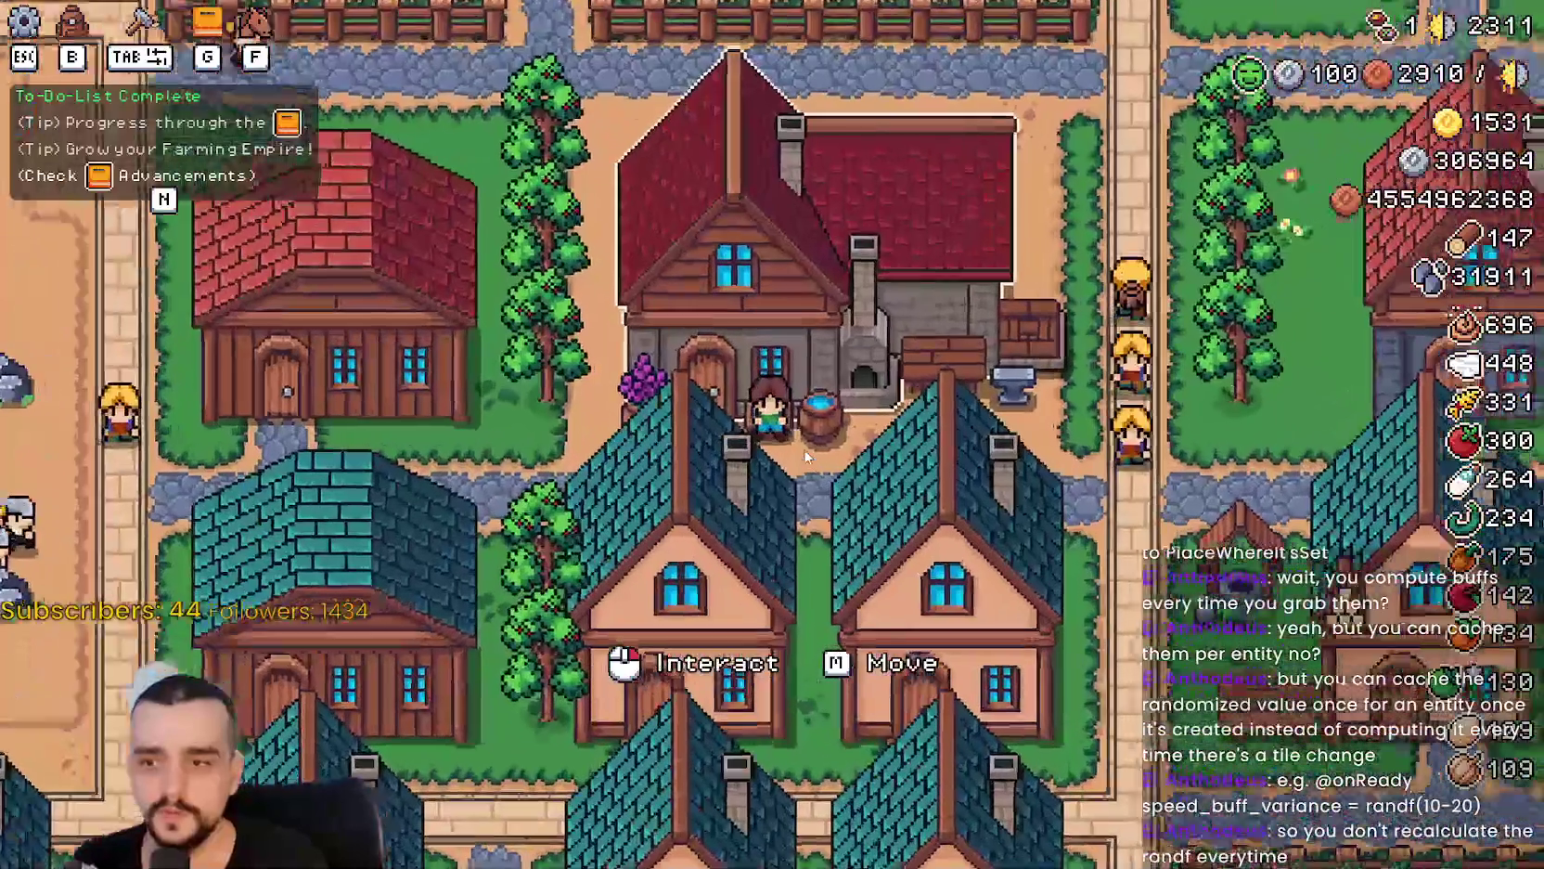
scroll(991, 167, up, 2)
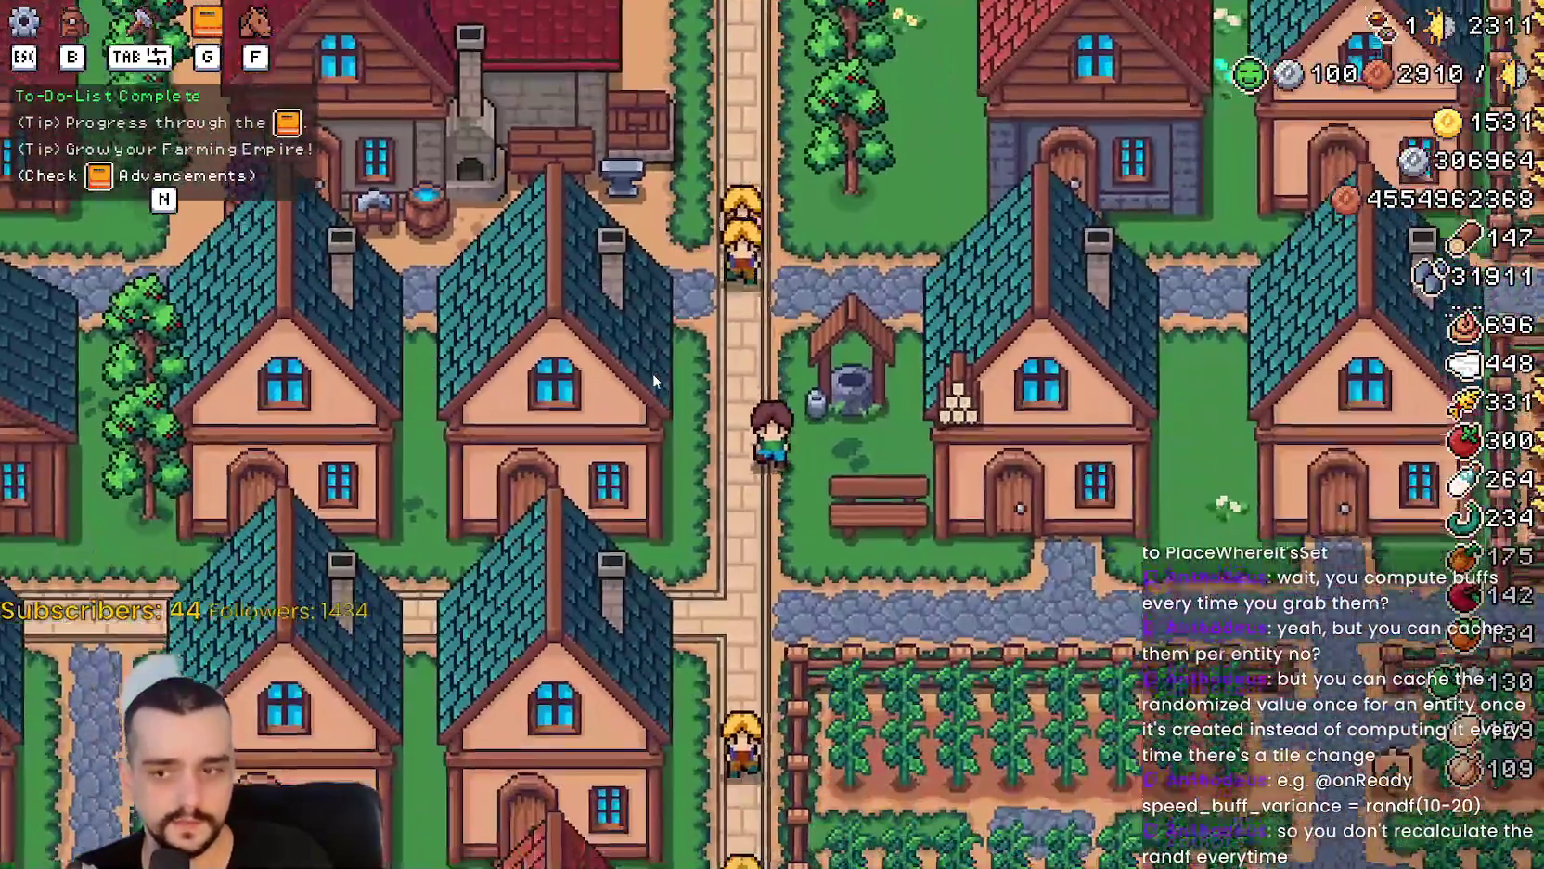
Walk the farmer down and left through the village, then back north toward the farm.
key(s)
key(a)
scroll(652, 391, down, 3)
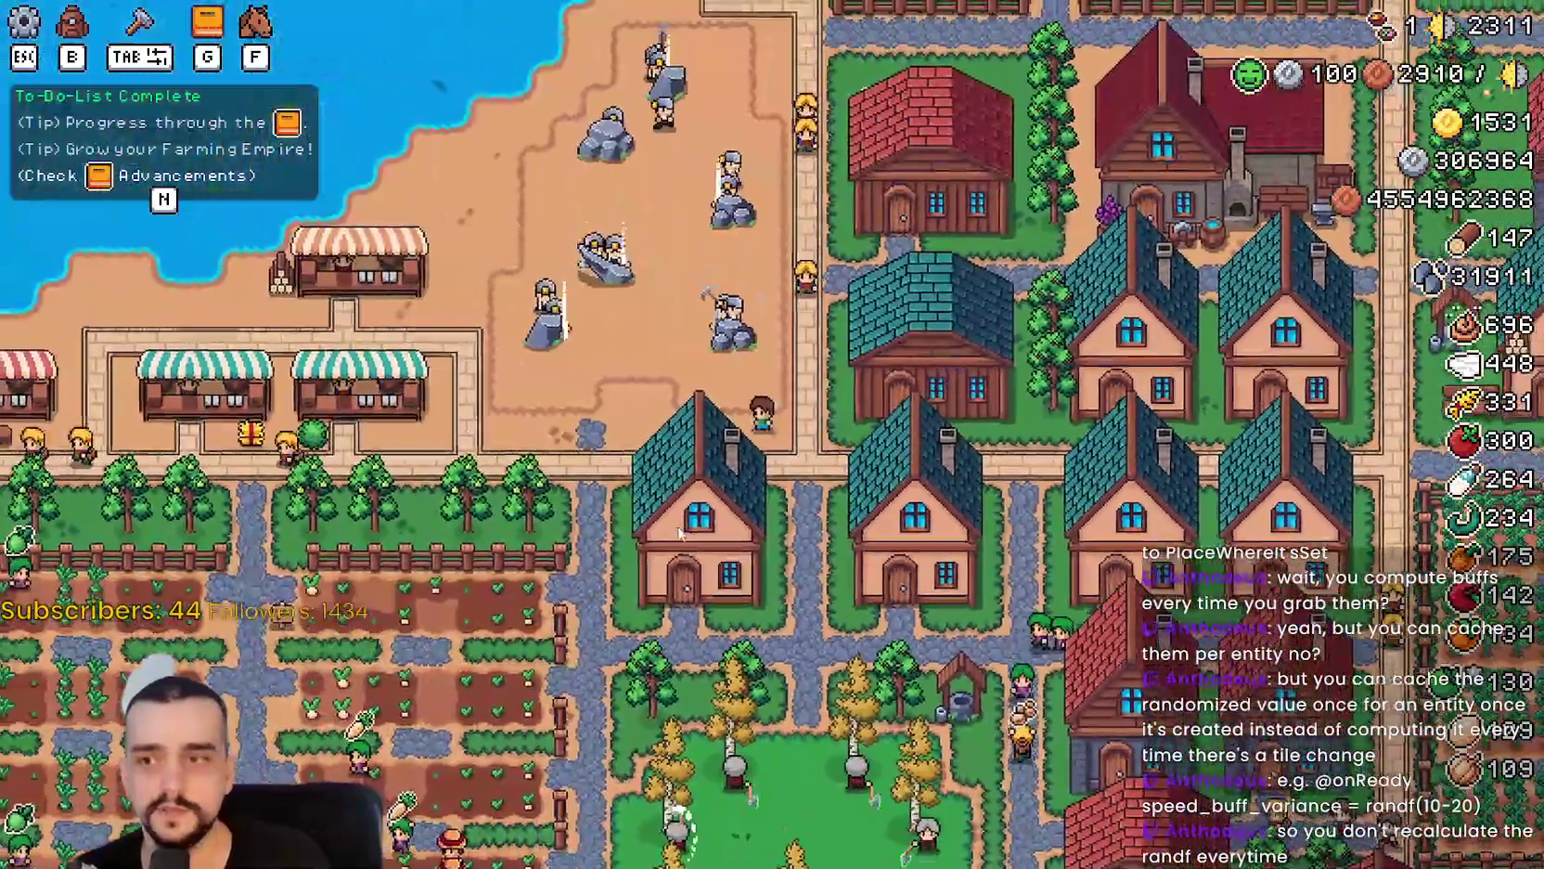
scroll(678, 532, up, 3)
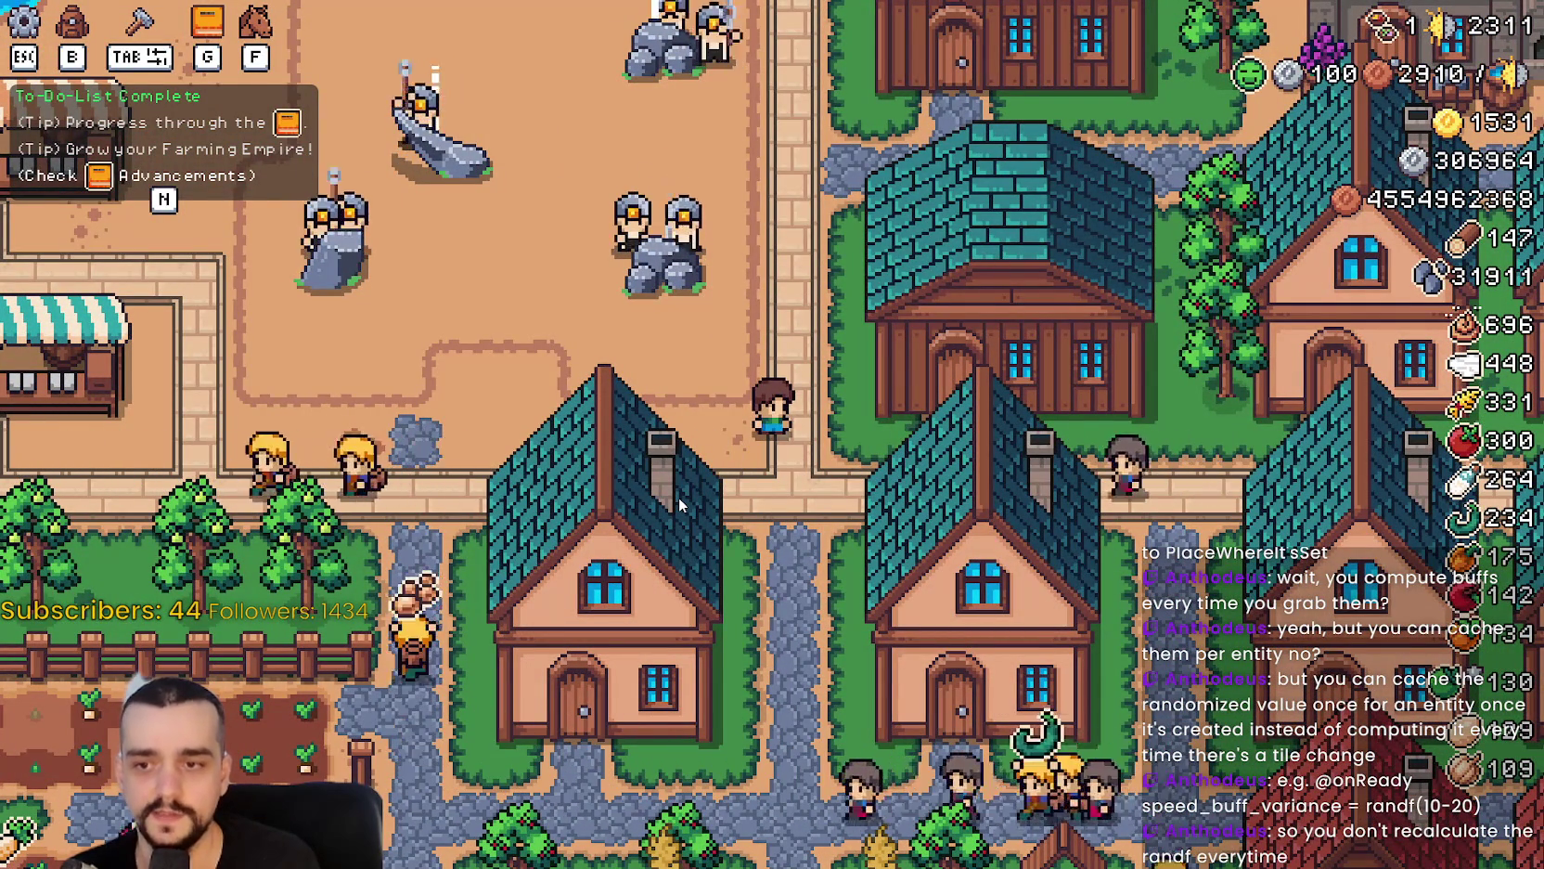
key(s)
scroll(683, 520, up, 3)
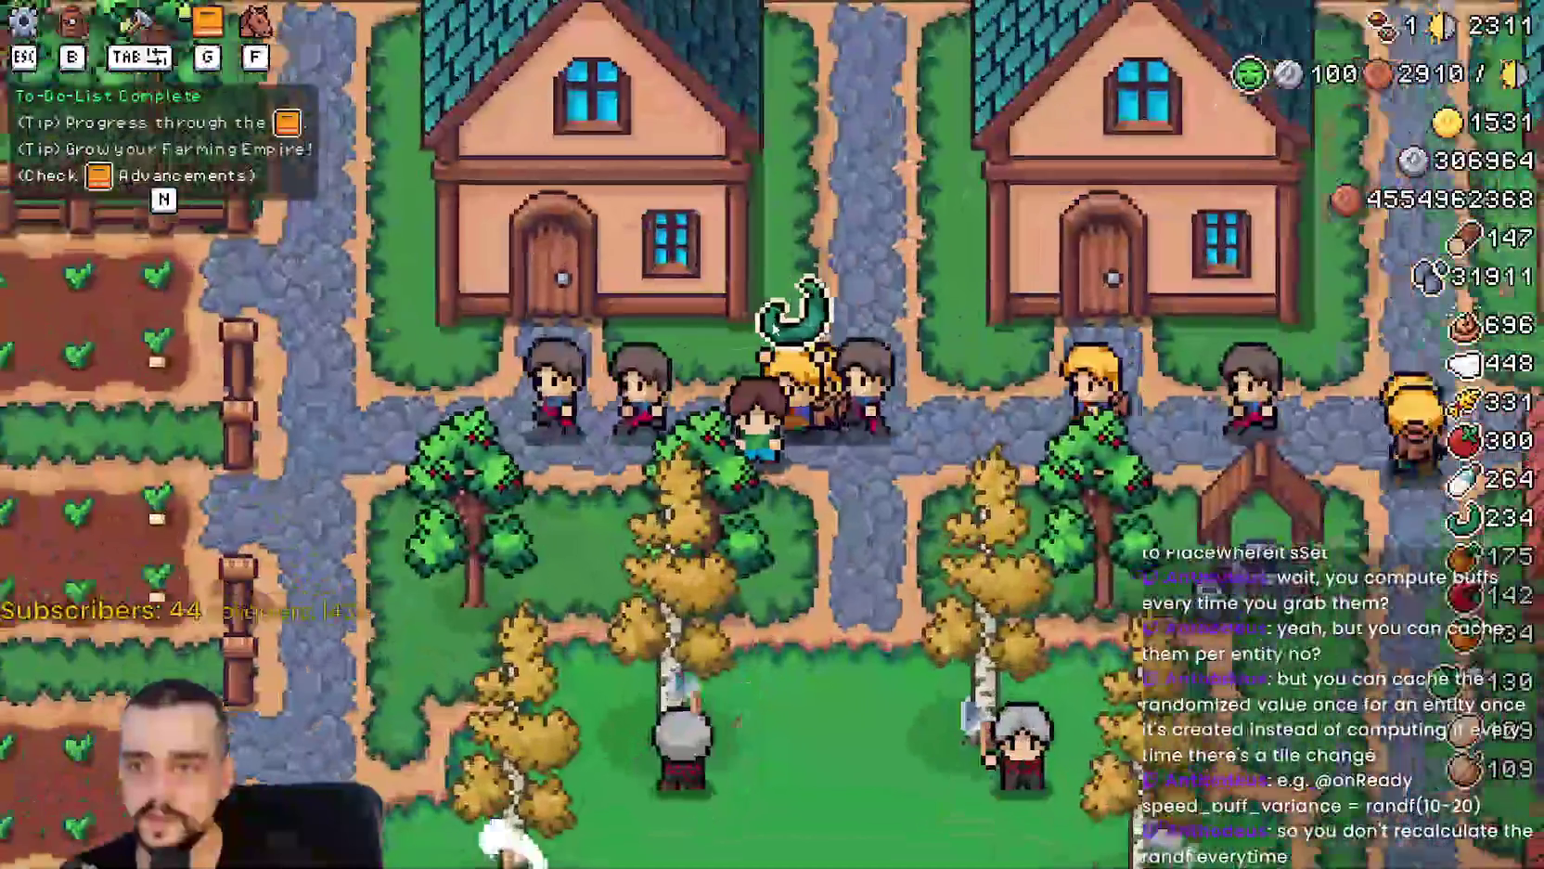
key(w)
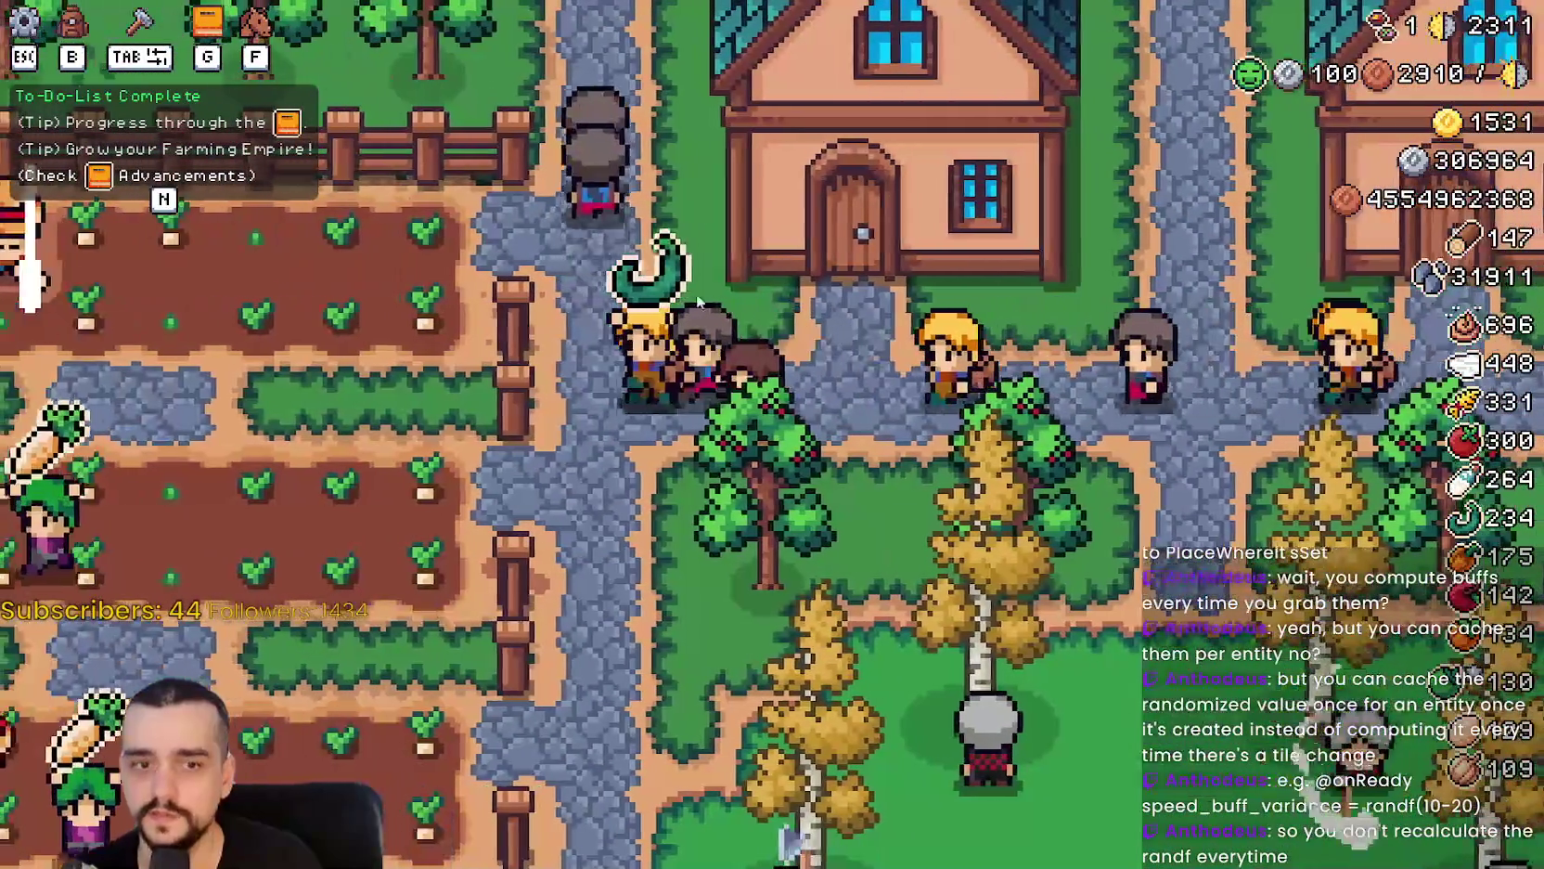
scroll(609, 413, down, 2)
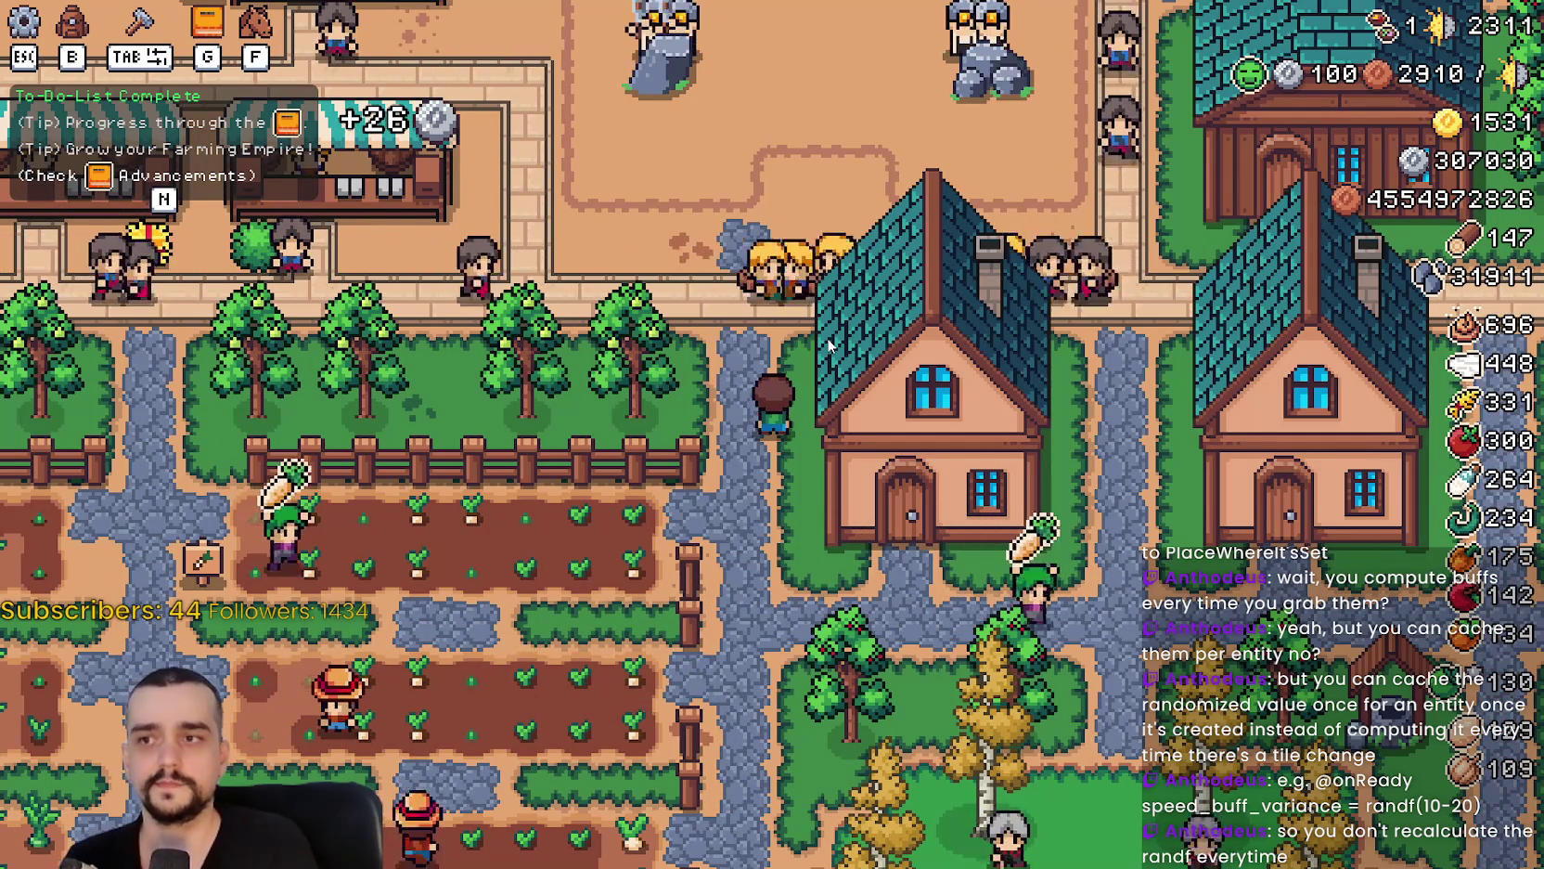
Pan across the village toward the crop field and bench, walking the farmer along the path.
drag(828, 345, 812, 365)
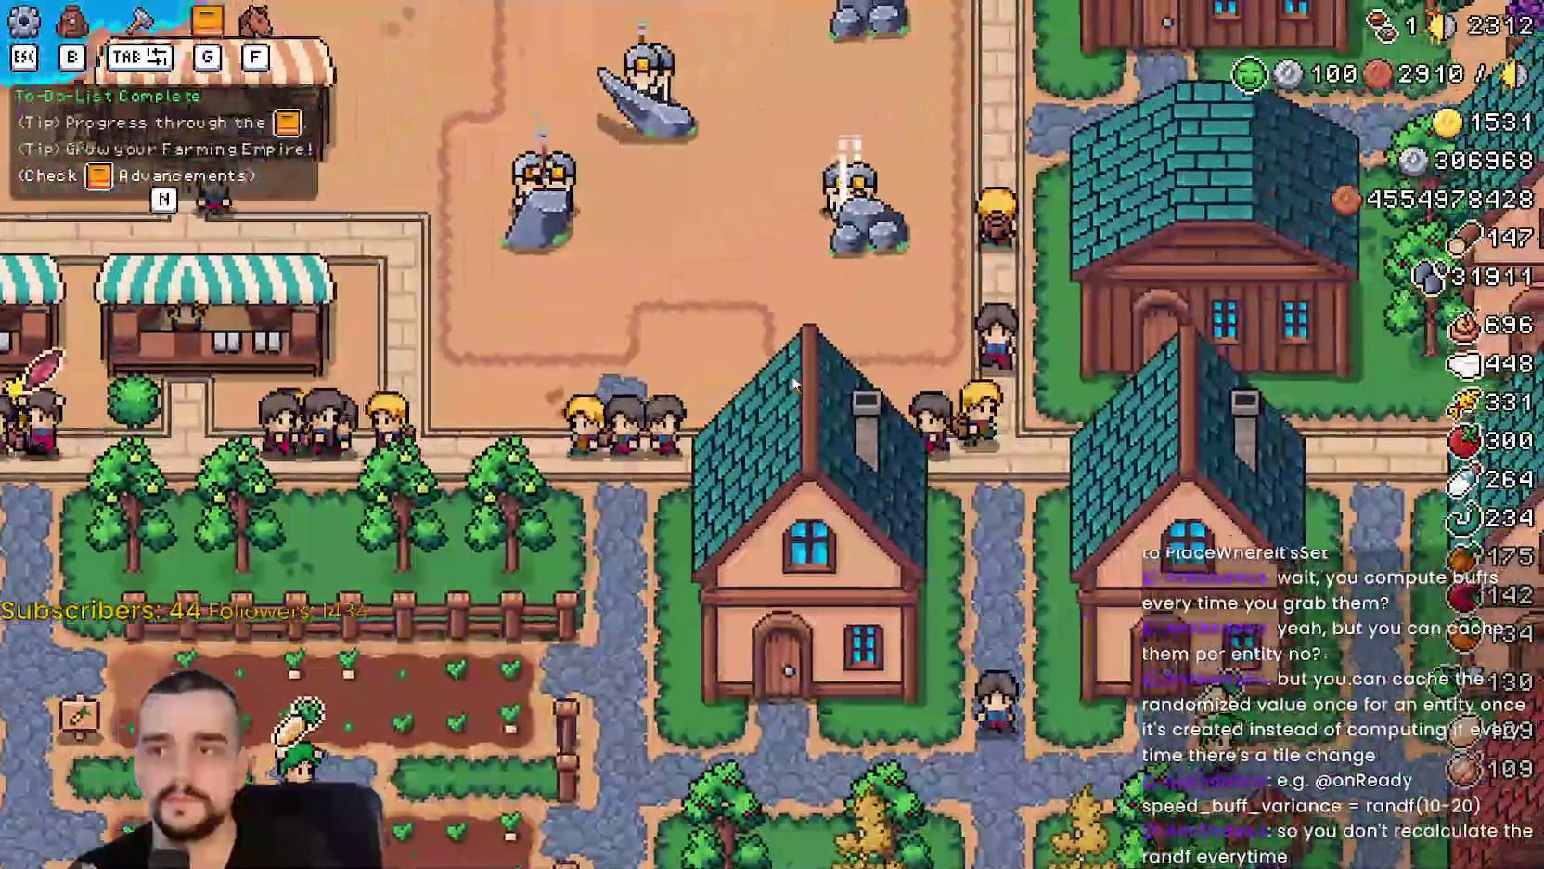
scroll(798, 376, down, 2)
key(d)
scroll(796, 380, up, 1)
scroll(791, 375, up, 5)
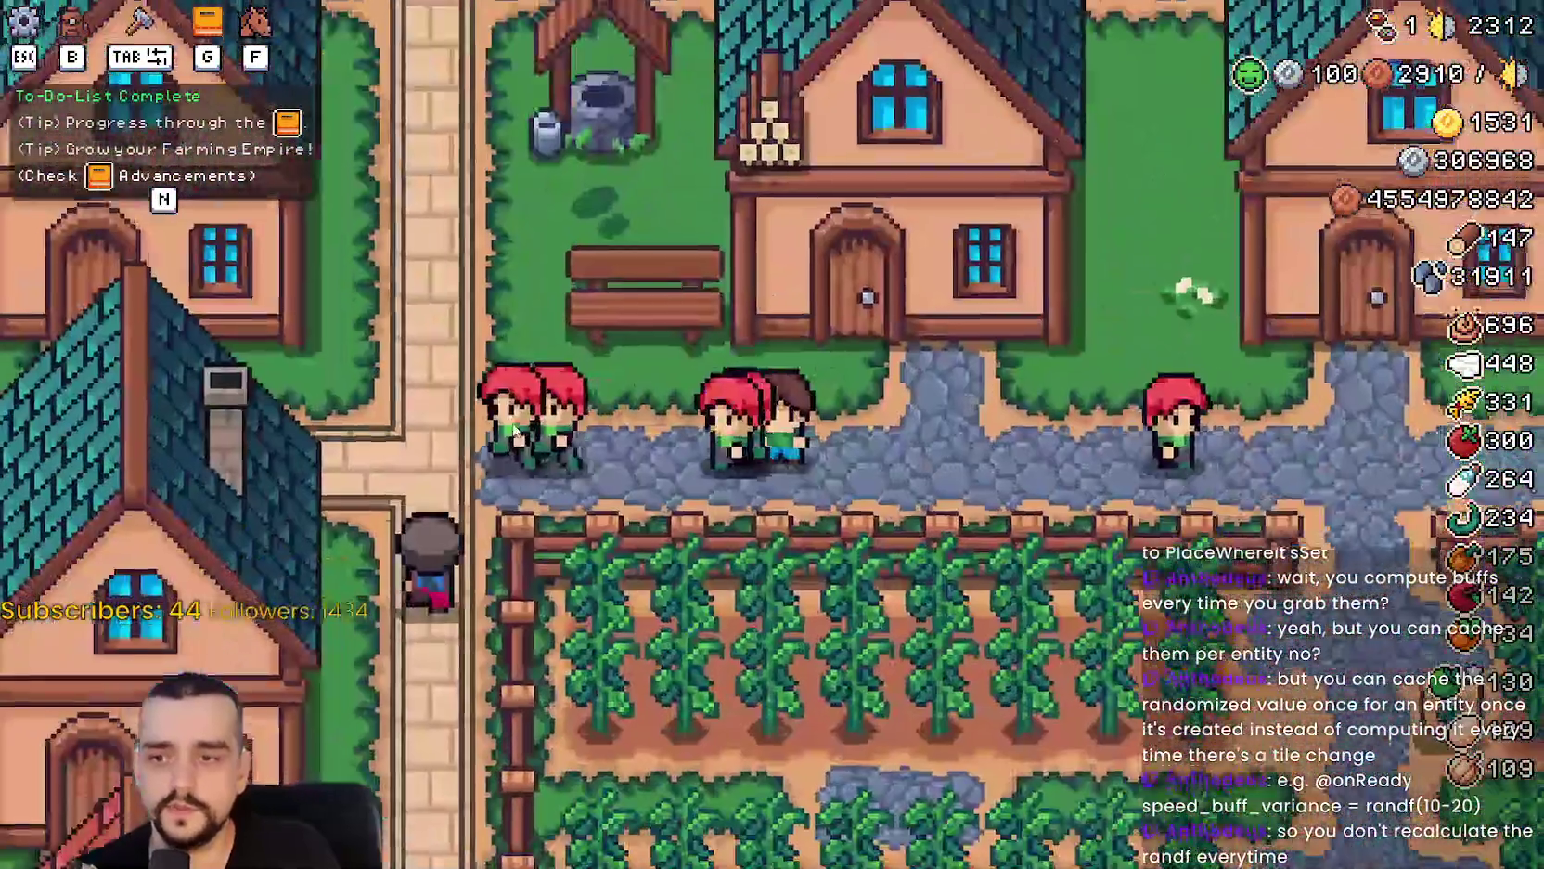
key(a)
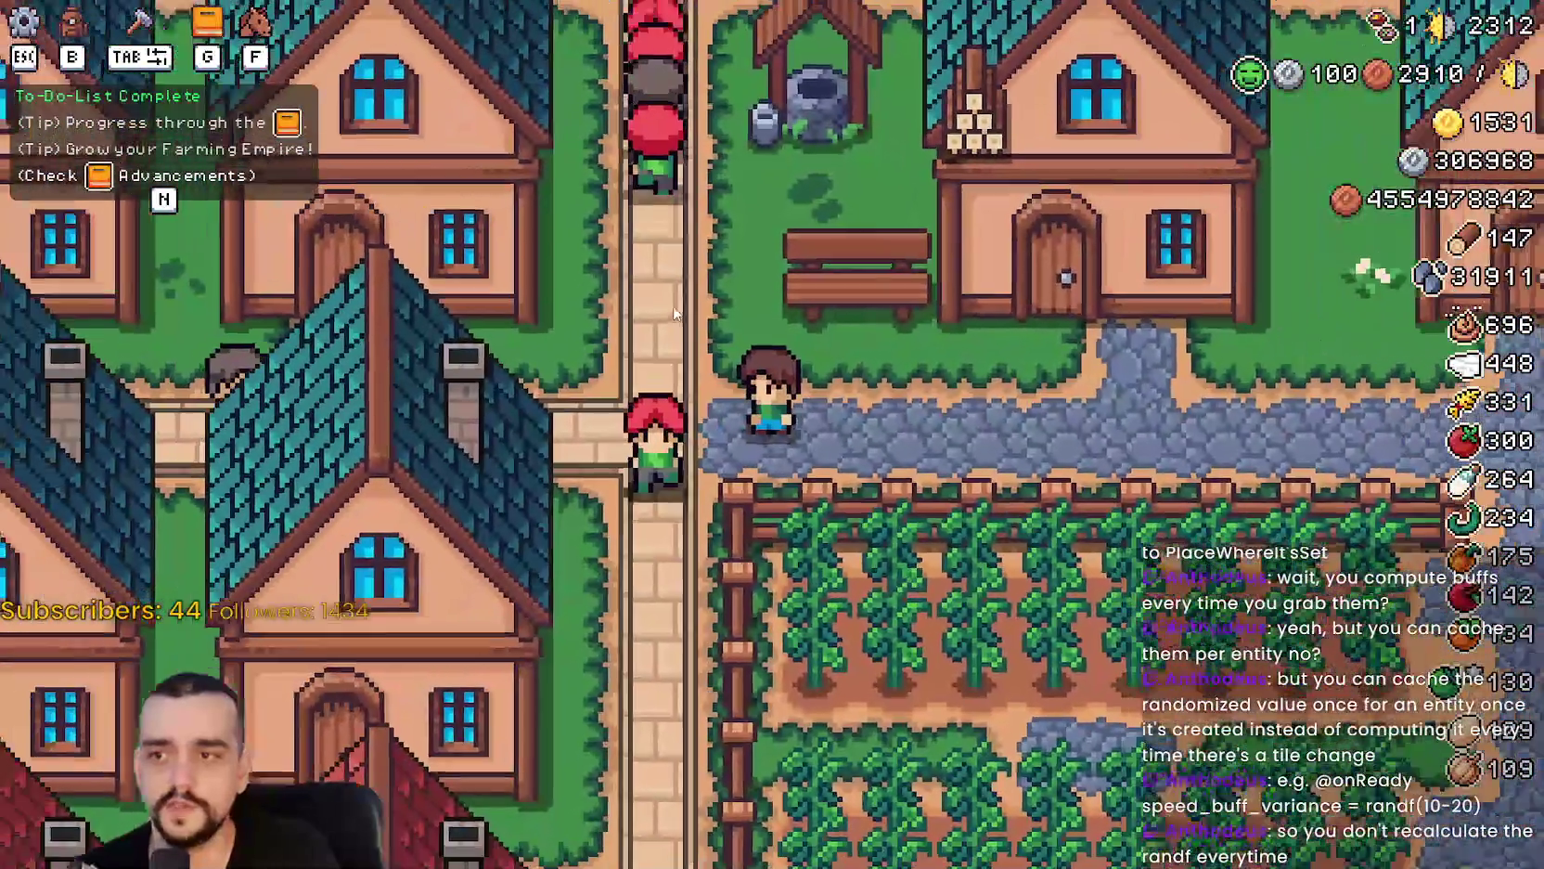
scroll(919, 324, down, 1)
key(w)
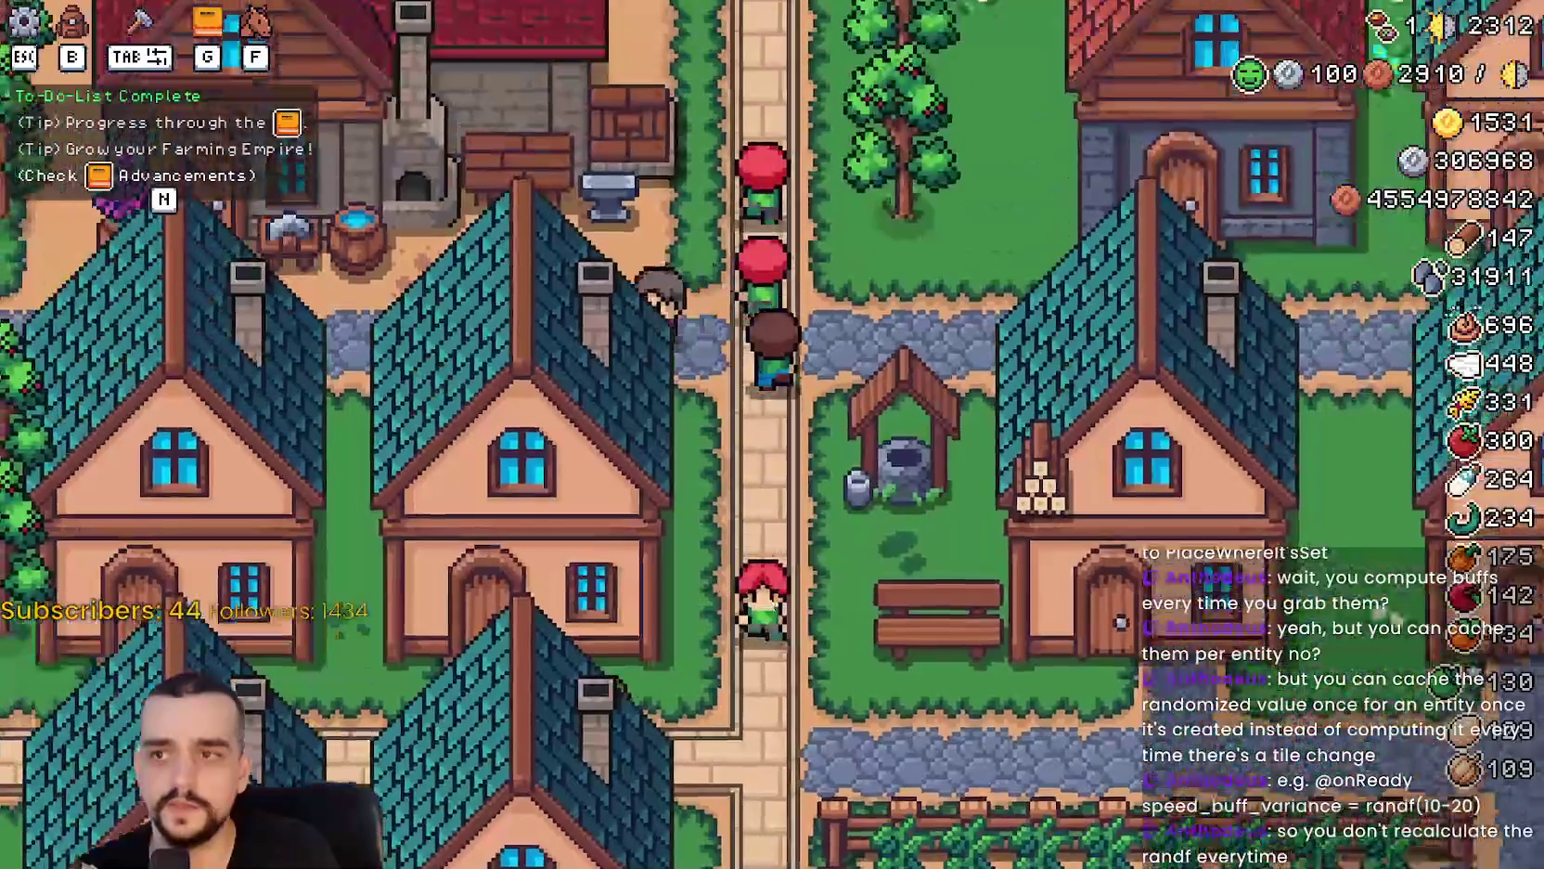
scroll(728, 401, down, 2)
key(s)
key(s)
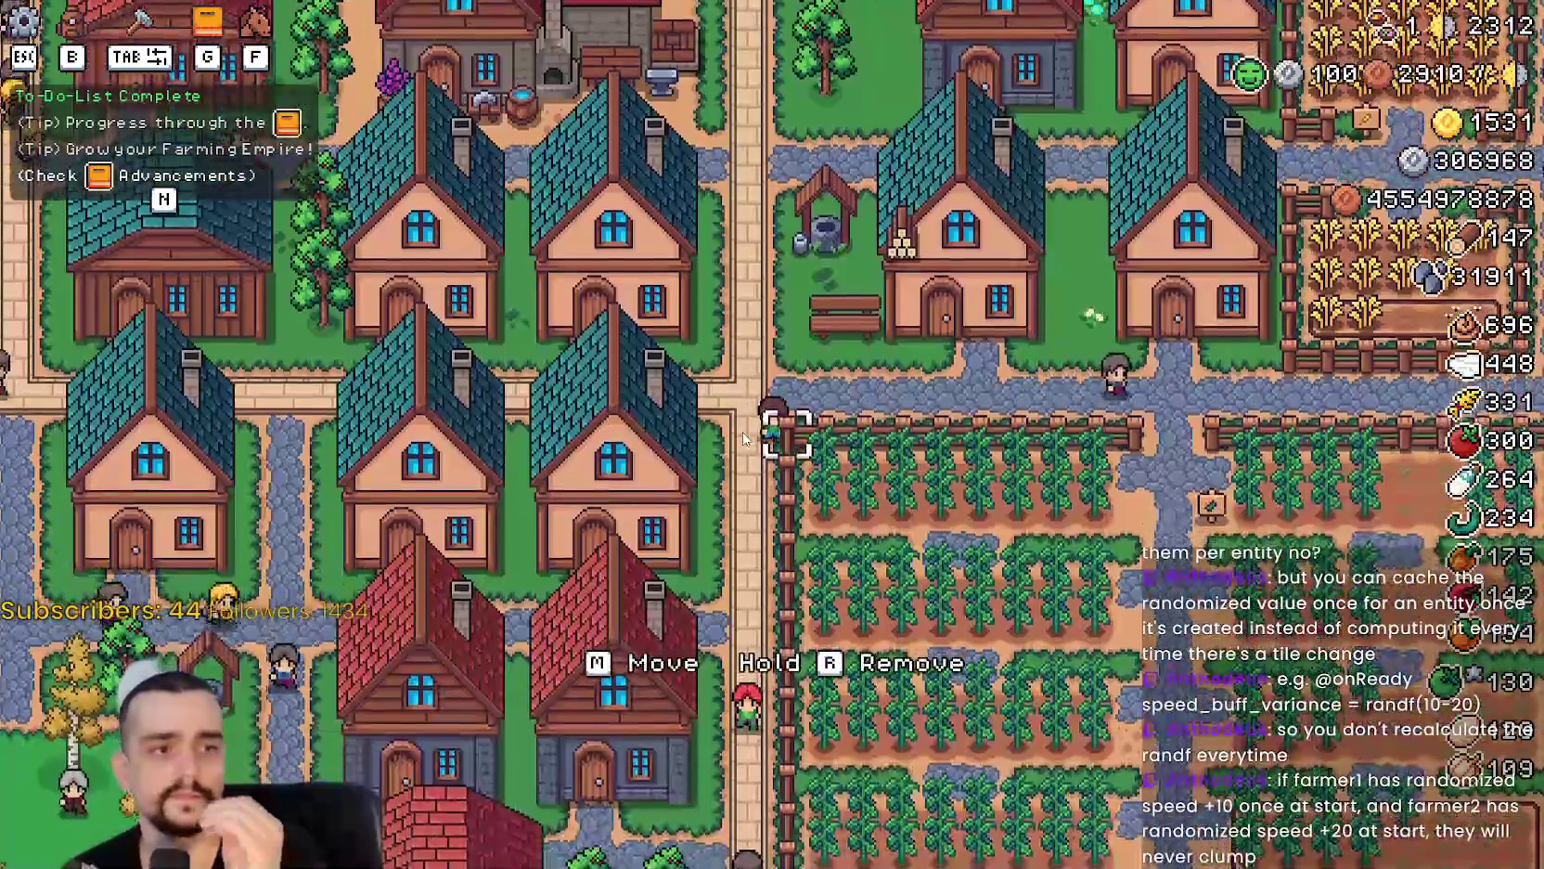
Walk the farmer left toward the quarry, then north past the houses into the crop fields.
key(d)
key(a)
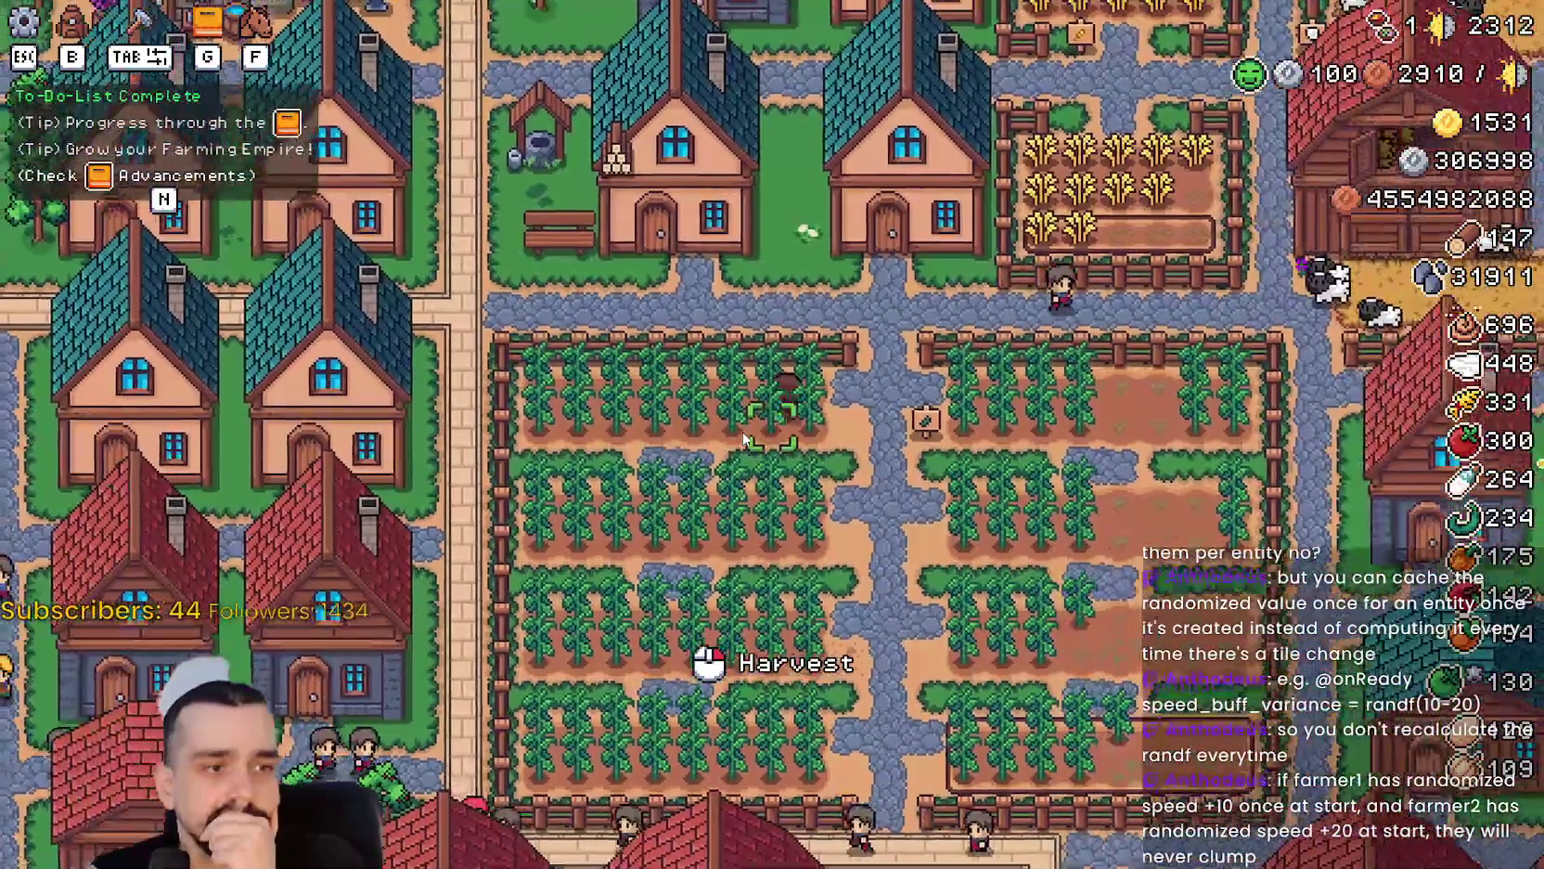
key(a)
key(s)
key(w)
key(a)
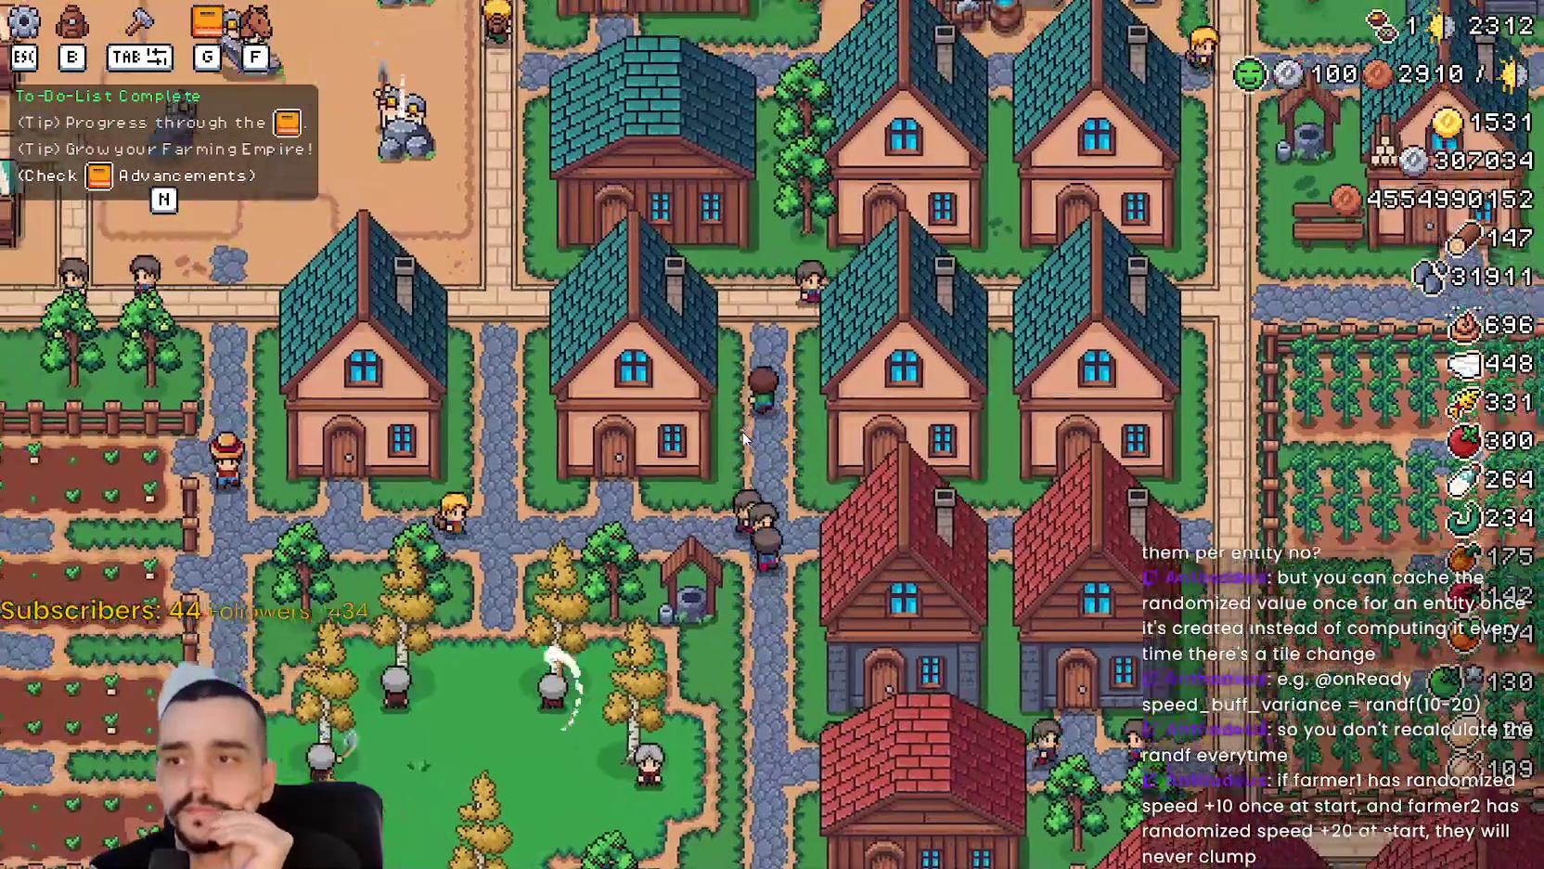
key(w)
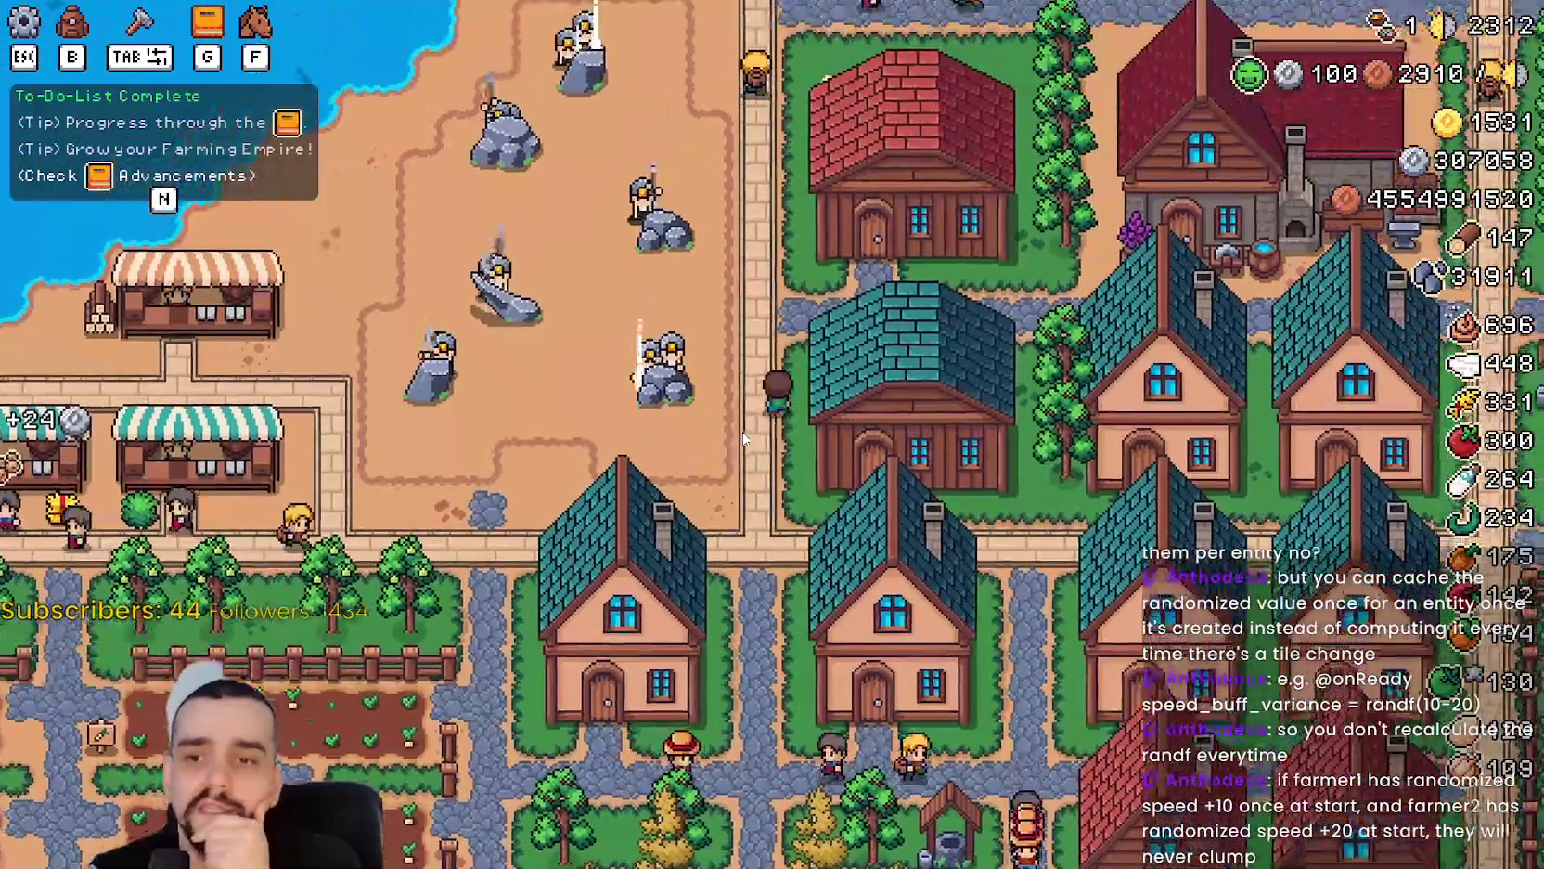
key(d)
key(w)
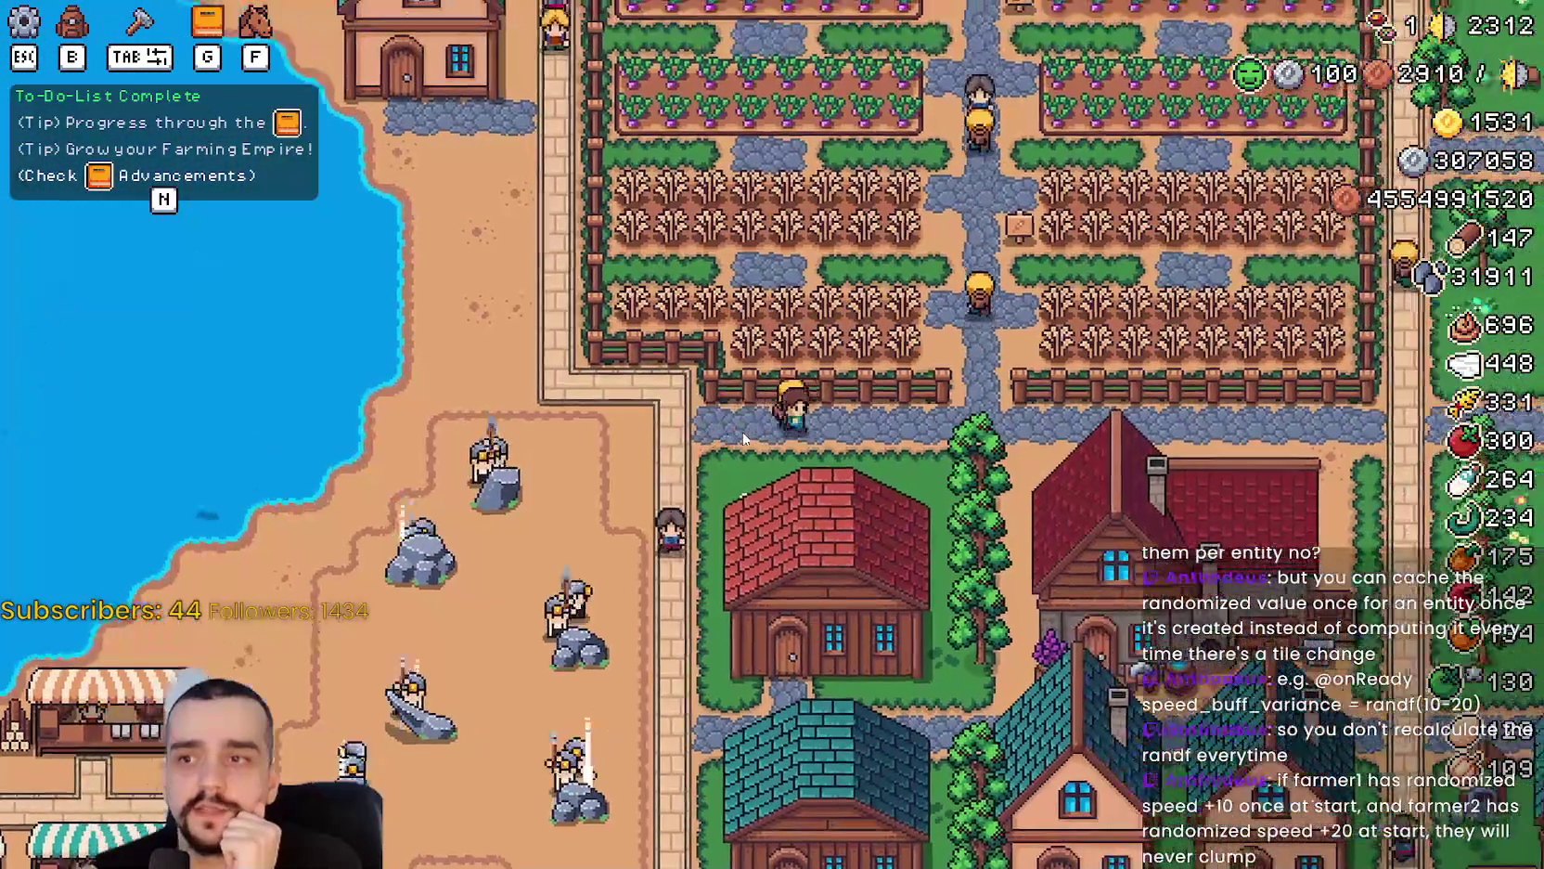
Walk the farmer north onto the road and east across the fields.
key(w)
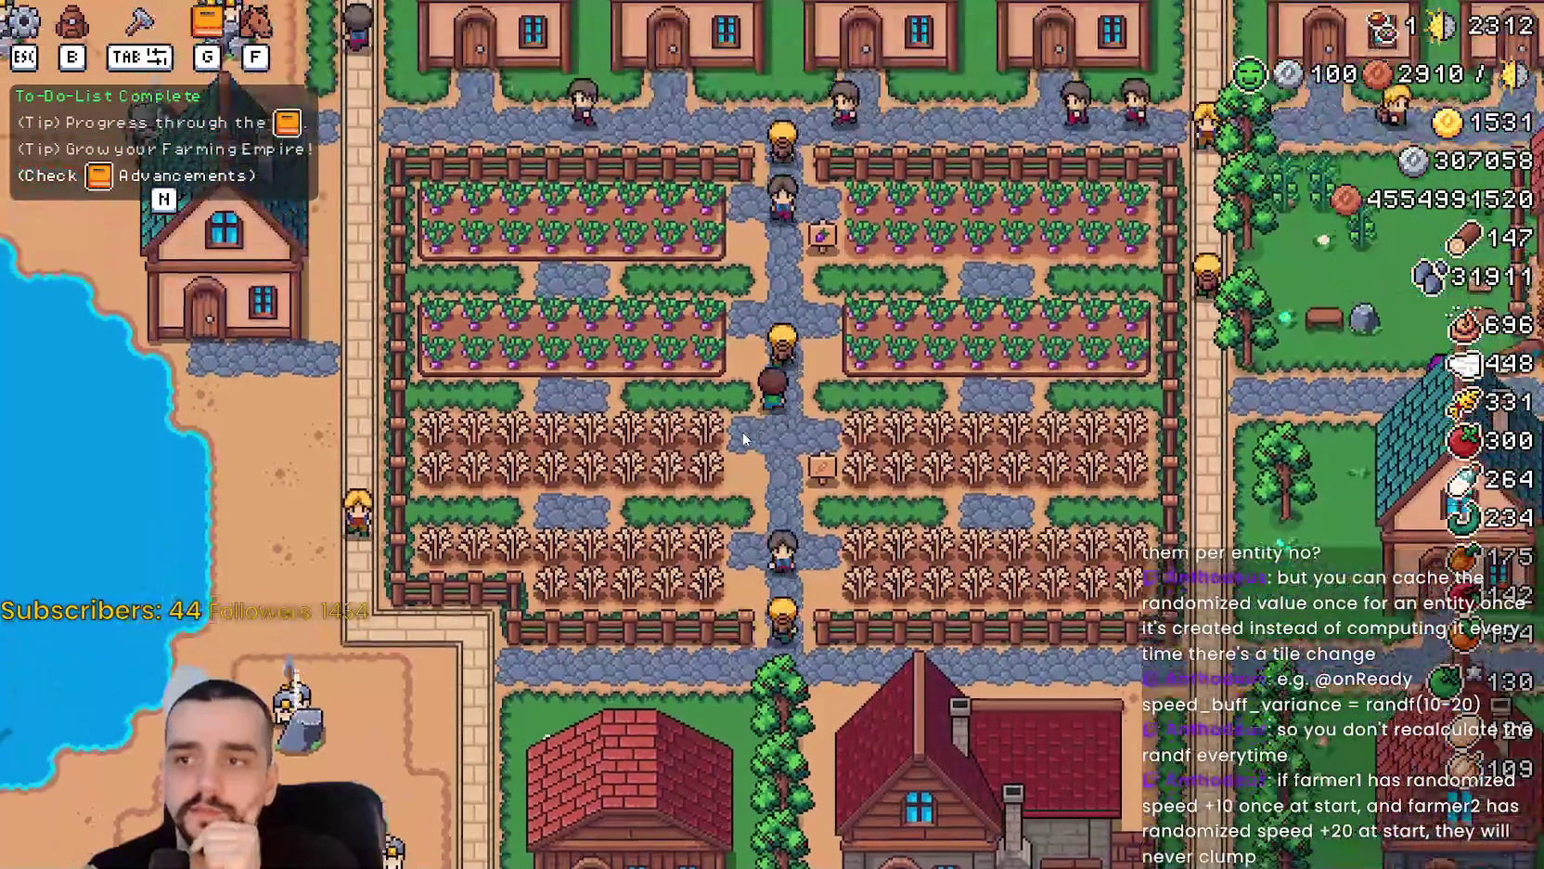
key(w)
key(d)
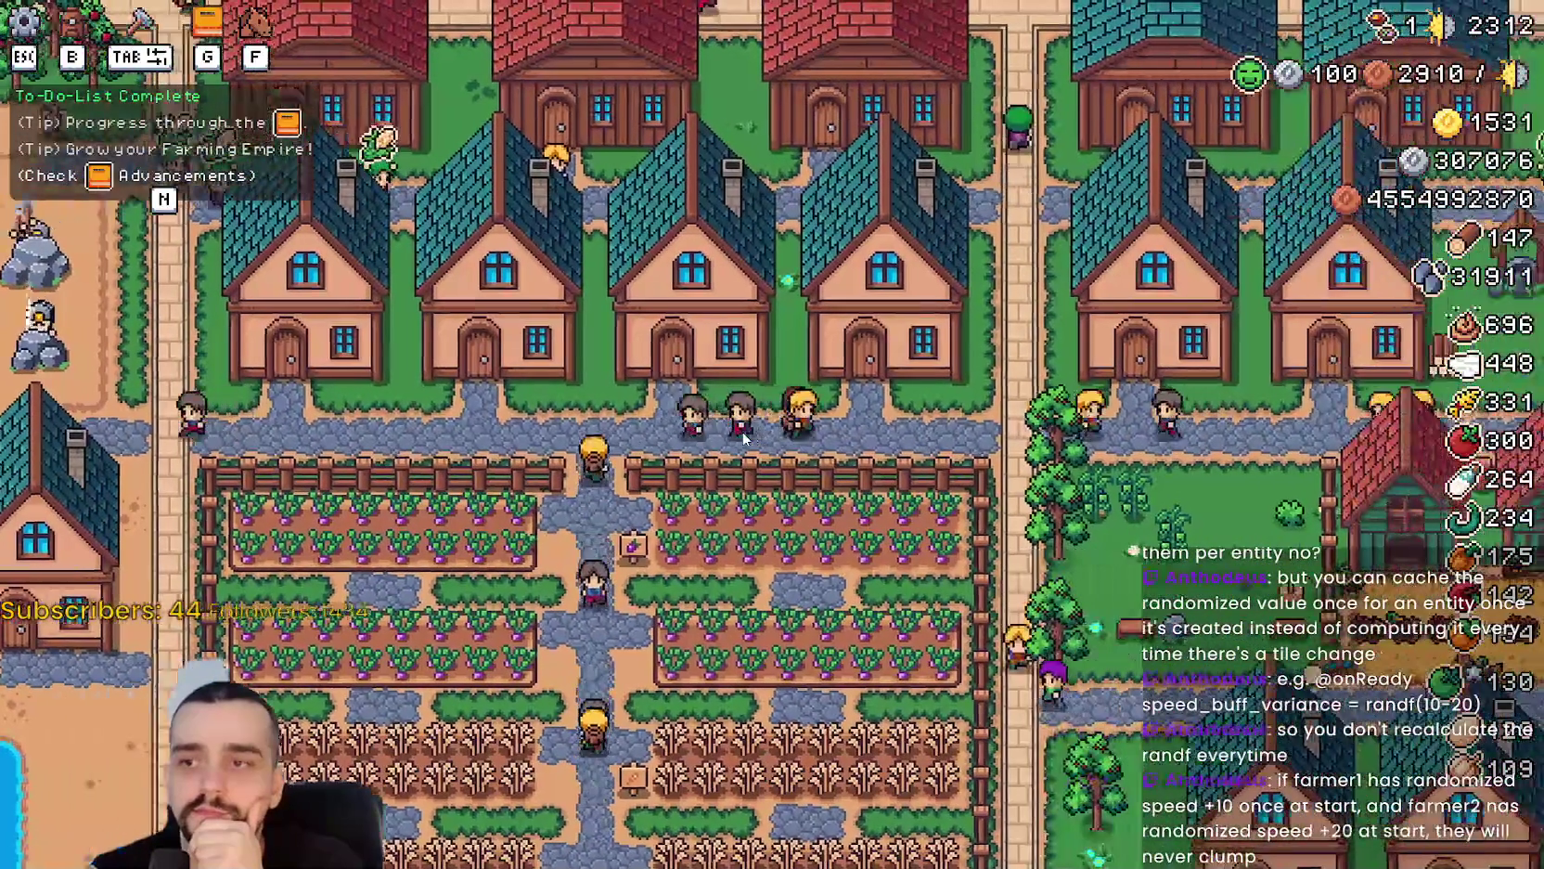
key(w)
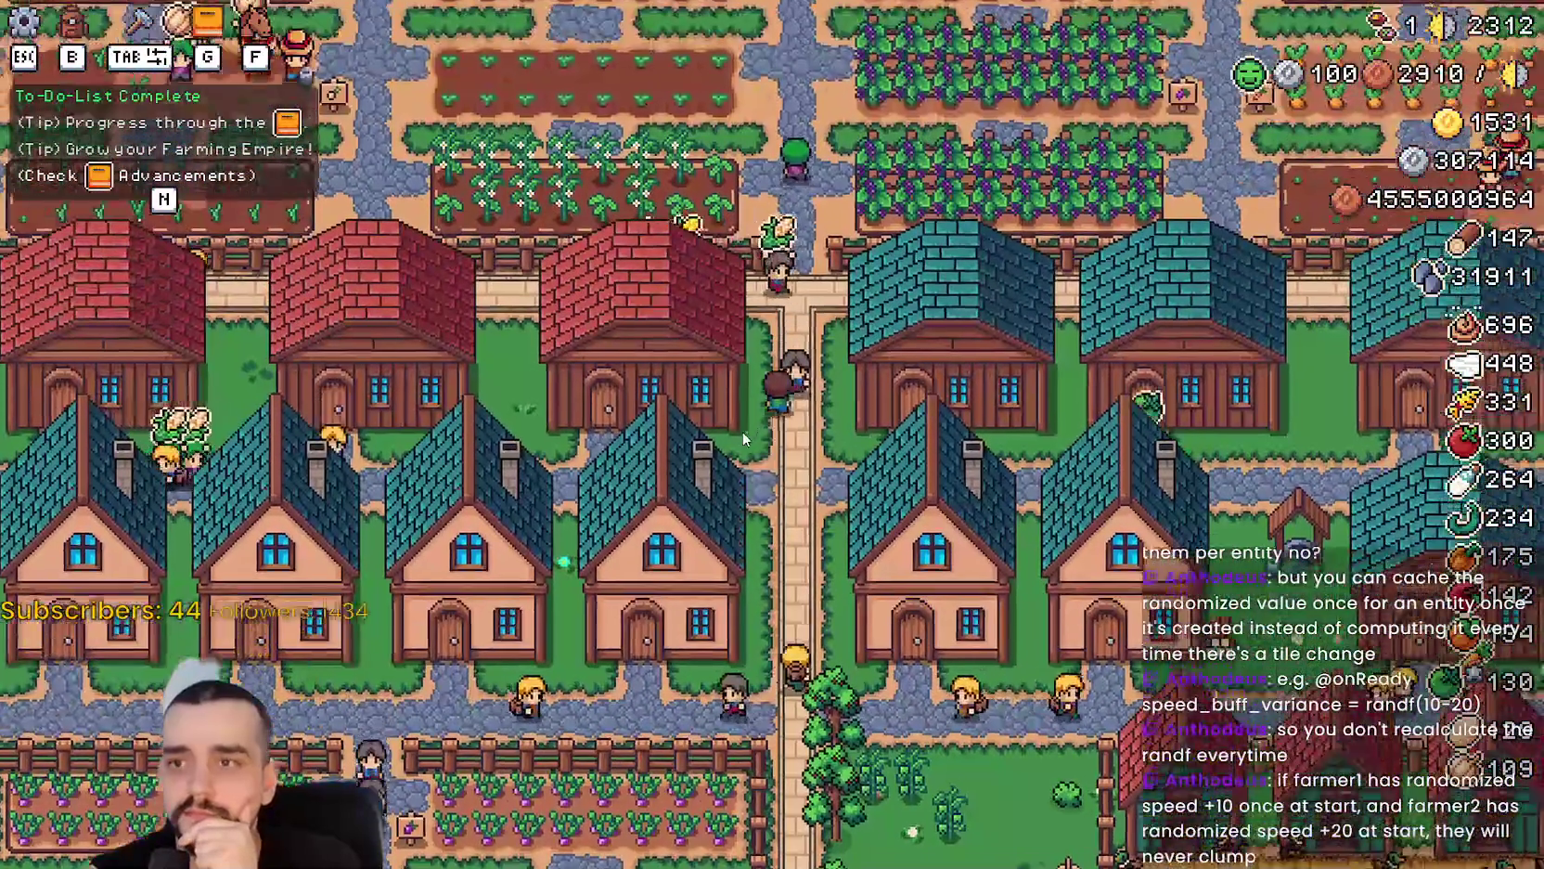
key(w)
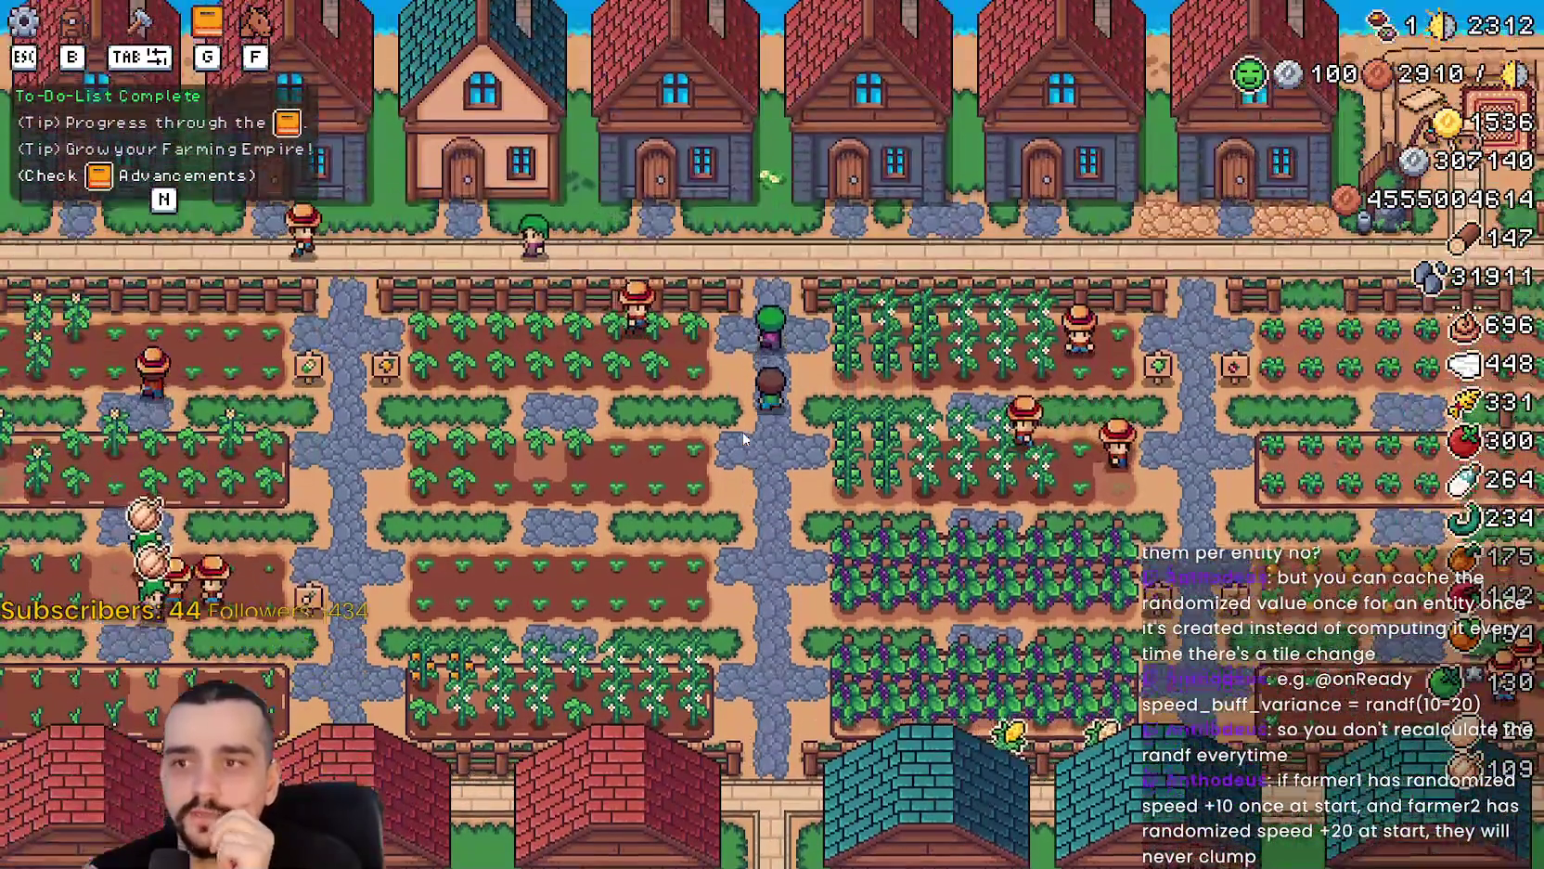
key(w)
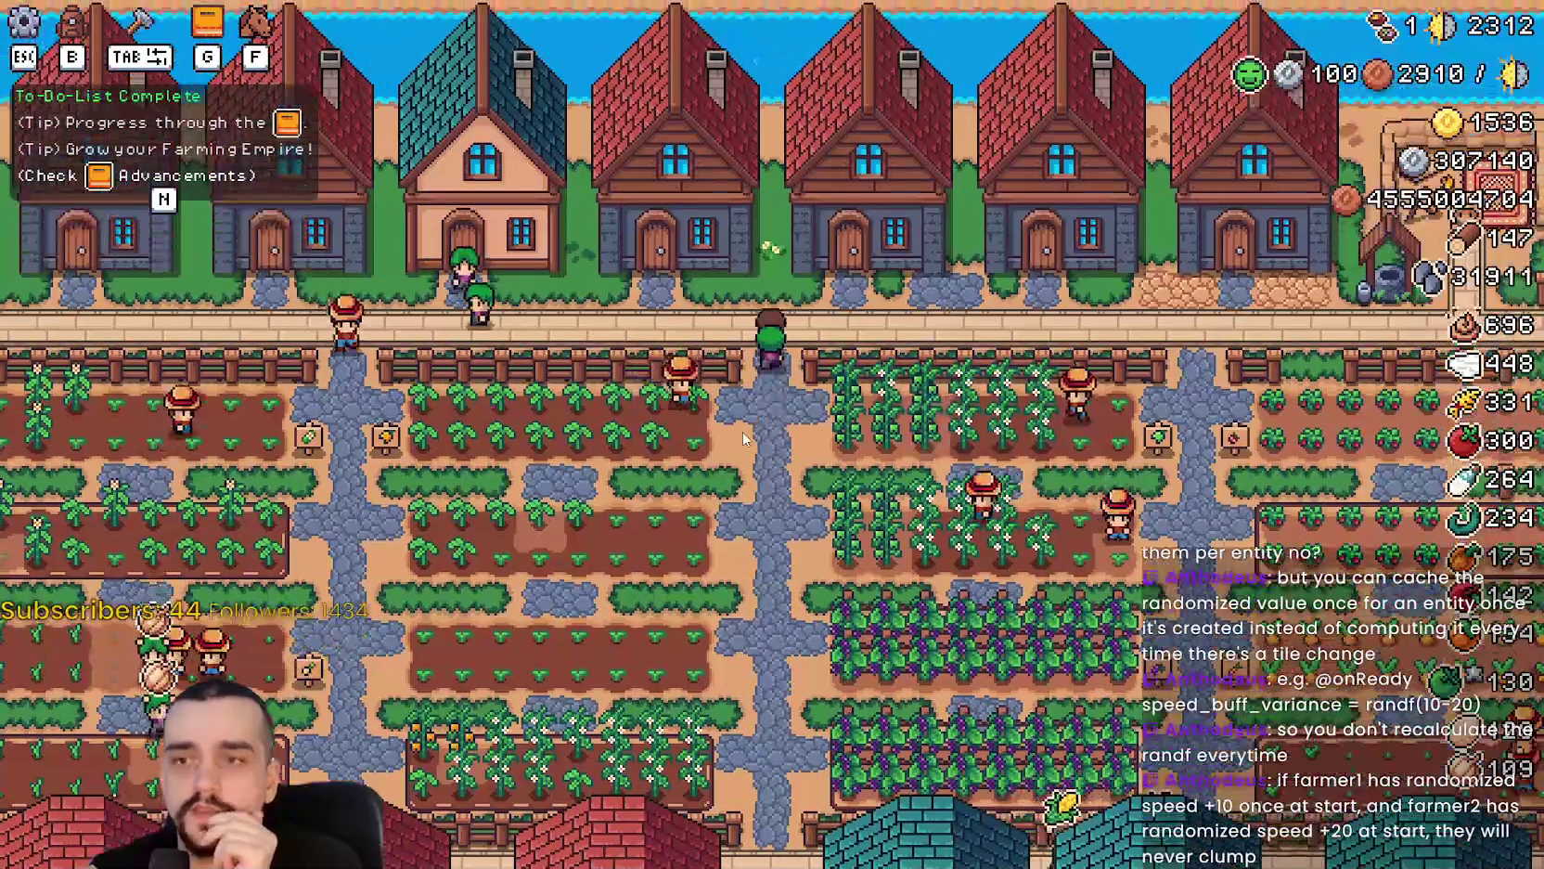
key(d)
key(d)
key(s)
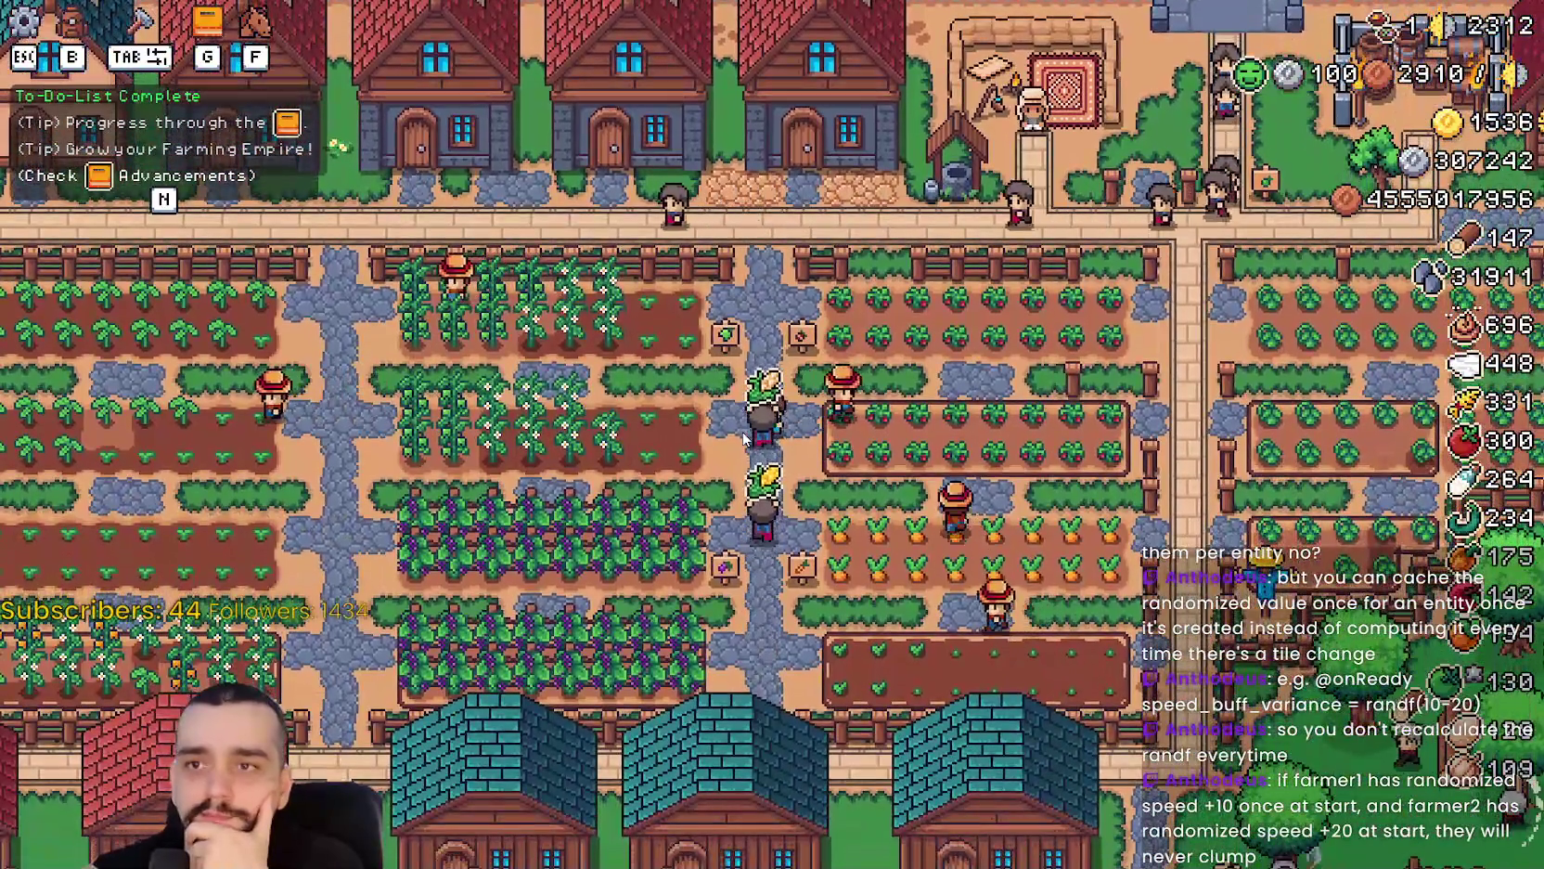
key(w)
key(d)
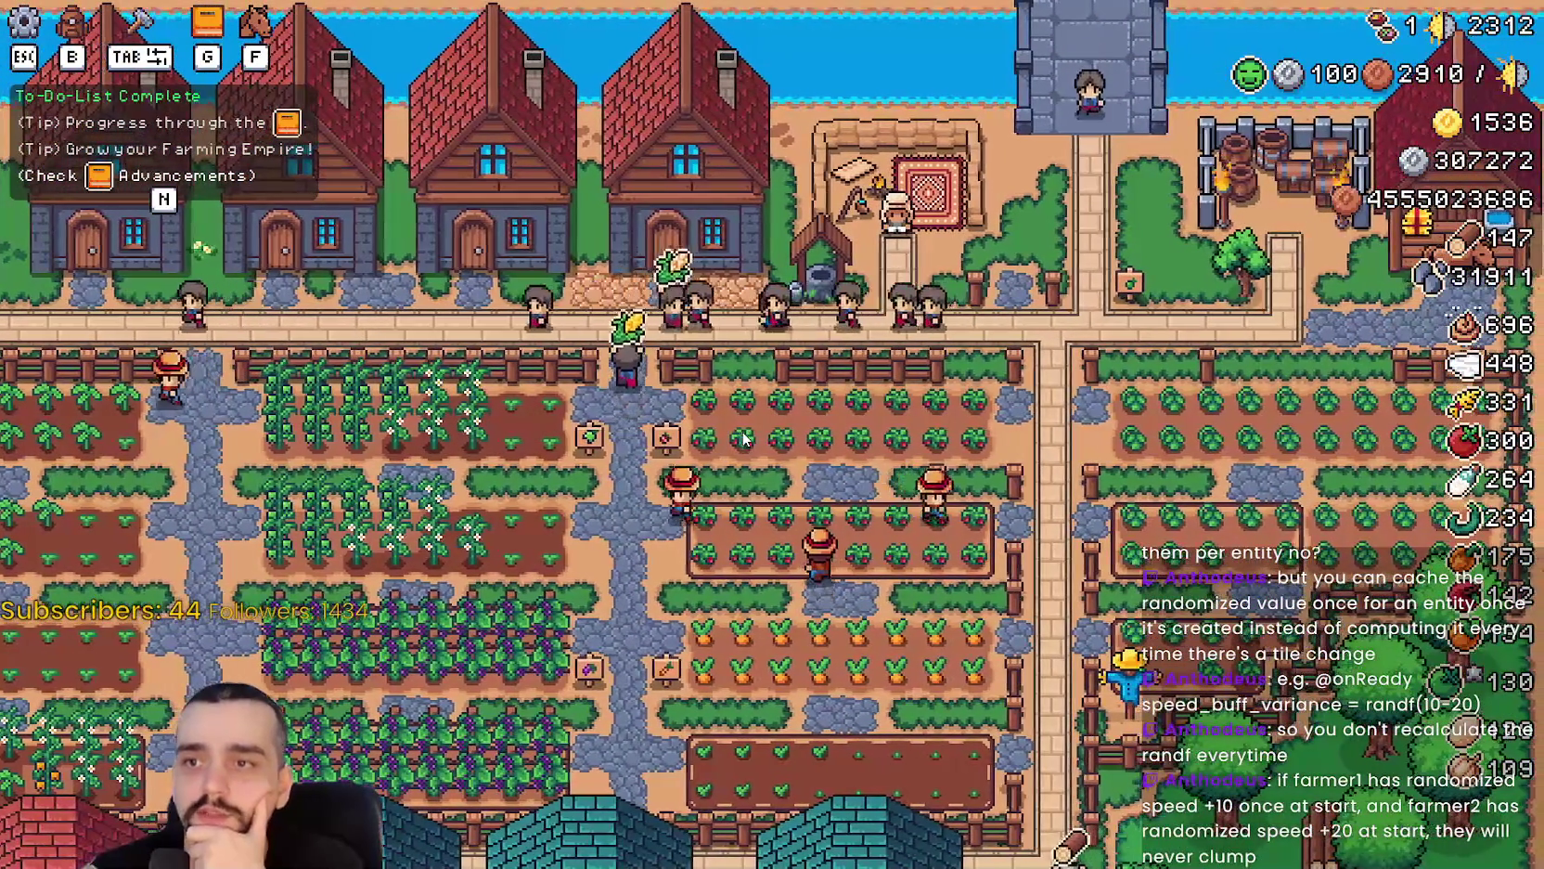
Move down and left across the farm toward the houses, centring on the blacksmith.
key(d)
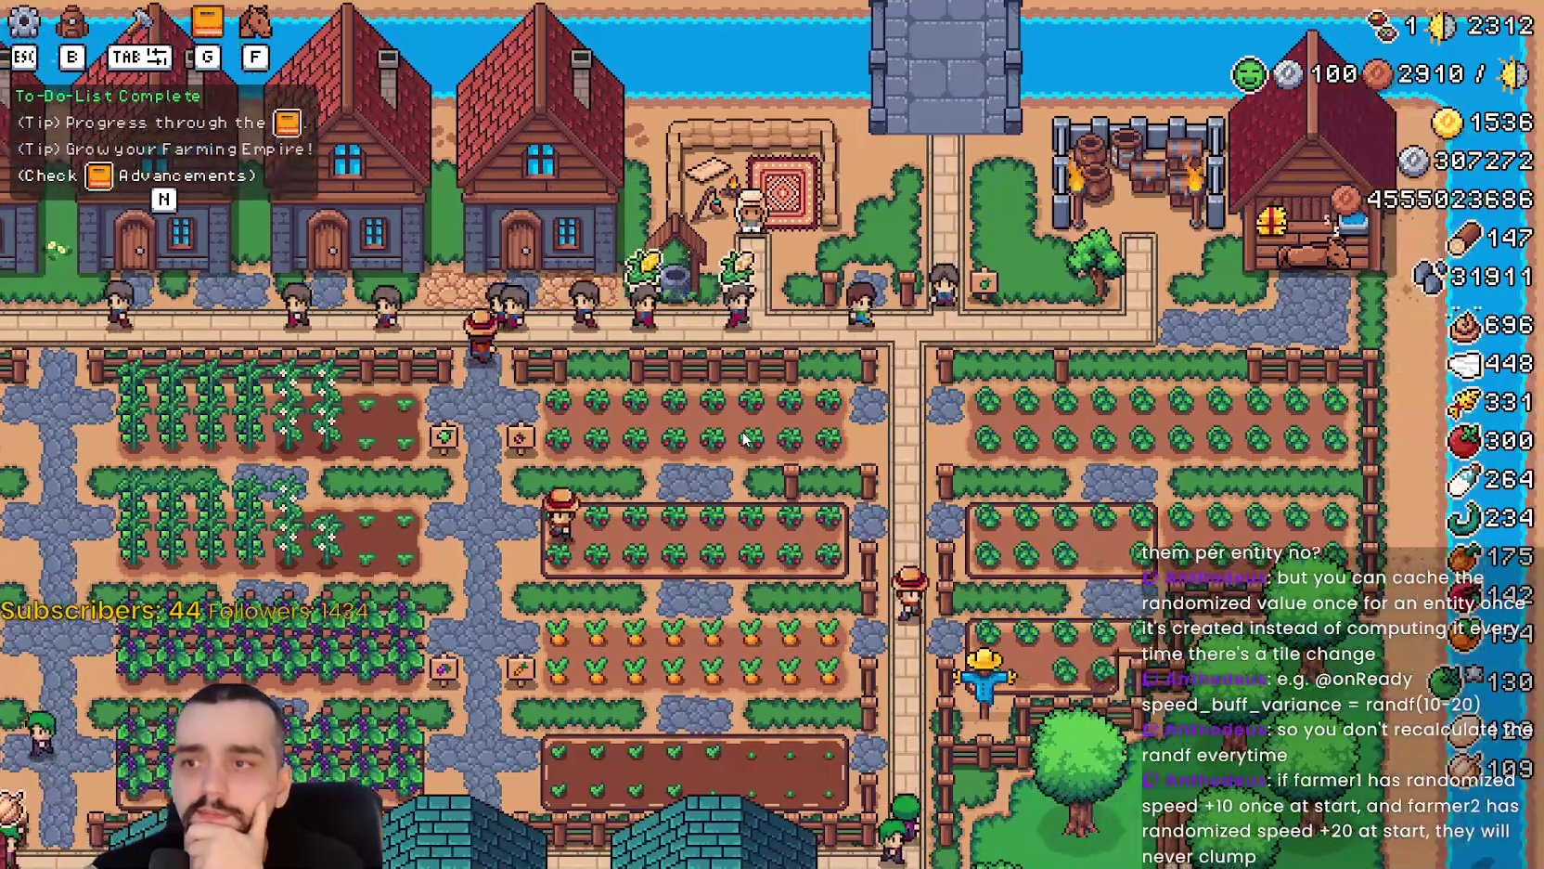
key(s)
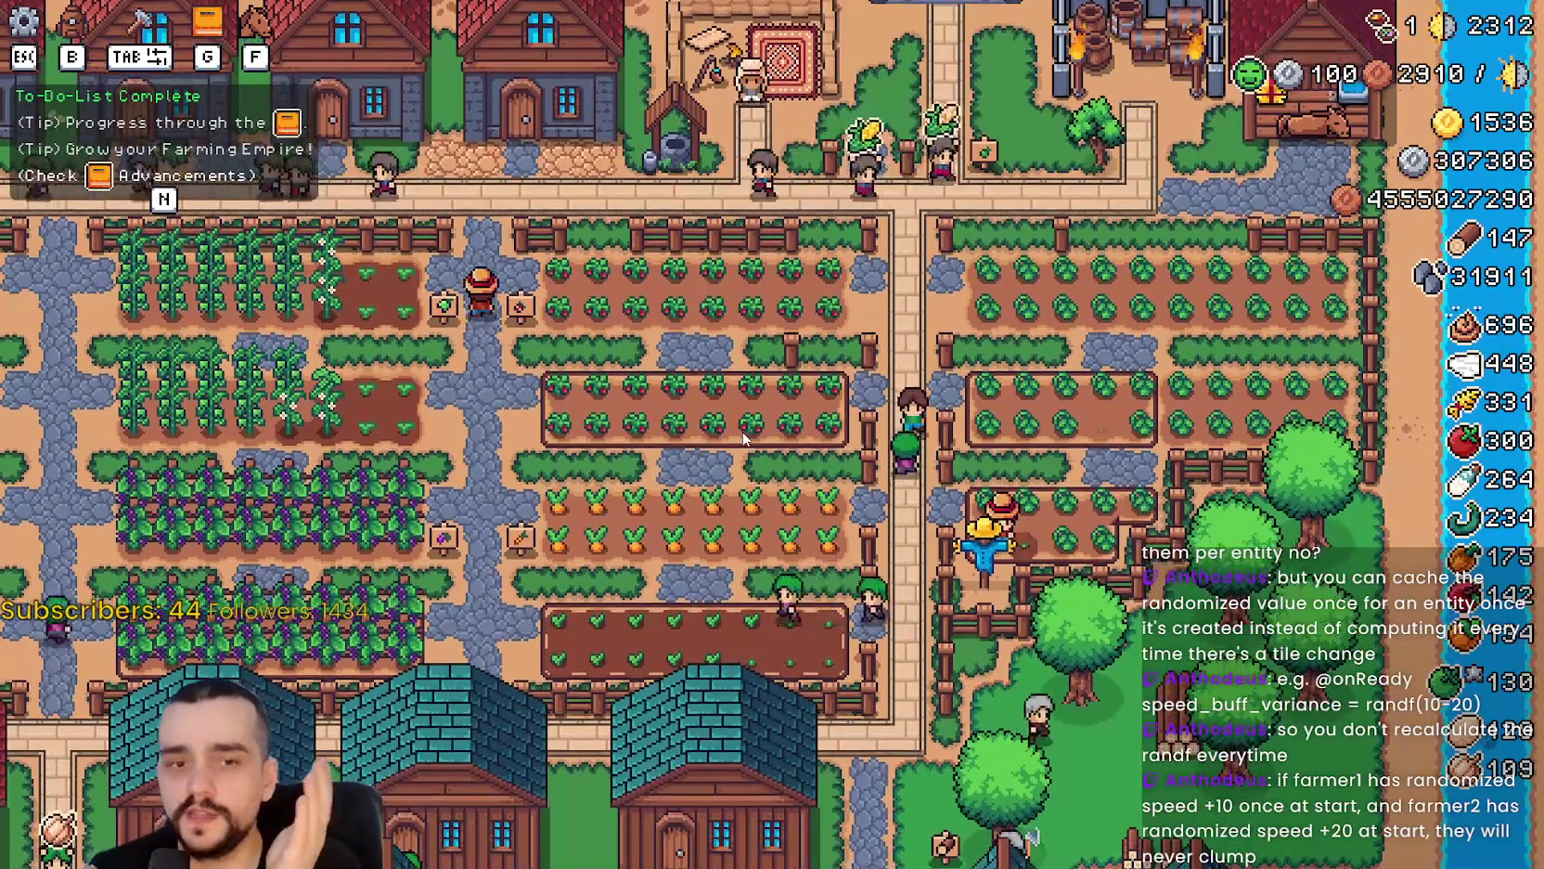
key(a)
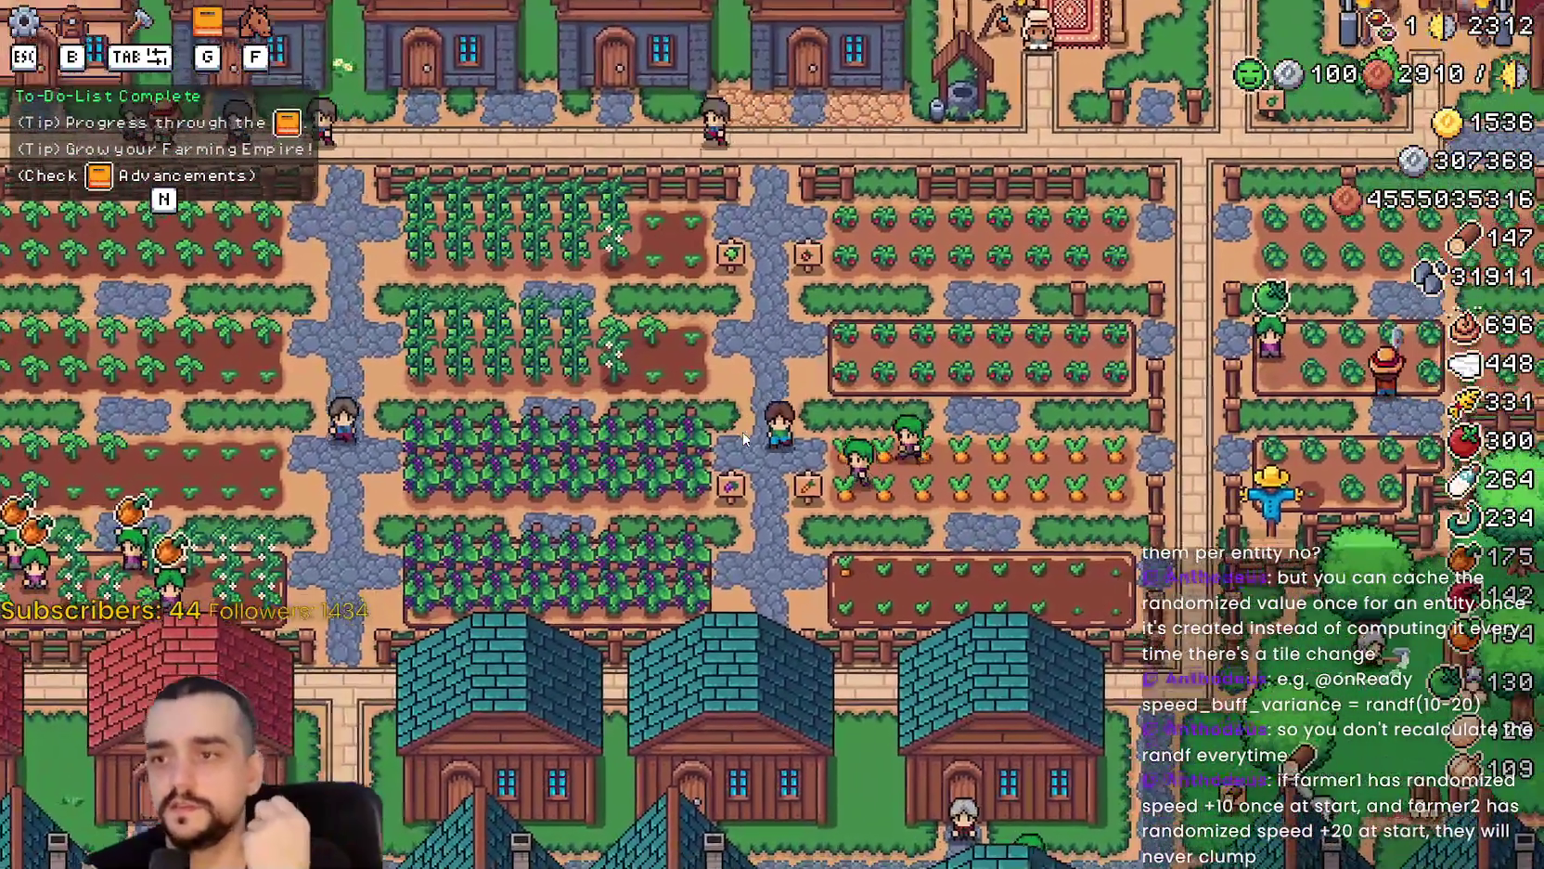
key(s)
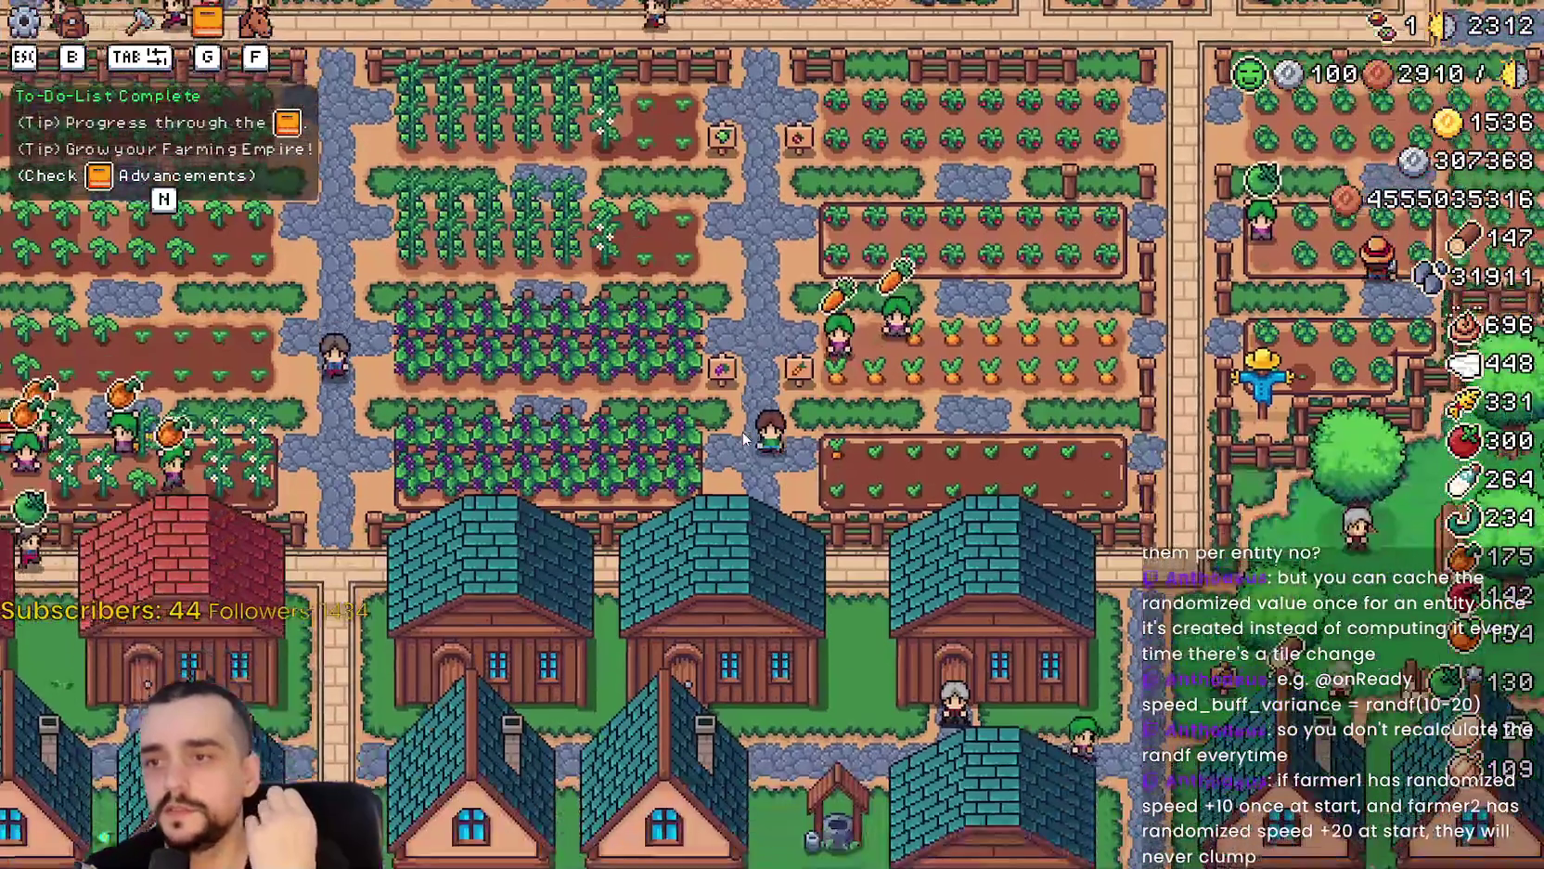
key(a)
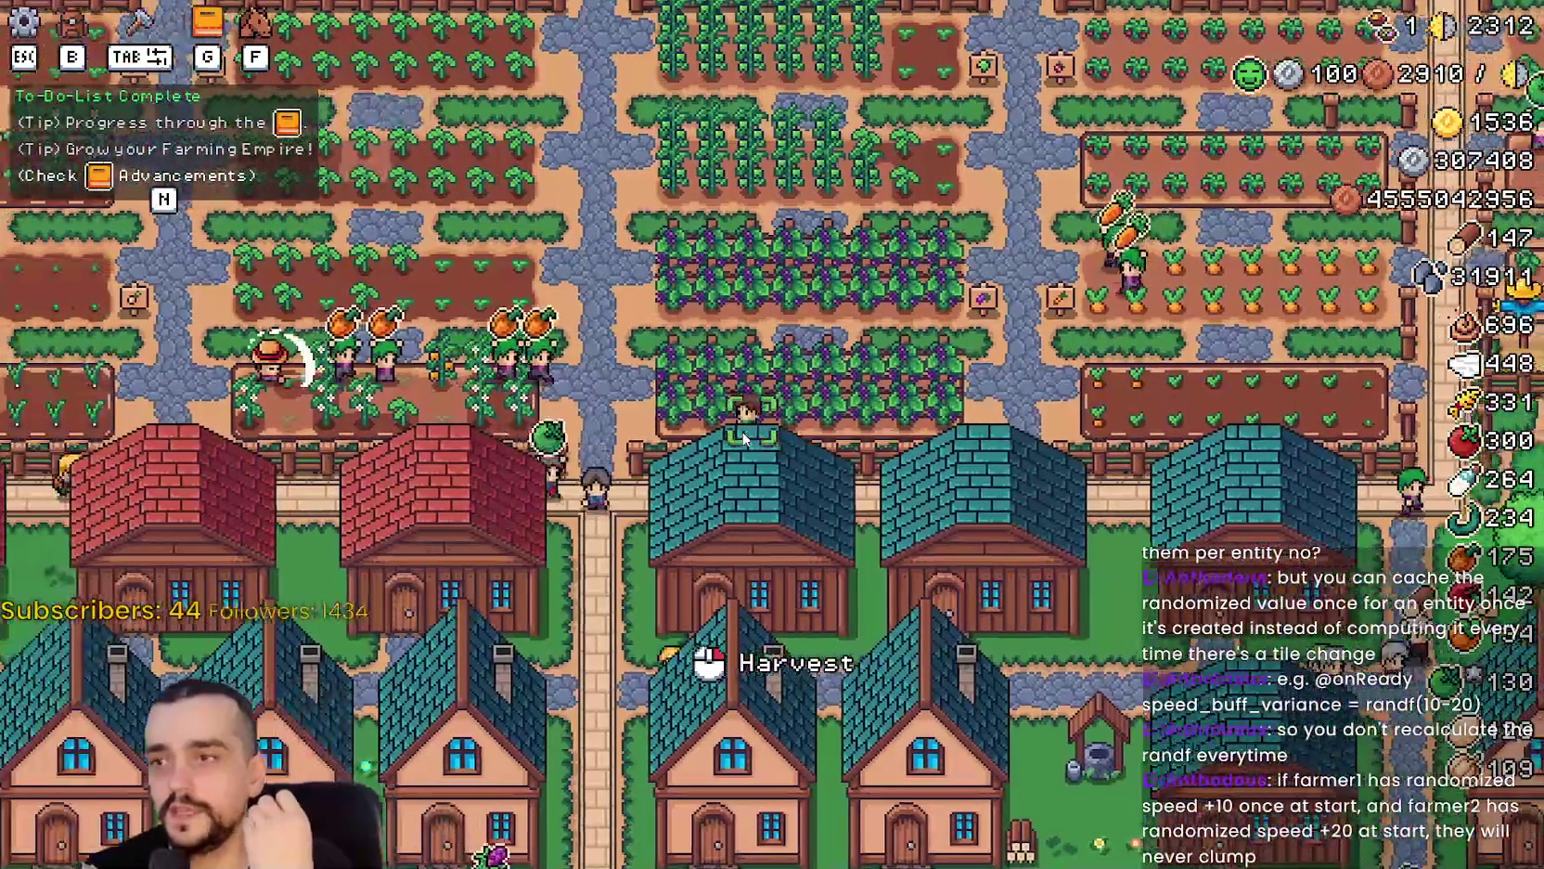
key(s)
key(a)
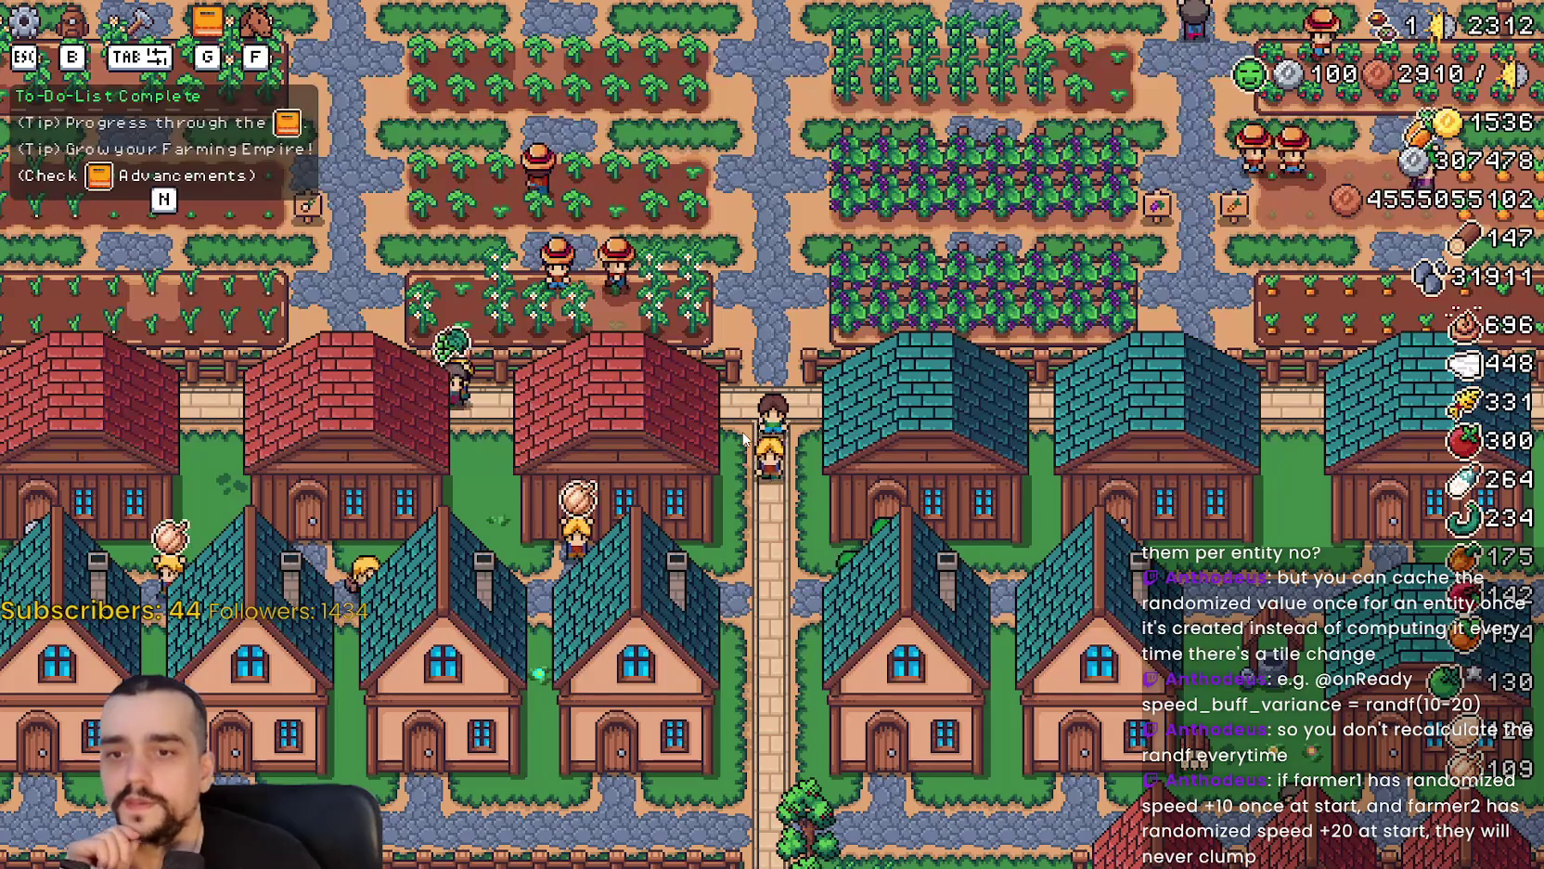
key(s)
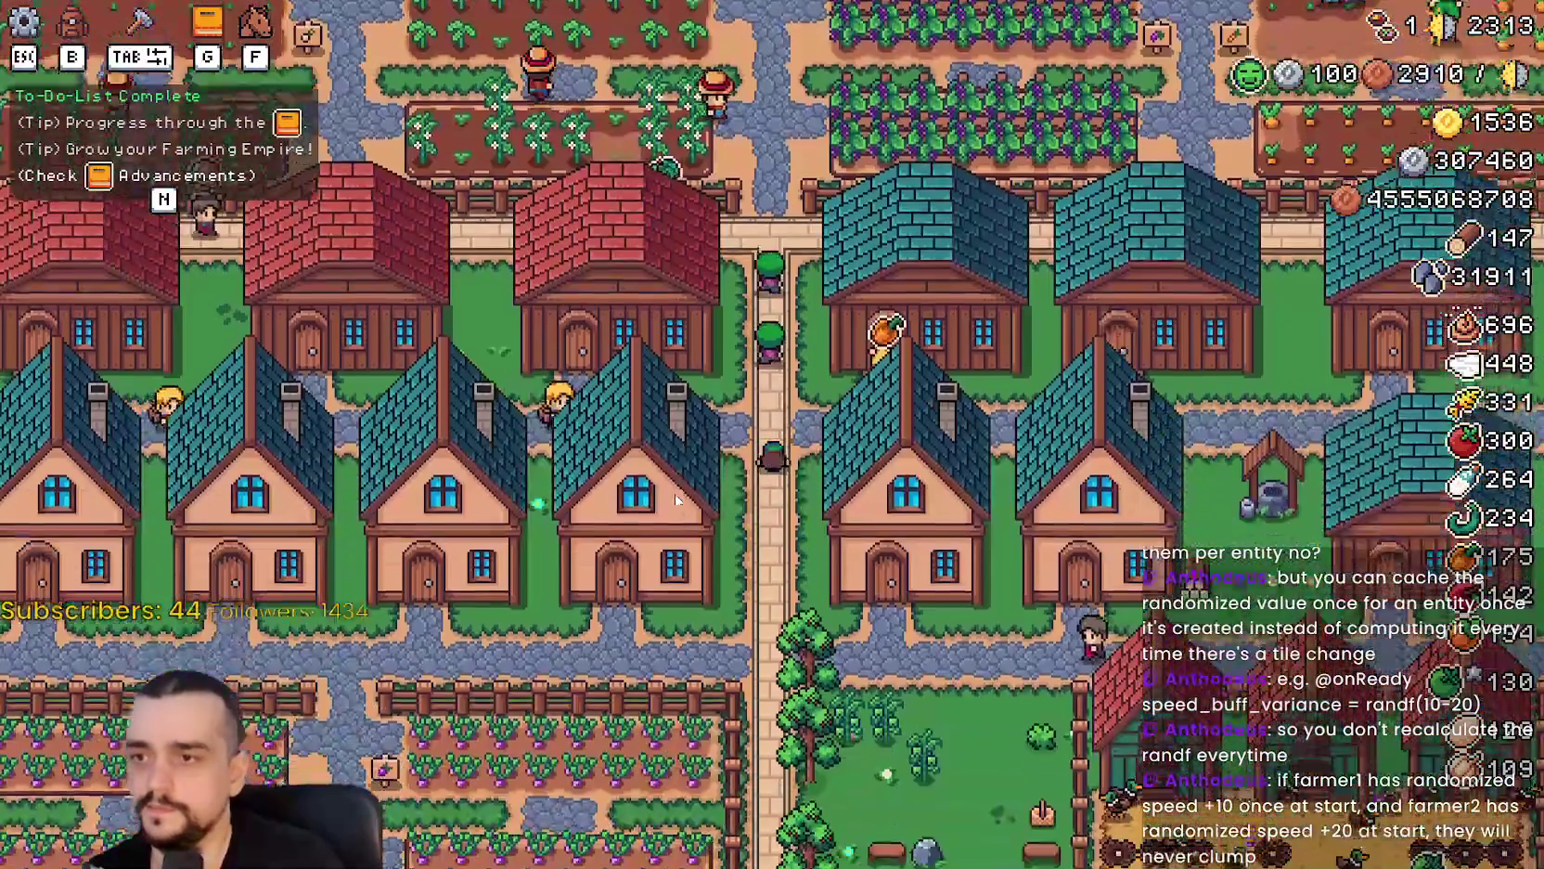
scroll(881, 588, down, 3)
scroll(901, 566, up, 5)
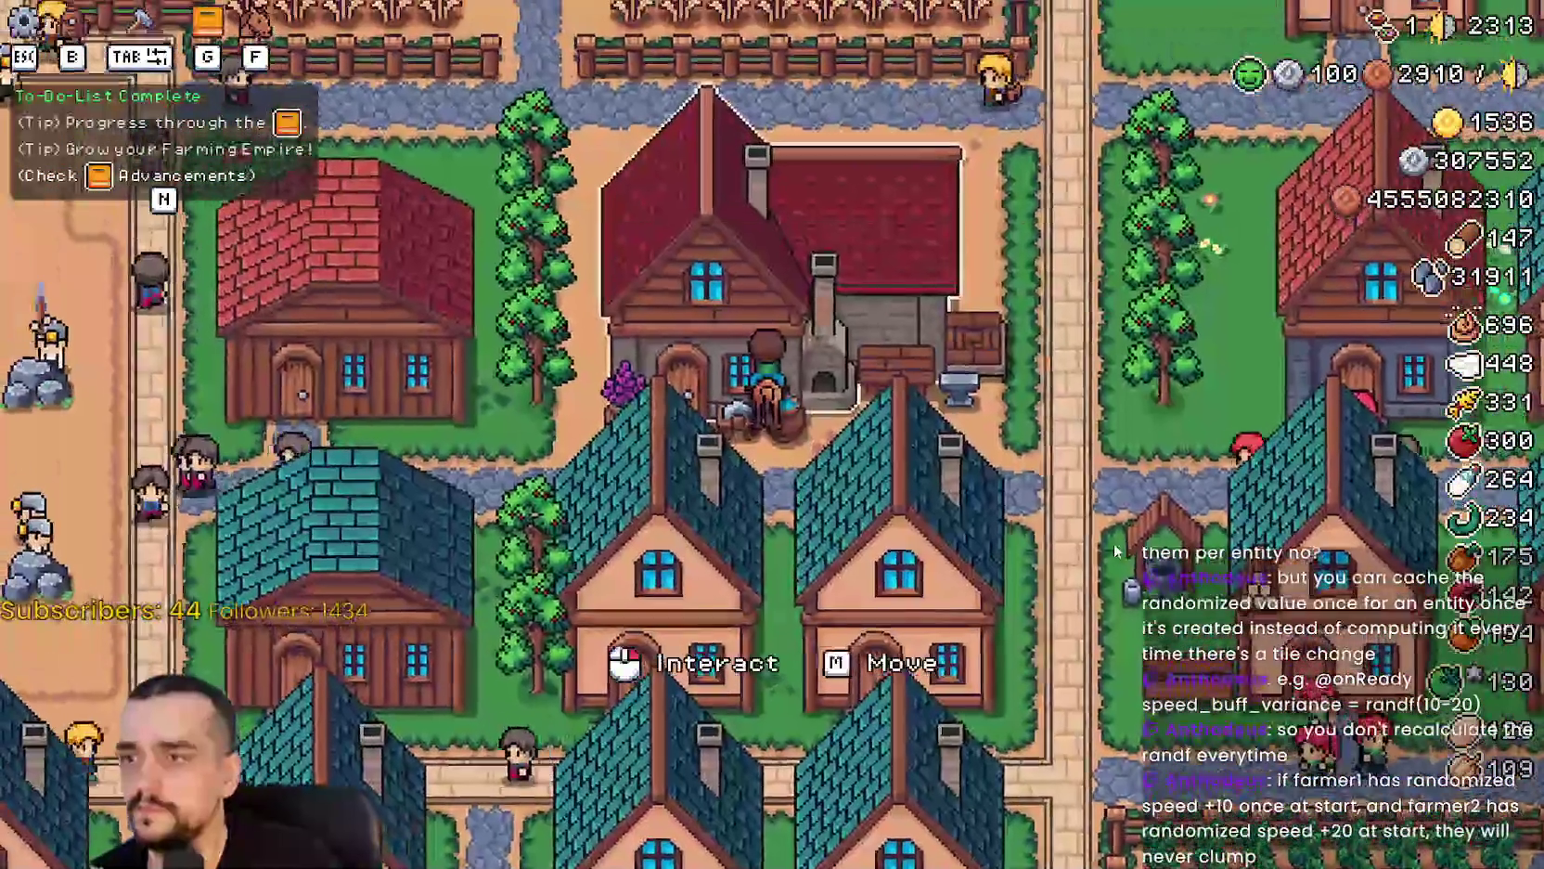
Open the blacksmith's boot buffs and unlock the locked crop and animal boots.
click(640, 390)
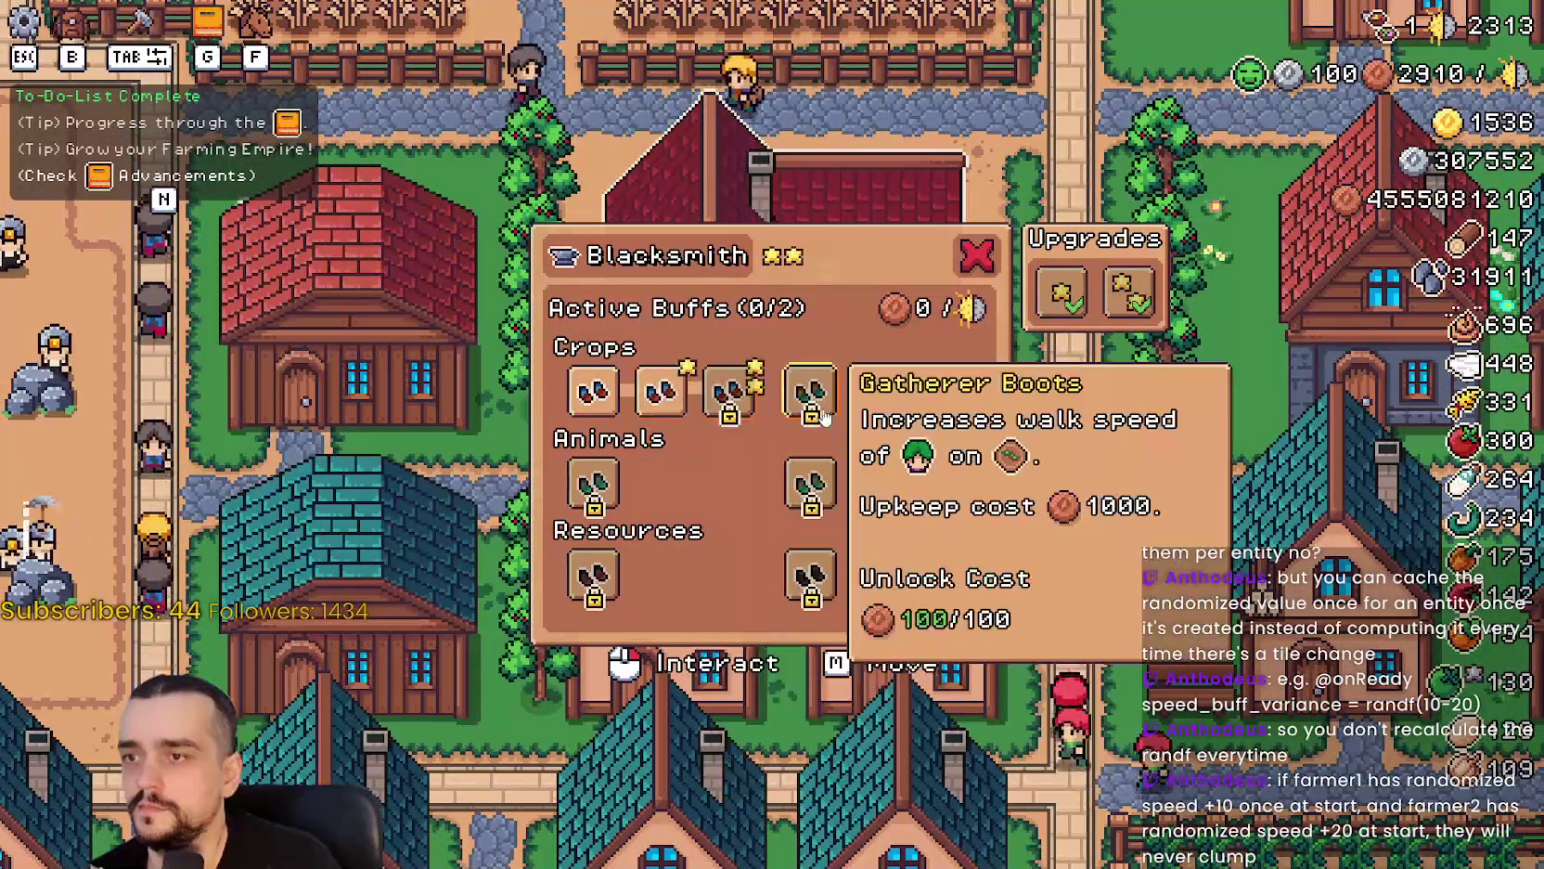
click(889, 406)
click(947, 390)
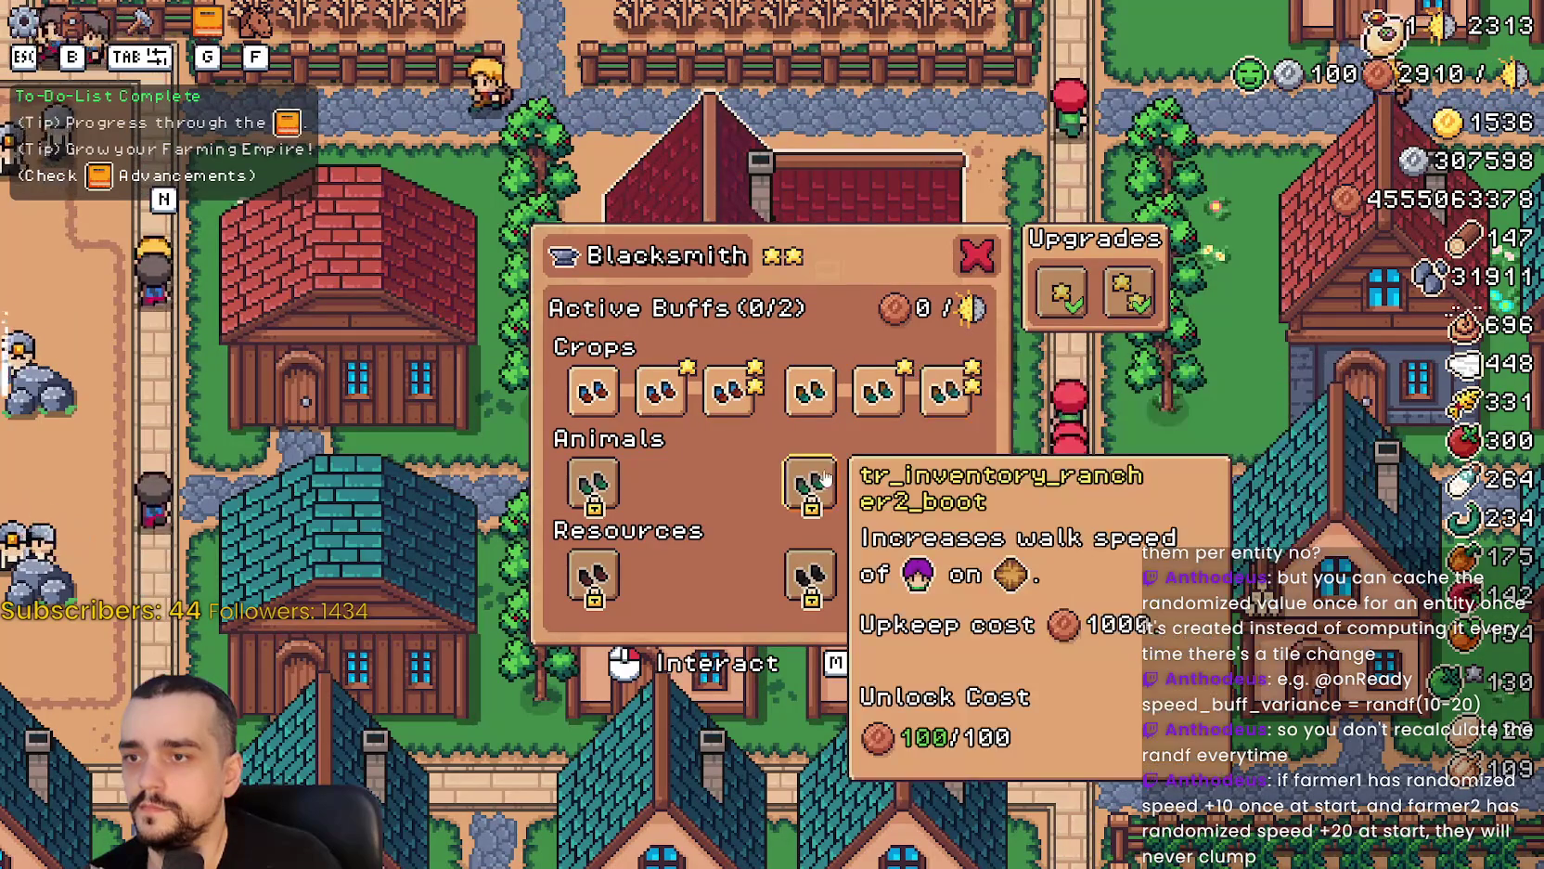
click(810, 483)
click(877, 483)
click(946, 482)
click(594, 483)
click(661, 482)
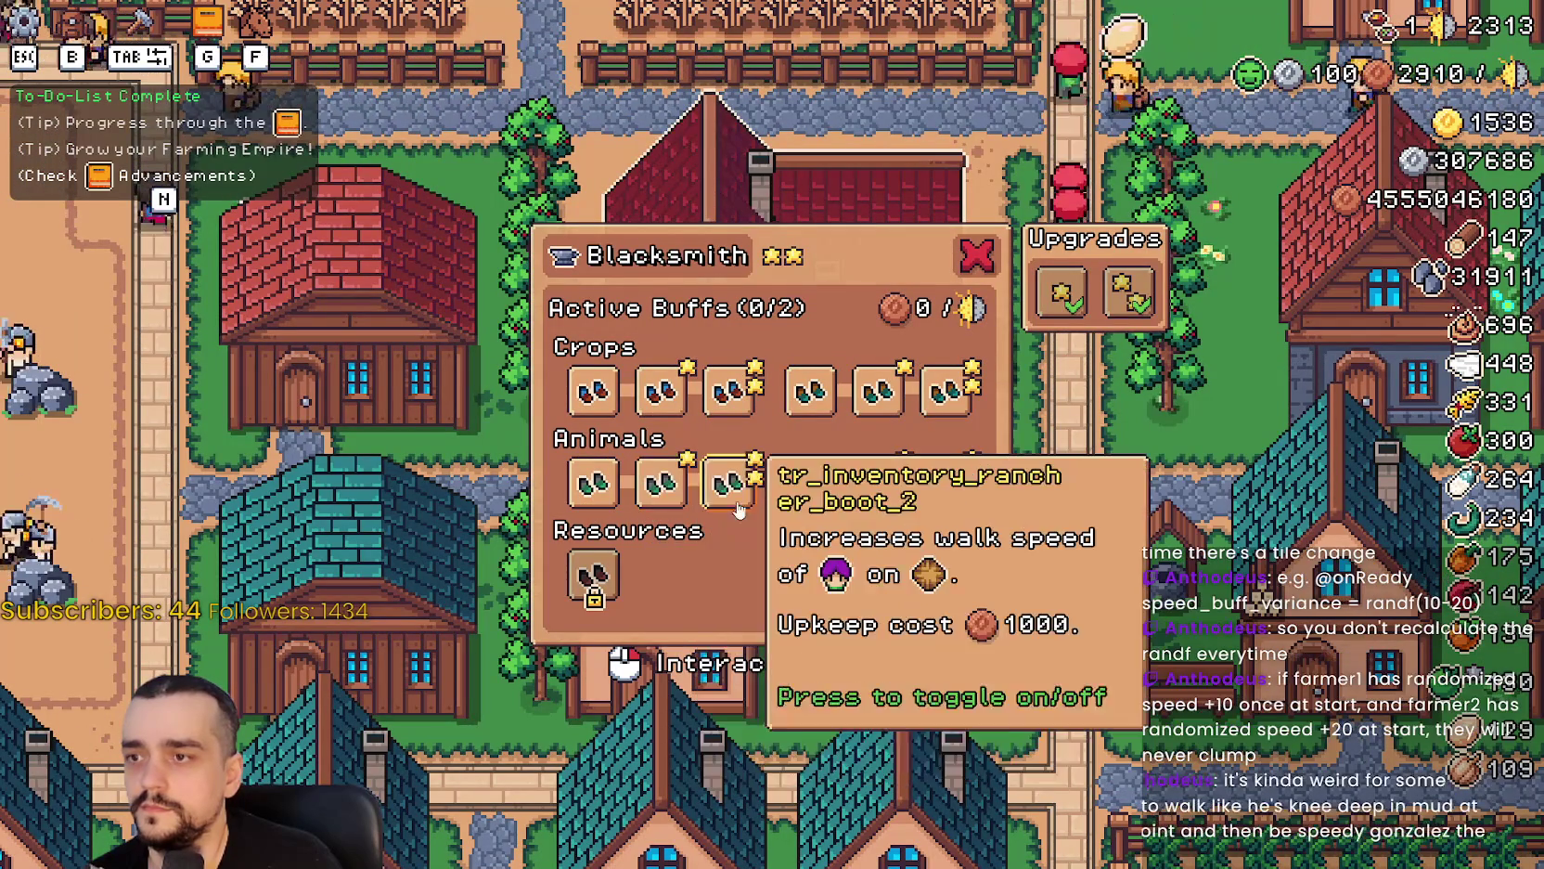
click(730, 483)
Unlock all six resource boot buffs, starting with Miner Boots.
click(594, 574)
click(661, 573)
click(729, 573)
click(810, 574)
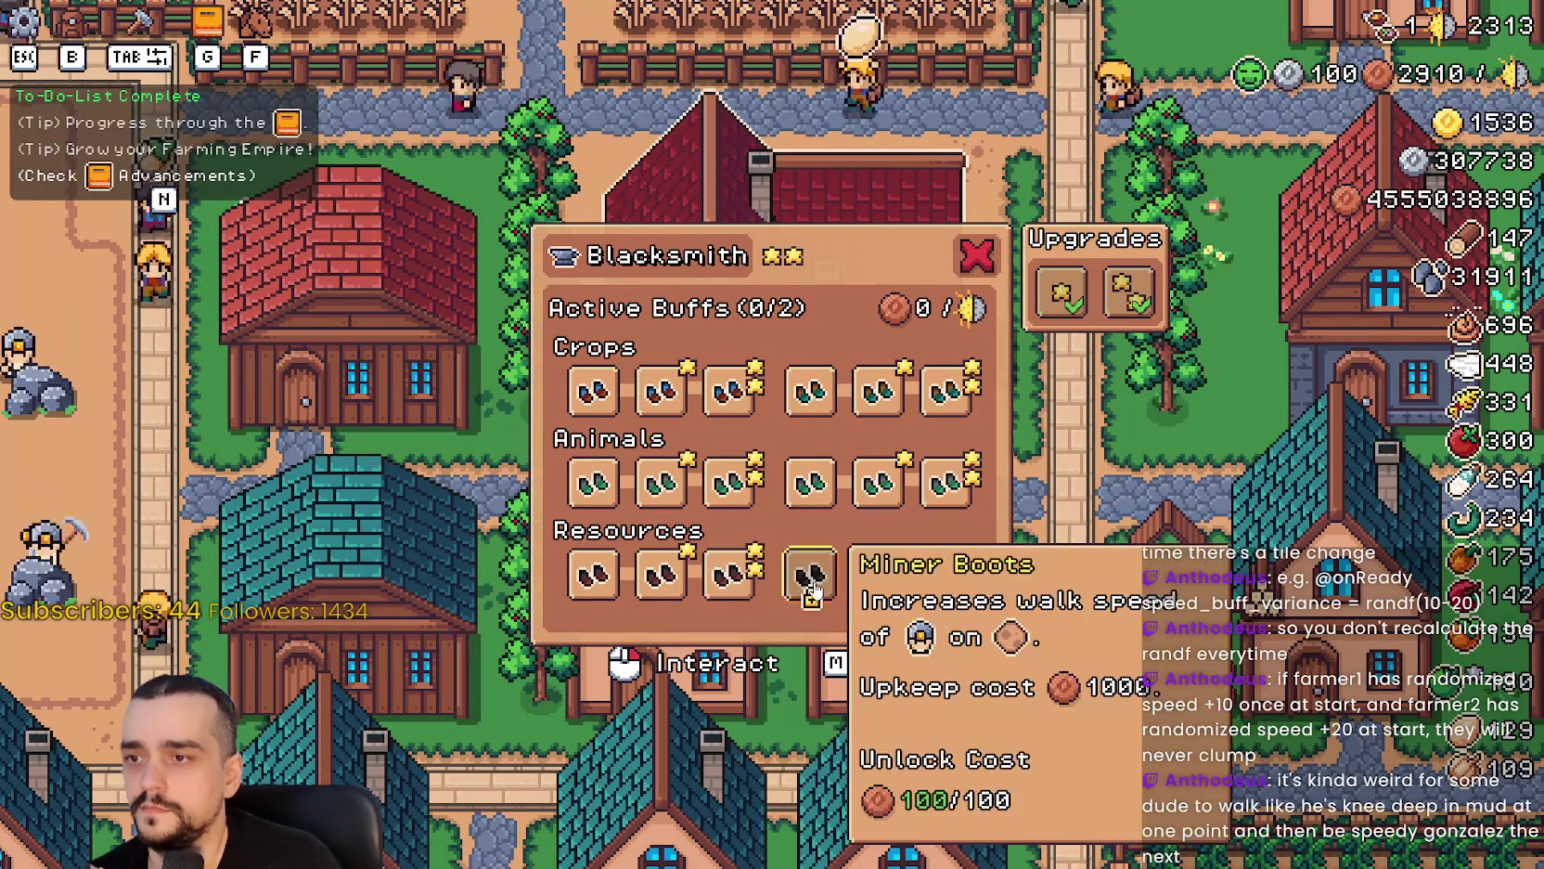
click(877, 573)
click(946, 573)
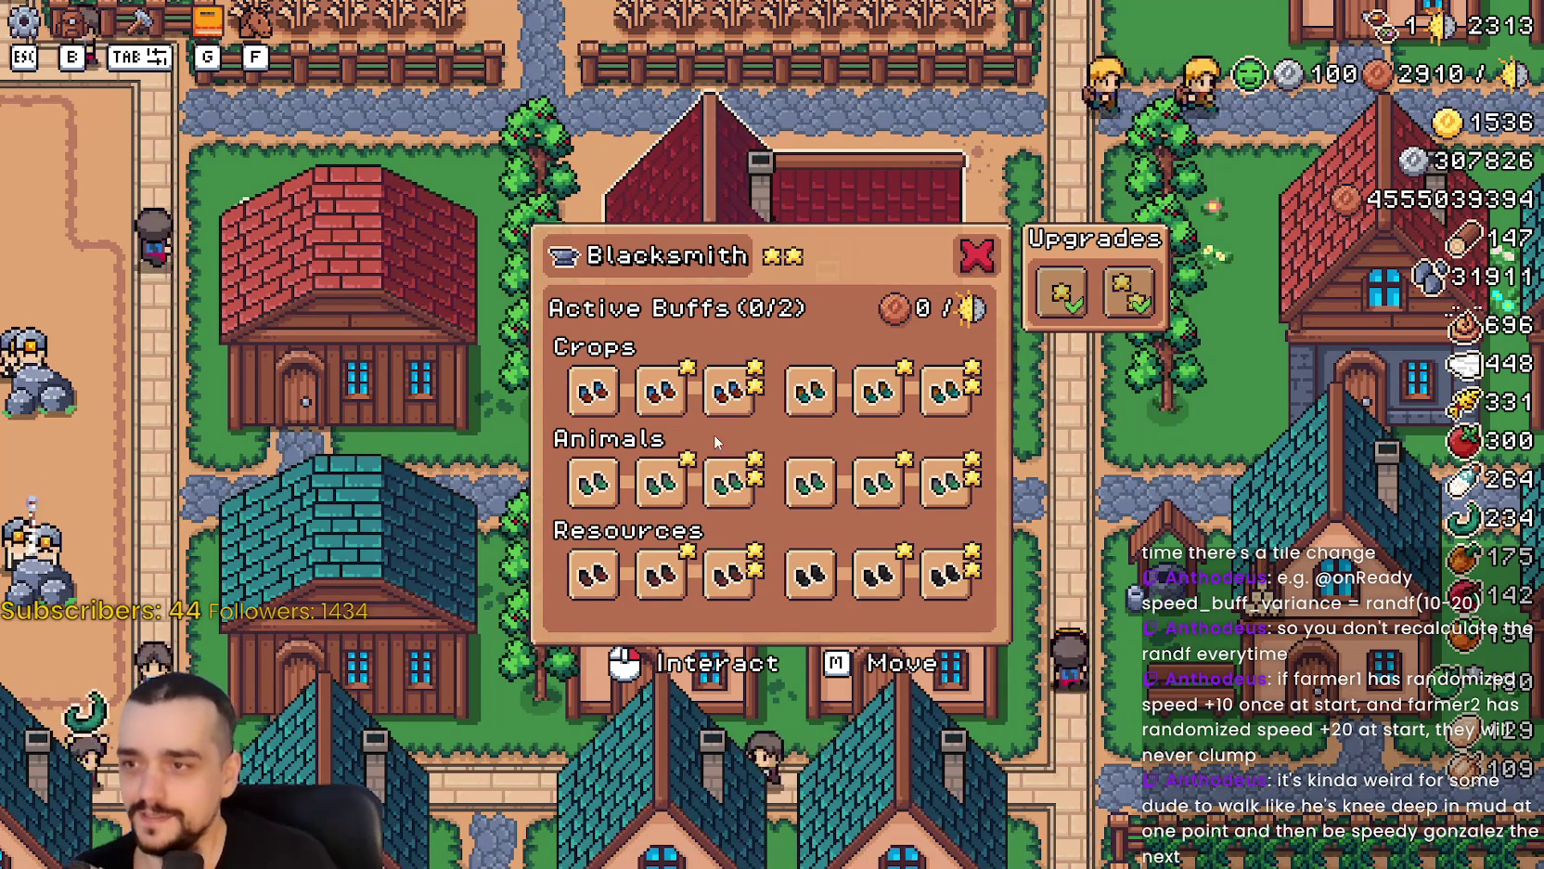
Switch on the third crop, animal and resource boot buffs plus one more crop buff.
click(730, 390)
click(729, 479)
click(730, 572)
click(946, 390)
key(alt+Tab)
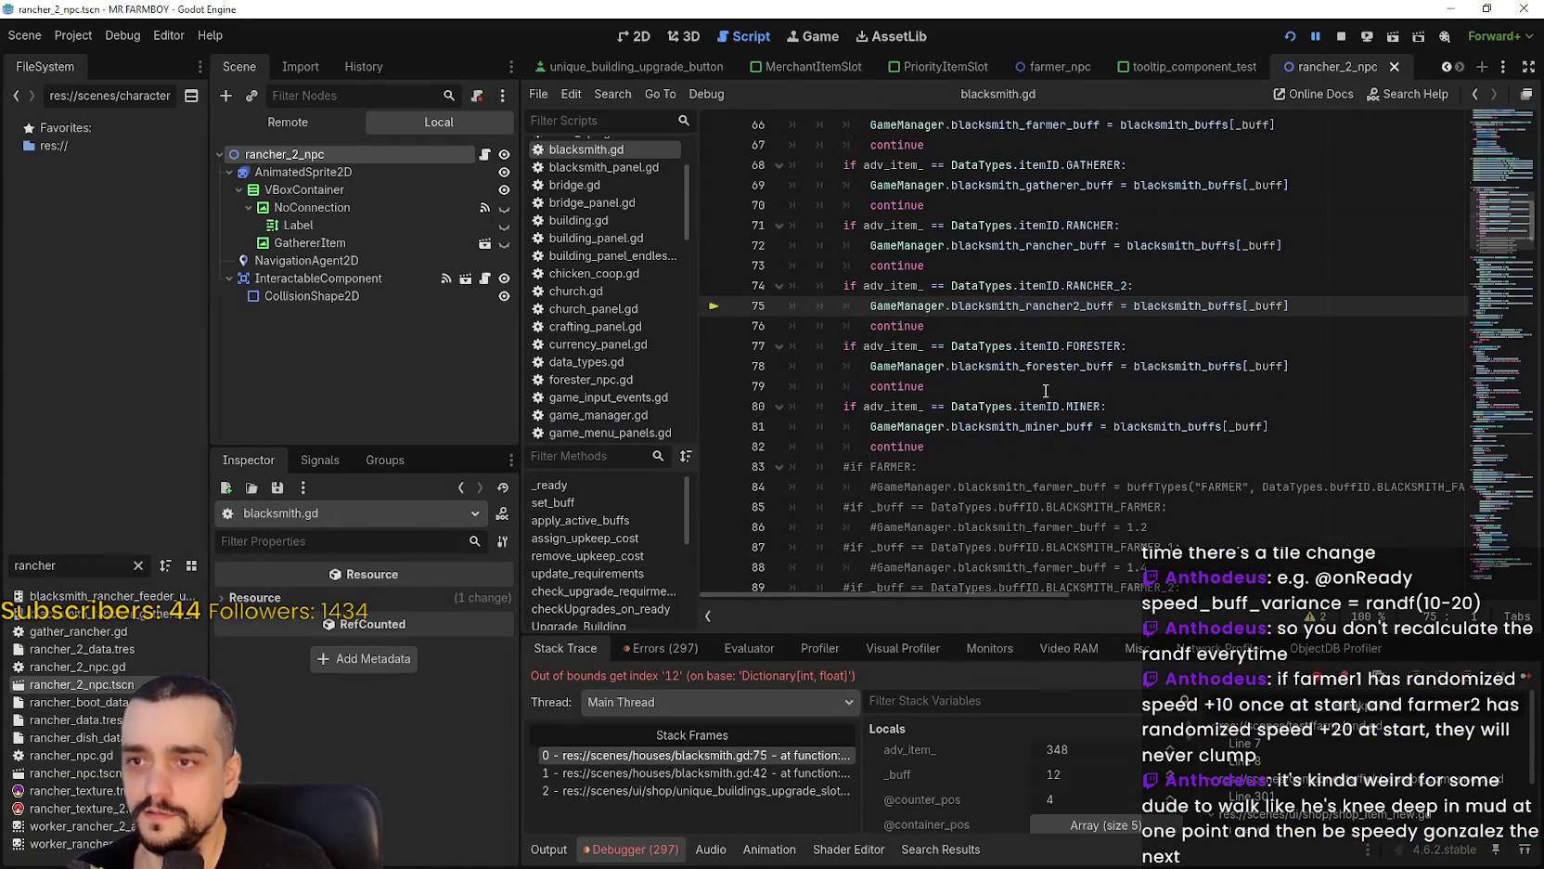
Scroll blacksmith.gd up from the line 75 error to the blacksmith_buffs dictionary.
scroll(1002, 778, down, 1)
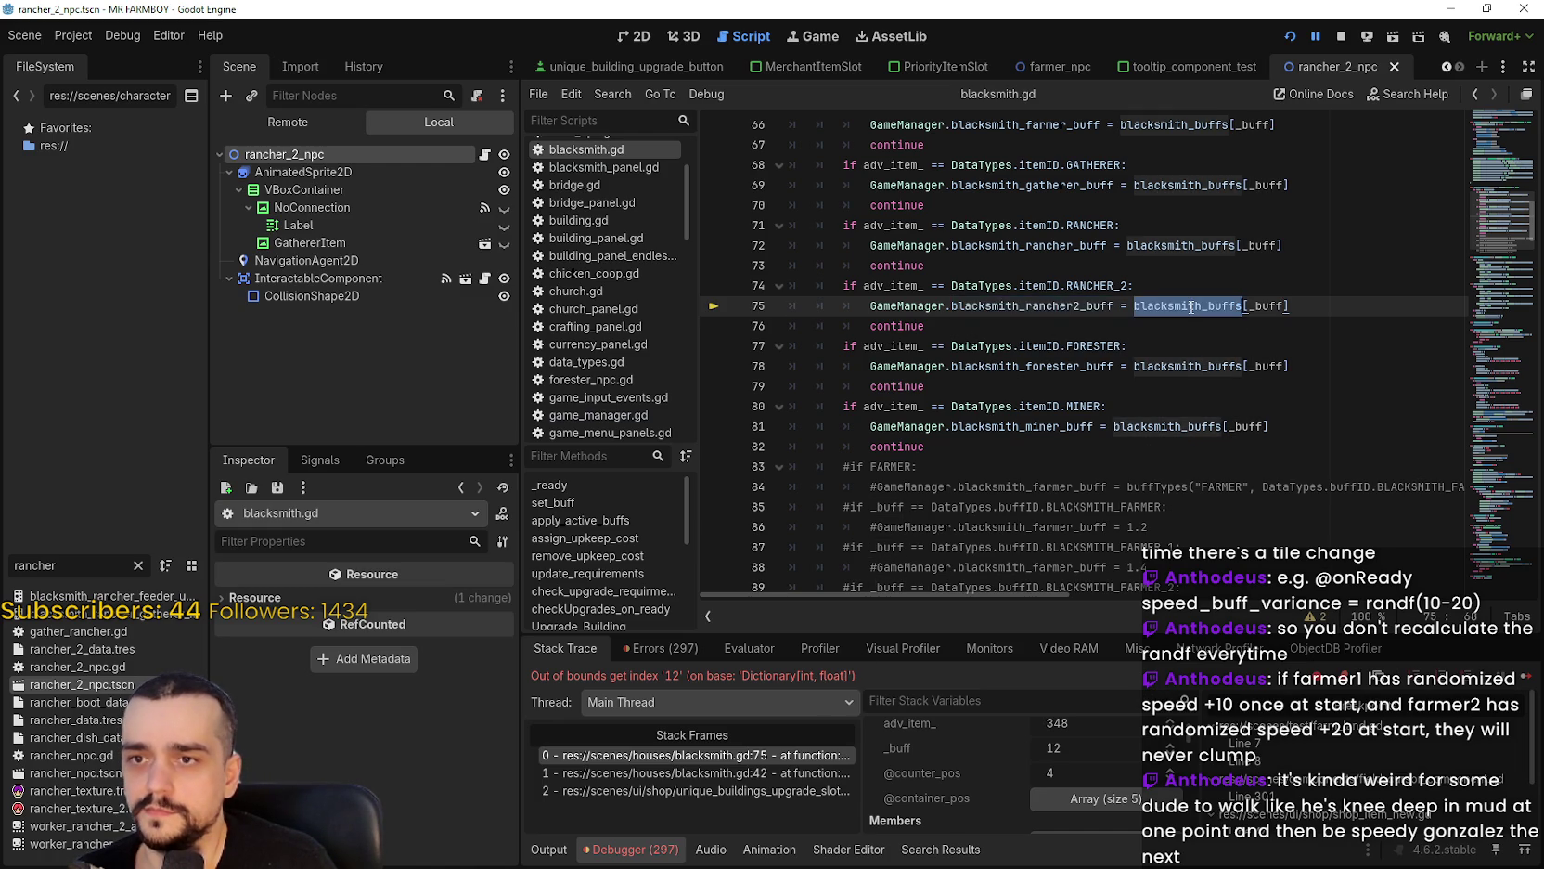
scroll(1076, 350, up, 3)
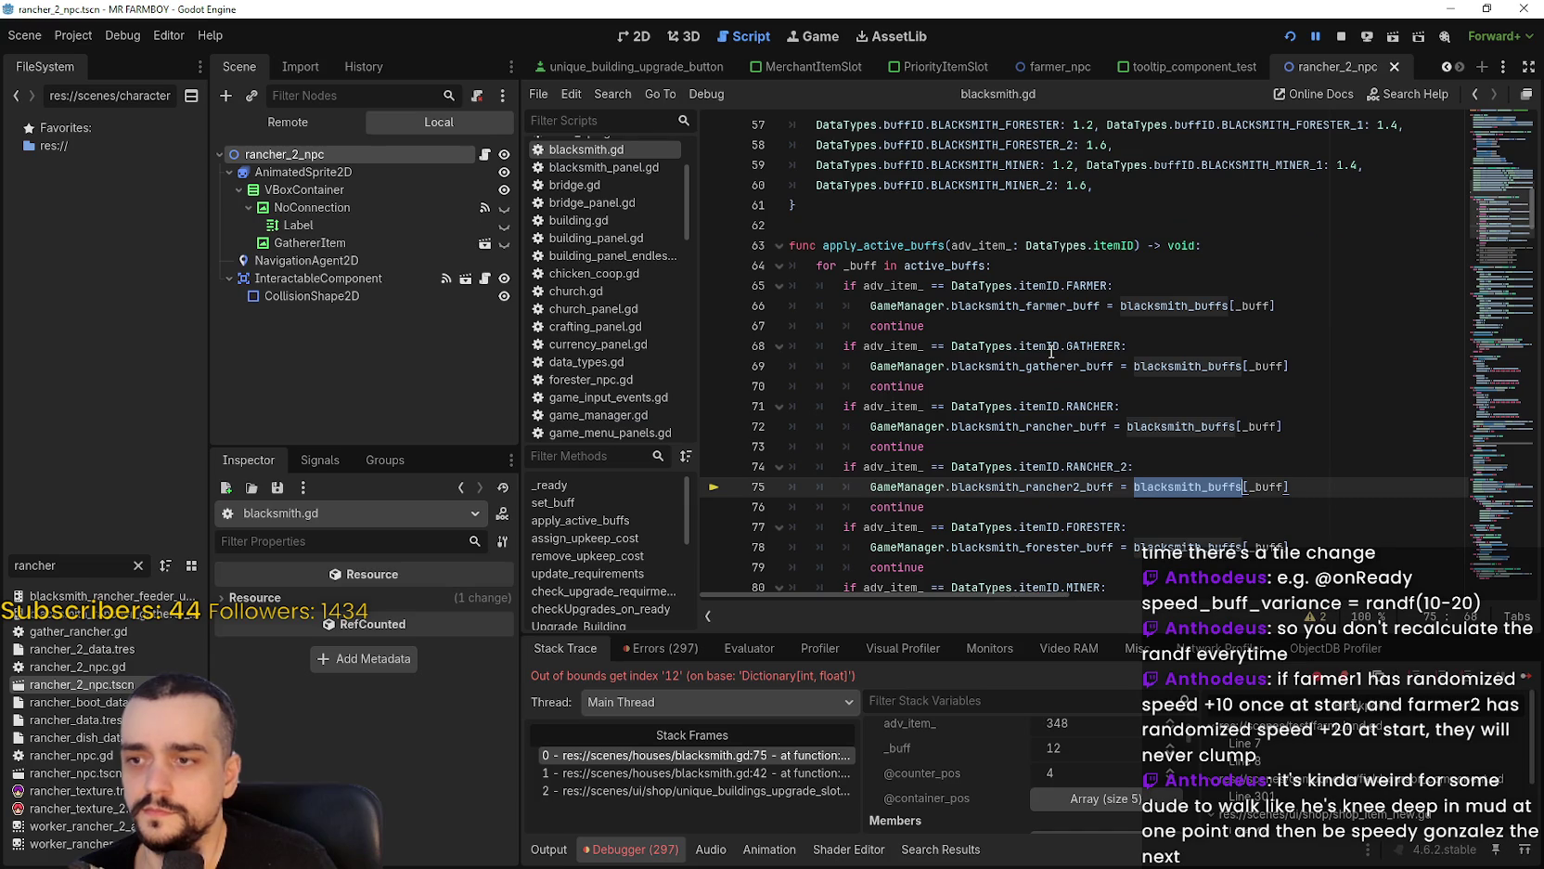
scroll(1123, 448, up, 2)
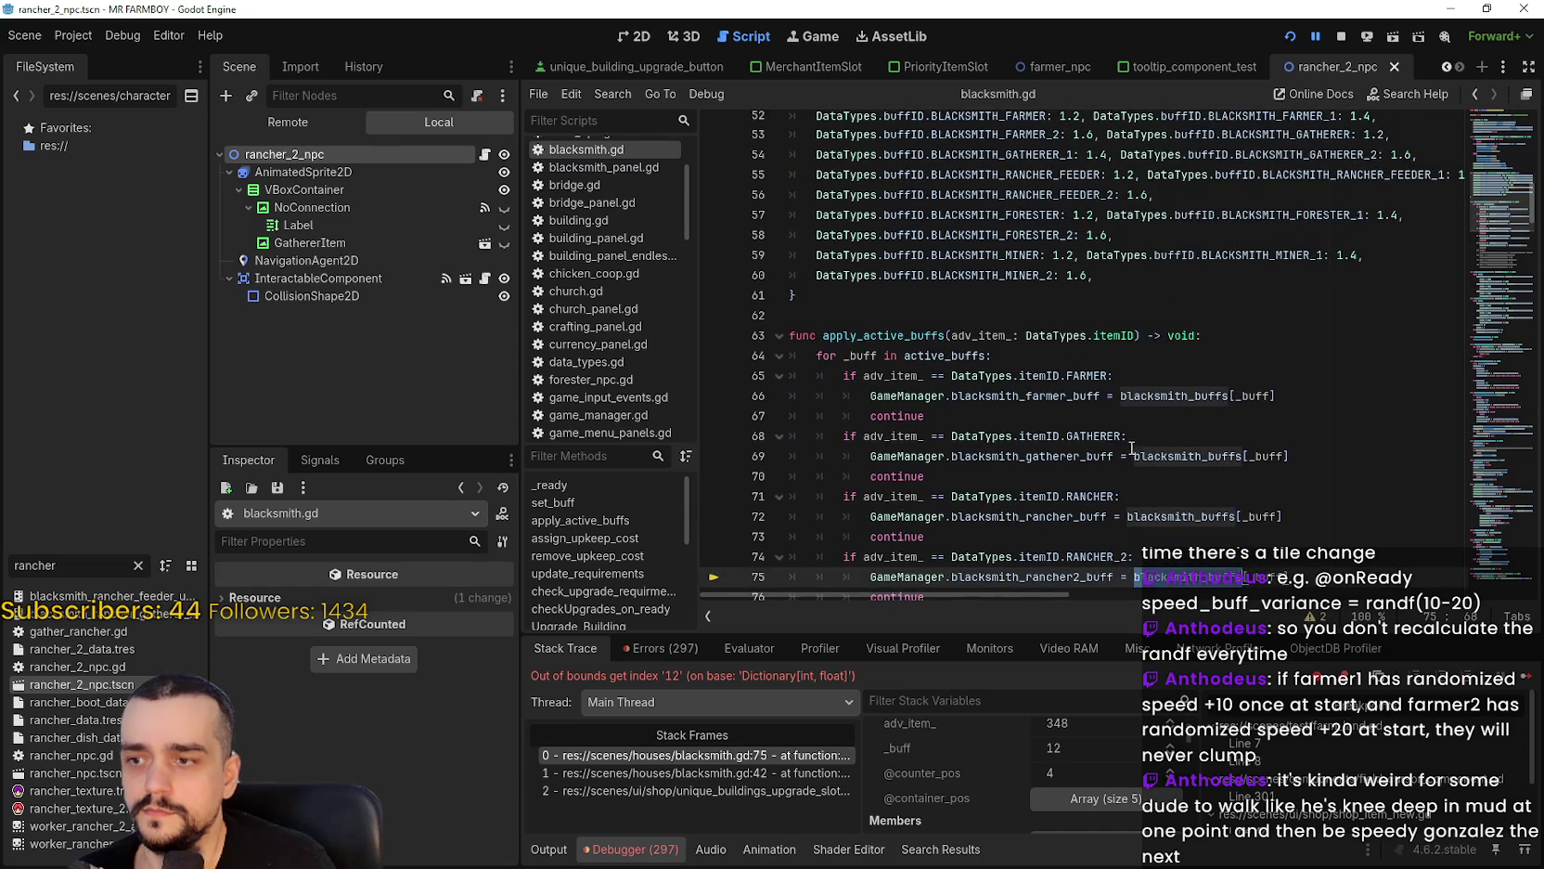
scroll(1131, 448, up, 2)
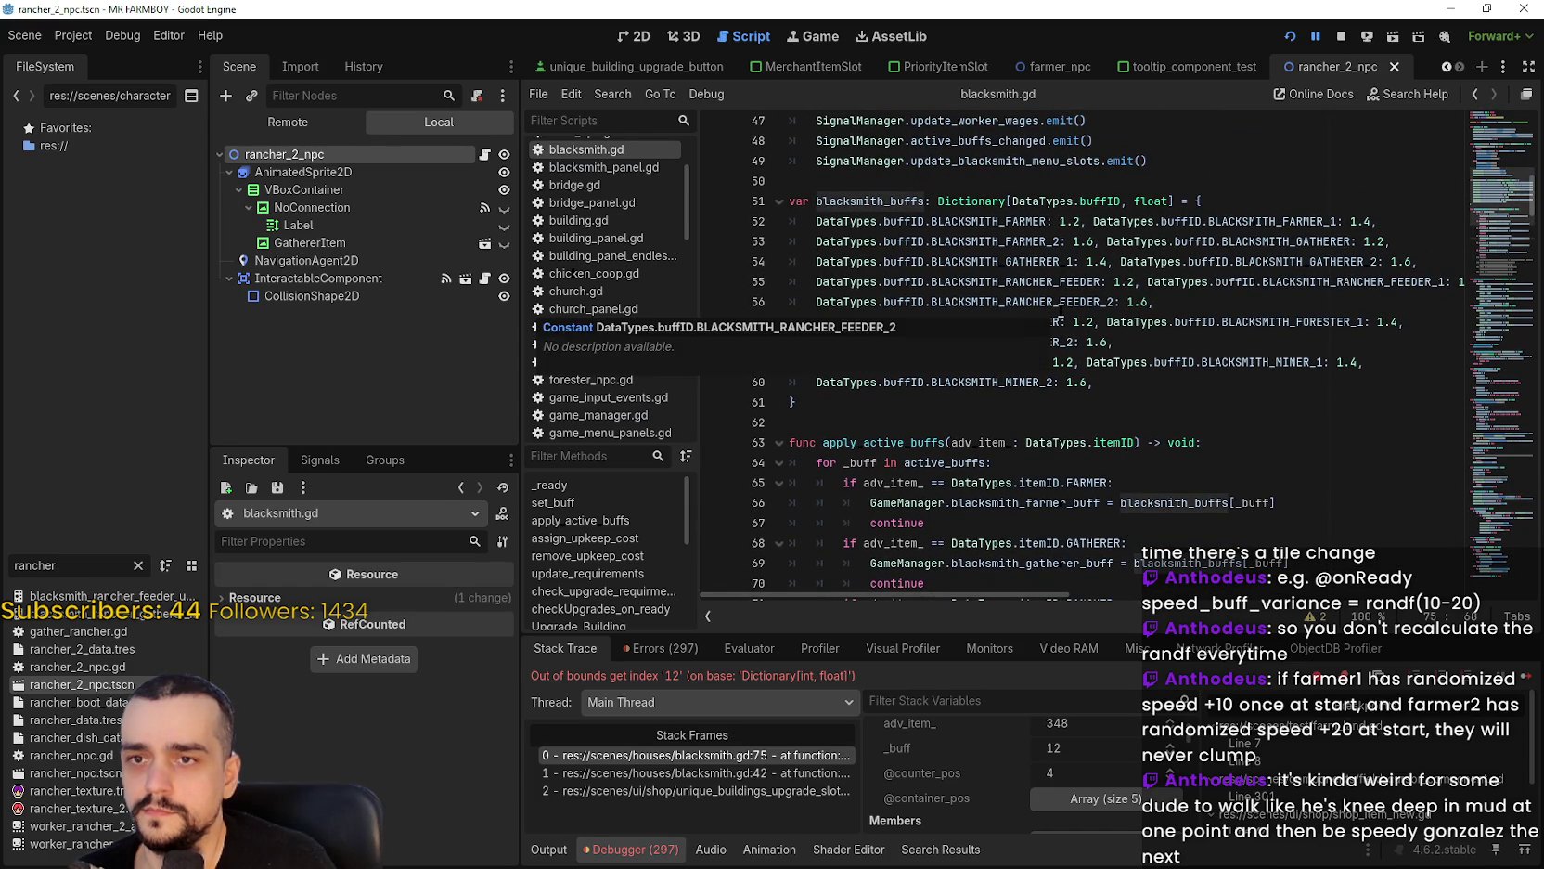
Duplicate the RANCHER_FEEDER lines 55–56 below line 56 and stop the running game.
drag(1186, 304, 855, 289)
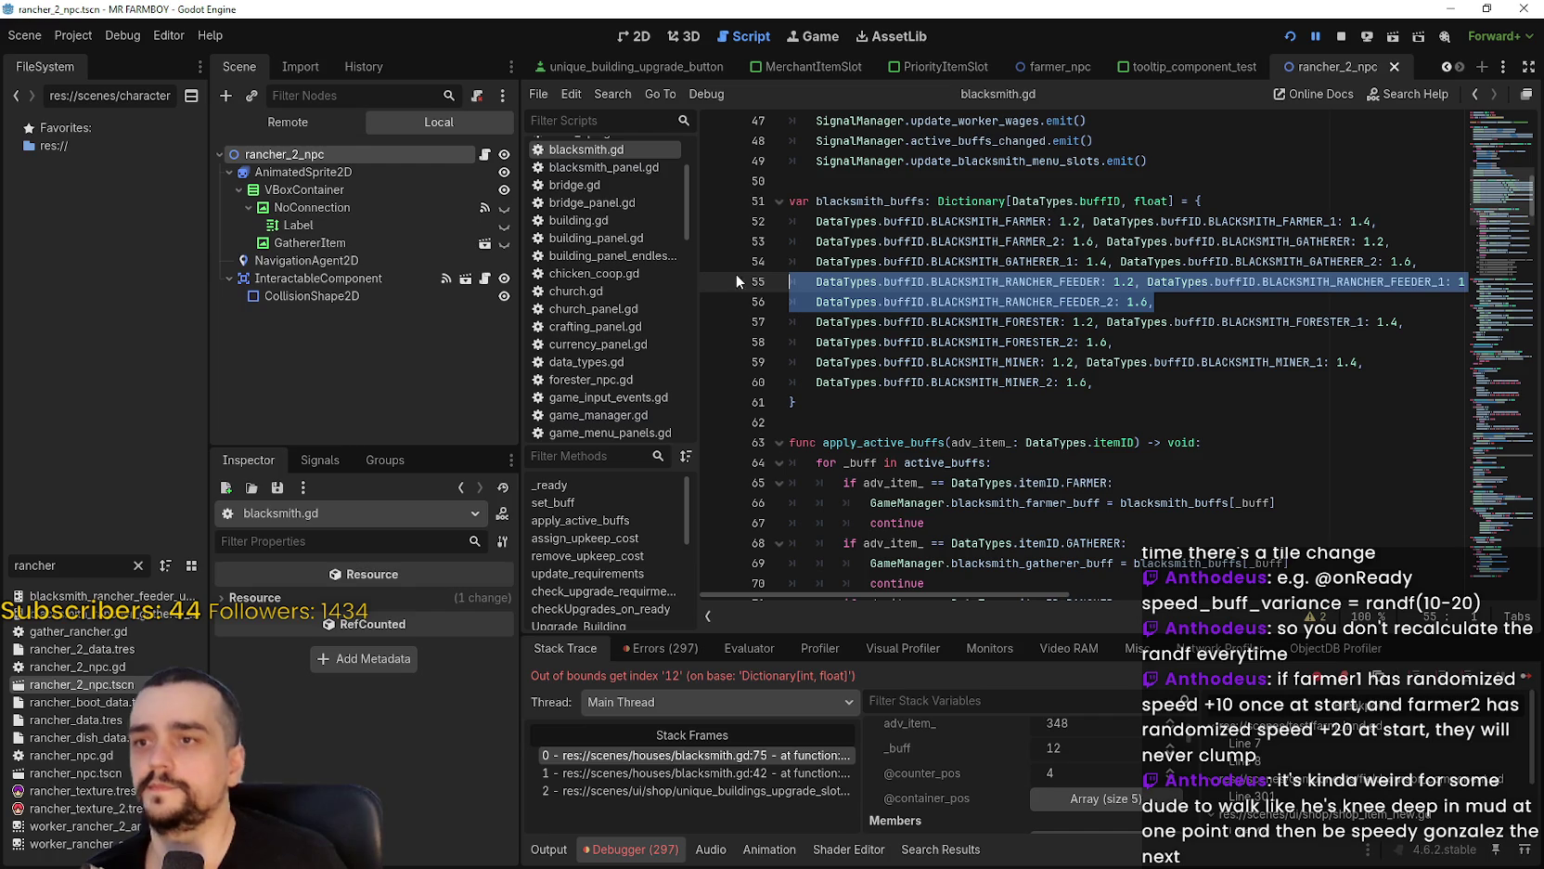
click(1151, 302)
key(Return)
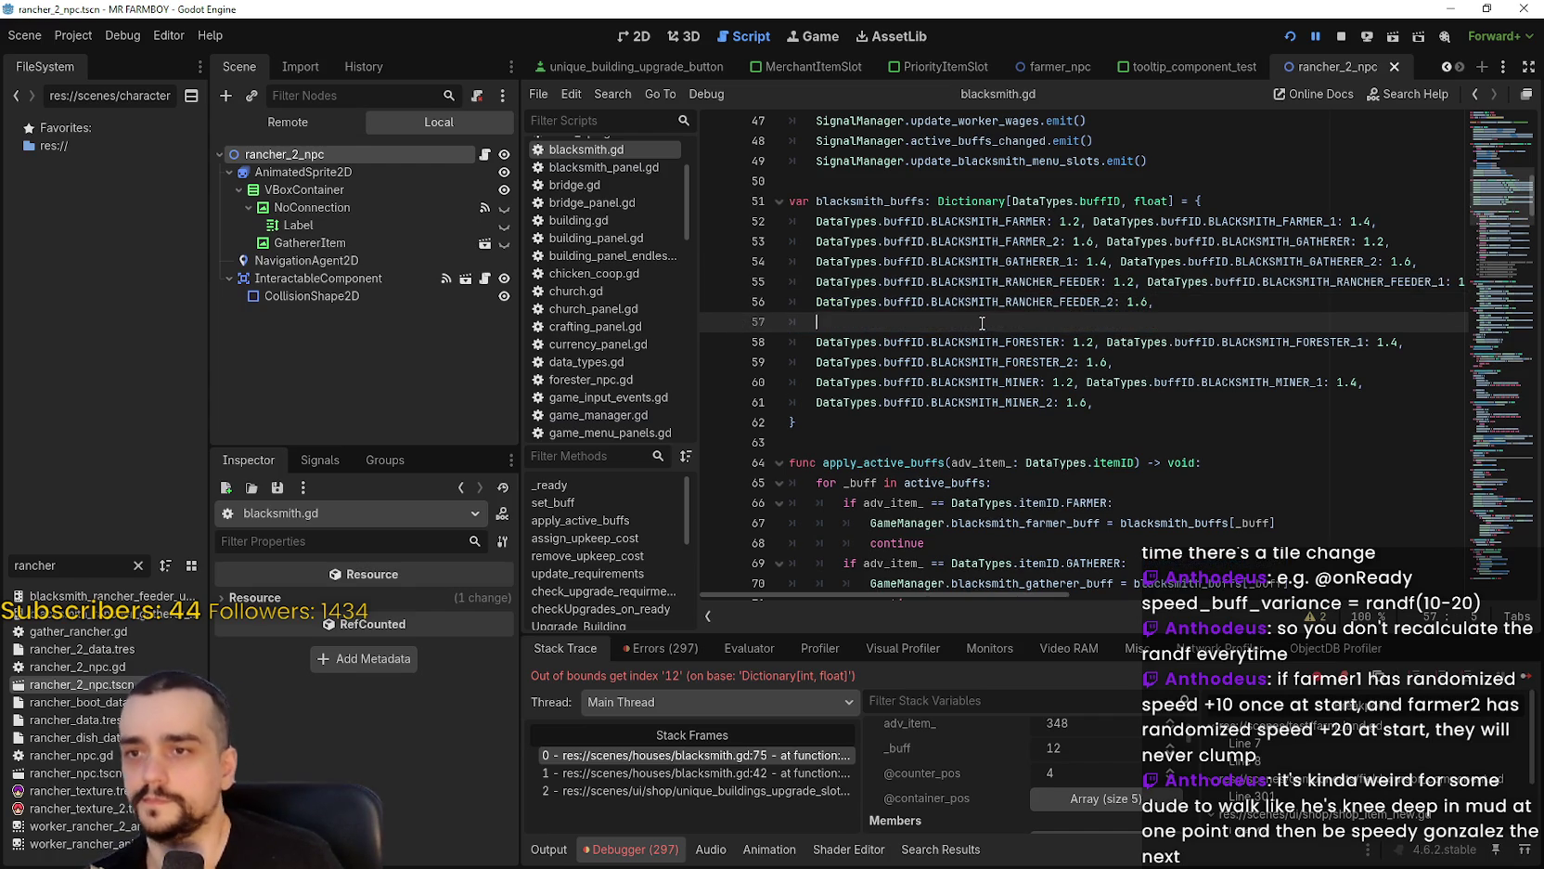
key(ctrl+v)
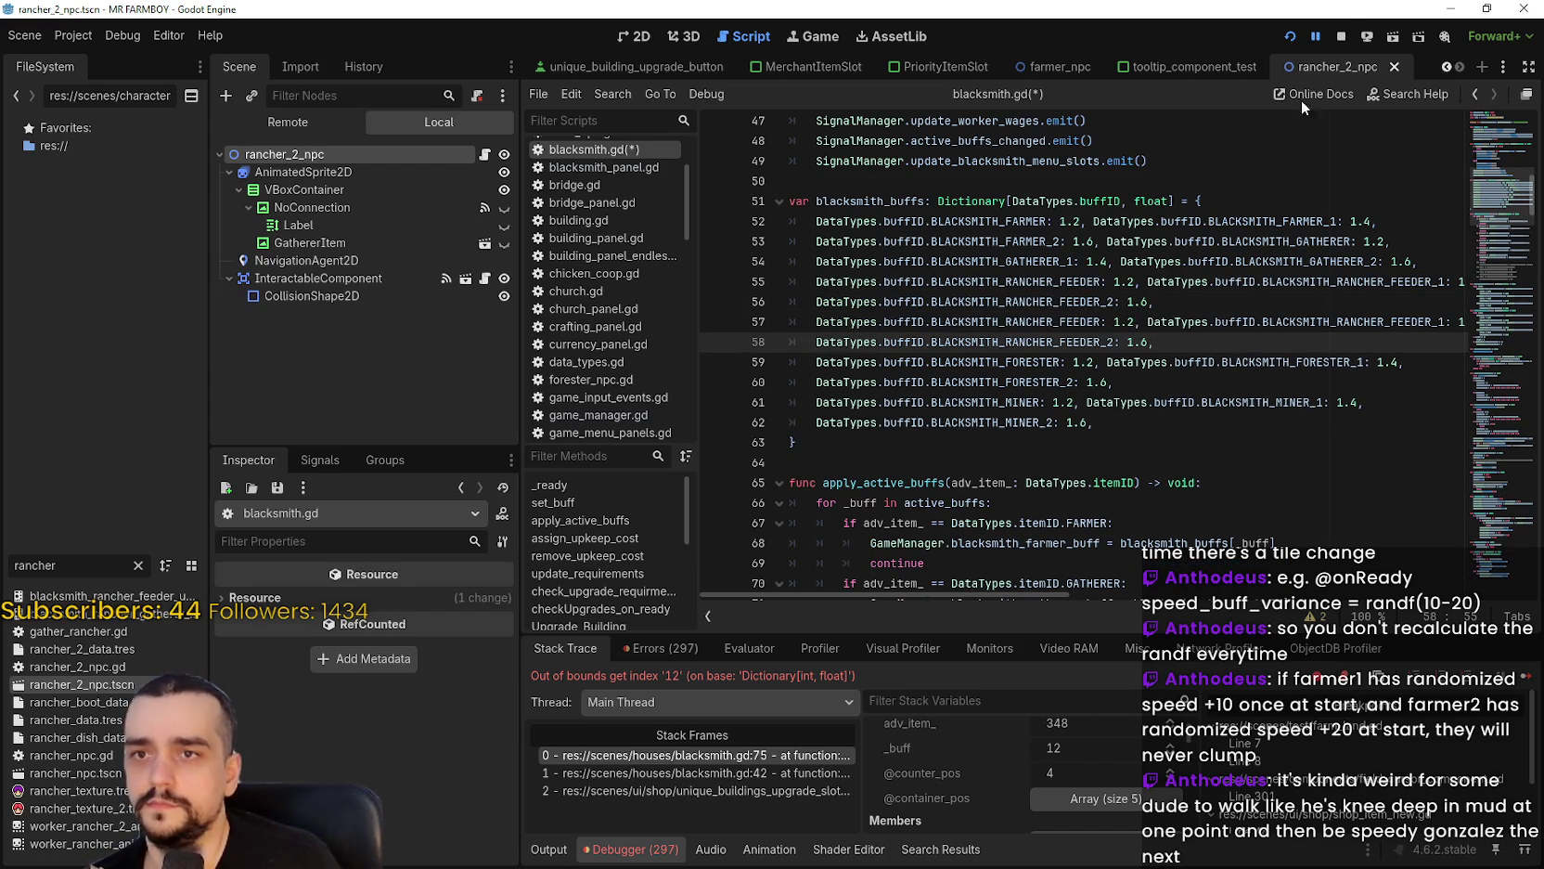
click(1343, 36)
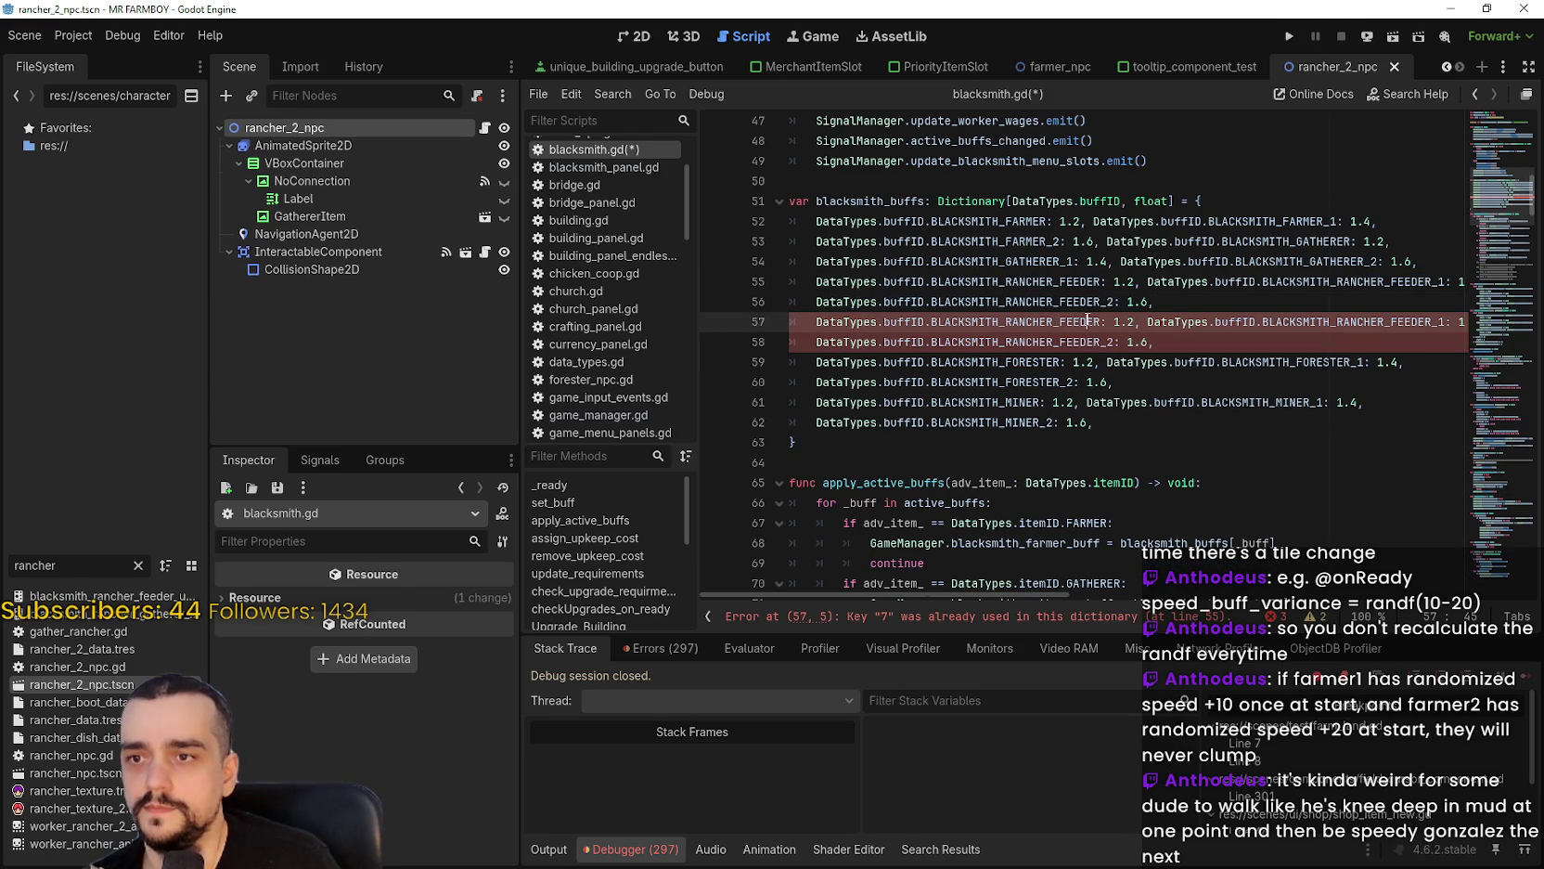
Rename the pasted FEEDER keys on lines 57–58 to BLACKSMITH_RANCHER_GATHERER via autocomplete.
text(anche)
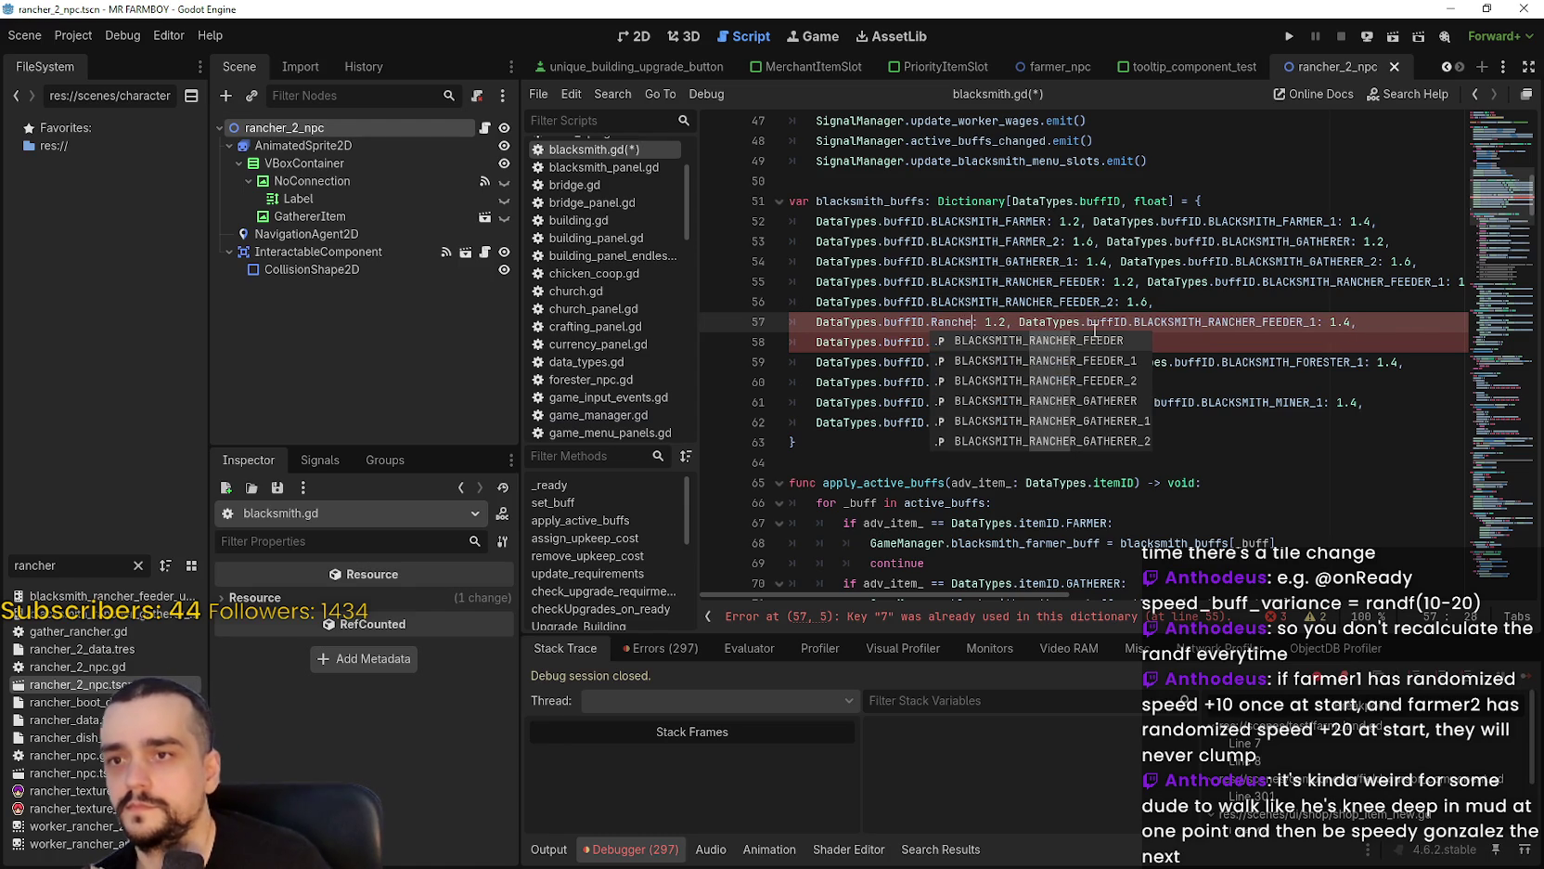
key(Down)
key(Down)
key(Down)
key(Return)
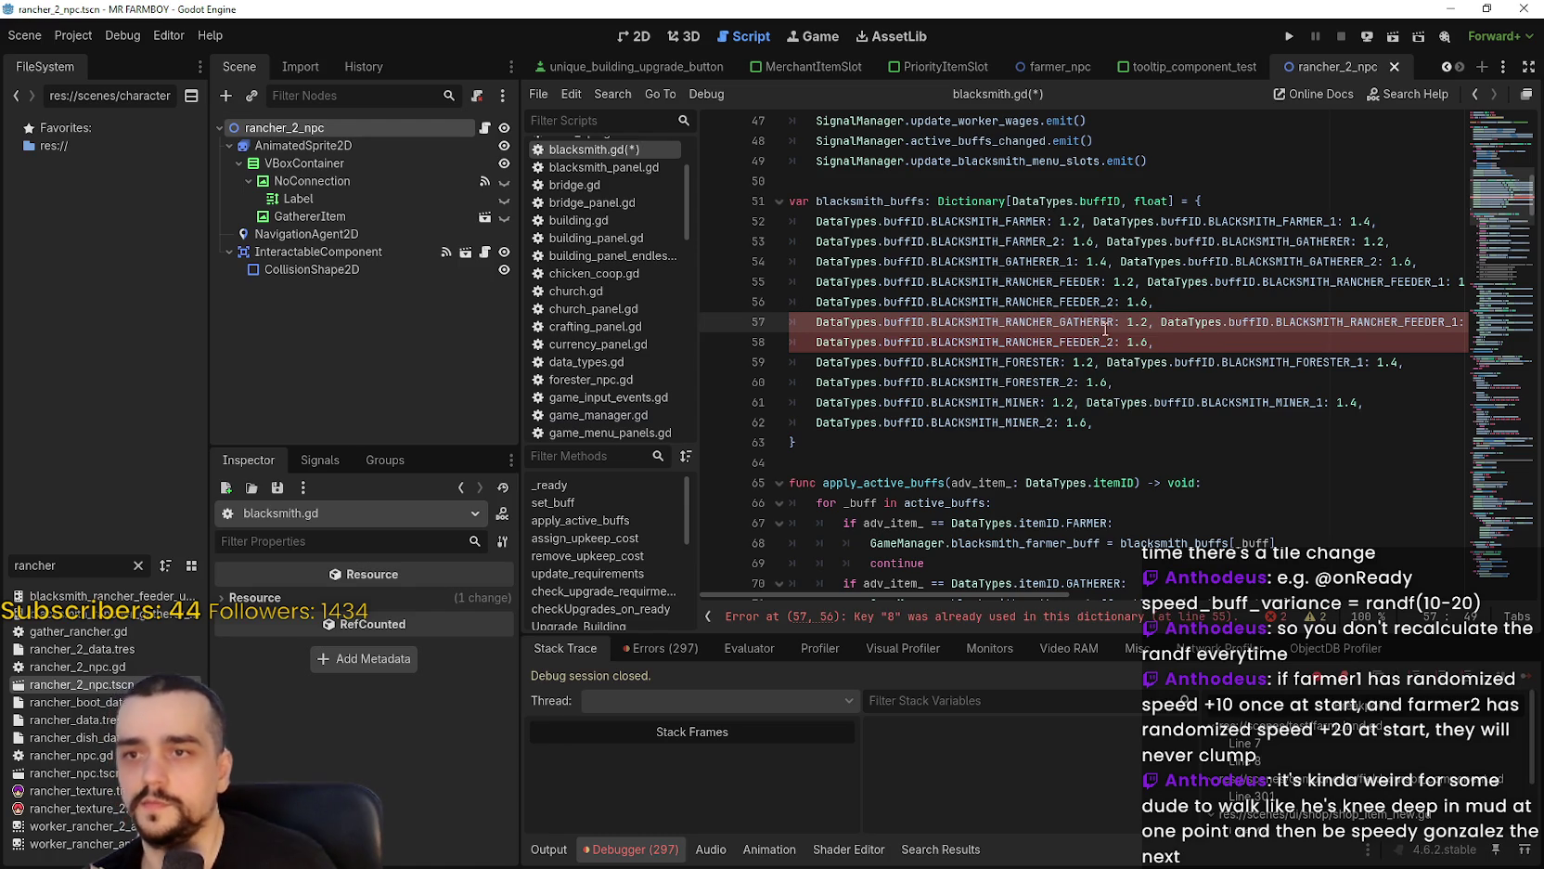
key(shift+End)
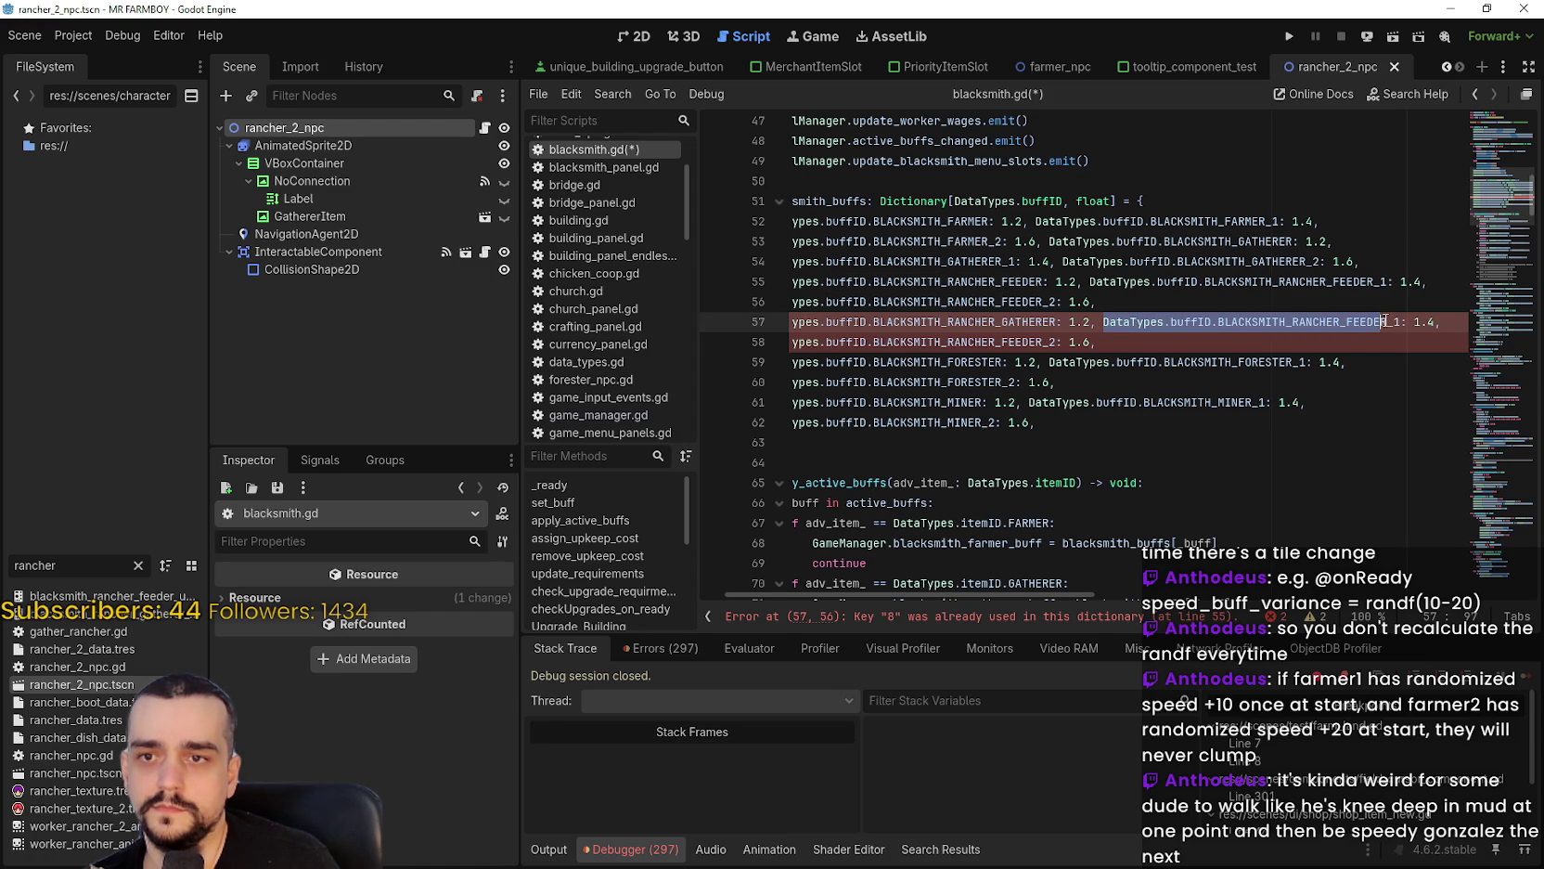
key(ctrl+z)
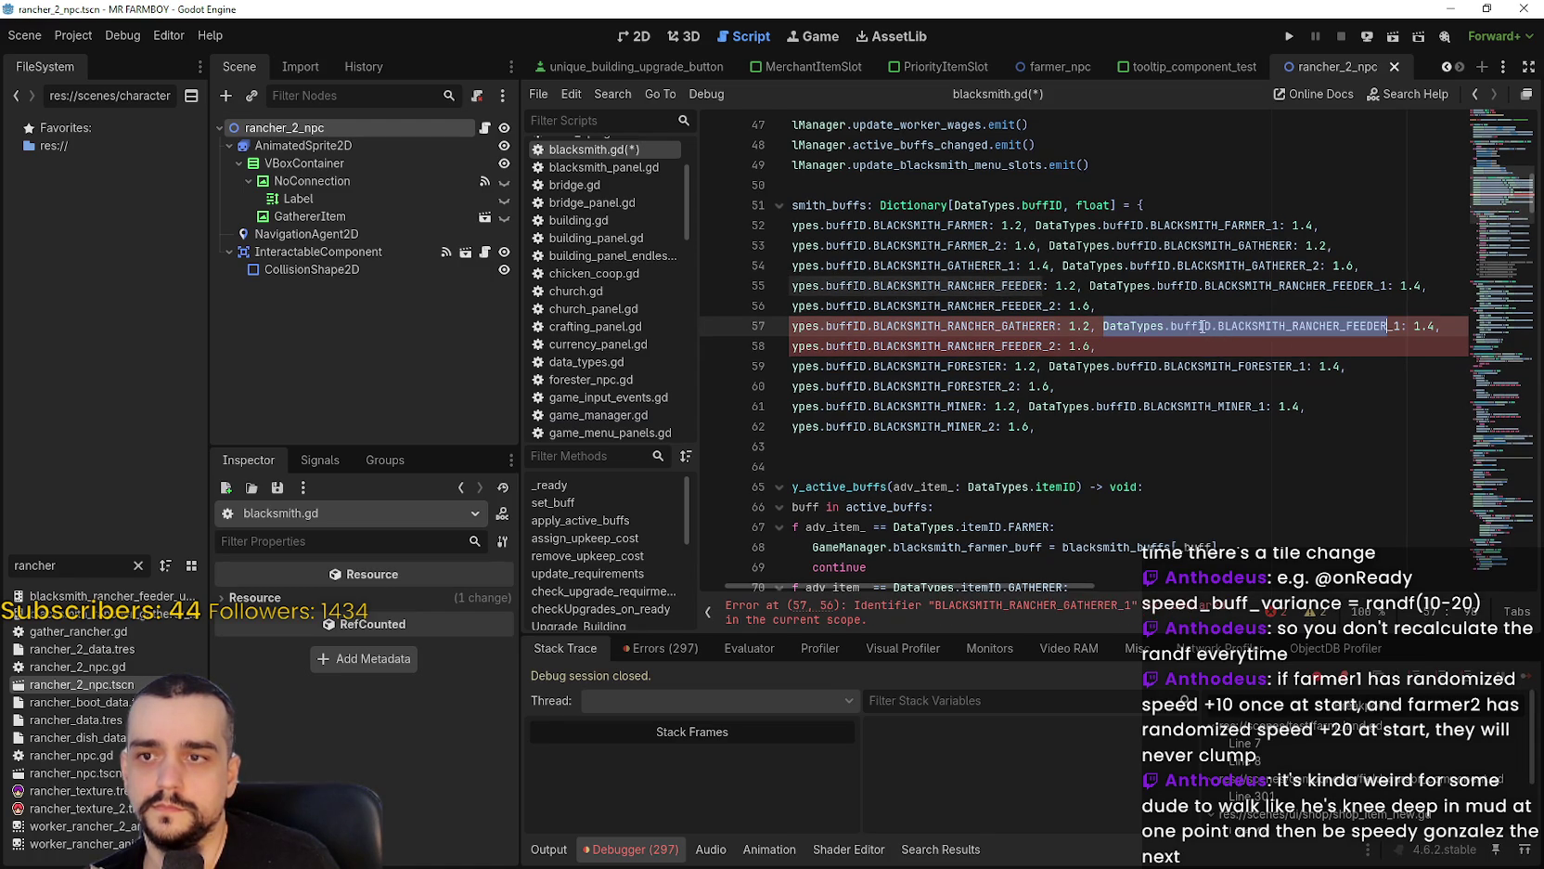
click(1232, 326)
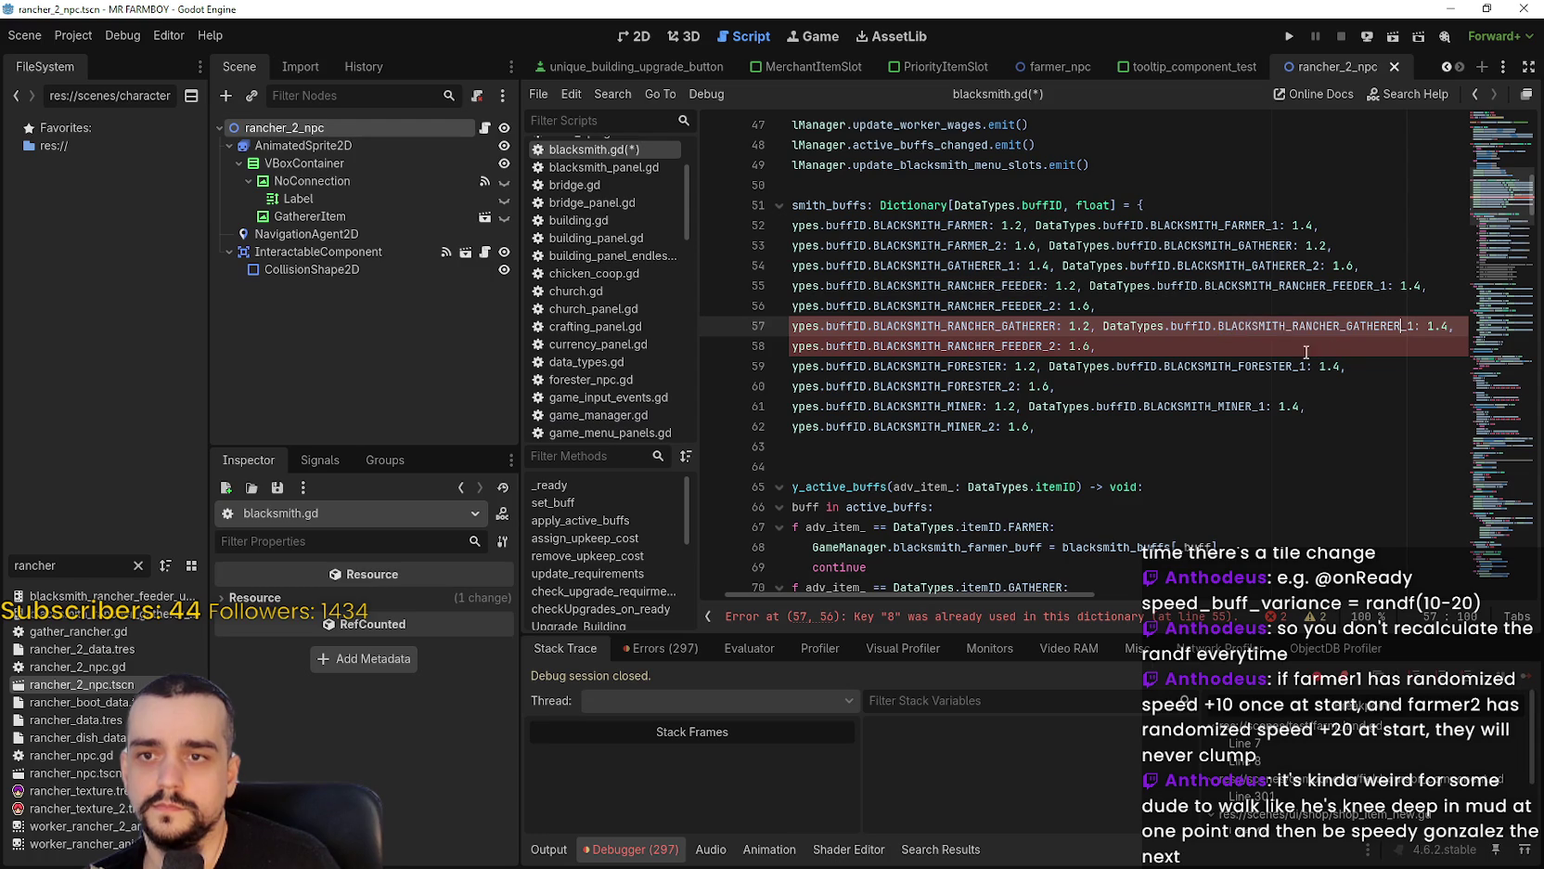
drag(1043, 346, 997, 345)
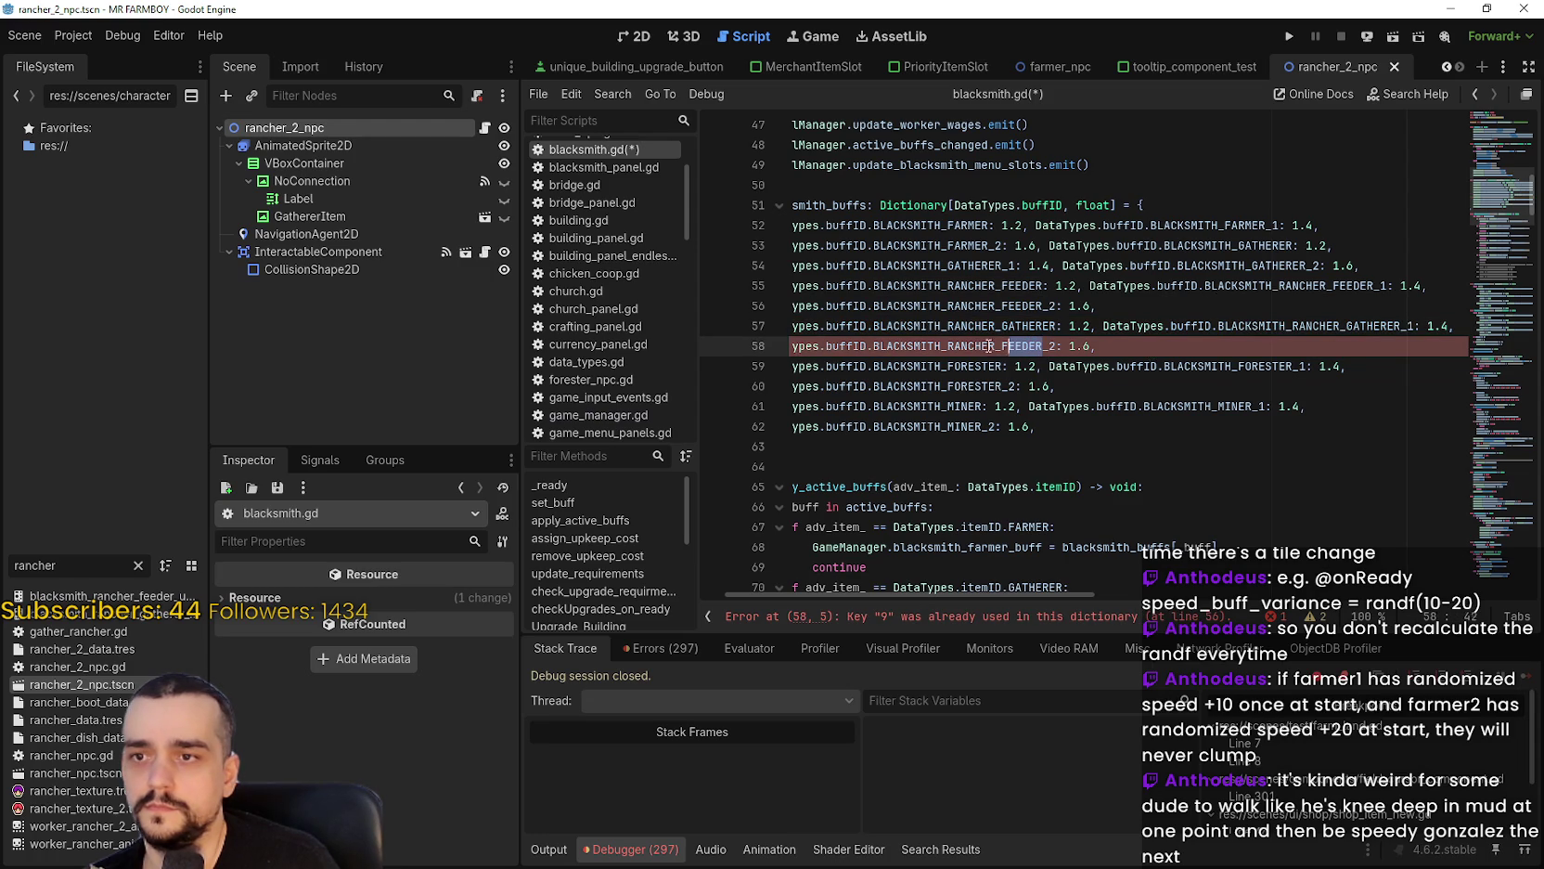
click(1135, 333)
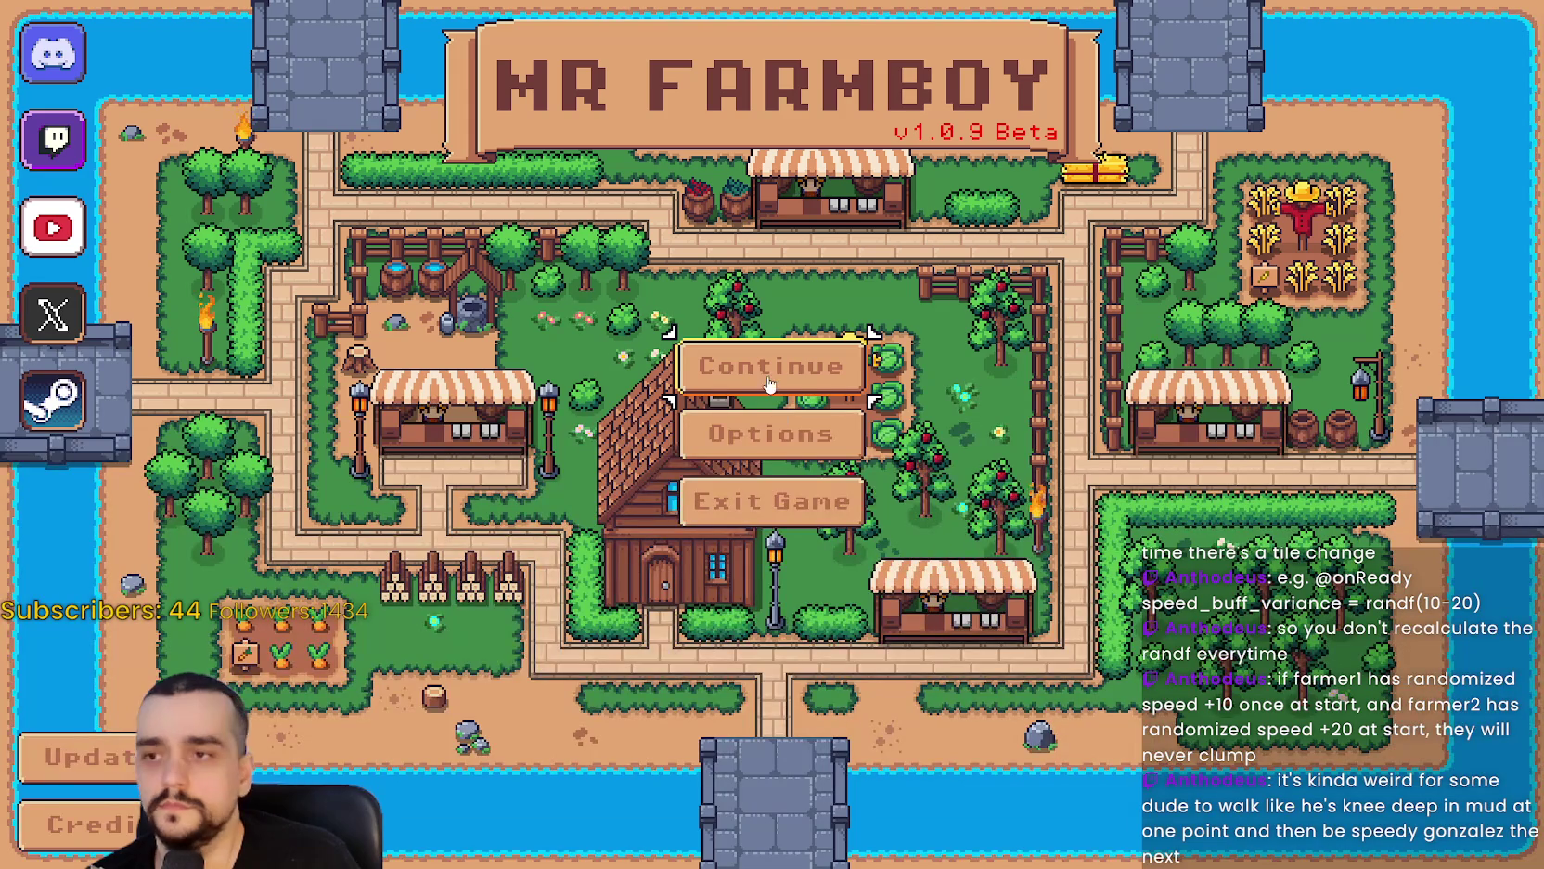
Load Save 1 from Continue and open the blacksmith's boot buffs.
click(769, 384)
click(742, 297)
click(649, 335)
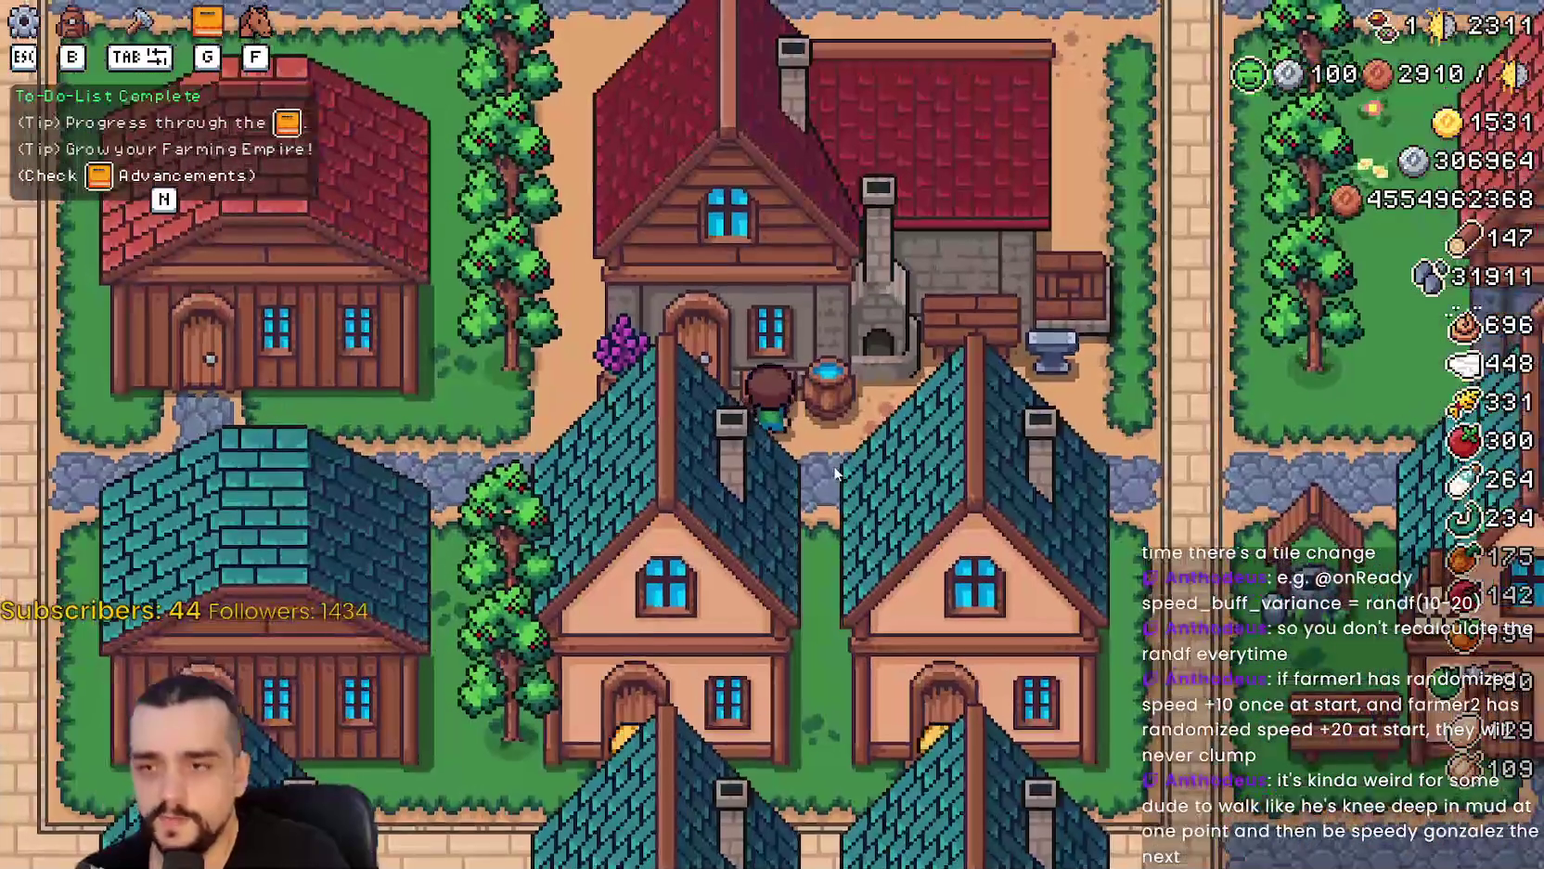
scroll(785, 452, down, 2)
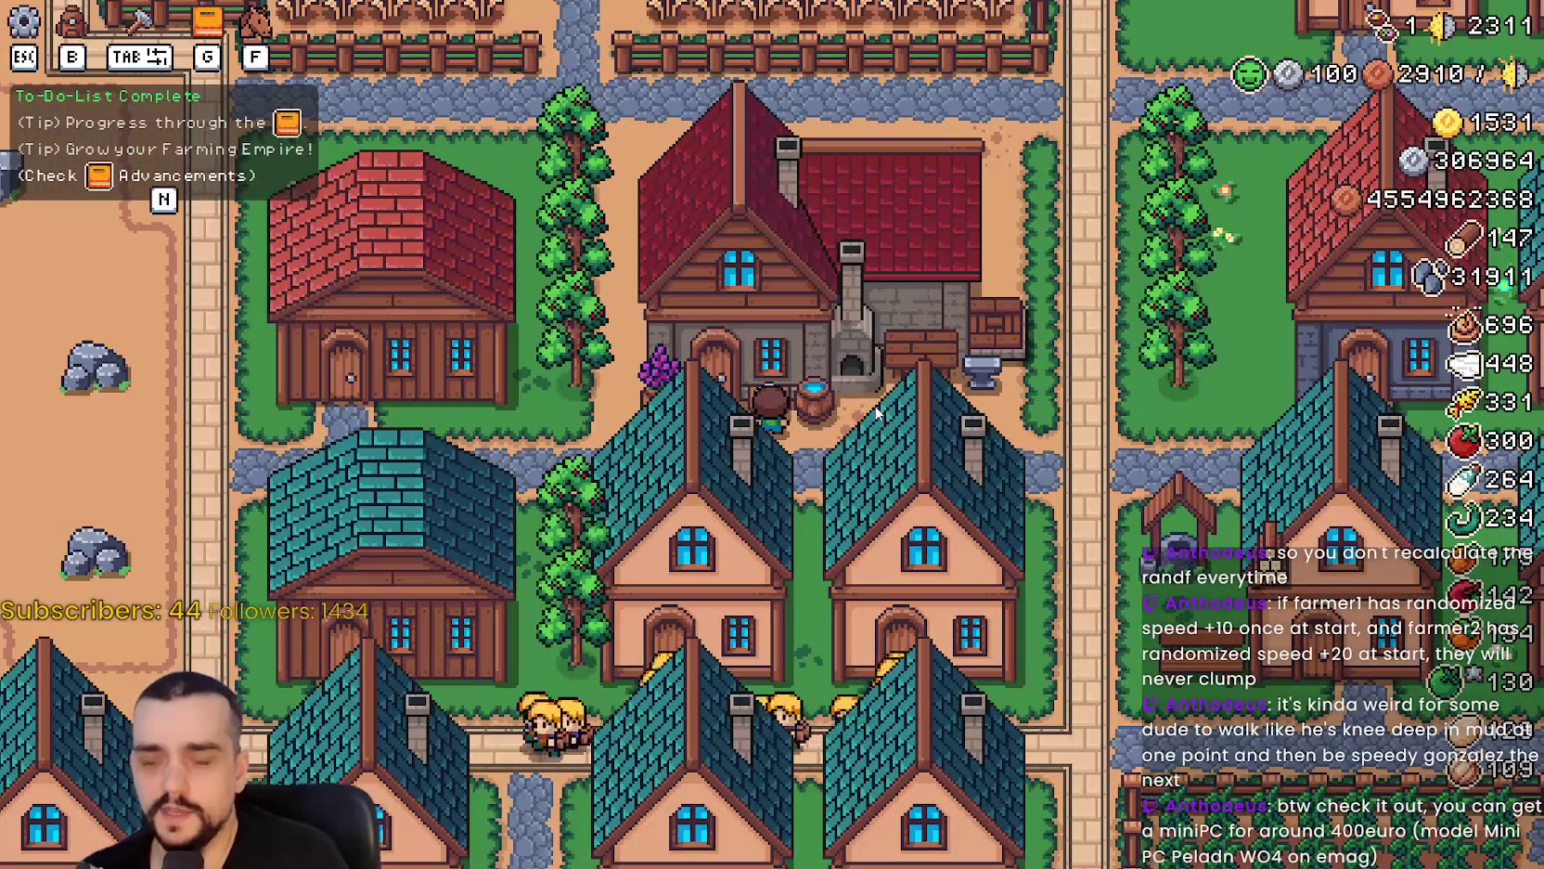
click(871, 457)
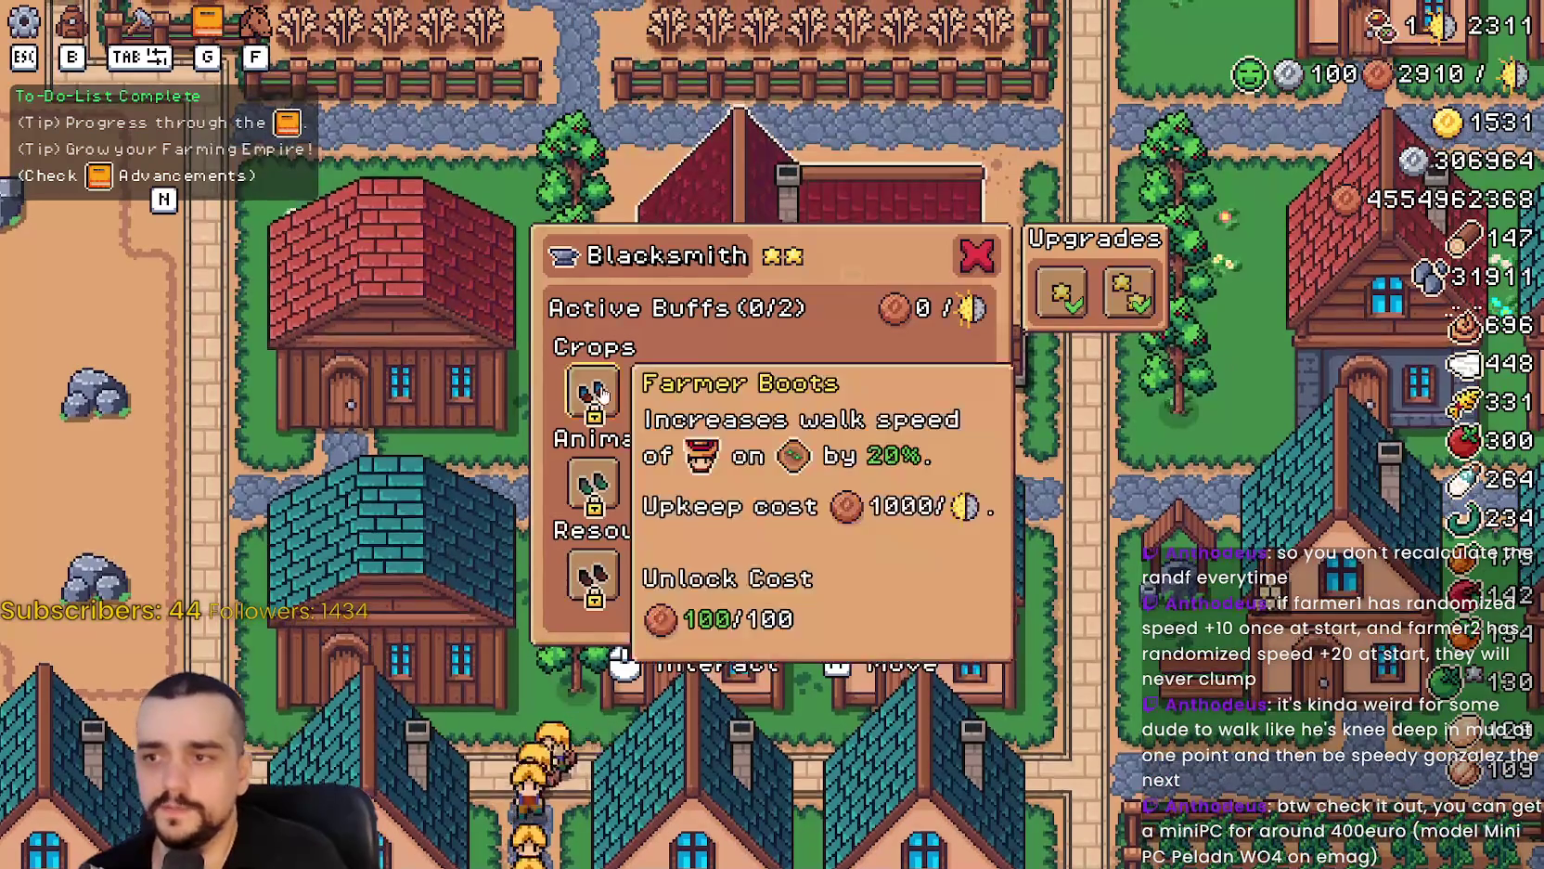
Unlock every locked crop, animal and resource boot buff slot.
click(593, 390)
click(660, 389)
click(728, 390)
click(810, 389)
click(811, 482)
click(877, 390)
click(942, 394)
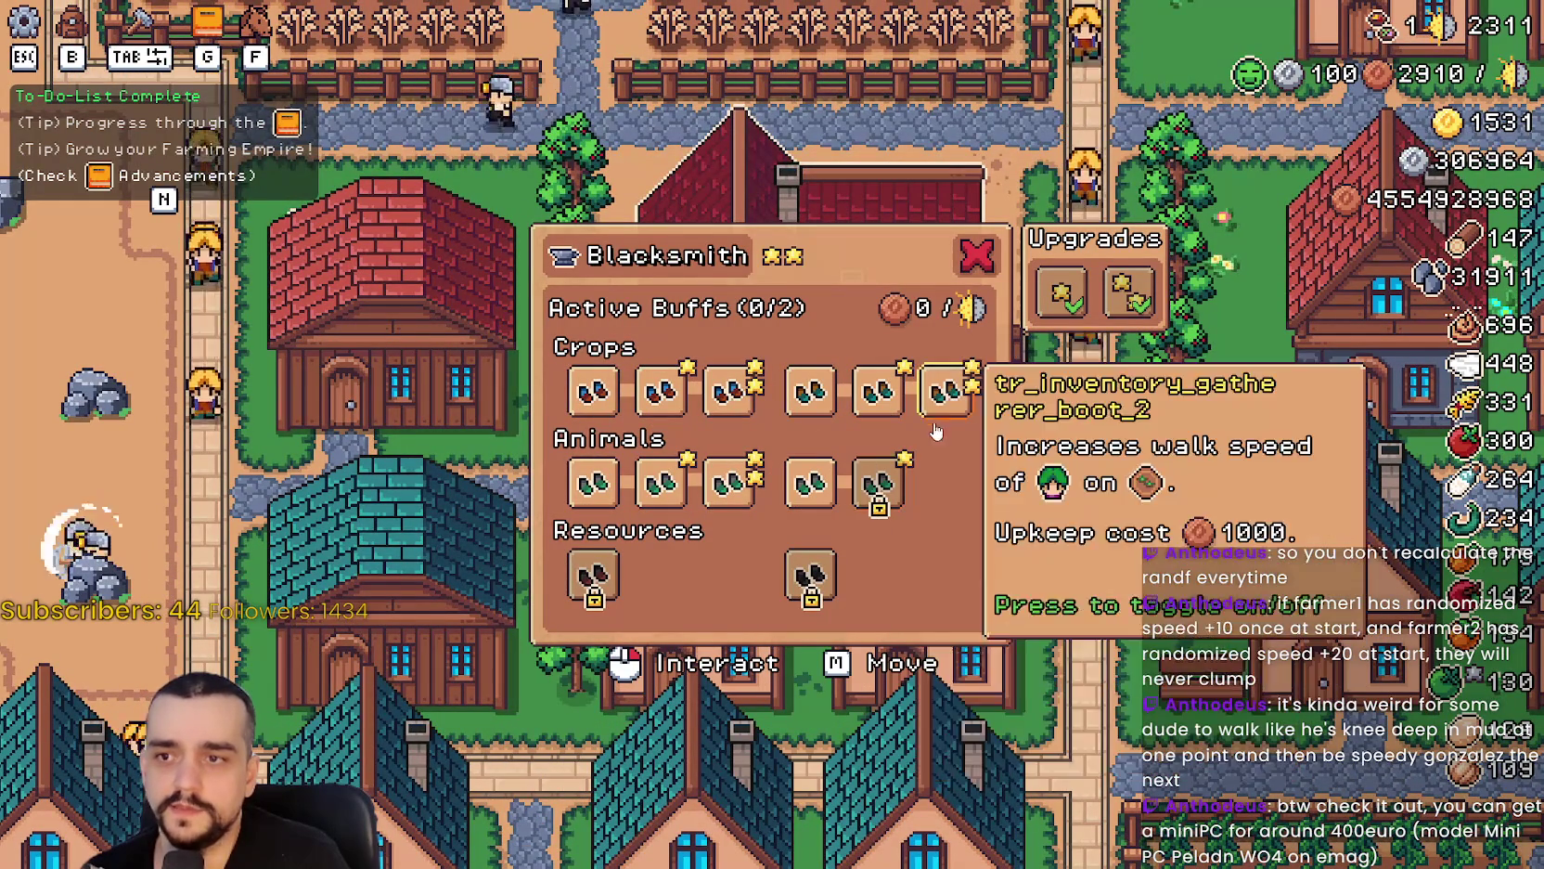
click(877, 482)
click(945, 482)
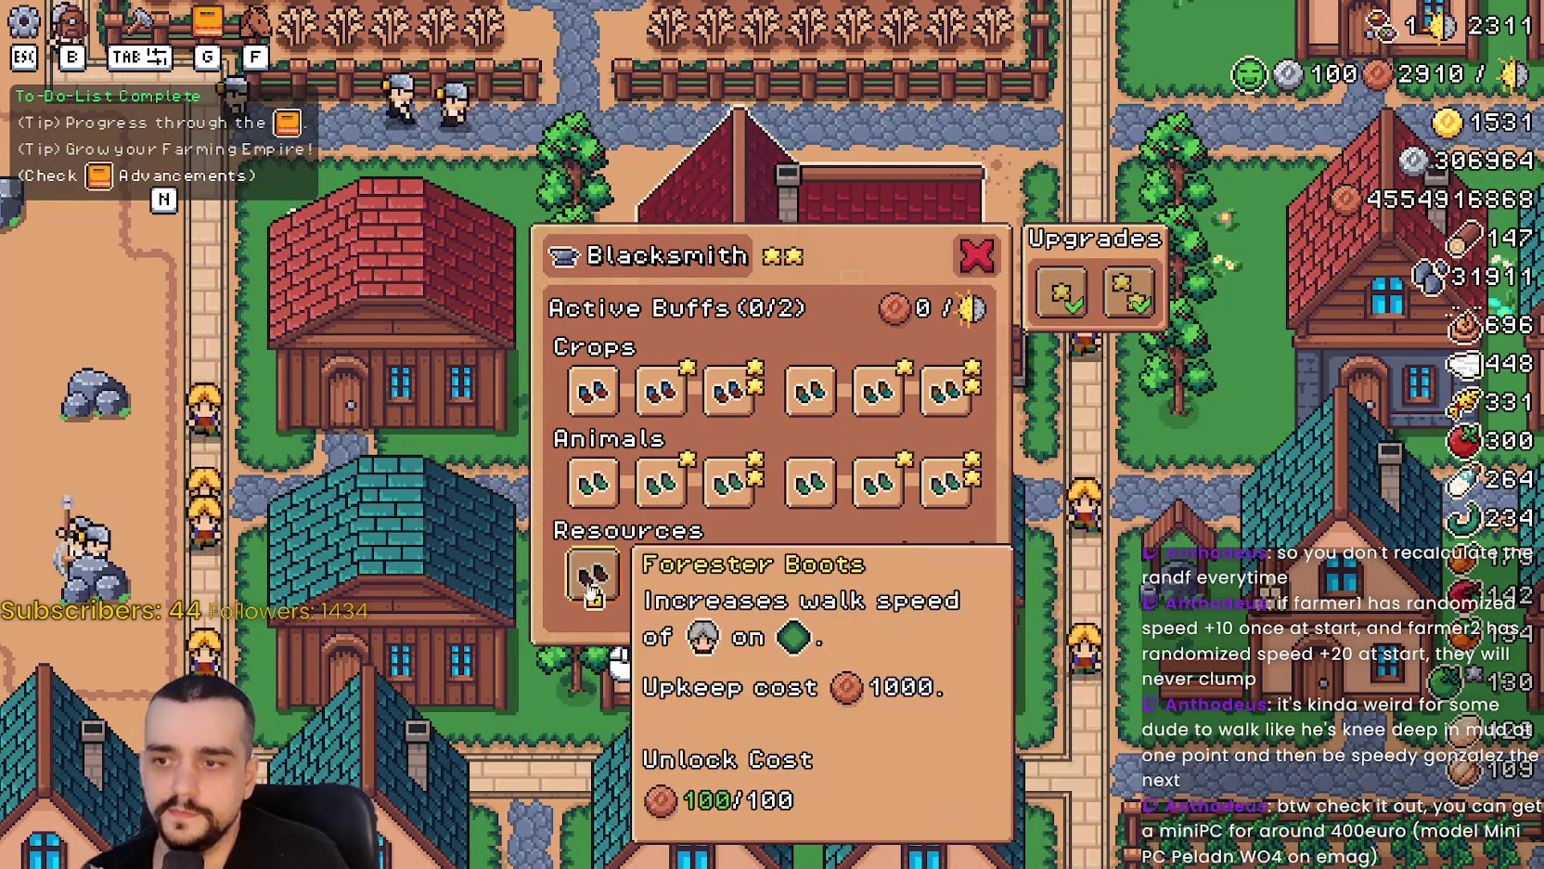
click(593, 575)
click(660, 575)
click(729, 575)
Switch on six boot buffs, the third and sixth of each row, and close the panel.
click(729, 390)
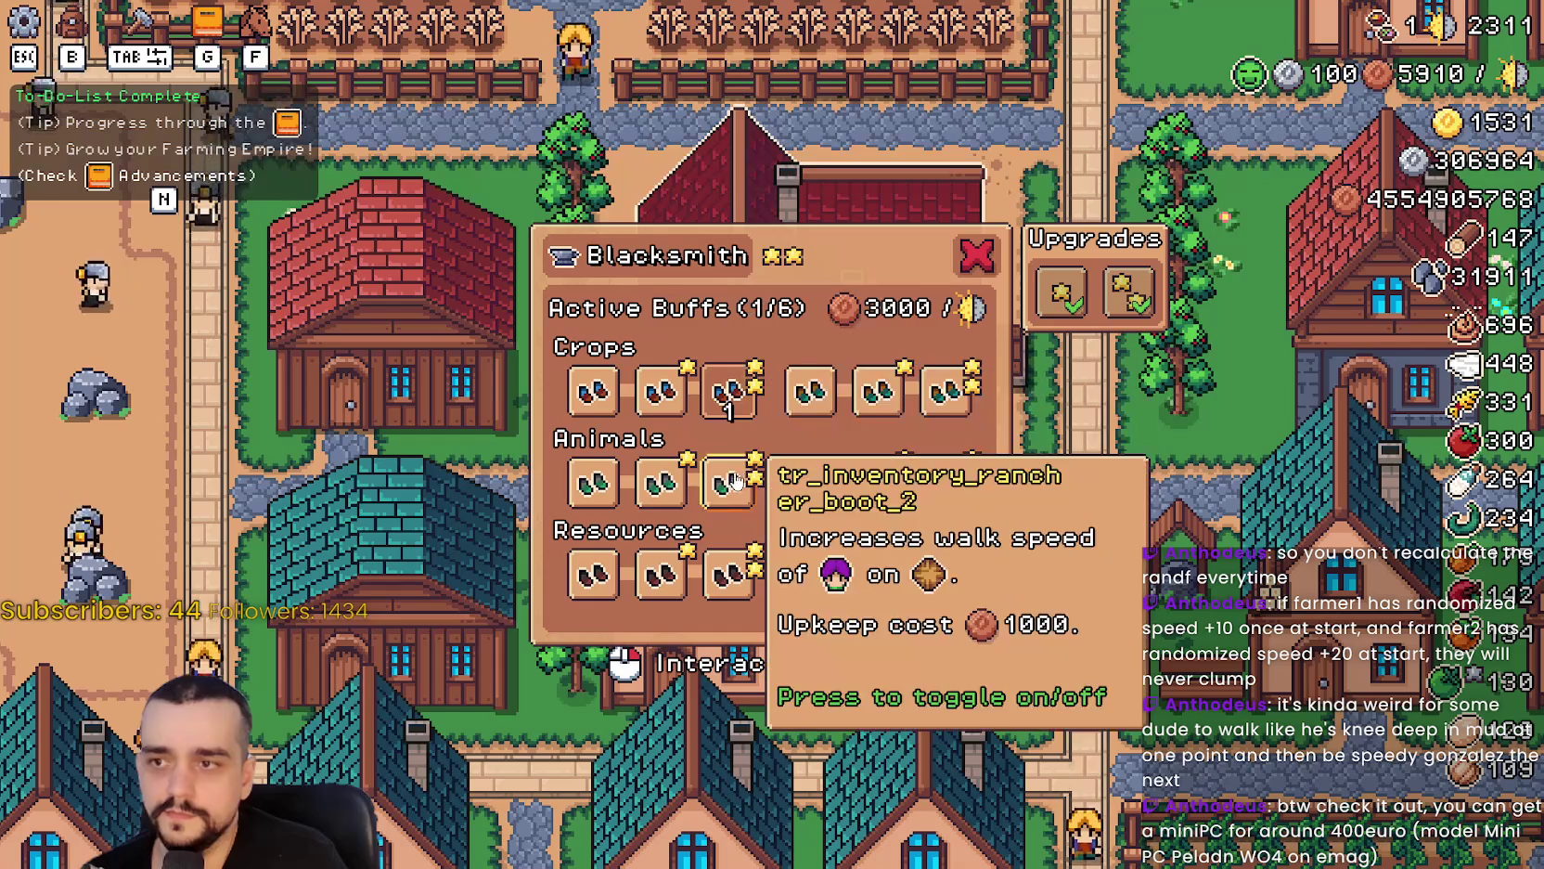
click(733, 478)
click(728, 576)
click(932, 408)
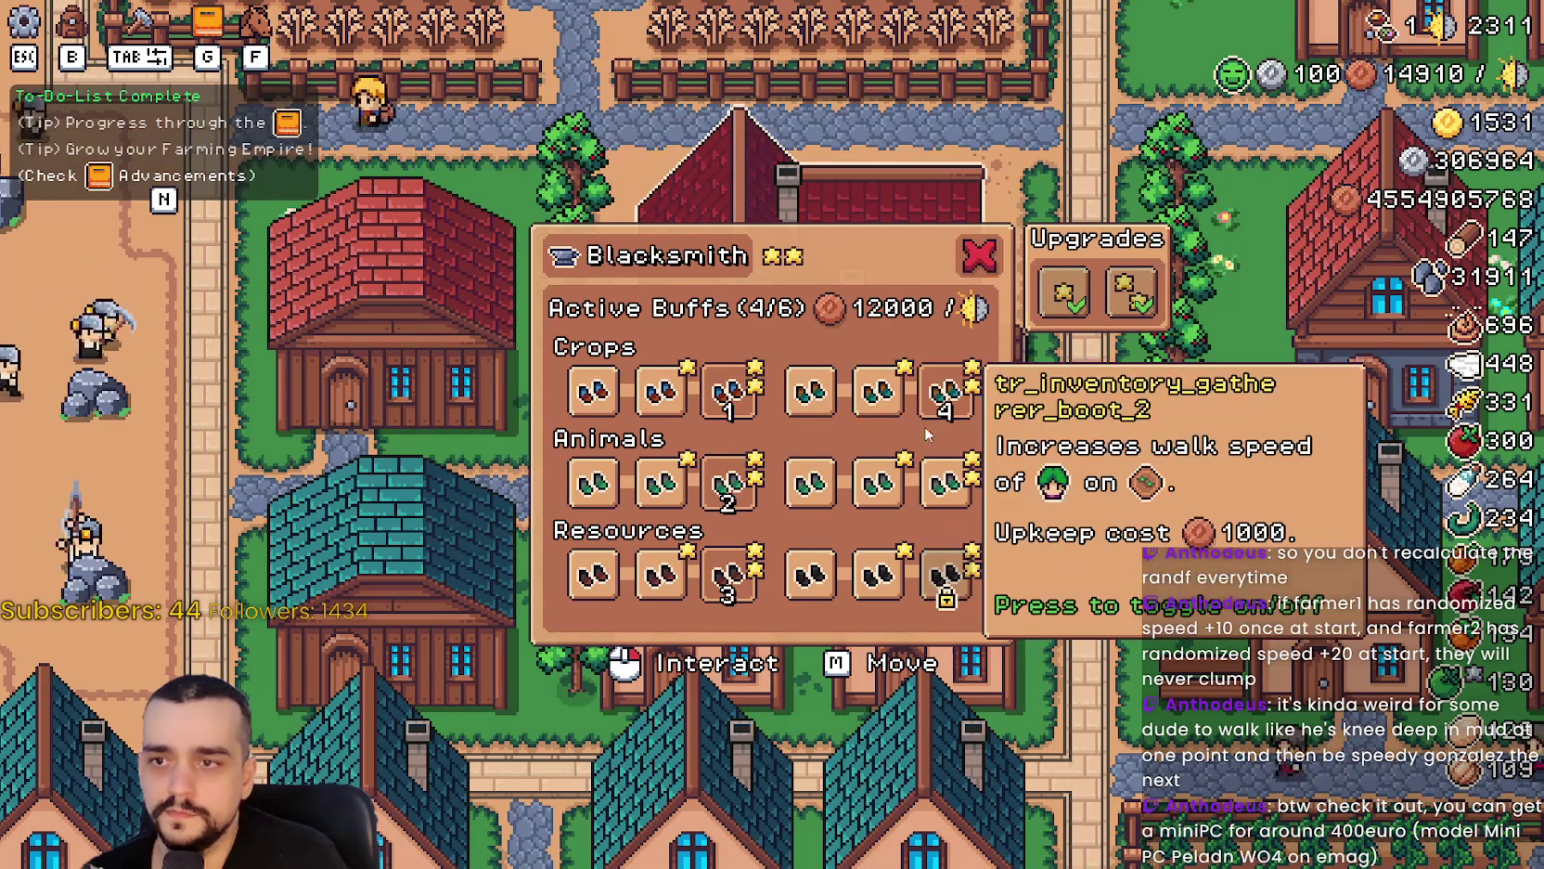
click(944, 482)
click(946, 576)
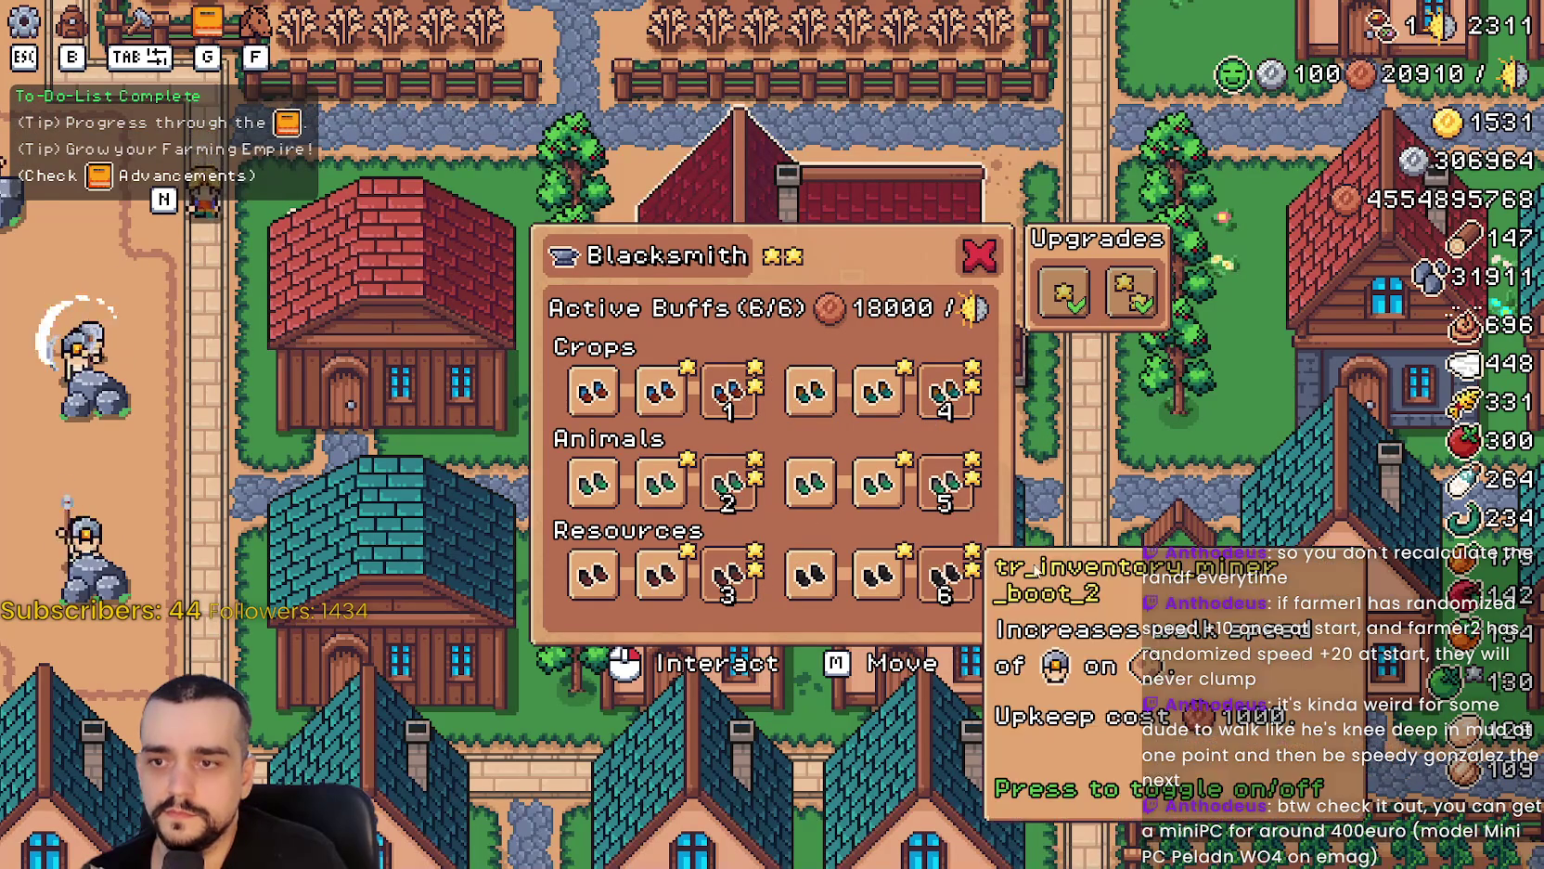
key(Escape)
Pan around the village, farm fields, park, rock quarry and shoreline to survey the map.
key(s)
key(a)
key(a)
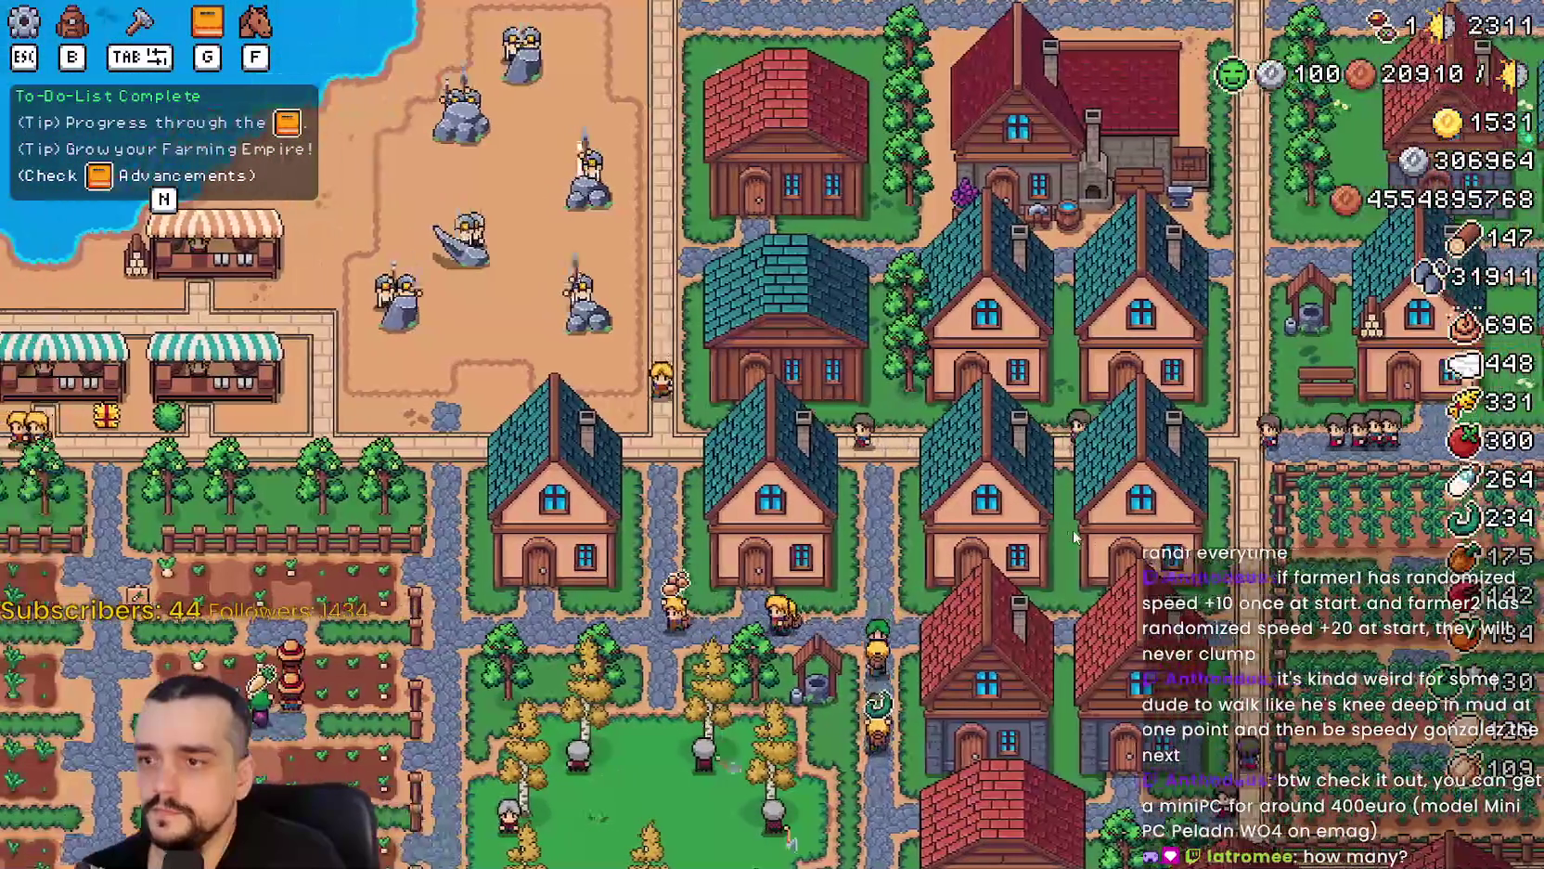
key(s)
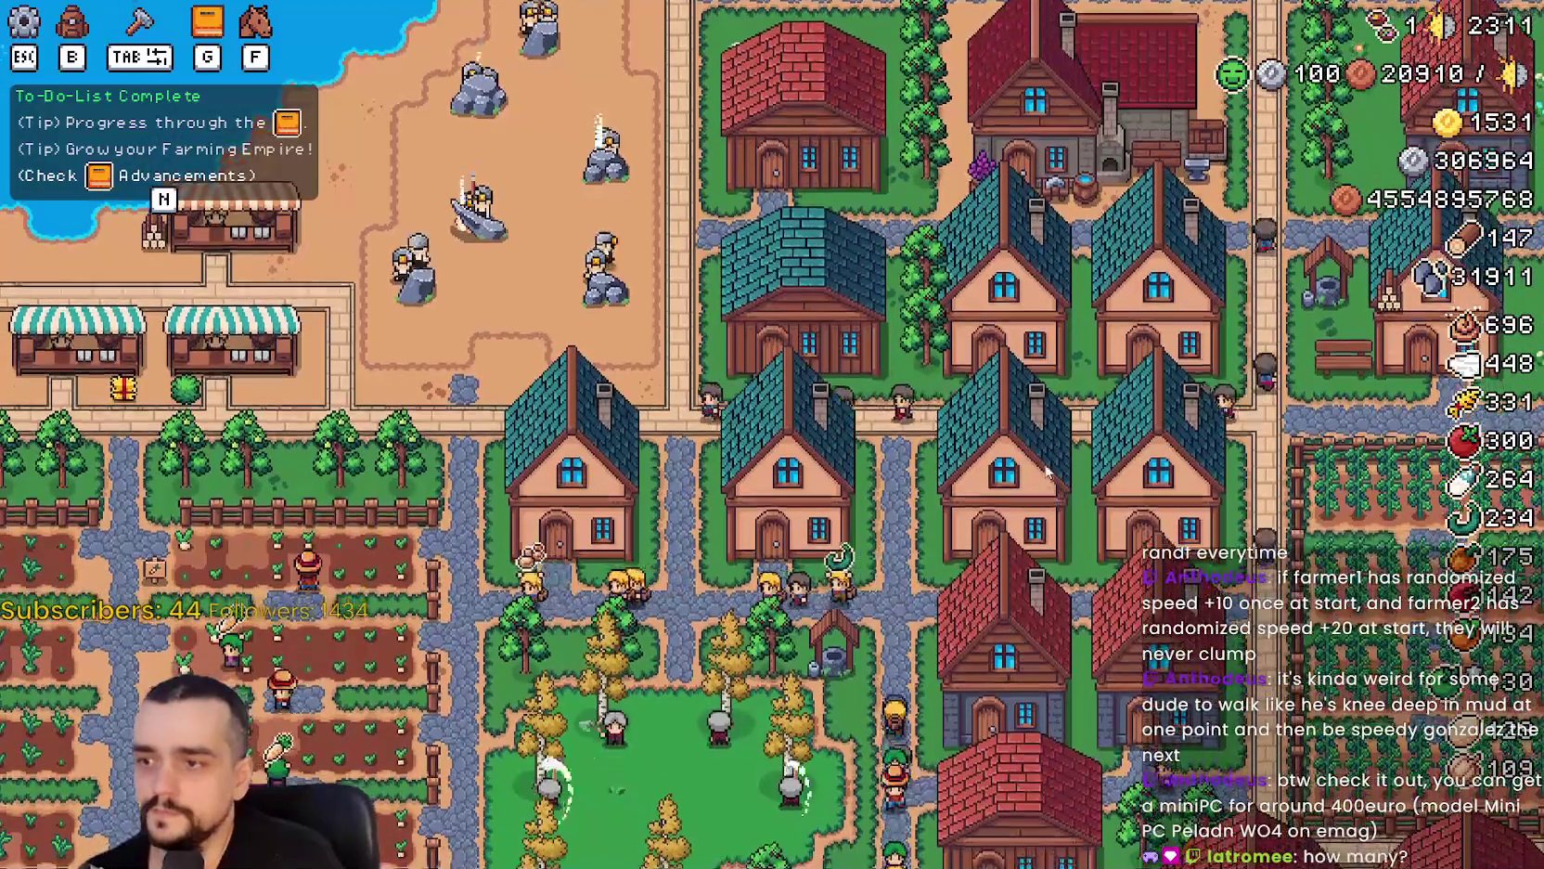
scroll(995, 478, up, 2)
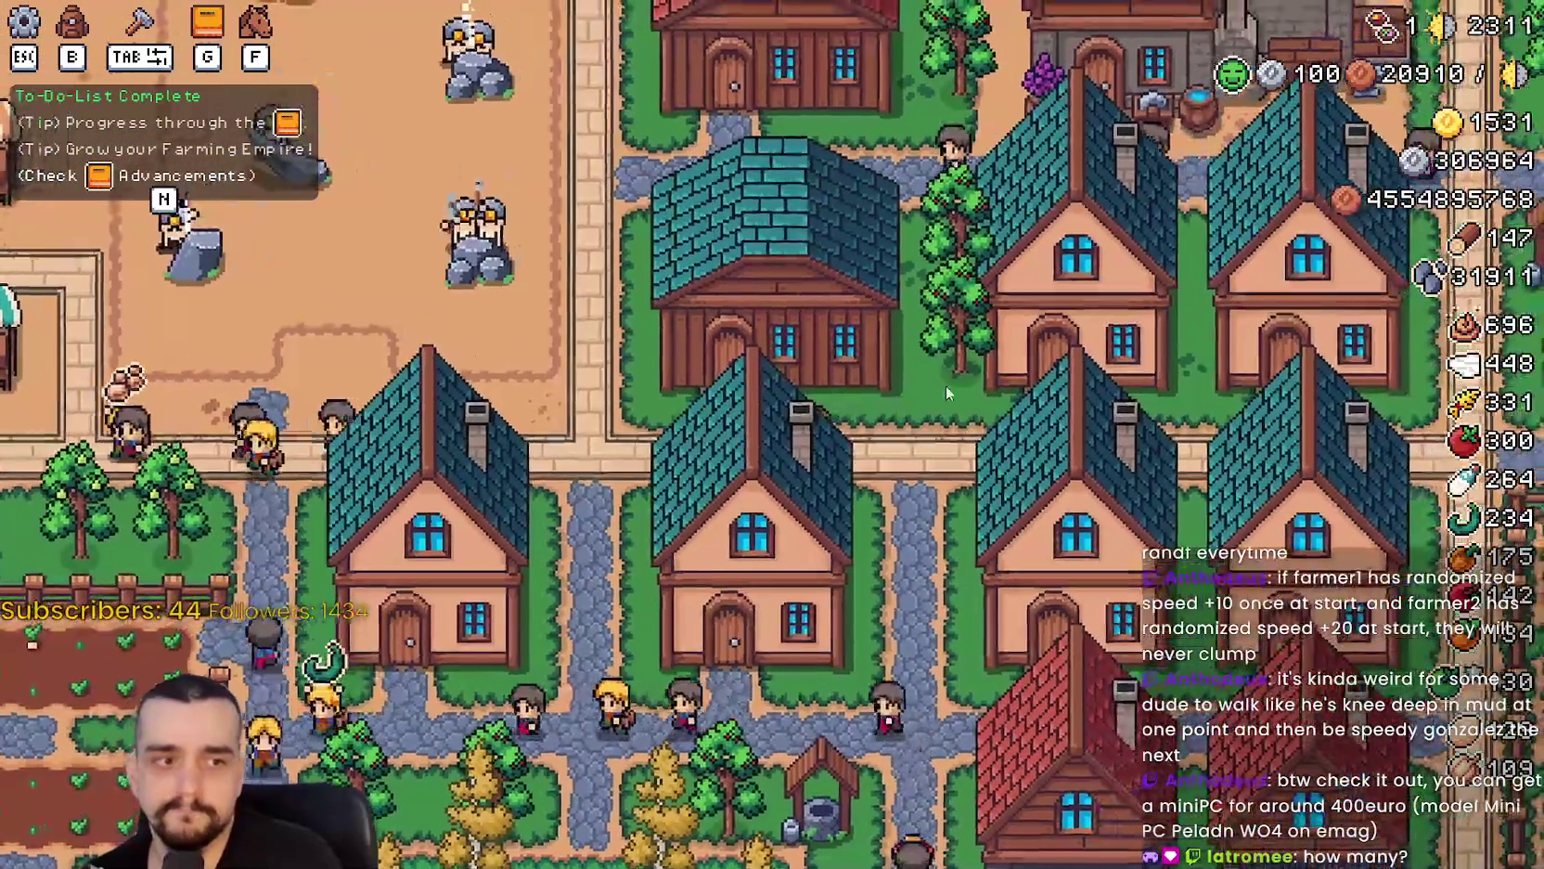
key(a)
key(w)
key(d)
key(s)
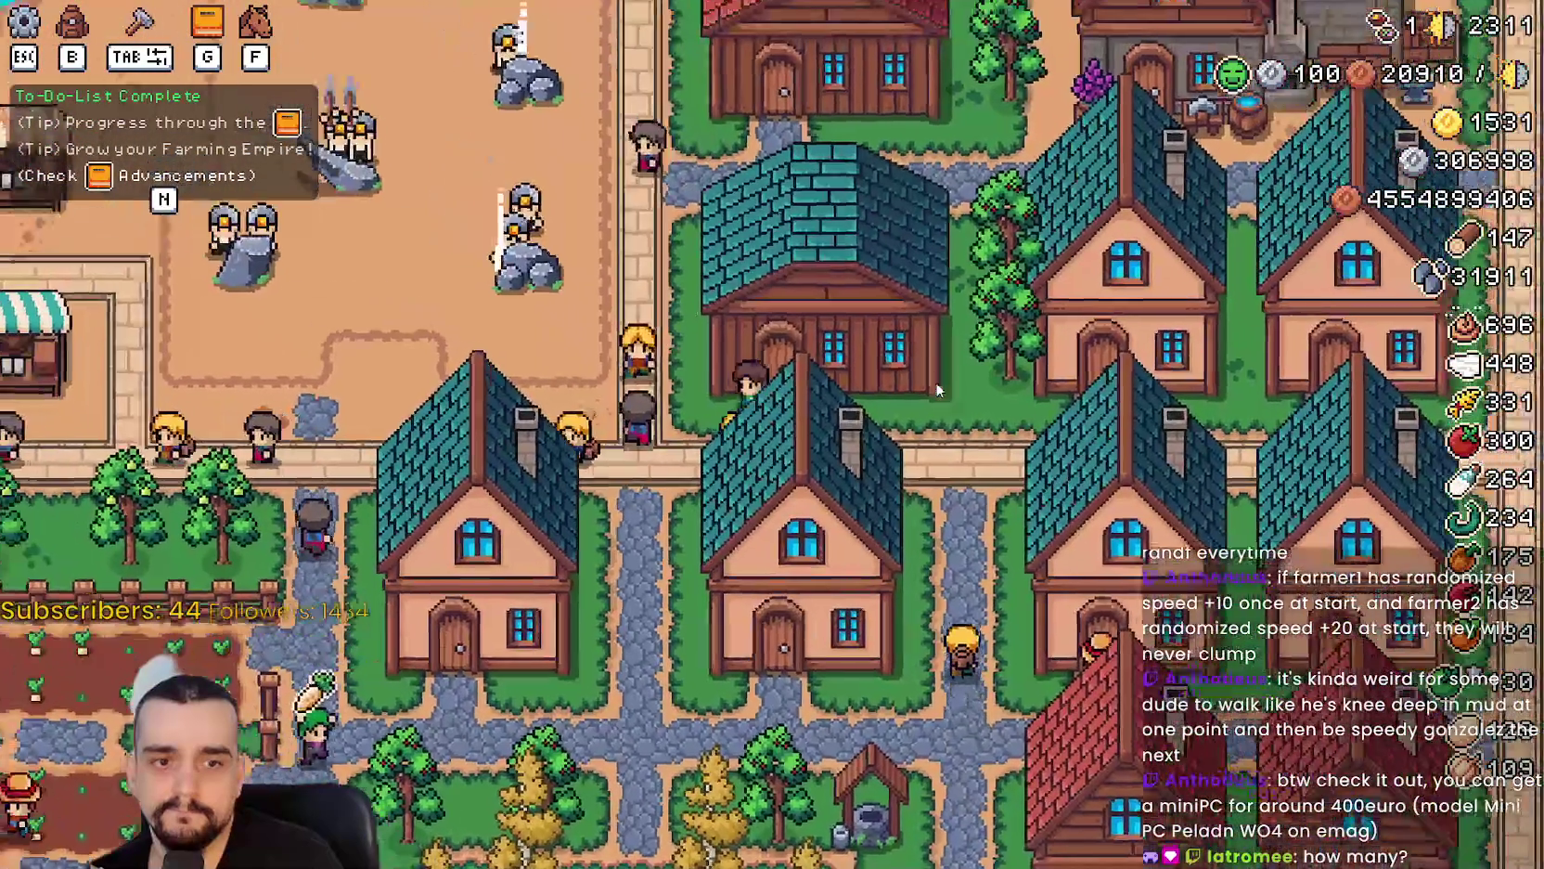
key(a)
key(s)
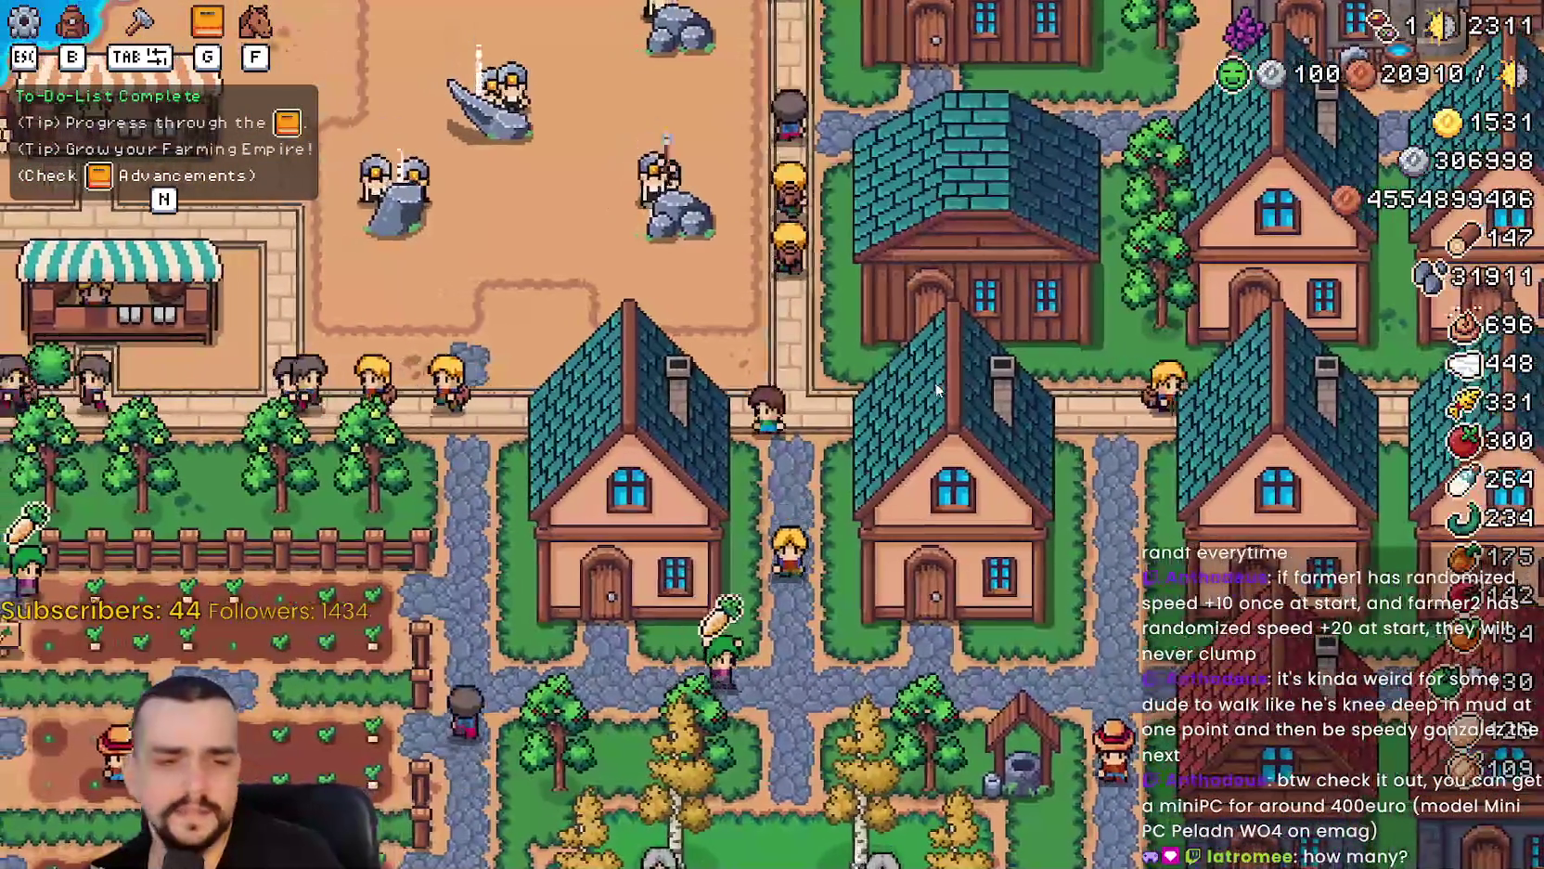
key(s)
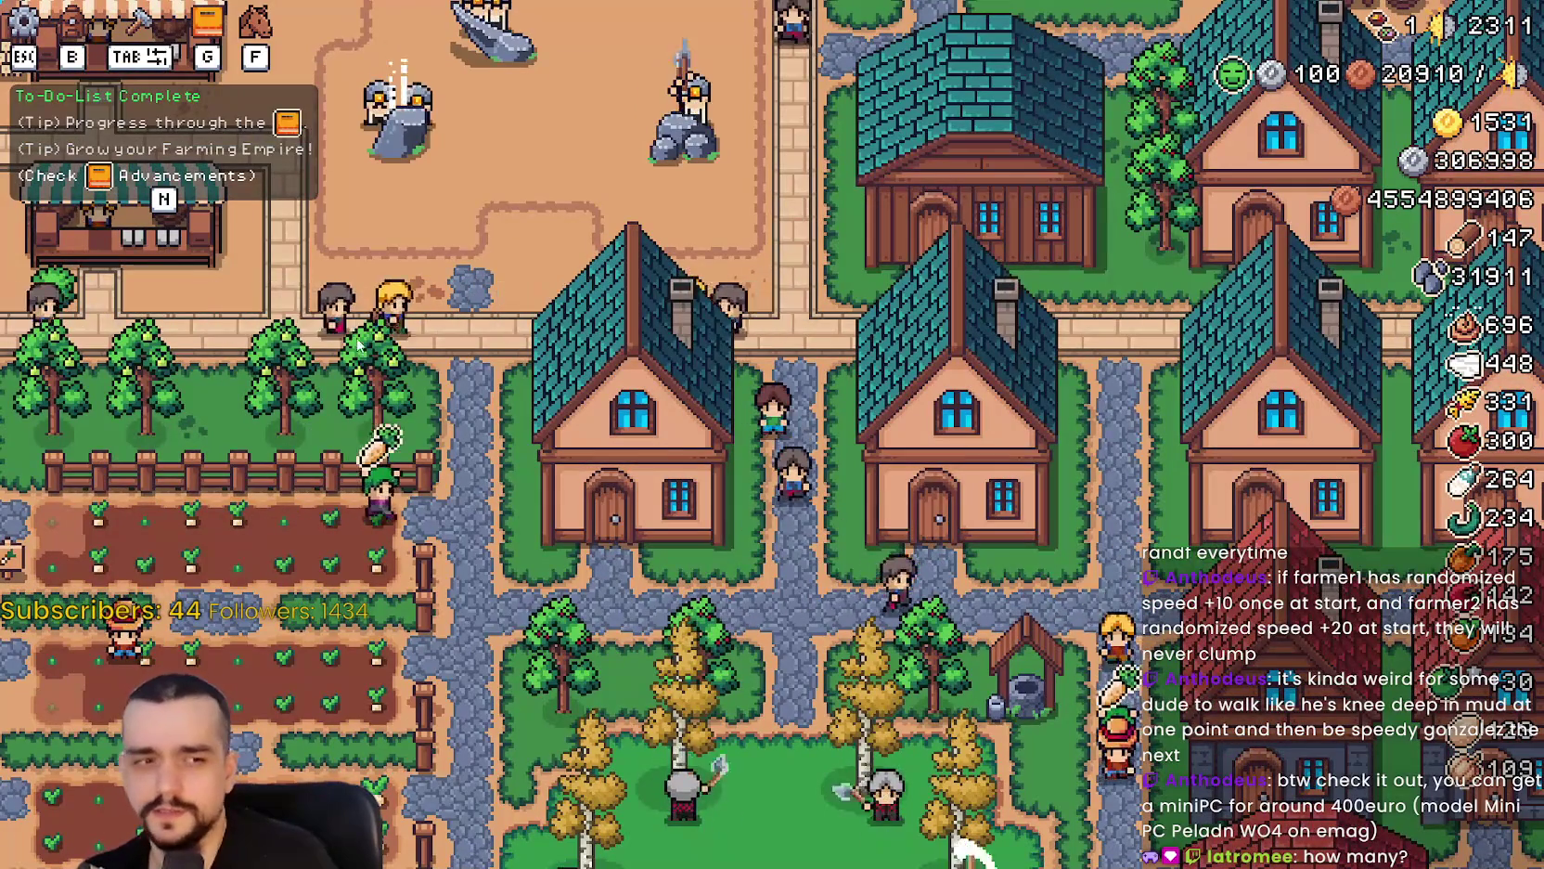
key(w)
key(a)
key(s)
key(d)
key(d)
key(w)
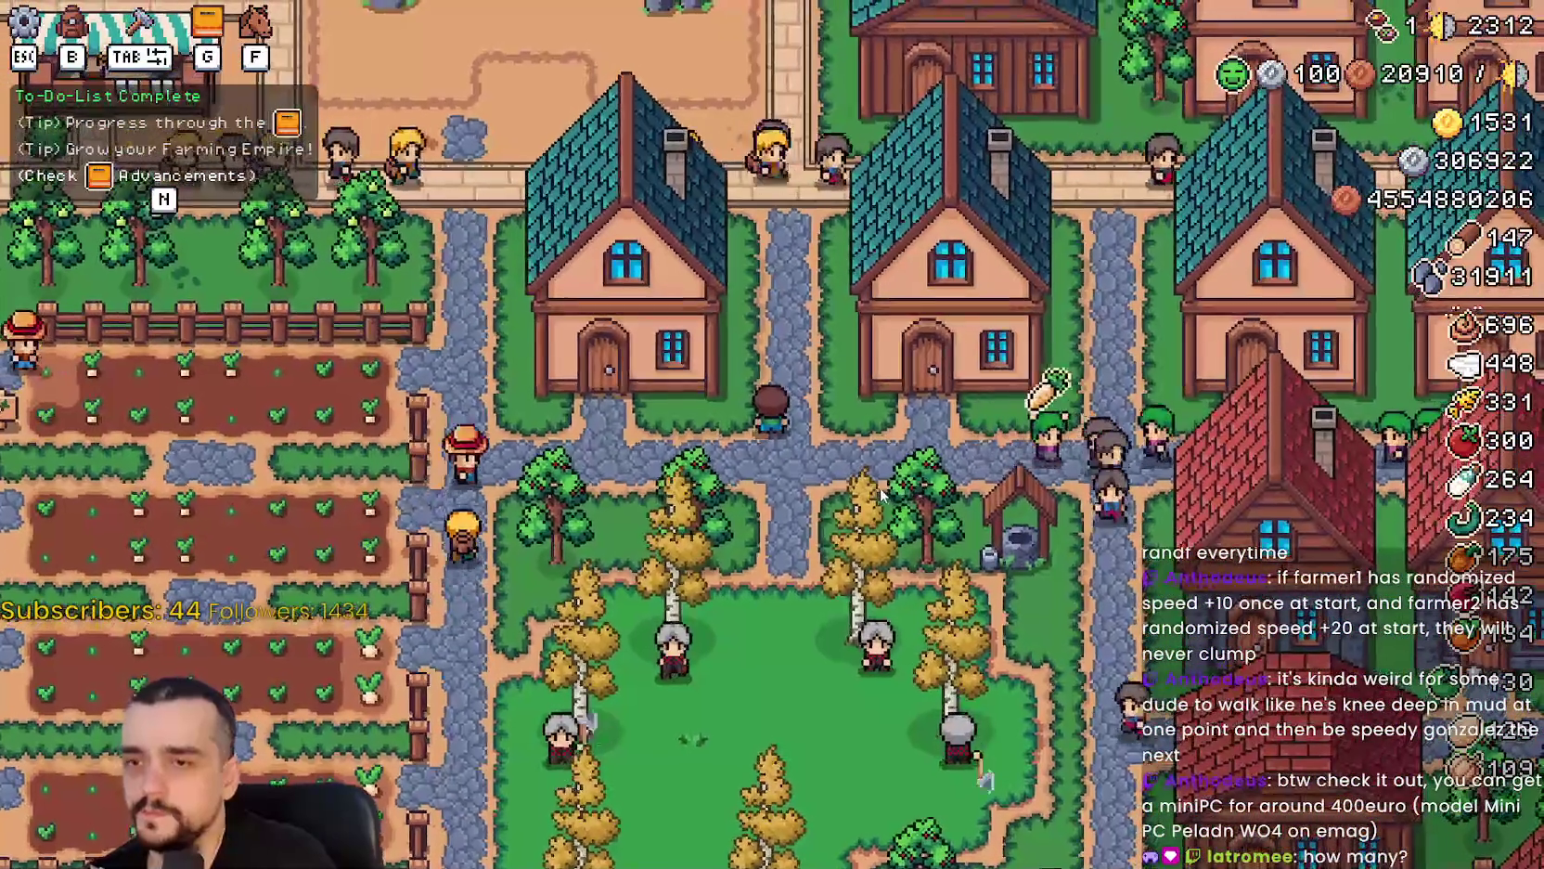
key(d)
key(d)
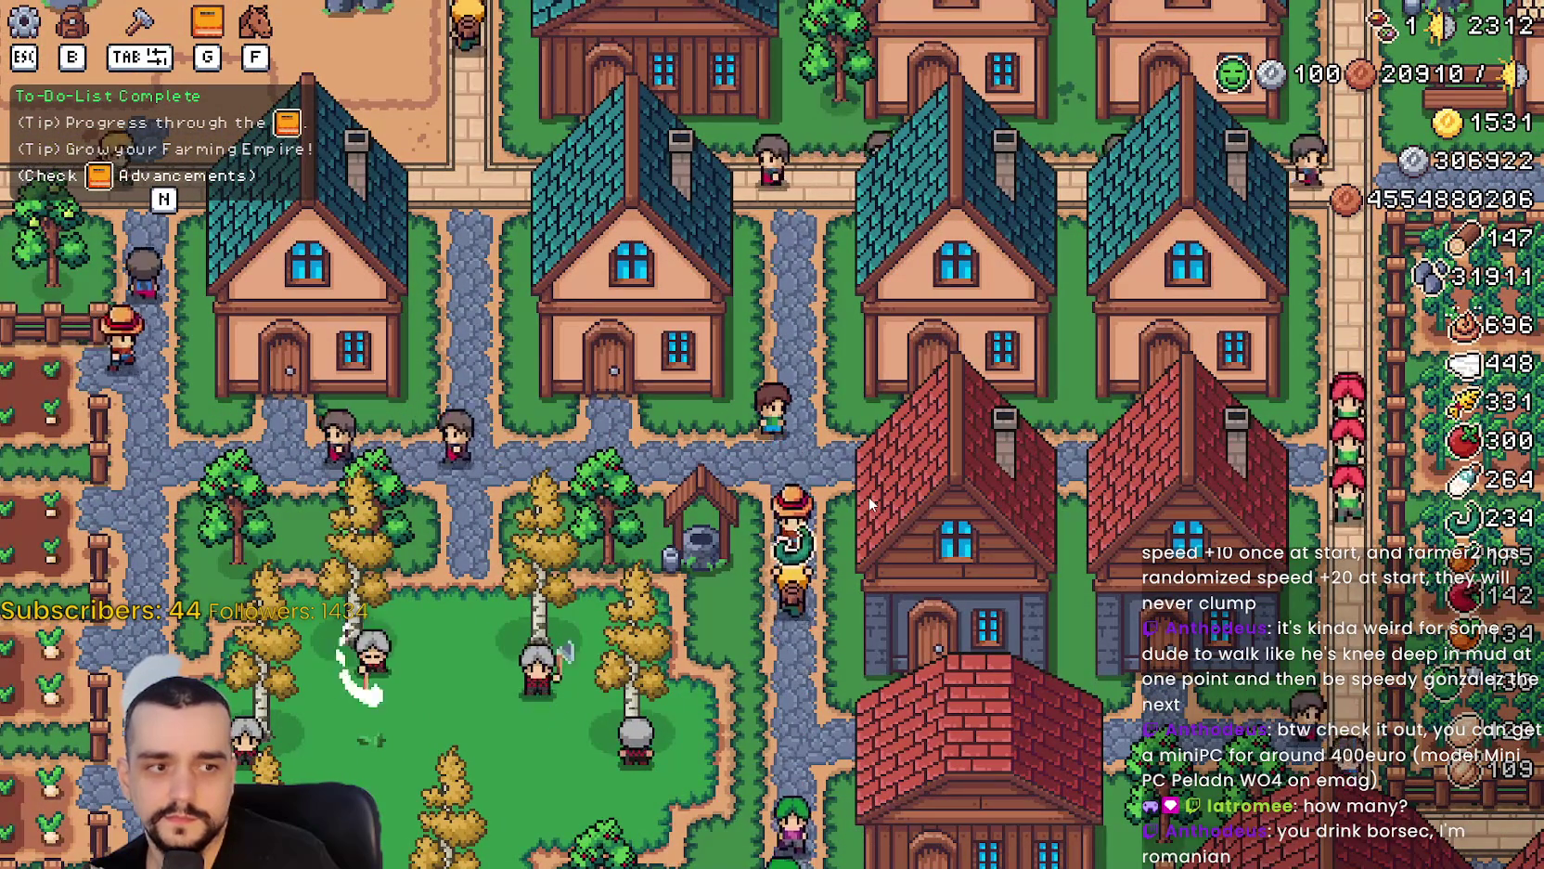
key(a)
key(a)
key(w)
key(w)
key(d)
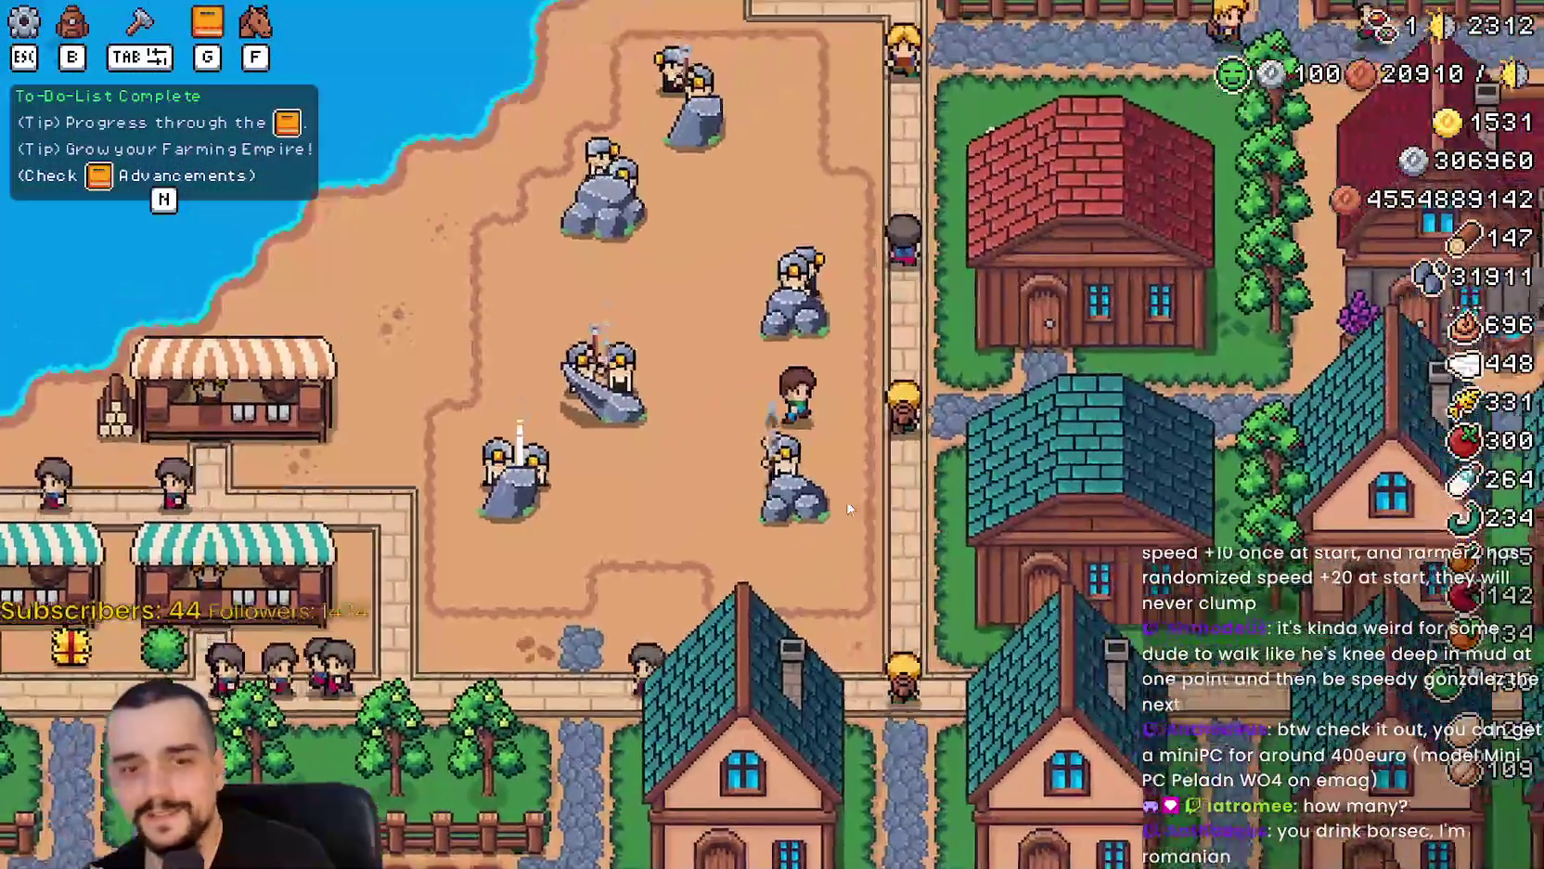
key(d)
key(w)
key(d)
key(s)
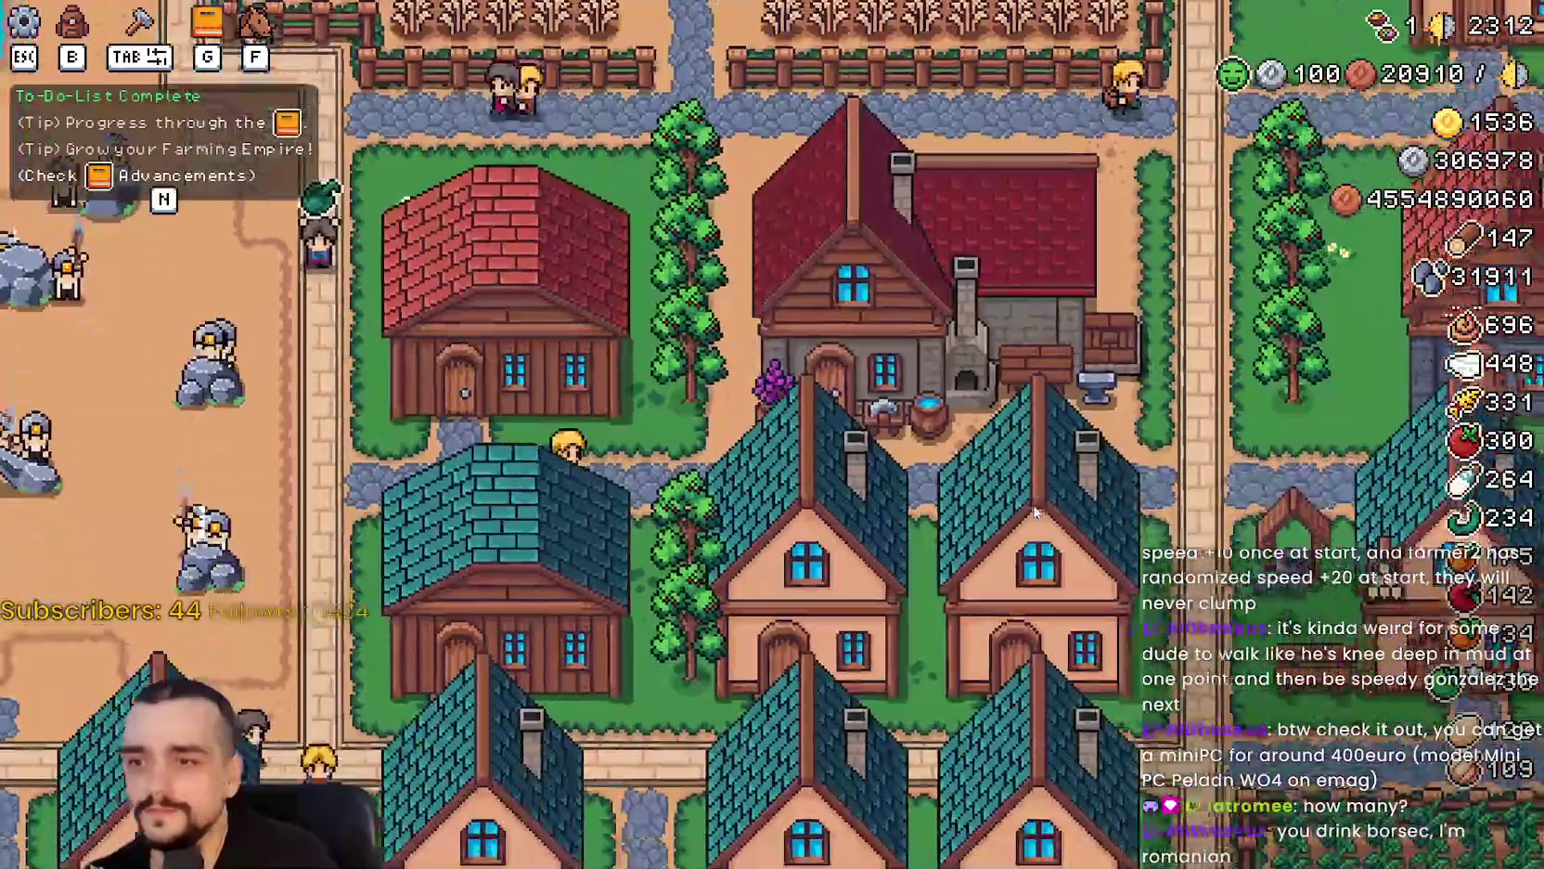
Check the Blacksmith panel, walk the farmer back to the blacksmith and reopen it showing Active Buffs 6/6.
click(1028, 506)
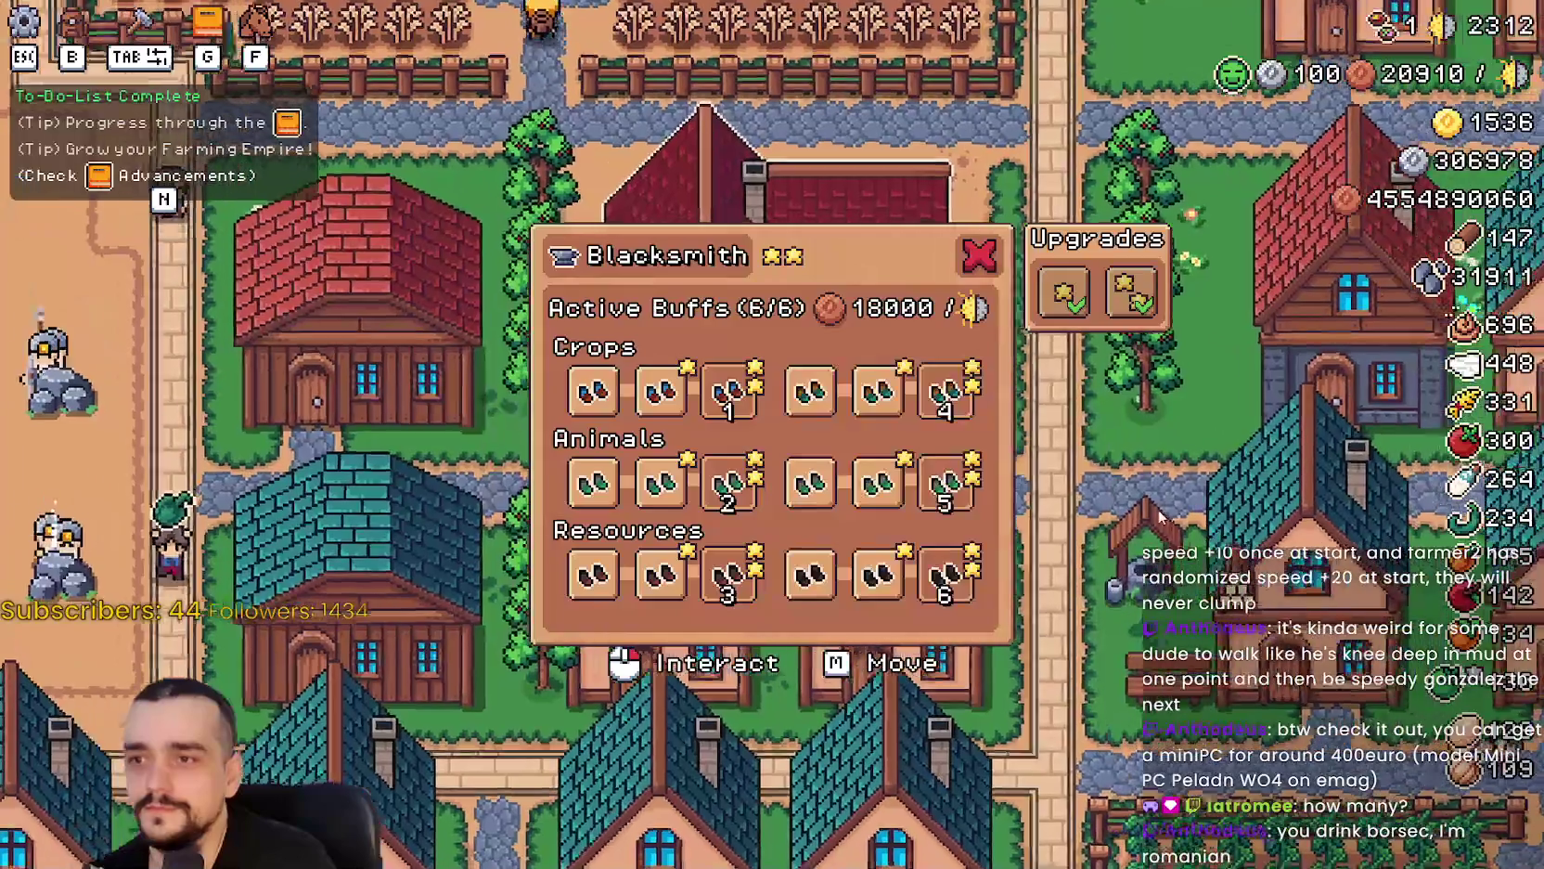
key(d)
key(s)
key(a)
key(w)
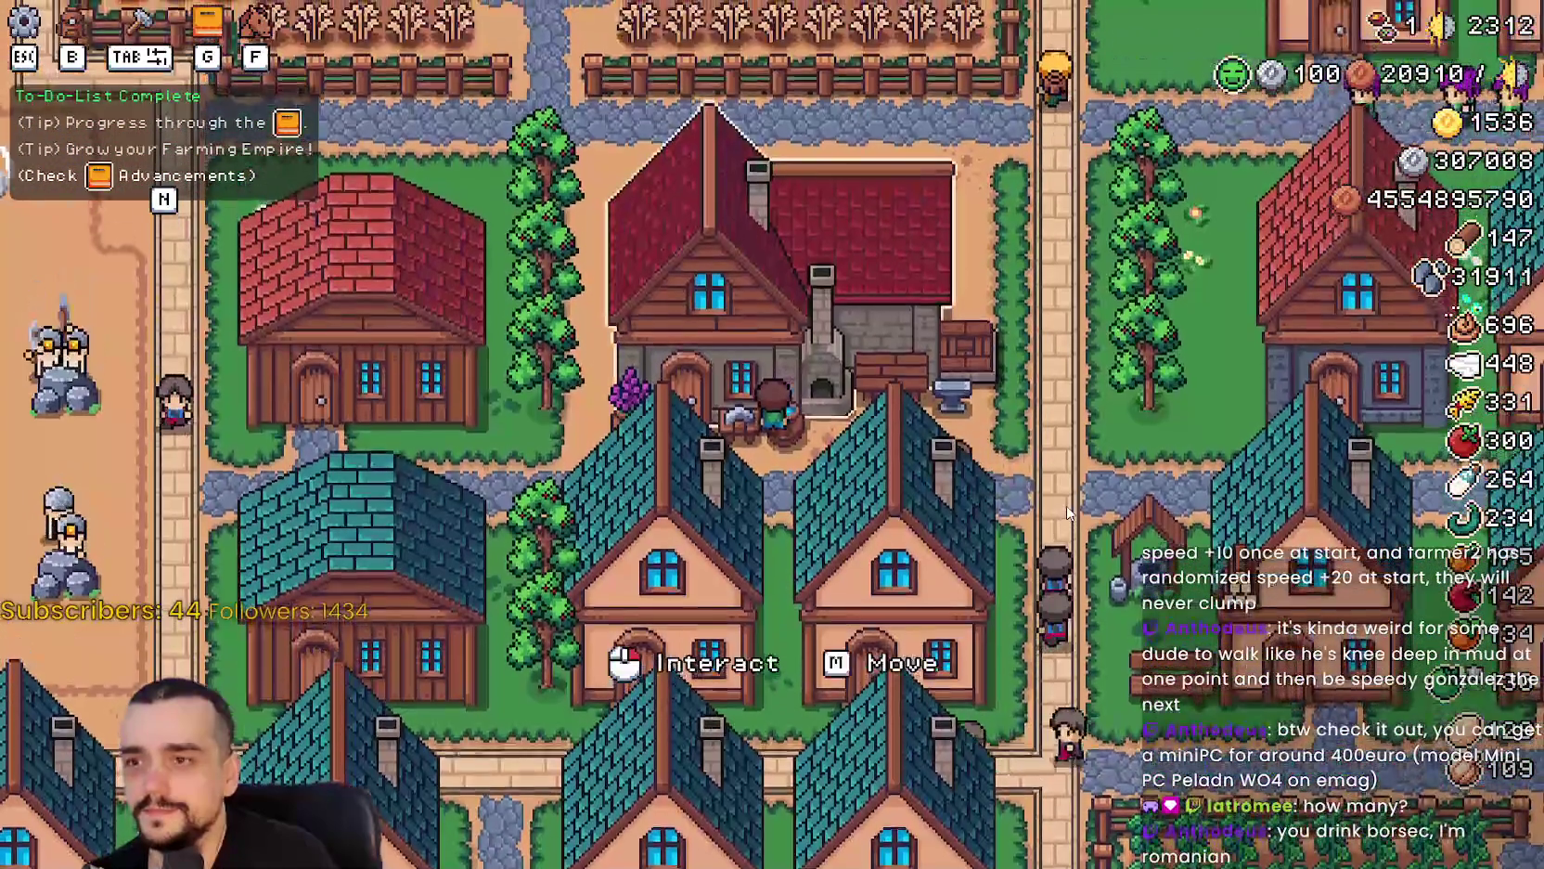
click(1061, 513)
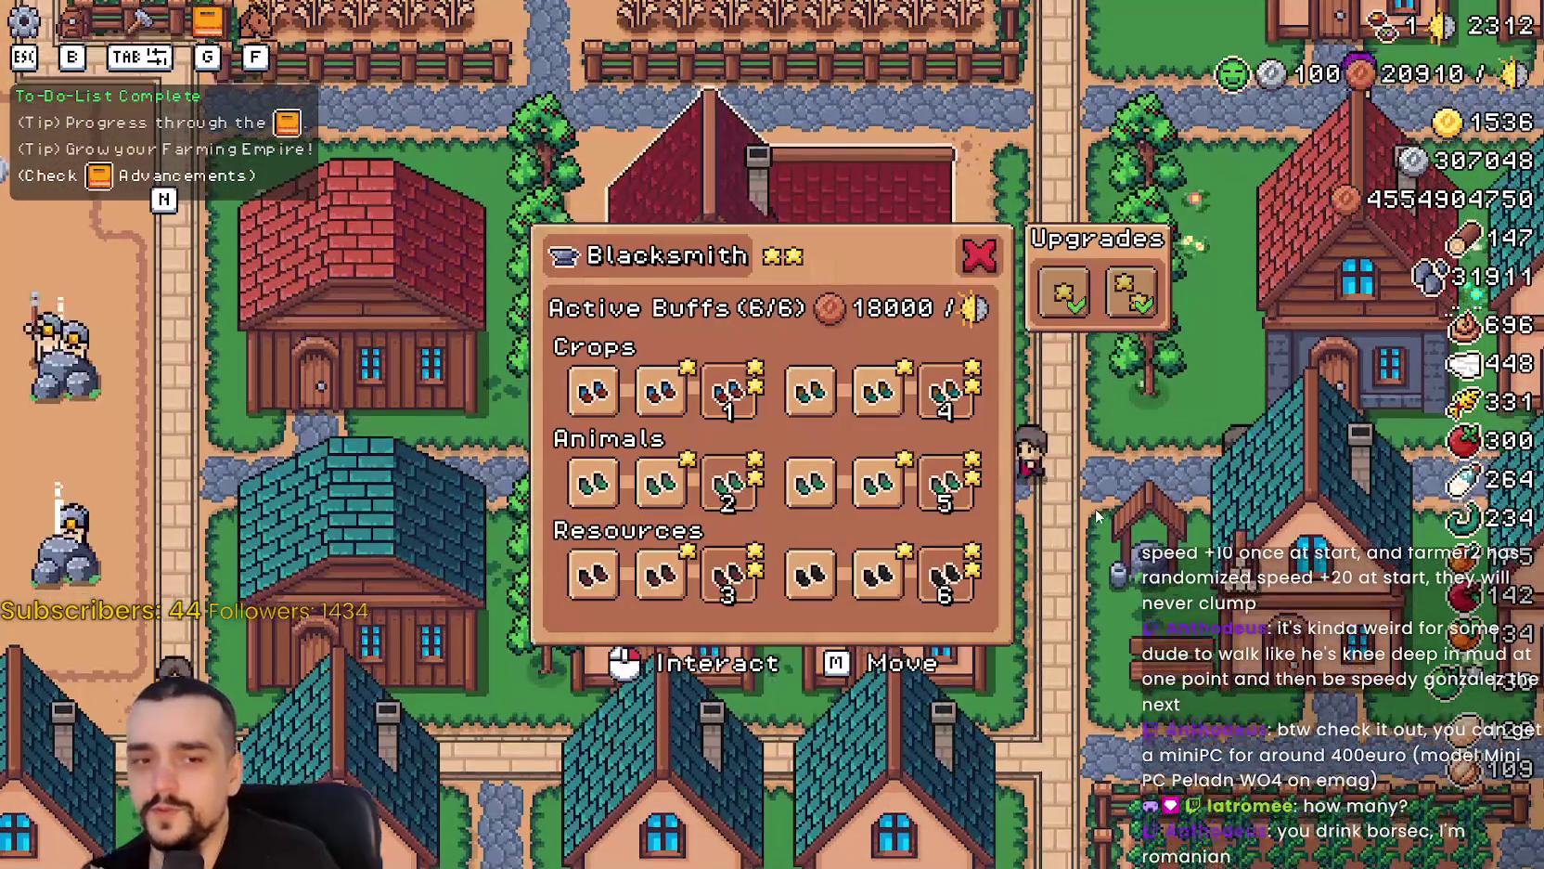
key(a)
key(a)
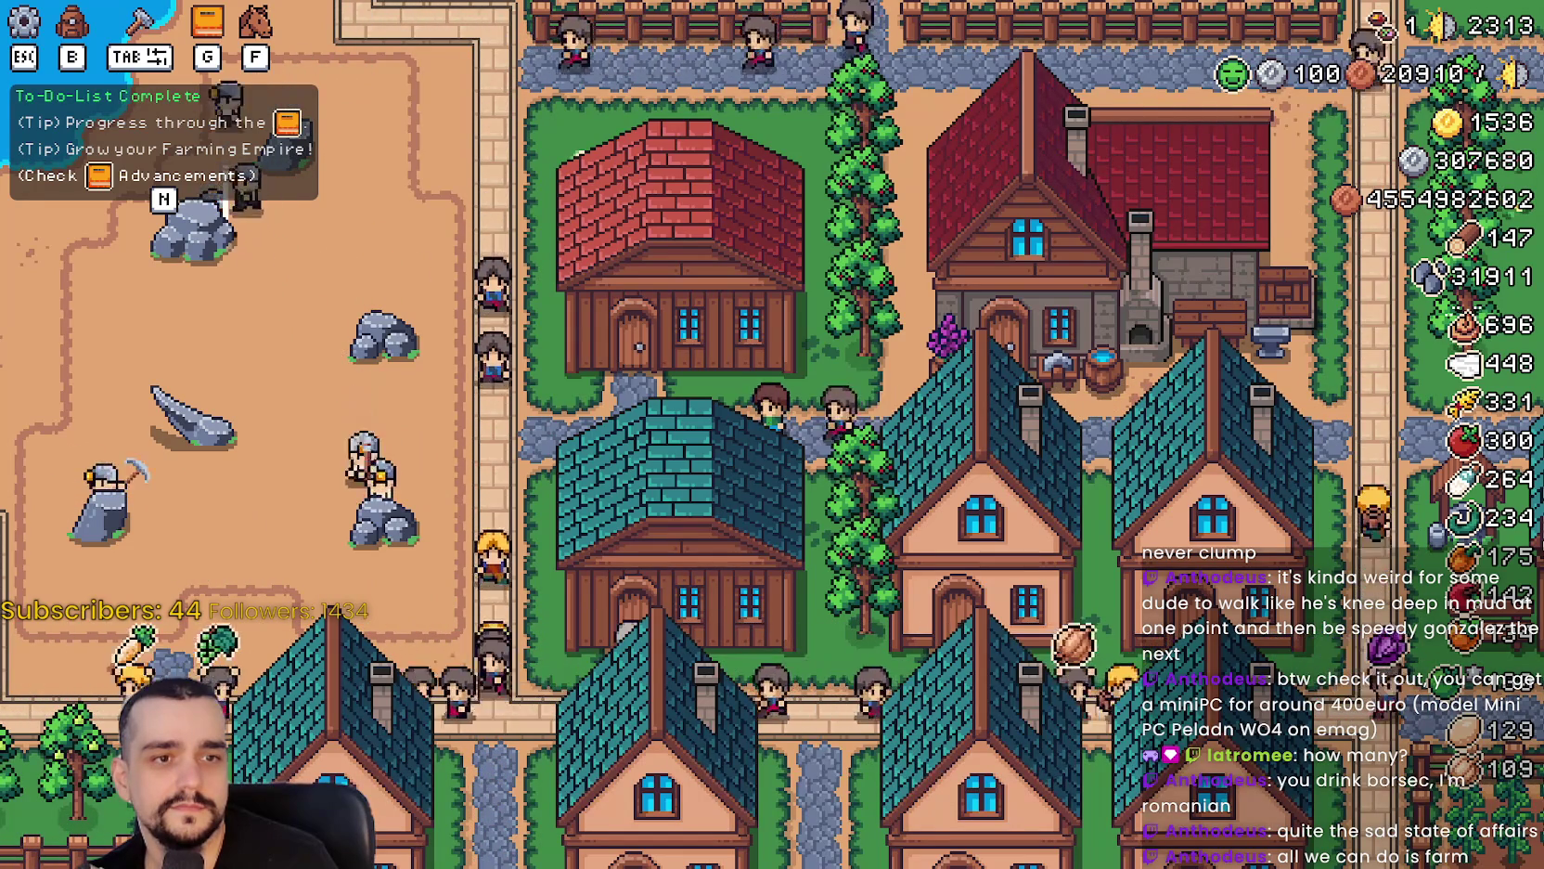
Search eMAG for 'peladn wo4' and open the Mini PC Peladn WO4 product page.
click(863, 124)
mouse_move(863, 118)
mouse_down()
mouse_move(455, 93)
mouse_move(510, 71)
mouse_up()
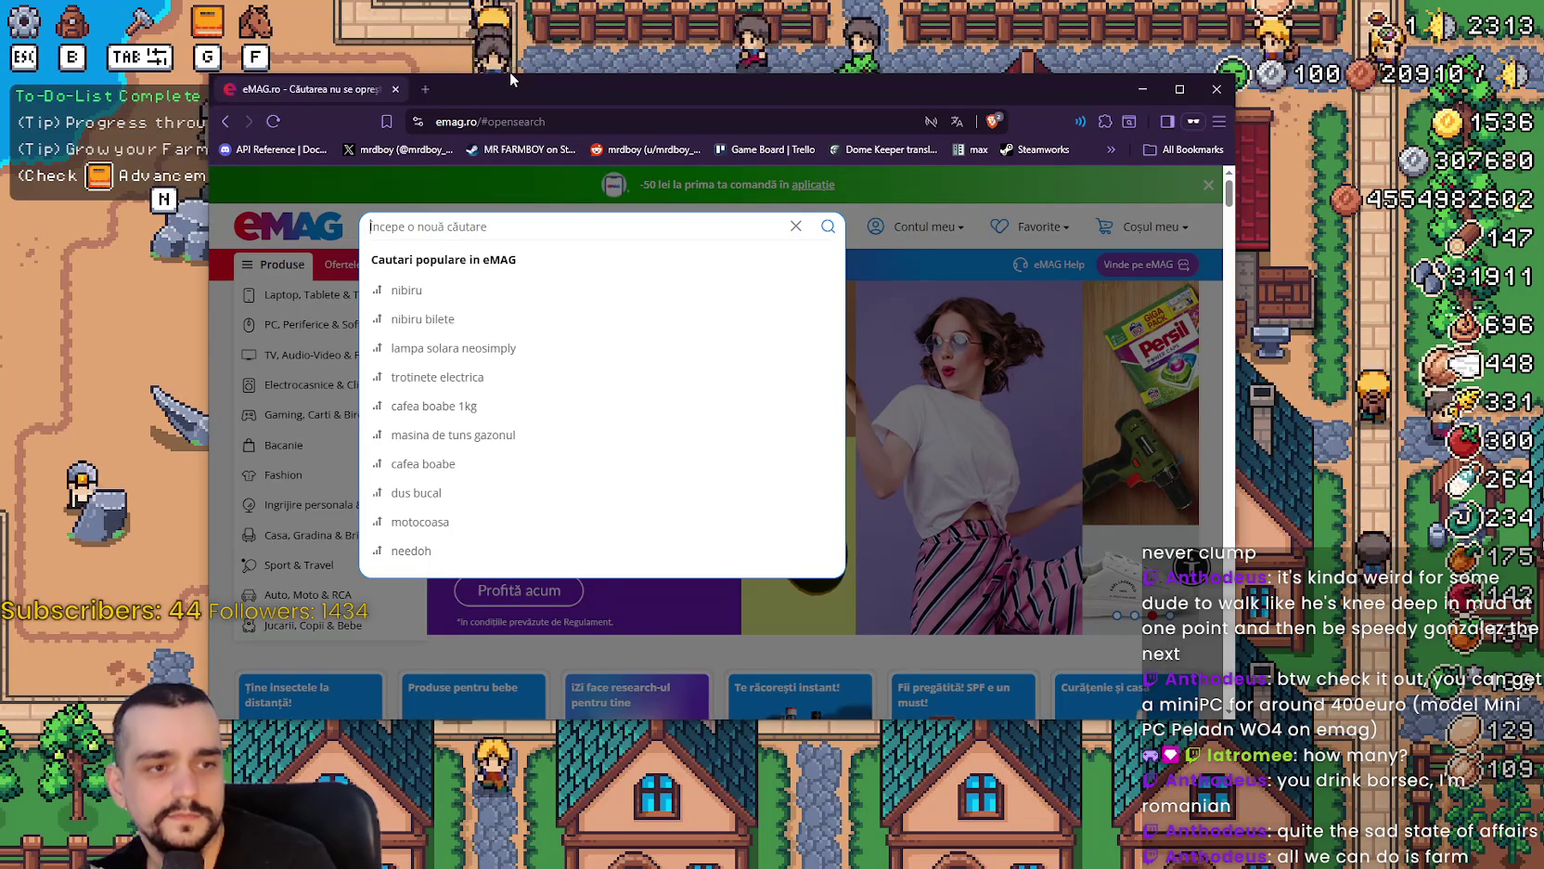
text(peladn )
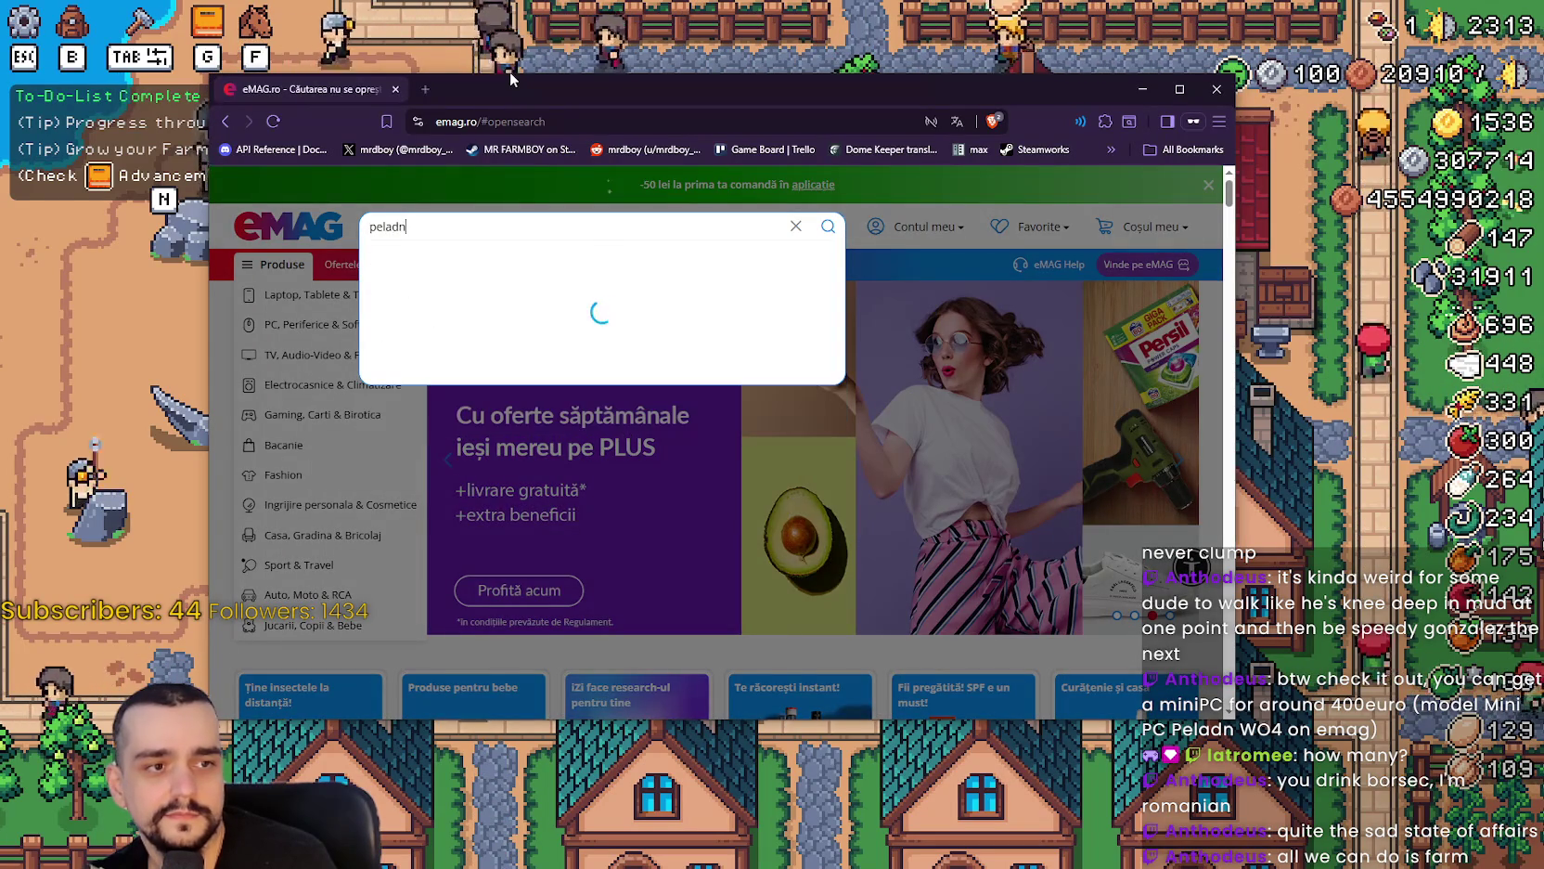
text(wo4)
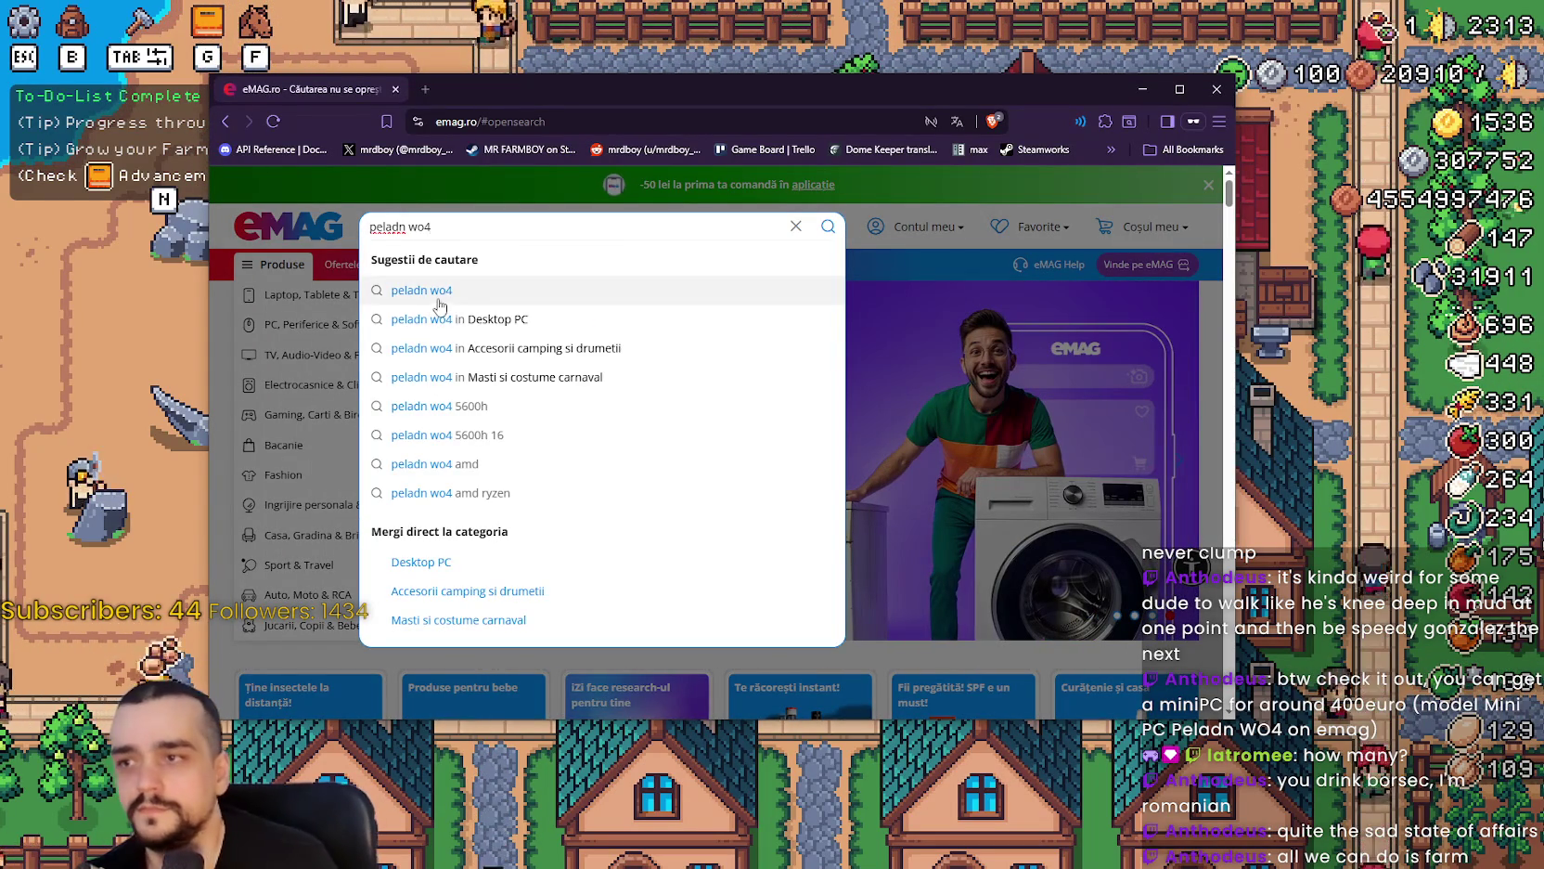
key(Return)
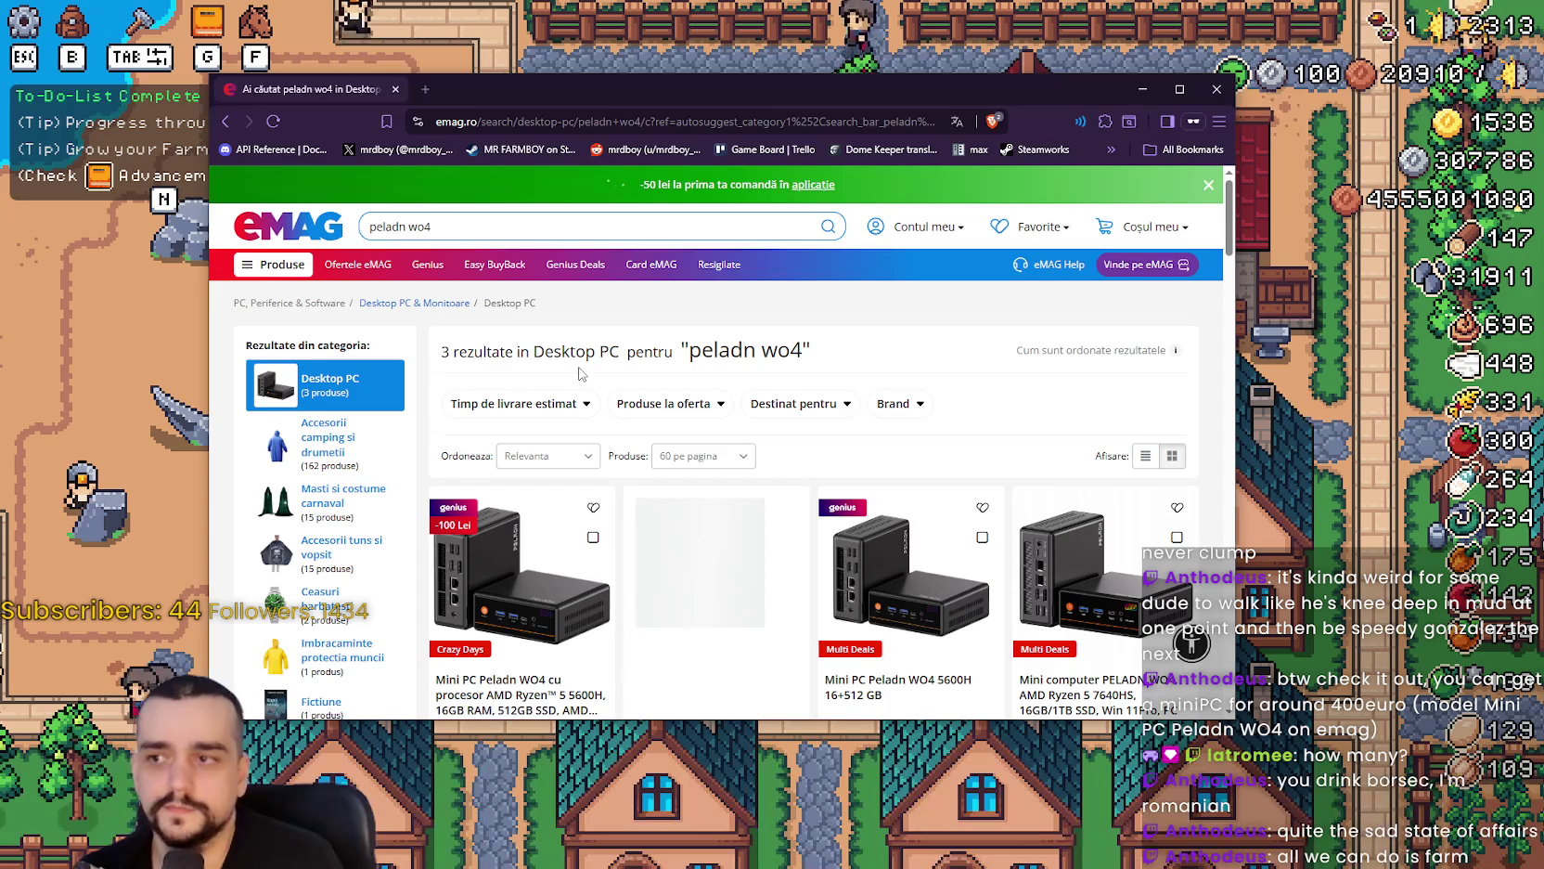
scroll(792, 613, down, 3)
scroll(549, 437, down, 1)
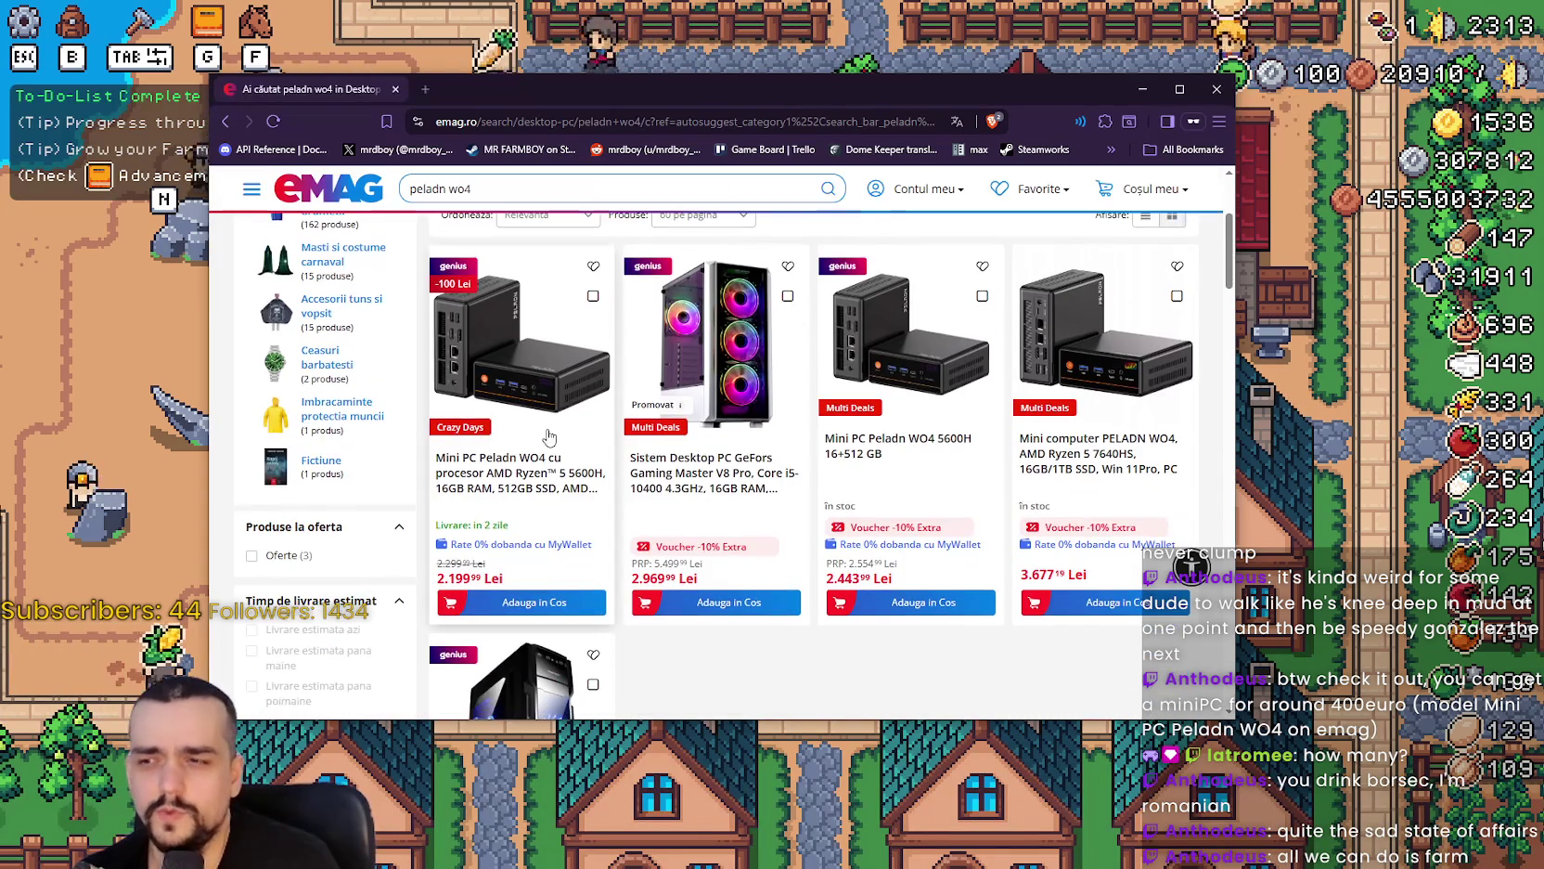
scroll(740, 489, up, 4)
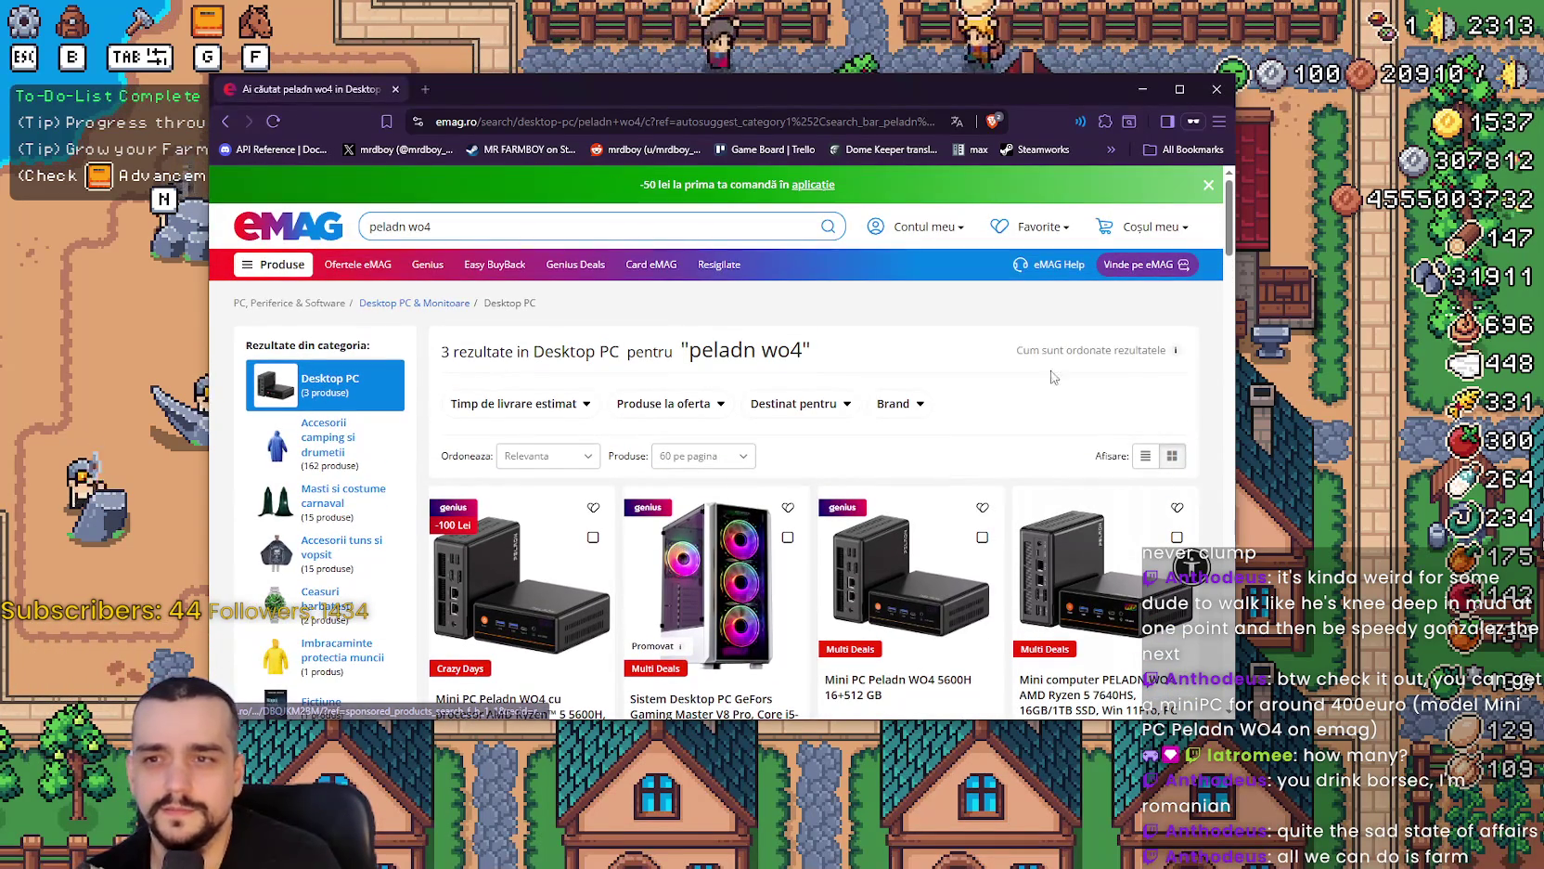
scroll(985, 463, down, 3)
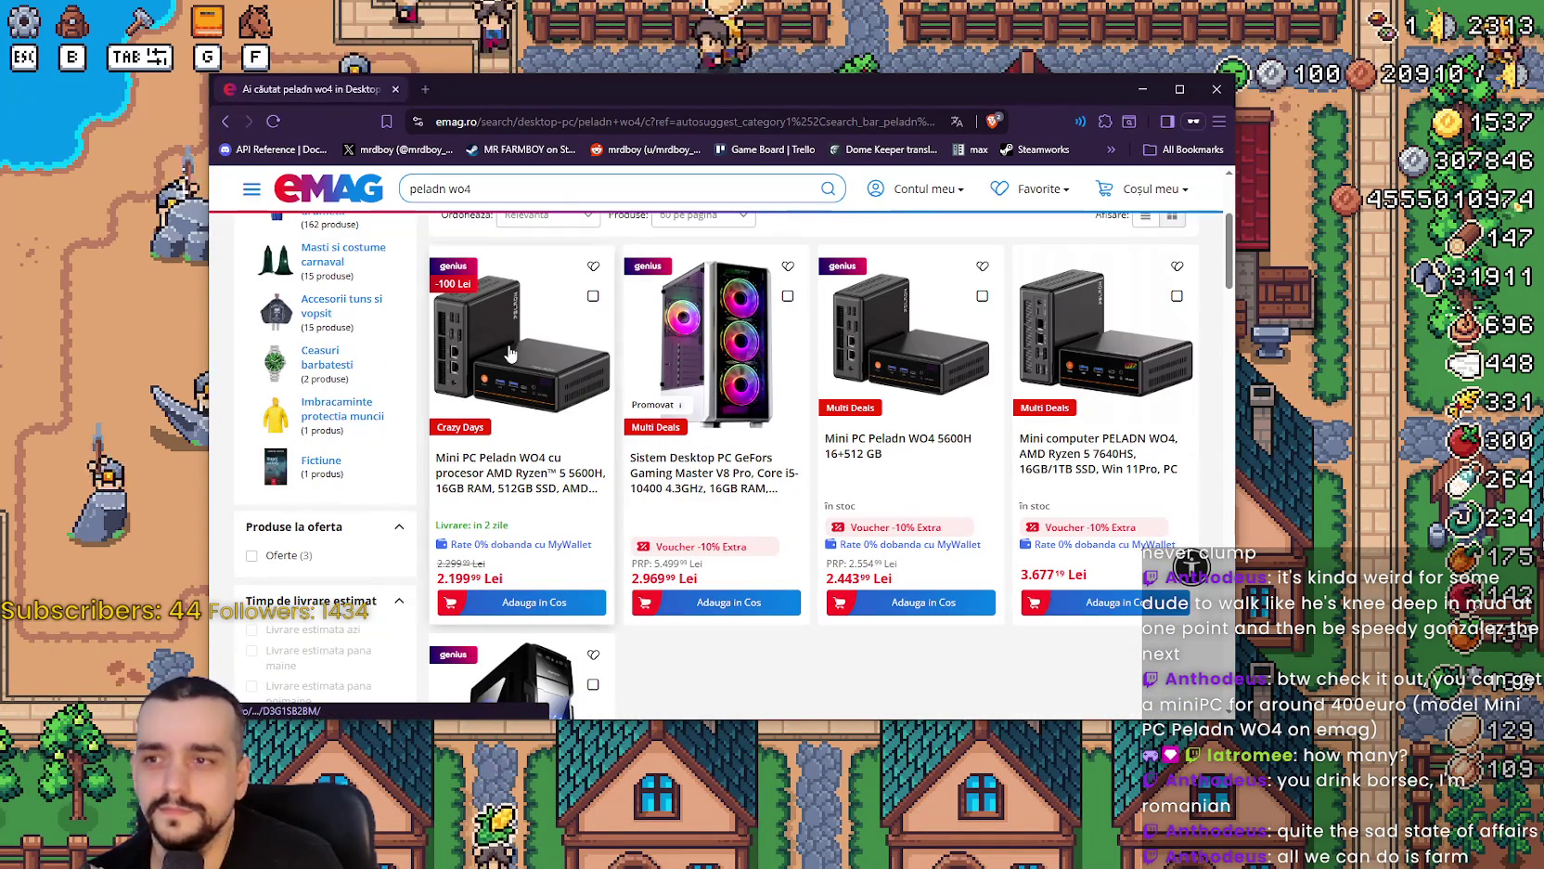
click(510, 481)
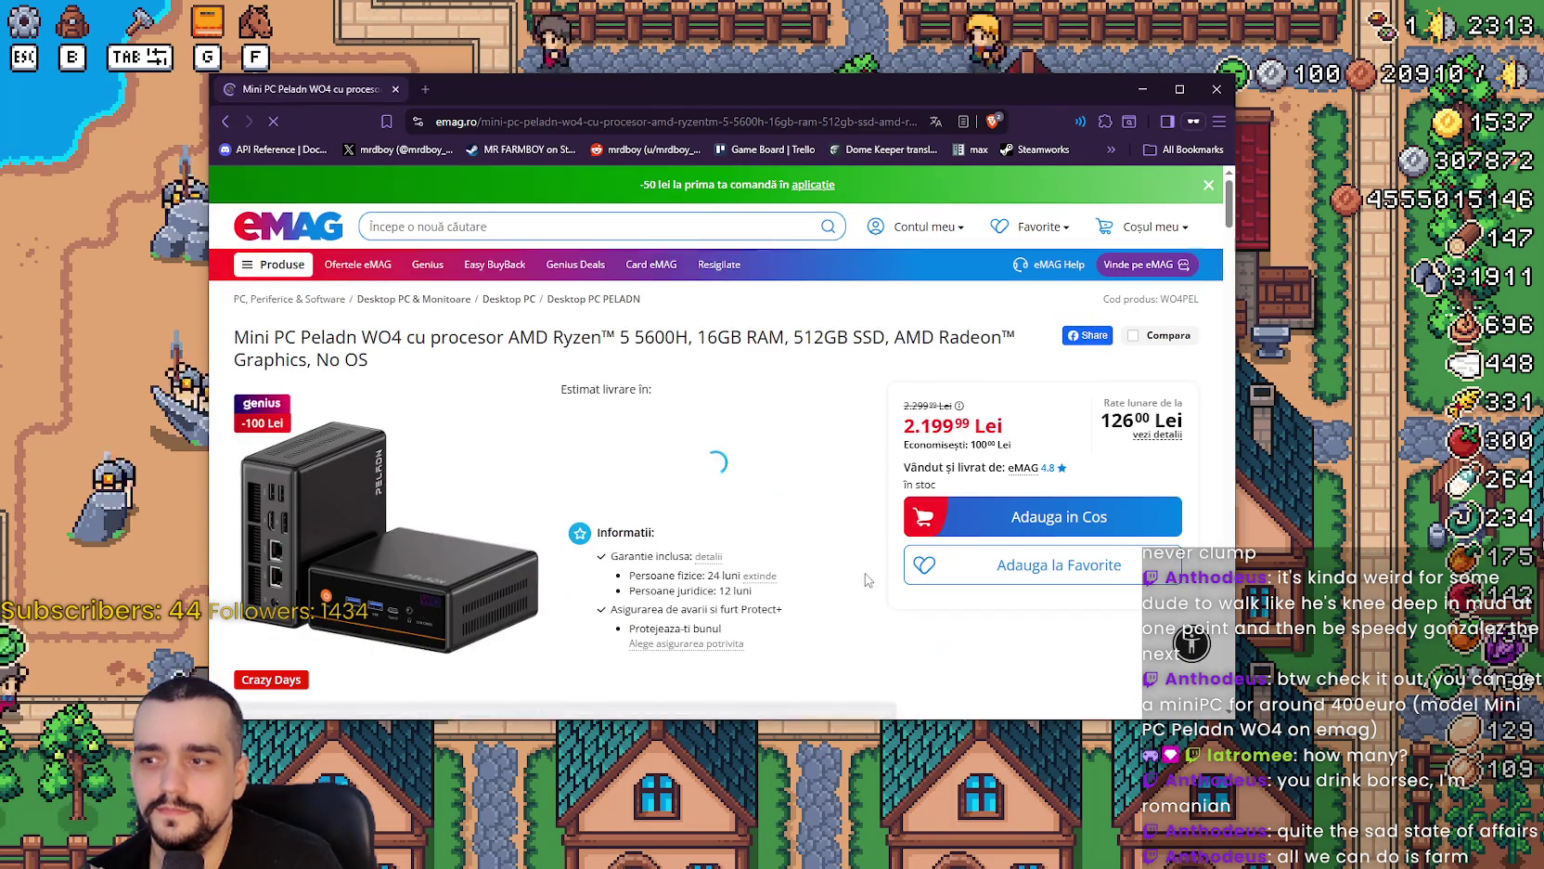
Scroll down and expand the full product description.
scroll(714, 483, down, 1)
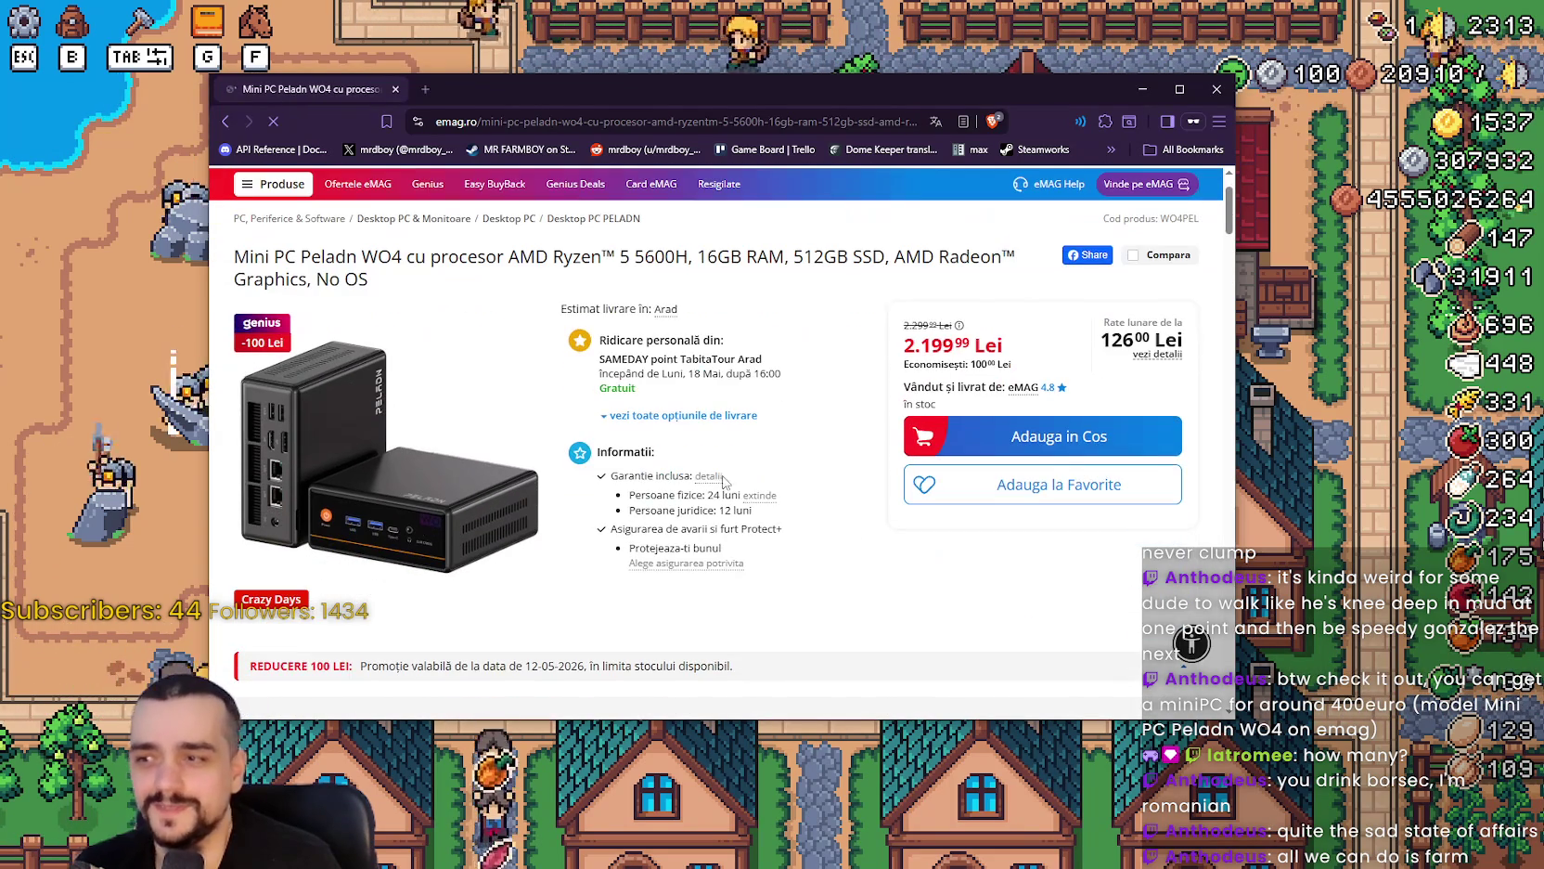
scroll(389, 554, down, 2)
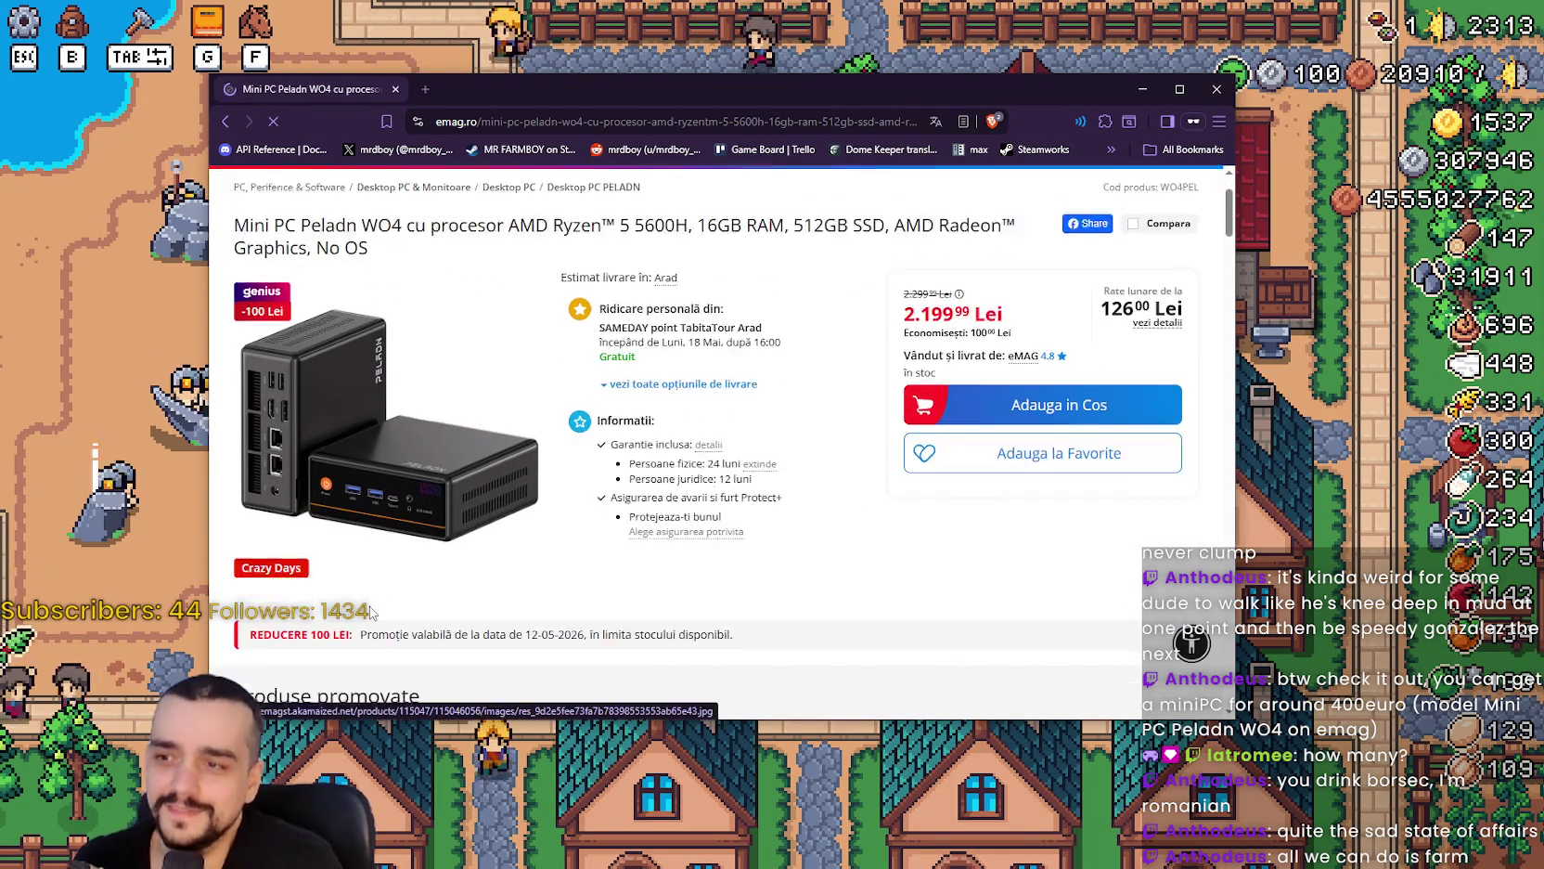
scroll(399, 547, down, 8)
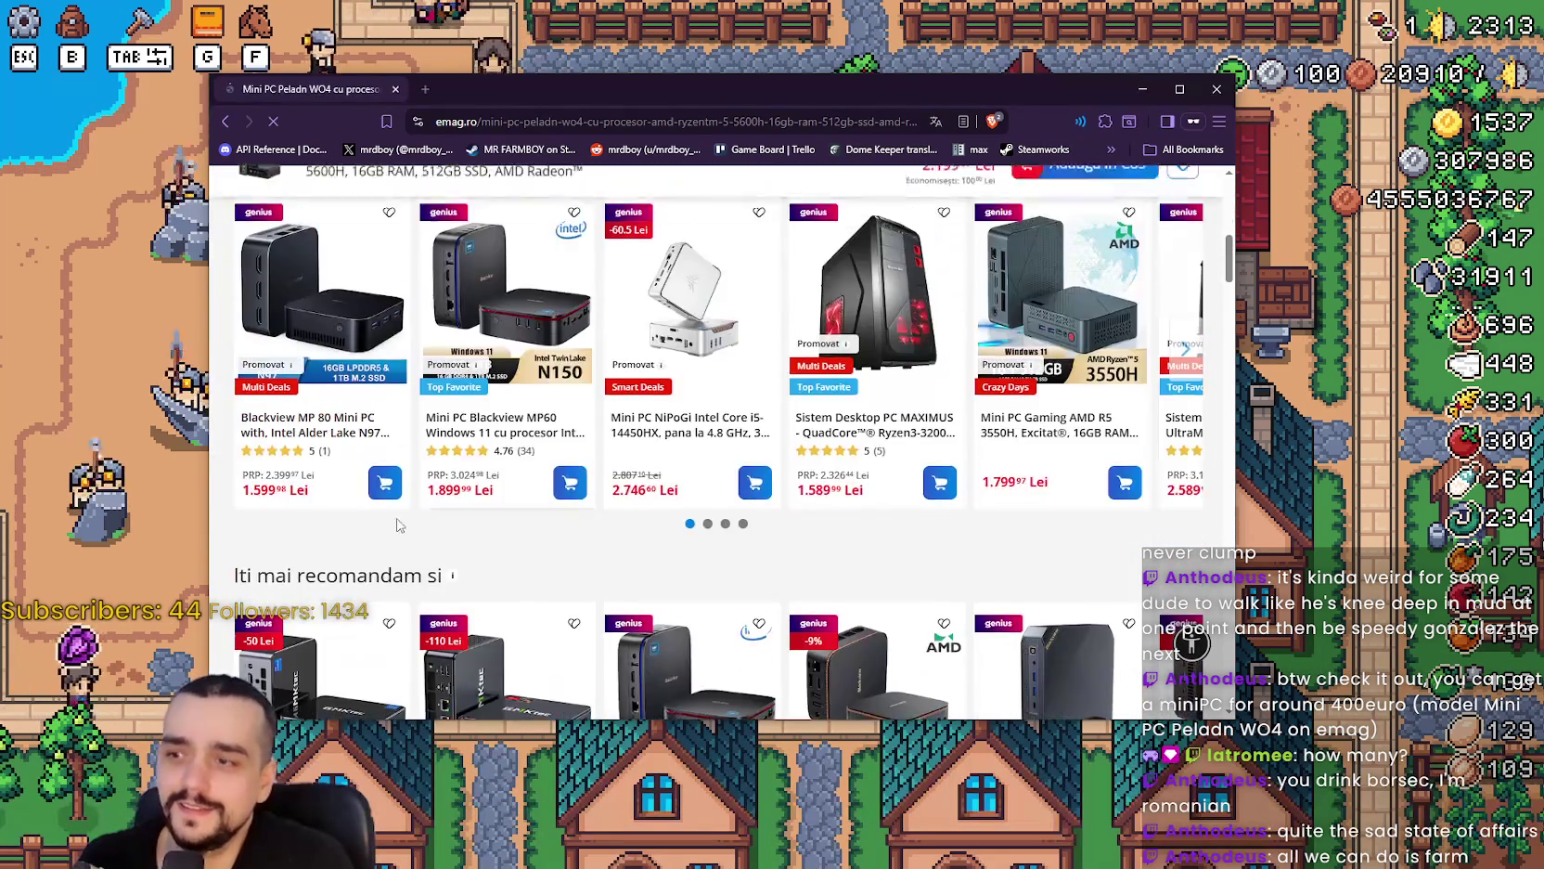
scroll(442, 575, down, 4)
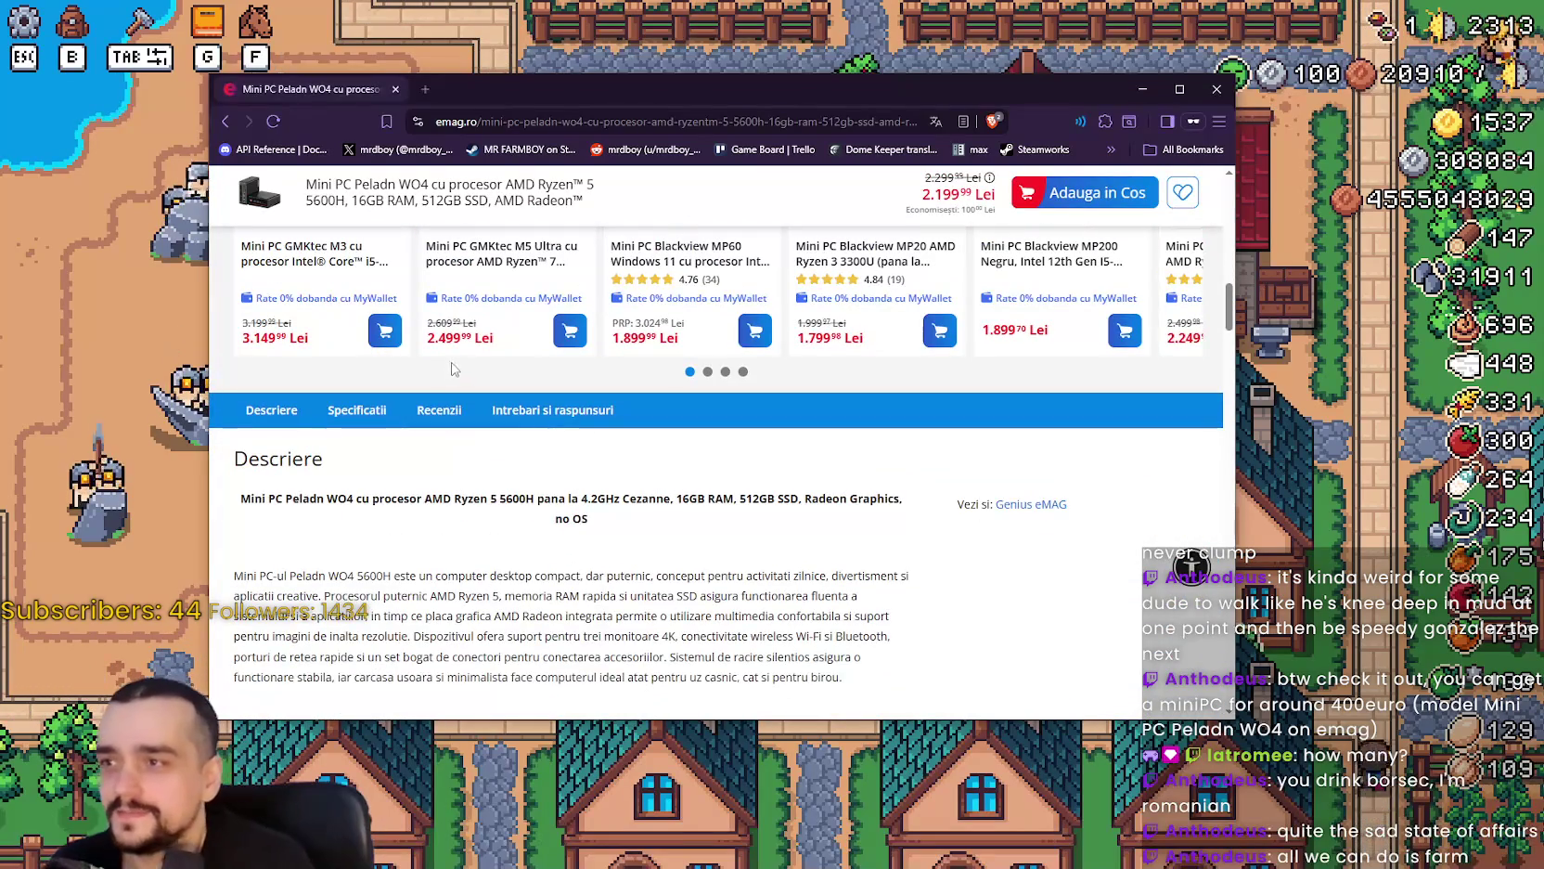
scroll(427, 535, down, 8)
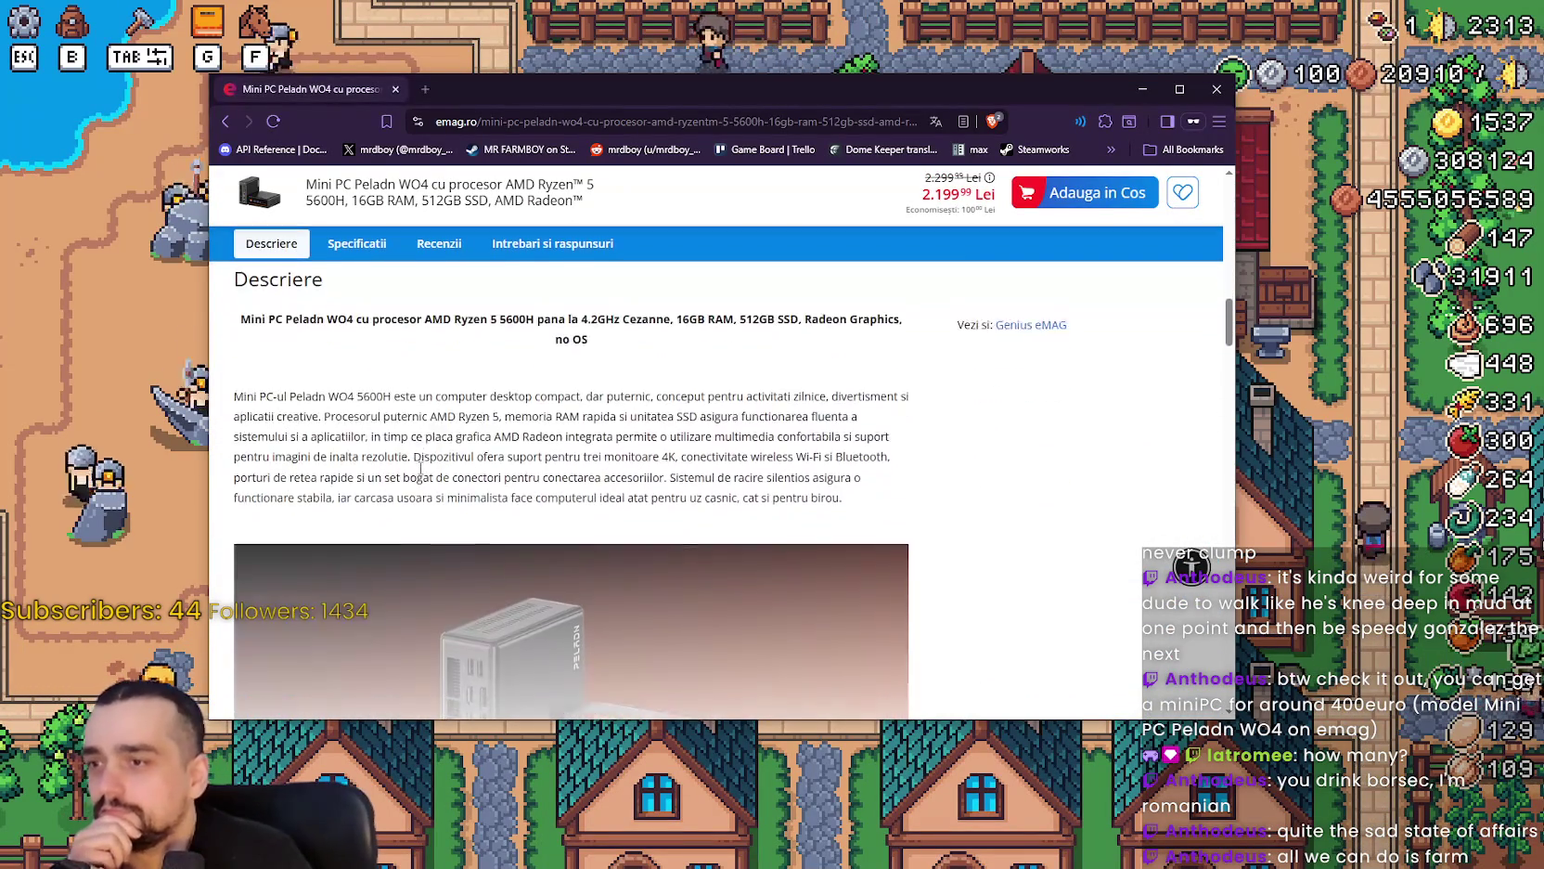
click(284, 357)
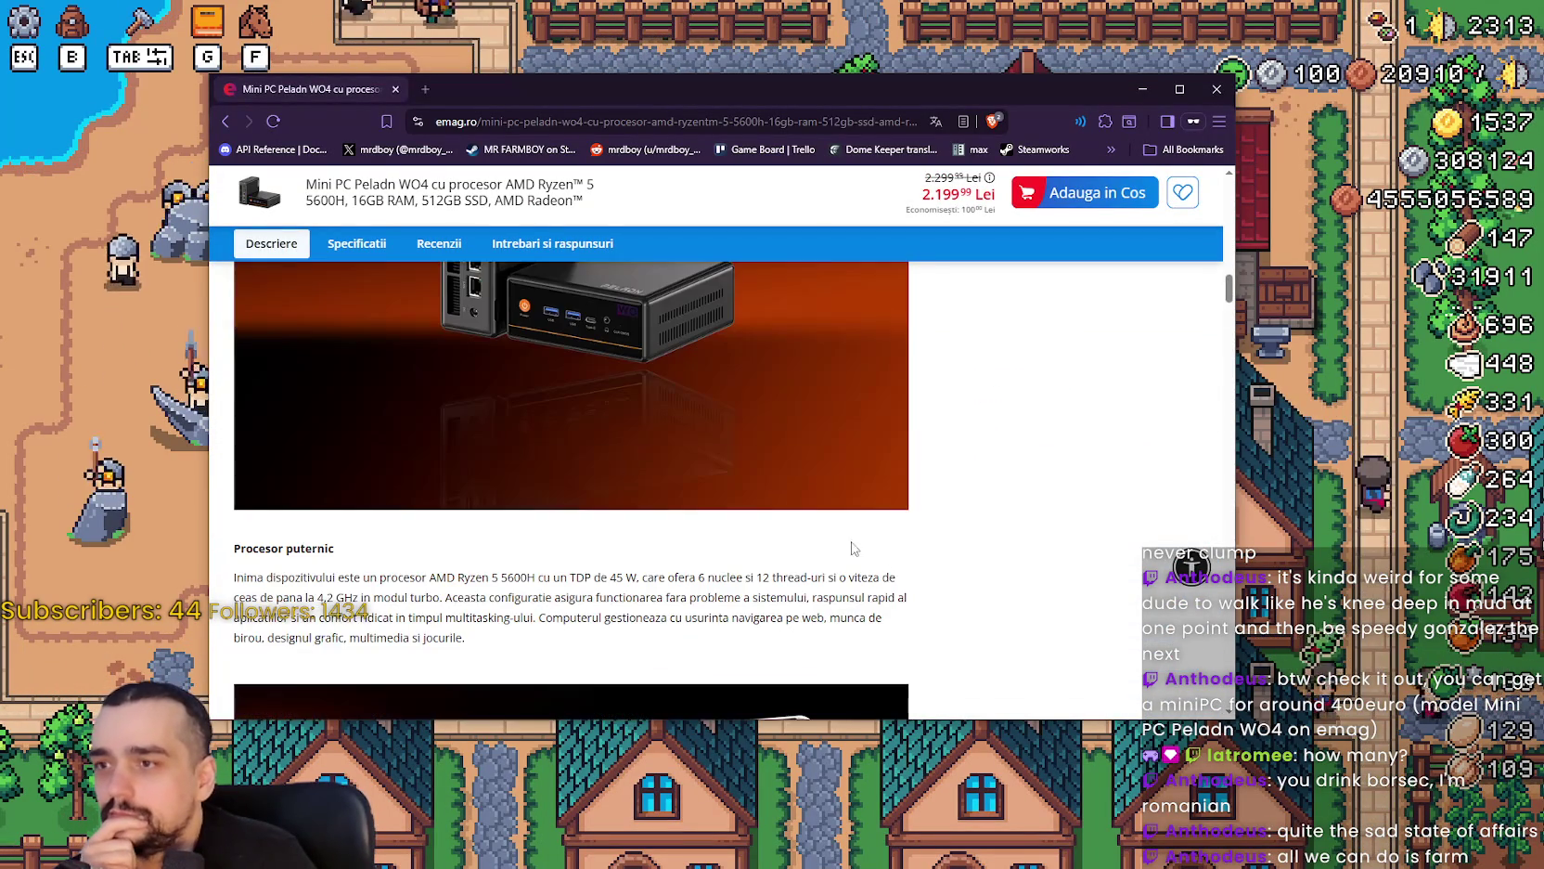
Read through the description down to the 'Memorie rapida si SSD ultra-rapid' section.
scroll(773, 520, down, 7)
scroll(773, 520, down, 10)
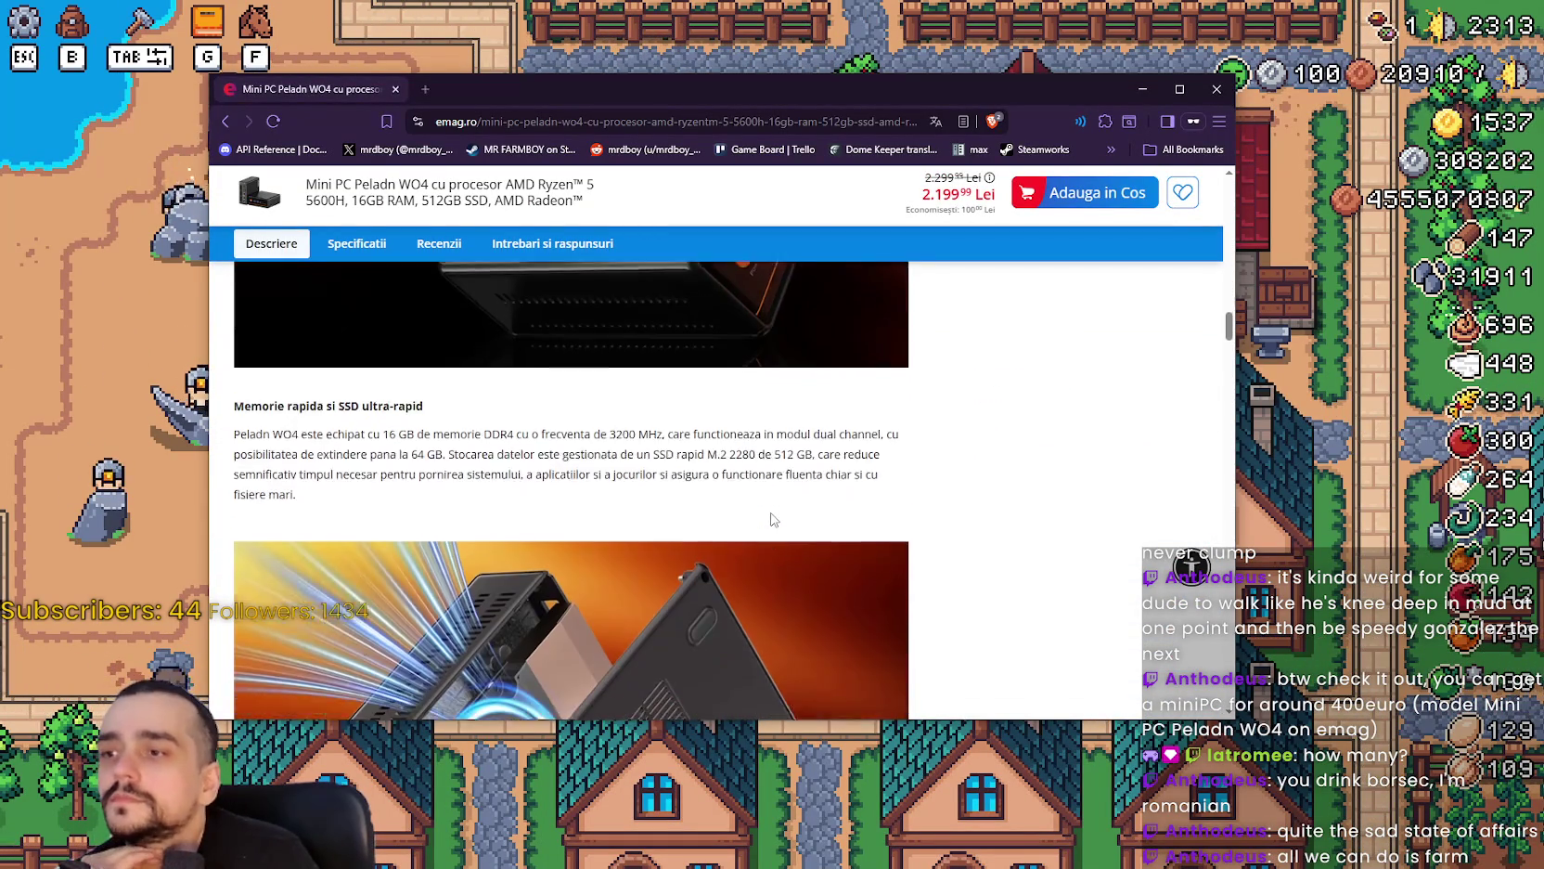
scroll(770, 511, down, 7)
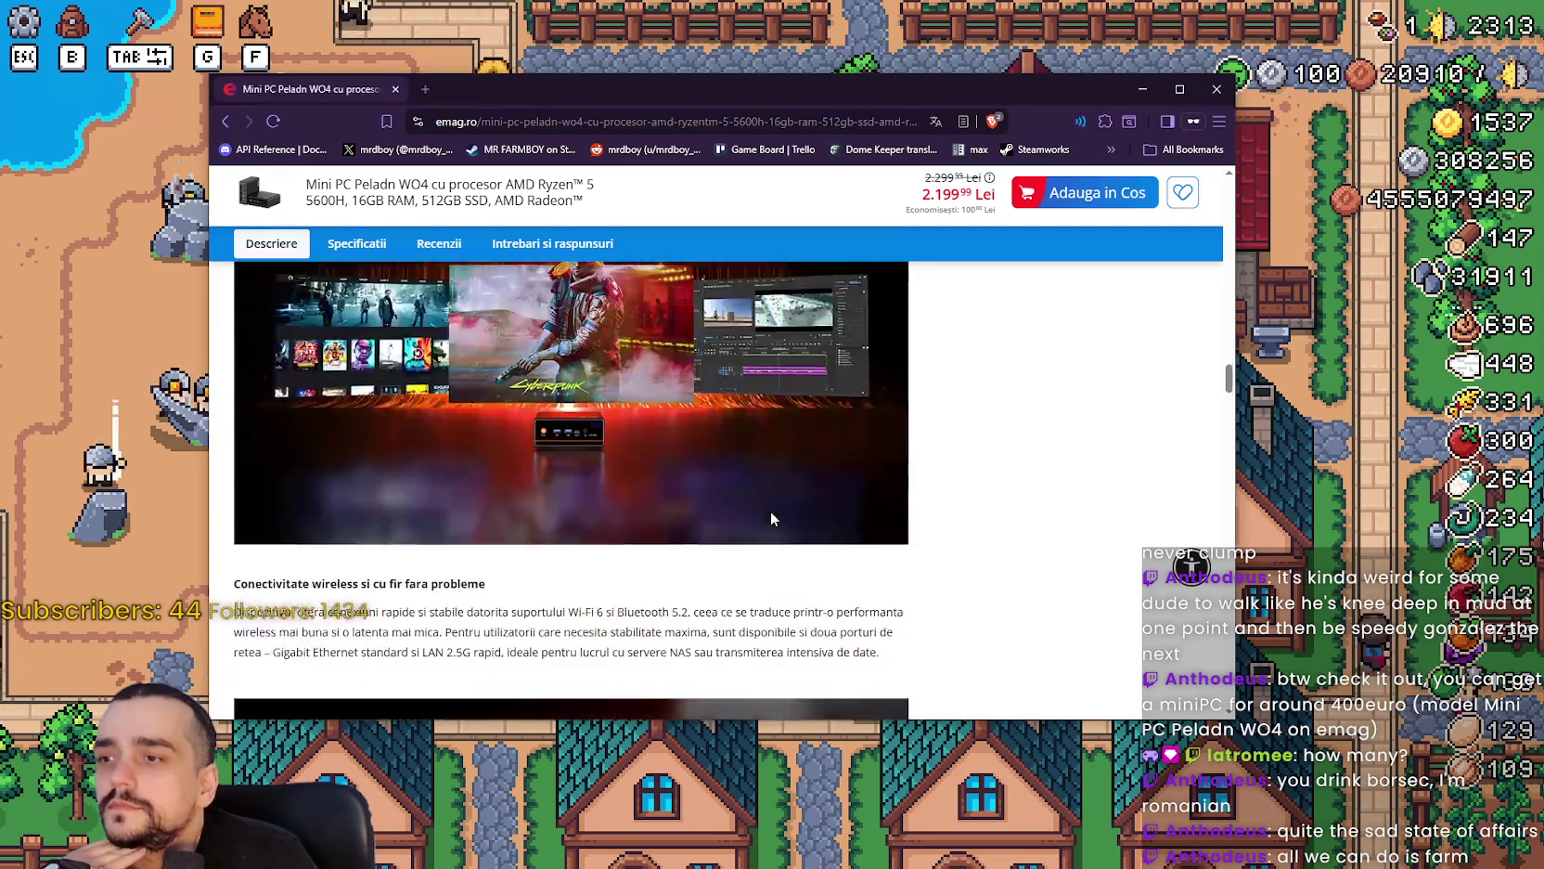
scroll(768, 510, down, 2)
scroll(767, 510, up, 2)
scroll(767, 511, down, 4)
scroll(766, 514, down, 3)
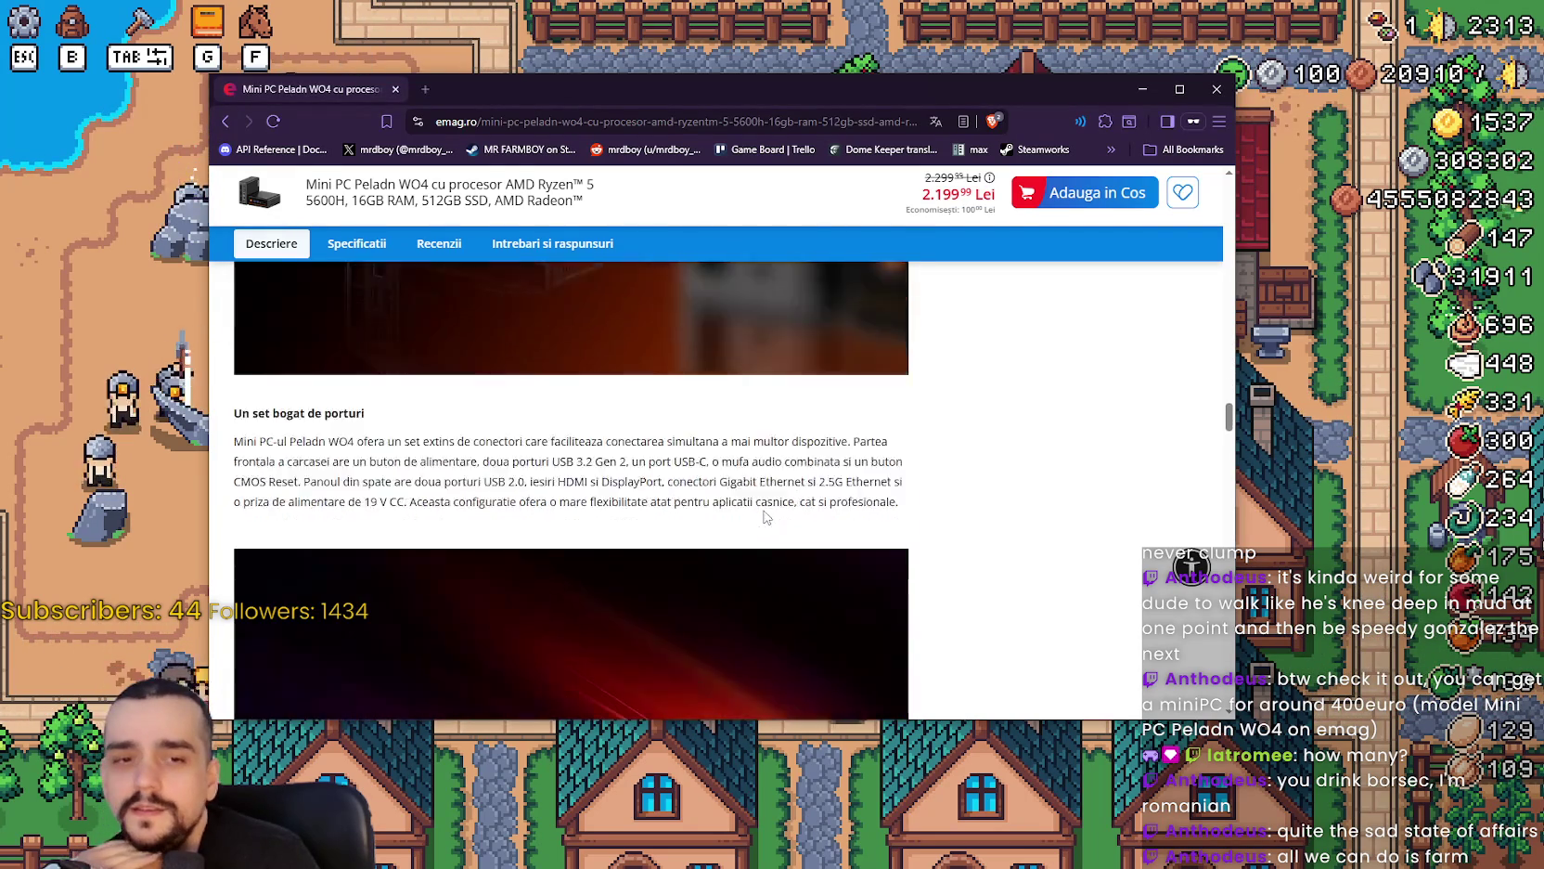
scroll(762, 517, down, 4)
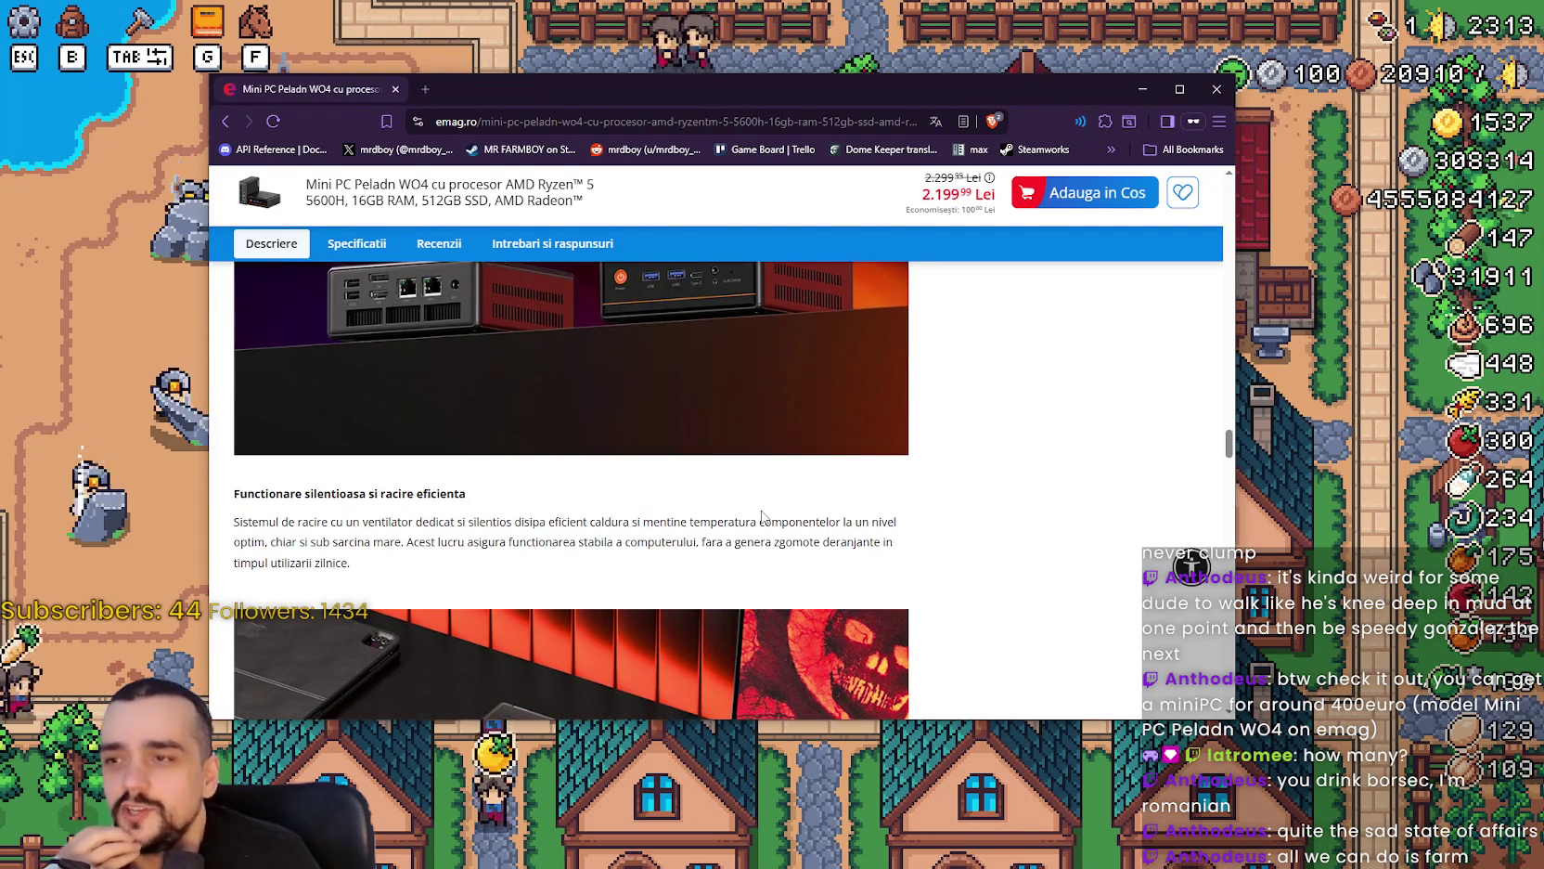
scroll(758, 517, down, 7)
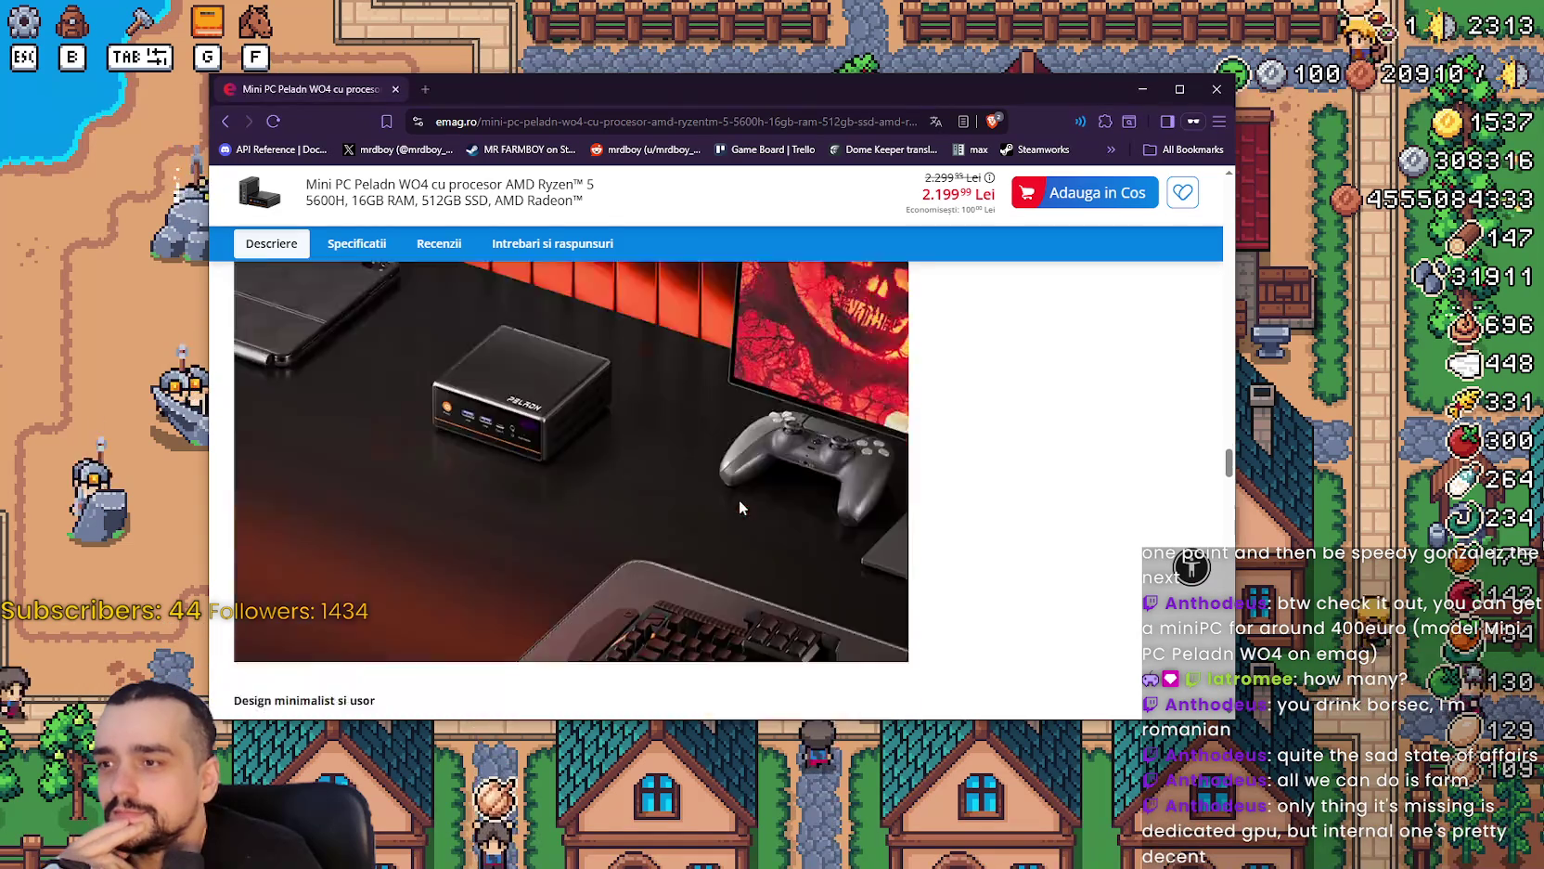
scroll(737, 504, down, 10)
scroll(737, 503, up, 3)
scroll(733, 501, up, 12)
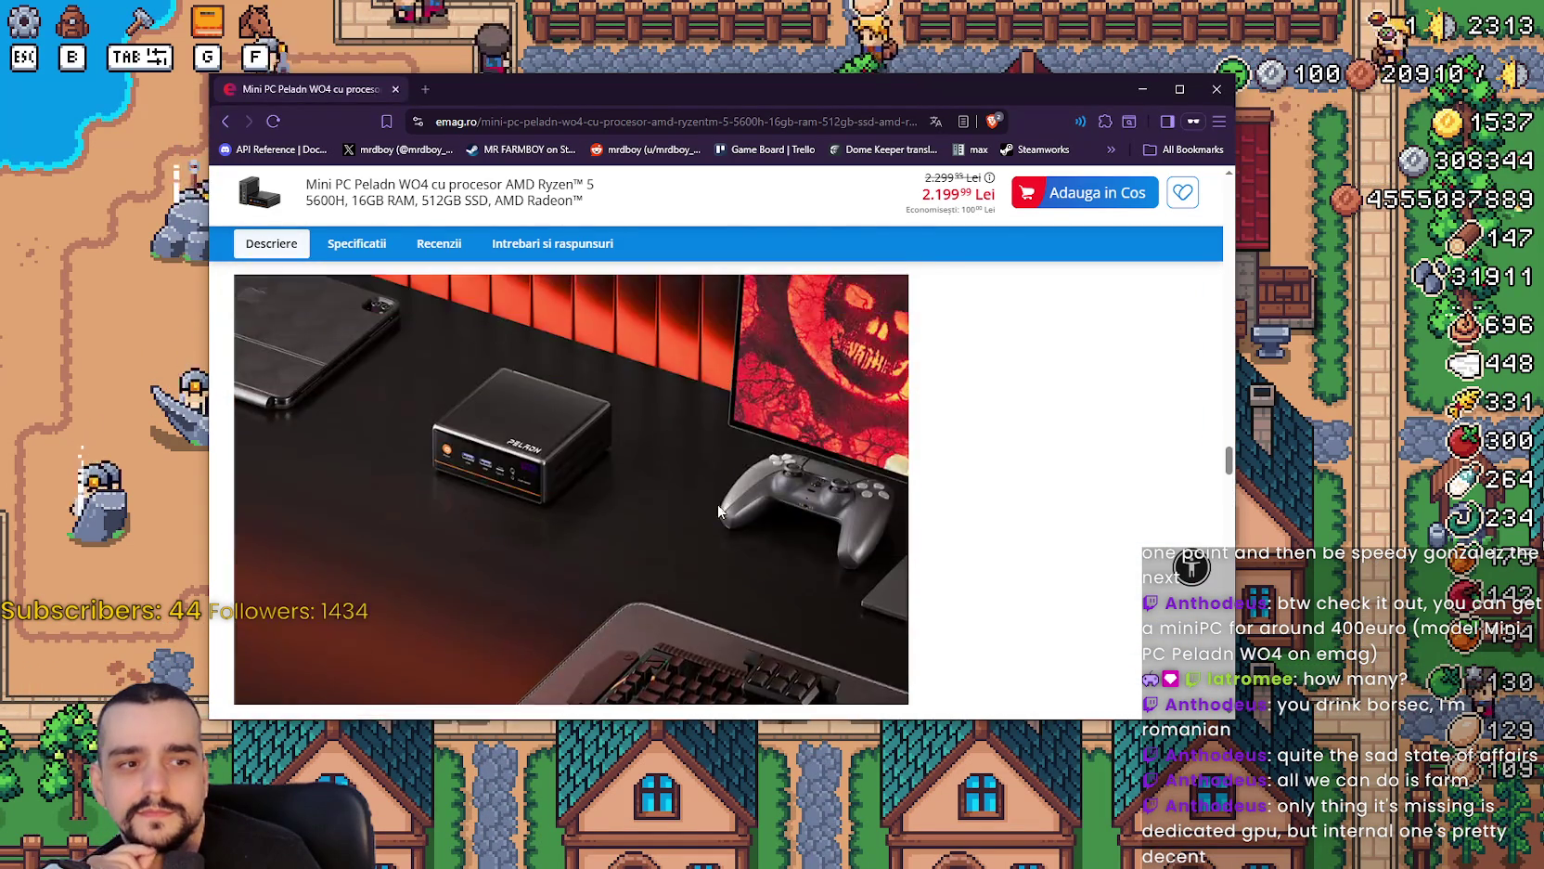
scroll(715, 534, up, 15)
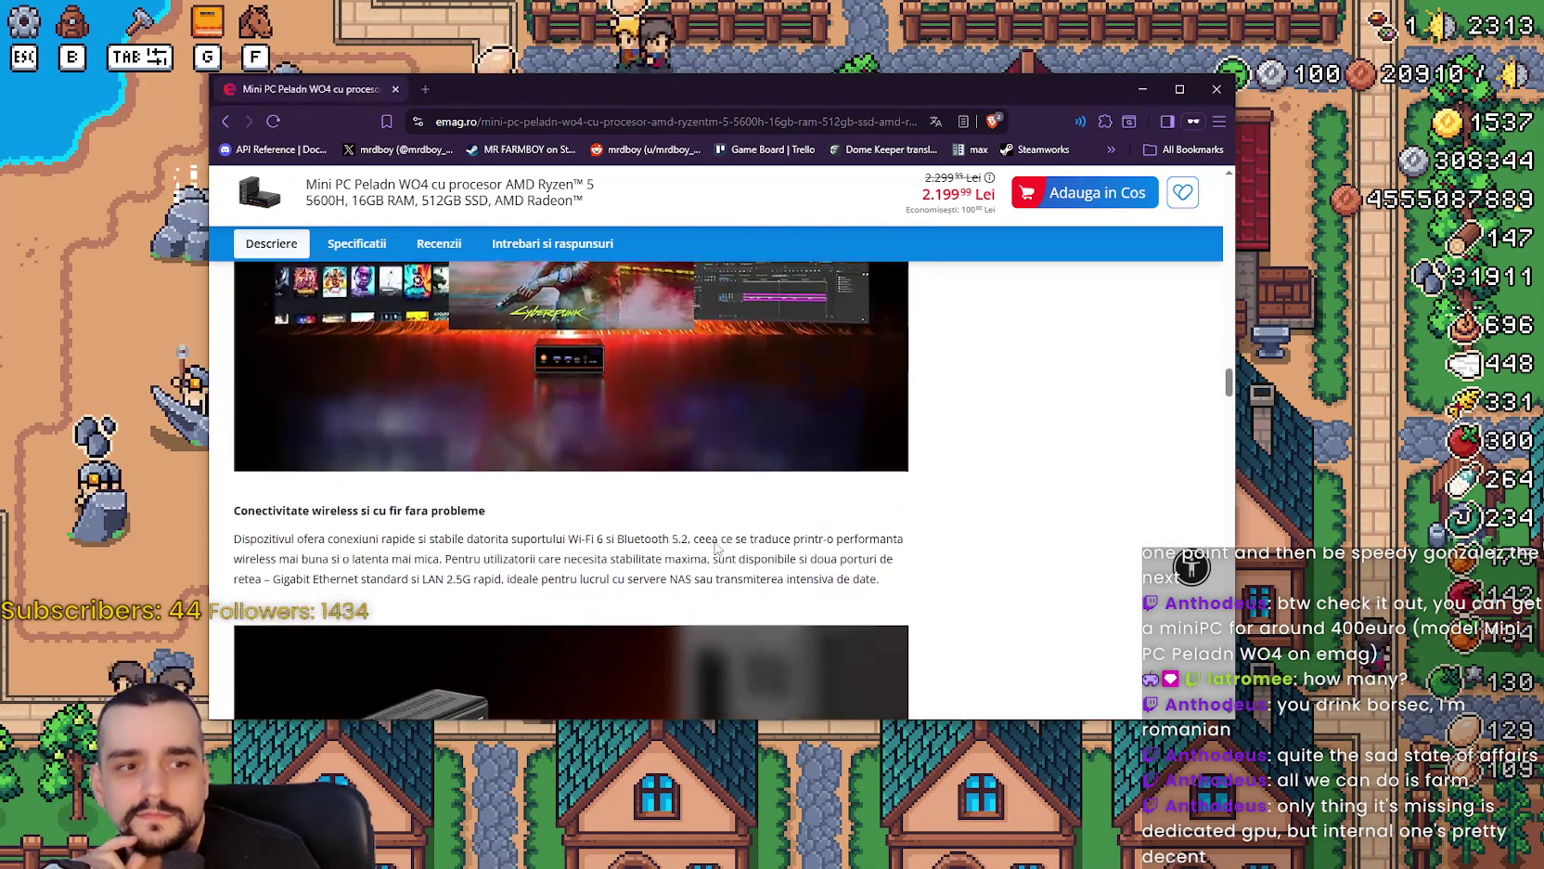
scroll(700, 534, up, 15)
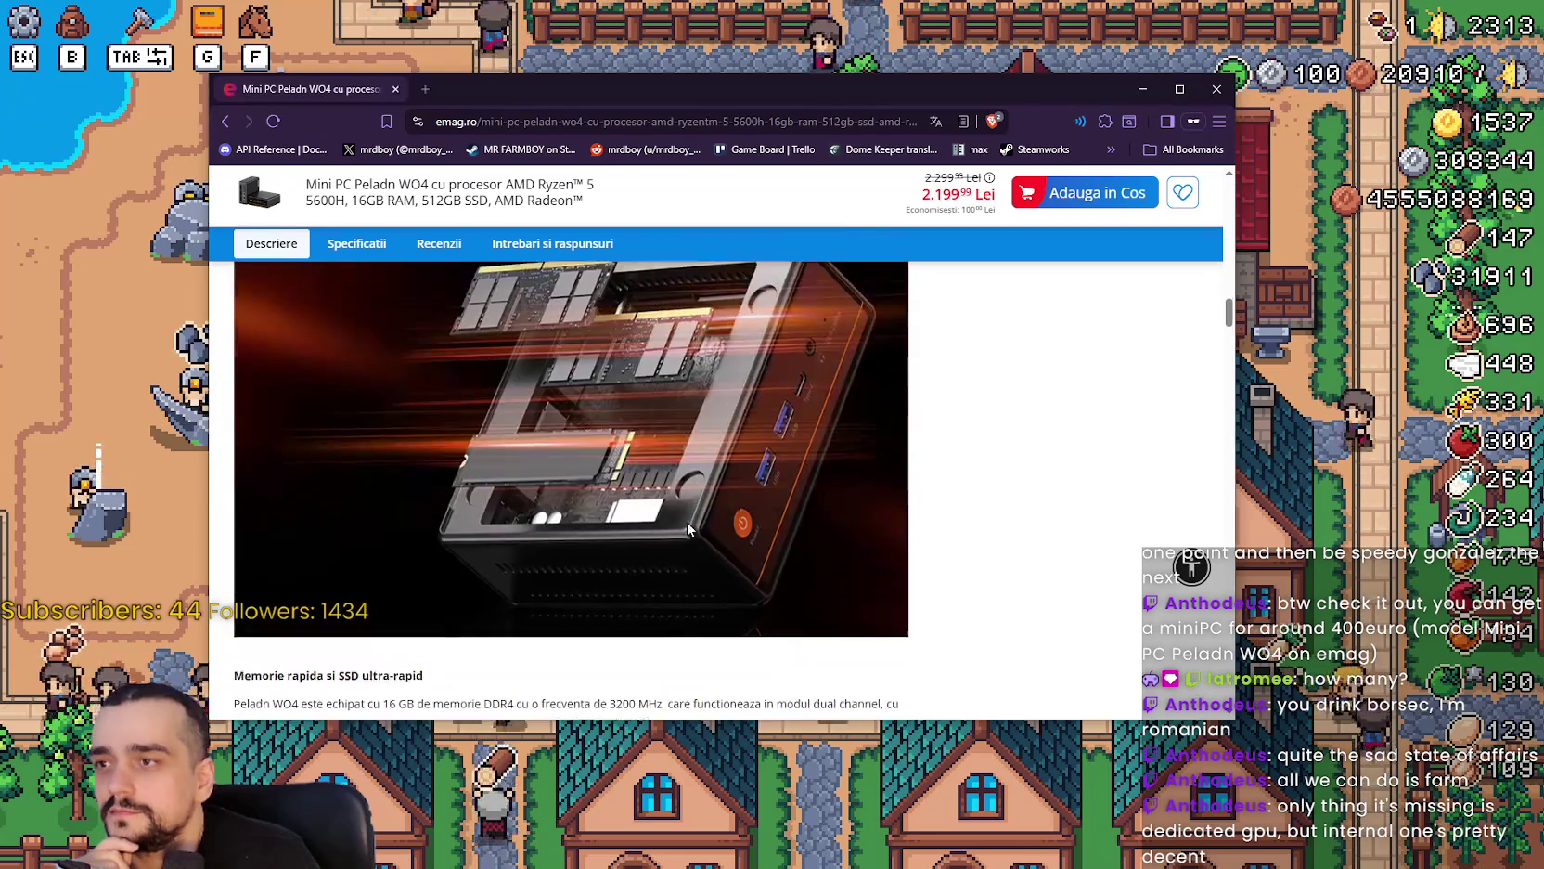
scroll(684, 525, up, 5)
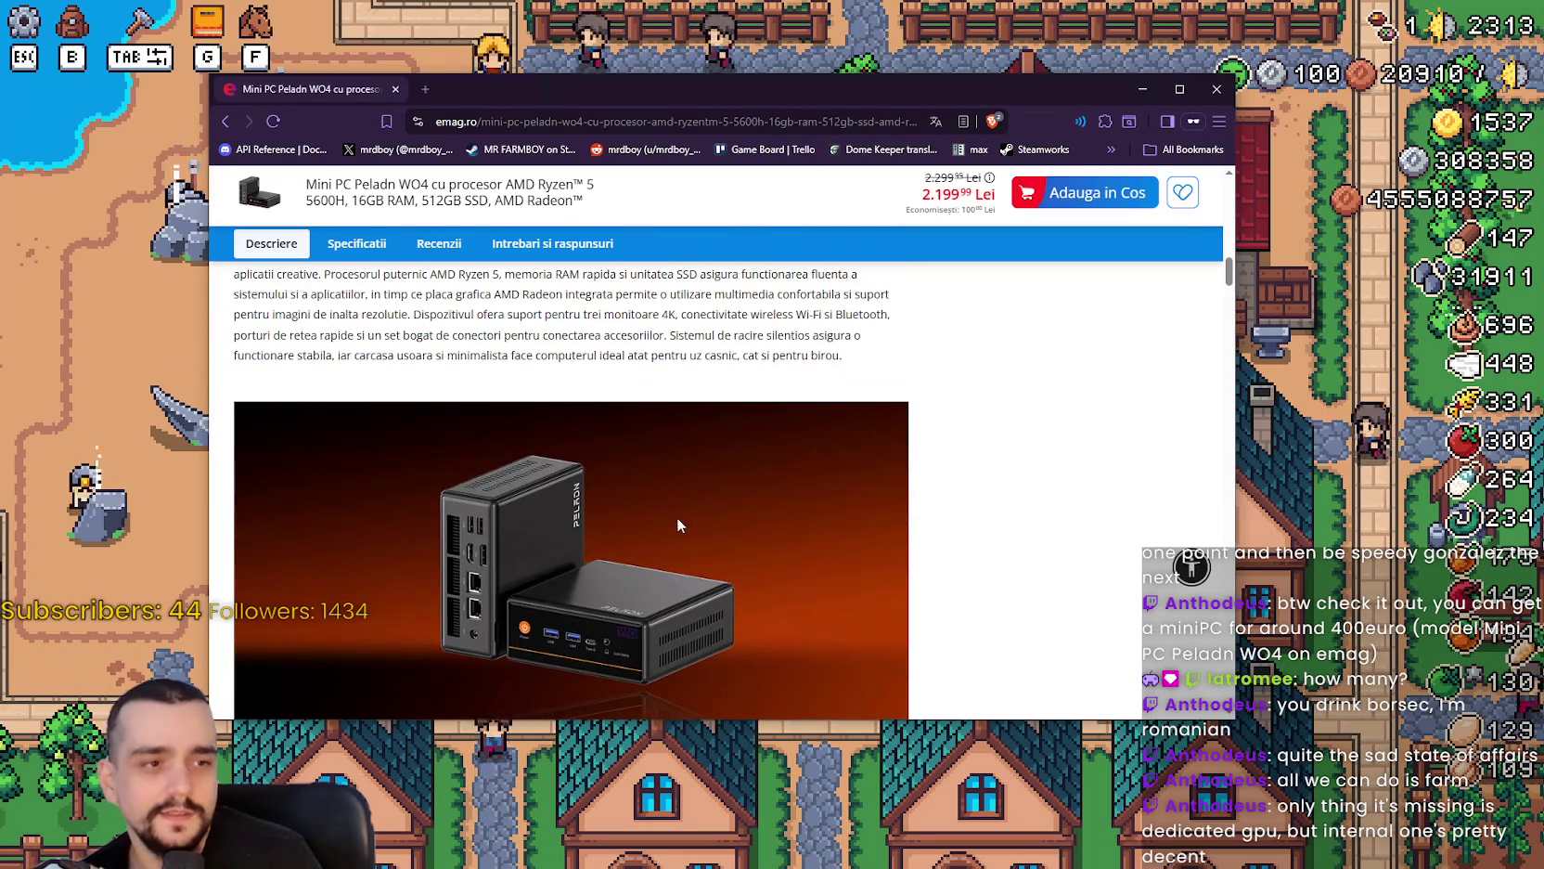
scroll(673, 510, up, 2)
scroll(672, 510, up, 3)
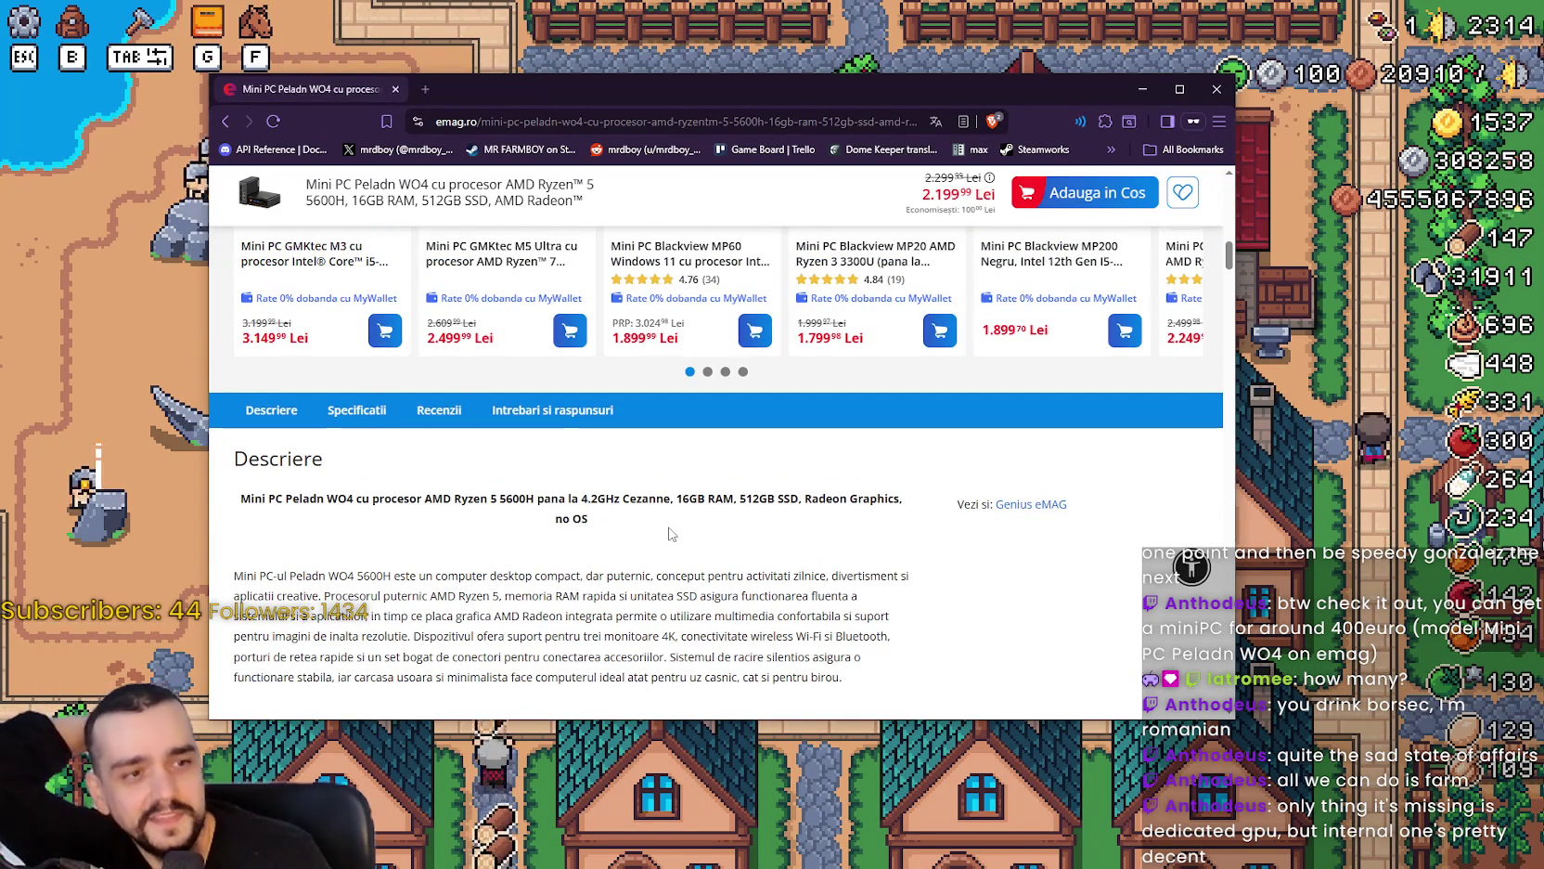
scroll(665, 531, up, 2)
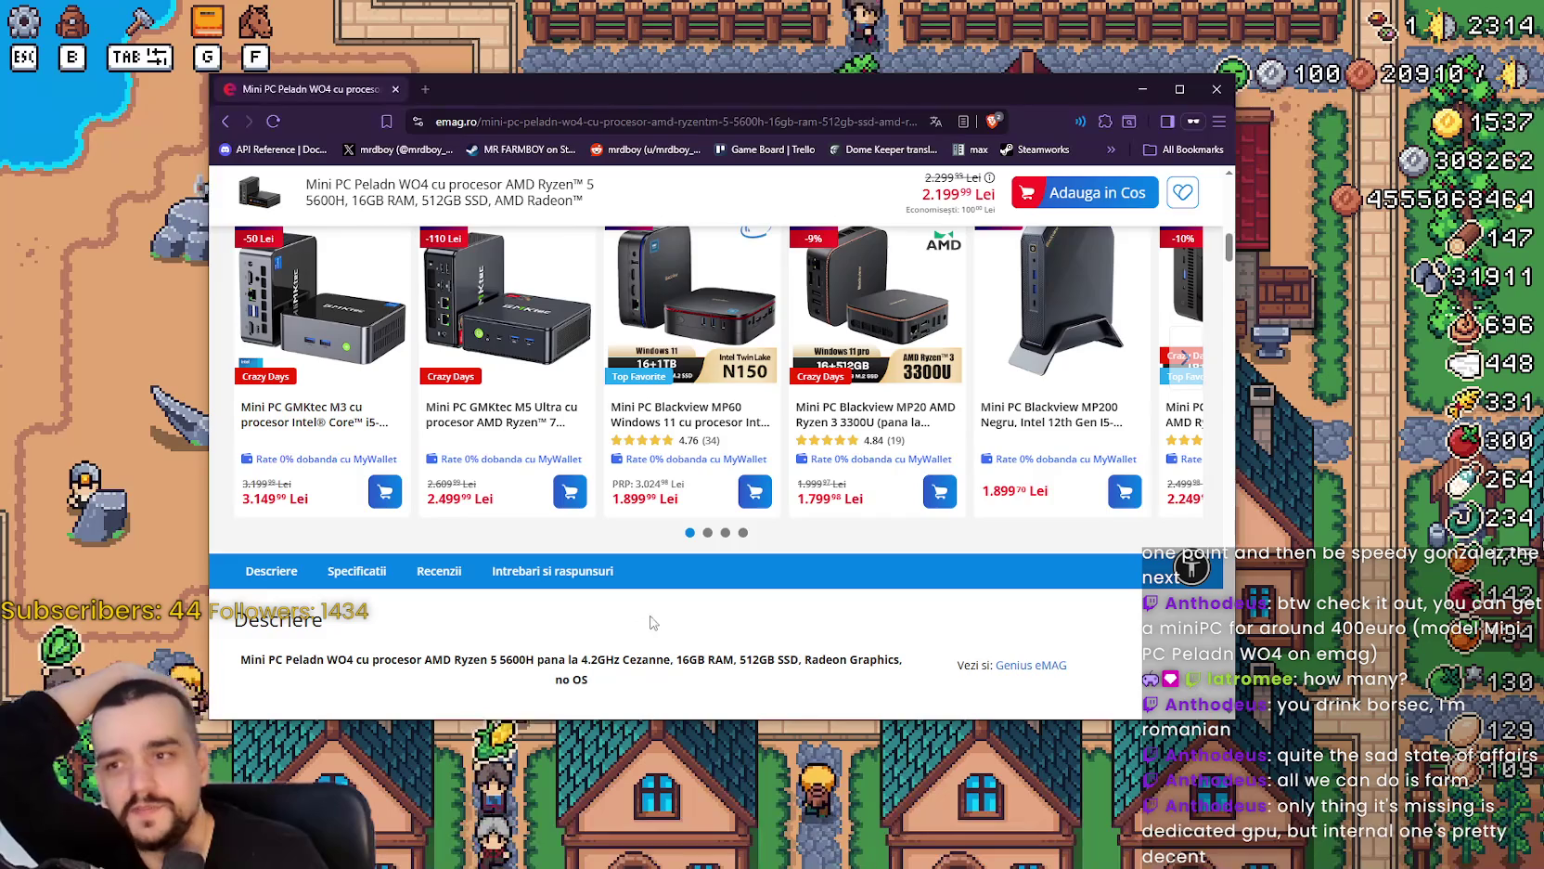
scroll(649, 623, up, 5)
scroll(612, 557, down, 3)
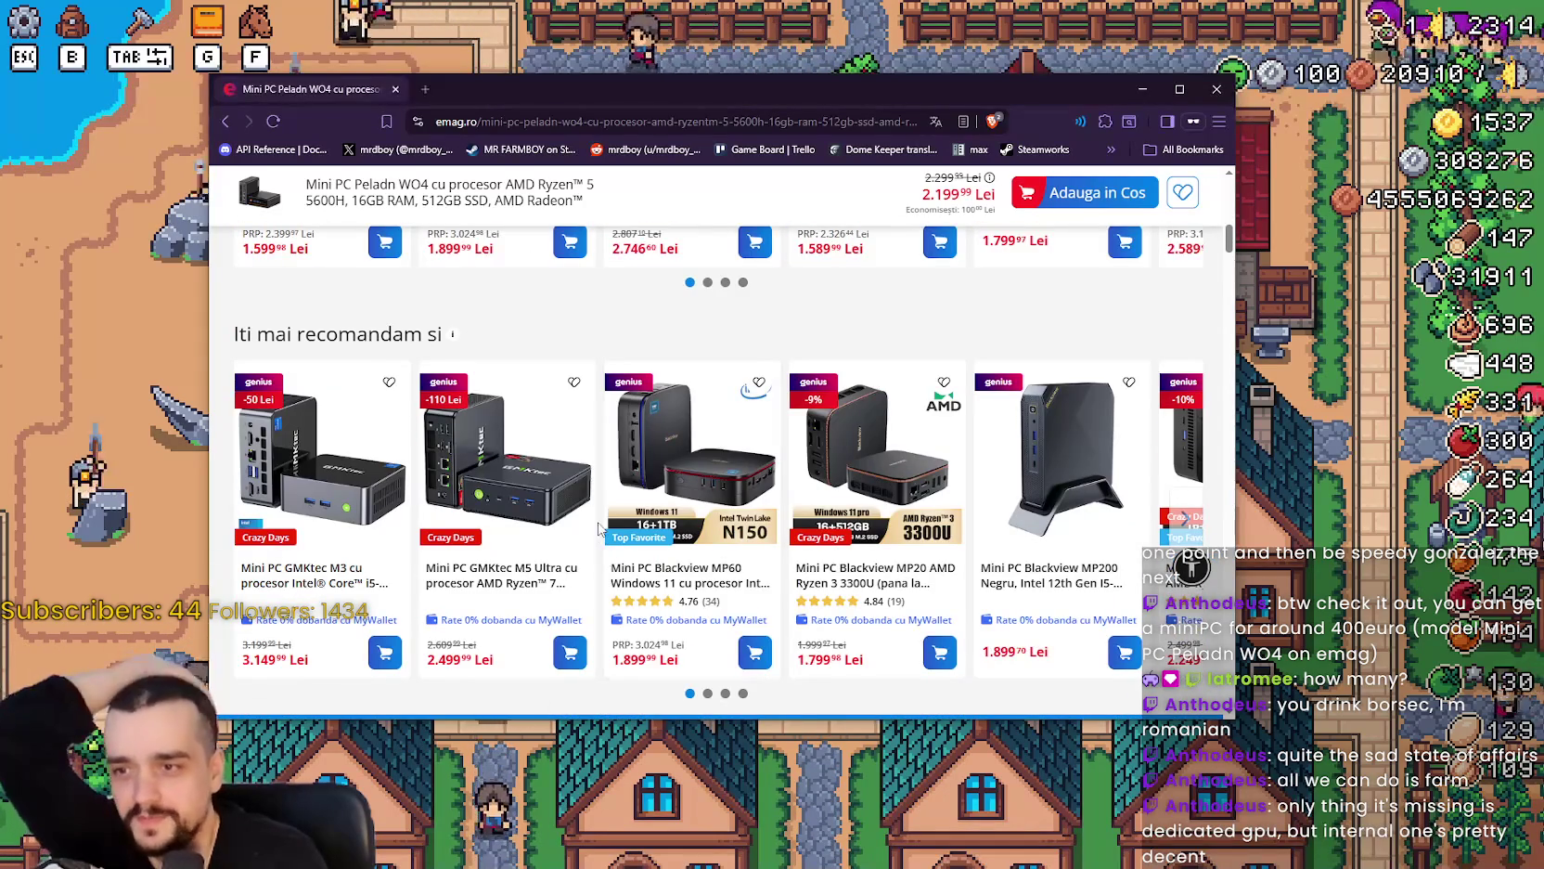
scroll(594, 517, down, 10)
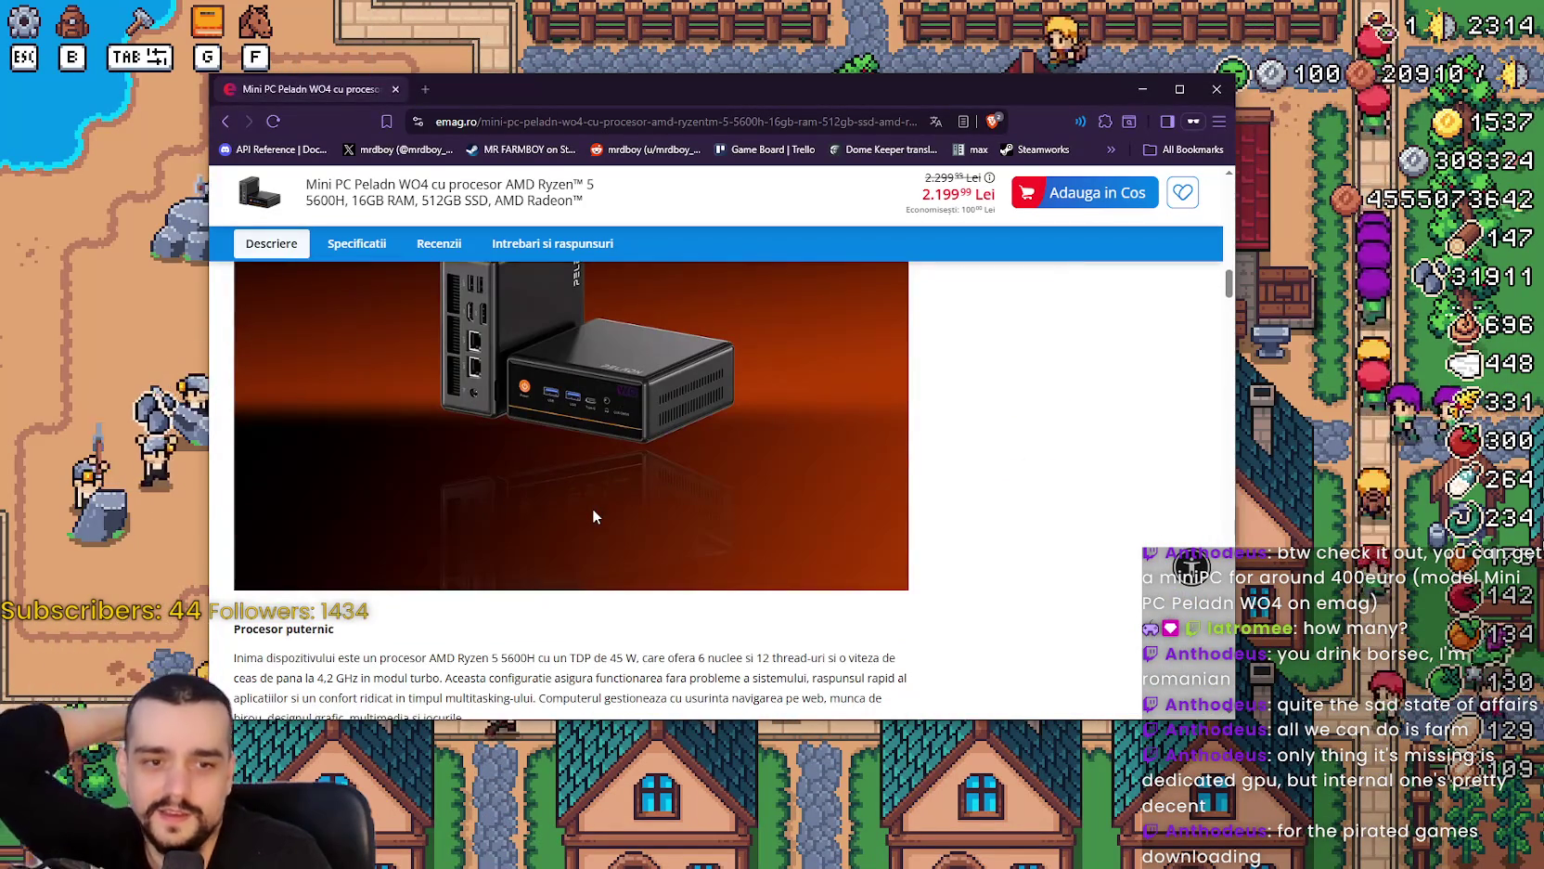
scroll(592, 517, down, 2)
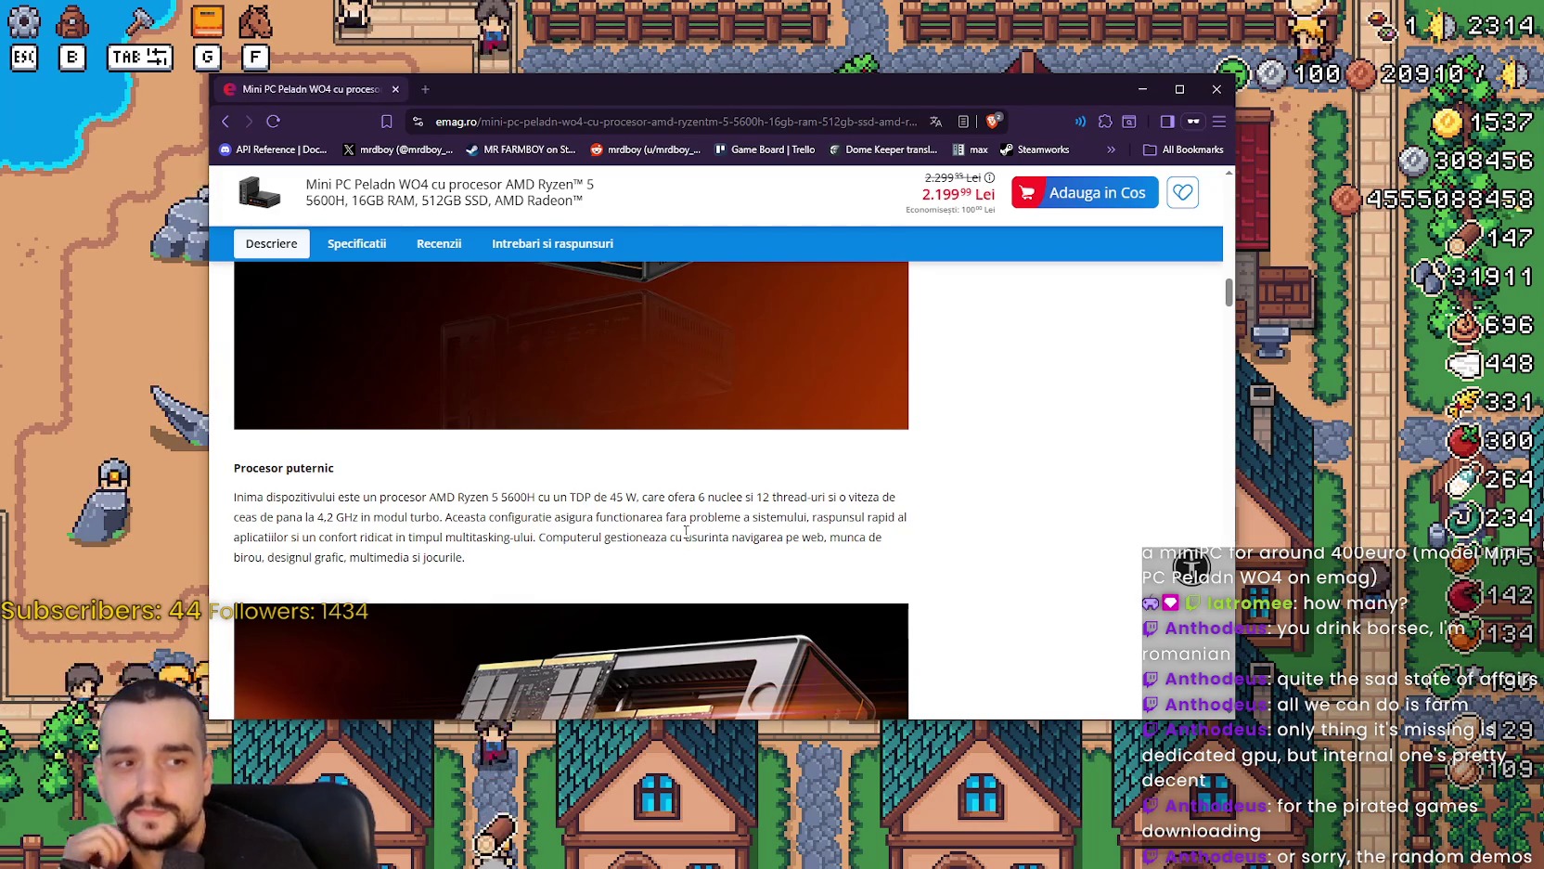
scroll(662, 555, down, 6)
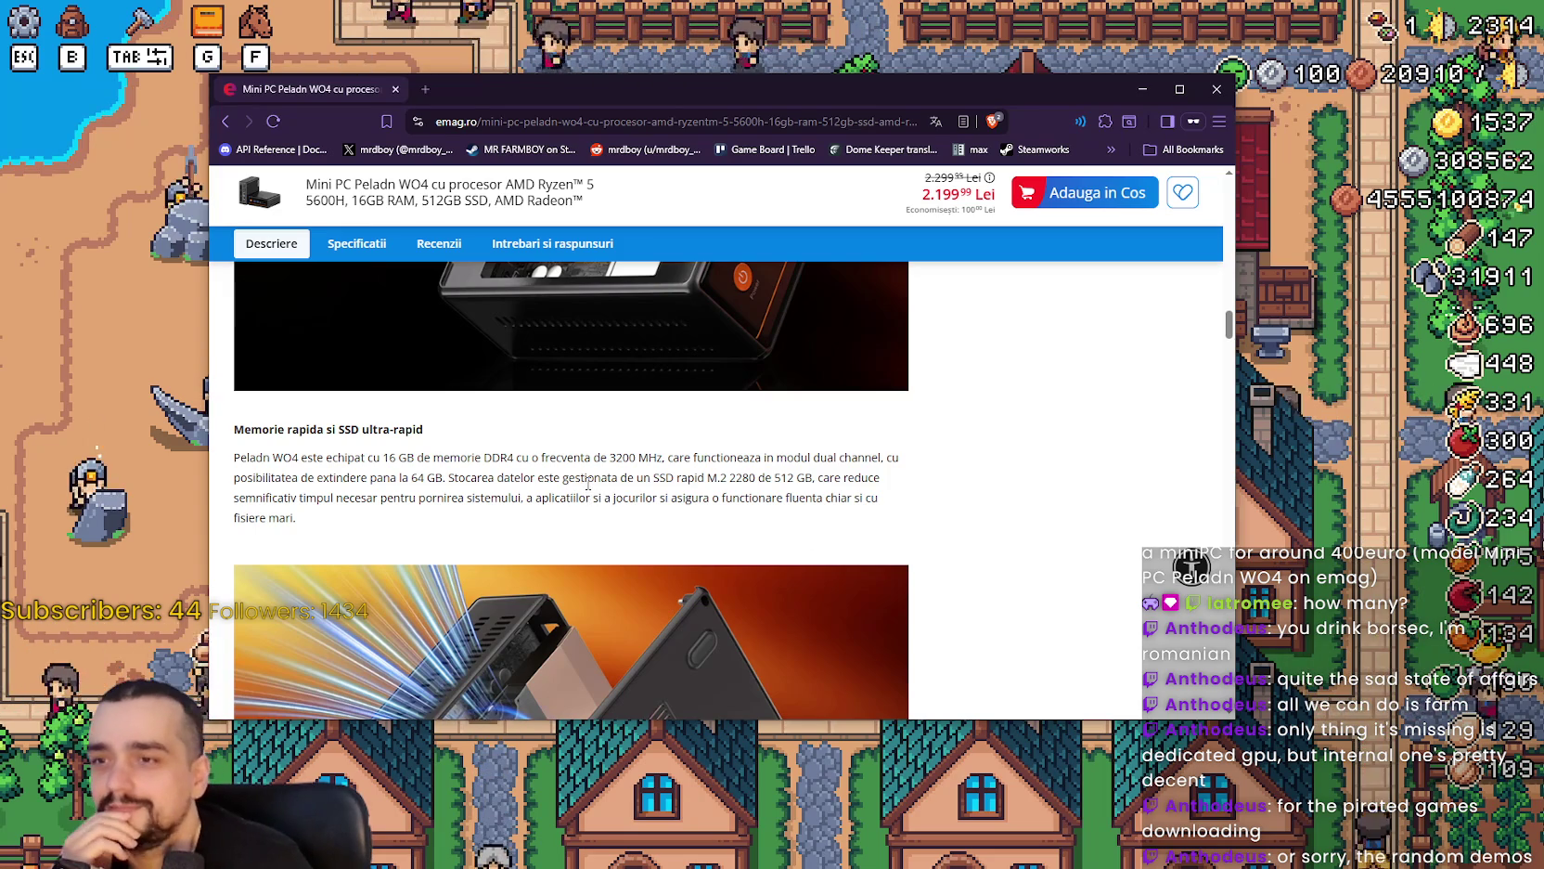
scroll(547, 473, down, 1)
Highlight the memory and SSD description lines.
mouse_move(263, 392)
mouse_down()
mouse_move(520, 376)
mouse_move(547, 401)
mouse_up()
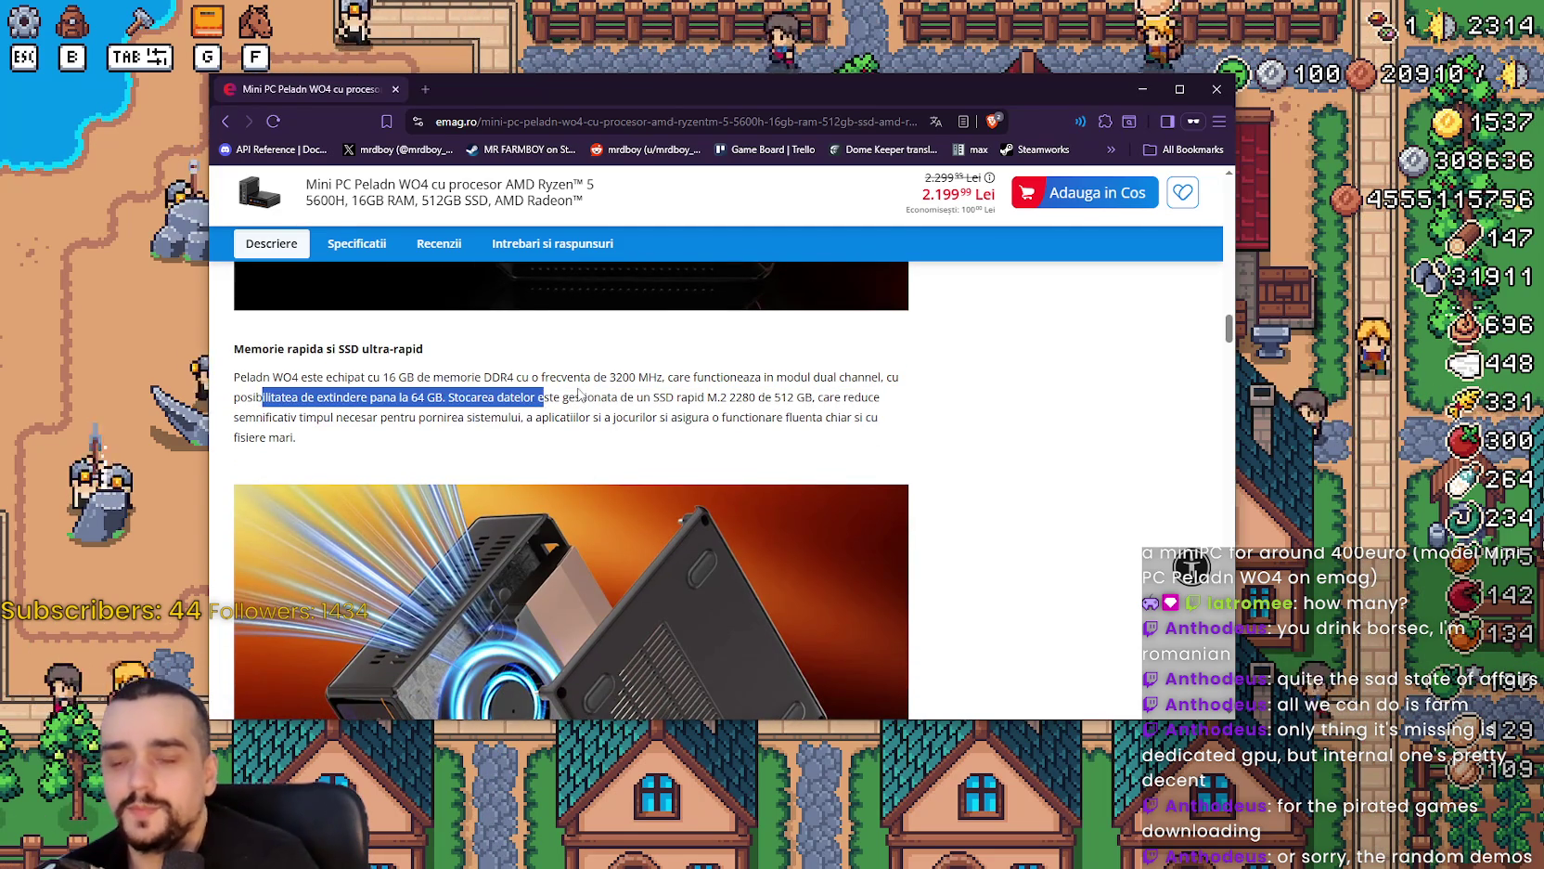
click(577, 393)
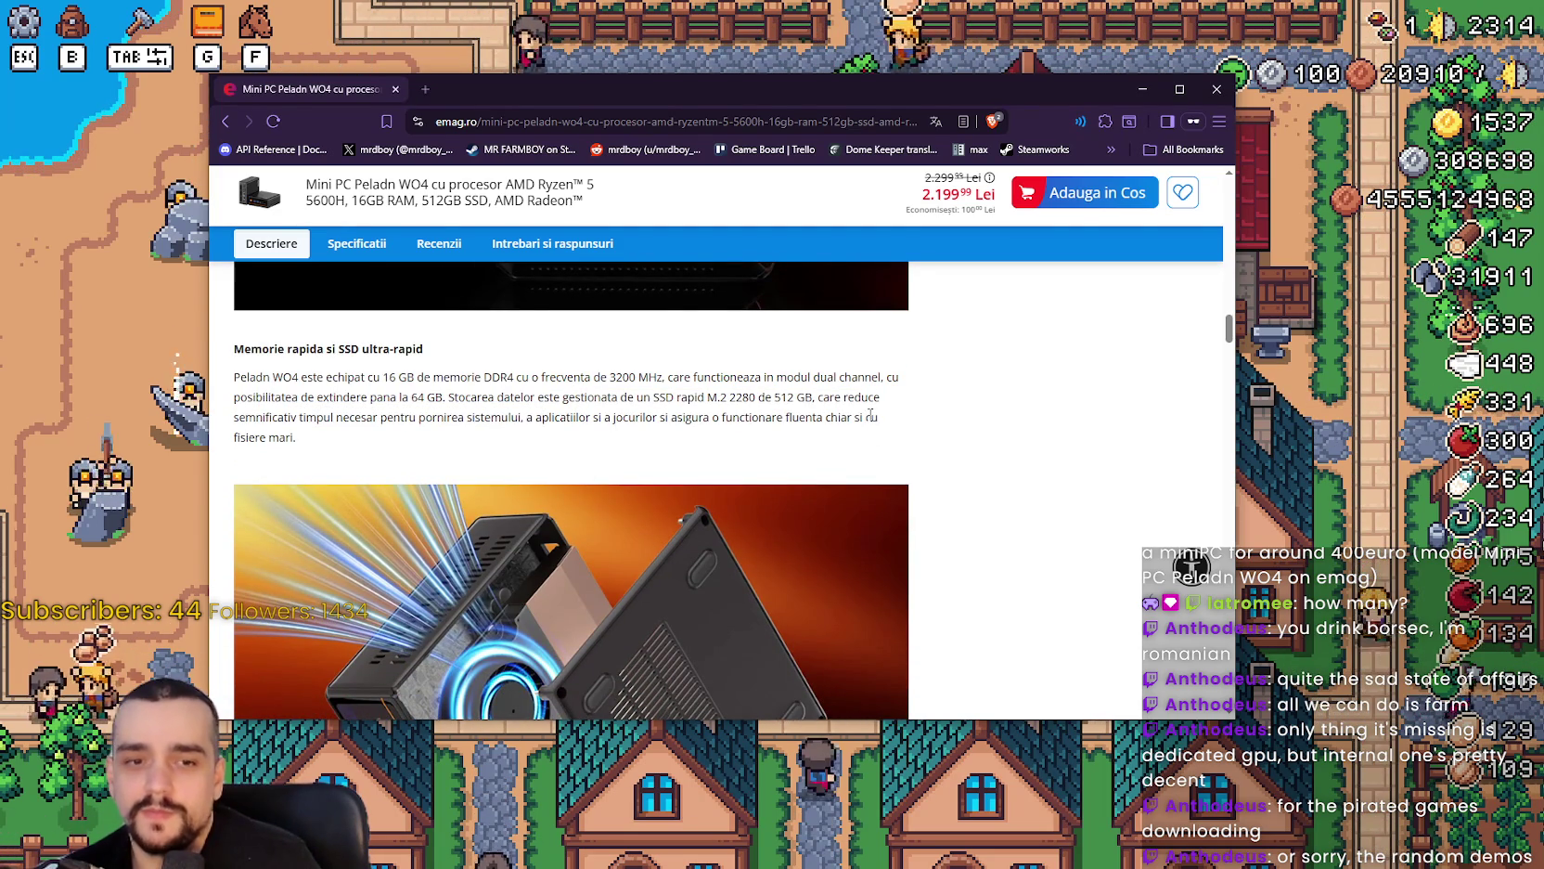
mouse_move(890, 405)
mouse_down()
mouse_move(249, 380)
mouse_move(678, 410)
mouse_up()
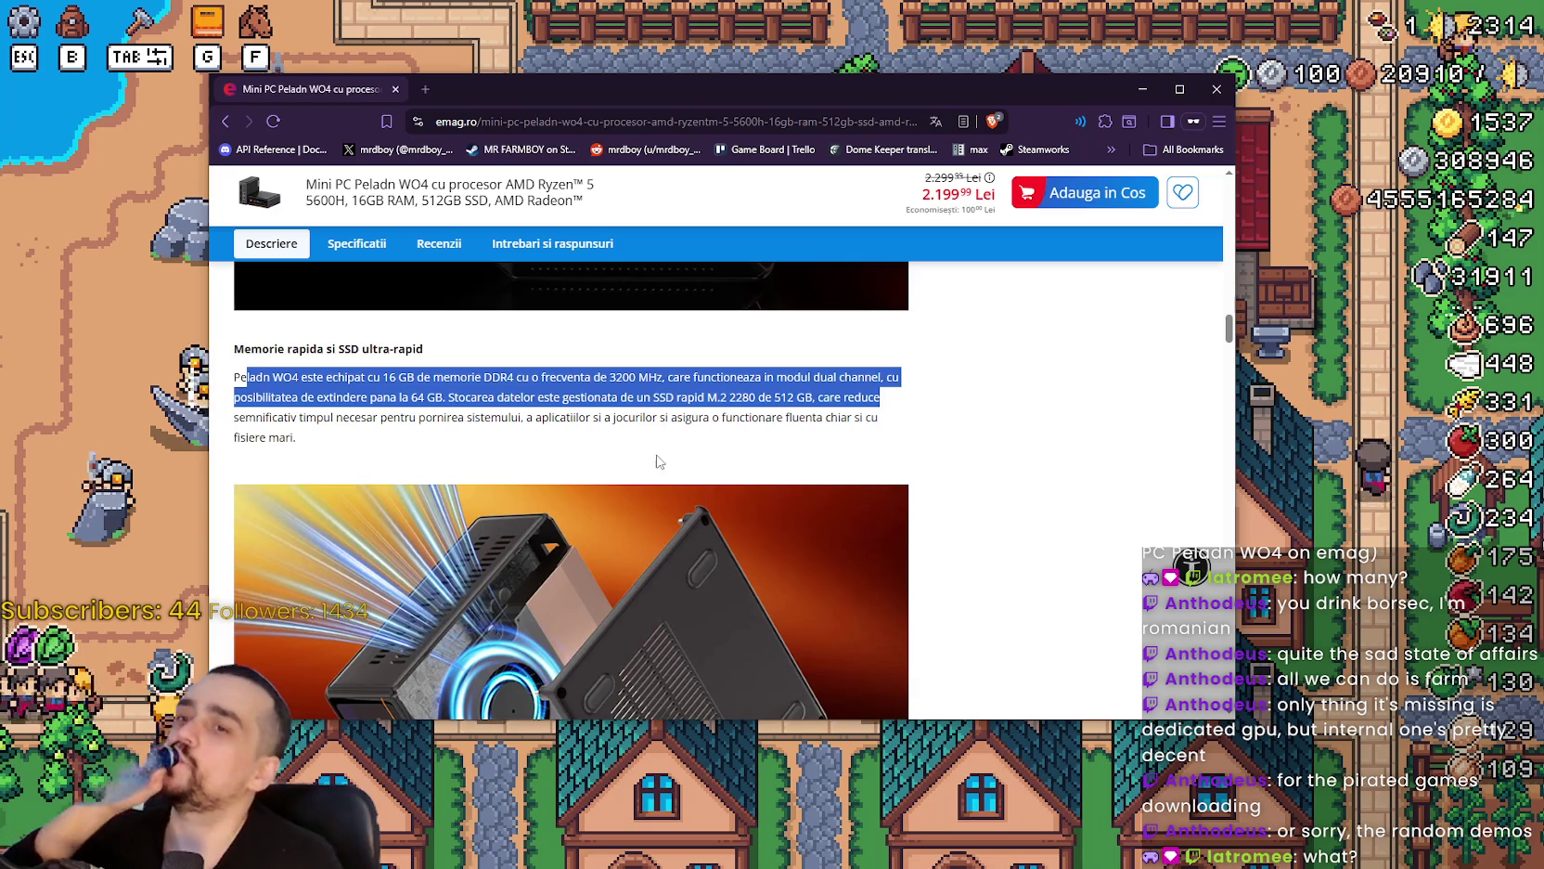
Scroll to the page top and footer and back, then focus the eMAG search box.
scroll(730, 511, up, 10)
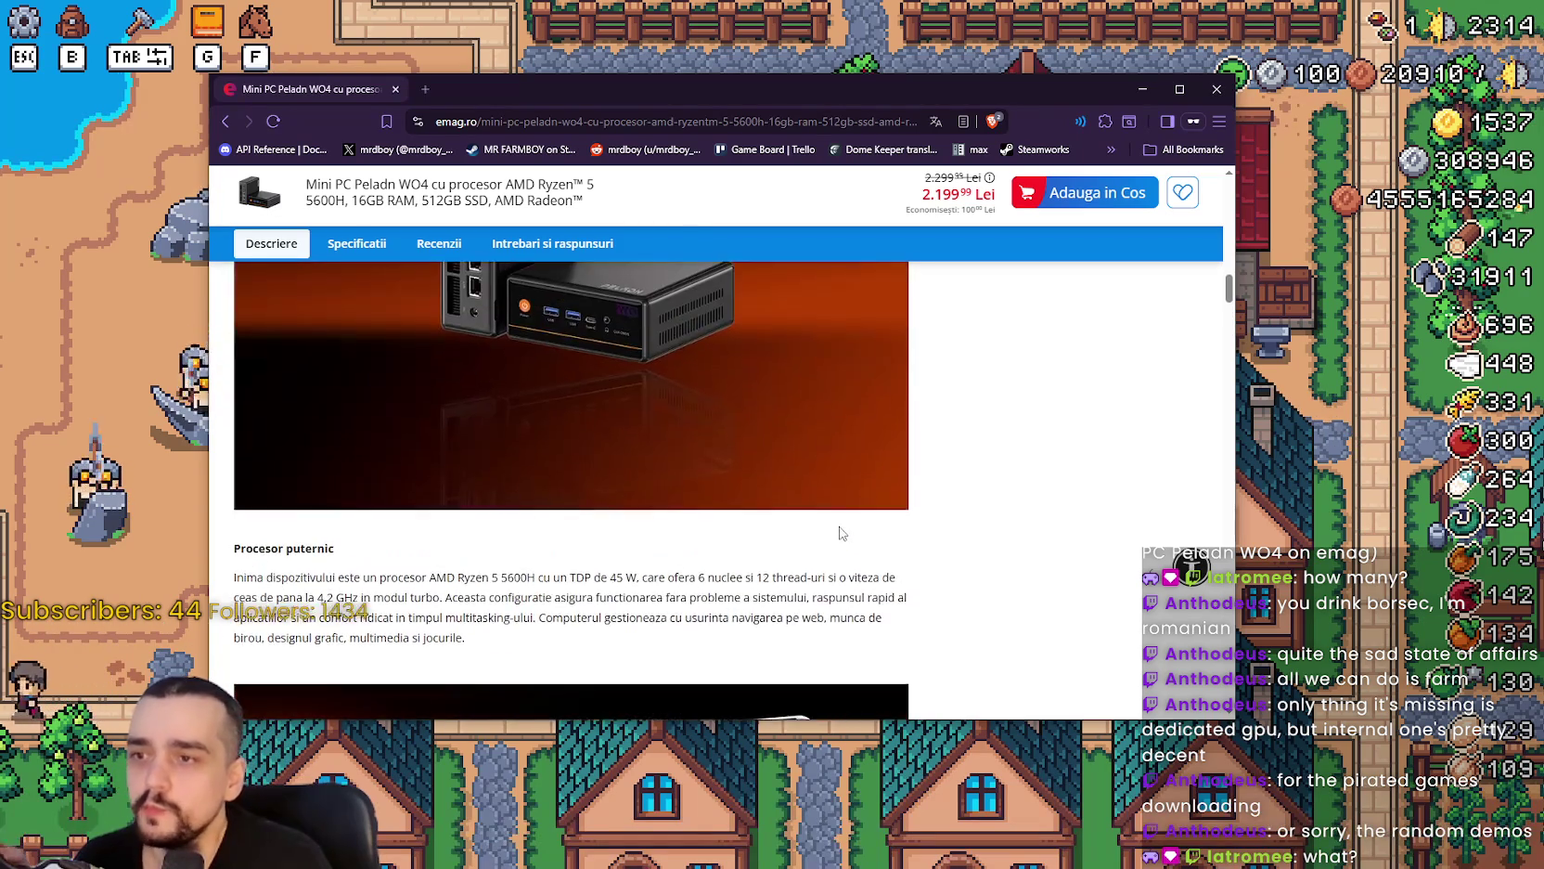
scroll(841, 533, up, 10)
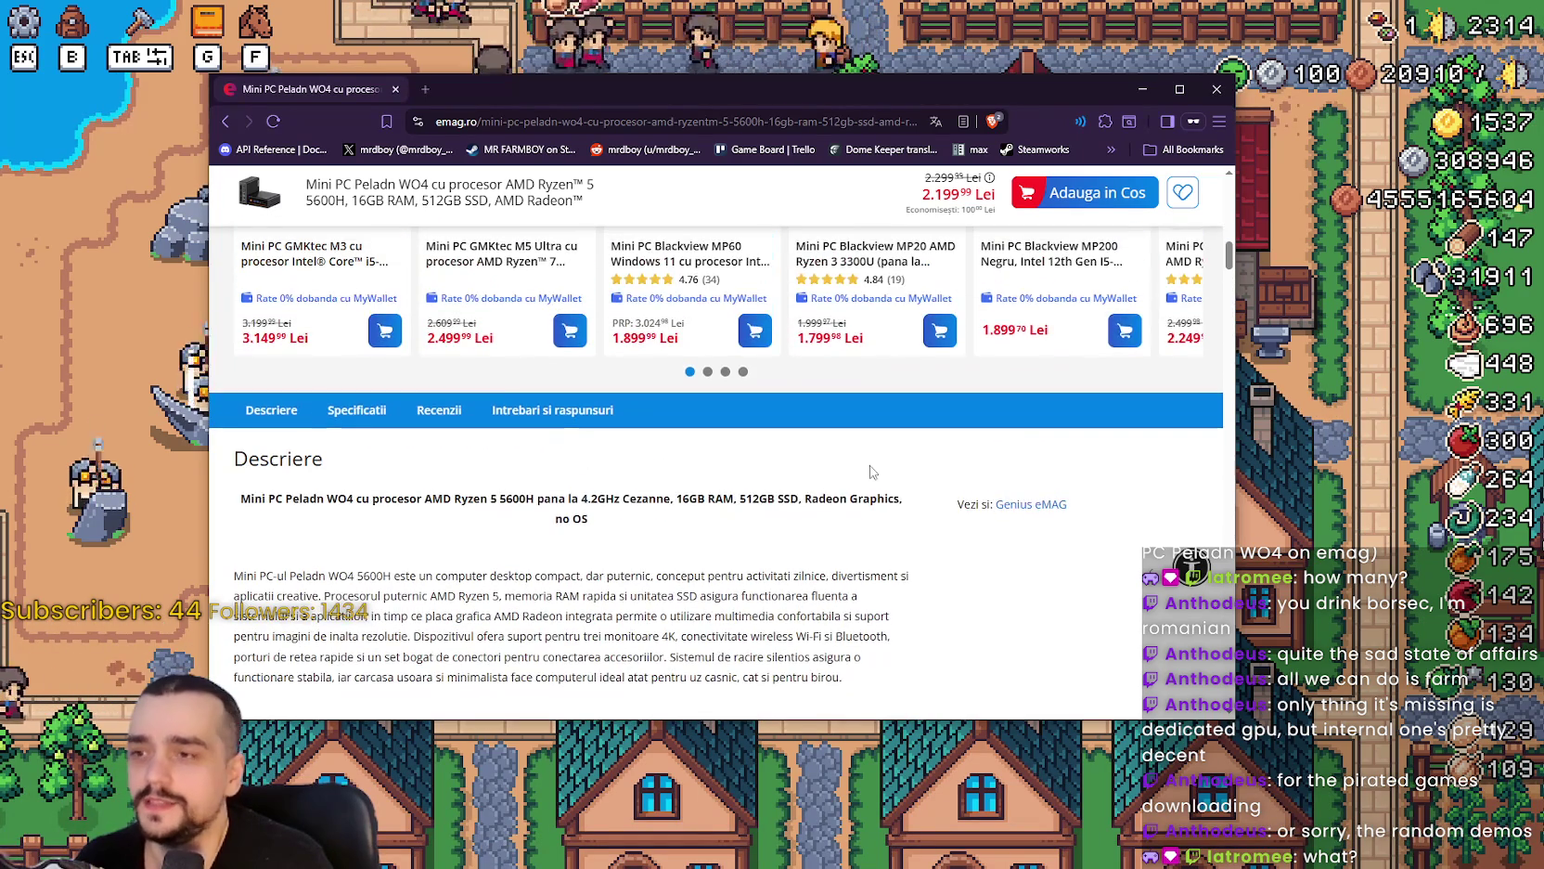
scroll(742, 502, up, 10)
scroll(691, 527, up, 5)
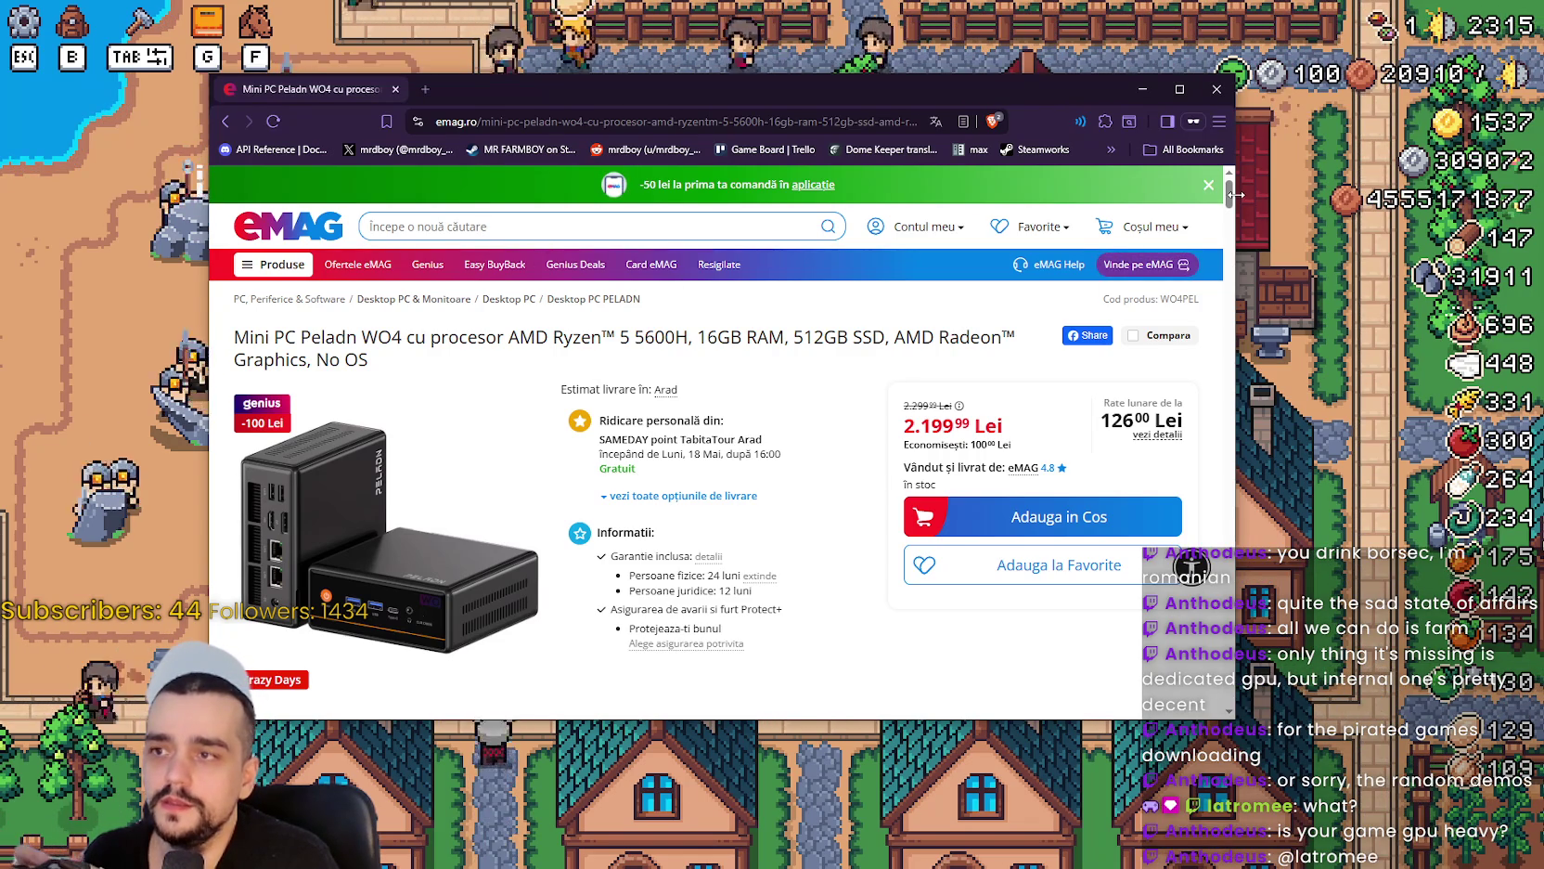
drag(1228, 185, 1229, 691)
scroll(1190, 698, down, 2)
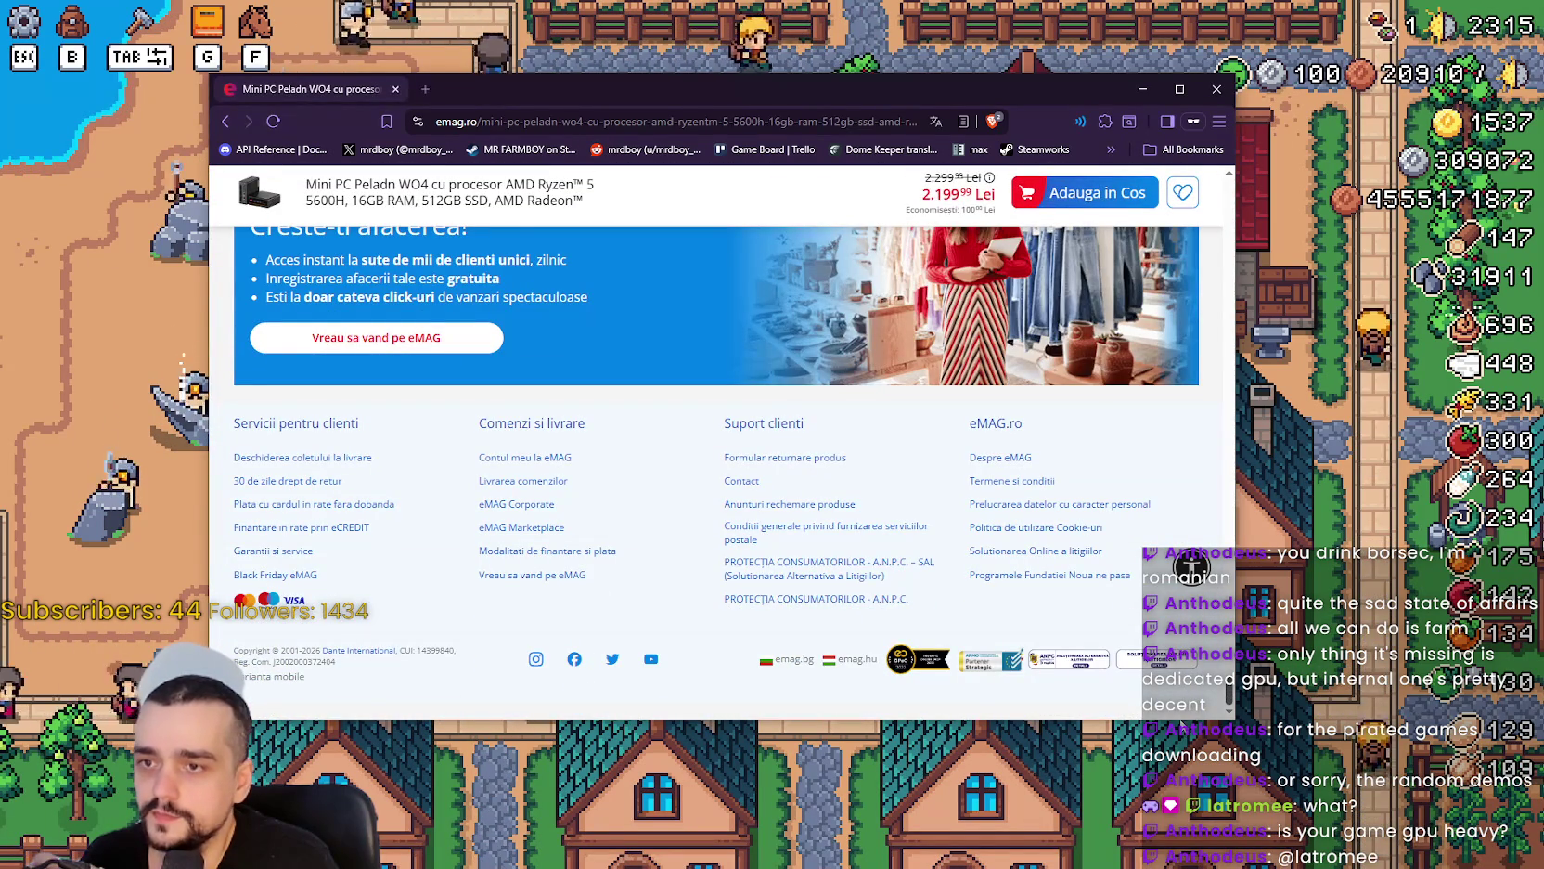
drag(1228, 701, 1165, 184)
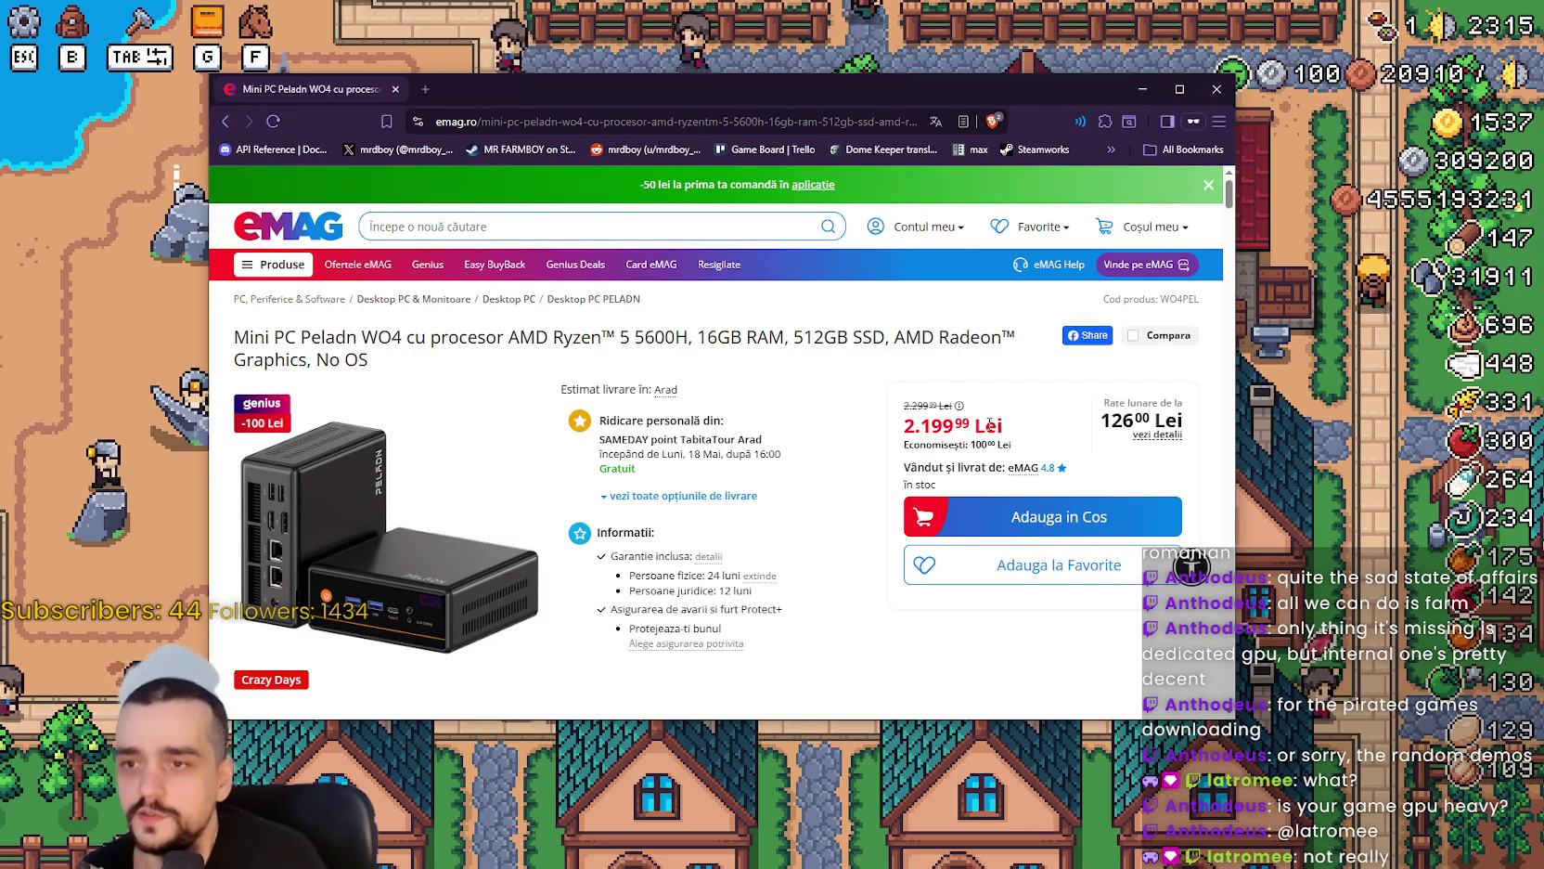
click(411, 227)
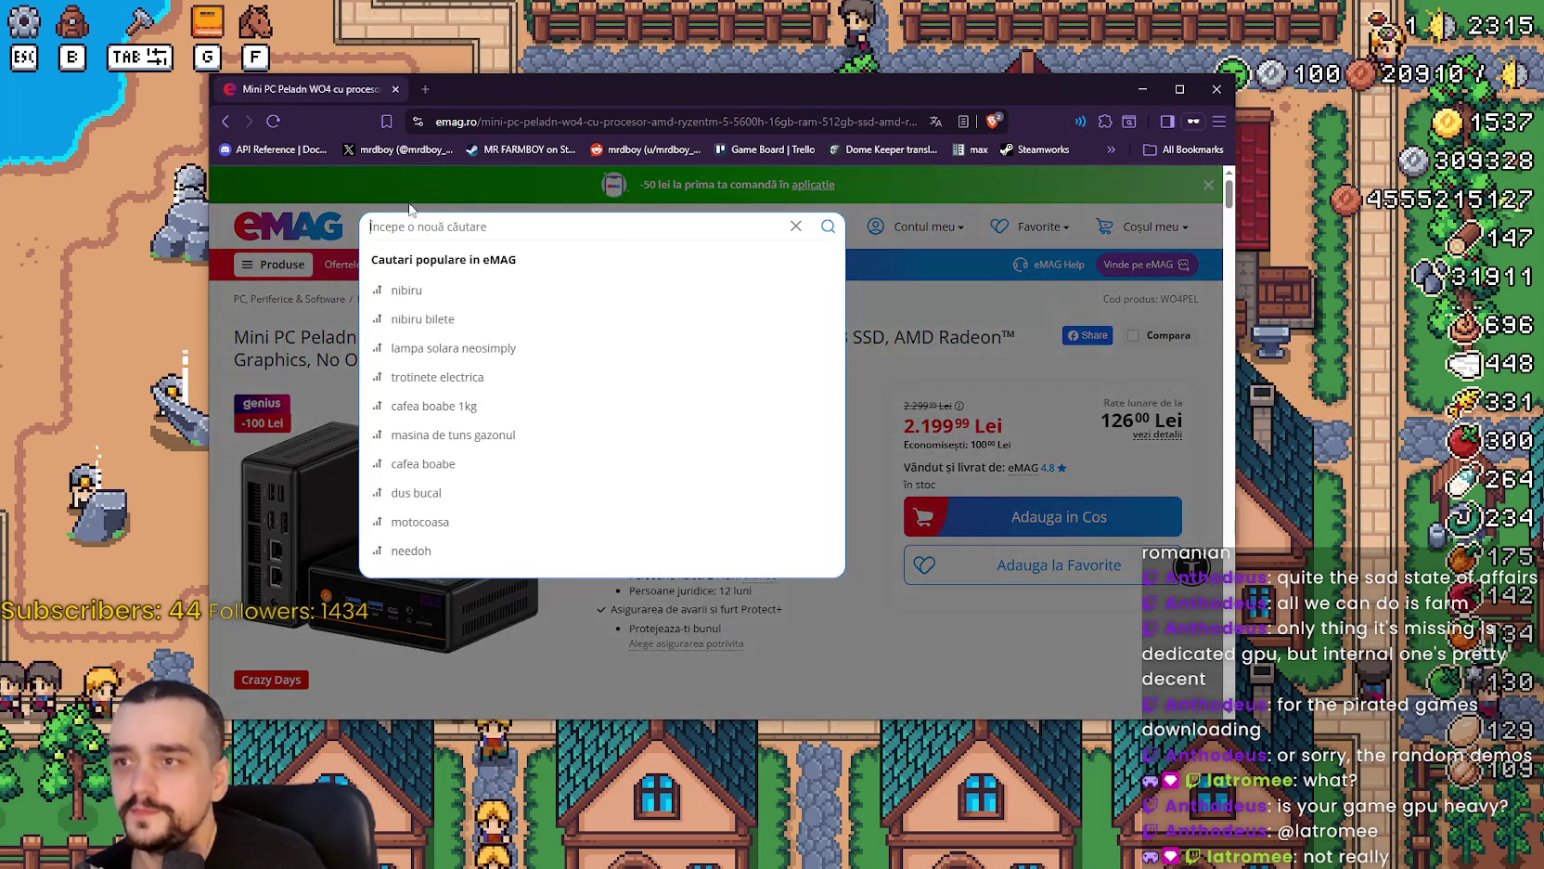
Search eMAG for 5090 and select the MSI card's 21.999 Lei price.
text(4090)
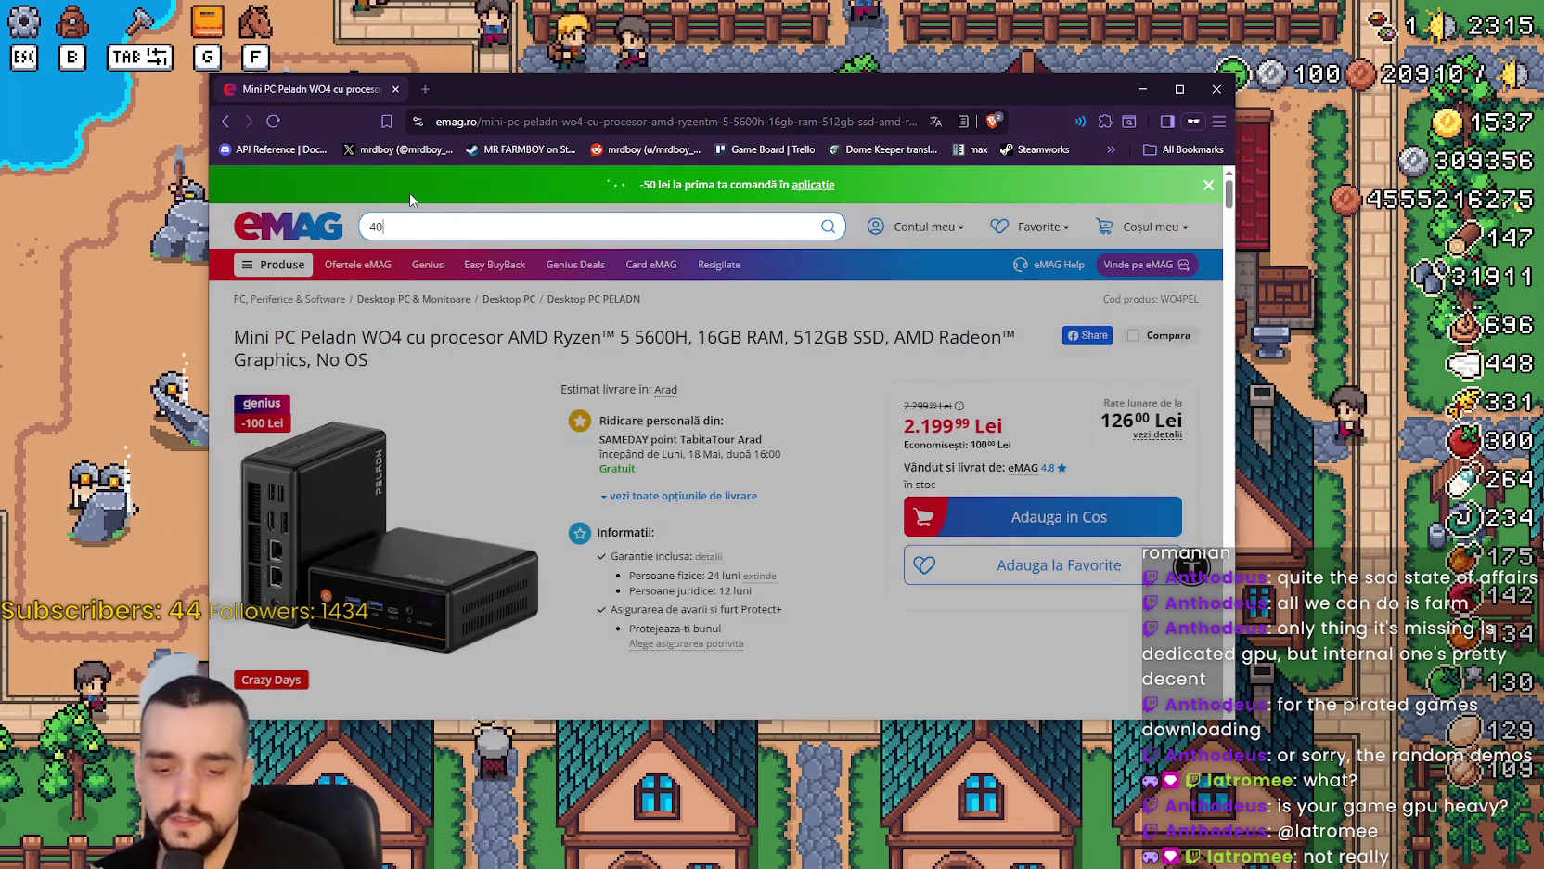
key(Return)
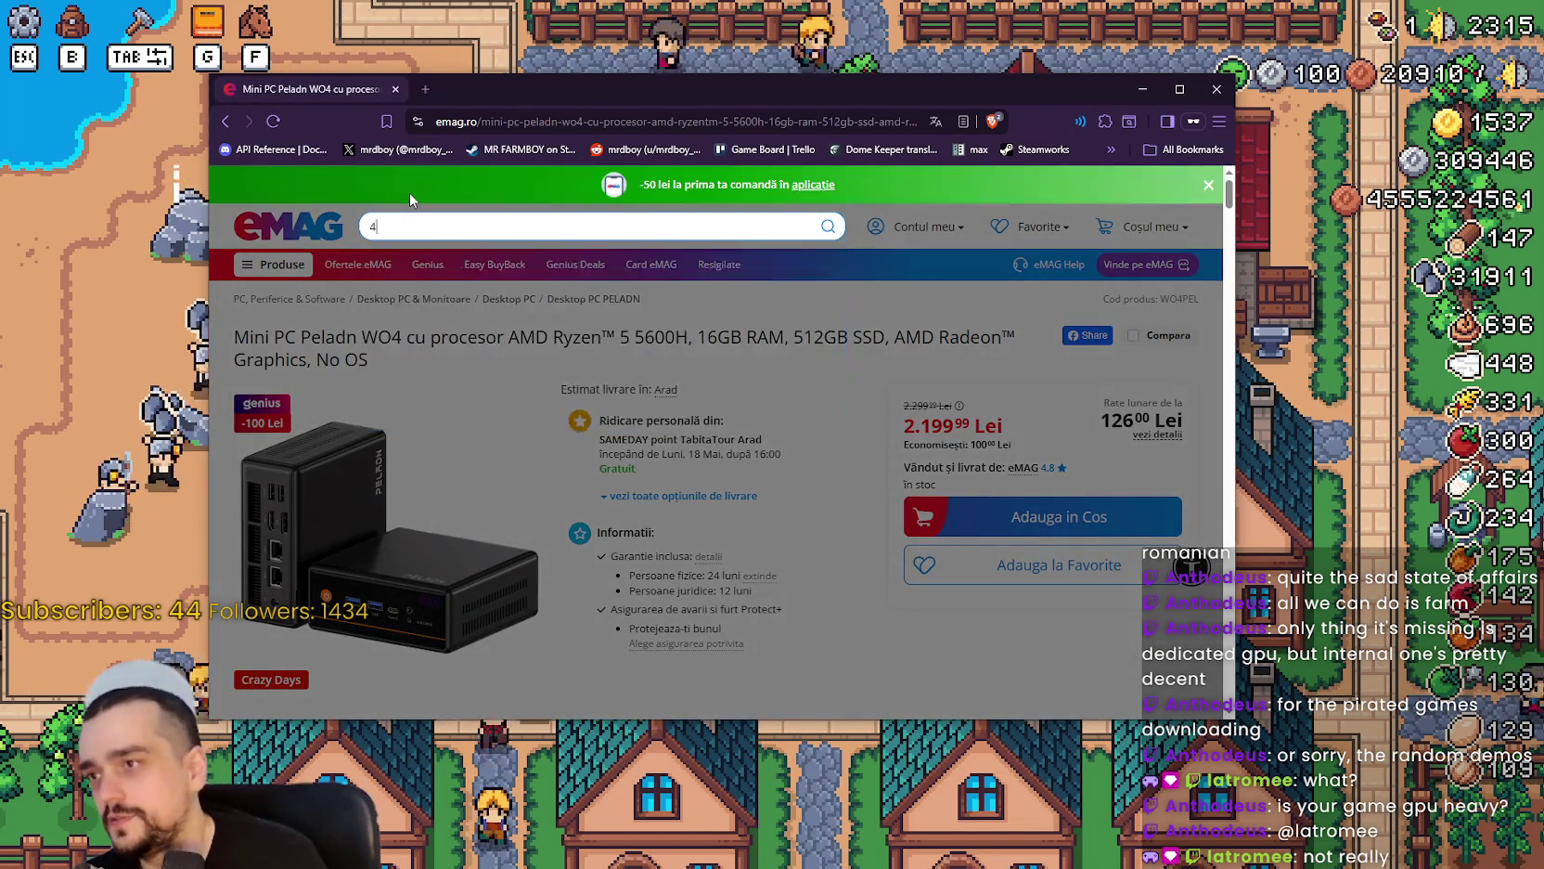
text(5090)
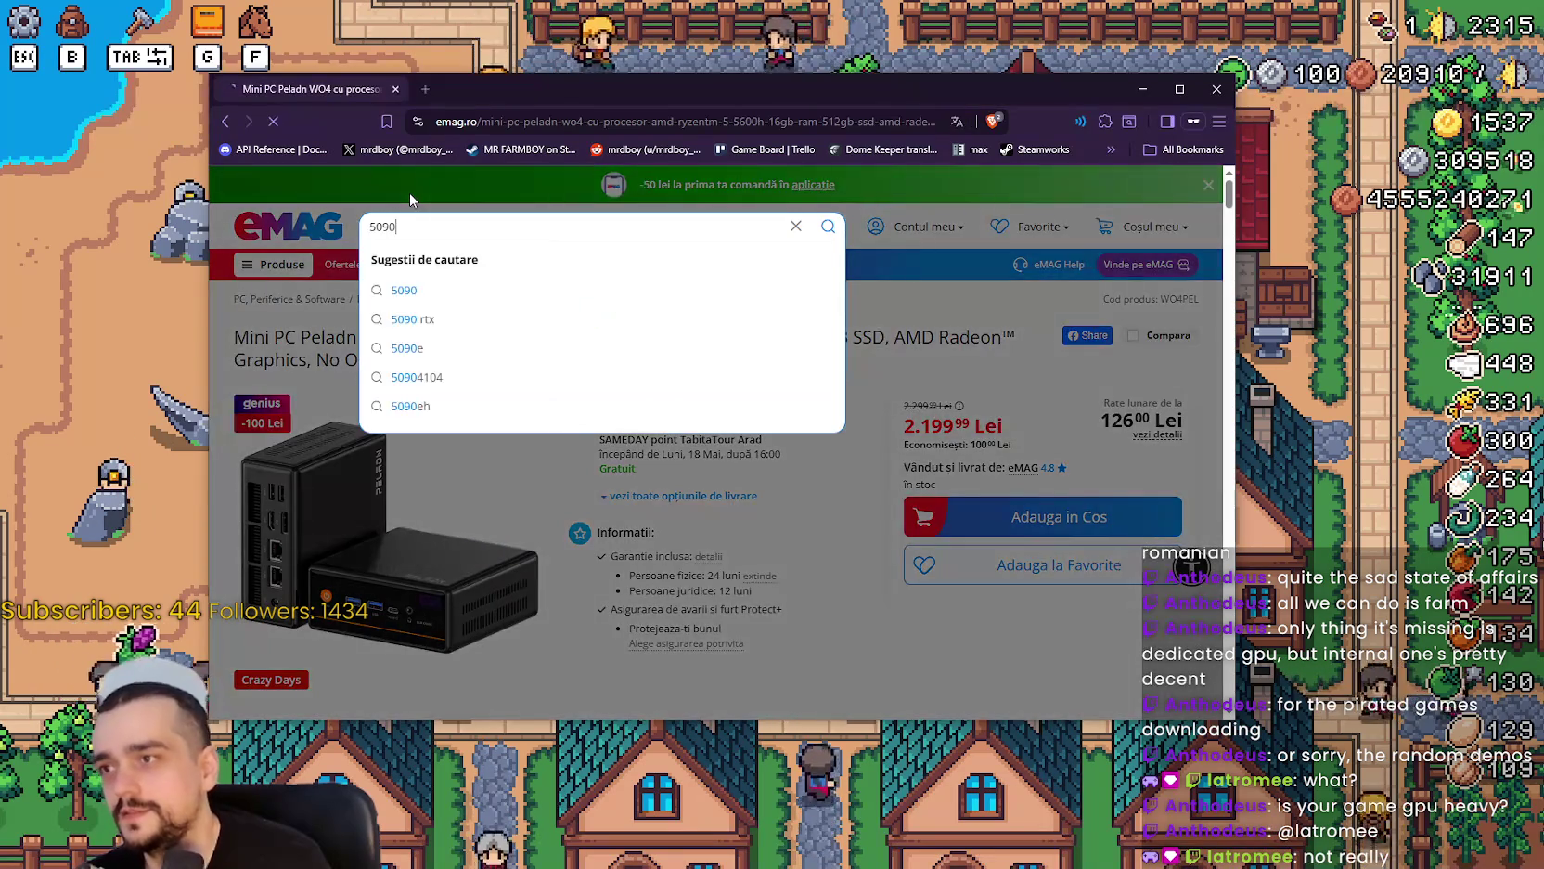
key(Return)
scroll(477, 628, down, 2)
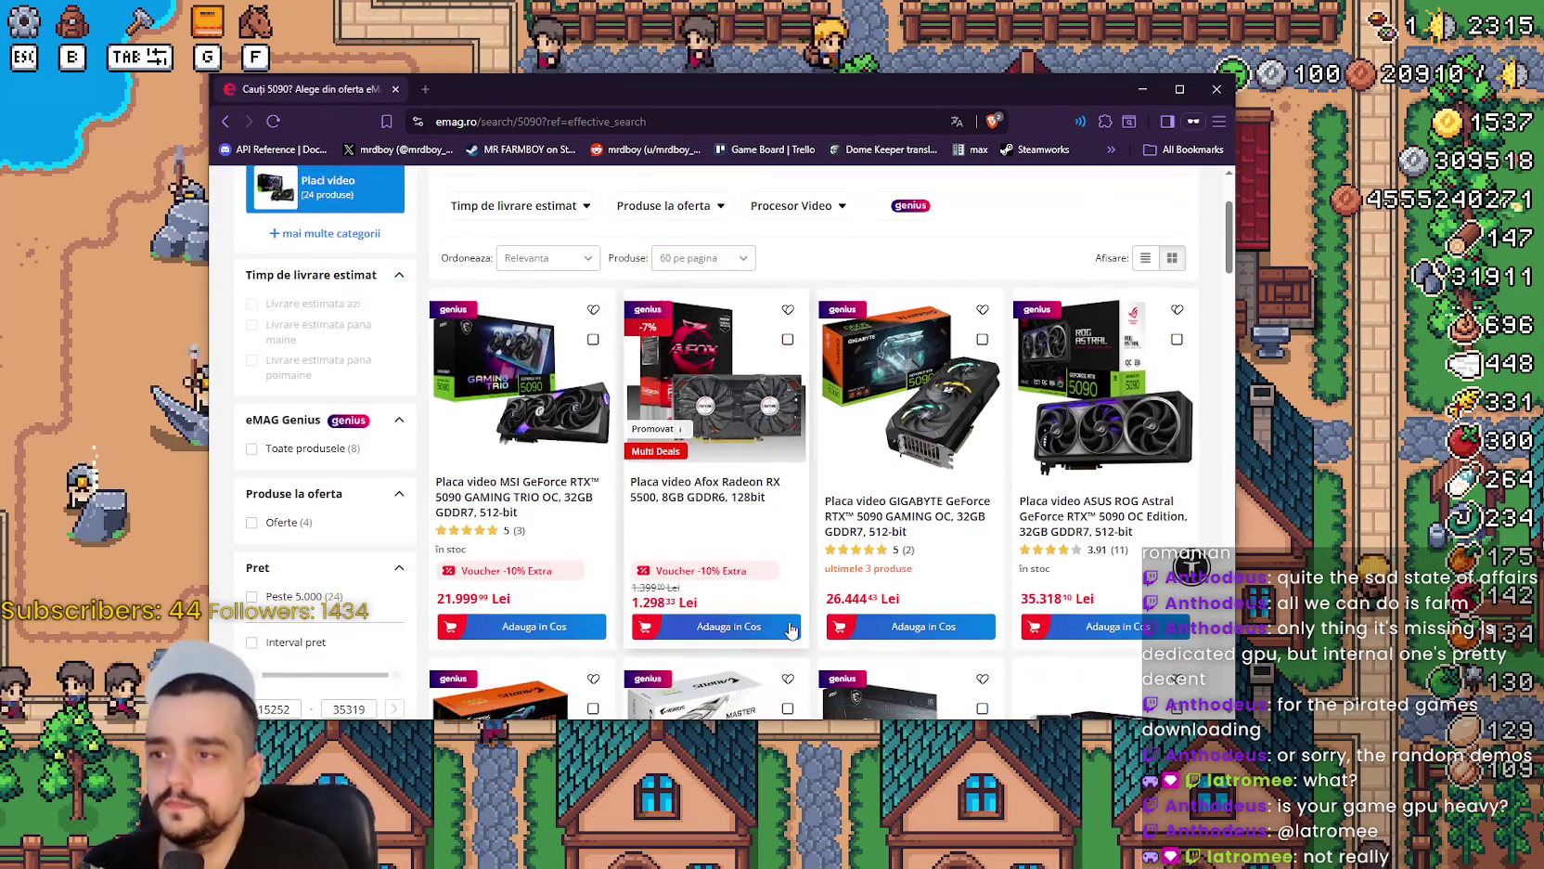
double_click(456, 599)
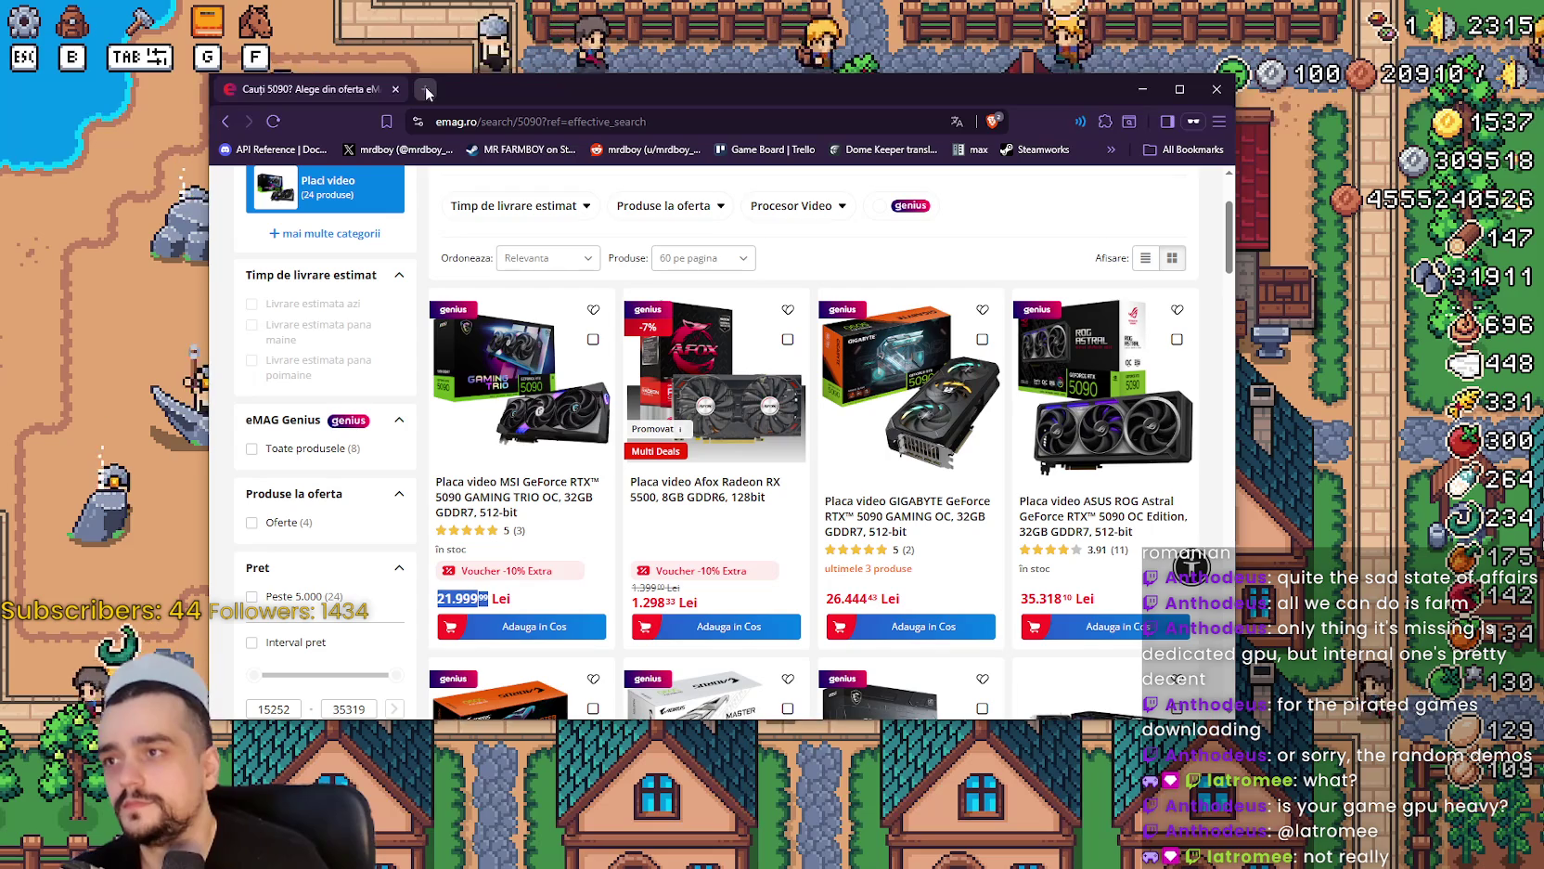
key(ctrl+t)
Search Google for 'lei to dollars' and start entering the 21999 lei price in the RON field.
text(lei to dollars)
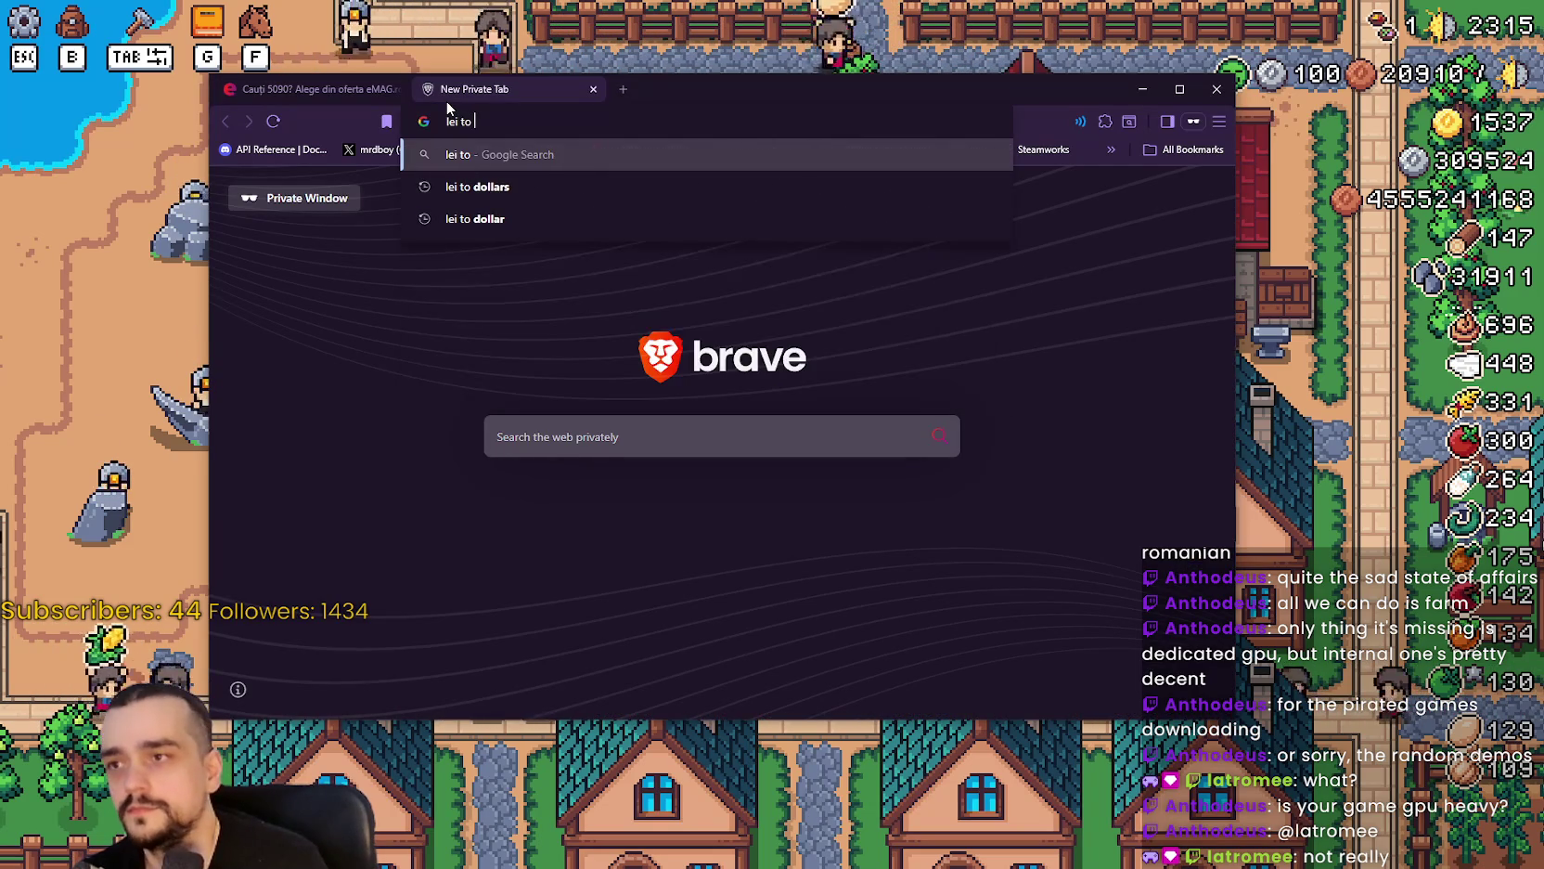
key(Return)
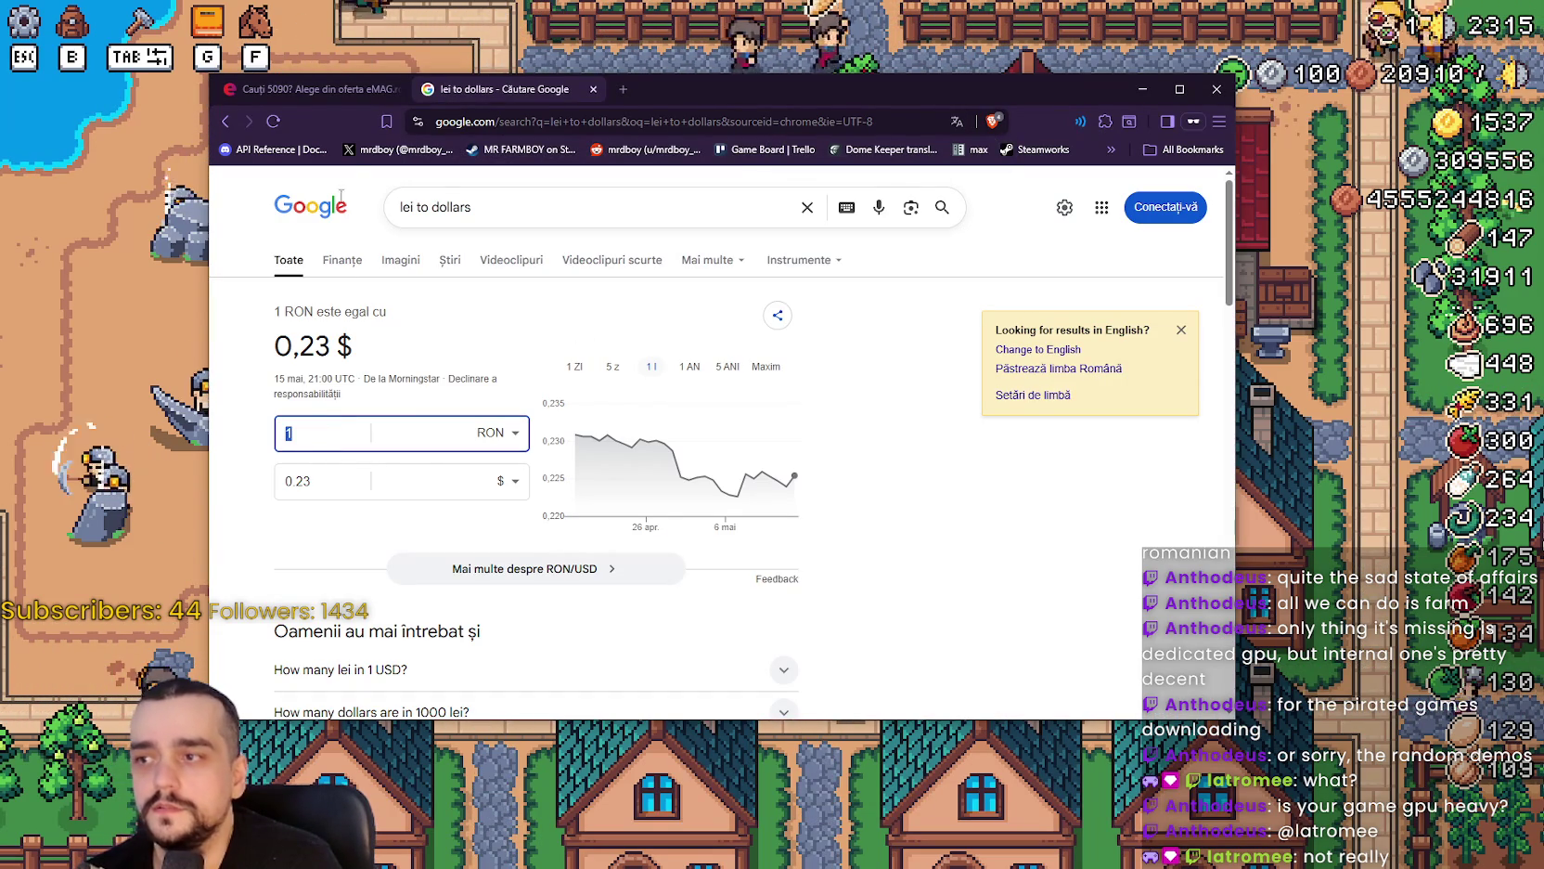
click(325, 90)
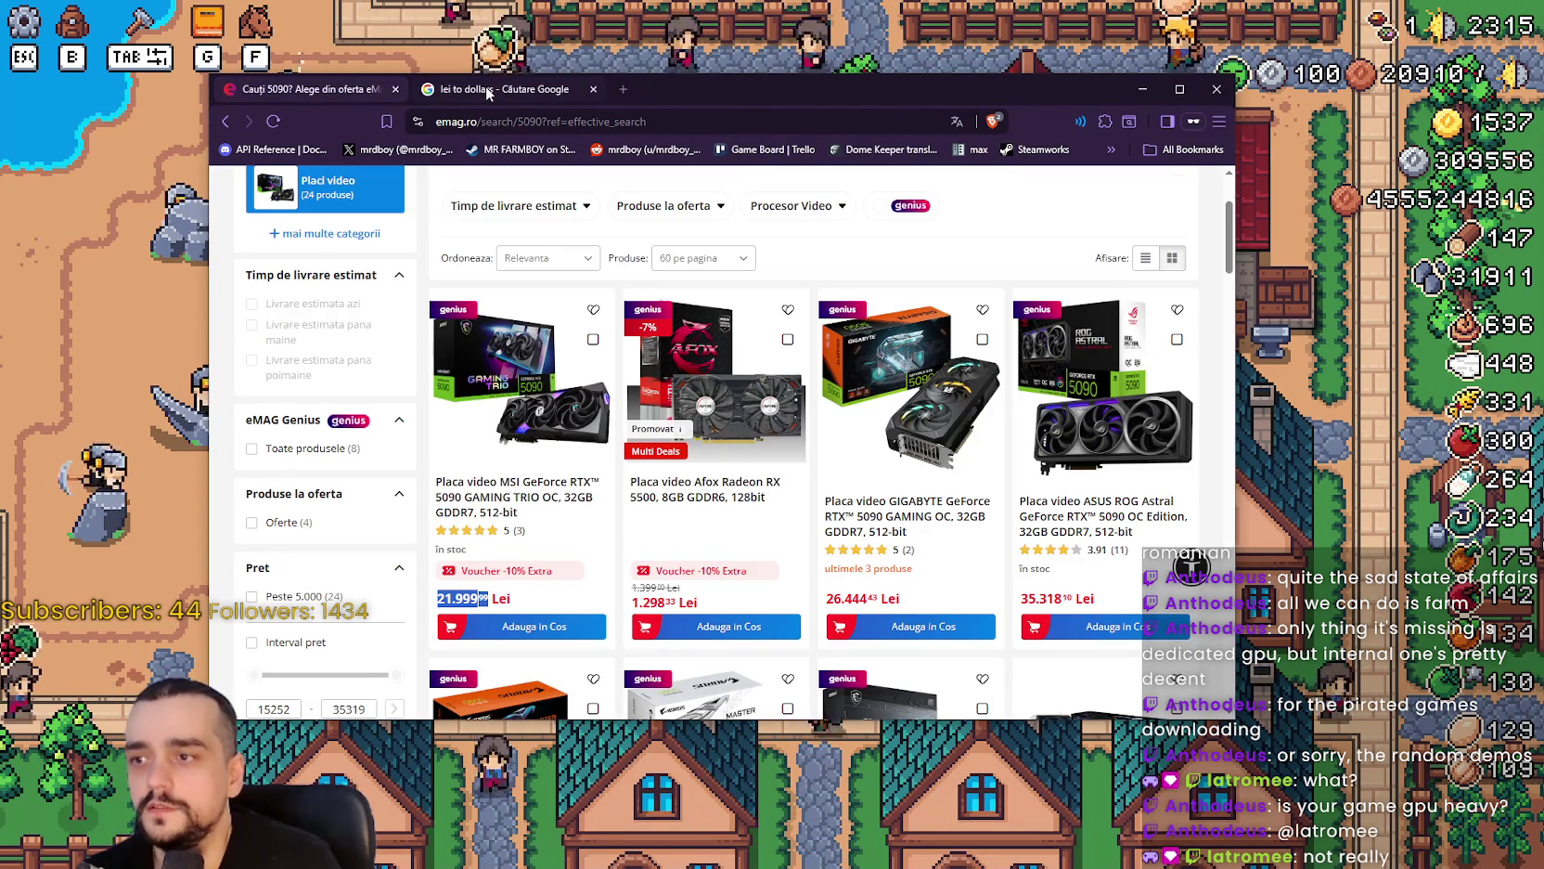
click(486, 87)
text(21)
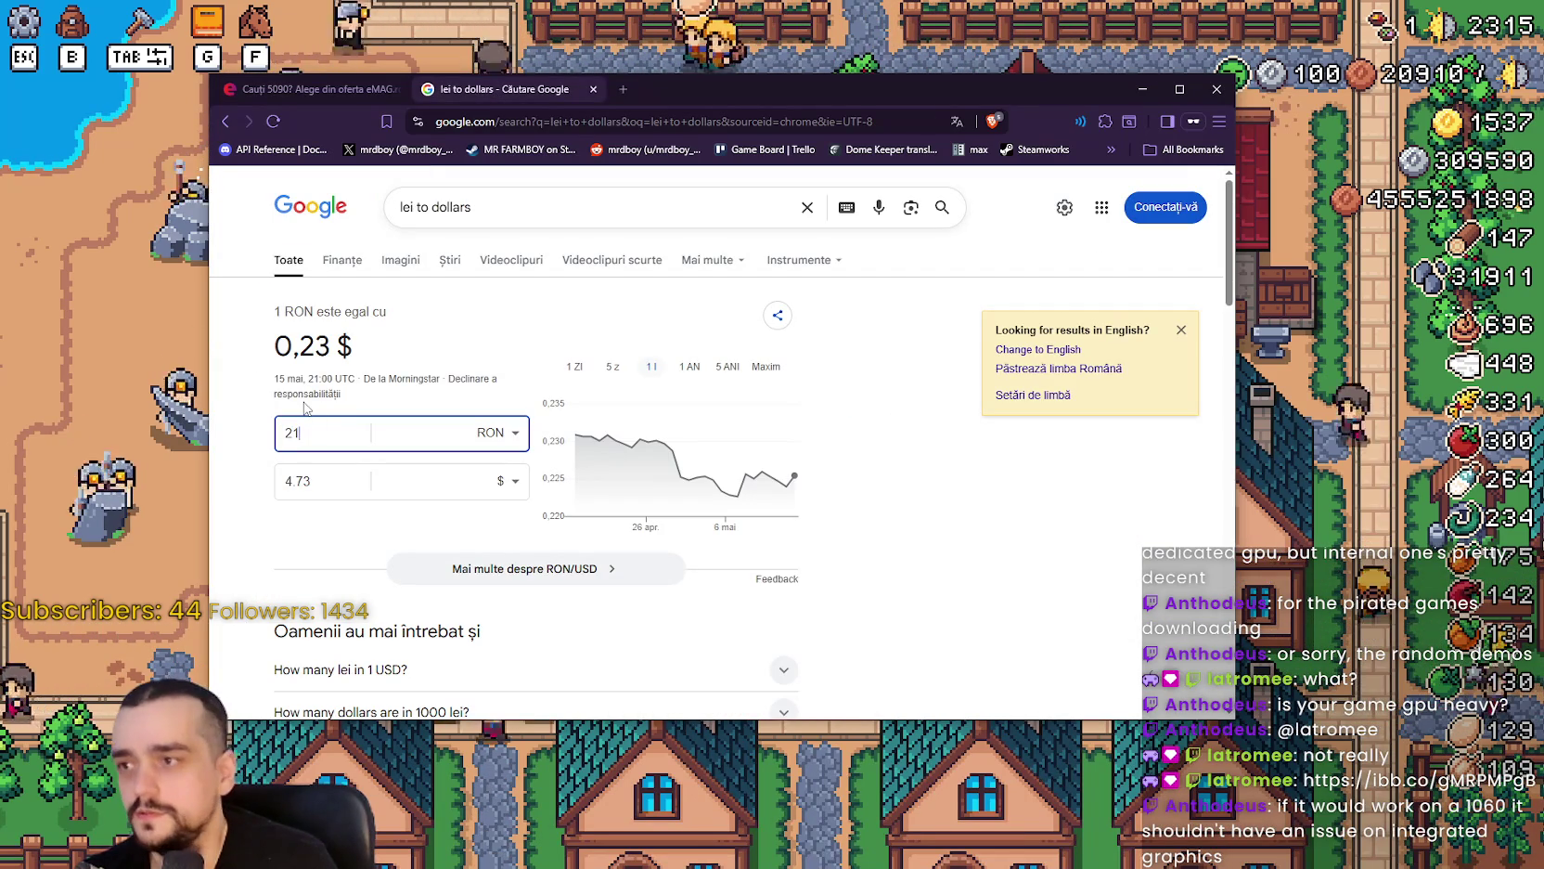
text(.0)
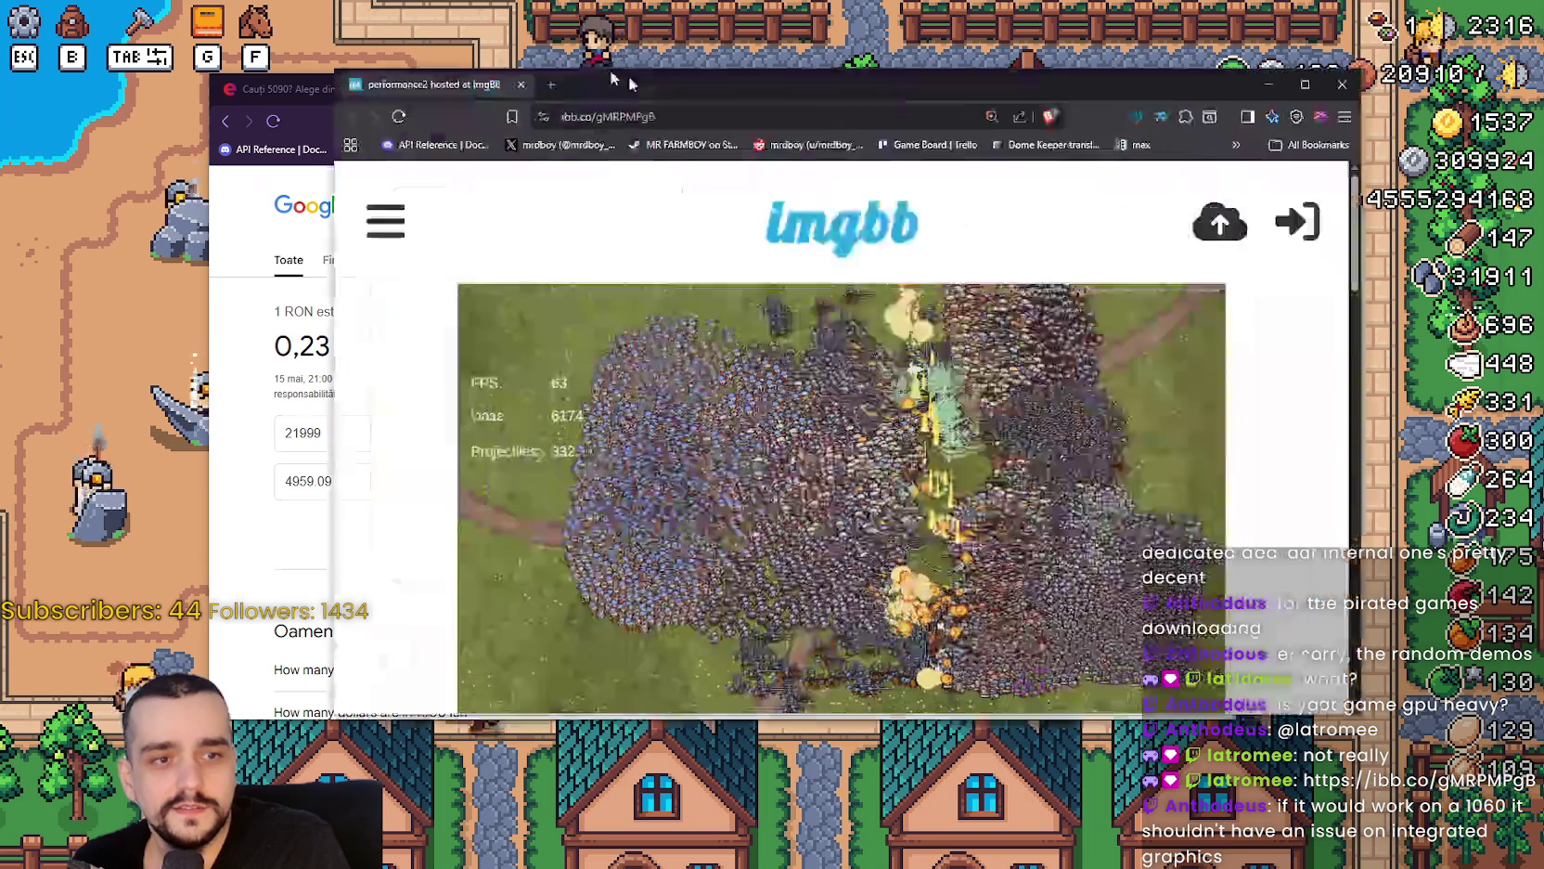
View the shared ImgBB performance screenshot at full size, then close that window.
drag(628, 76, 561, 39)
click(811, 471)
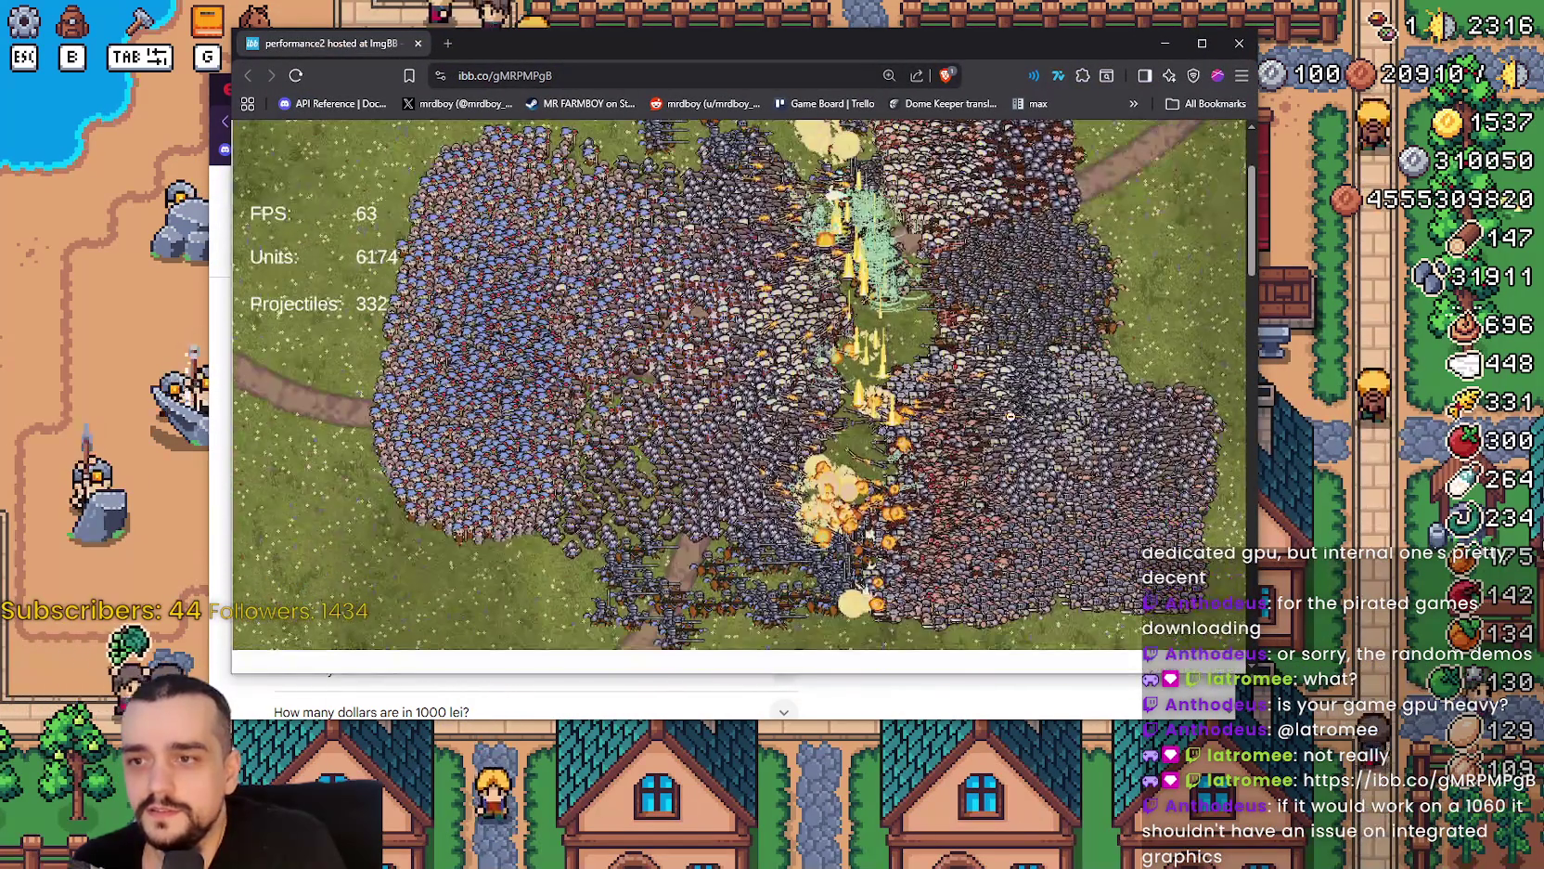
click(857, 368)
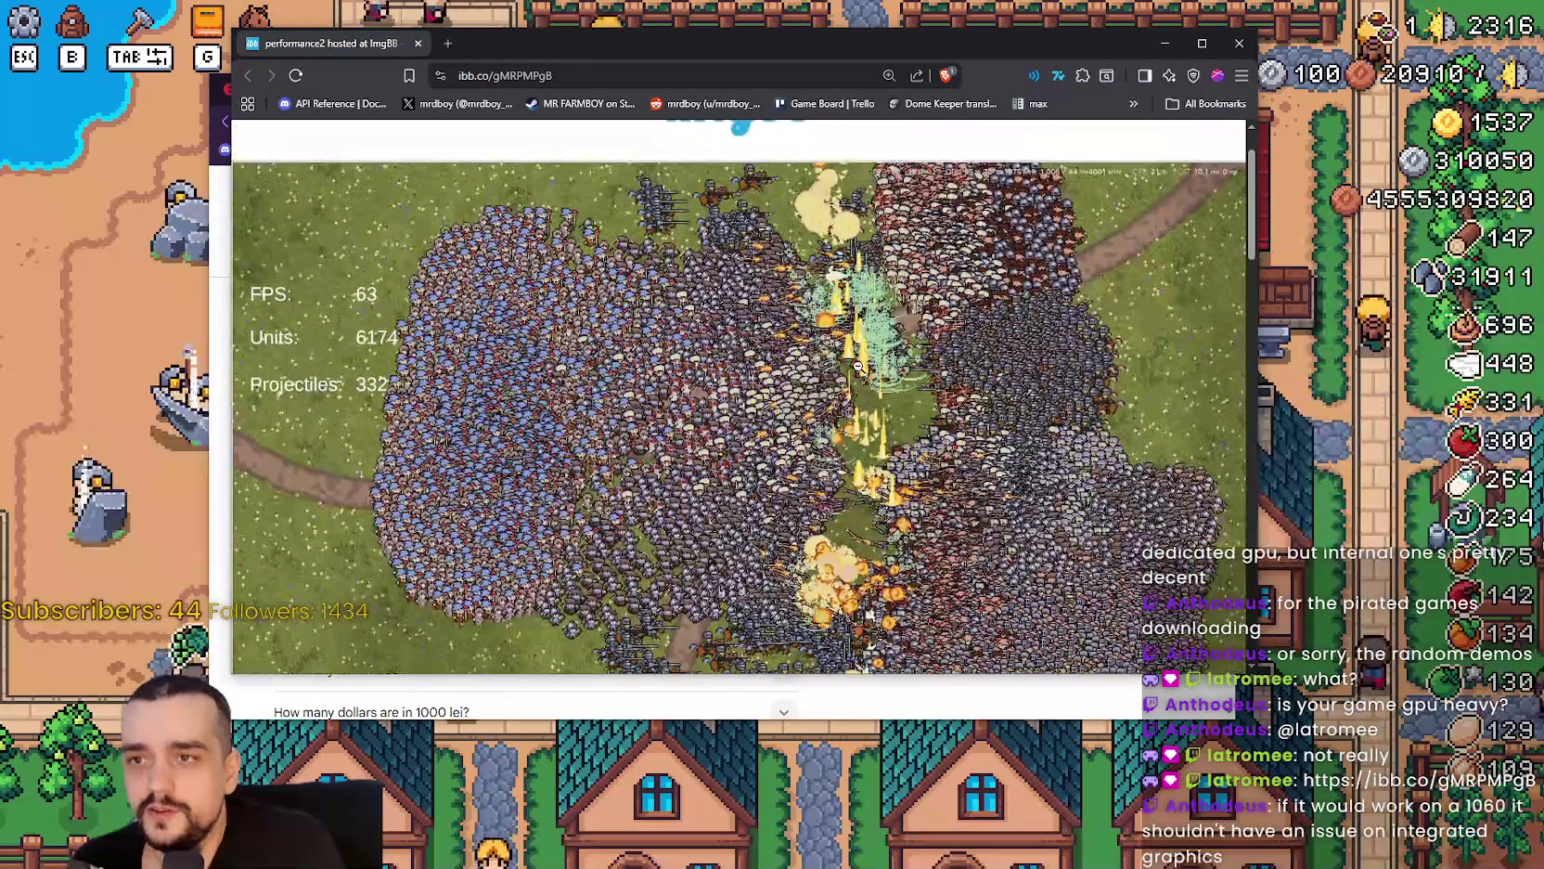
click(856, 367)
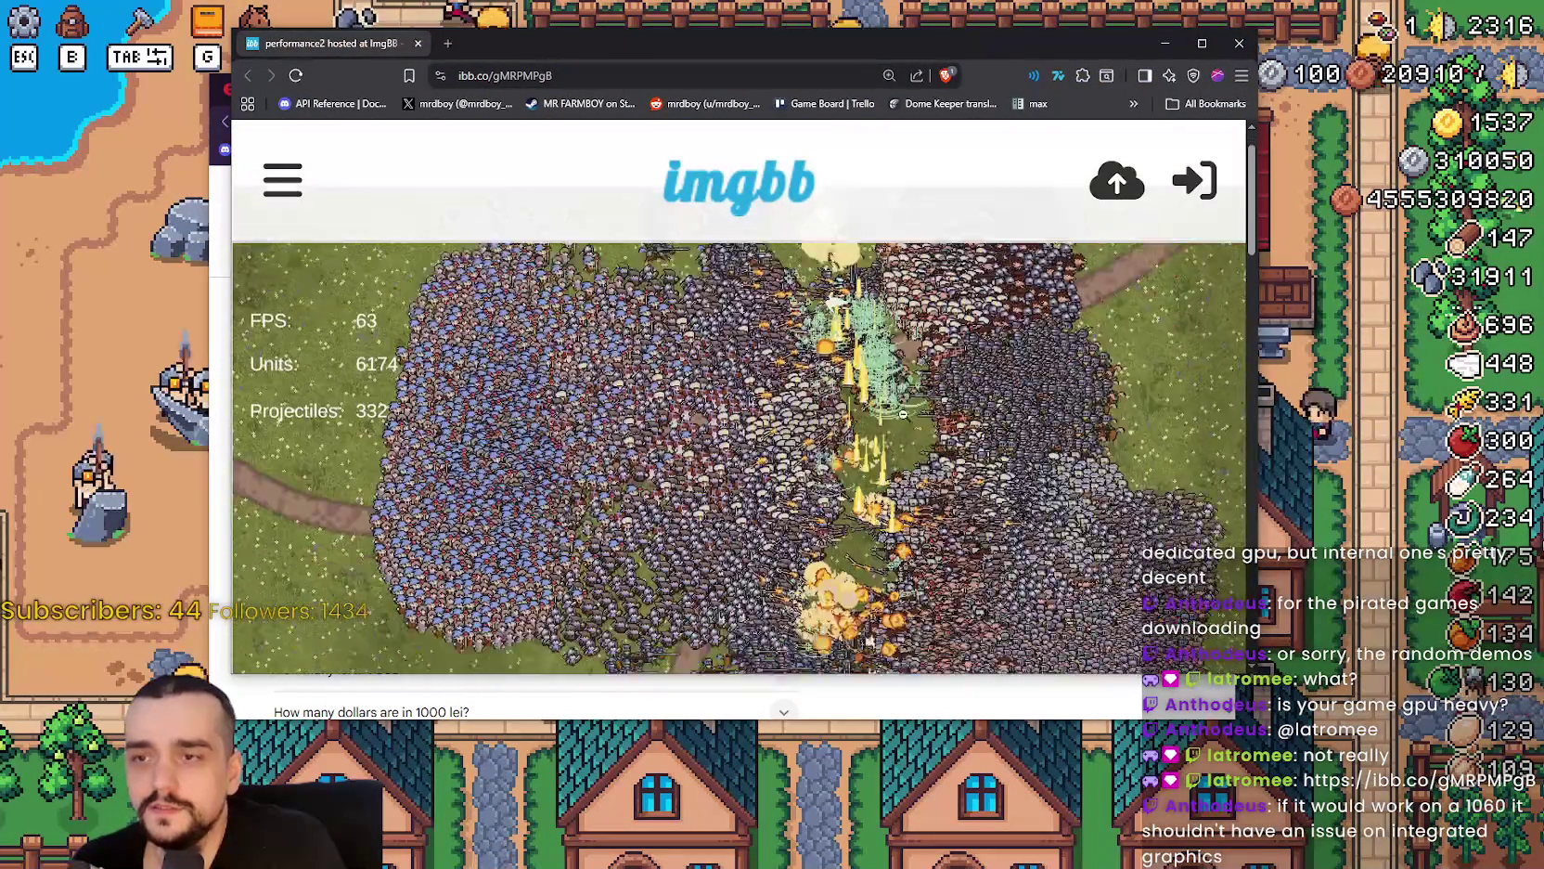
key(ctrl+w)
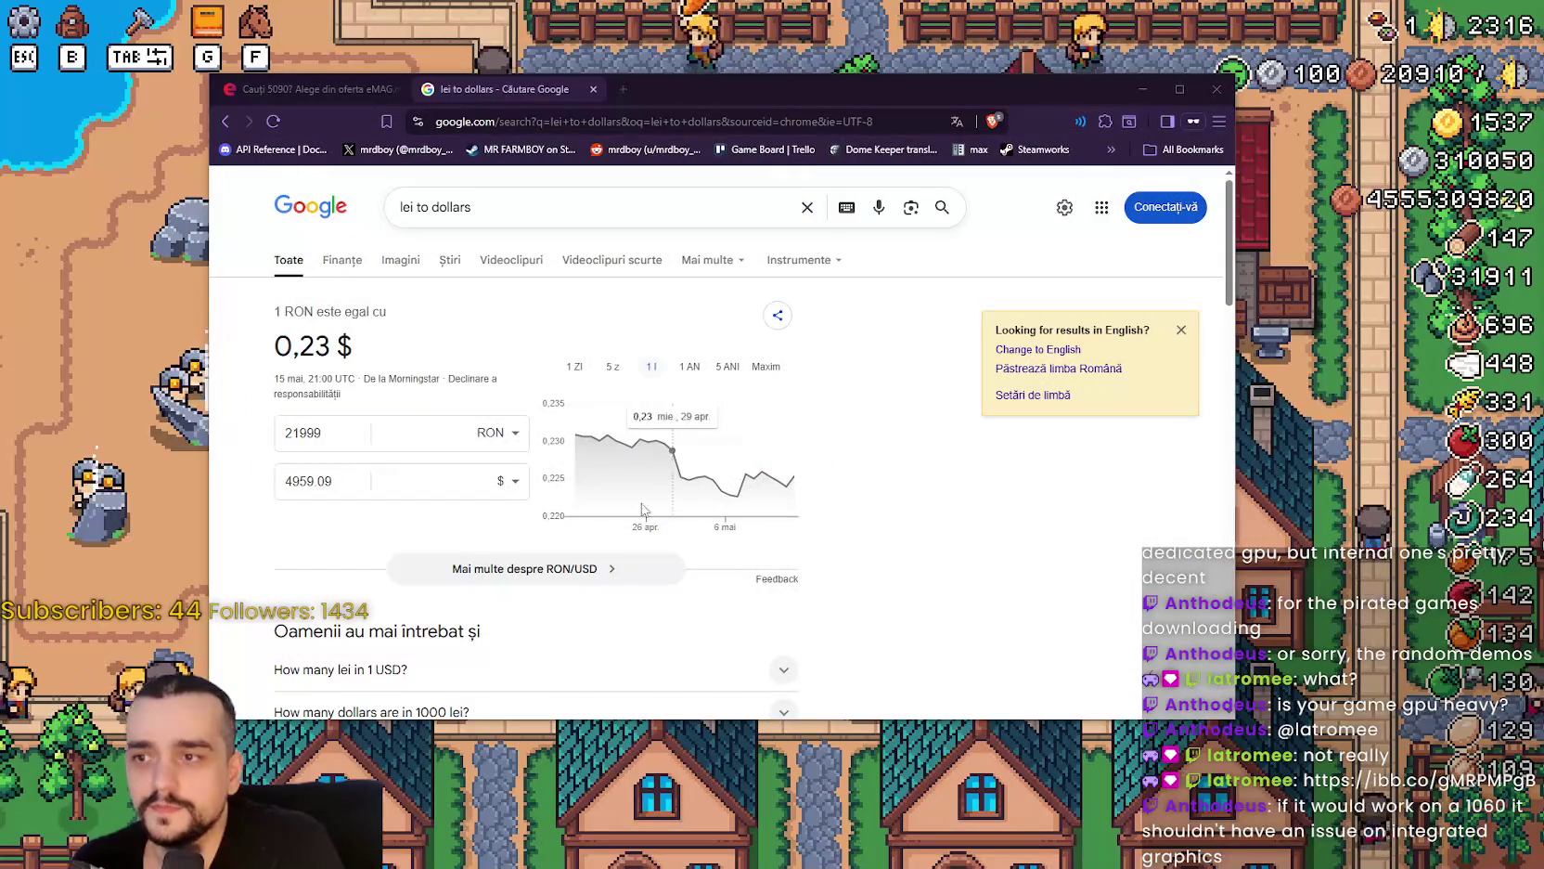
Convert 35000 RON to 7889.82 $ in the Google converter and go back to the eMAG results.
click(310, 89)
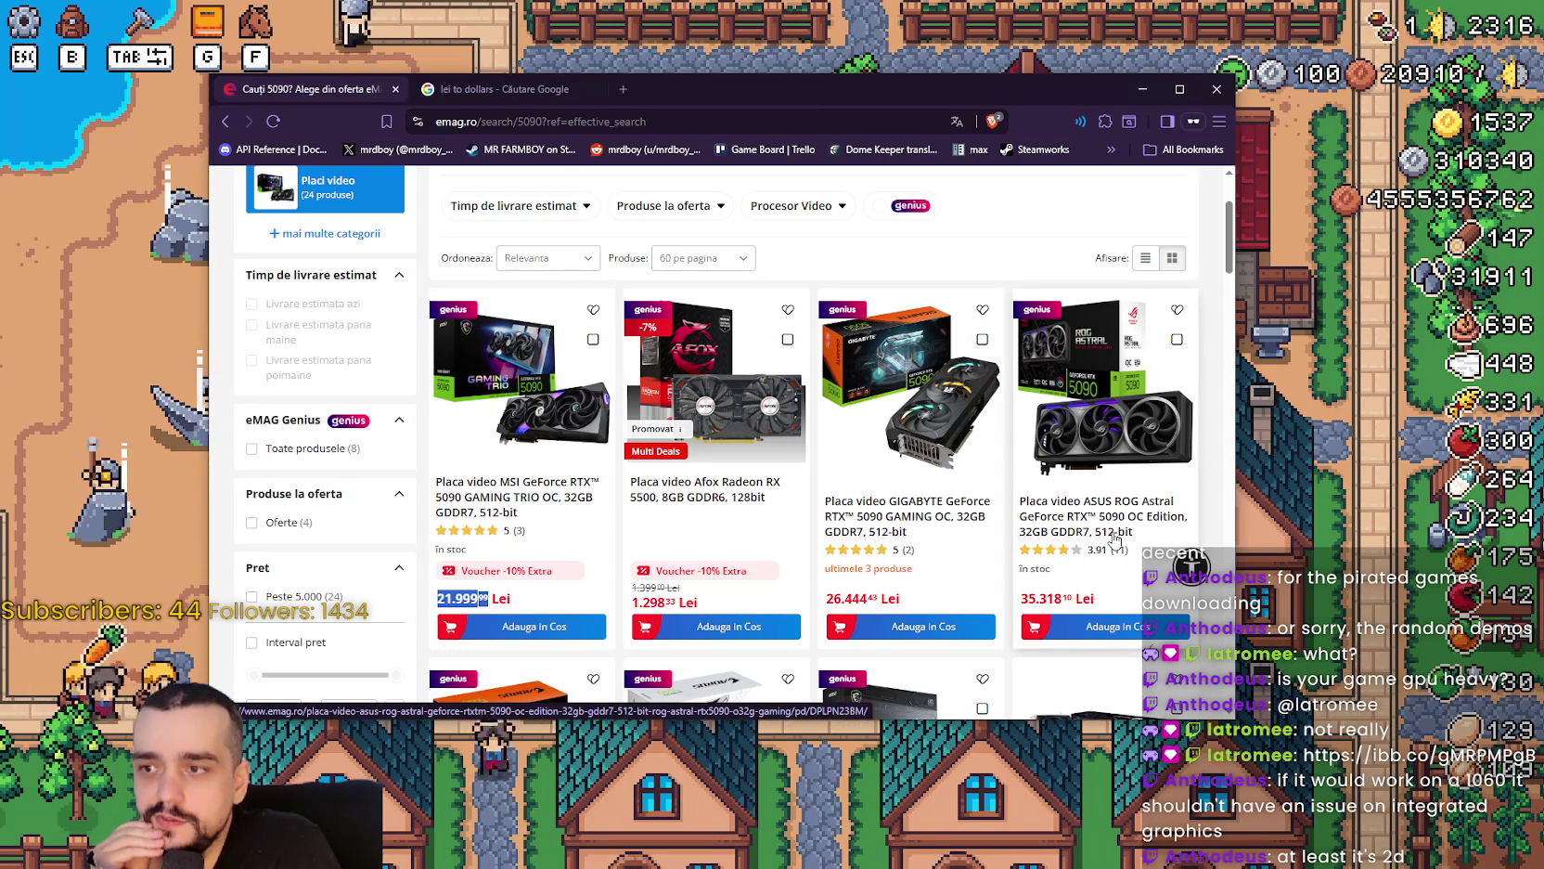
scroll(1130, 452, down, 2)
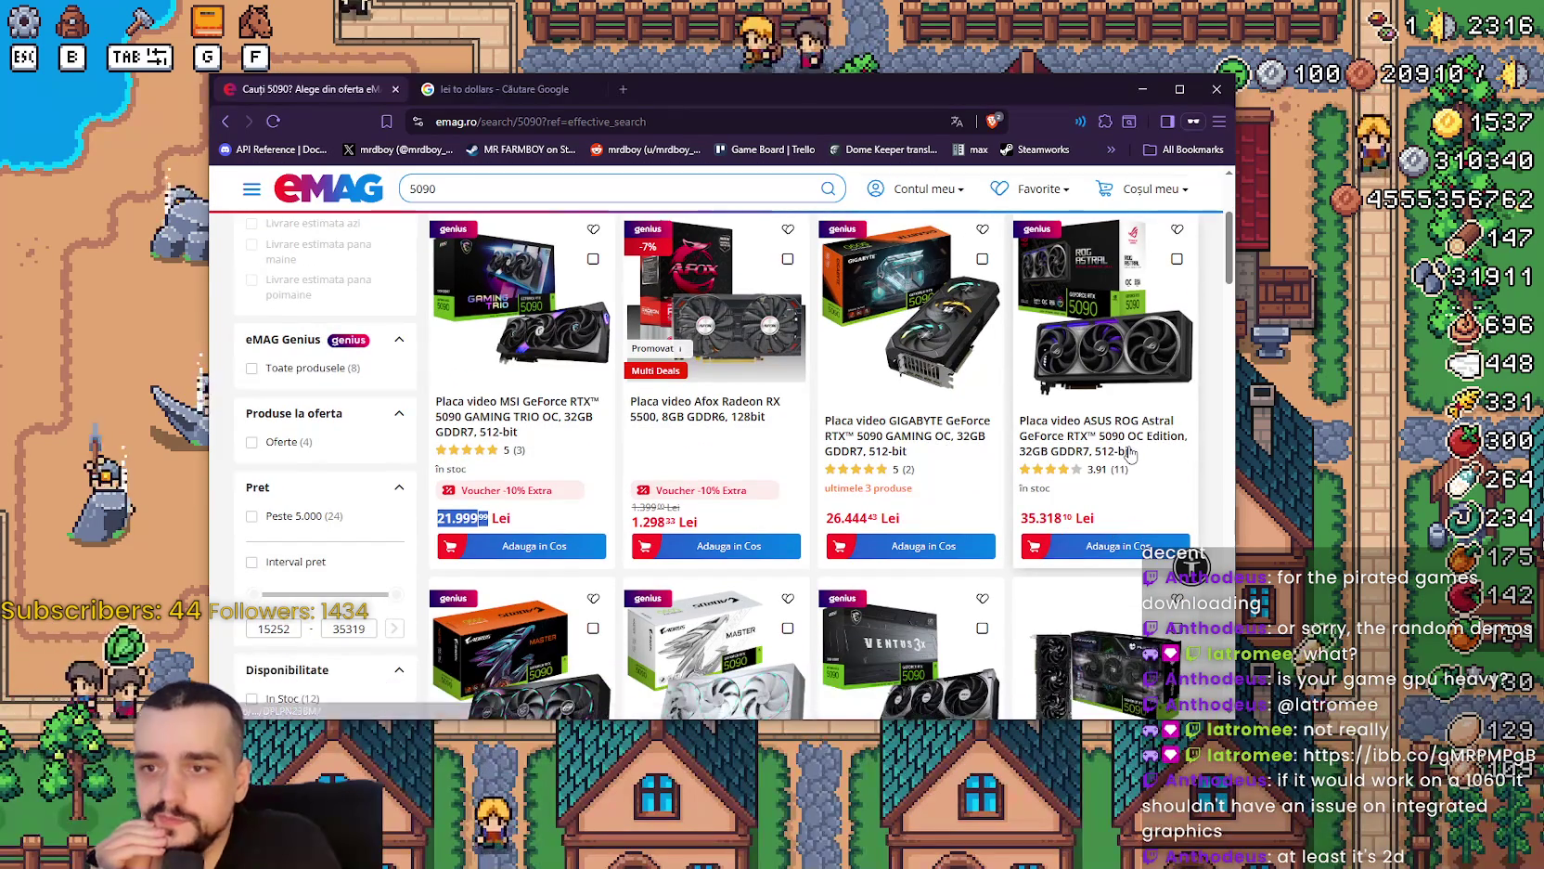
click(501, 90)
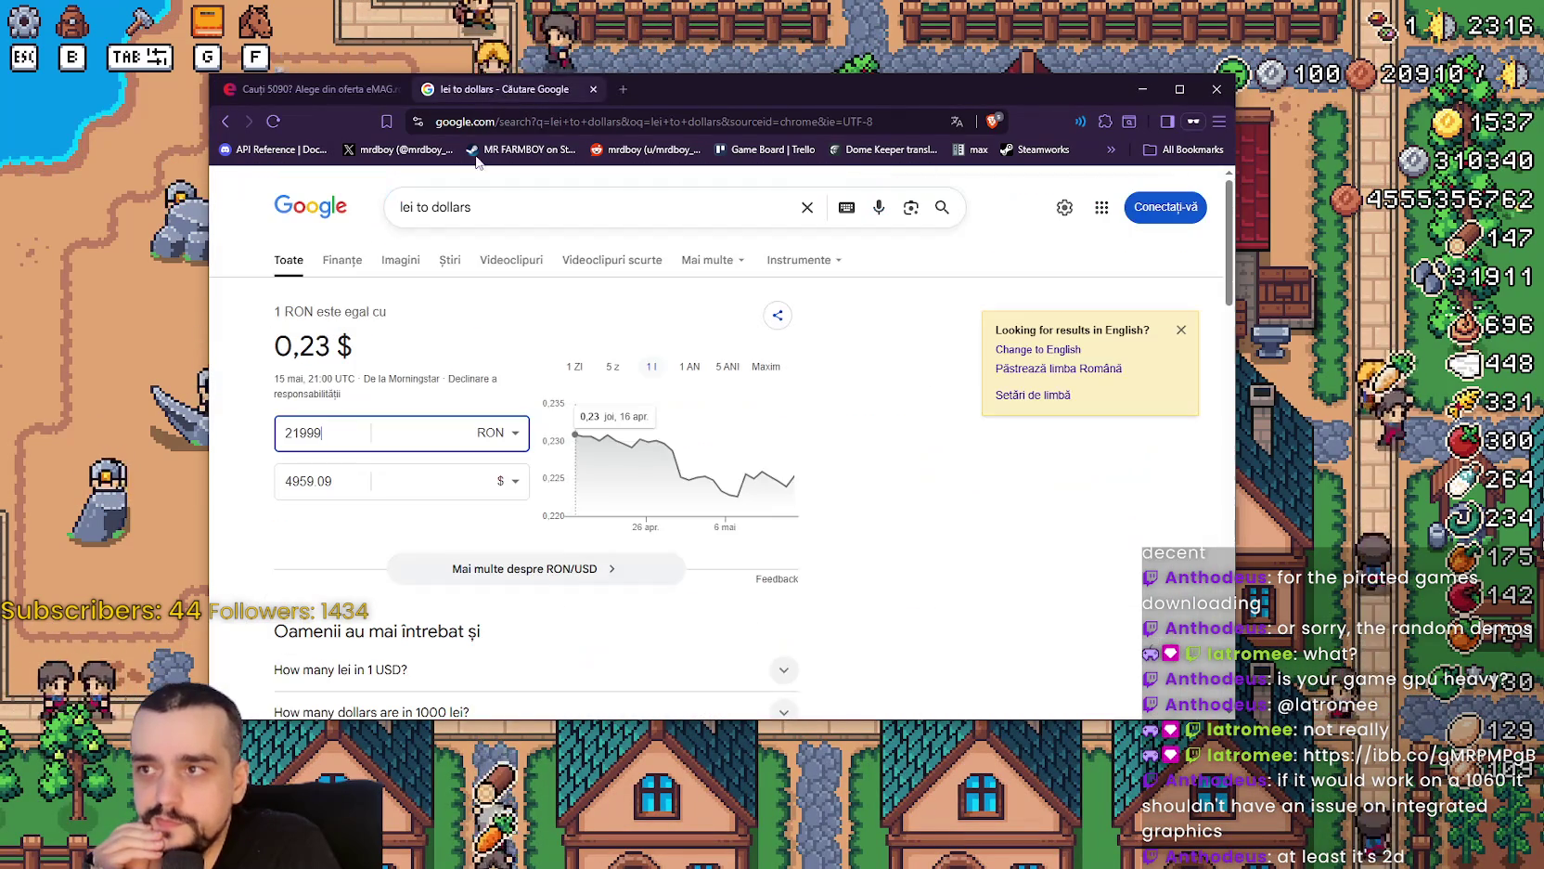
click(320, 432)
key(ctrl+v)
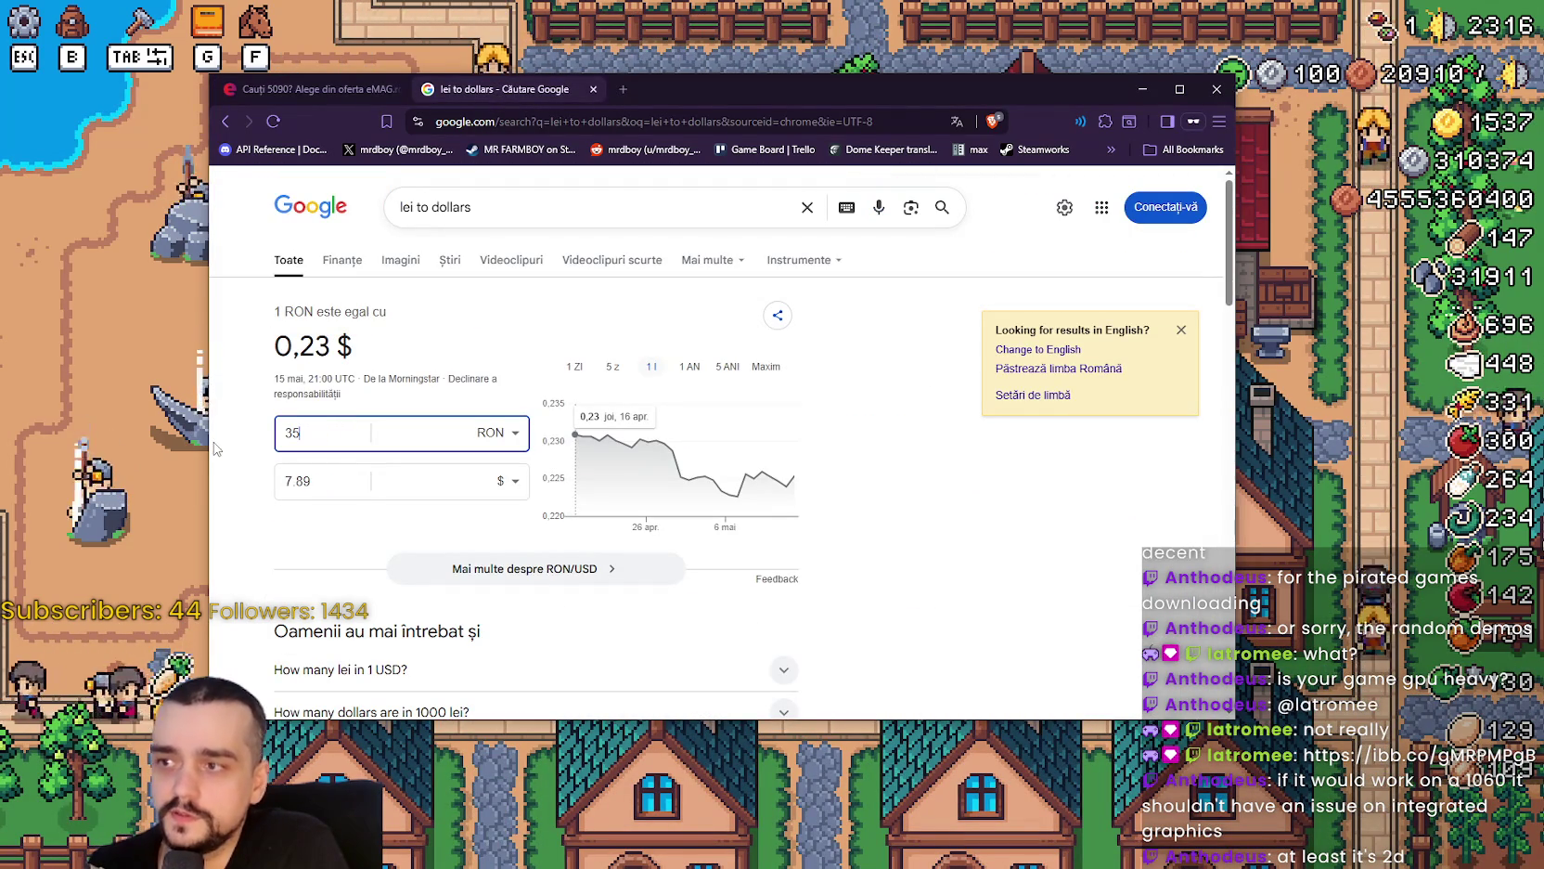
text(000)
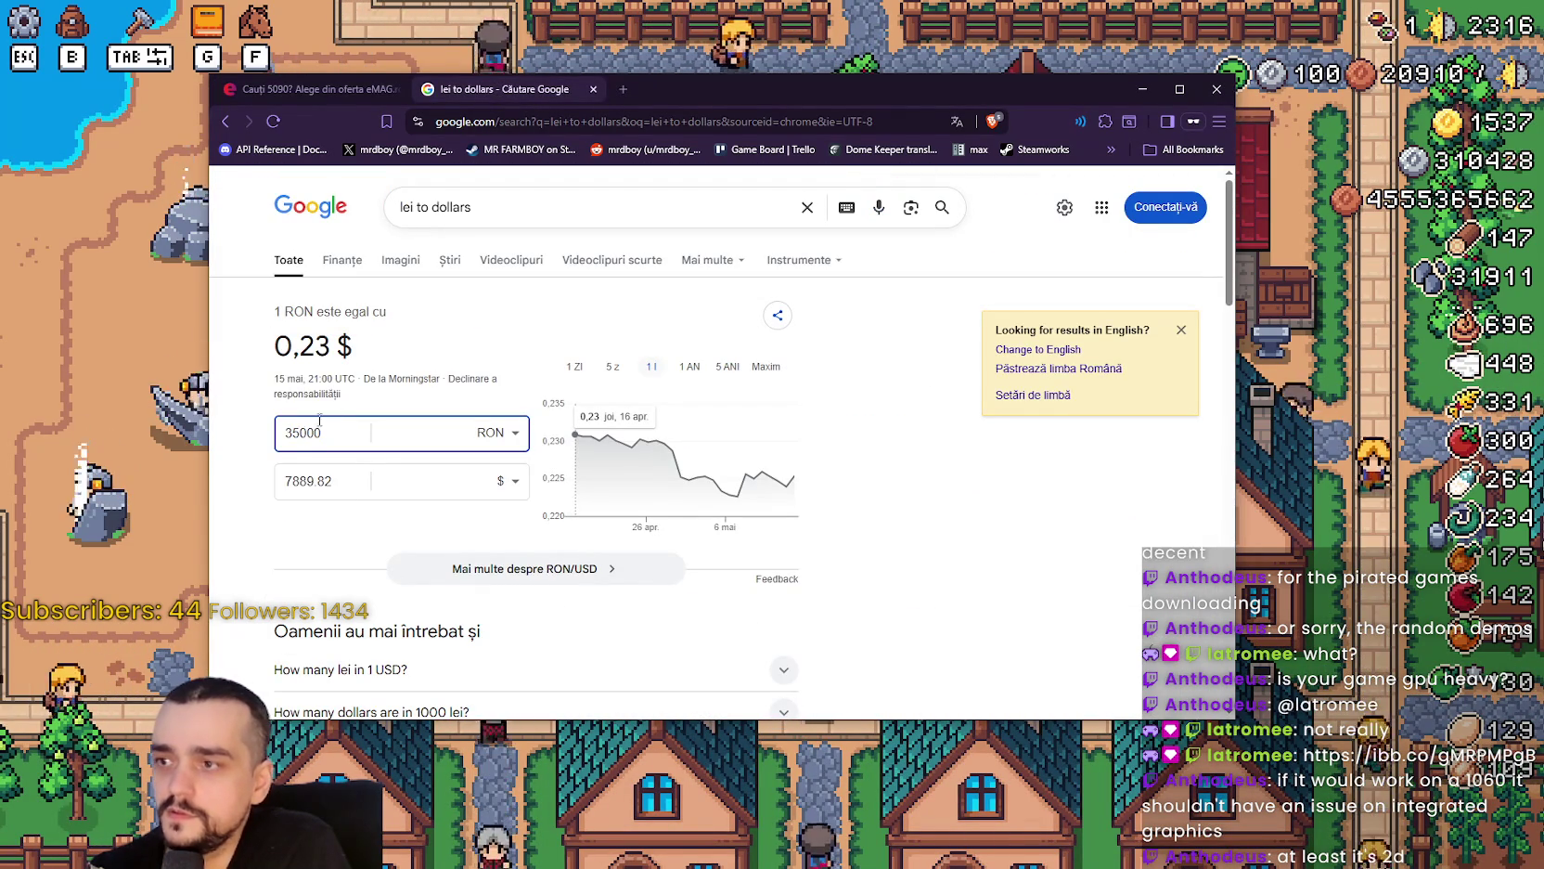
click(286, 482)
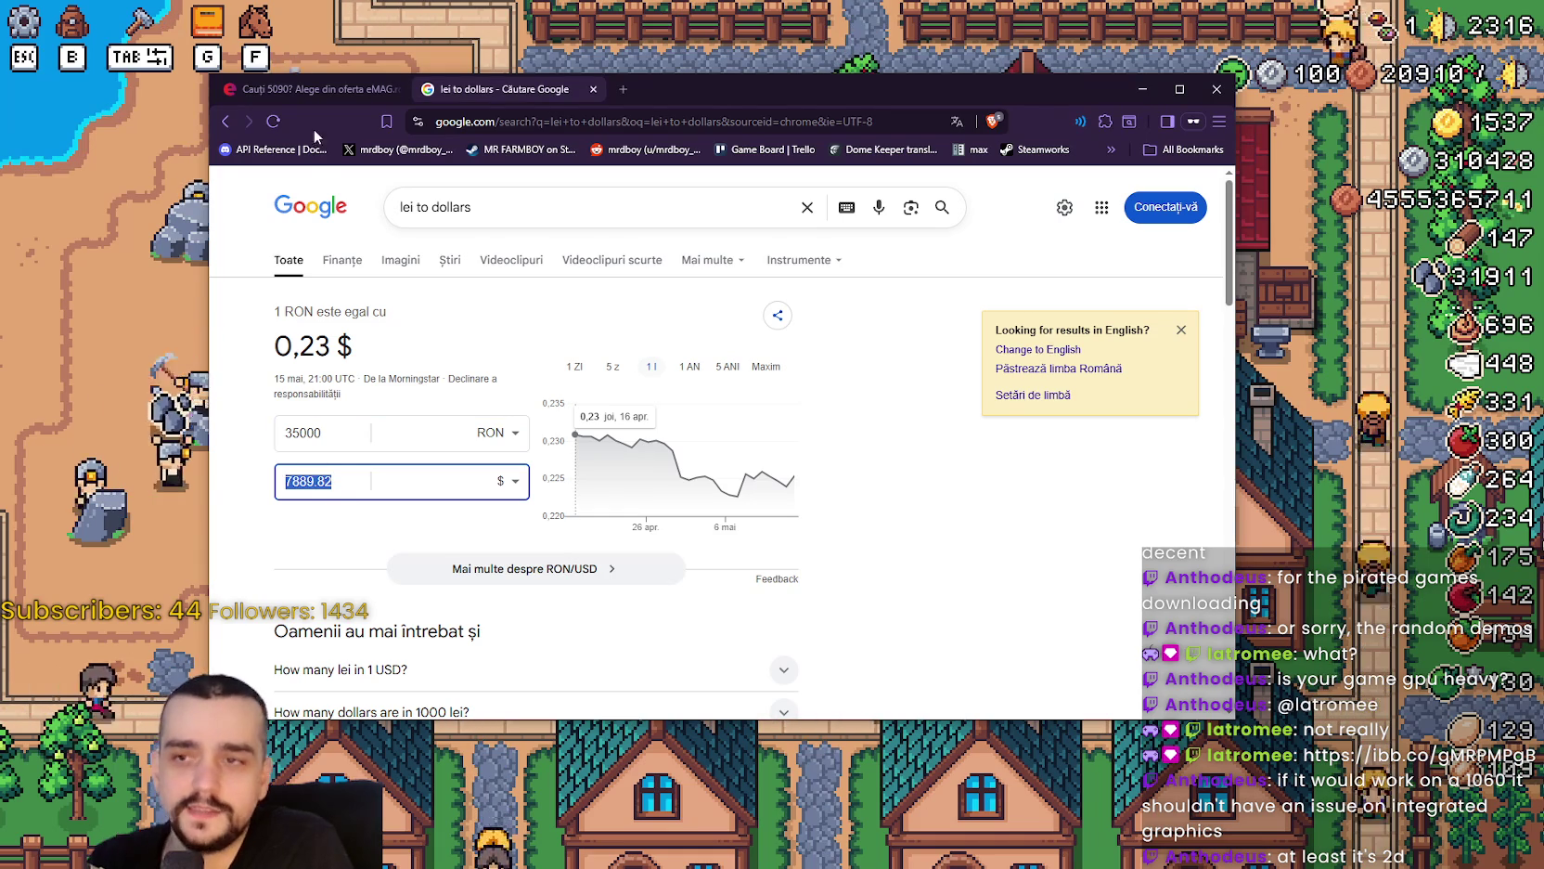
click(330, 90)
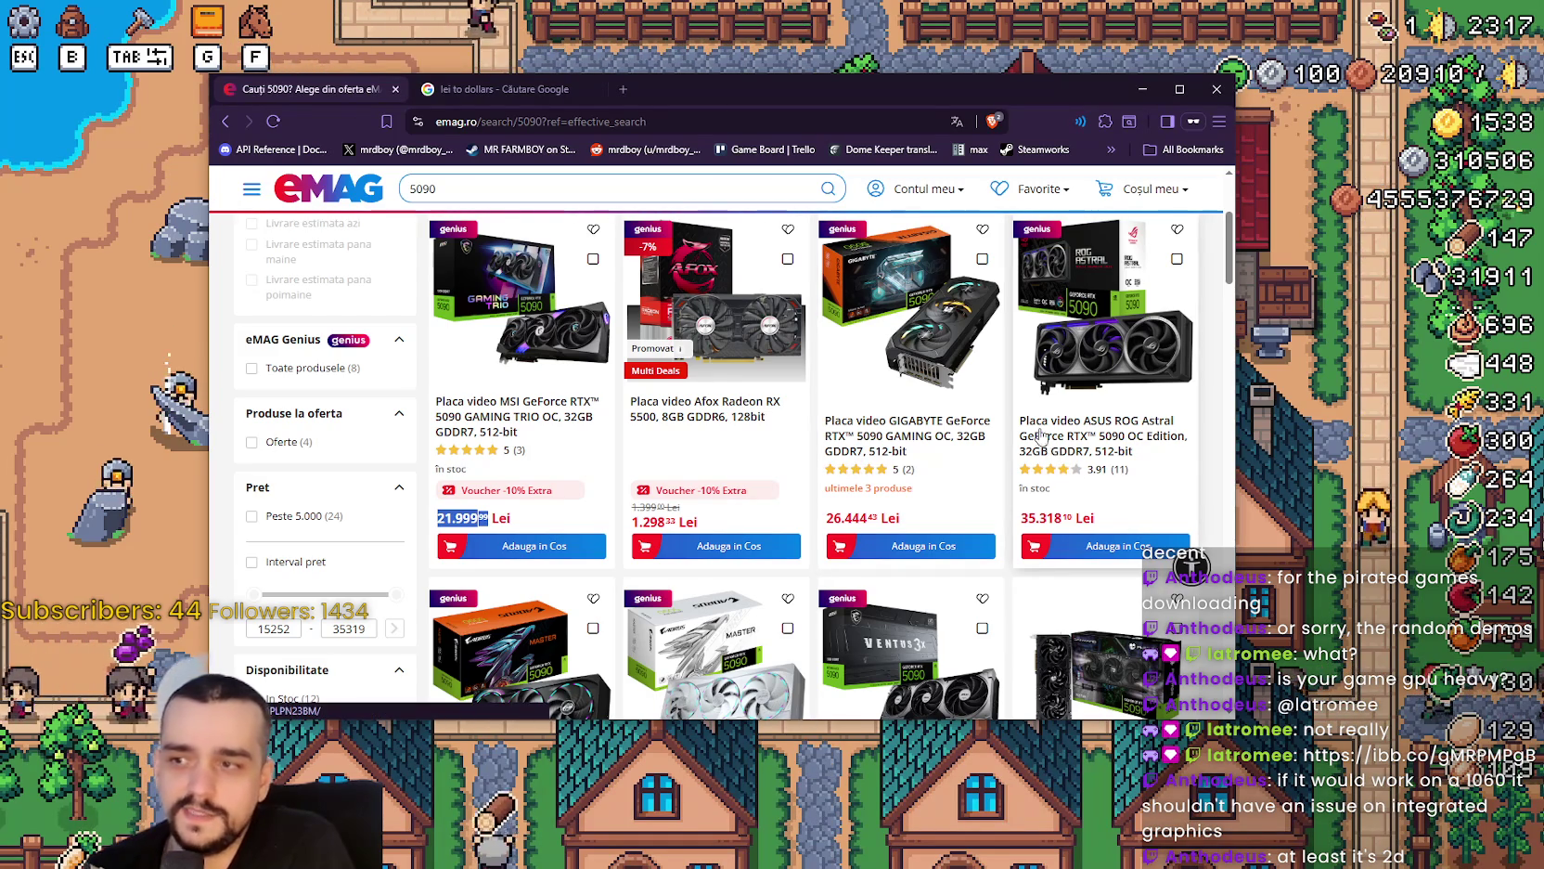
Scroll through the RTX 5090 listings and check 16000 lei in the converter tab.
scroll(1040, 436, down, 3)
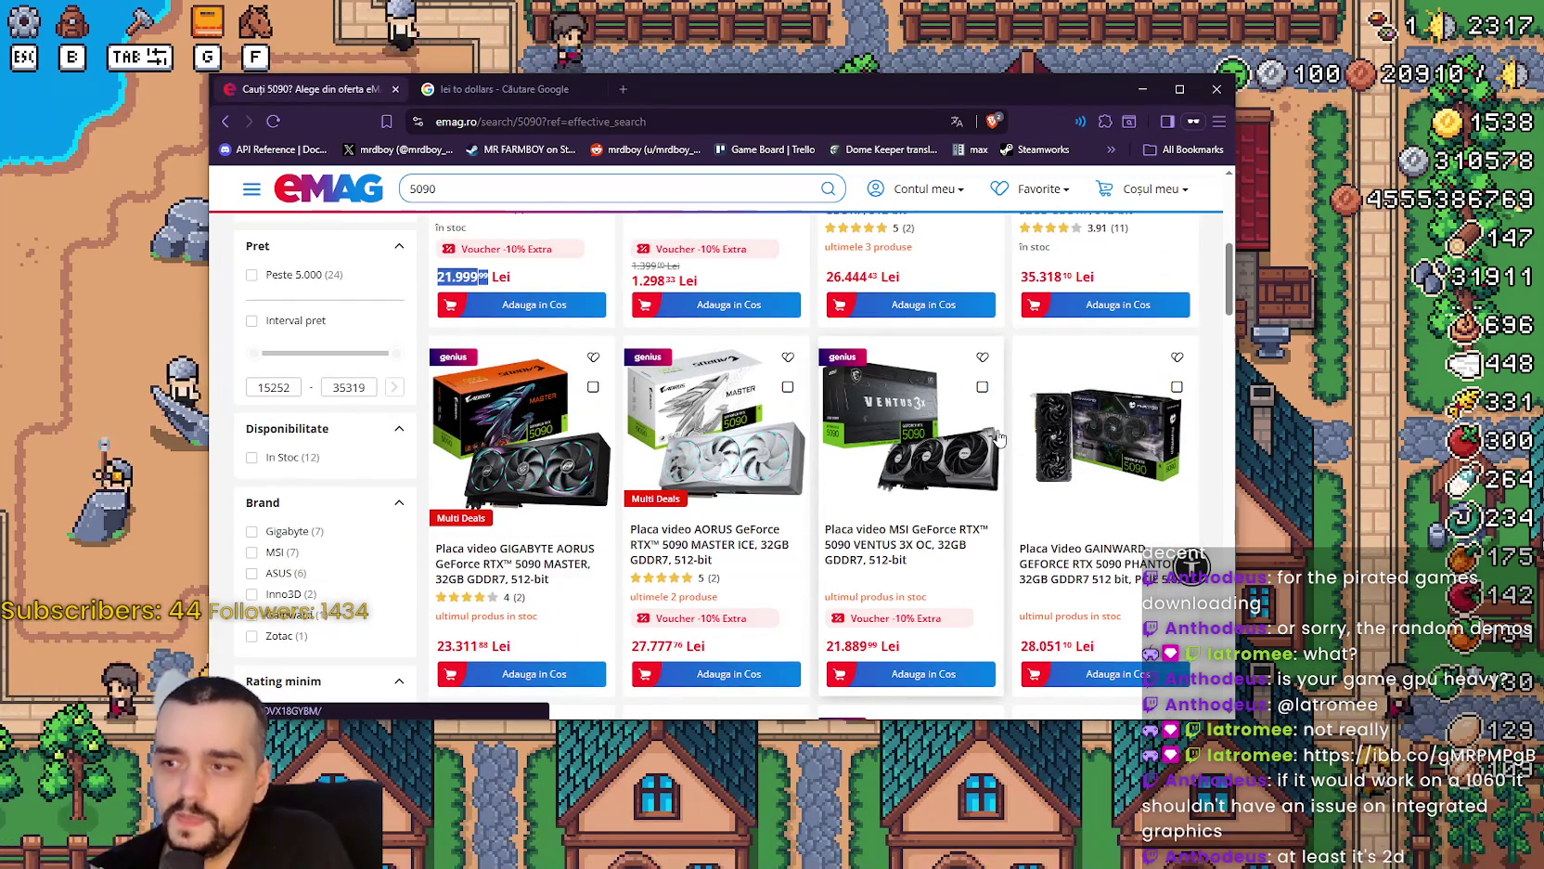
scroll(997, 437, up, 1)
scroll(997, 436, down, 2)
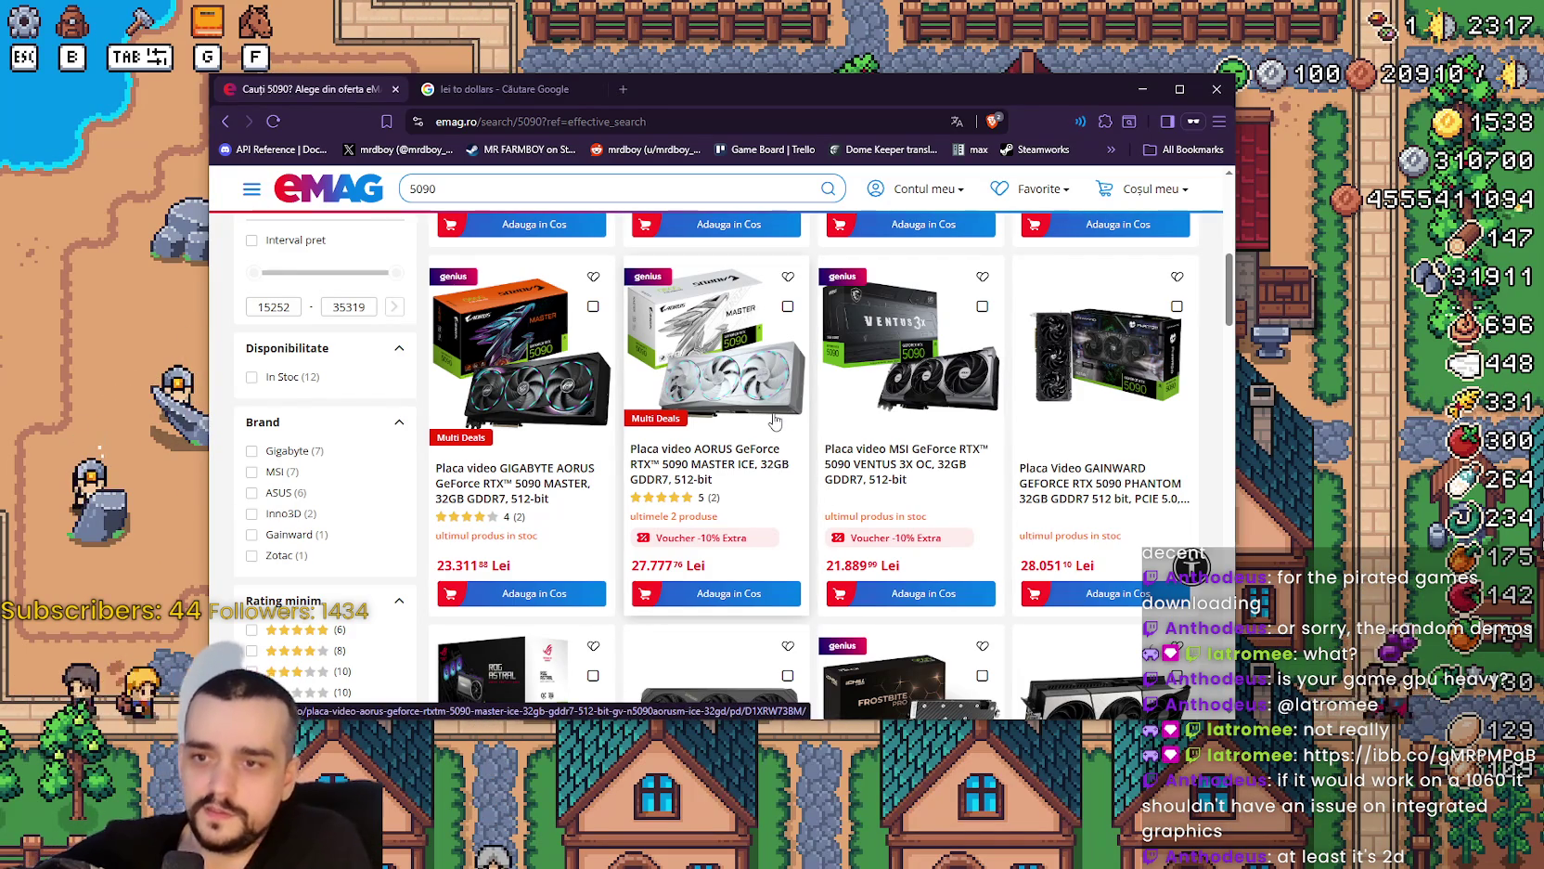
scroll(774, 422, down, 4)
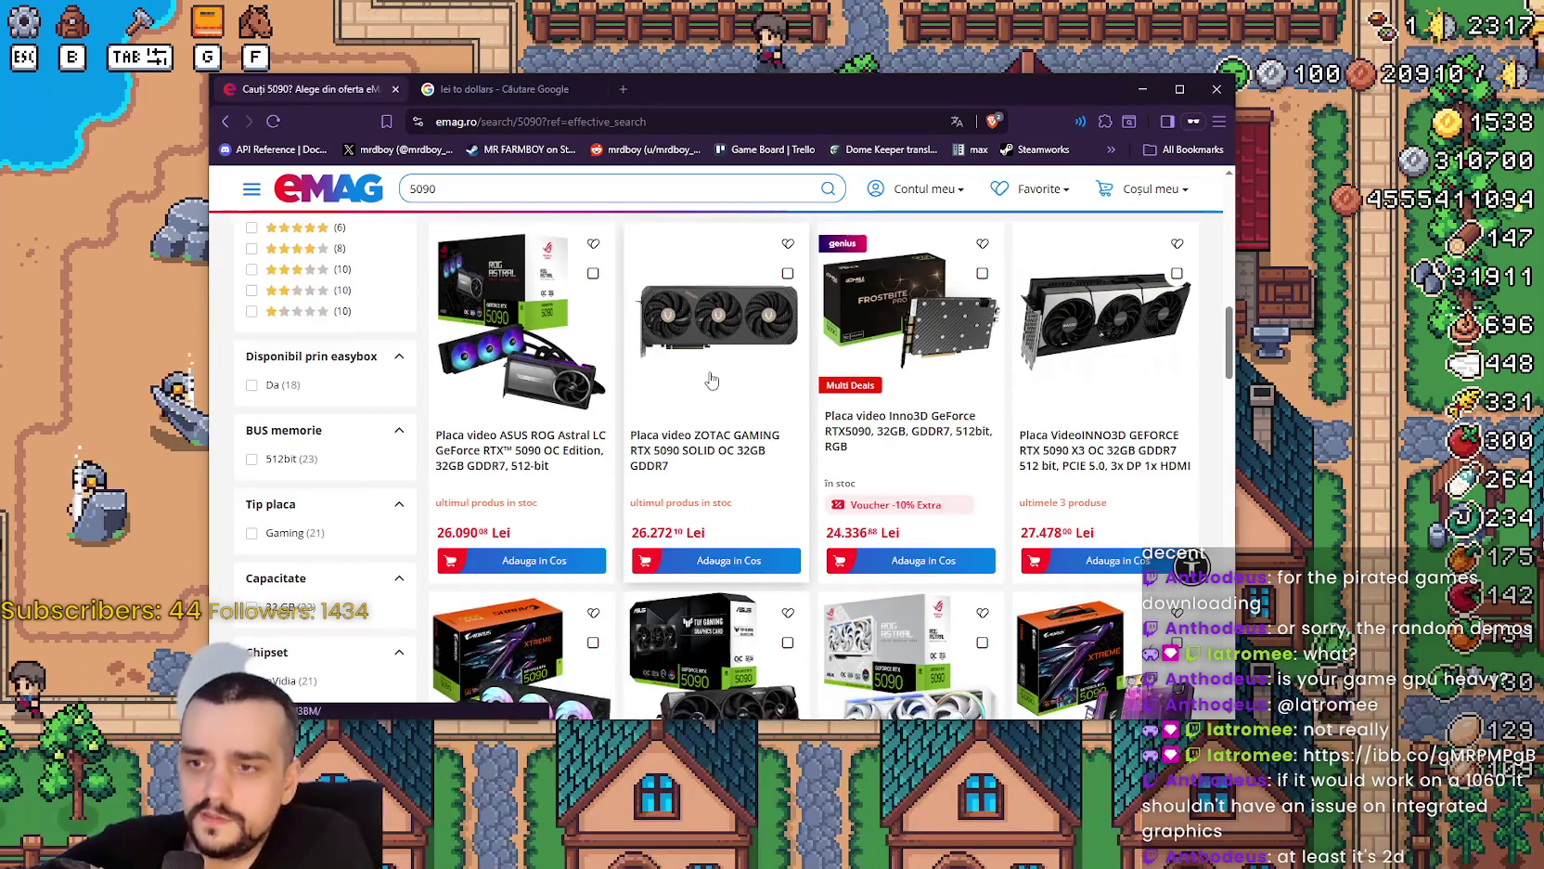
scroll(710, 380, down, 3)
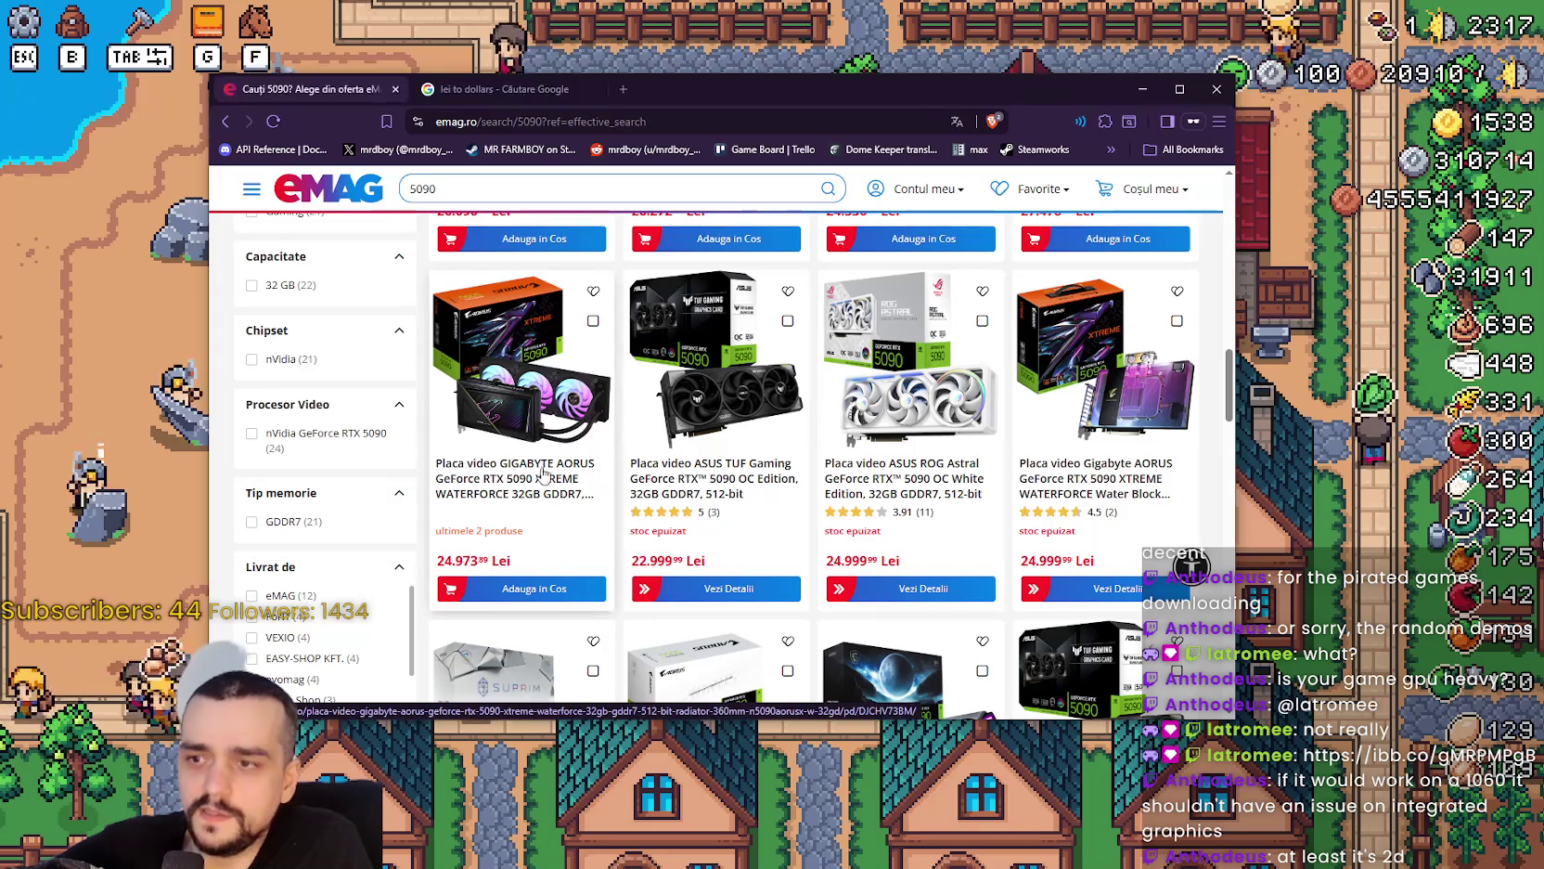
scroll(576, 489, down, 2)
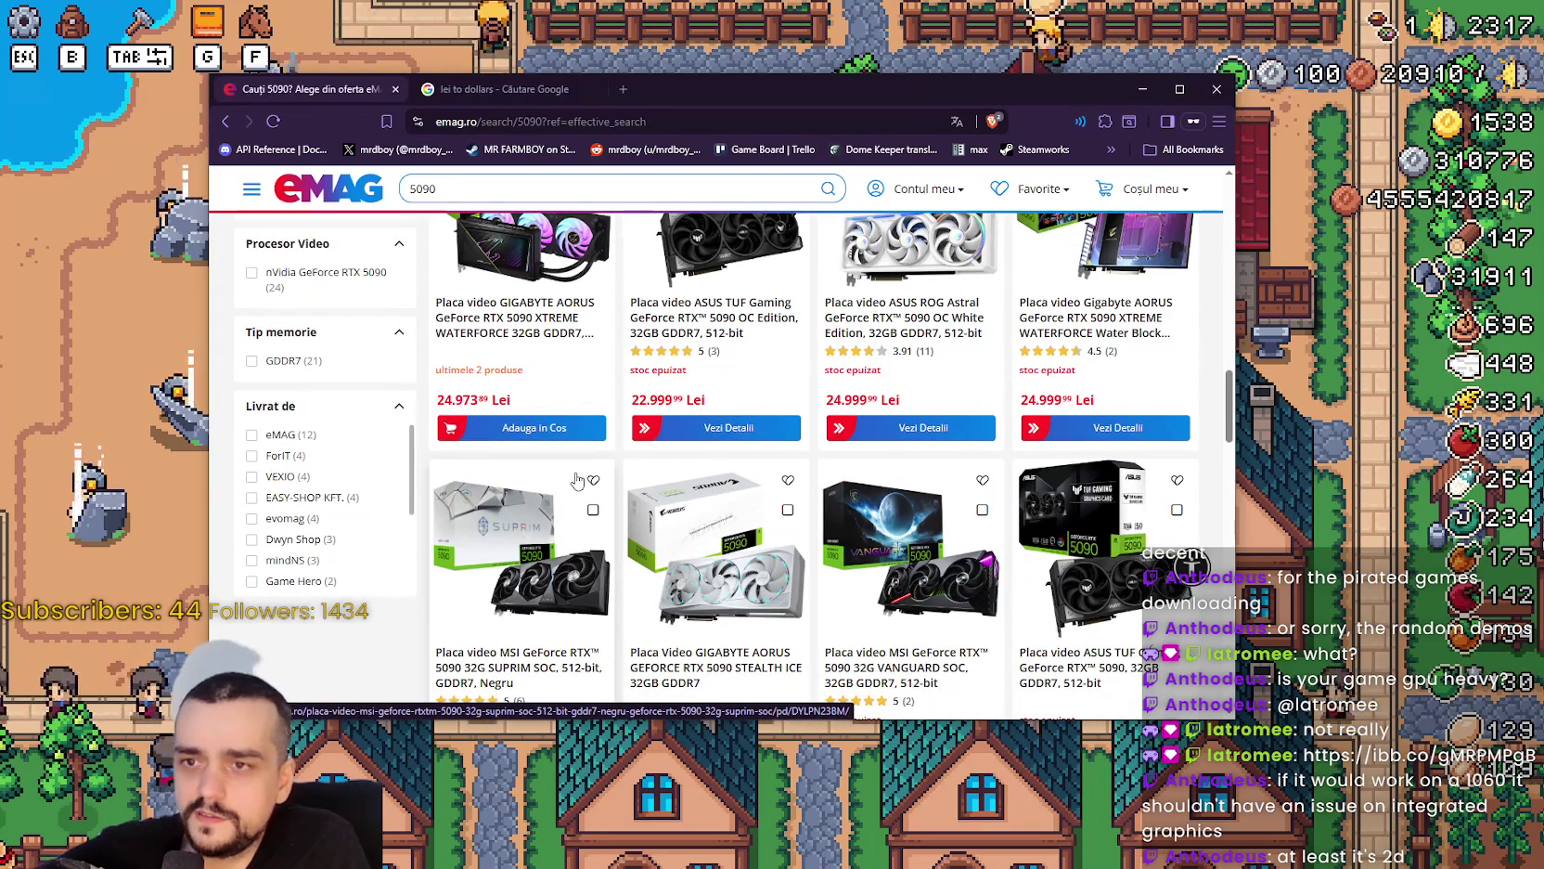
scroll(576, 480, down, 3)
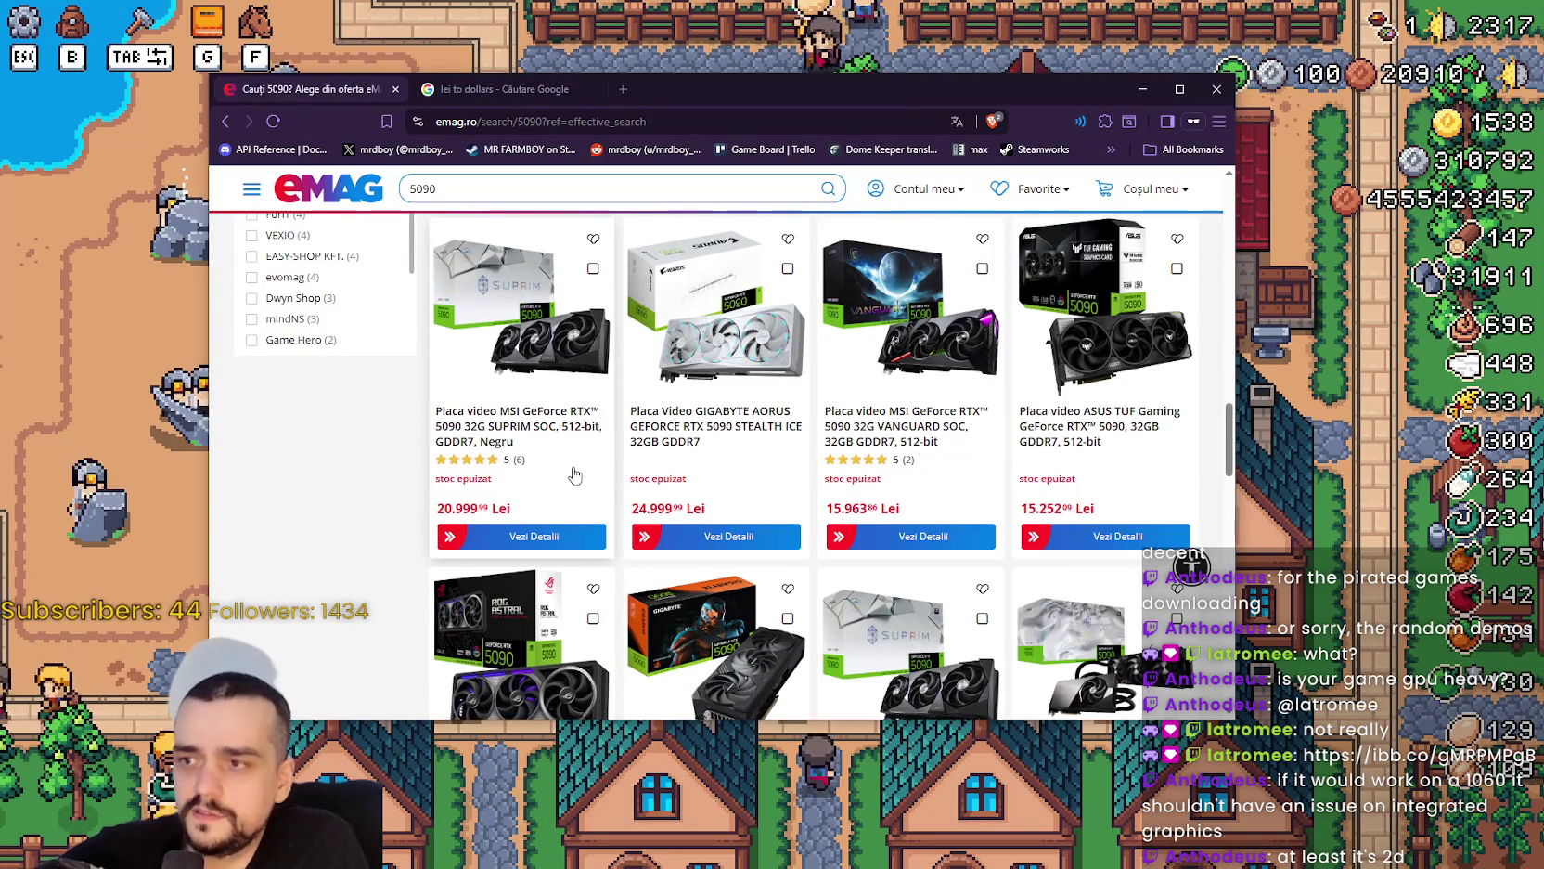
scroll(575, 475, down, 3)
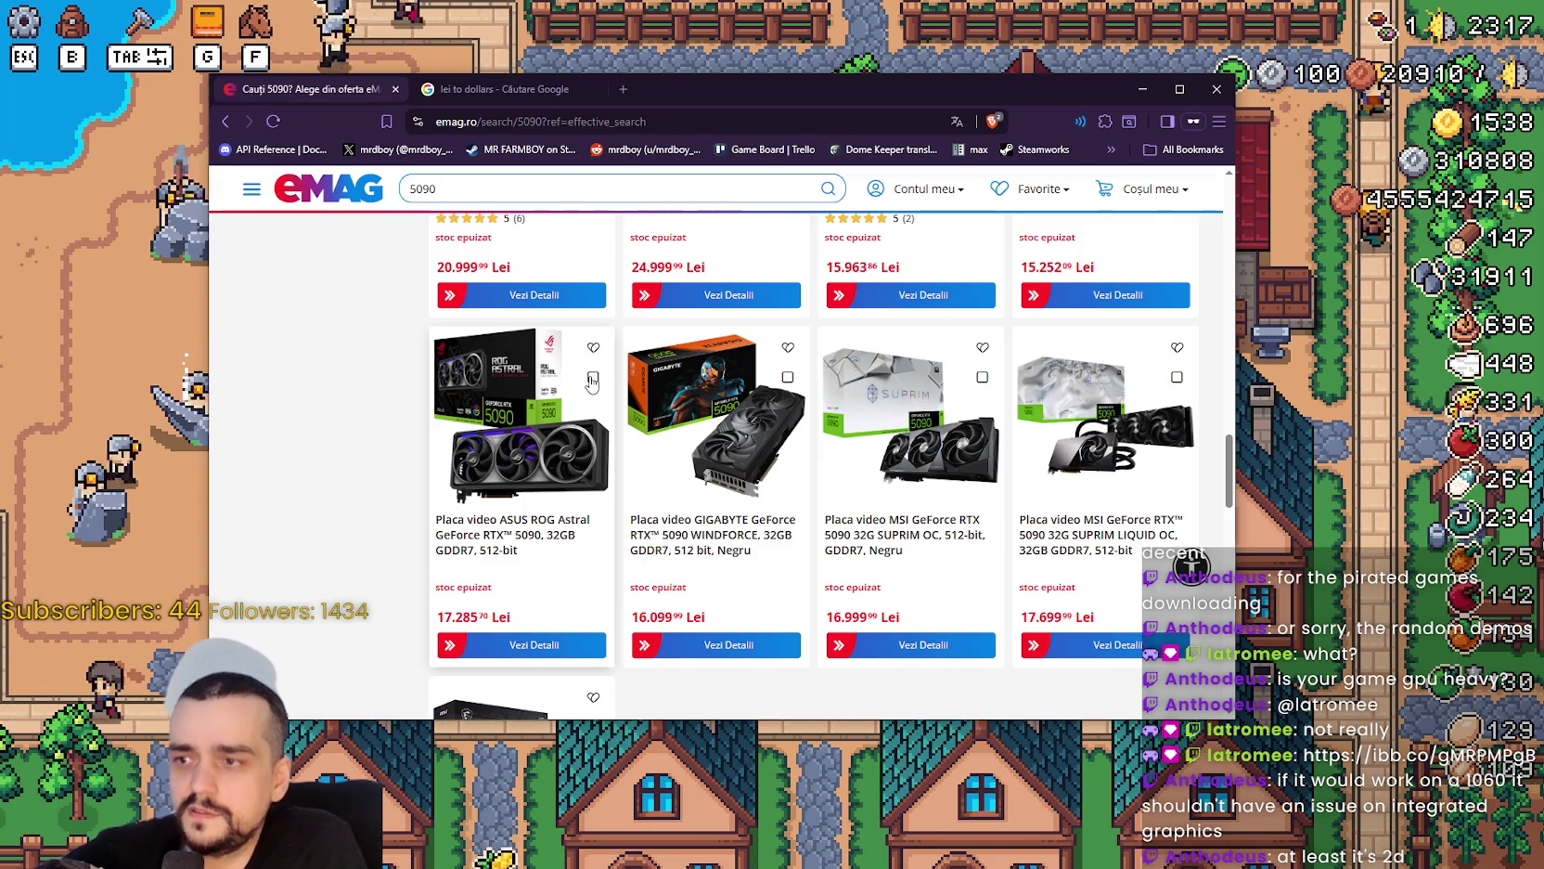
scroll(591, 379, down, 2)
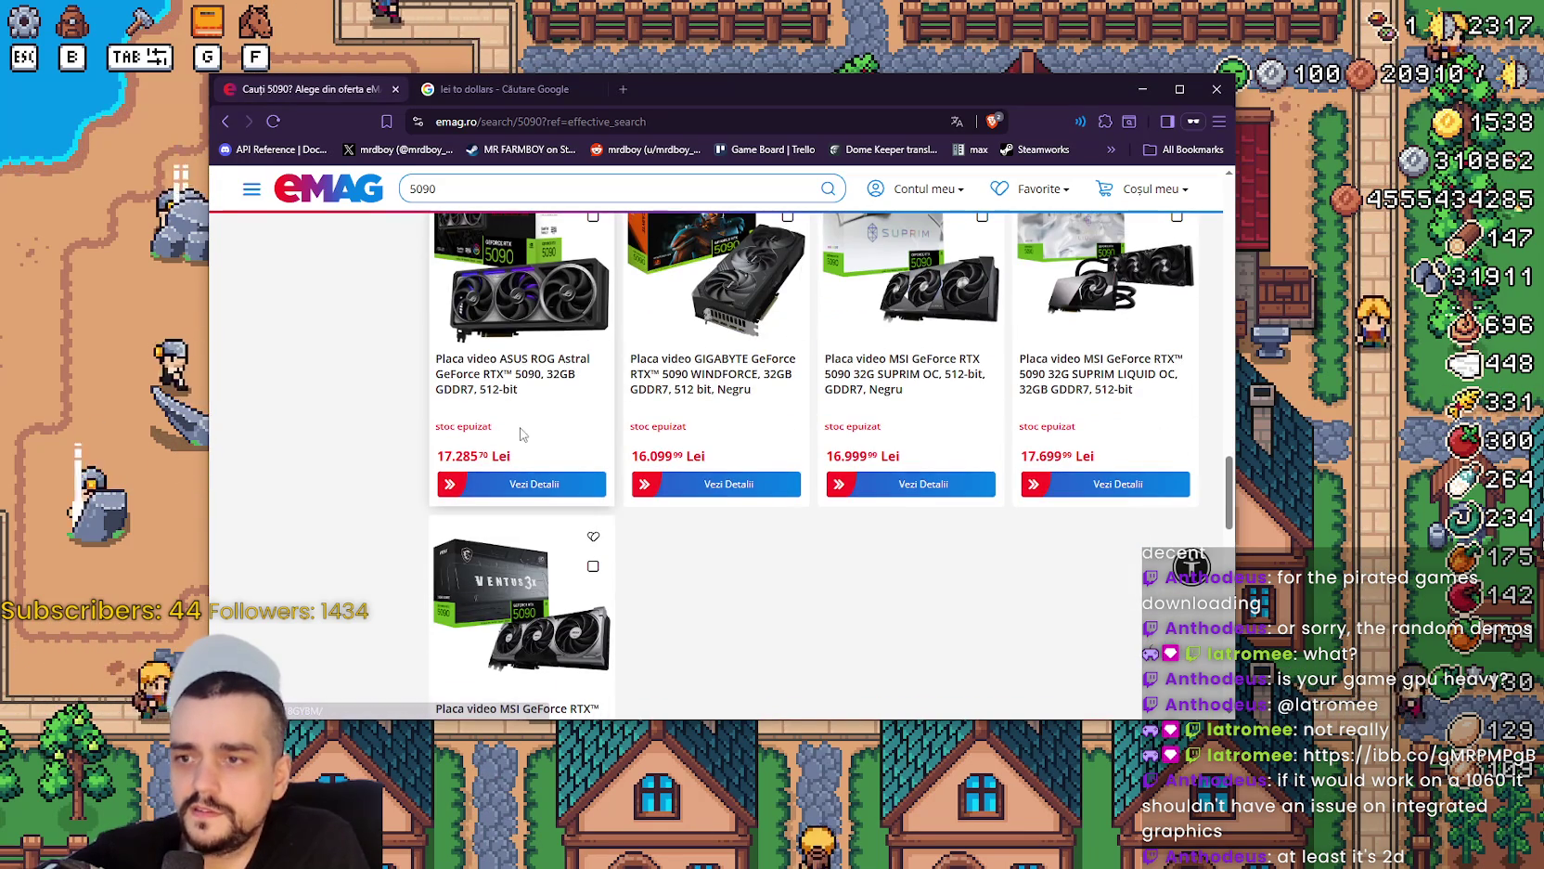
scroll(796, 558, down, 4)
scroll(787, 552, up, 3)
scroll(786, 548, down, 1)
scroll(786, 548, up, 2)
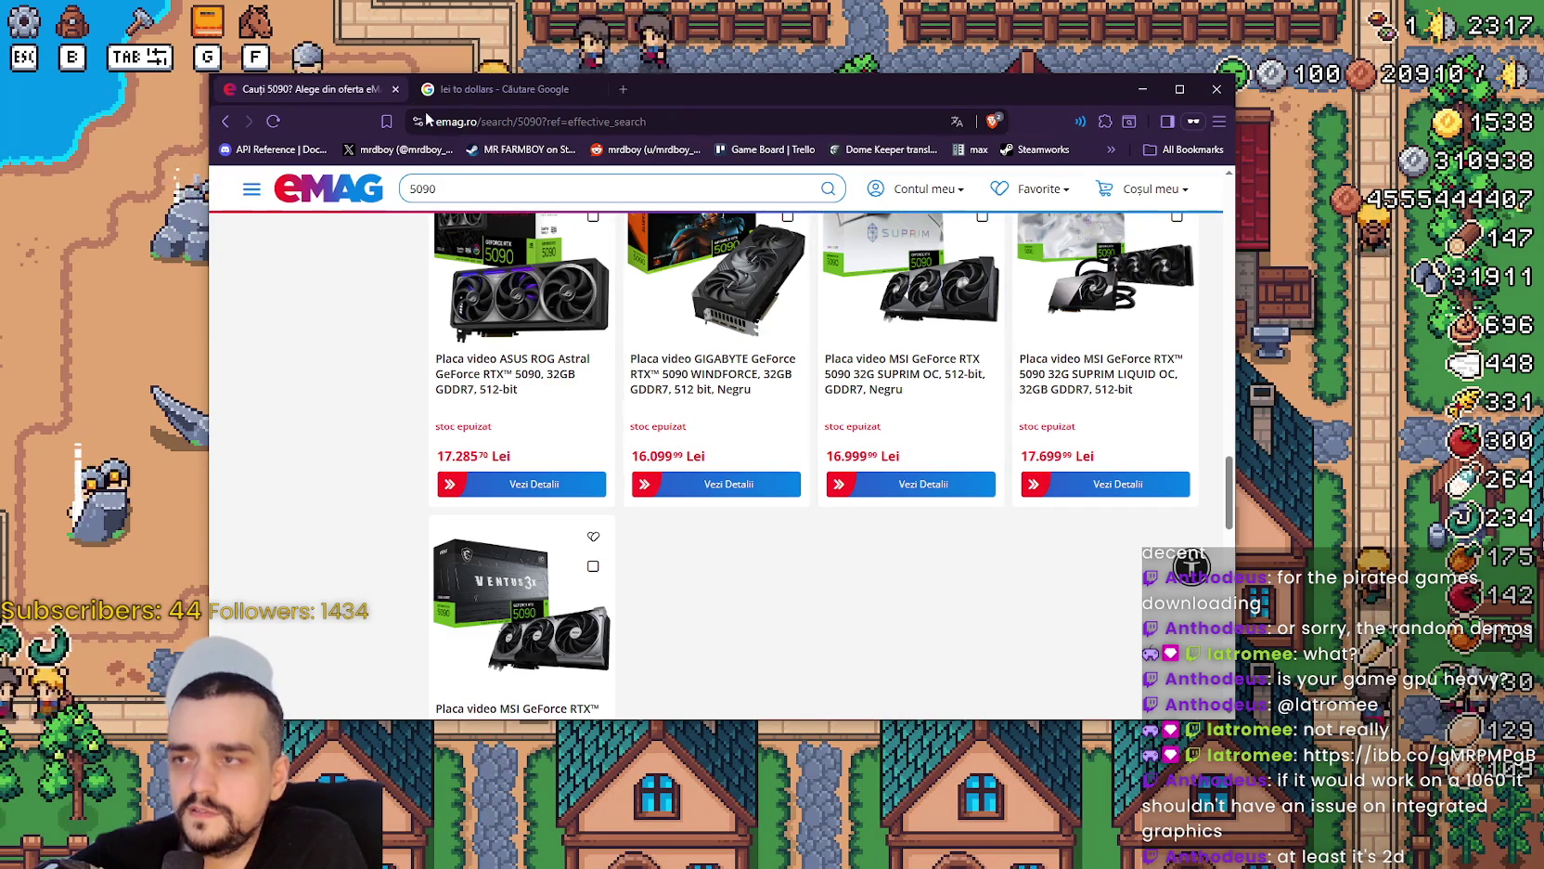
key(ctrl+Tab)
click(288, 436)
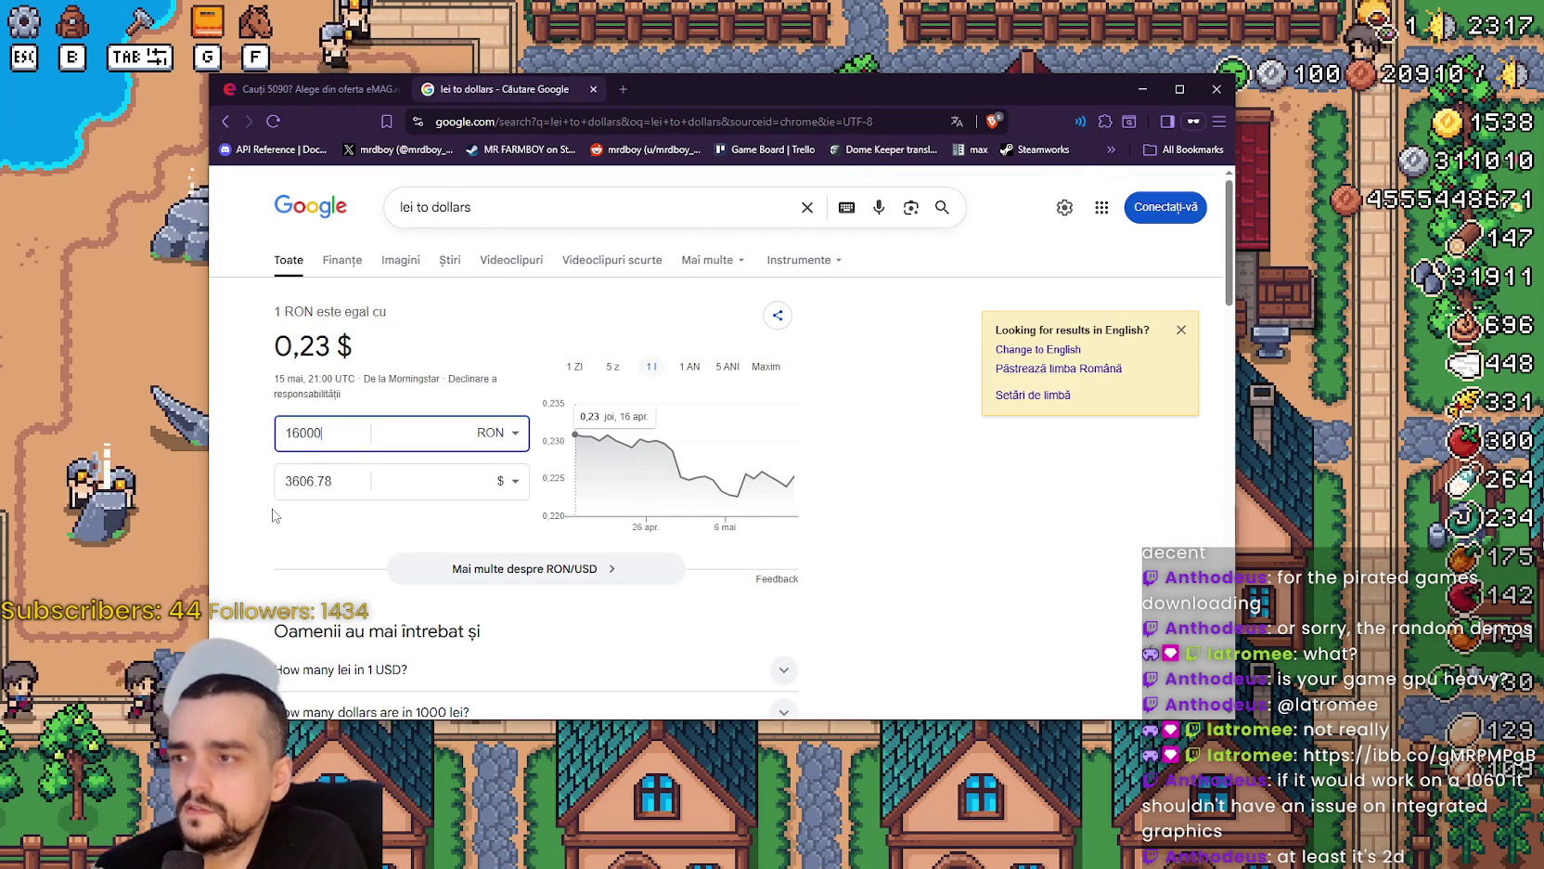
click(352, 94)
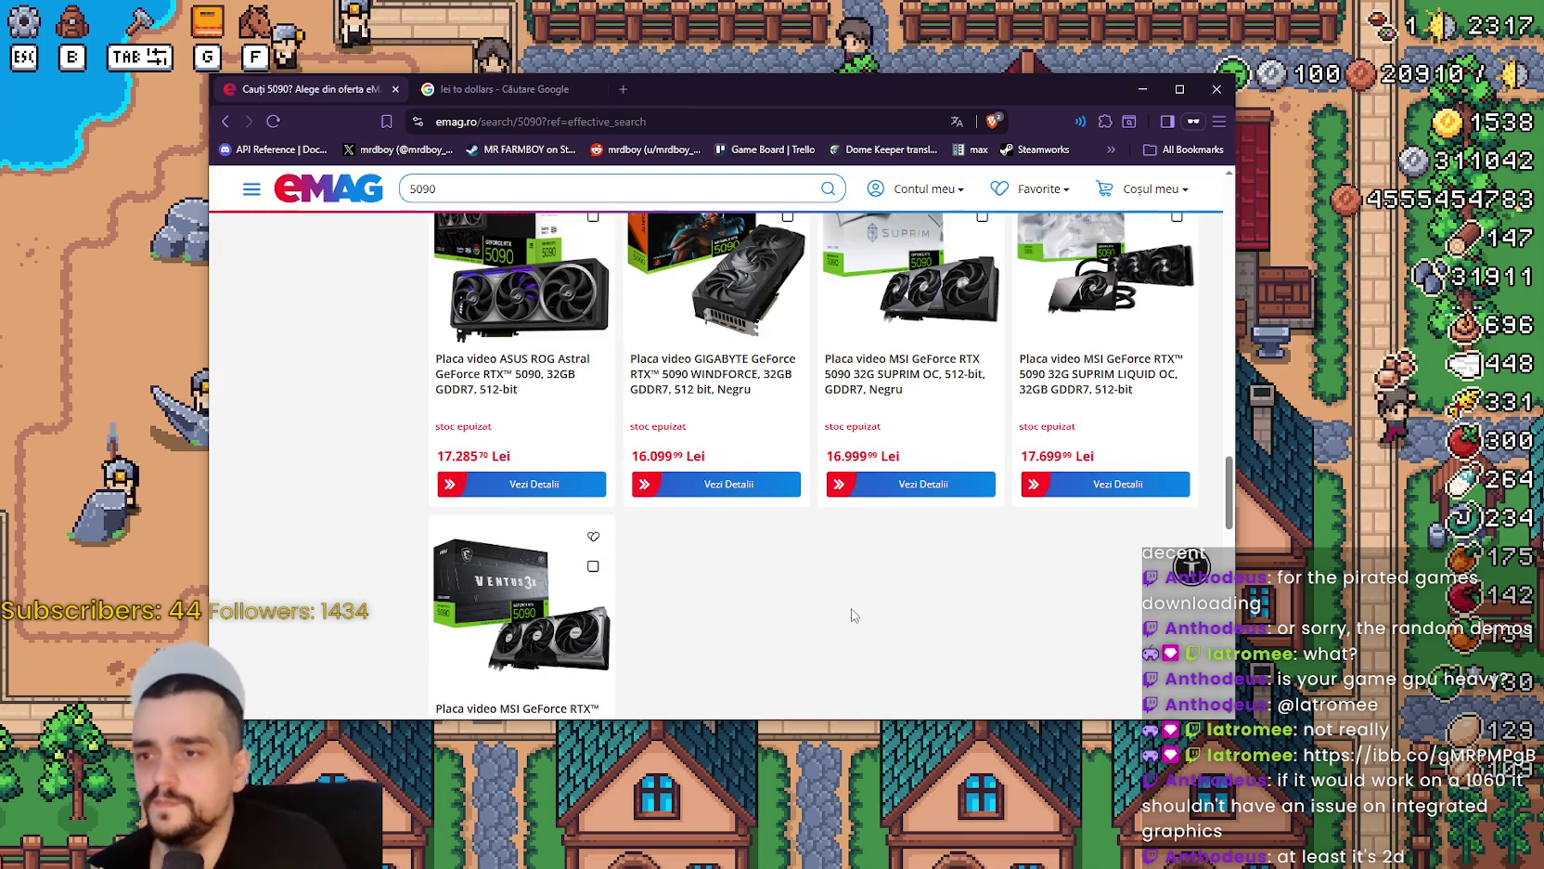
Open the MSI GeForce RTX 5090 GAMING TRIO OC listing, priced 21.999,99 Lei.
scroll(863, 622, up, 1)
scroll(711, 504, up, 2)
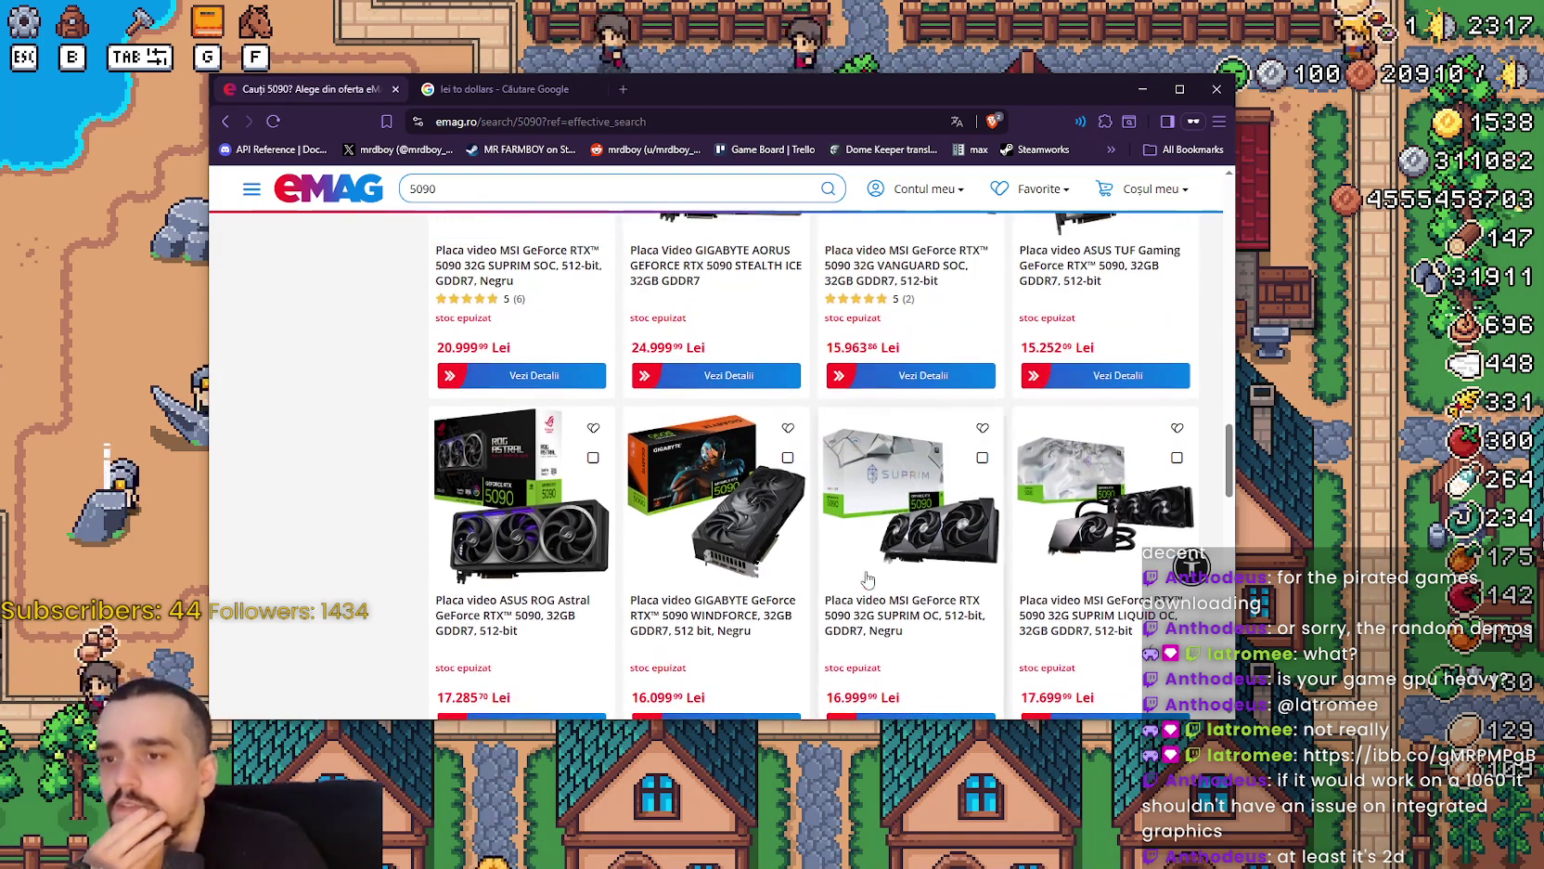
scroll(711, 501, down, 1)
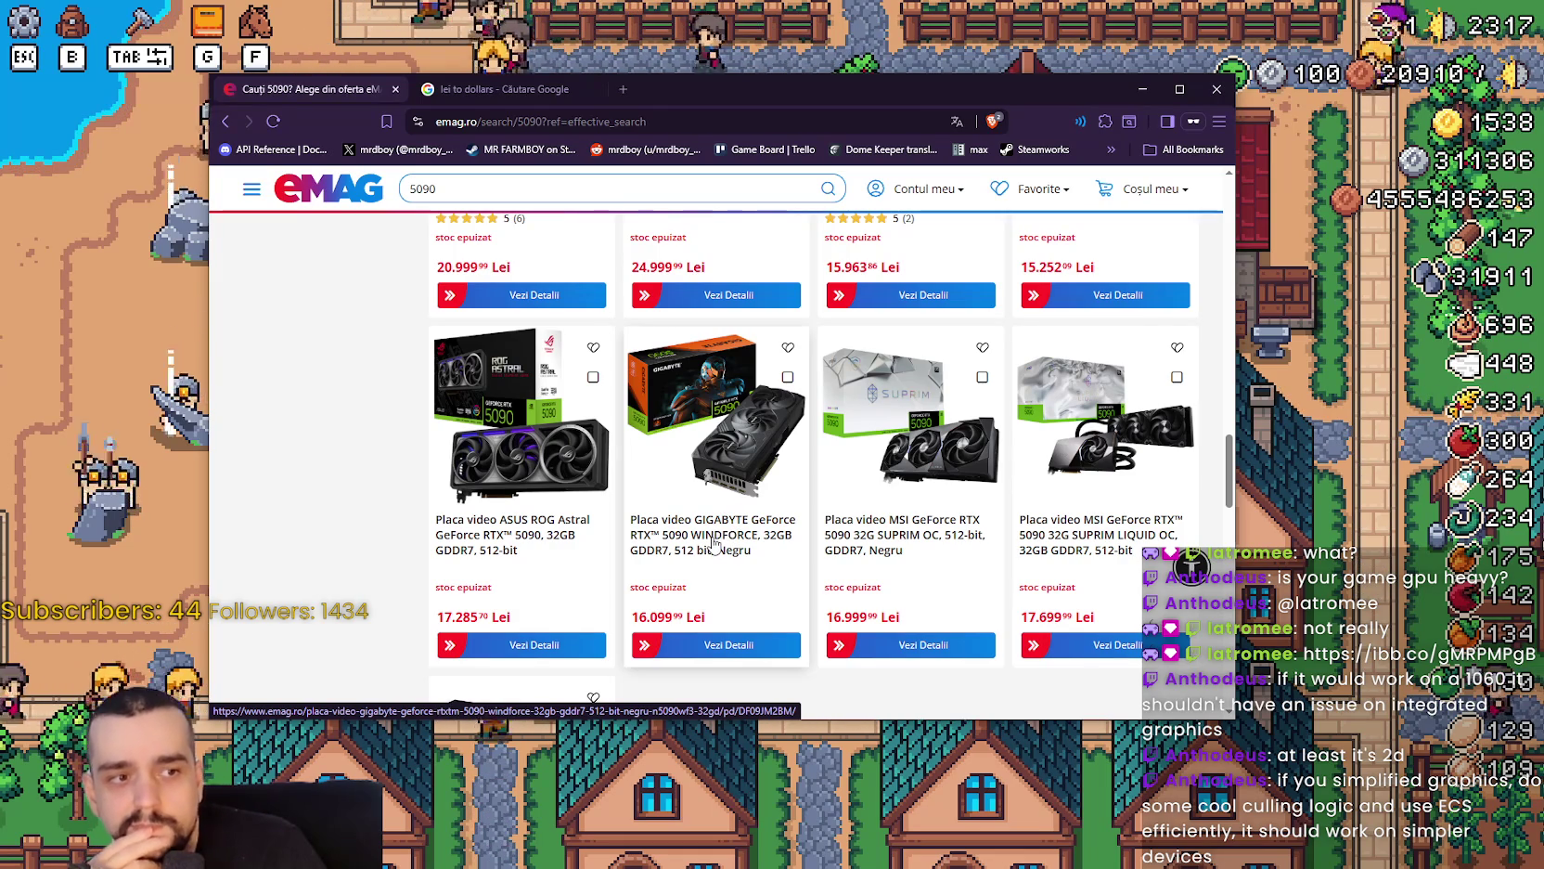
scroll(713, 544, up, 2)
scroll(713, 543, up, 5)
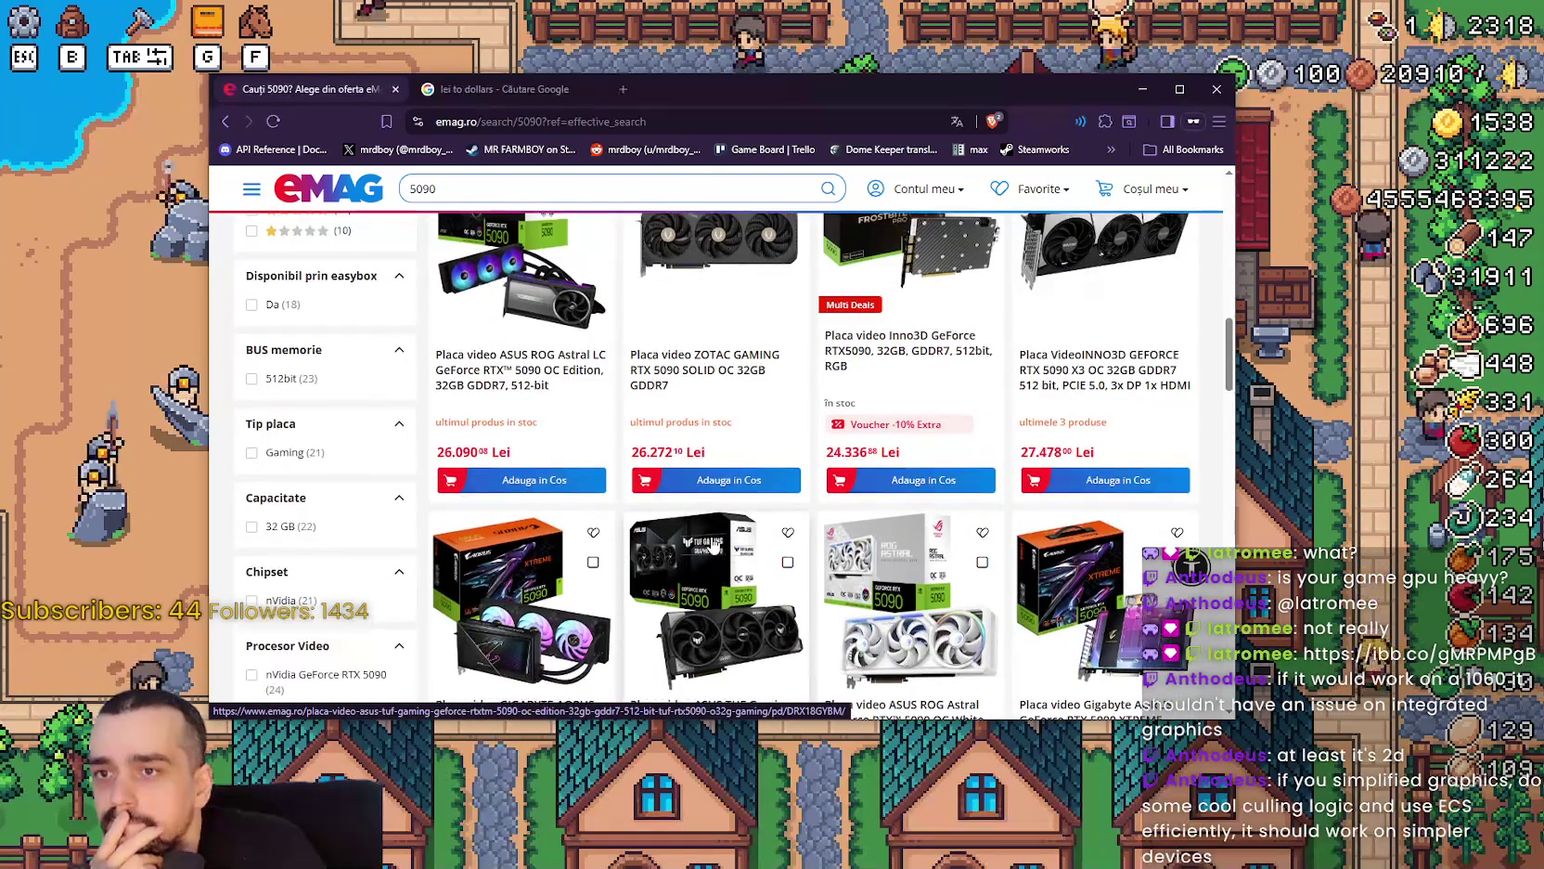
scroll(713, 547, up, 2)
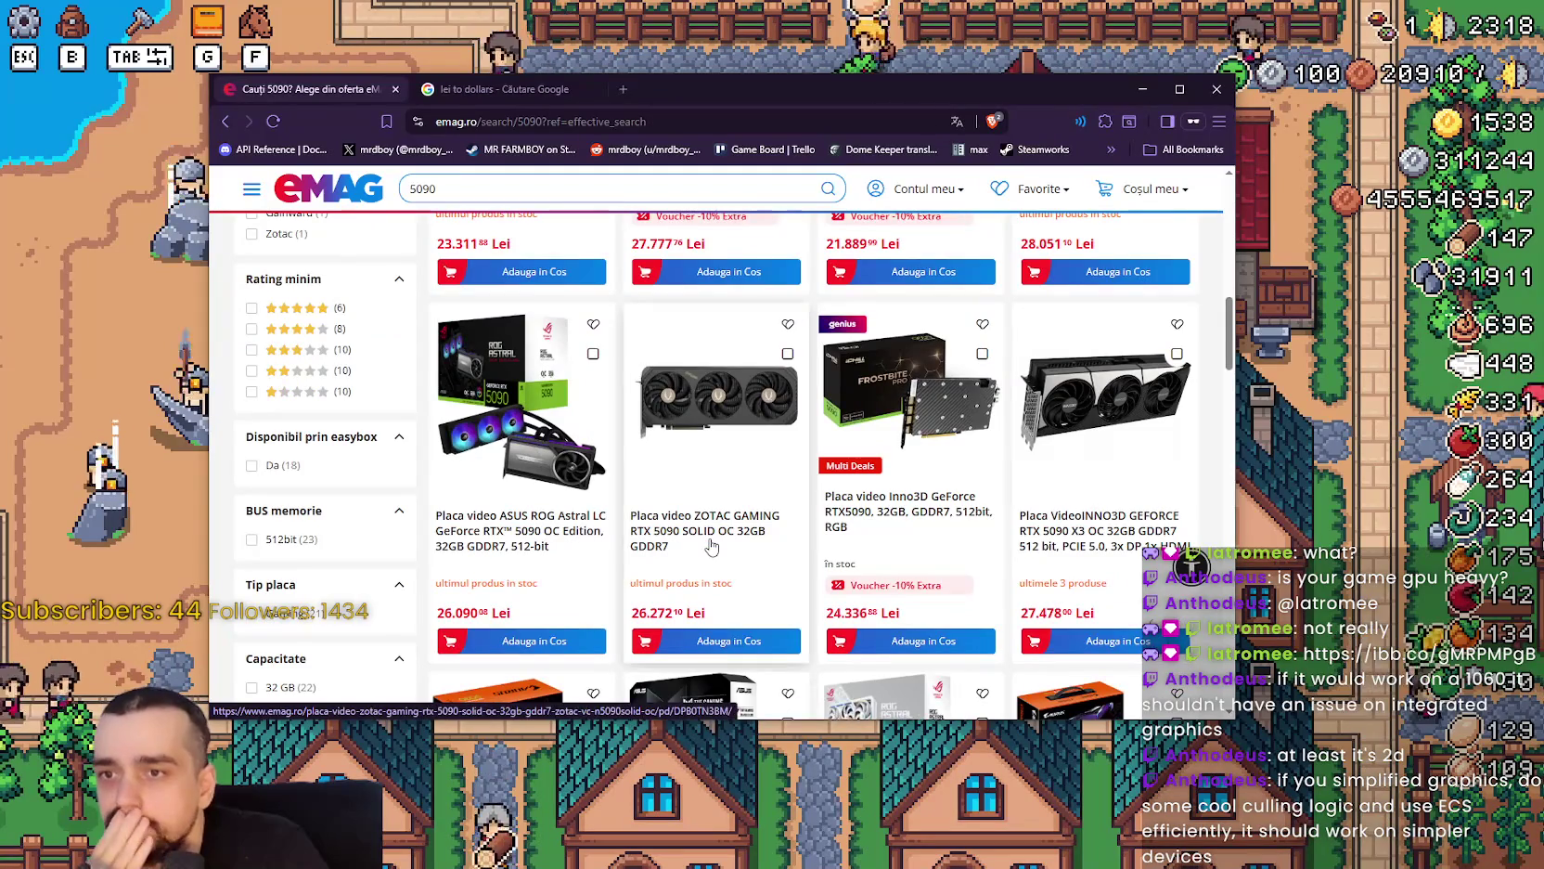
scroll(711, 545, up, 10)
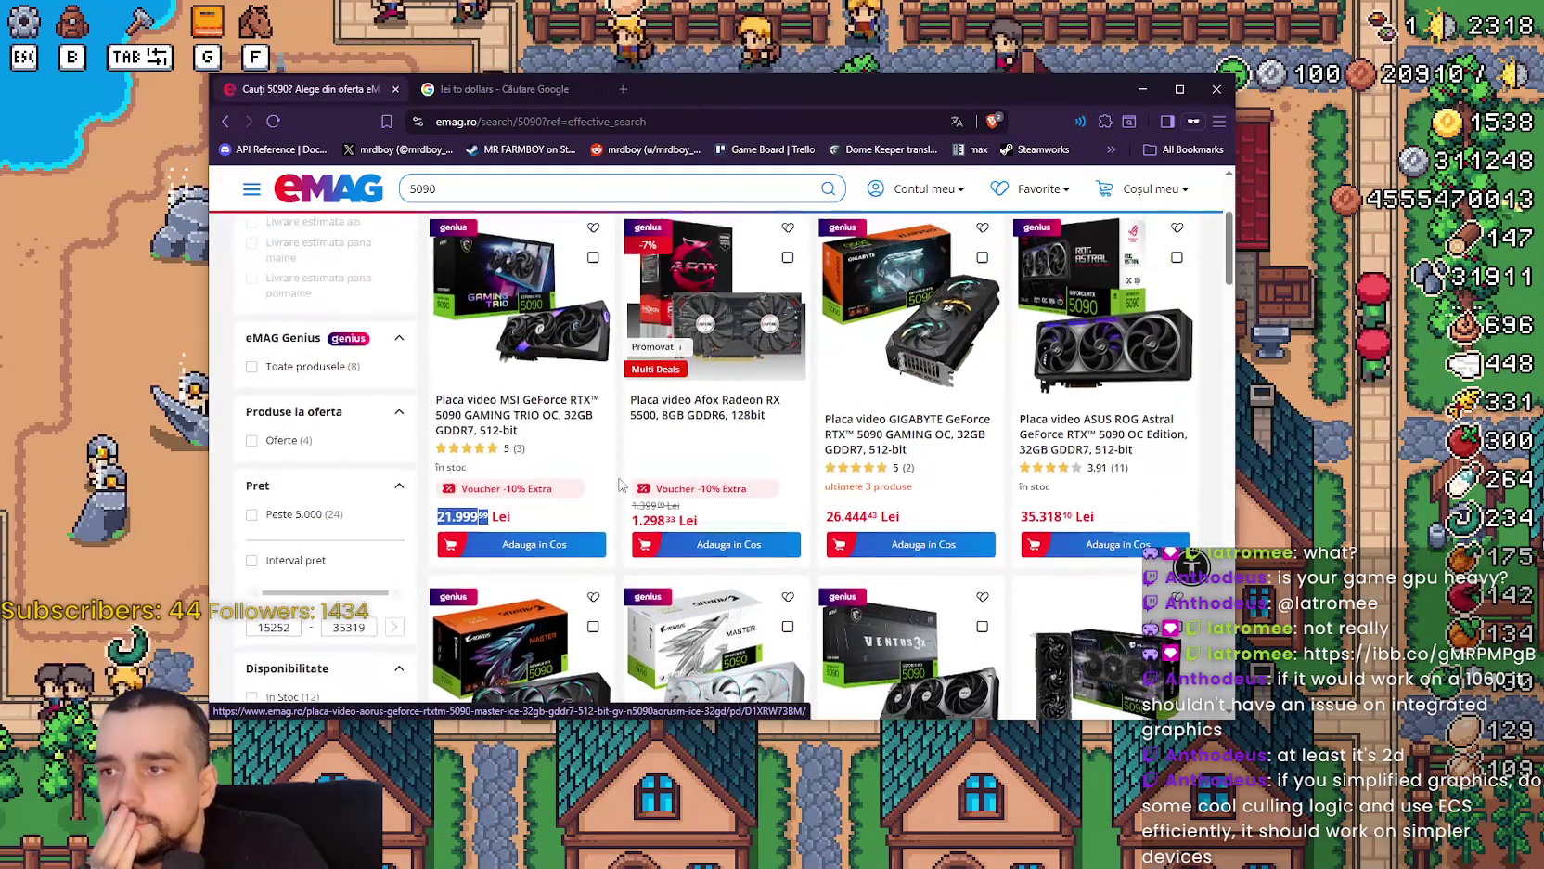
key(ctrl+c)
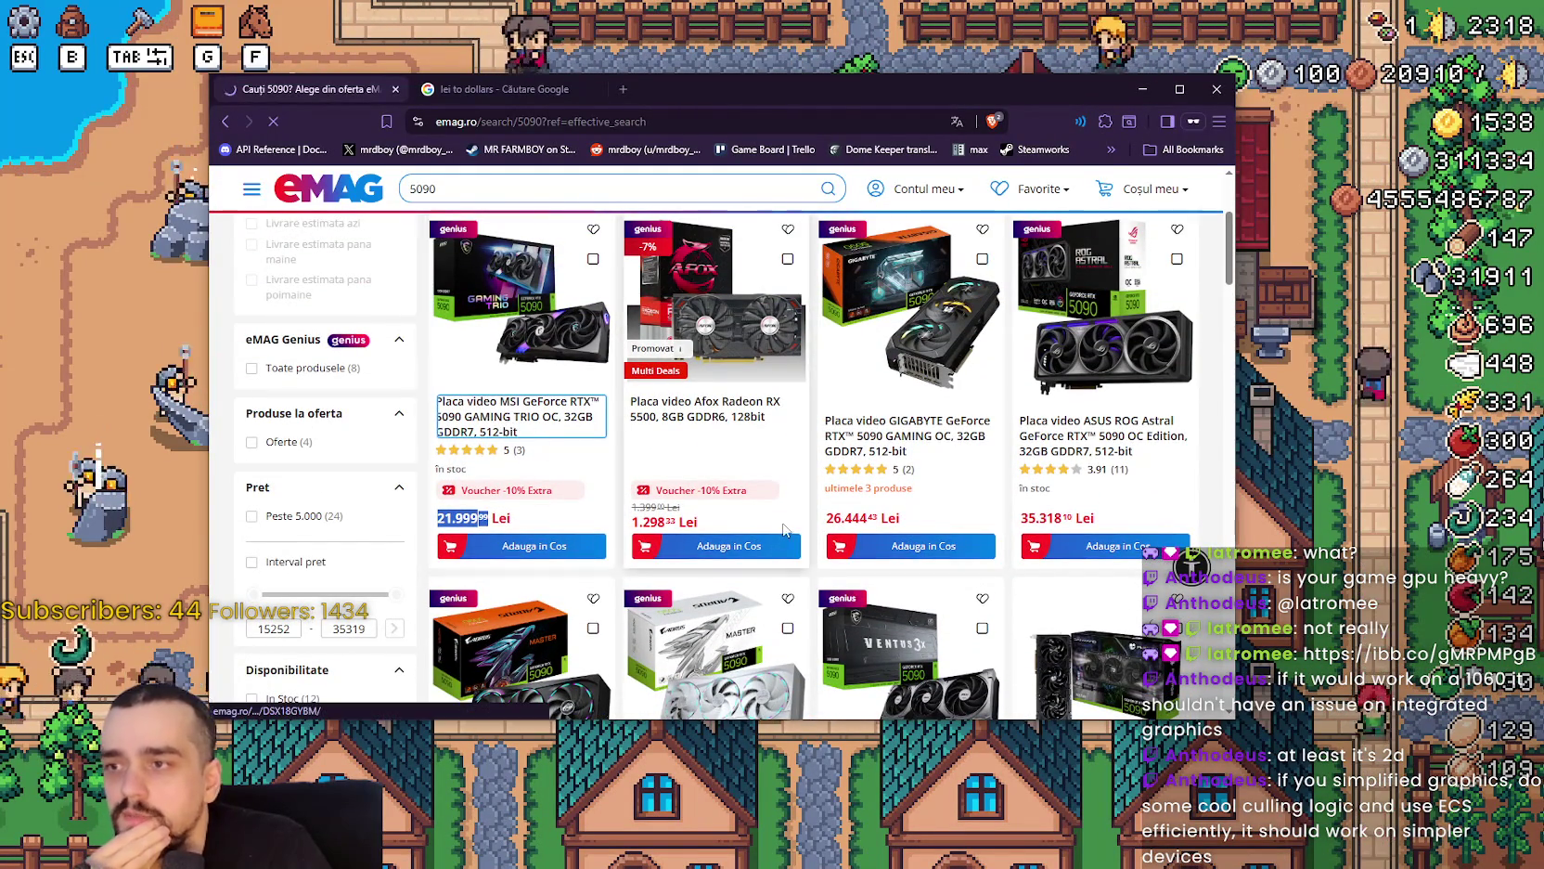
scroll(617, 443, down, 10)
scroll(604, 437, down, 5)
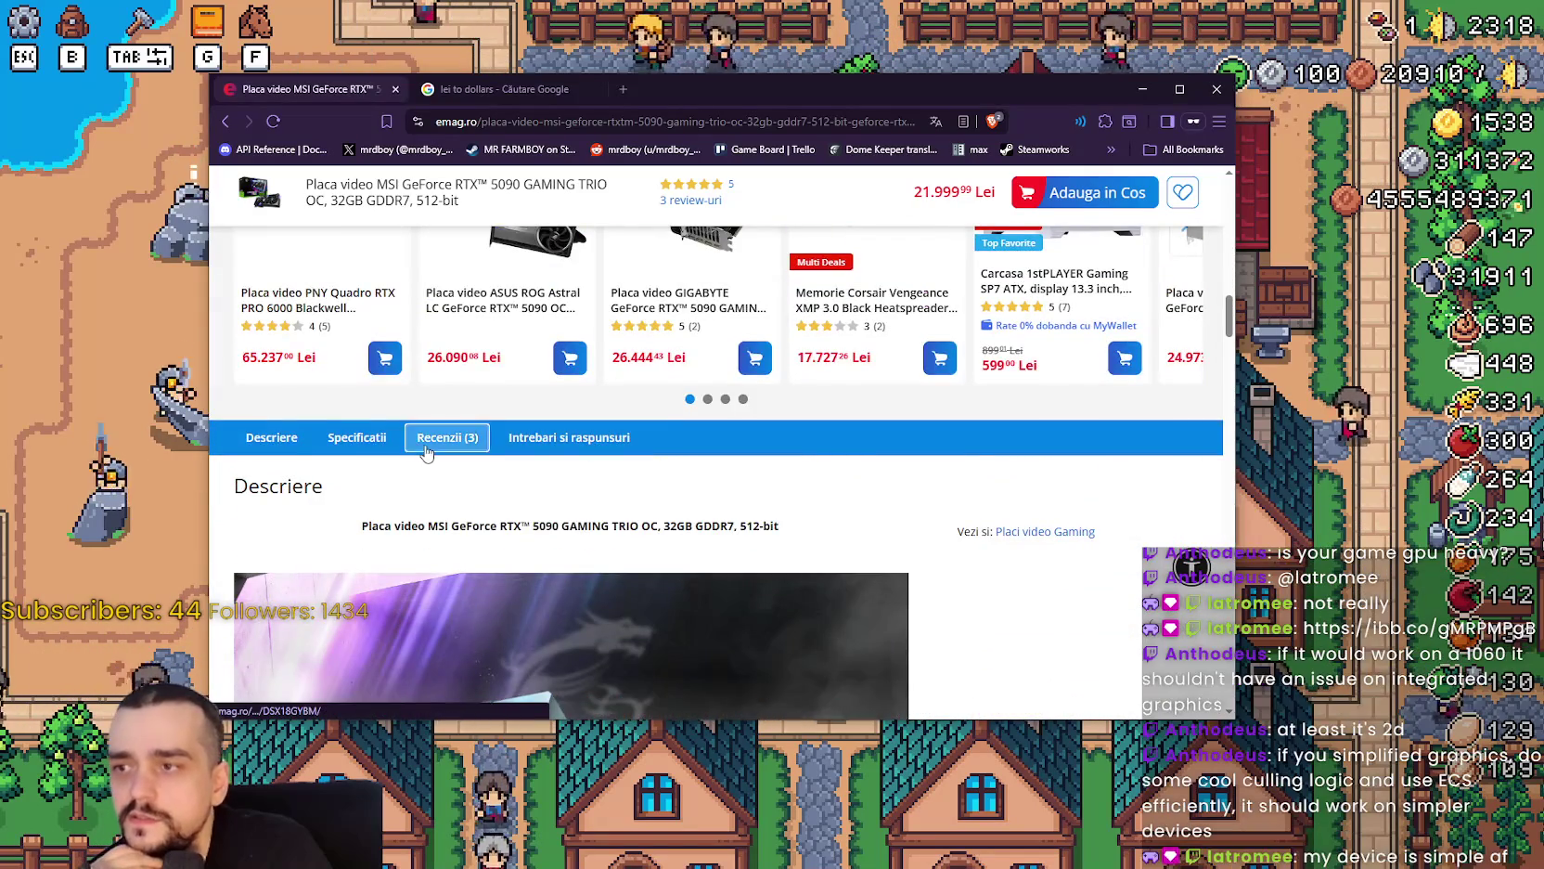
click(426, 450)
scroll(698, 523, down, 4)
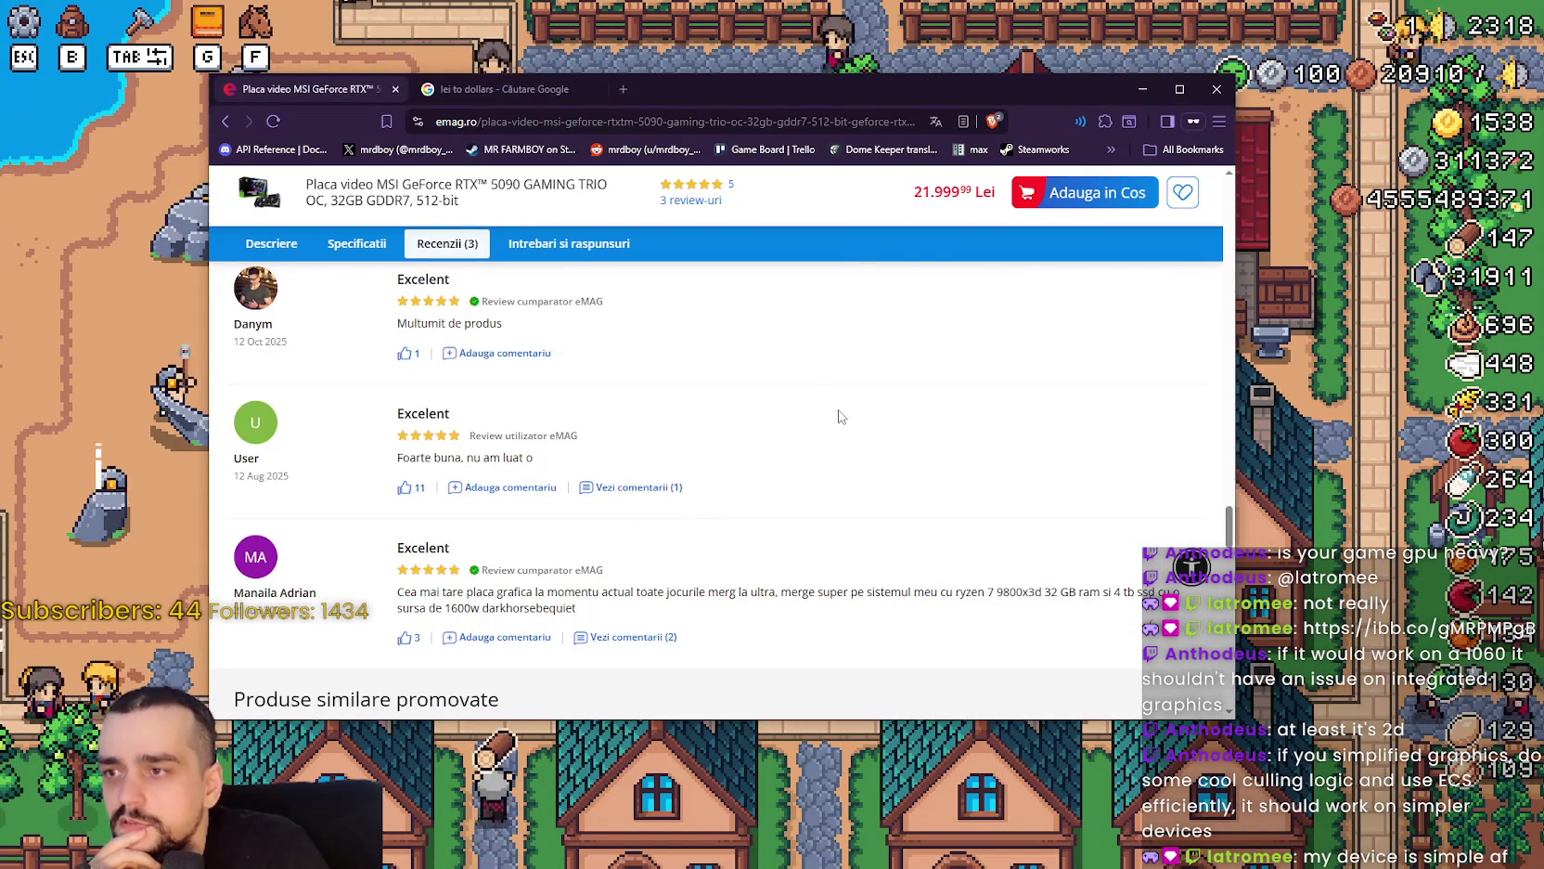
scroll(838, 417, up, 2)
scroll(838, 417, down, 3)
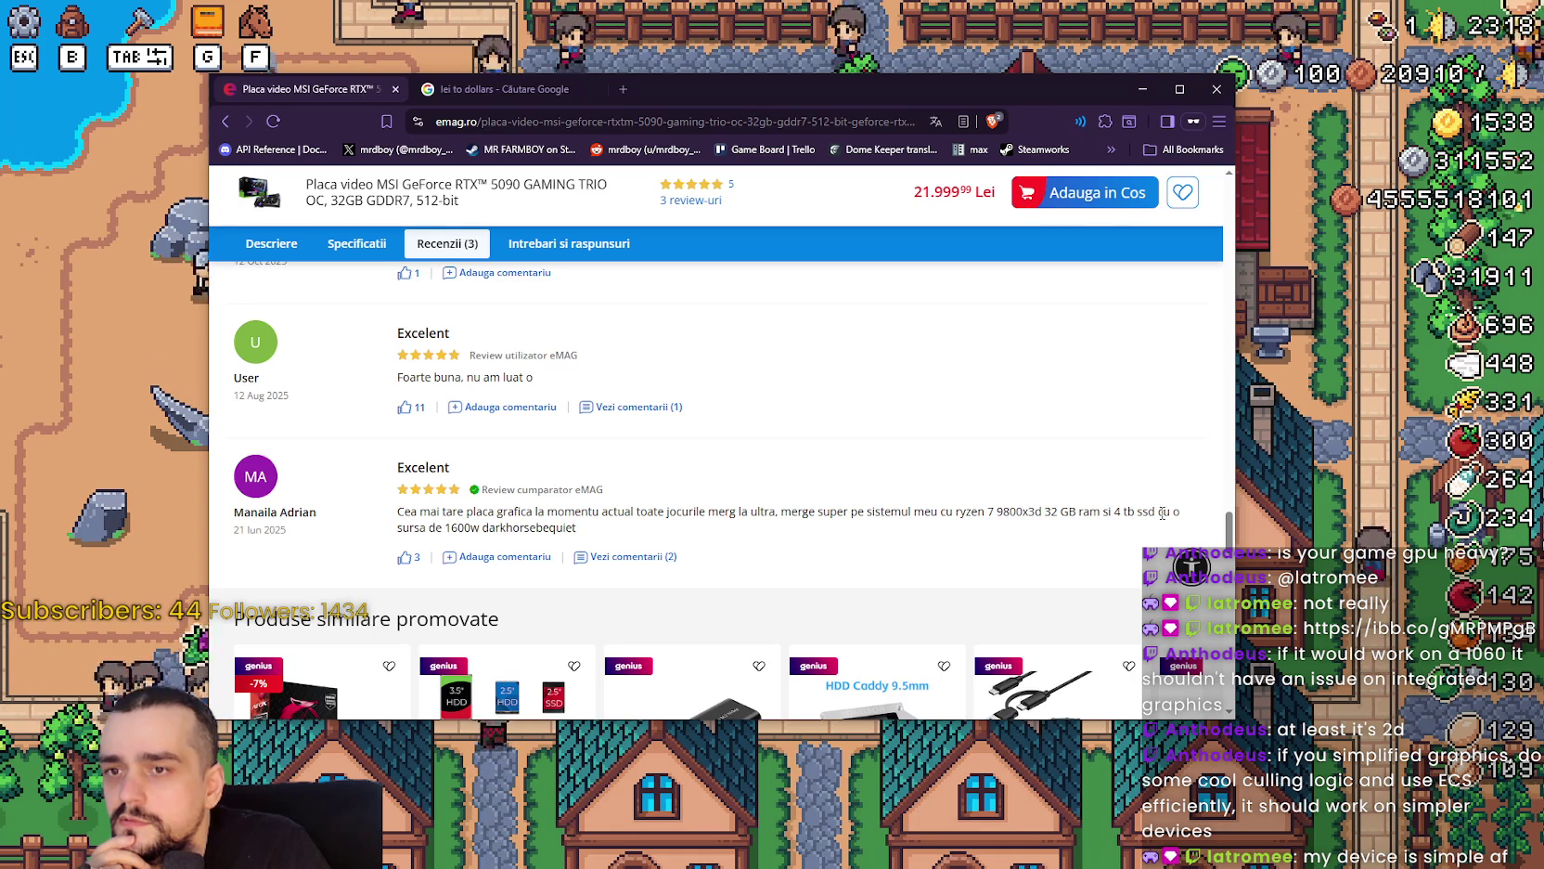
drag(419, 527, 556, 527)
click(613, 555)
scroll(659, 521, down, 2)
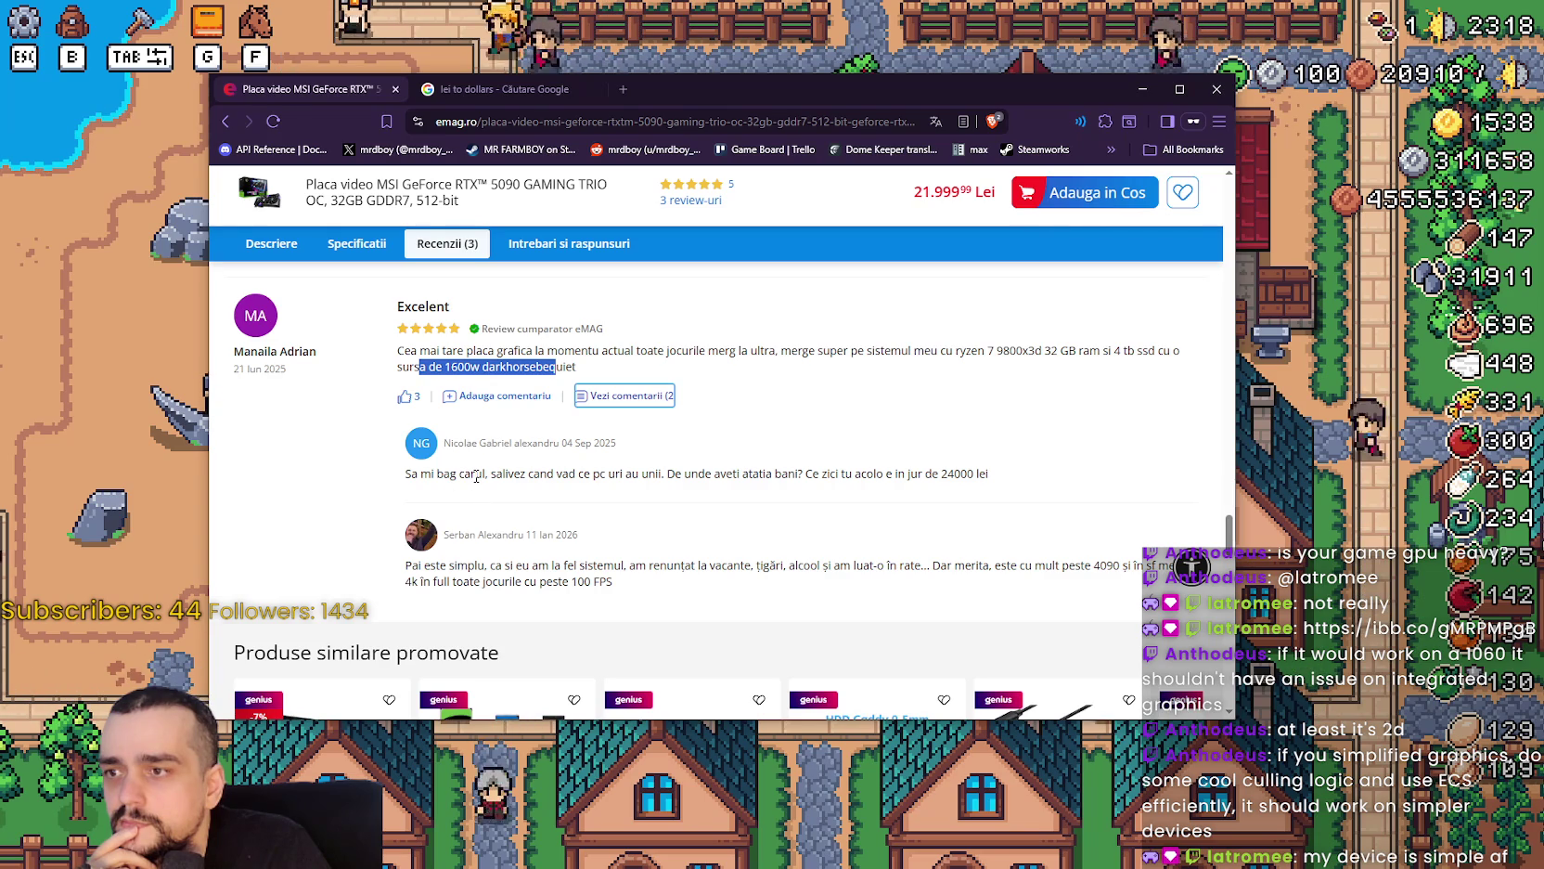
click(508, 477)
drag(571, 477, 991, 476)
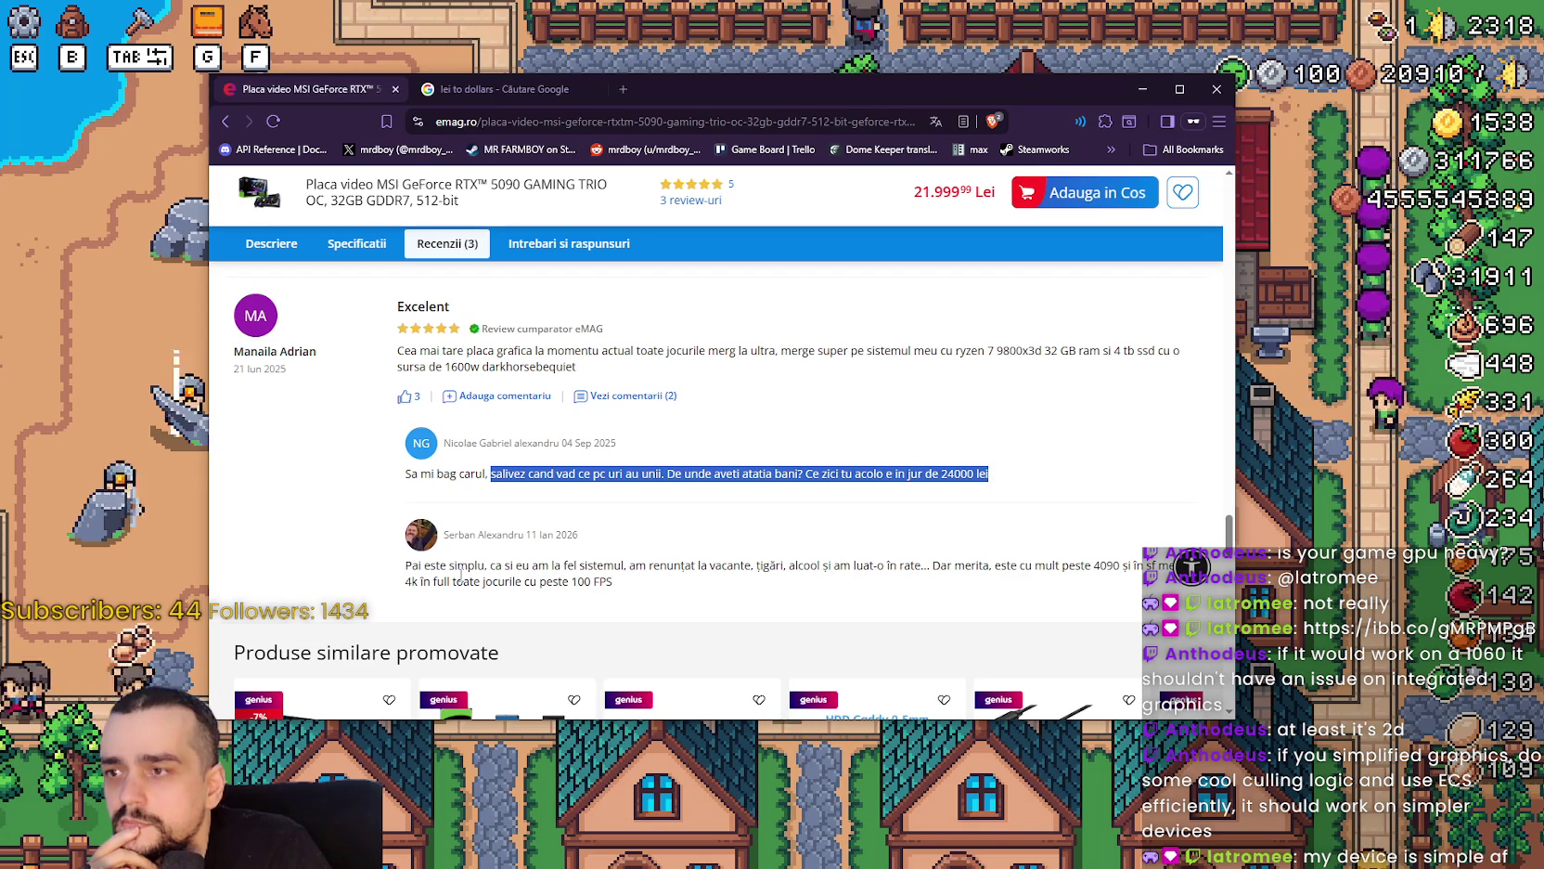
drag(502, 565, 674, 560)
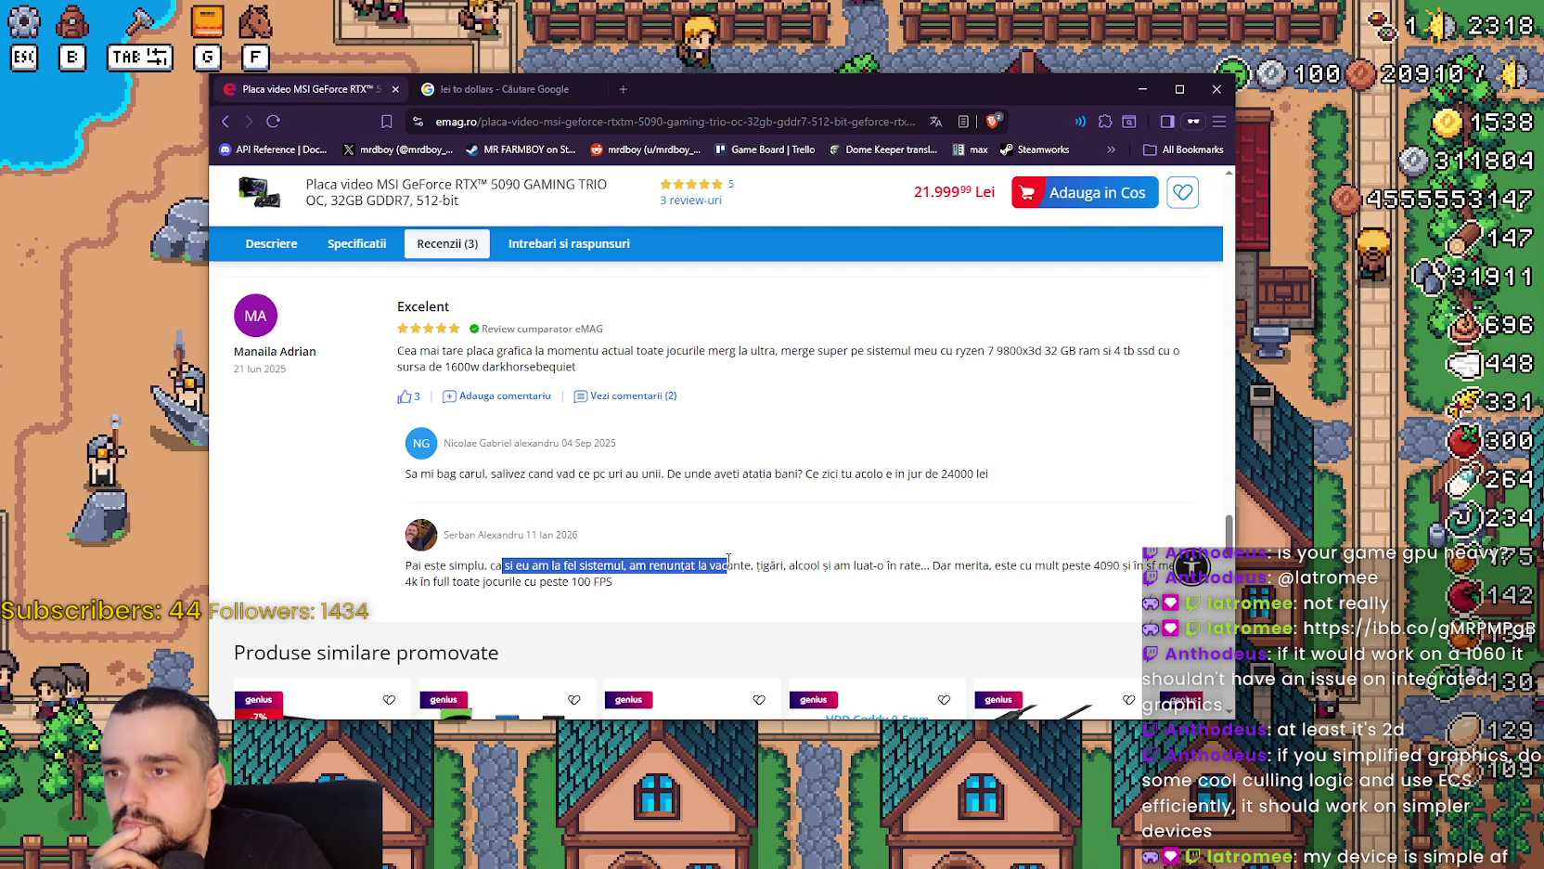
drag(812, 563, 841, 560)
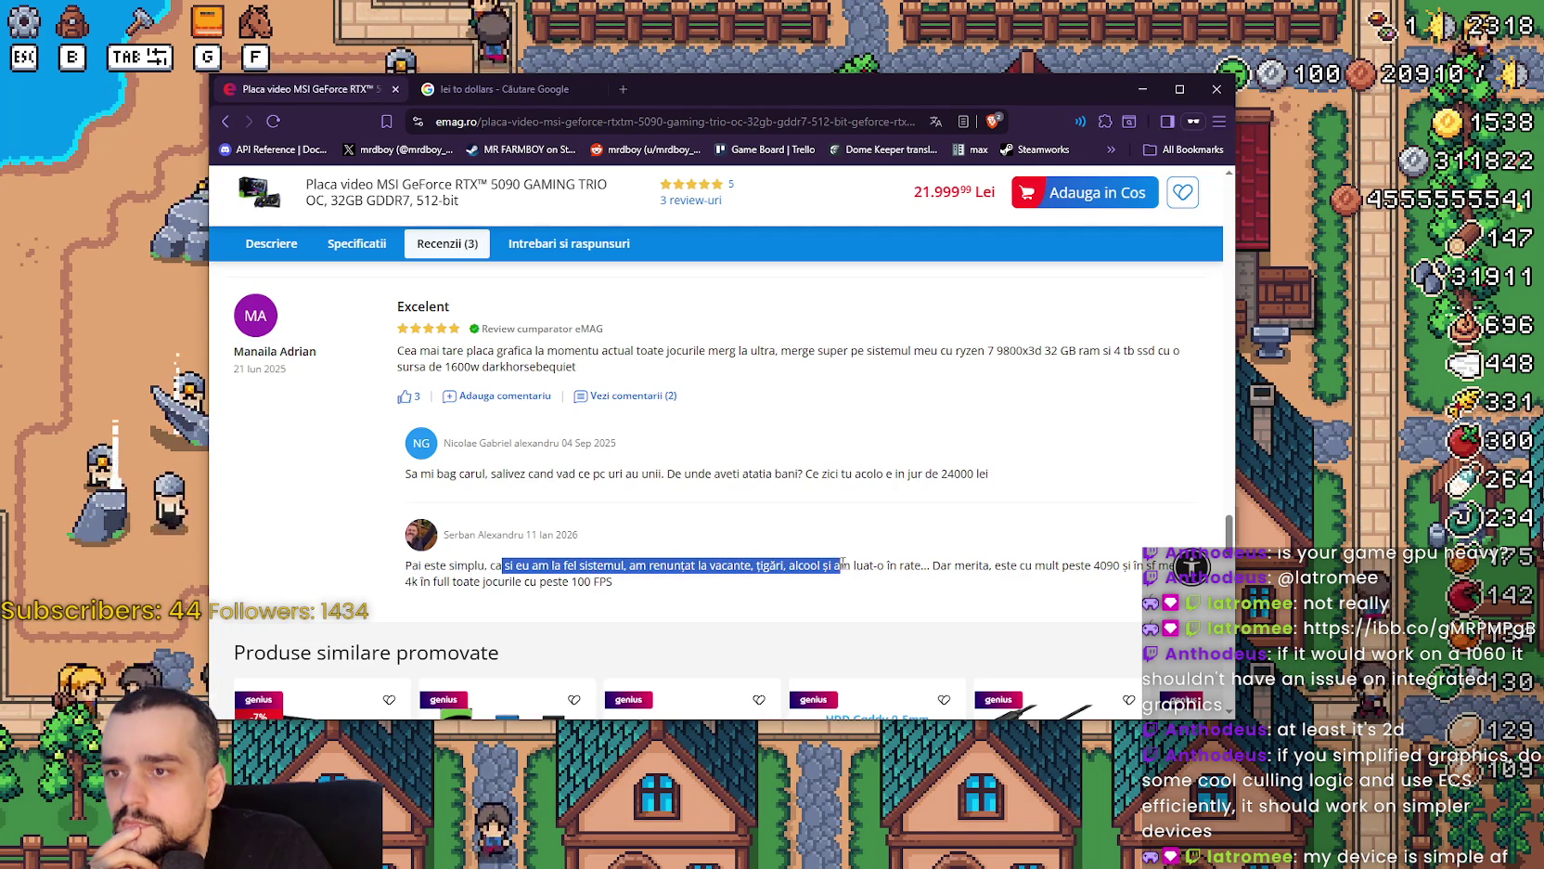
mouse_move(957, 560)
mouse_down()
mouse_move(1053, 558)
mouse_move(654, 533)
mouse_up()
scroll(653, 532, down, 1)
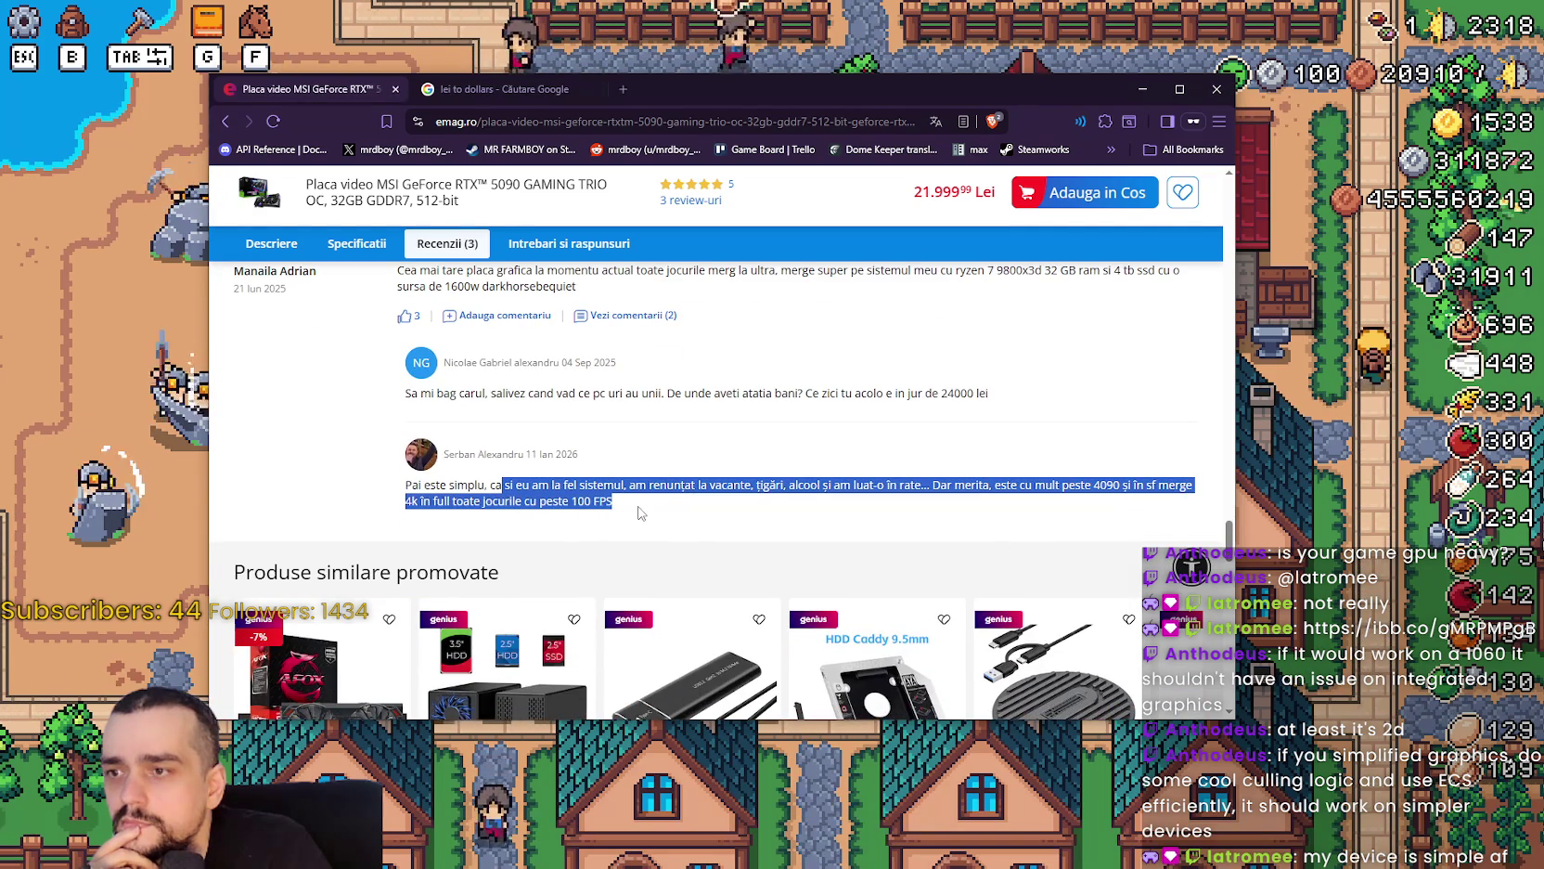
click(558, 490)
mouse_move(518, 484)
mouse_down()
mouse_move(668, 485)
mouse_move(617, 501)
mouse_up()
click(517, 492)
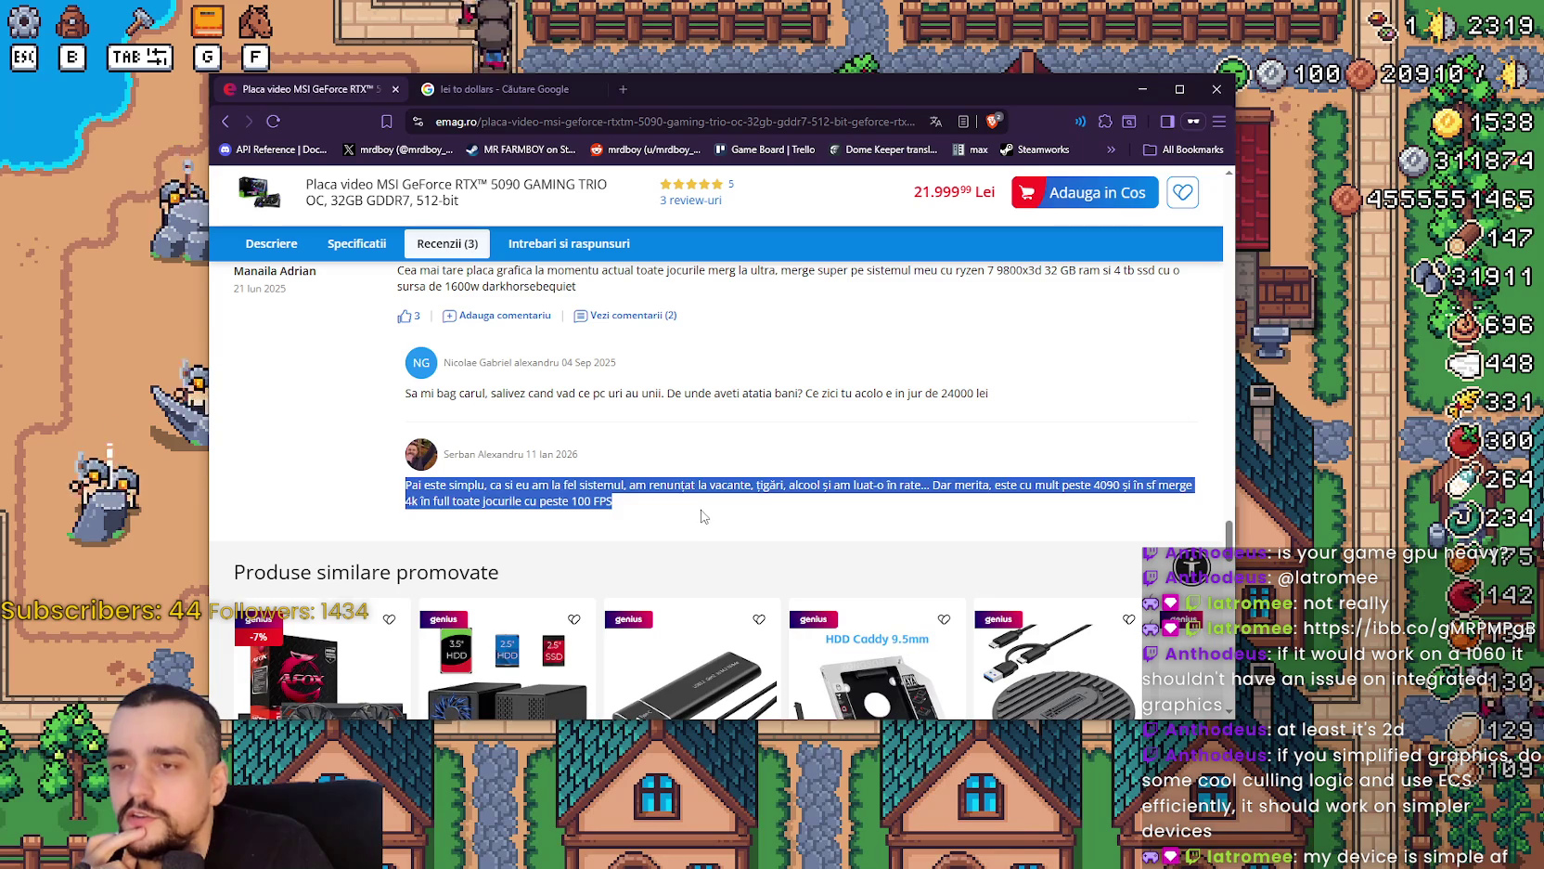
drag(603, 484, 828, 508)
mouse_move(735, 501)
mouse_down()
mouse_move(704, 484)
mouse_move(742, 481)
mouse_up()
click(761, 483)
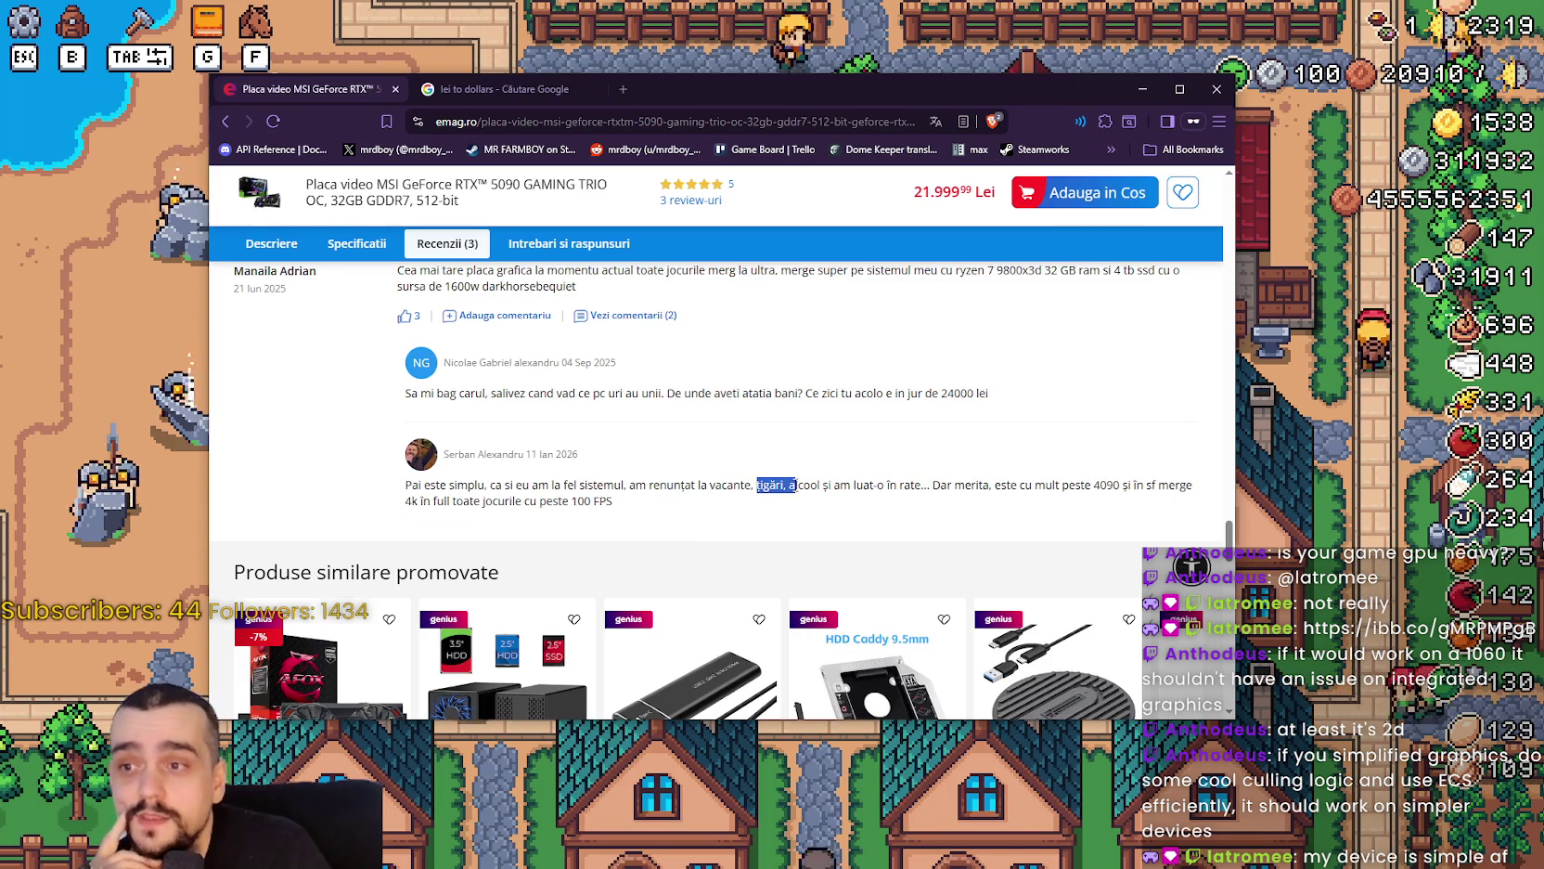
mouse_move(784, 484)
mouse_down()
mouse_move(1197, 484)
mouse_move(845, 484)
mouse_move(930, 482)
mouse_up()
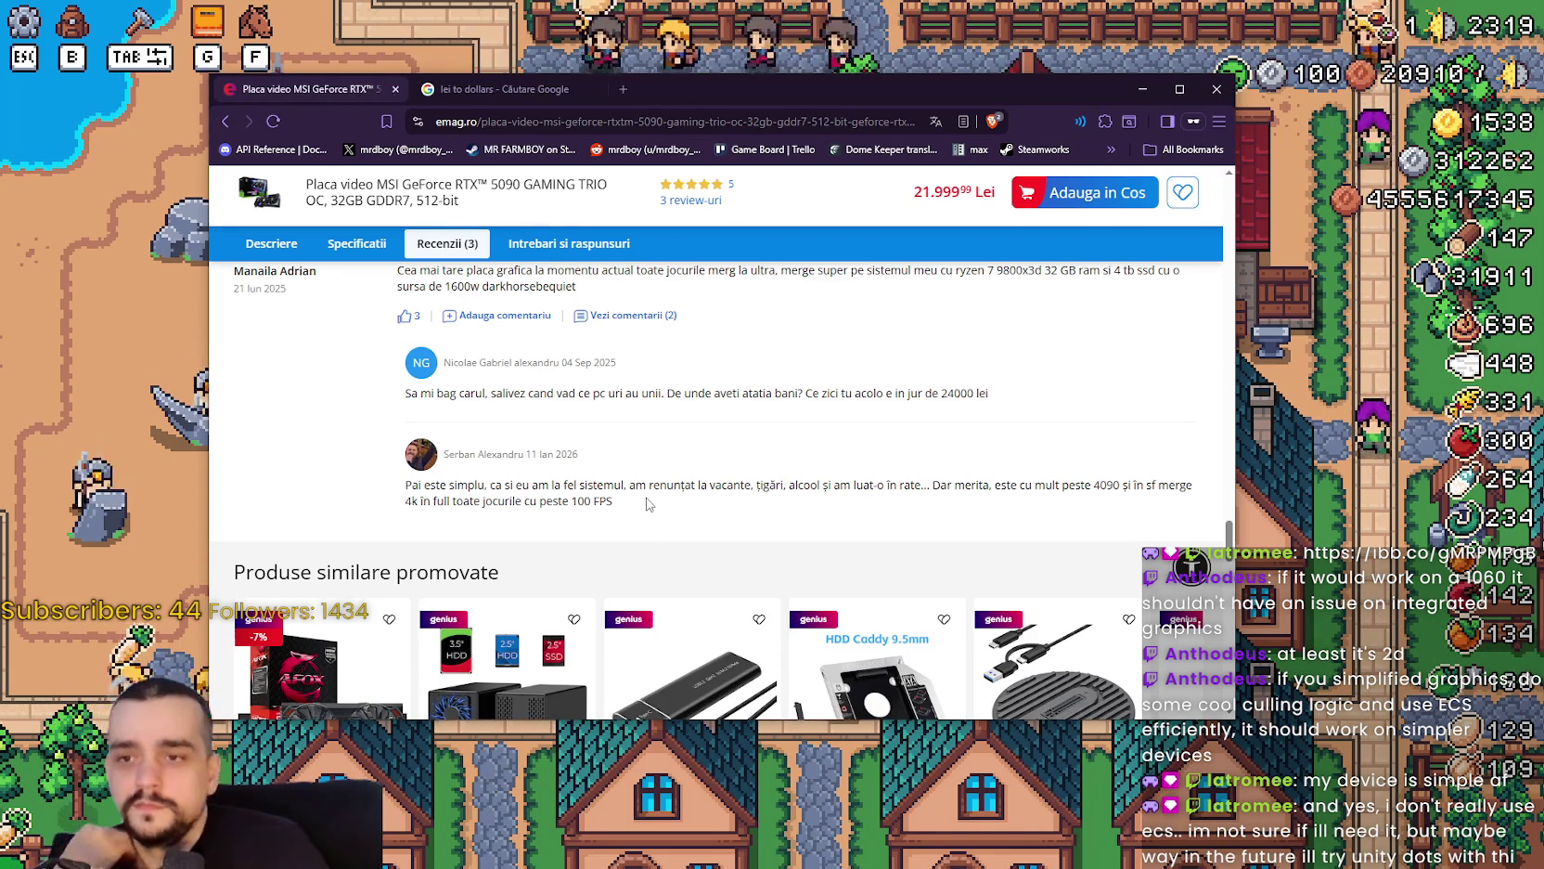
scroll(589, 561, up, 10)
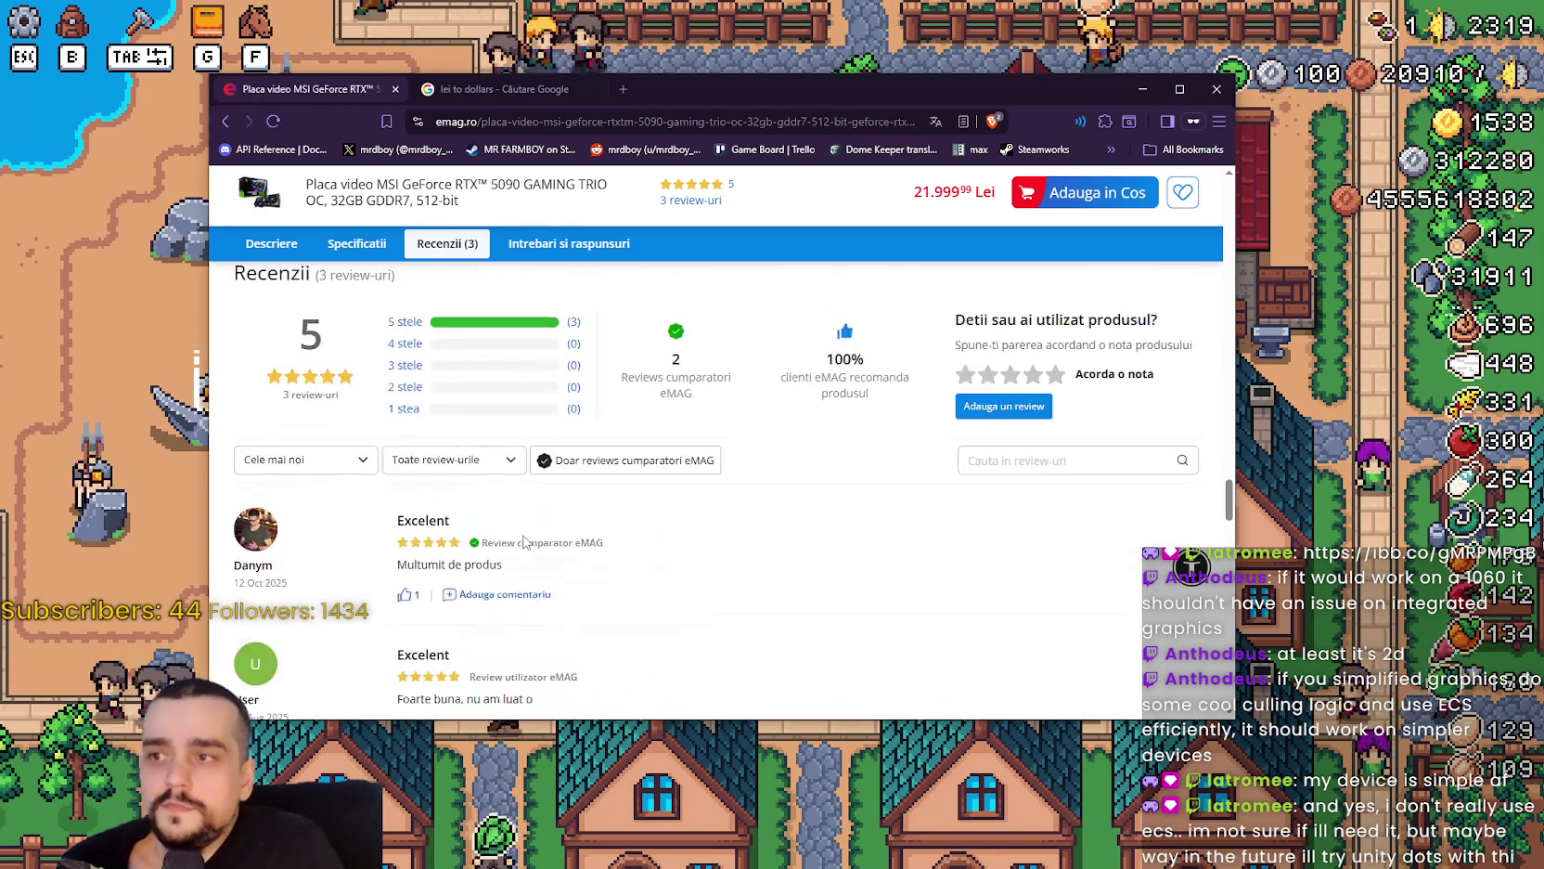
scroll(544, 510, up, 15)
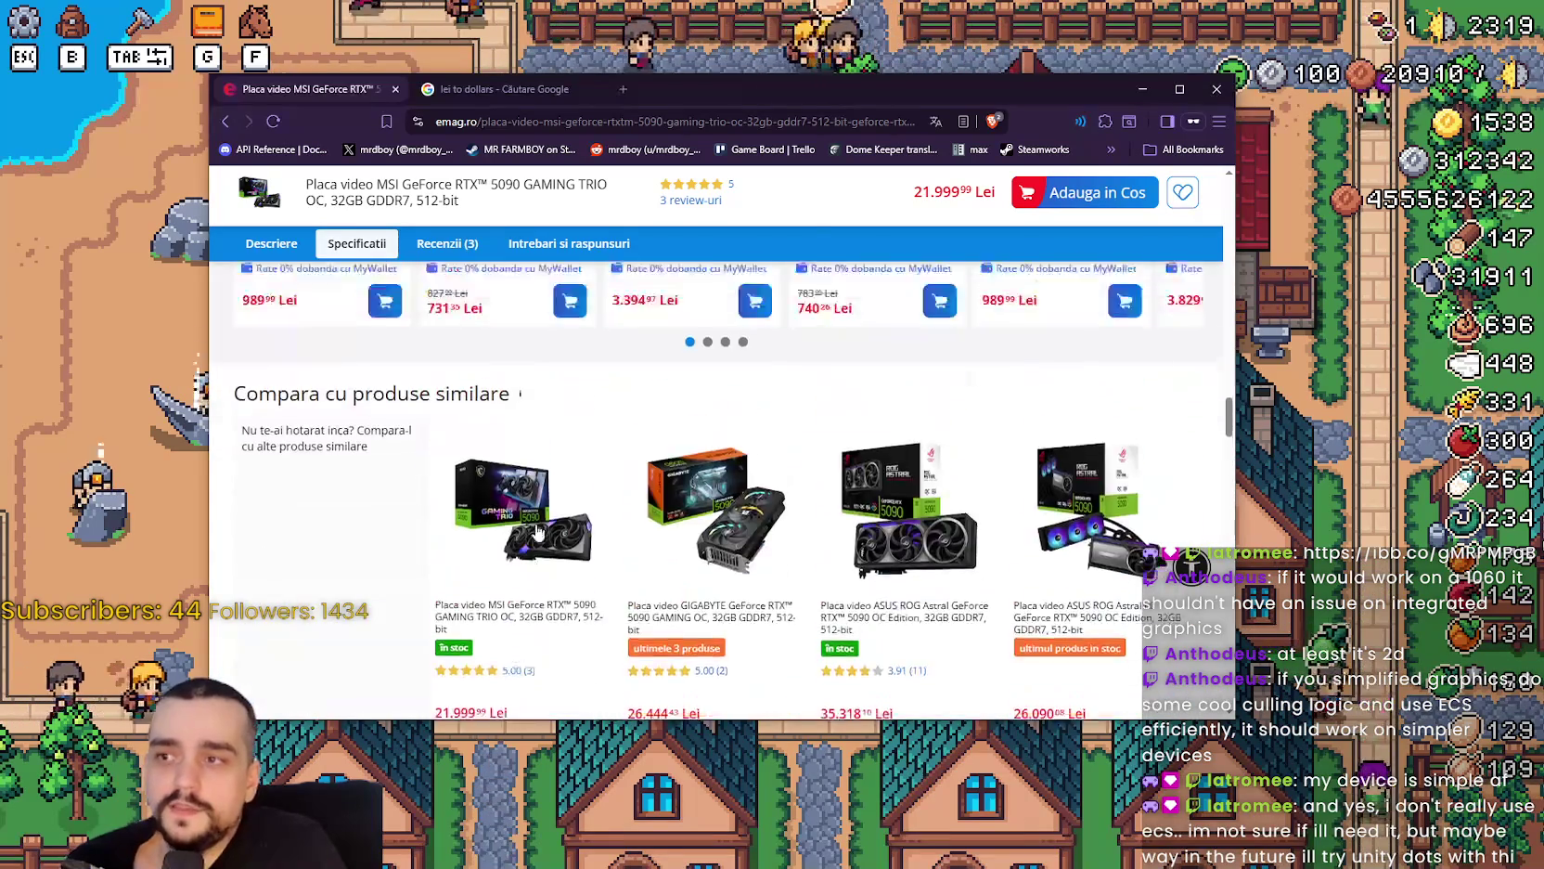
scroll(532, 552, up, 15)
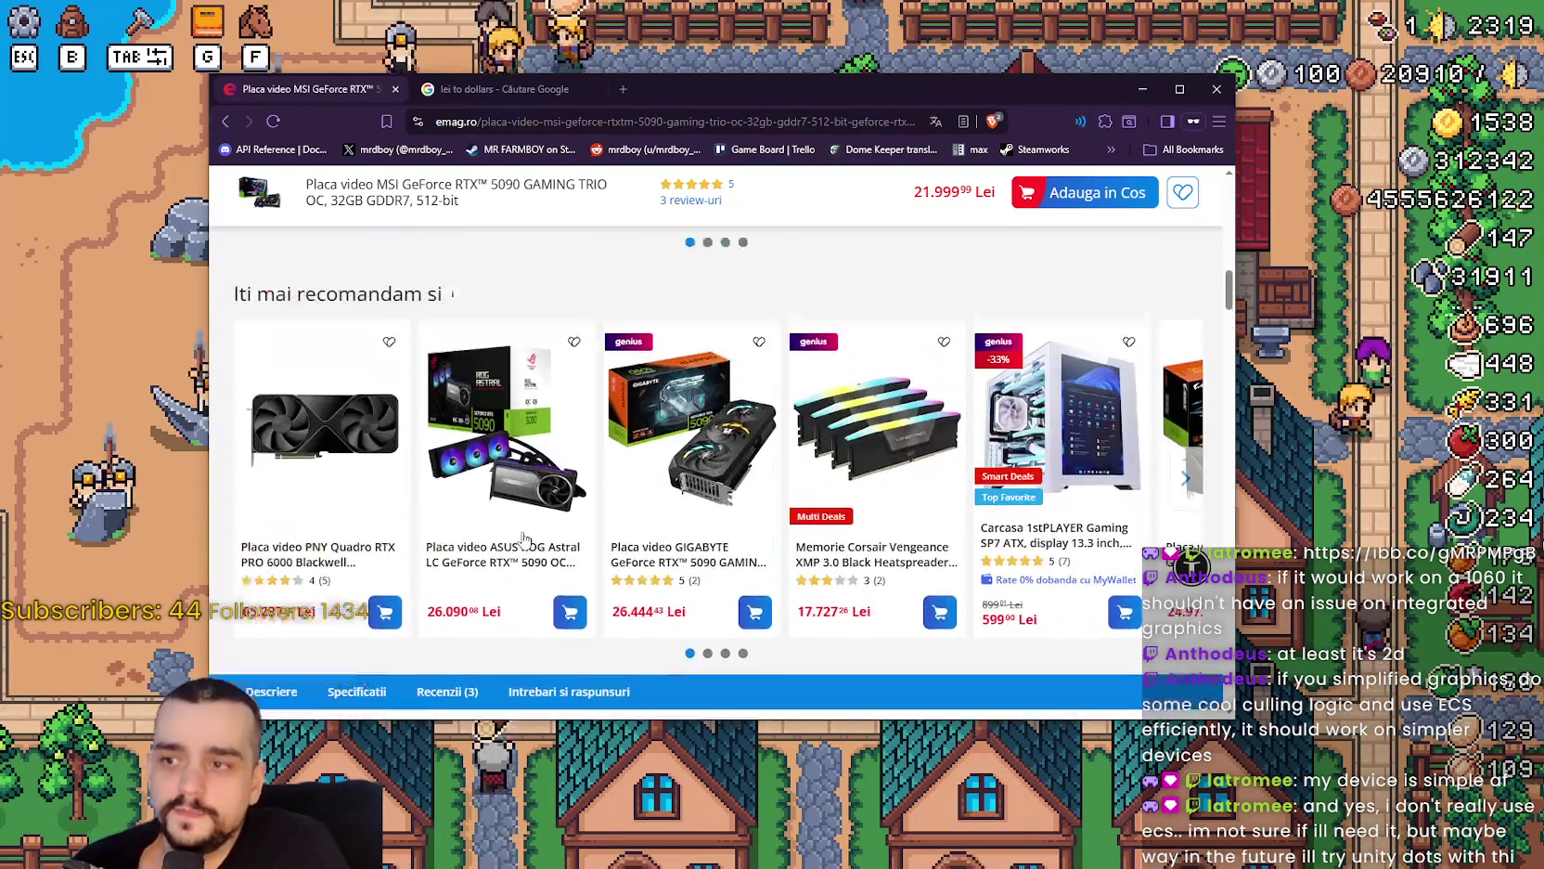
scroll(517, 548, up, 8)
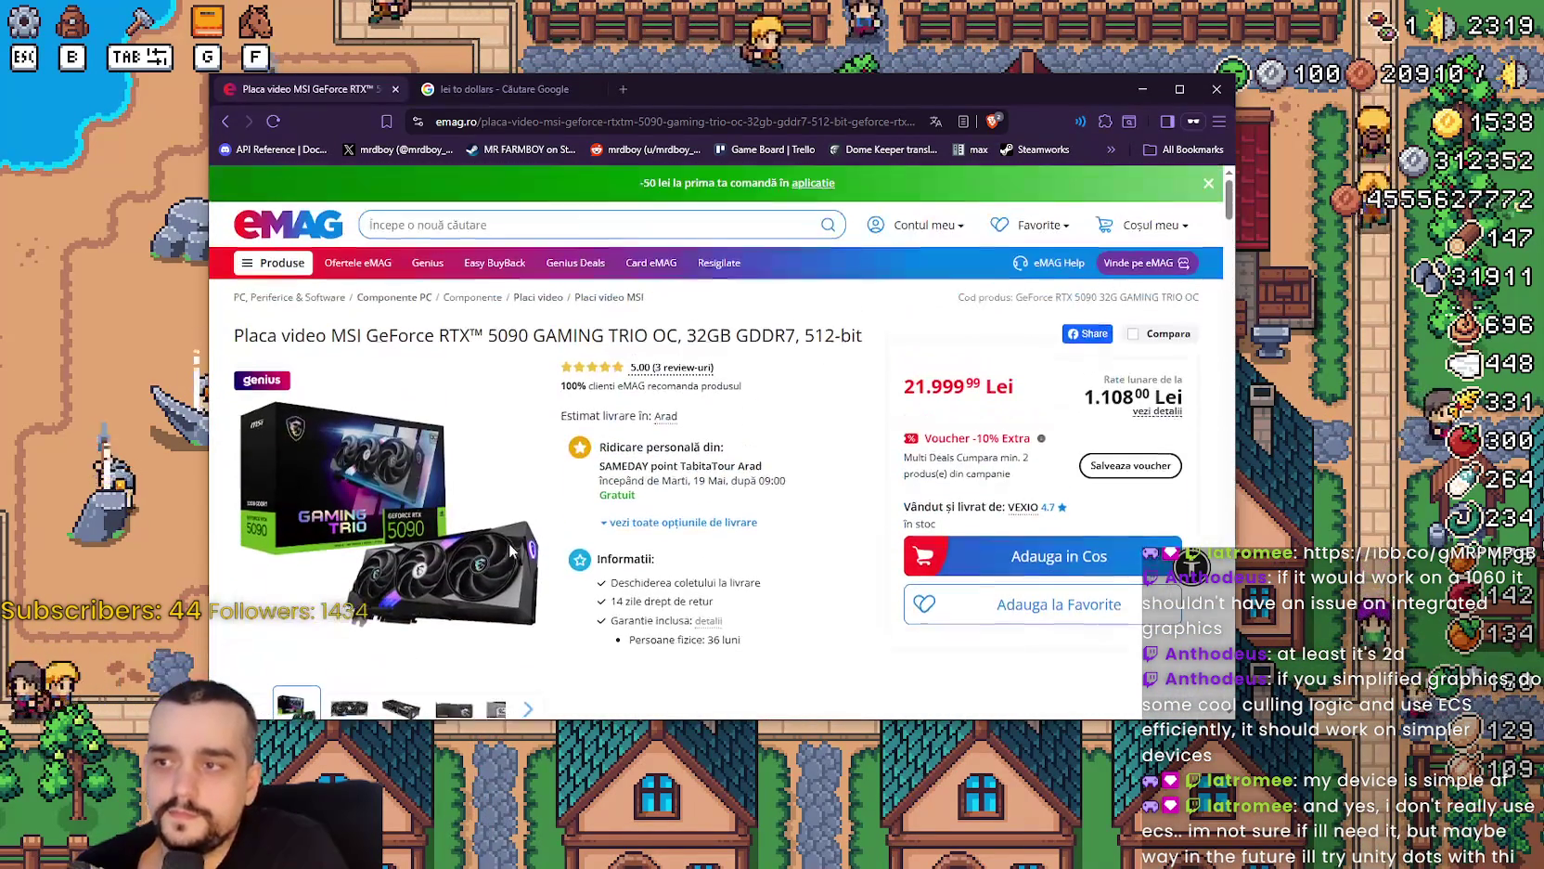
scroll(503, 529, down, 4)
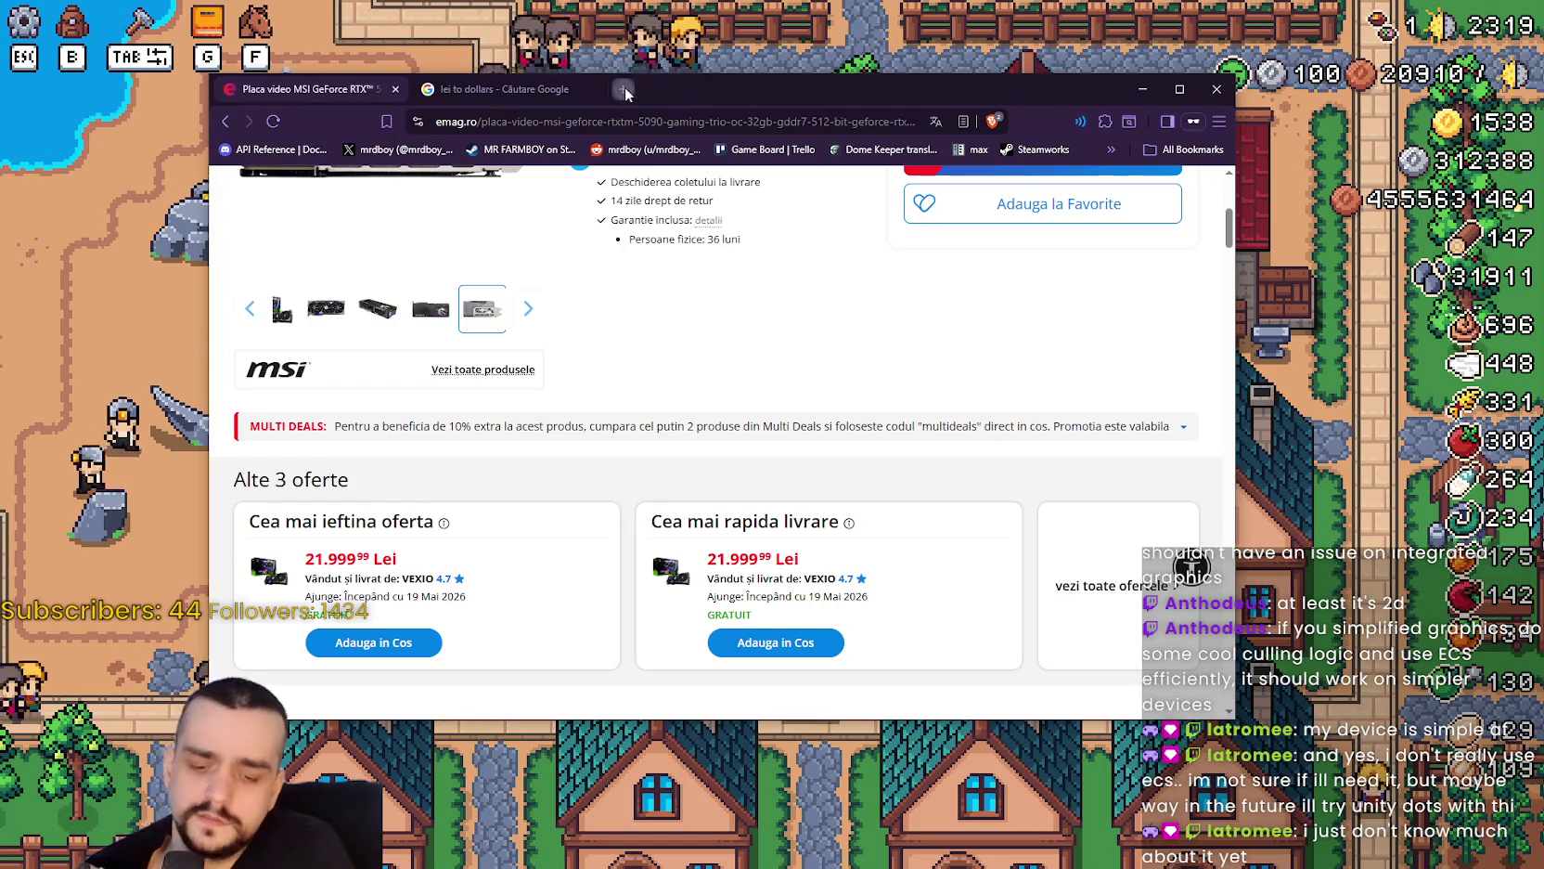
click(622, 88)
text(pc)
Load pcgarage.ro and focus its header search box for a 5090 search.
key(Return)
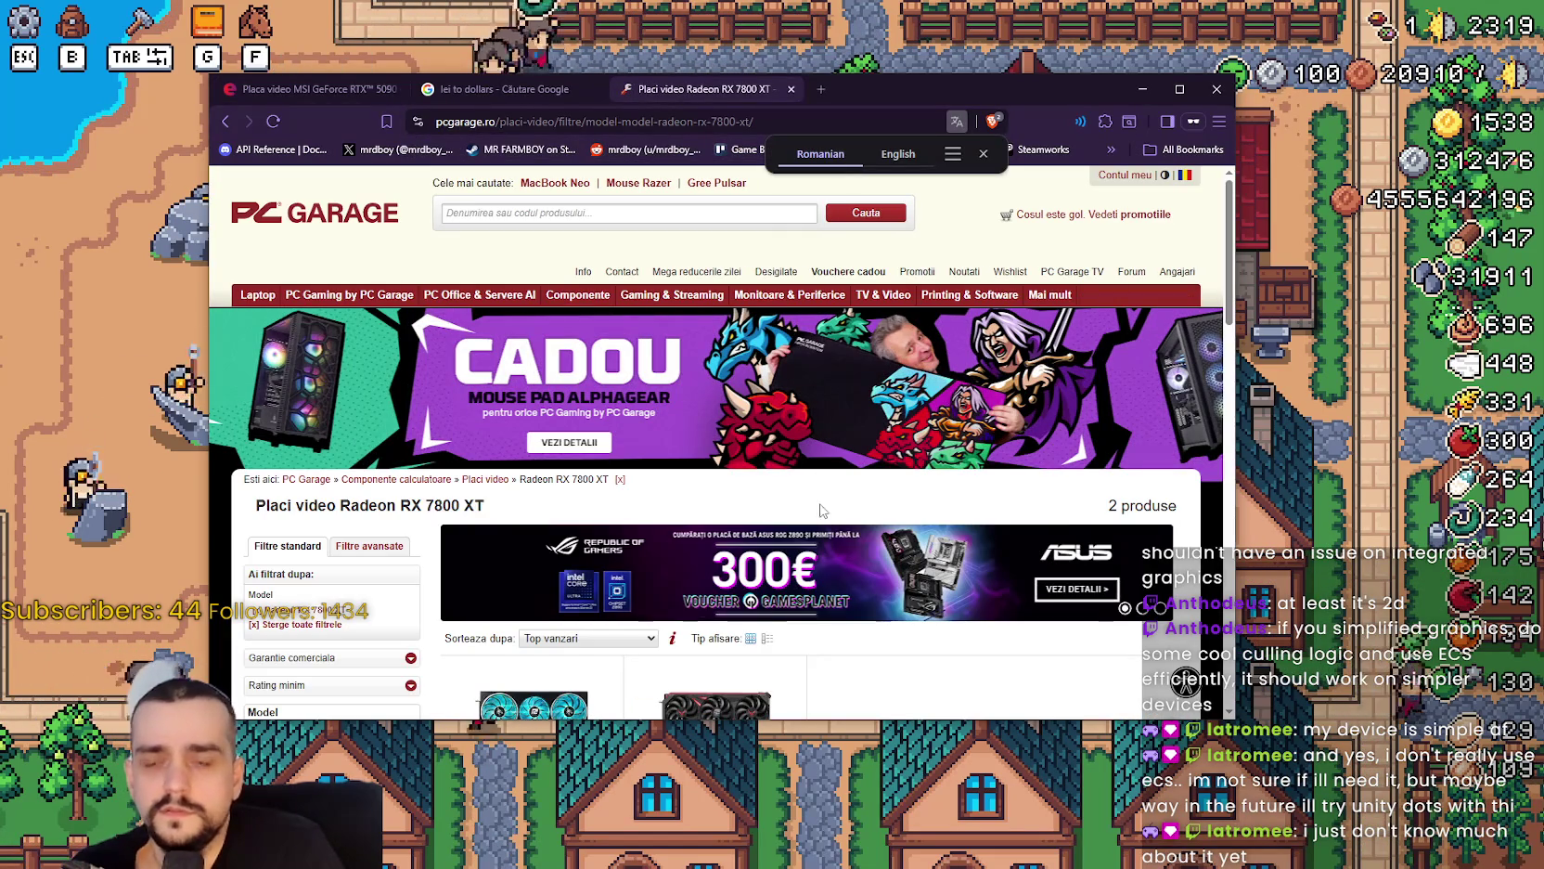
scroll(779, 468, down, 3)
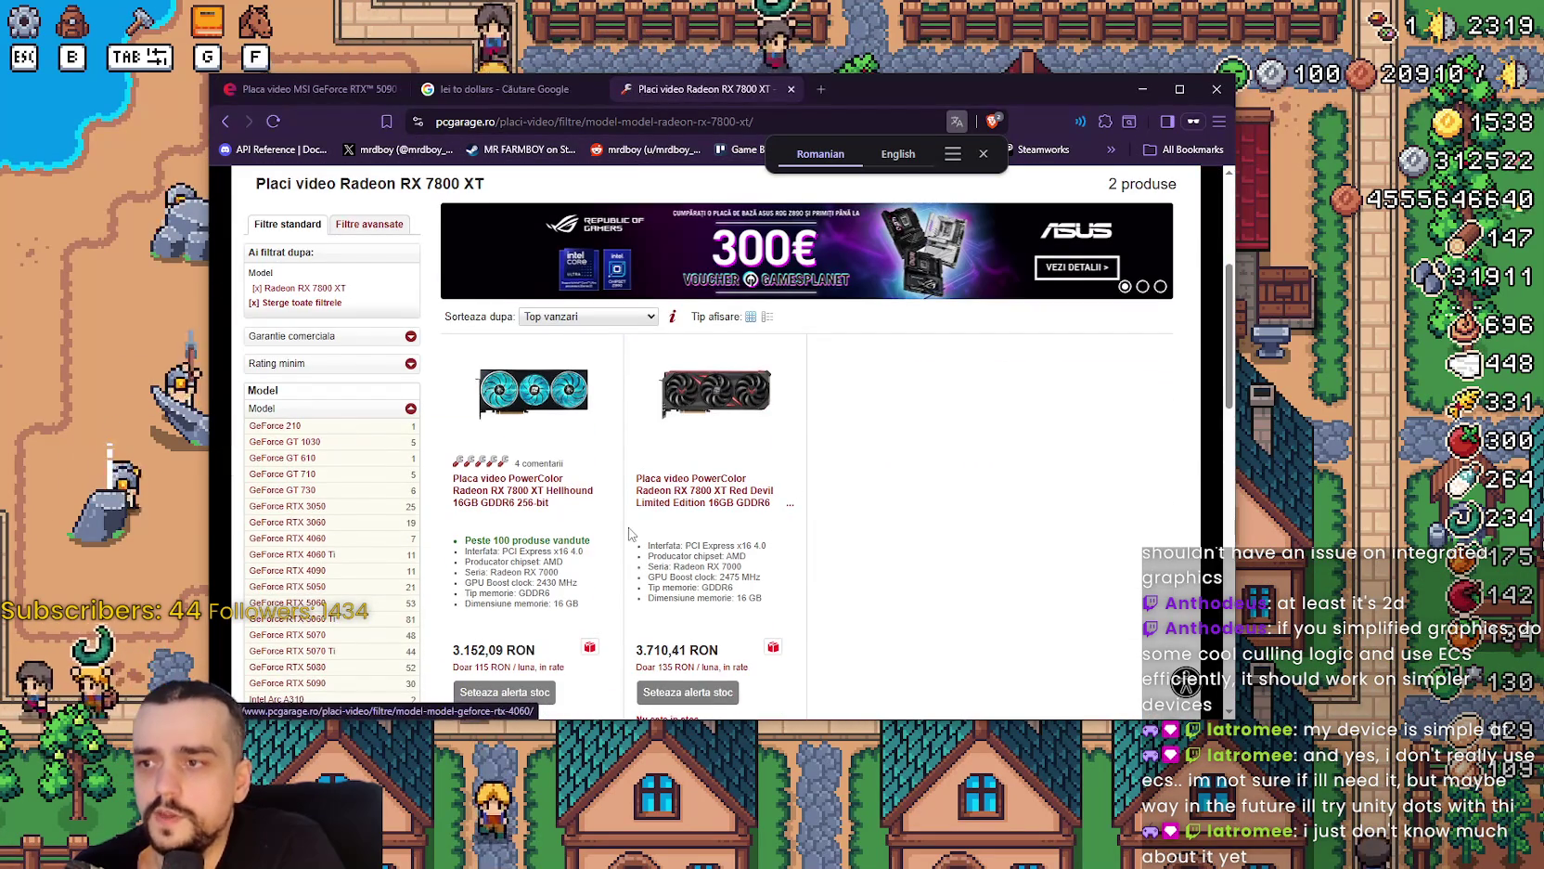
scroll(628, 536, up, 3)
click(721, 214)
text(5090)
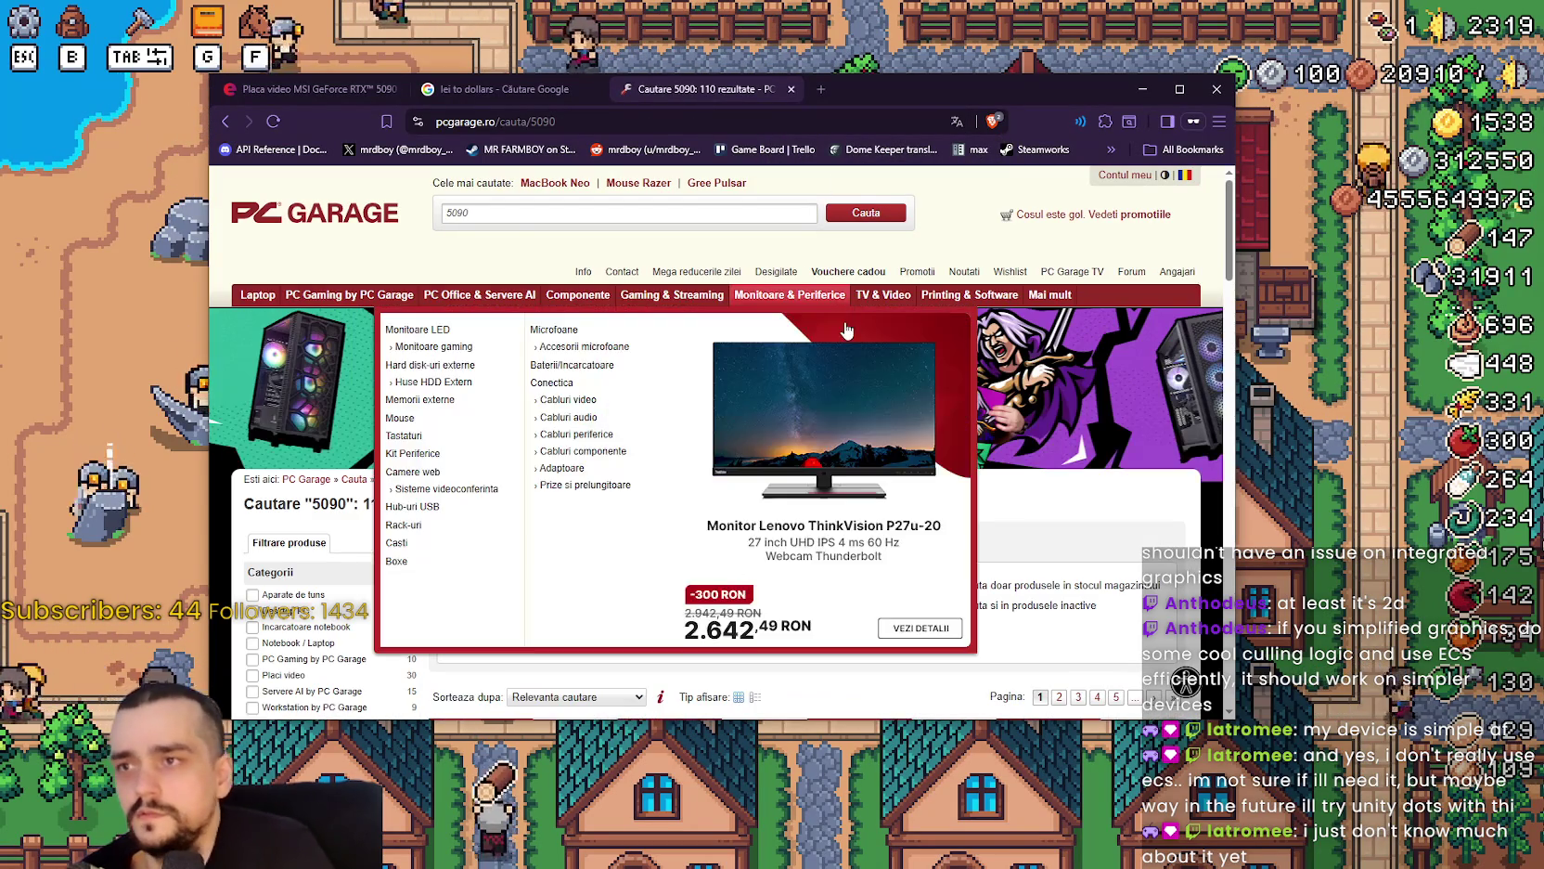
scroll(685, 480, down, 6)
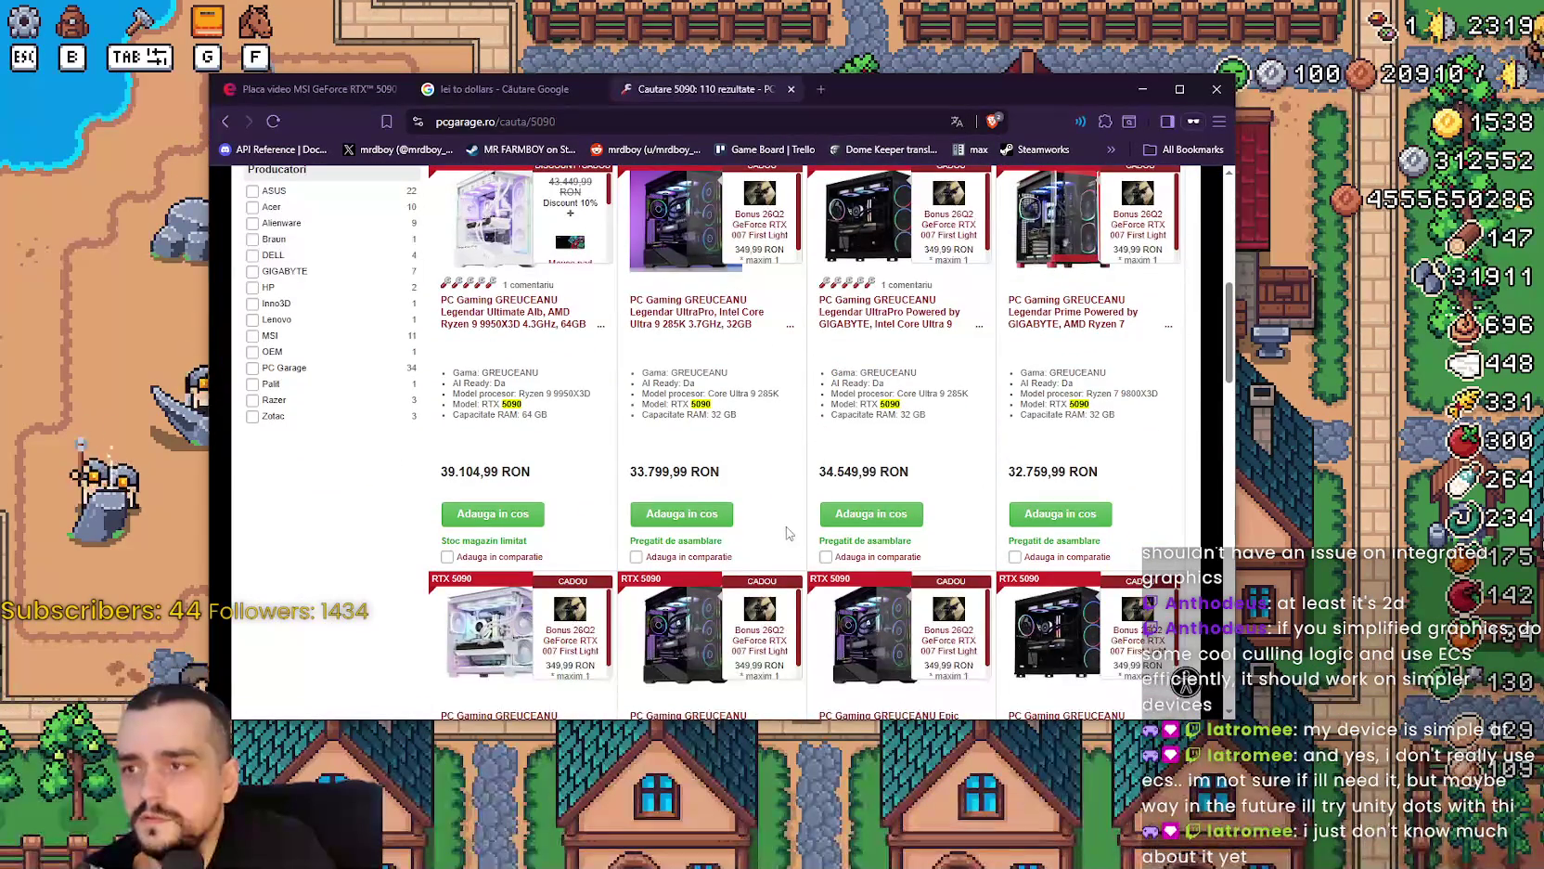
scroll(775, 529, up, 1)
scroll(911, 446, down, 3)
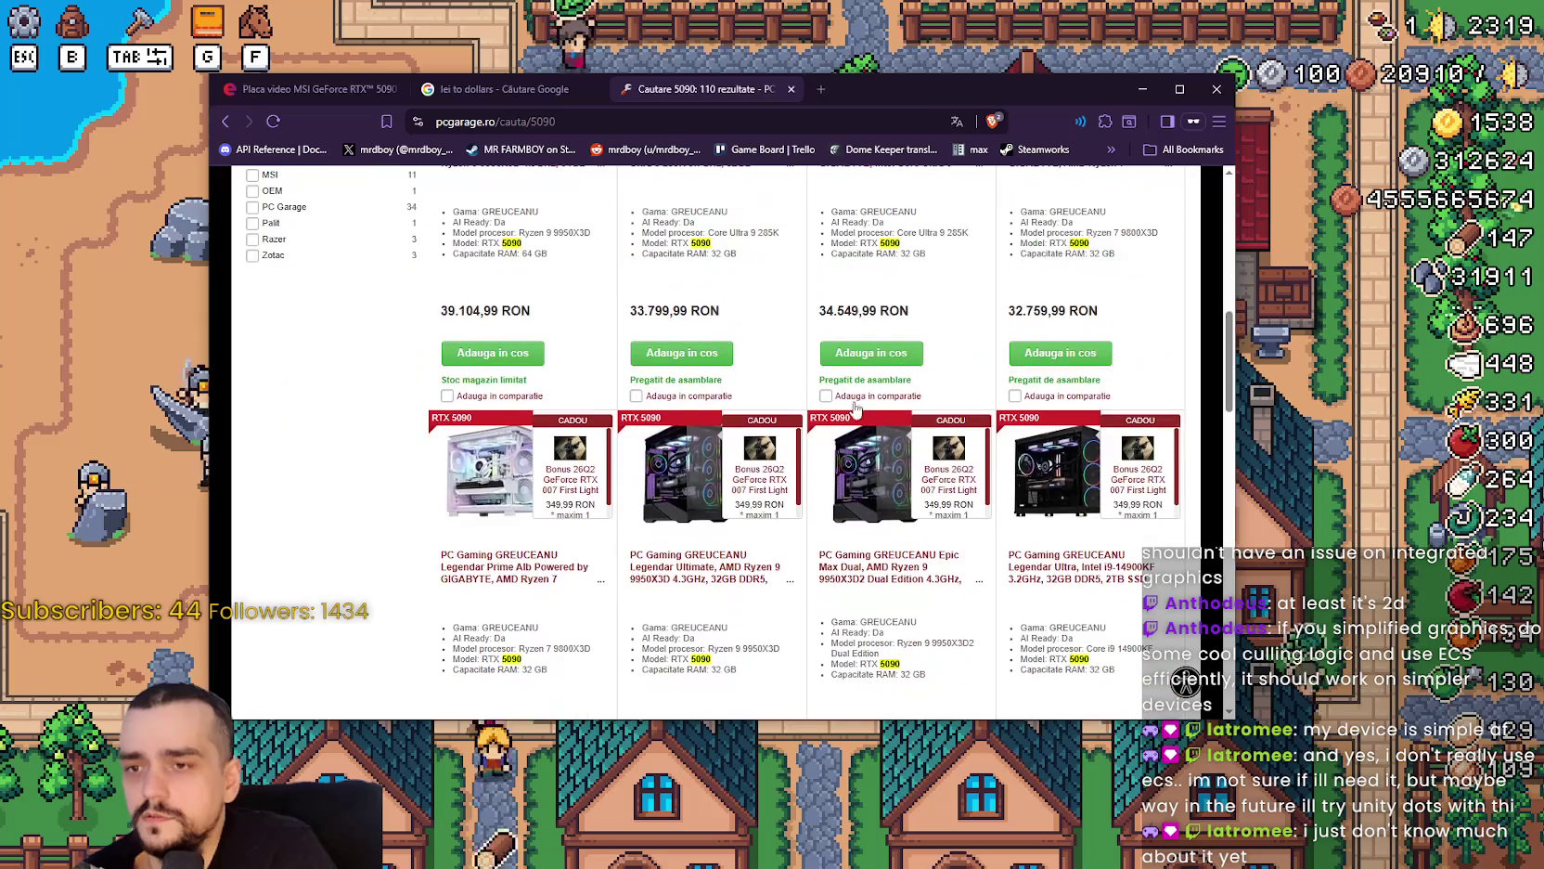
scroll(894, 339, down, 2)
scroll(938, 563, down, 6)
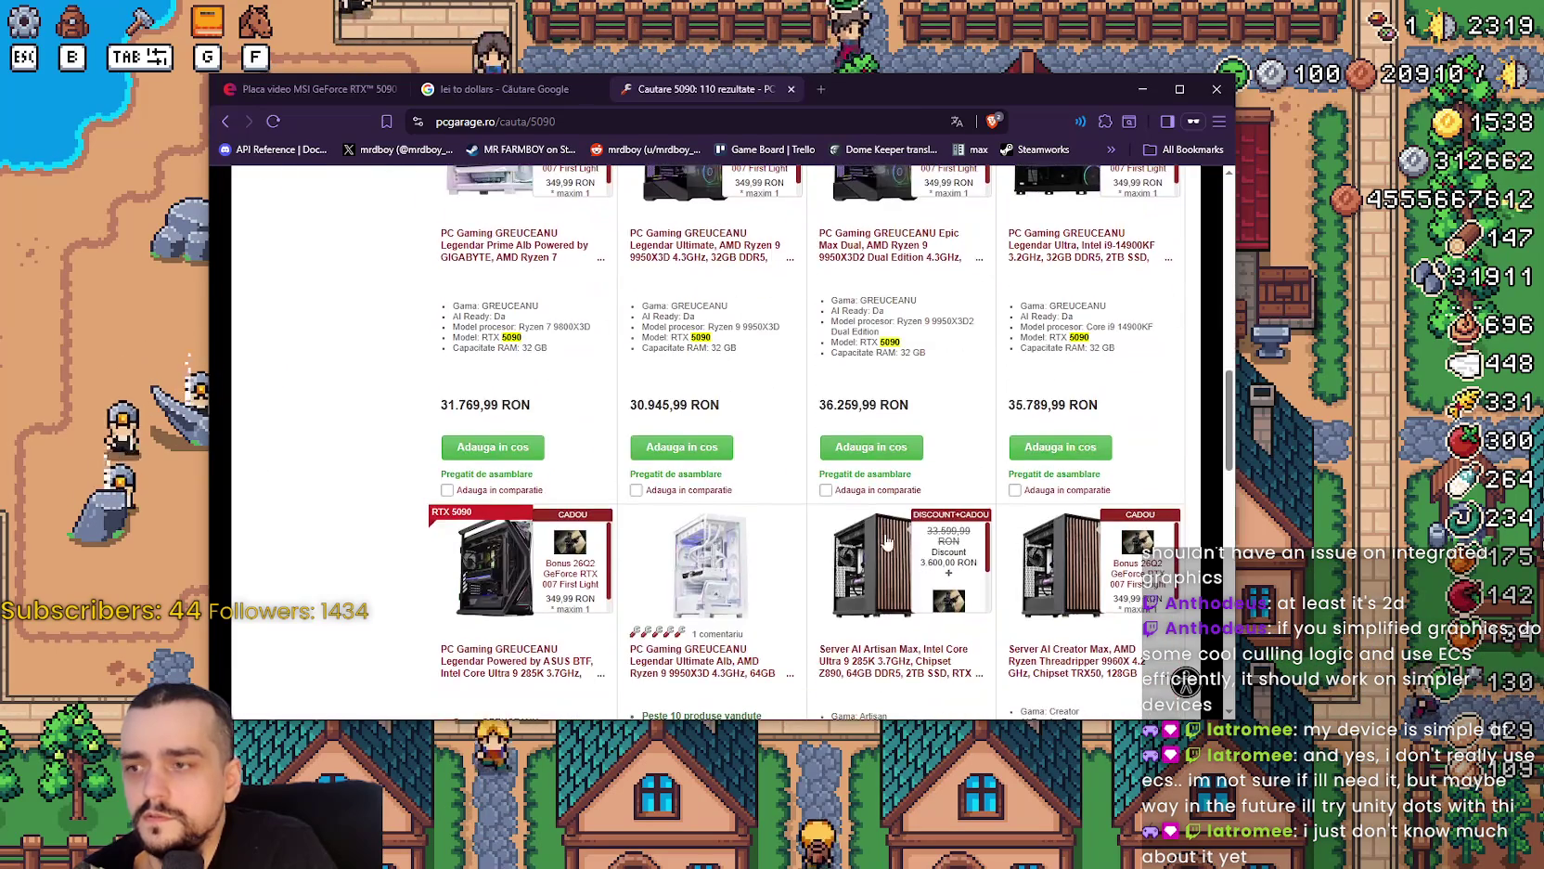
scroll(885, 526, up, 2)
scroll(884, 526, up, 9)
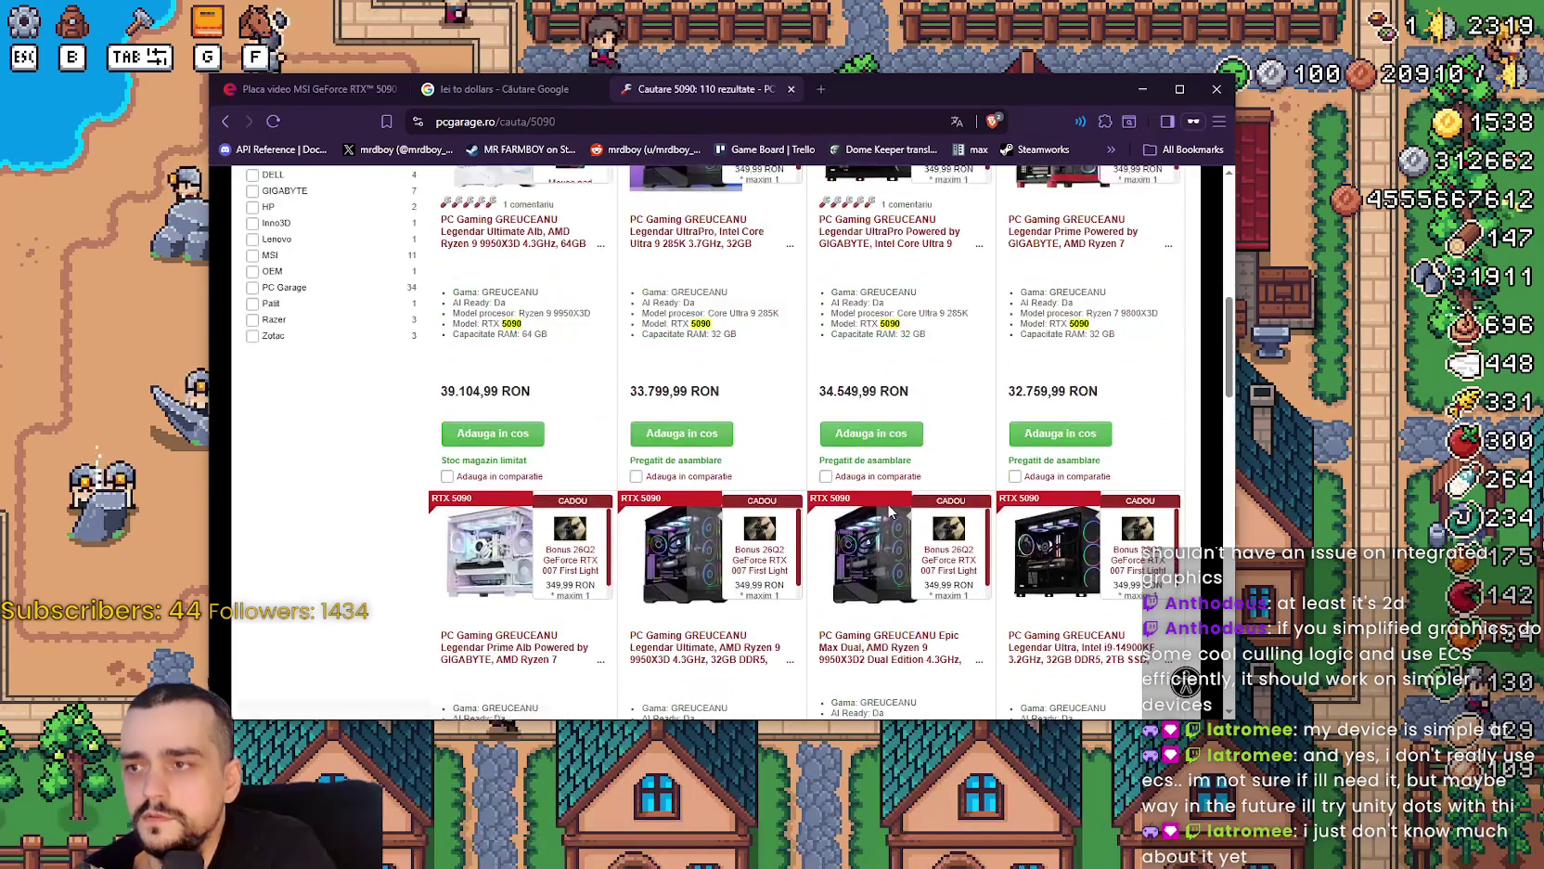
scroll(877, 498, down, 12)
scroll(877, 498, down, 10)
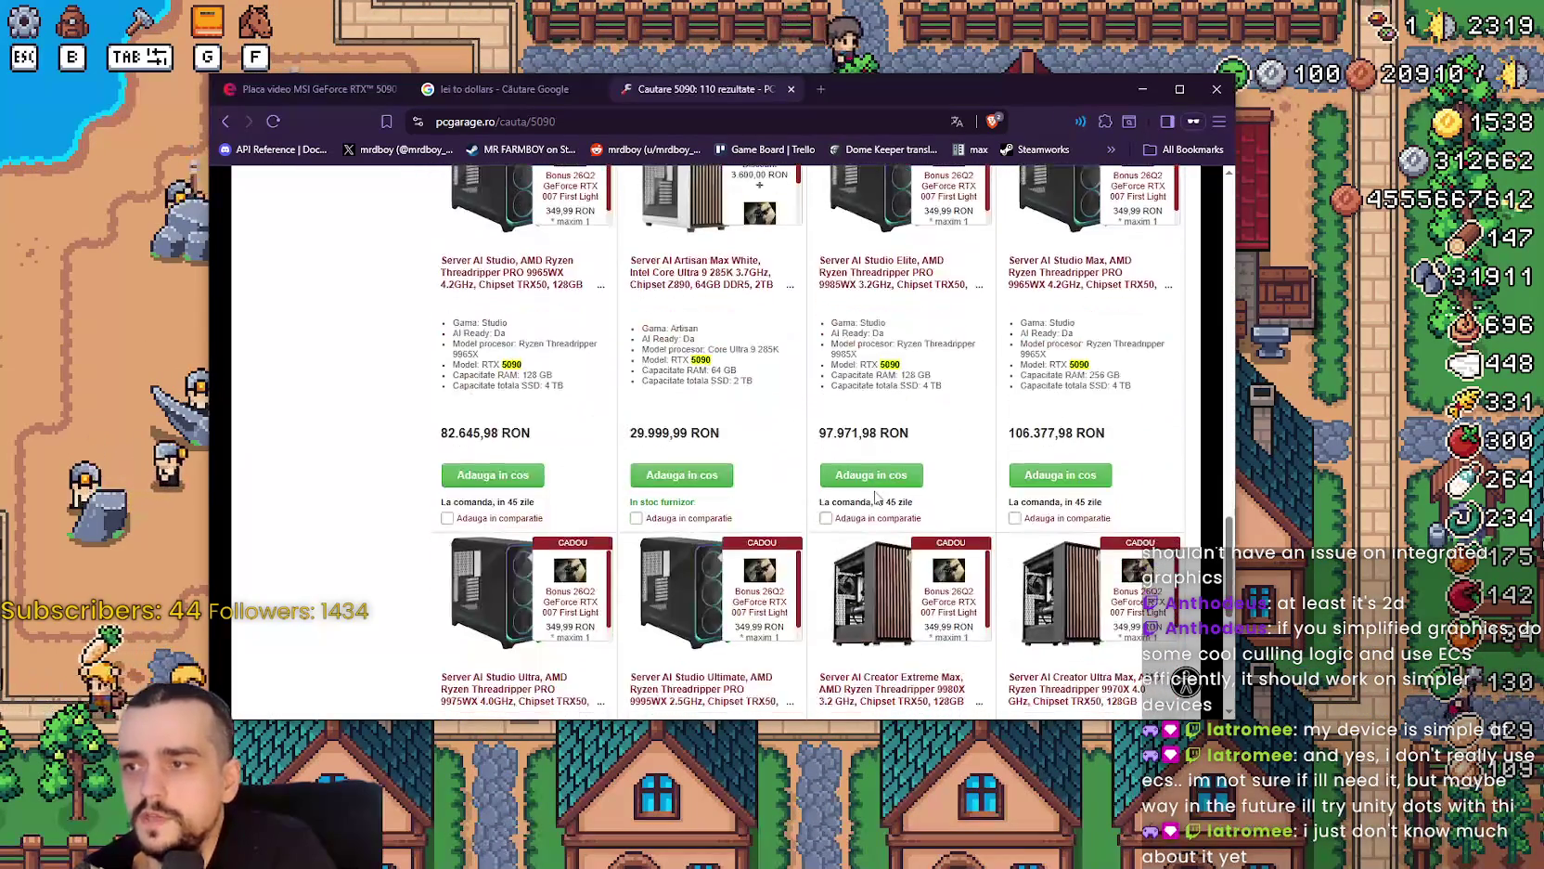
scroll(877, 498, up, 5)
scroll(876, 499, up, 15)
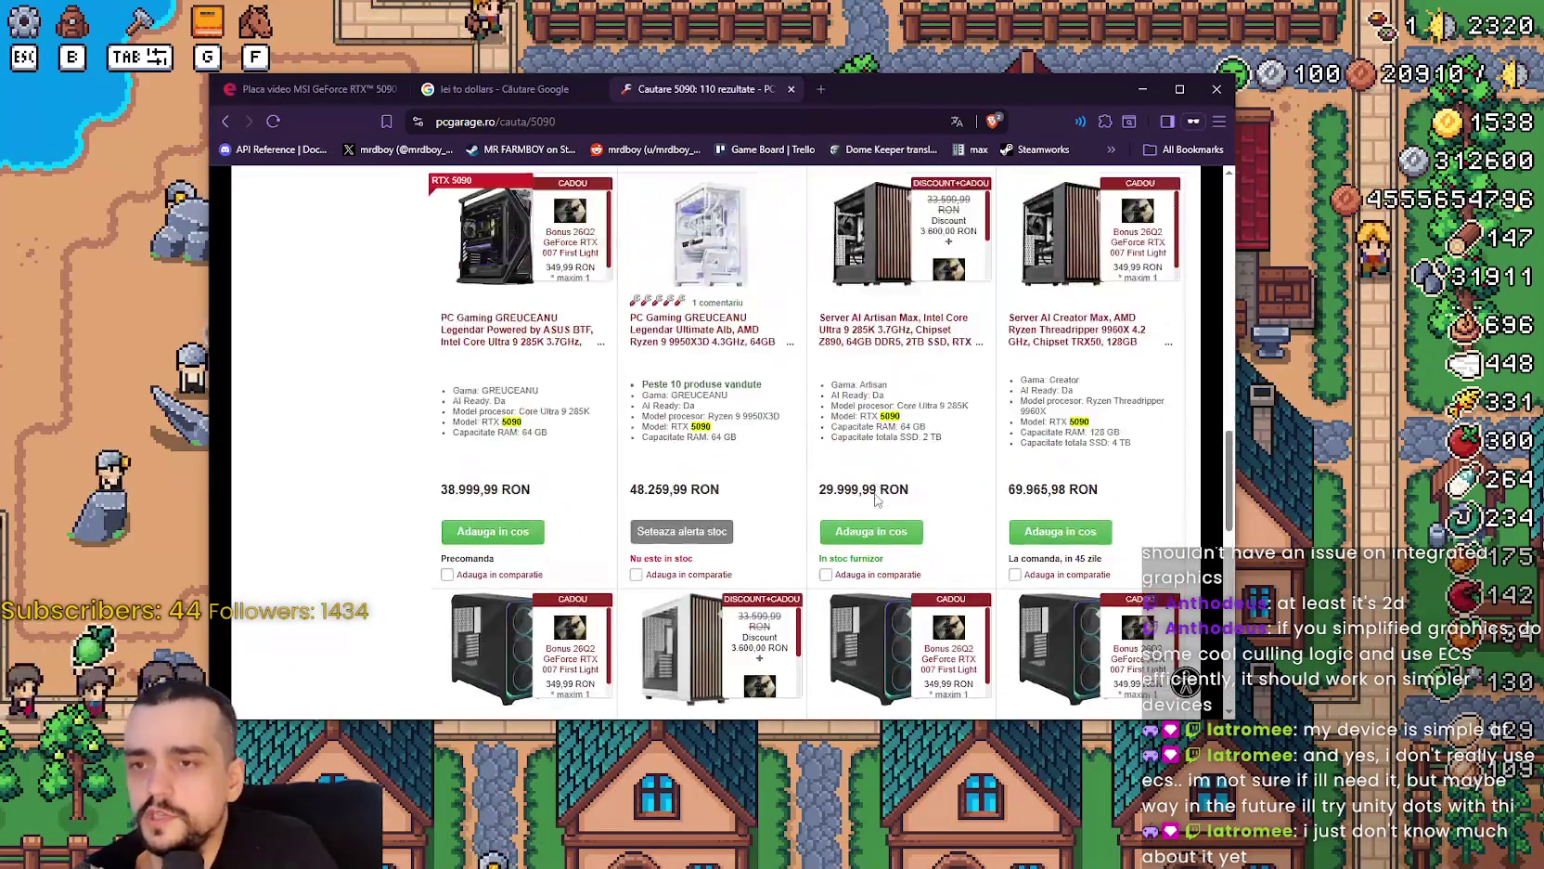
scroll(733, 513, up, 3)
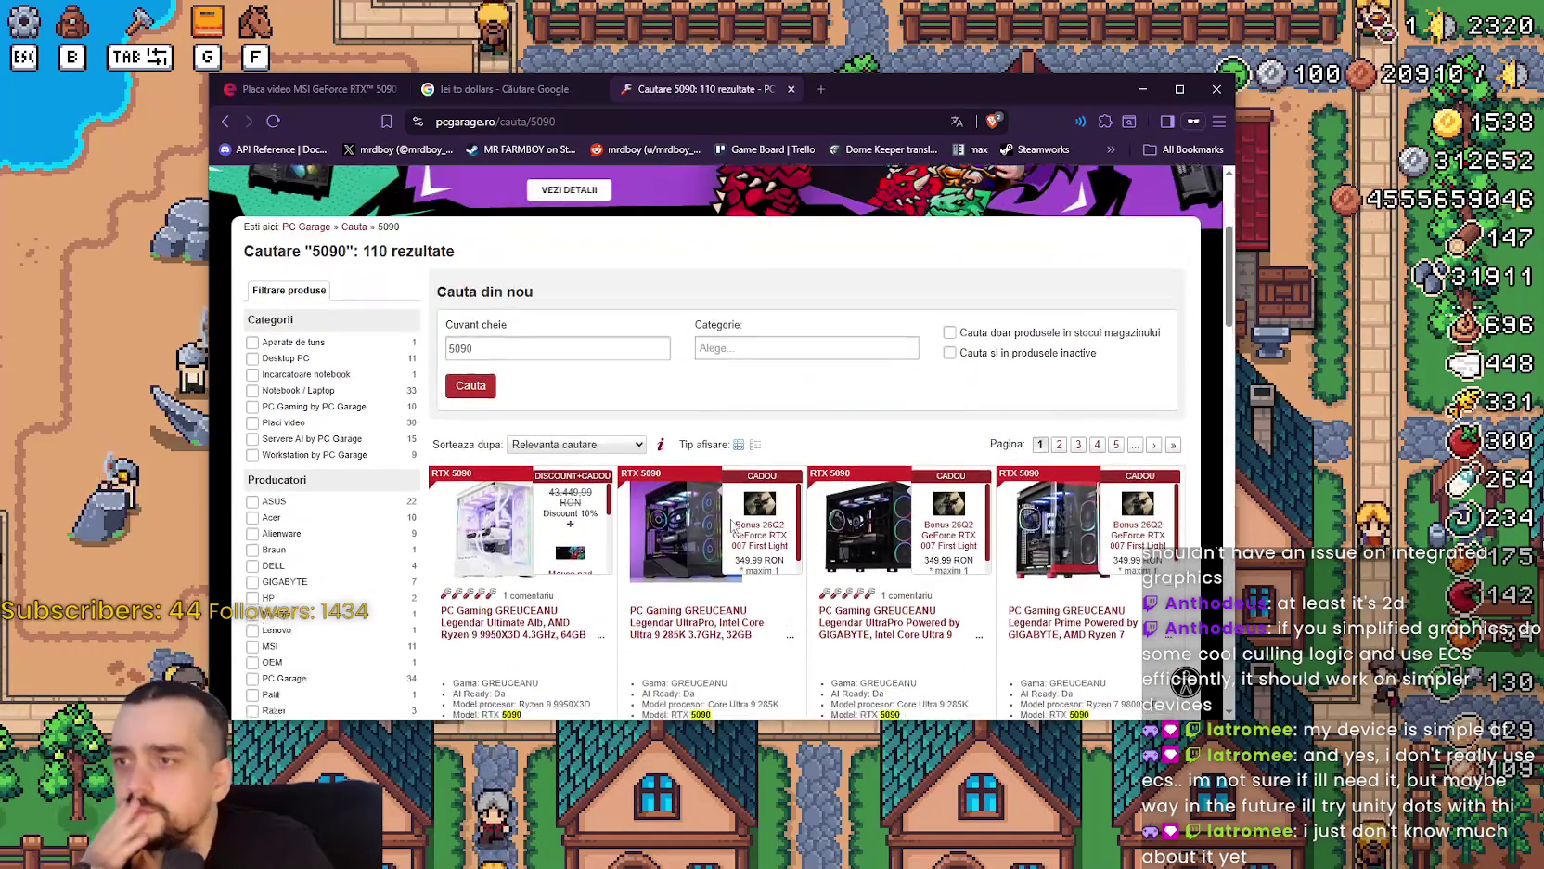
scroll(789, 446, down, 3)
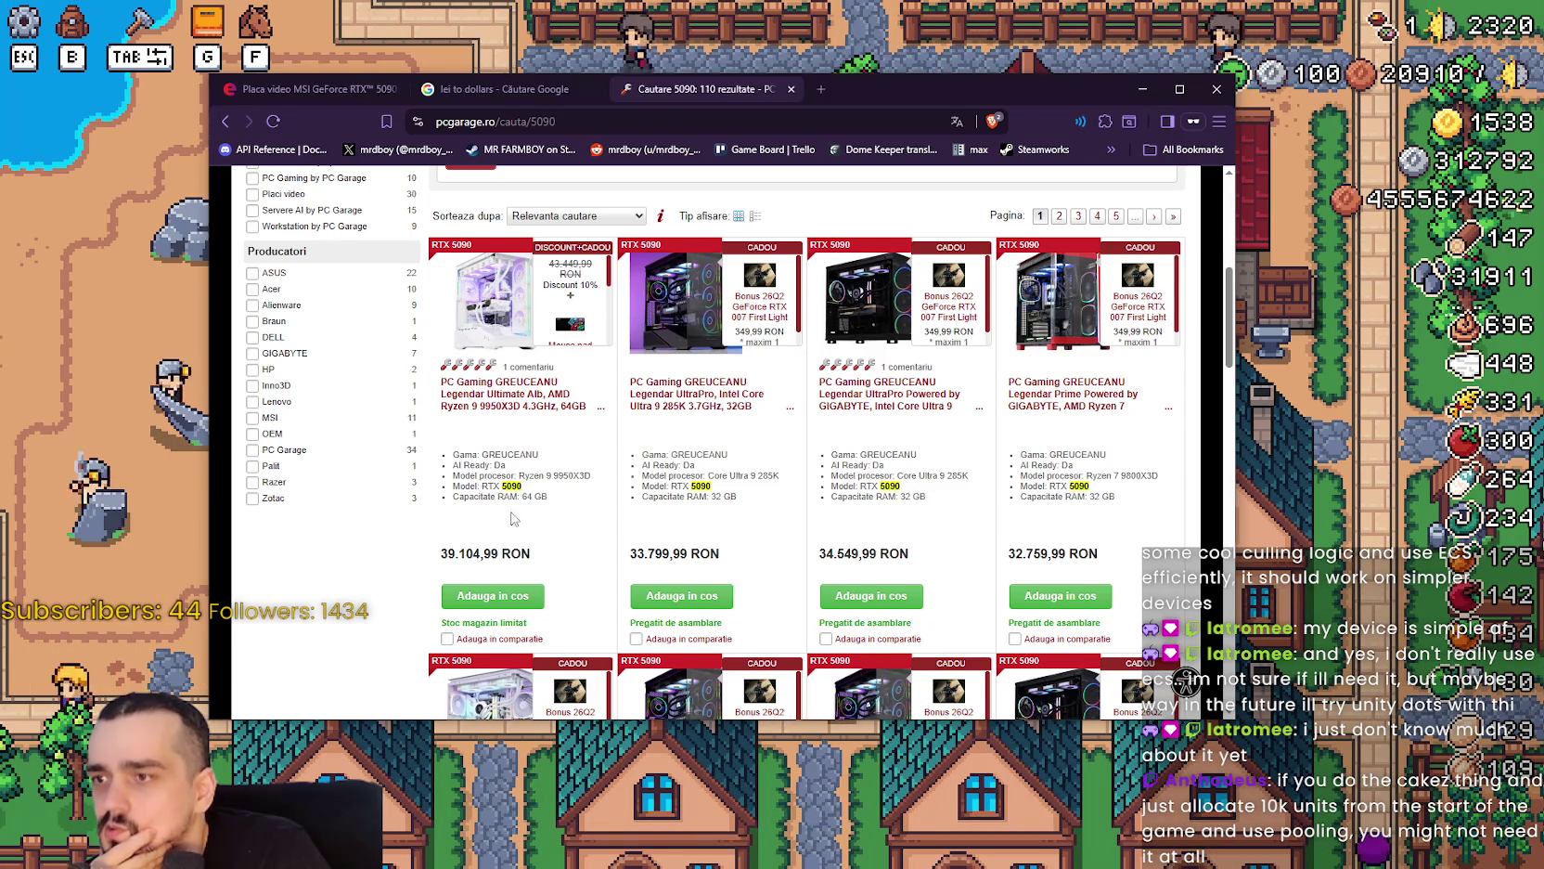
Note the first listing's price and convert 39000 RON to dollars, getting 8791.52 $.
triple_click(484, 553)
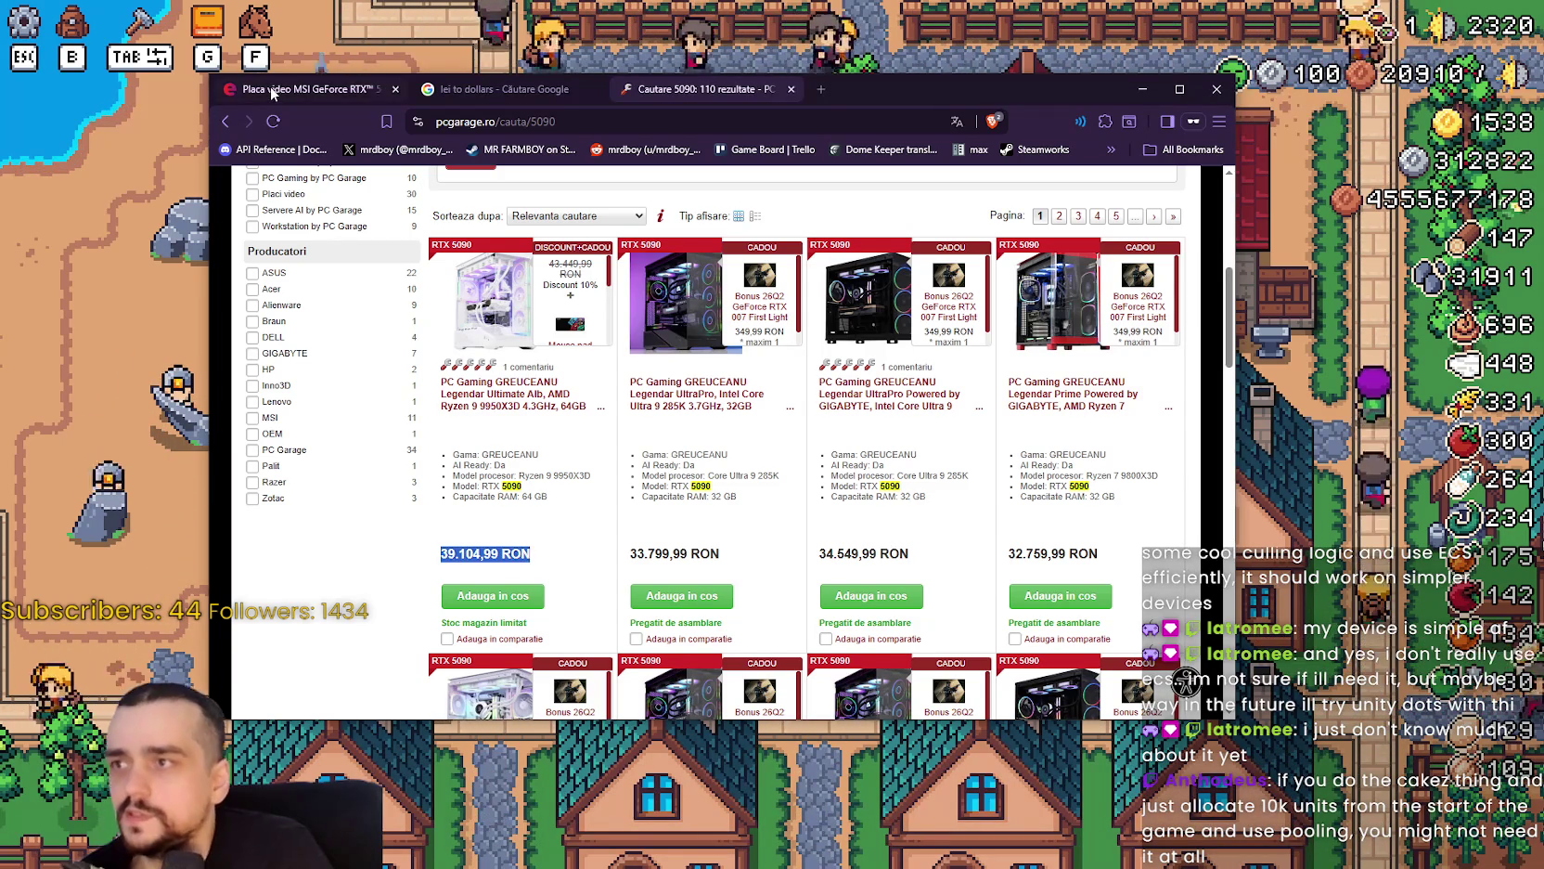
click(518, 99)
double_click(315, 432)
text(39000)
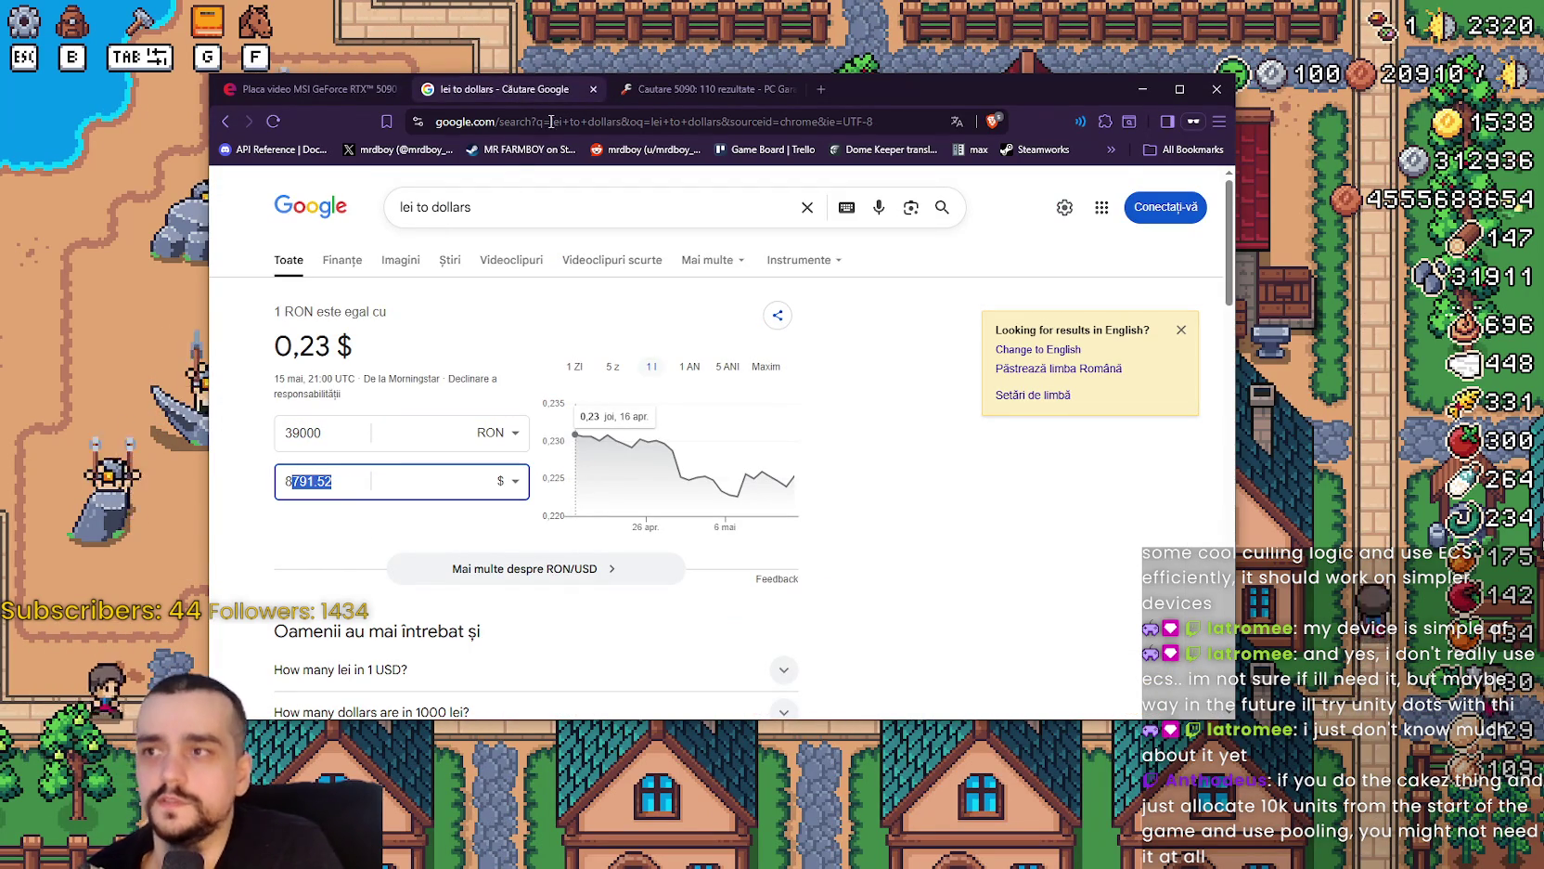
Return to the PC Garage 5090 results and clear the accidental text selection.
click(269, 91)
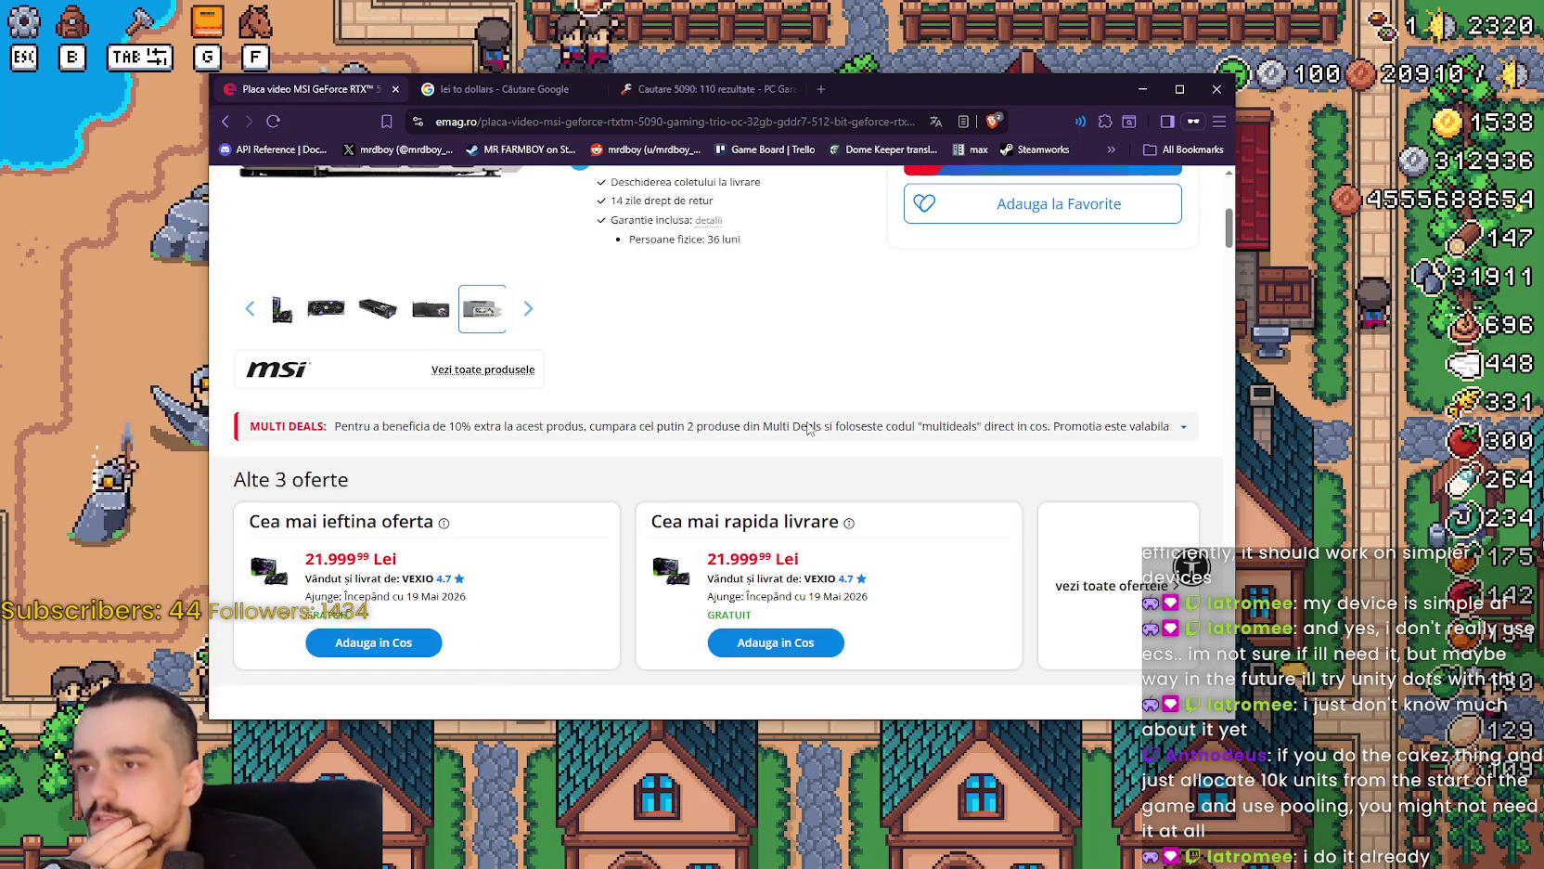
click(662, 91)
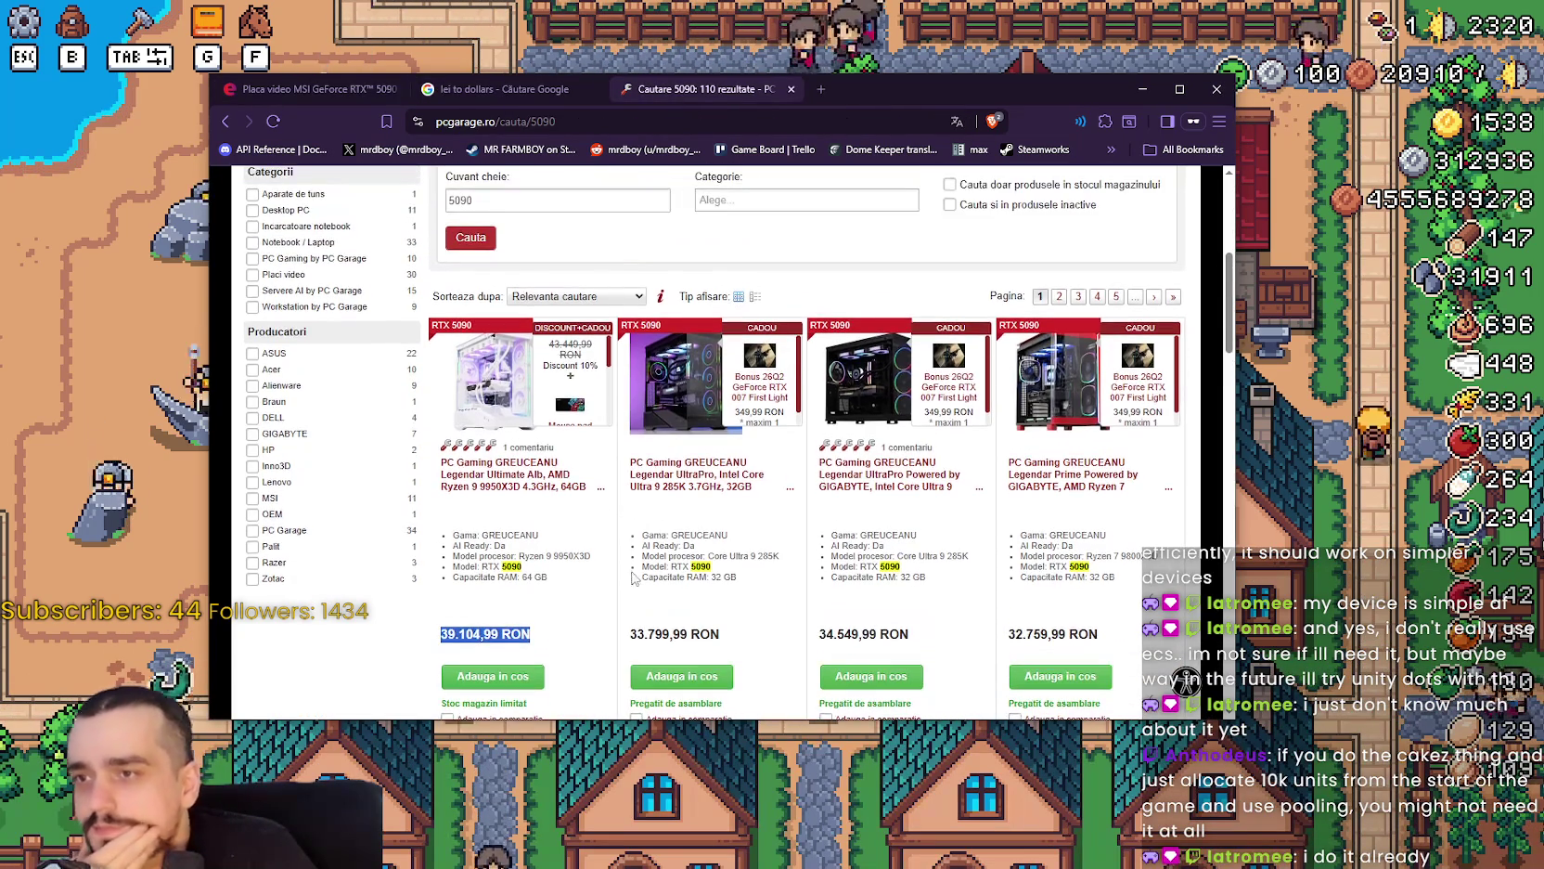
drag(569, 580, 482, 371)
click(559, 555)
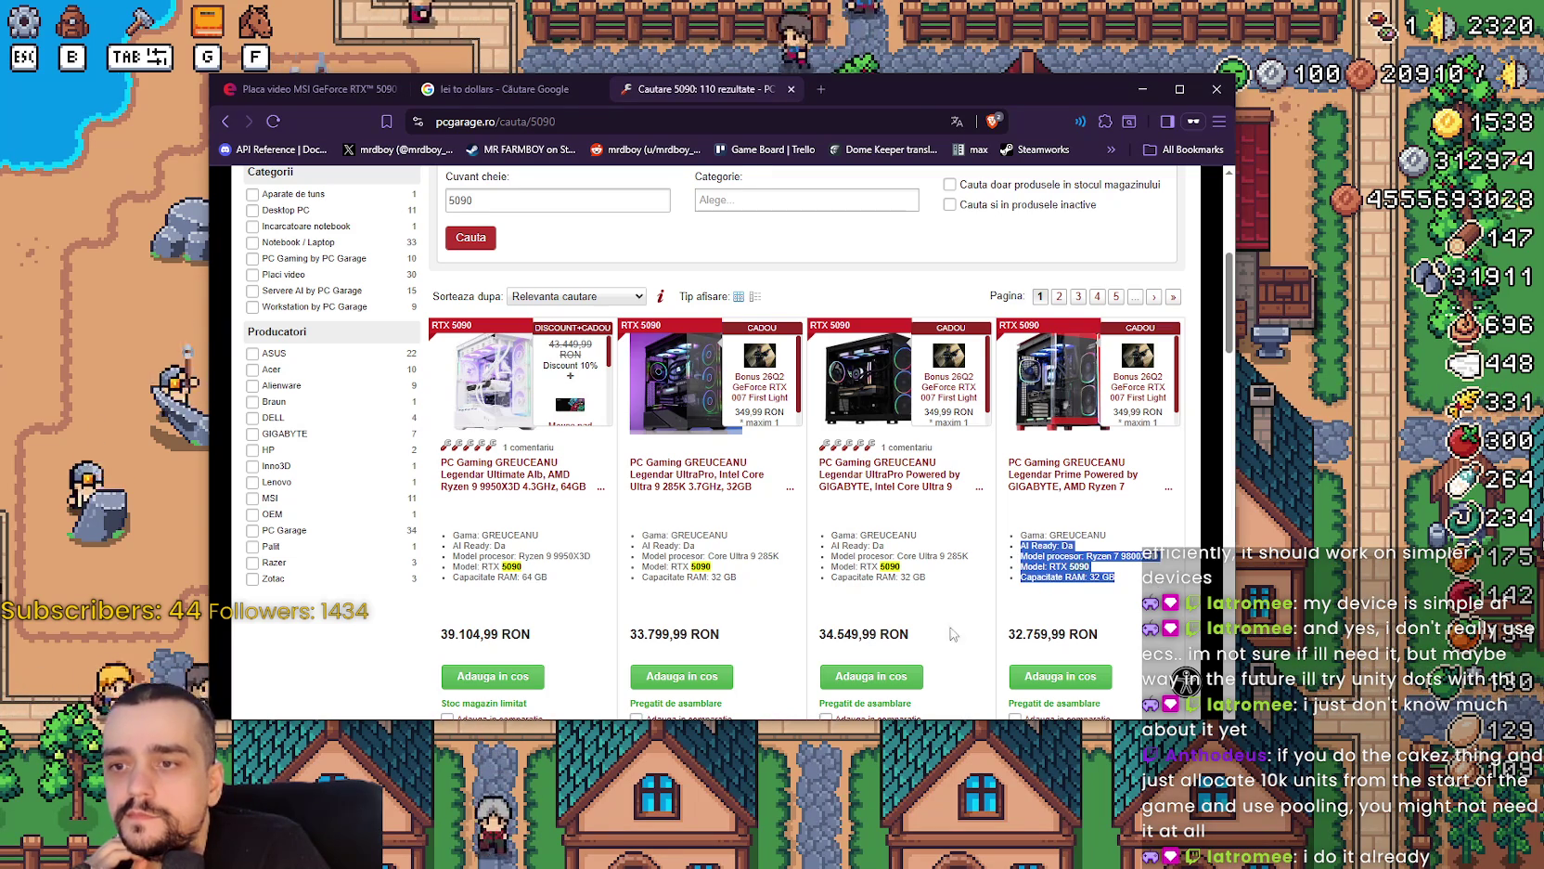
Scroll up and down through the 110 PC Garage search results for 5090.
scroll(457, 610, down, 5)
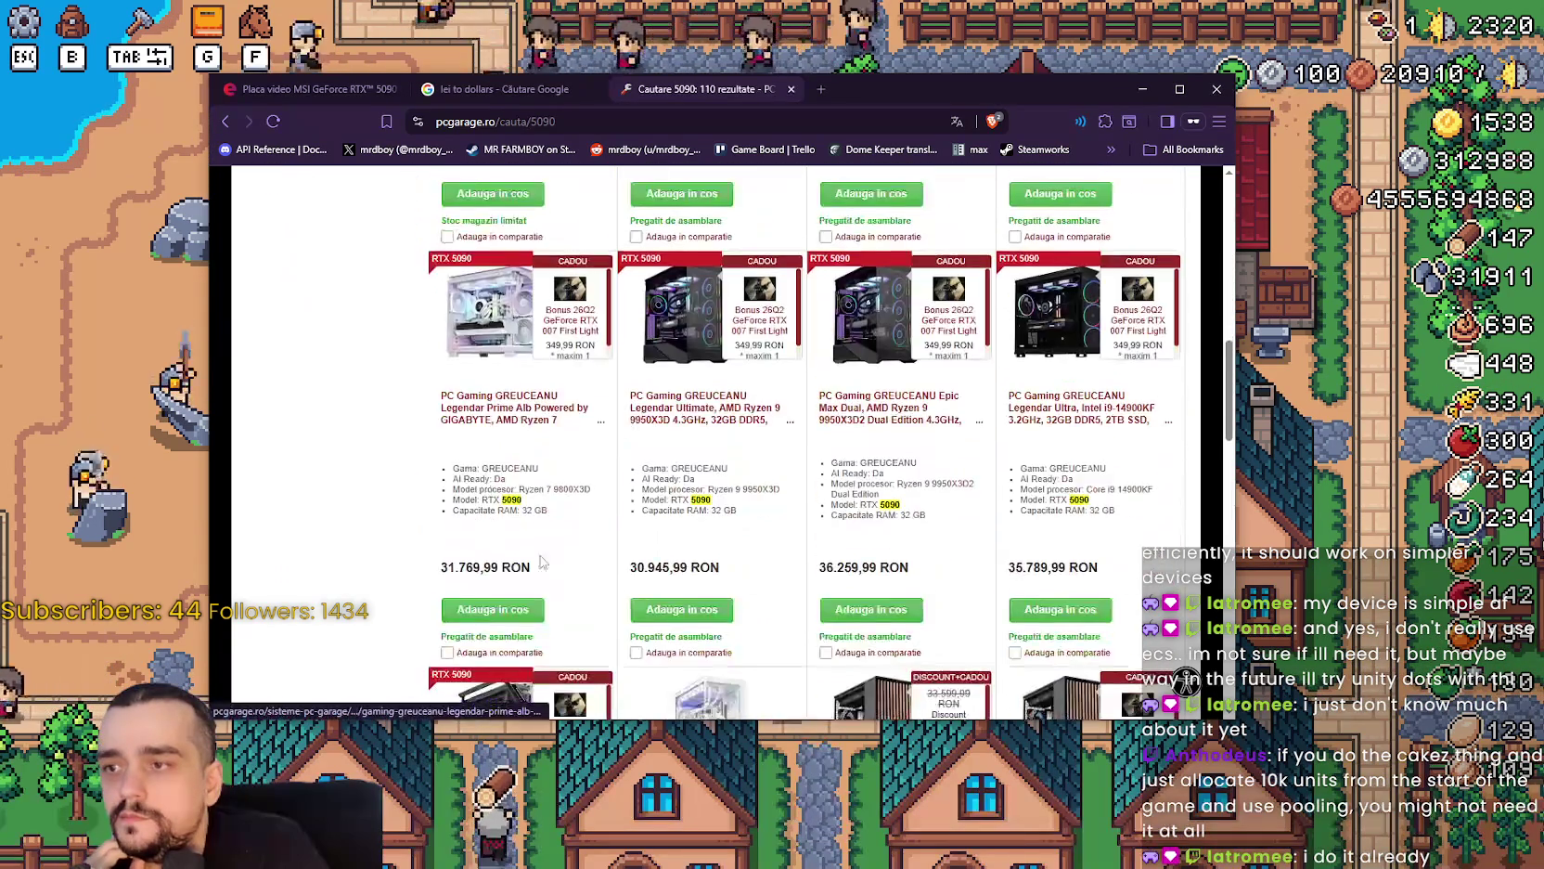
scroll(671, 616, up, 5)
scroll(671, 616, up, 5)
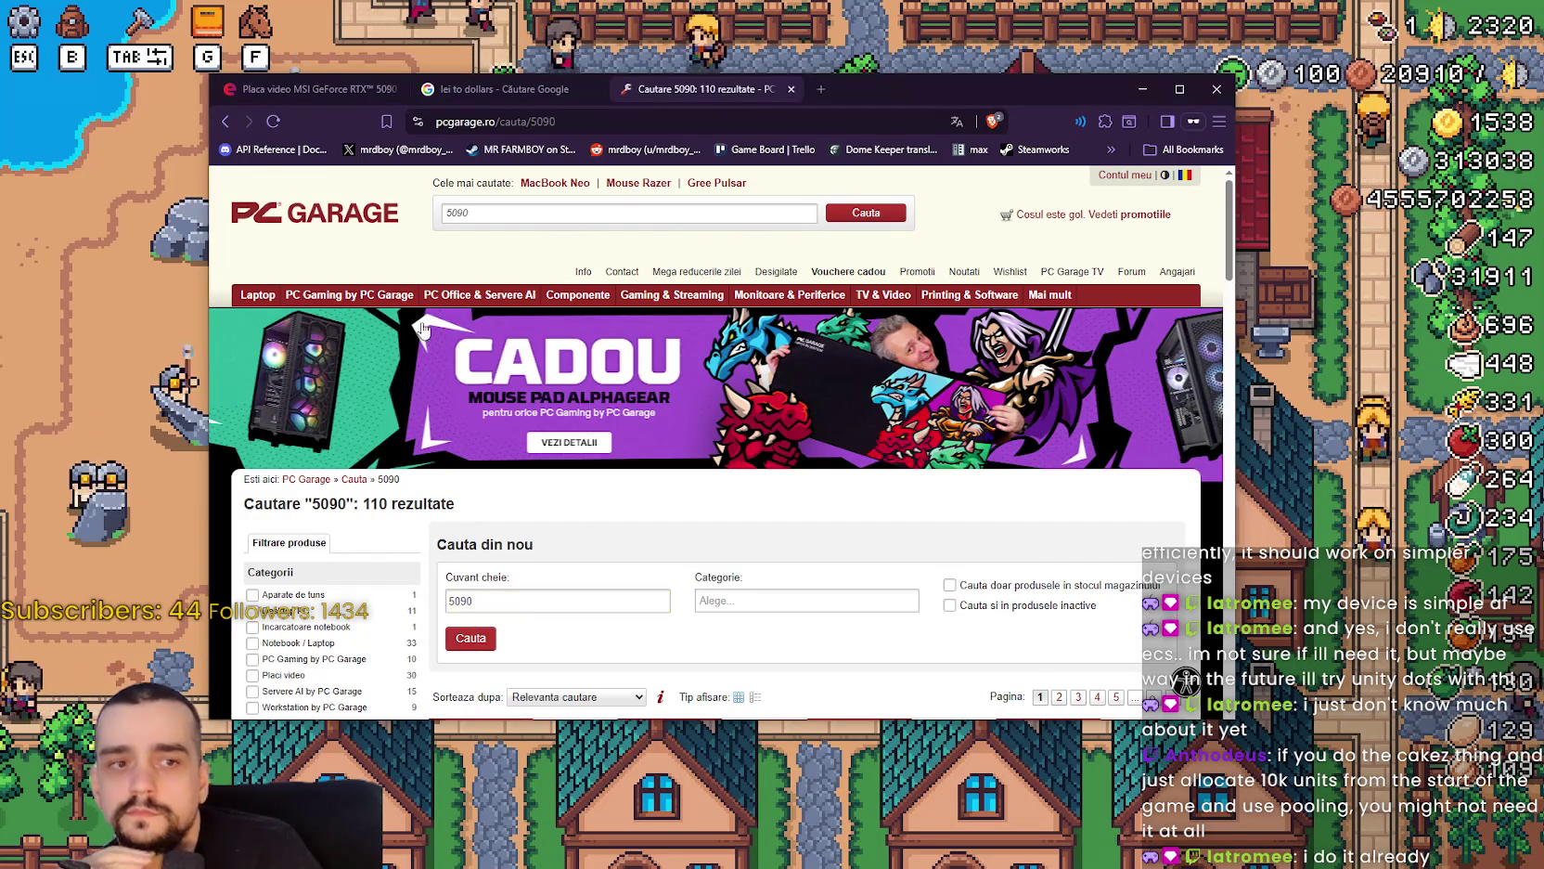
scroll(471, 238, down, 3)
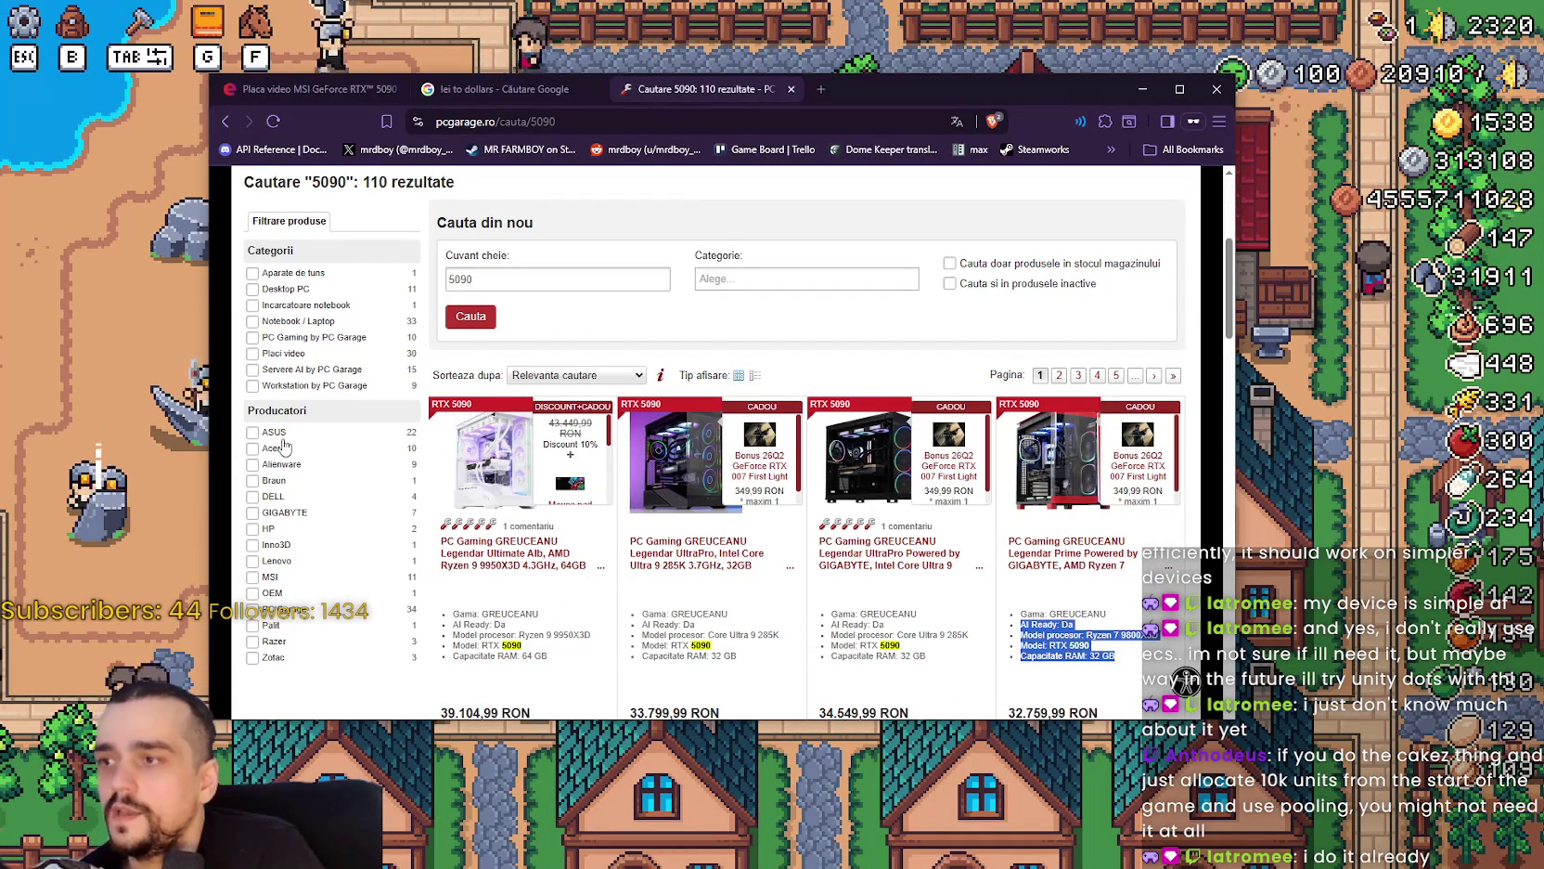
scroll(585, 364, up, 3)
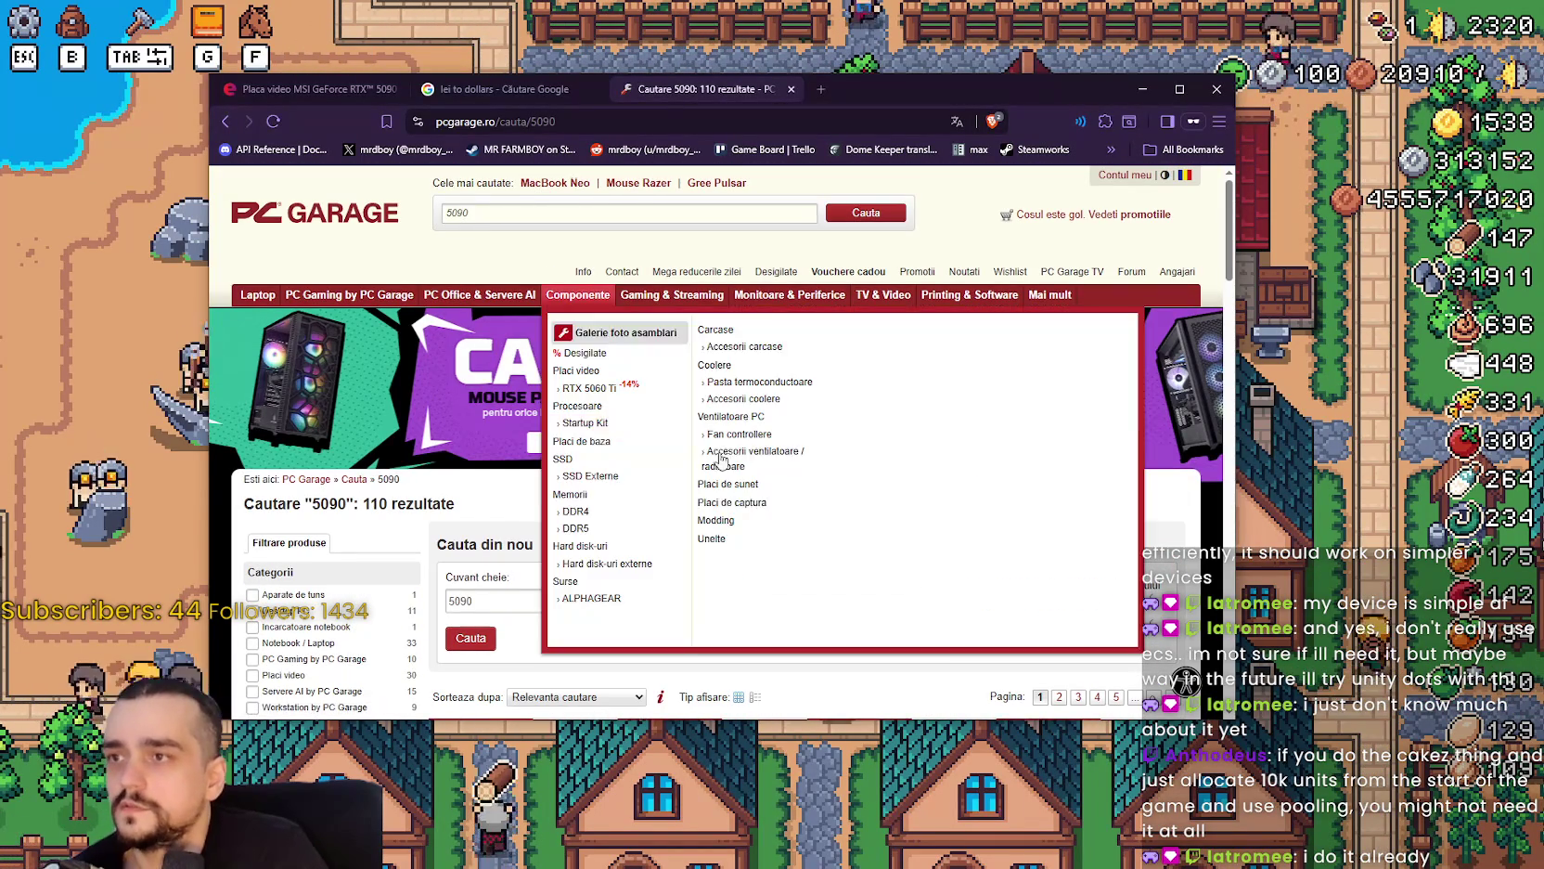
scroll(628, 557, down, 10)
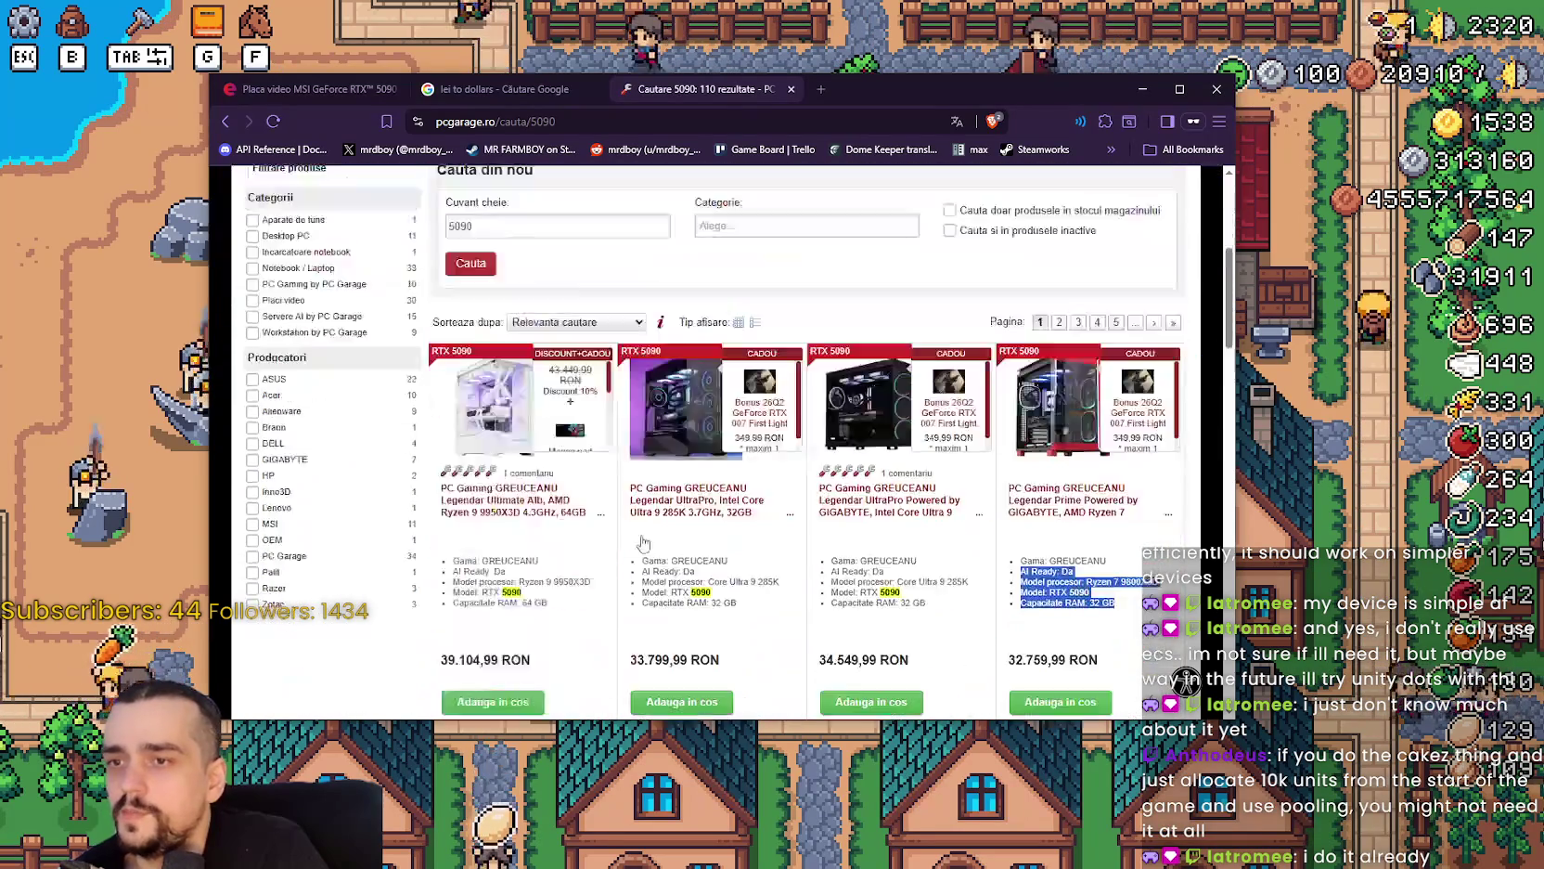
scroll(631, 522, down, 8)
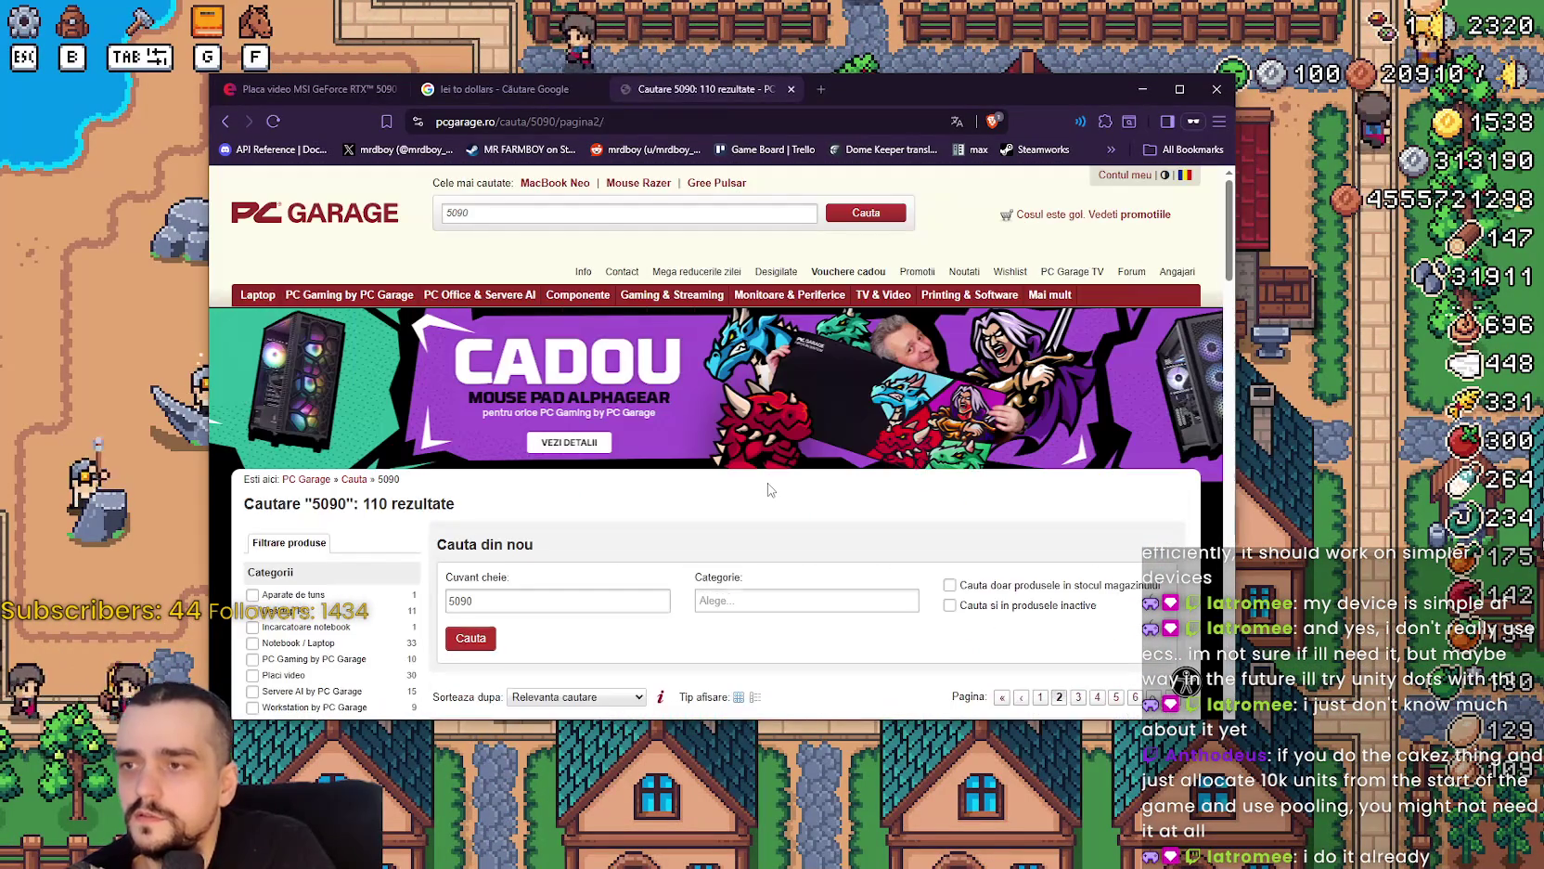
scroll(780, 501, down, 12)
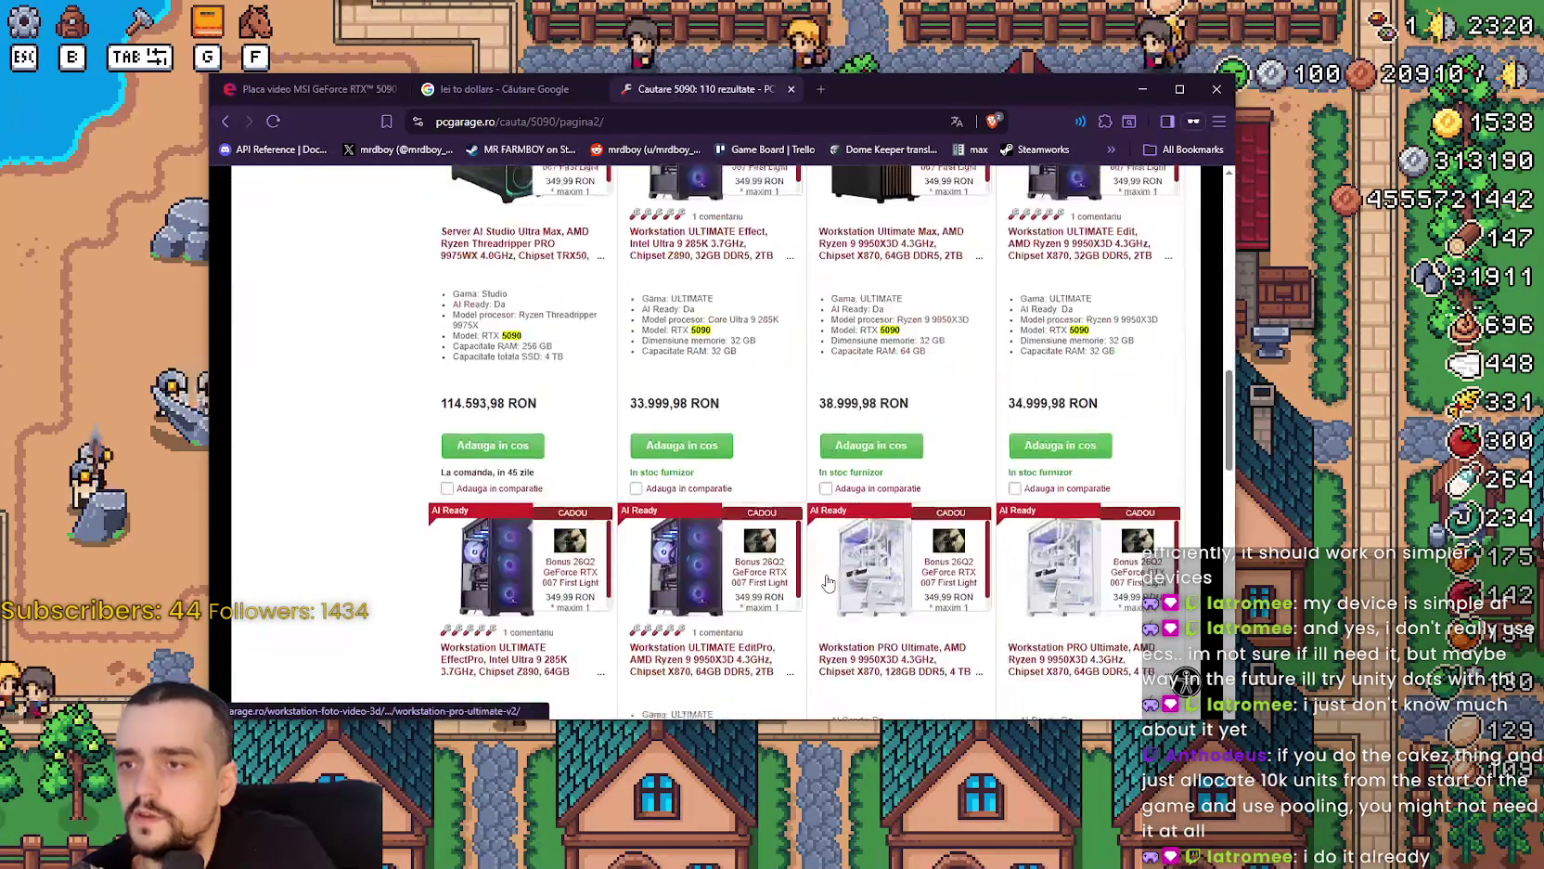
scroll(826, 579, down, 10)
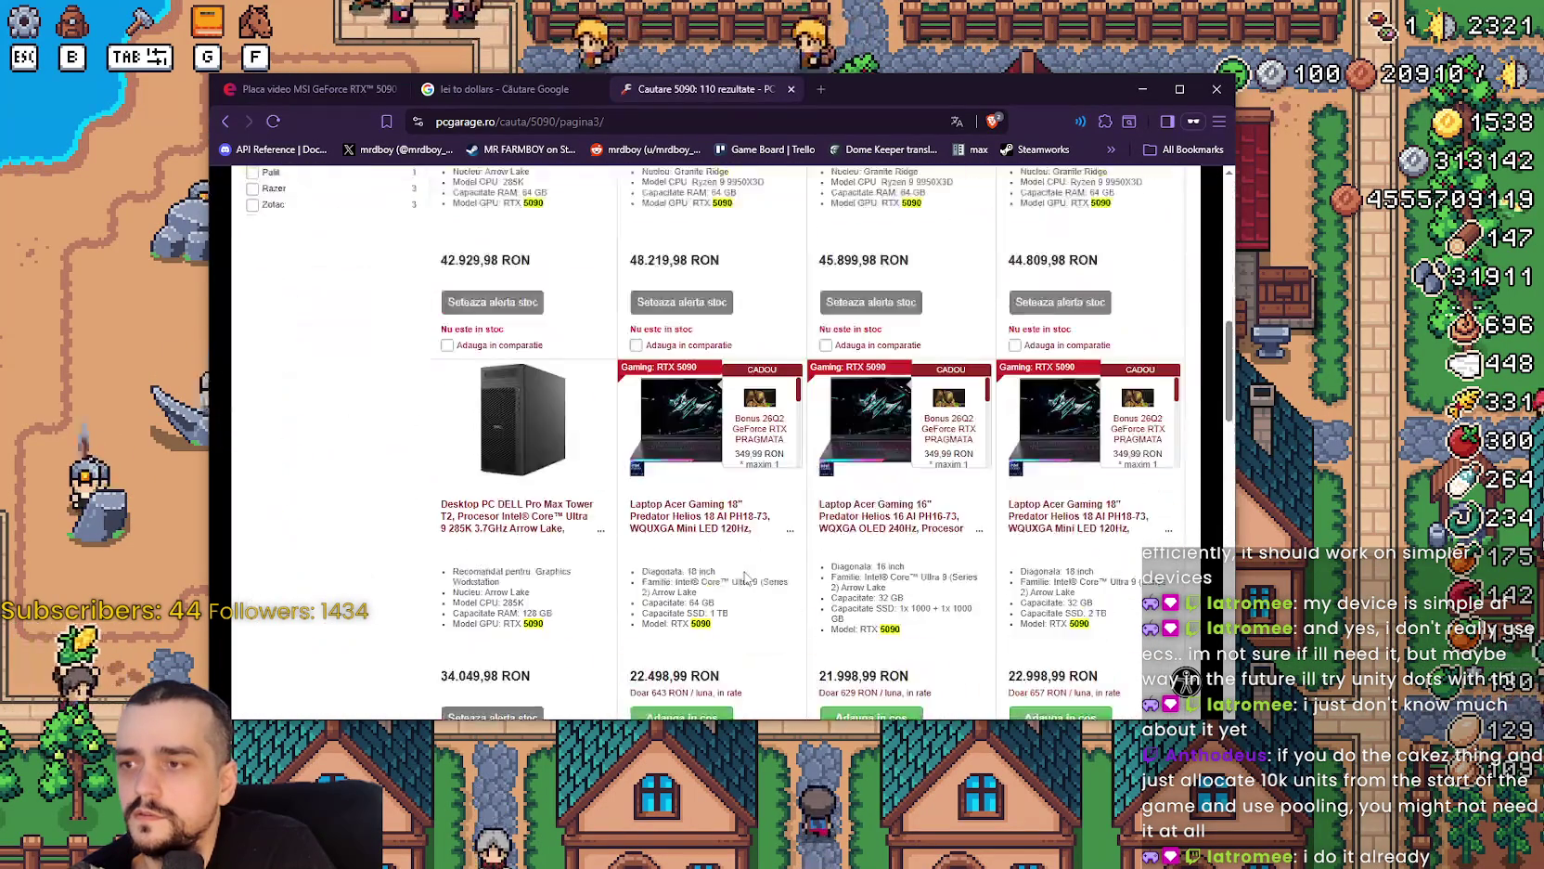
scroll(691, 521, down, 3)
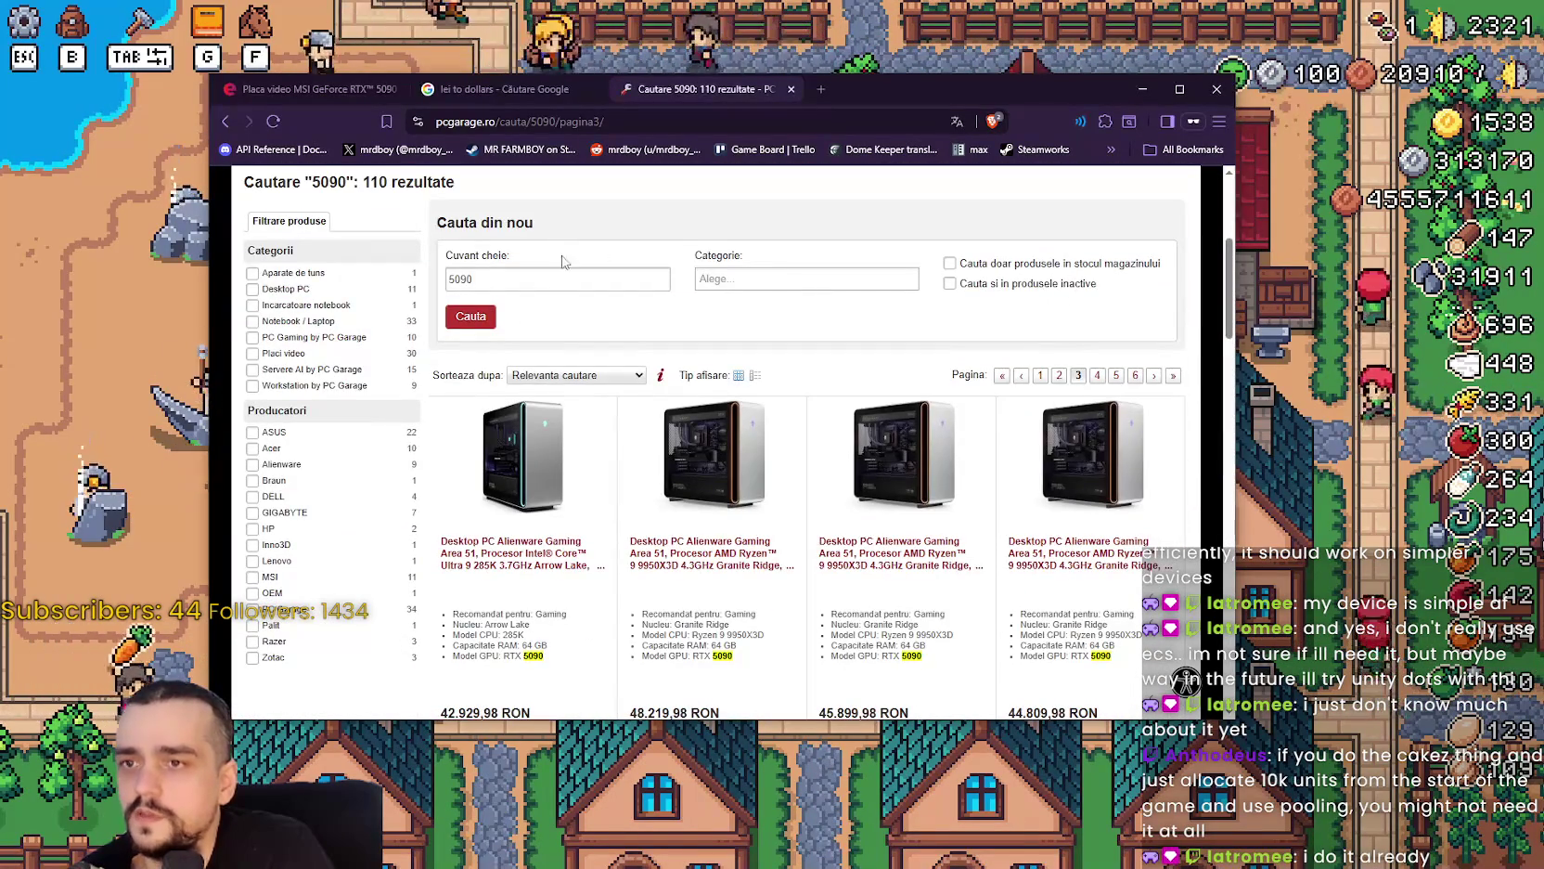
Sort the 5090 results by 'Pret crescator' (ascending price) and scroll through them.
click(577, 375)
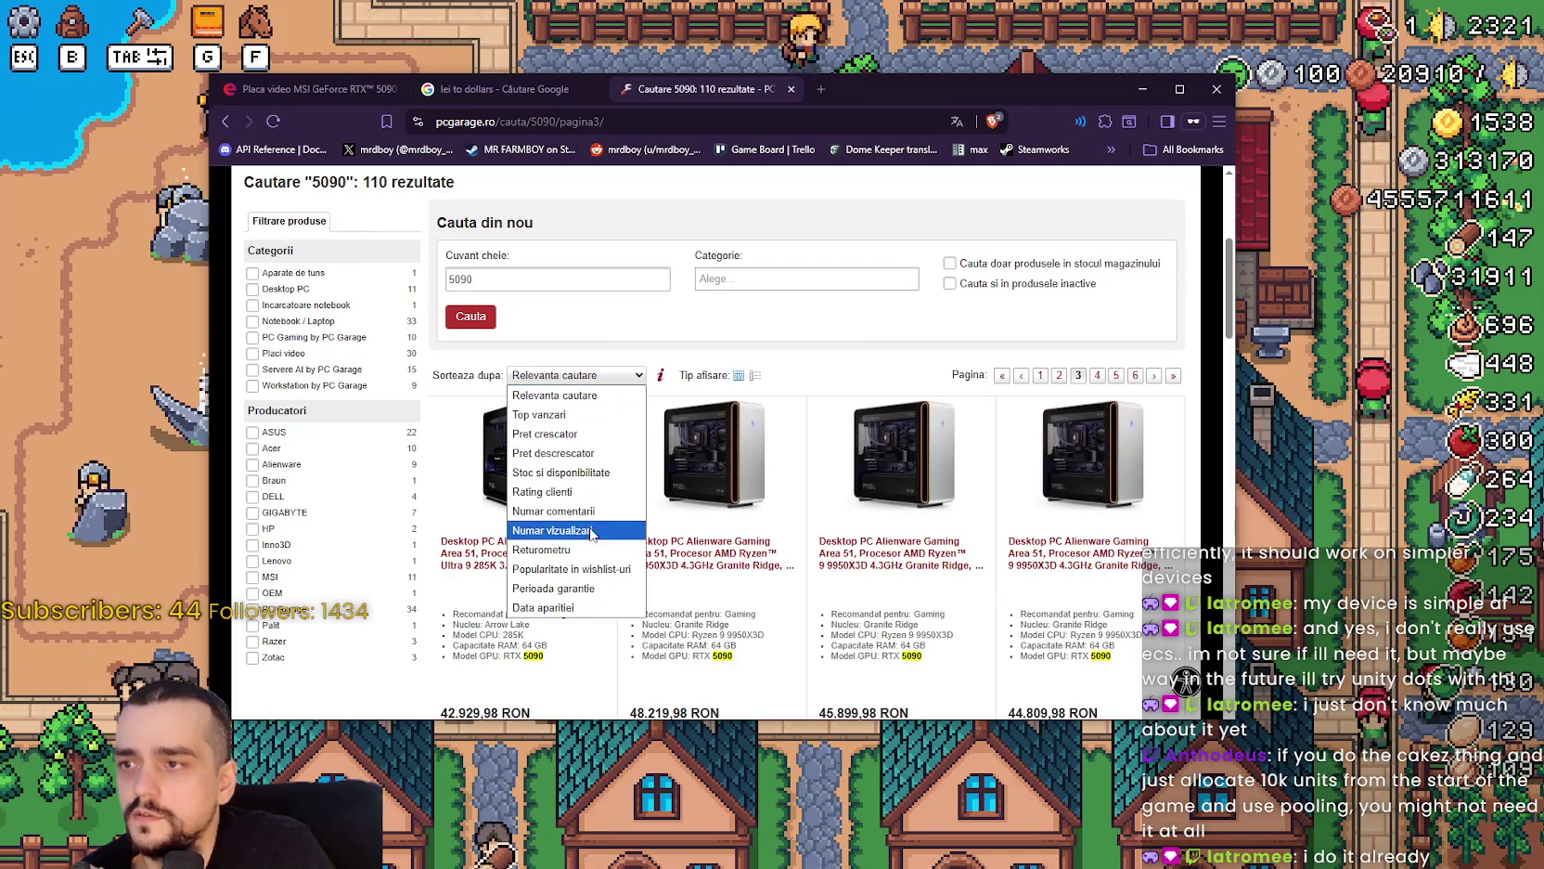
click(592, 441)
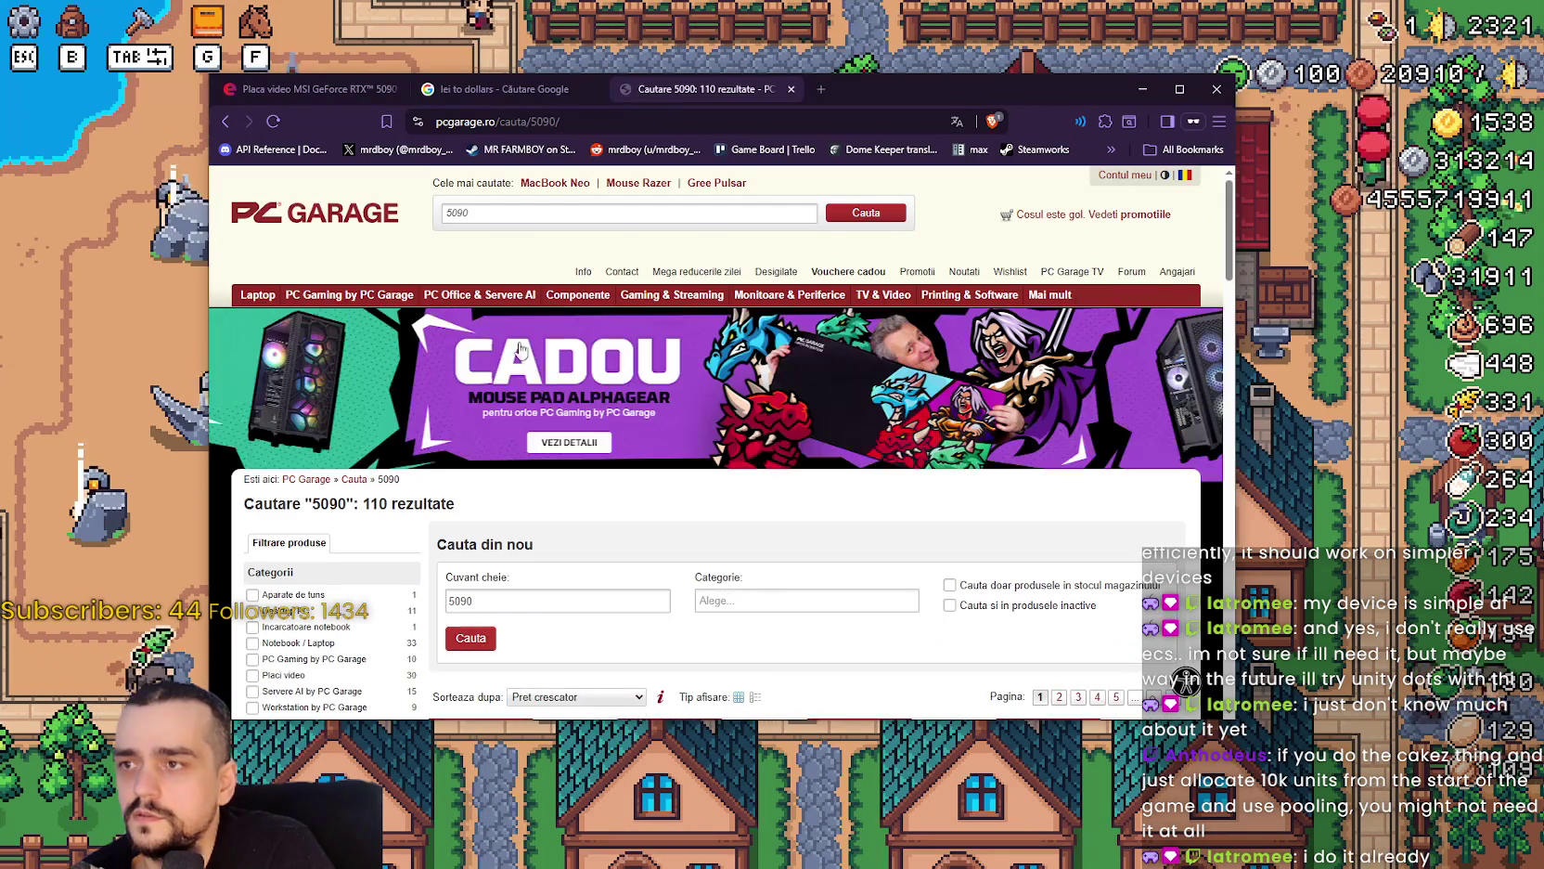
scroll(817, 585, down, 6)
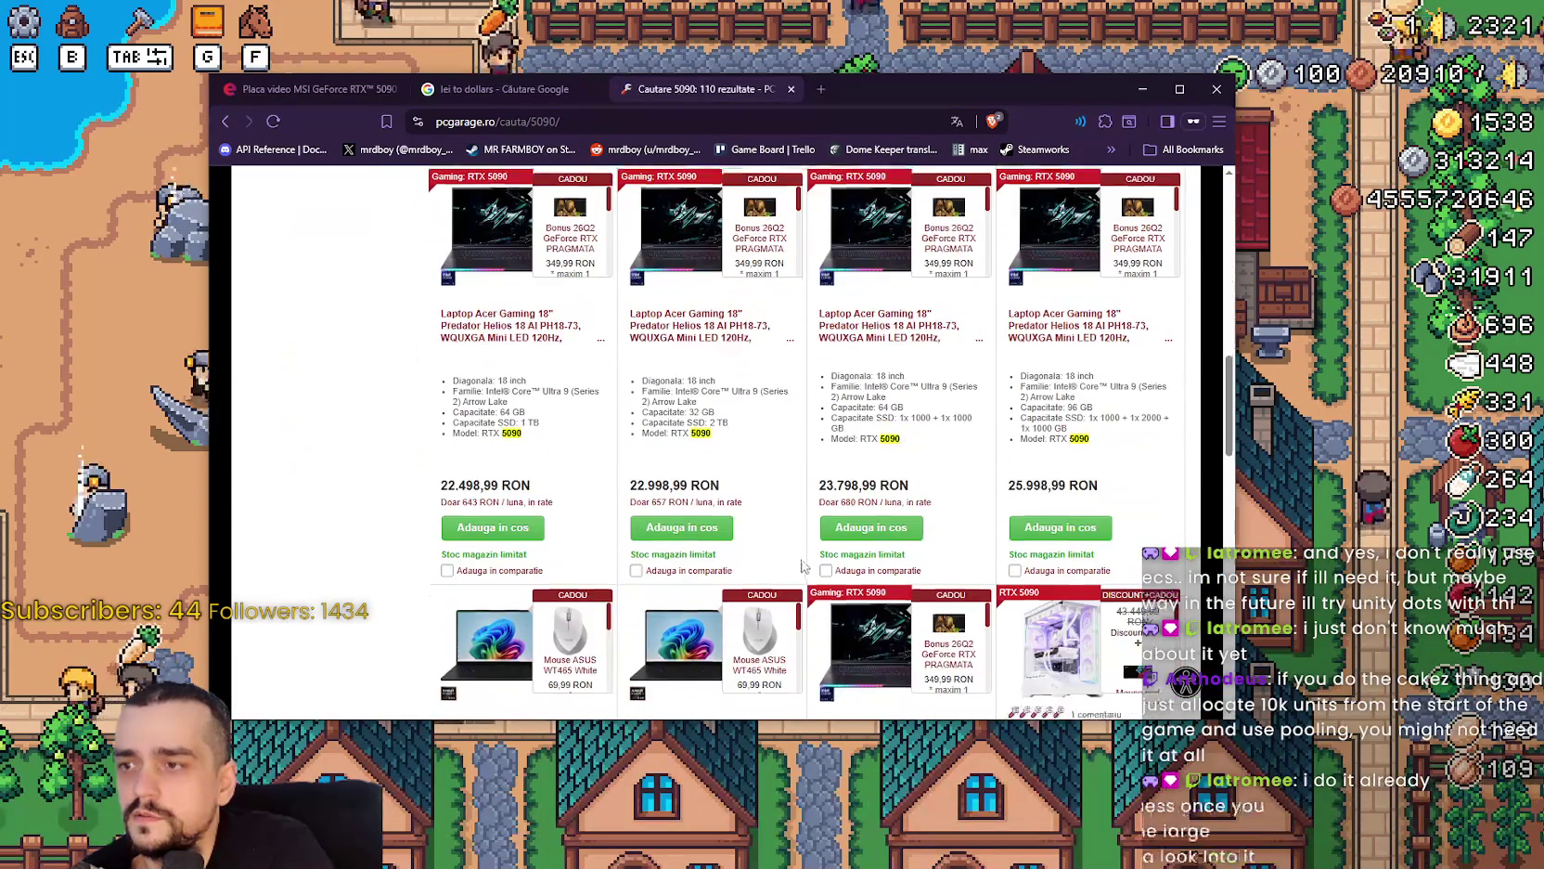
scroll(804, 566, down, 10)
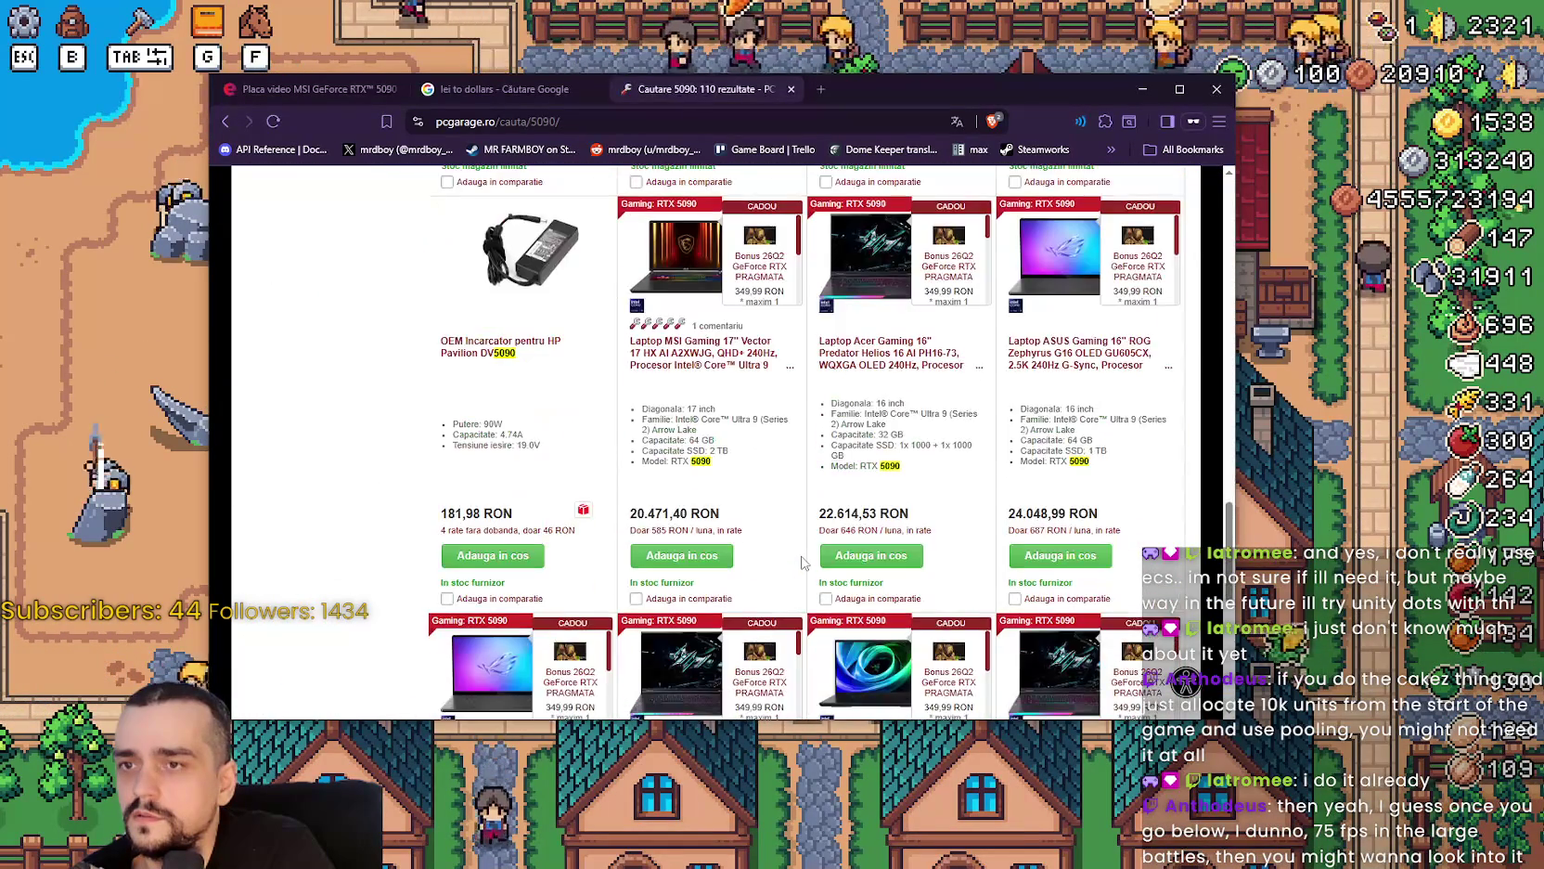
scroll(804, 555, up, 3)
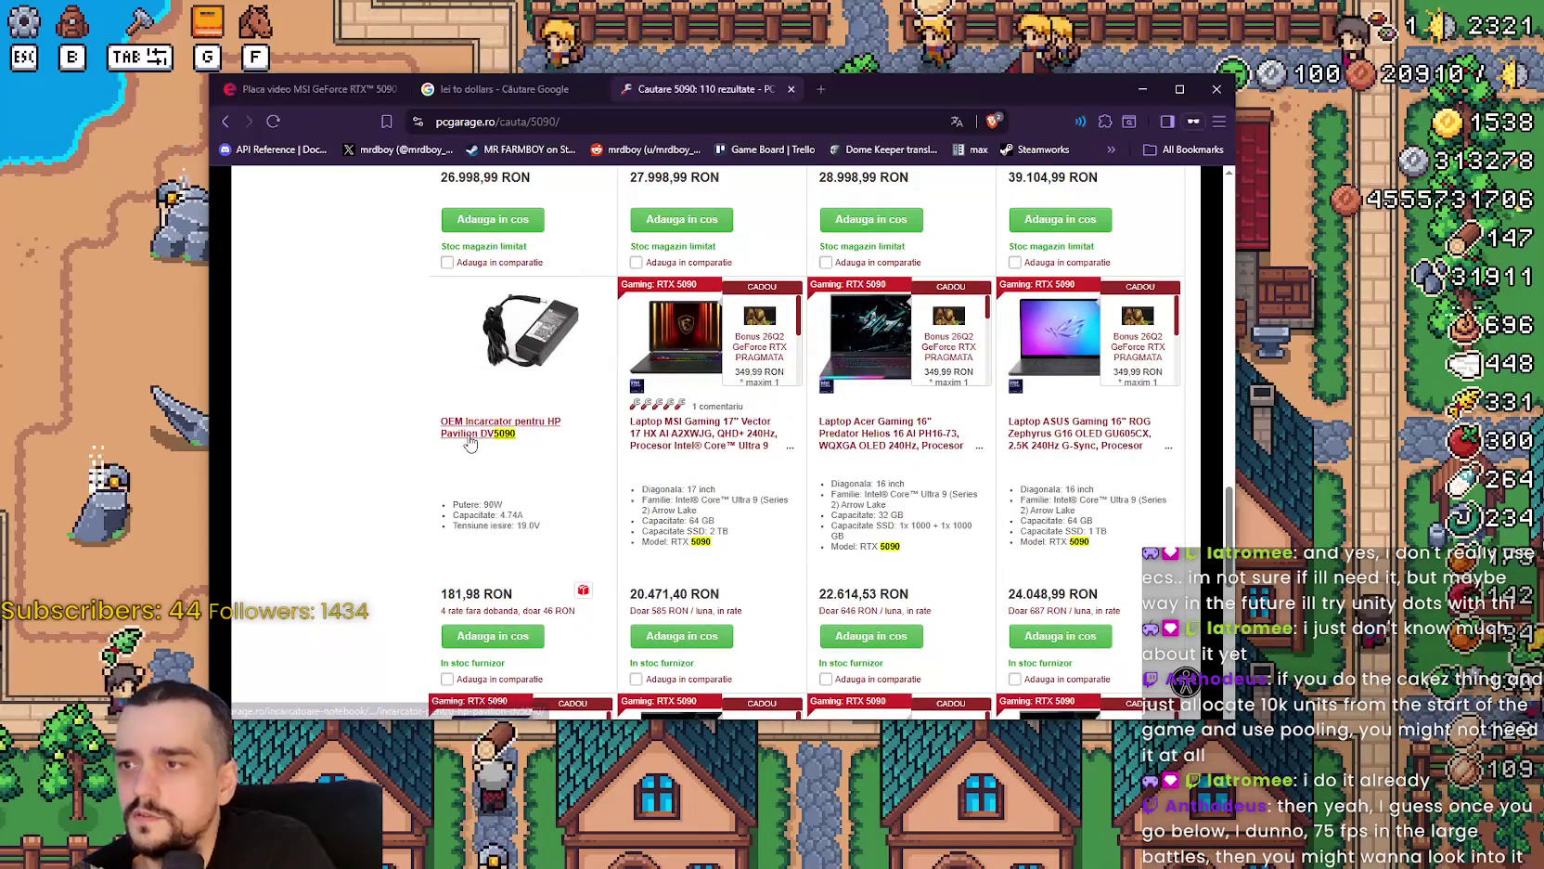
scroll(464, 437, down, 5)
scroll(543, 340, down, 3)
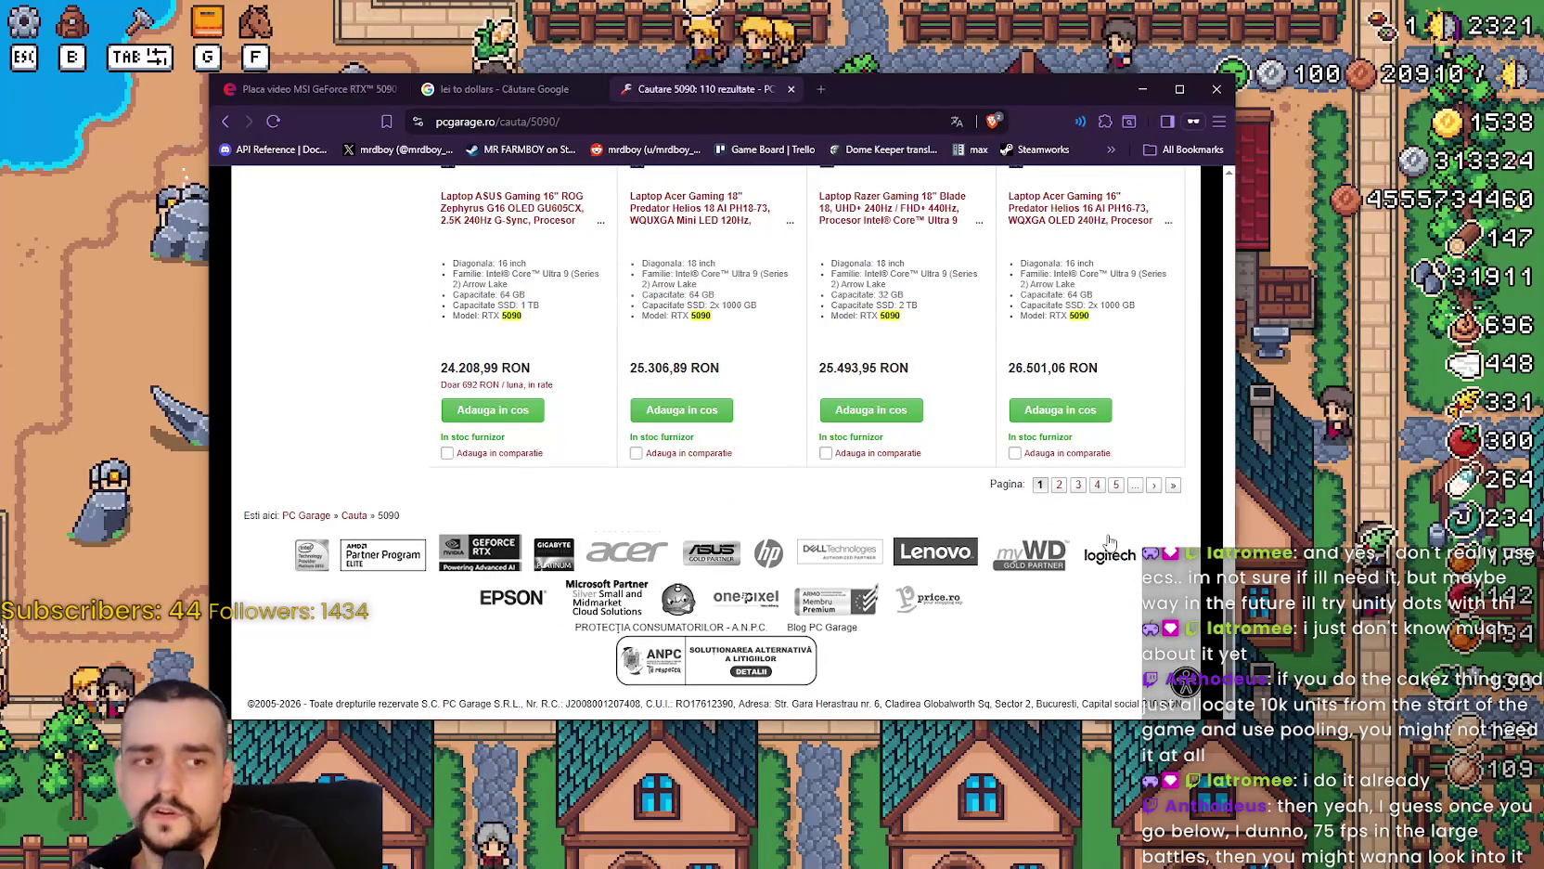
scroll(649, 417, up, 15)
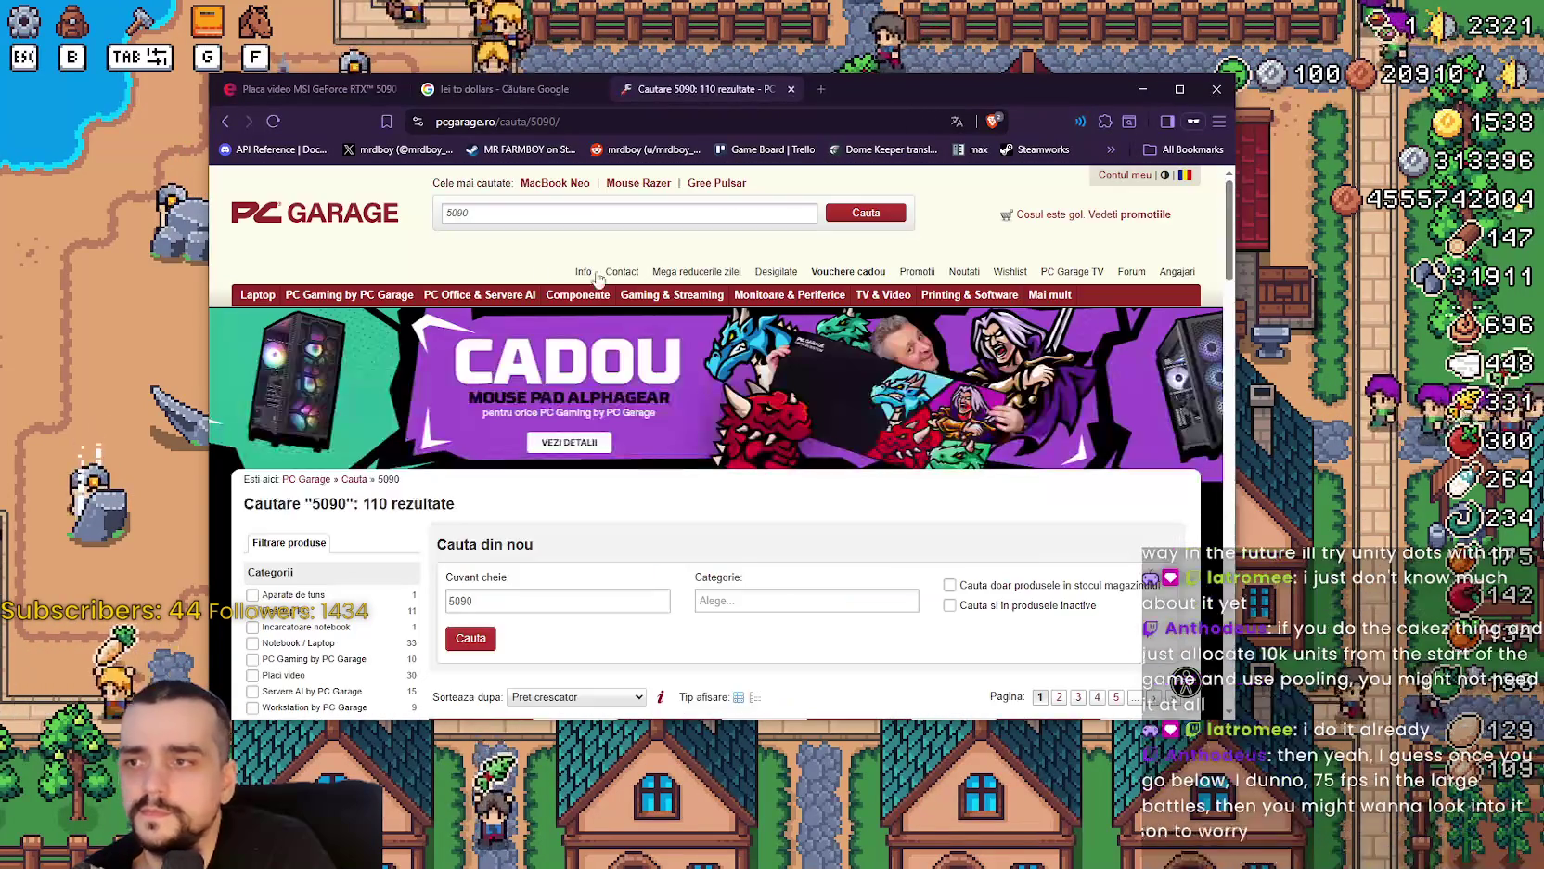
Look over the cheapest listings at the top of the price-sorted results.
mouse_move(339, 295)
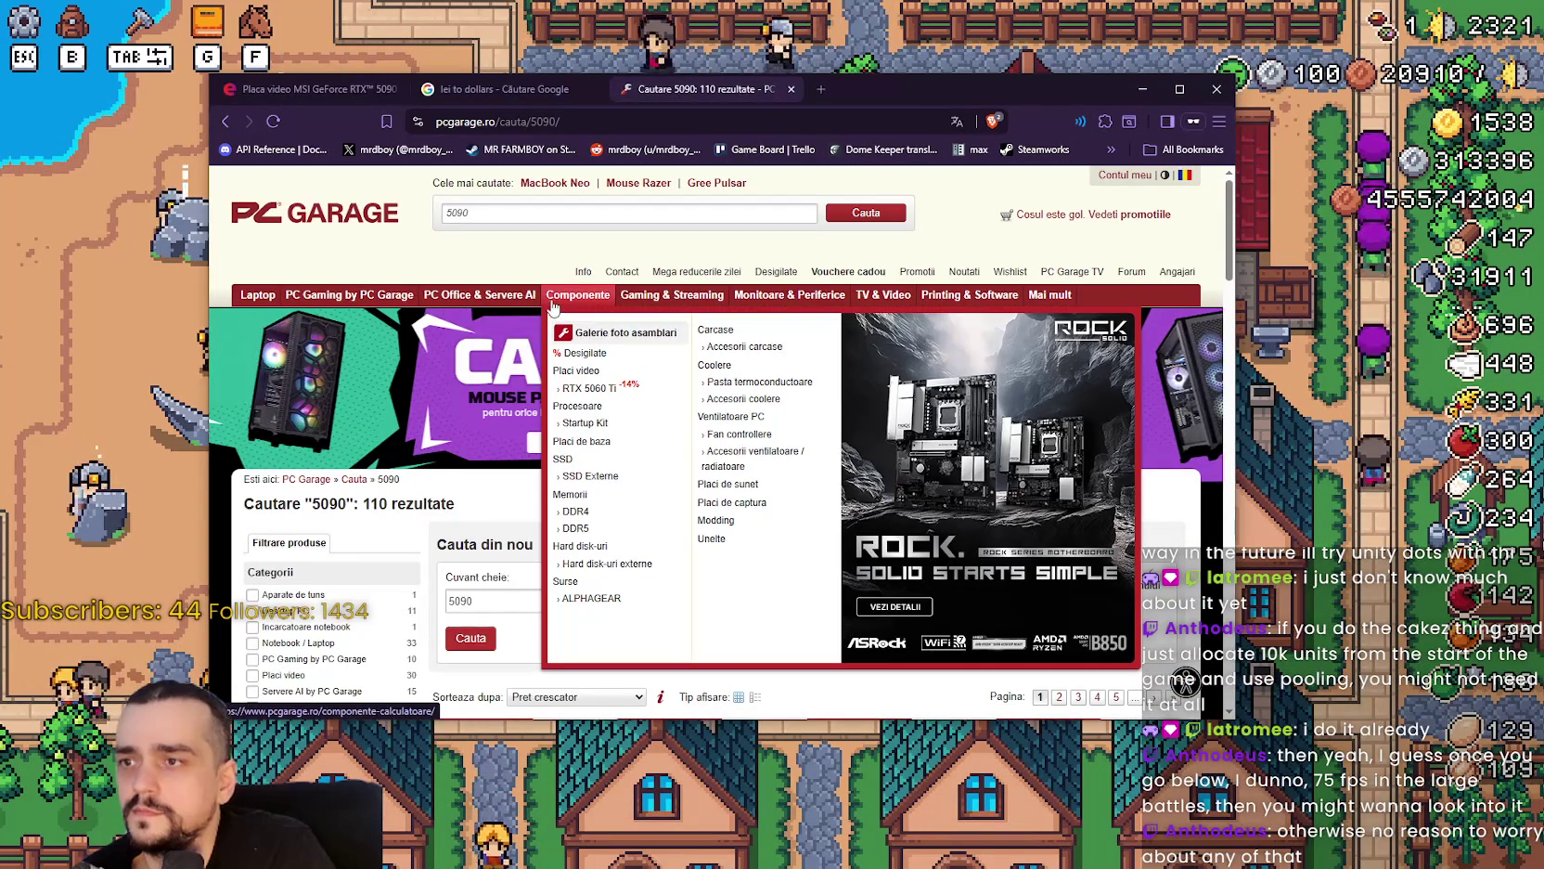
mouse_move(672, 294)
scroll(376, 491, down, 1)
scroll(376, 492, down, 4)
scroll(306, 501, up, 3)
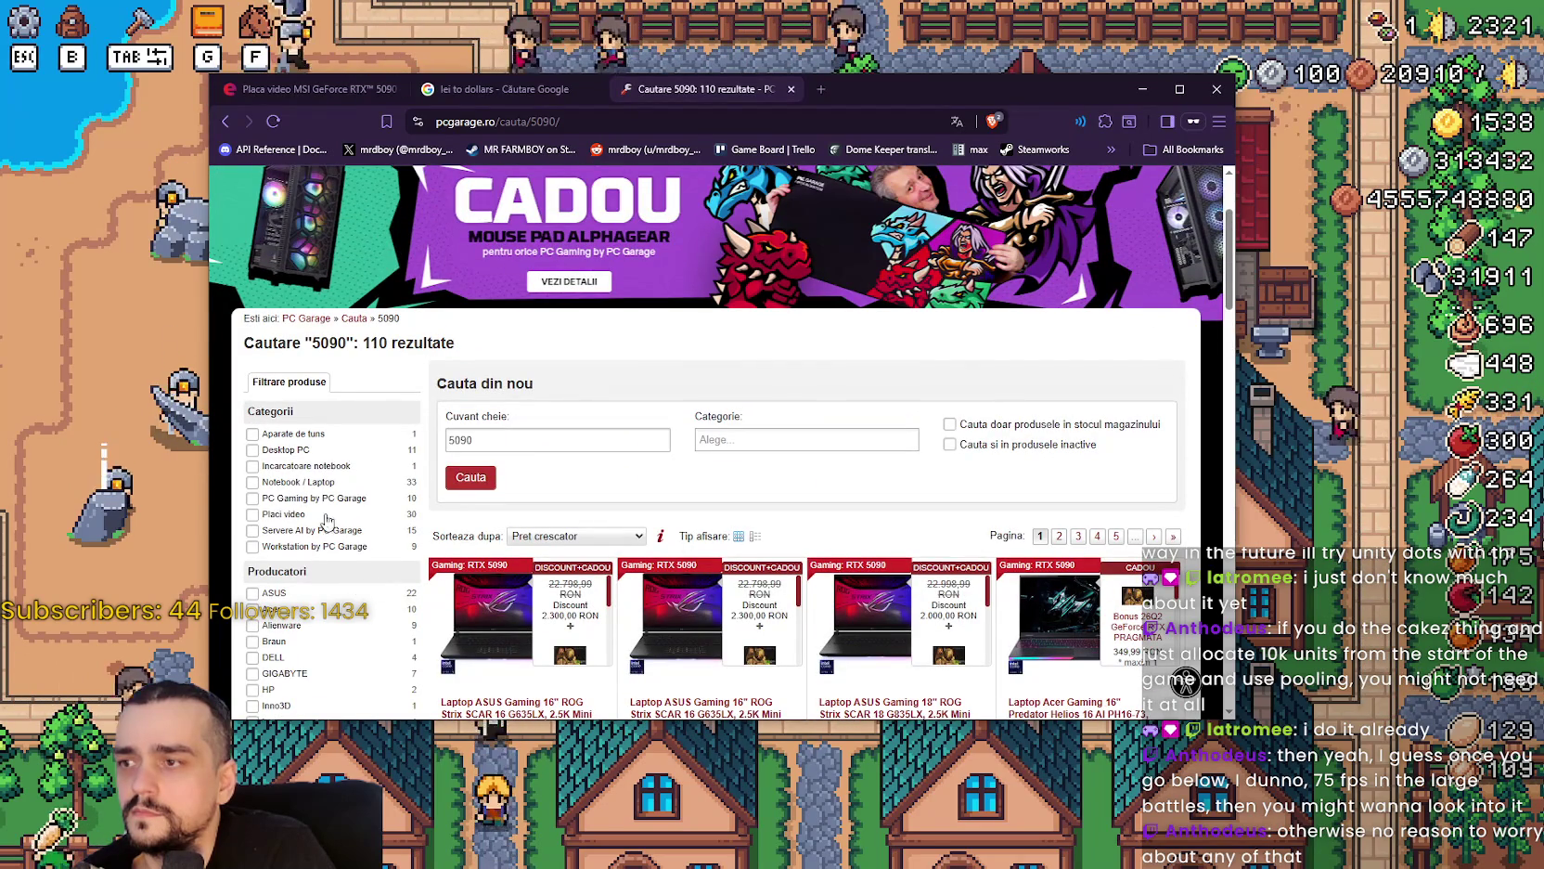
scroll(279, 527, up, 3)
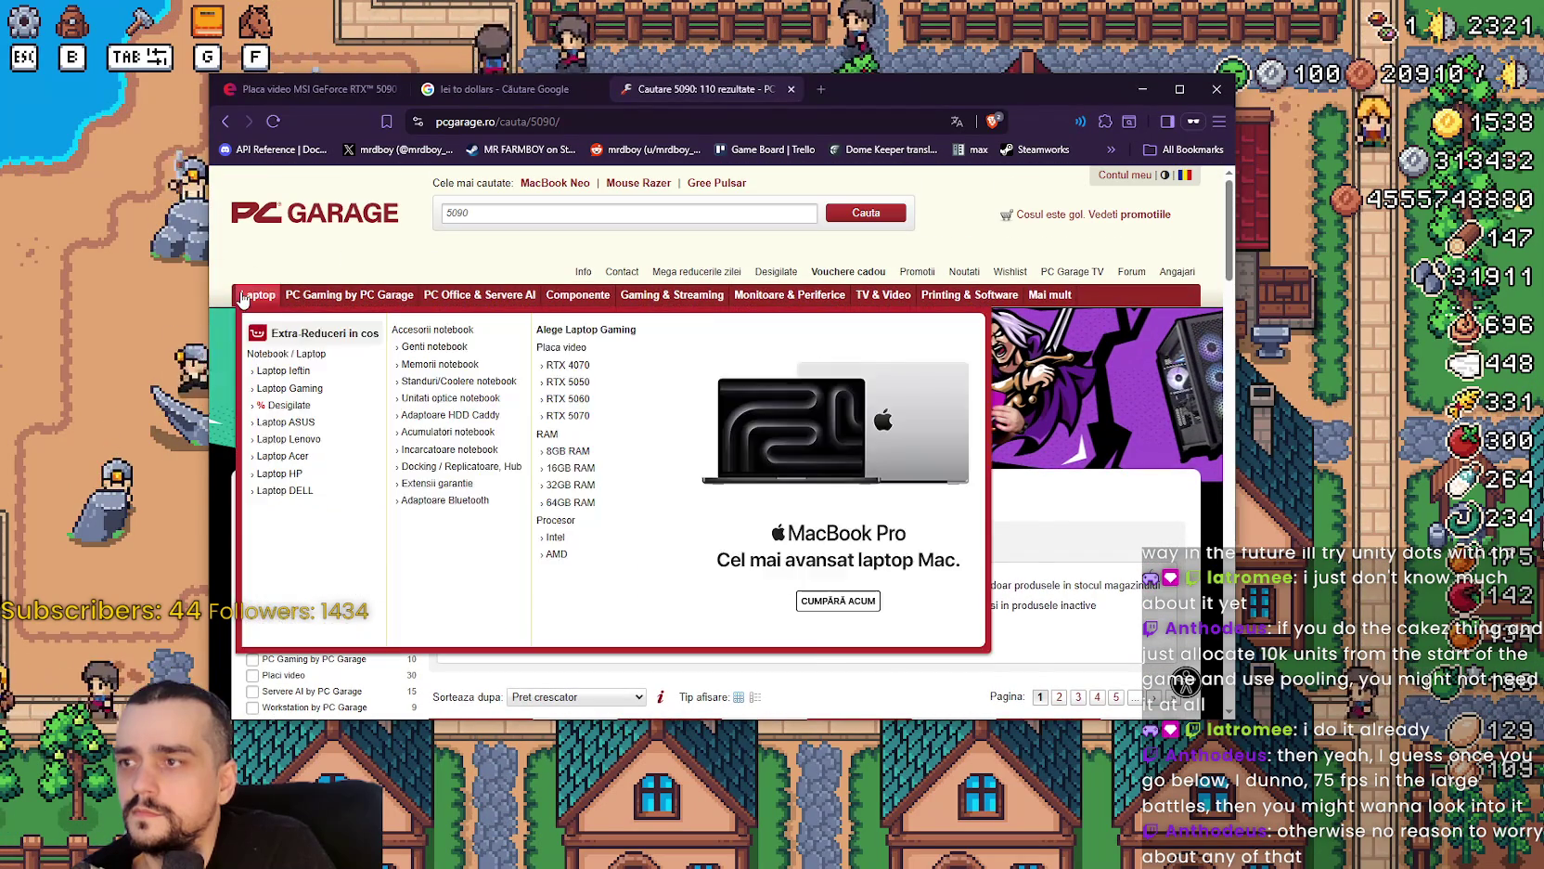
mouse_move(545, 307)
mouse_move(597, 308)
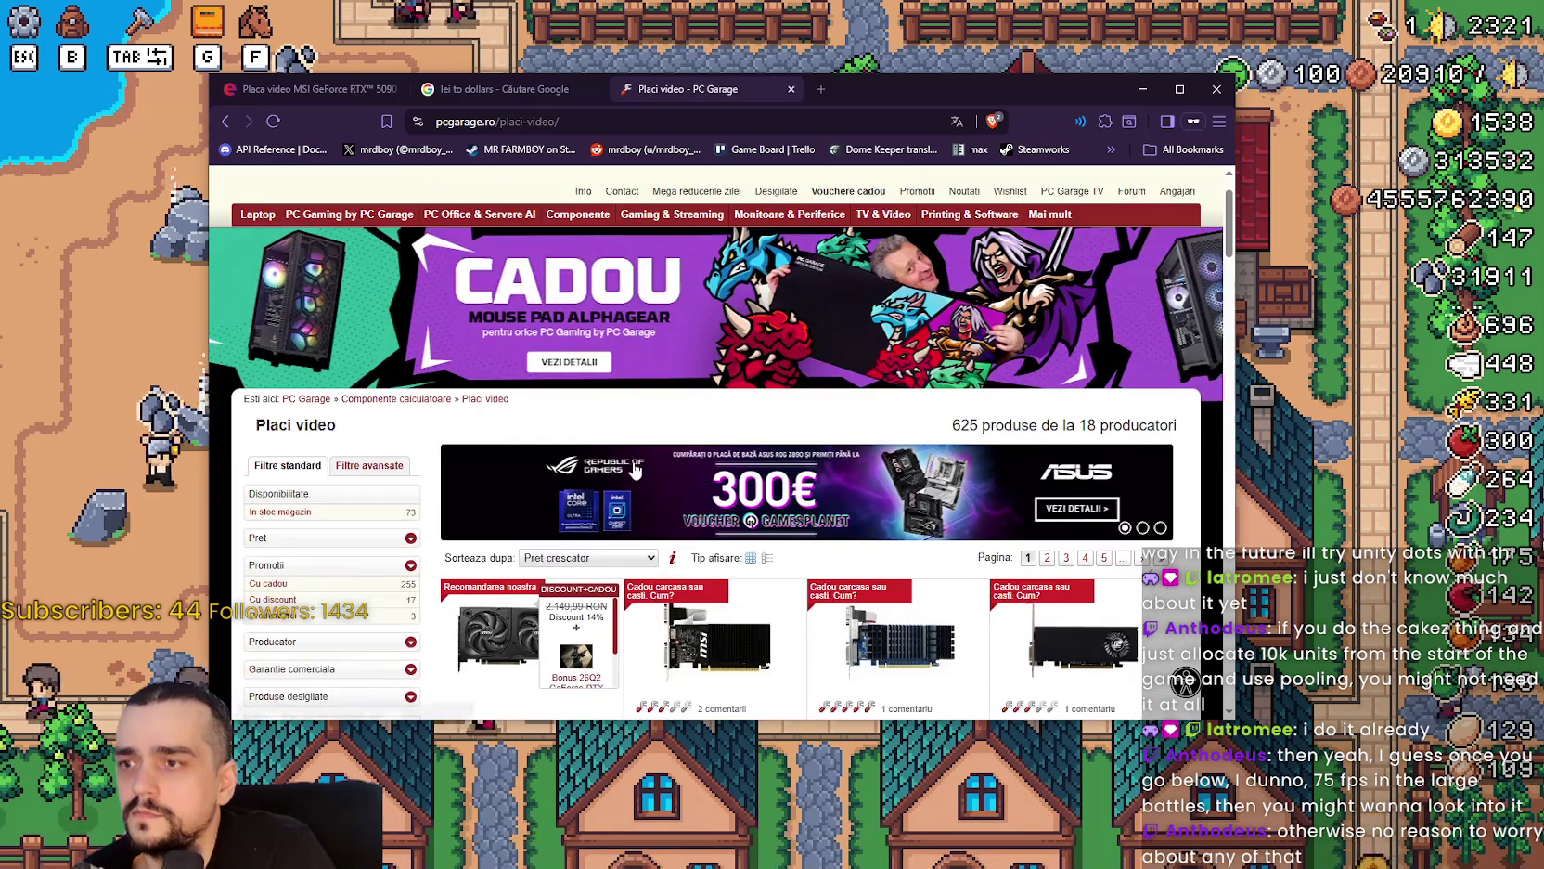
Sort the Placi video listing by 'Pret descrescator' (descending price).
scroll(1150, 457, down, 2)
scroll(1151, 456, down, 3)
scroll(394, 438, up, 4)
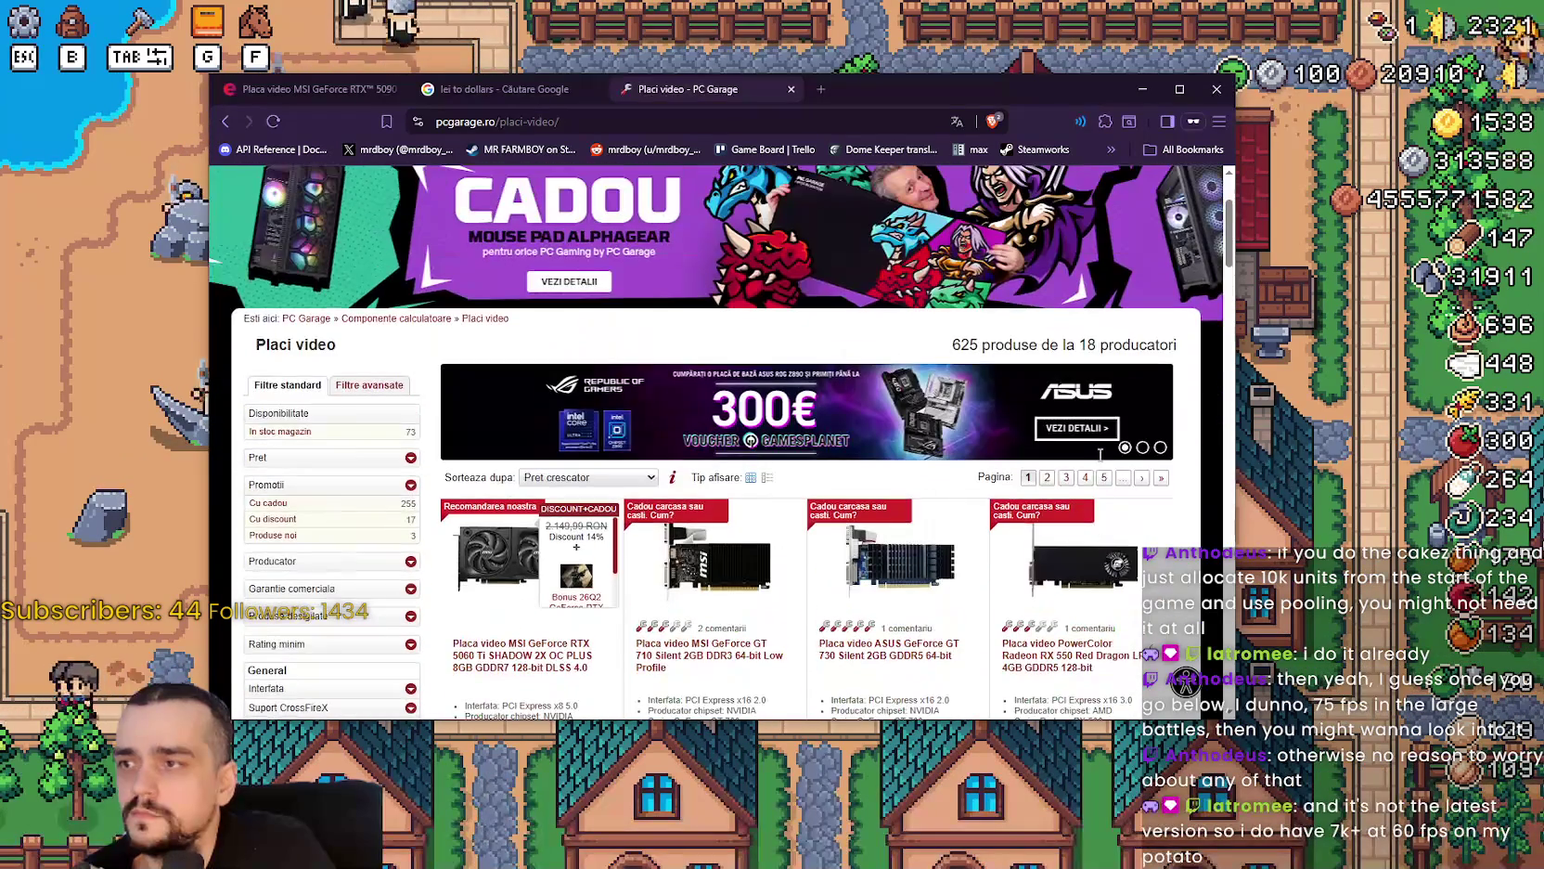
scroll(505, 429, down, 3)
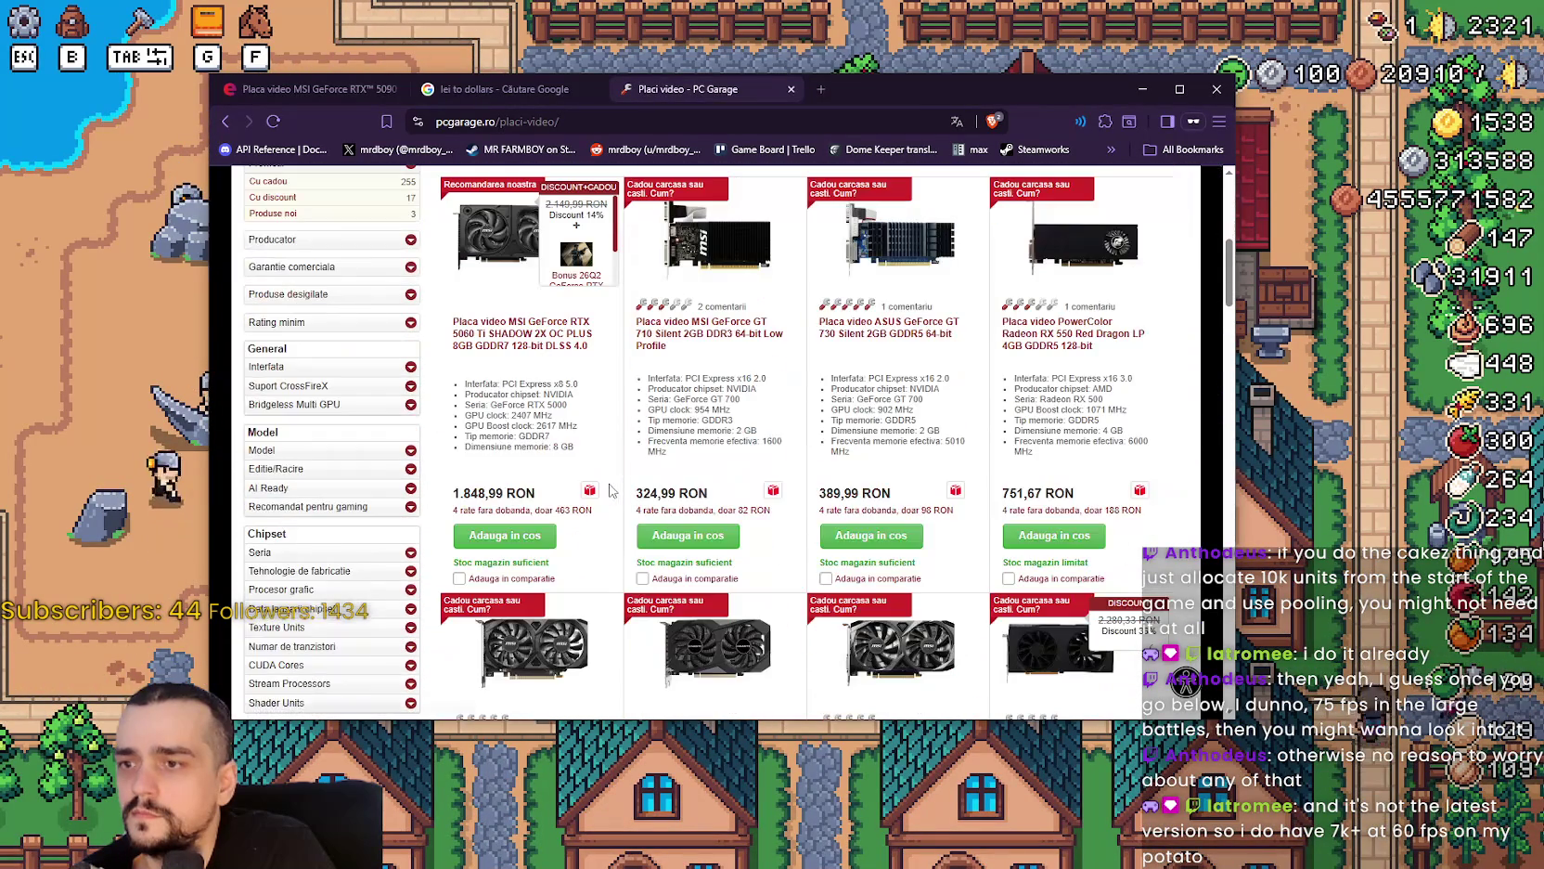
scroll(605, 489, down, 1)
scroll(604, 489, up, 5)
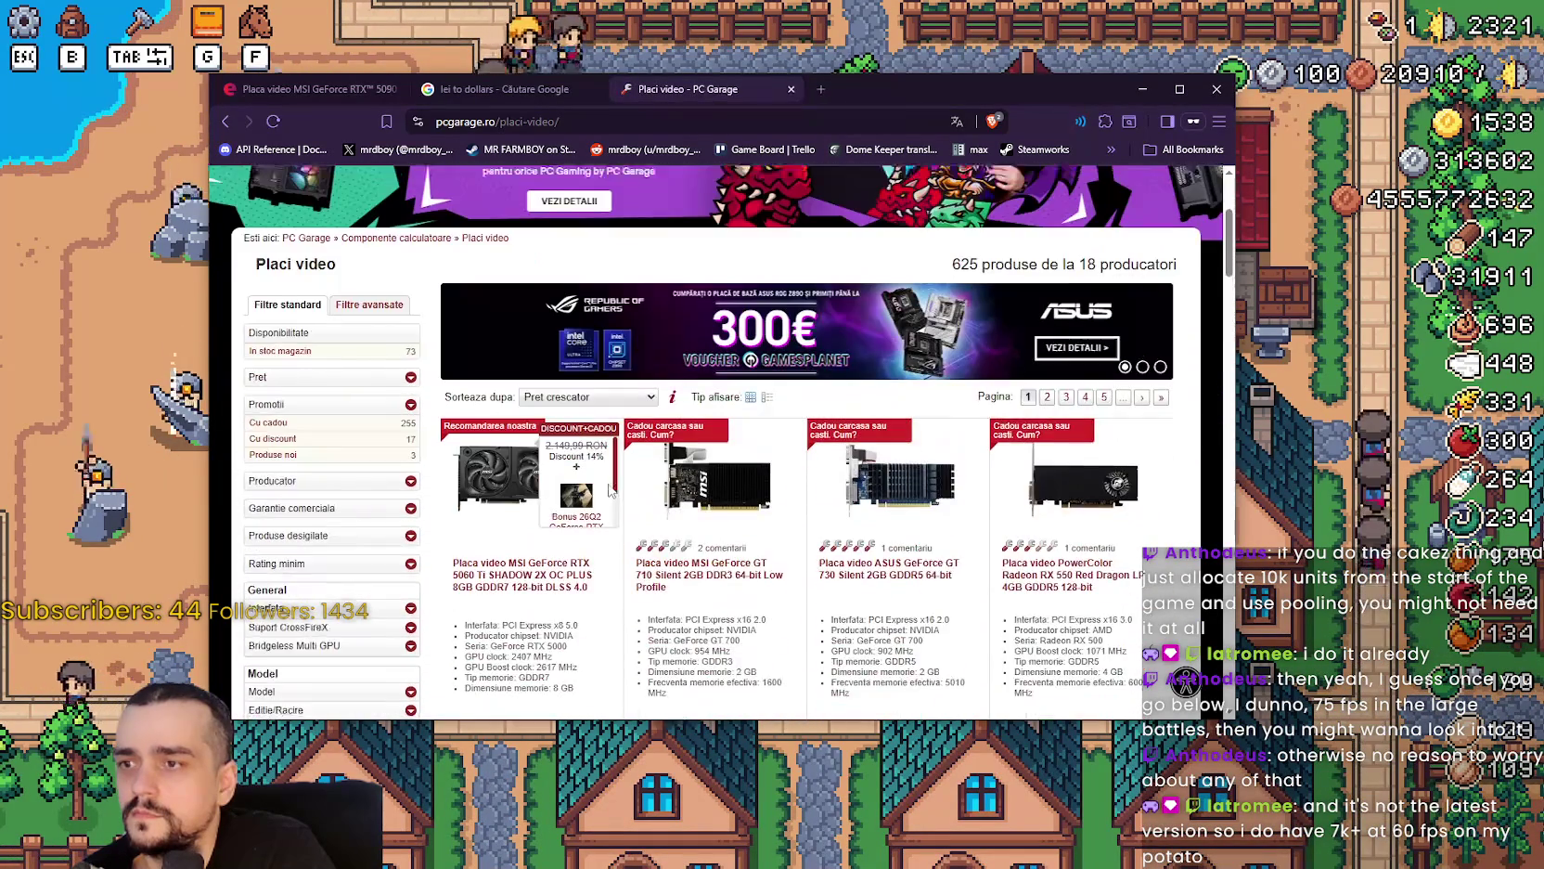
click(568, 397)
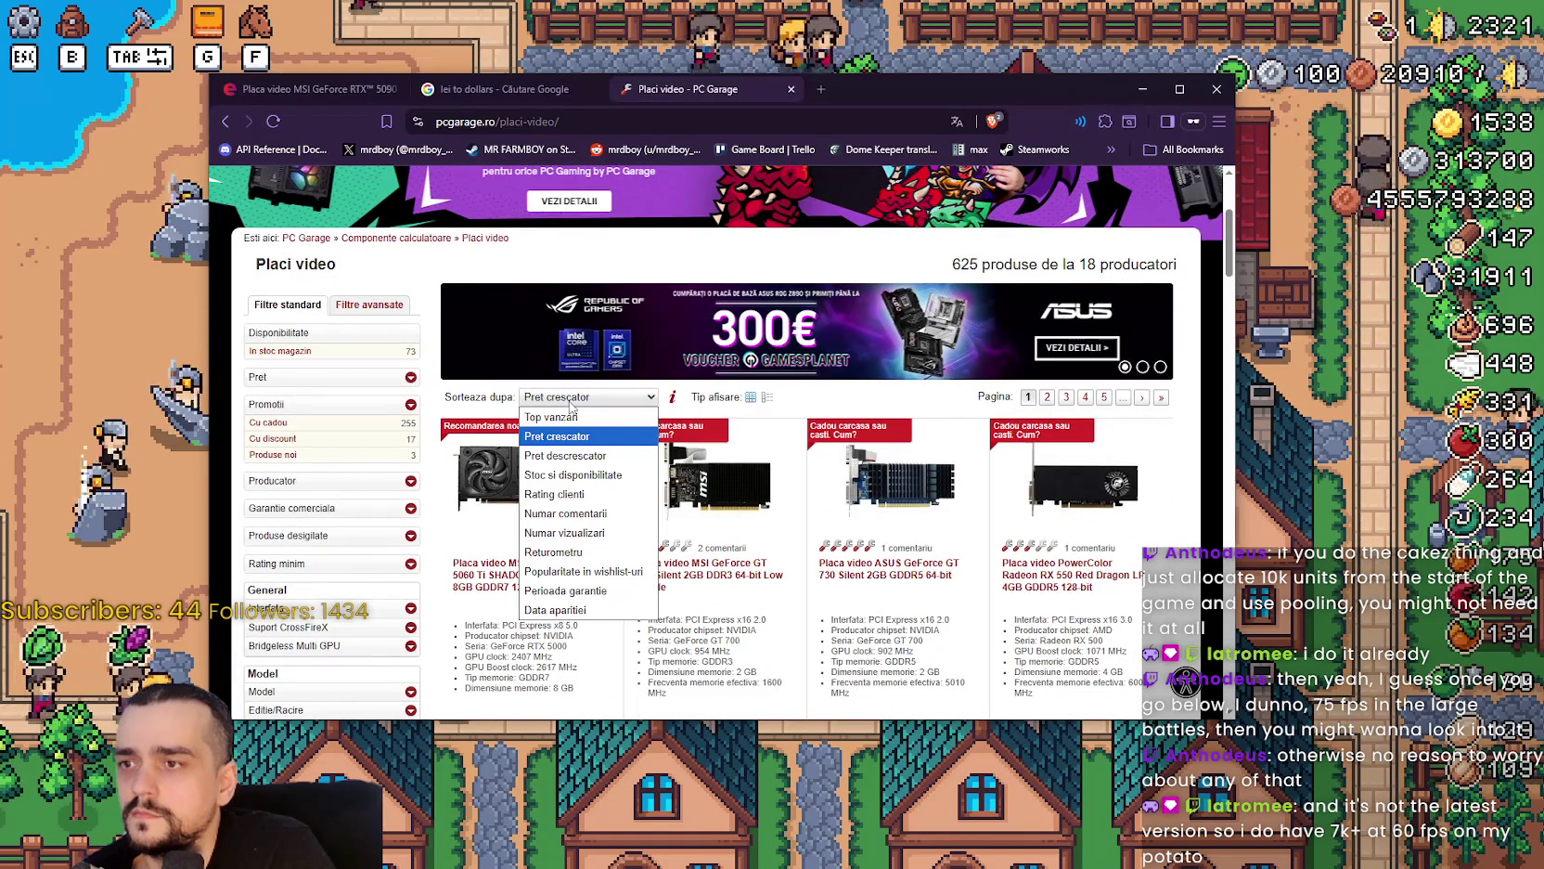
click(567, 399)
click(568, 399)
click(565, 455)
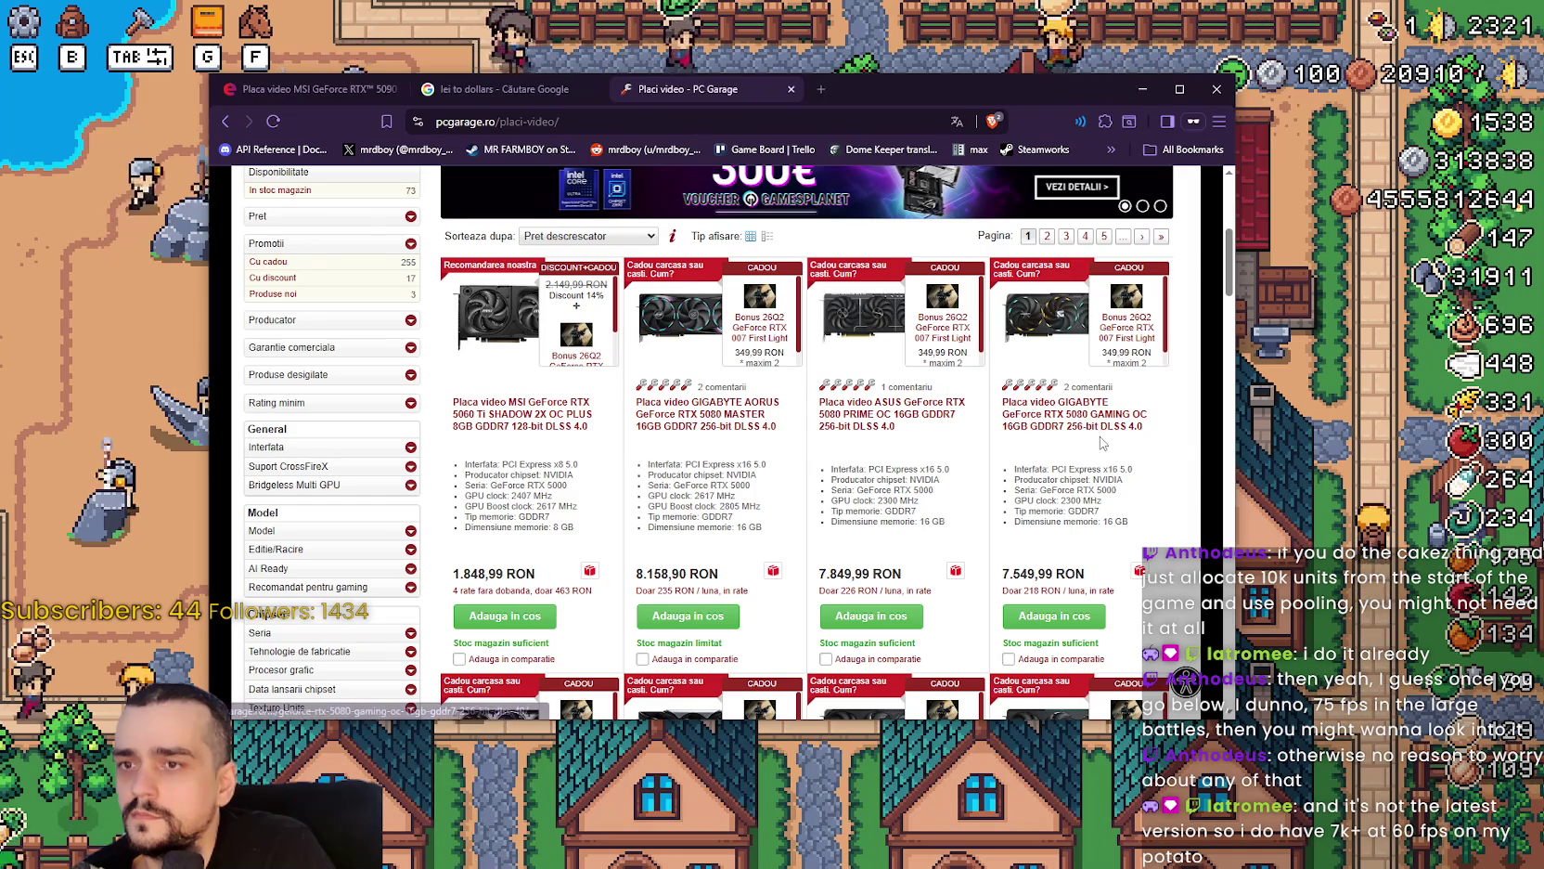
Review the top-priced cards, such as RTX 5080 at 8.158,90 RON, and expand the Model filter.
scroll(1092, 425, down, 3)
scroll(1095, 431, up, 1)
scroll(1067, 445, down, 5)
scroll(1021, 468, up, 10)
scroll(1007, 476, up, 2)
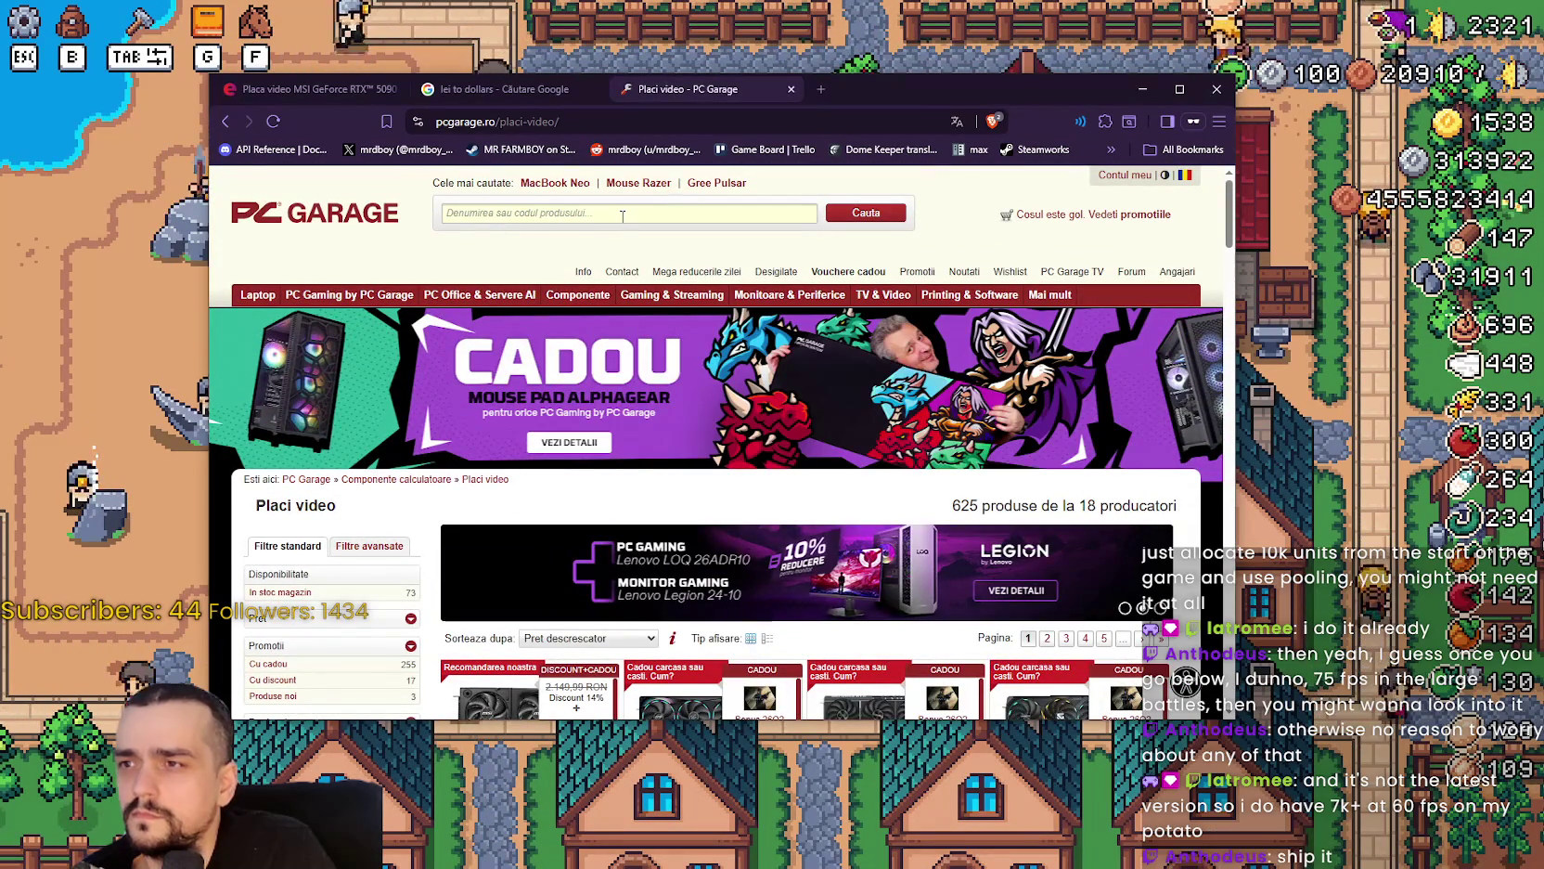
scroll(653, 469, down, 6)
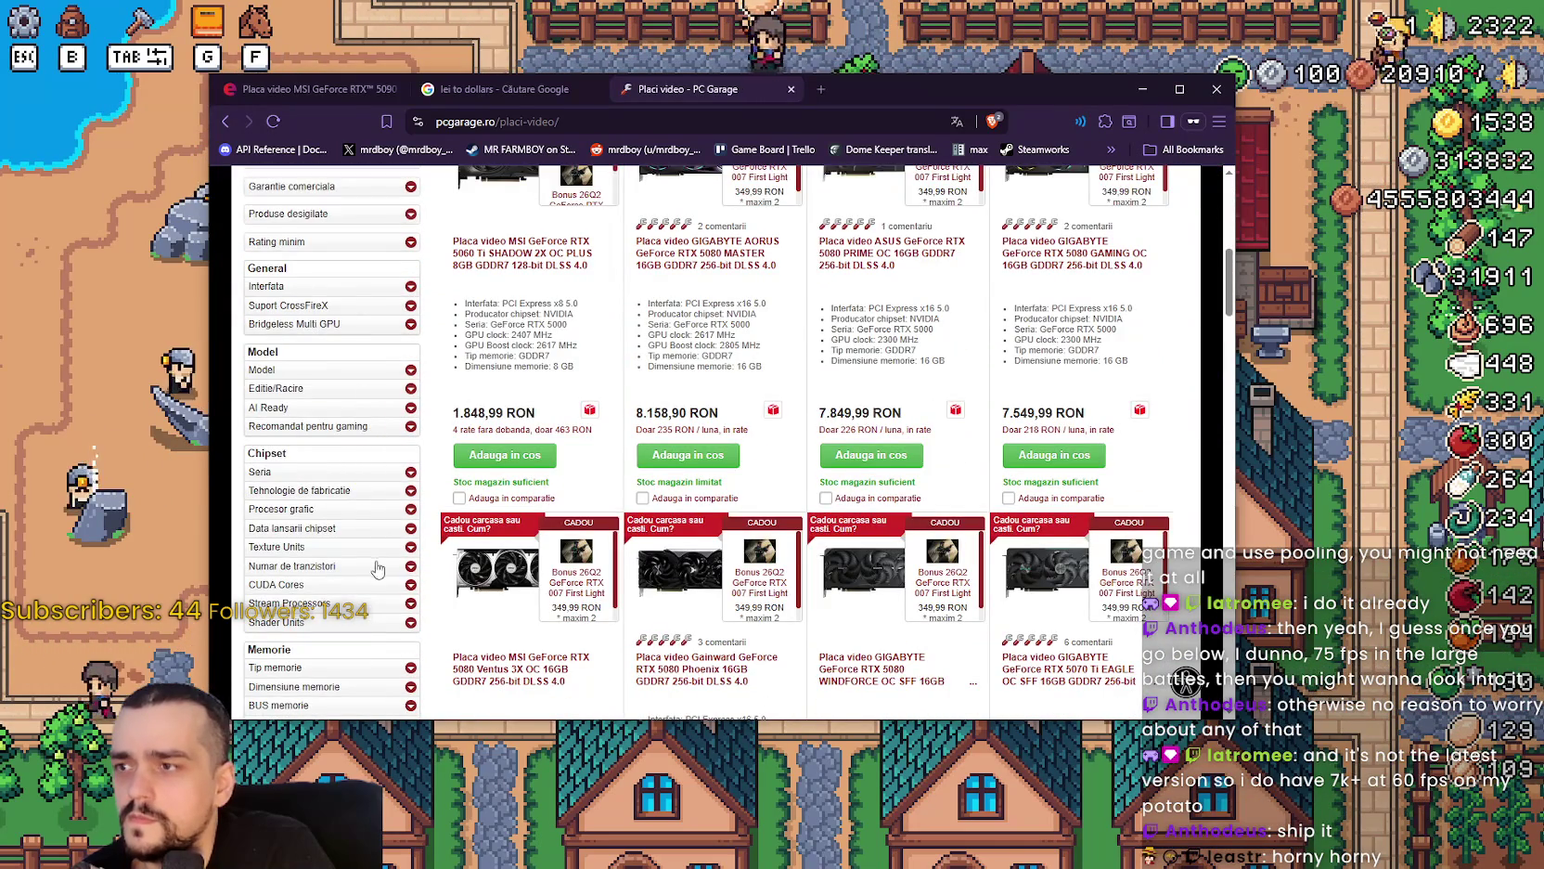
scroll(376, 568, down, 2)
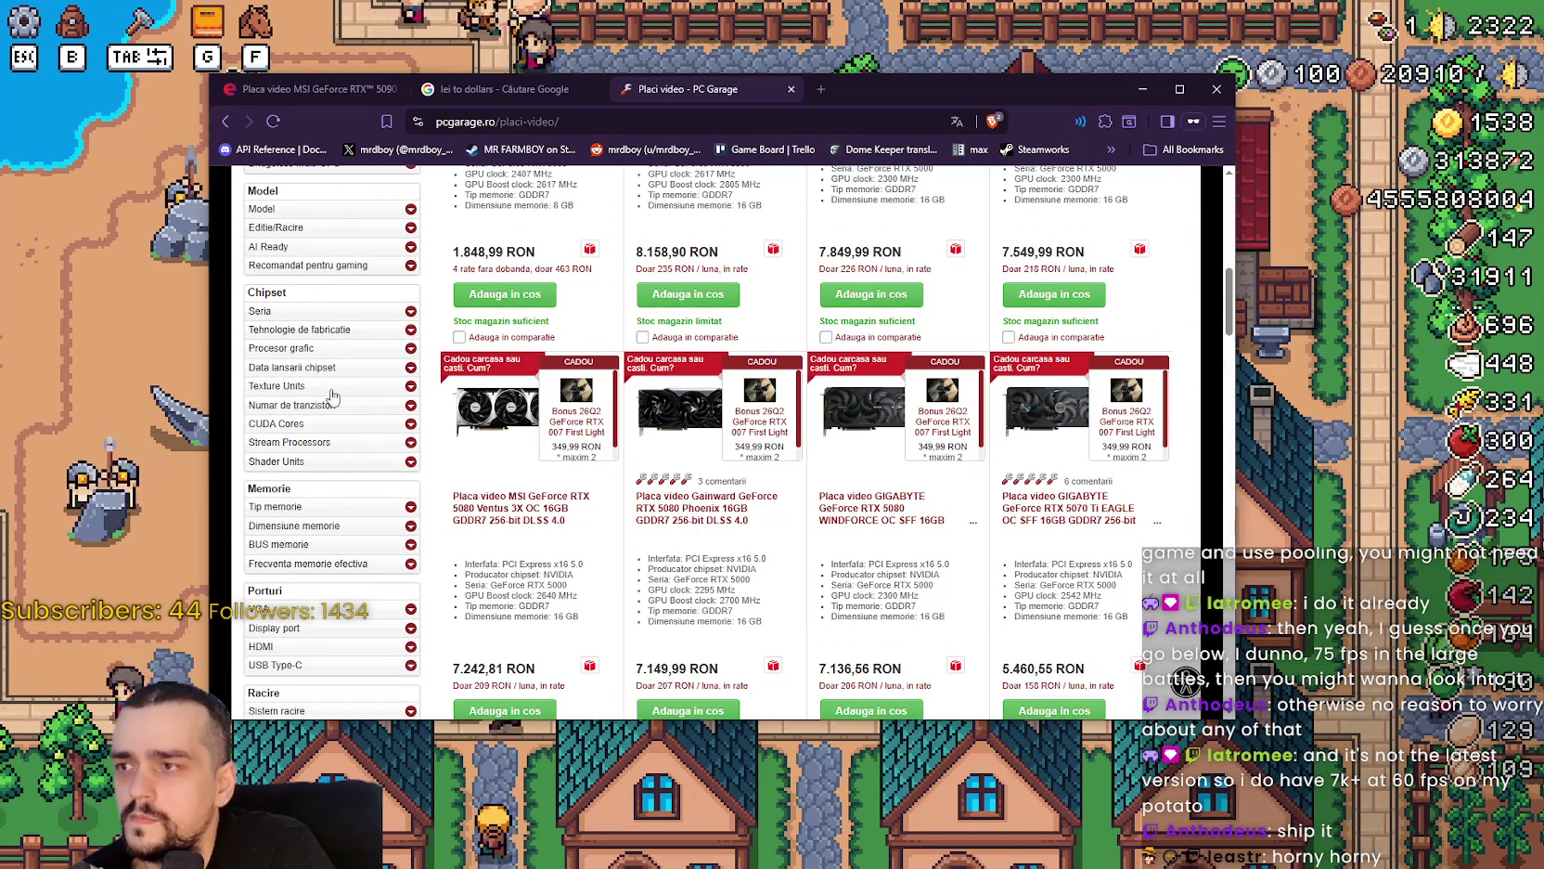
scroll(430, 547, down, 6)
scroll(364, 461, up, 9)
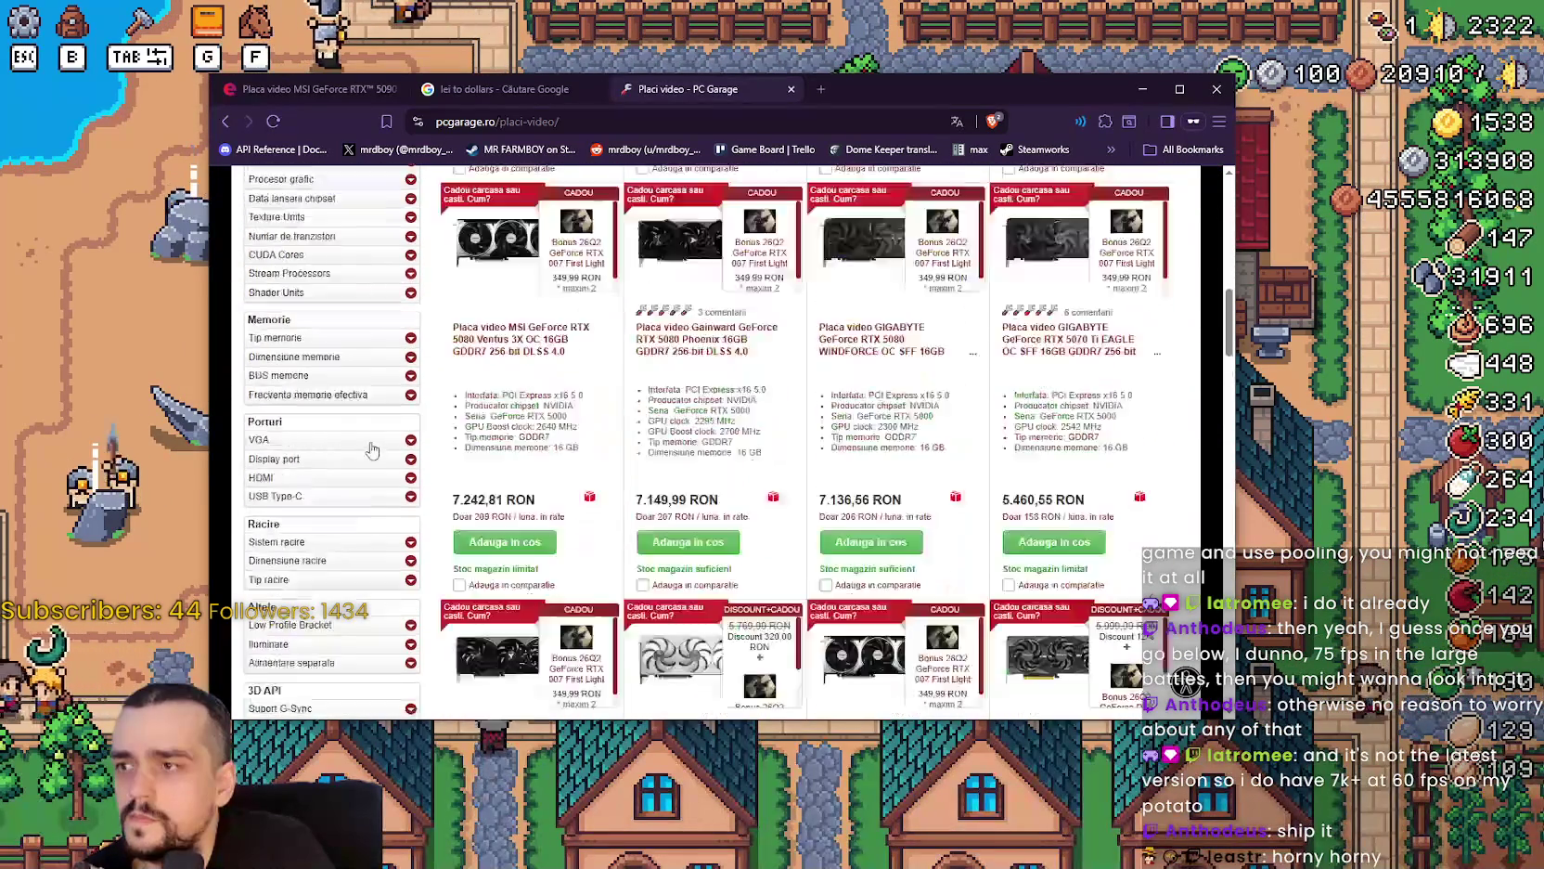
click(398, 455)
scroll(383, 492, down, 2)
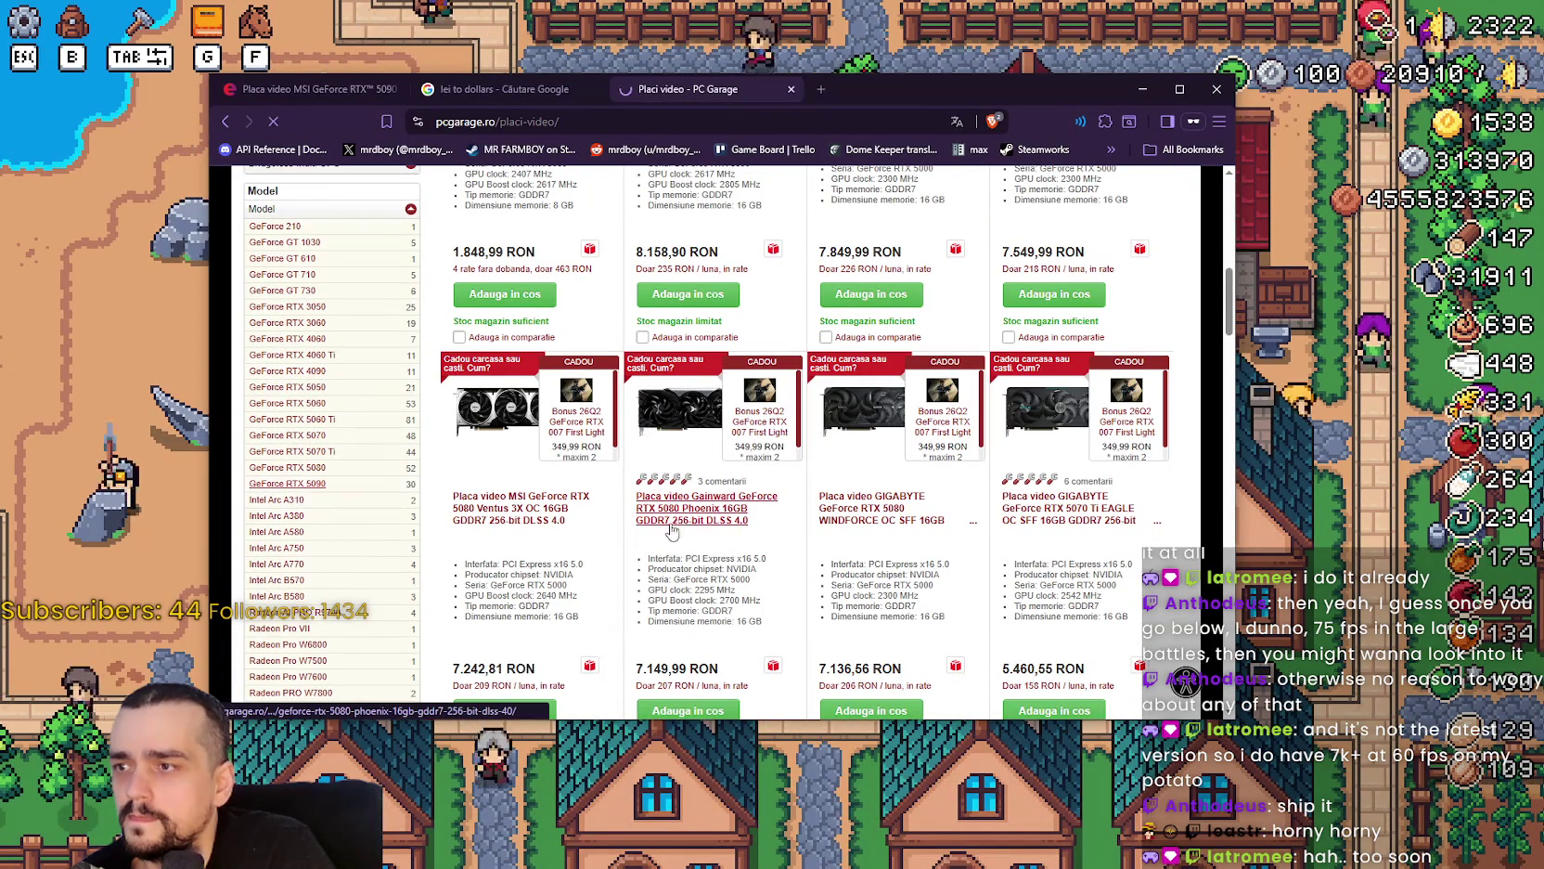
Sort the 30 GeForce RTX 5090 cards by 'Pret crescator', cheapest at 13.218,48 RON.
scroll(794, 563, down, 8)
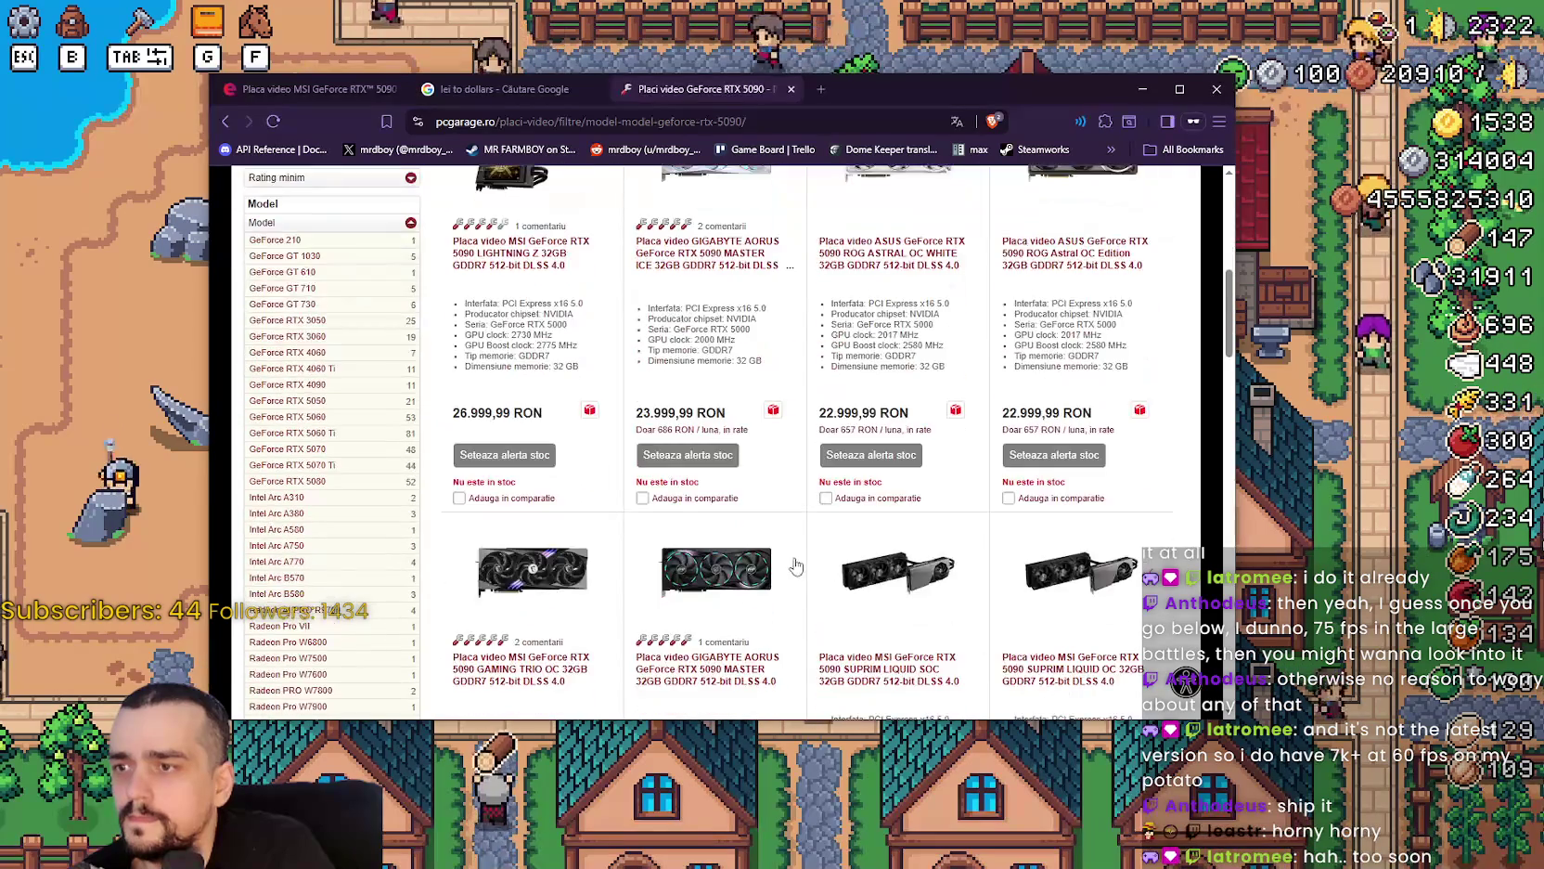
scroll(742, 547, up, 2)
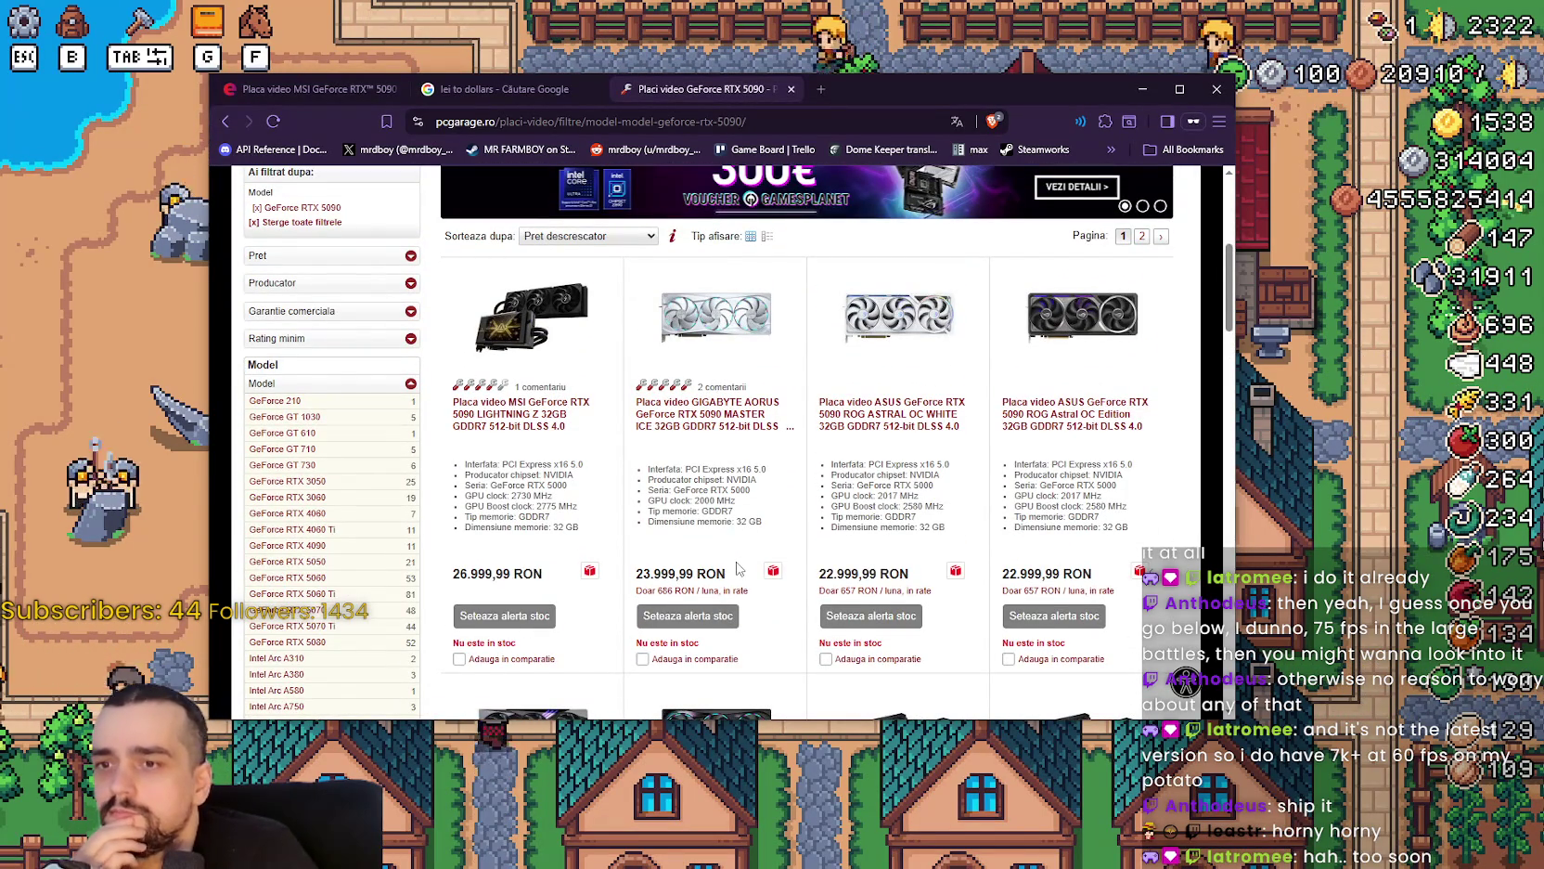
scroll(737, 568, down, 5)
scroll(733, 571, down, 10)
scroll(733, 552, up, 15)
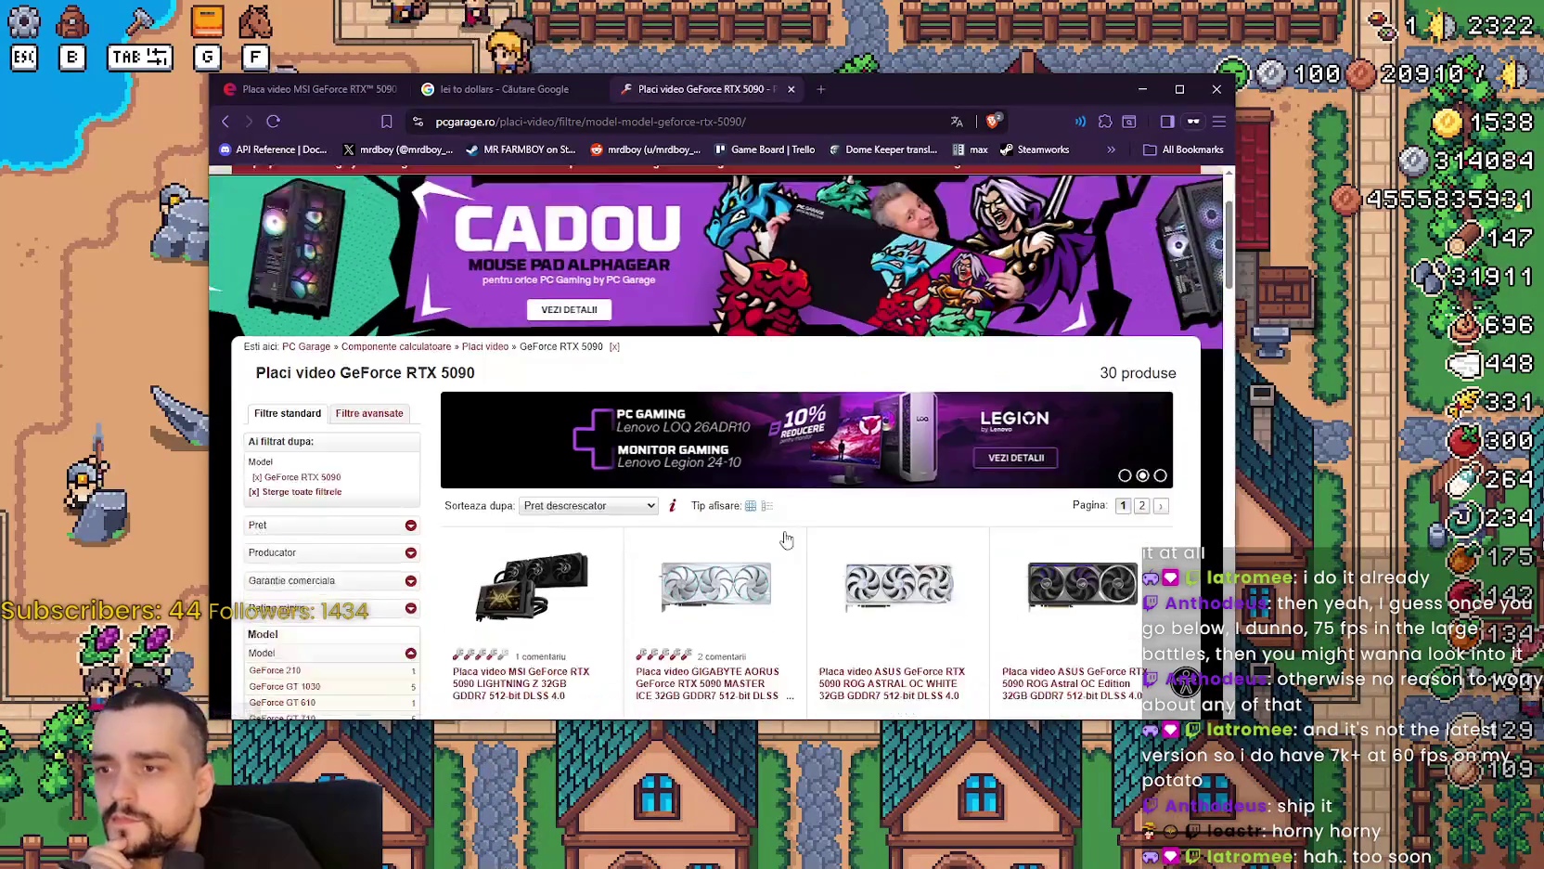
scroll(785, 538, down, 1)
click(634, 397)
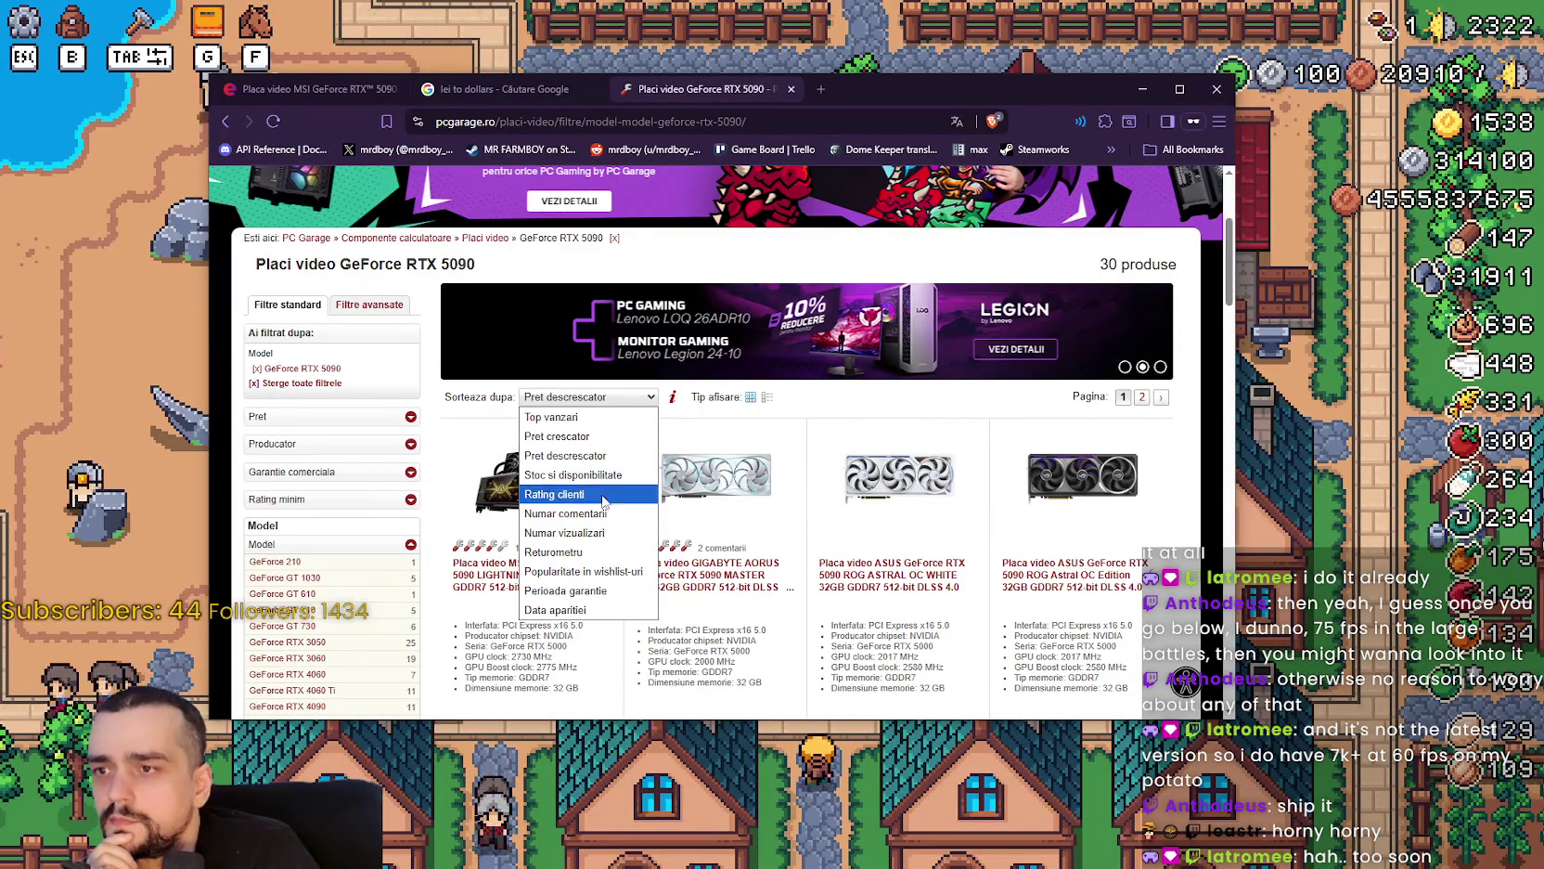
click(580, 436)
scroll(782, 498, down, 5)
scroll(784, 506, up, 1)
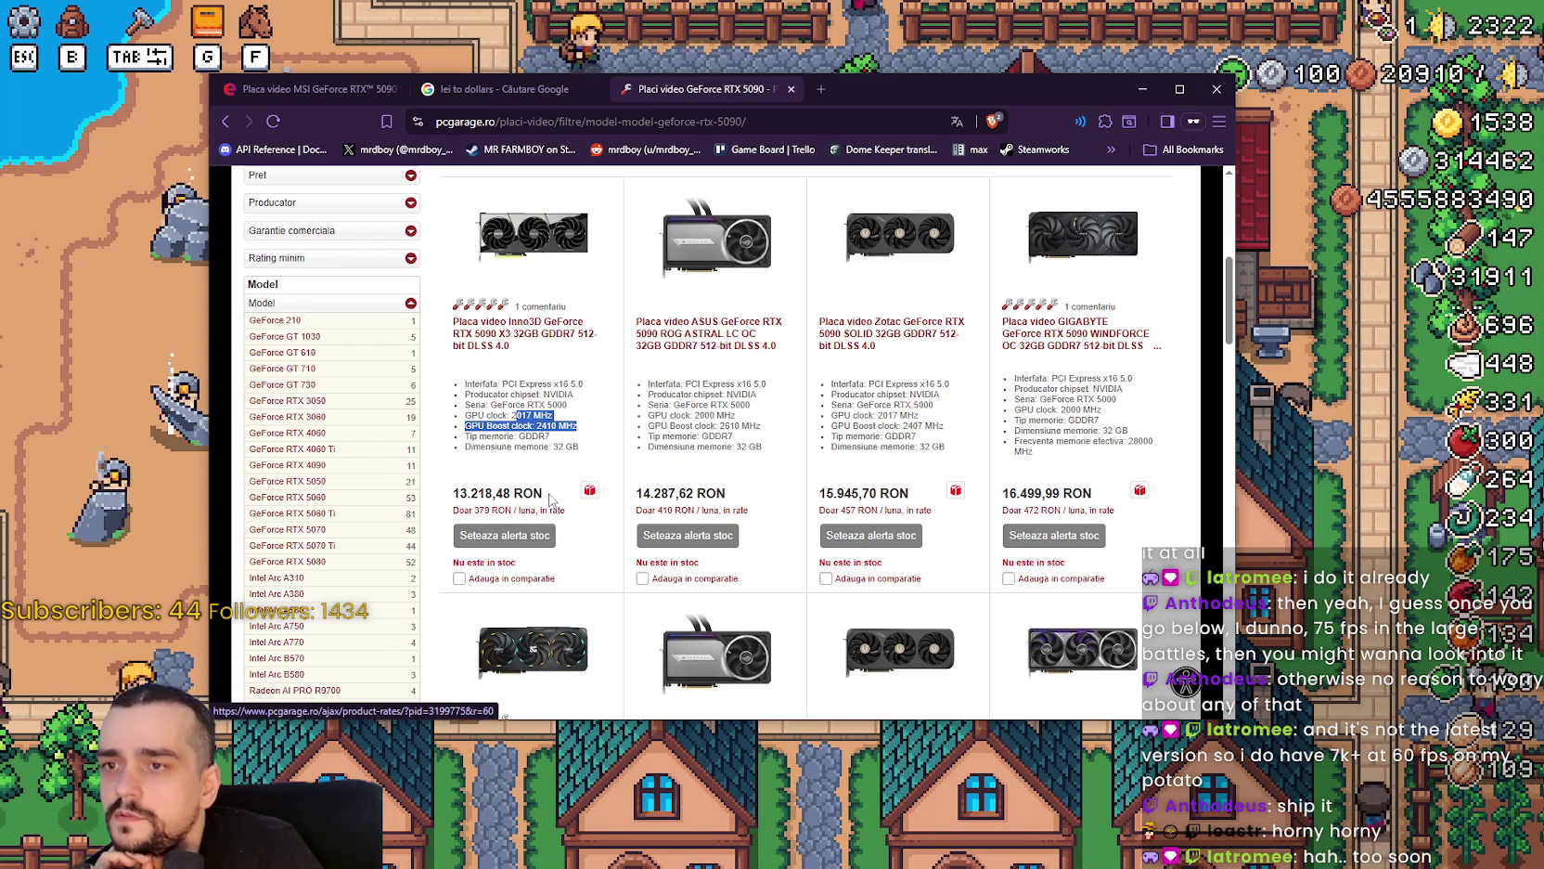
Scroll through page 1 of the price-sorted RTX 5090 cards, then switch to the lei-to-dollars converter.
scroll(550, 501, down, 4)
scroll(556, 501, down, 3)
scroll(575, 519, up, 3)
scroll(608, 537, down, 5)
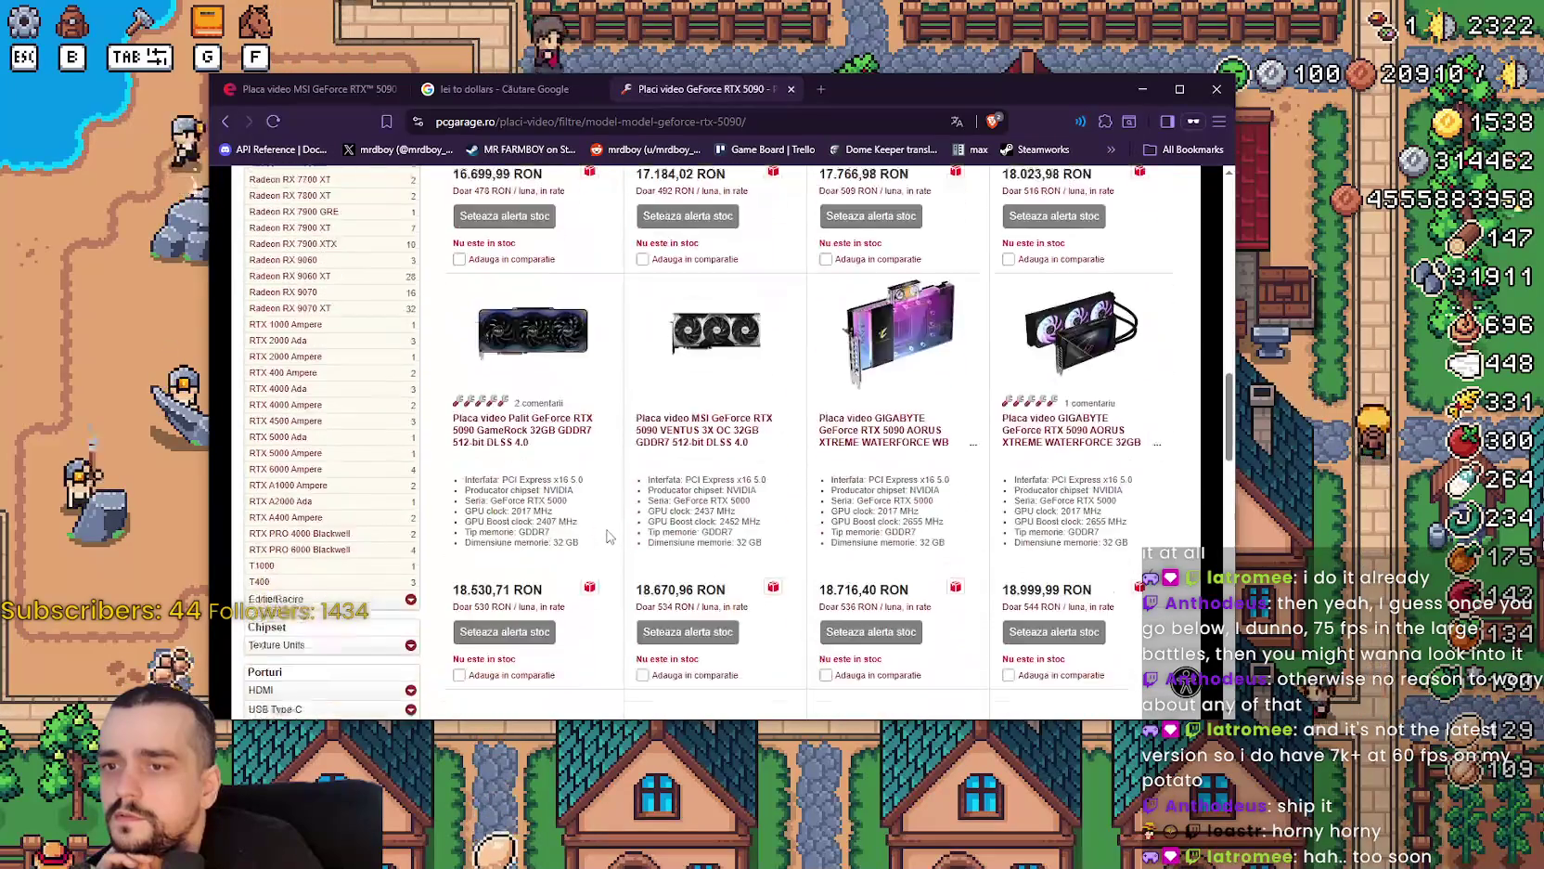
scroll(608, 537, down, 9)
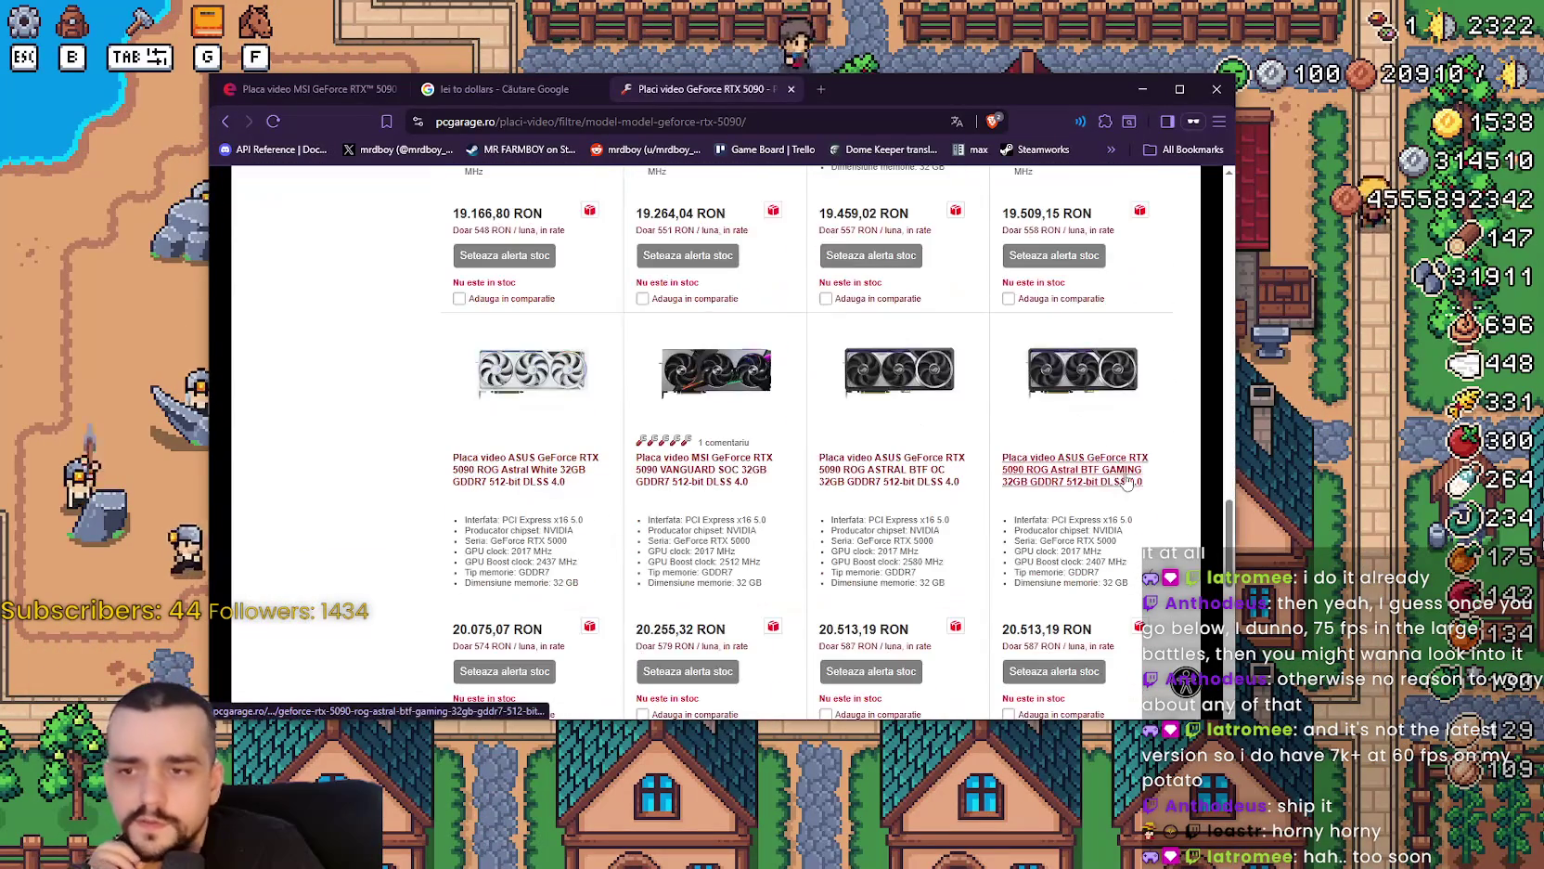
scroll(1208, 536, down, 8)
scroll(1208, 446, up, 20)
scroll(1208, 369, down, 8)
scroll(1209, 370, up, 4)
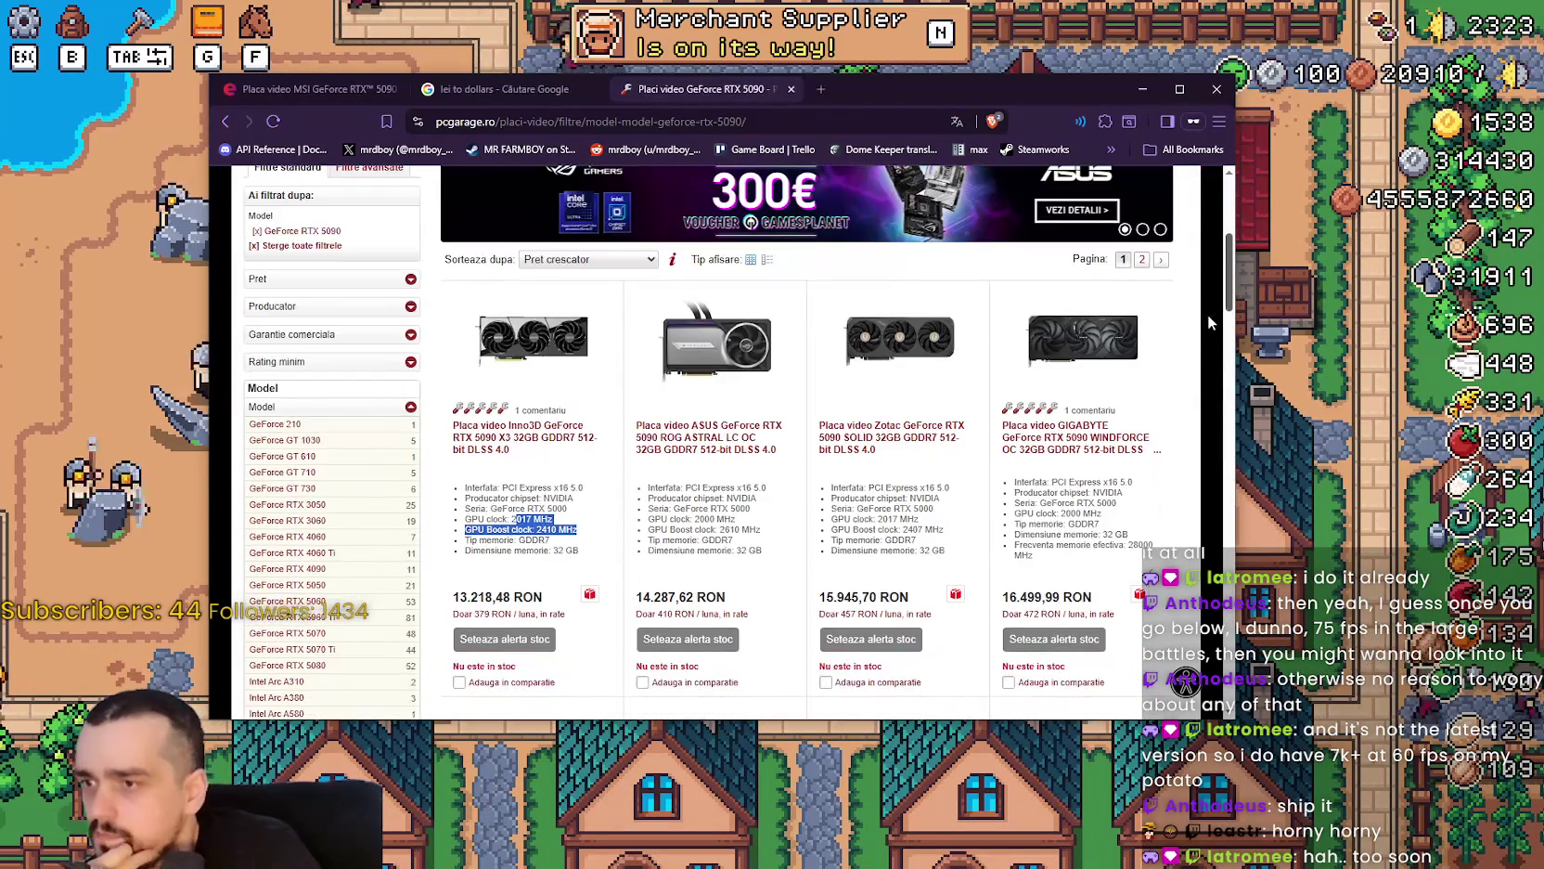
click(297, 91)
click(486, 90)
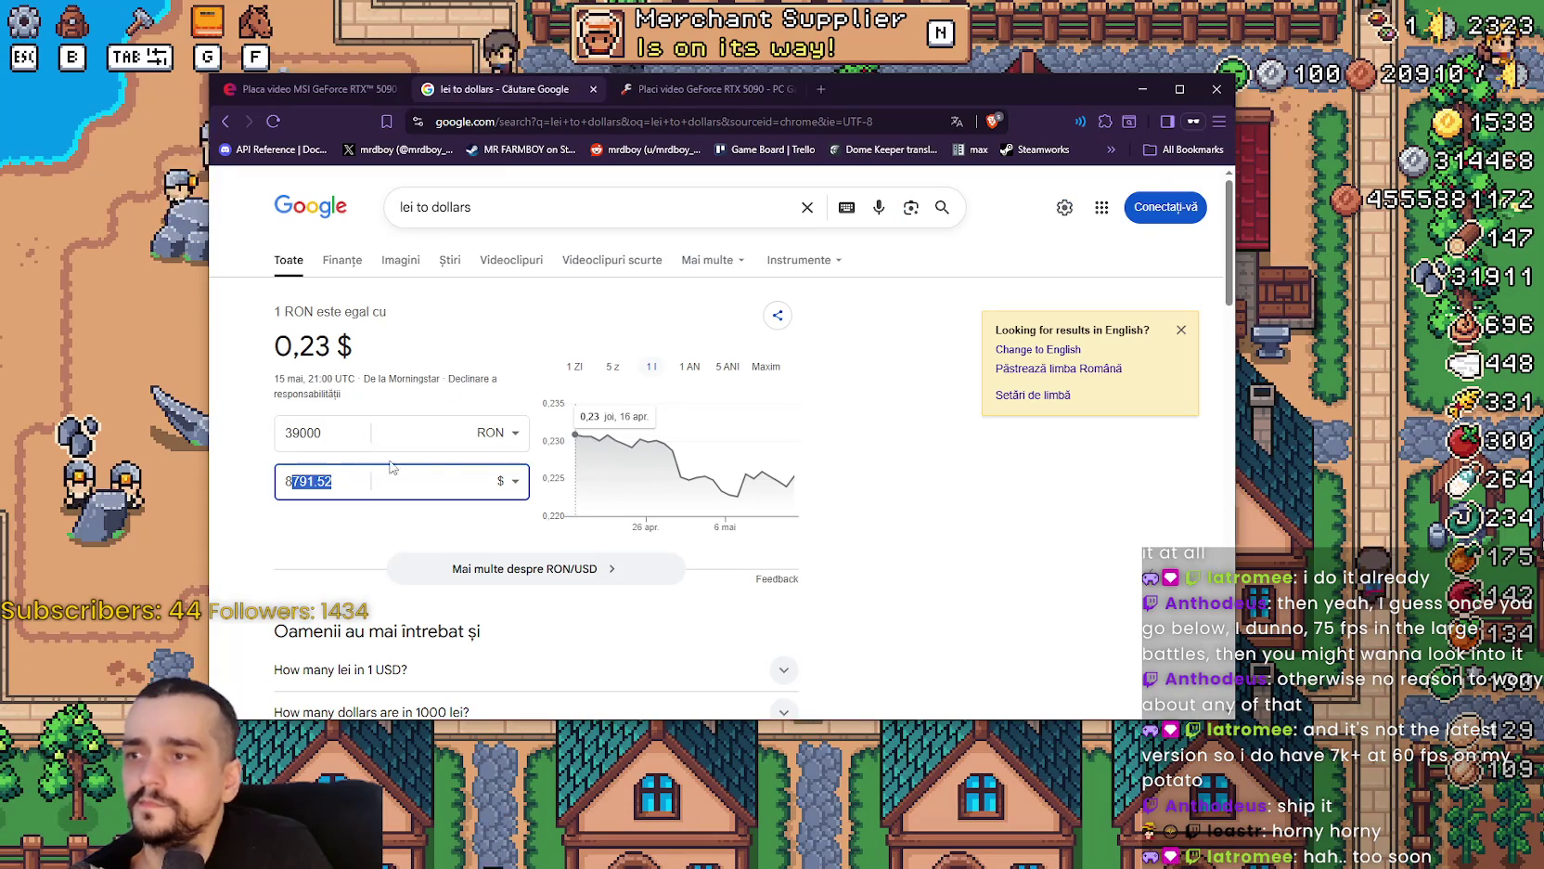
Convert 13000 RON to dollars (2930.51 $) and return to the PC Garage RTX 5090 listing.
text(130)
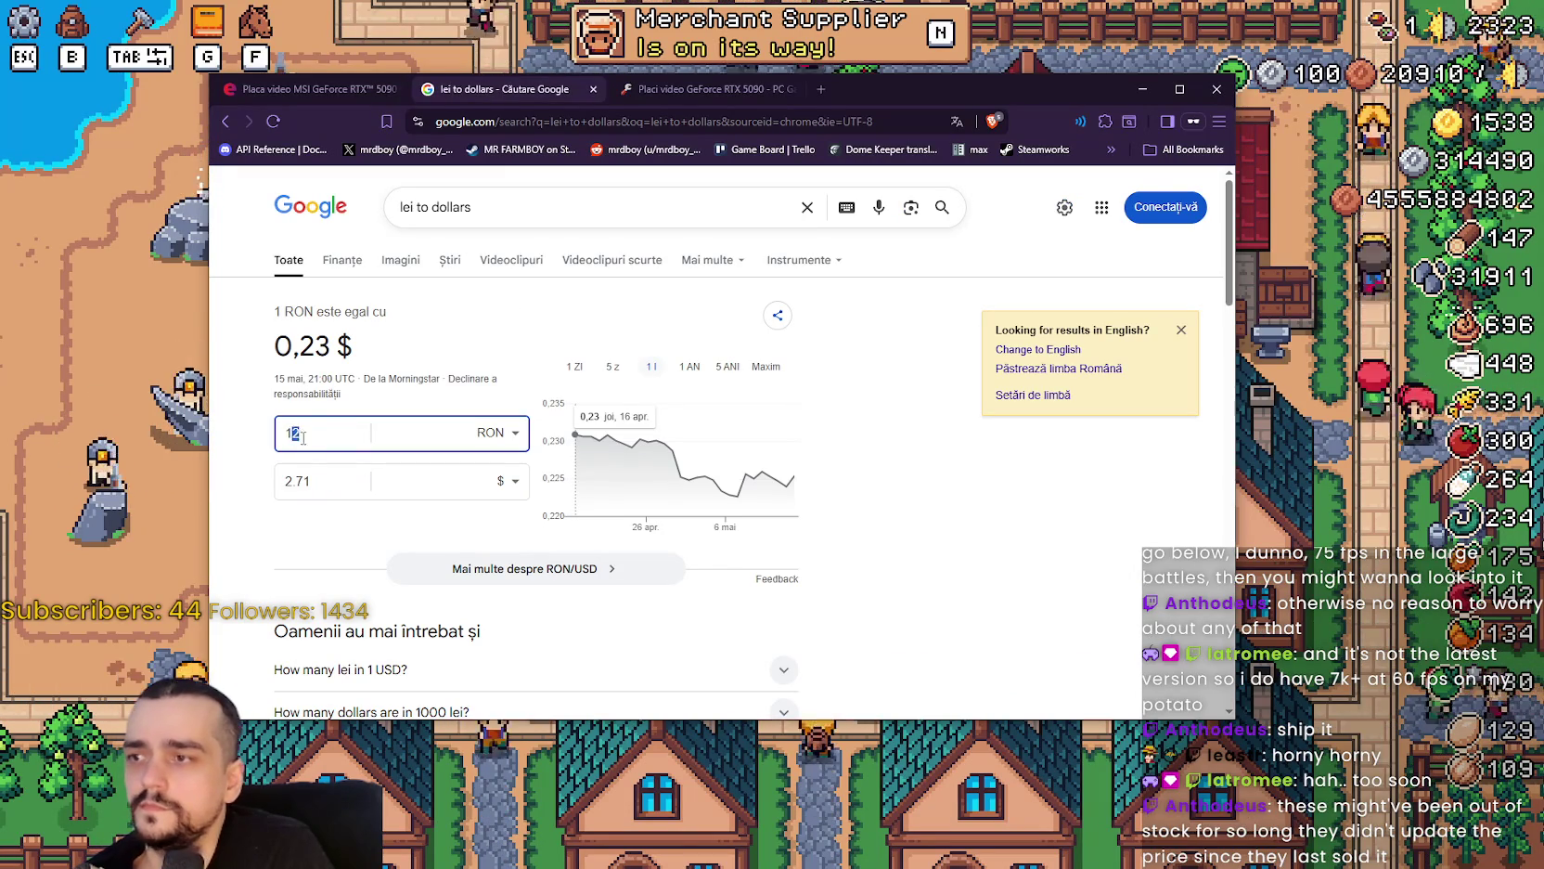
text(00)
click(354, 482)
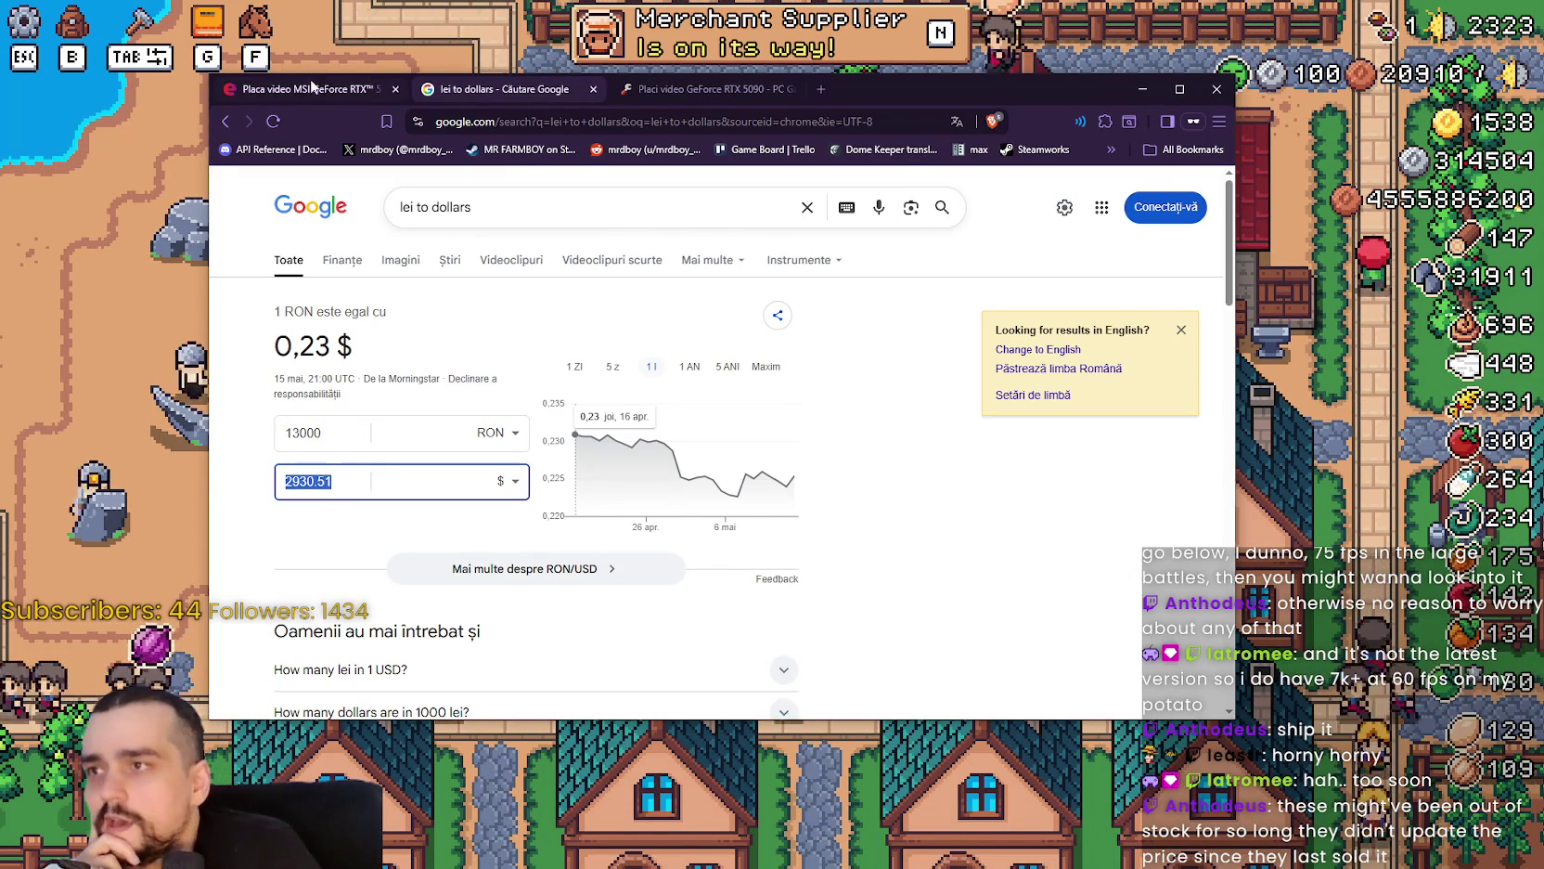
click(306, 89)
click(708, 92)
scroll(807, 441, down, 2)
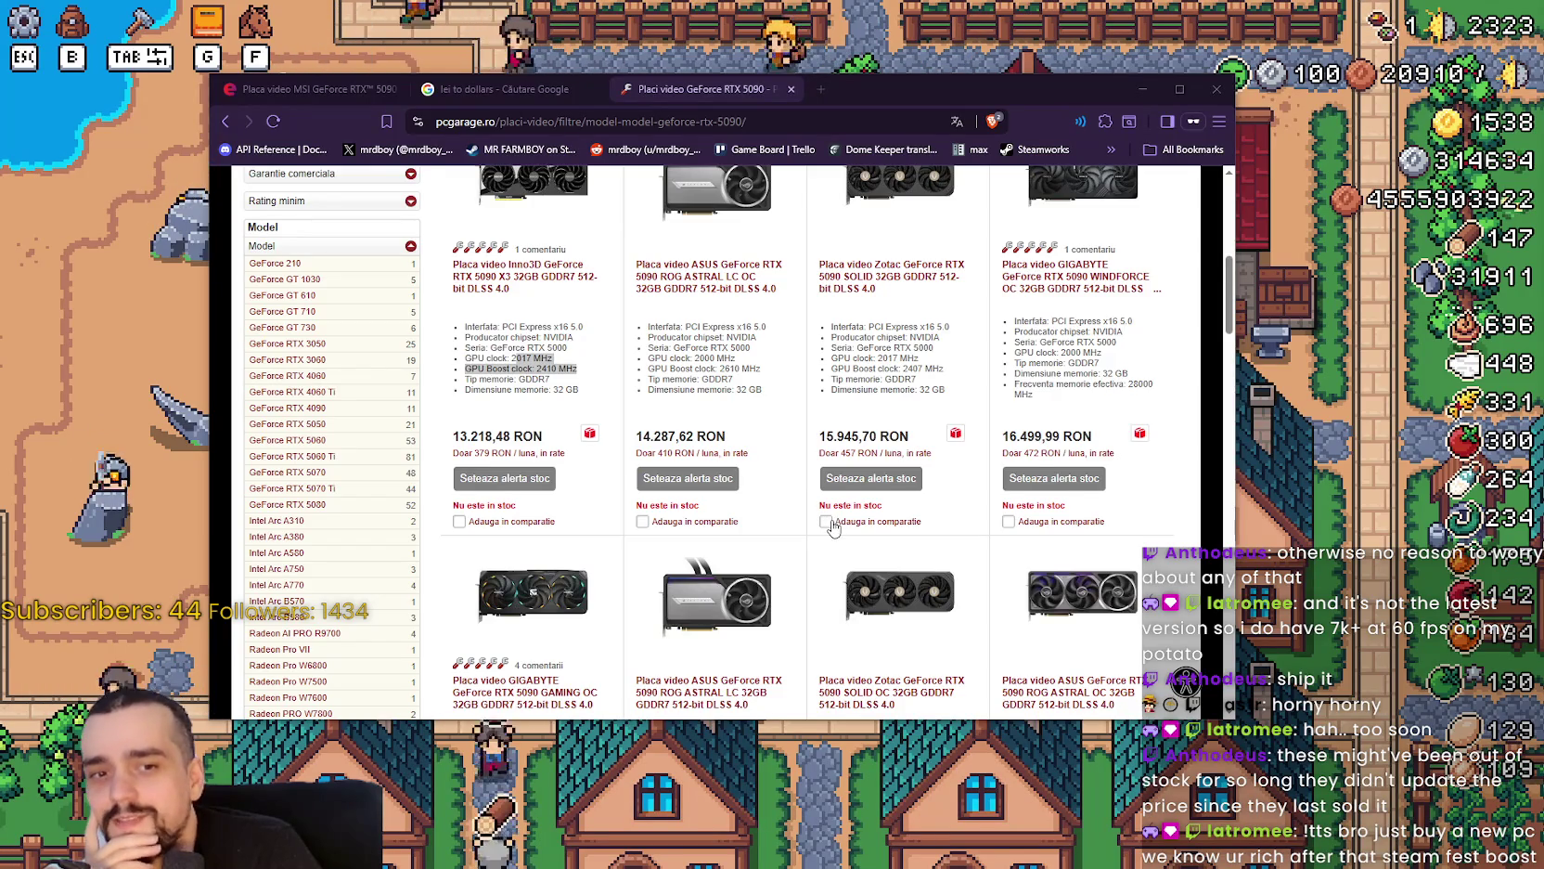
Scroll to the end of page 1, where cards reach 20.513,19 RON, and go to page 2.
scroll(832, 527, down, 6)
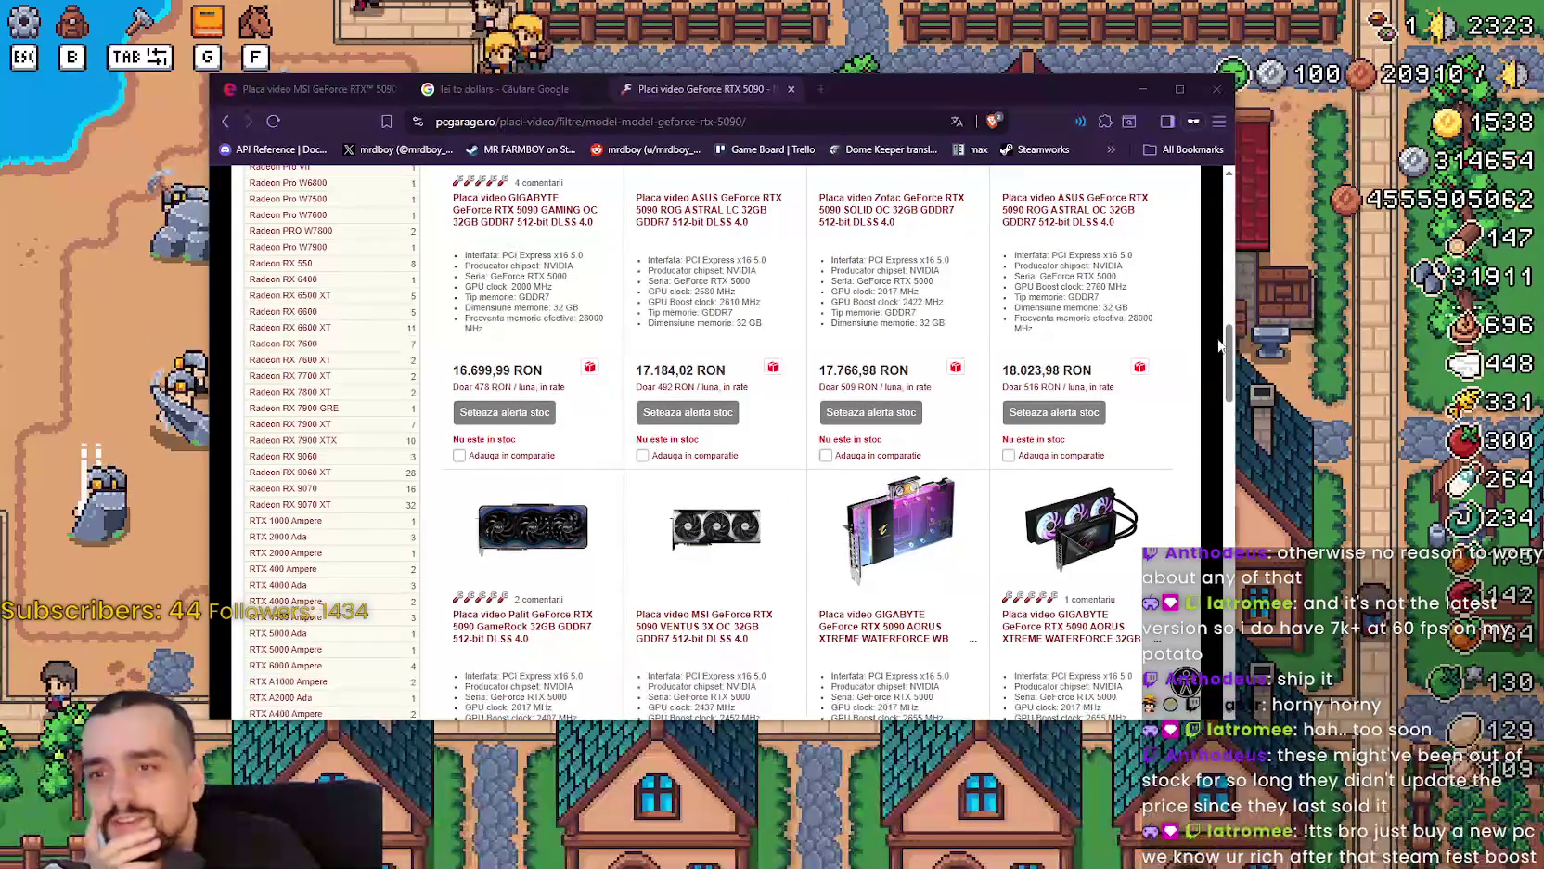
scroll(1217, 341, down, 3)
scroll(1225, 307, up, 7)
mouse_move(1228, 297)
mouse_down()
mouse_move(1223, 241)
mouse_move(1216, 586)
mouse_move(1220, 517)
mouse_up()
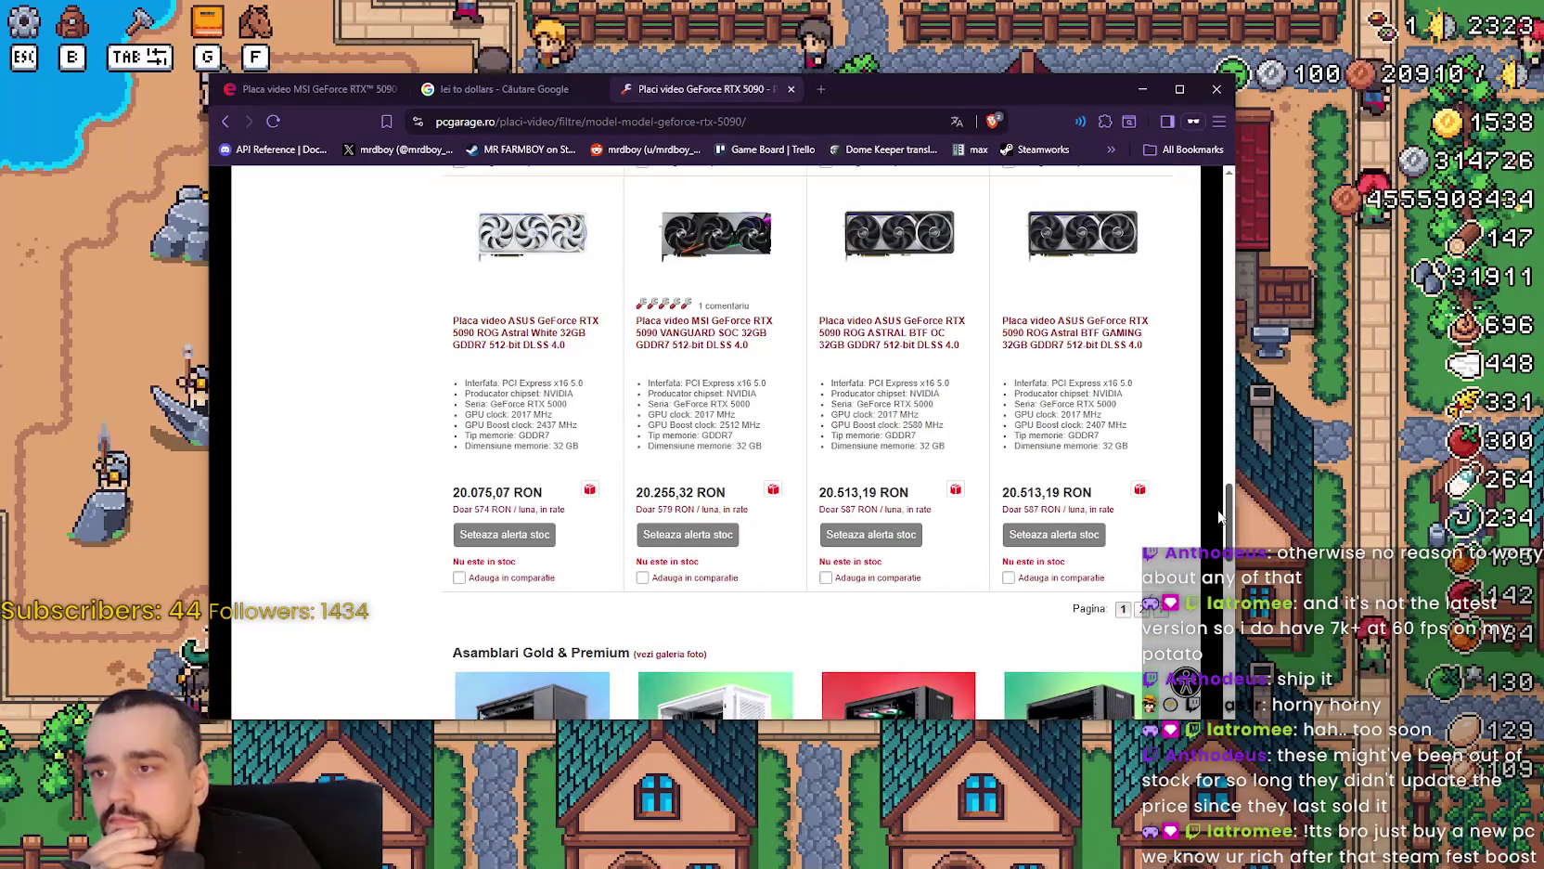
scroll(1216, 512, up, 6)
scroll(1206, 510, down, 5)
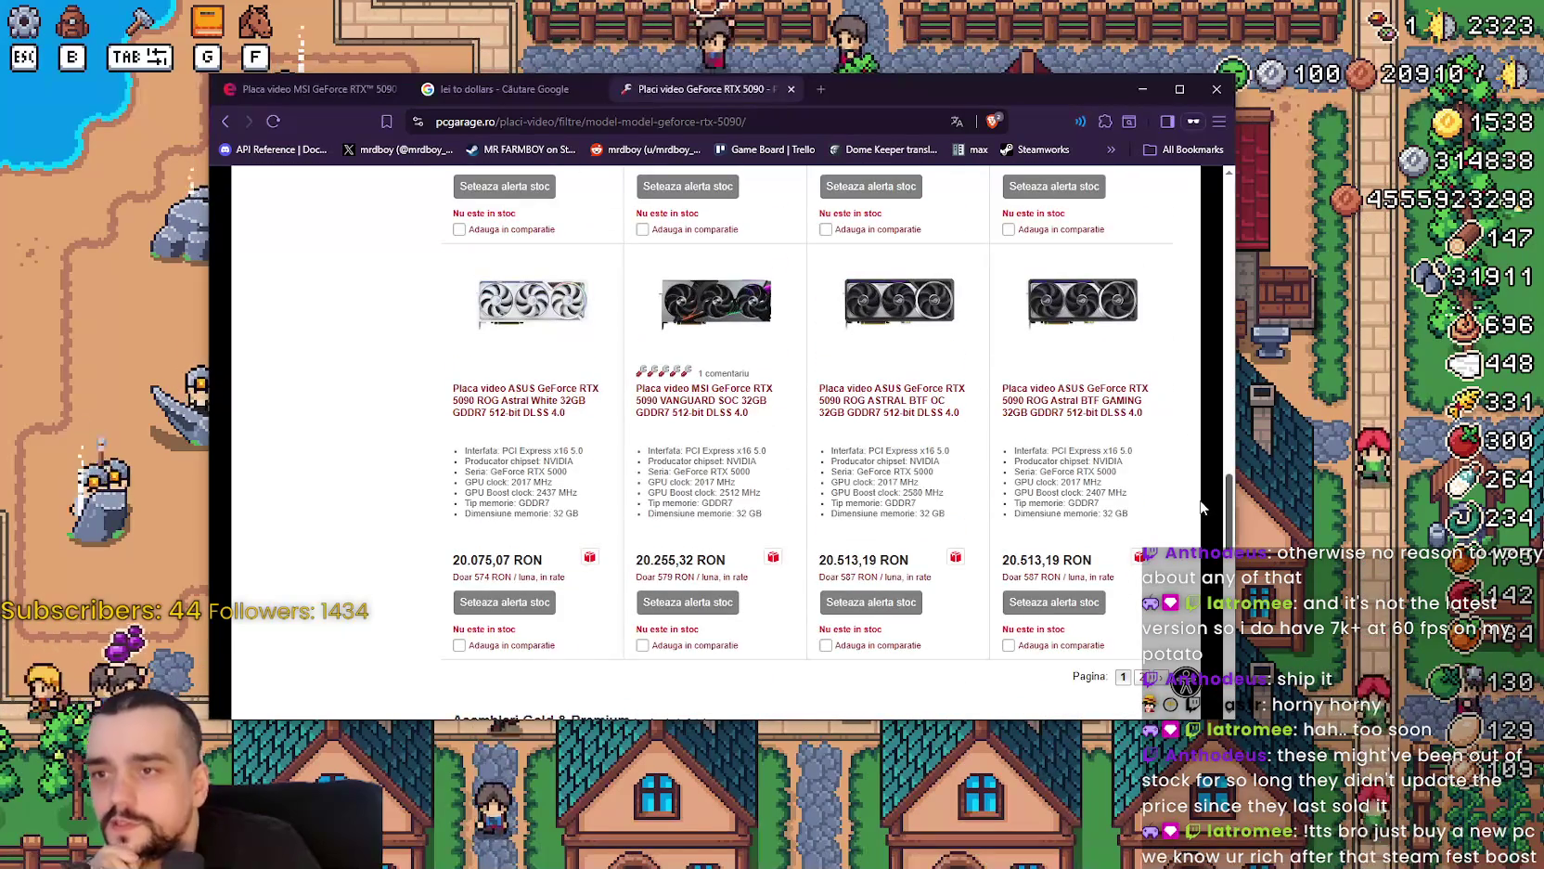
click(696, 476)
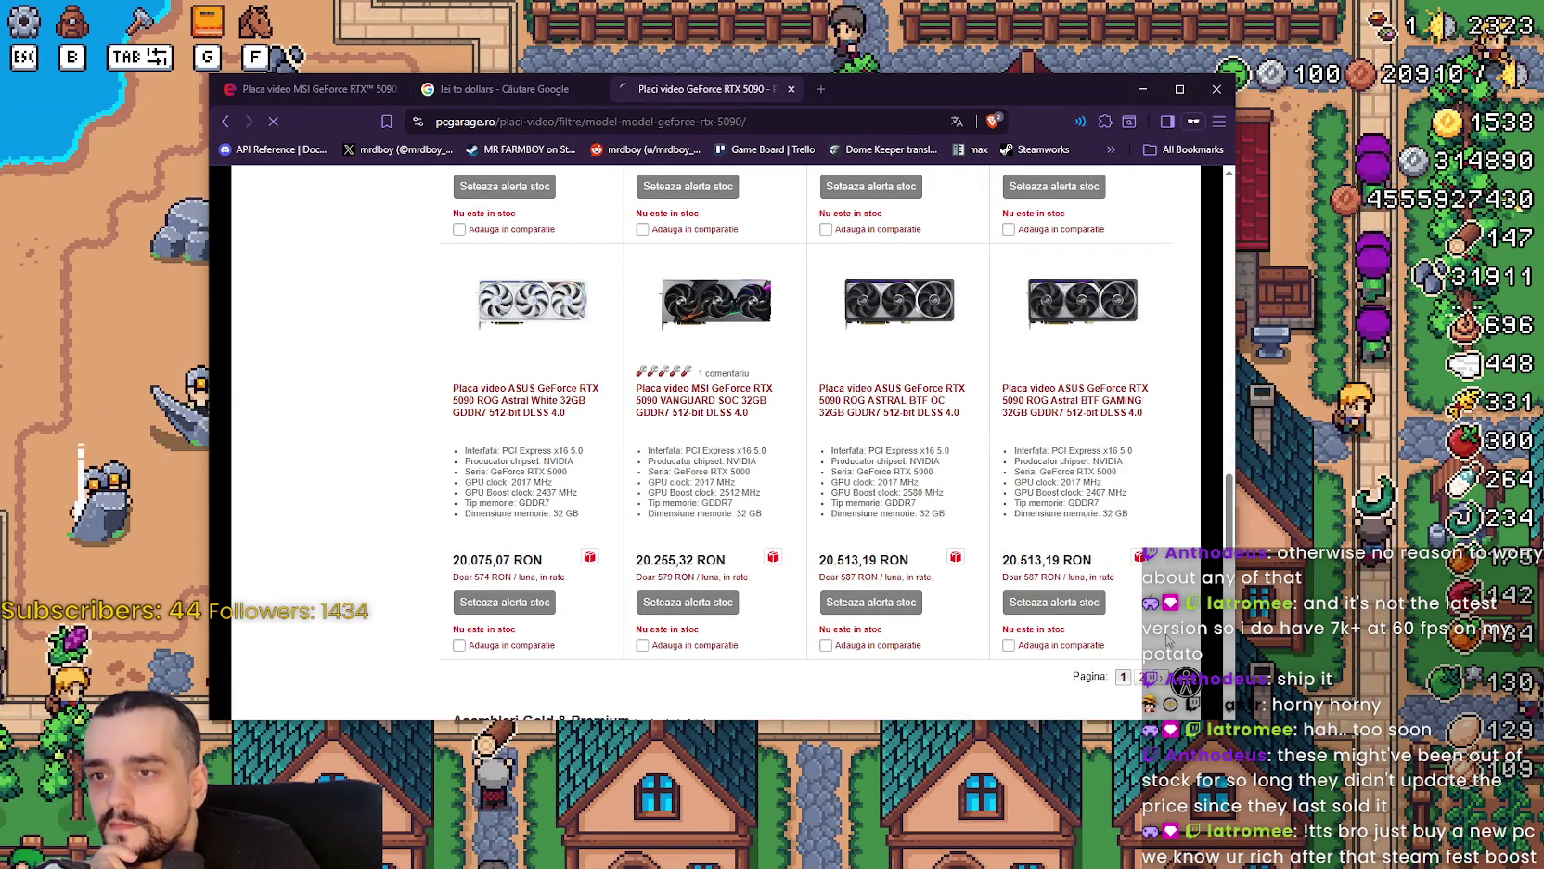
click(1132, 684)
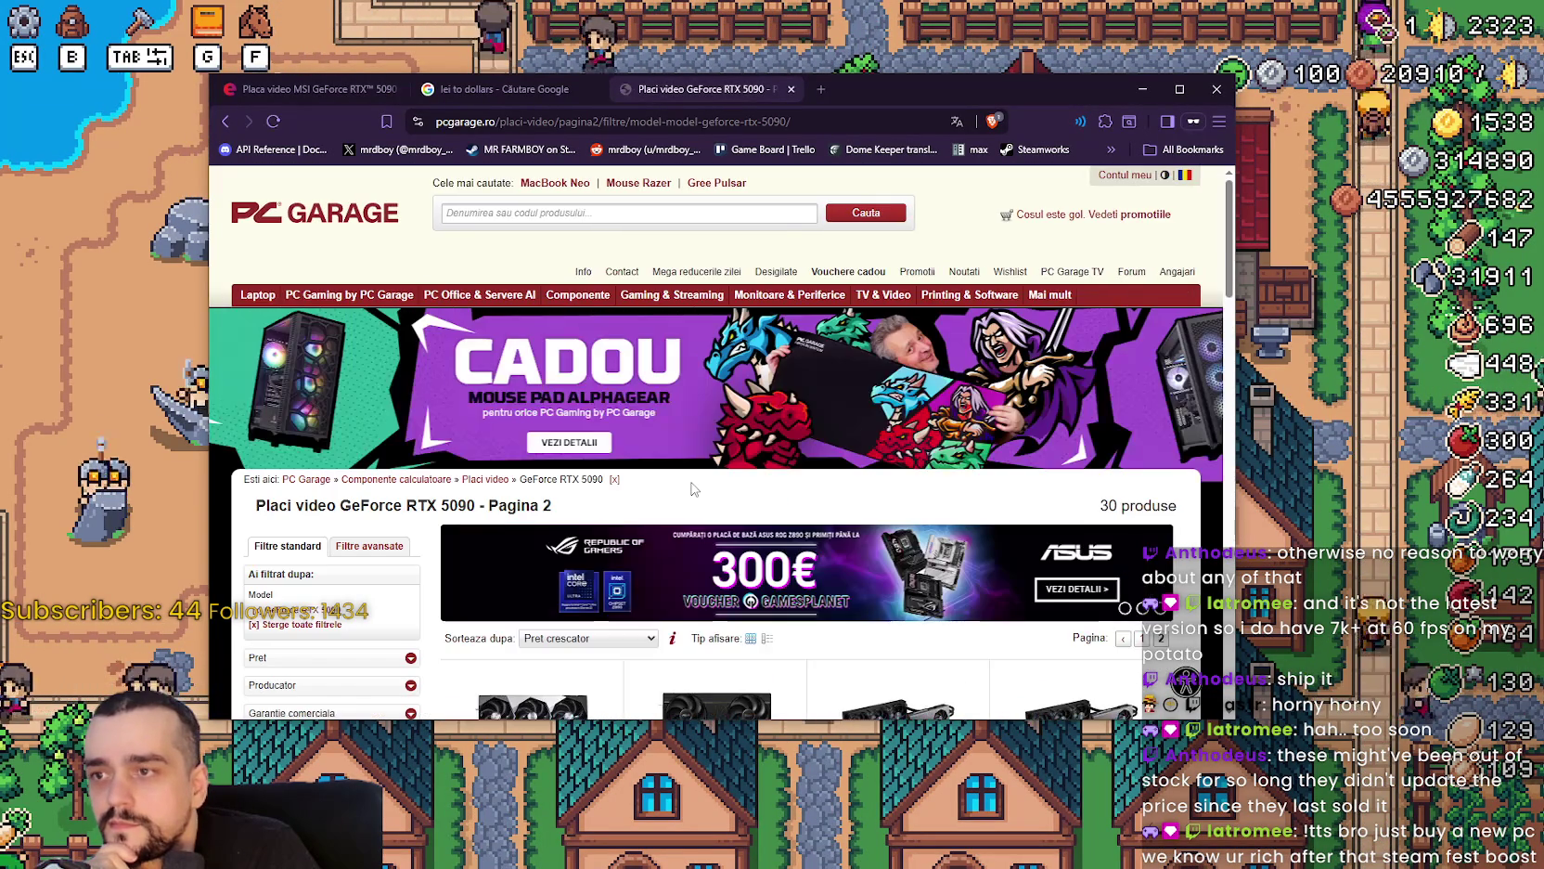
Scroll through page 2 of RTX 5090 cards, priced from 20.588,05 to 26.999,99 RON.
scroll(833, 567, down, 8)
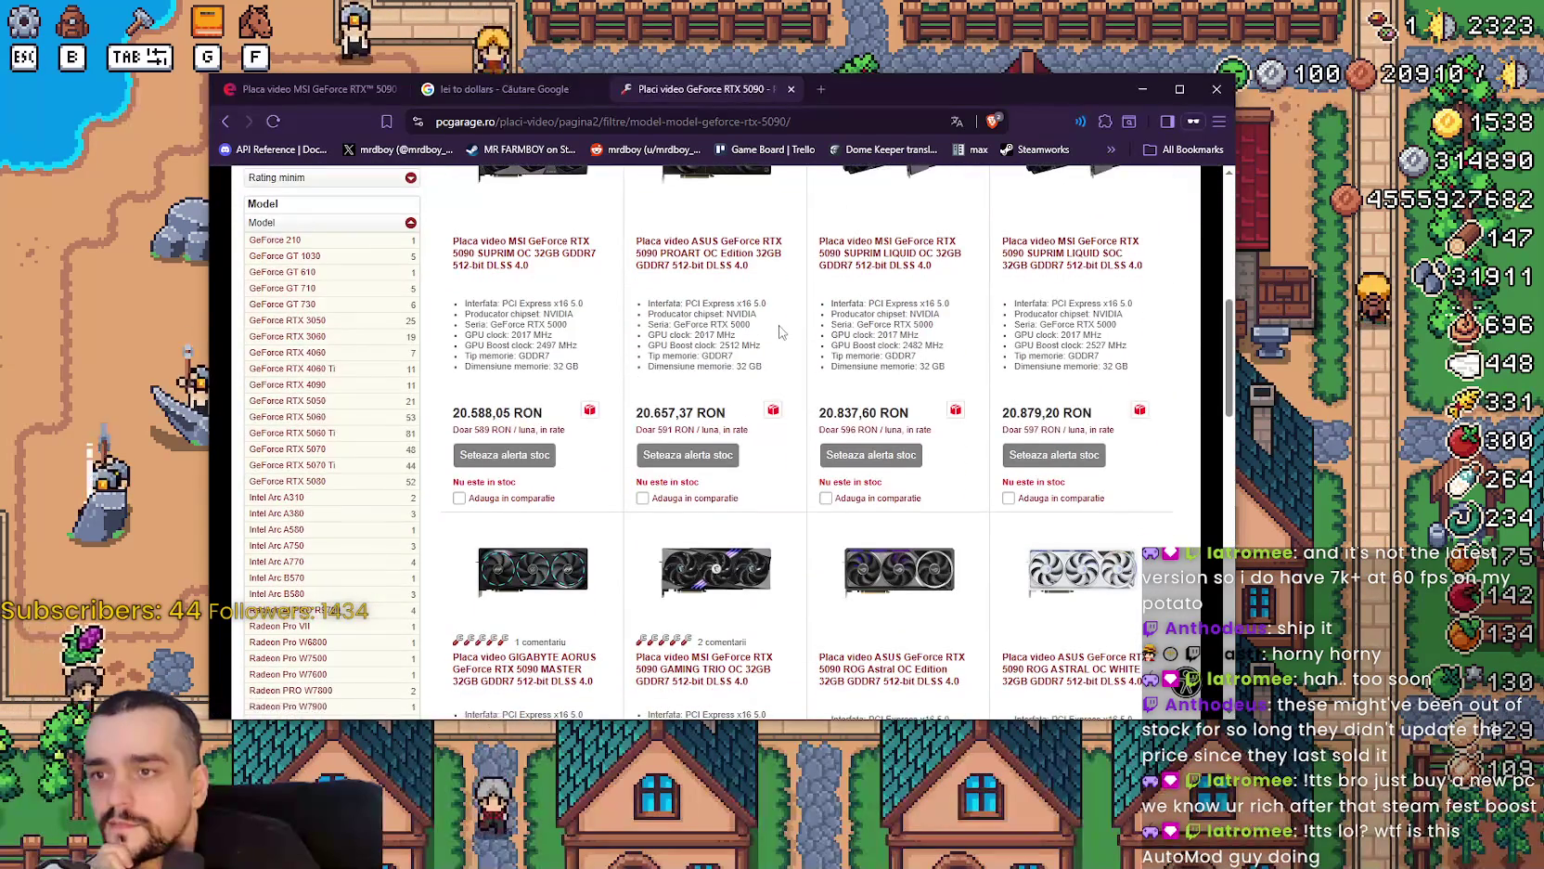
scroll(936, 536, down, 4)
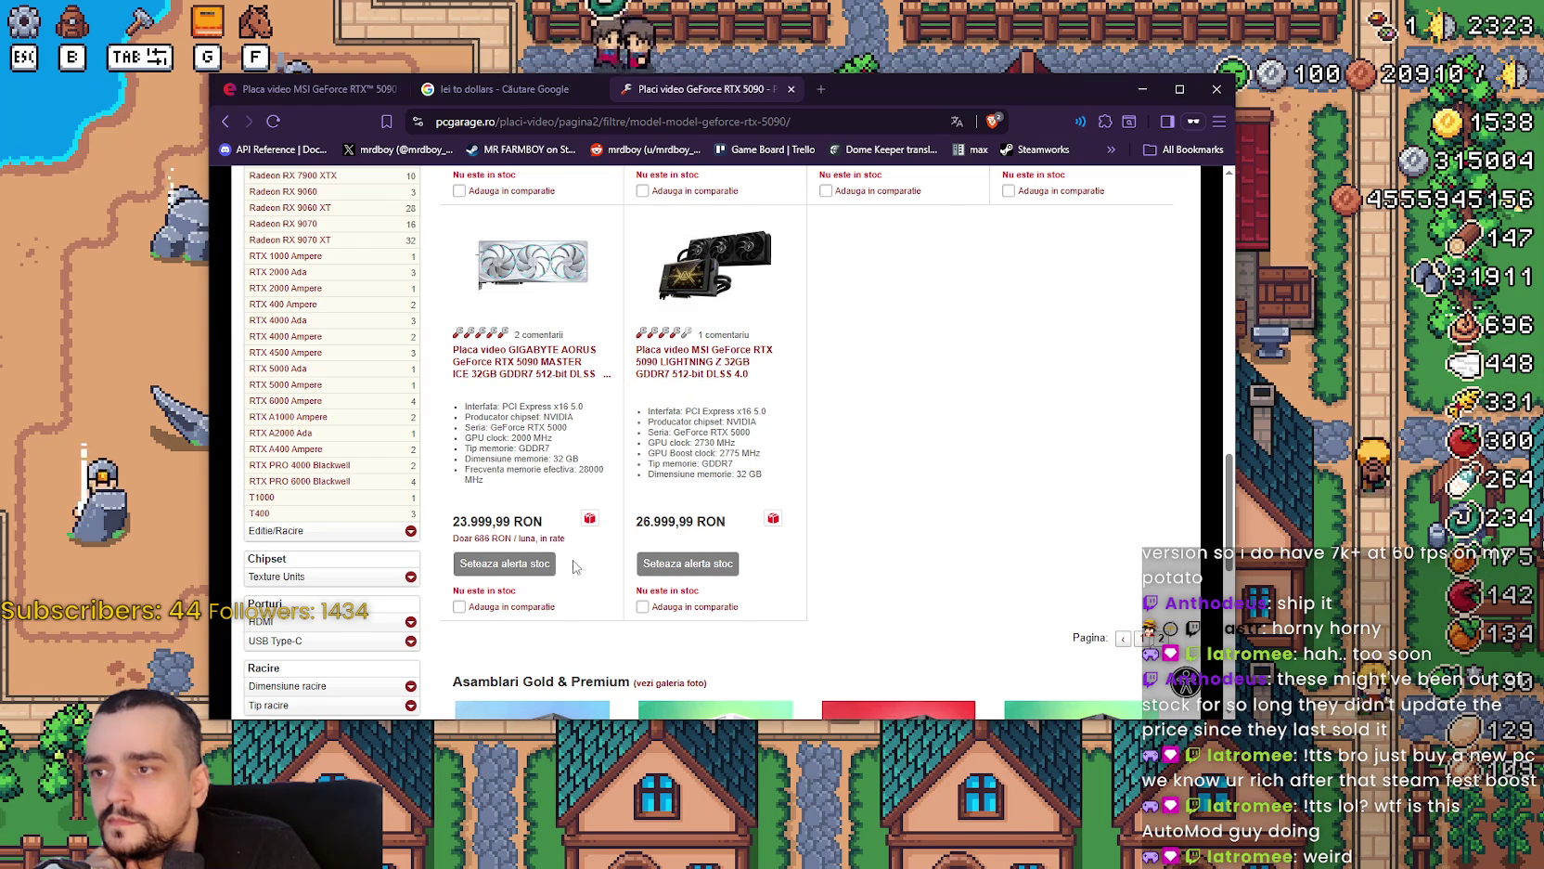
scroll(691, 501, up, 3)
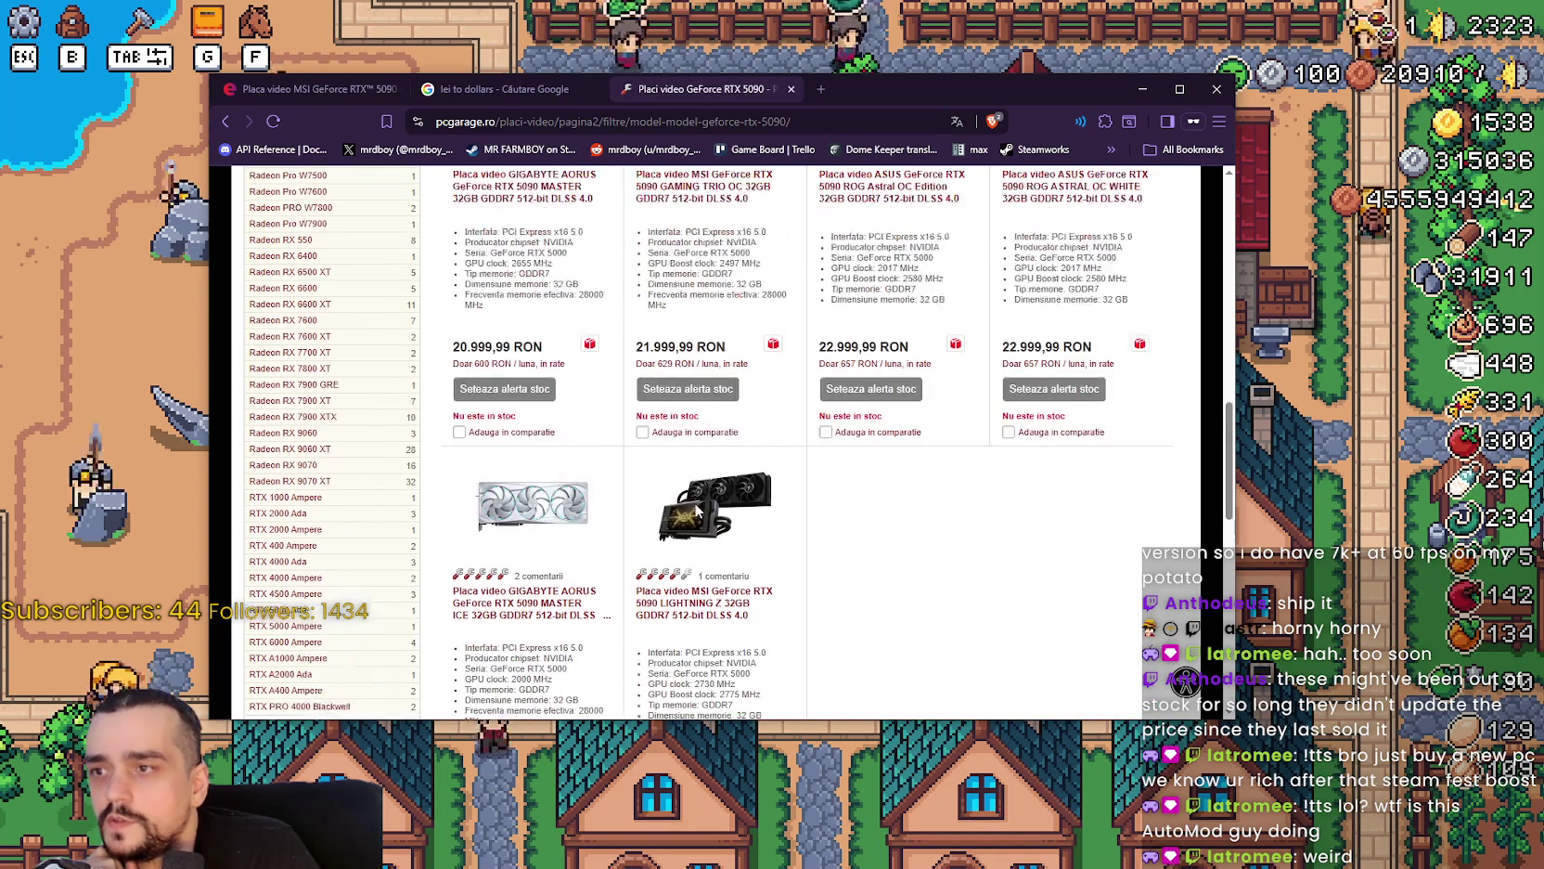
scroll(692, 501, down, 3)
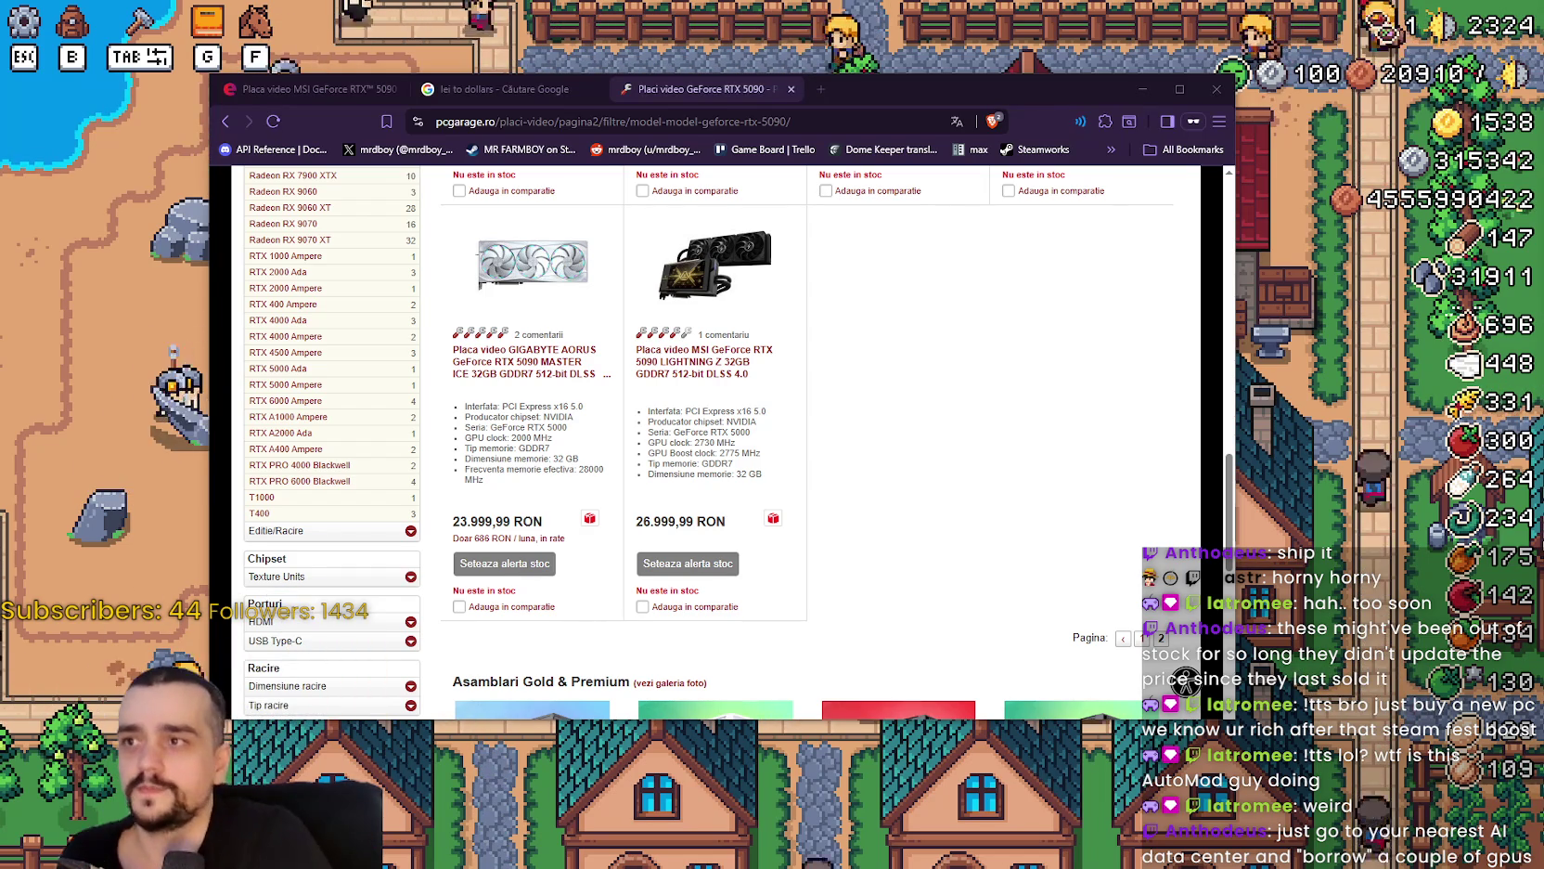
scroll(1021, 556, up, 2)
scroll(1021, 556, down, 2)
scroll(1018, 528, up, 7)
scroll(1011, 501, up, 10)
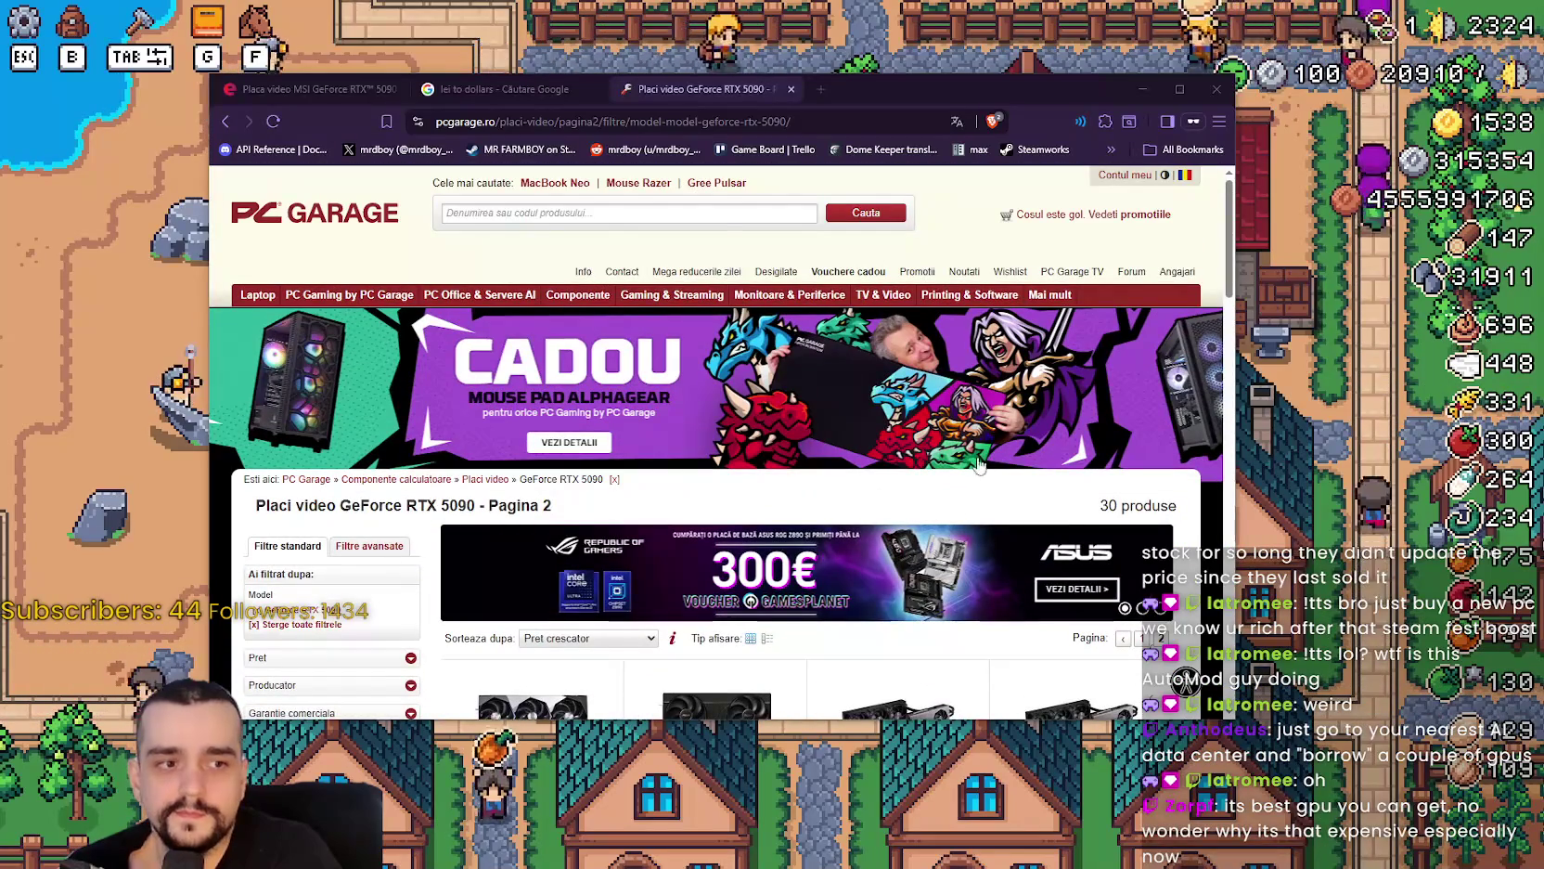
scroll(984, 464, down, 3)
scroll(958, 435, down, 5)
scroll(951, 436, down, 3)
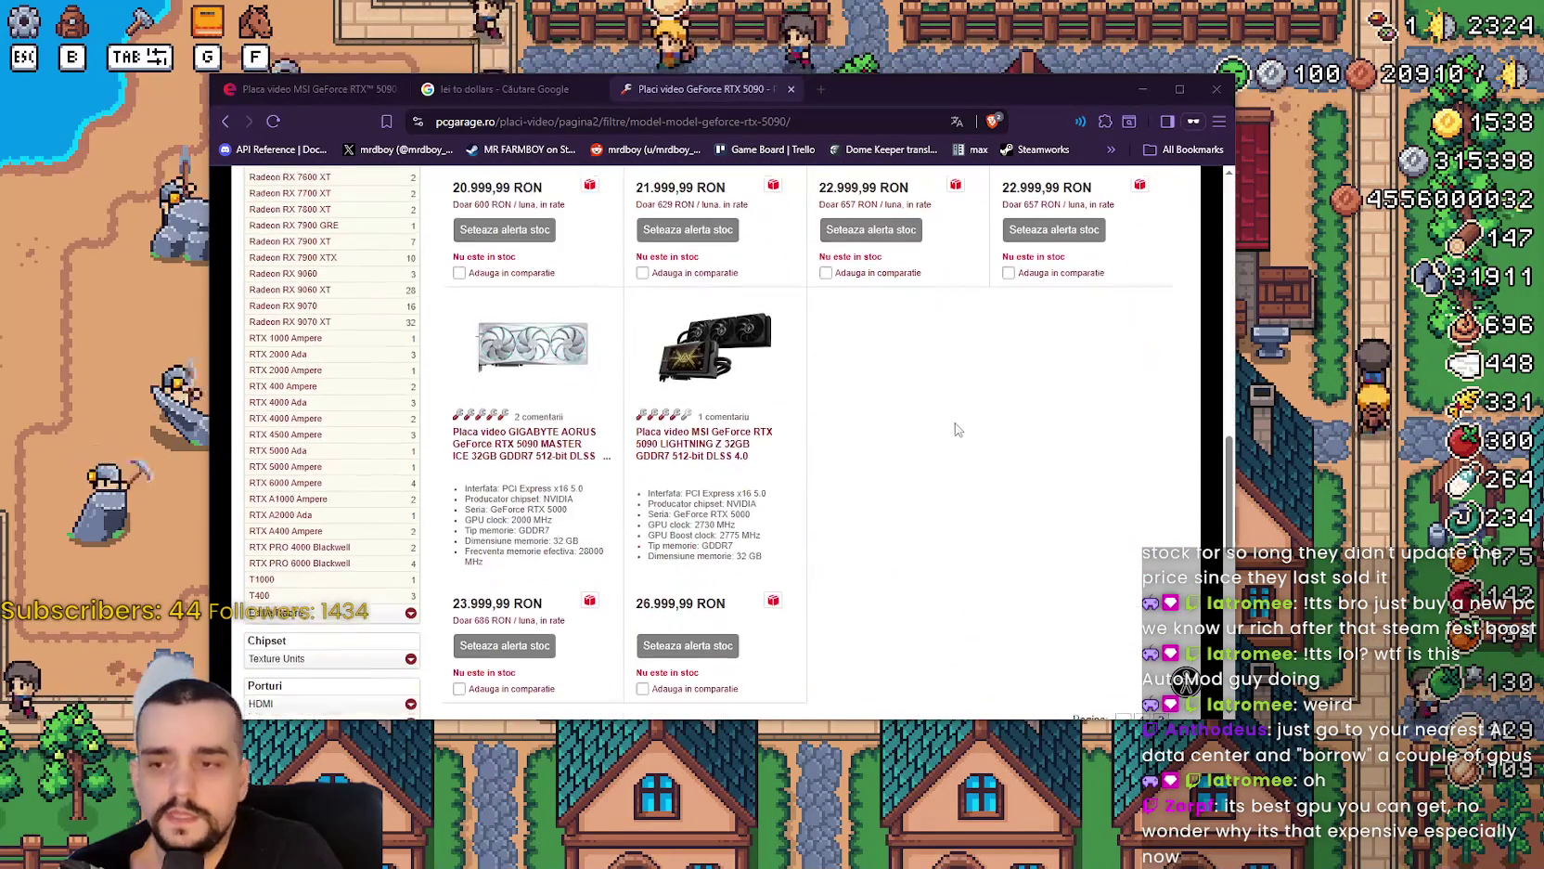
scroll(1010, 252, up, 1)
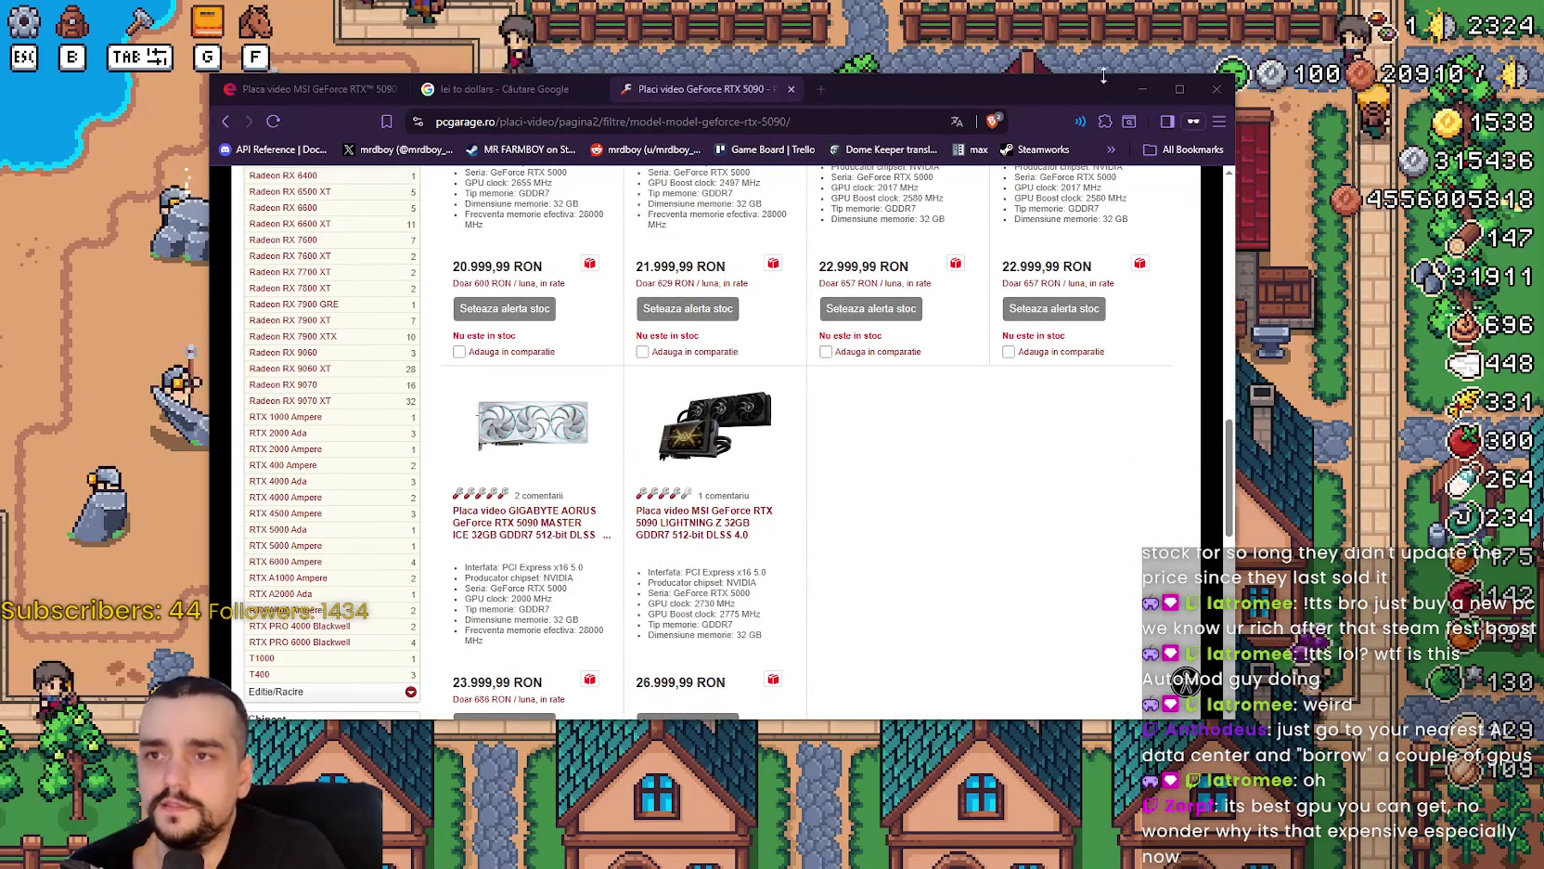
Shift the browser window slightly down and right, recheck the listing, then close the browser.
mouse_move(1056, 91)
mouse_down()
mouse_move(1181, 120)
mouse_move(1053, 140)
mouse_up()
scroll(855, 645, up, 1)
scroll(855, 645, up, 2)
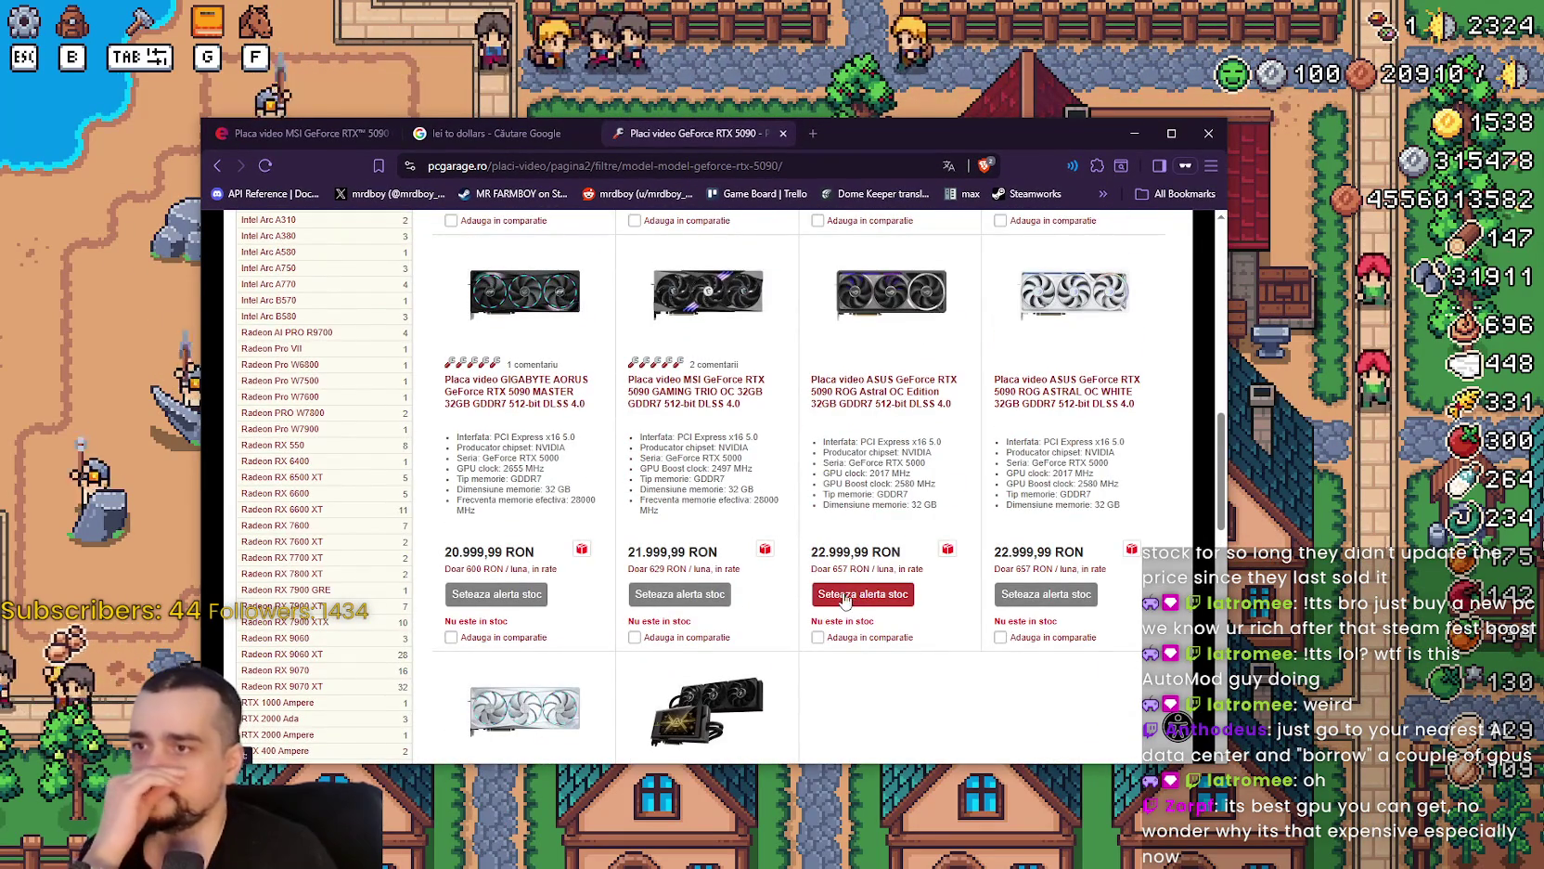
scroll(846, 600, up, 8)
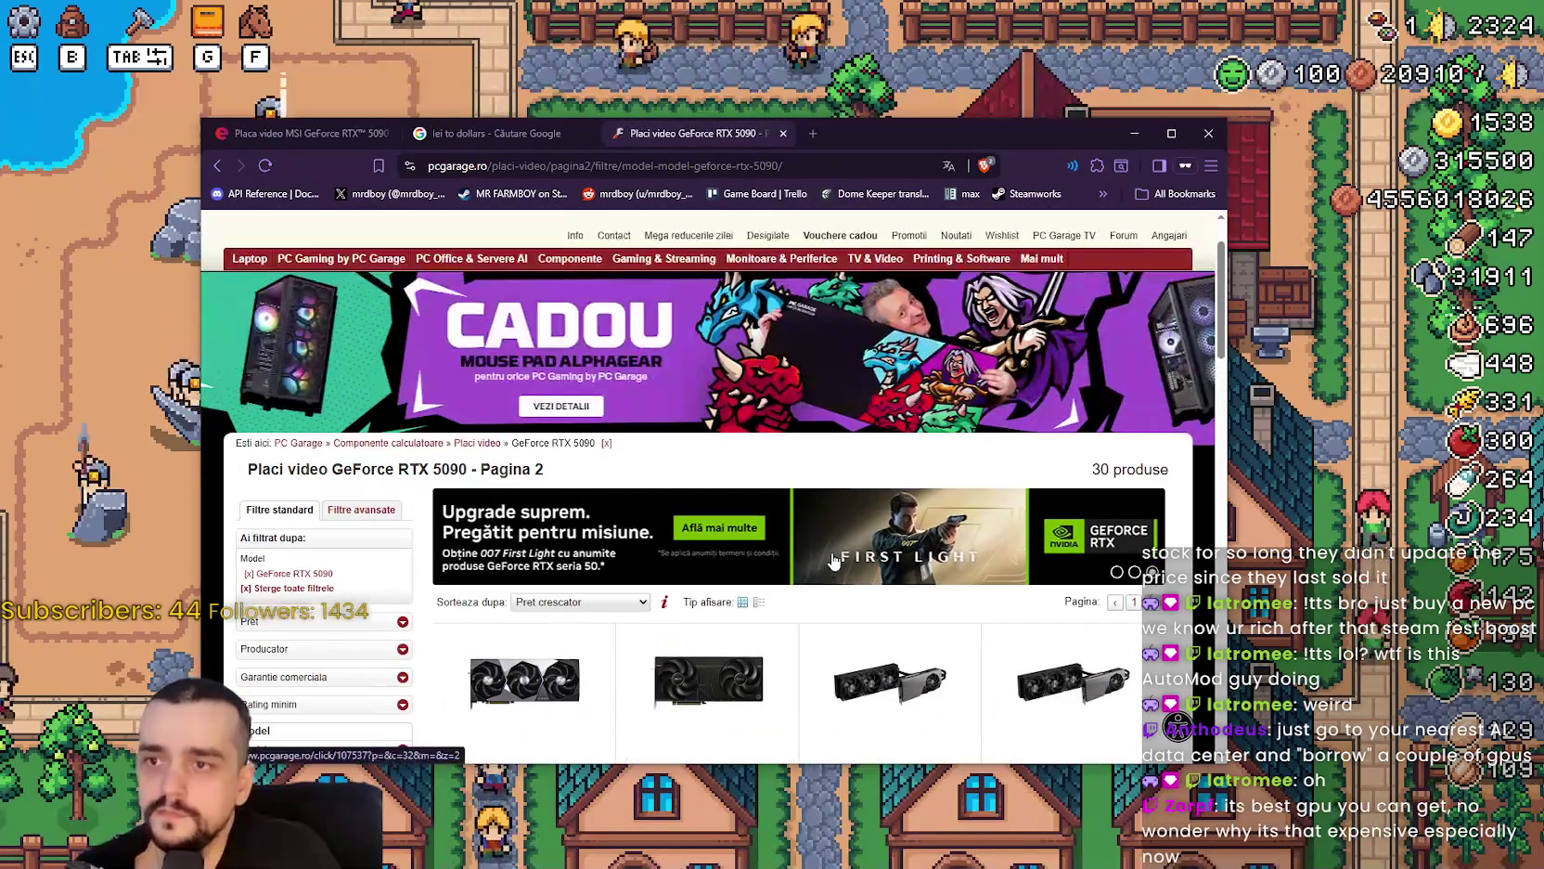
scroll(843, 502, down, 6)
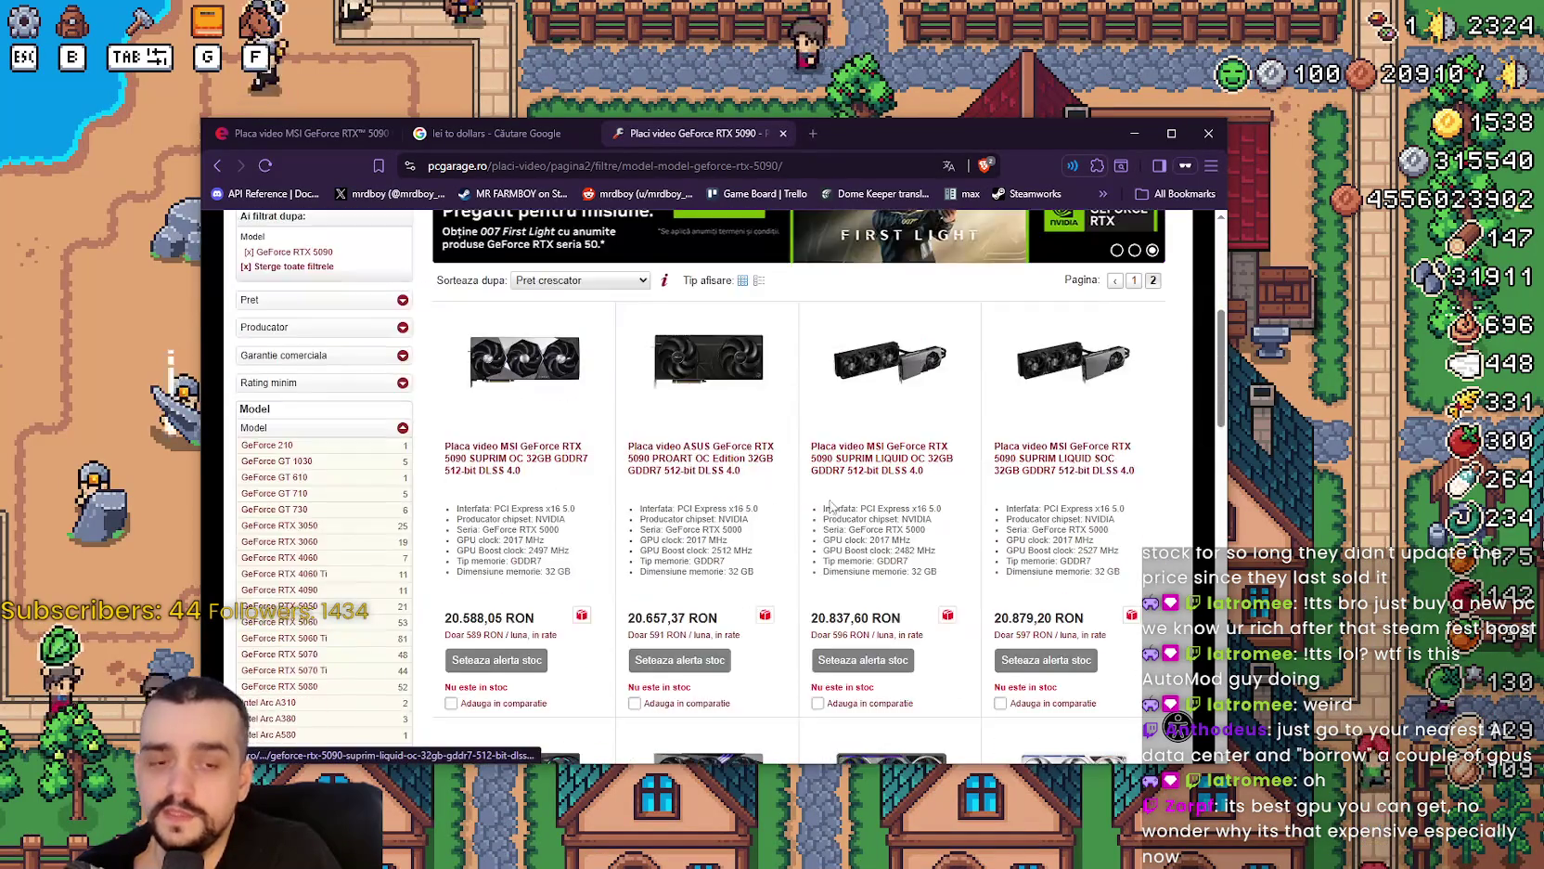
scroll(843, 502, down, 6)
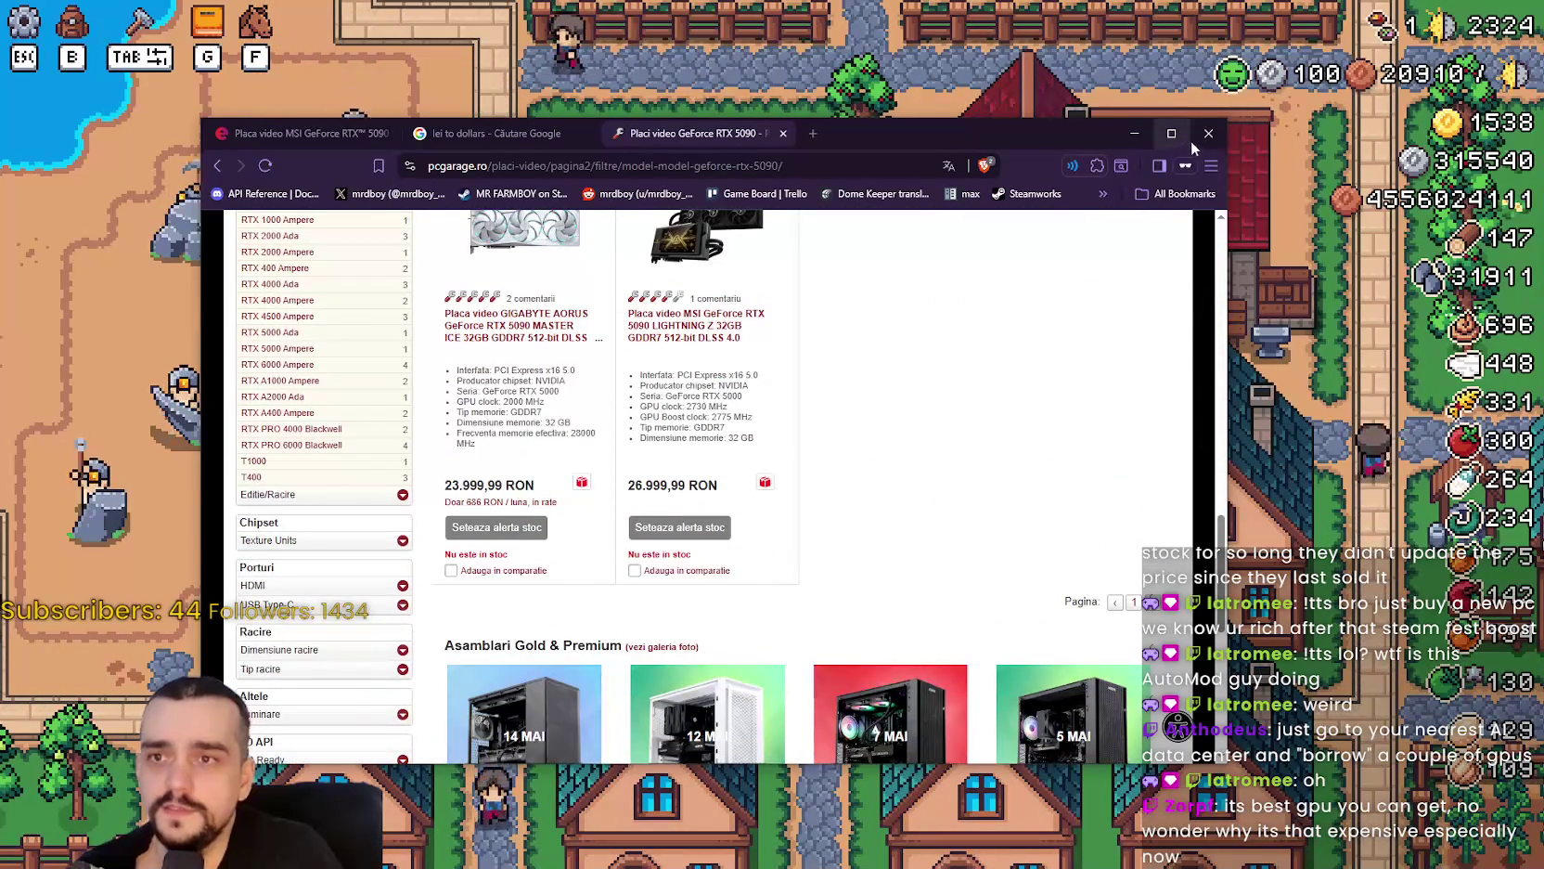
click(1205, 137)
Confirm closing all the browser tabs, returning to the farming game.
click(727, 320)
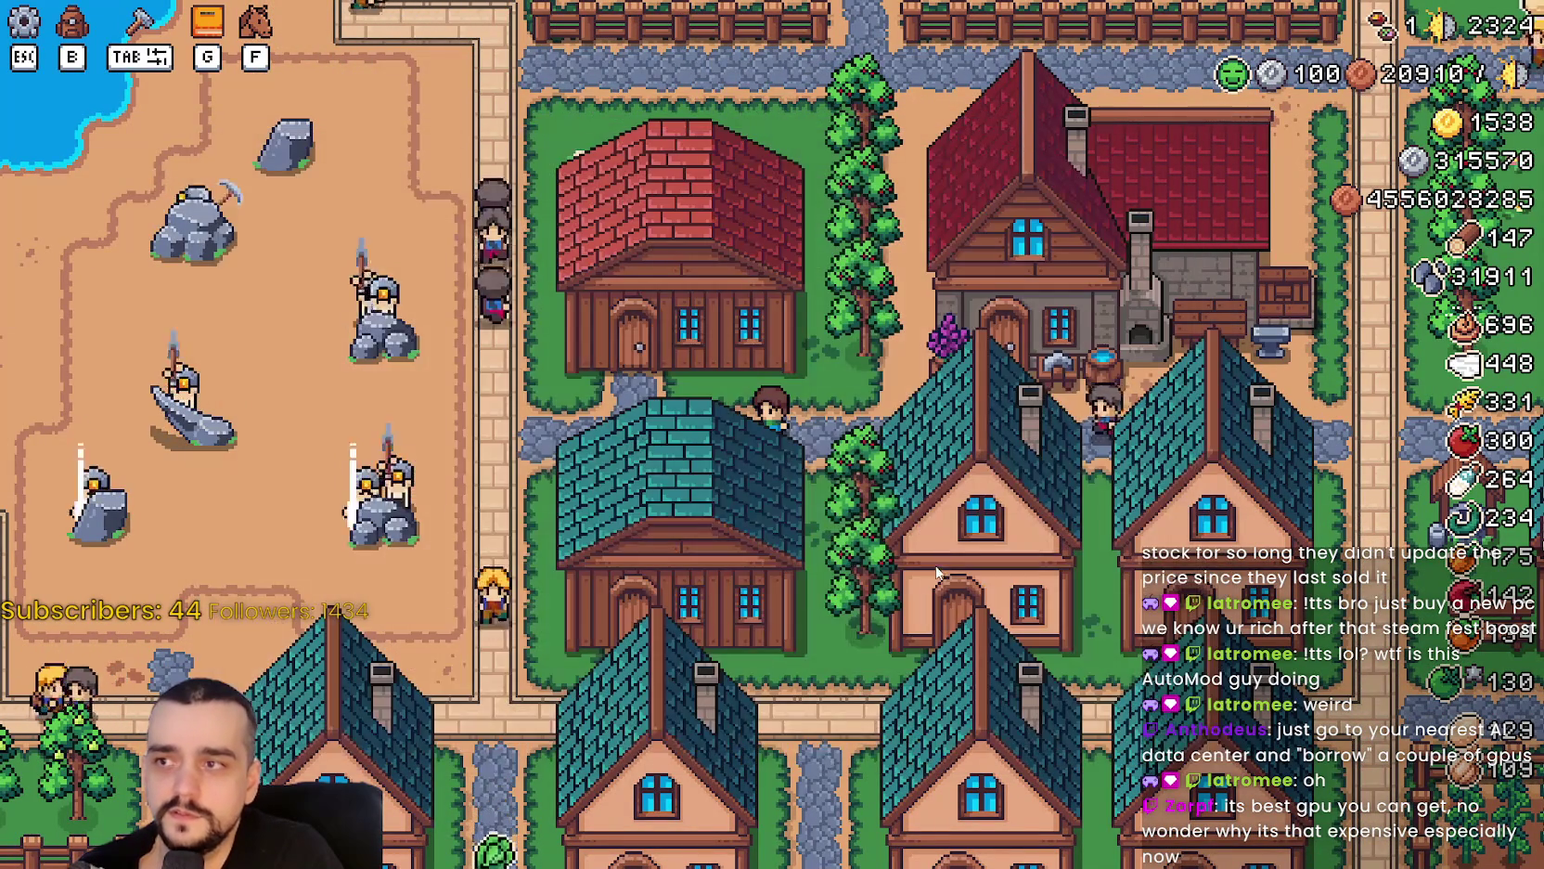
scroll(835, 511, up, 2)
scroll(928, 474, down, 3)
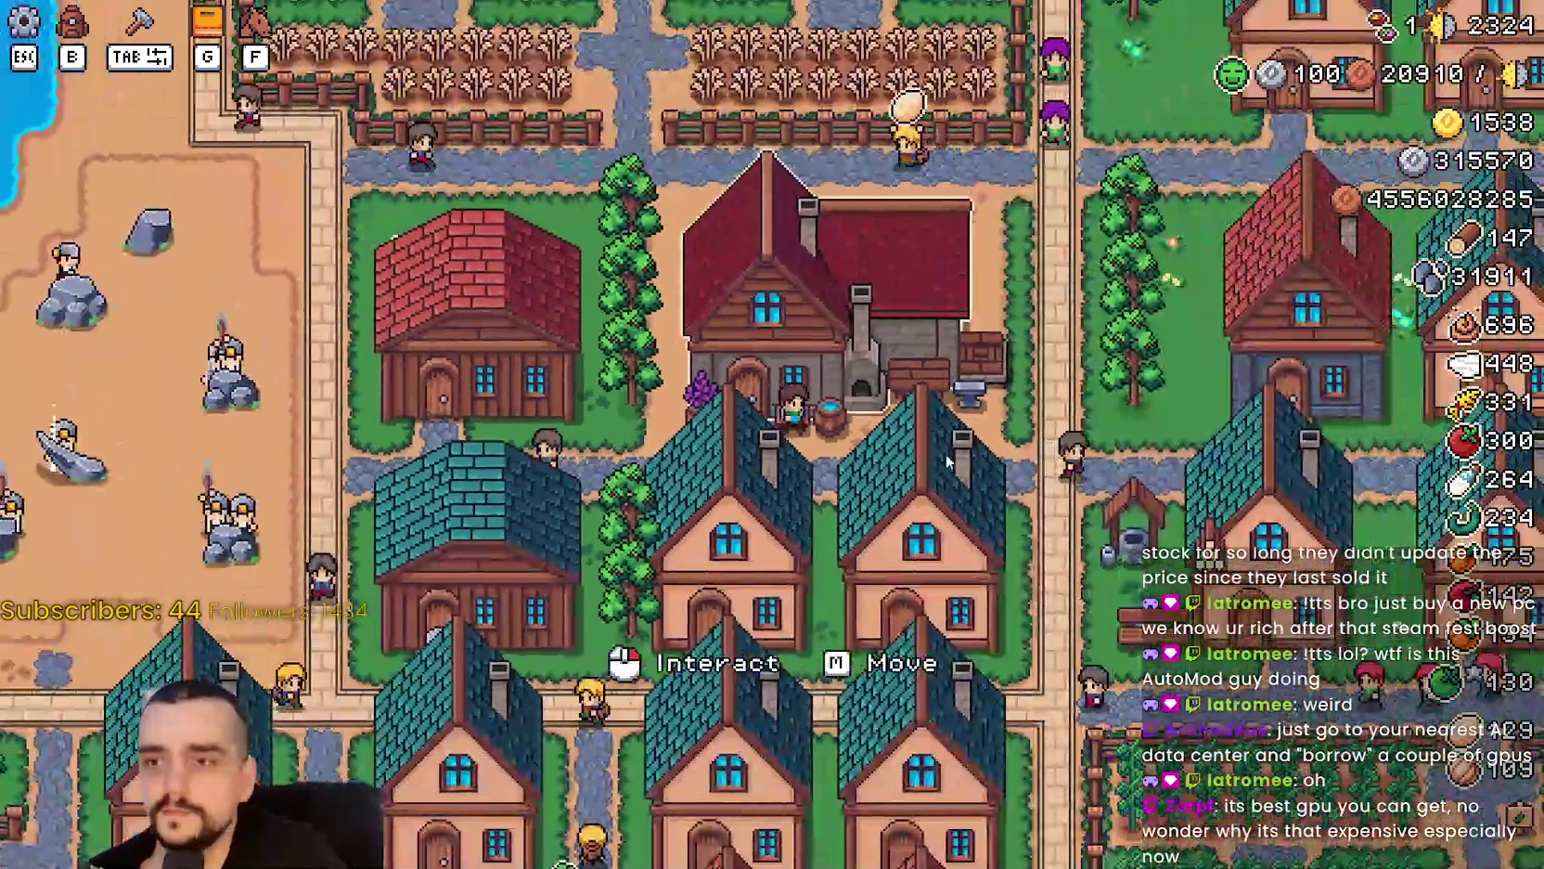
Walk the farmer north-east past the duck coop, then south and west above the wheat field.
key(d)
key(w)
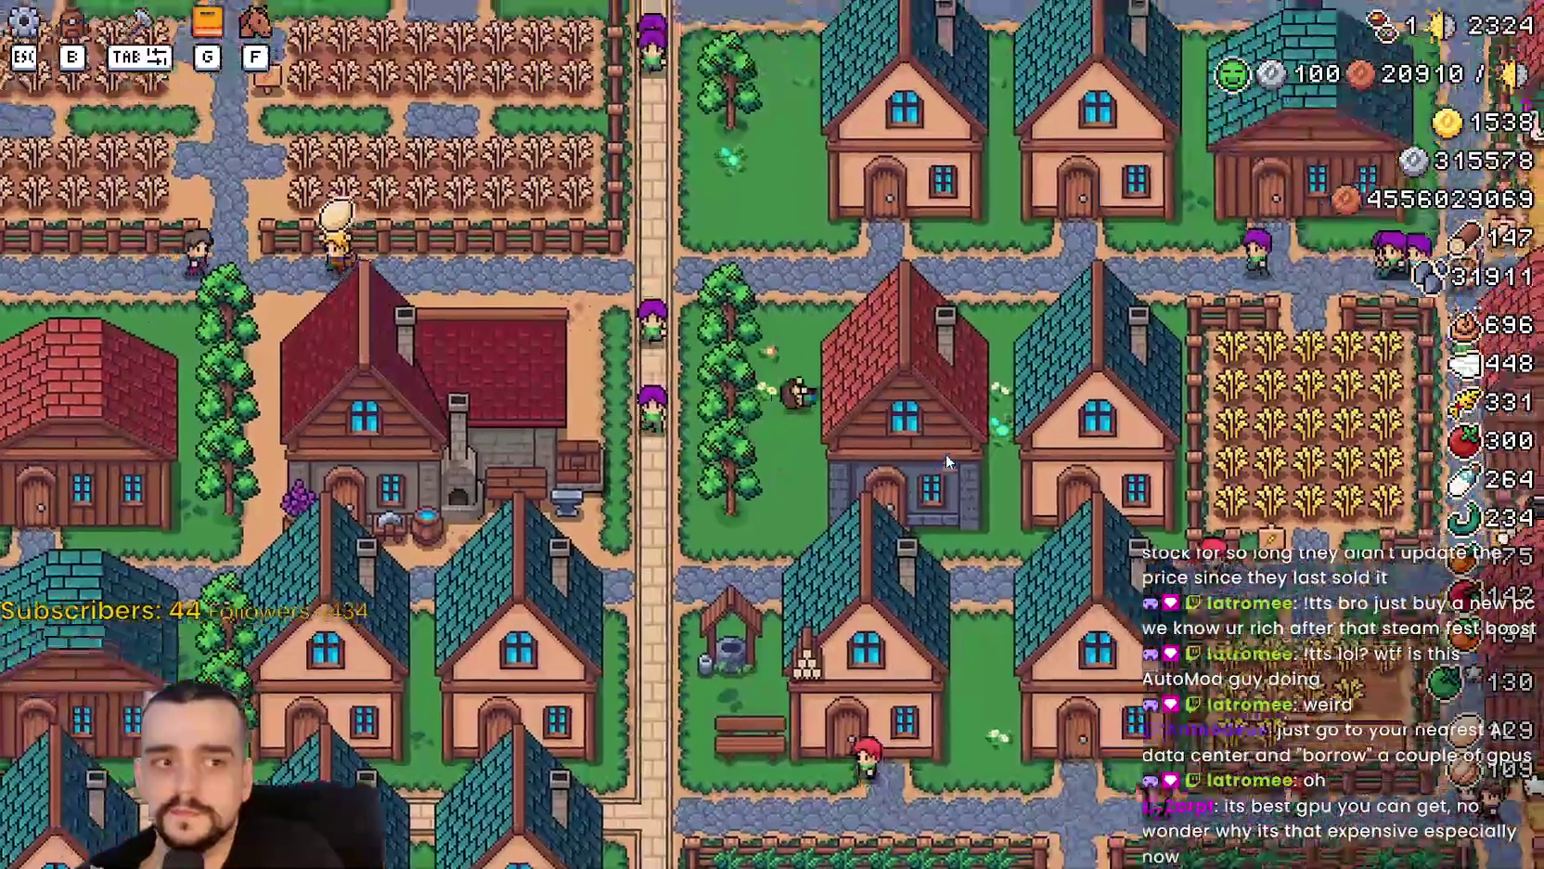
key(w)
key(d)
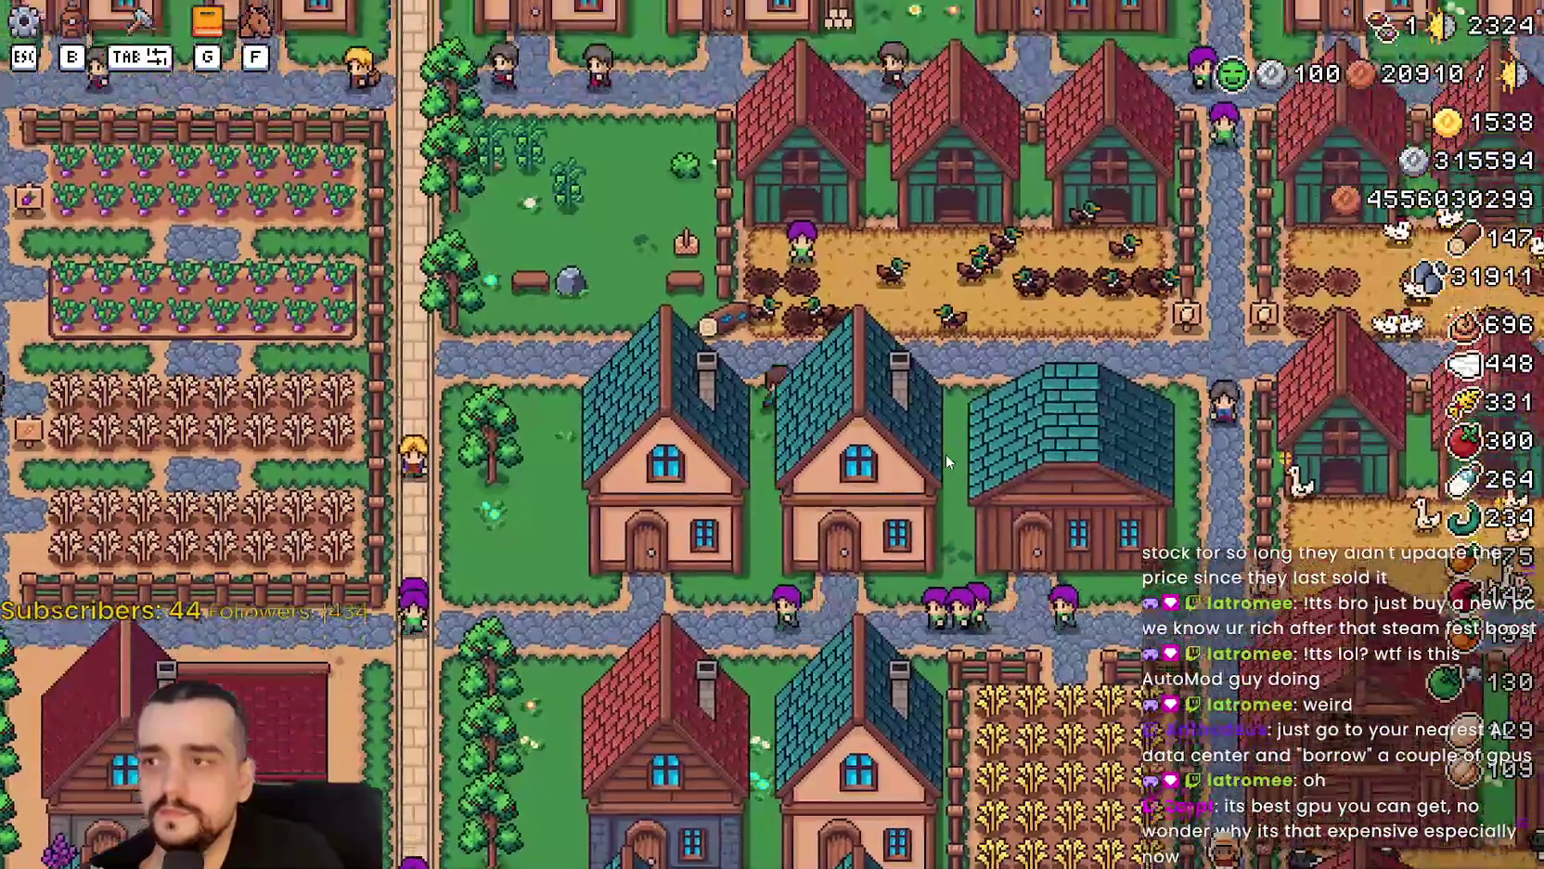
key(e)
key(Escape)
key(d)
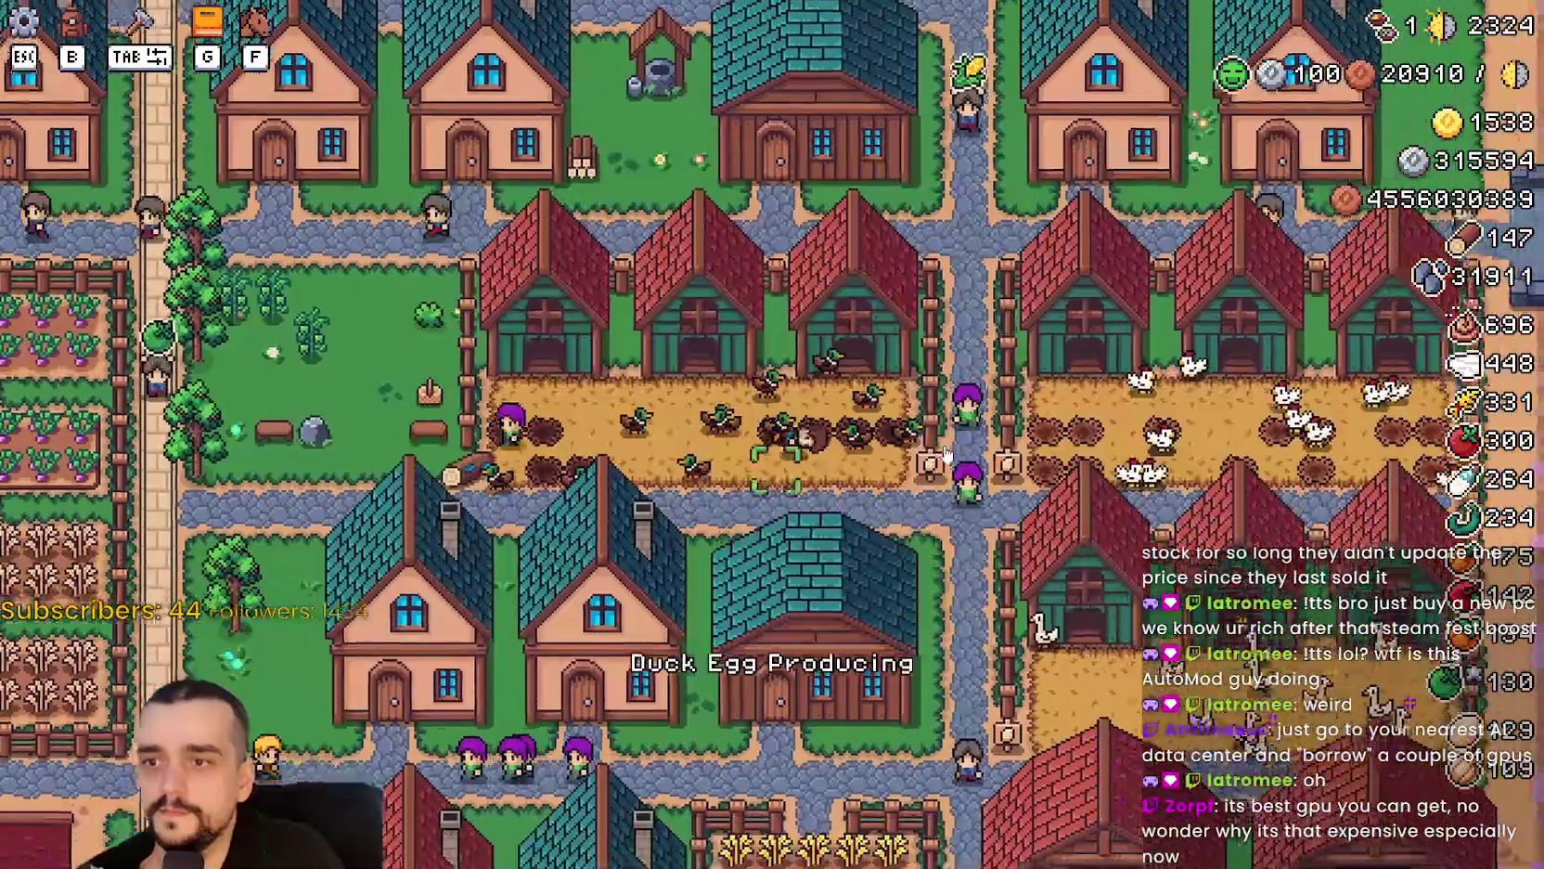
key(s)
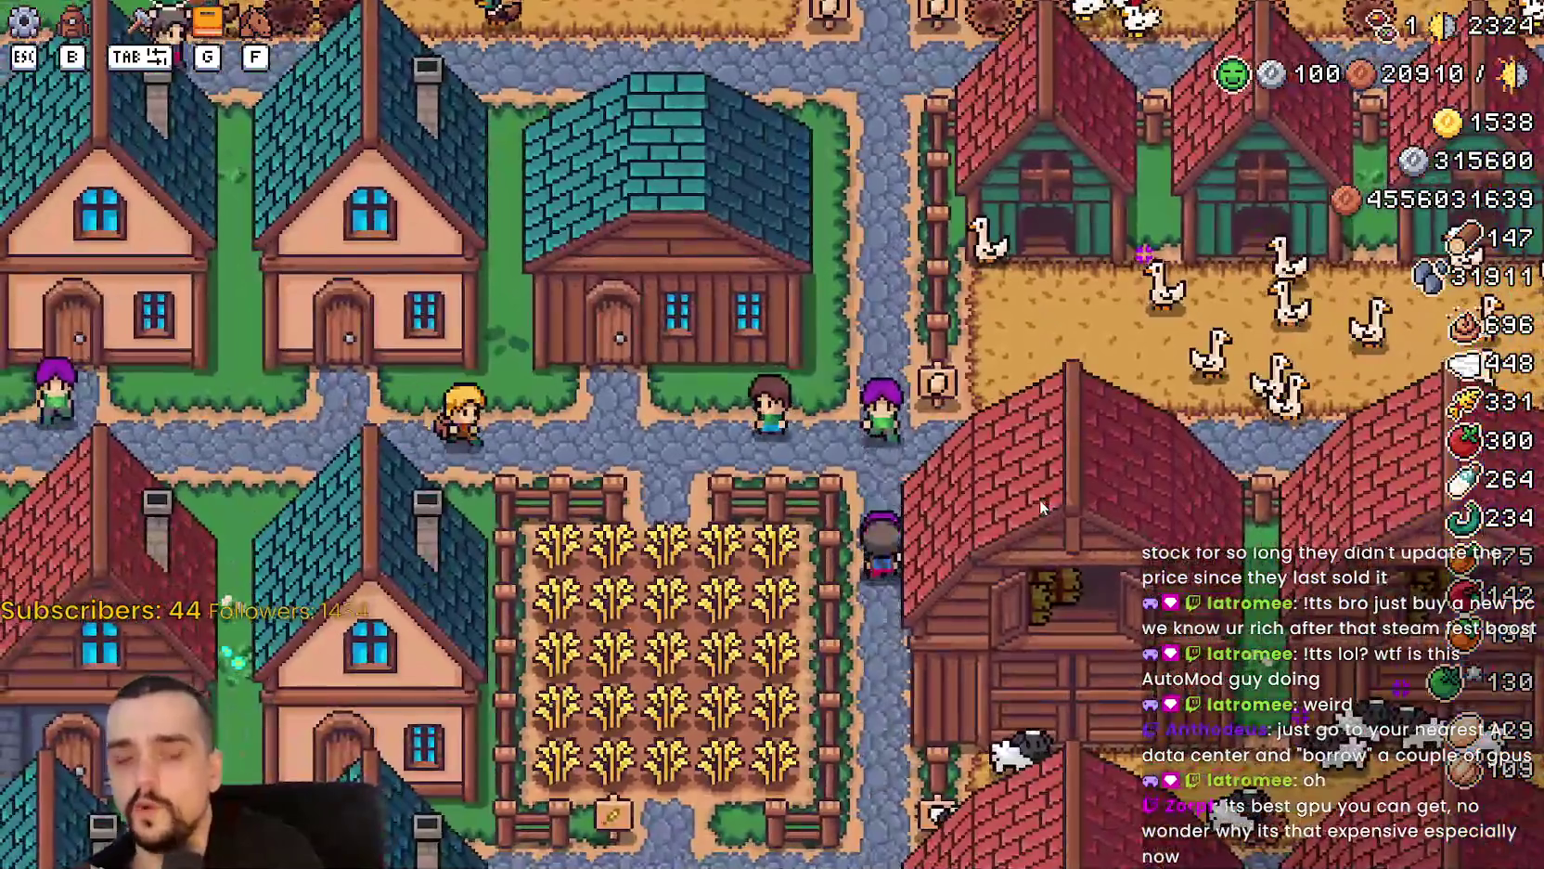
key(a)
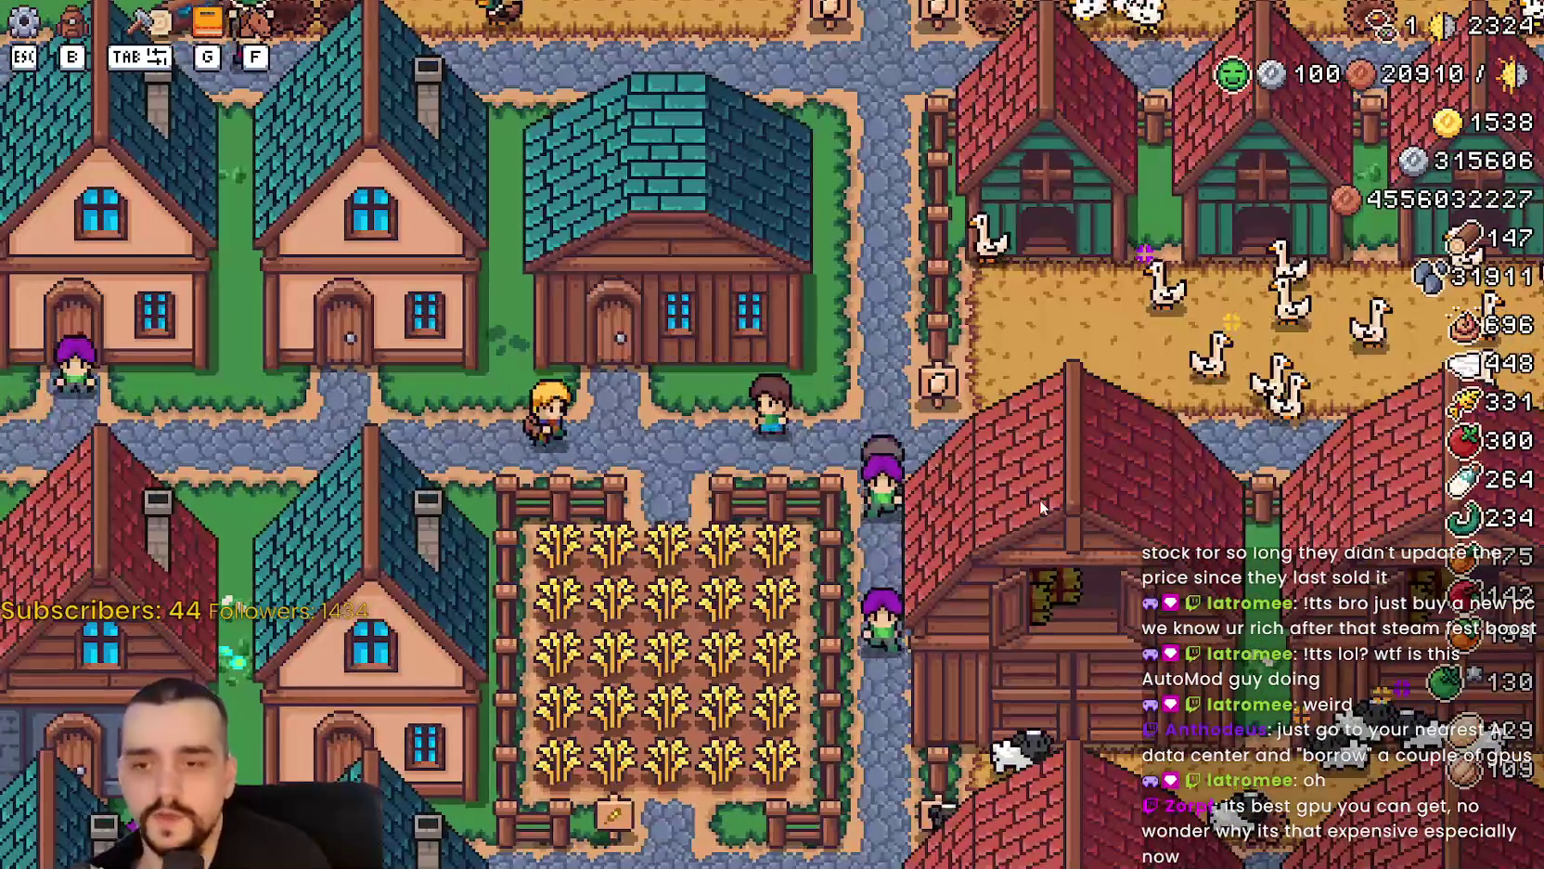
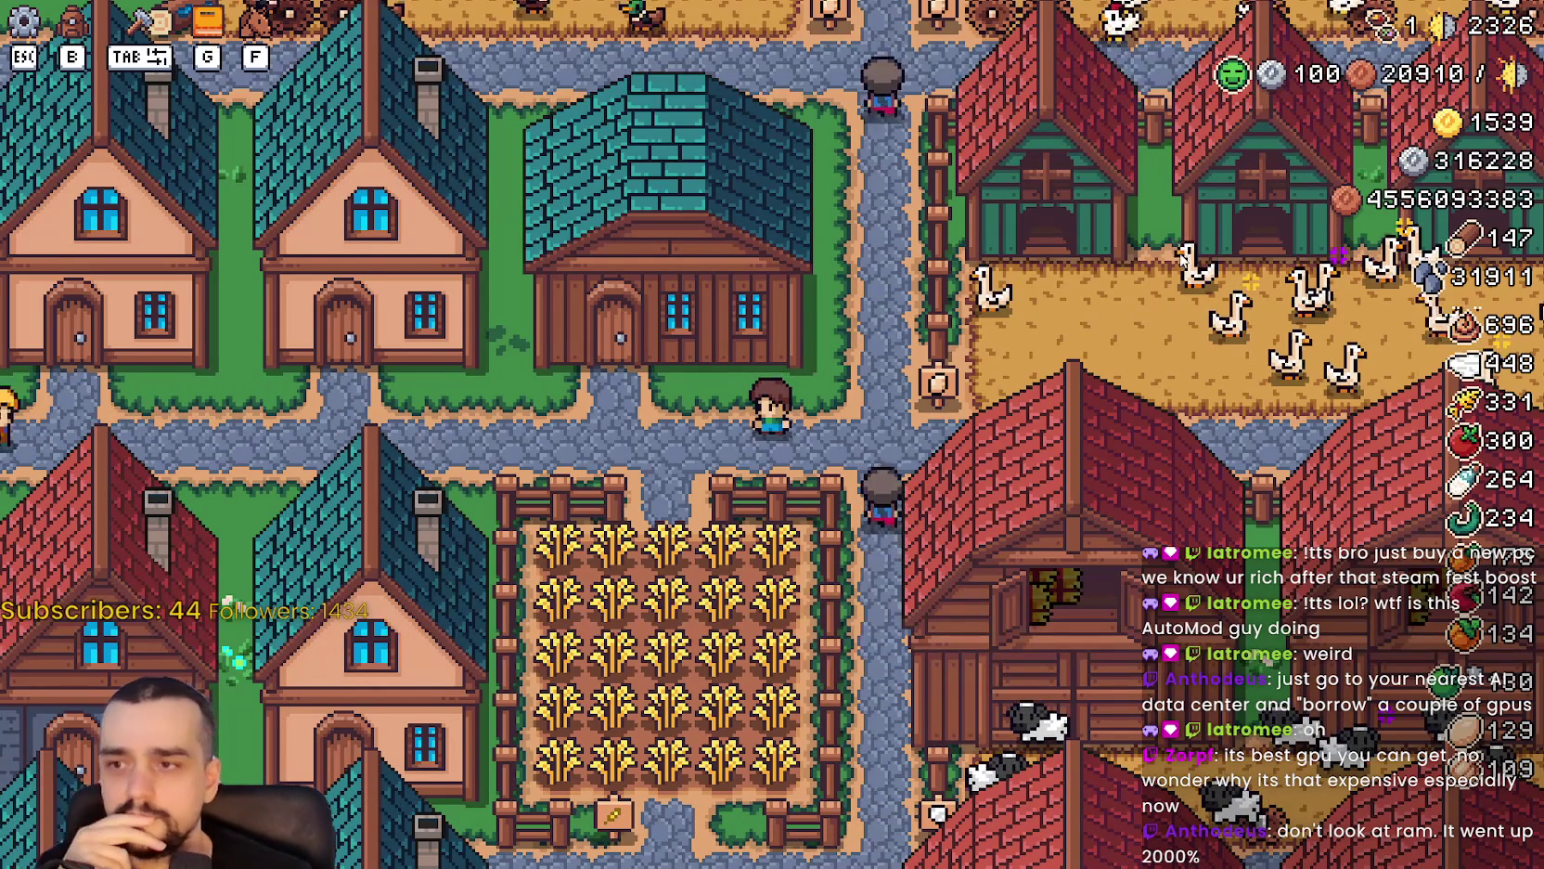
Walk the farmer left from the barns, then back up to the field sign.
scroll(987, 454, down, 3)
scroll(987, 455, up, 3)
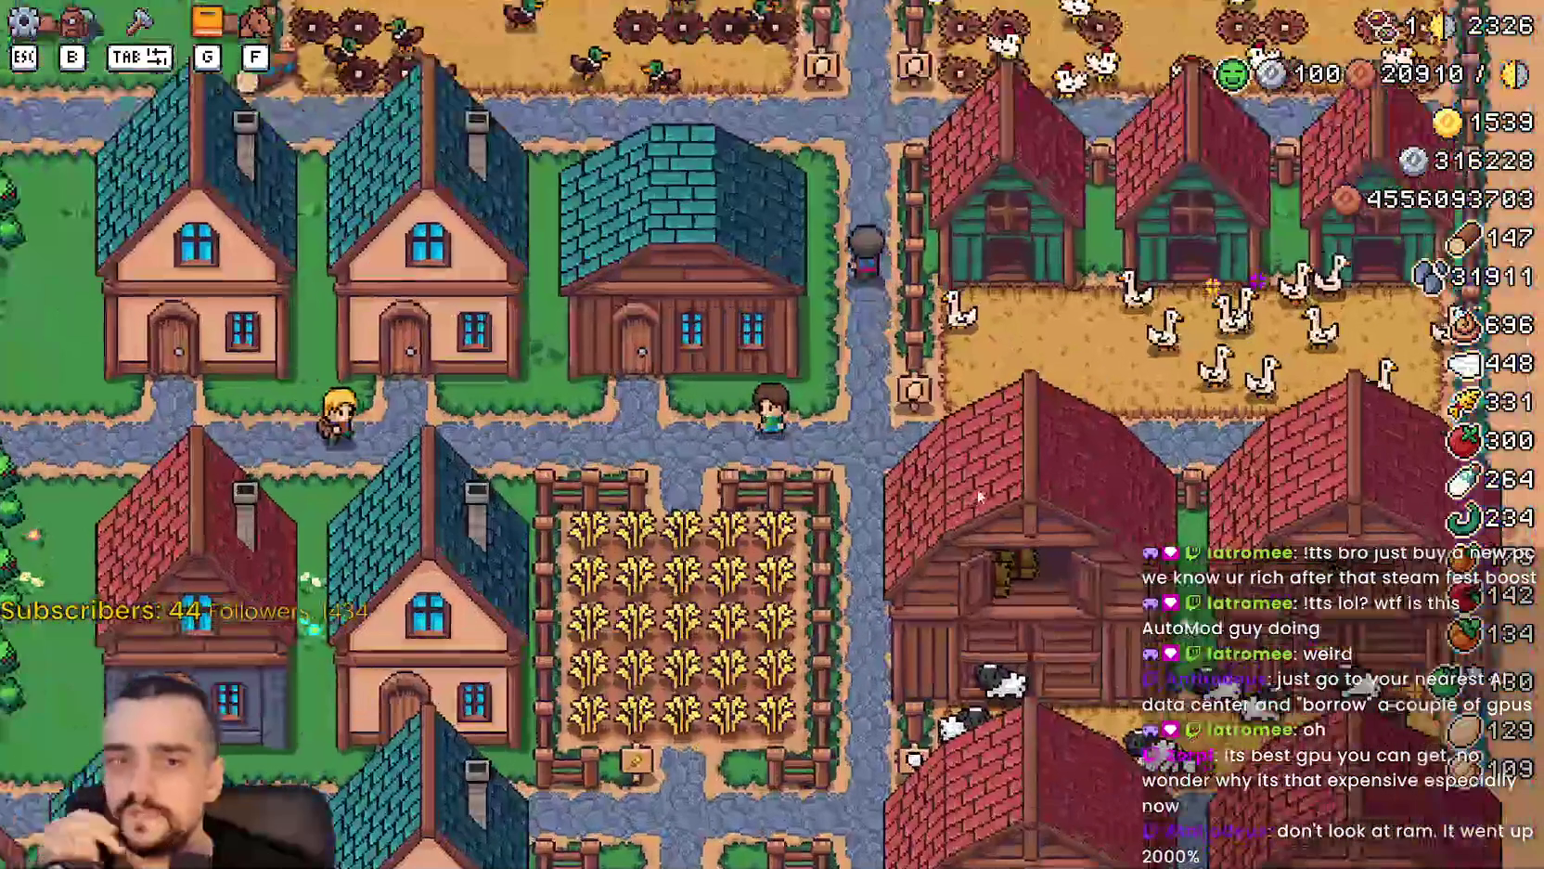
scroll(974, 488, up, 2)
scroll(968, 494, down, 3)
key(a)
key(w)
key(w)
key(w)
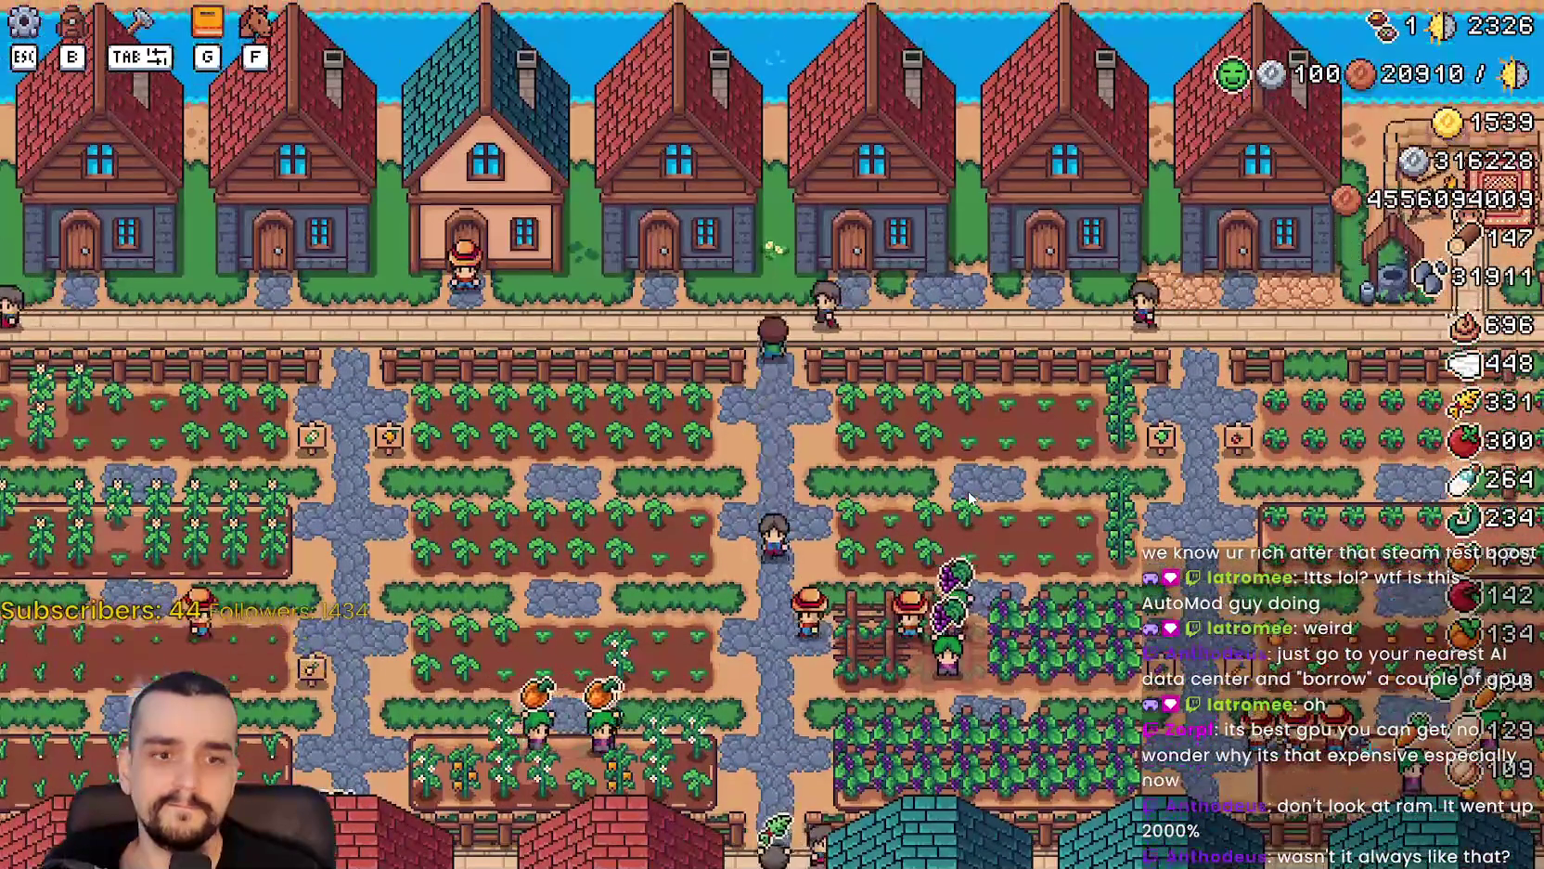
key(a)
key(a)
key(s)
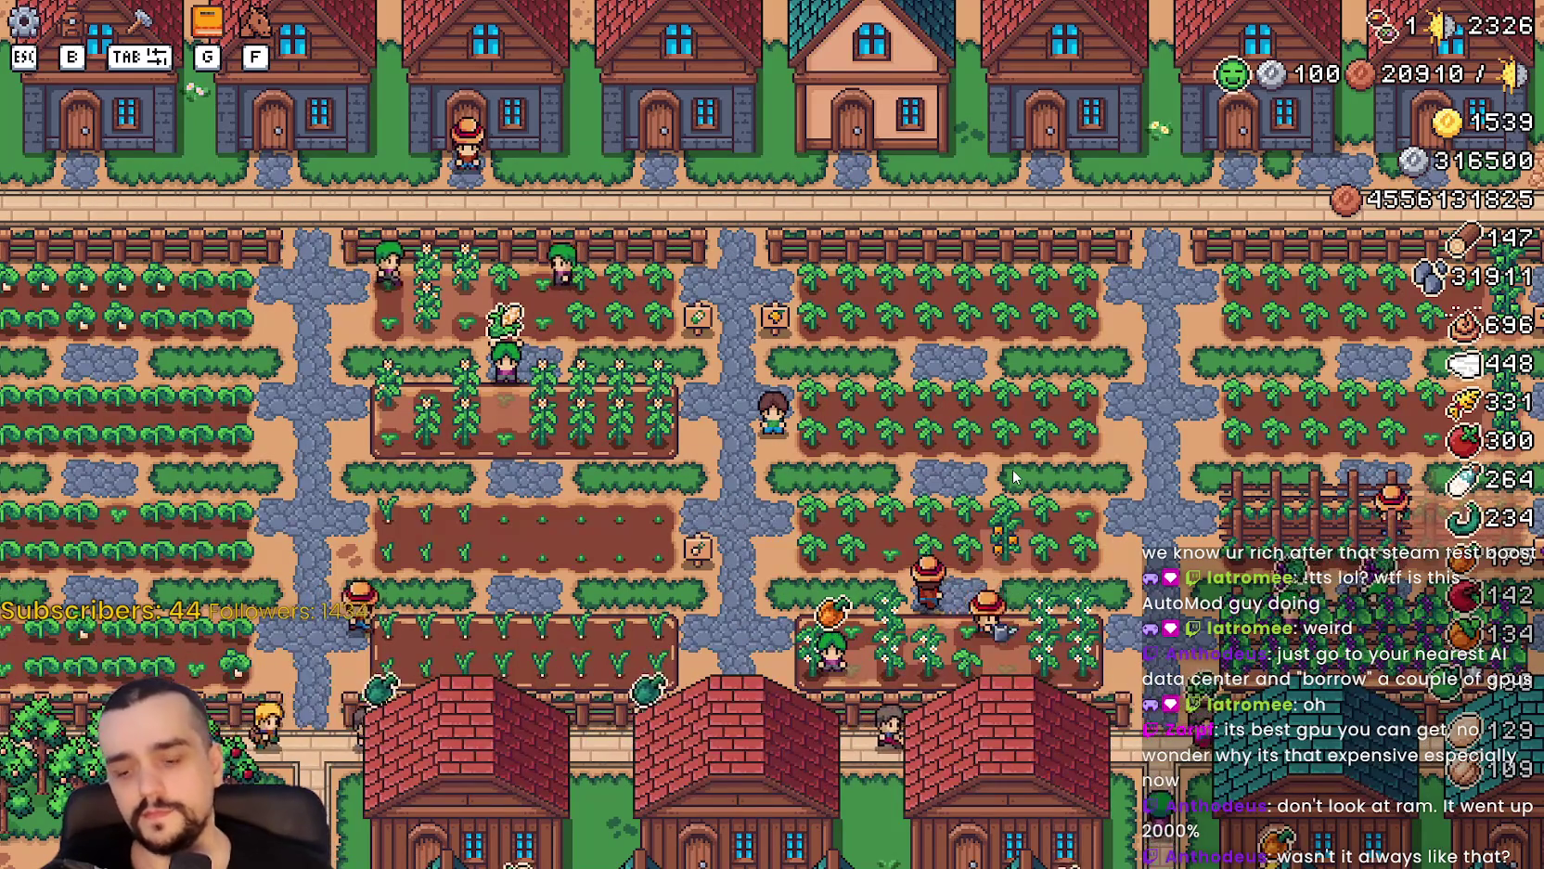
key(d)
key(w)
key(d)
key(w)
Walk down-right, then left across the village and up through the orange pepper fields.
key(d)
key(s)
key(s)
key(d)
key(s)
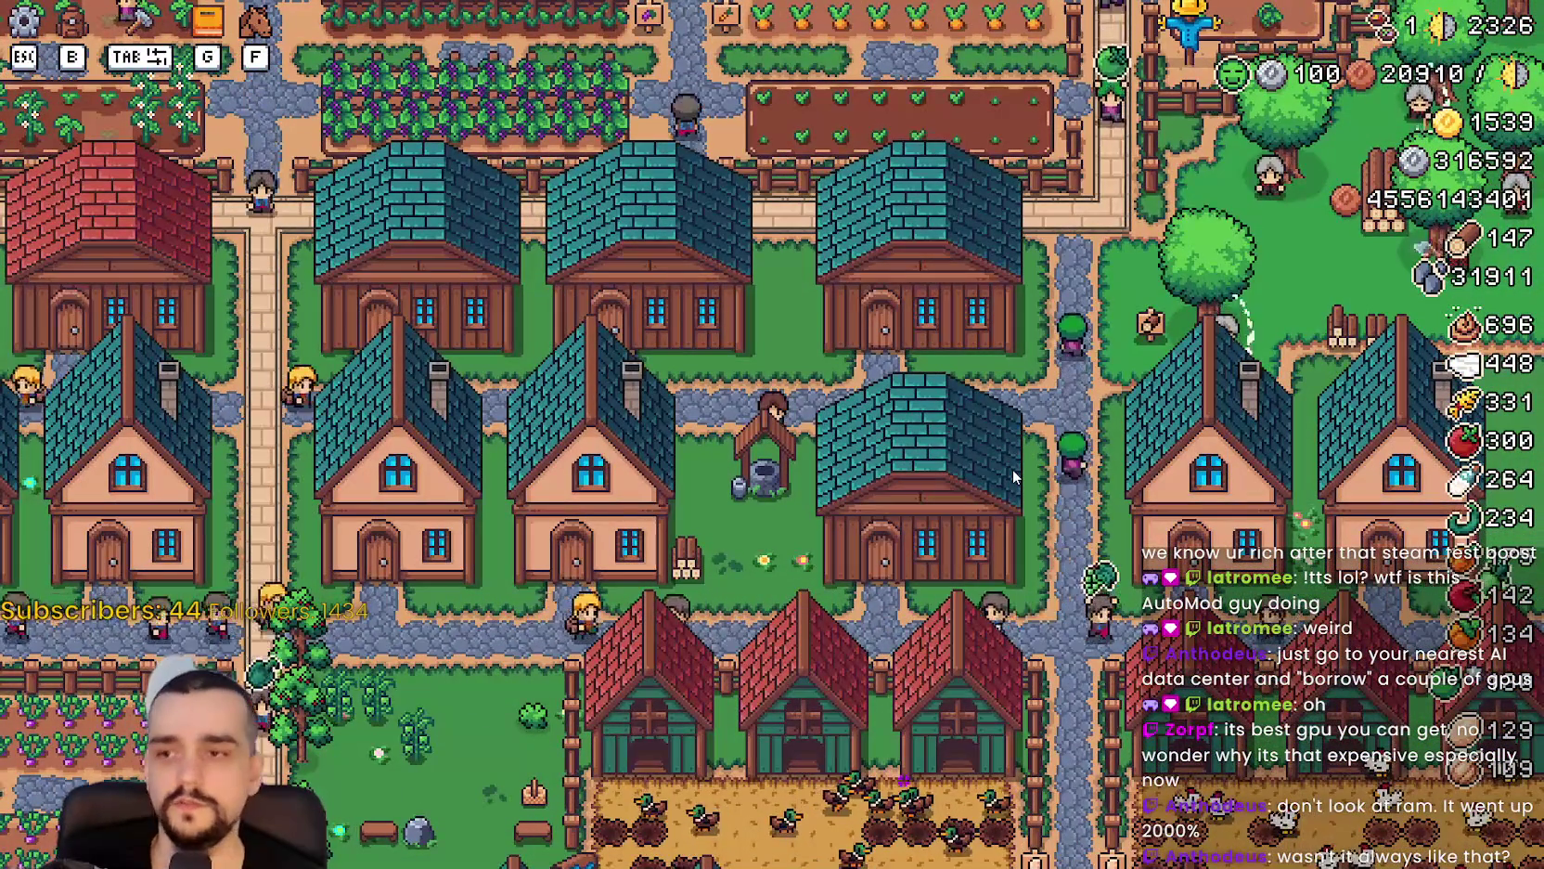
key(s)
key(a)
key(a)
key(a)
key(w)
key(a)
key(w)
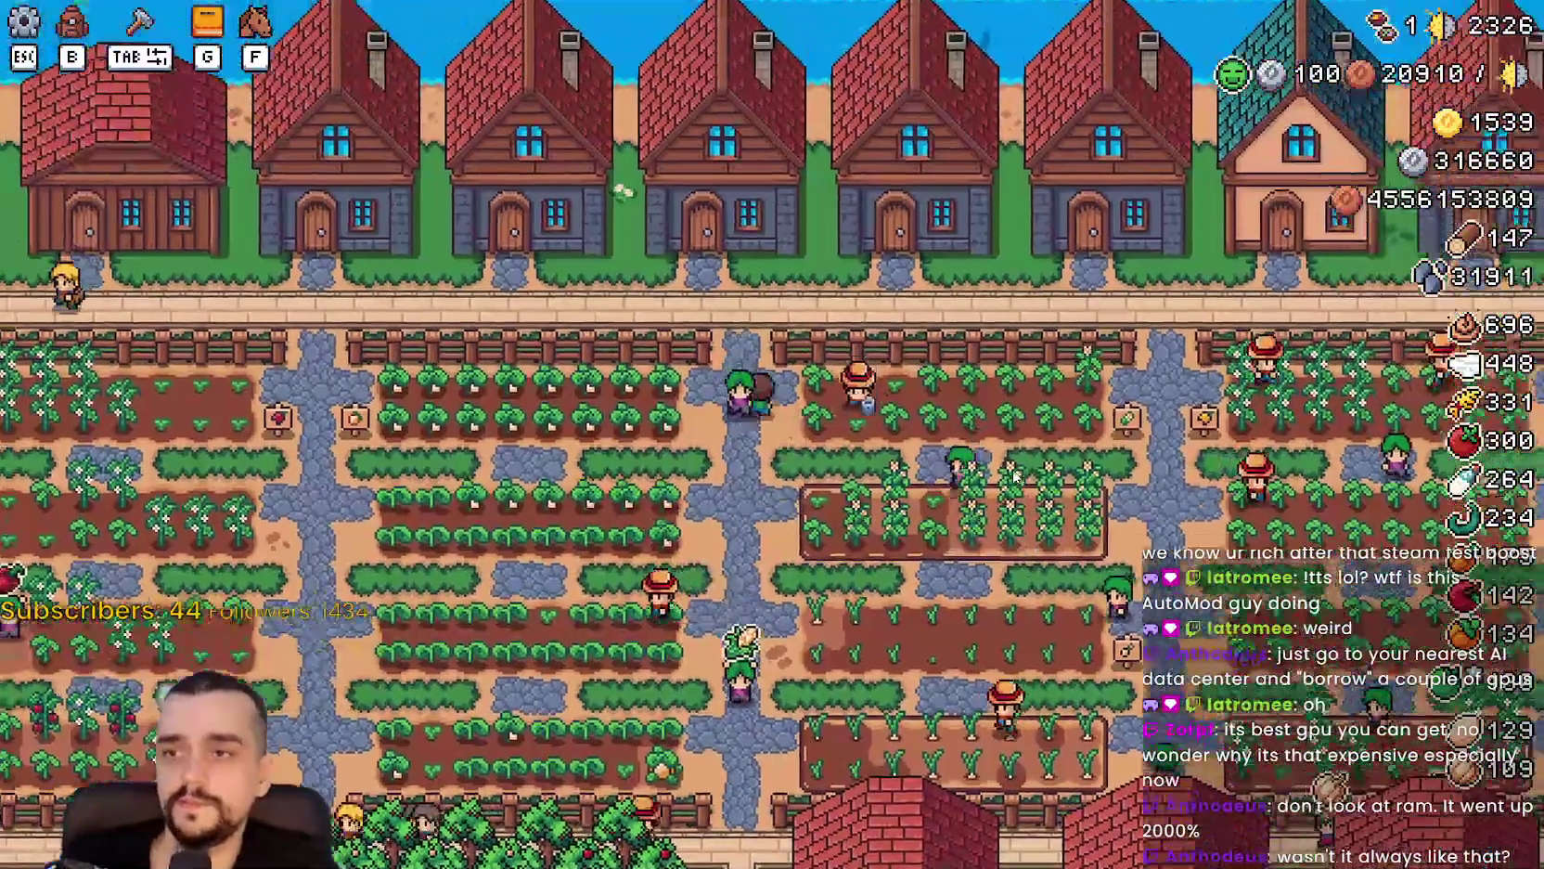
key(d)
key(s)
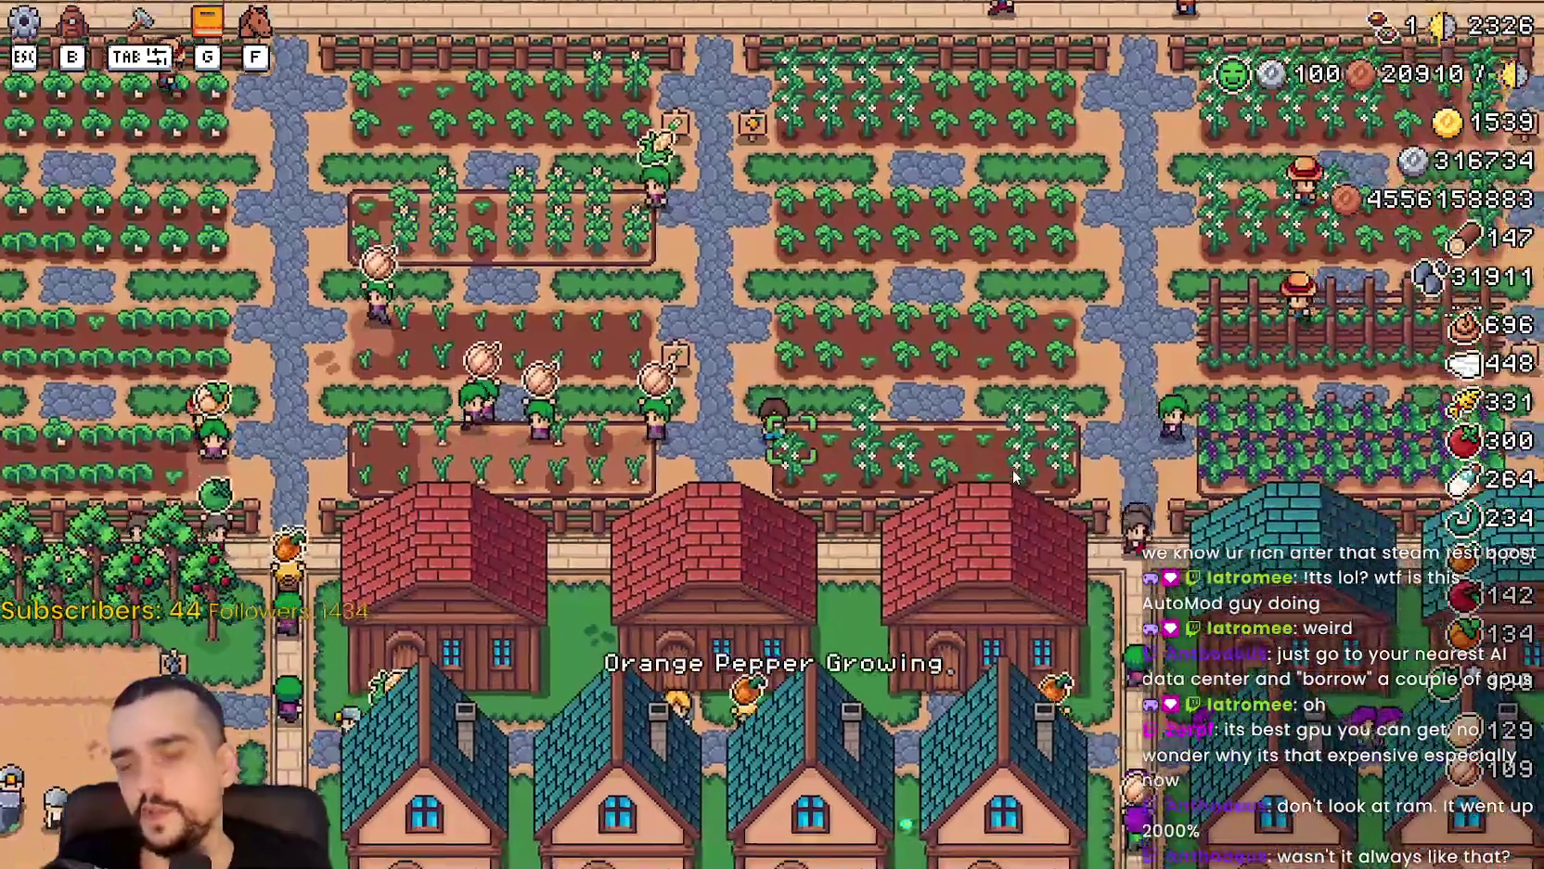
Walk right past the duck coop and geese, then left across the village to the smithy.
key(d)
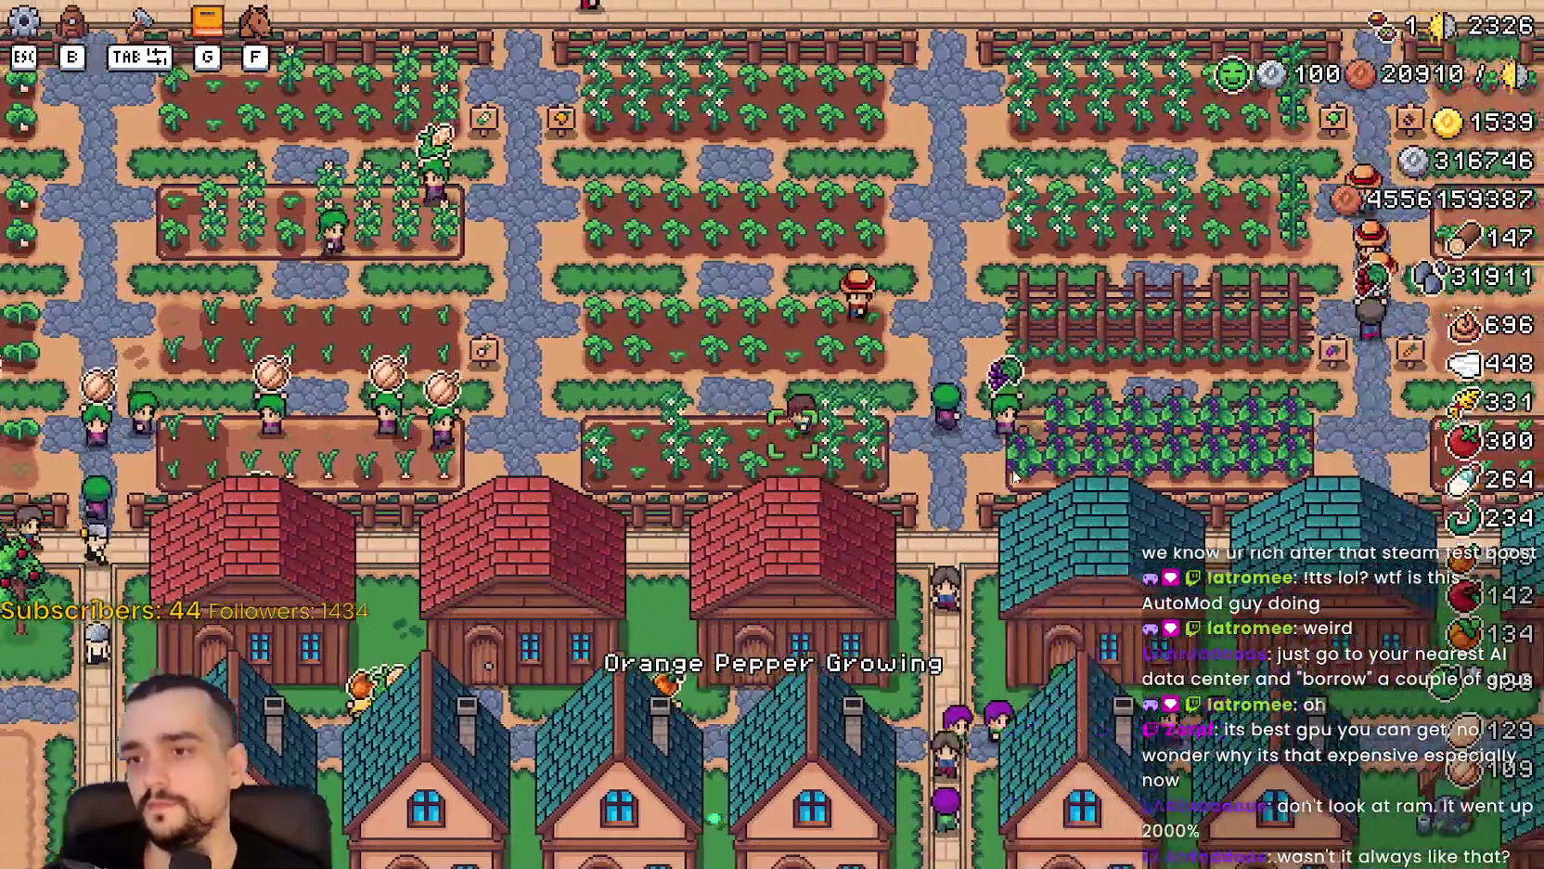
key(s)
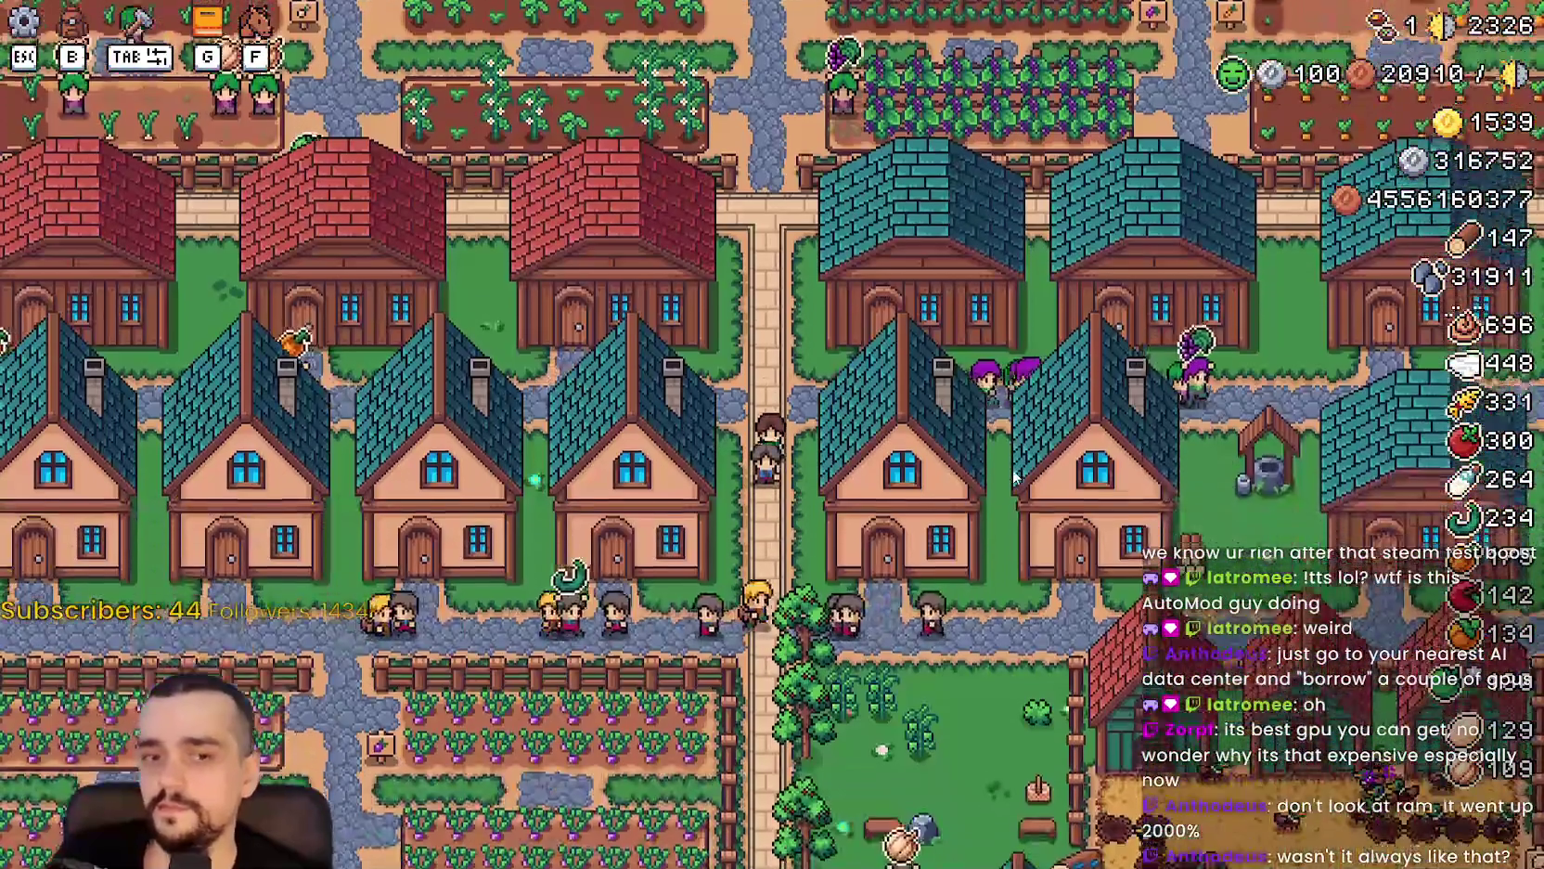
key(s)
key(d)
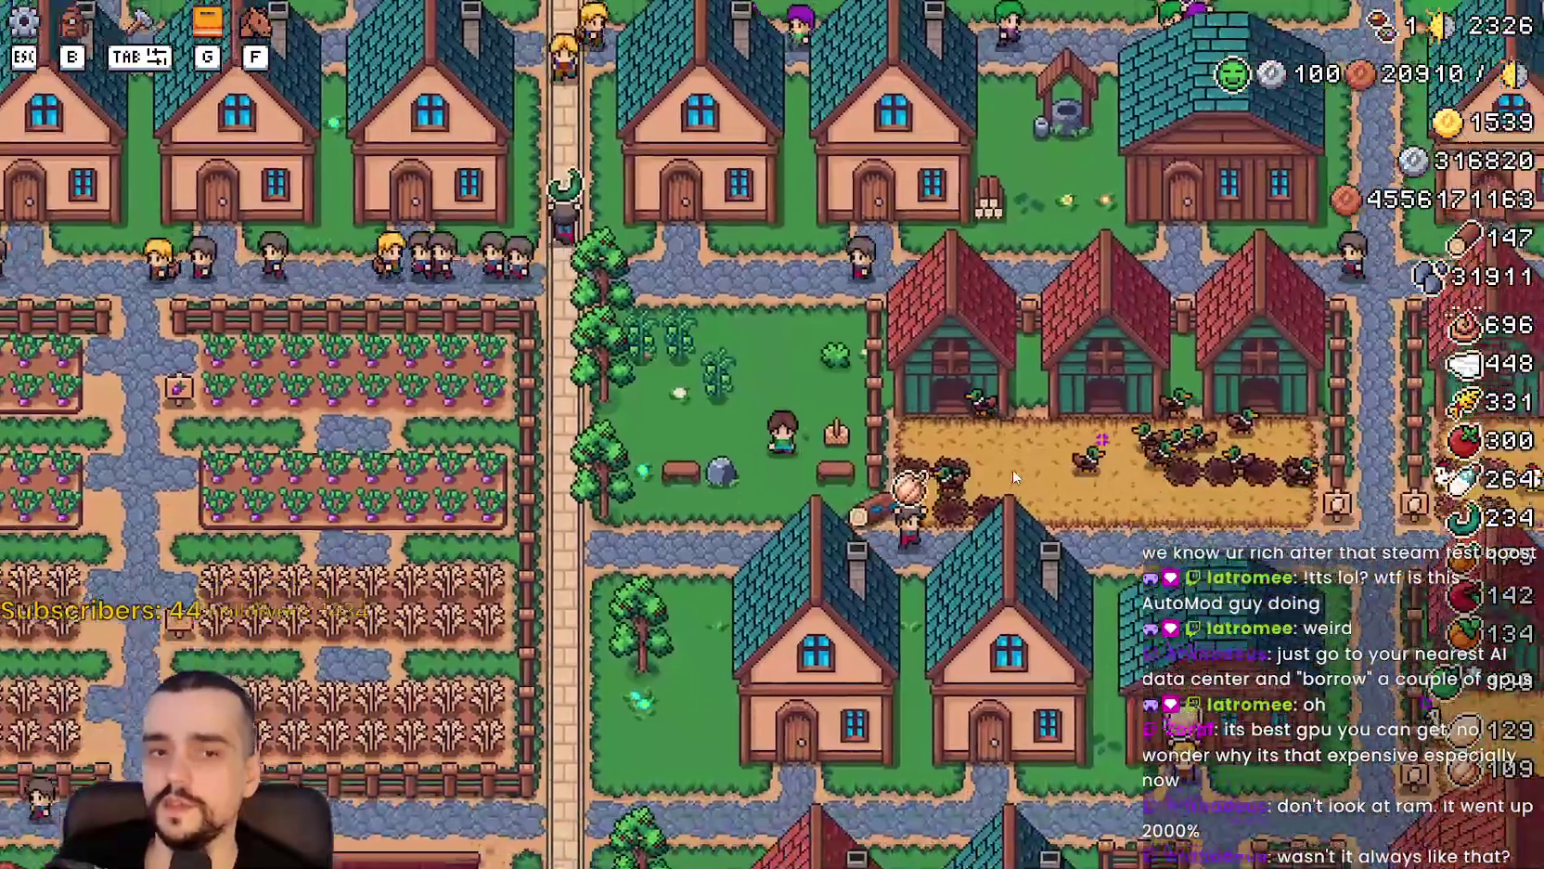
key(d)
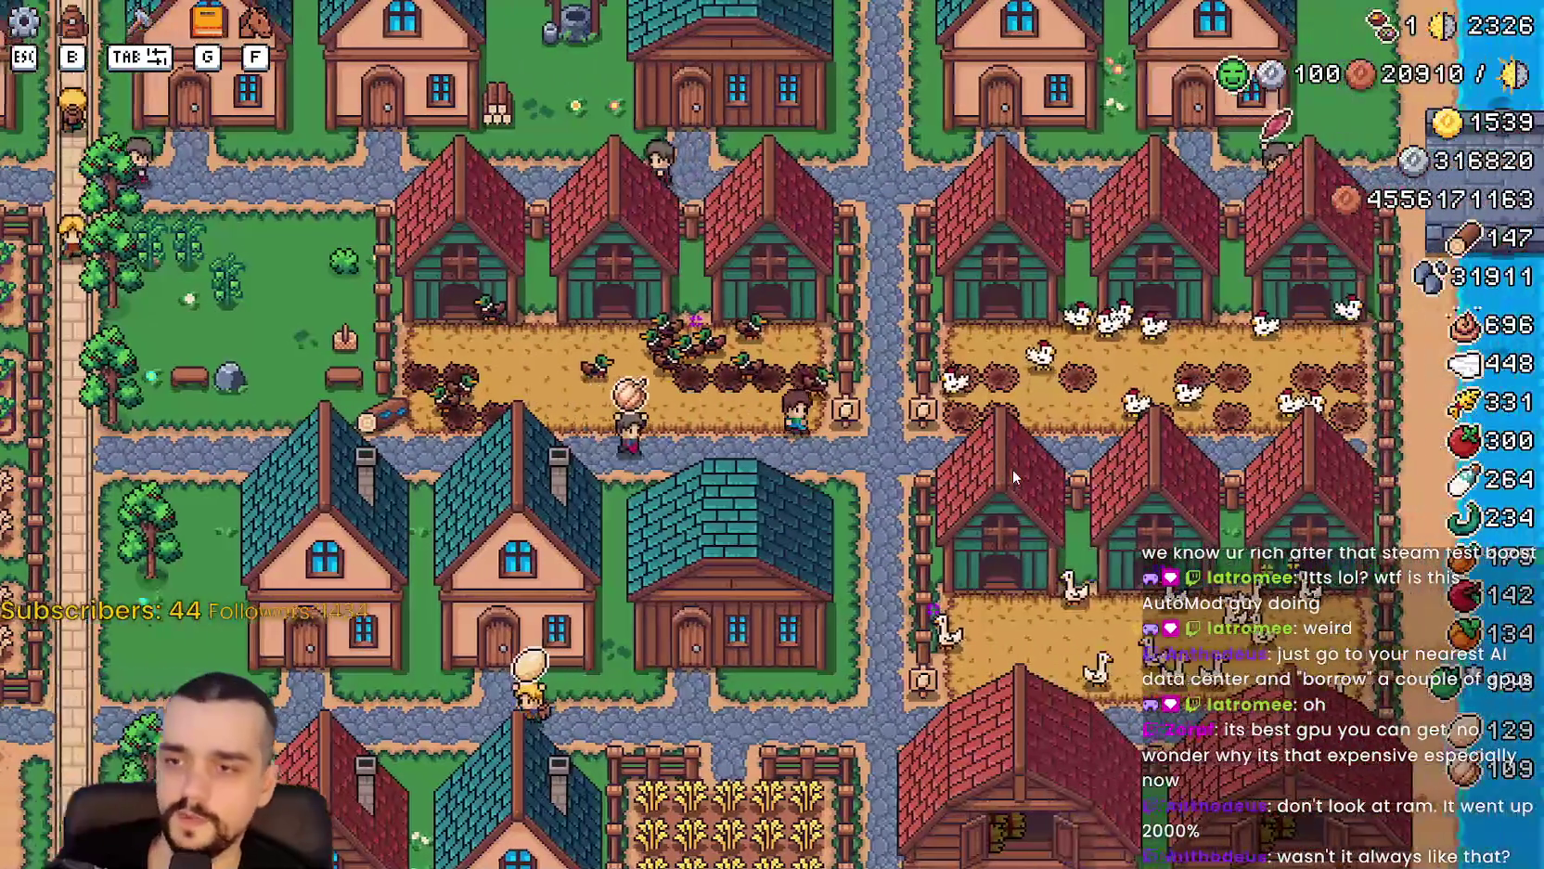
key(s)
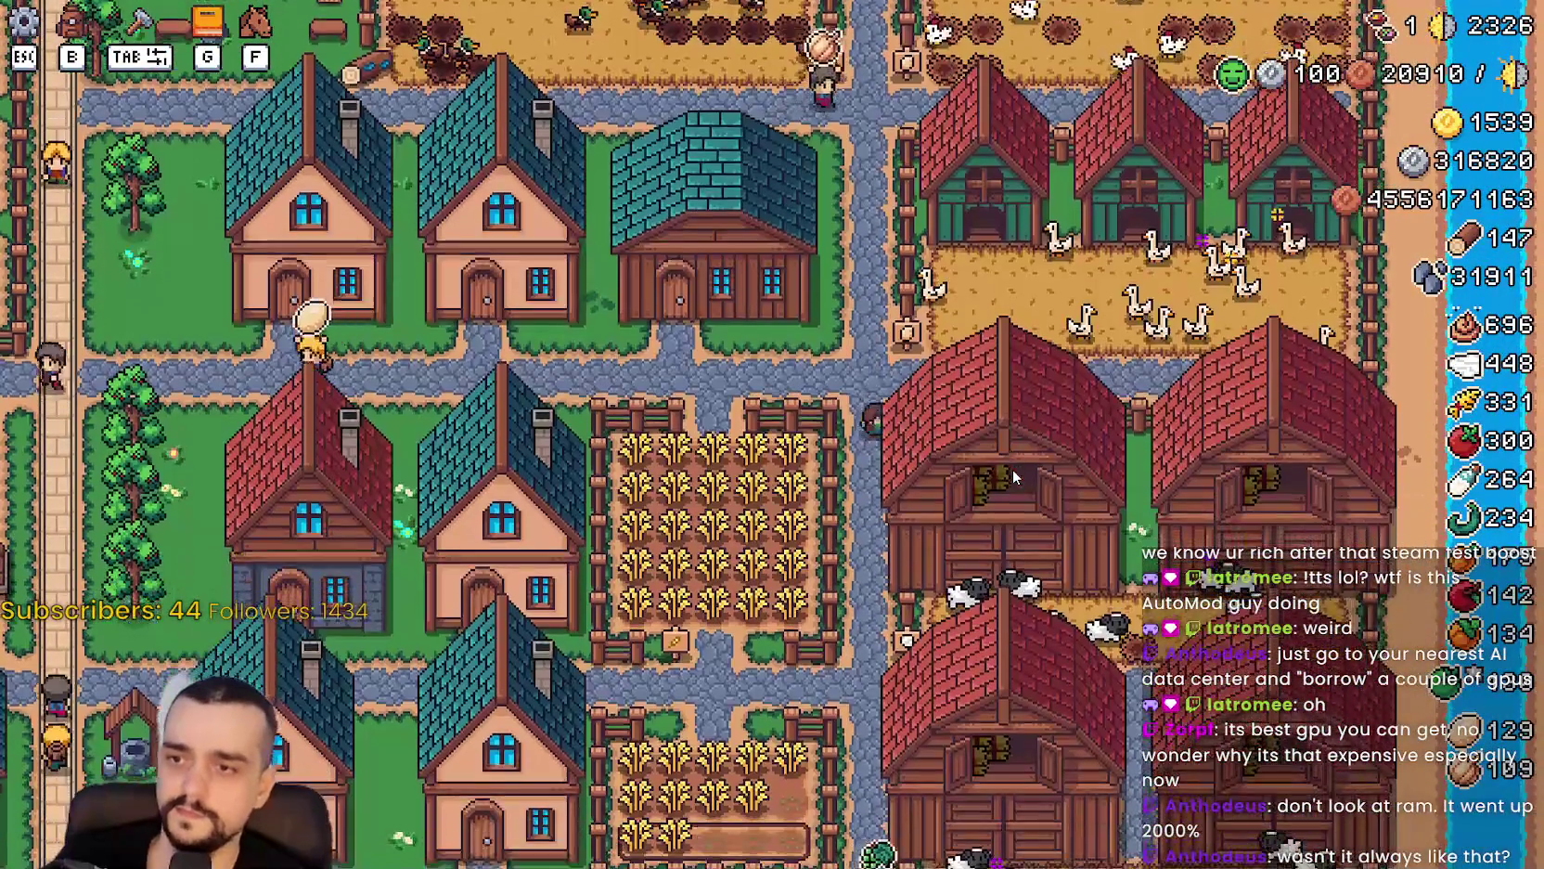
key(a)
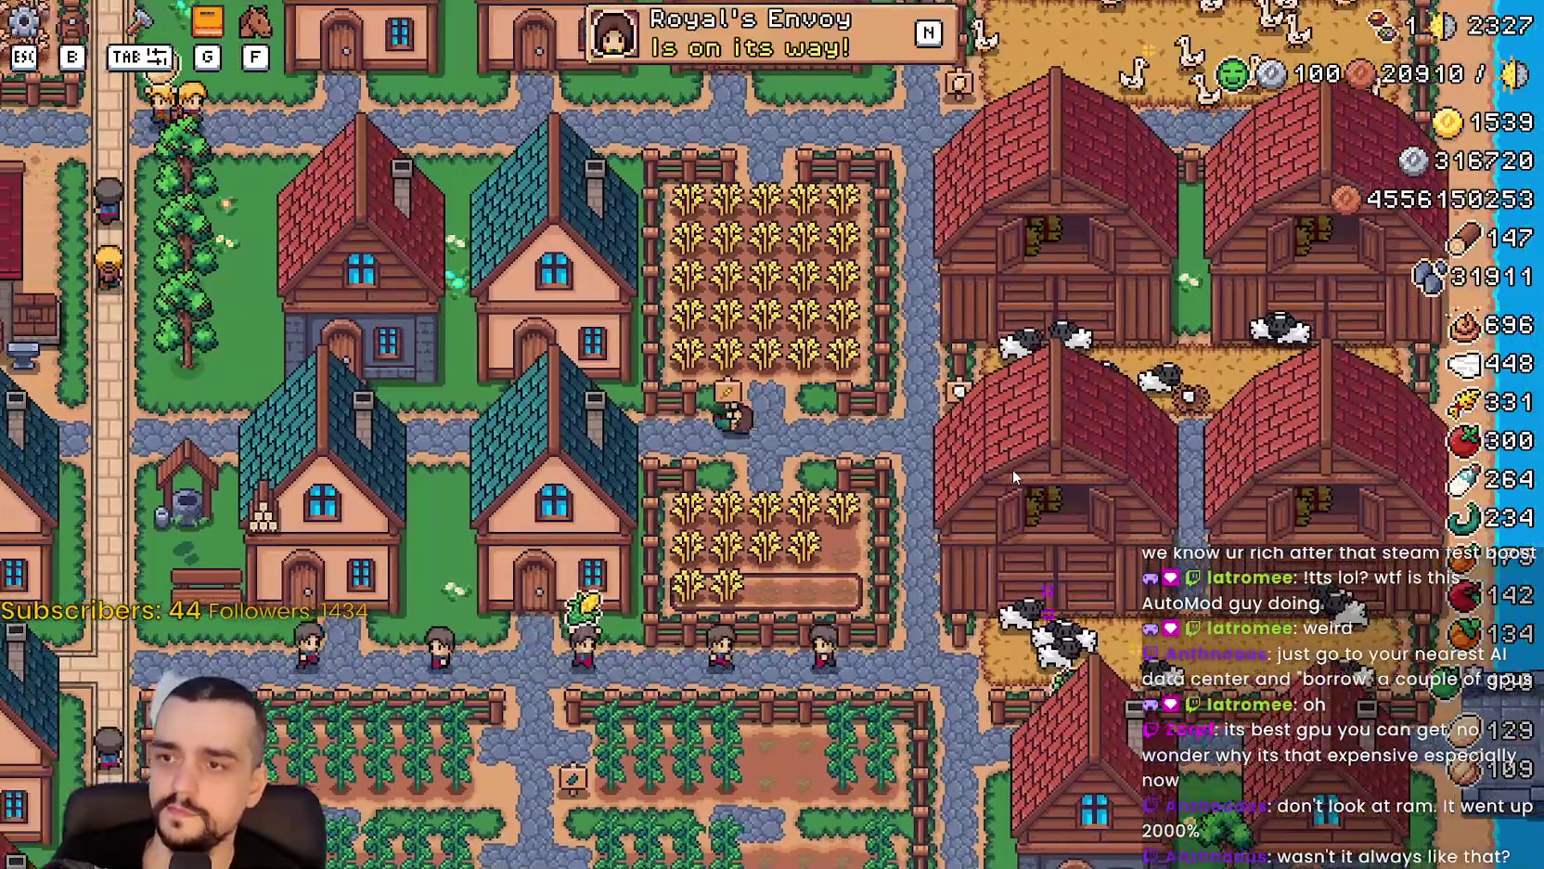
key(a)
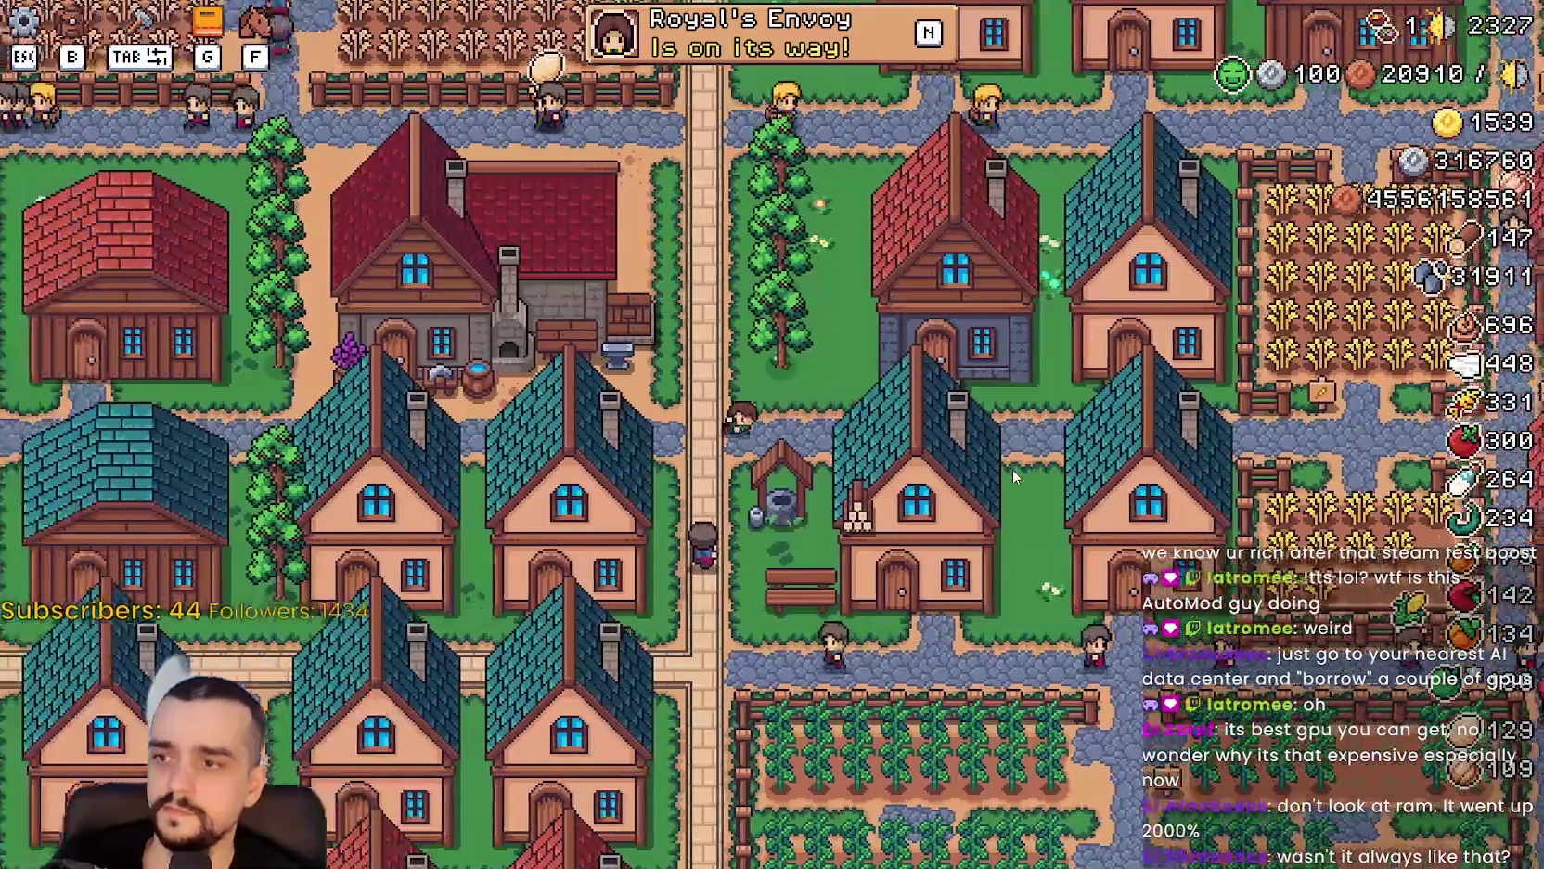
Check the Blacksmith's active buffs panel, then walk down-left toward the crop fields.
click(780, 321)
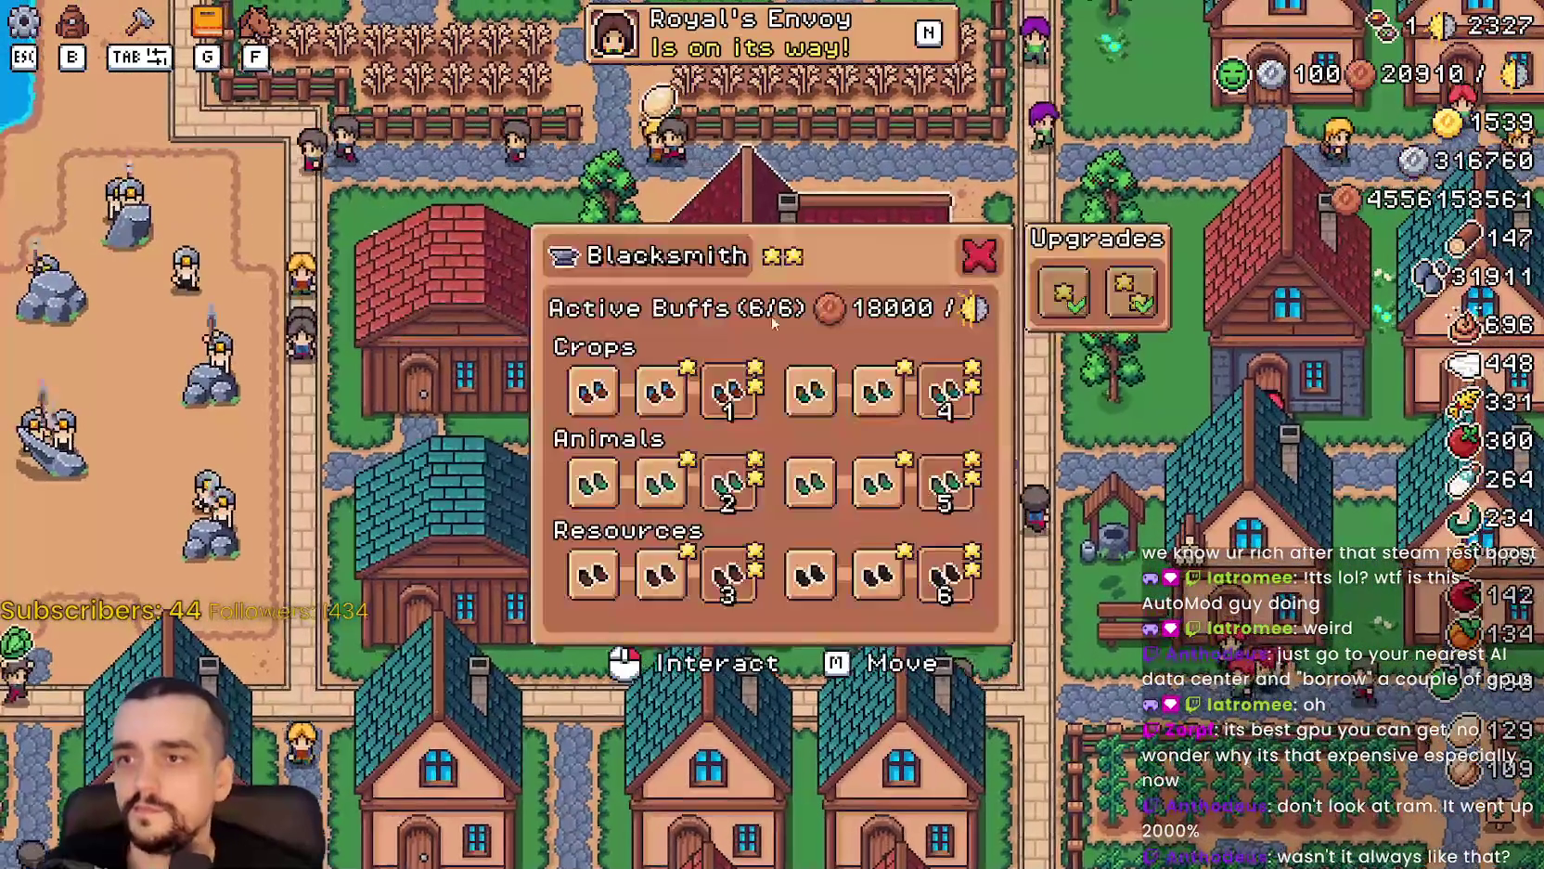
key(a)
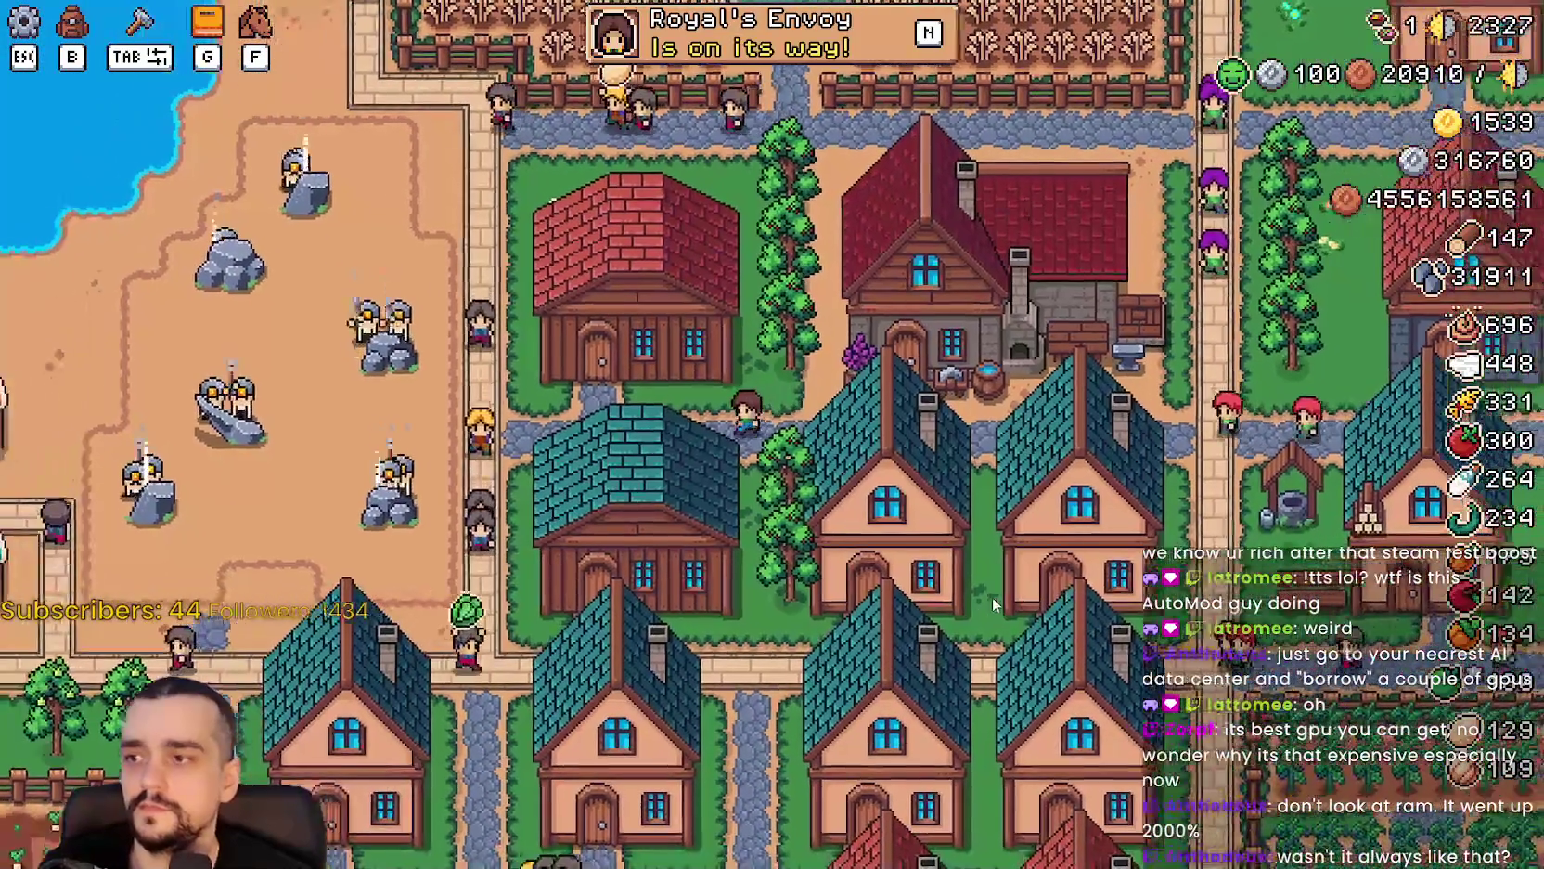
key(s)
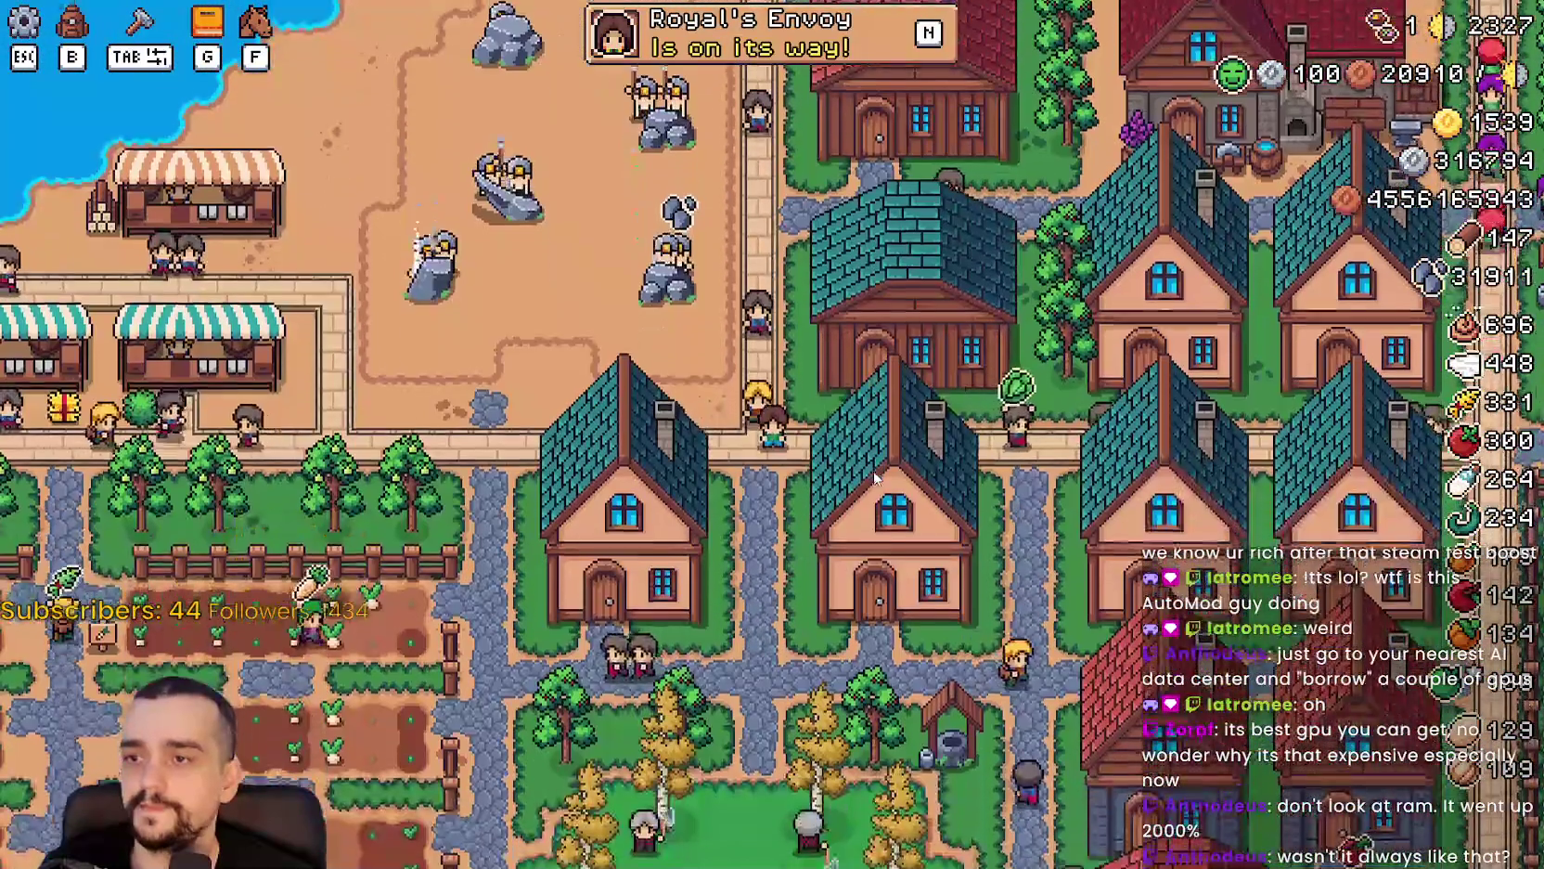
key(s)
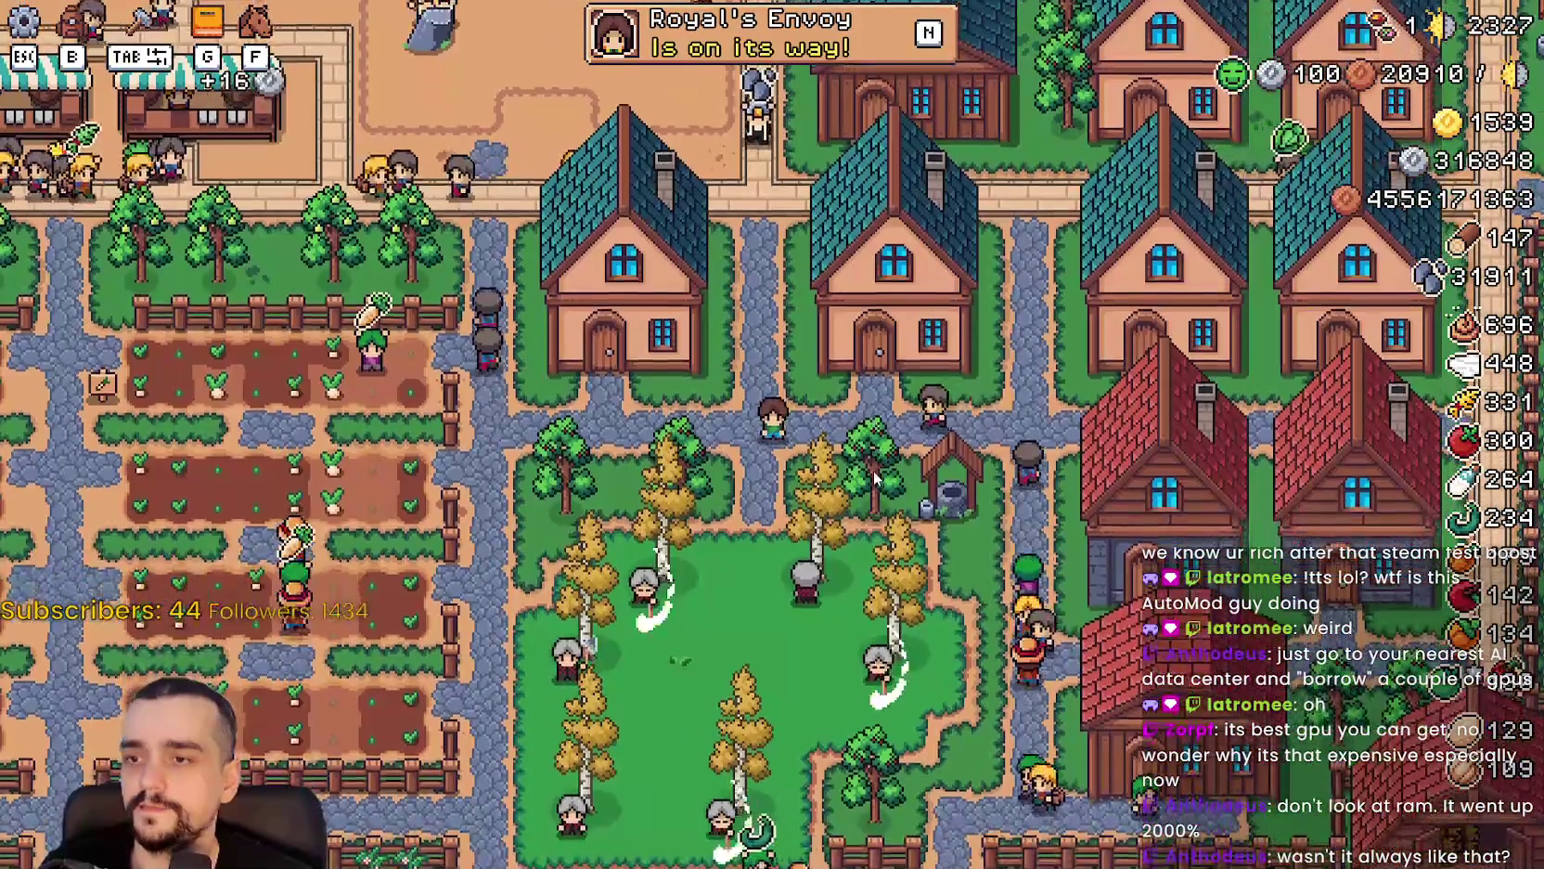
key(a)
Zoom the camera out and walk north to the signpost, then east past the market.
scroll(873, 478, up, 5)
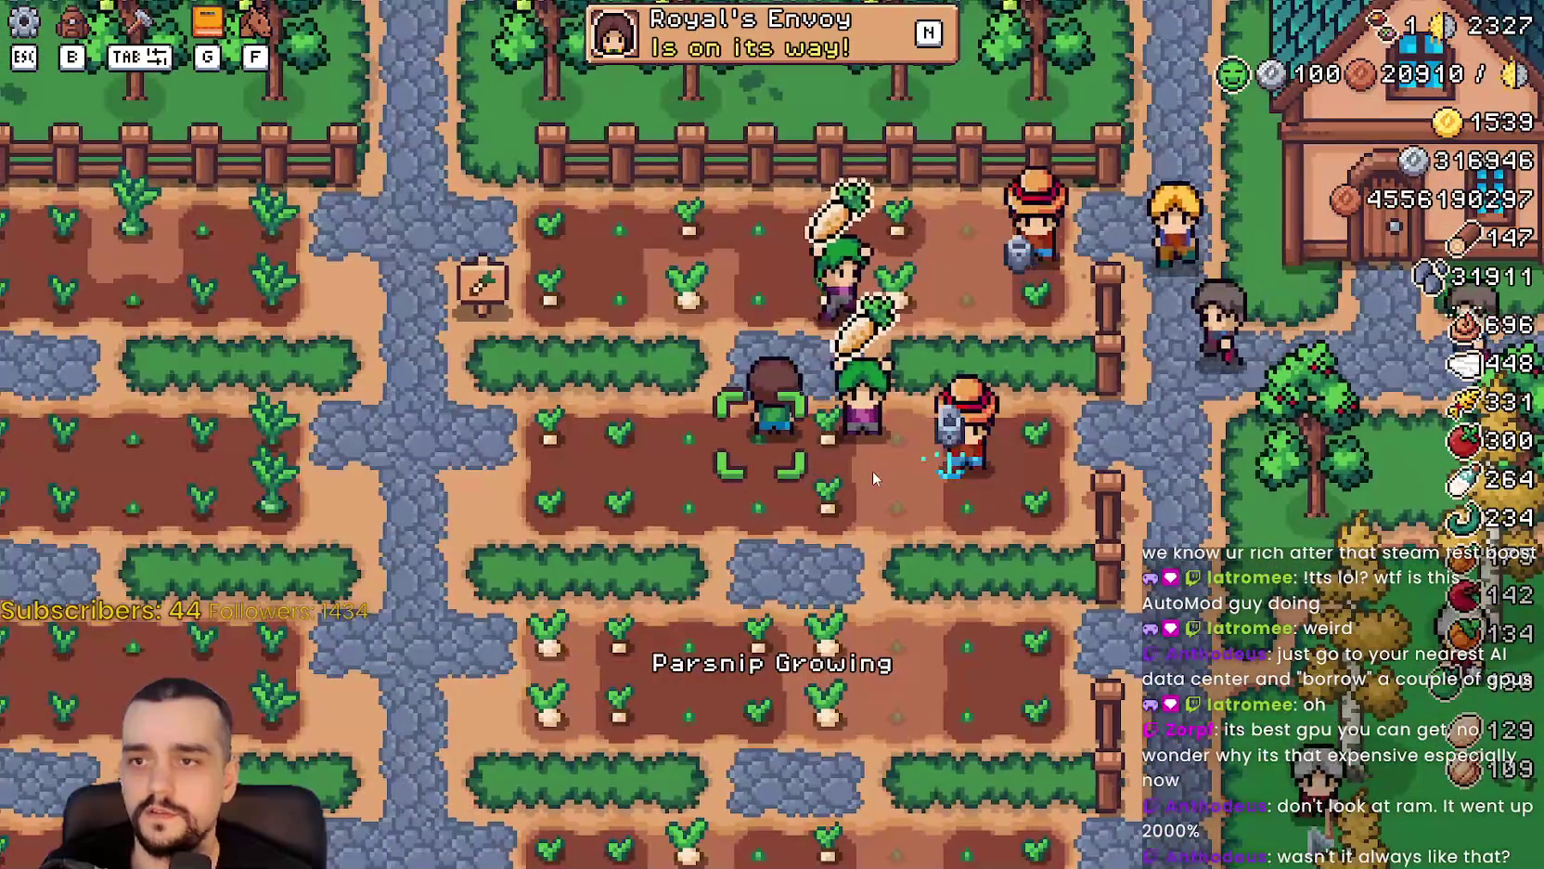
scroll(872, 470, down, 3)
scroll(872, 470, up, 1)
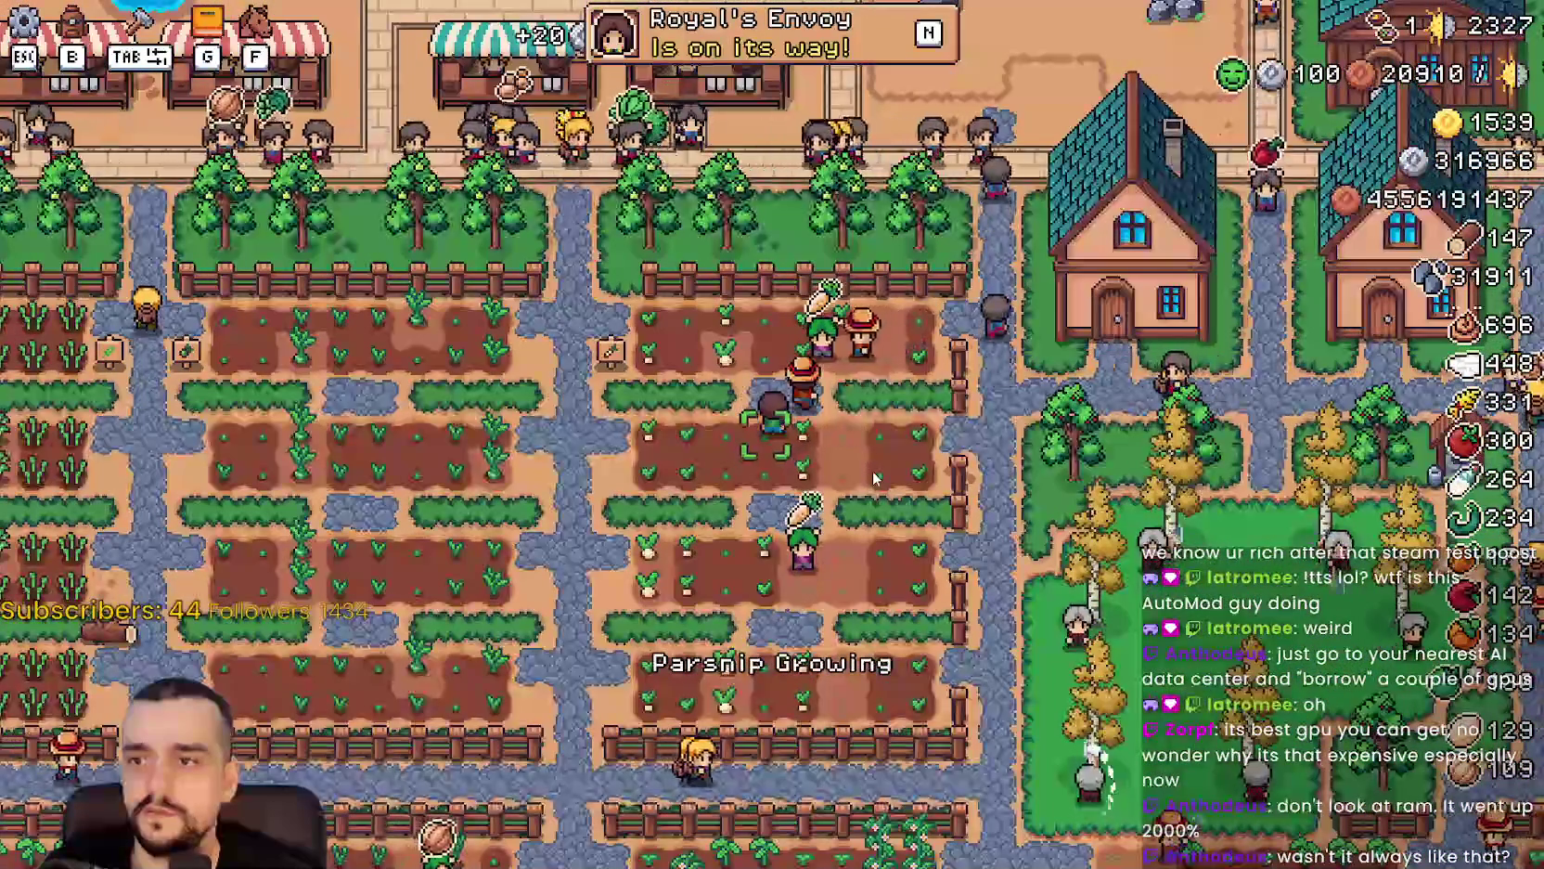
scroll(914, 501, up, 2)
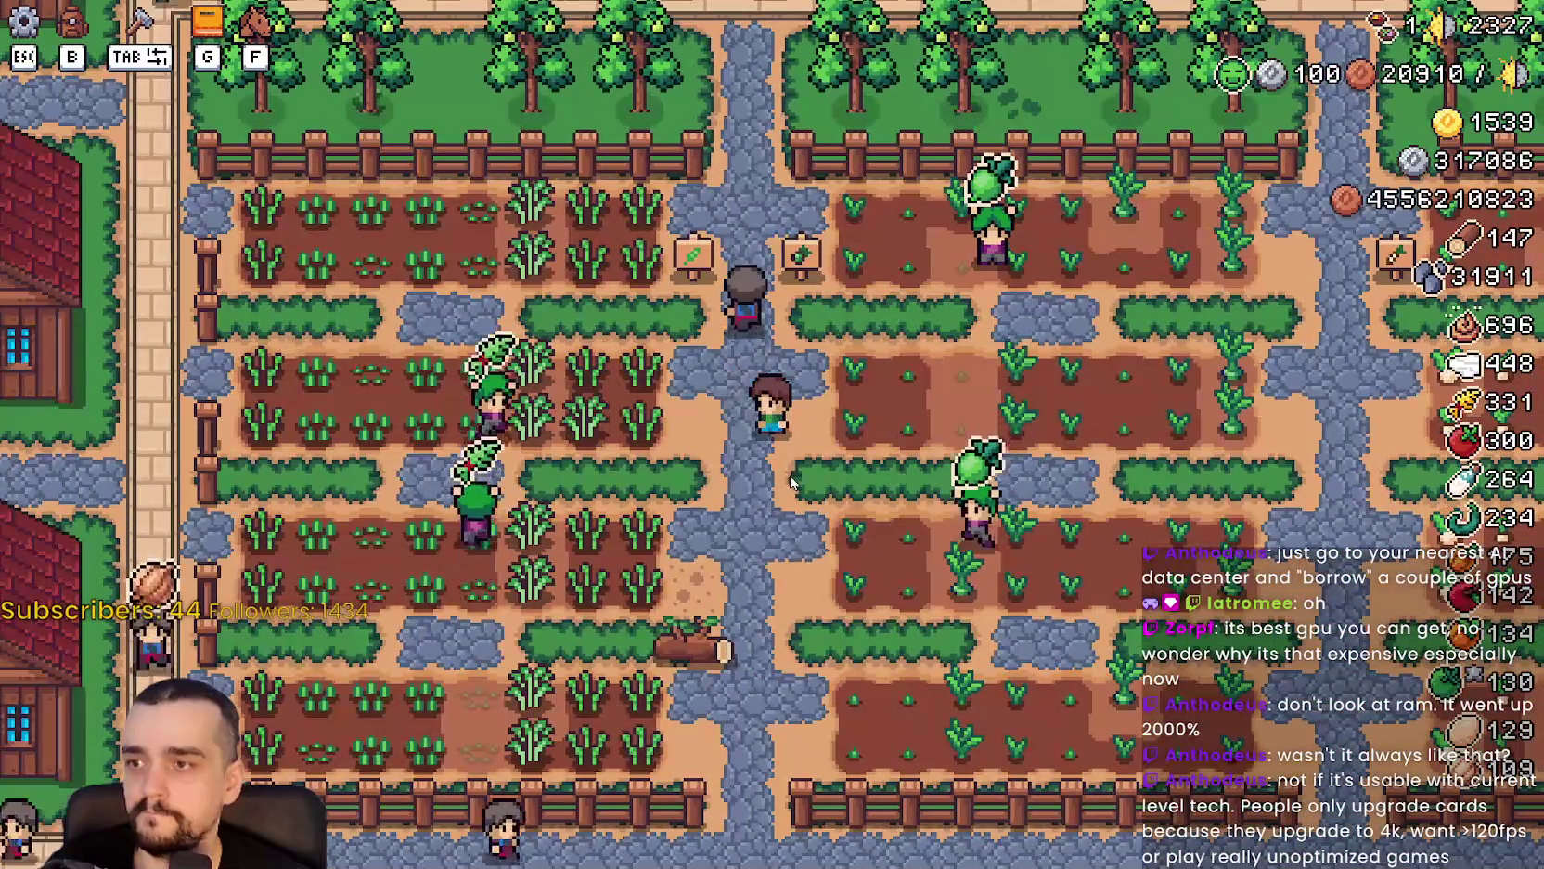
key(w)
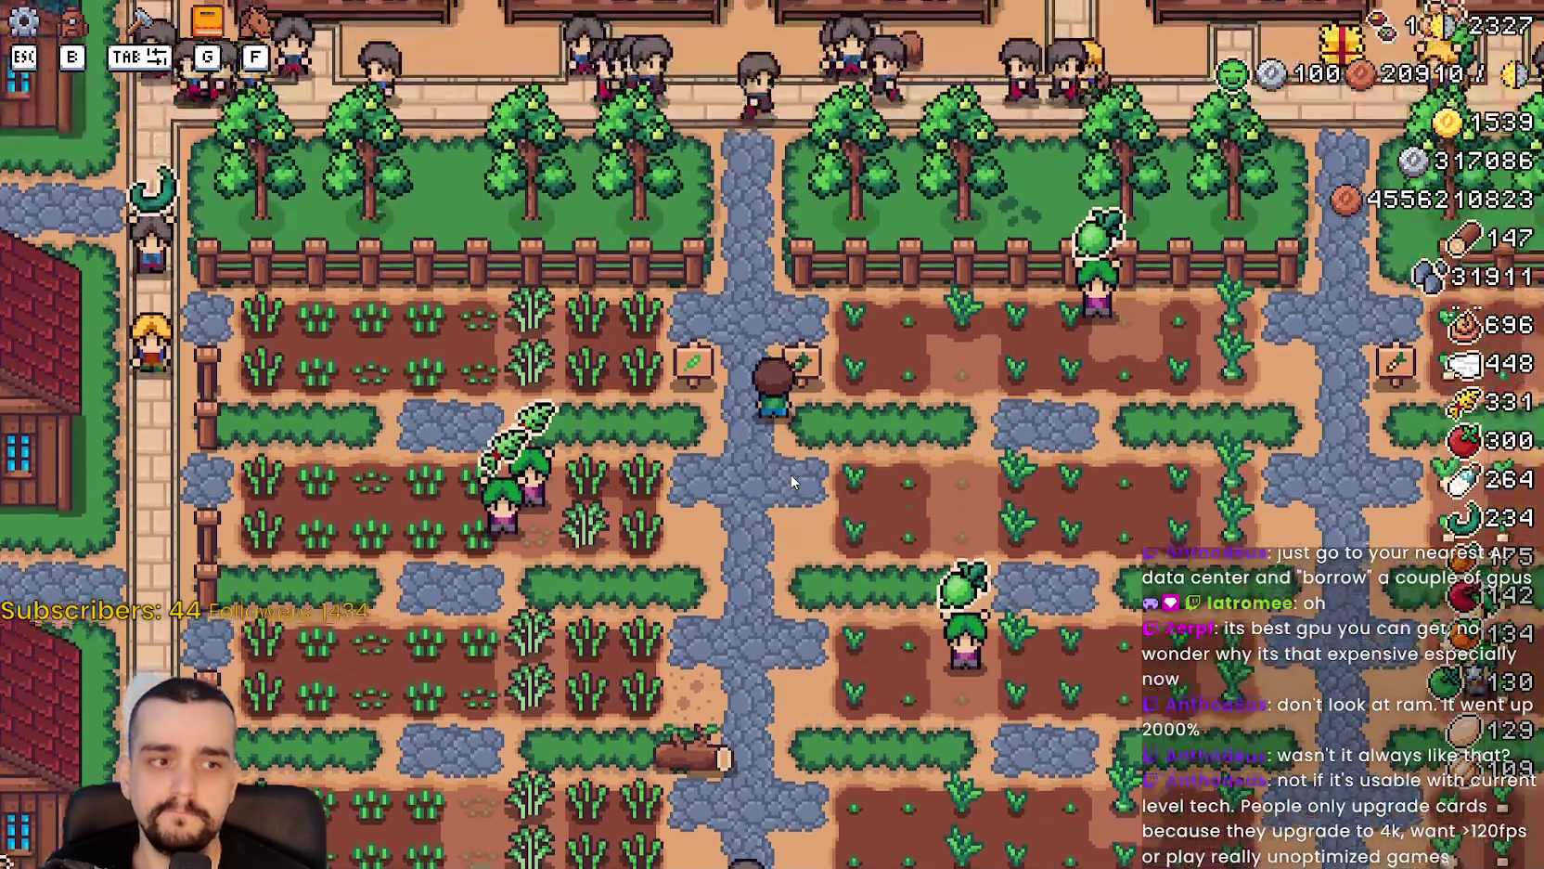
key(w)
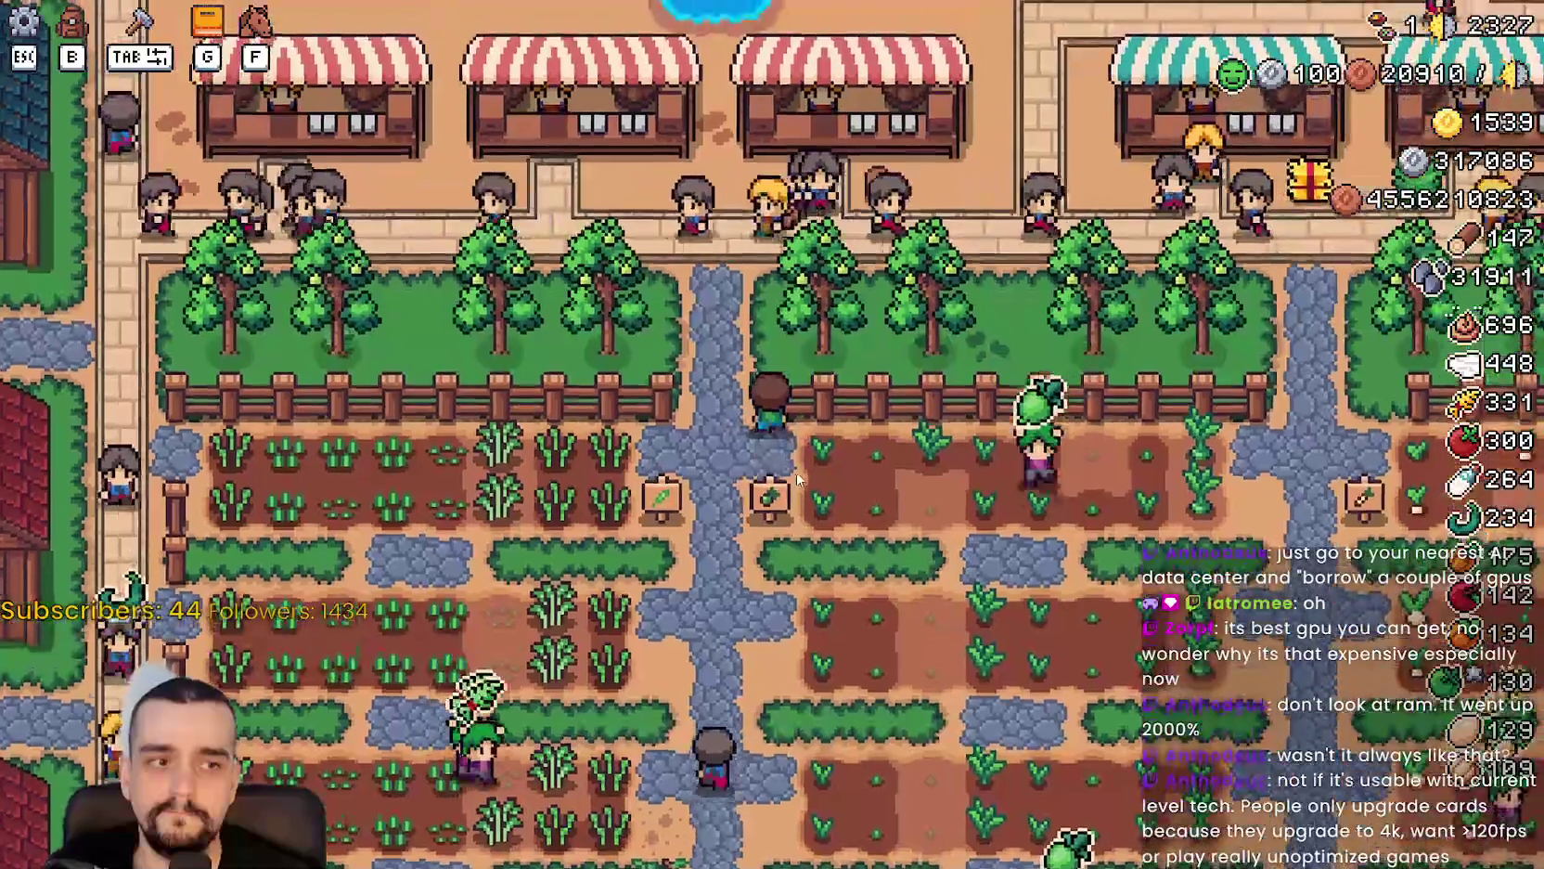
key(d)
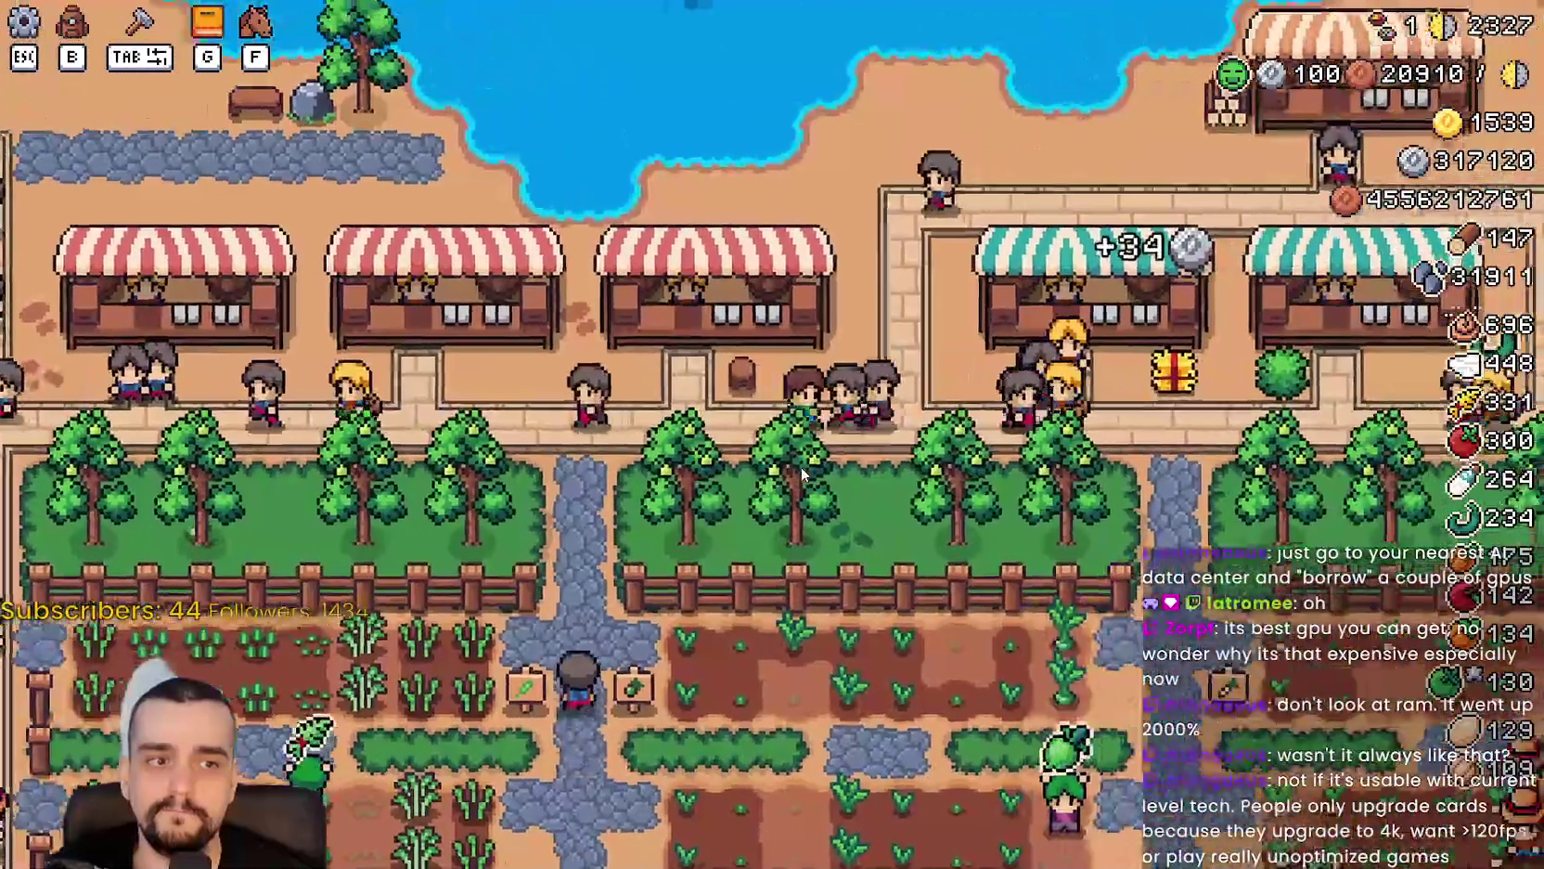
key(d)
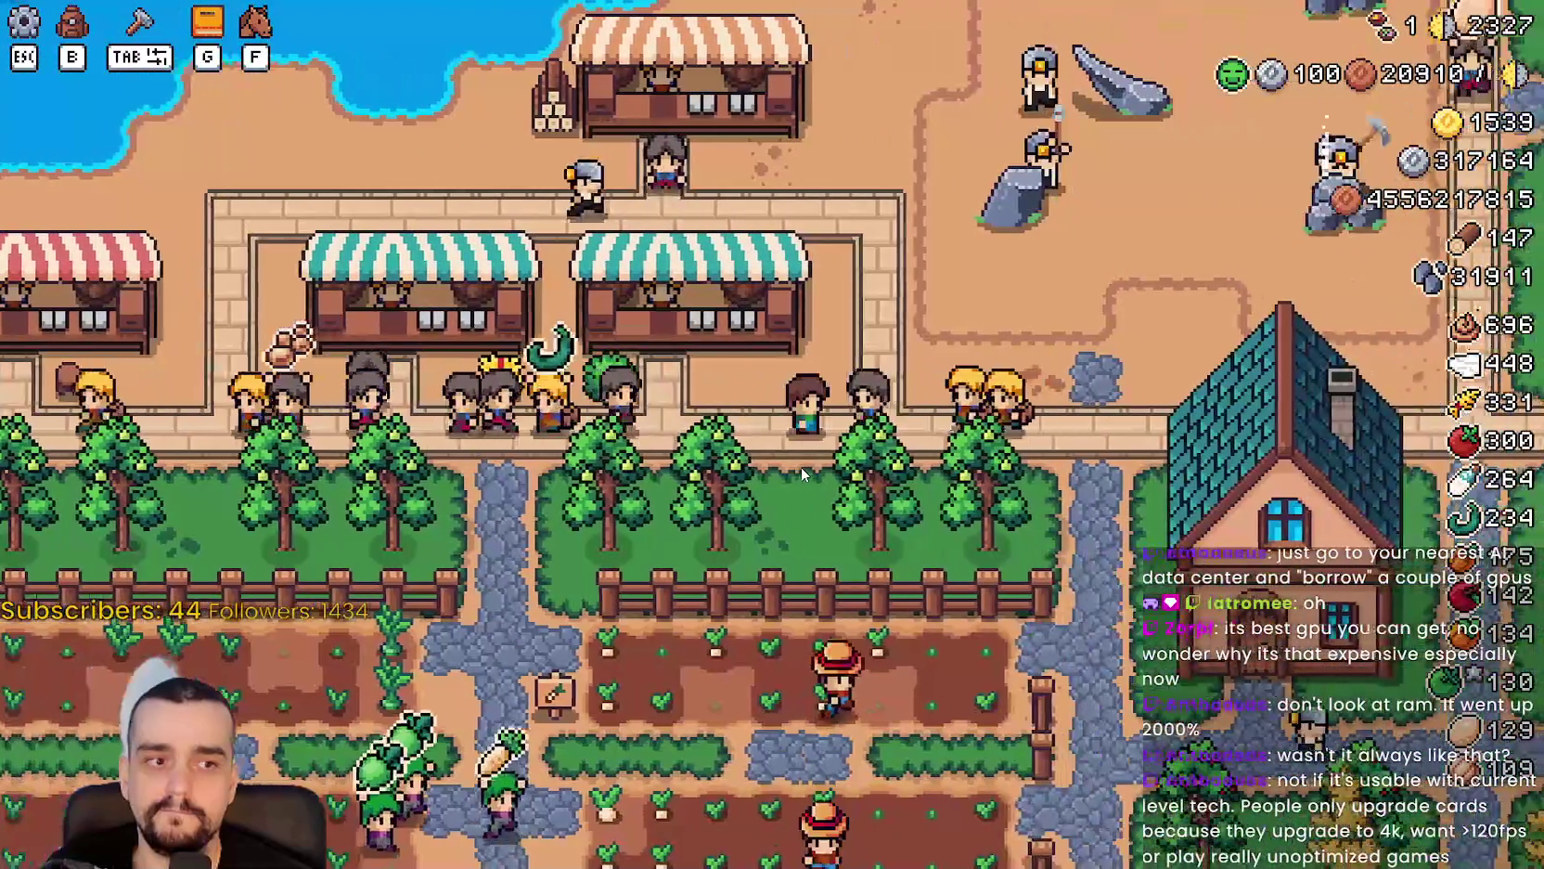
key(d)
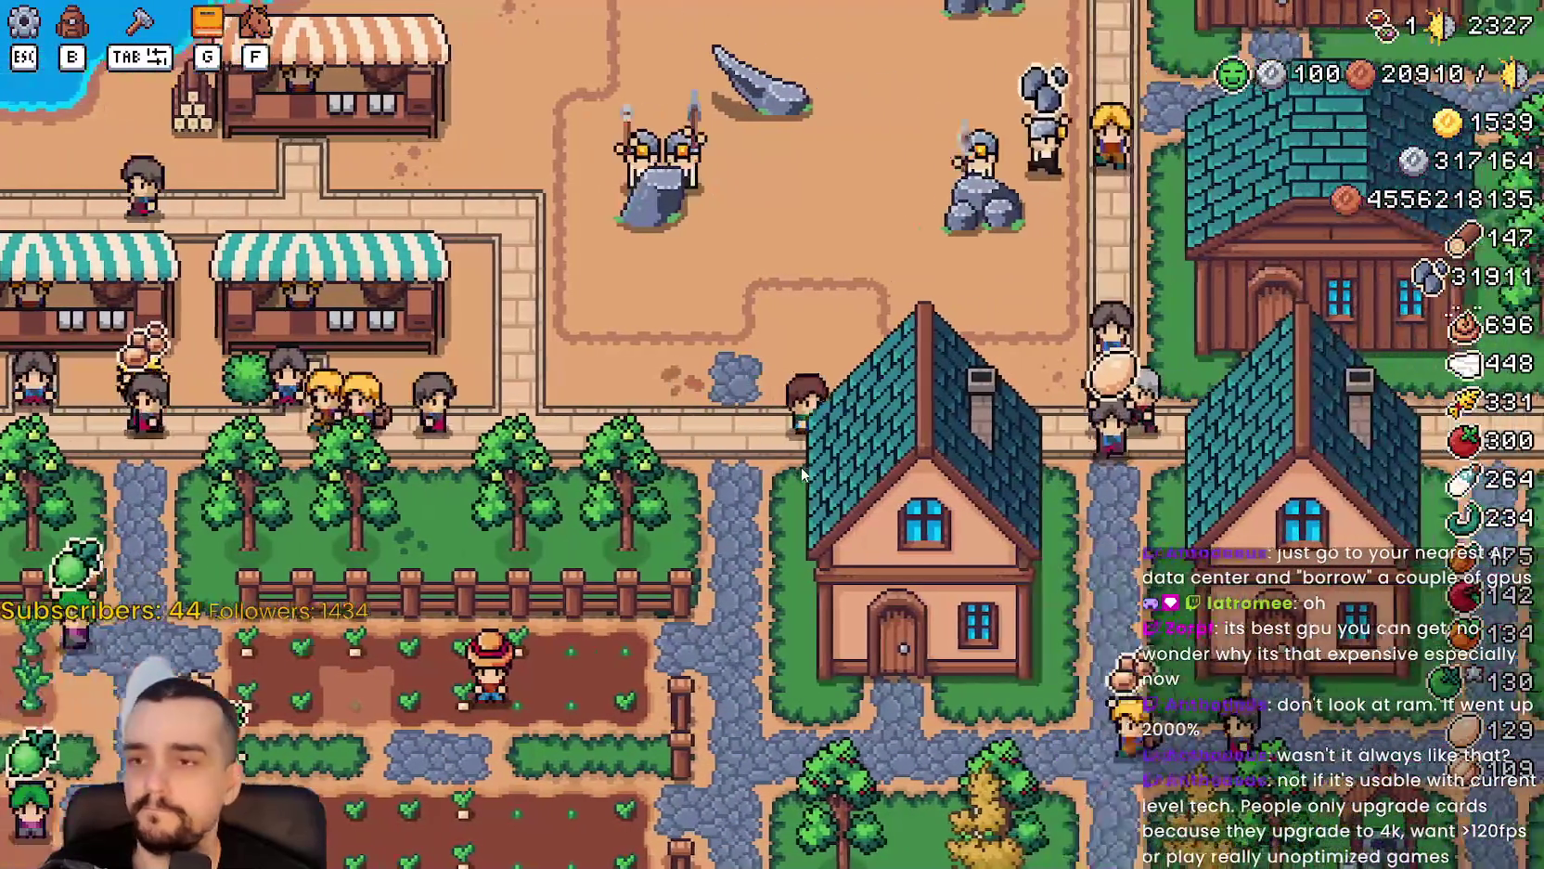
key(s)
key(s)
Walk south through the farm fields, back north, then west to the field fence.
key(a)
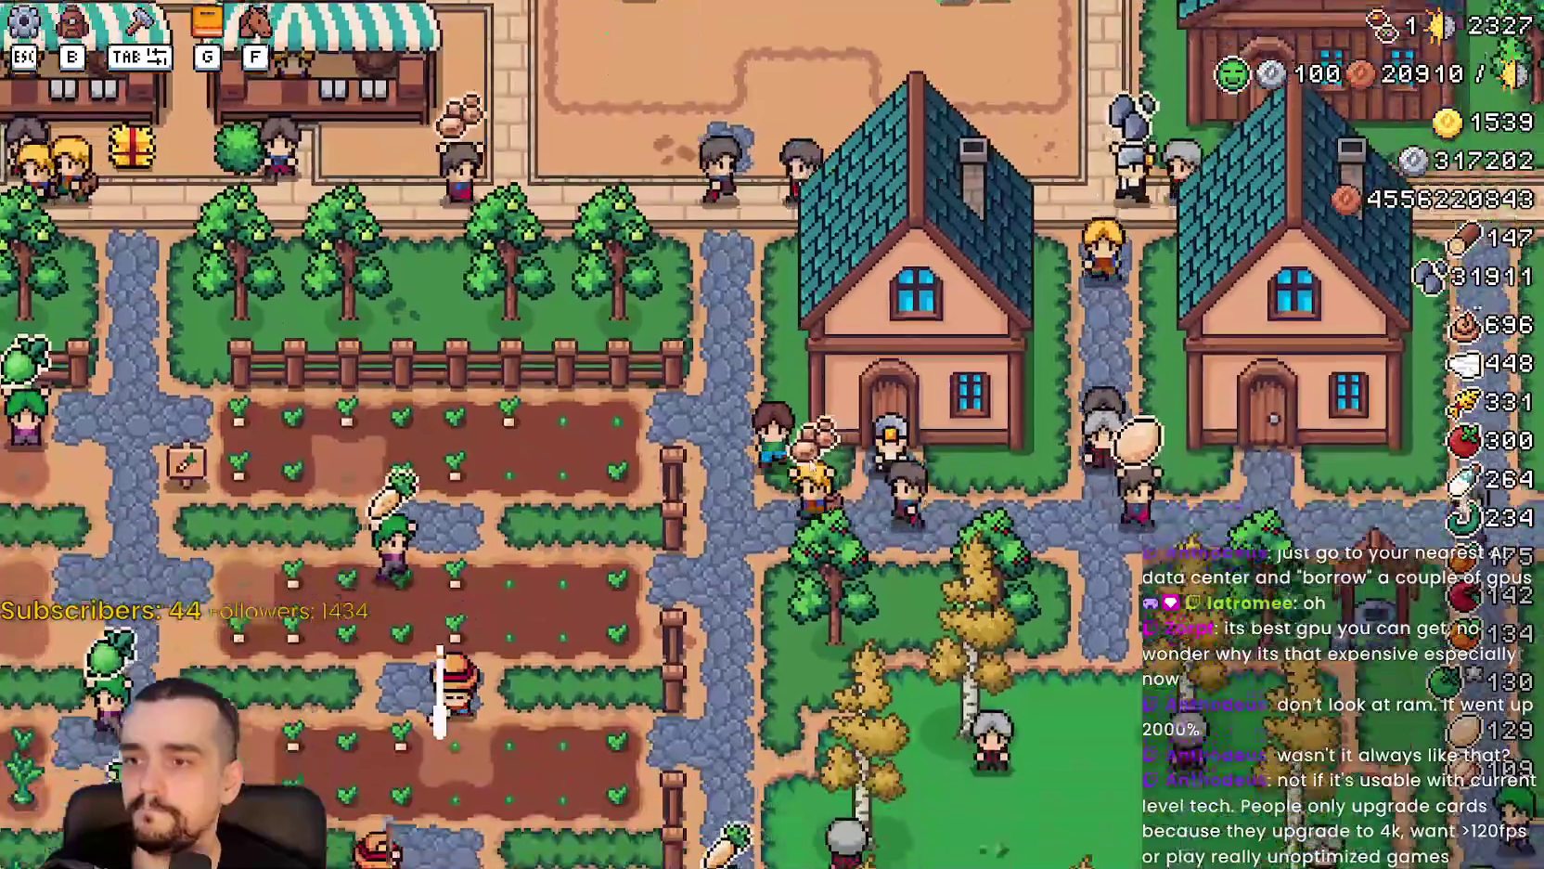
key(a)
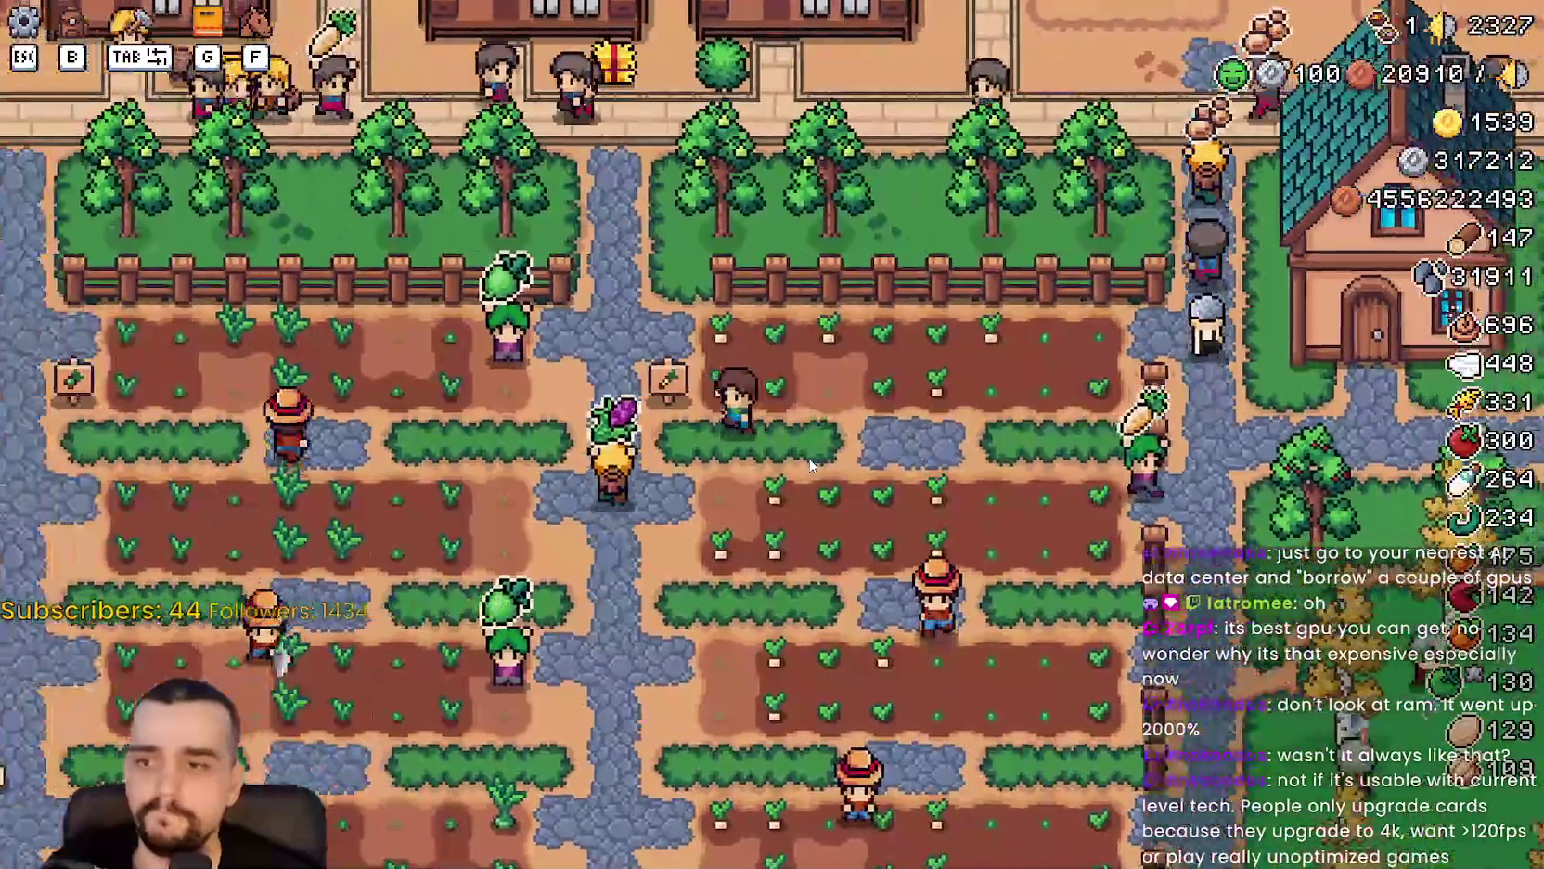
key(s)
key(s)
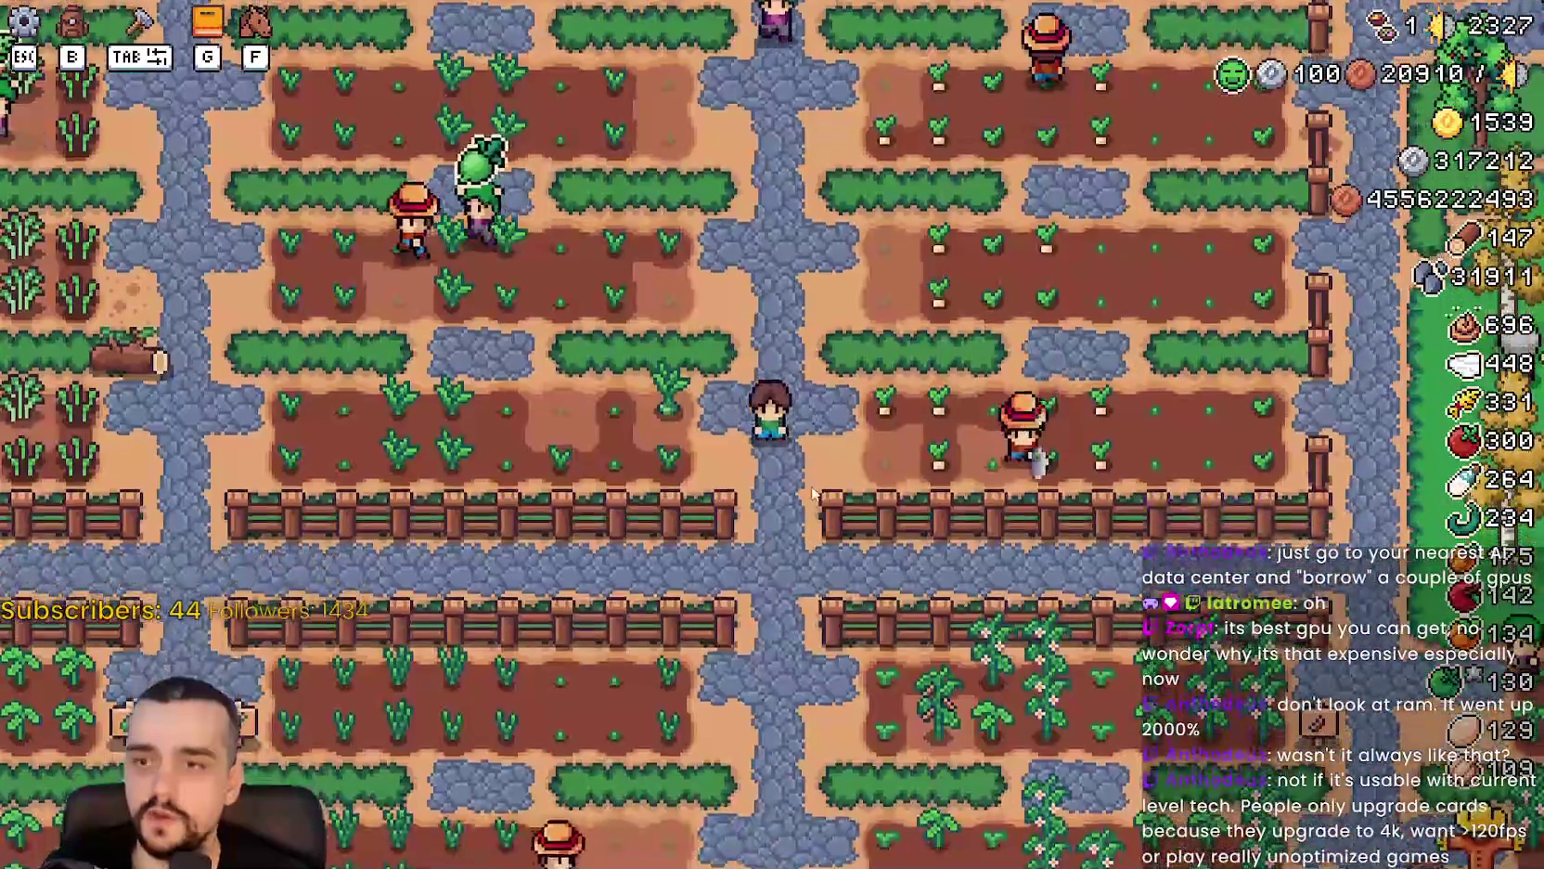
key(s)
key(d)
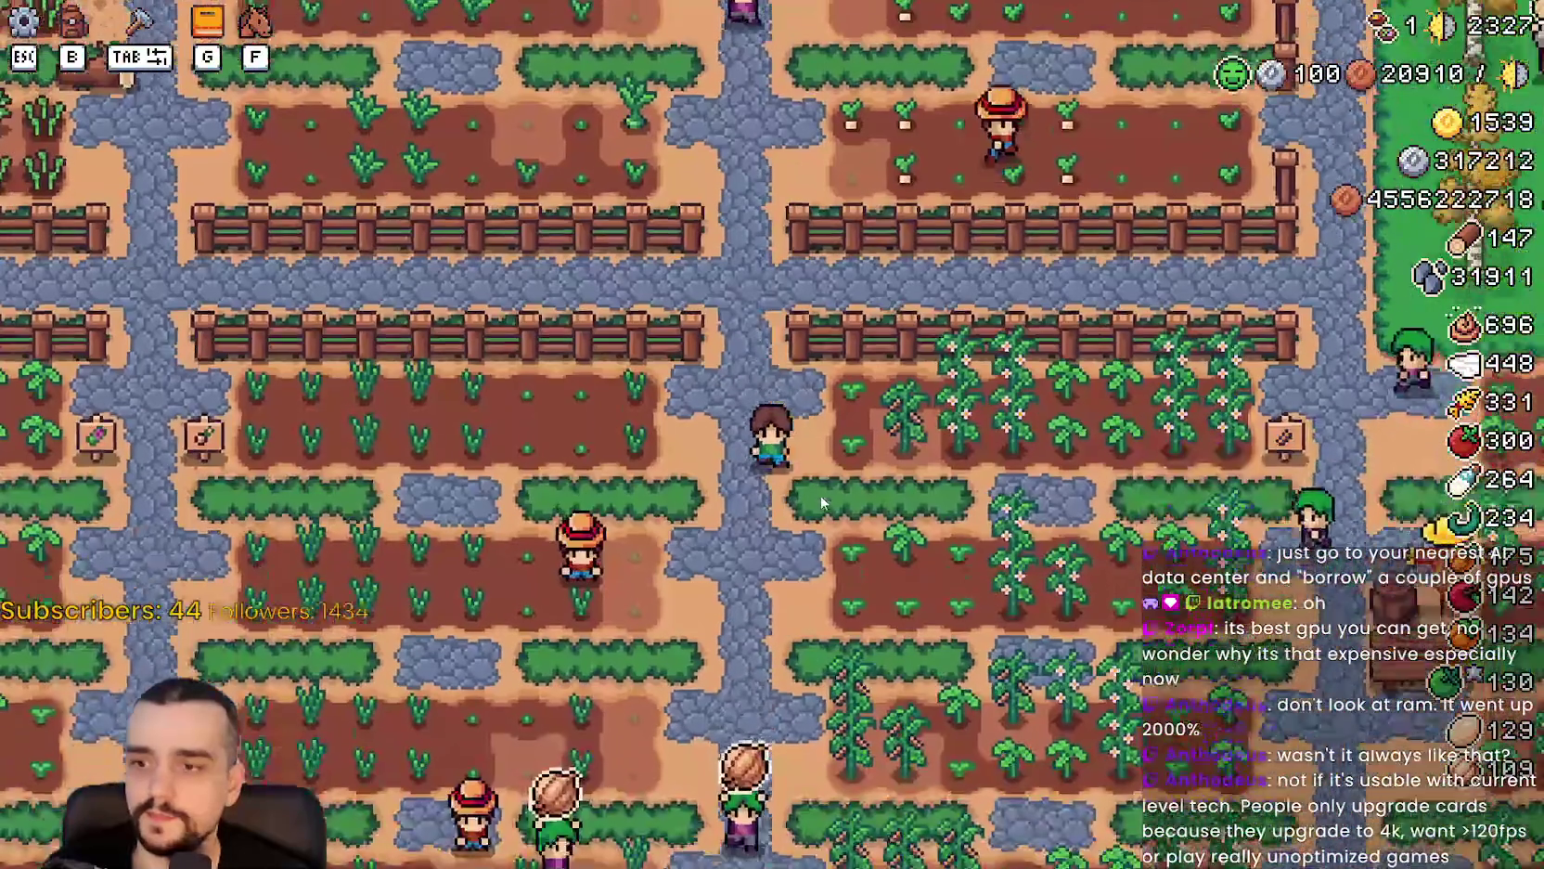
key(w)
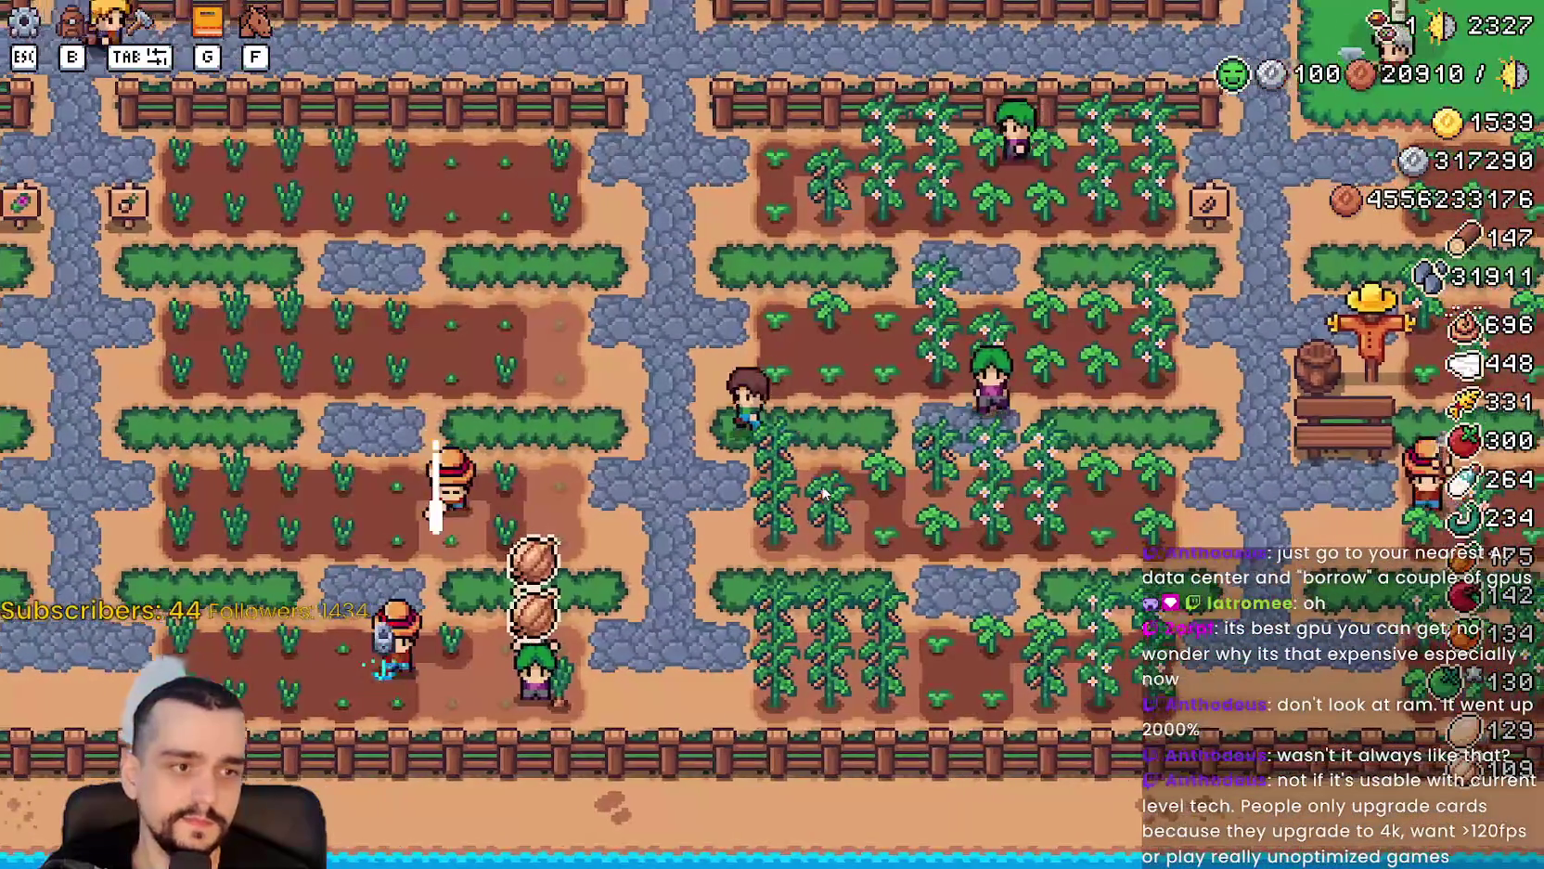
key(w)
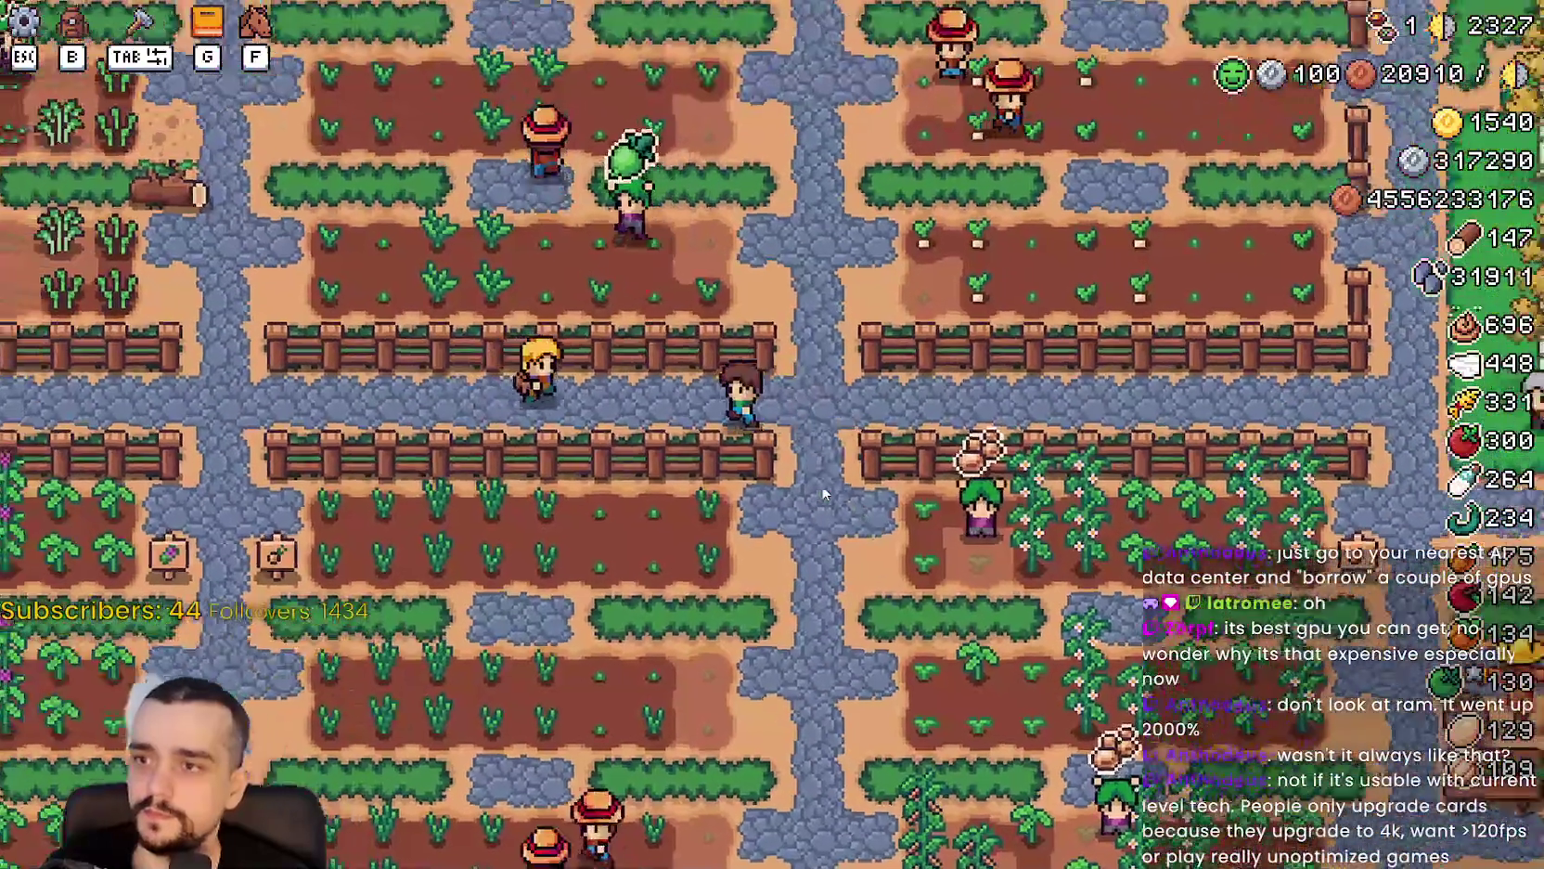
key(w)
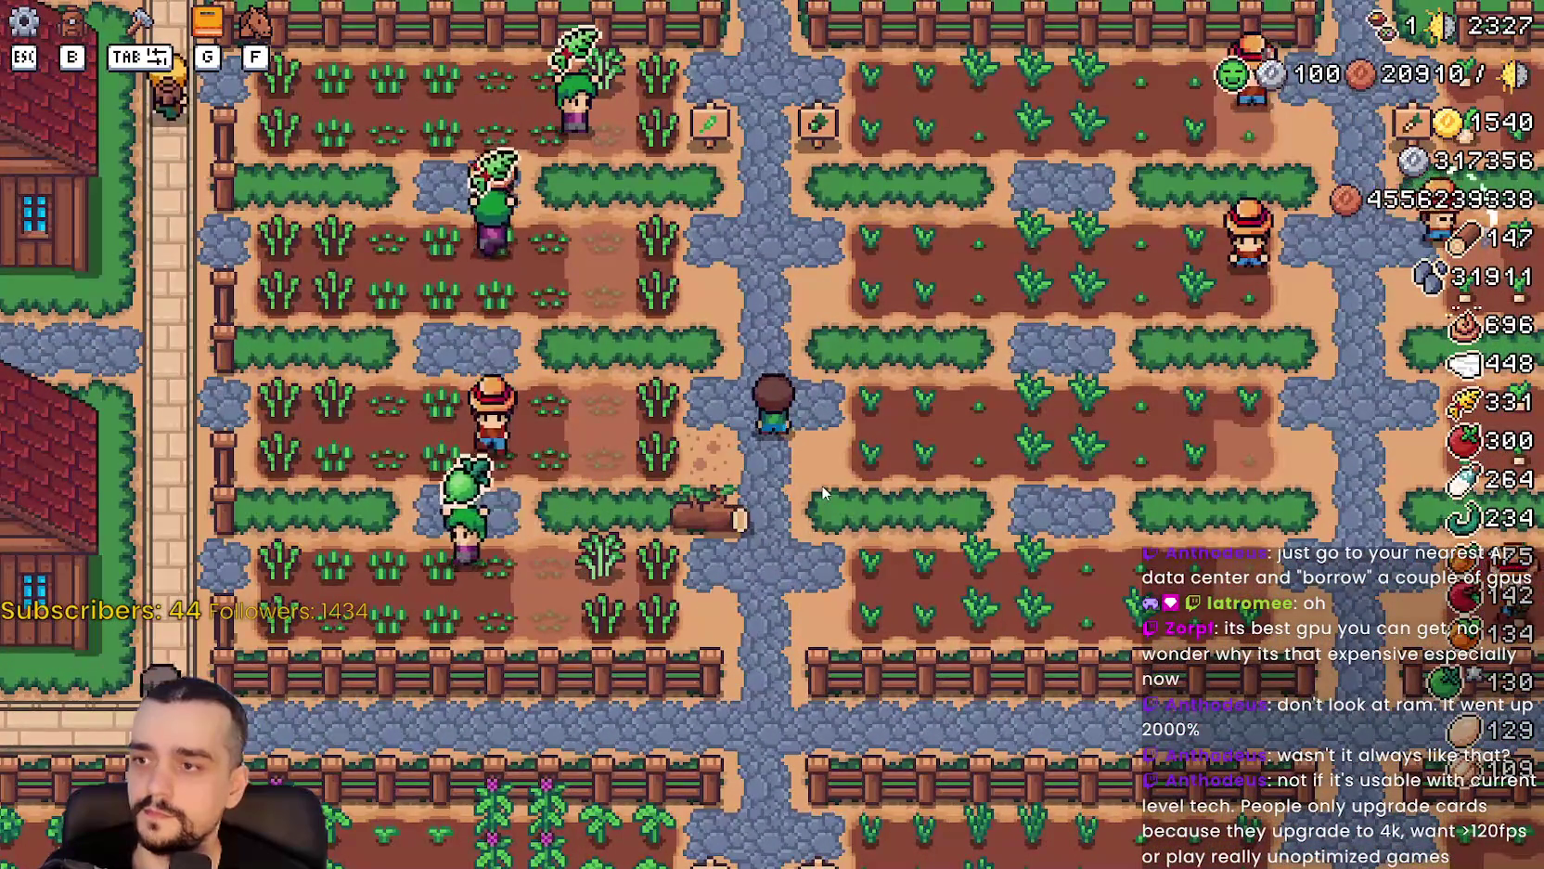
key(s)
key(a)
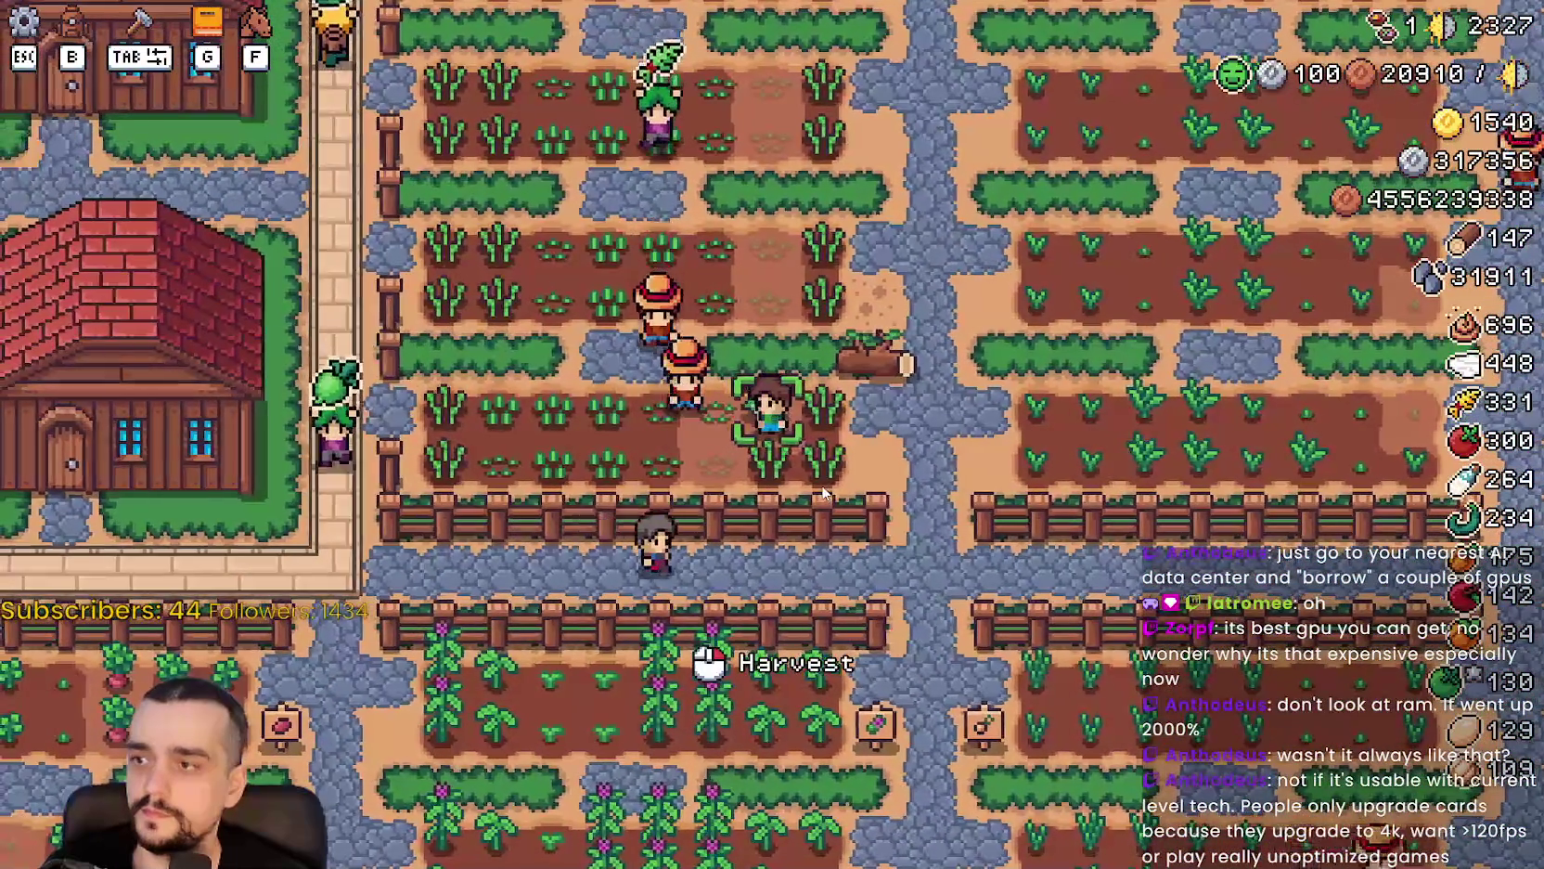
key(a)
key(s)
scroll(821, 486, down, 5)
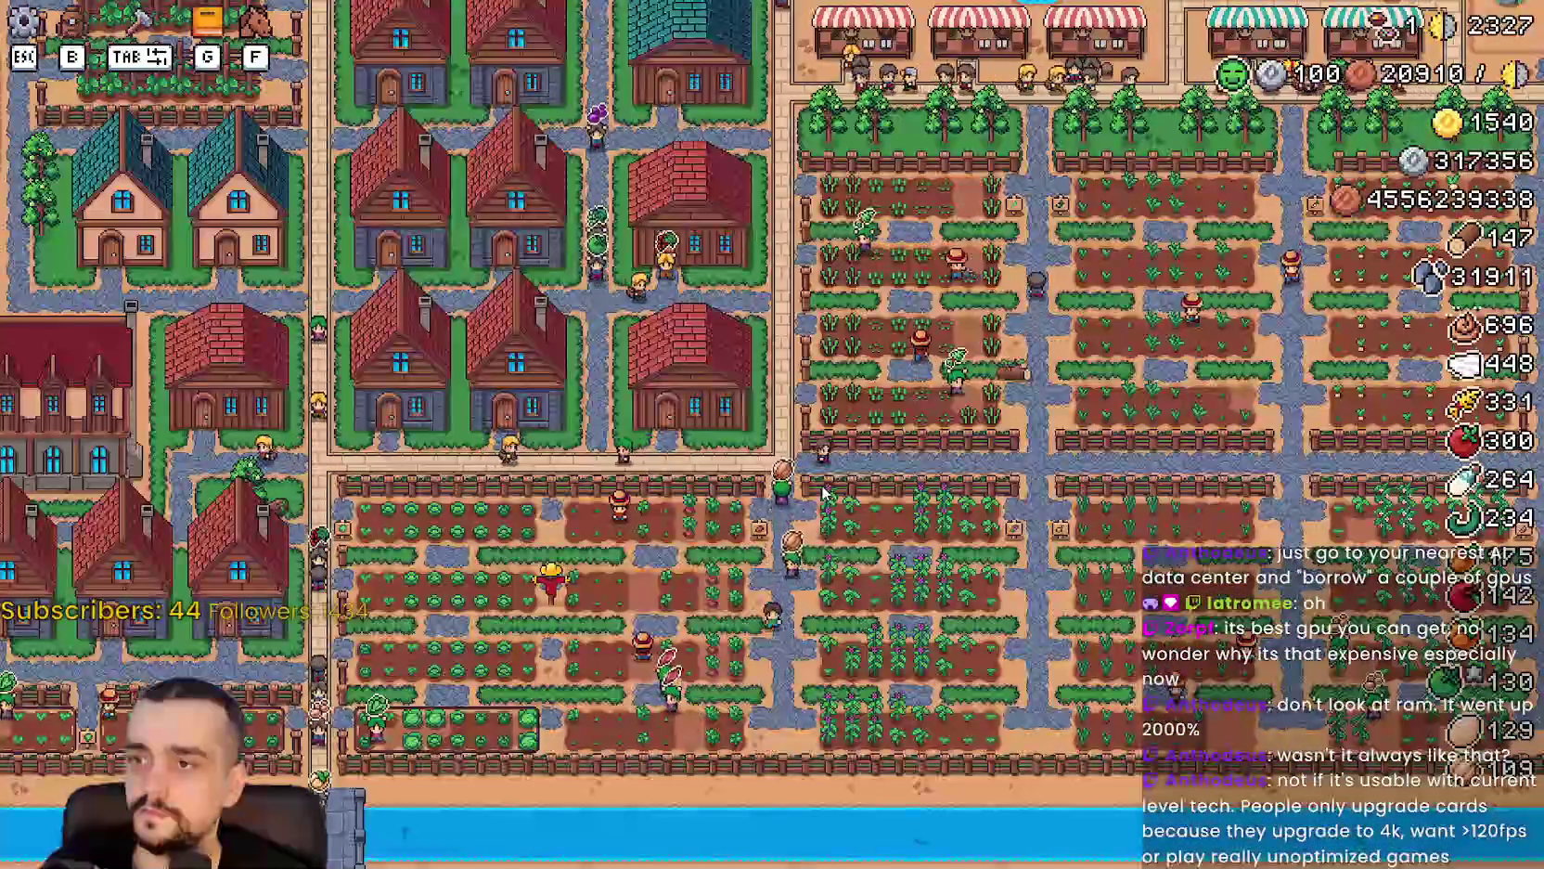
Walk north-east through the fields toward the market stalls.
key(d)
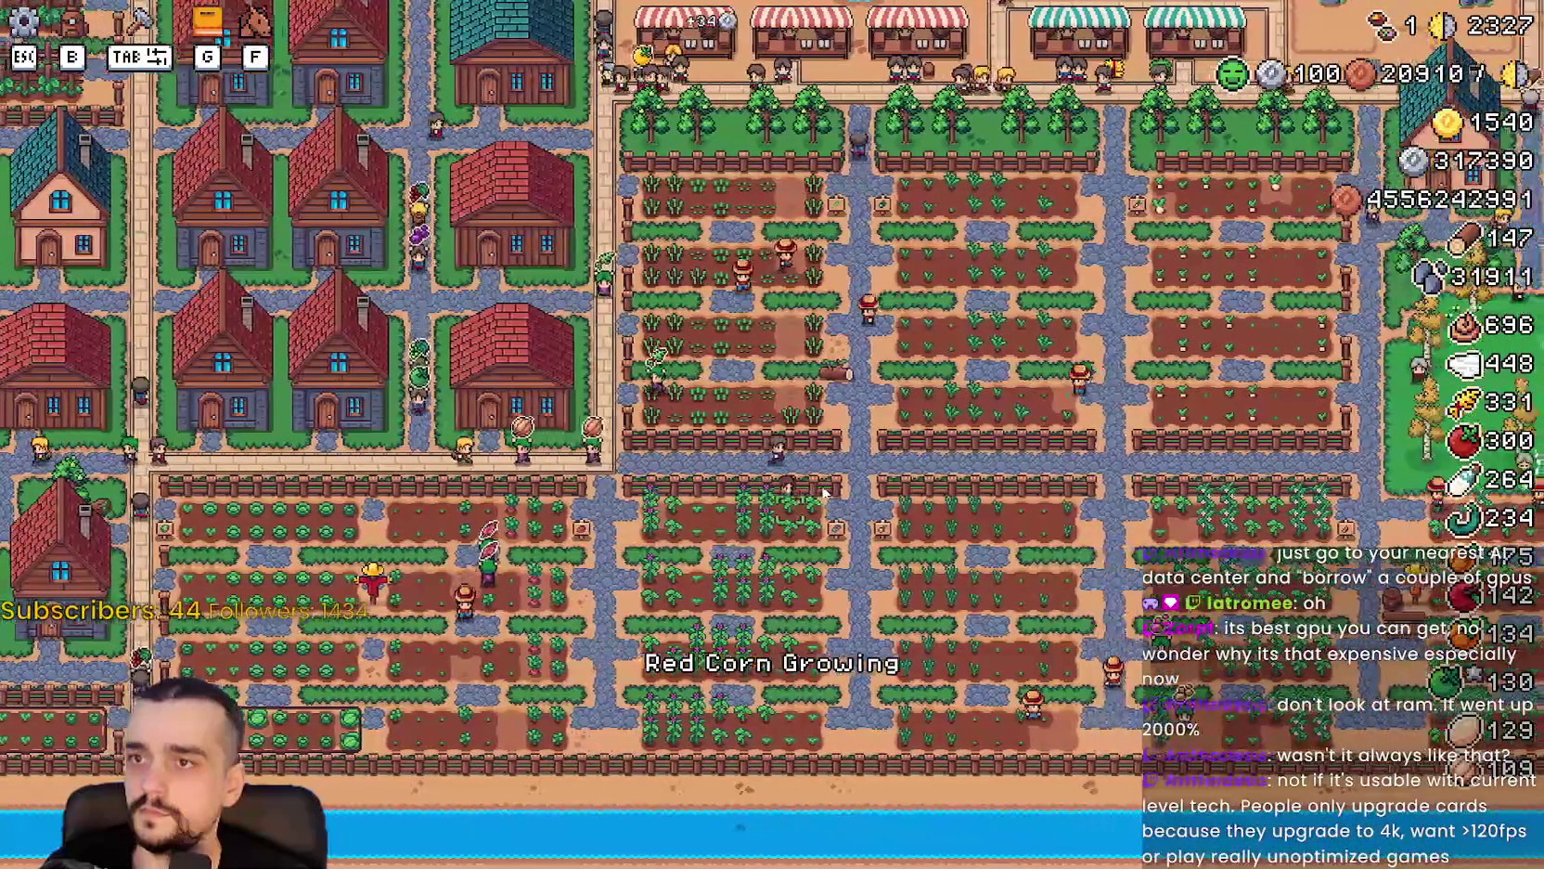
key(d)
key(w)
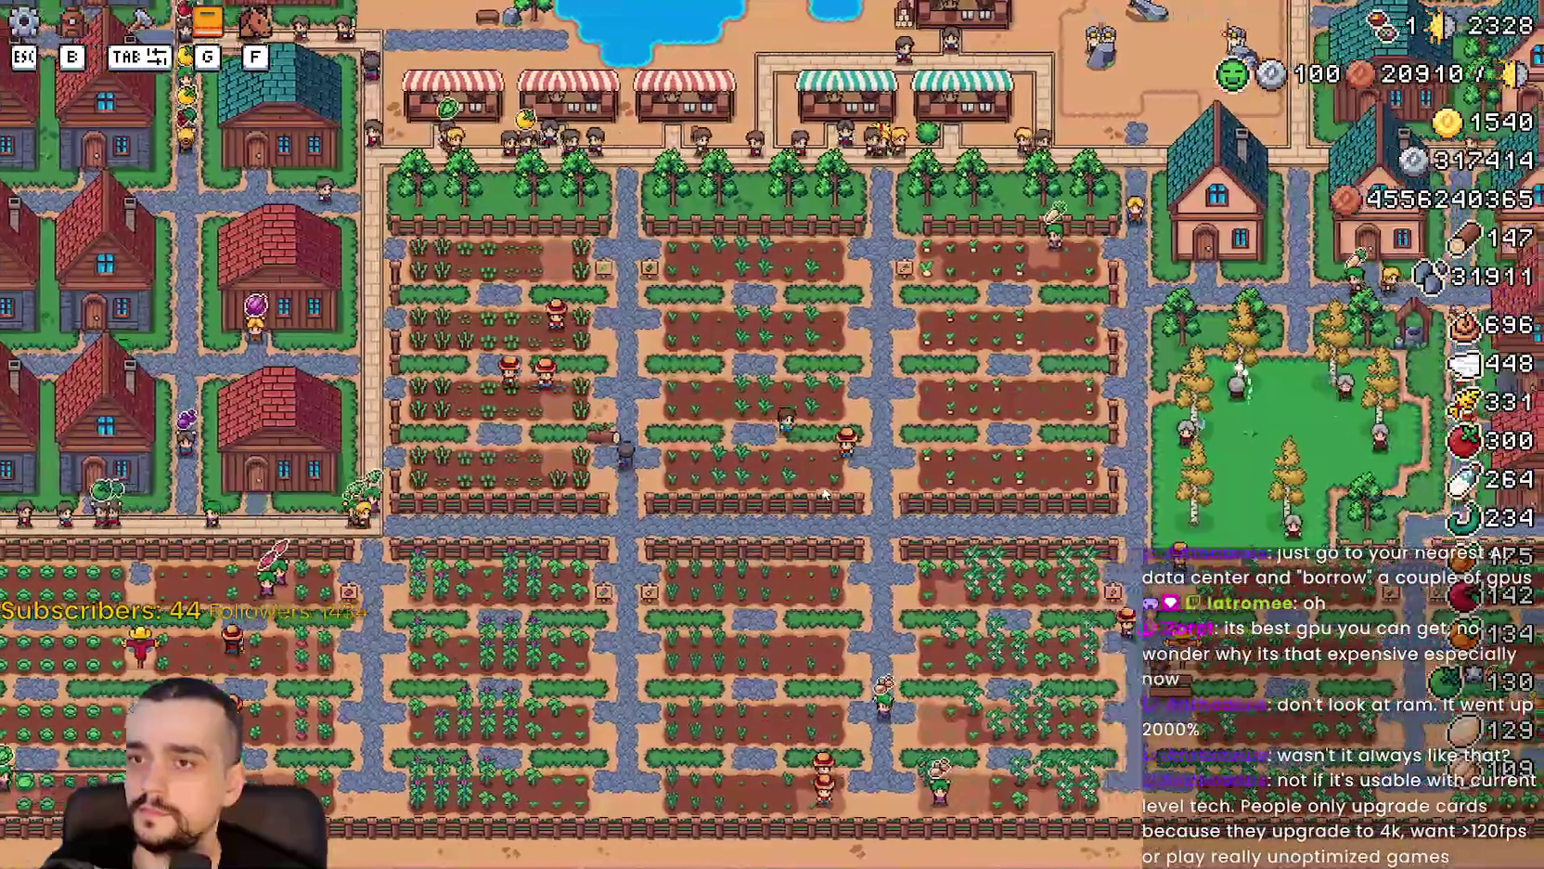
scroll(823, 491, down, 3)
scroll(824, 475, up, 6)
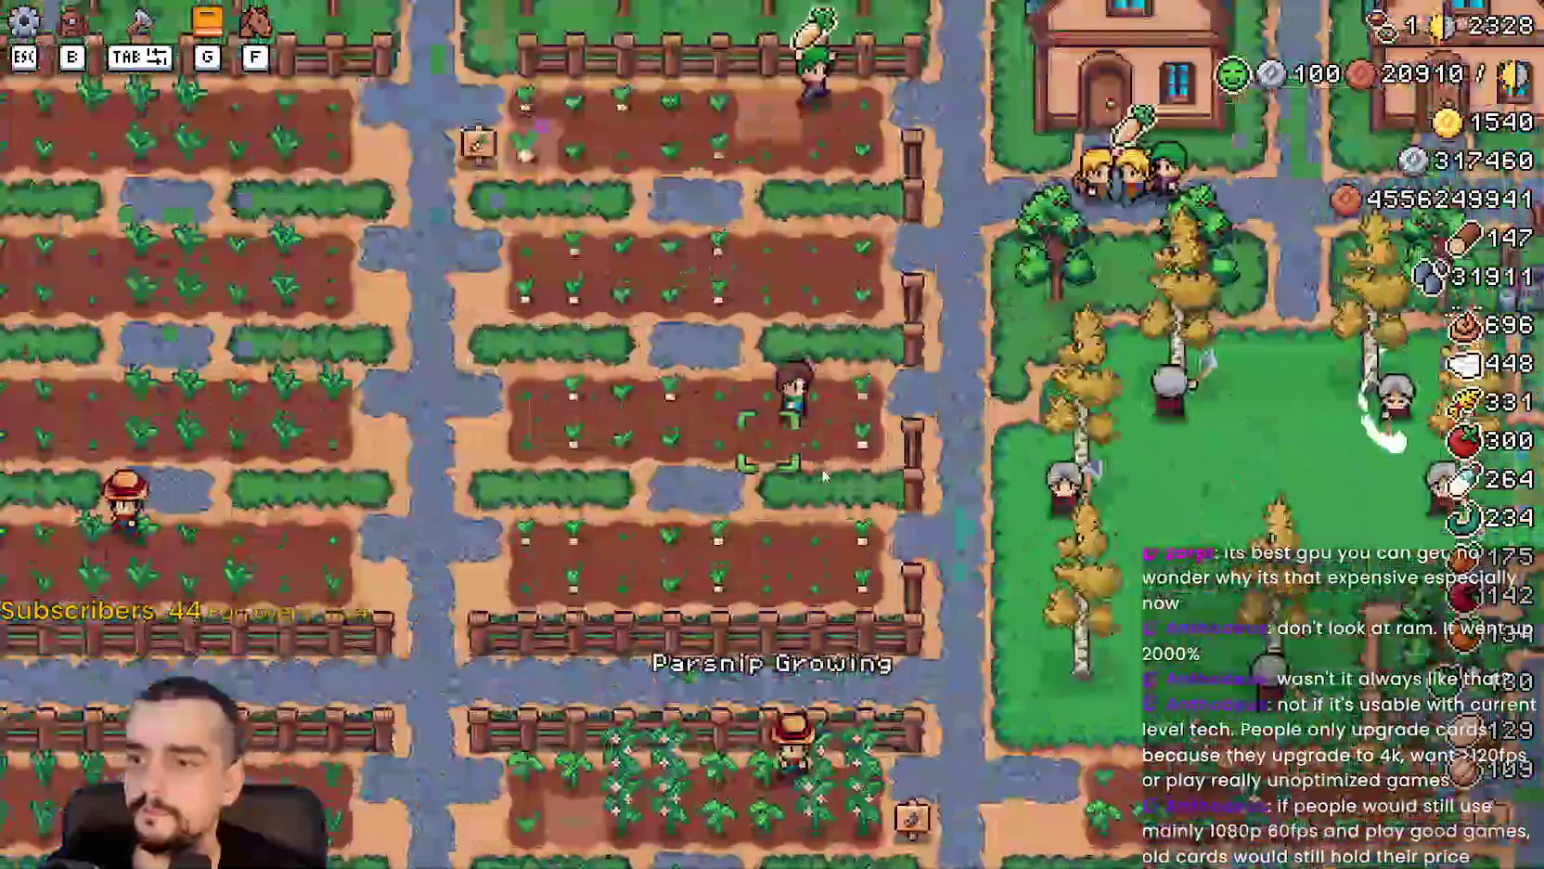
Walk north-east to the red house, around the houses, and north up the path.
key(w)
key(d)
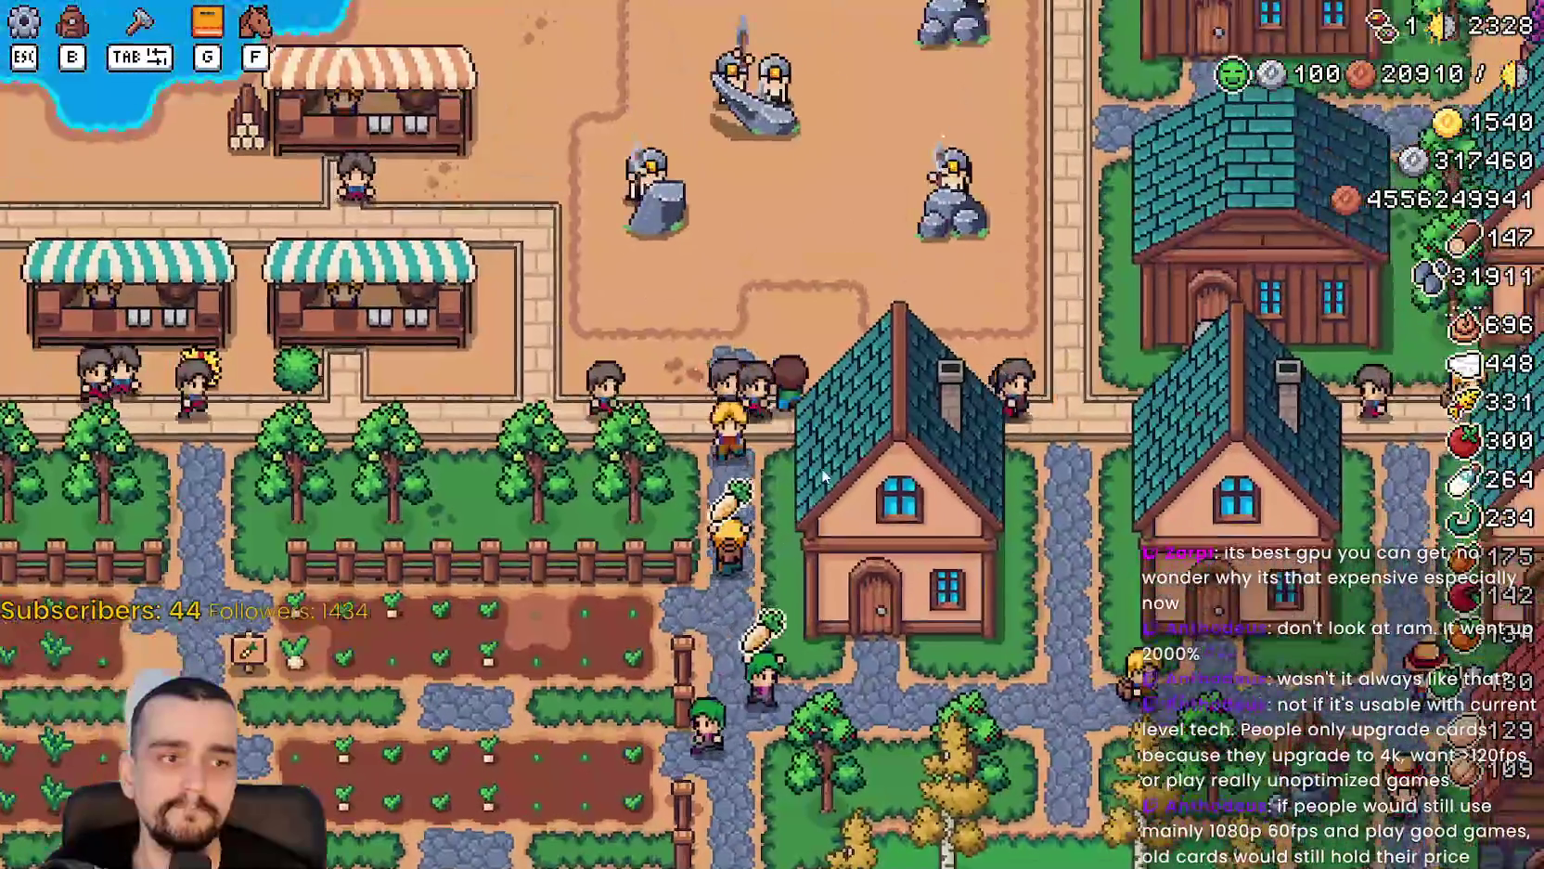
key(w)
key(d)
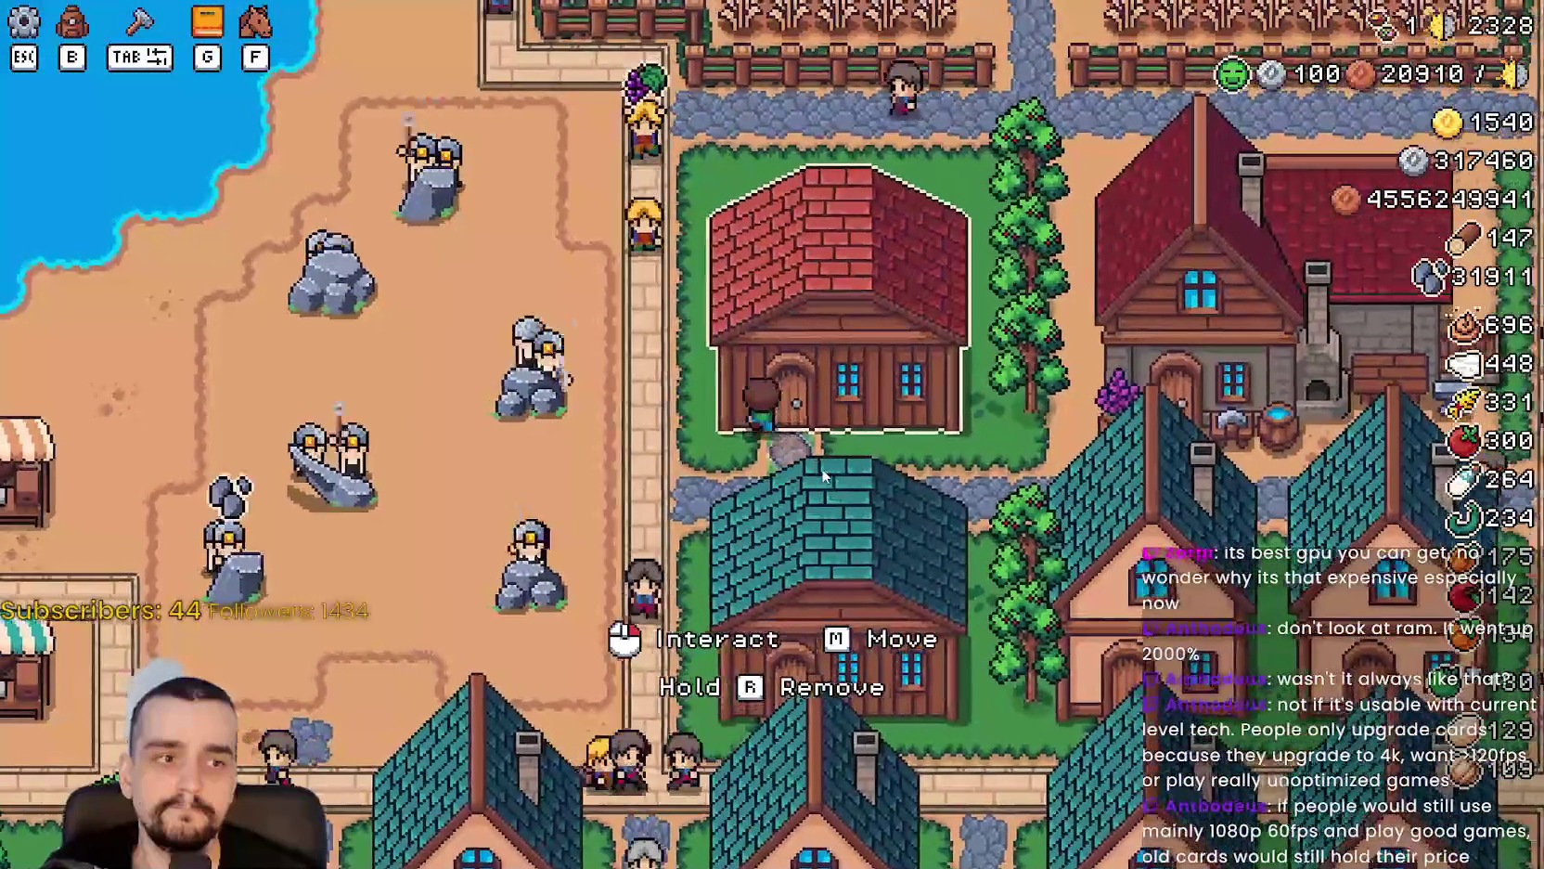
key(a)
key(w)
key(d)
key(w)
key(a)
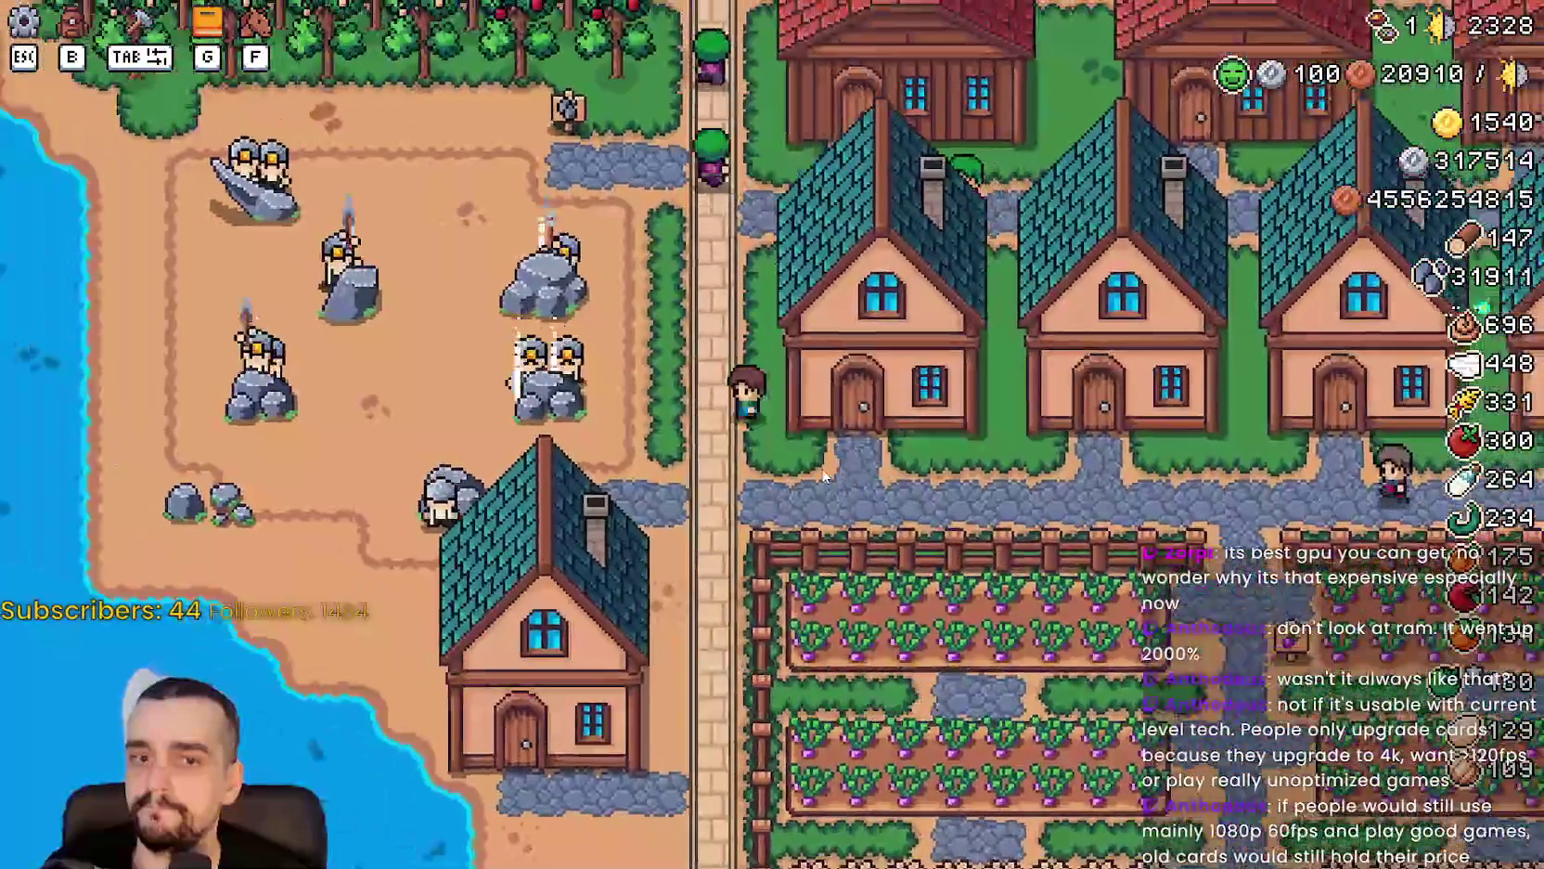
key(w)
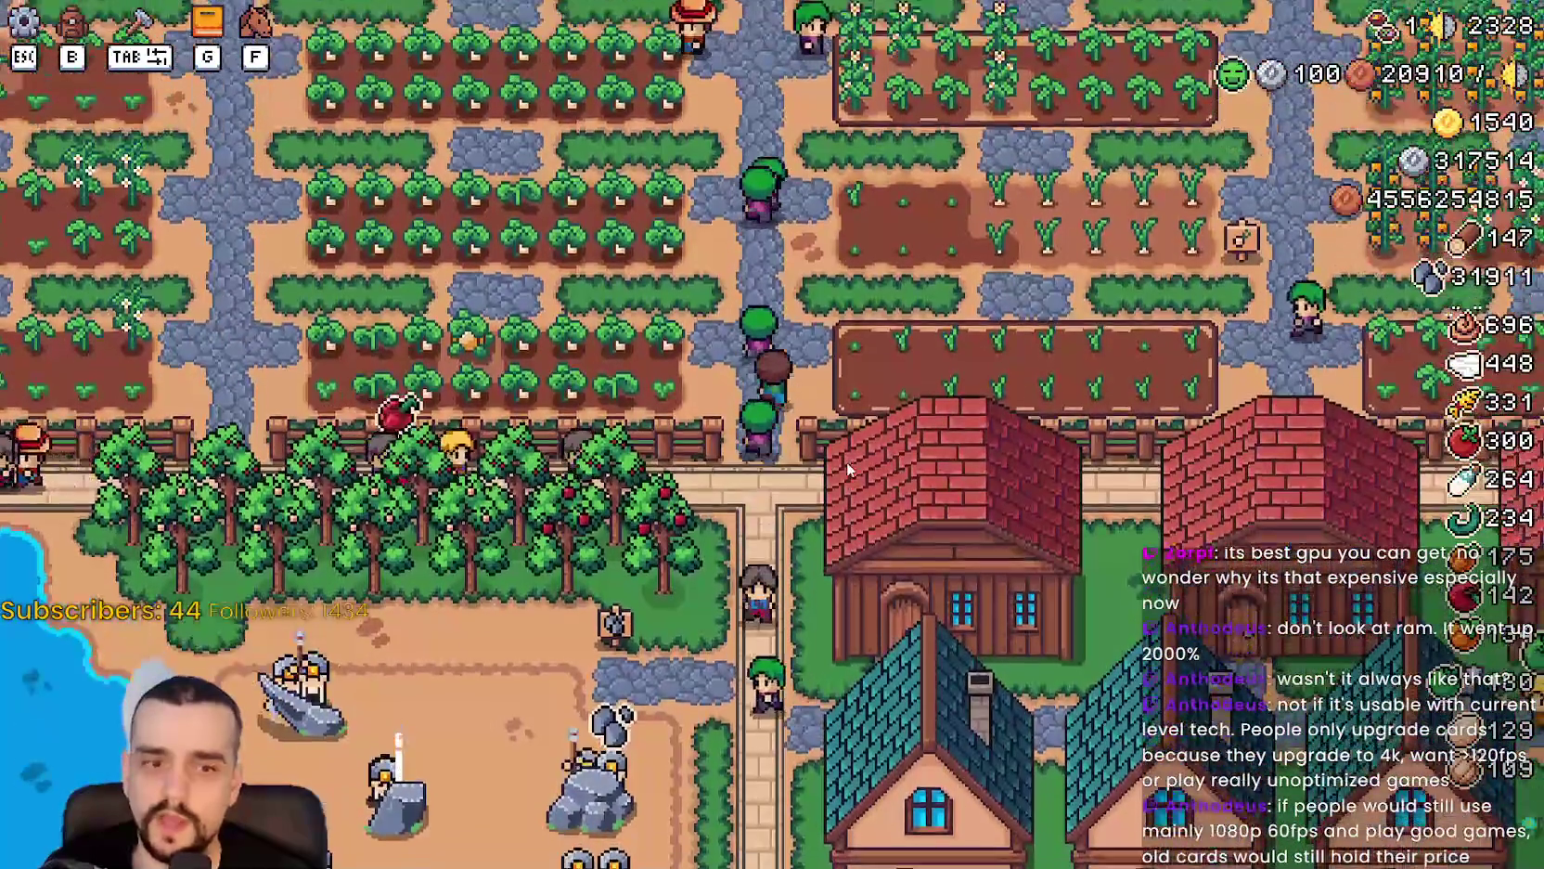
Walk east into the eastern fields, then west along the village road and down the cobblestone path.
key(w)
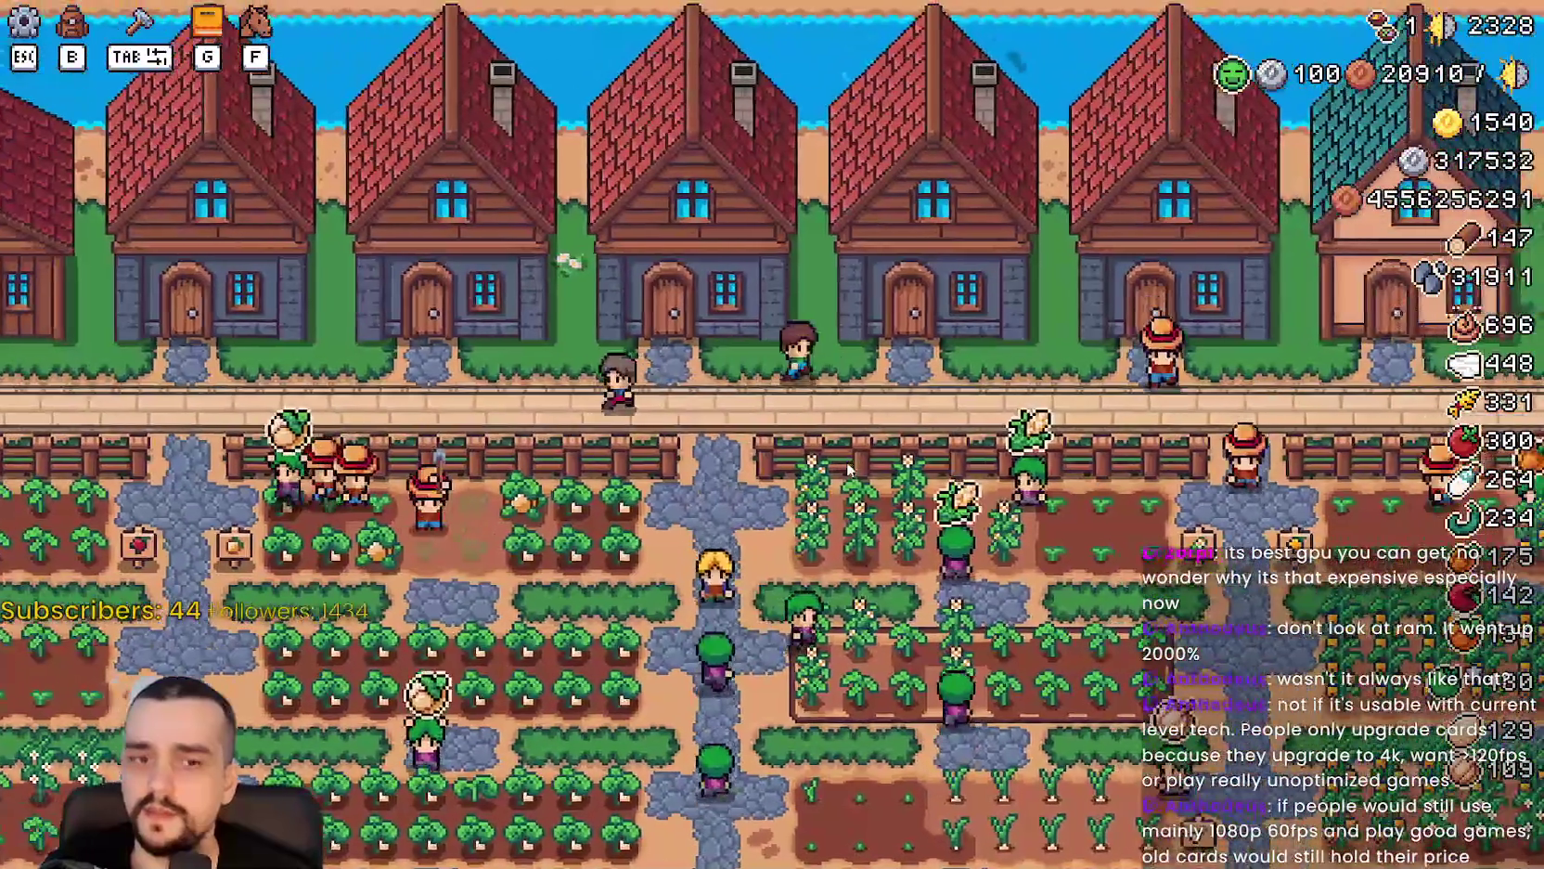
key(d)
key(s)
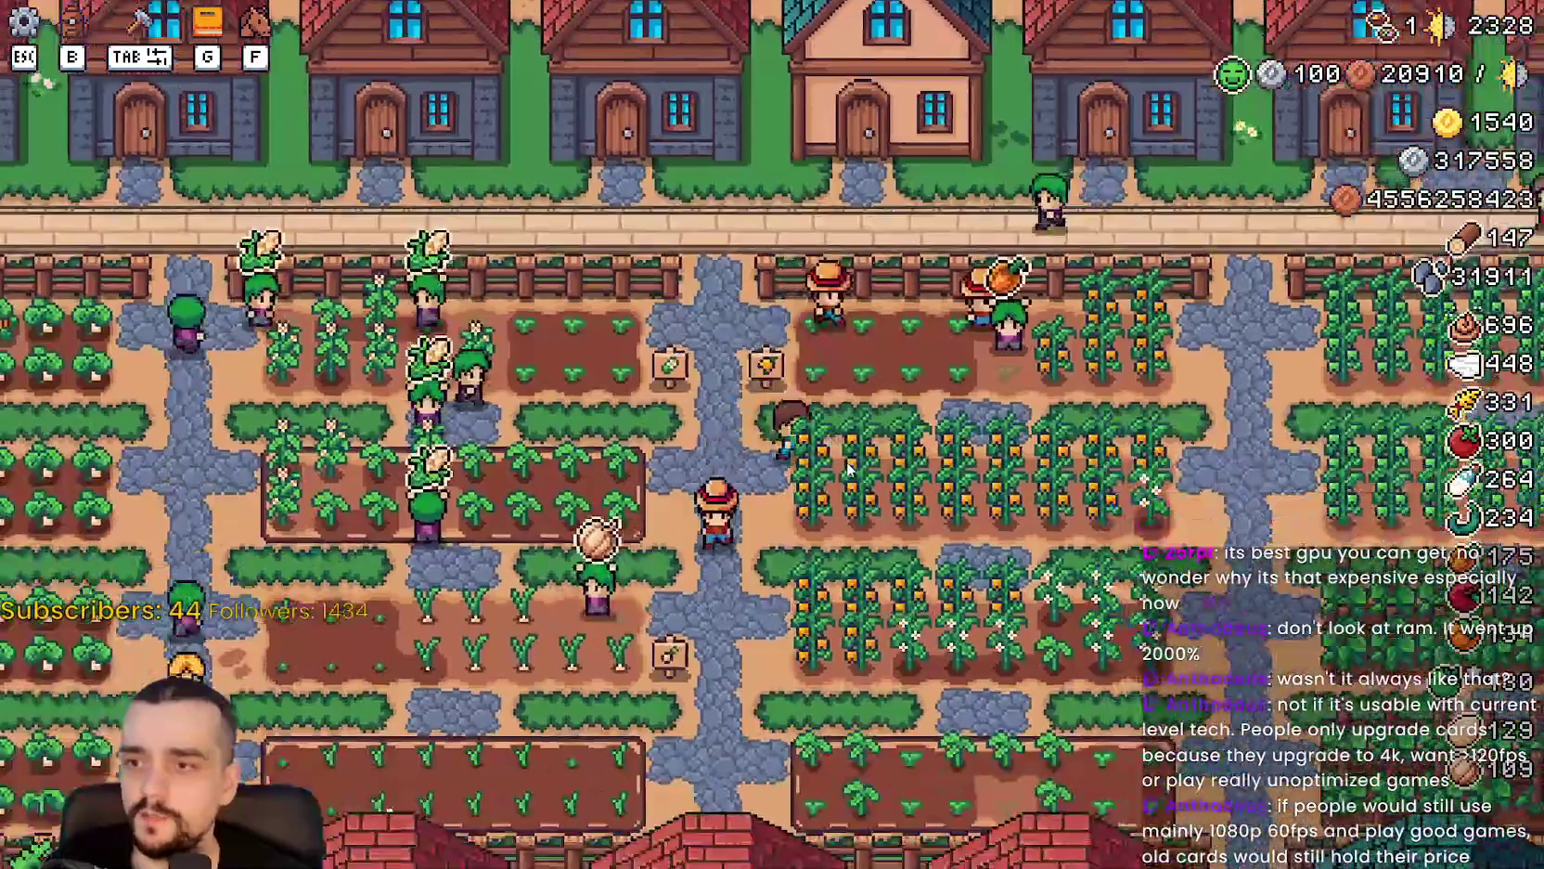
key(d)
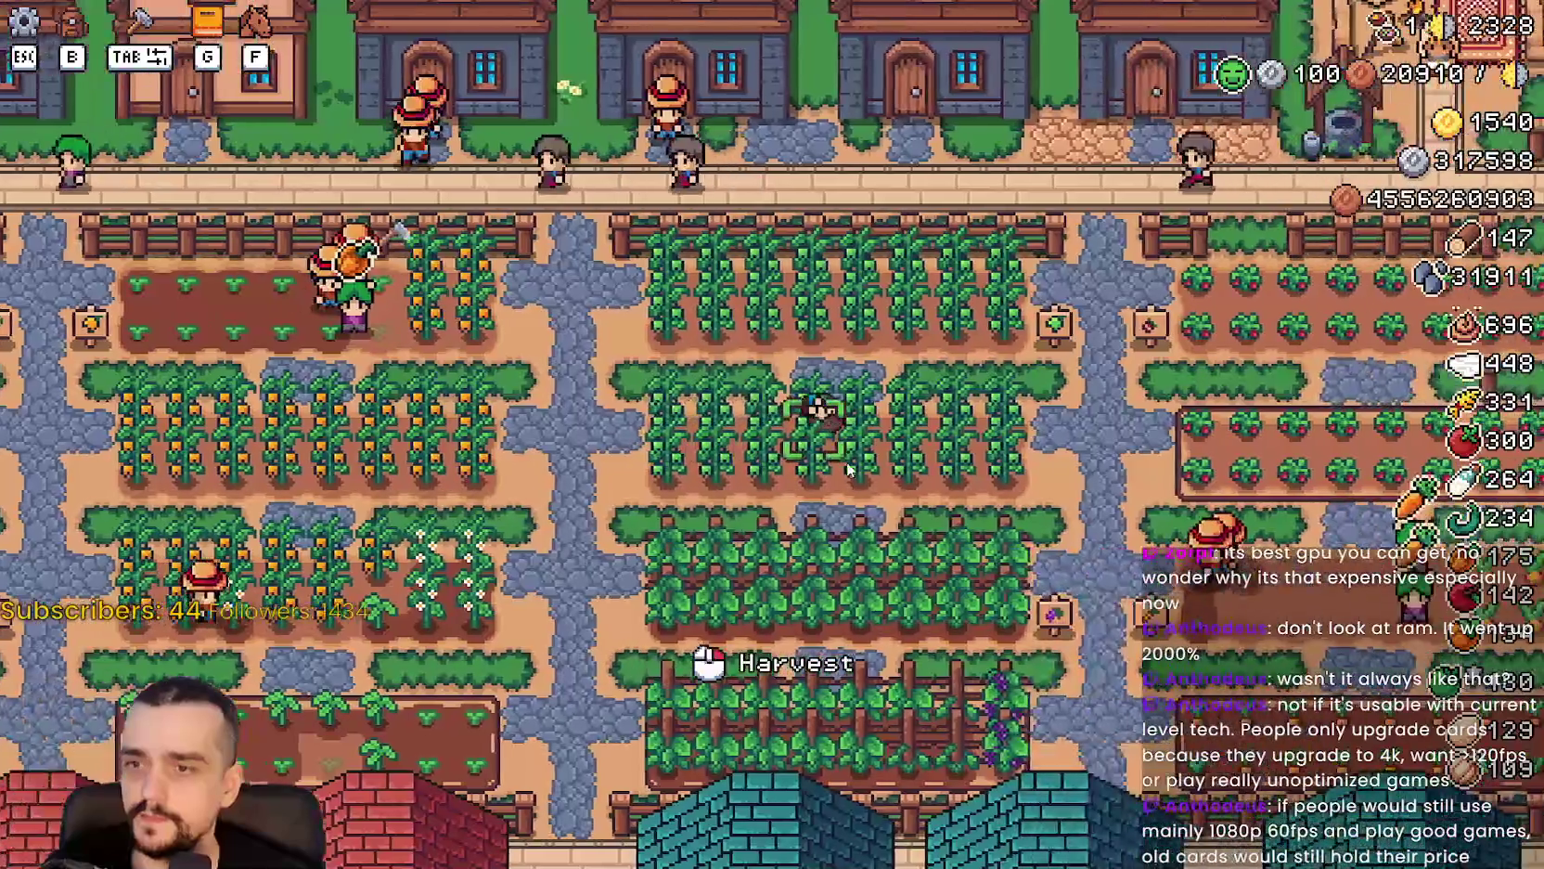
key(w)
key(d)
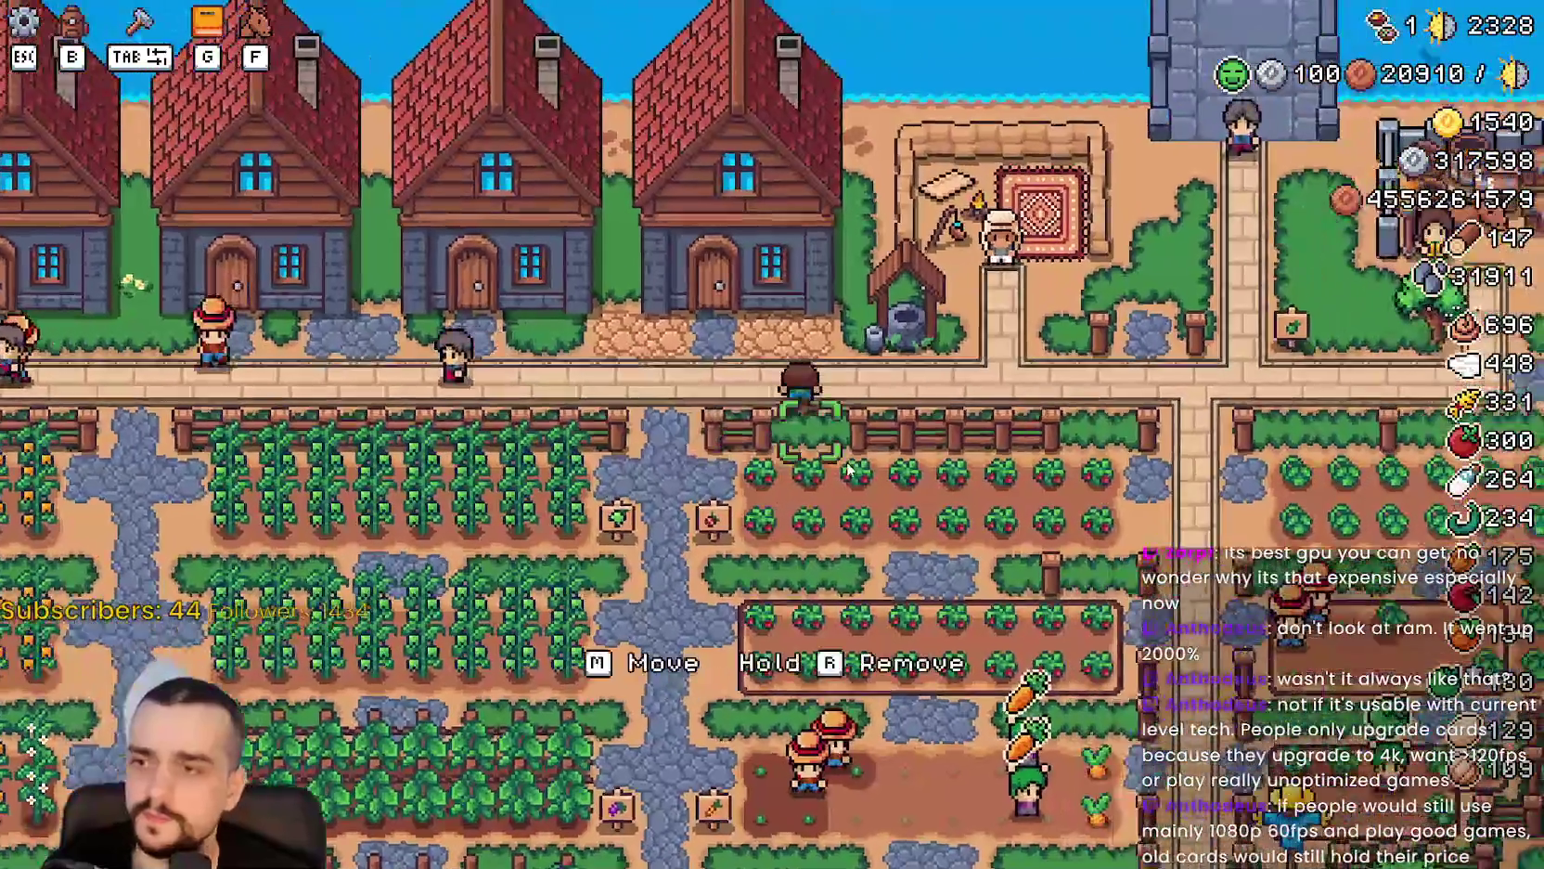
key(d)
key(s)
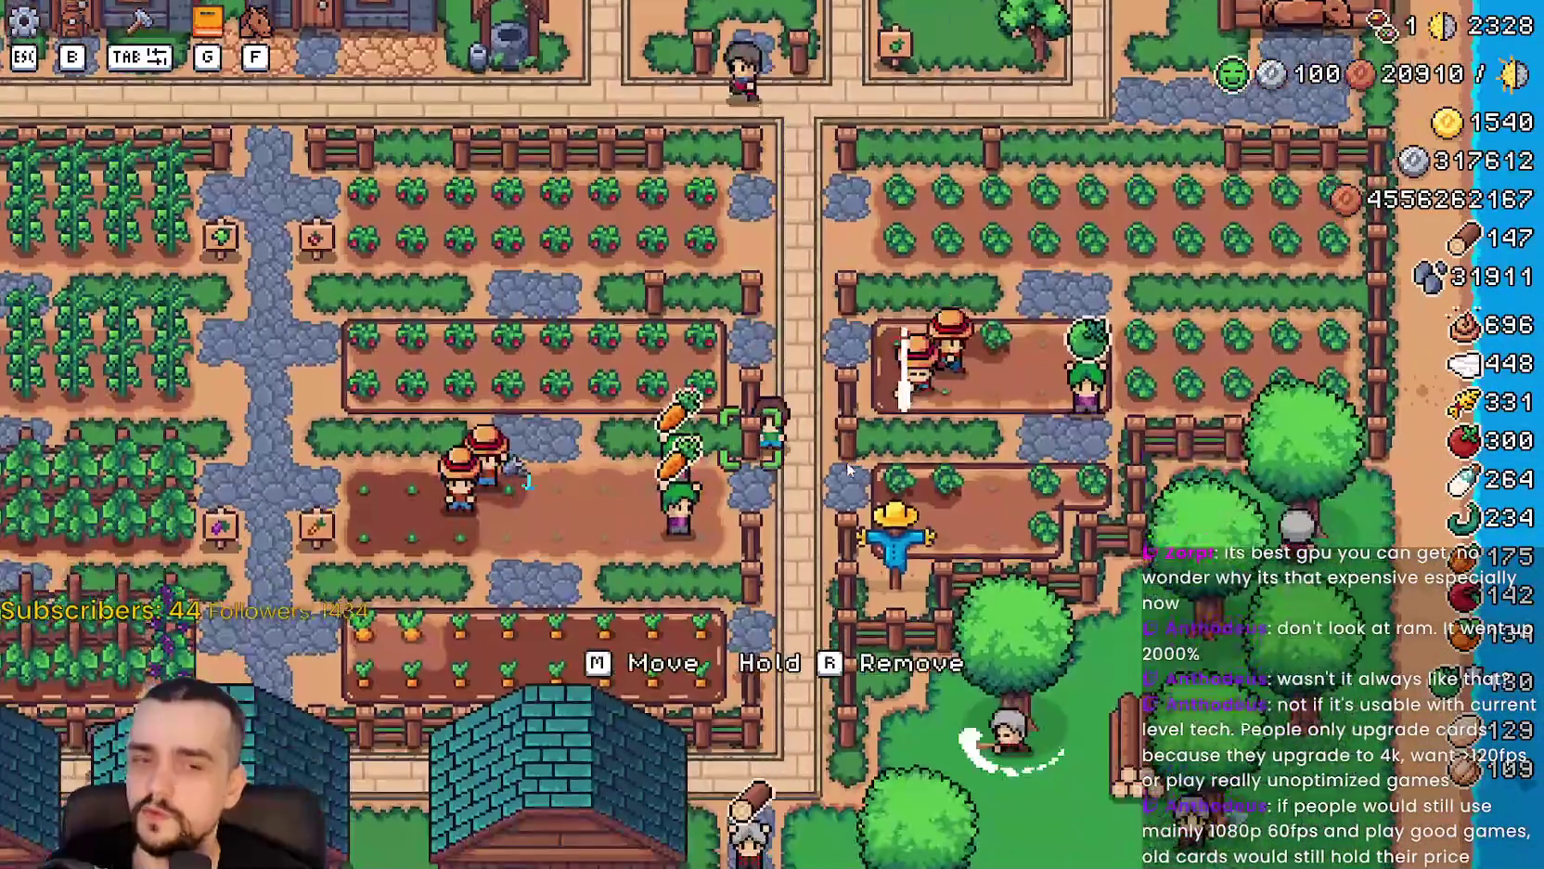
key(w)
key(d)
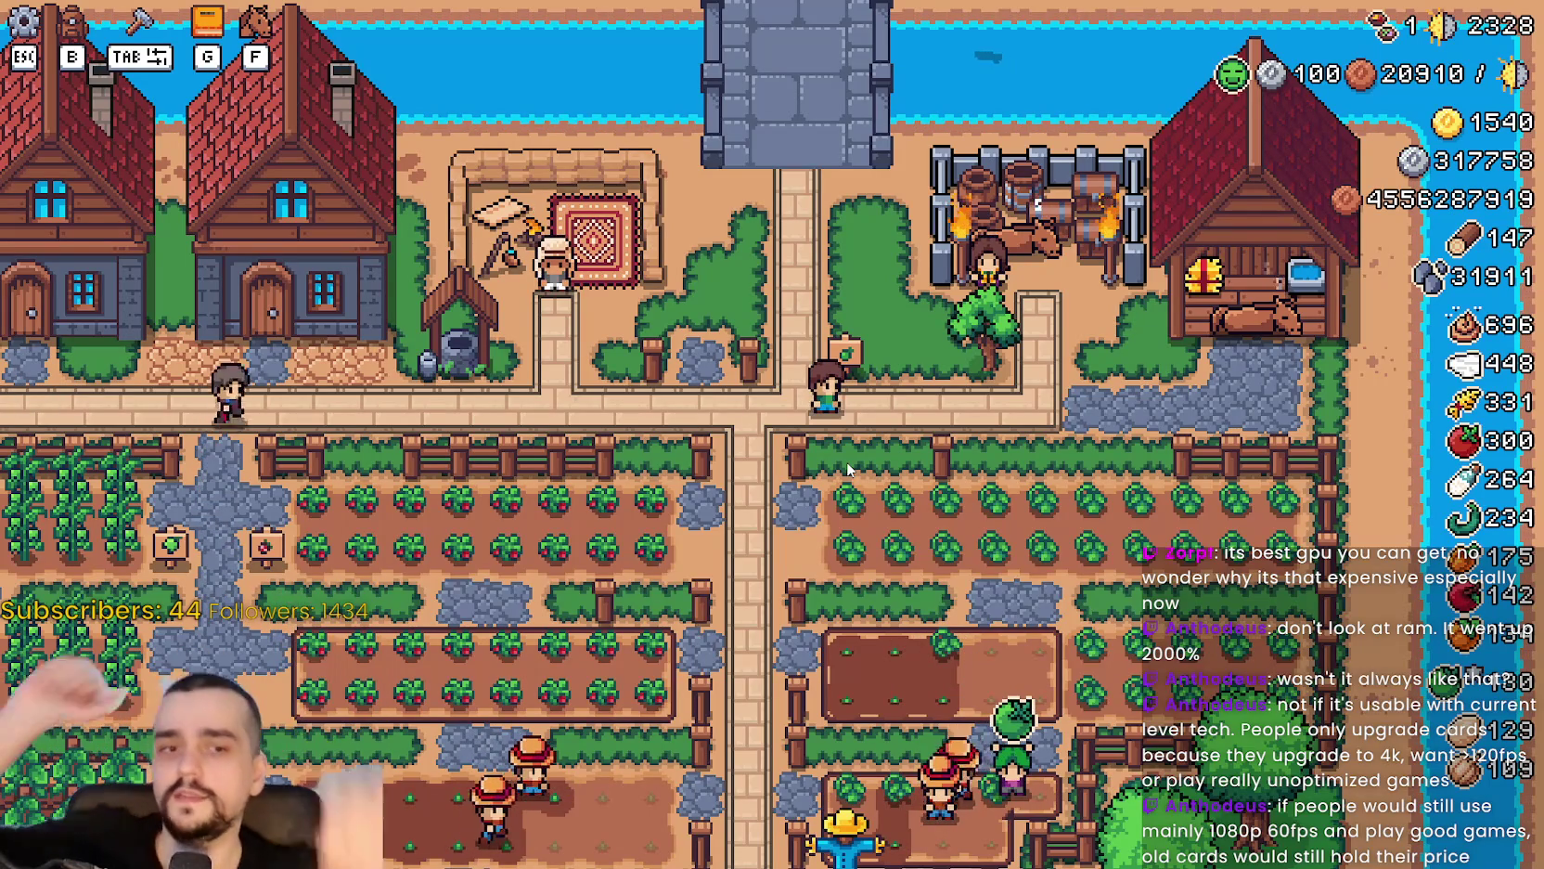
key(a)
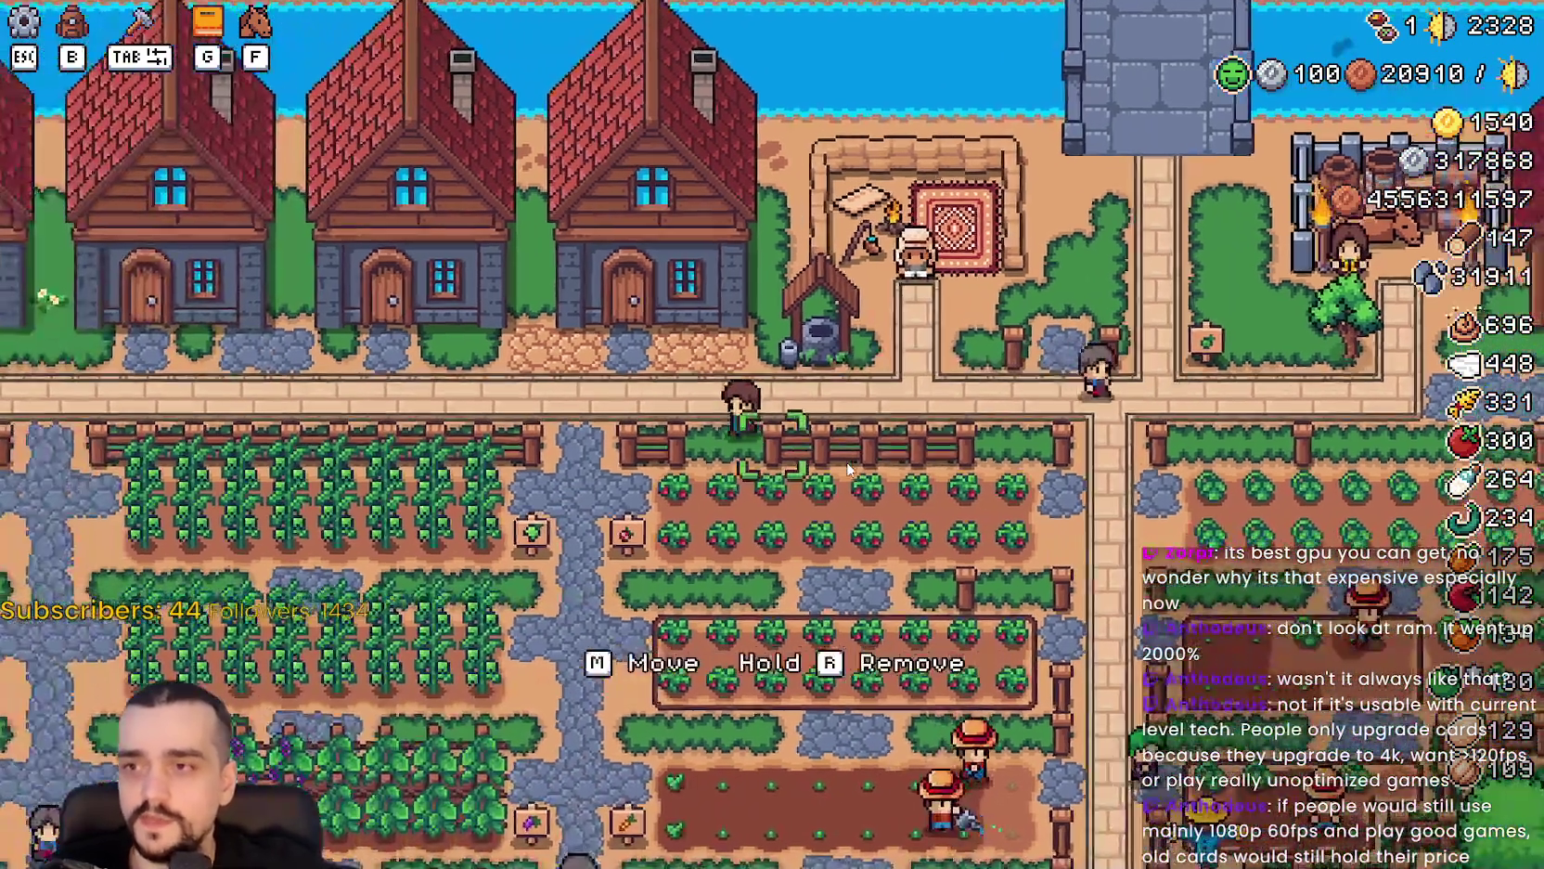
key(a)
key(s)
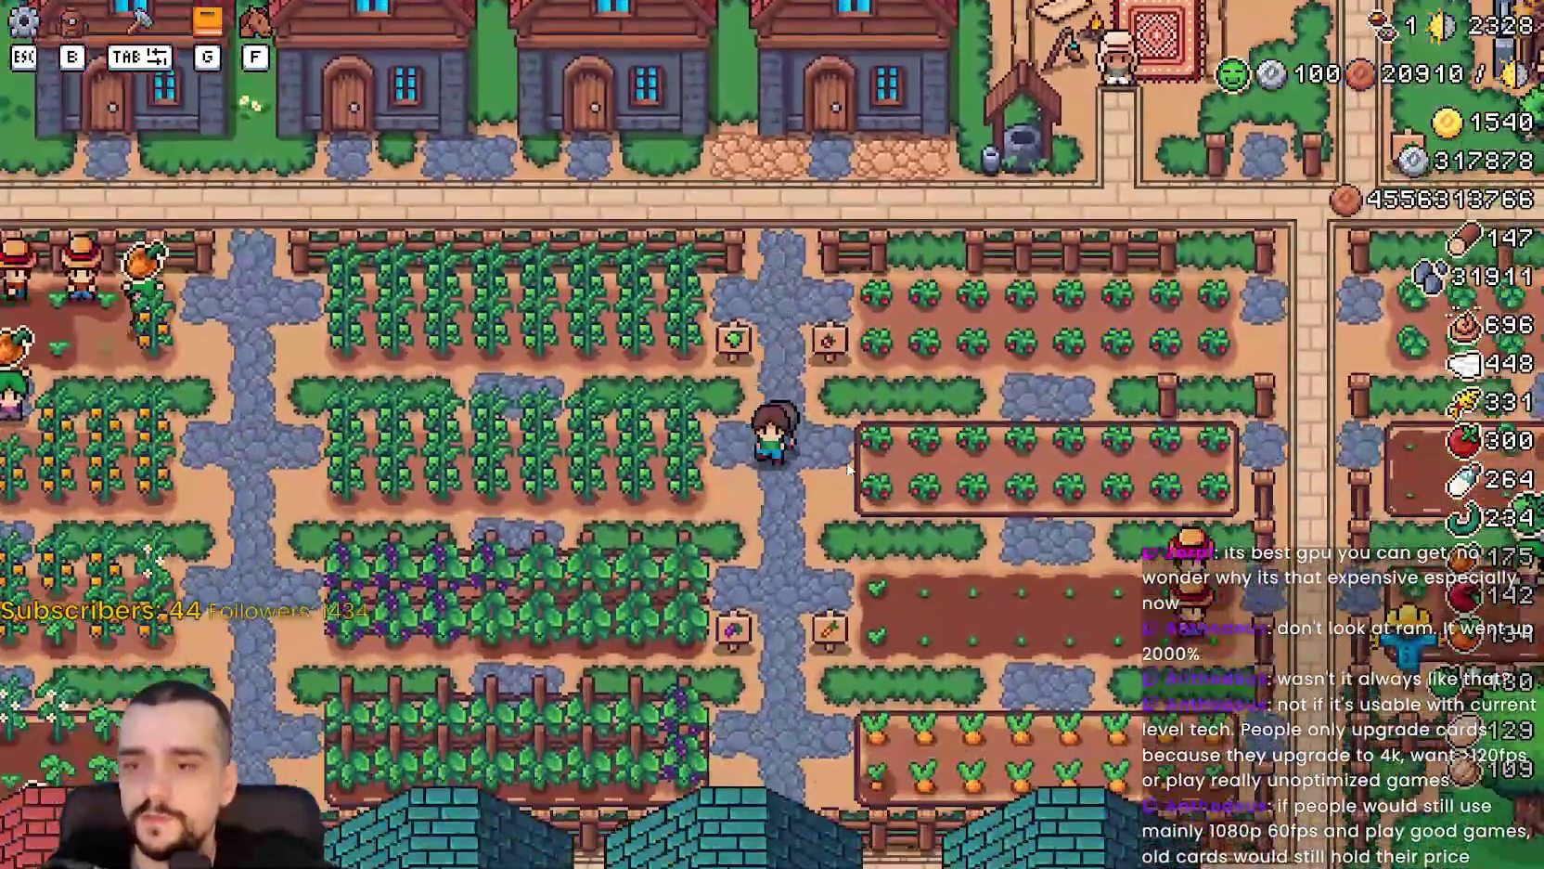
key(s)
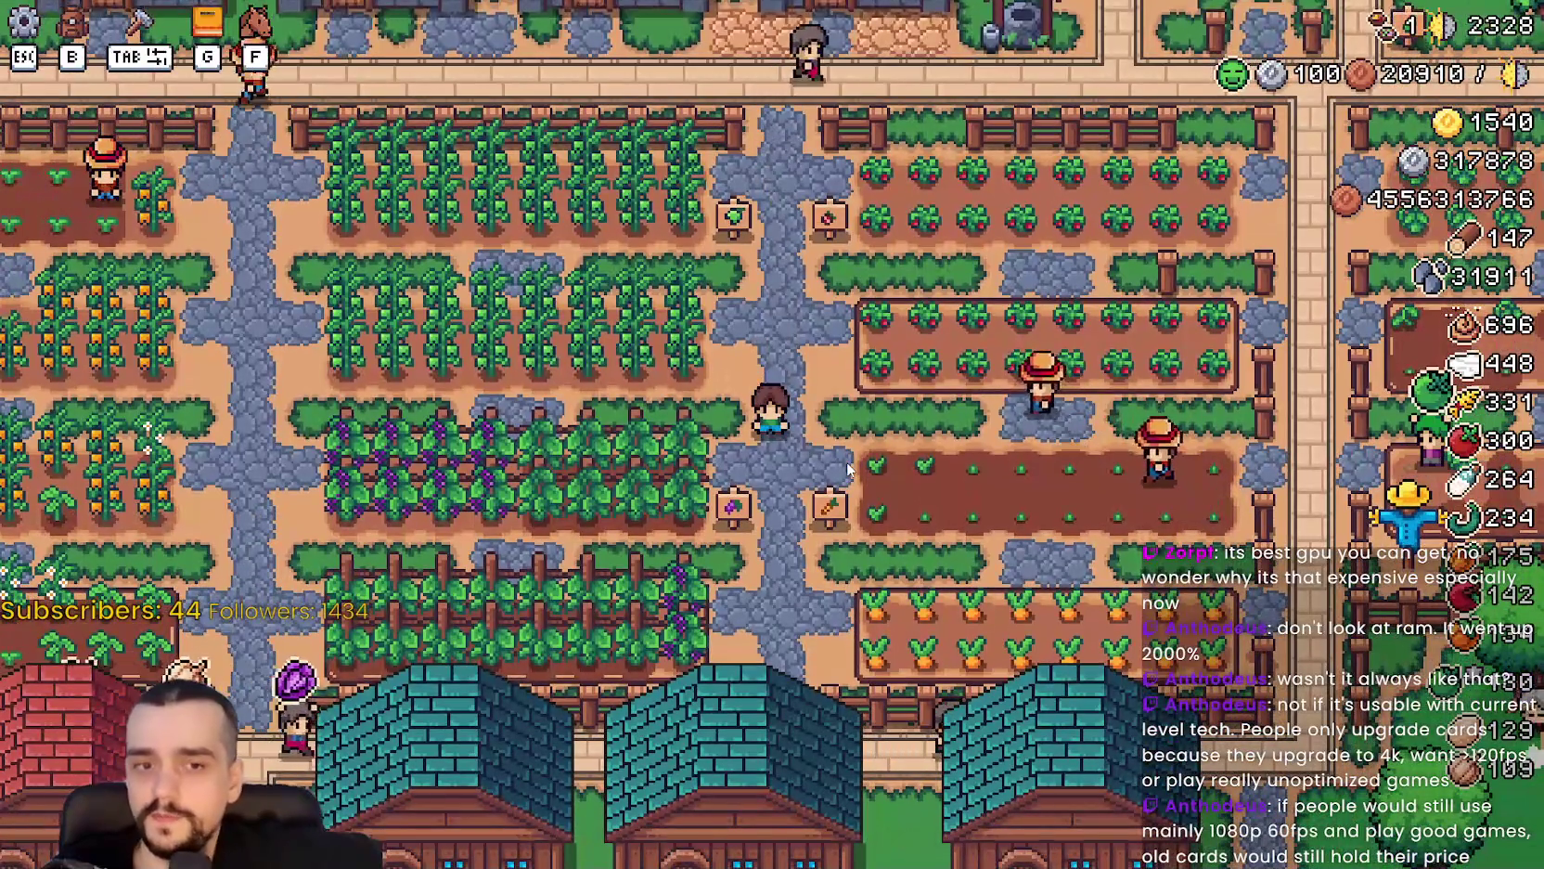
Walk south to the houses, east along the road, then south and west along the town road.
key(a)
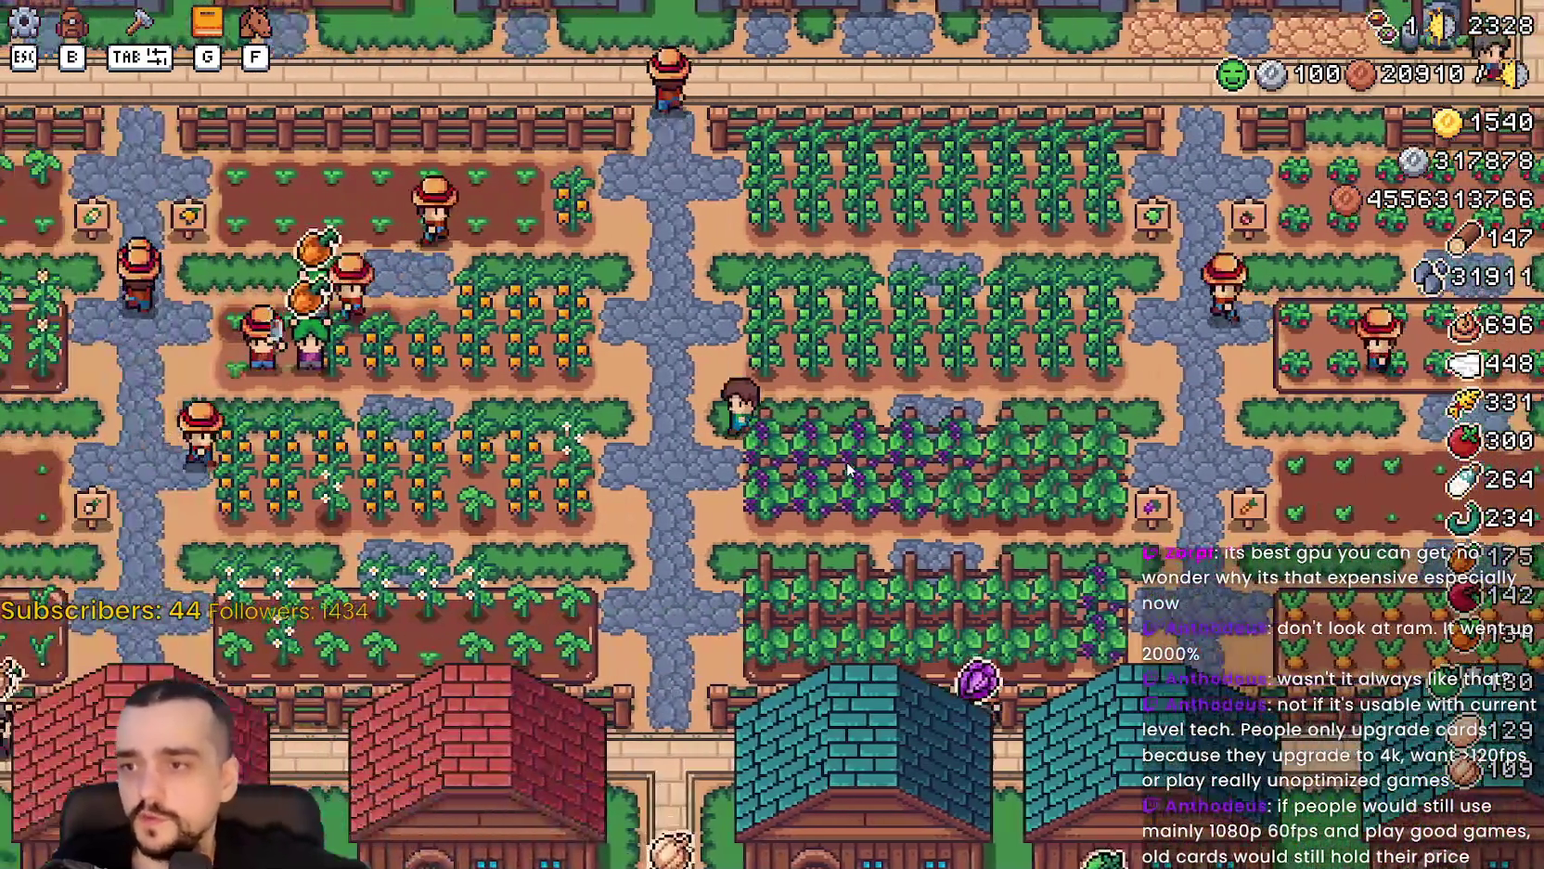
key(s)
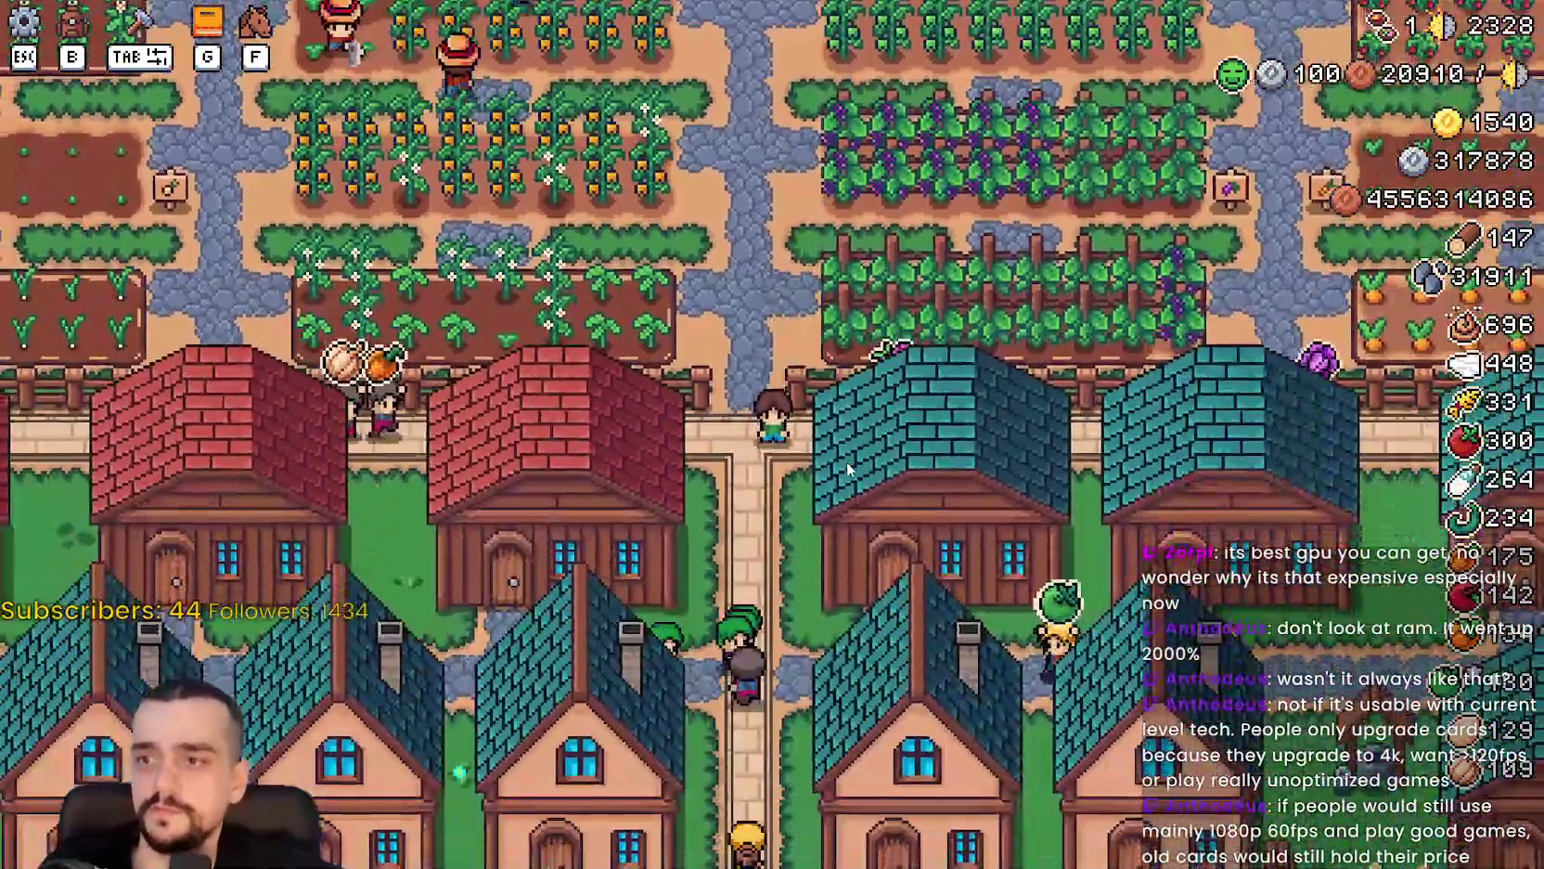
key(d)
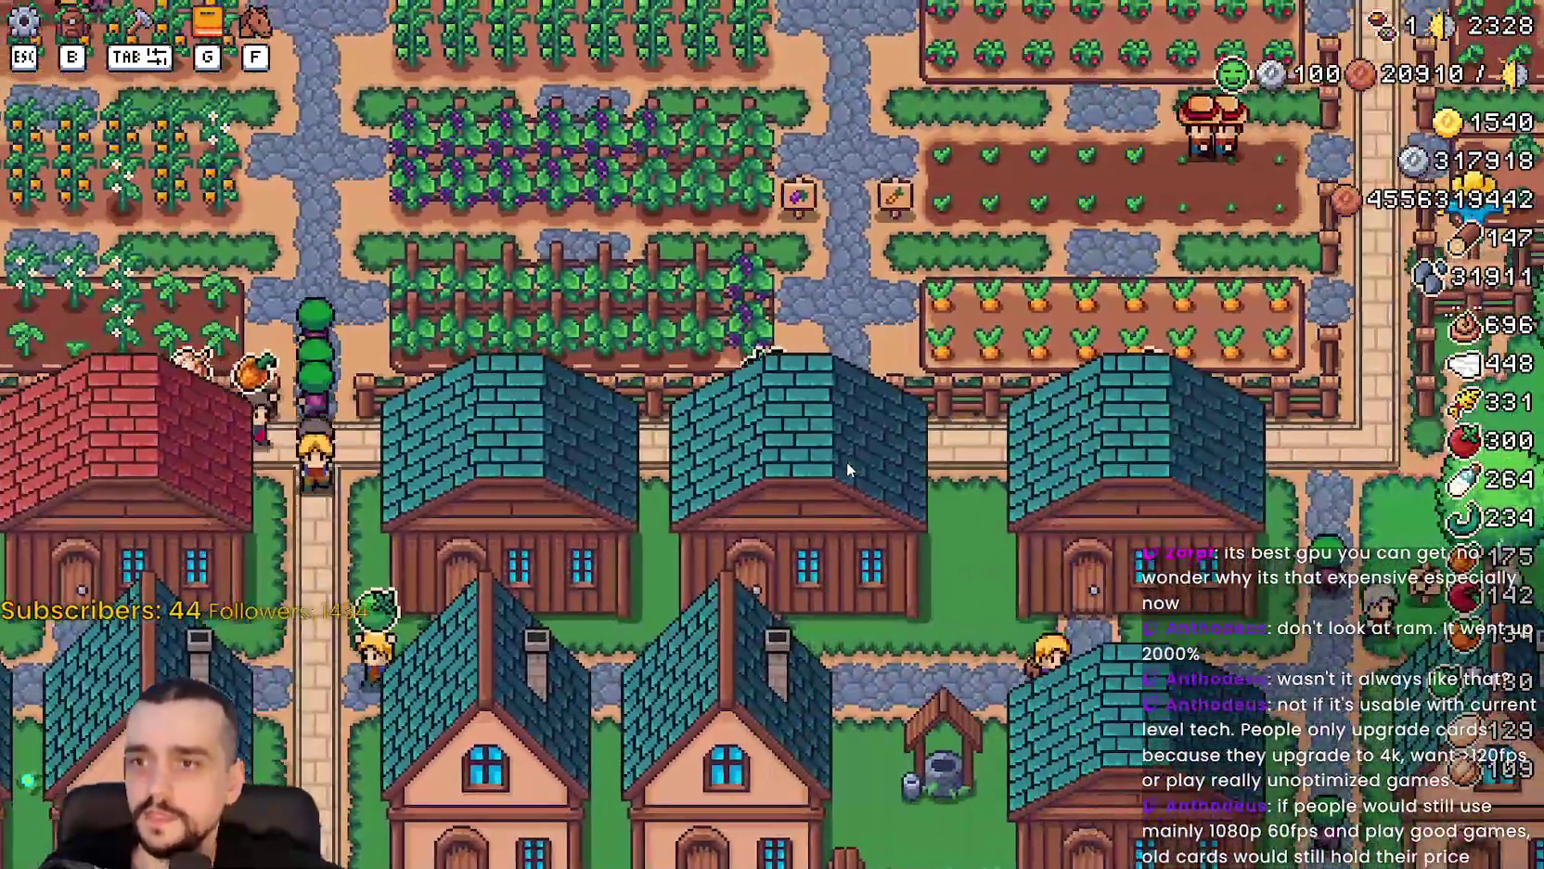
key(w)
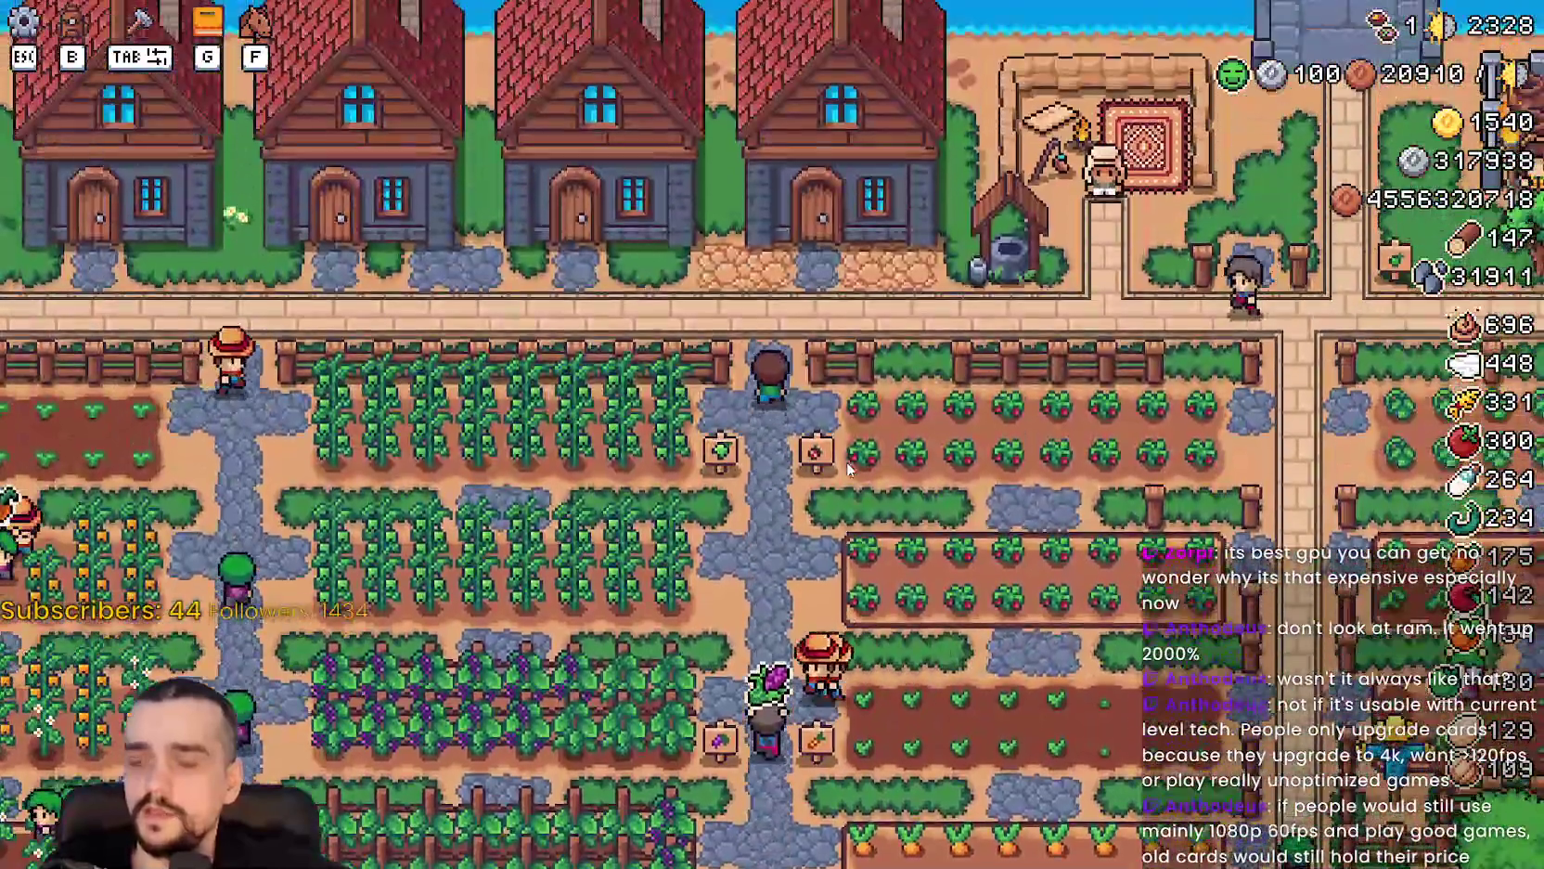
key(w)
key(d)
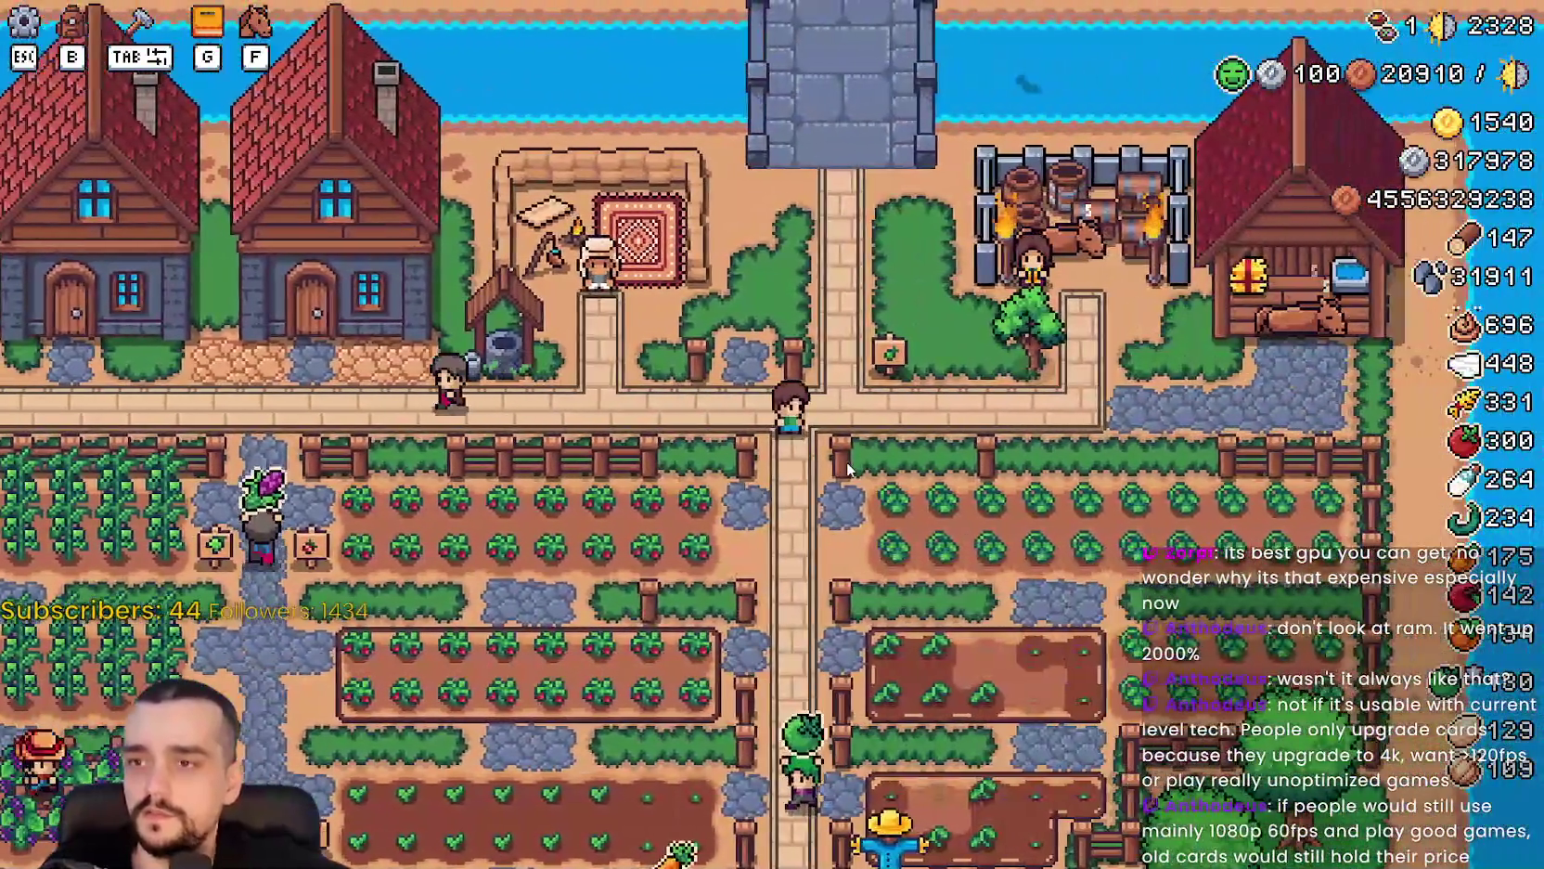
key(s)
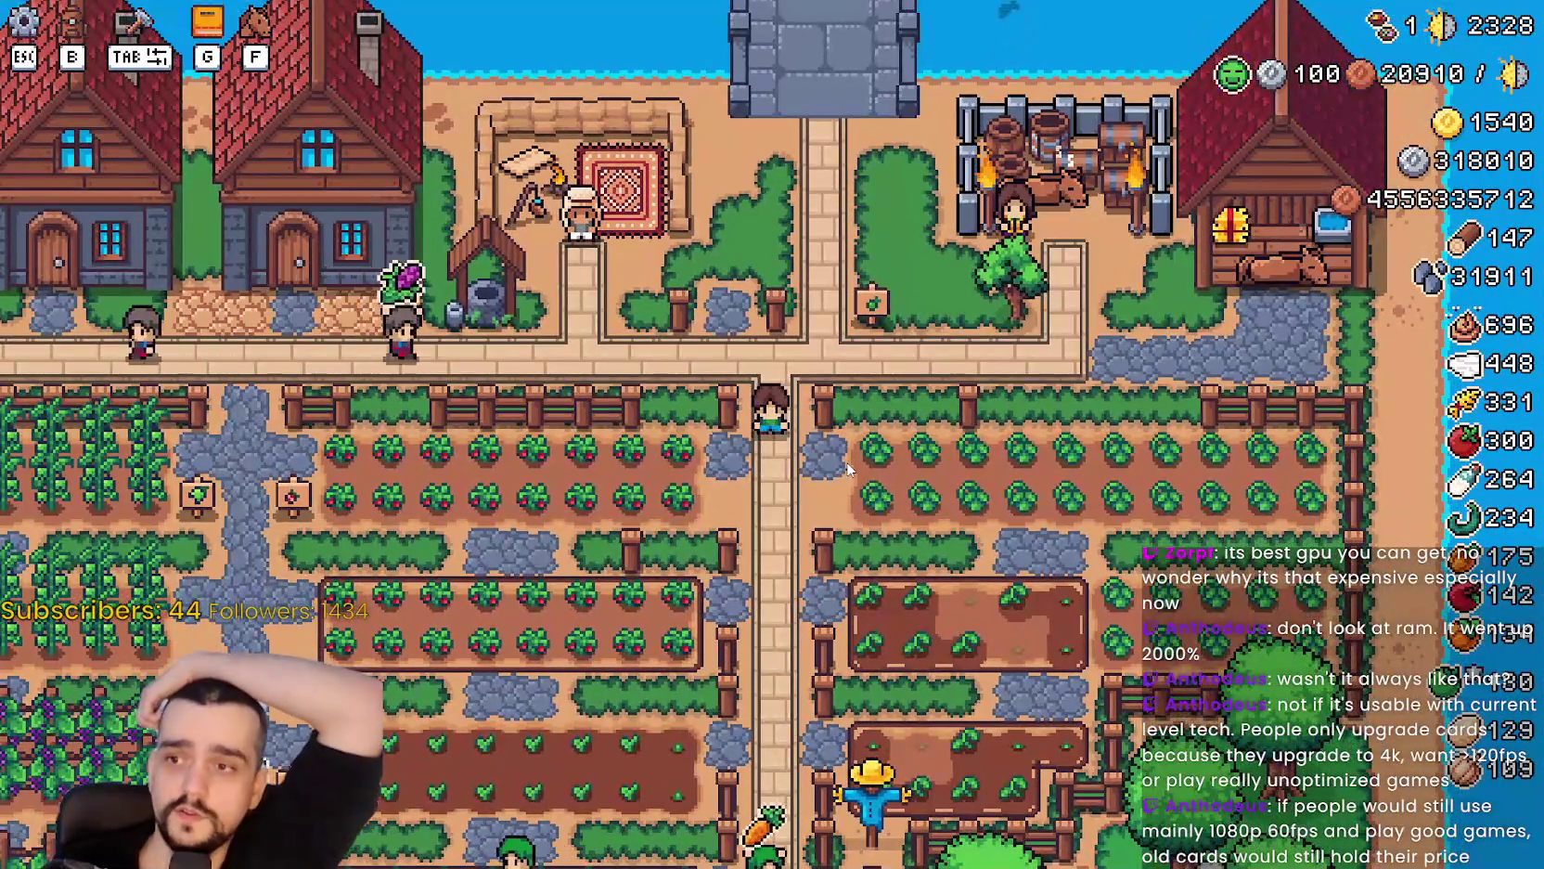
key(s)
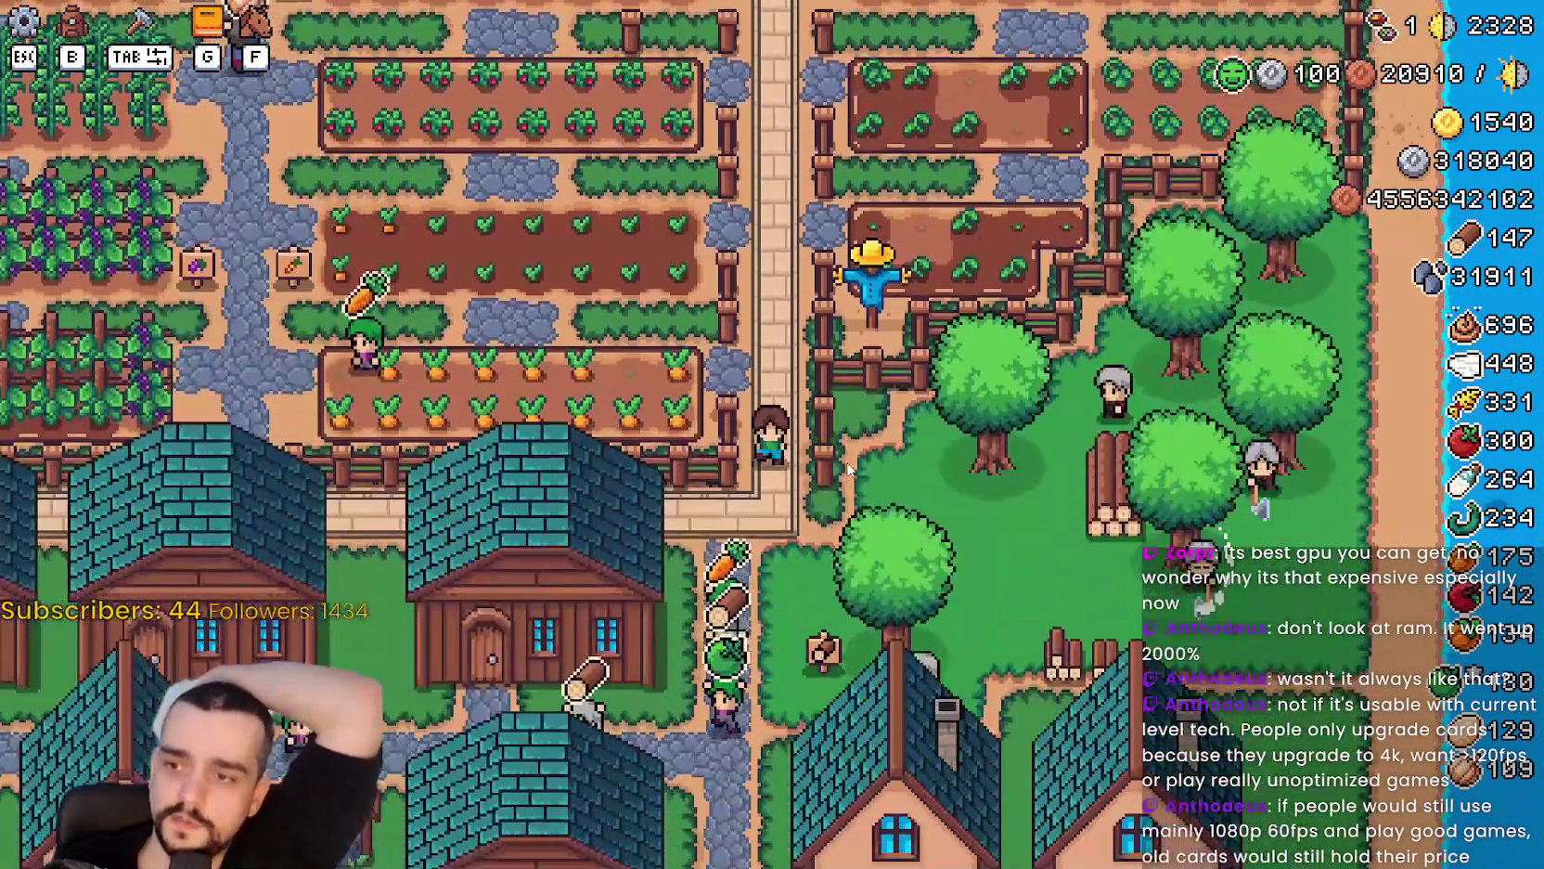
key(s)
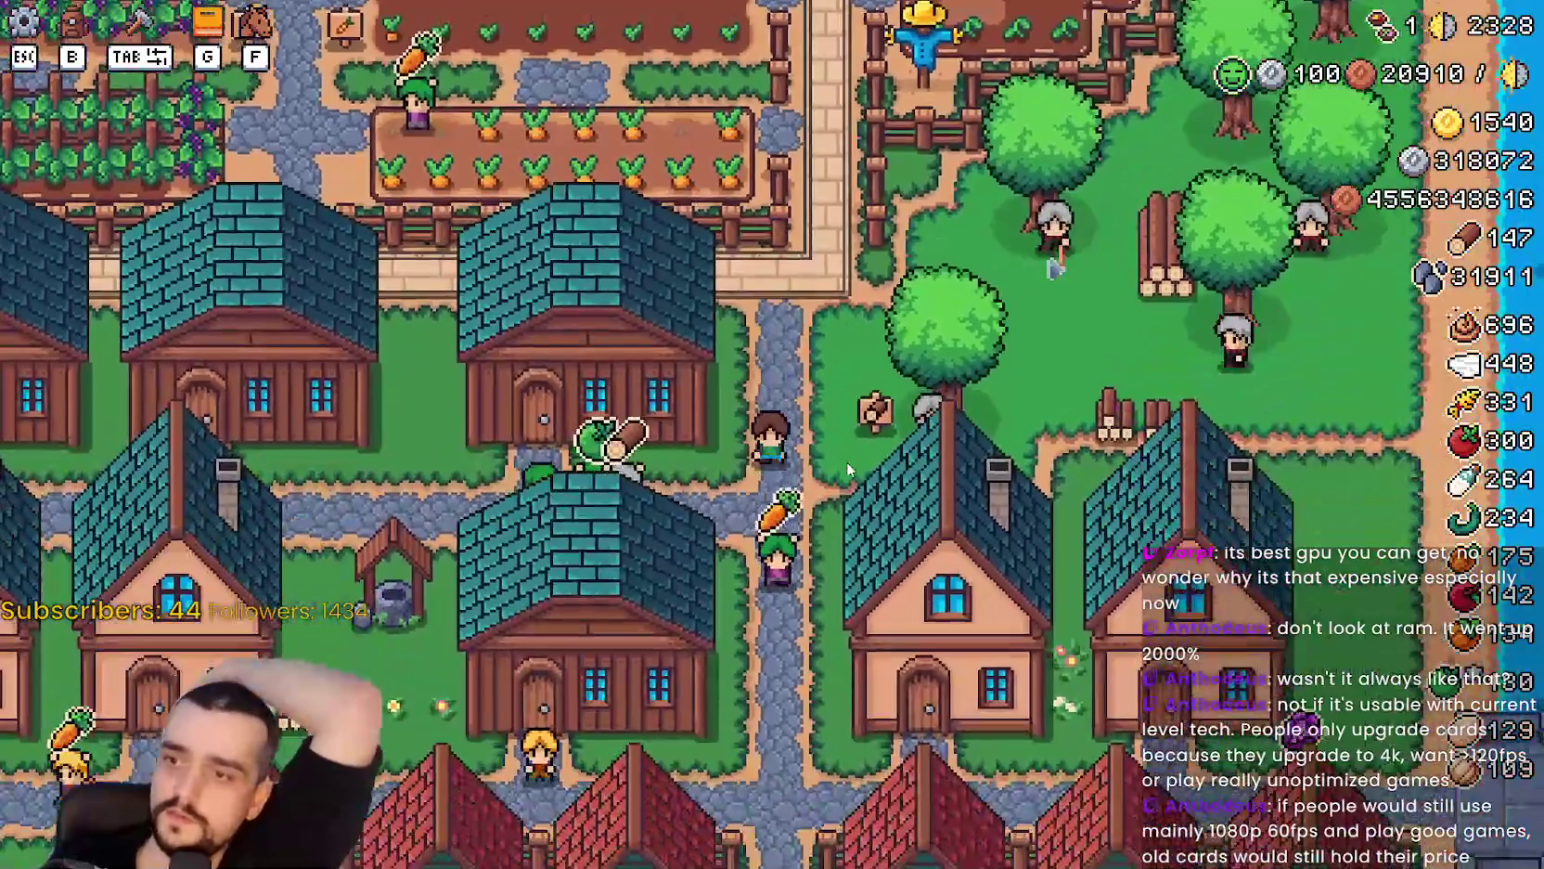
key(a)
key(a)
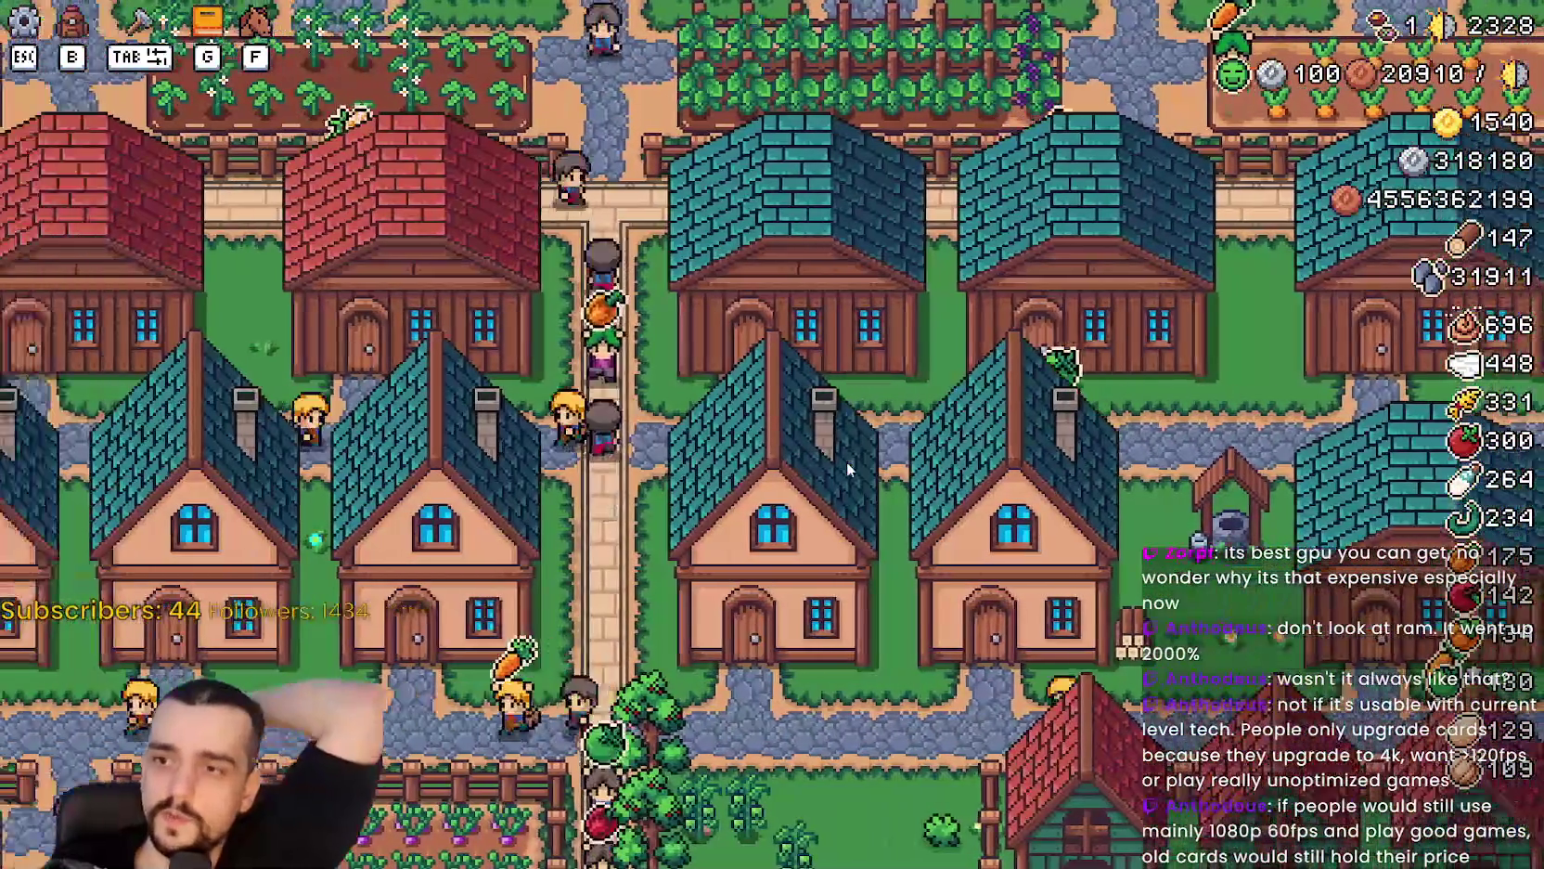
Walk back and forth between the fields and houses, then south toward the pond and orchard.
key(w)
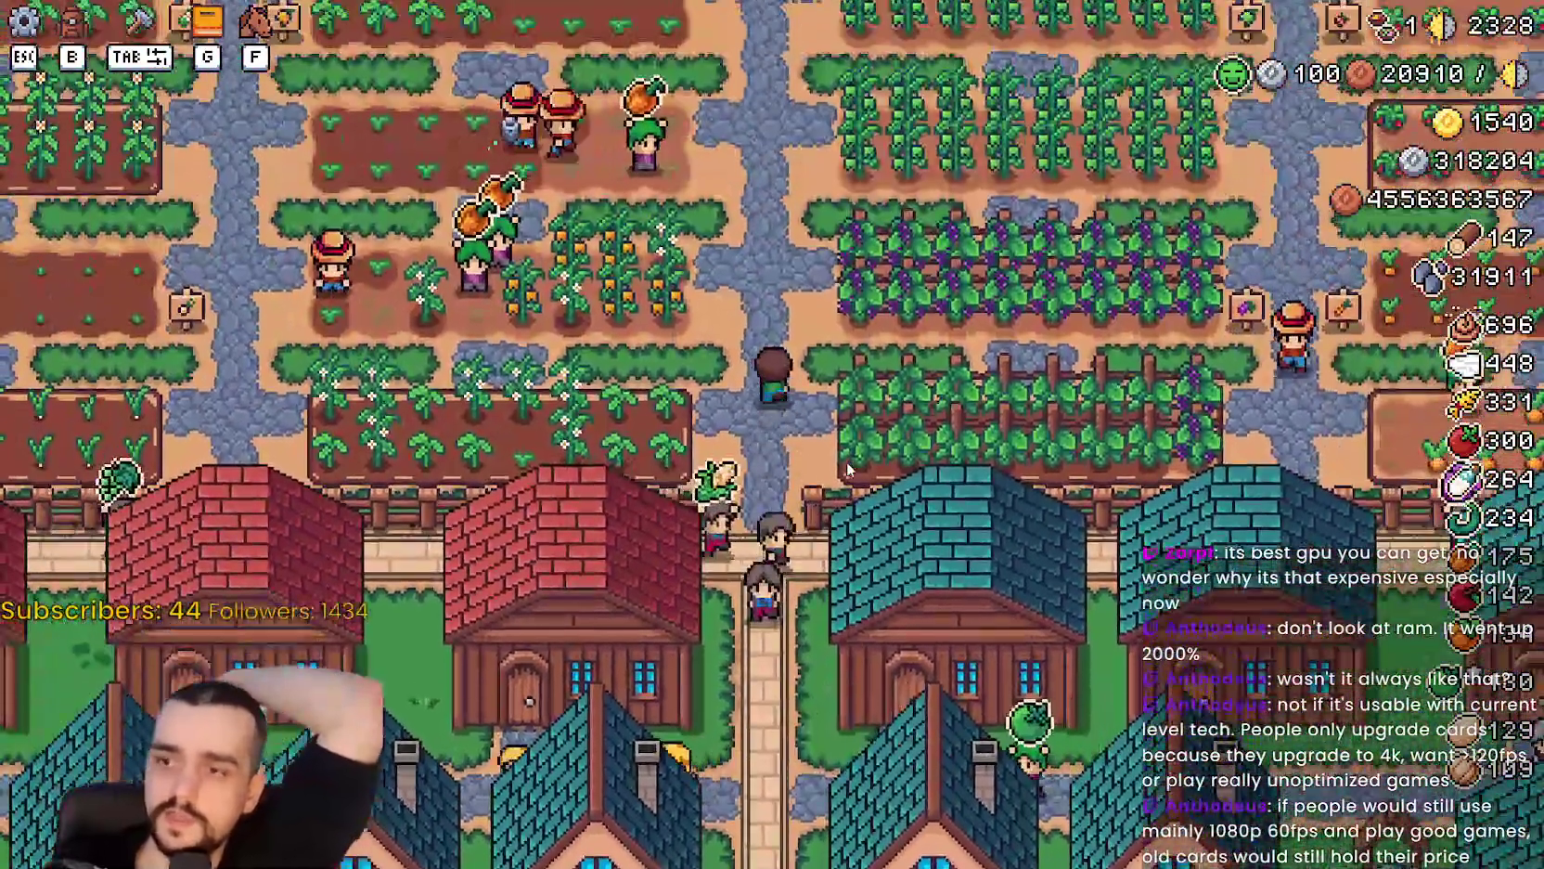
key(w)
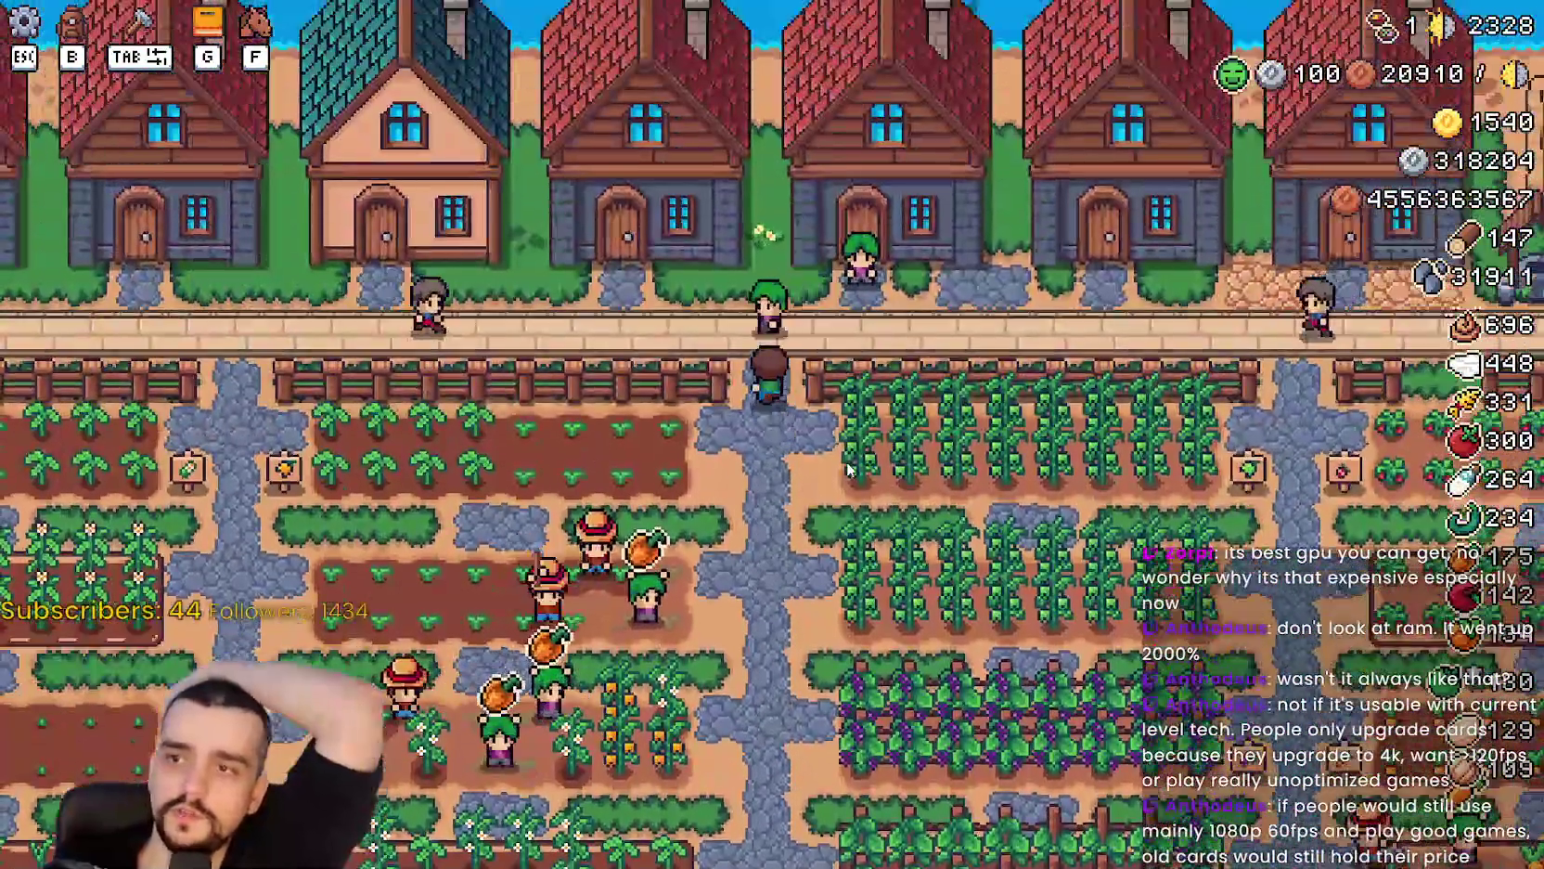
key(a)
key(a)
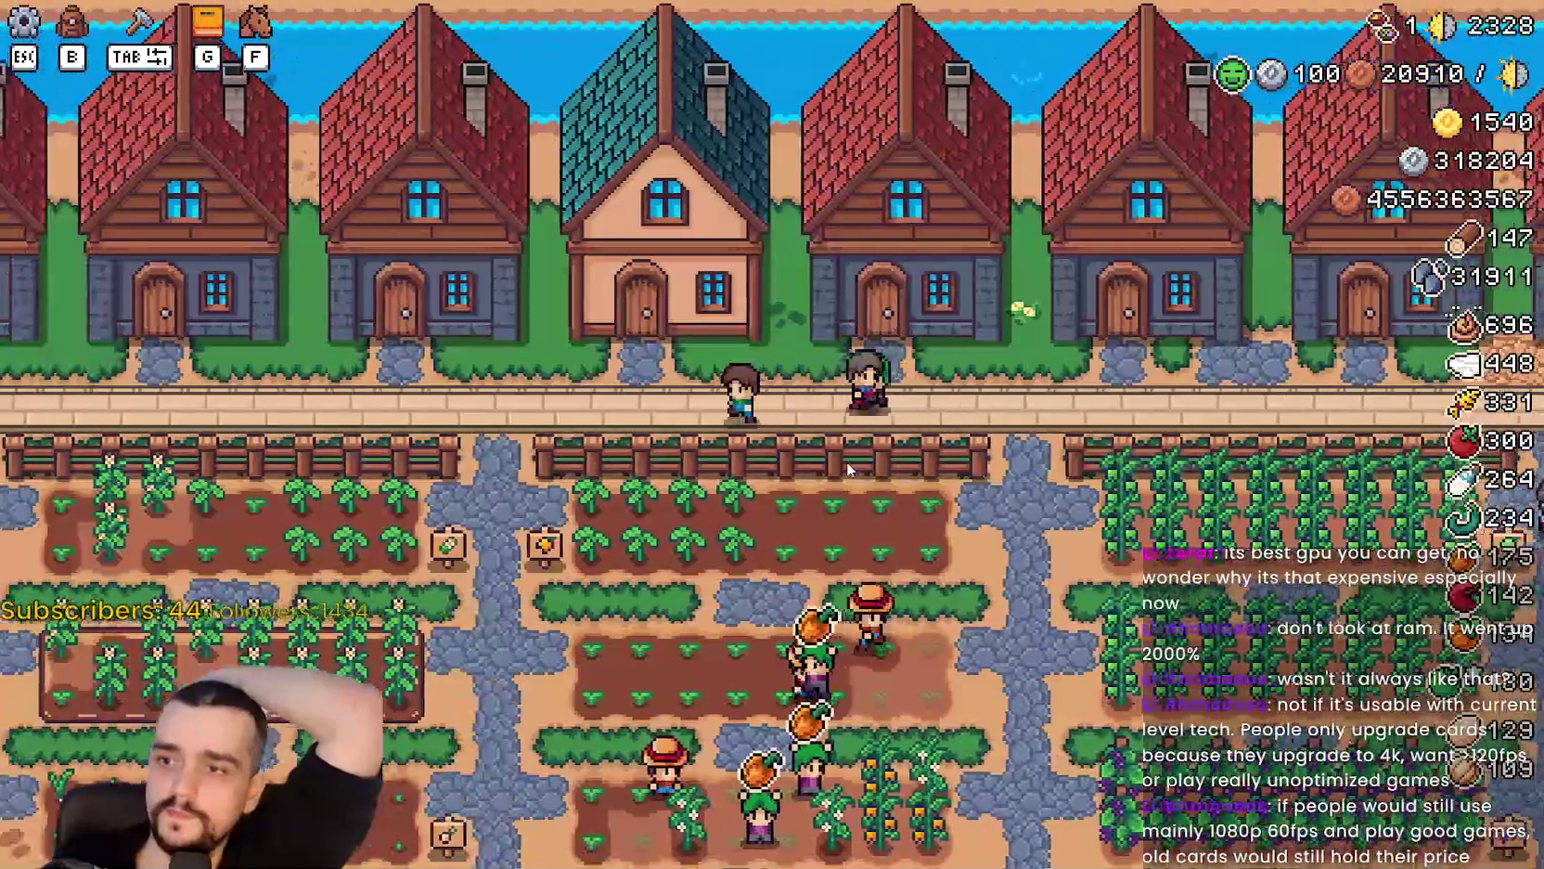
key(s)
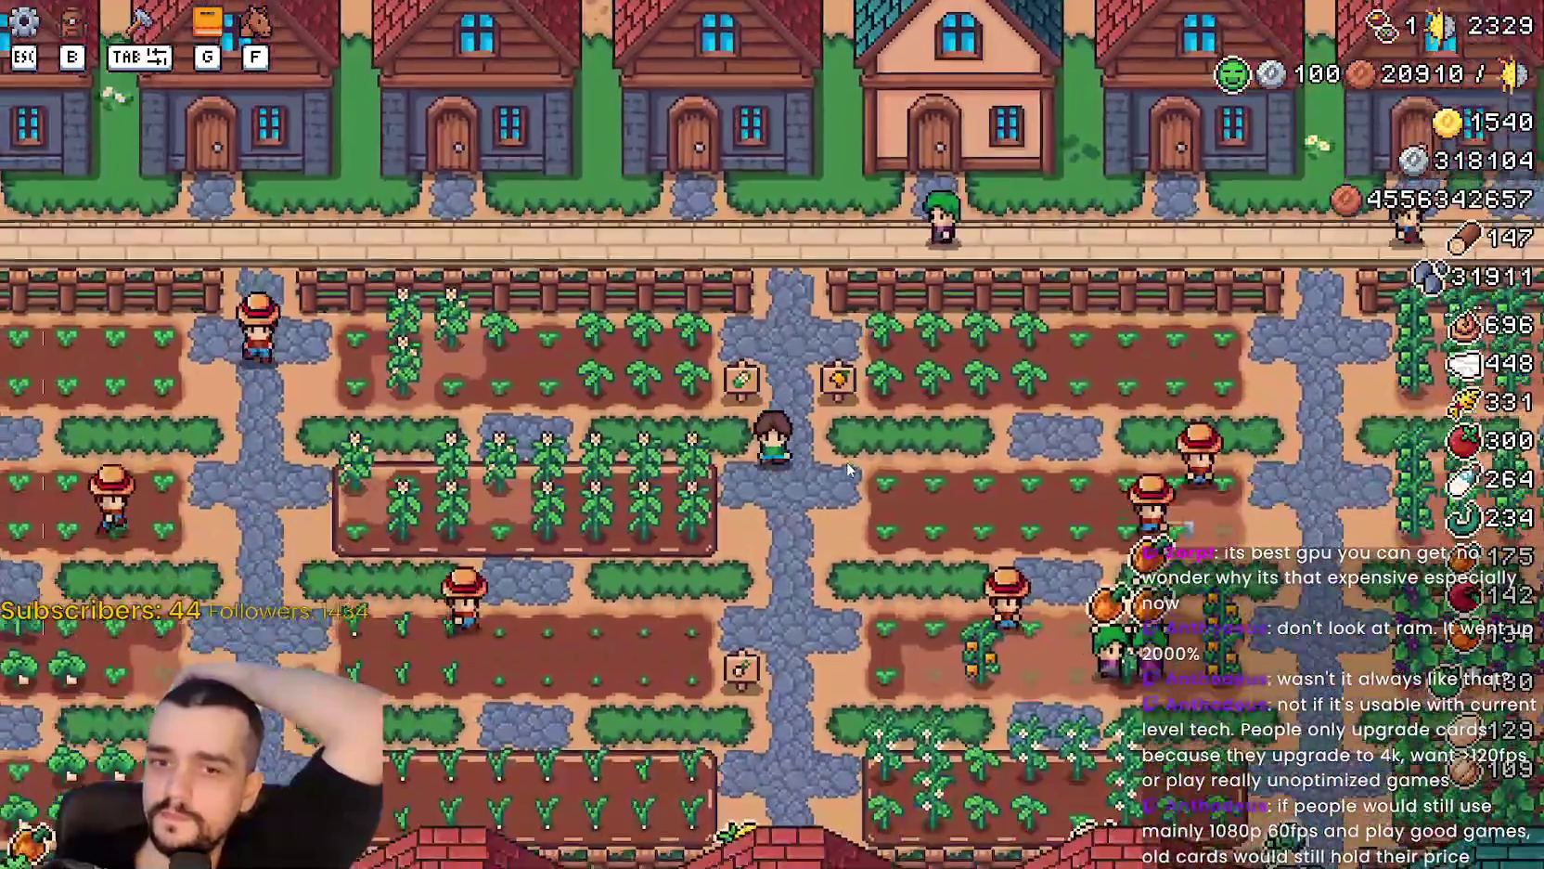
key(s)
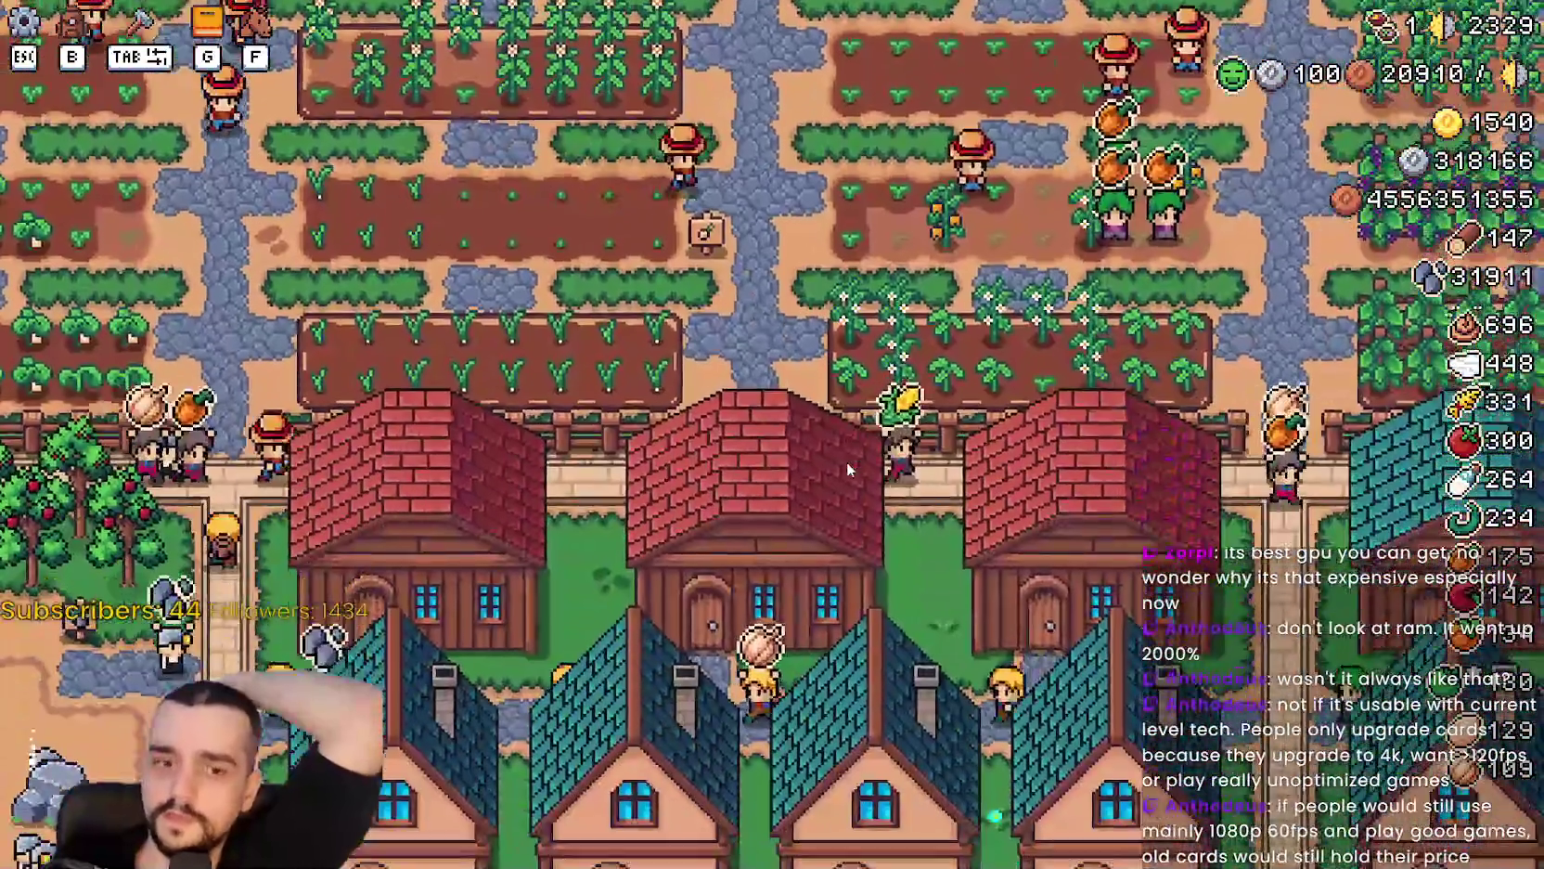
key(a)
key(a)
key(w)
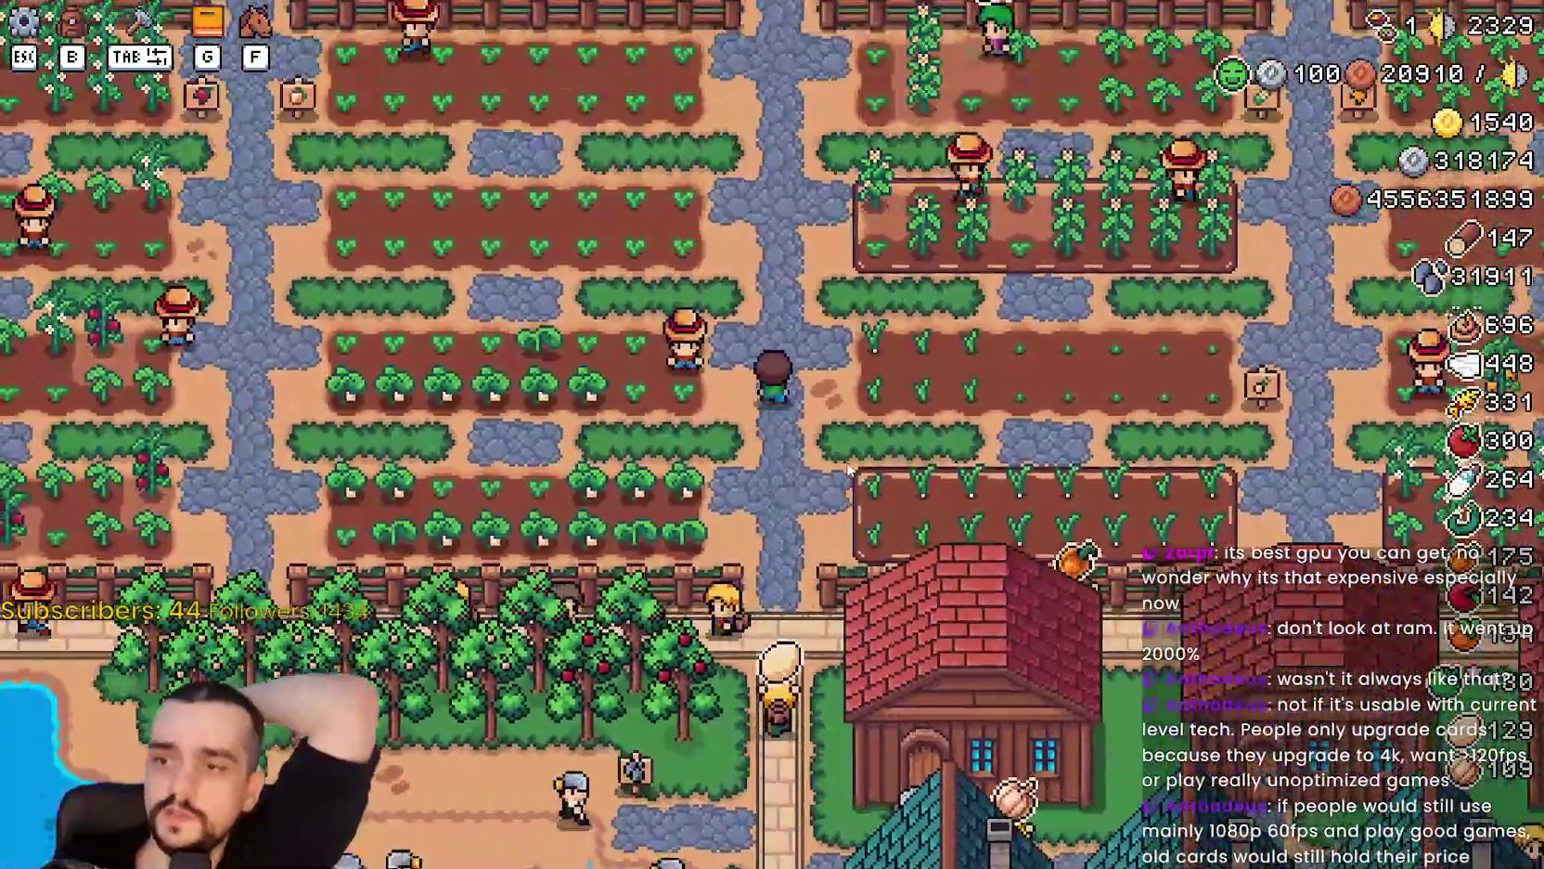
key(w)
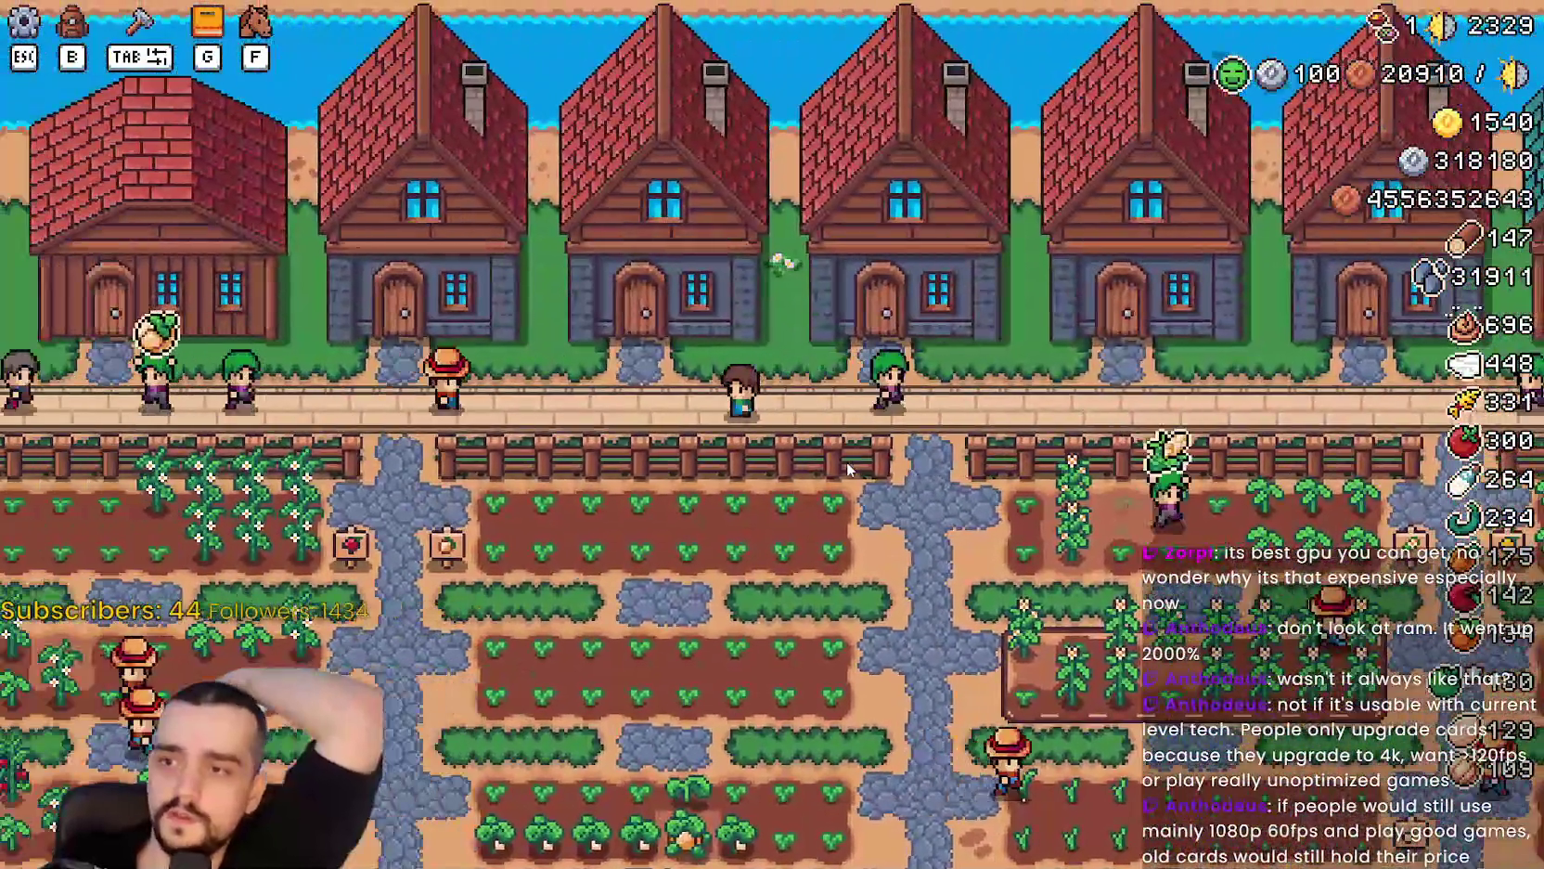
key(a)
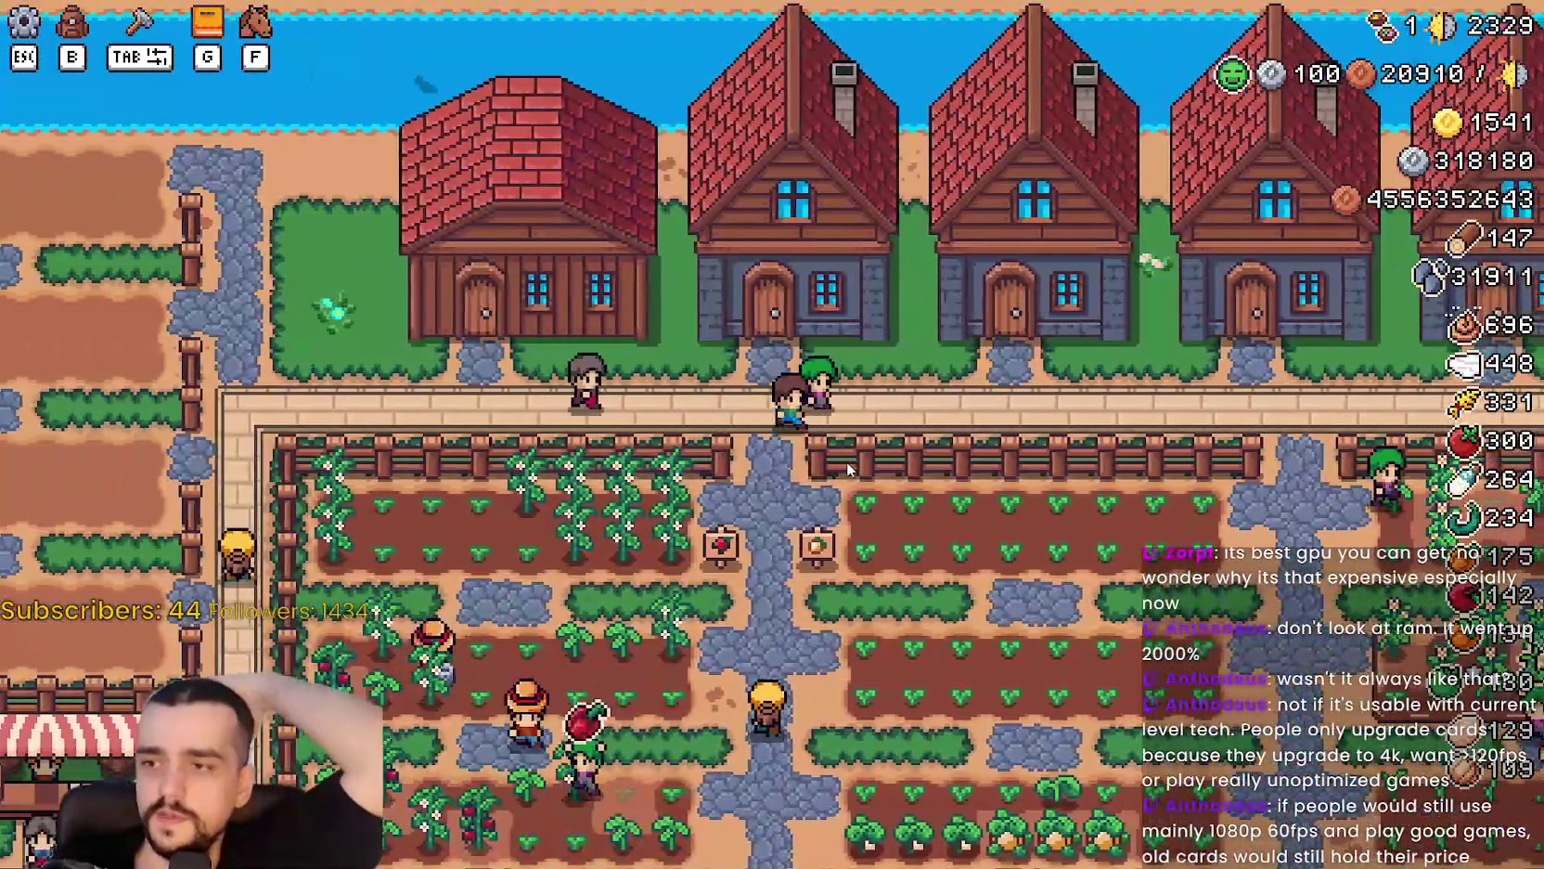
key(s)
key(w)
key(a)
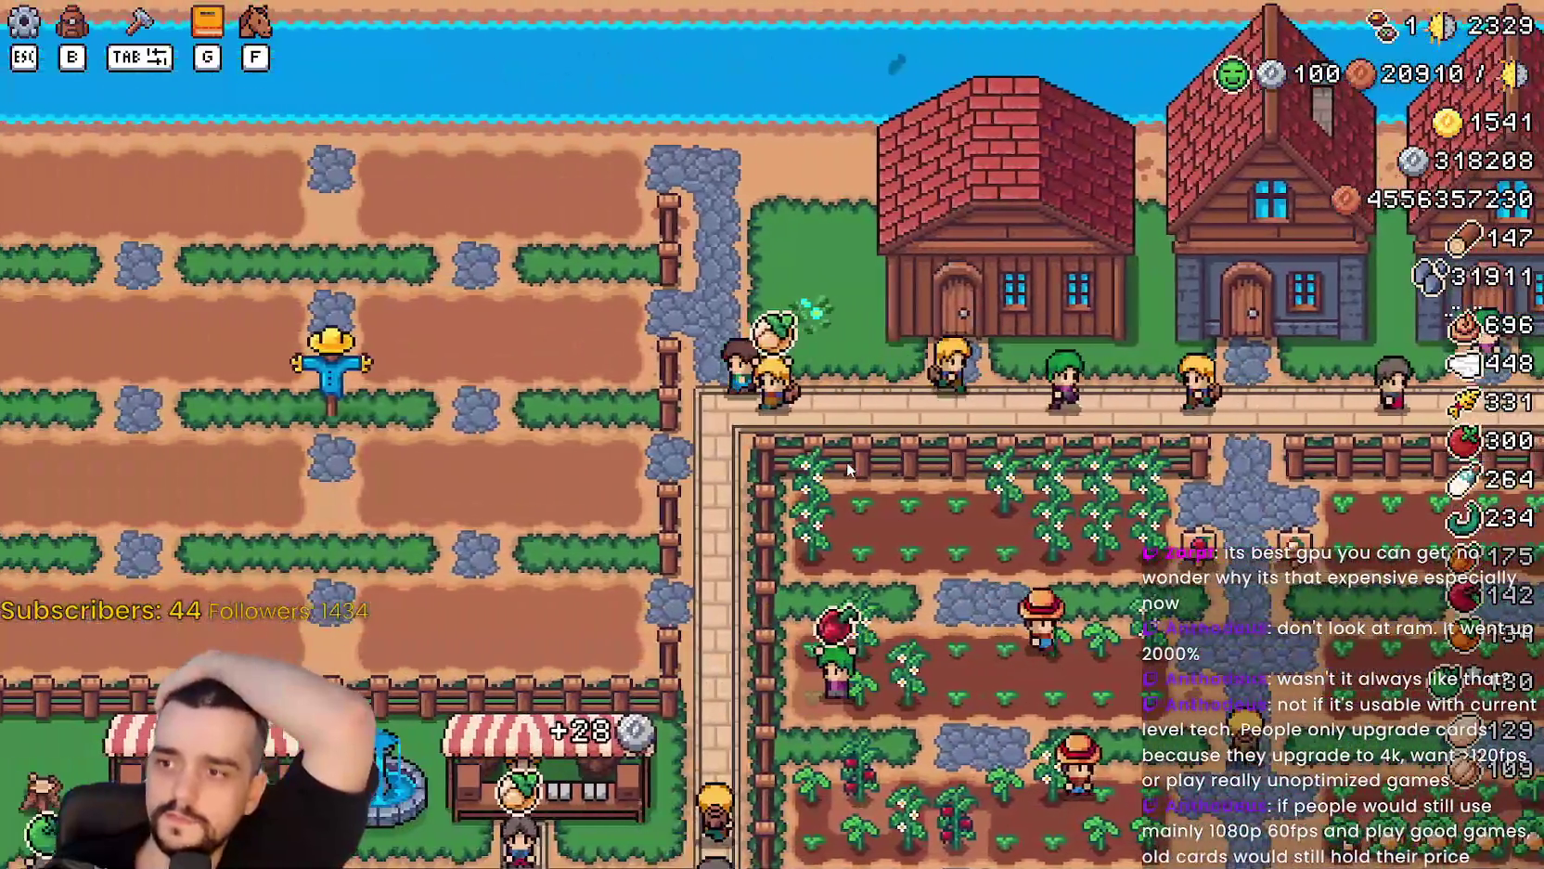
key(s)
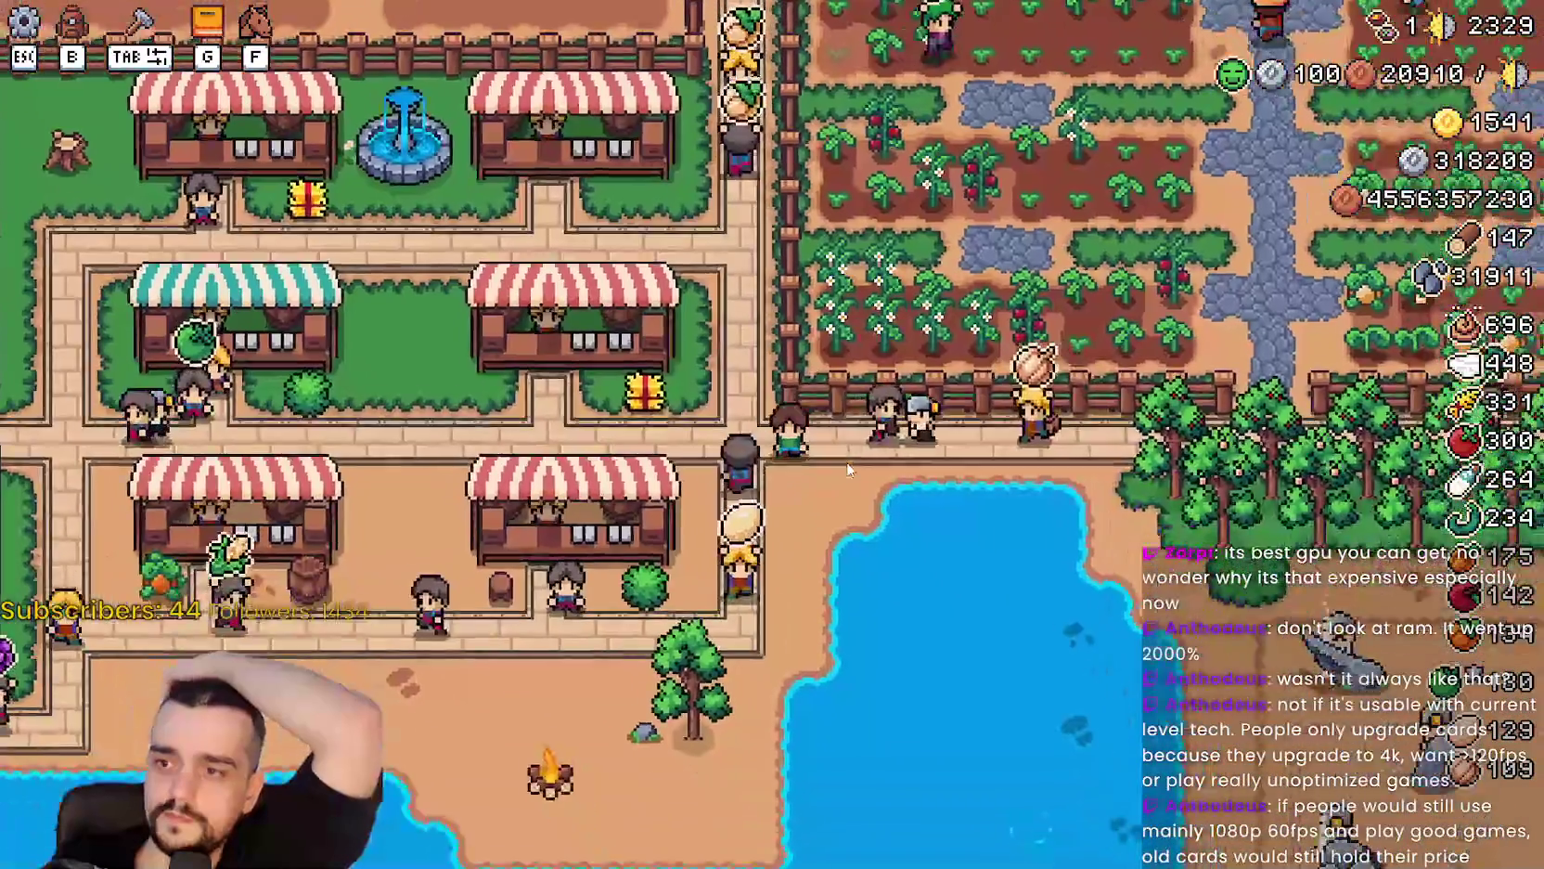
key(d)
Walk east across the crop fields and back, then plant a tomato sprout beside the farmer.
key(d)
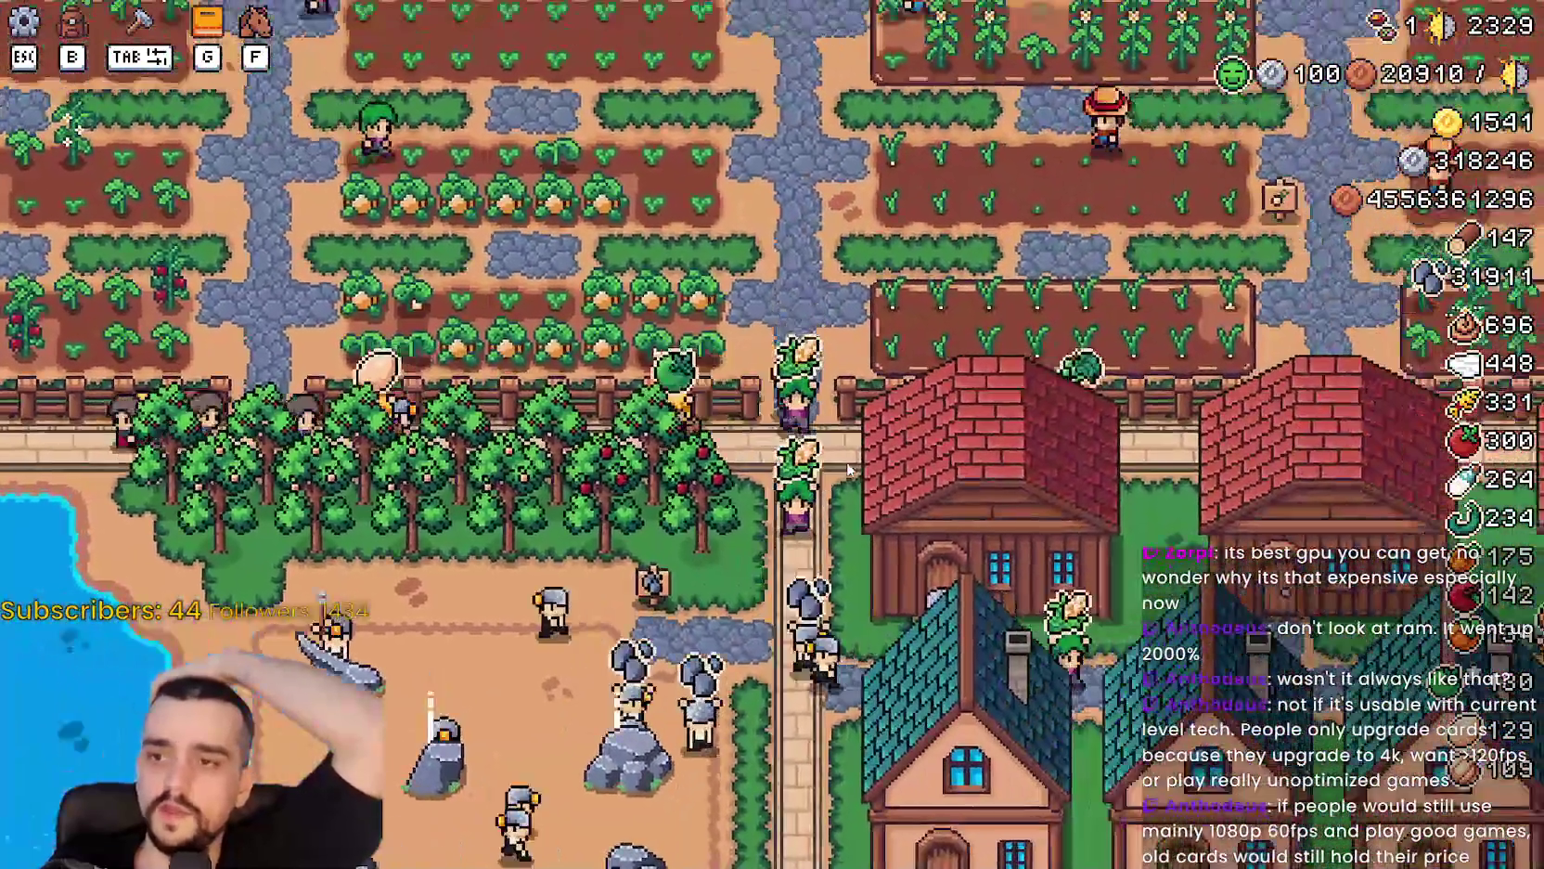
key(w)
key(d)
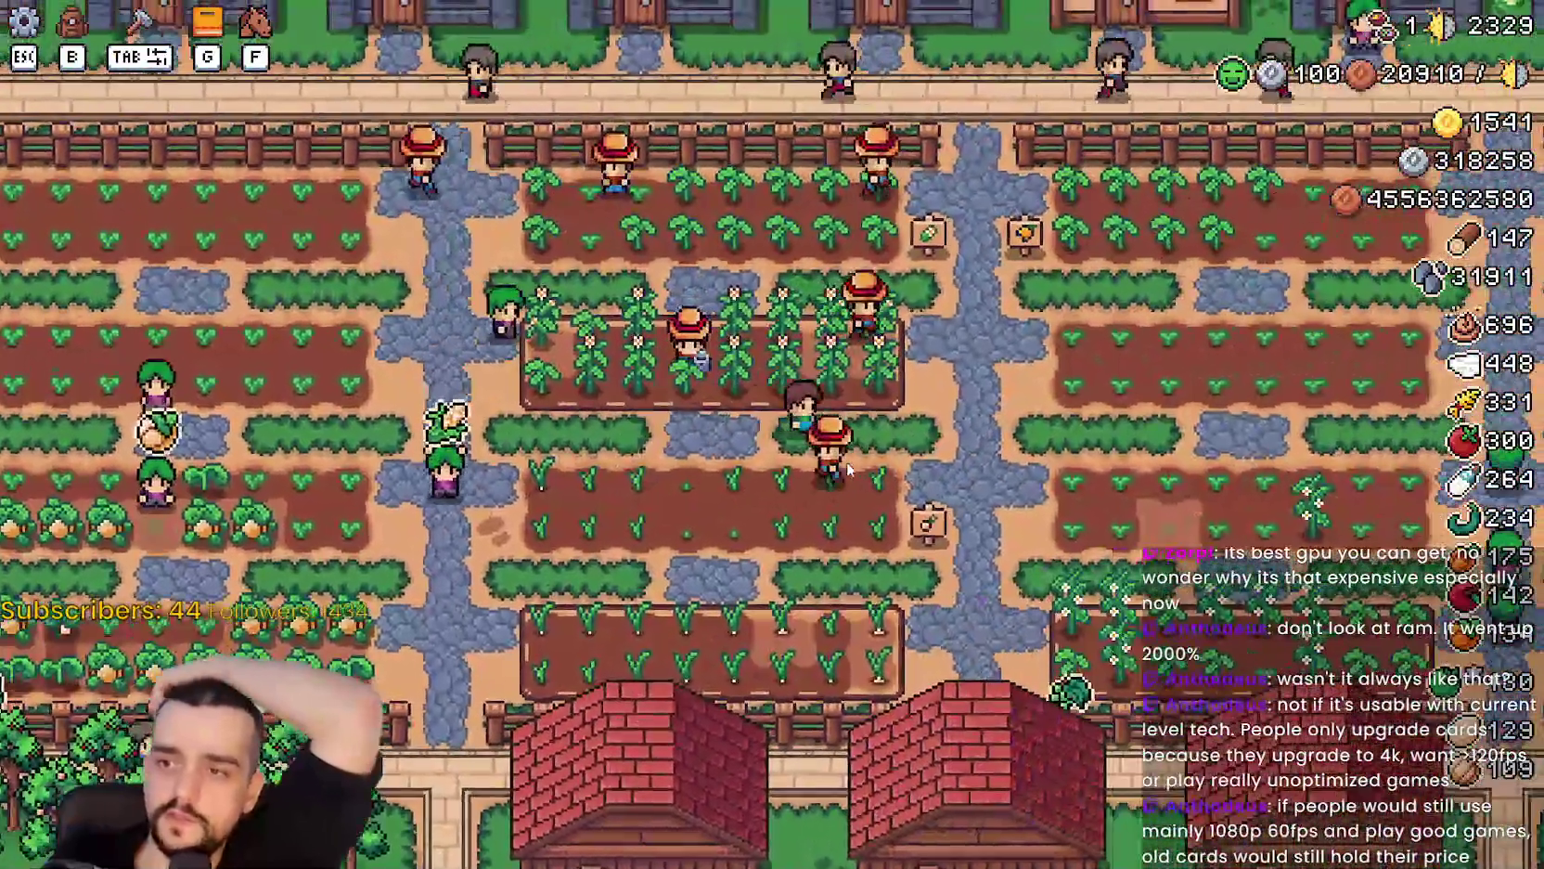
key(d)
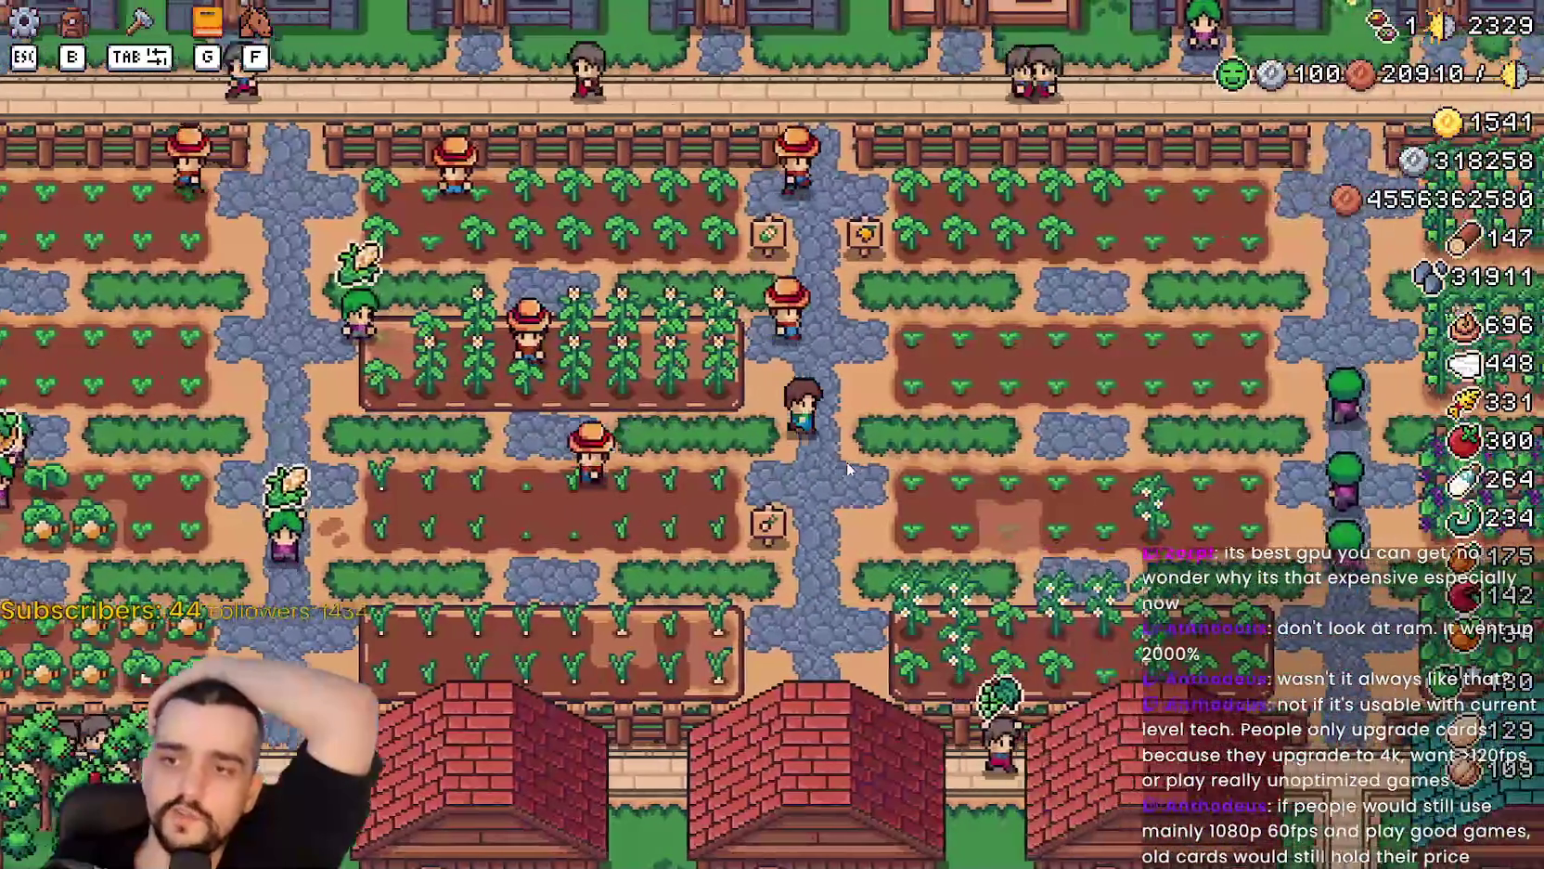
key(w)
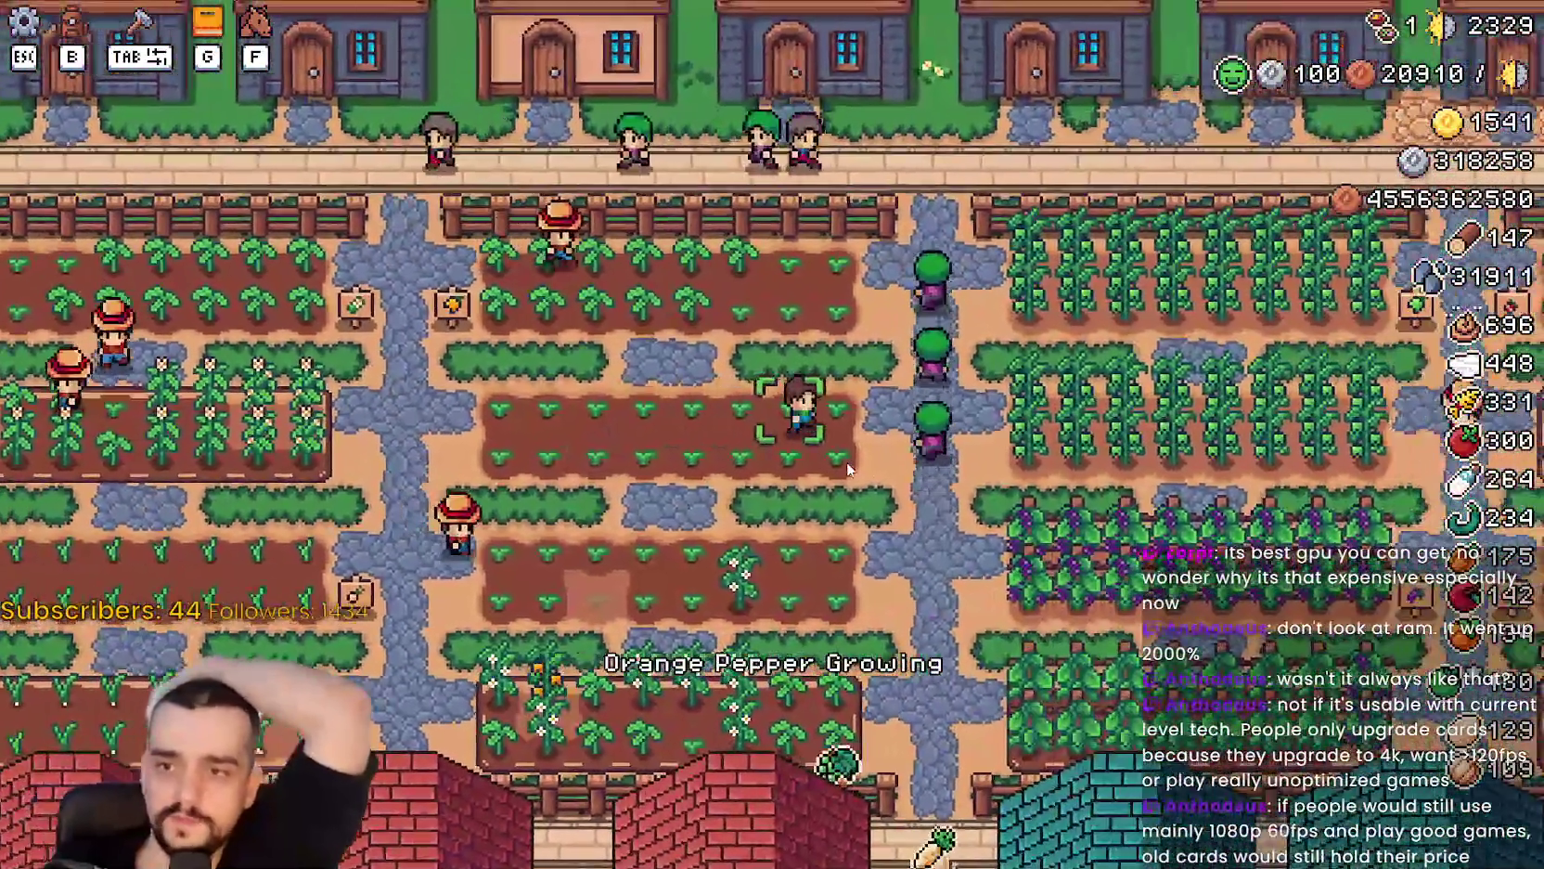
key(d)
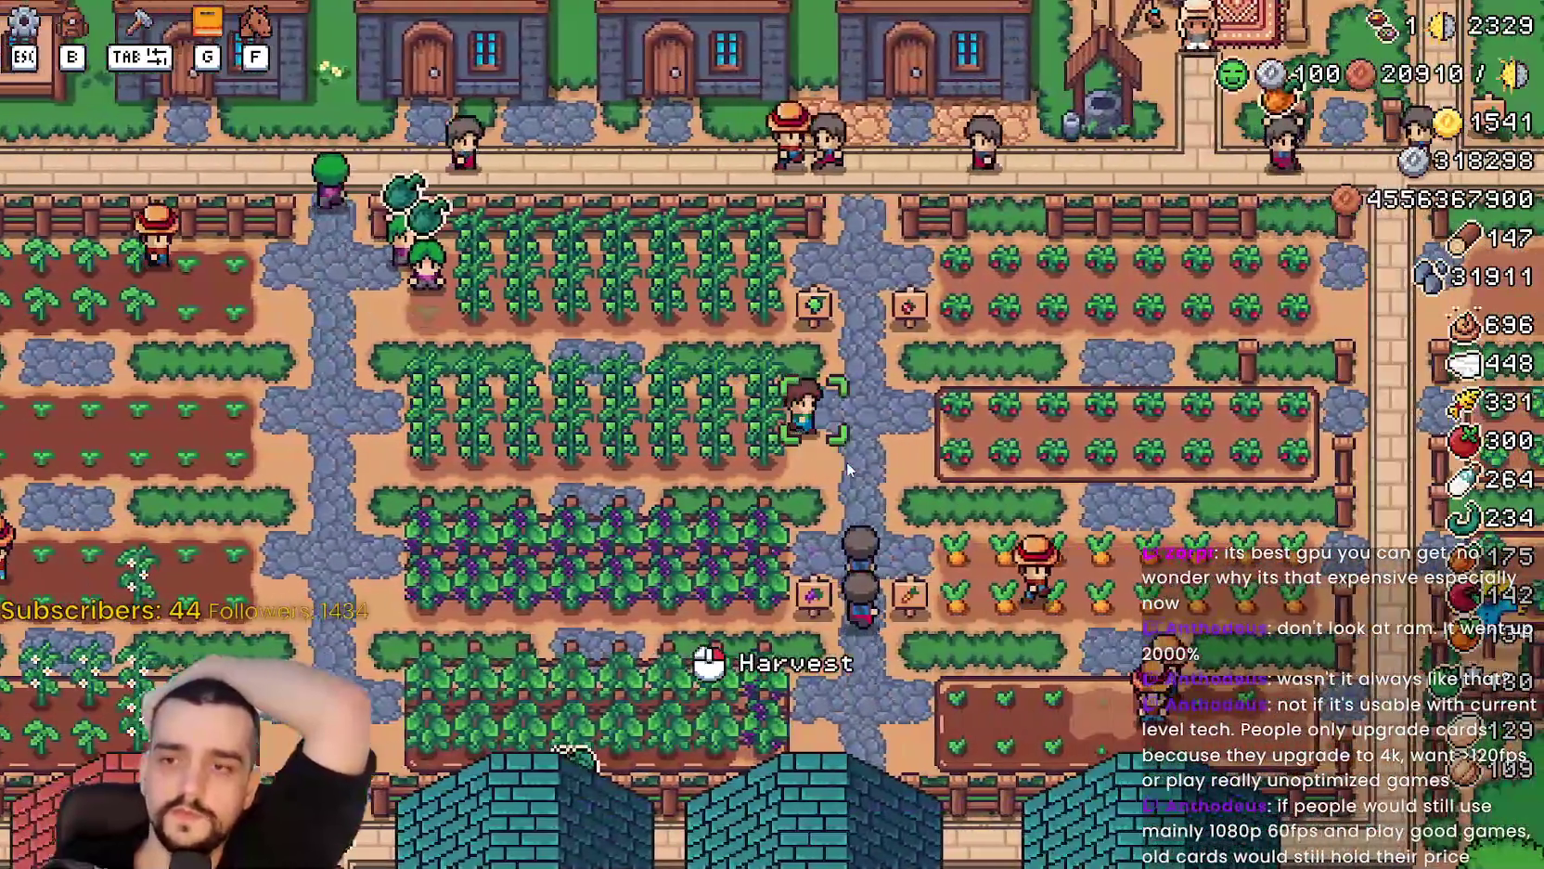
key(d)
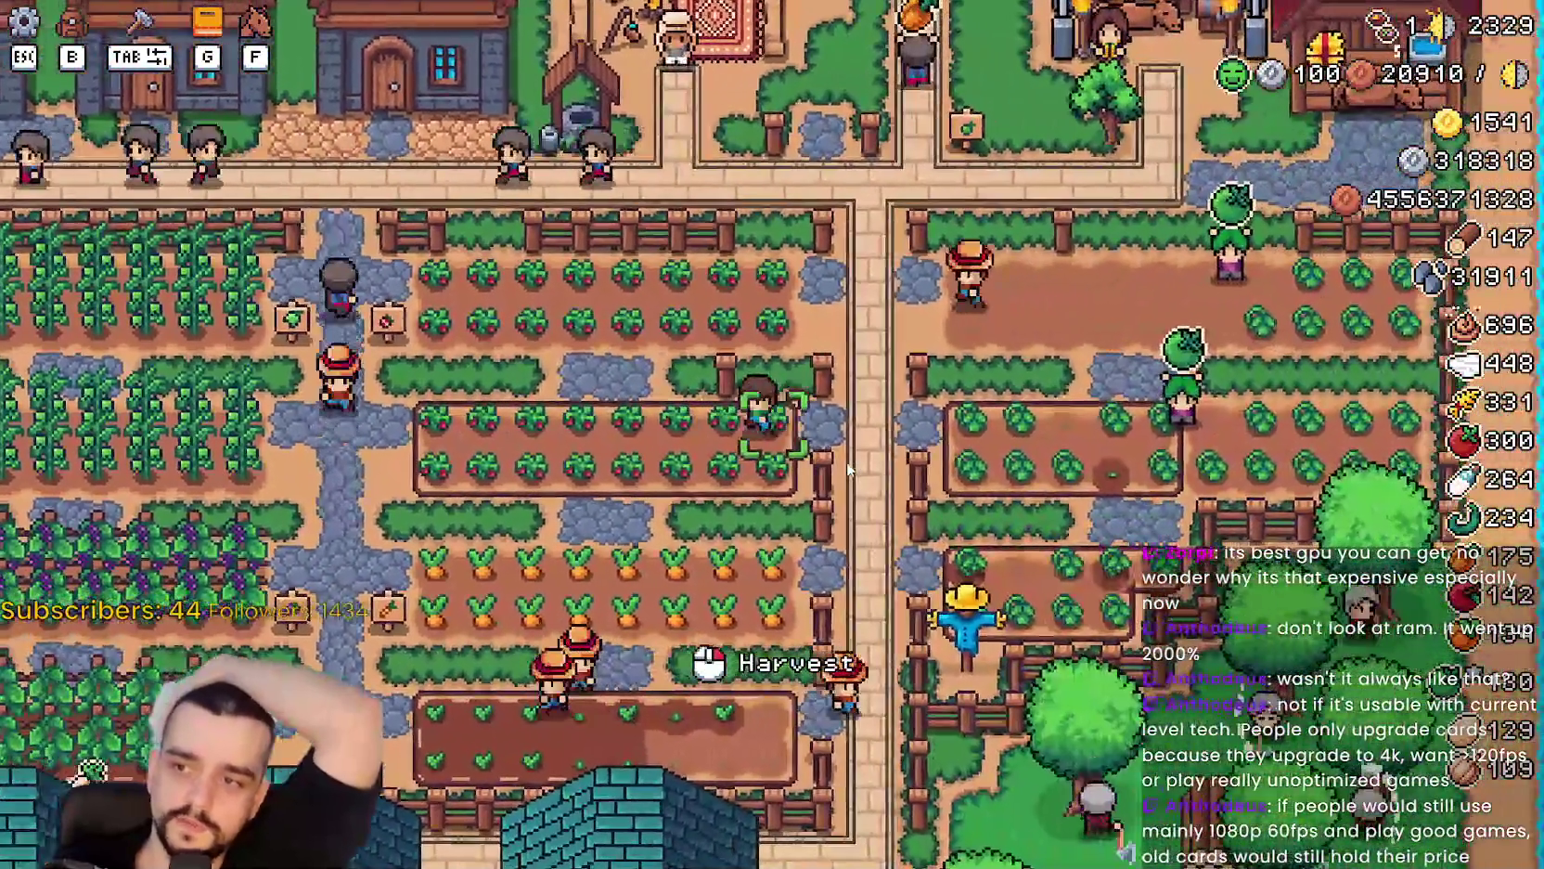
key(a)
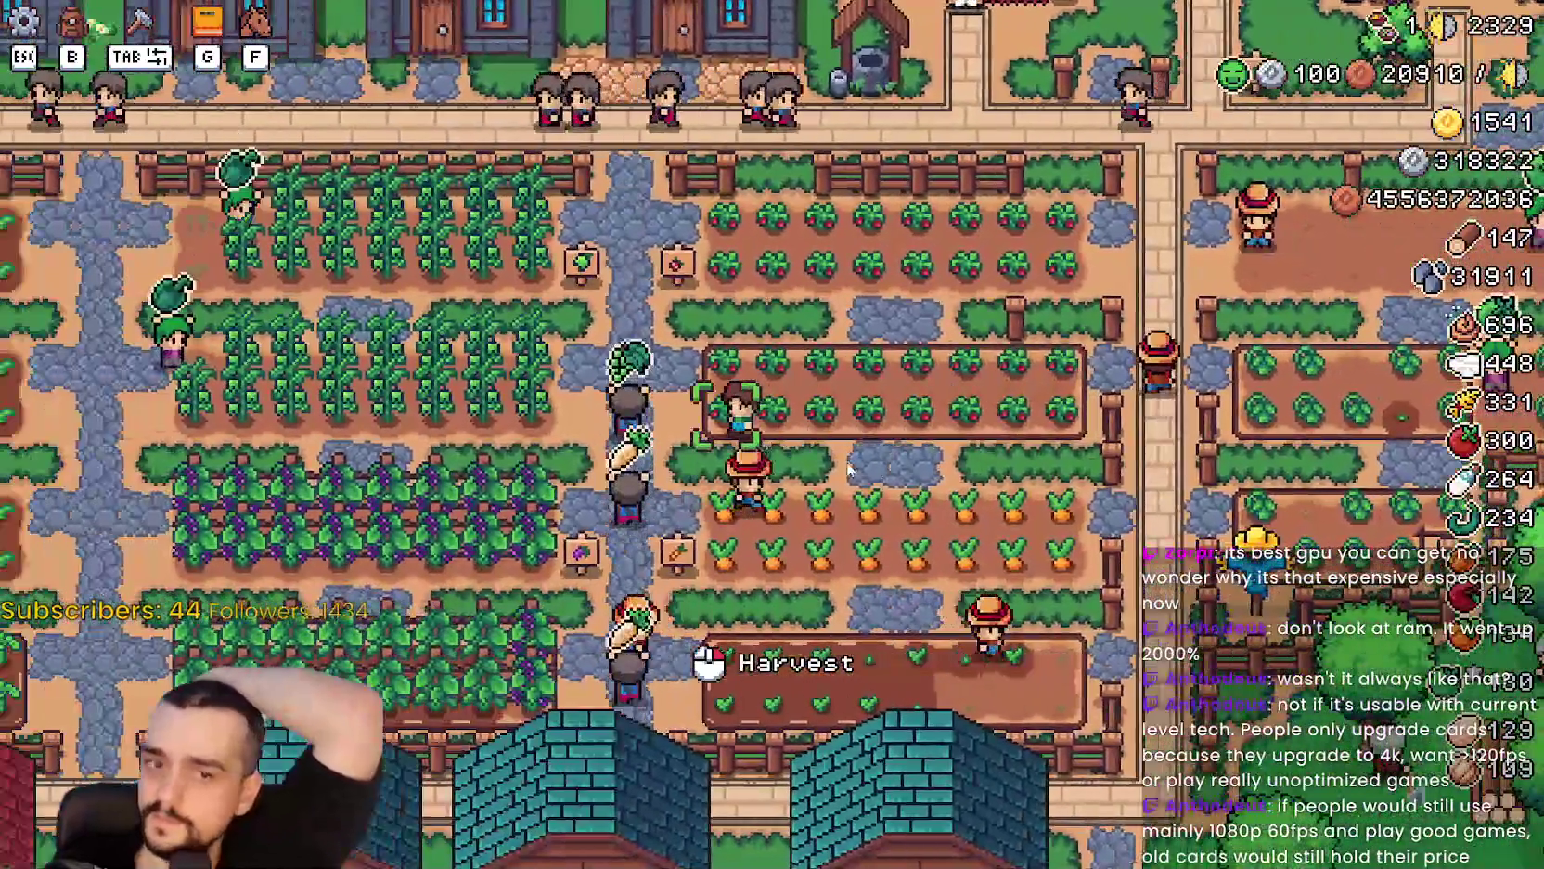
key(s)
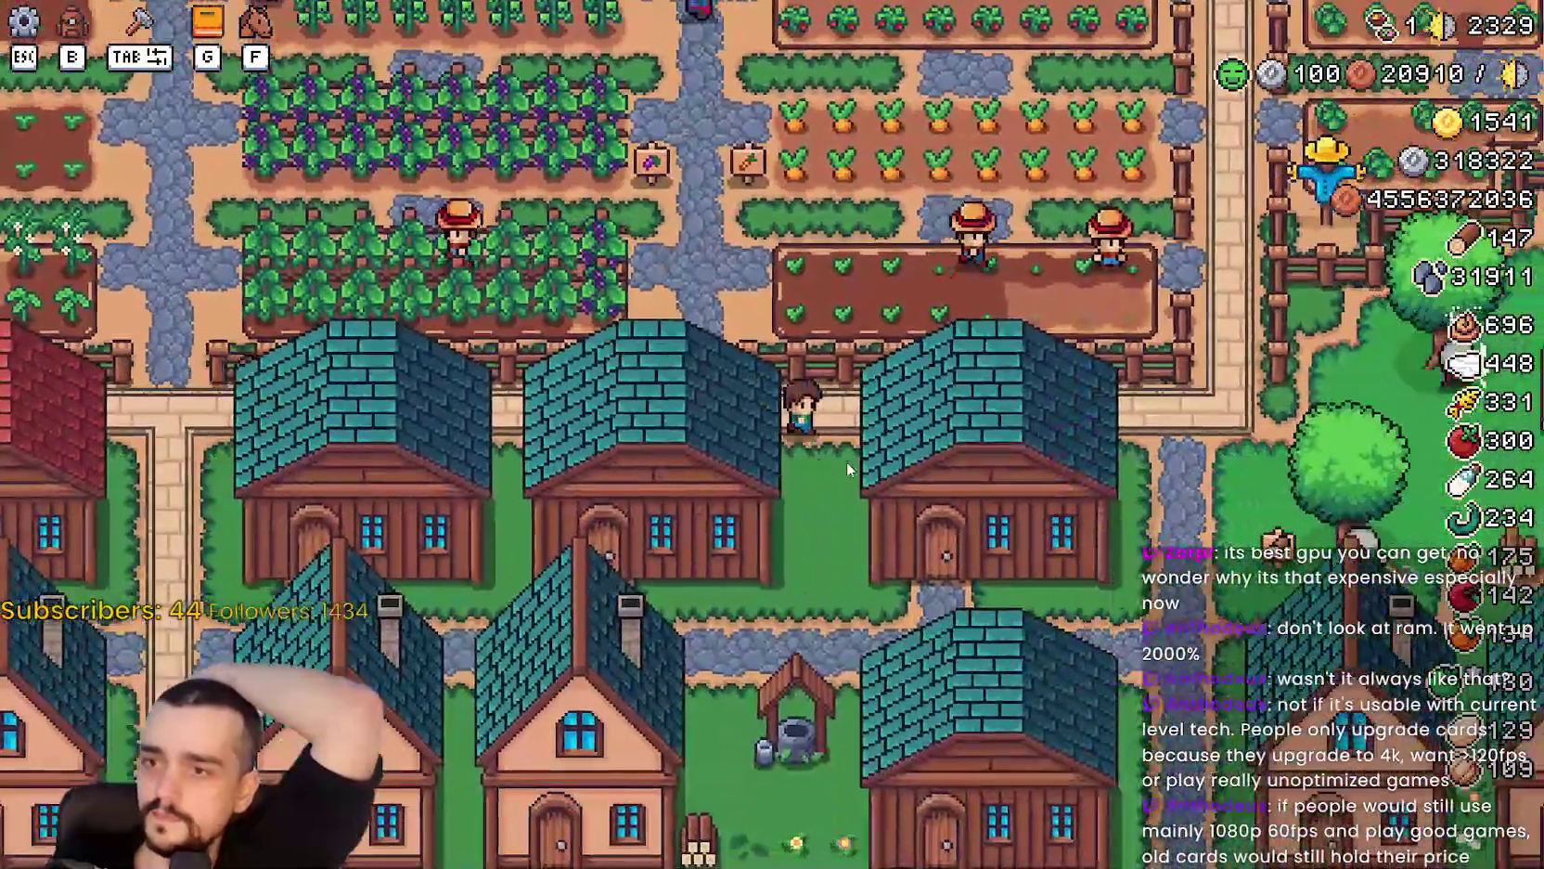
key(d)
key(w)
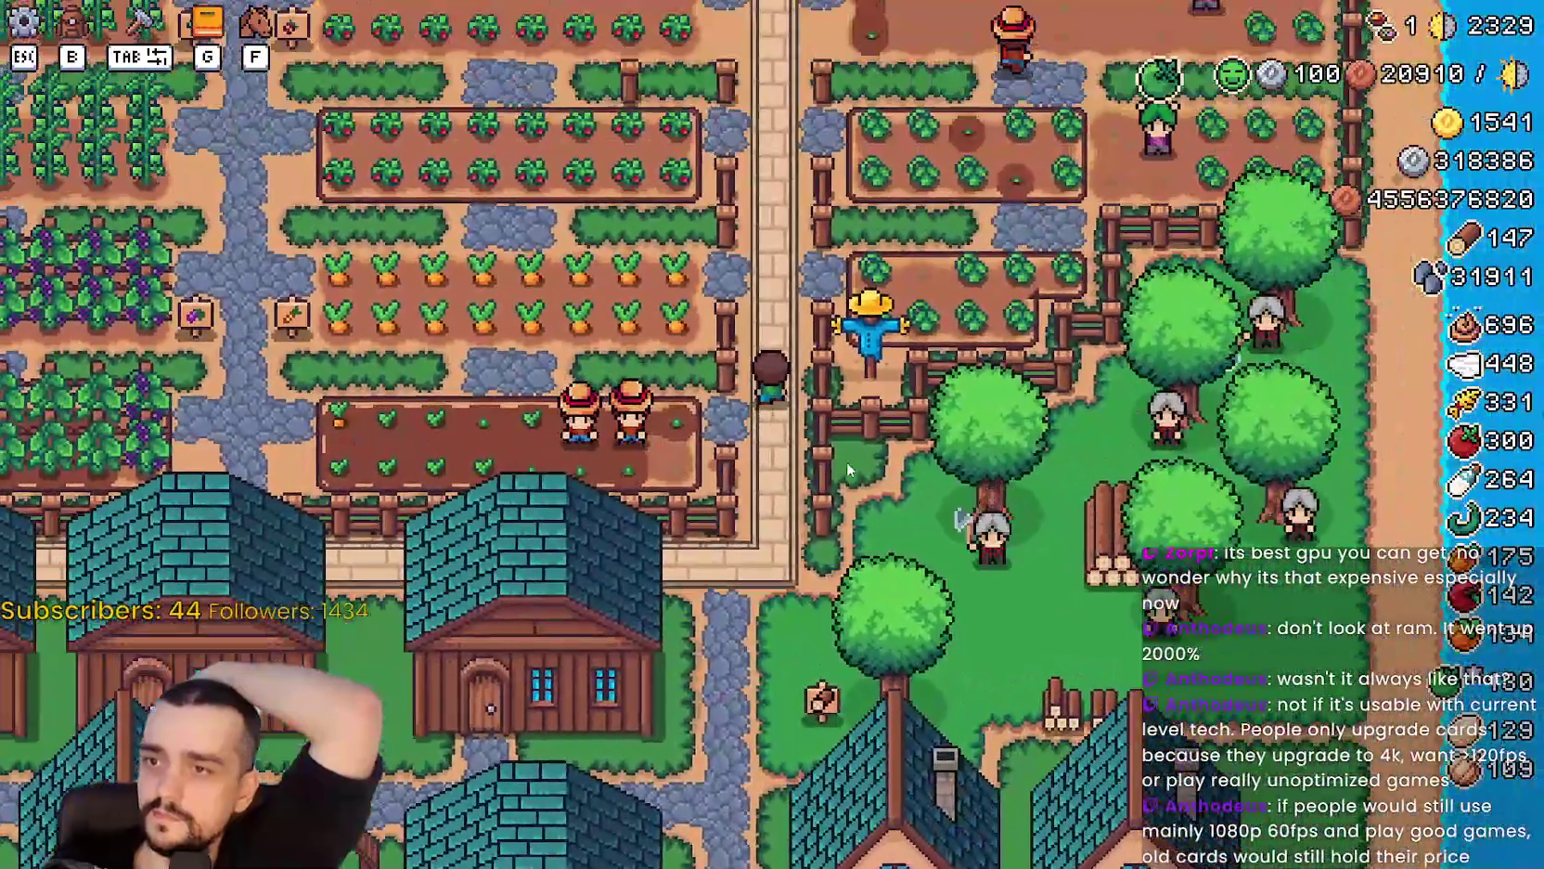
key(w)
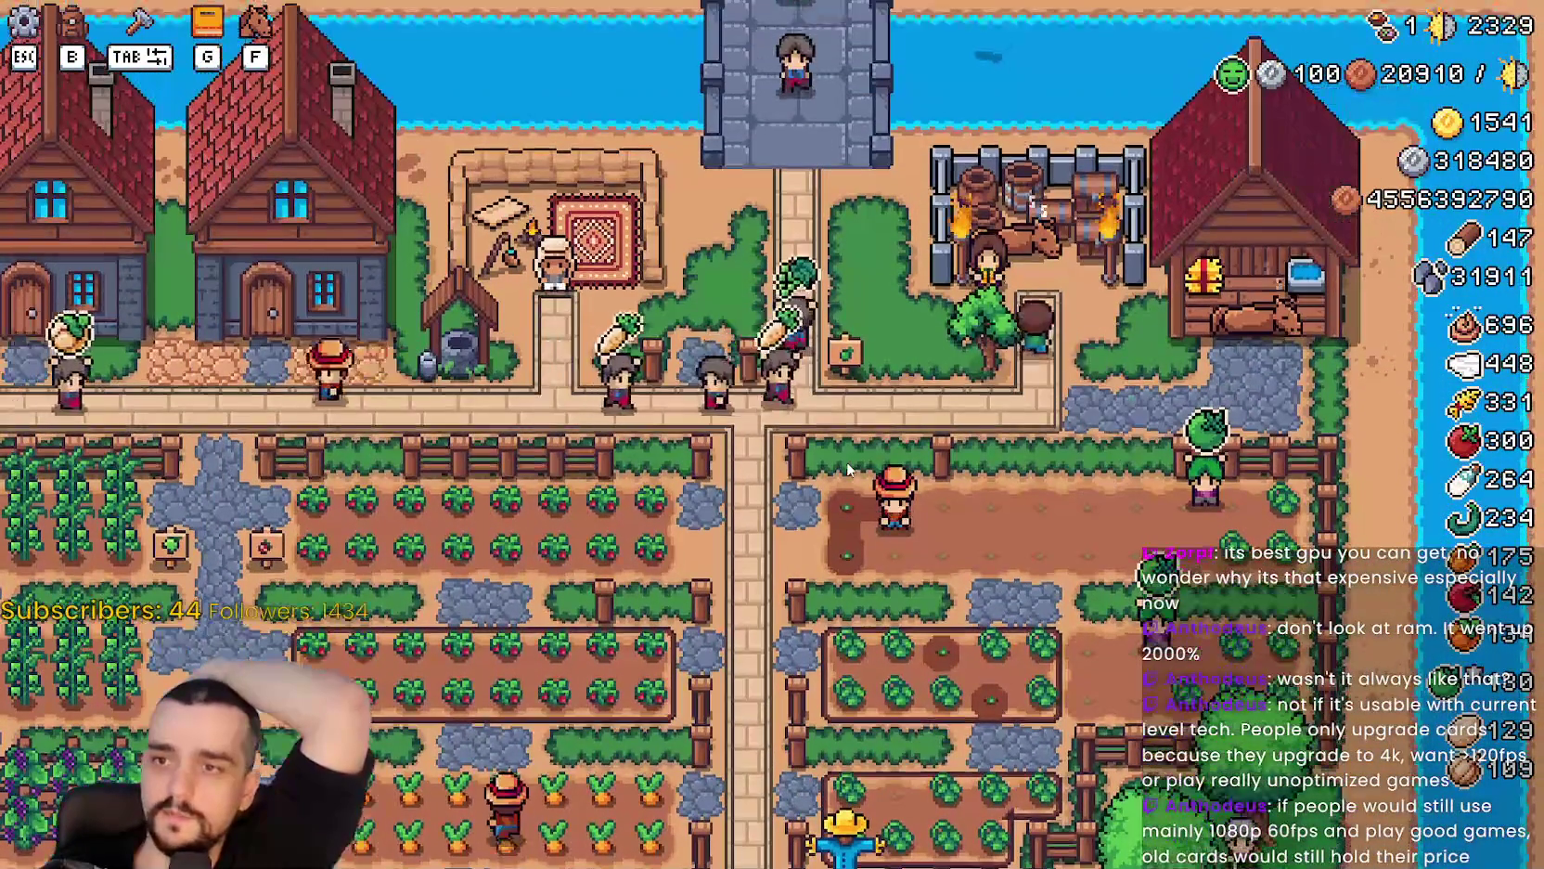
click(847, 461)
Walk south through the village past the duck pens to the Blacksmith and open its buffs window.
key(a)
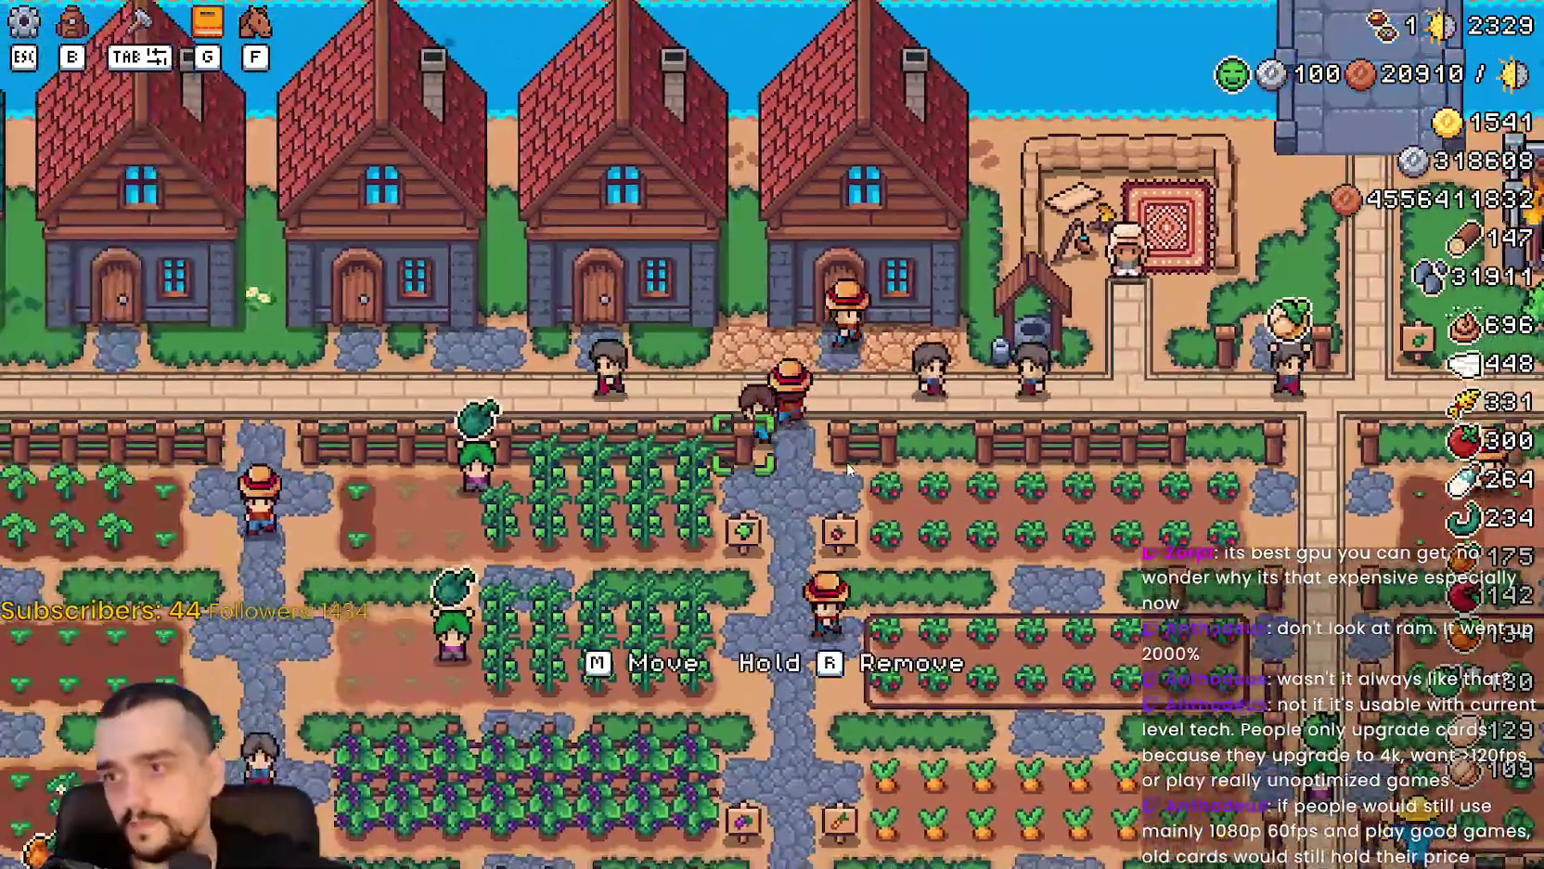
key(s)
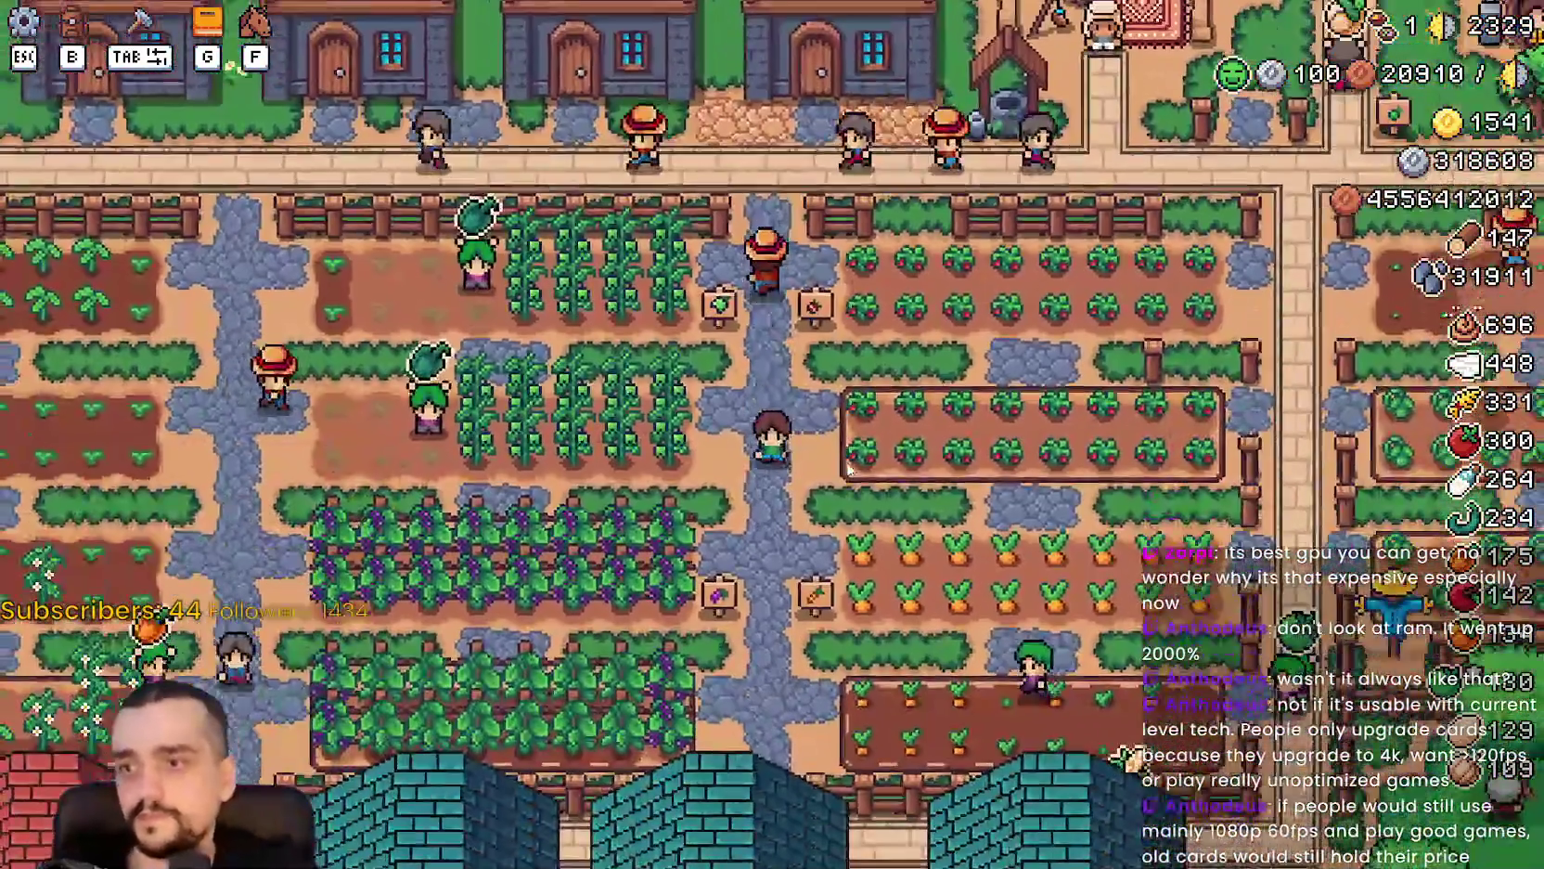
key(s)
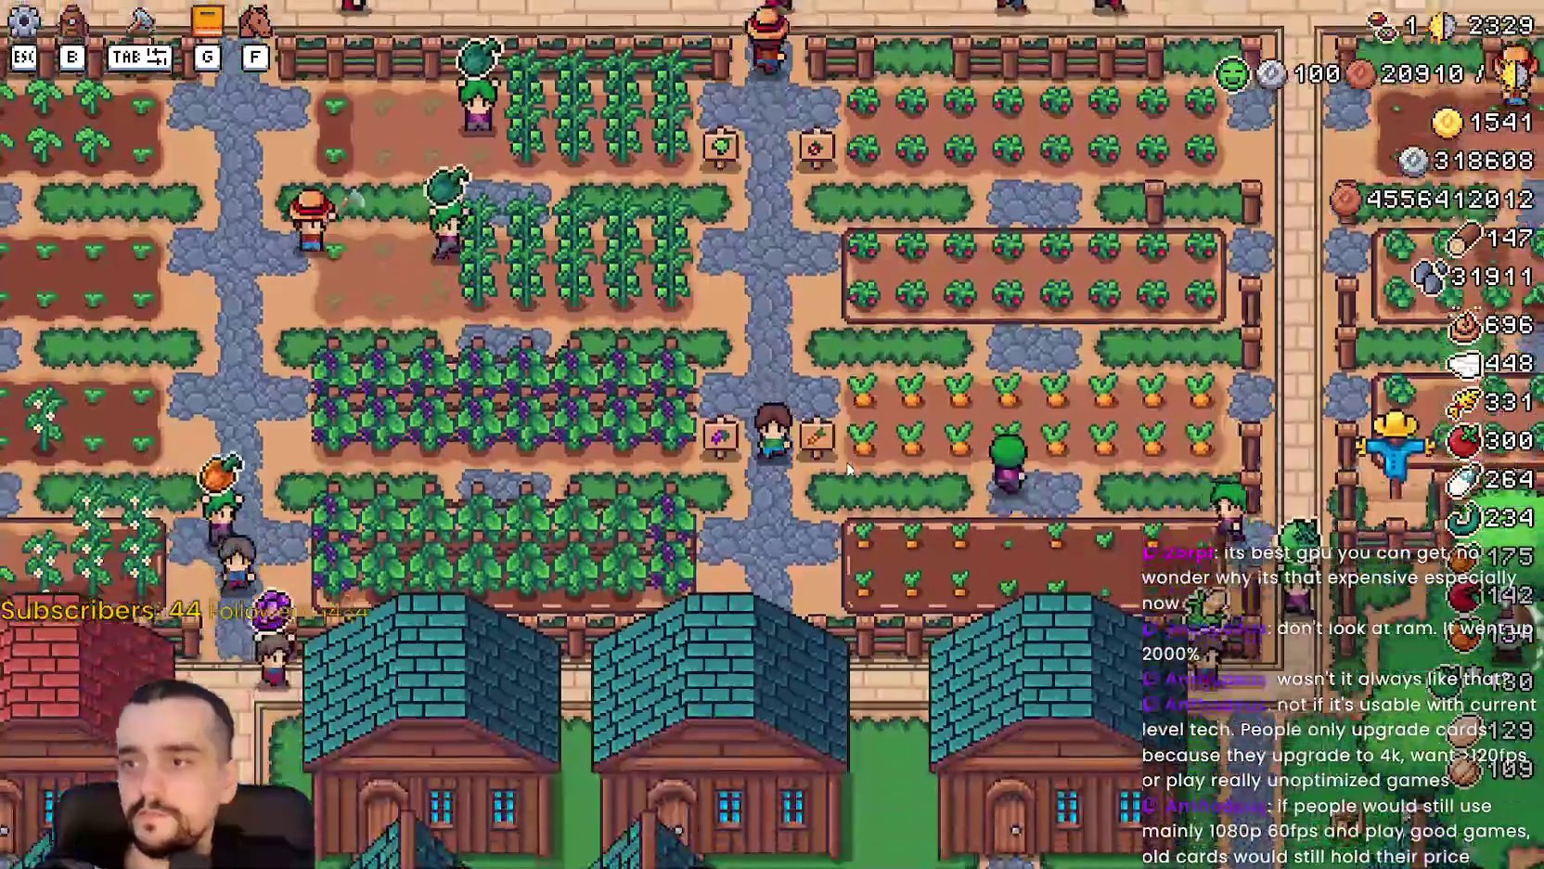
key(s)
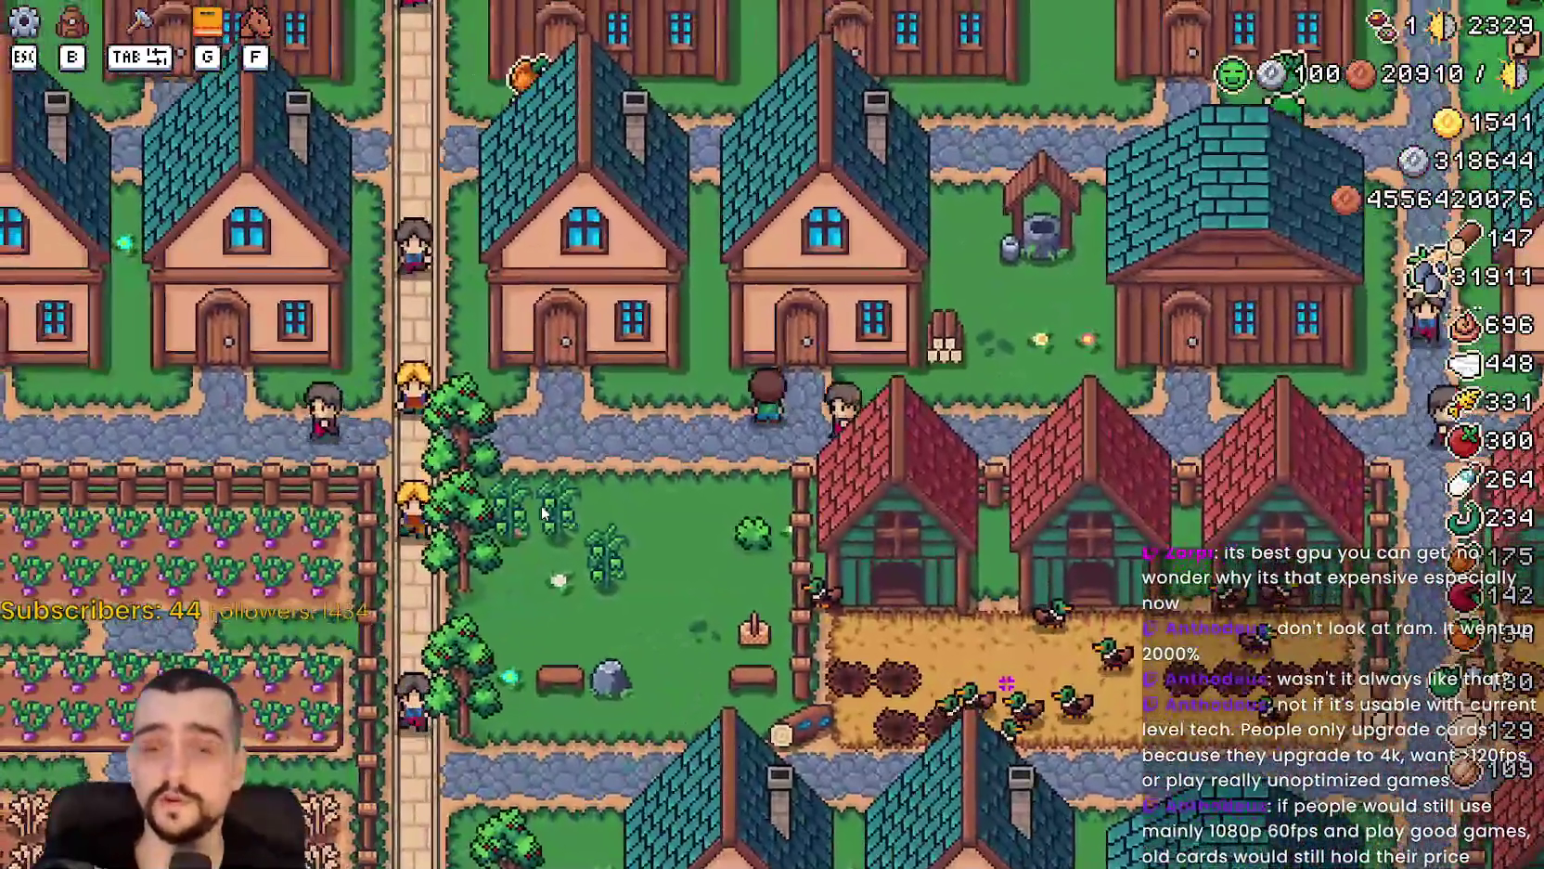
key(s)
key(a)
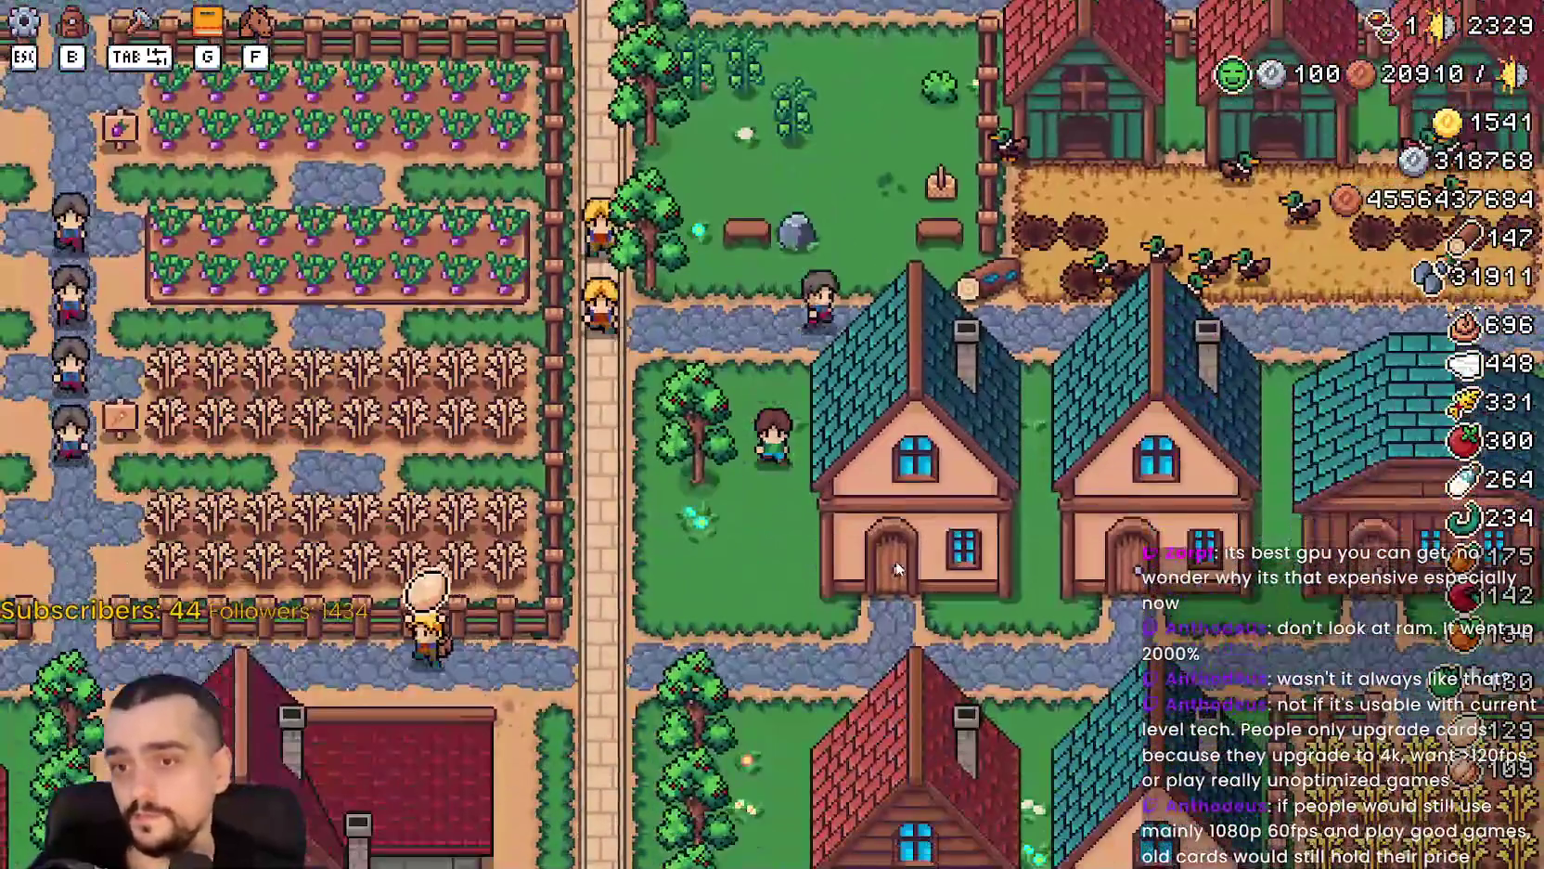
key(s)
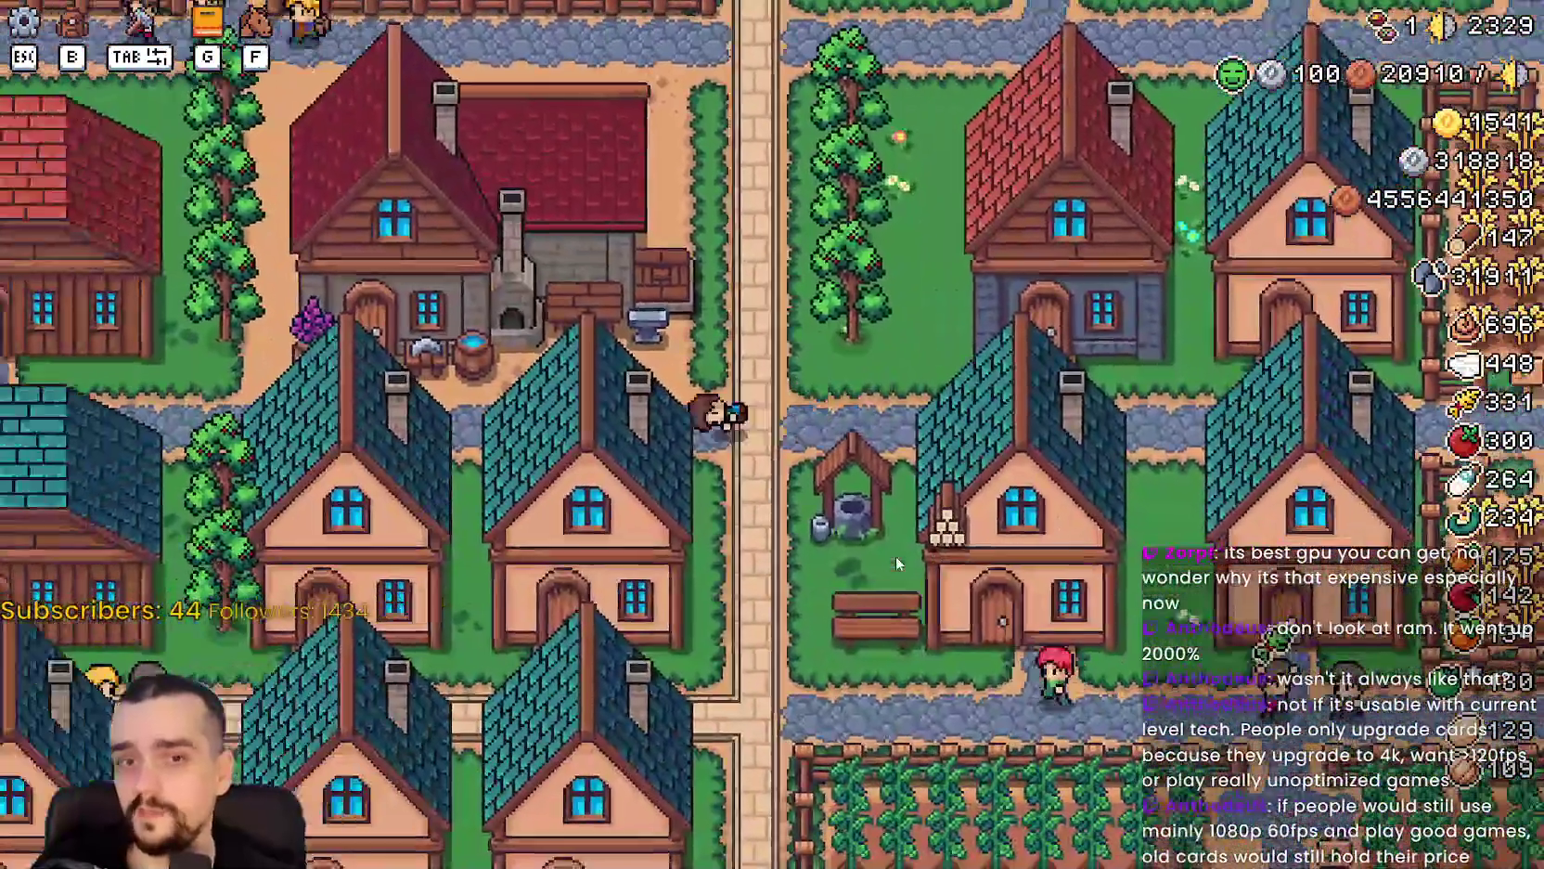
key(w)
click(948, 536)
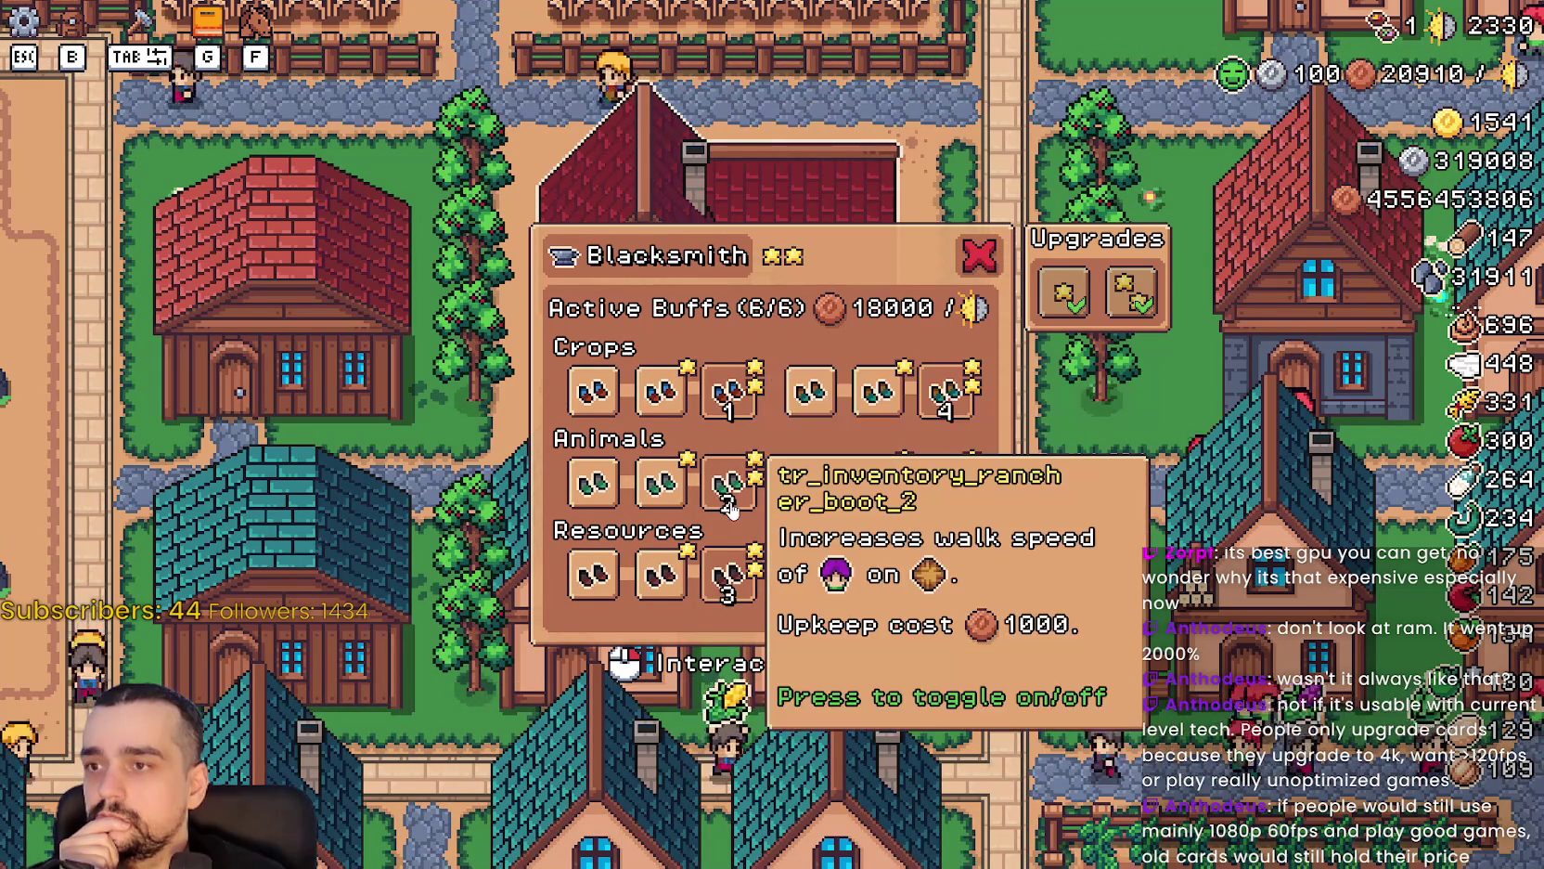
Toggle the first, second and third Crops boot buffs on and off, ending with the third active.
click(729, 390)
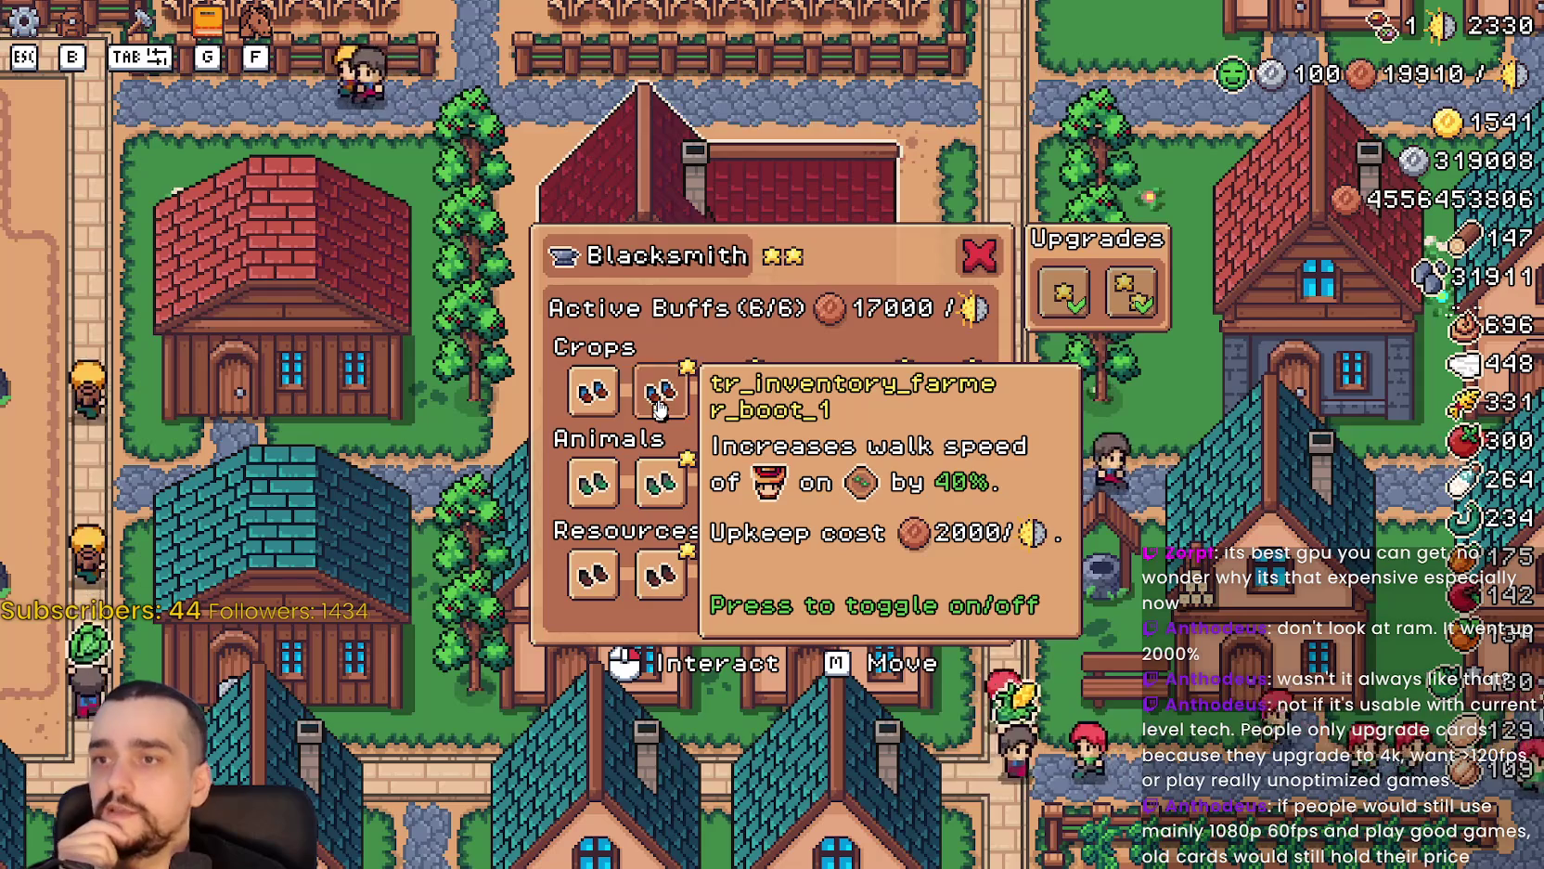
click(592, 390)
click(592, 390)
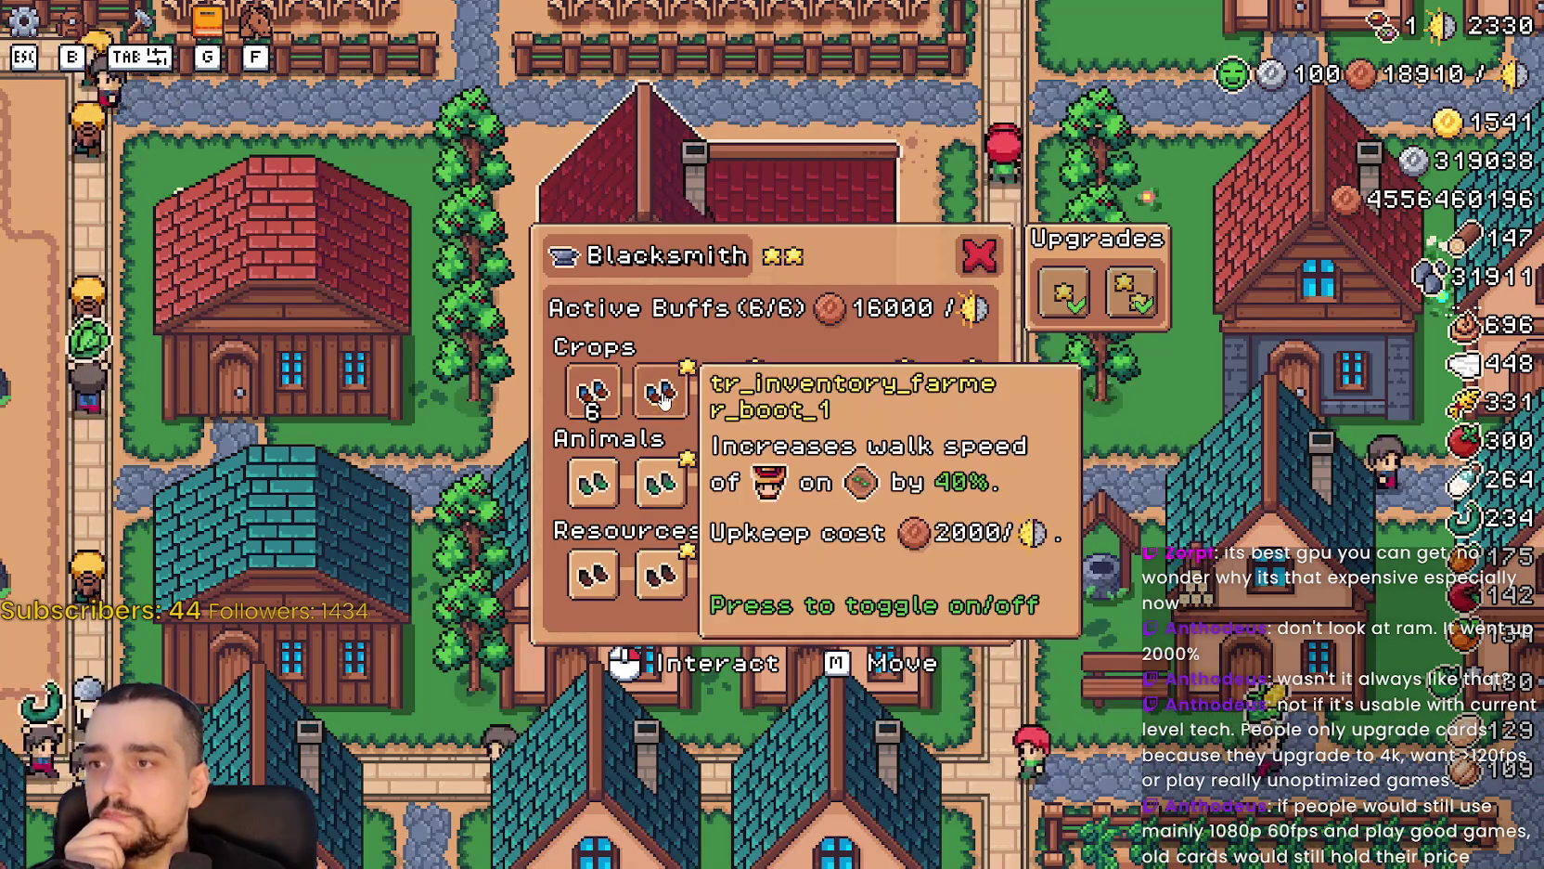
click(728, 389)
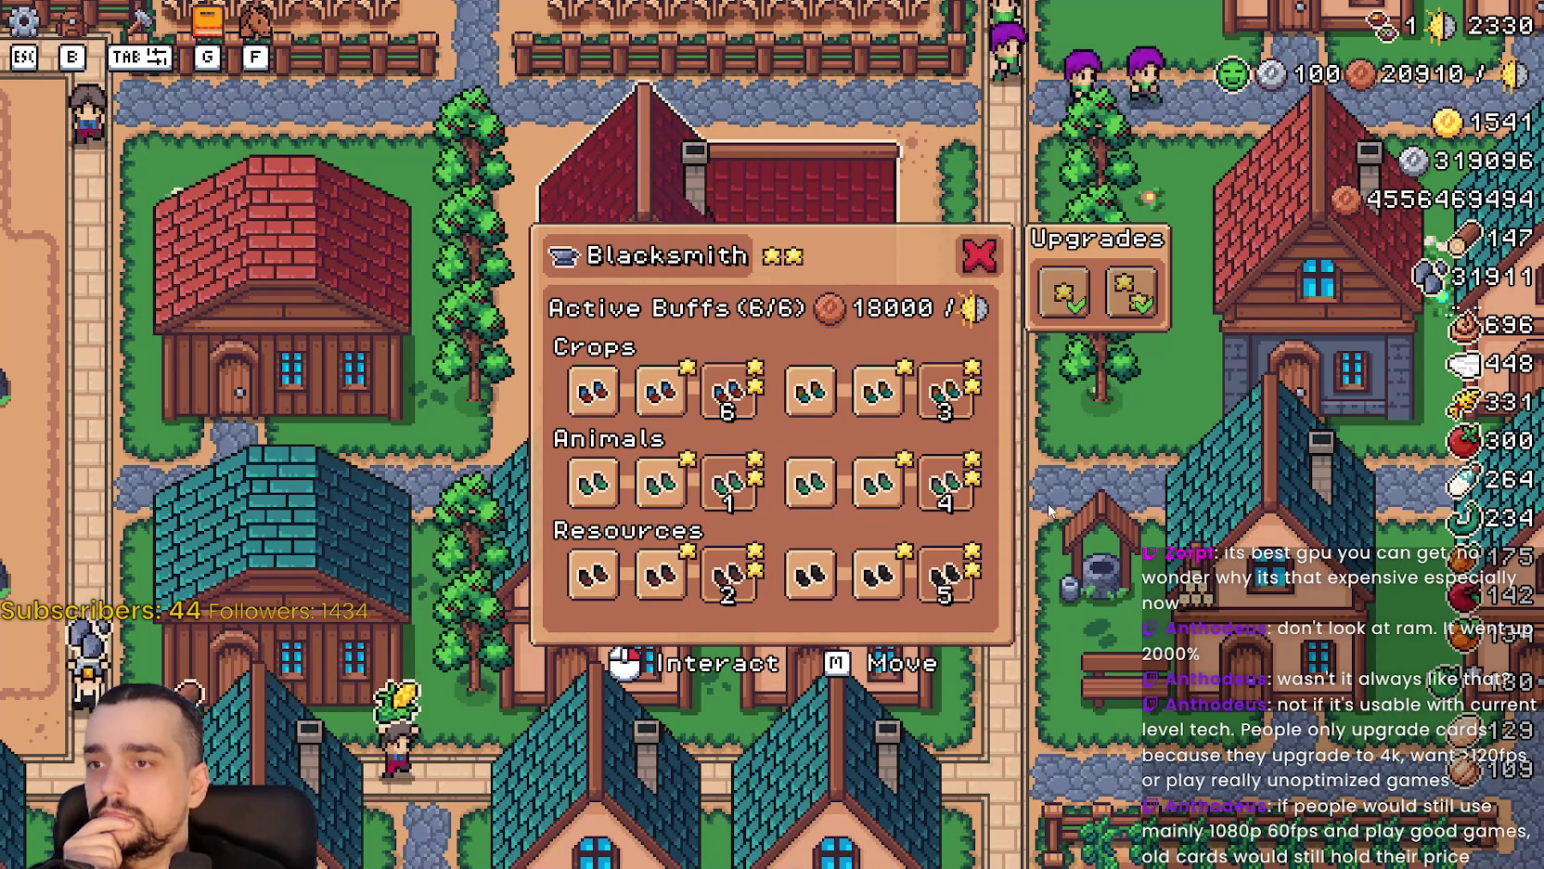
click(728, 390)
click(592, 390)
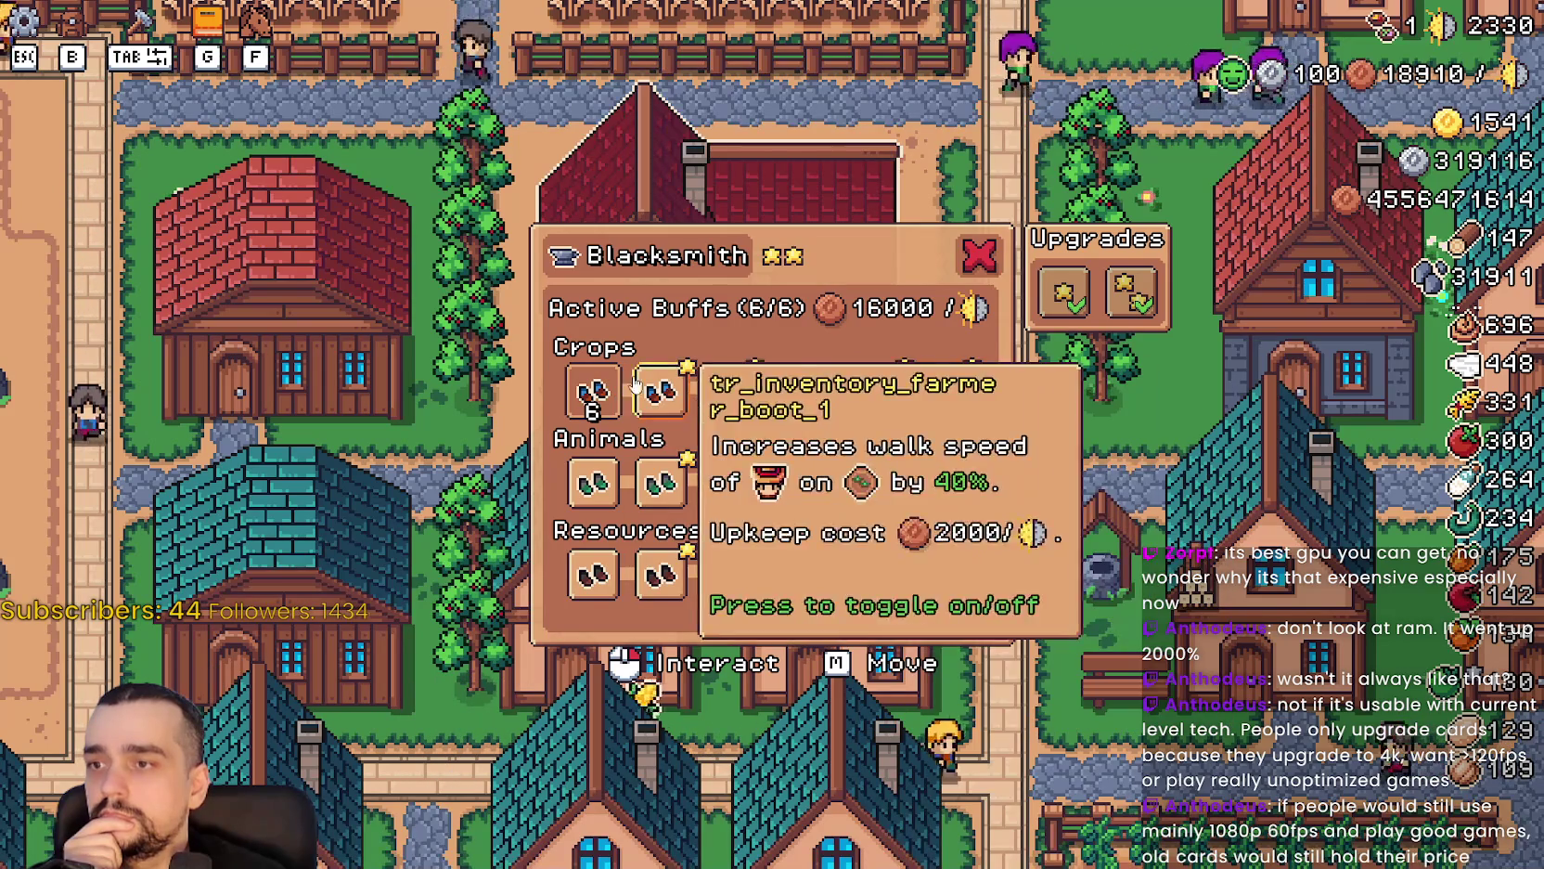
click(592, 389)
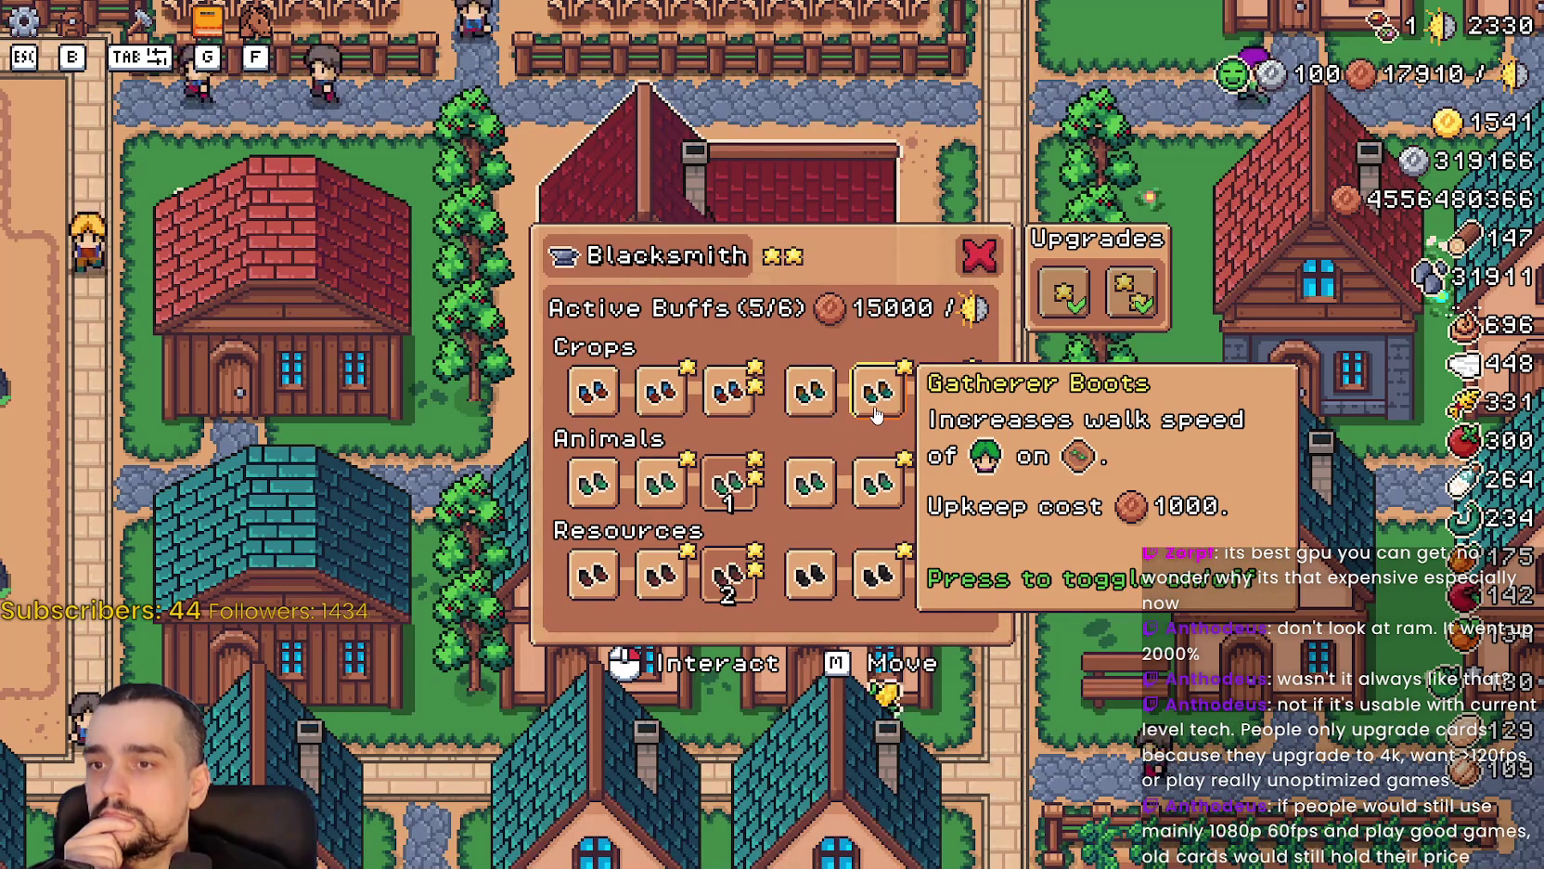
click(732, 394)
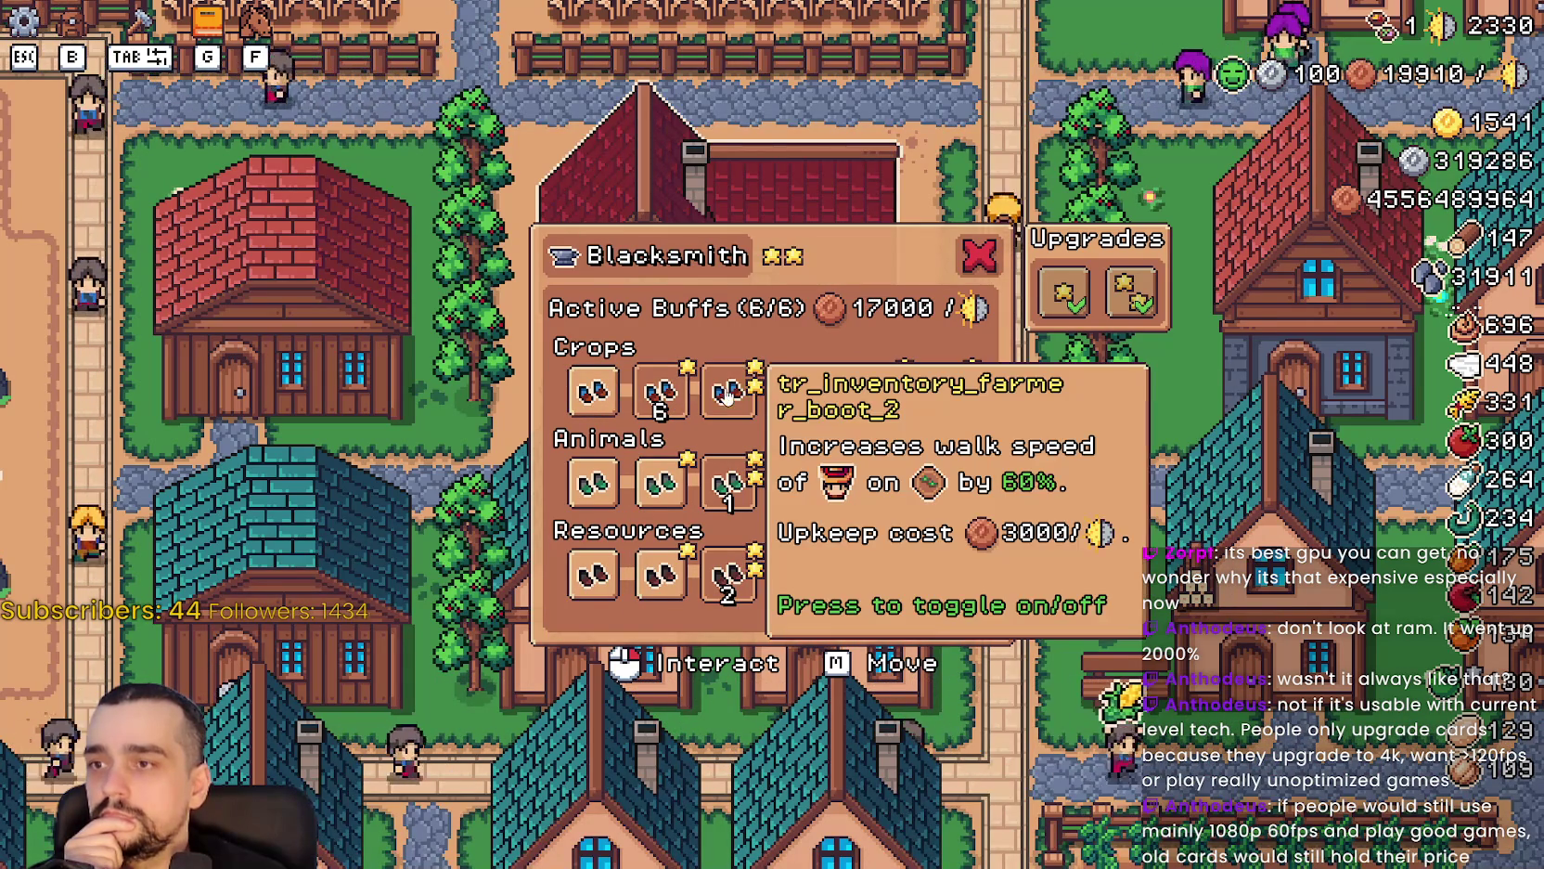
click(685, 399)
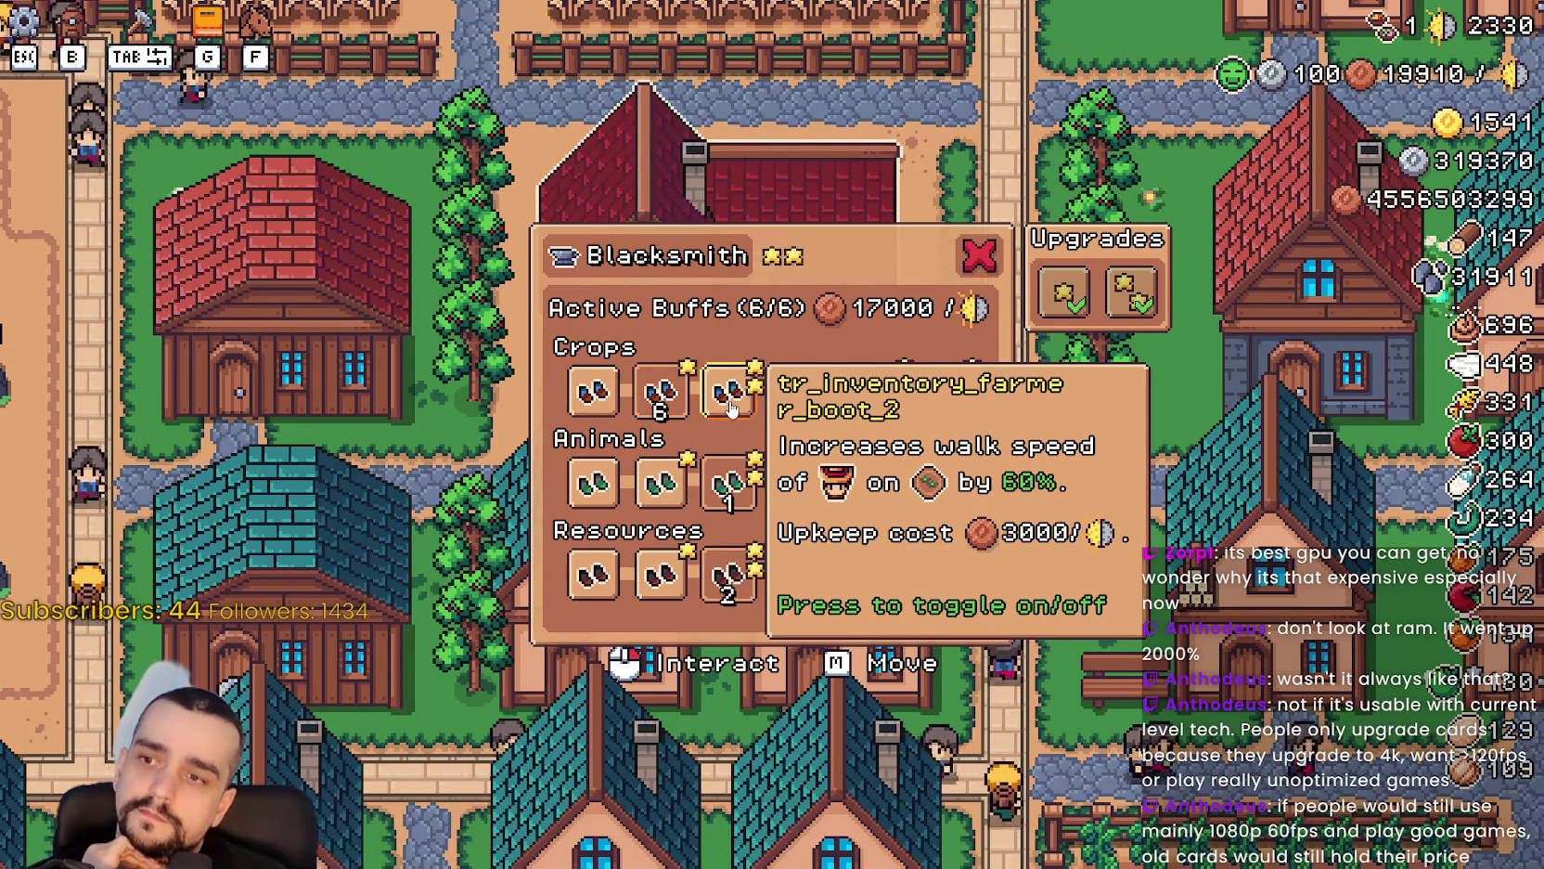
click(731, 409)
Close and reopen the Blacksmith window to confirm 6/6 buffs, then quit back to the script.
key(Escape)
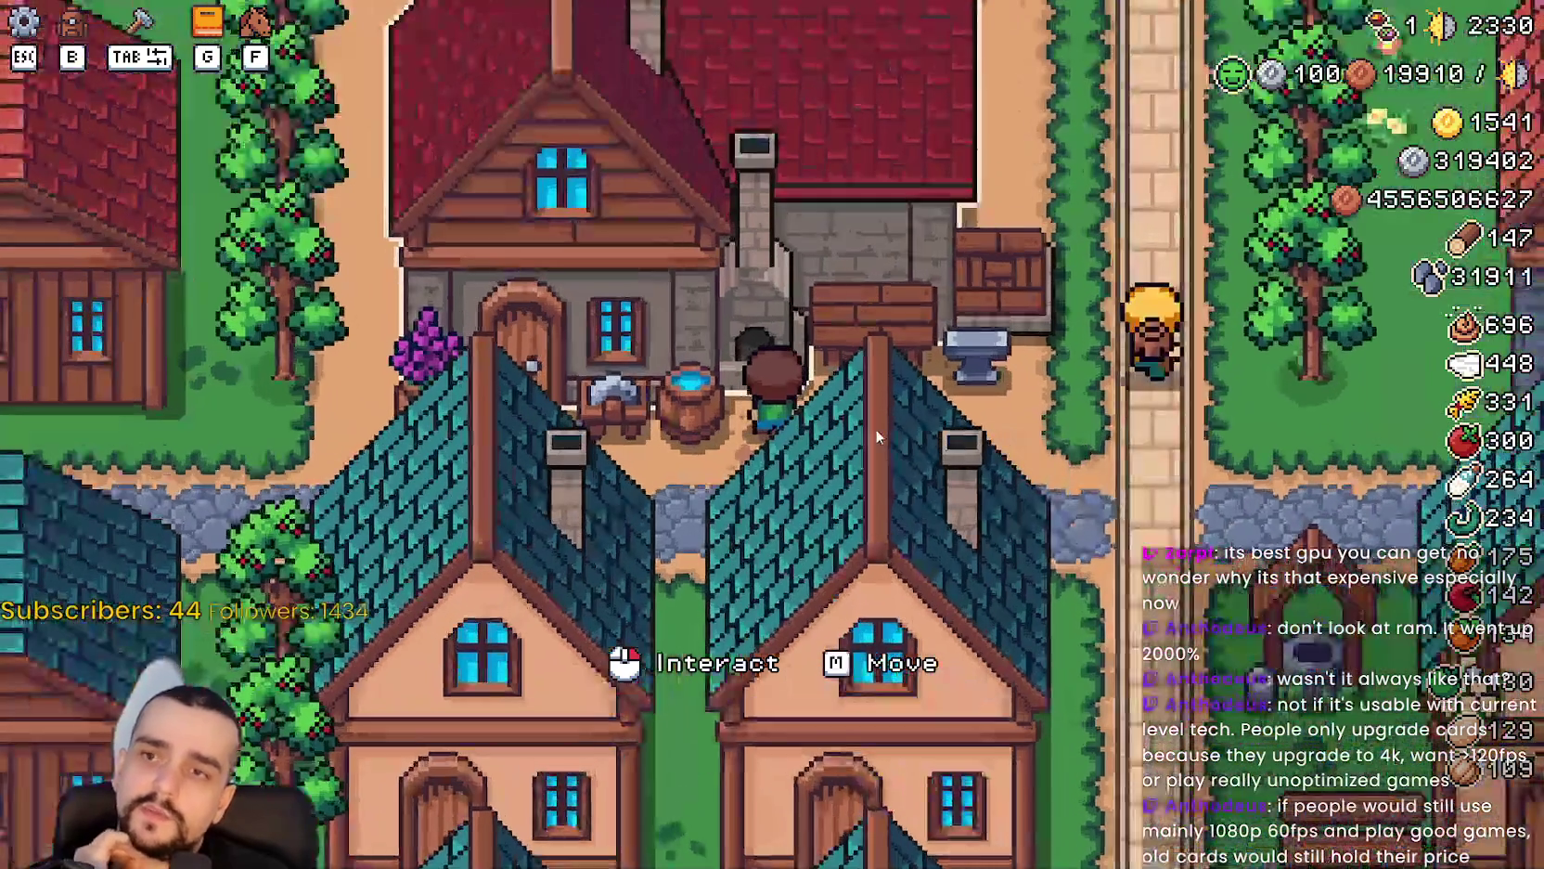
click(876, 436)
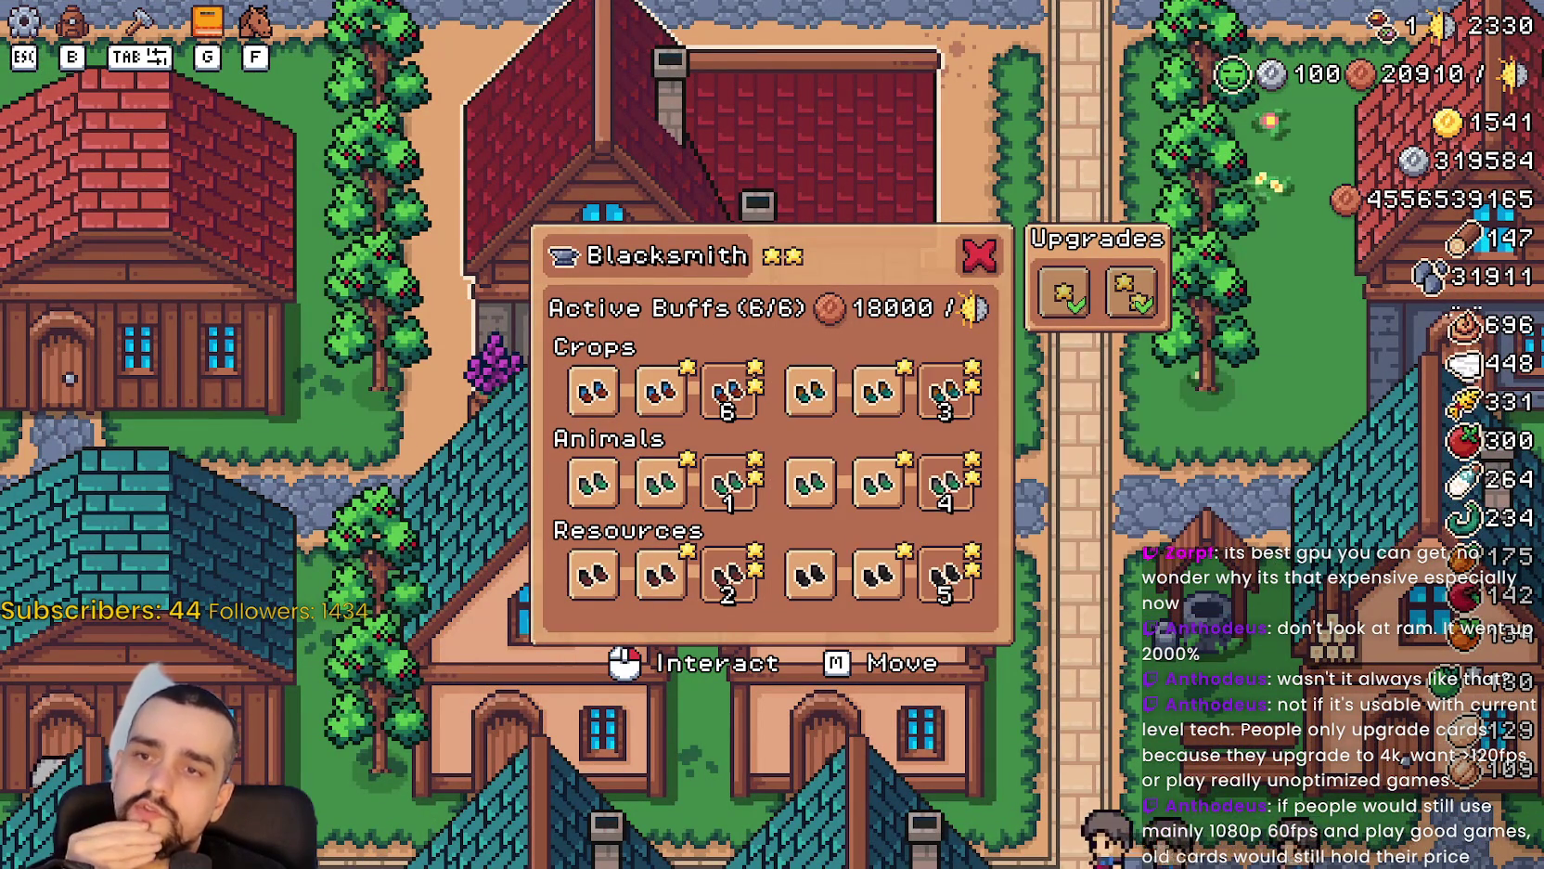
key(F8)
click(1098, 450)
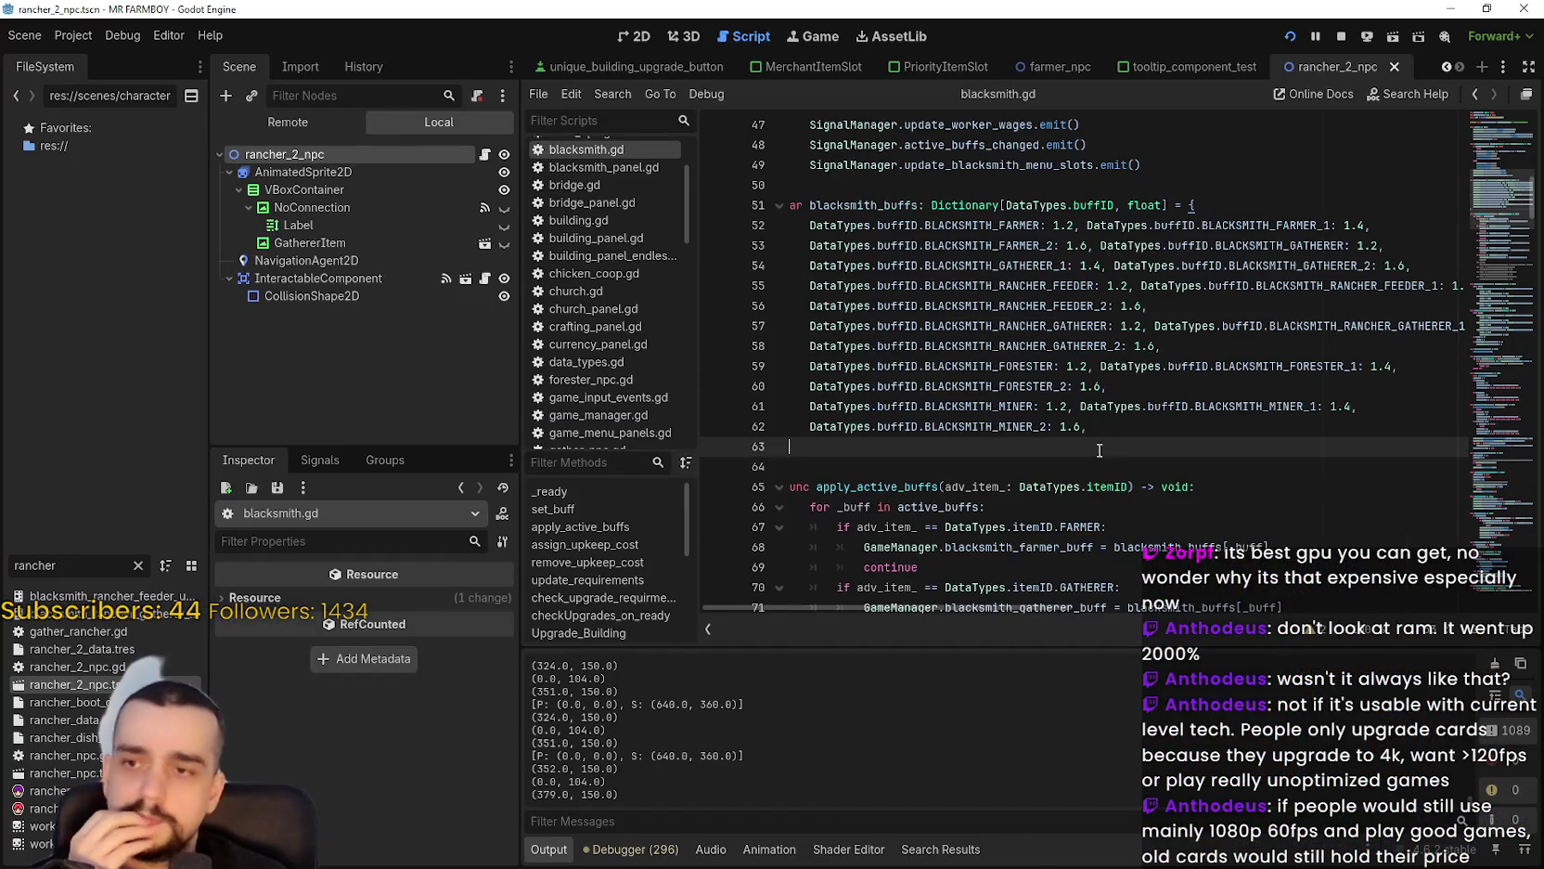
Look over blacksmith.gd's buff dictionary entries and variable declarations using the minimap.
drag(796, 446, 663, 293)
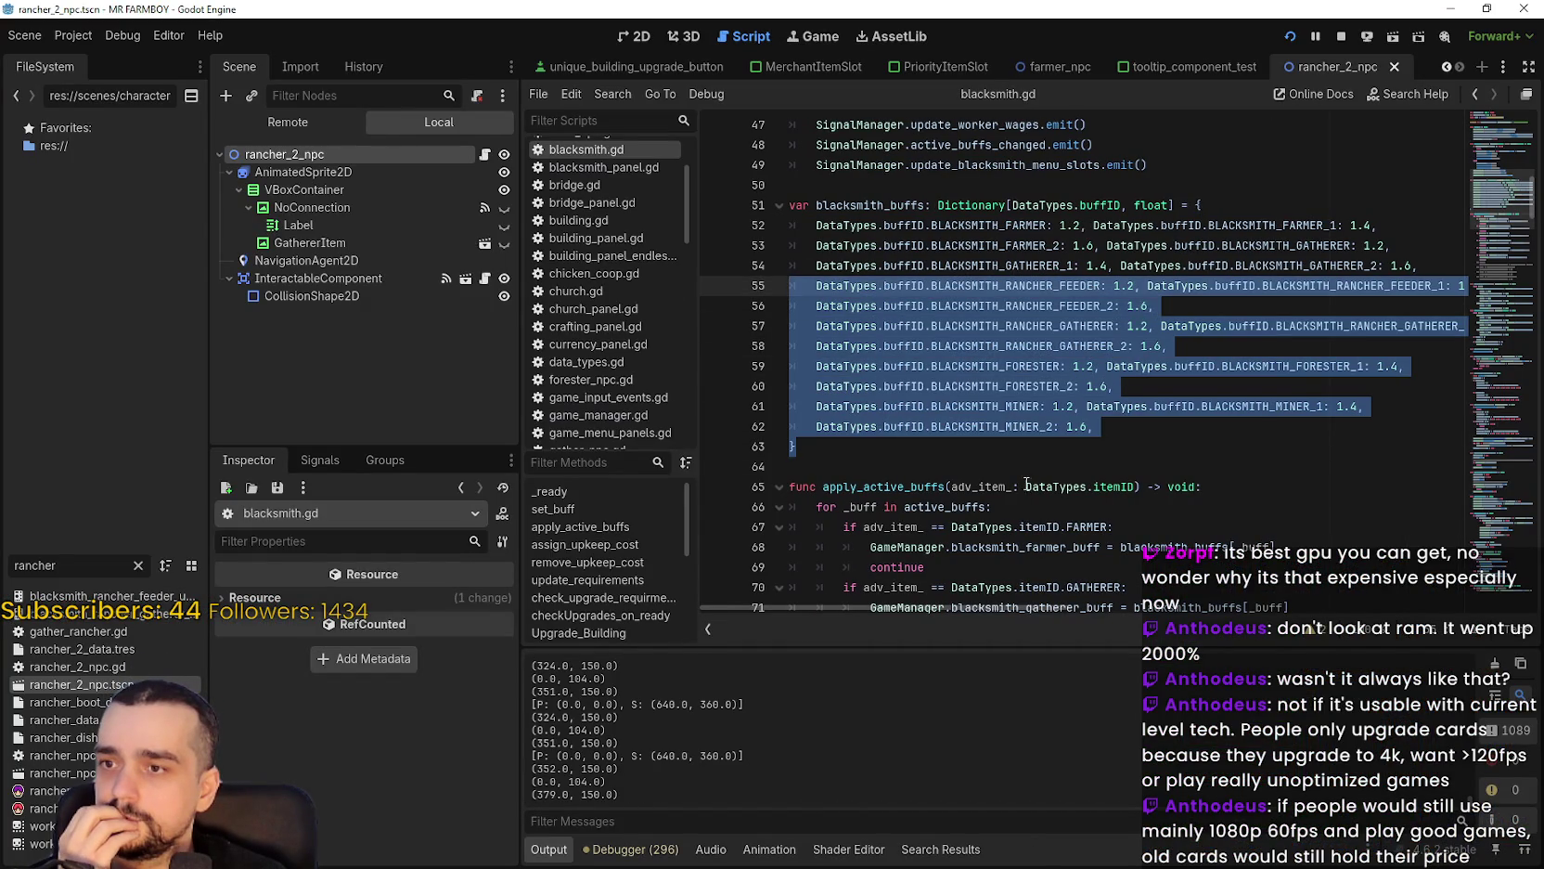
click(1027, 484)
scroll(1026, 485, down, 3)
scroll(1404, 185, up, 5)
click(1503, 144)
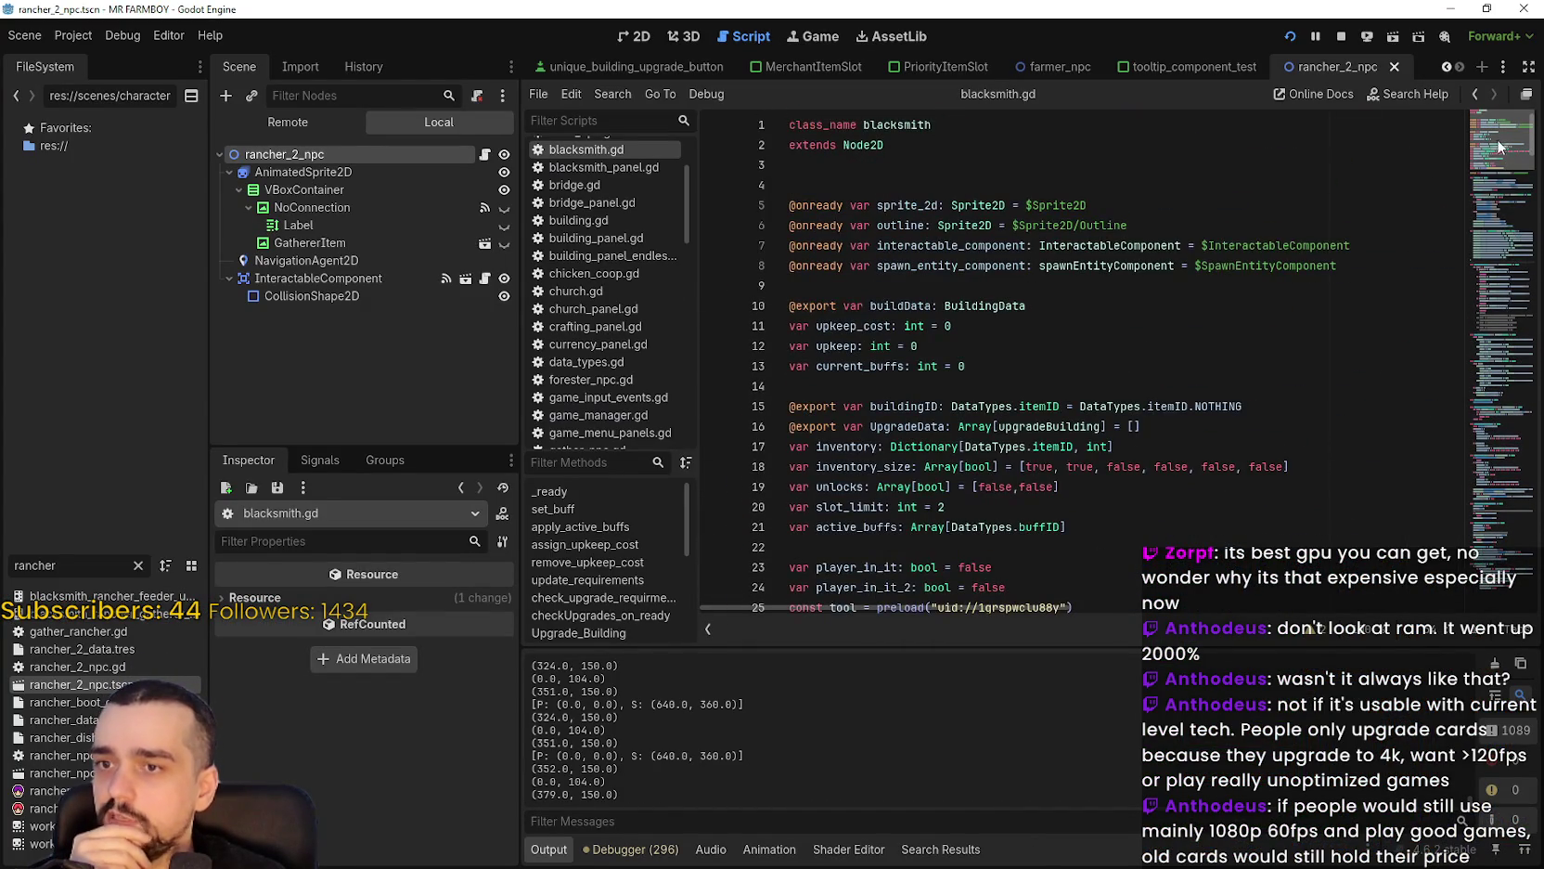
drag(1502, 144, 1497, 153)
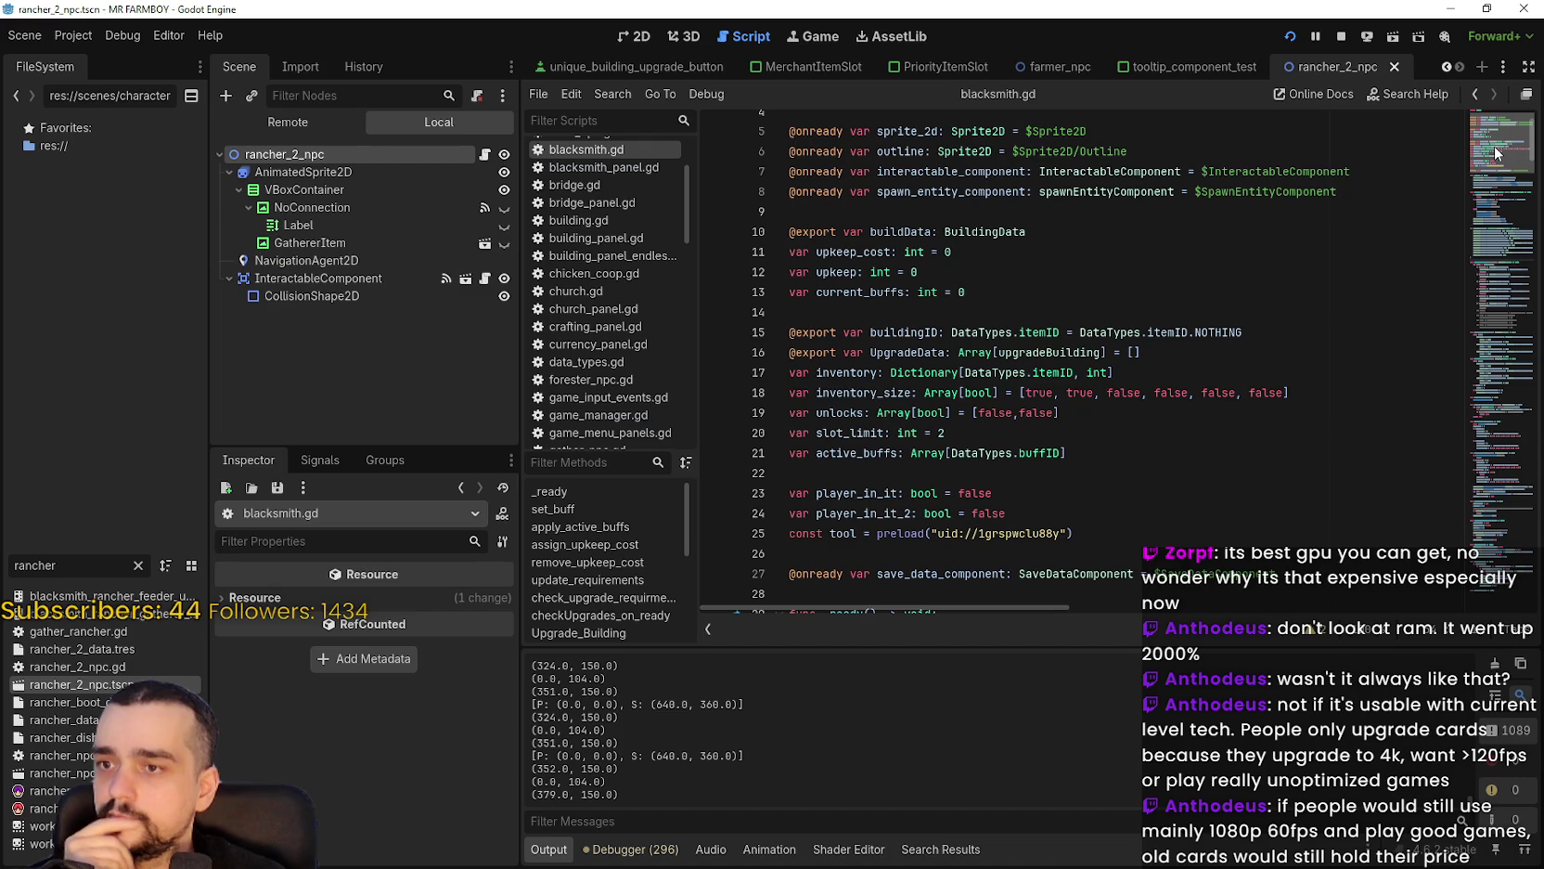
scroll(1497, 153, down, 3)
scroll(1496, 153, up, 3)
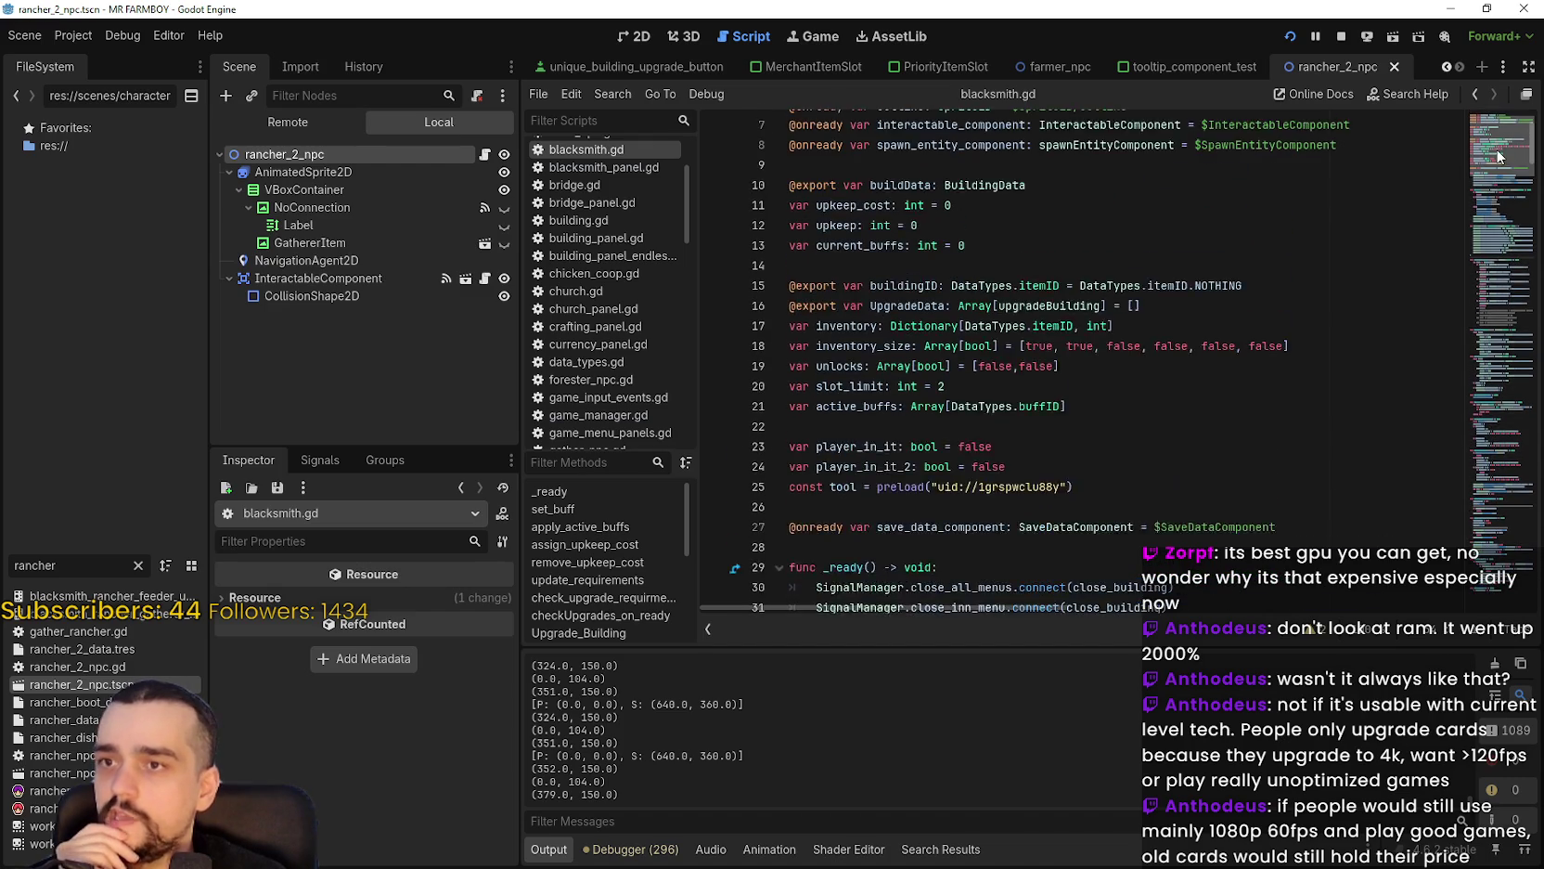
scroll(1496, 153, down, 2)
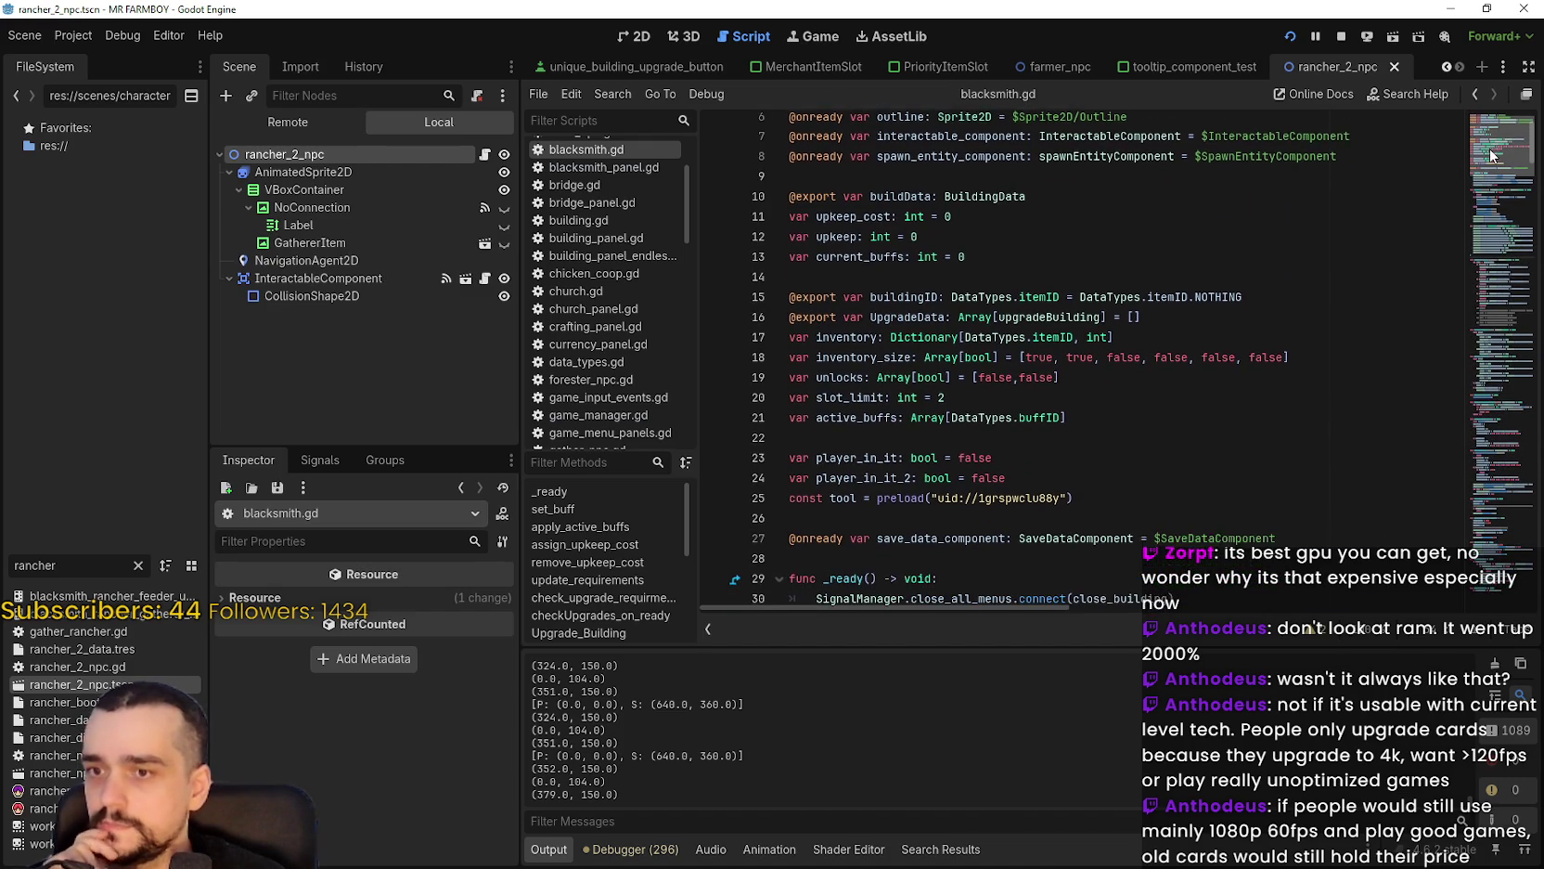
scroll(1487, 158, down, 3)
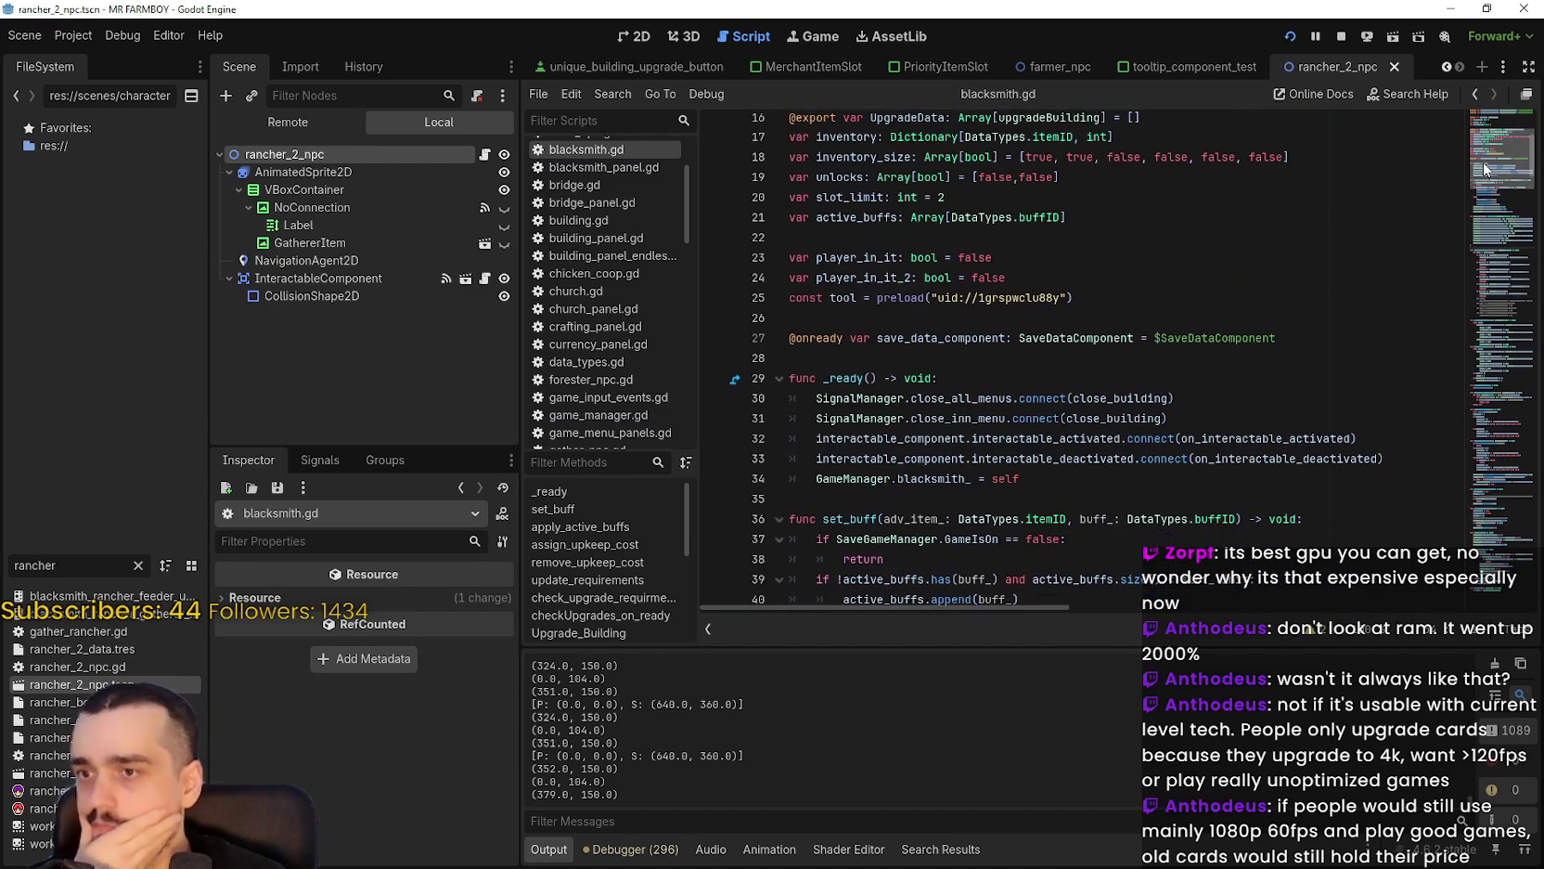
scroll(1483, 164, up, 3)
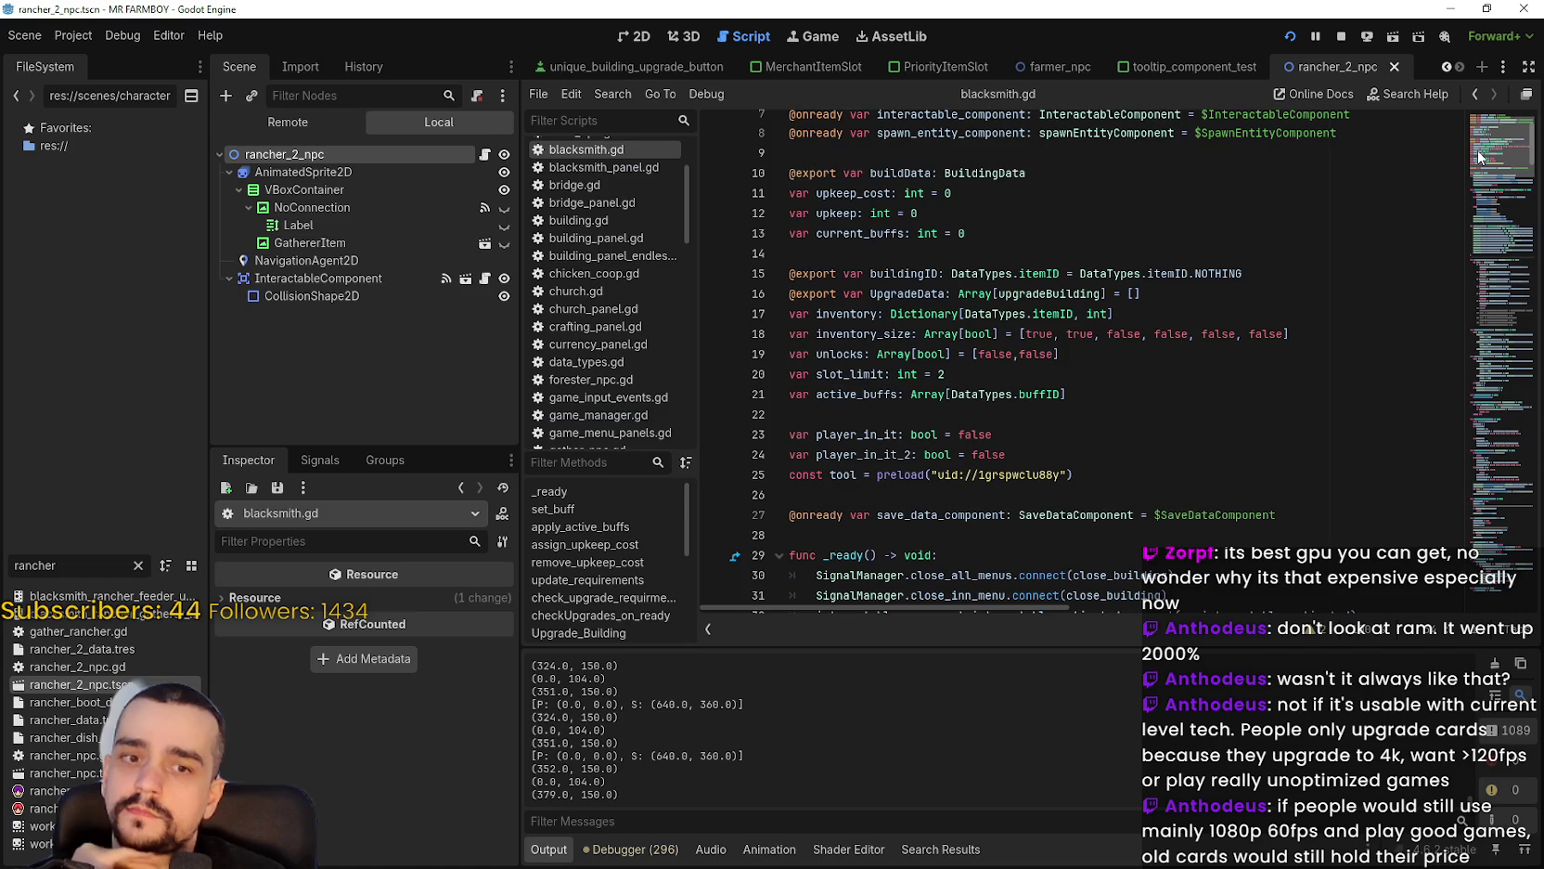
scroll(1476, 177, down, 12)
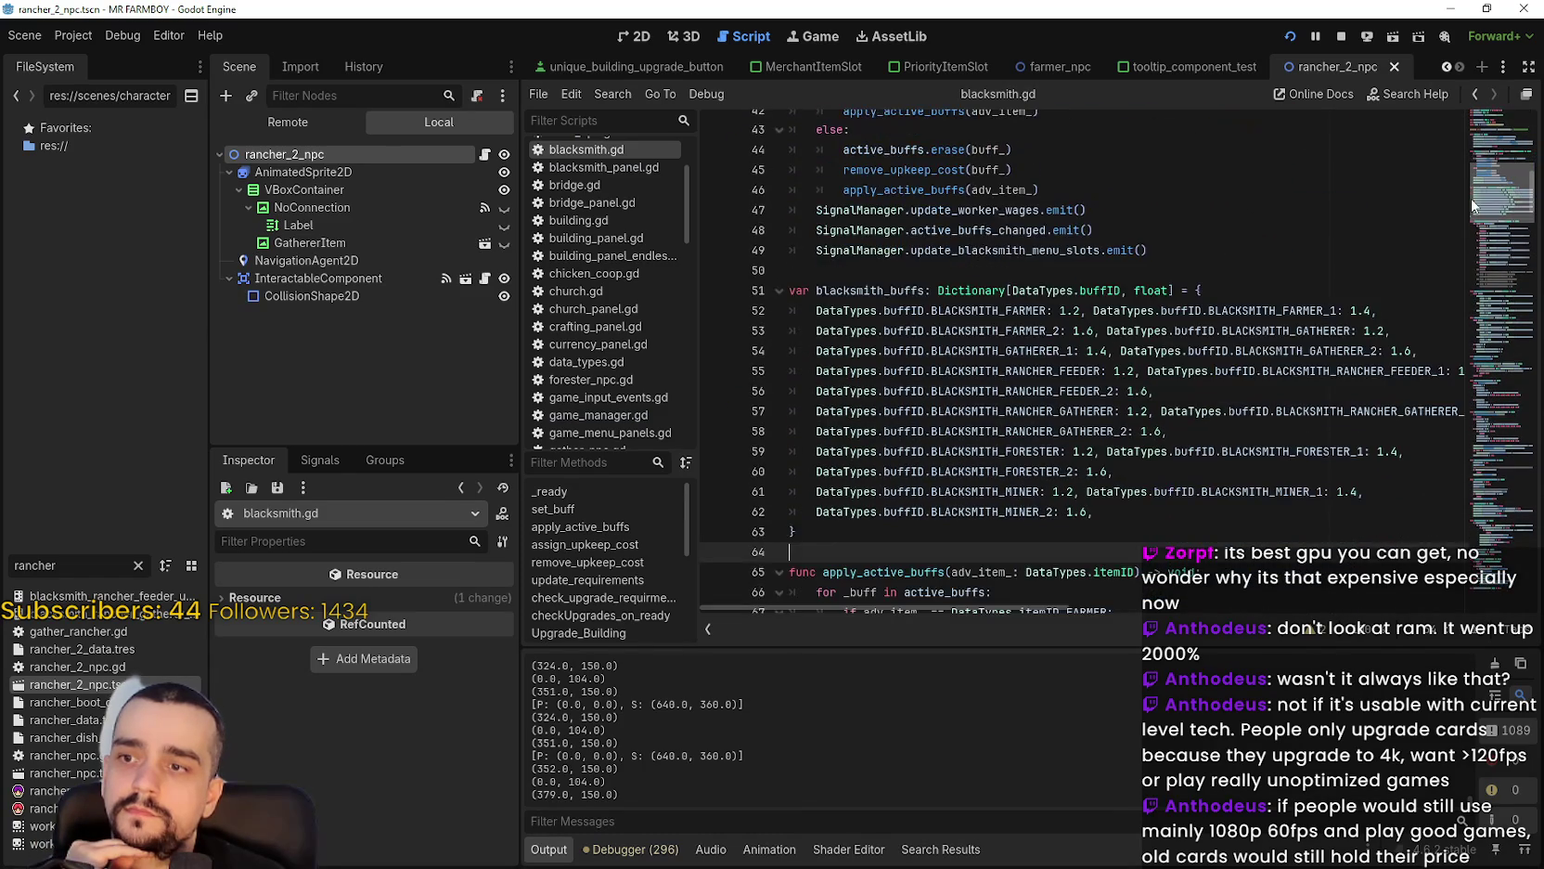
Return to the top of blacksmith.gd and select the active_buffs name on line 21.
drag(1474, 202, 1482, 151)
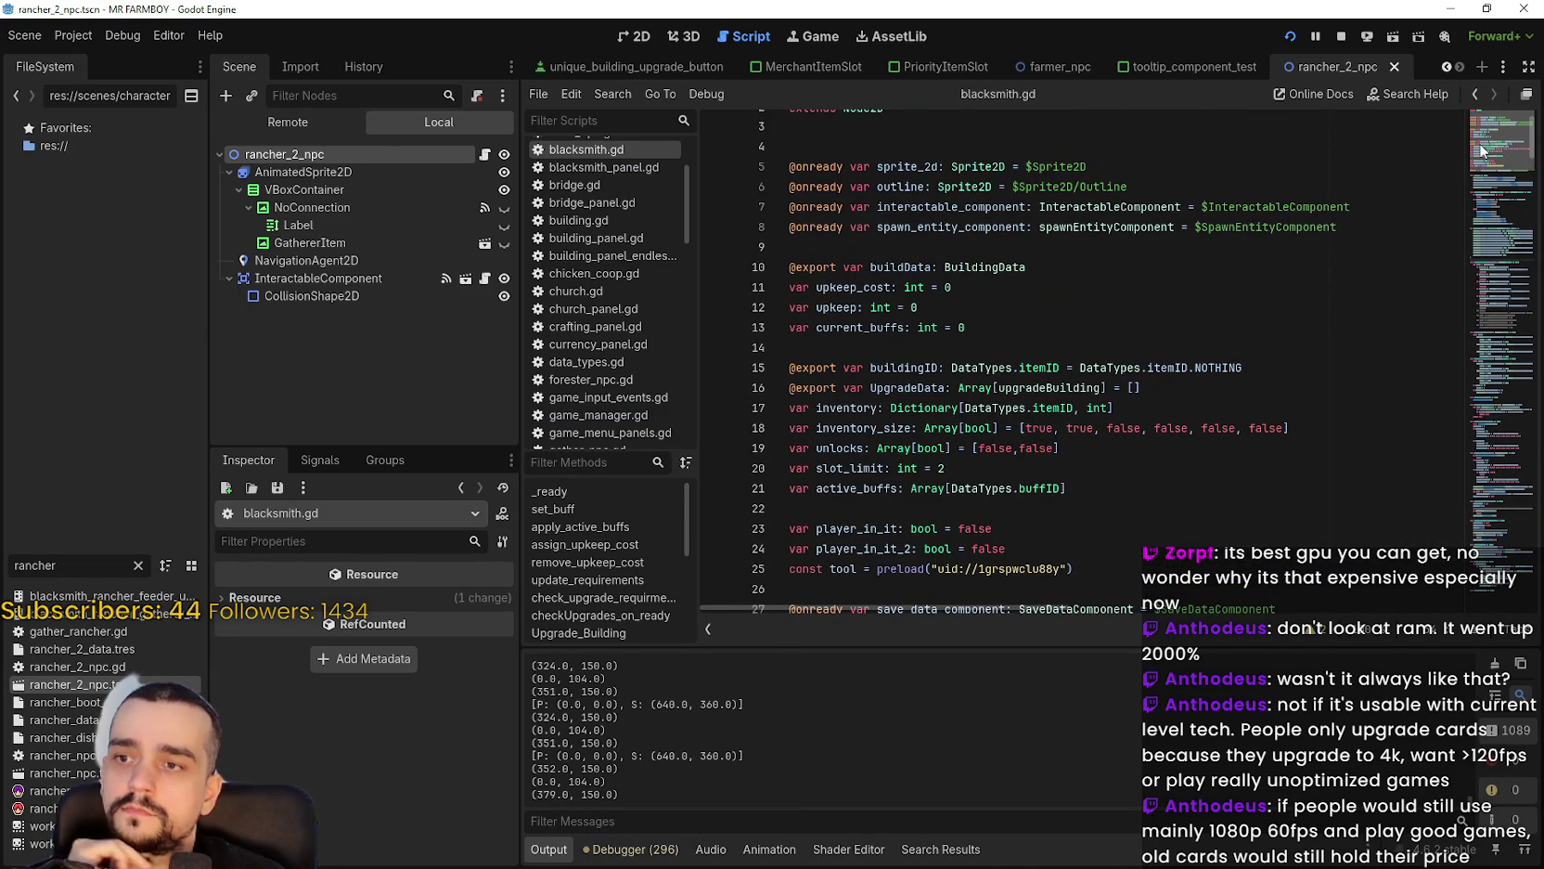
scroll(795, 399, down, 1)
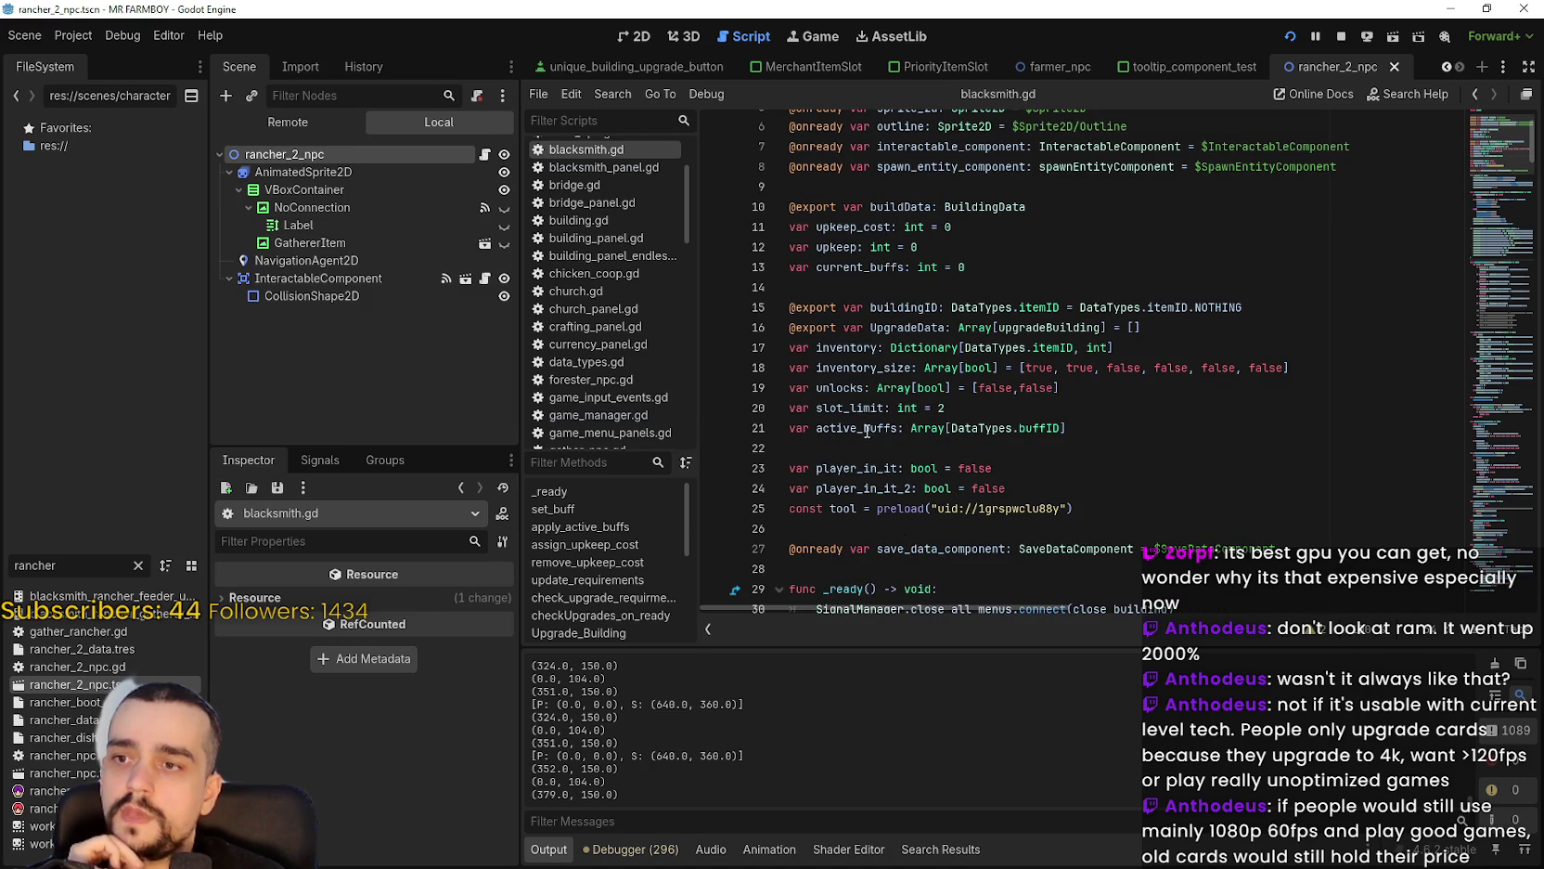
drag(867, 431, 1162, 423)
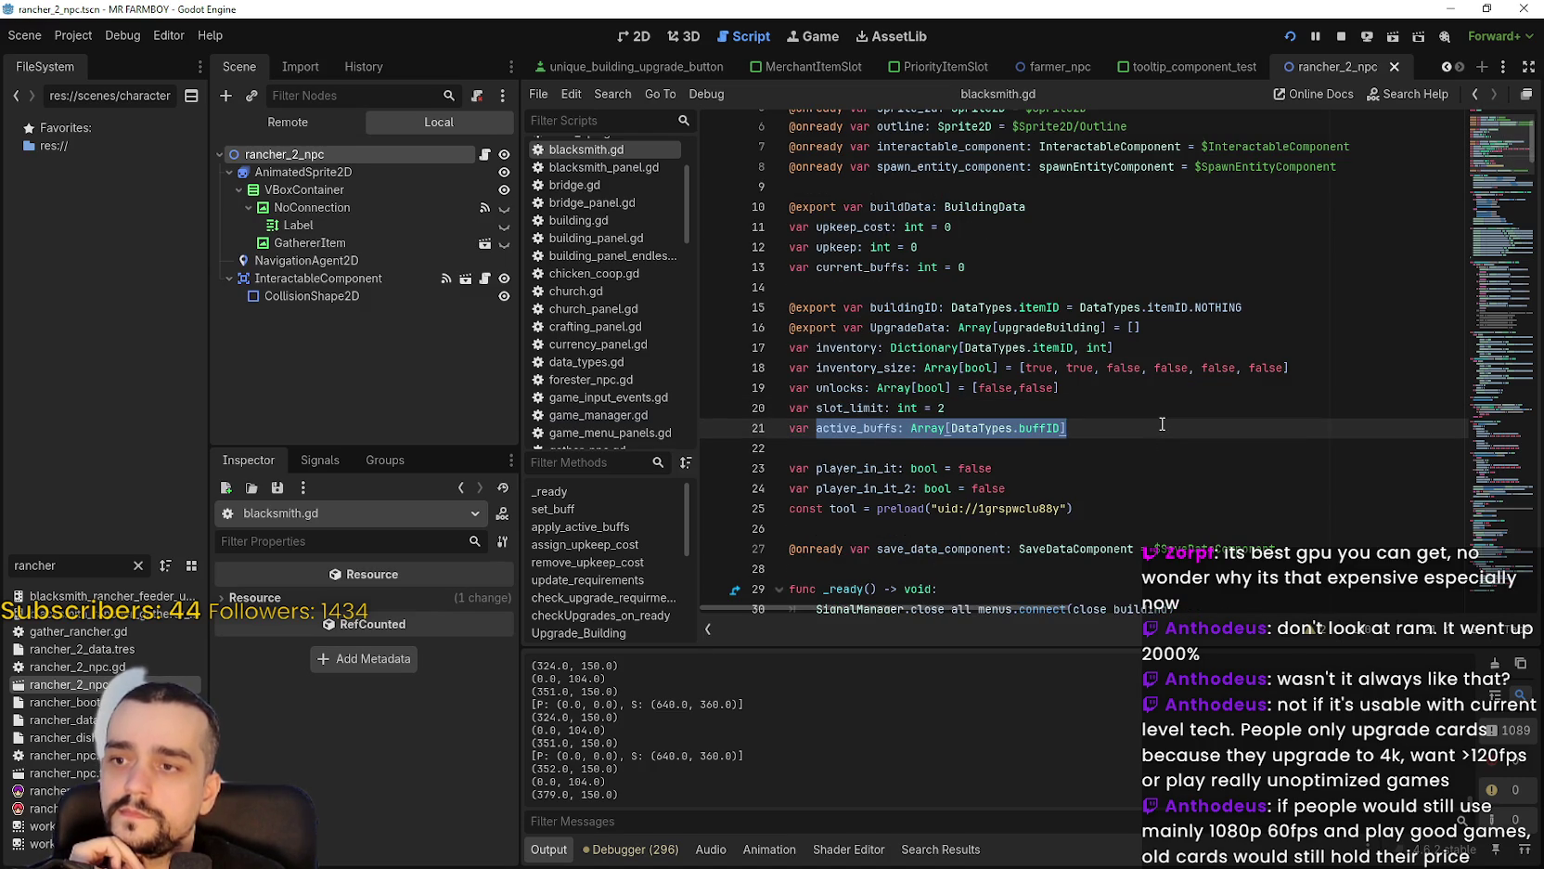
right_click(866, 428)
Copy active_buffs and open blacksmith_data_resource.gd from a FileSystem filtered by 'blacksmith'.
click(911, 531)
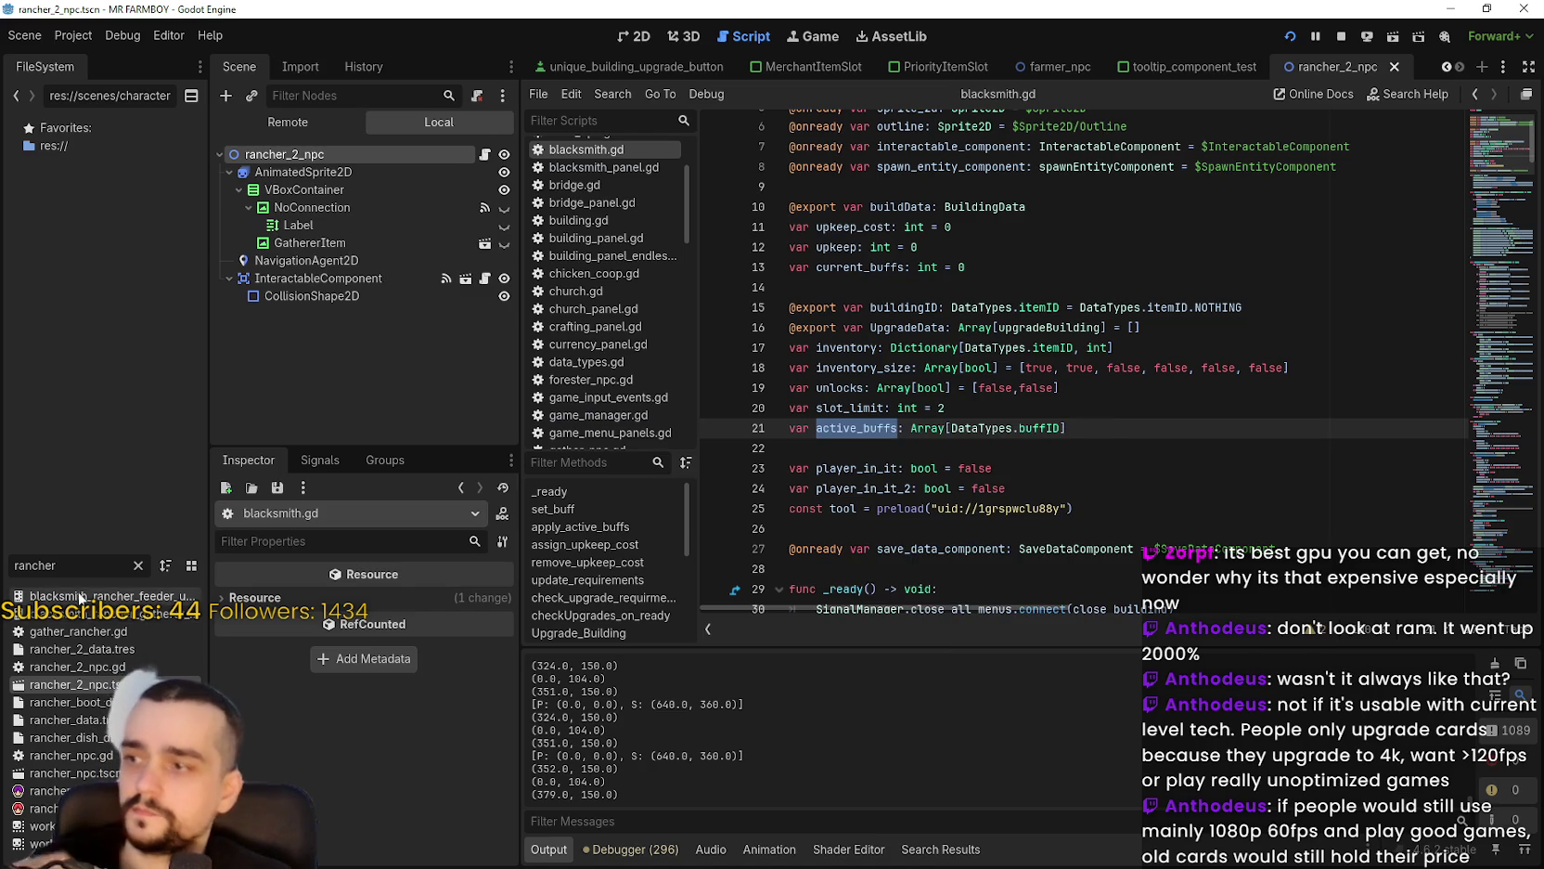
text(blacksmith)
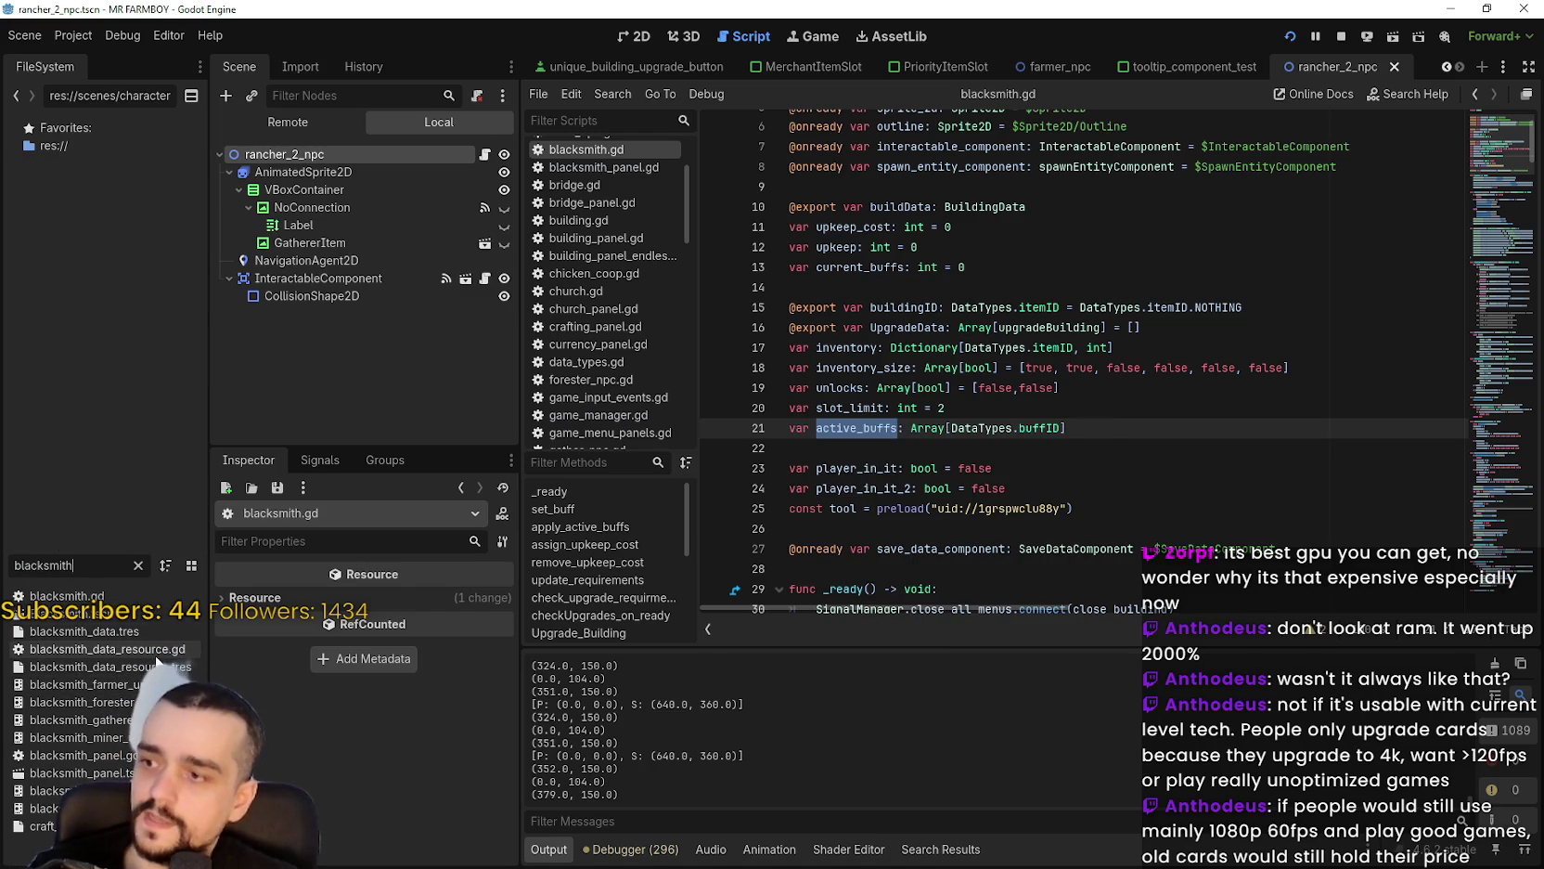
double_click(155, 651)
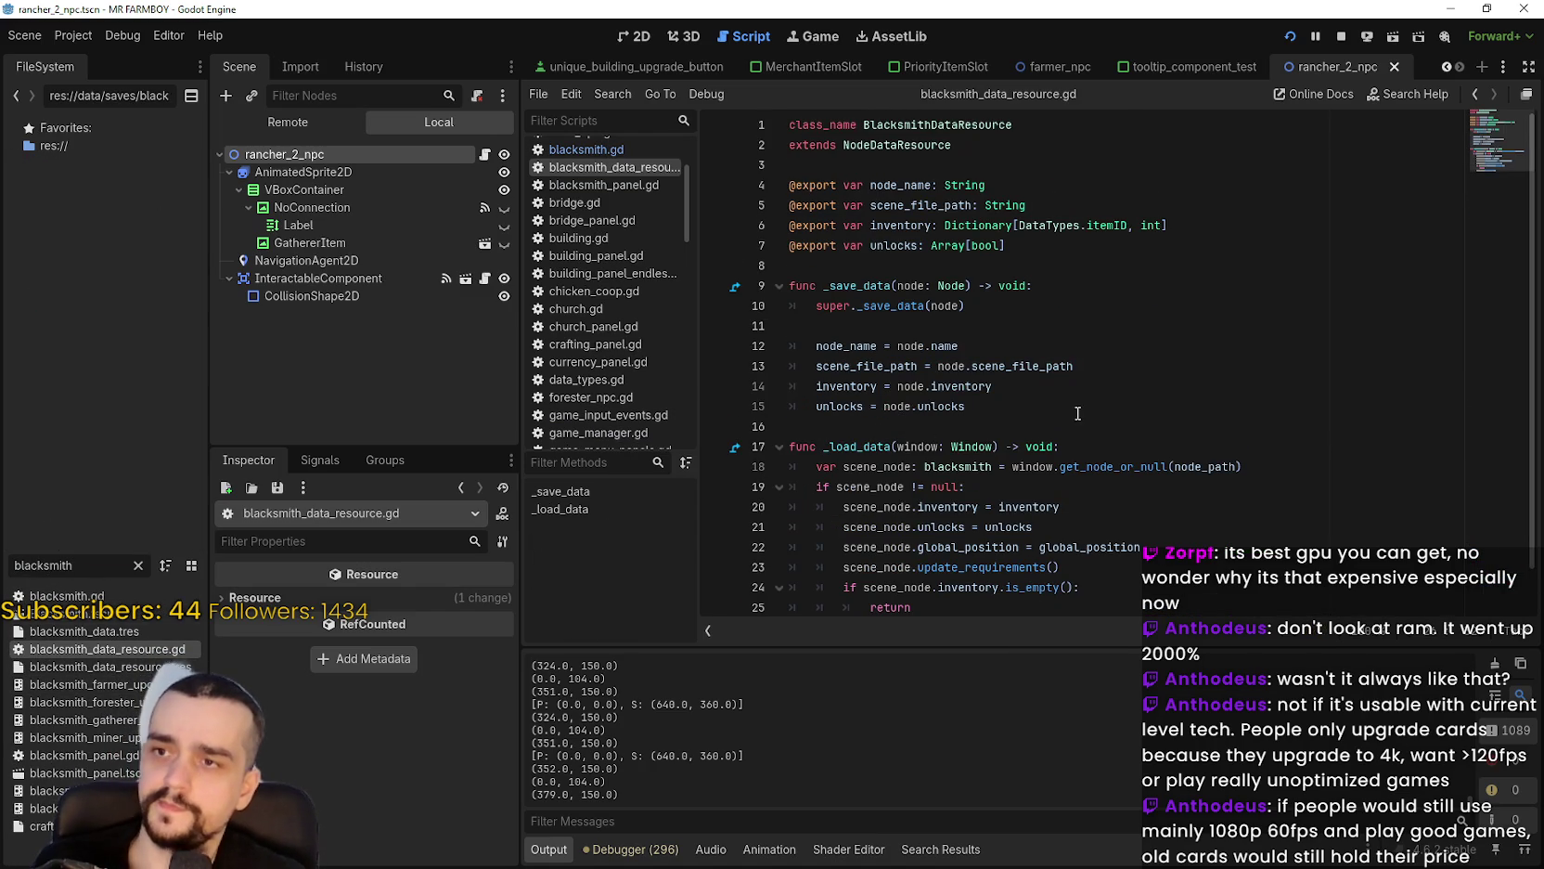
Start a new line 8 below the unlocks Array[bool] declaration.
double_click(899, 221)
mouse_move(1215, 221)
mouse_down()
mouse_move(809, 208)
mouse_move(781, 222)
mouse_up()
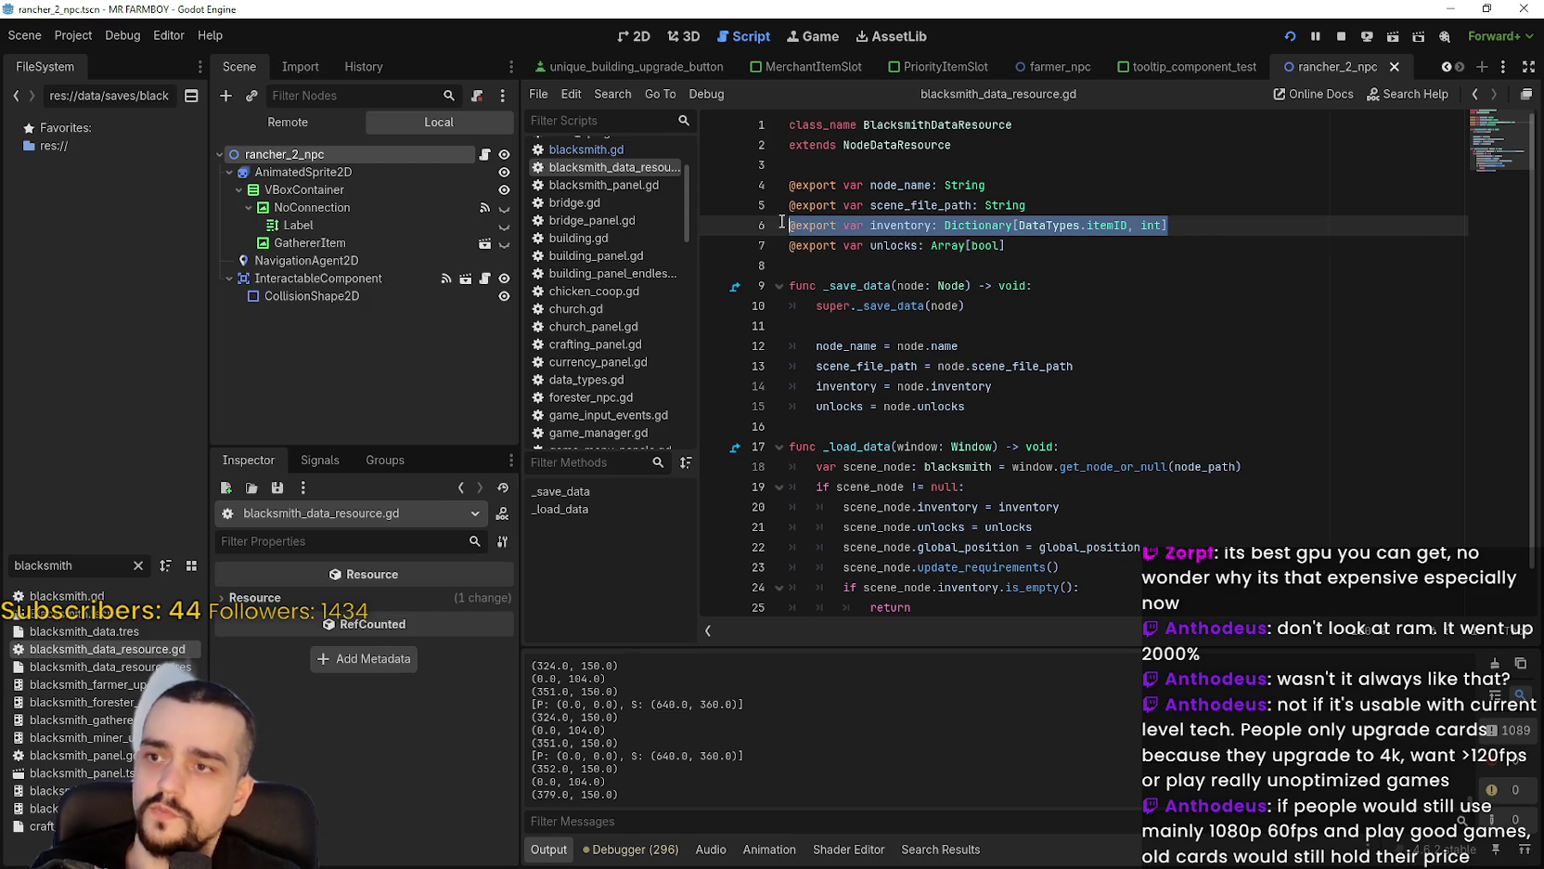
click(942, 247)
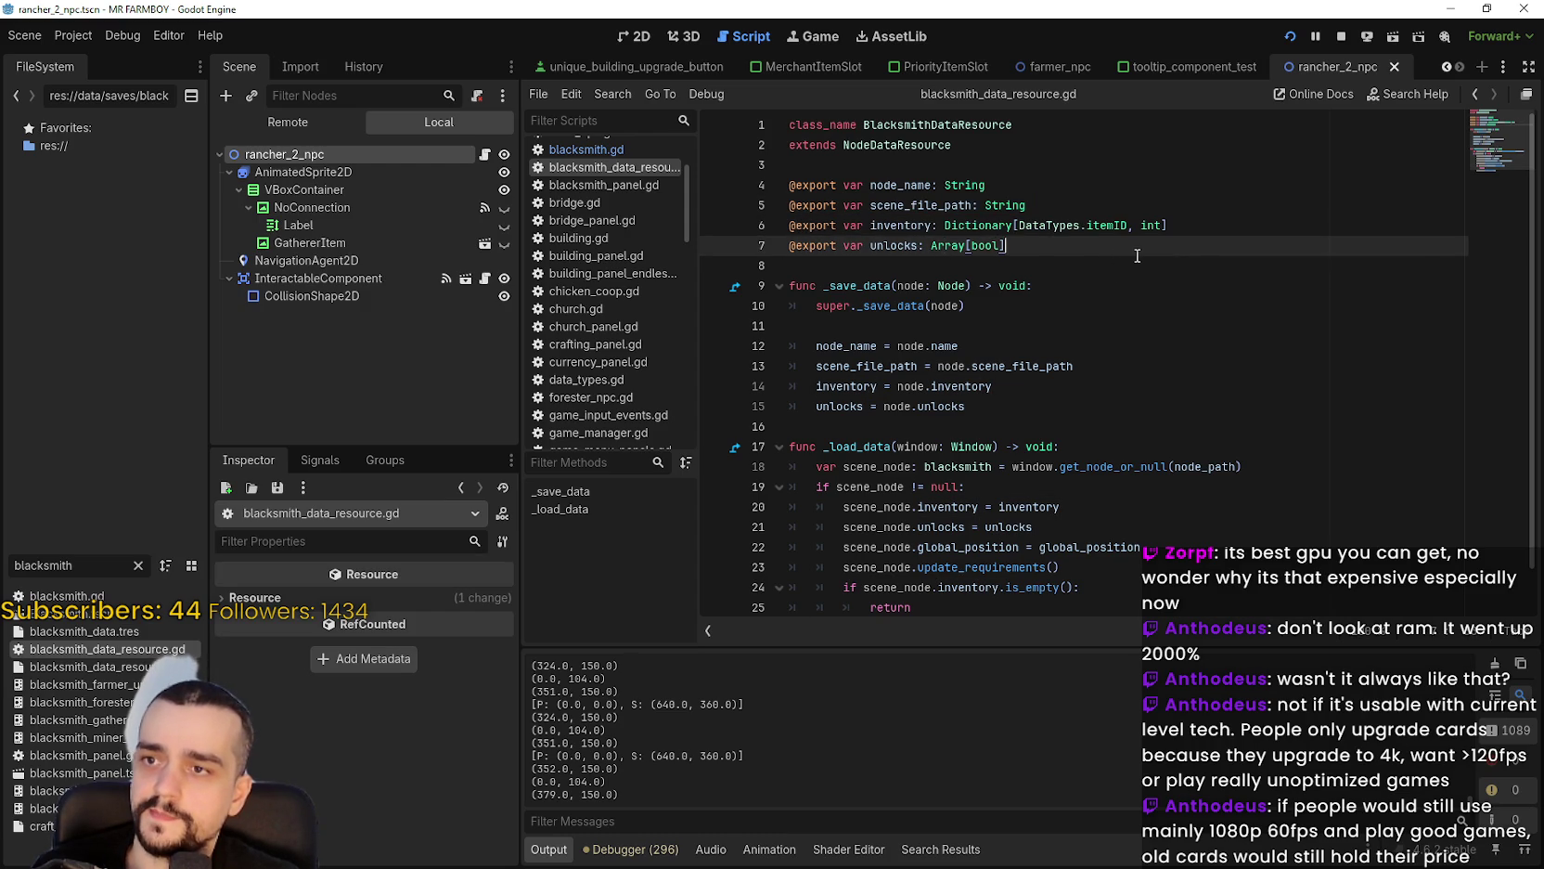
key(Return)
text(@export)
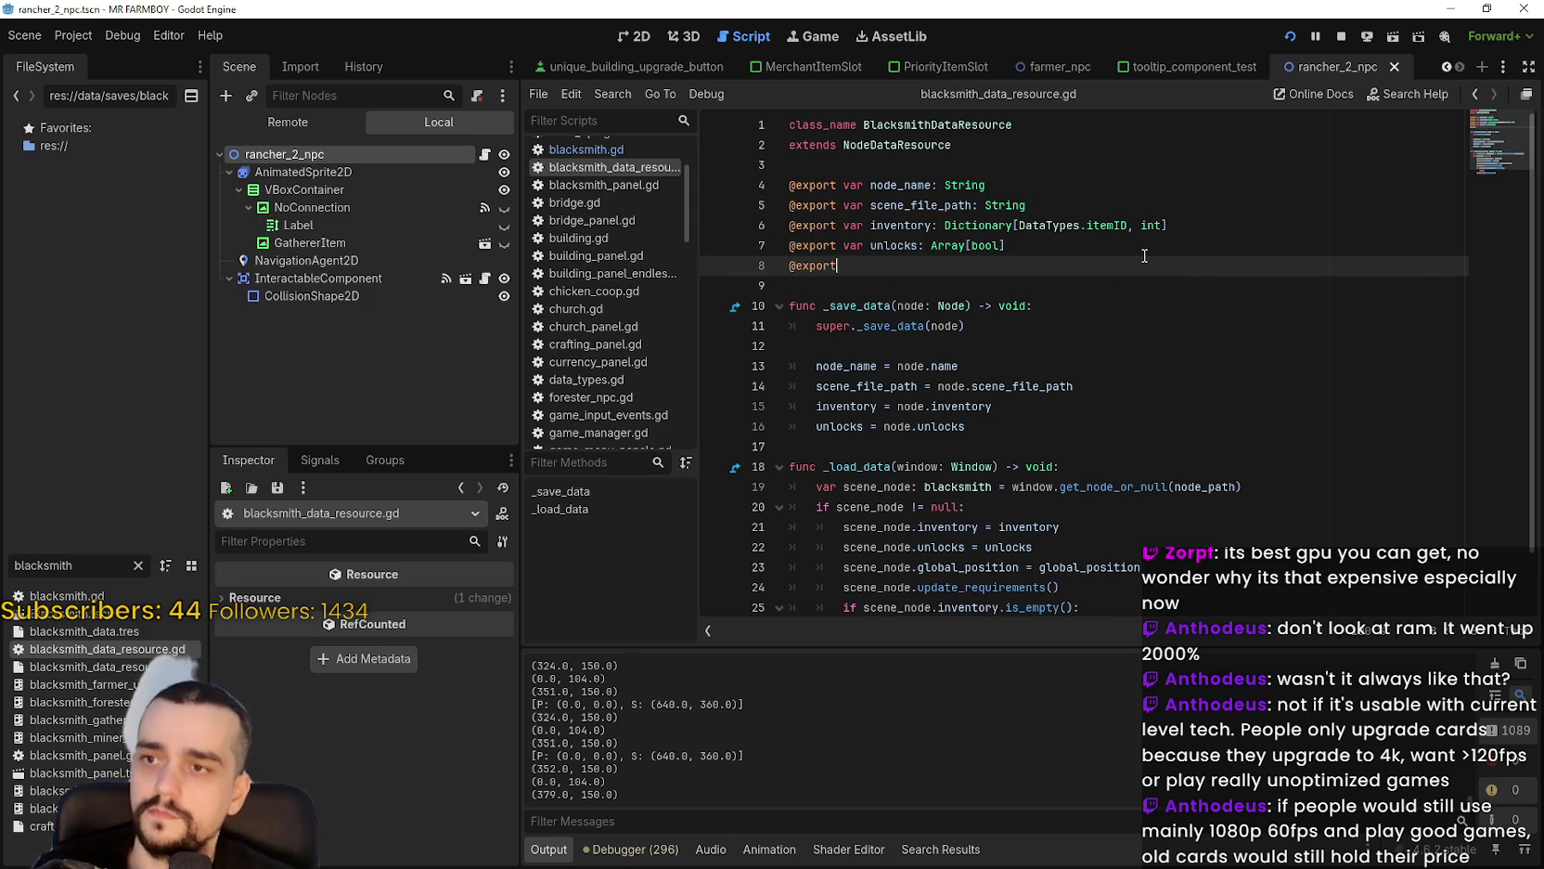
key(BackSpace)
key(BackSpace)
text(active_buffs: Arra)
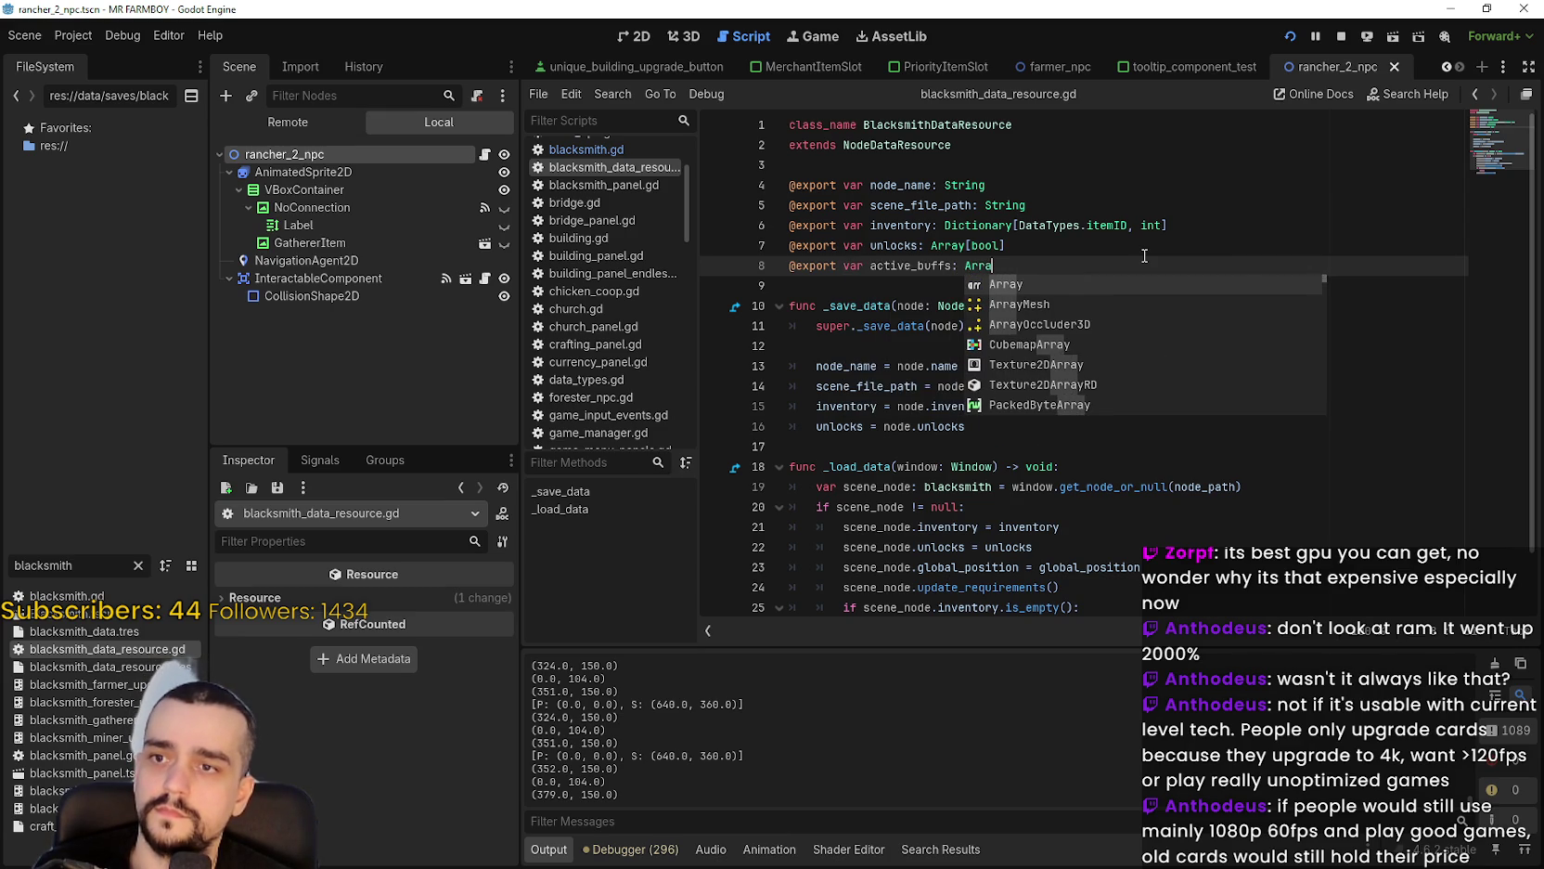
text(y[Data)
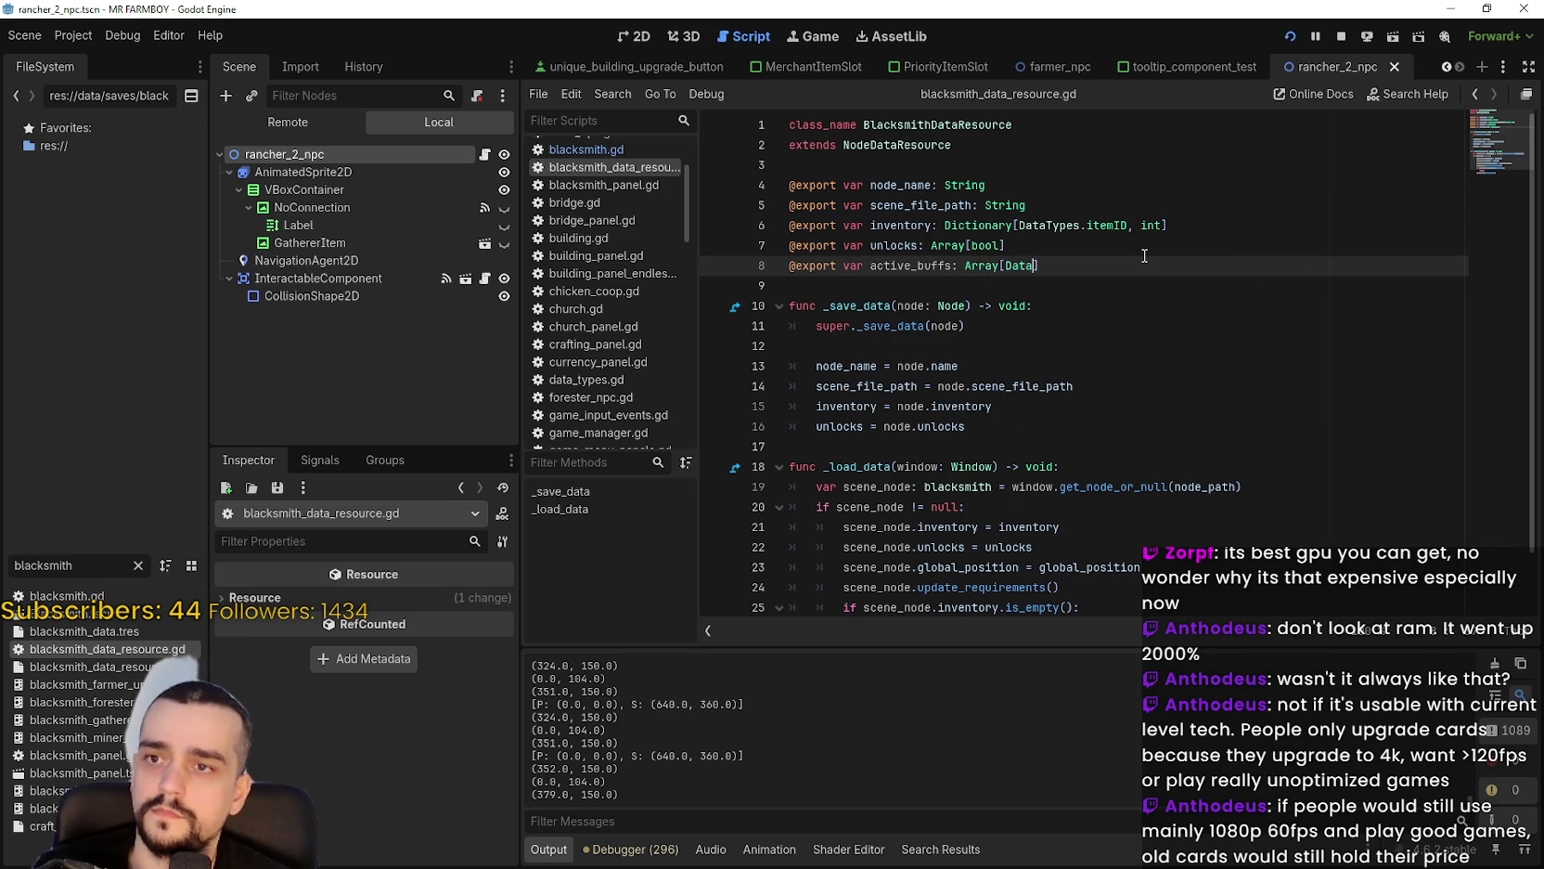
text(Types.buffID)
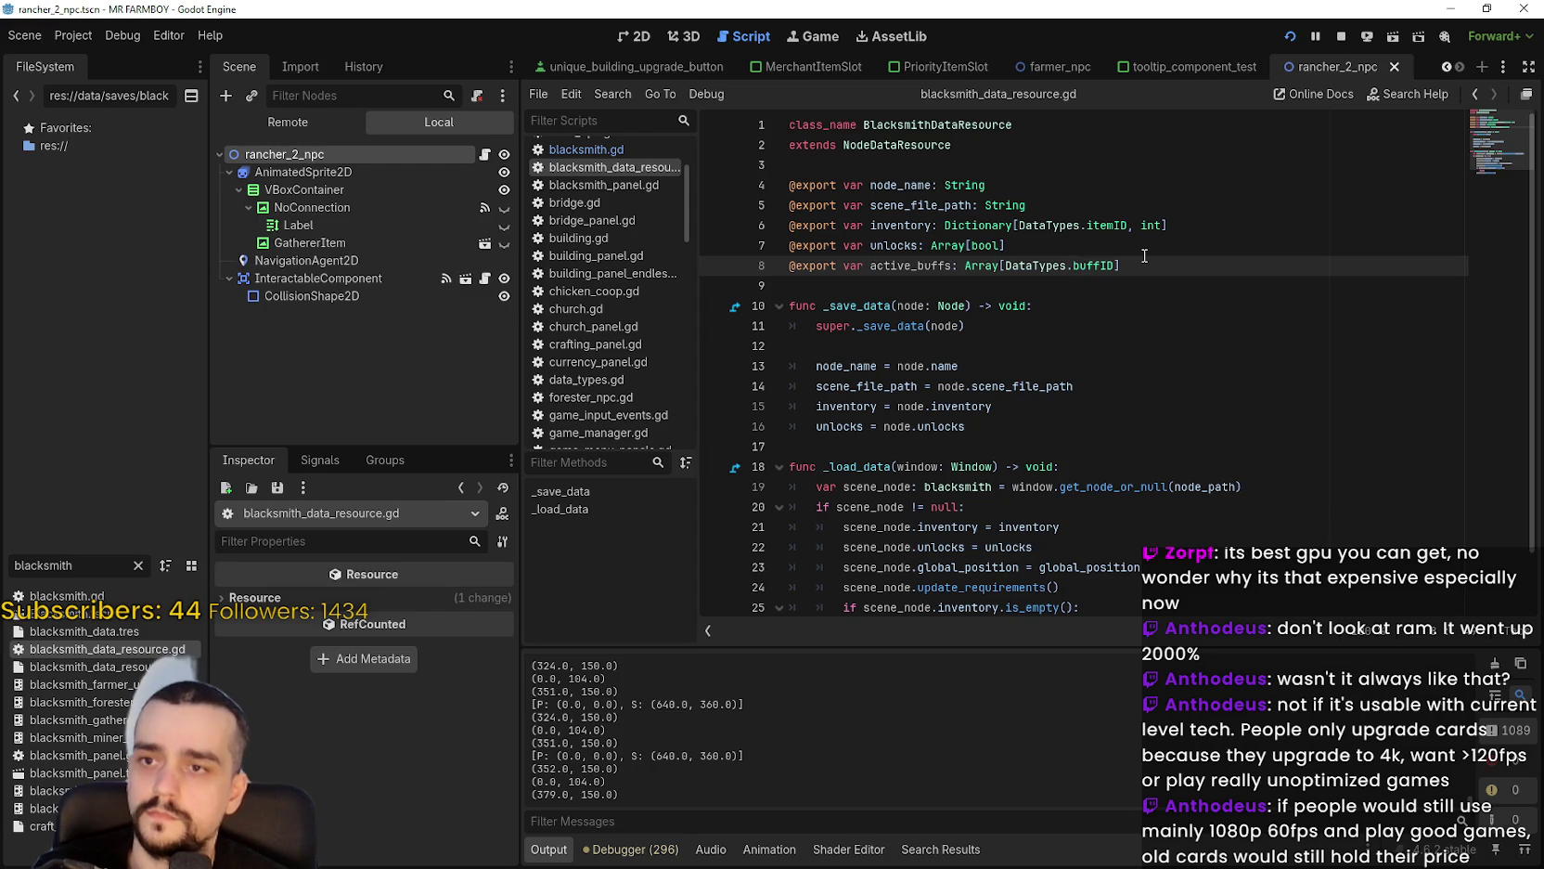
click(929, 284)
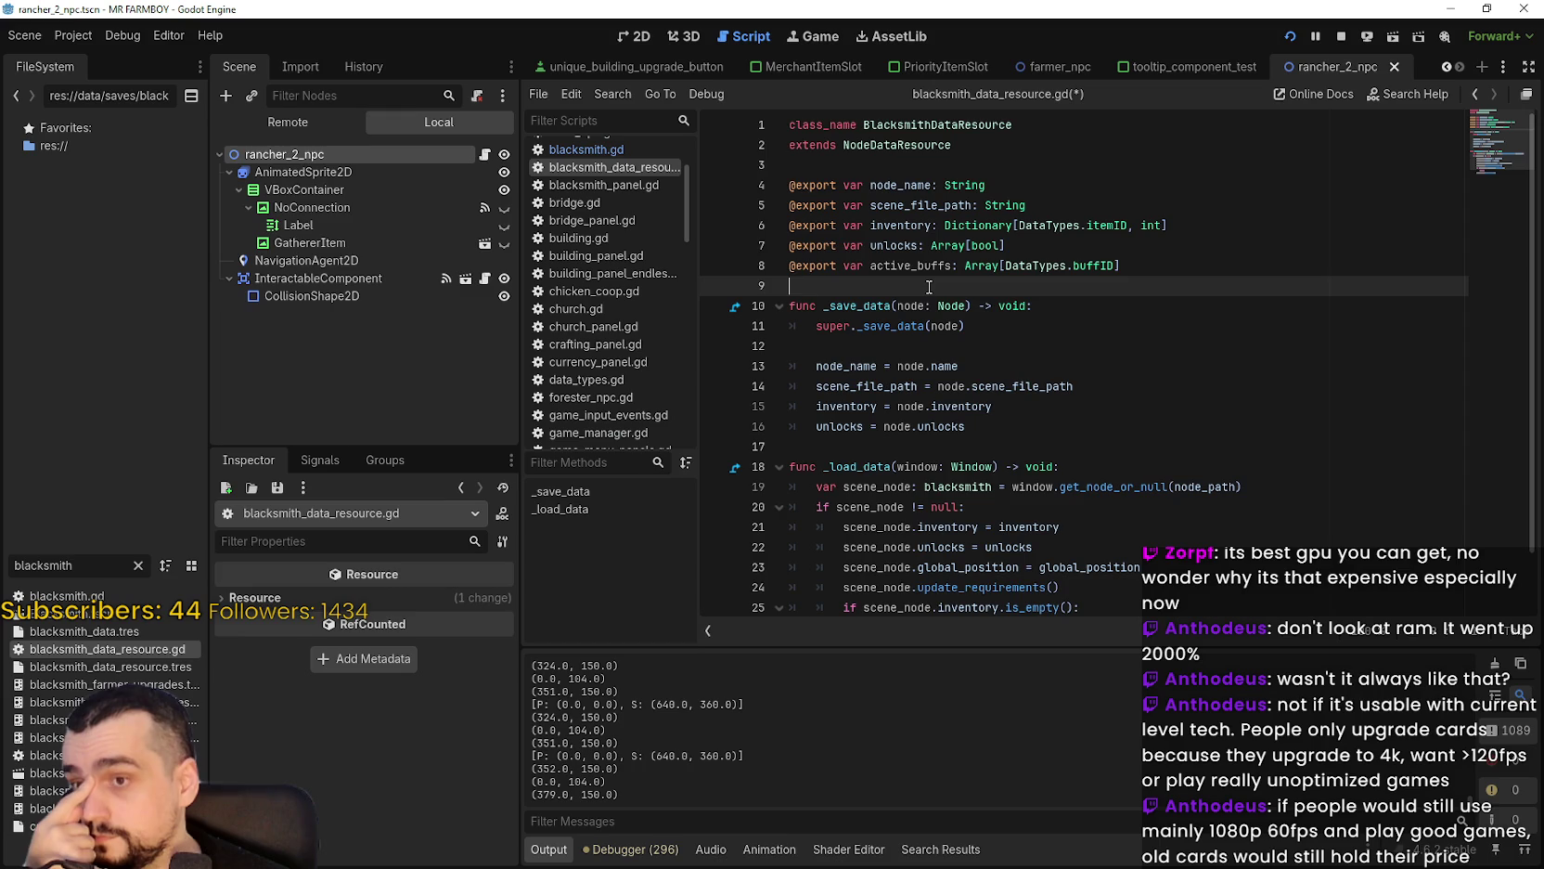
scroll(931, 277, down, 1)
Review _load_data's early return, update_requirements and apply_buffs calls to find the insertion point.
click(929, 285)
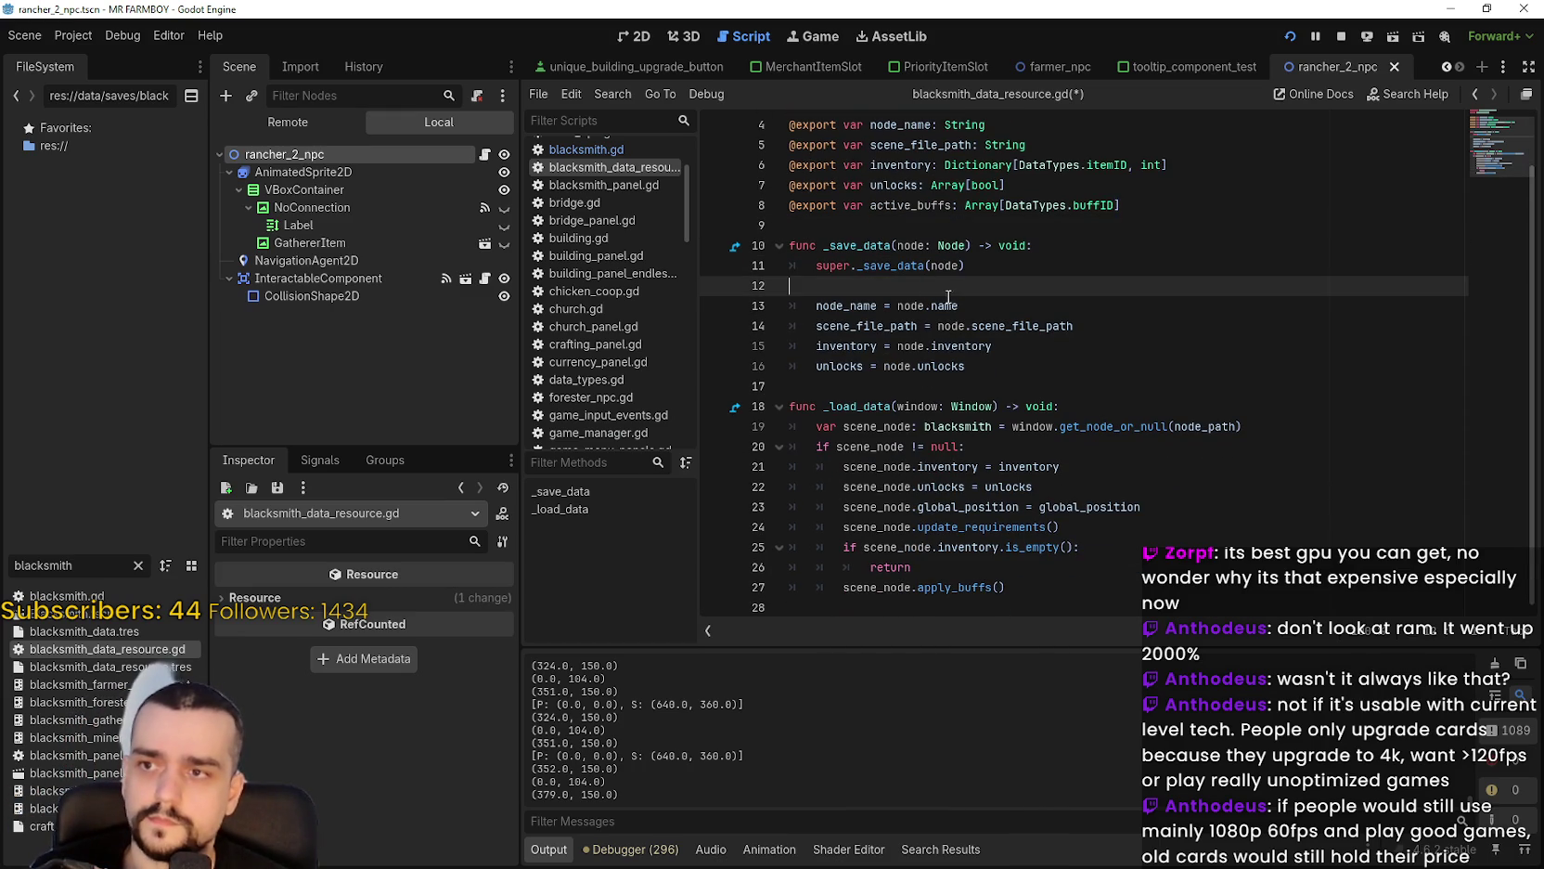
click(1030, 562)
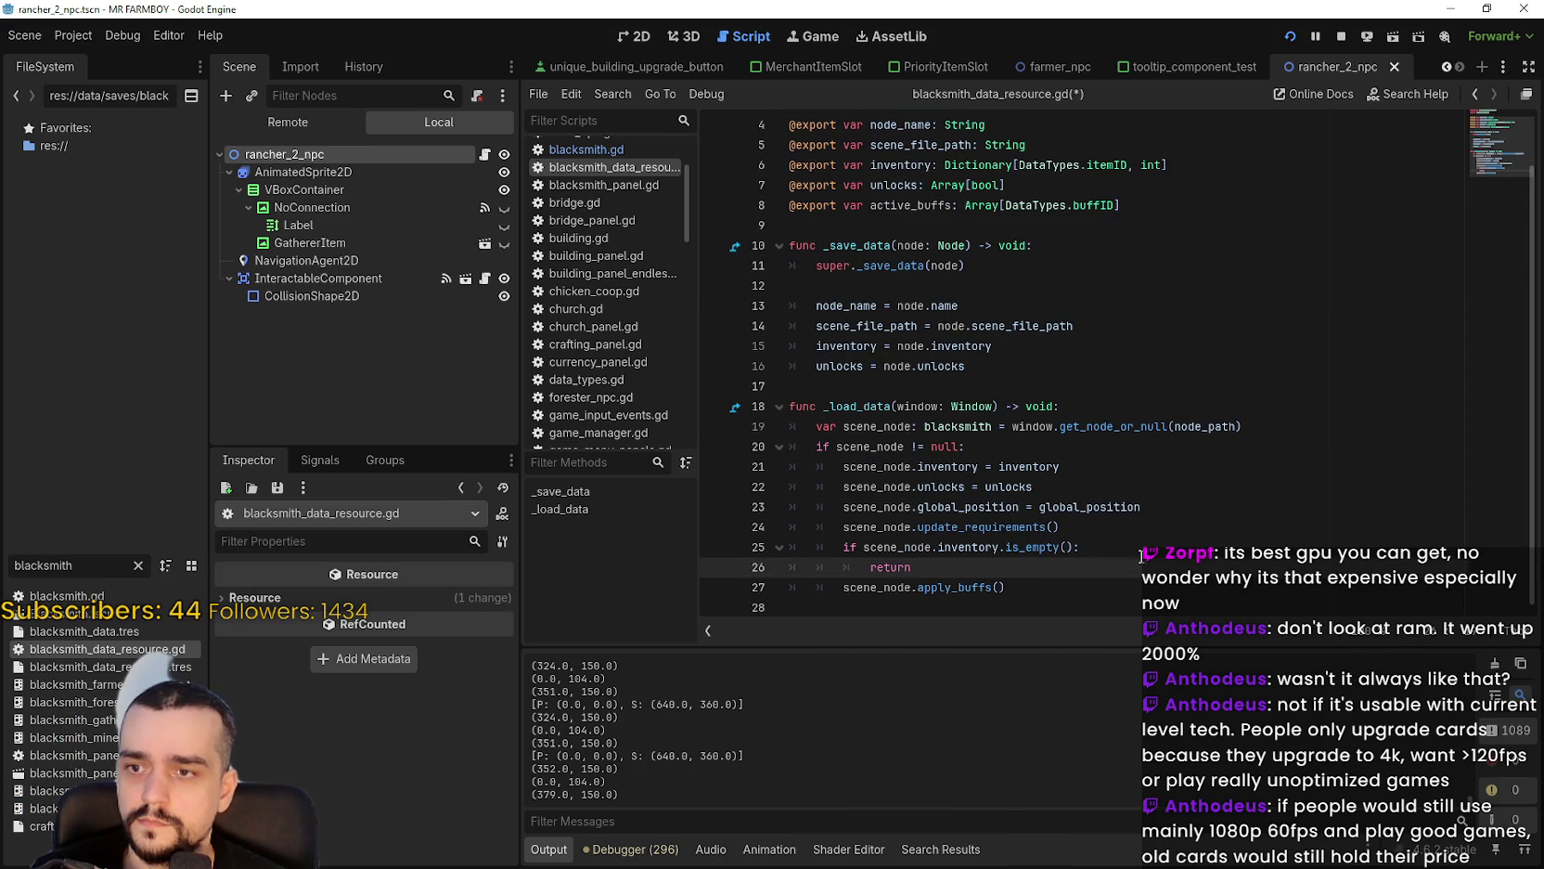
double_click(999, 526)
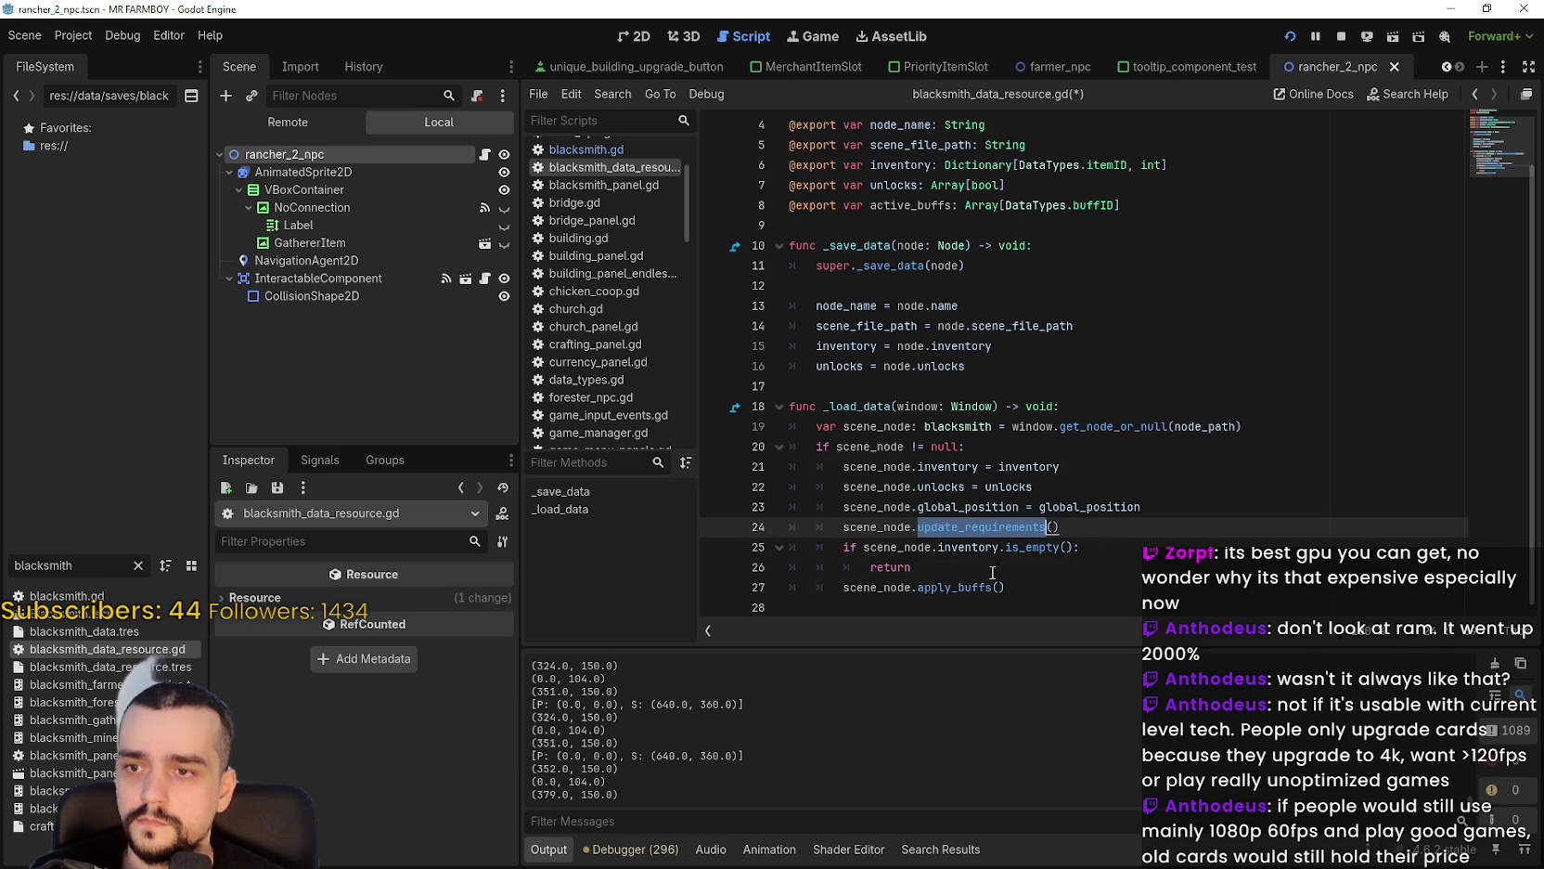
double_click(941, 587)
click(1066, 584)
click(958, 551)
click(1167, 492)
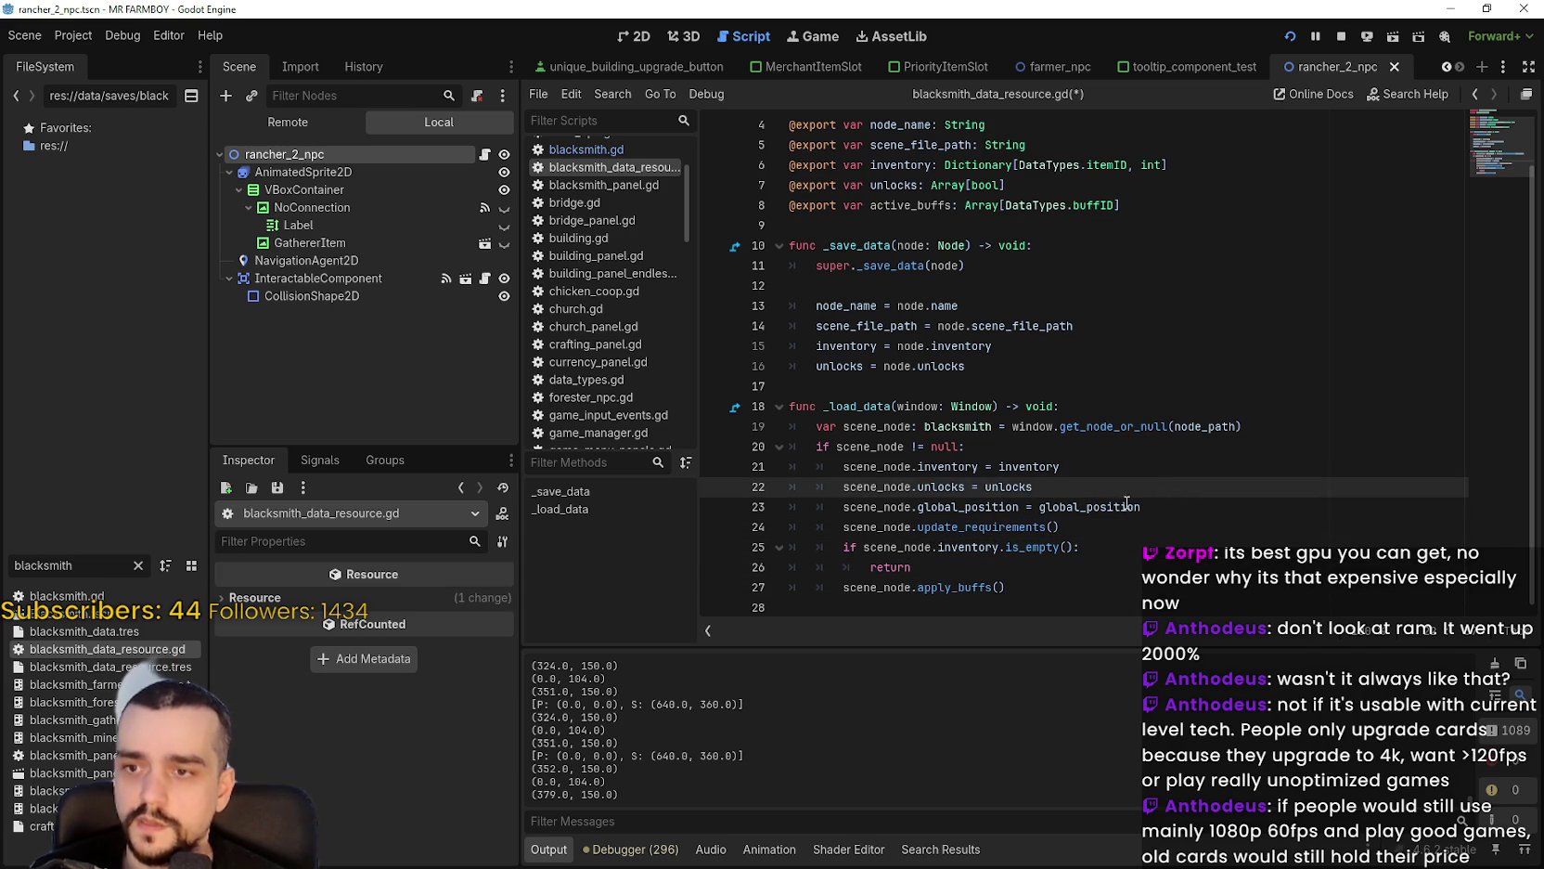
click(1142, 531)
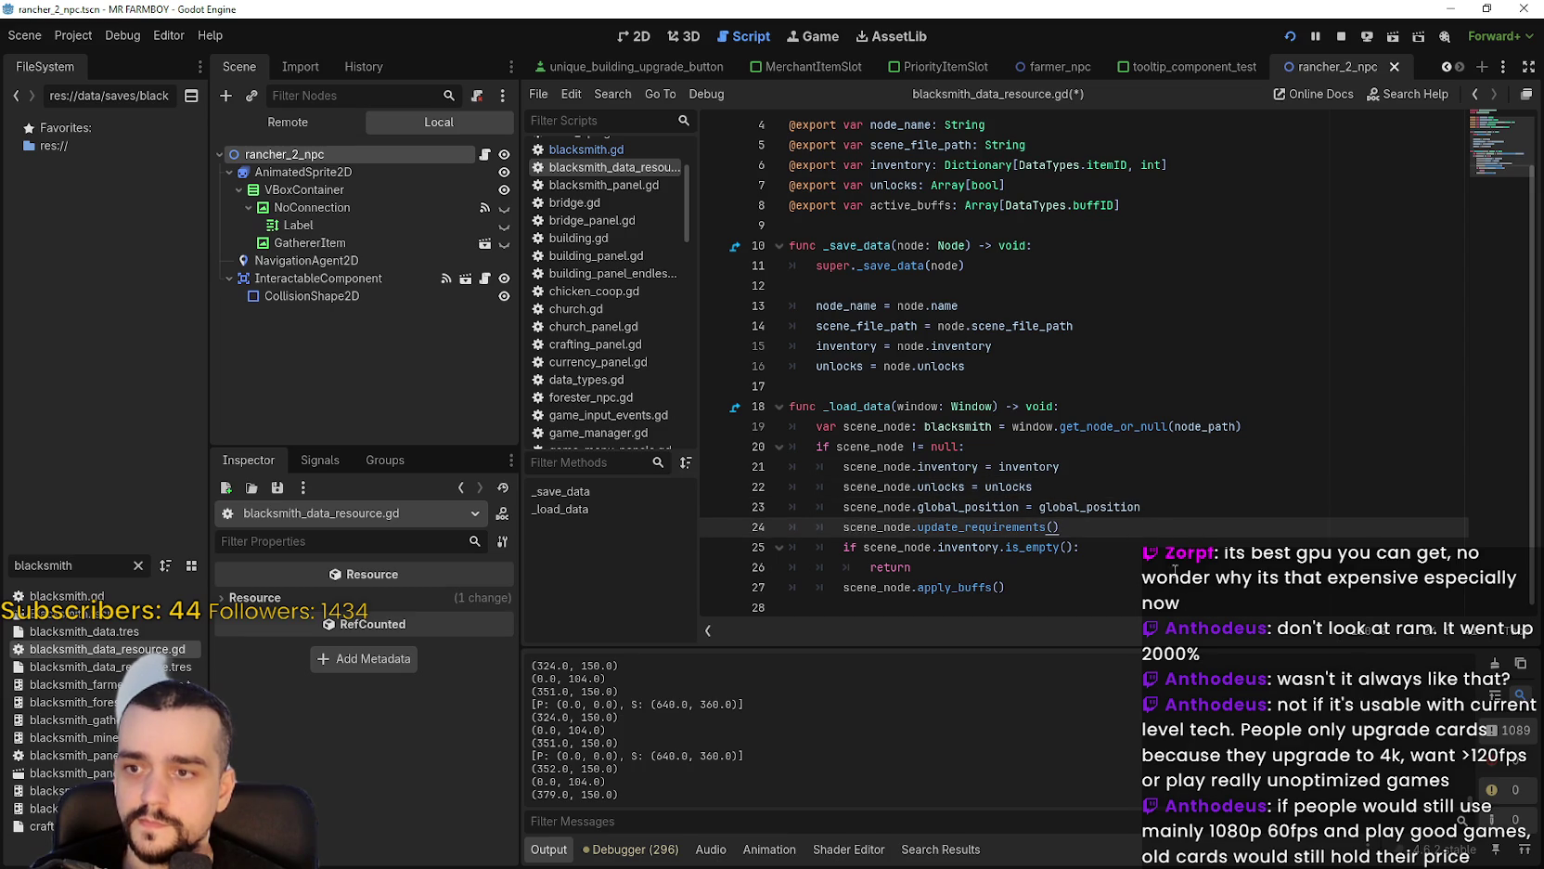
click(1109, 492)
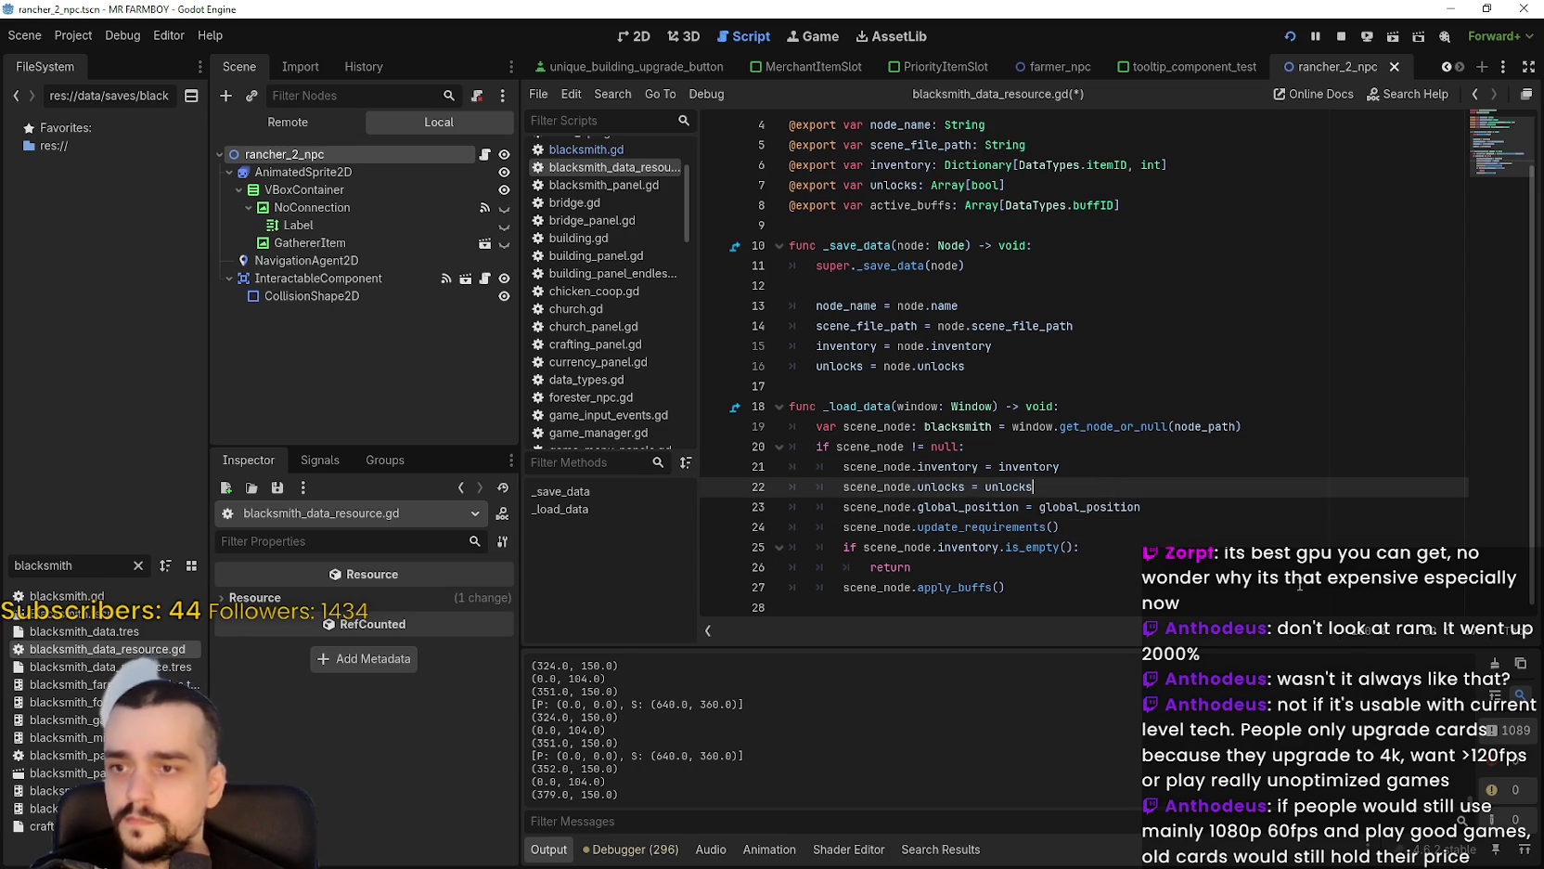
key(Return)
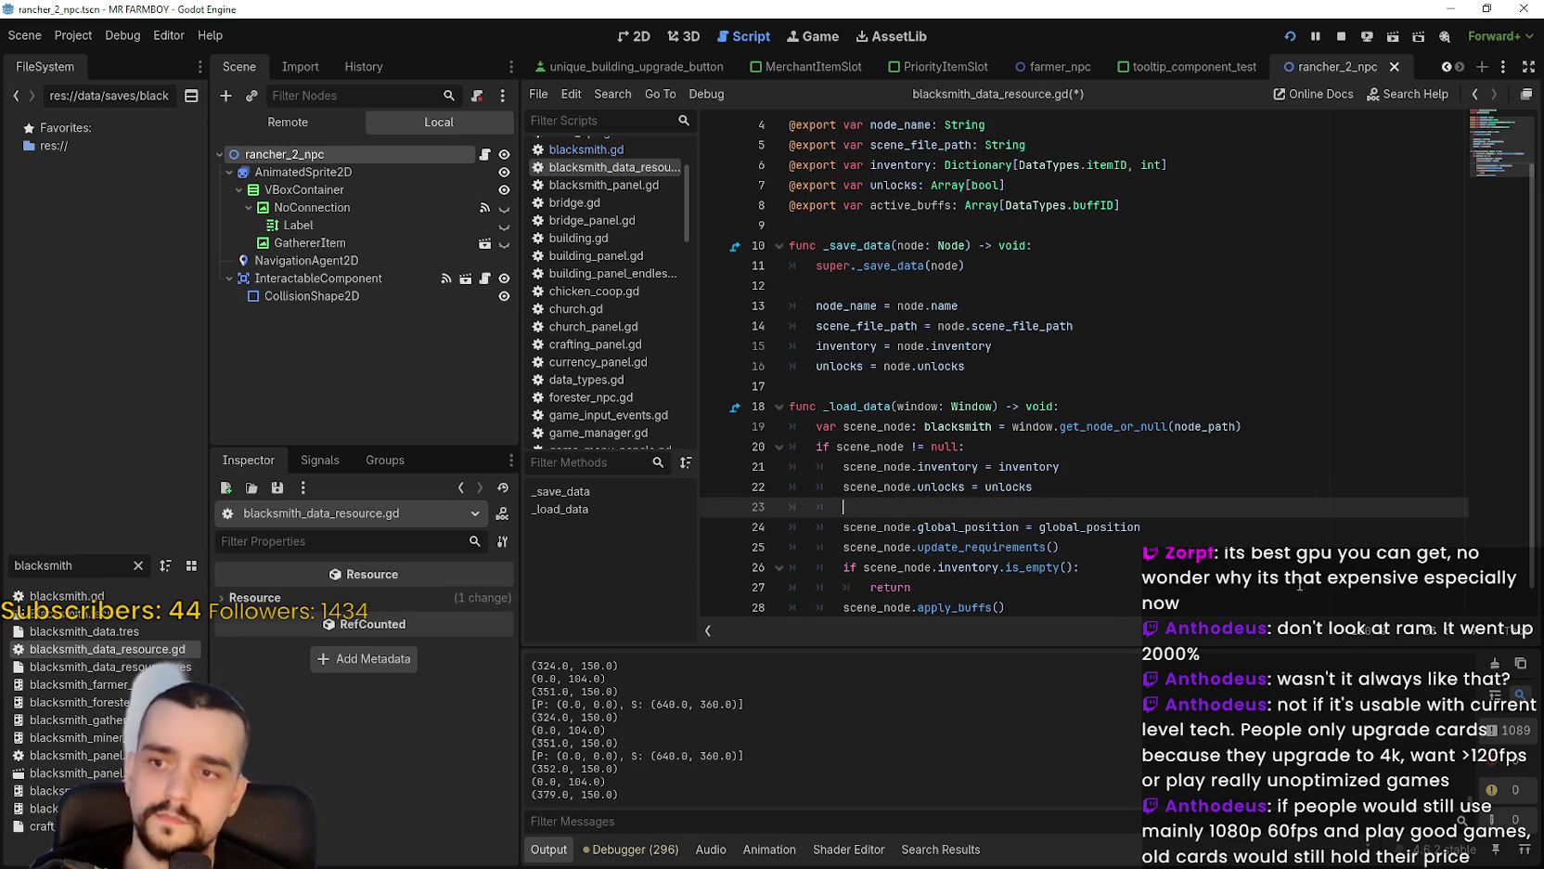
key(BackSpace)
key(Up)
key(Up)
key(Down)
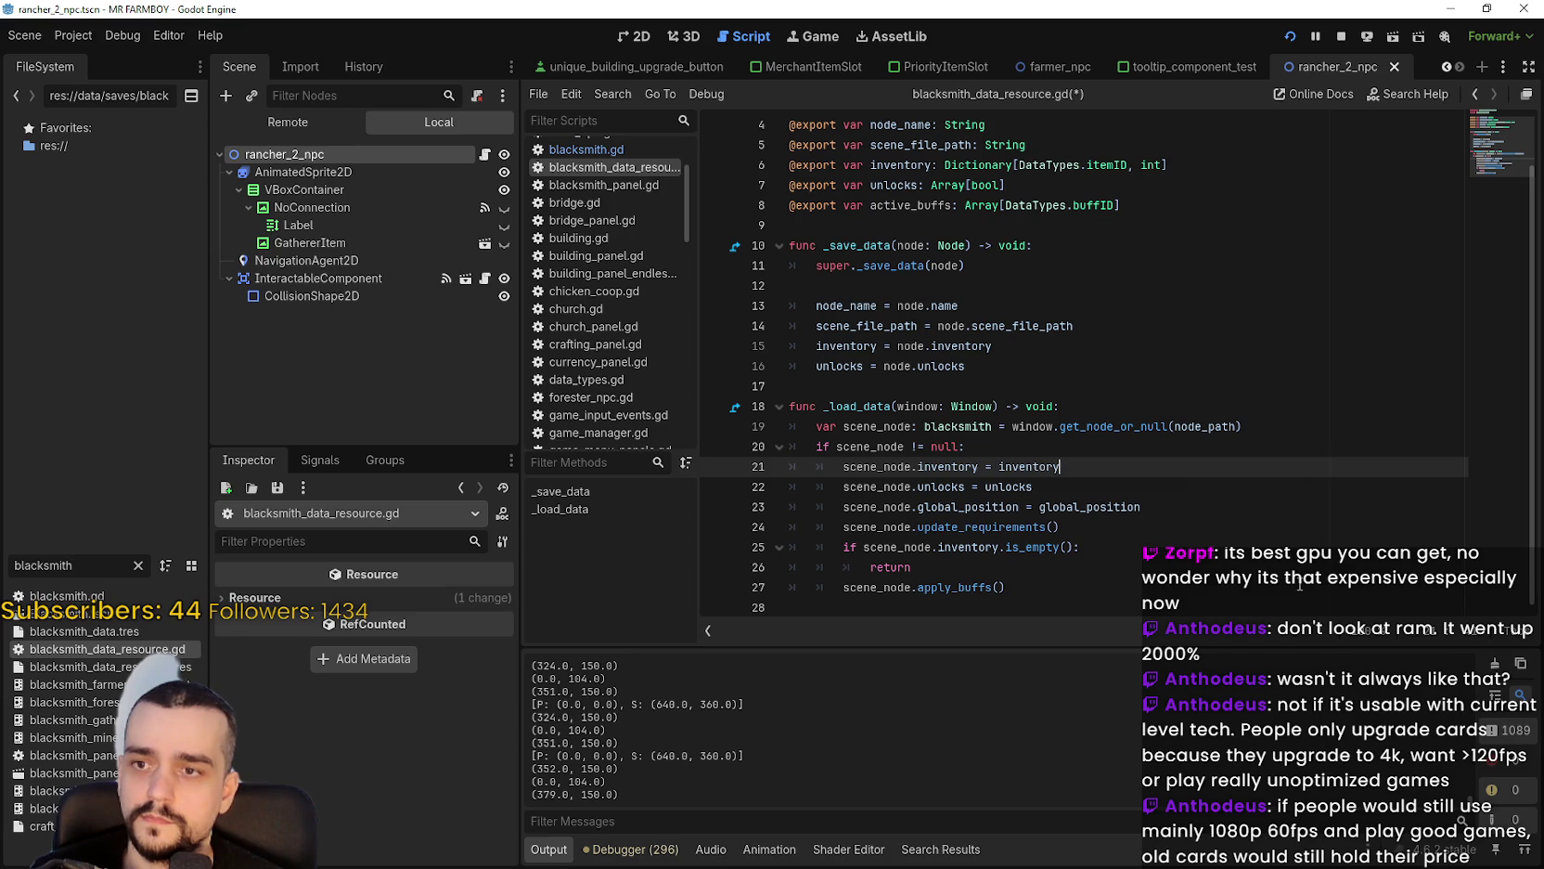
Add a line 'active_buffs = active_buffs' below the inventory assignment in _load_data.
key(Return)
text(active_buffs.)
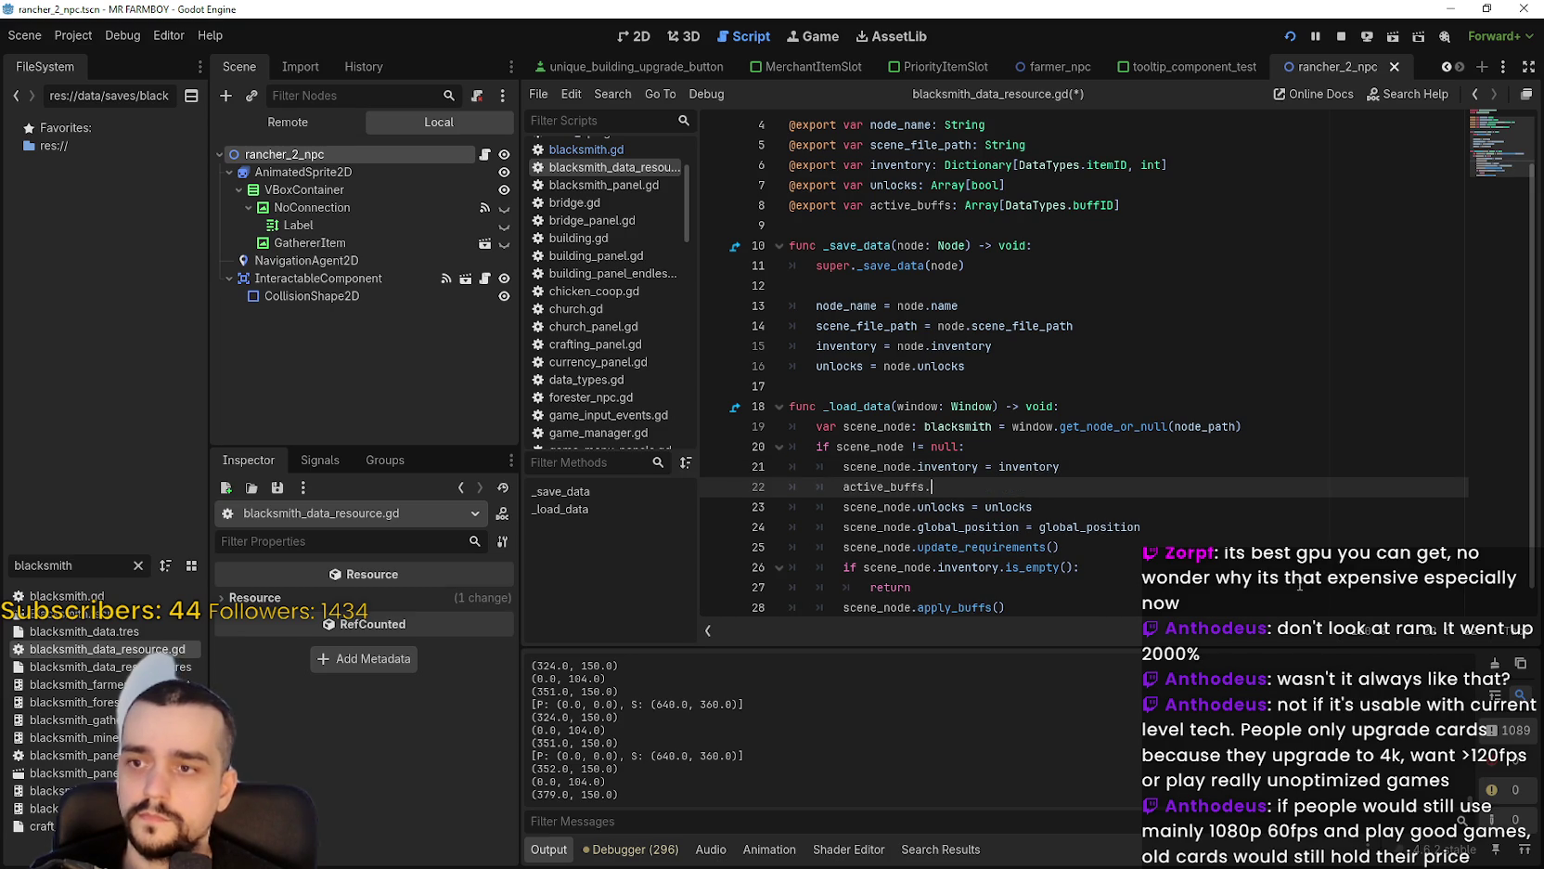
text(i)
key(BackSpace)
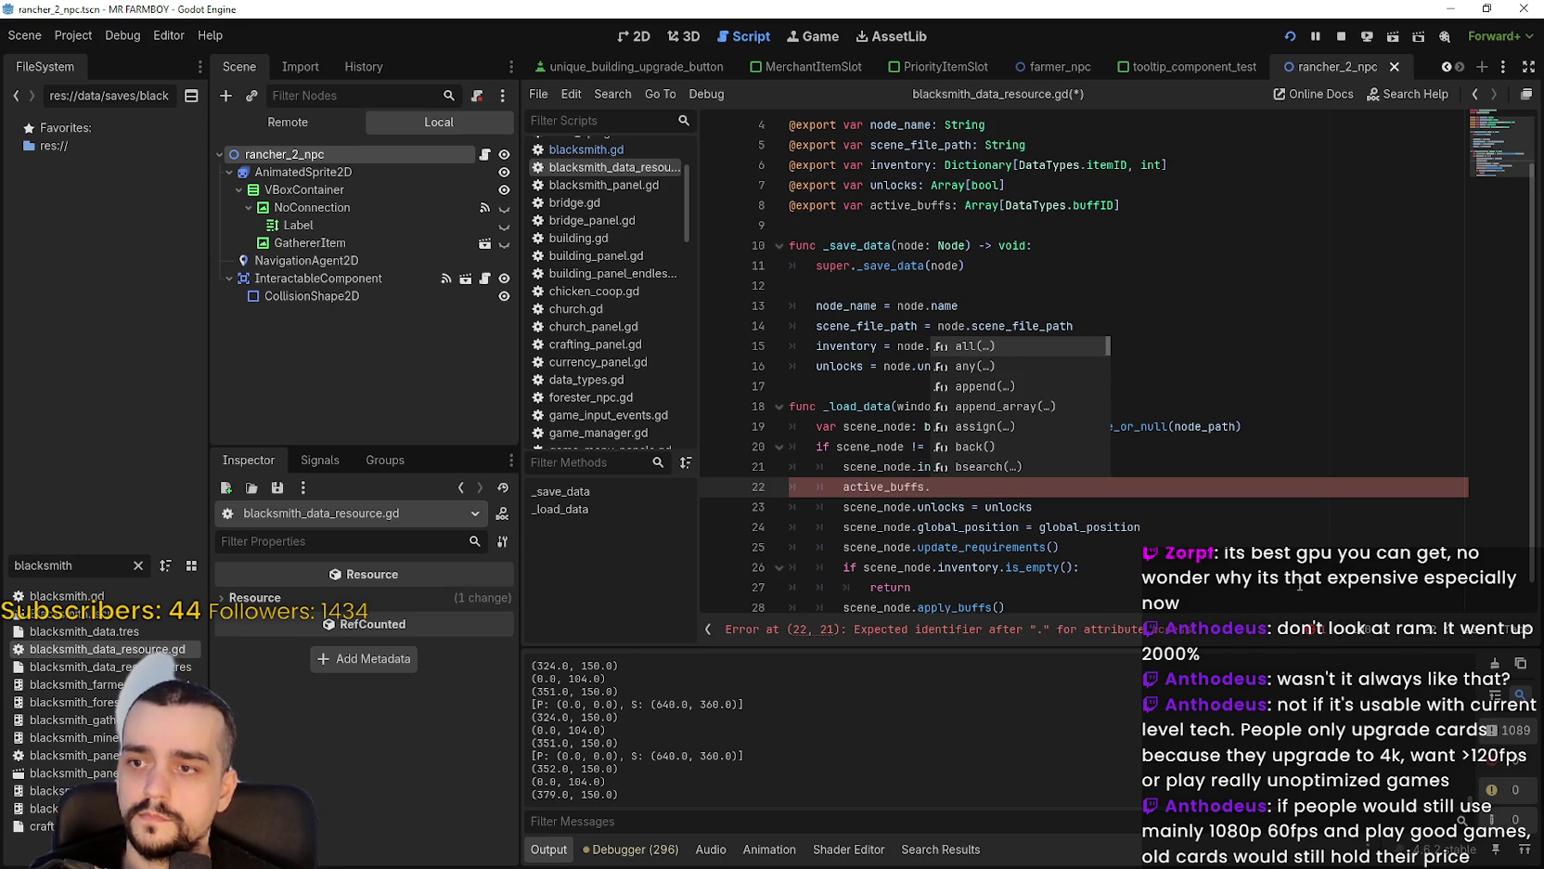
key(BackSpace)
text(= active_buffs)
Prefix line 22 with 'scene_node.' copied from line 21, making 'scene_node.active_buffs = active_buffs'.
double_click(893, 473)
drag(894, 475, 920, 466)
key(ctrl+c)
click(843, 484)
key(ctrl+v)
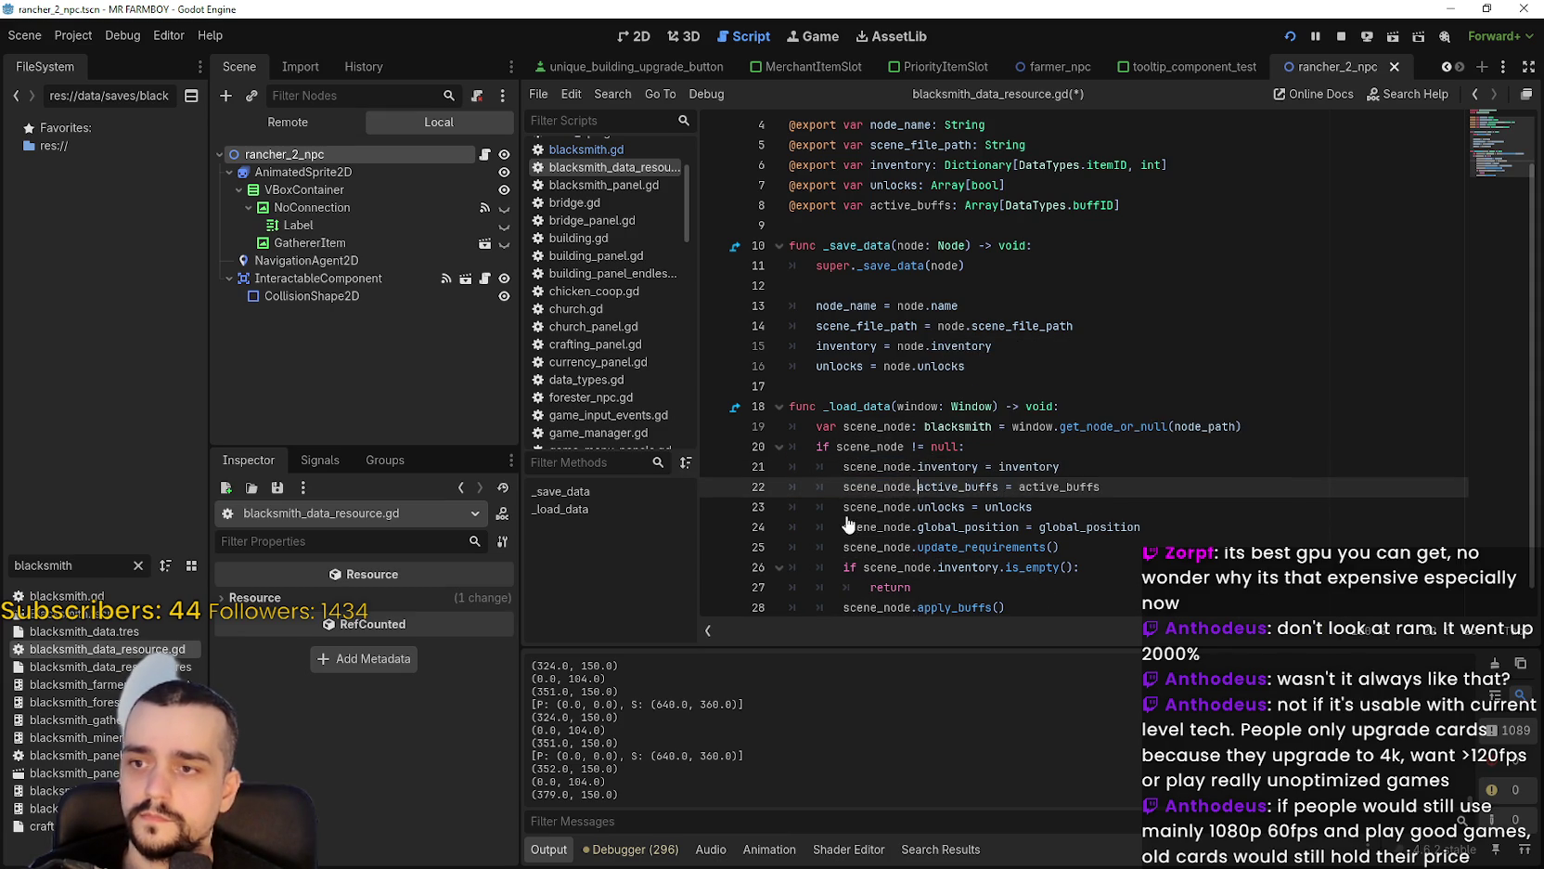
click(1124, 521)
click(1114, 492)
scroll(1108, 518, down, 1)
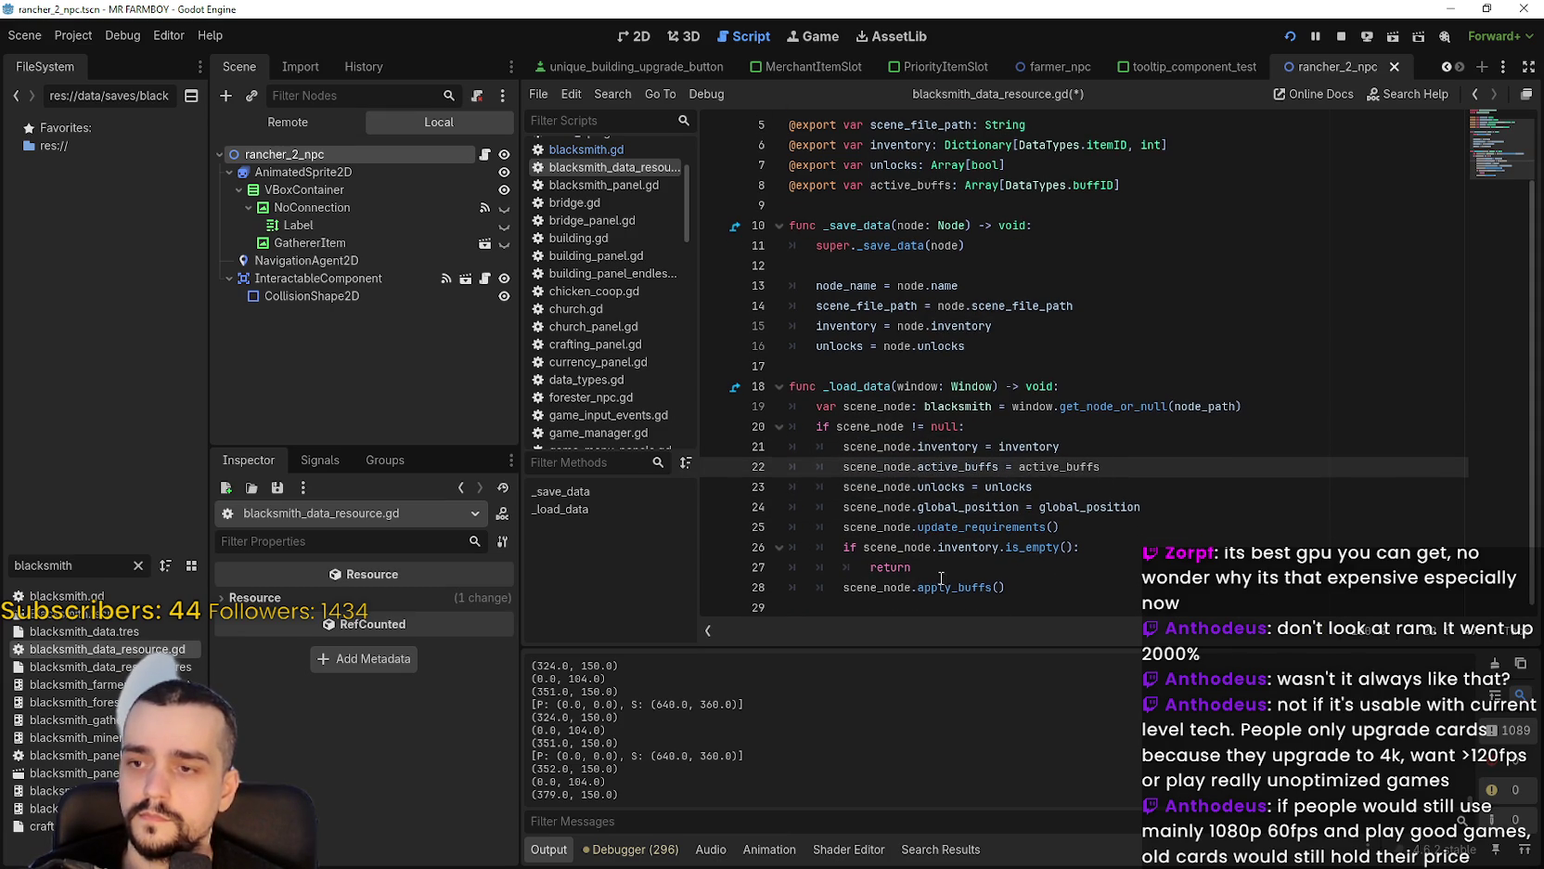
double_click(935, 589)
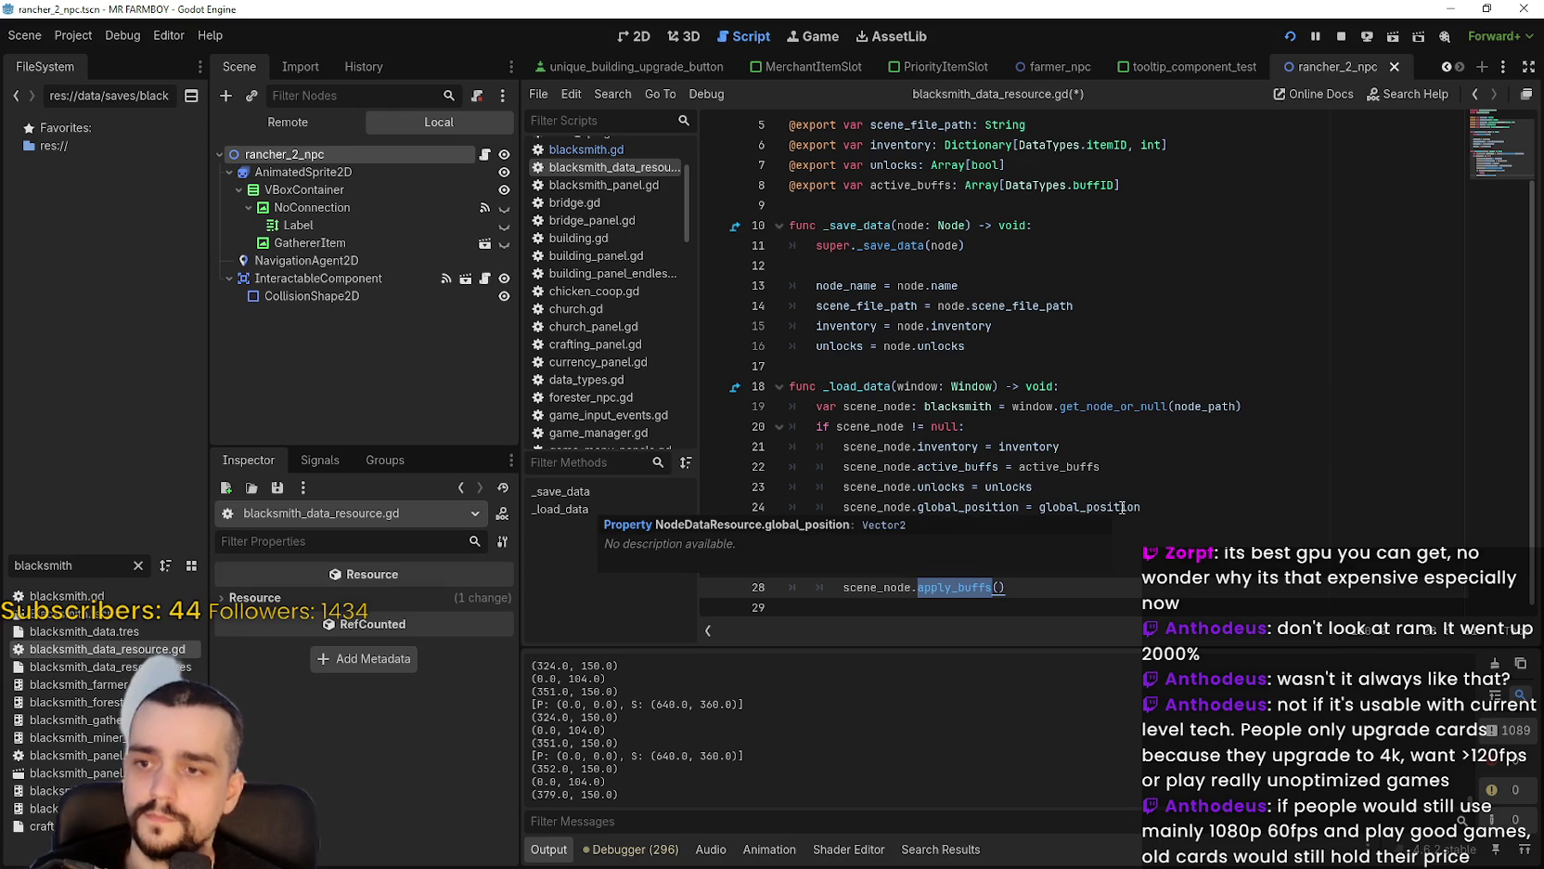
click(960, 566)
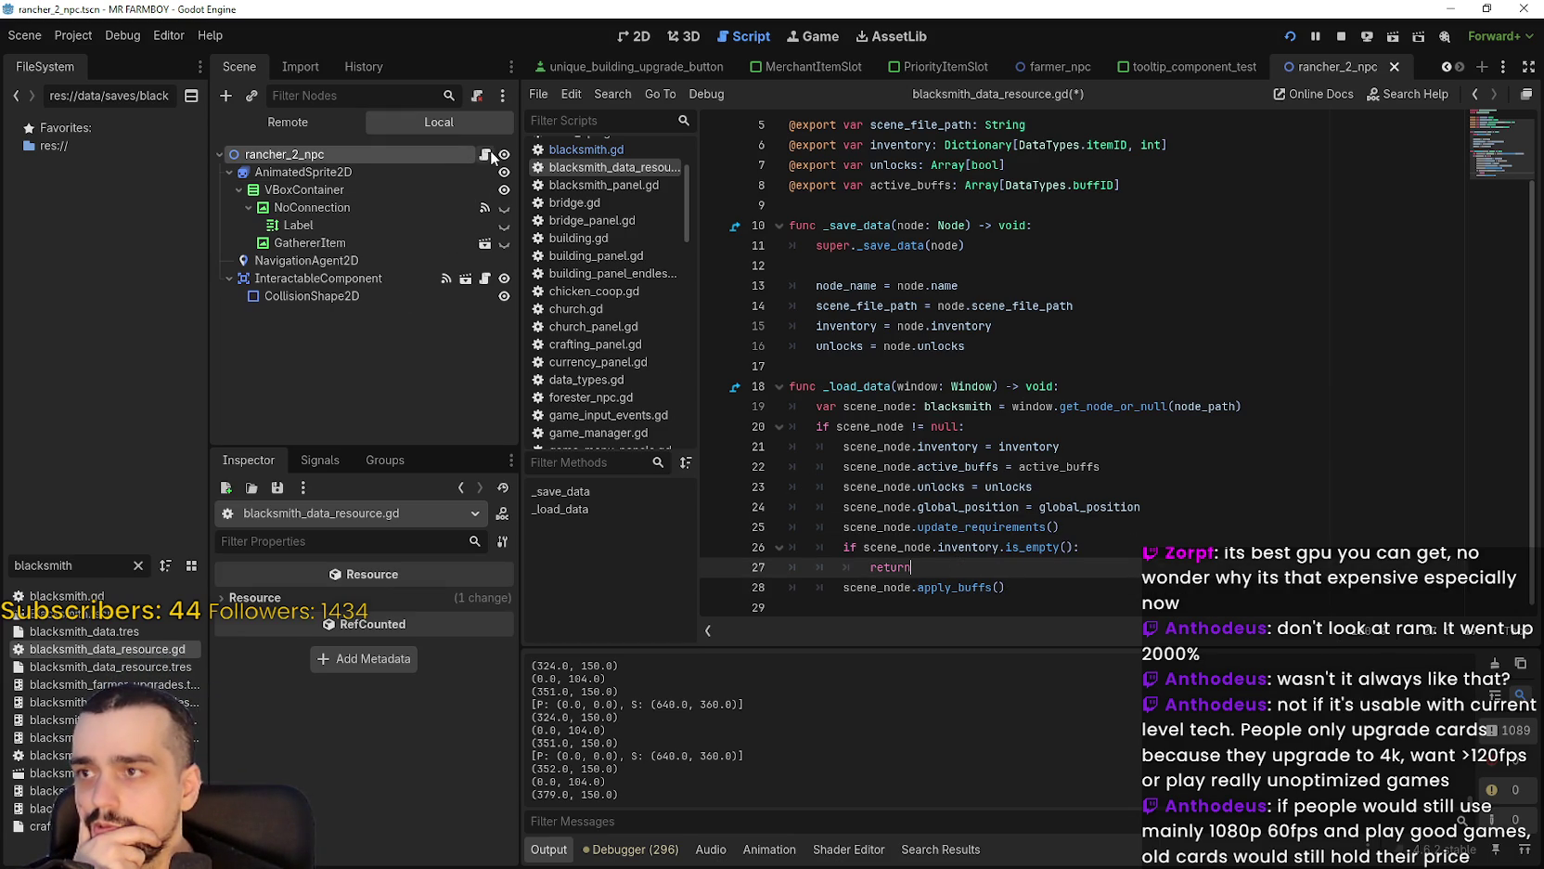
Switch to the Blacksmith scene tab and scroll through blacksmith.gd.
click(1445, 67)
click(1444, 67)
click(1445, 67)
click(795, 72)
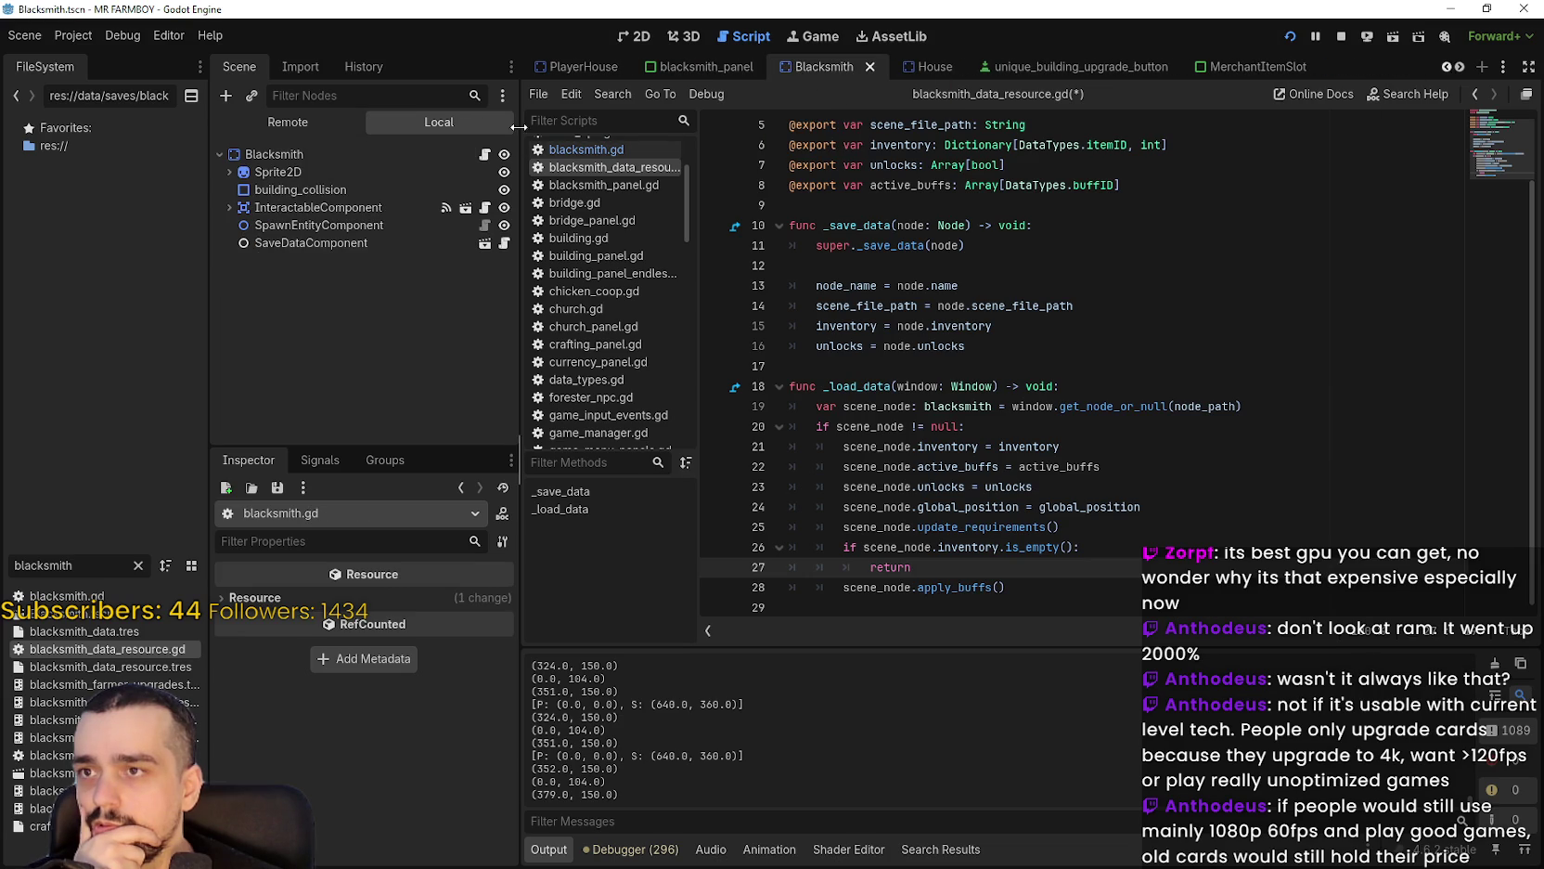
scroll(1156, 409, down, 3)
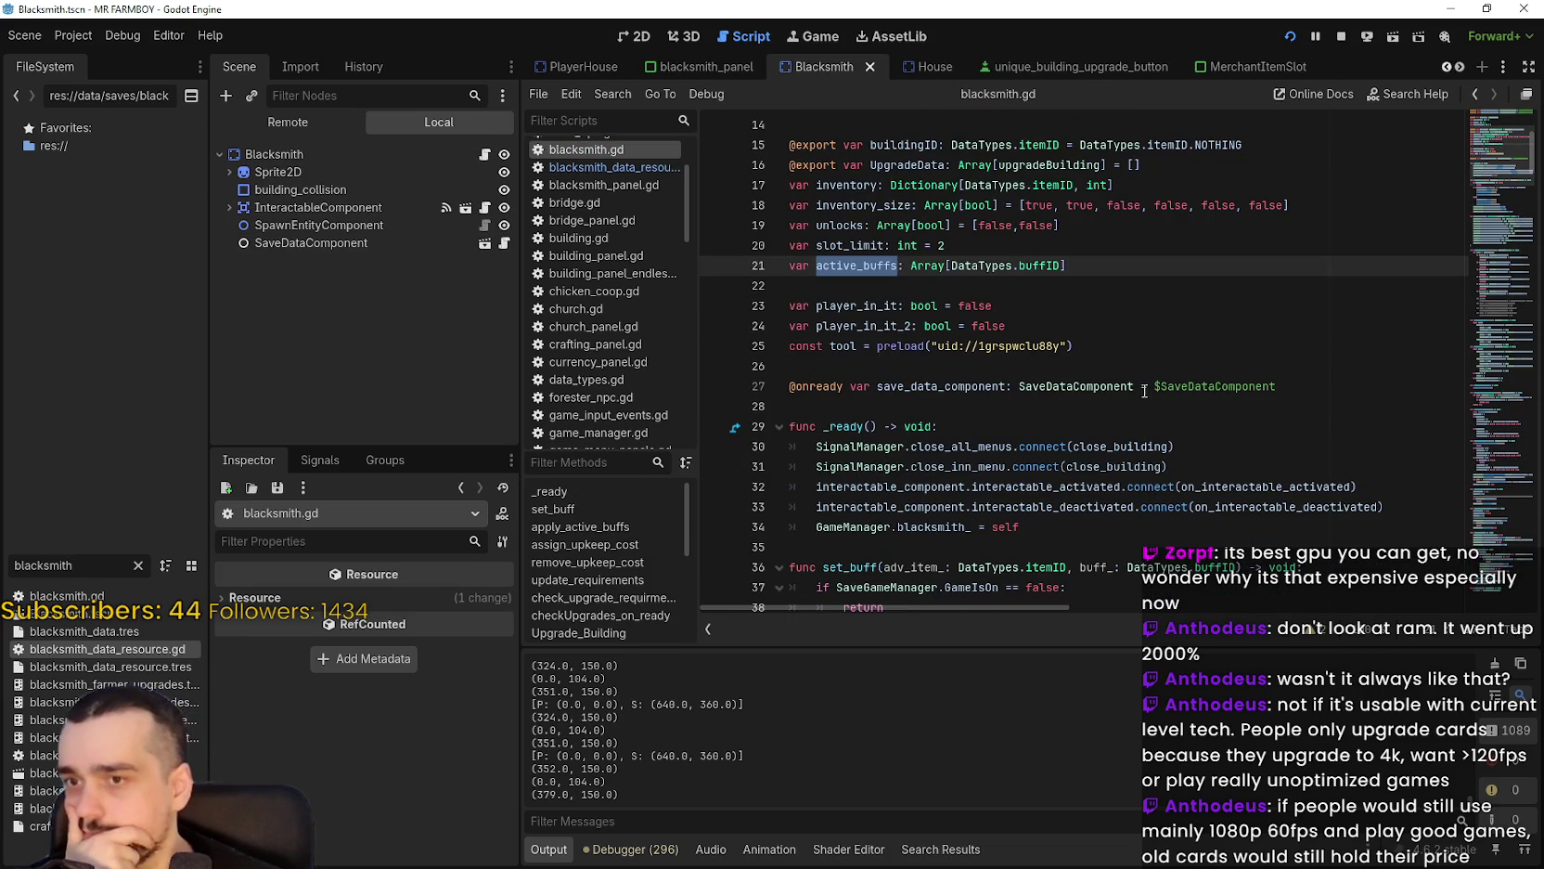
click(1127, 404)
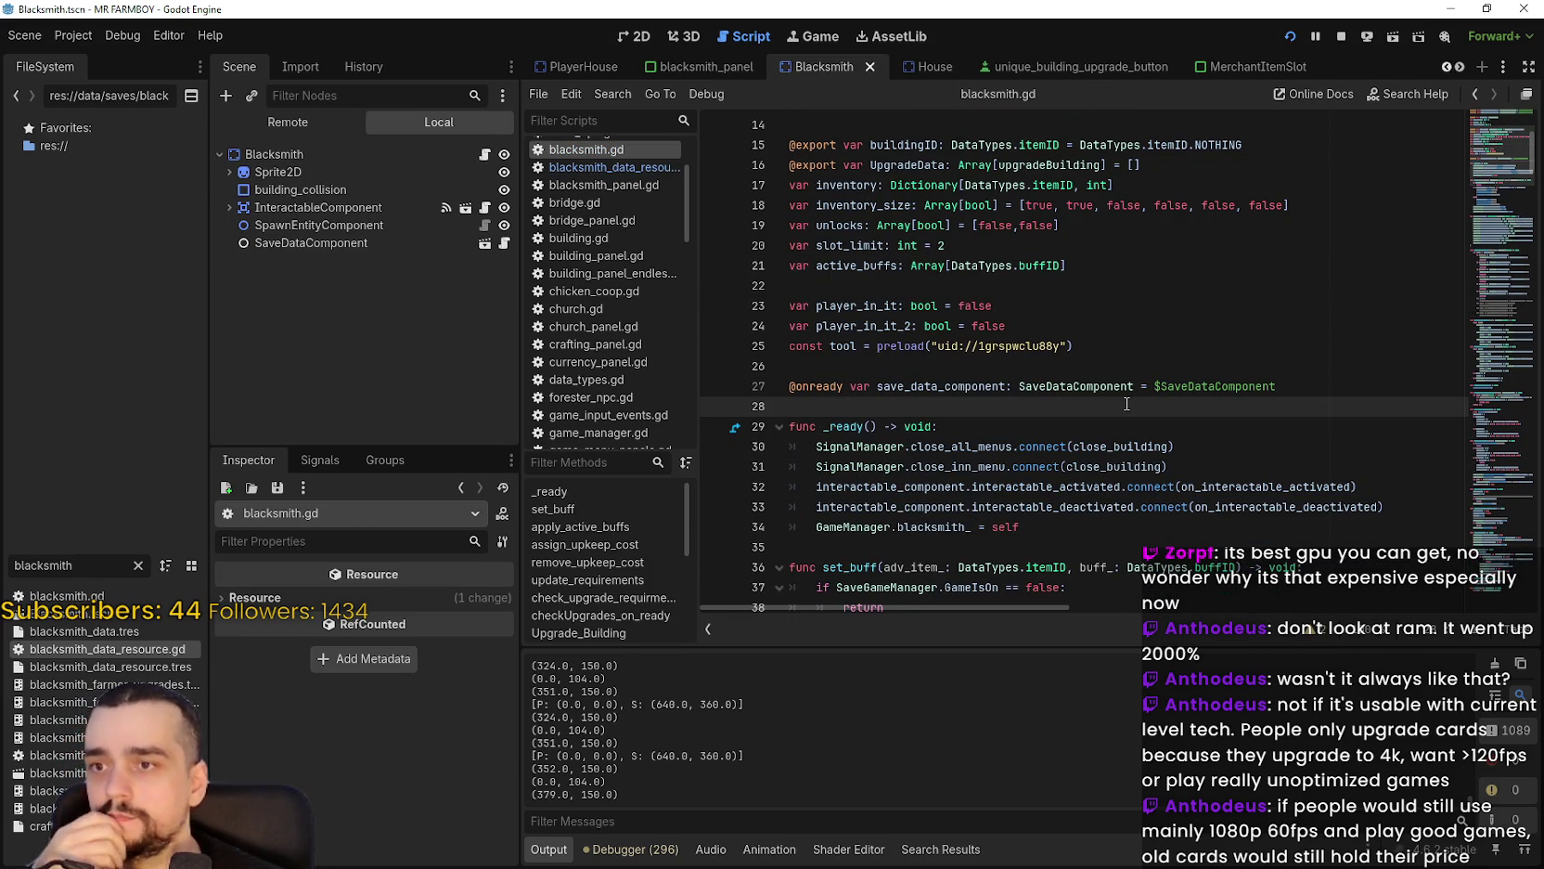
scroll(1128, 404, down, 4)
scroll(1100, 381, down, 2)
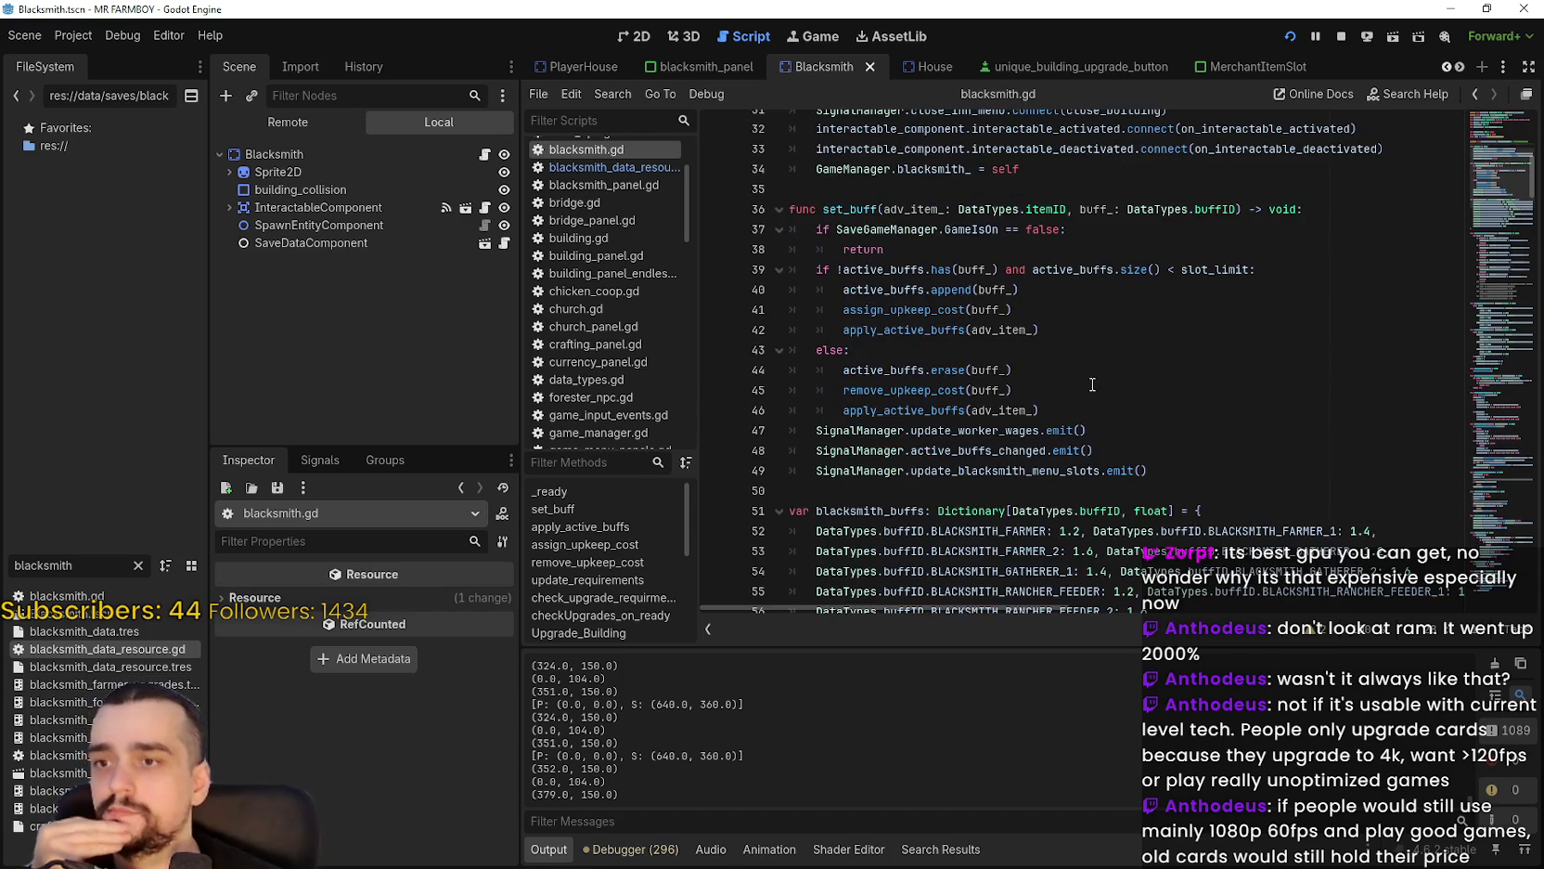
scroll(1092, 384, down, 6)
scroll(1091, 384, down, 6)
scroll(1086, 375, up, 2)
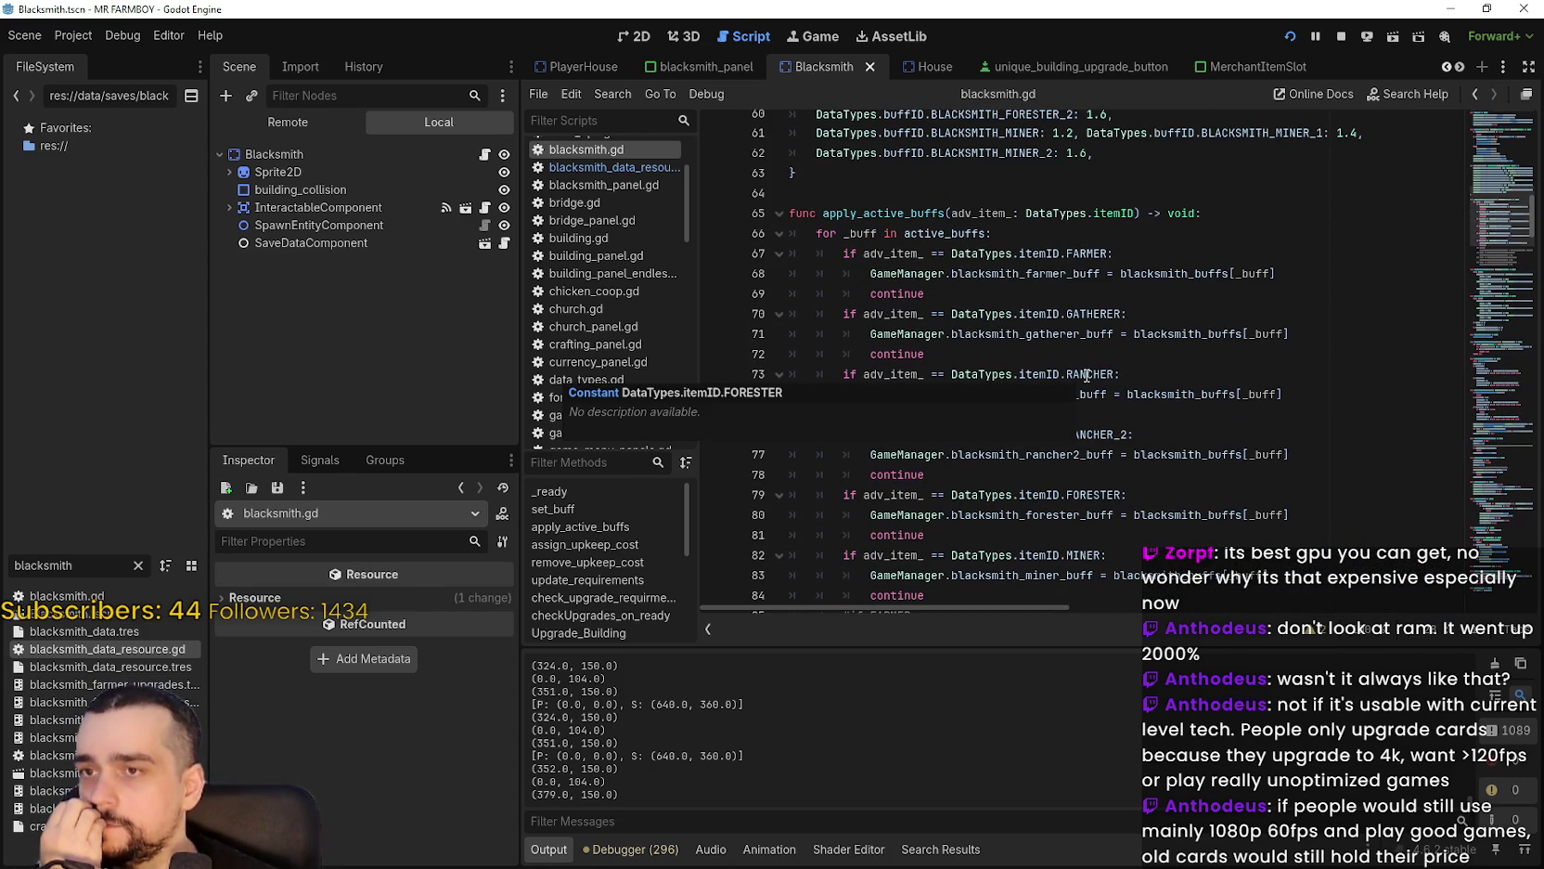
drag(950, 213, 1135, 213)
scroll(1064, 364, up, 3)
scroll(1065, 364, up, 7)
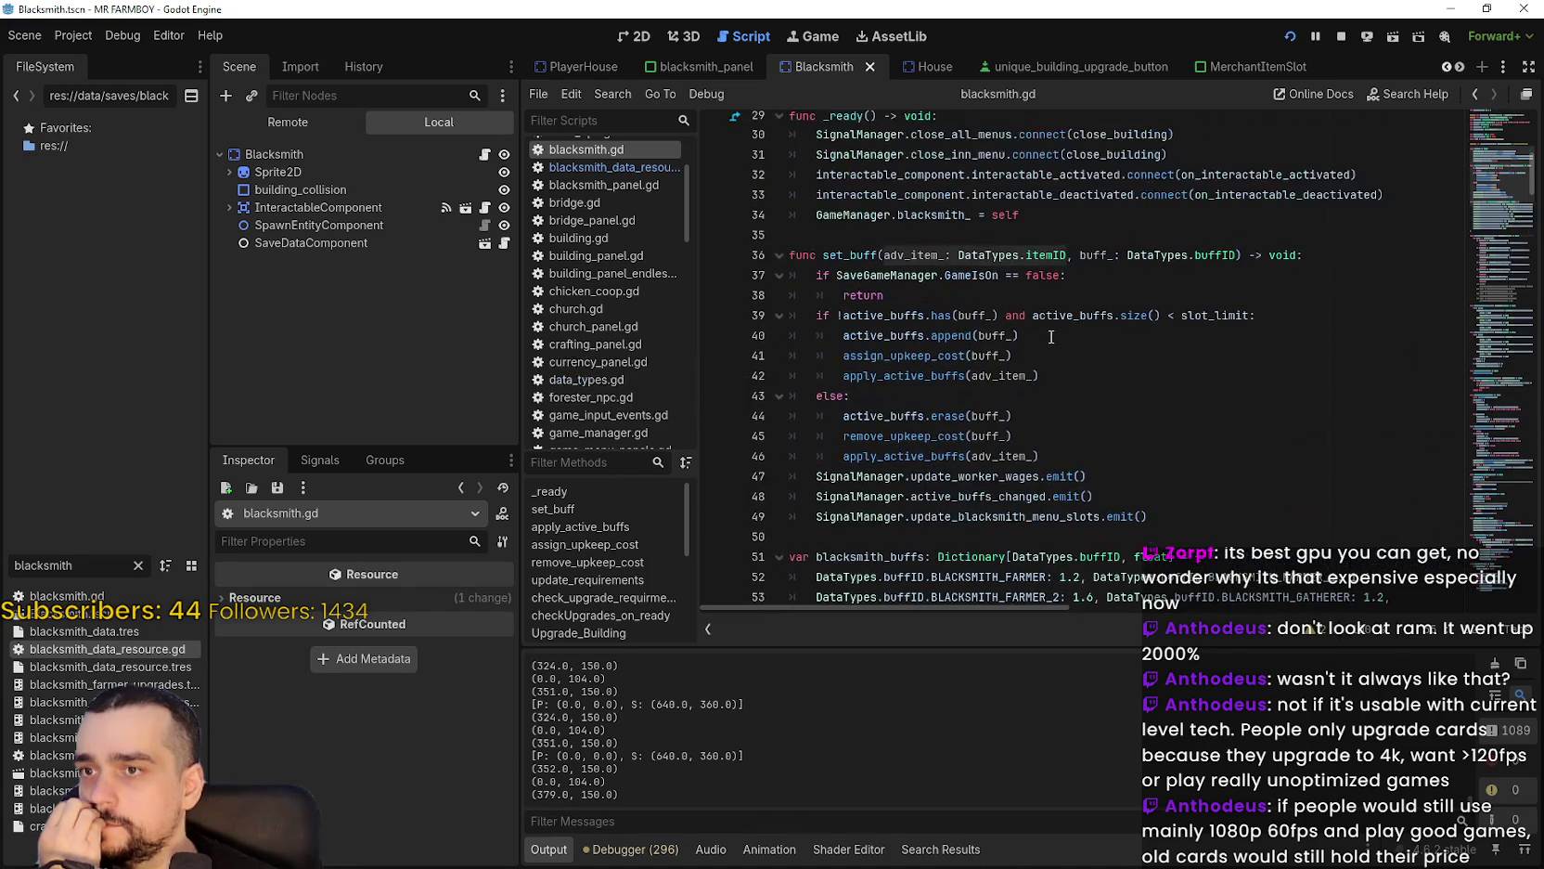
Examine set_buff's append and assign_upkeep_cost calls, then reopen blacksmith_data_resource.gd.
double_click(960, 361)
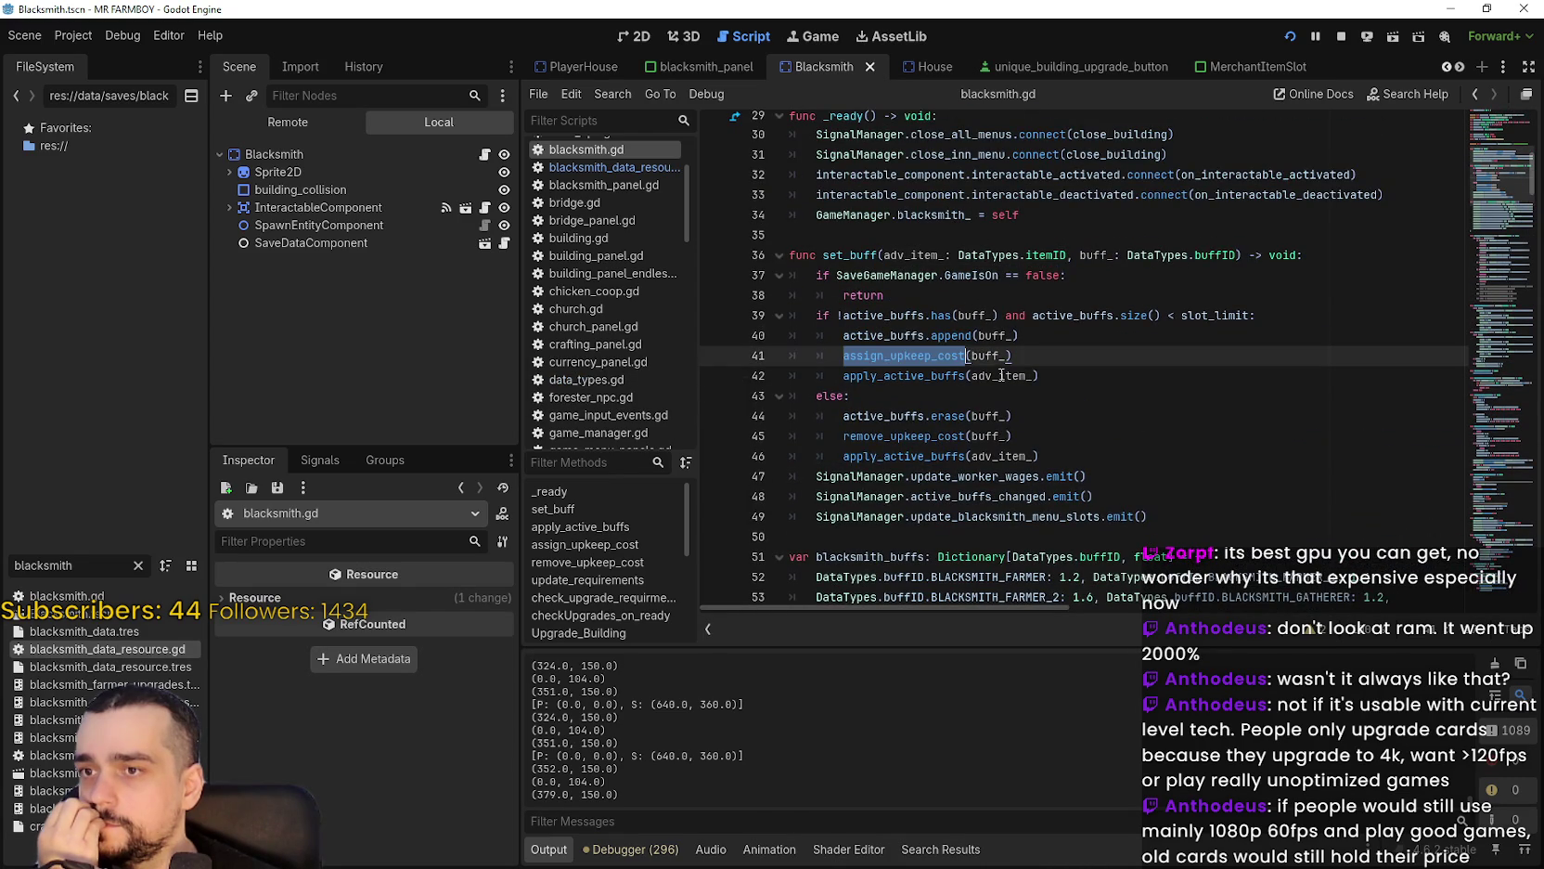
scroll(1159, 399, up, 5)
scroll(1113, 372, down, 5)
click(1032, 334)
key(Down)
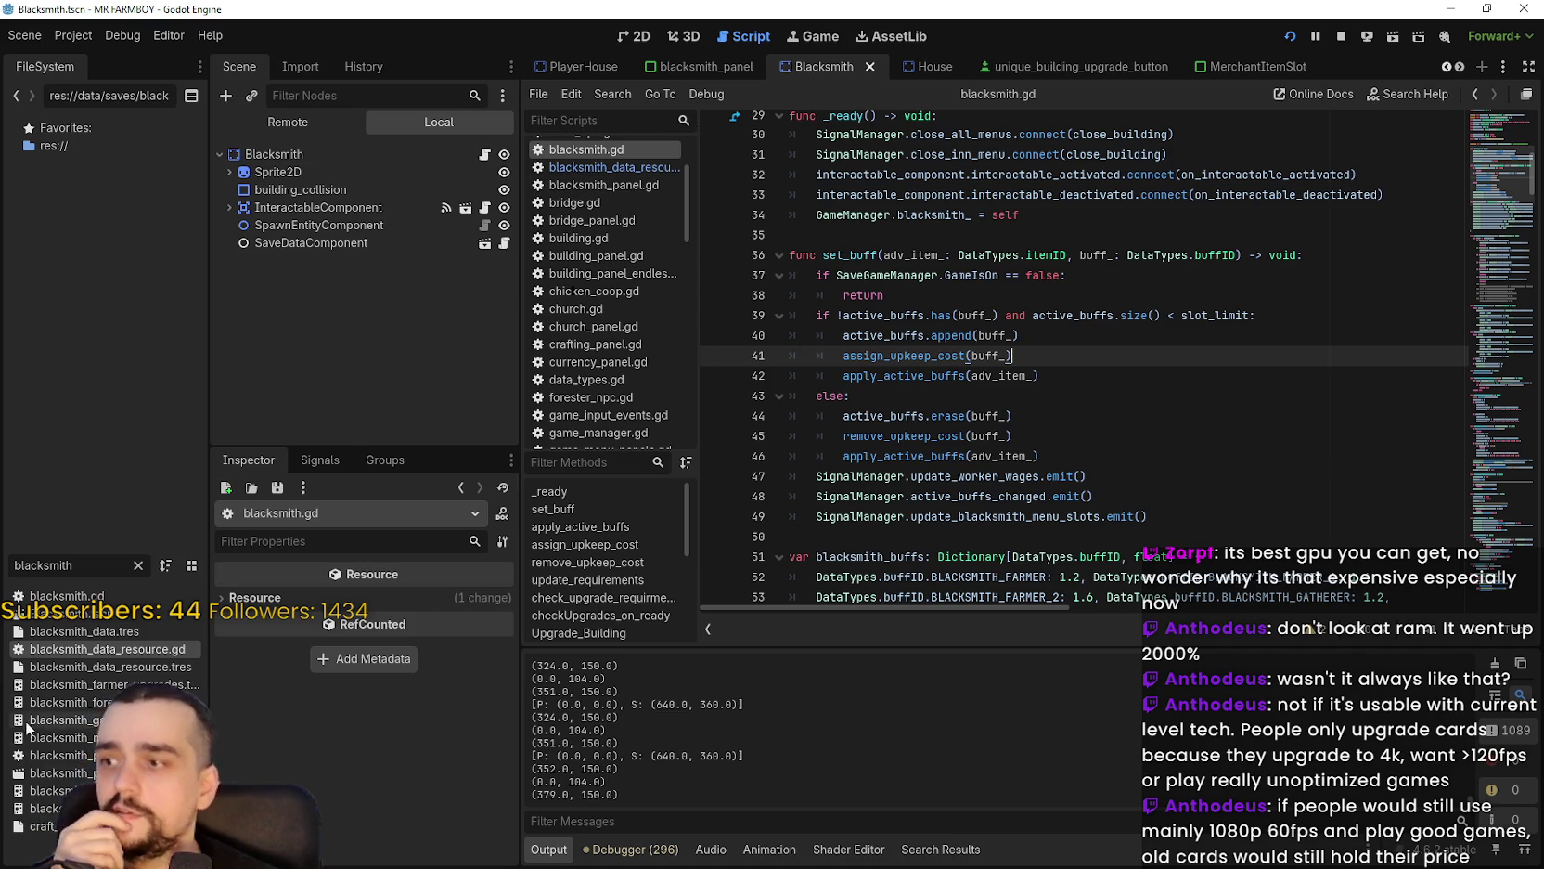
double_click(54, 652)
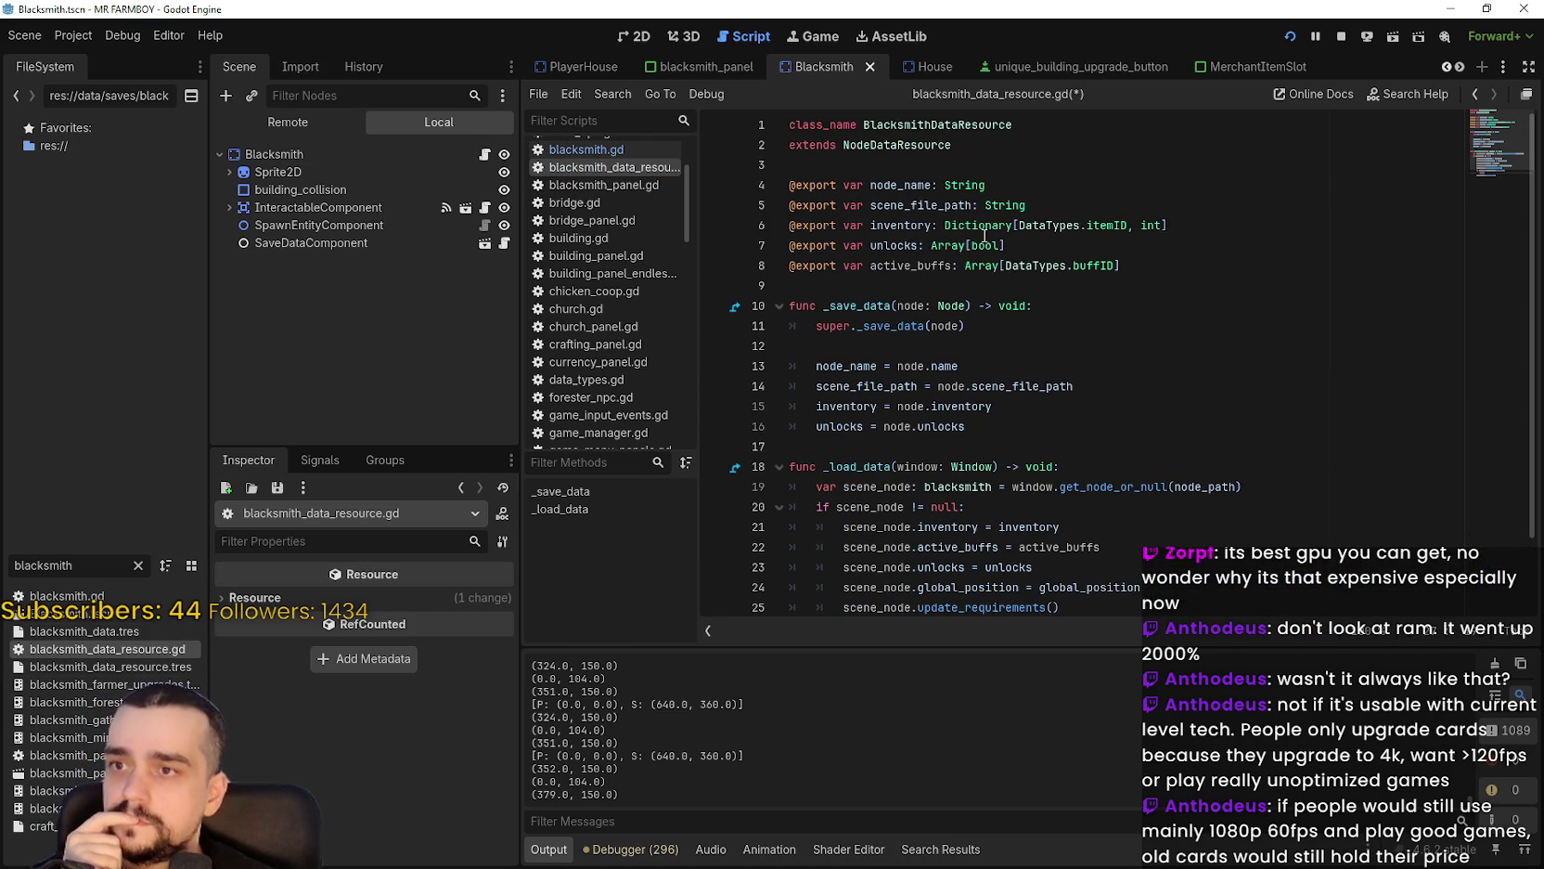
double_click(893, 246)
double_click(902, 266)
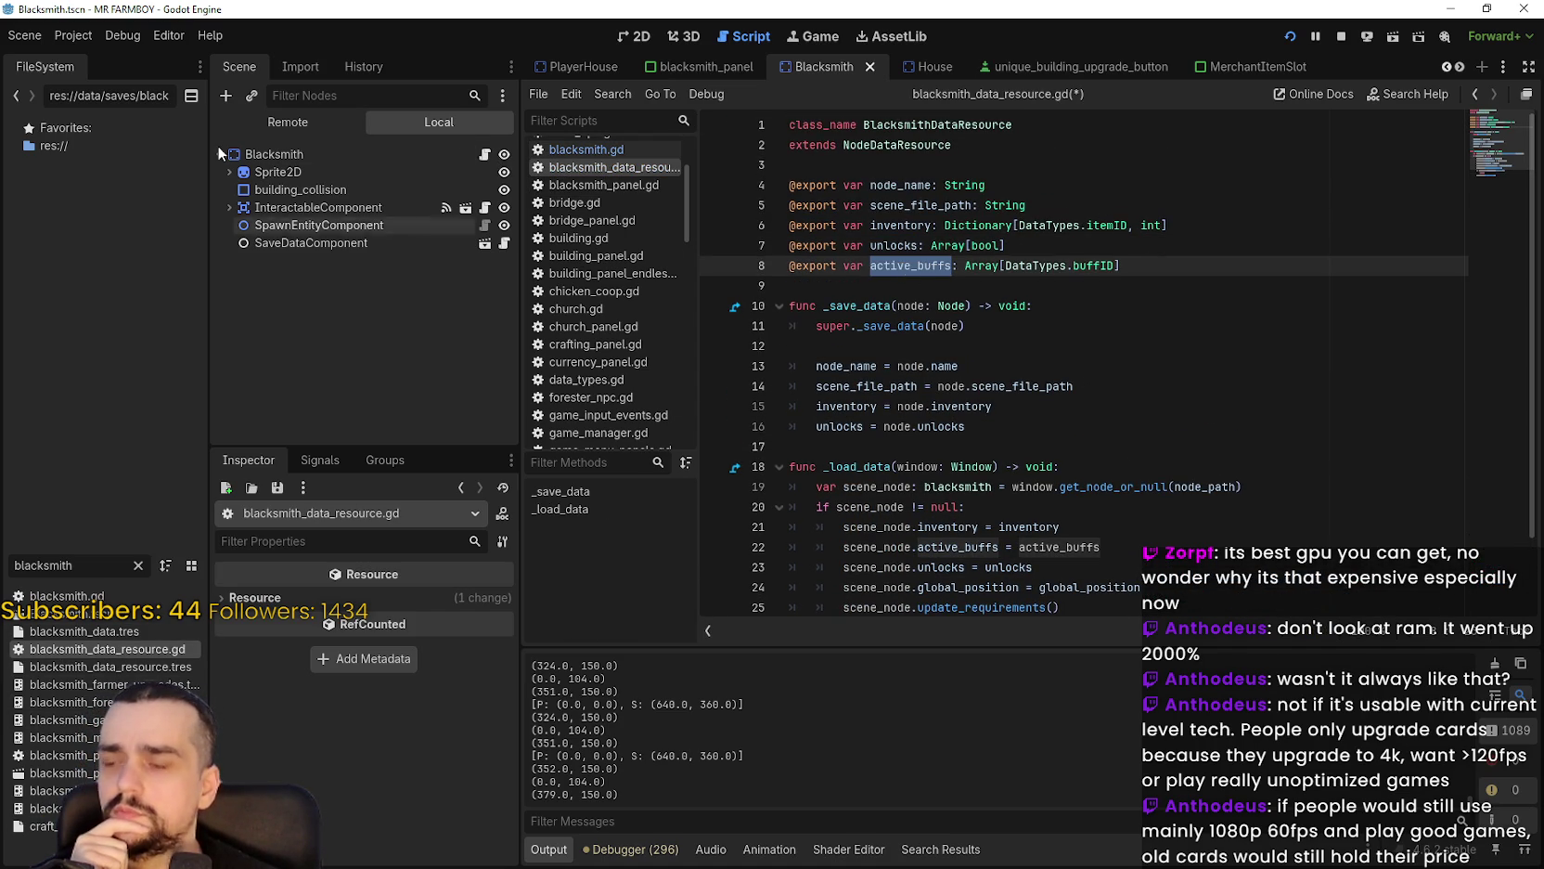
click(485, 154)
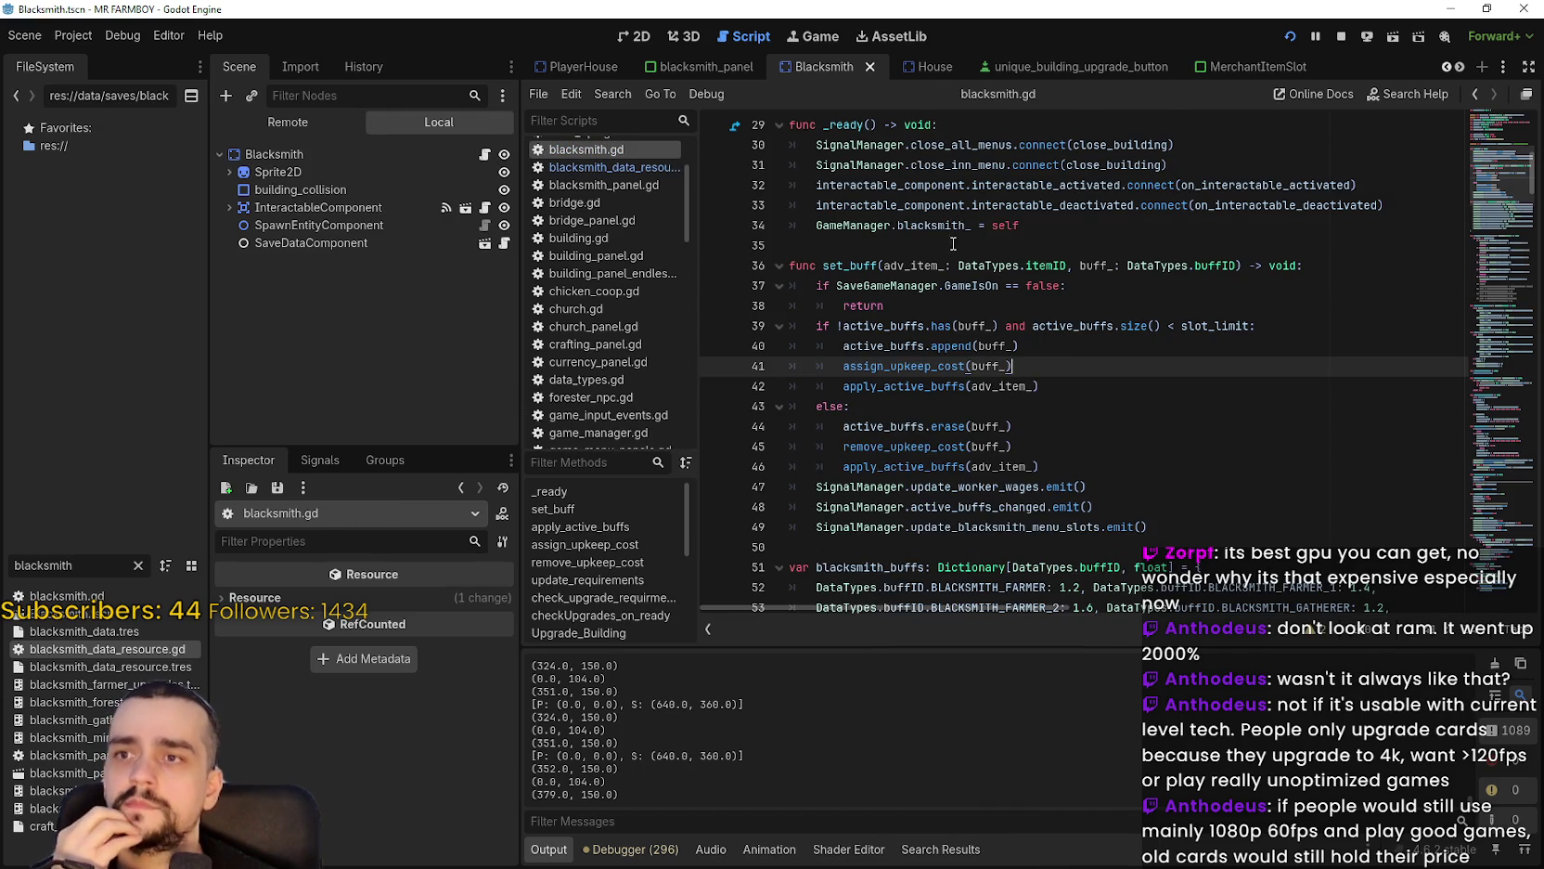
Review set_buff's else branch and the append call that adds a buff.
scroll(952, 242, down, 2)
click(1074, 302)
scroll(1067, 294, down, 3)
click(1050, 248)
scroll(1051, 251, down, 1)
scroll(976, 381, up, 3)
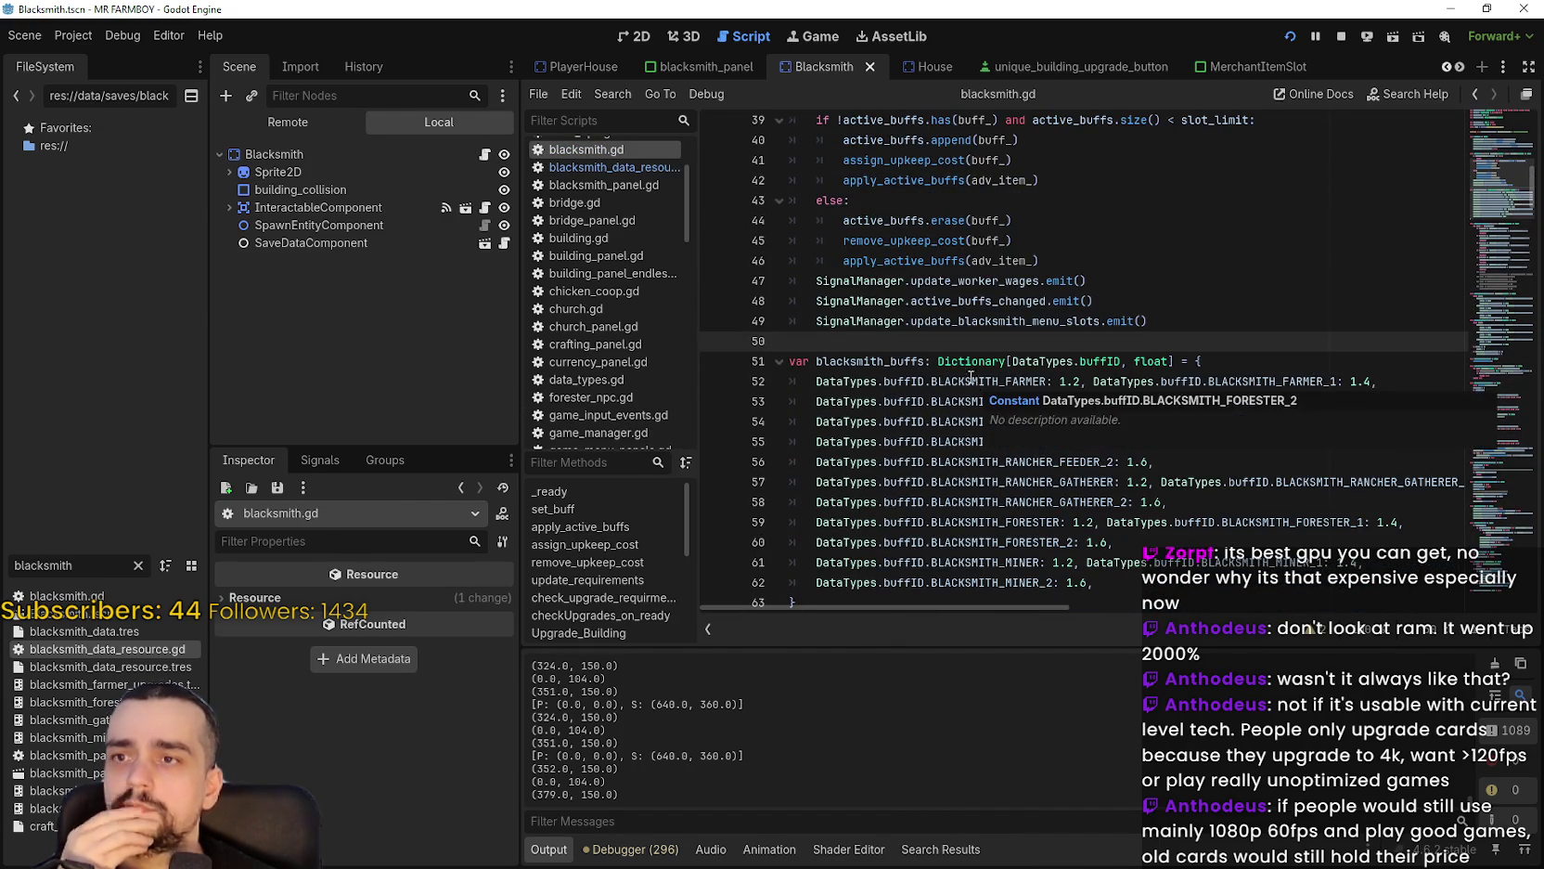
scroll(972, 379, up, 2)
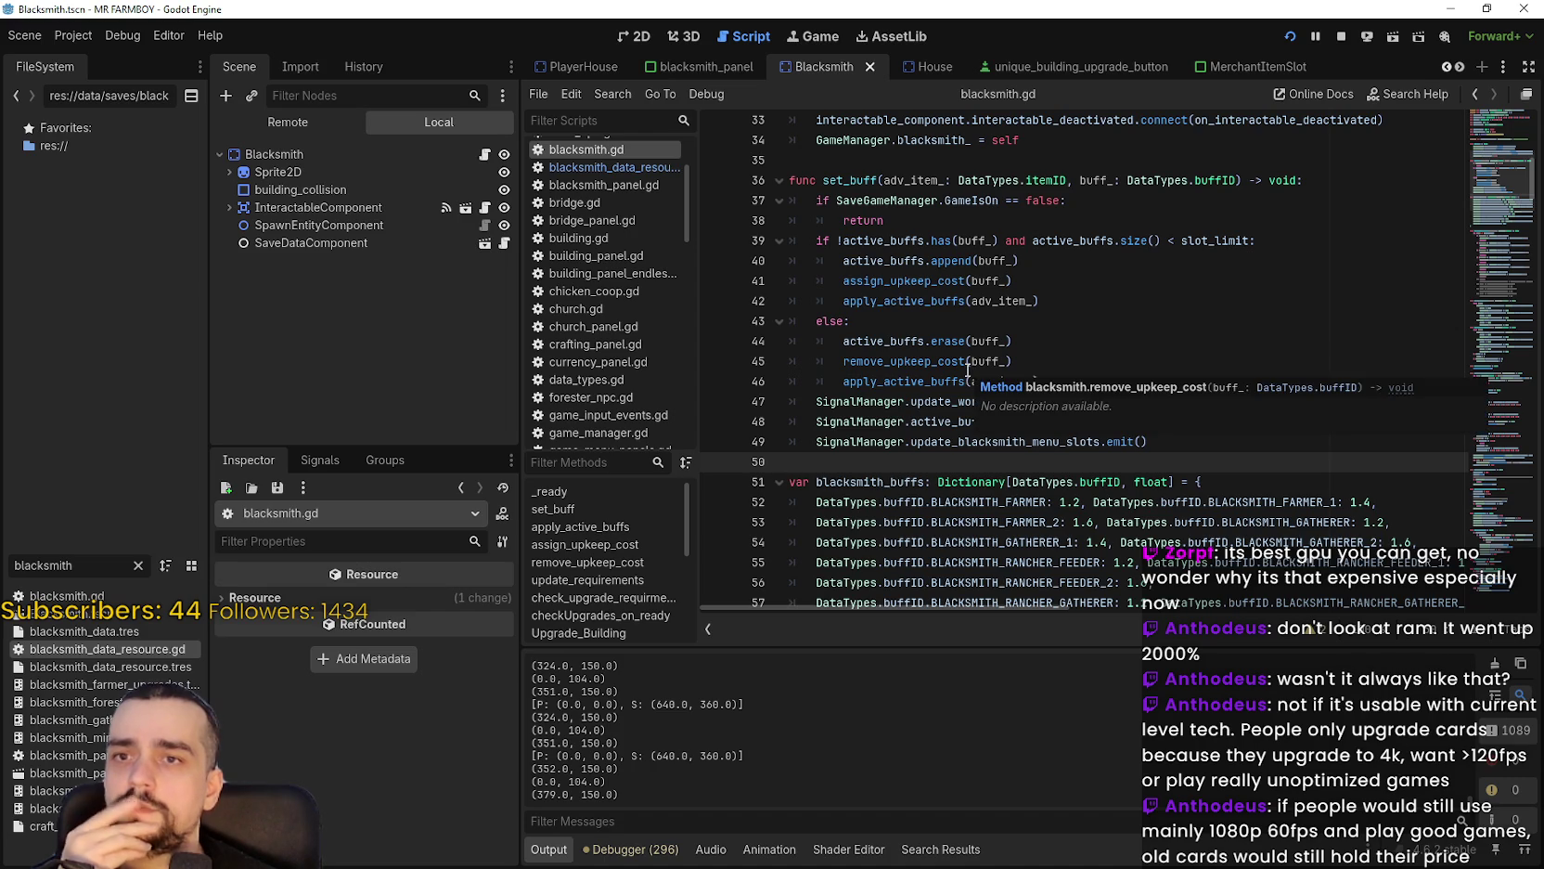
double_click(951, 260)
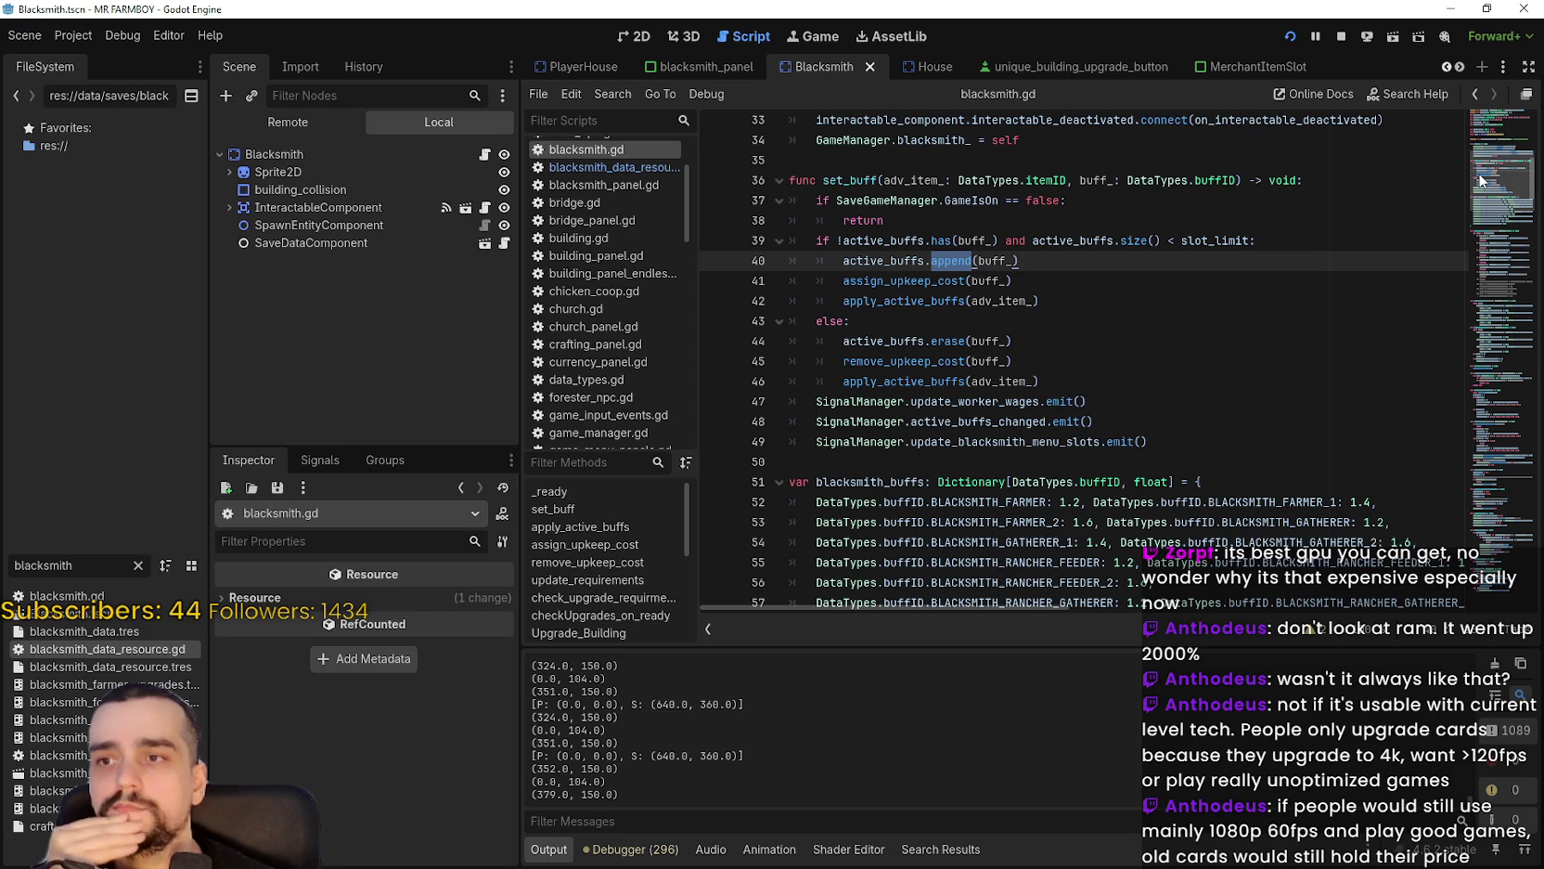
Scroll to apply_buffs and select lines 232–247 with the buff match block and signal emits.
drag(1480, 179, 1453, 291)
scroll(1194, 365, down, 3)
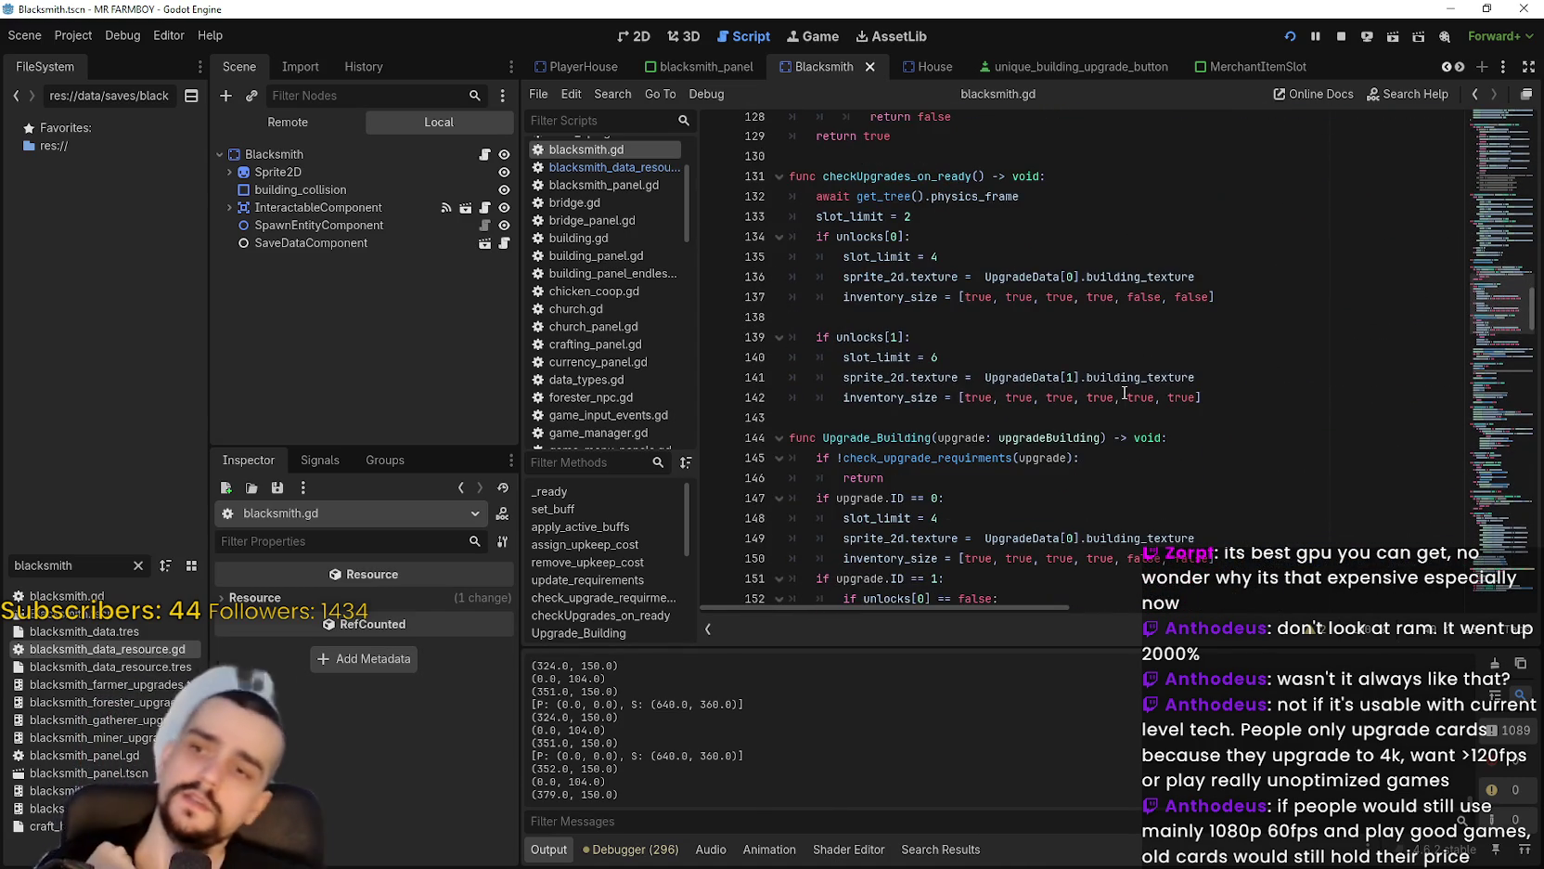
scroll(1086, 406, down, 9)
scroll(1086, 406, down, 3)
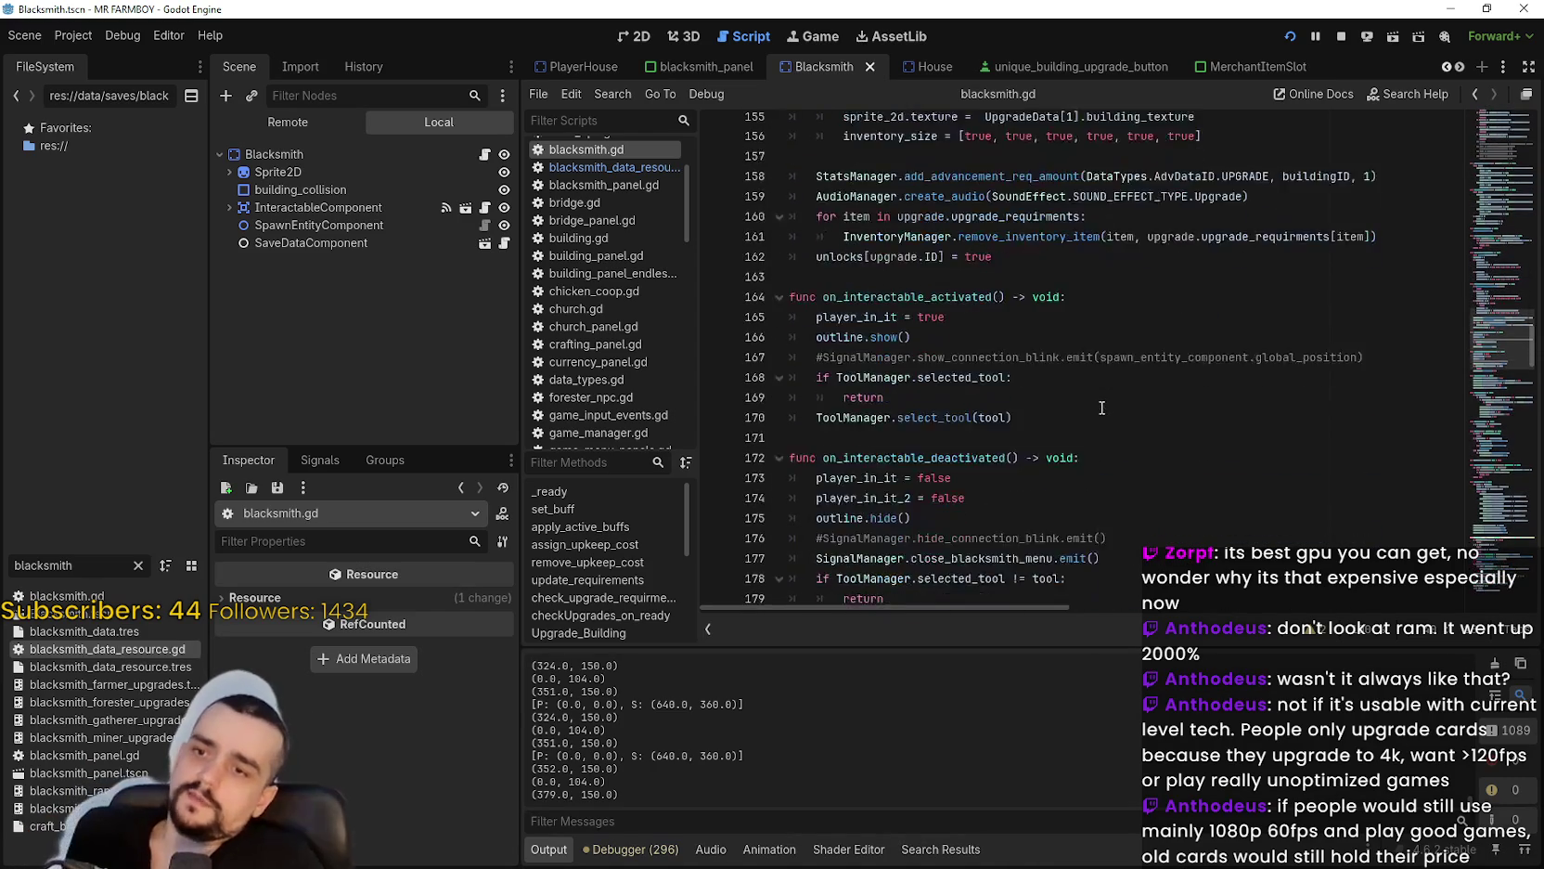
scroll(1051, 326, down, 2)
scroll(1051, 327, down, 8)
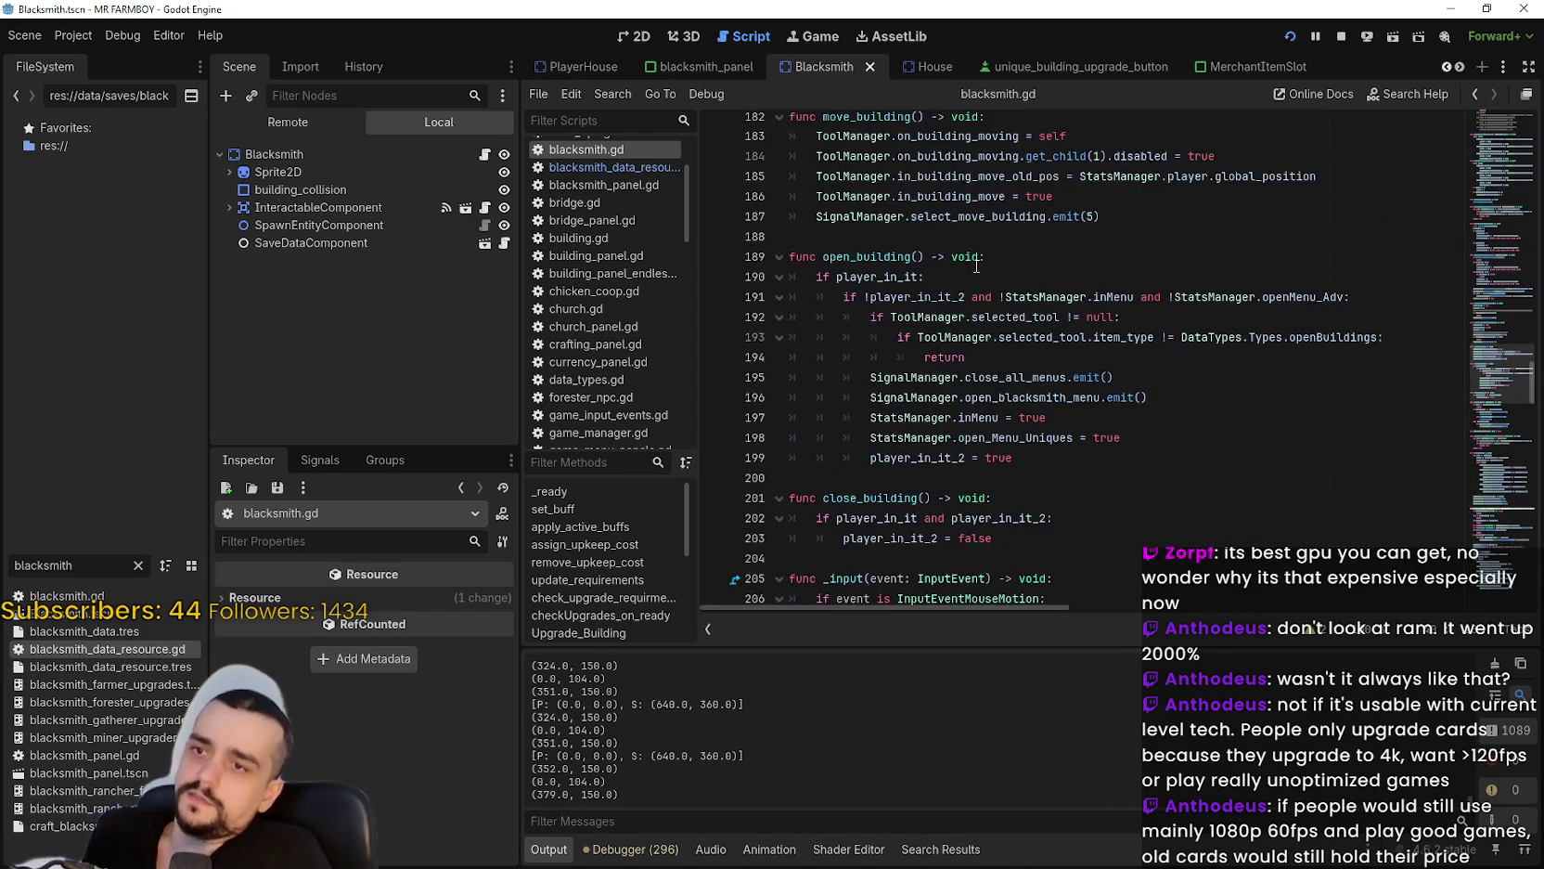
scroll(948, 226, down, 3)
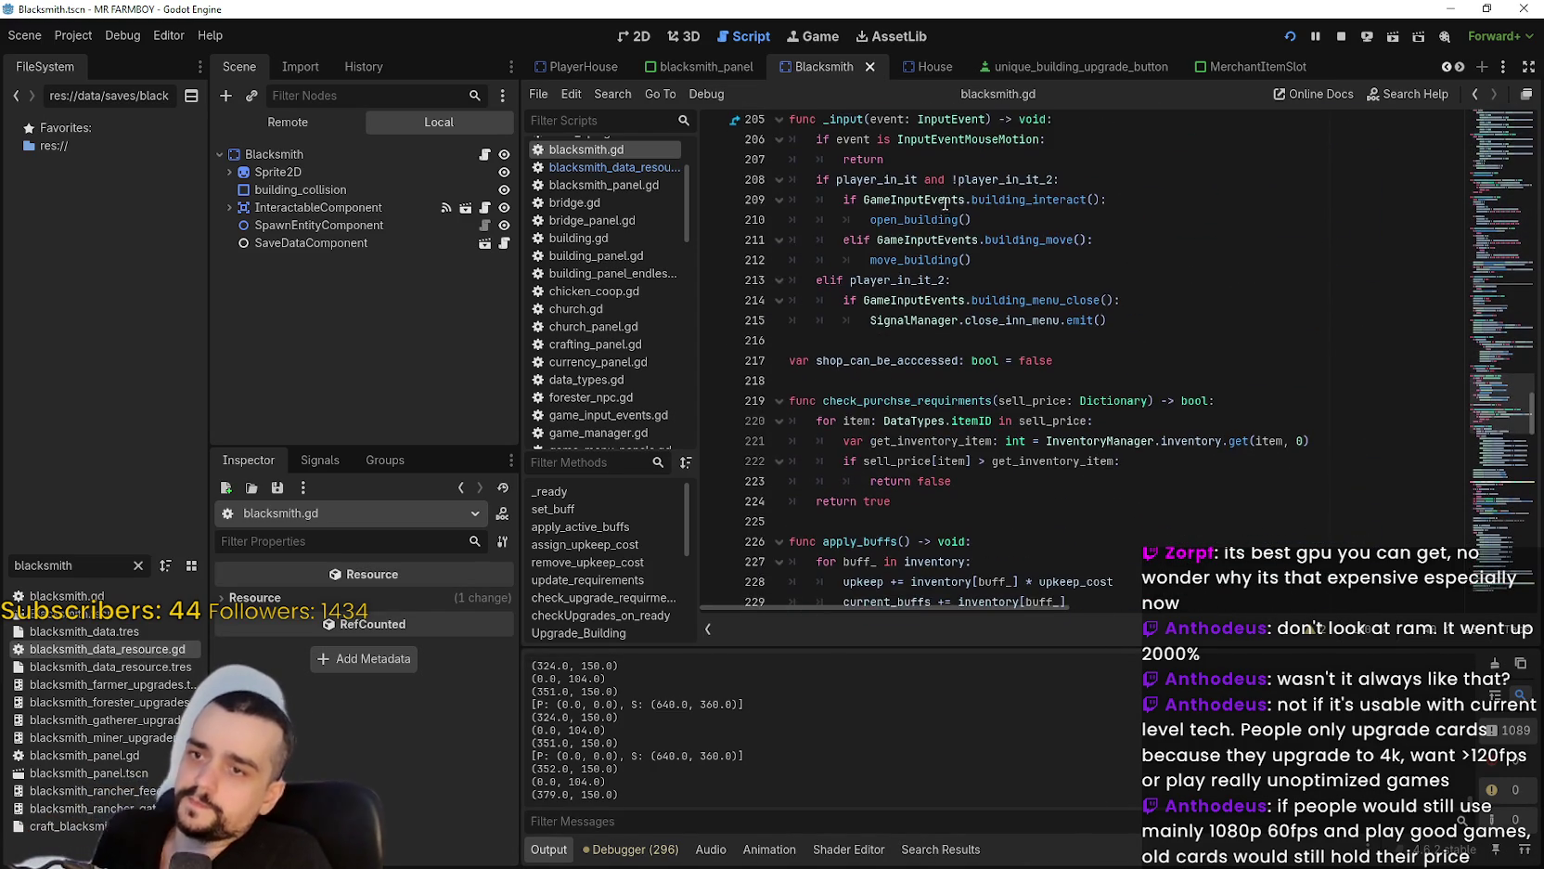
scroll(944, 329, down, 3)
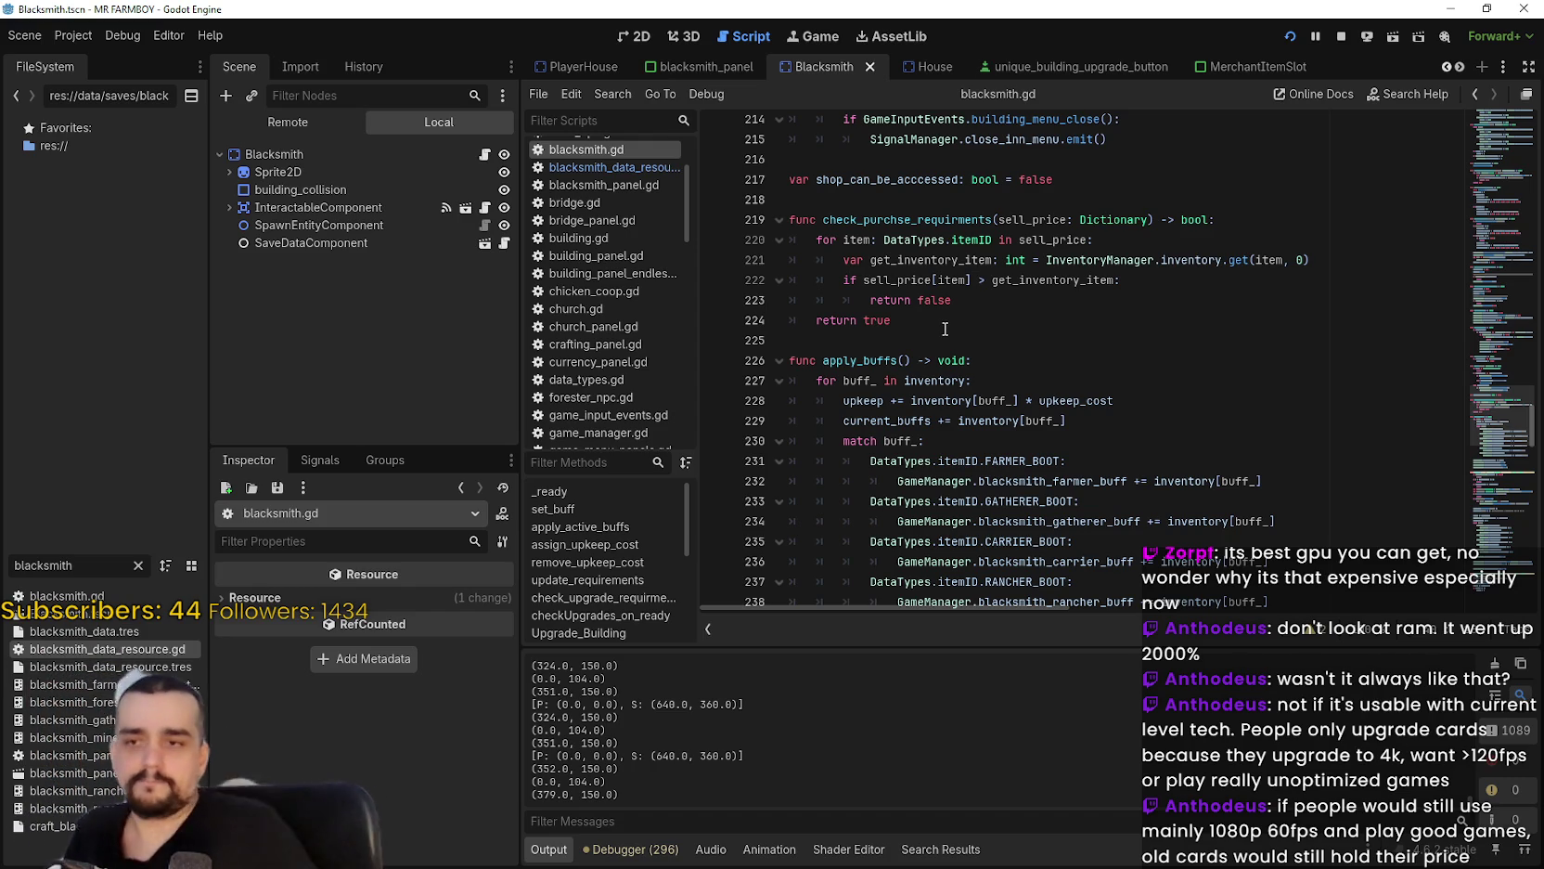
scroll(863, 341, down, 4)
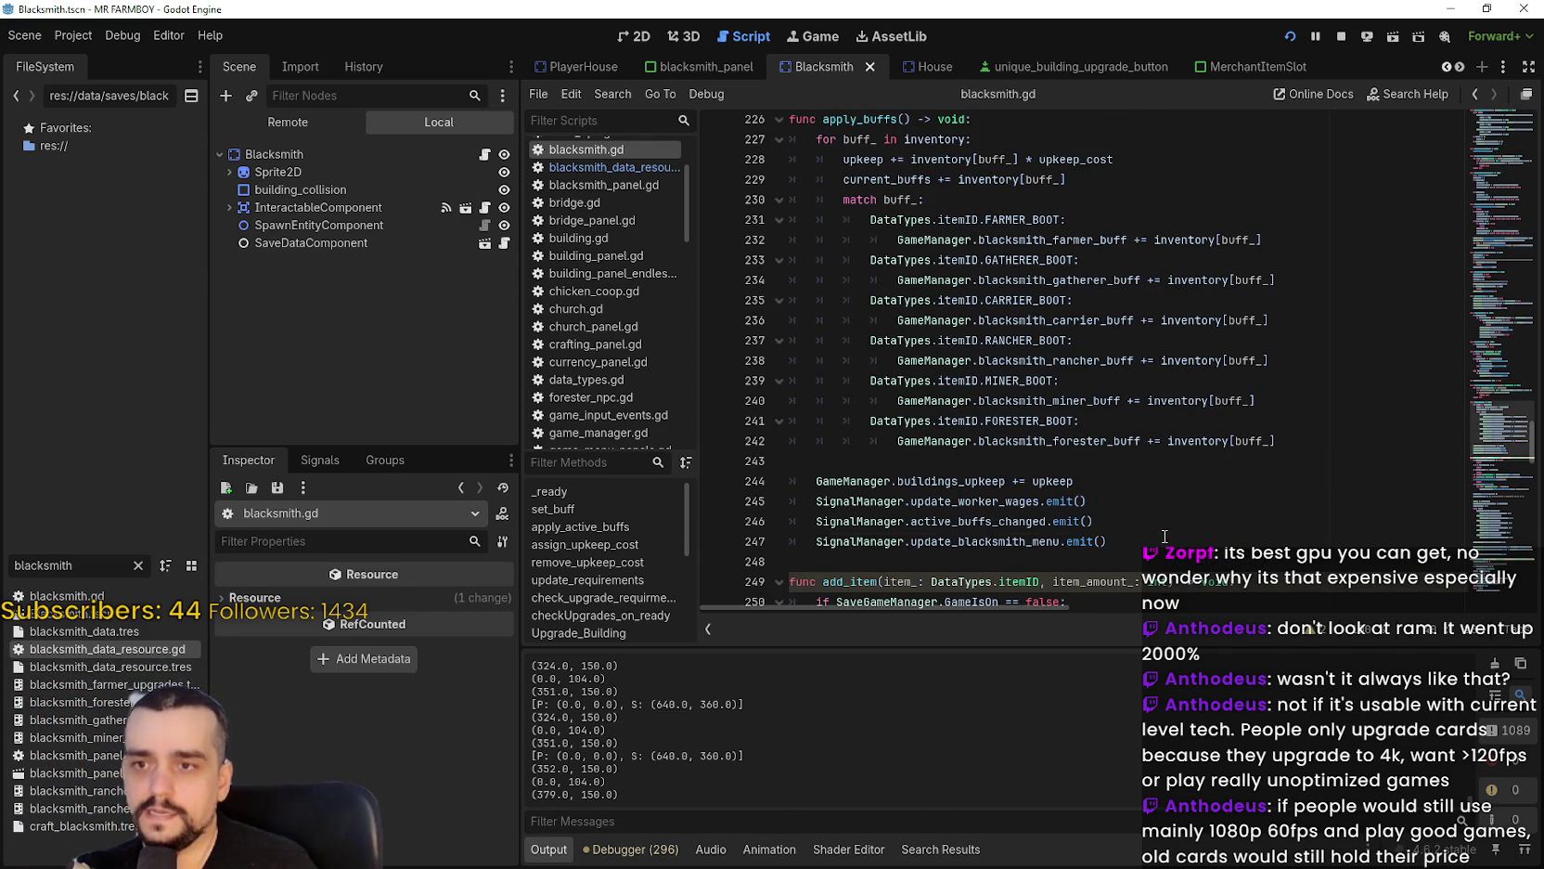
drag(1111, 541, 897, 240)
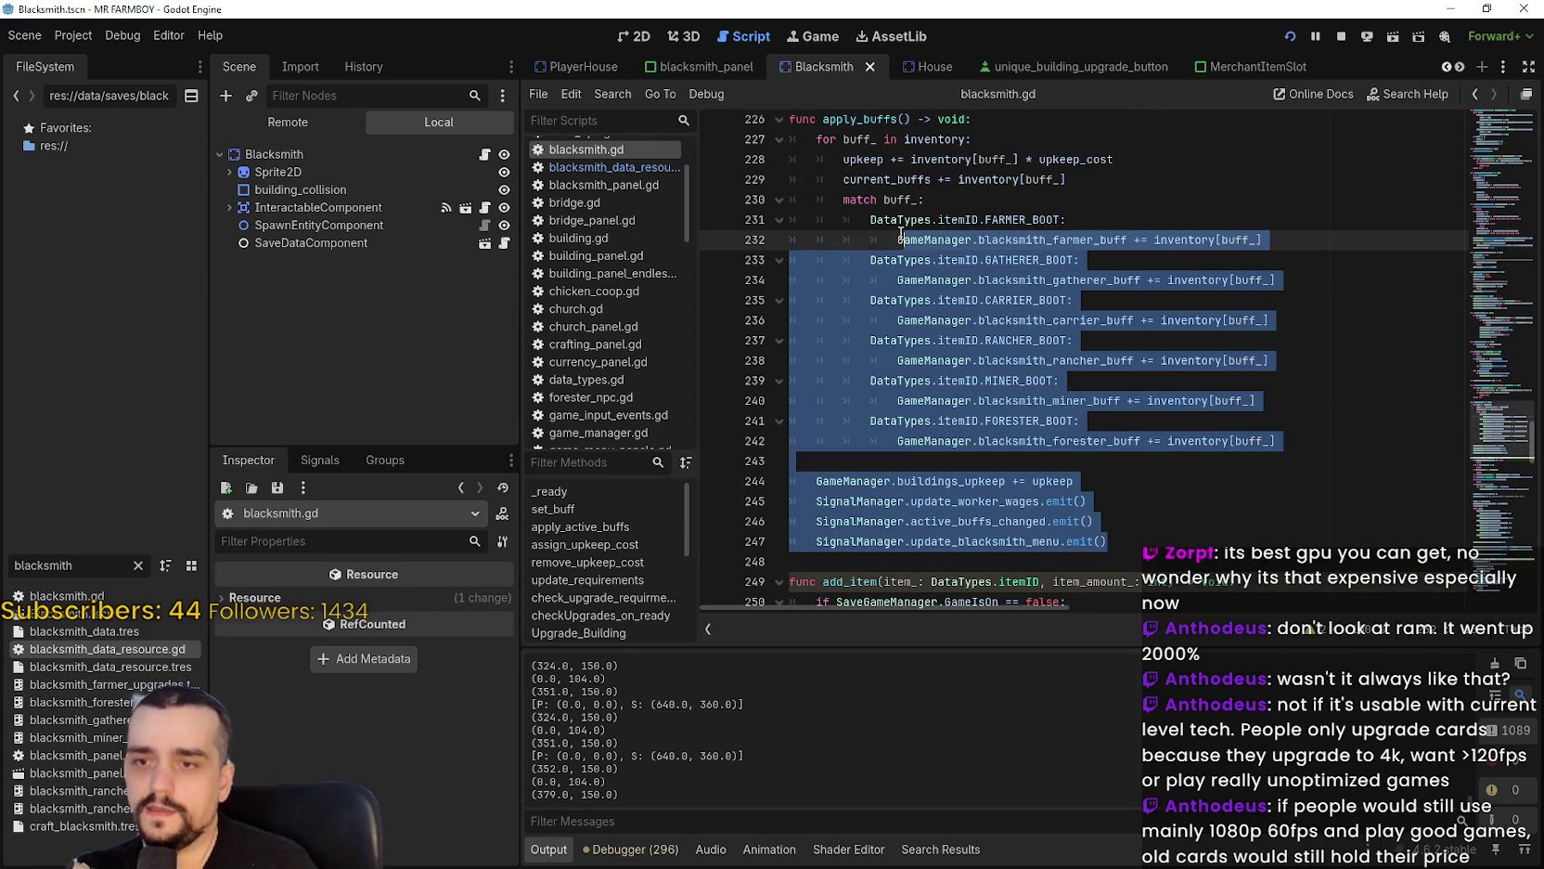
click(1117, 538)
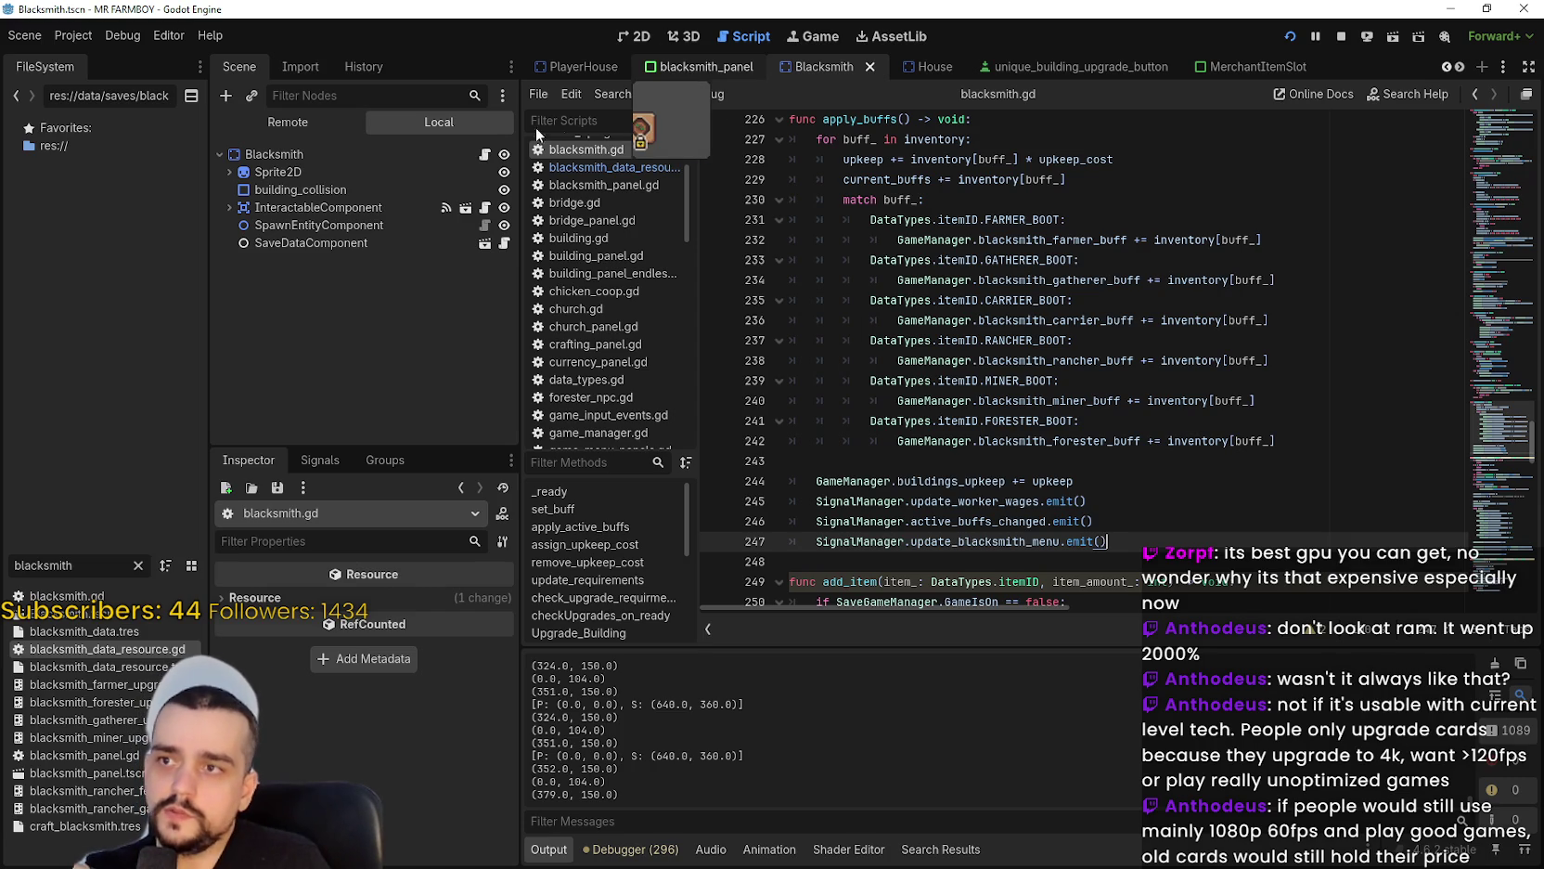
Open blacksmith_panel.gd from the blacksmith_panel scene tab.
click(705, 66)
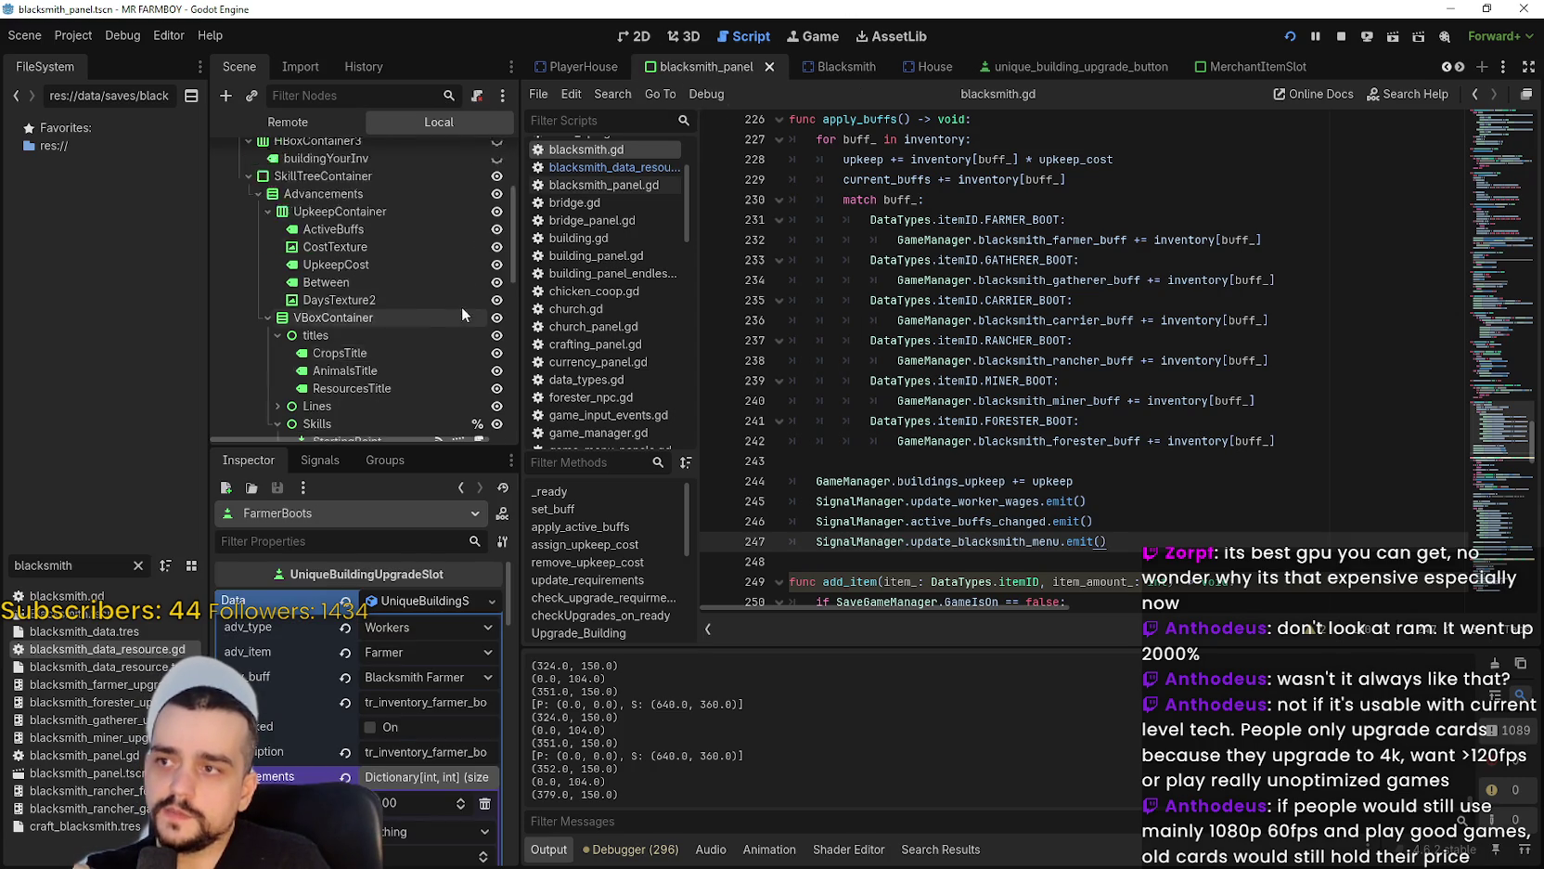
scroll(455, 371, up, 5)
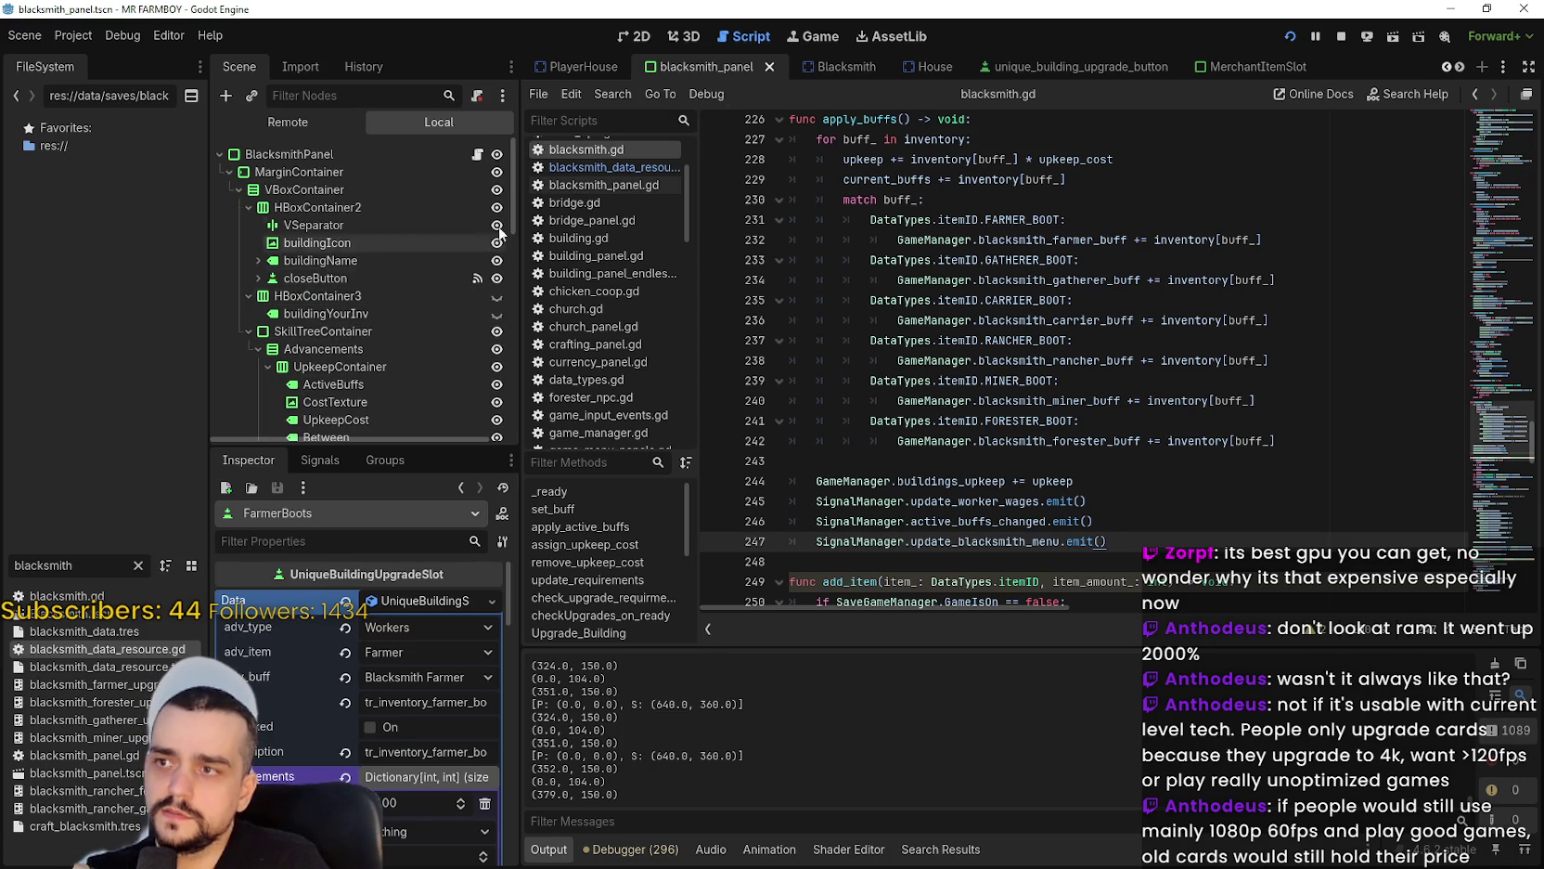
click(477, 154)
click(1176, 406)
scroll(1176, 413, up, 1)
Inspect update_buttons lines 48–50: blacksmith_.active_buffs, child.Data.adv_buff, toggle_mode and the active_buffs.find call.
click(1095, 426)
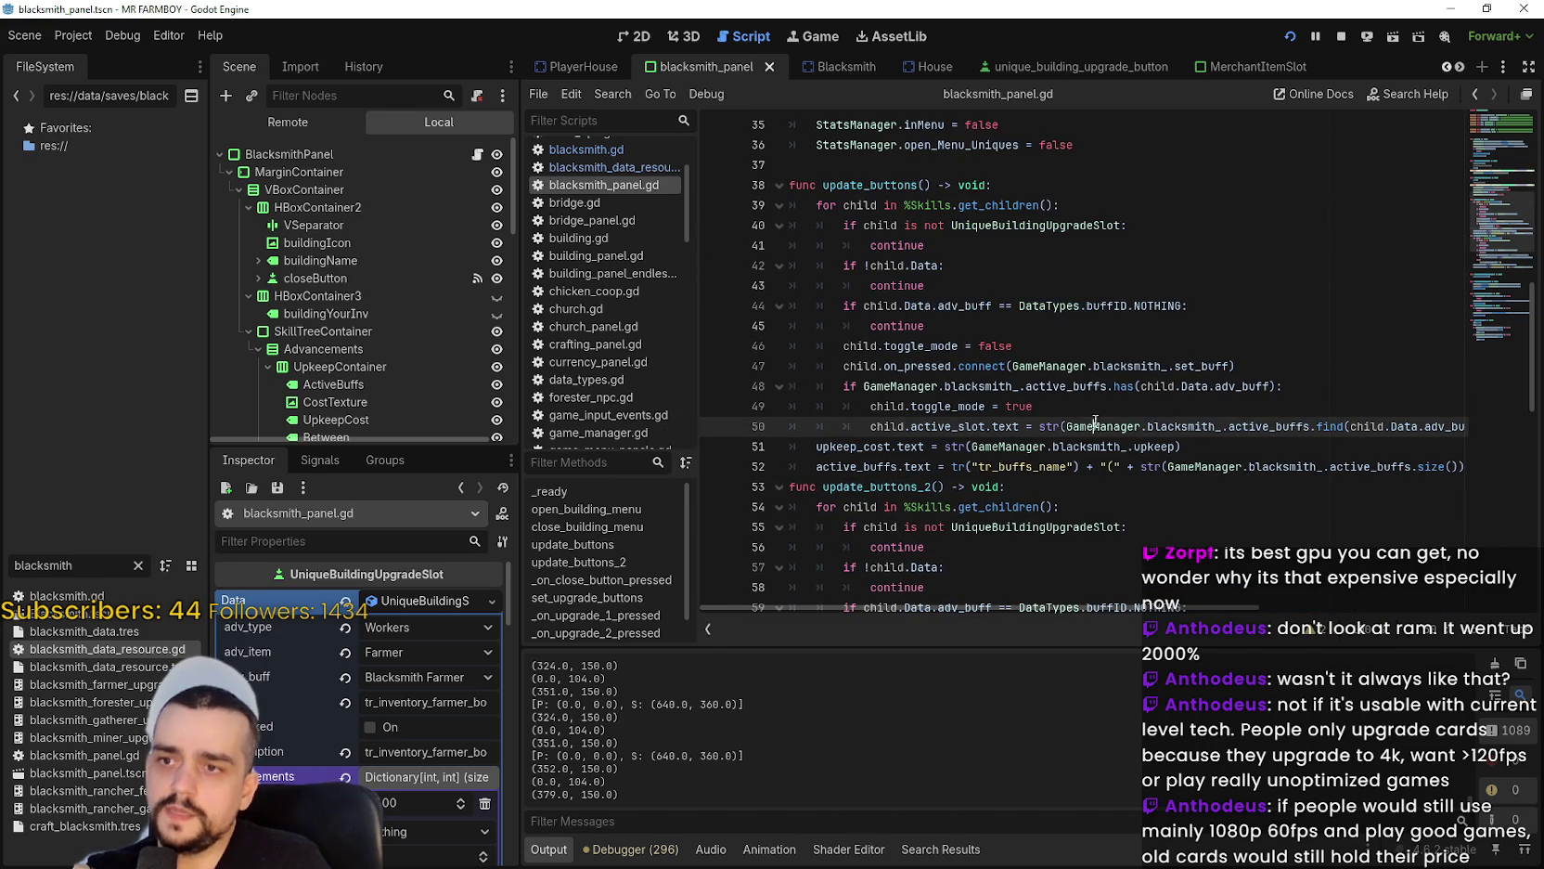
double_click(1042, 387)
drag(1042, 387, 956, 386)
double_click(957, 386)
double_click(1062, 386)
double_click(1252, 386)
drag(1204, 385, 1156, 384)
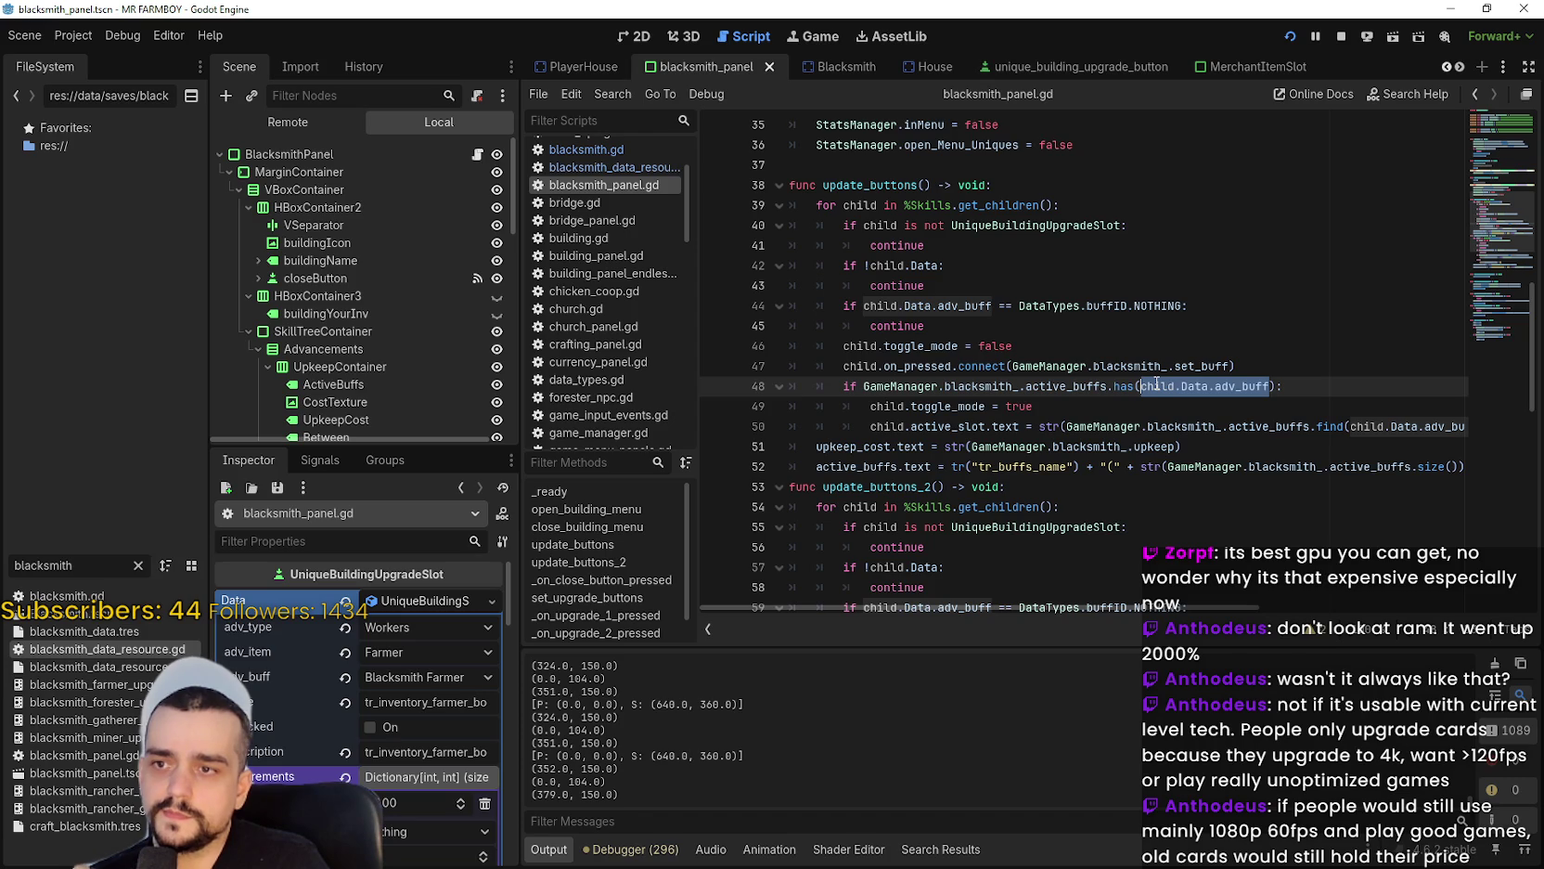
double_click(951, 407)
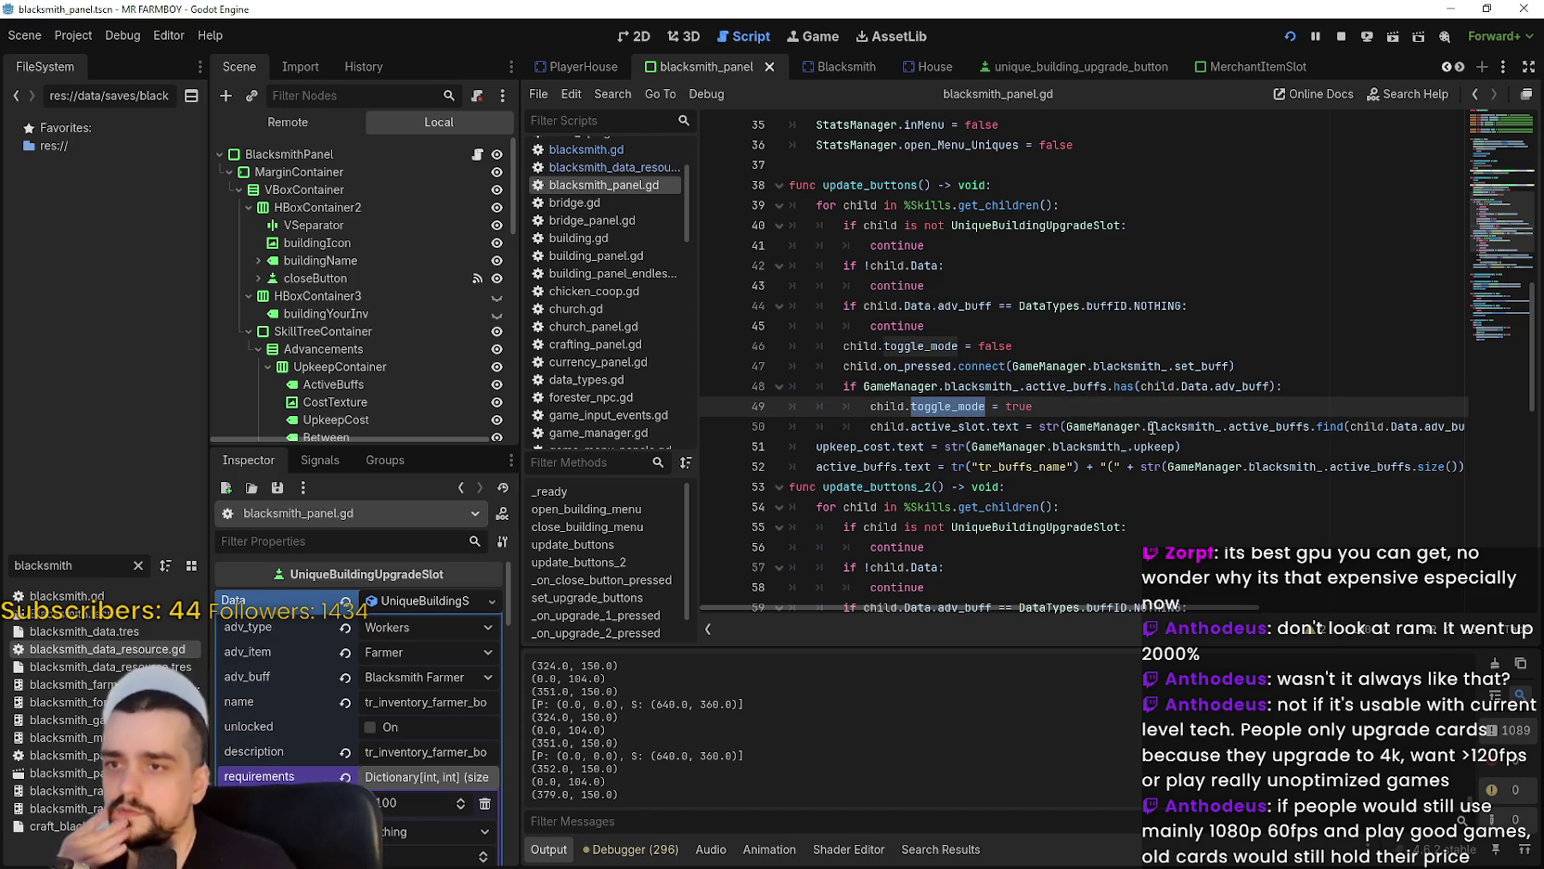
drag(1262, 426, 1441, 426)
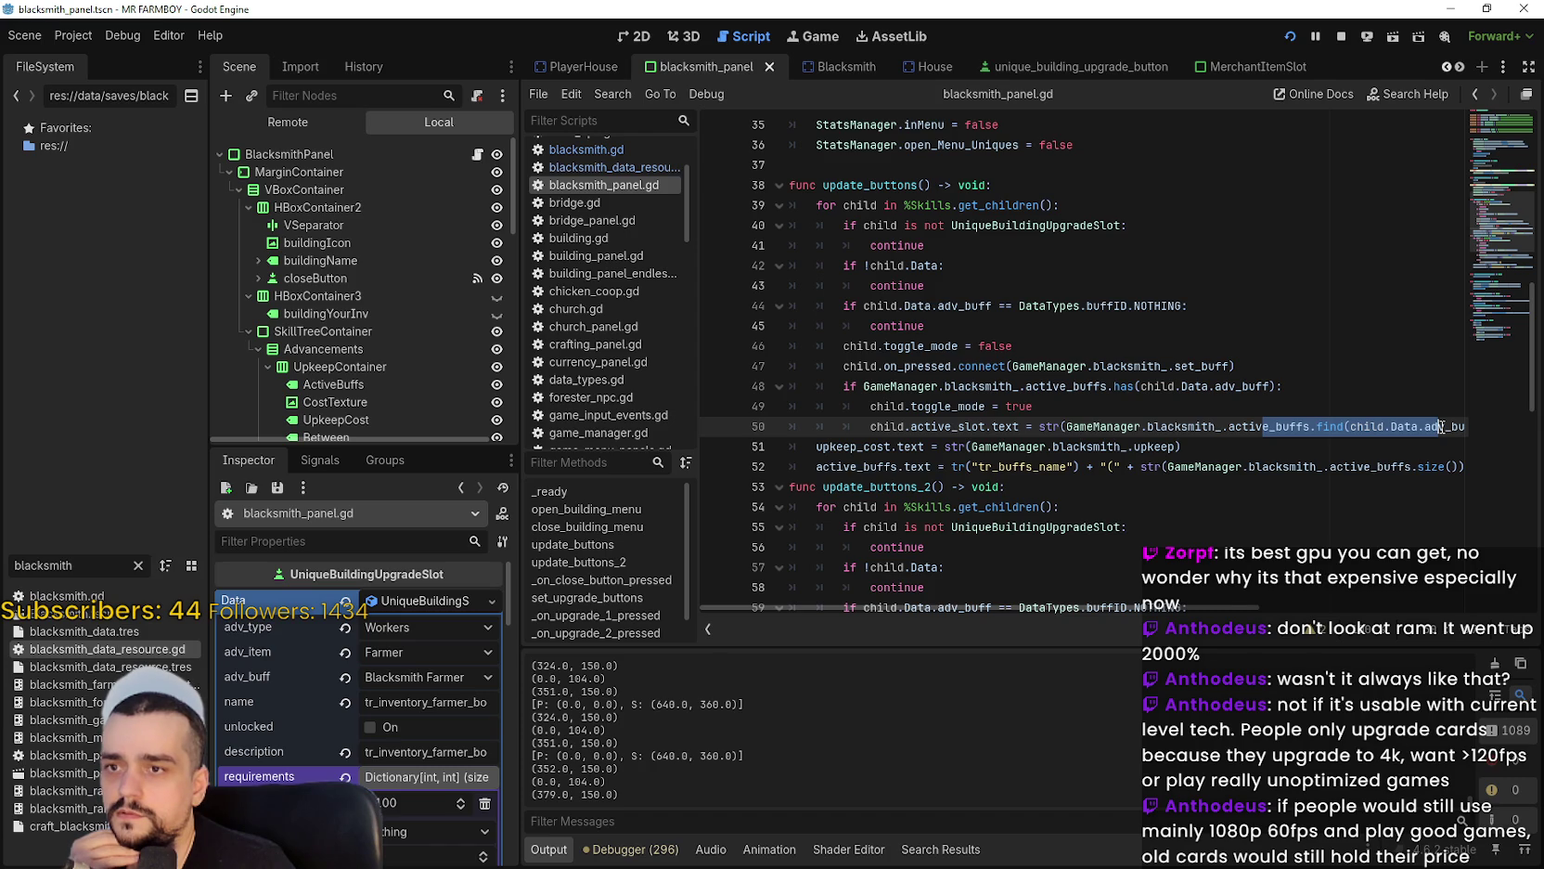
Insert line 51 and paste GameManager.blacksmith_.set_buff copied from line 47.
click(1440, 425)
key(End)
key(Return)
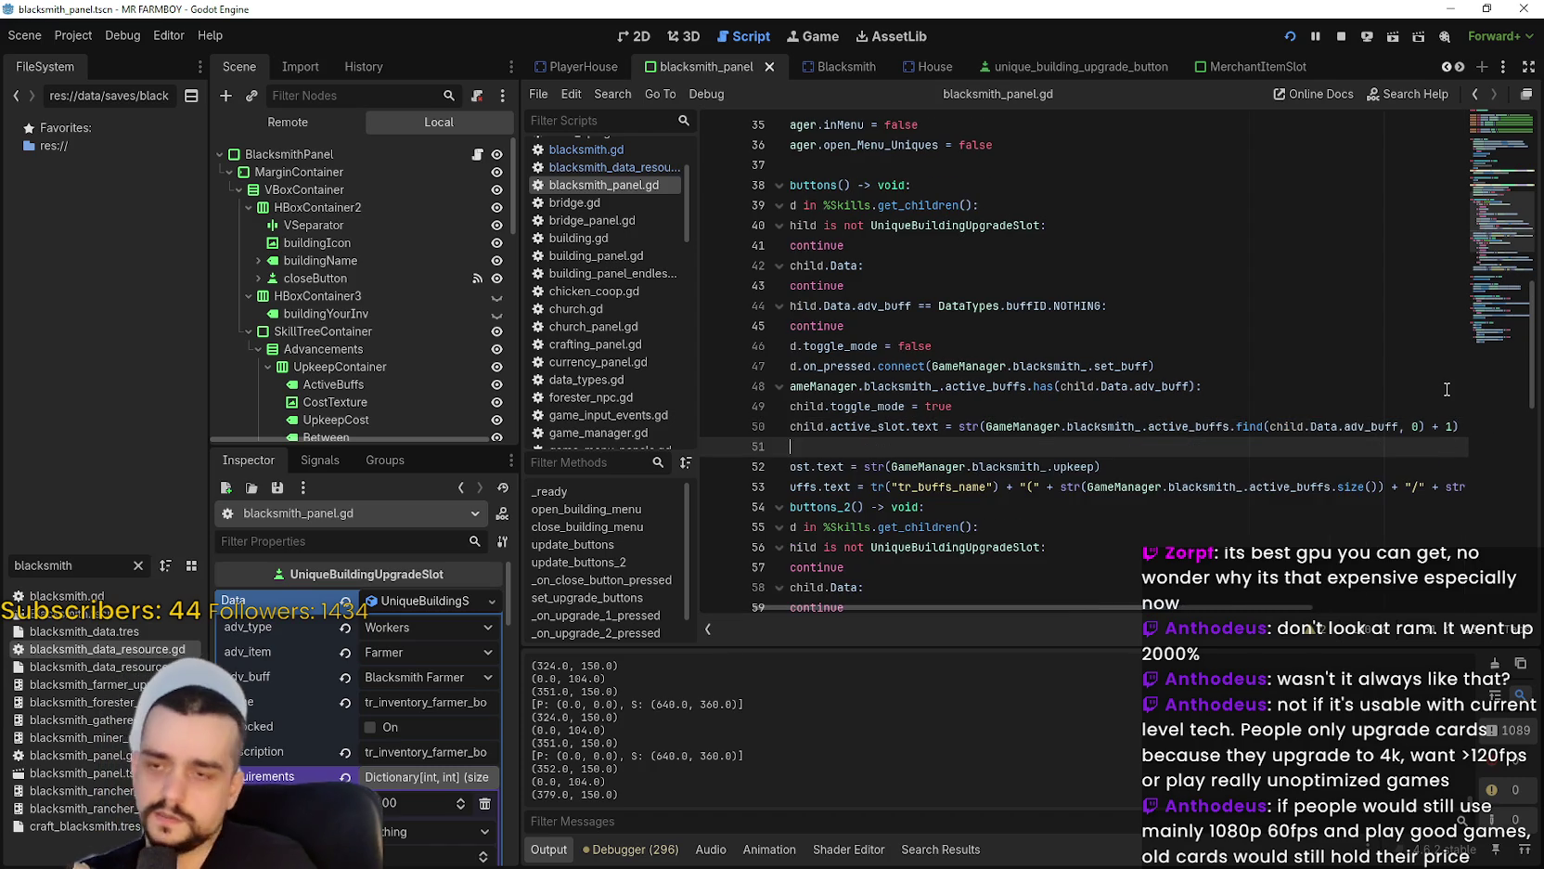
drag(952, 426, 575, 369)
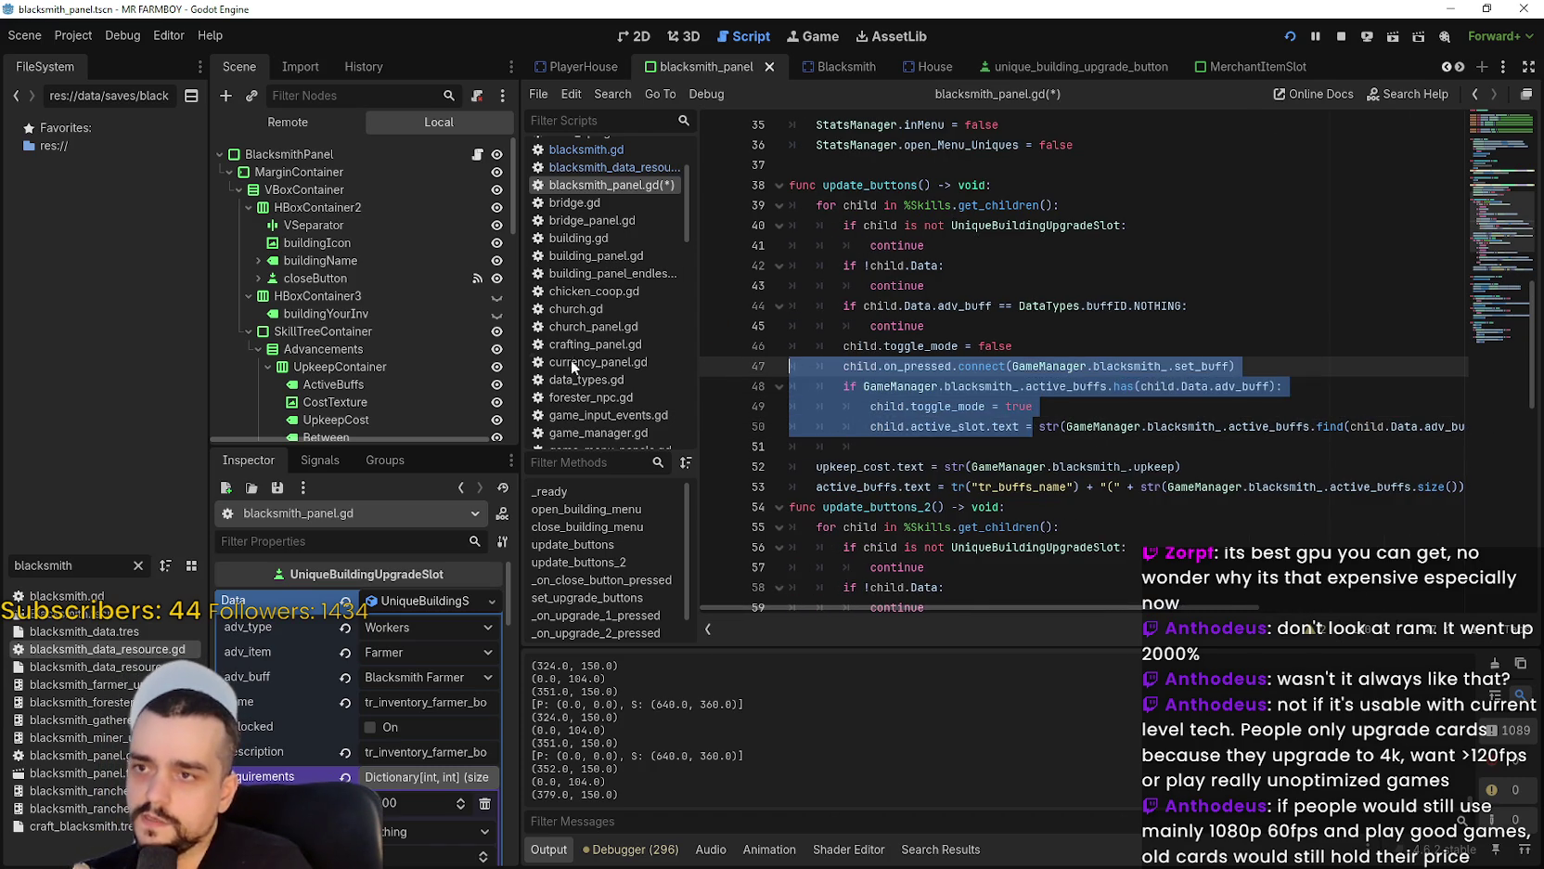
click(919, 482)
click(923, 446)
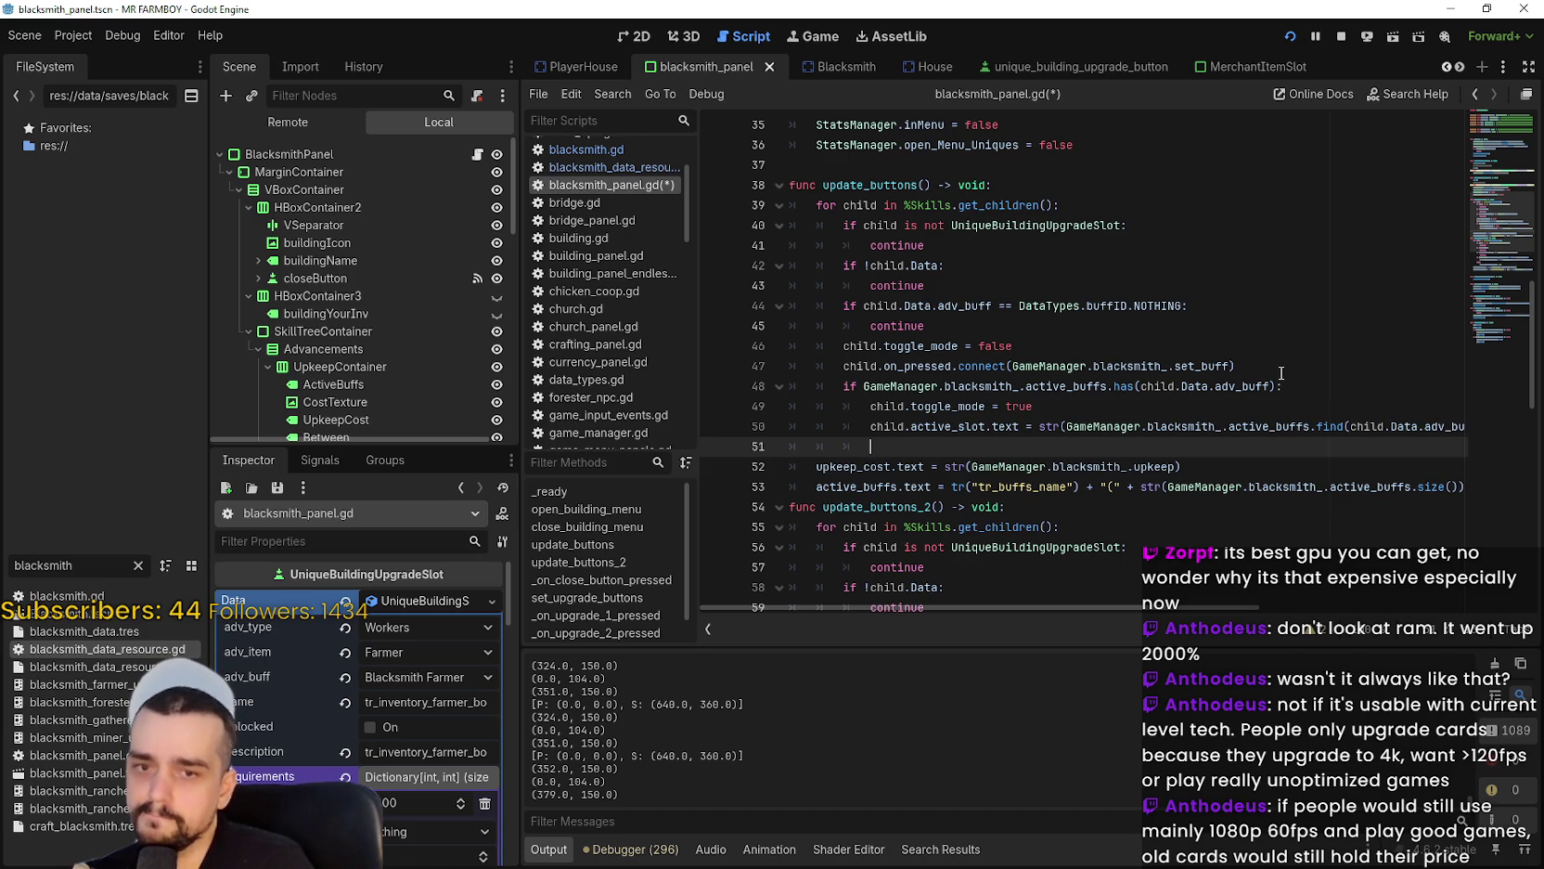
drag(1012, 366, 1230, 365)
key(ctrl+c)
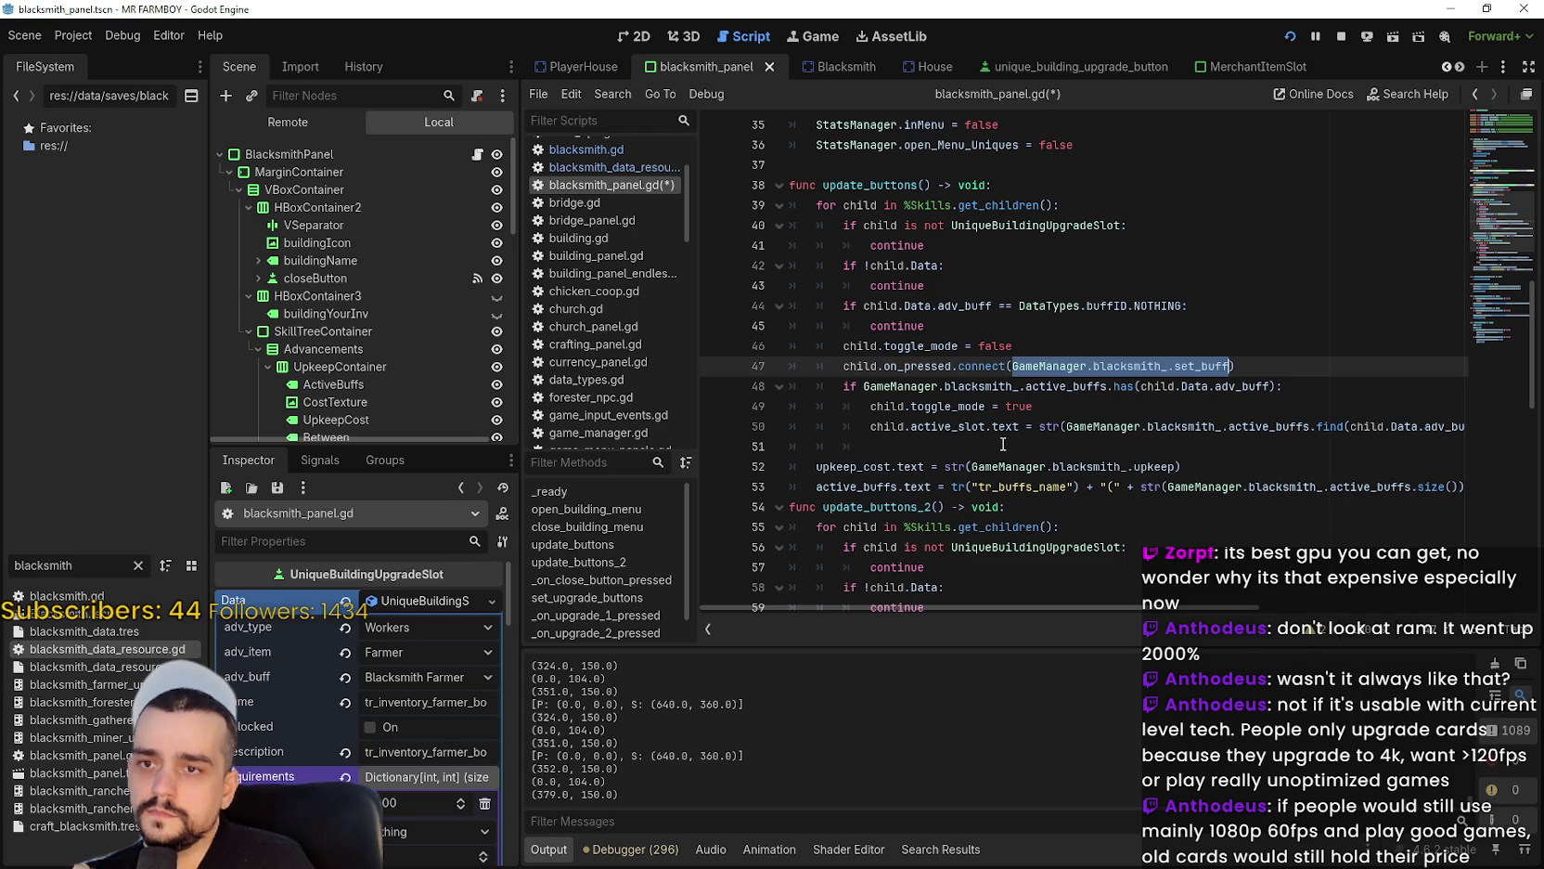
click(1002, 444)
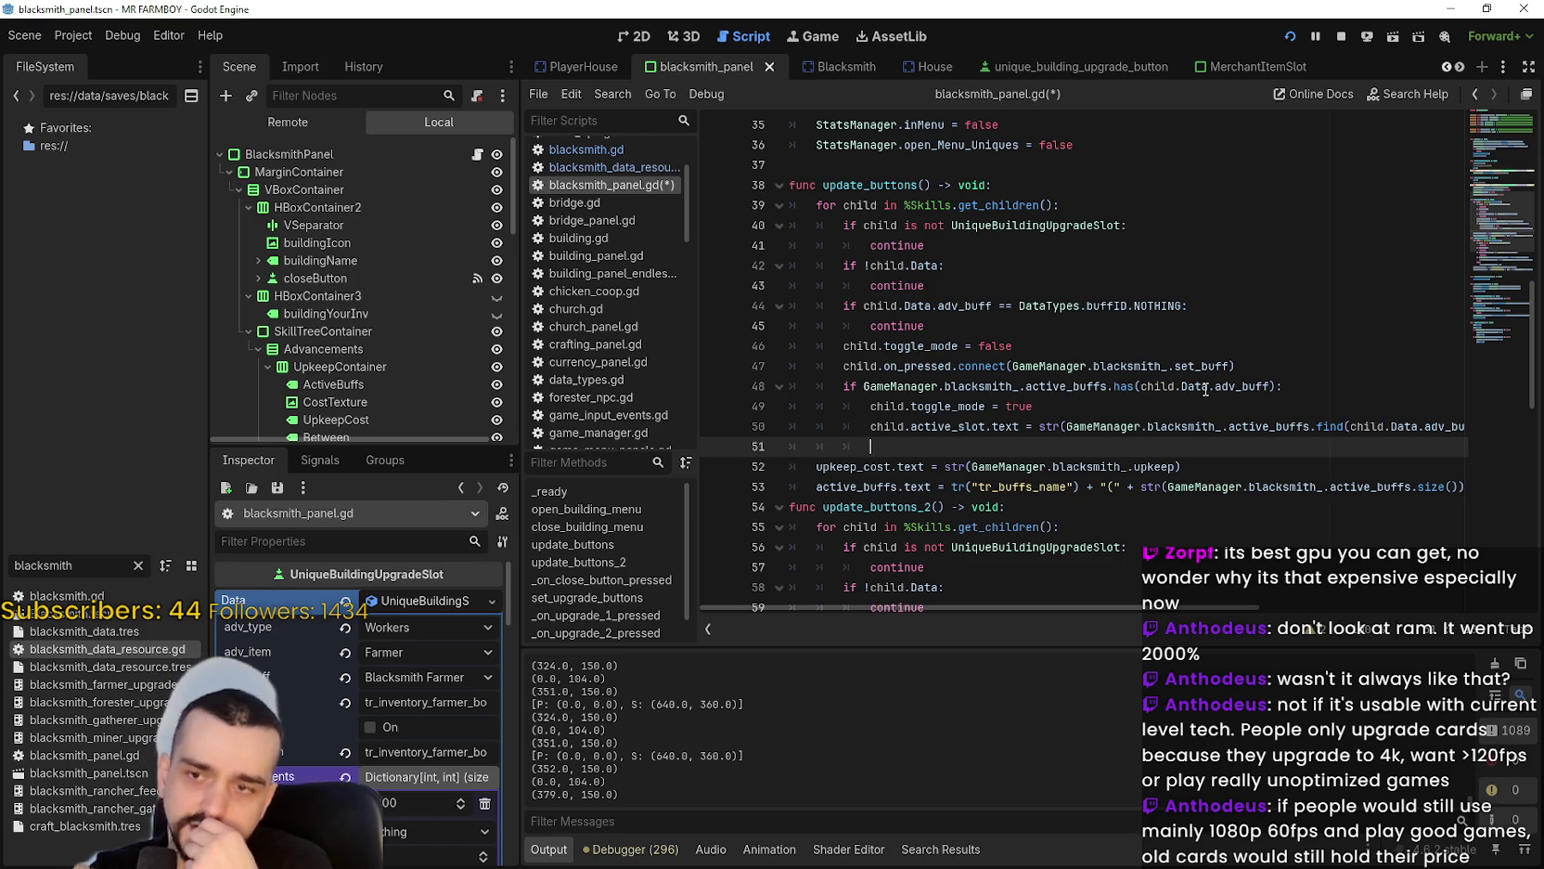
key(ctrl+v)
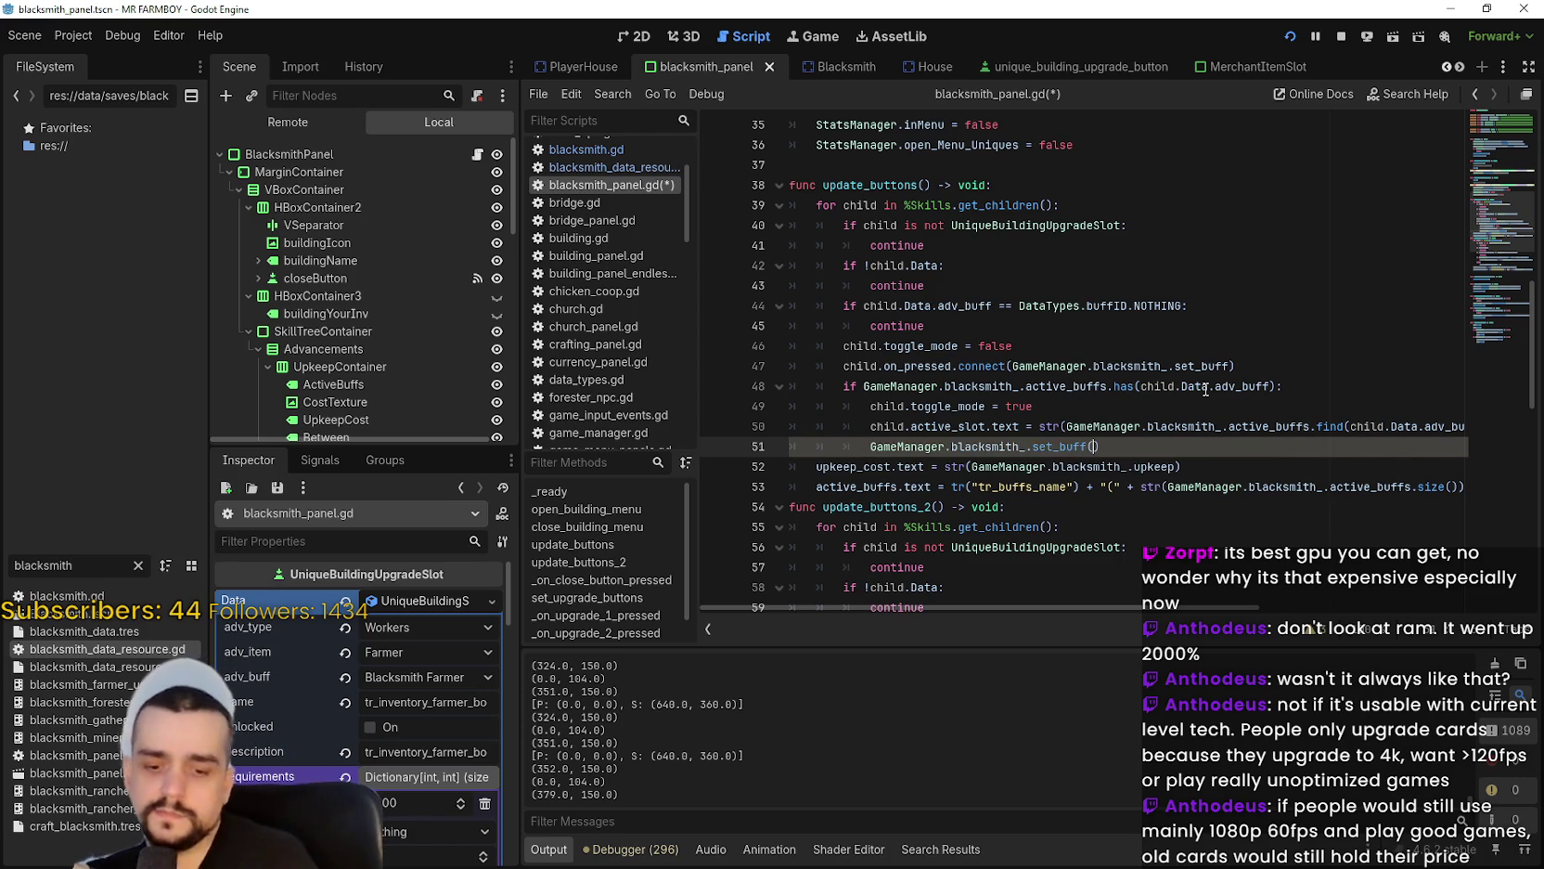
Make the set_buff call on line 51 pass child.Data.adv_buff, copied from the line 44 check.
text(()
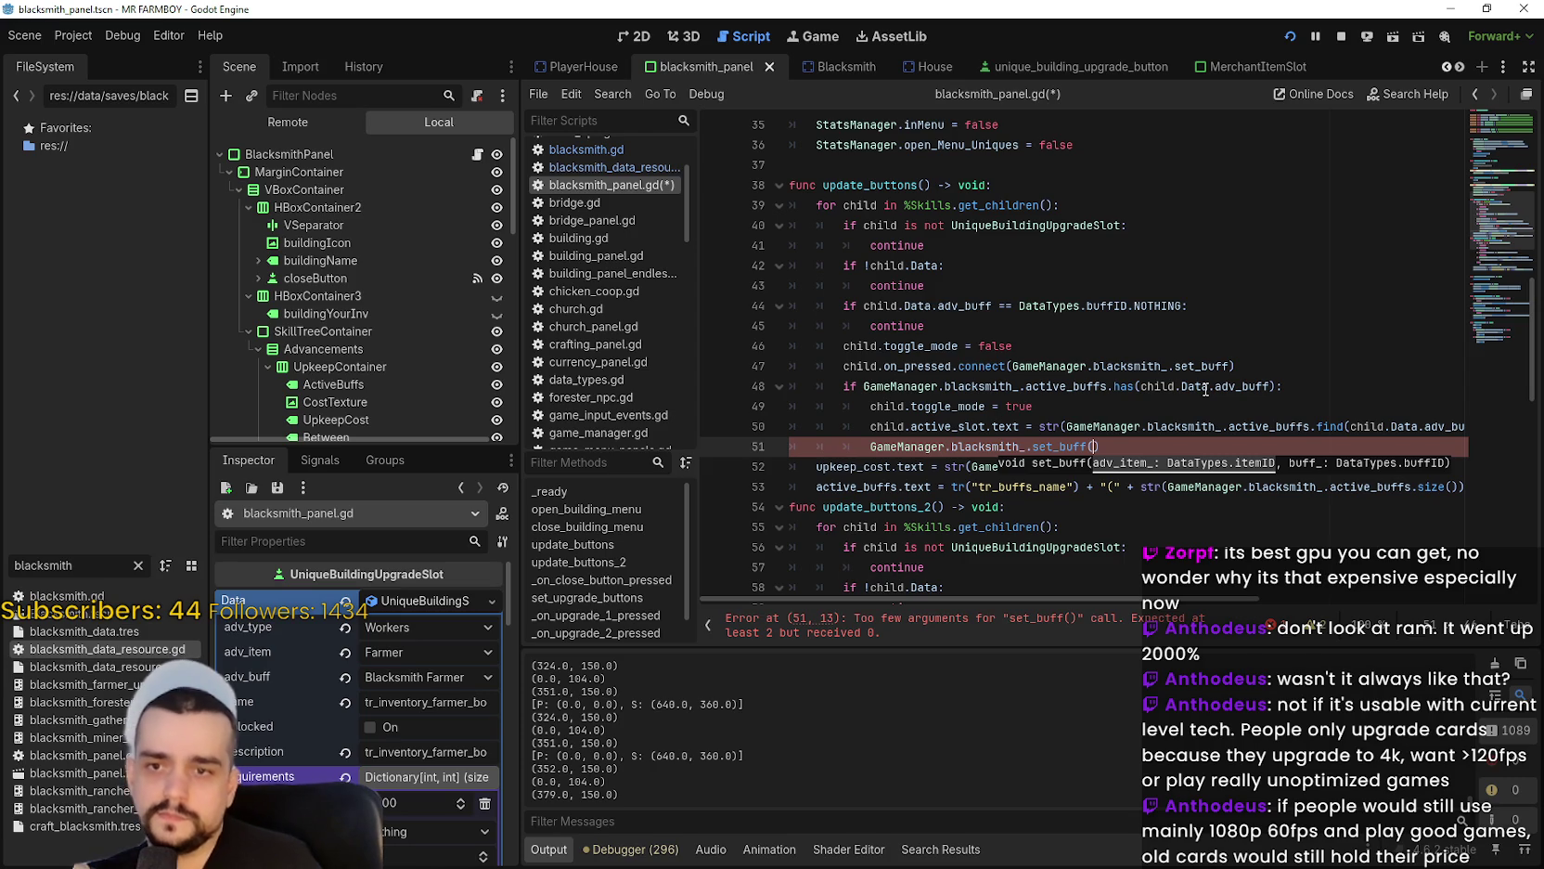
click(872, 365)
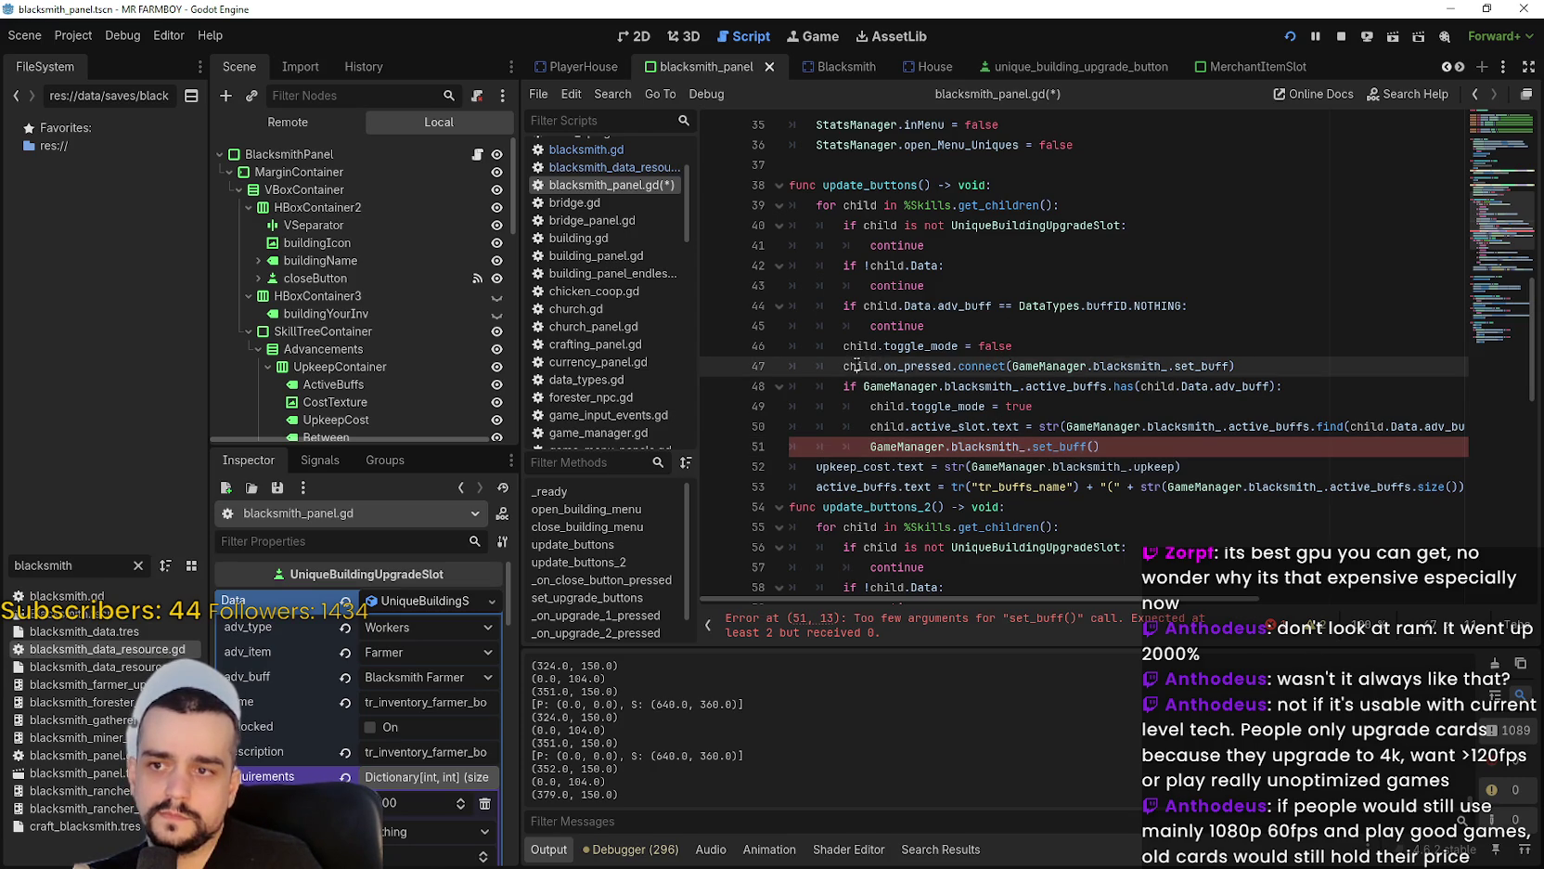
click(1096, 447)
text(child.)
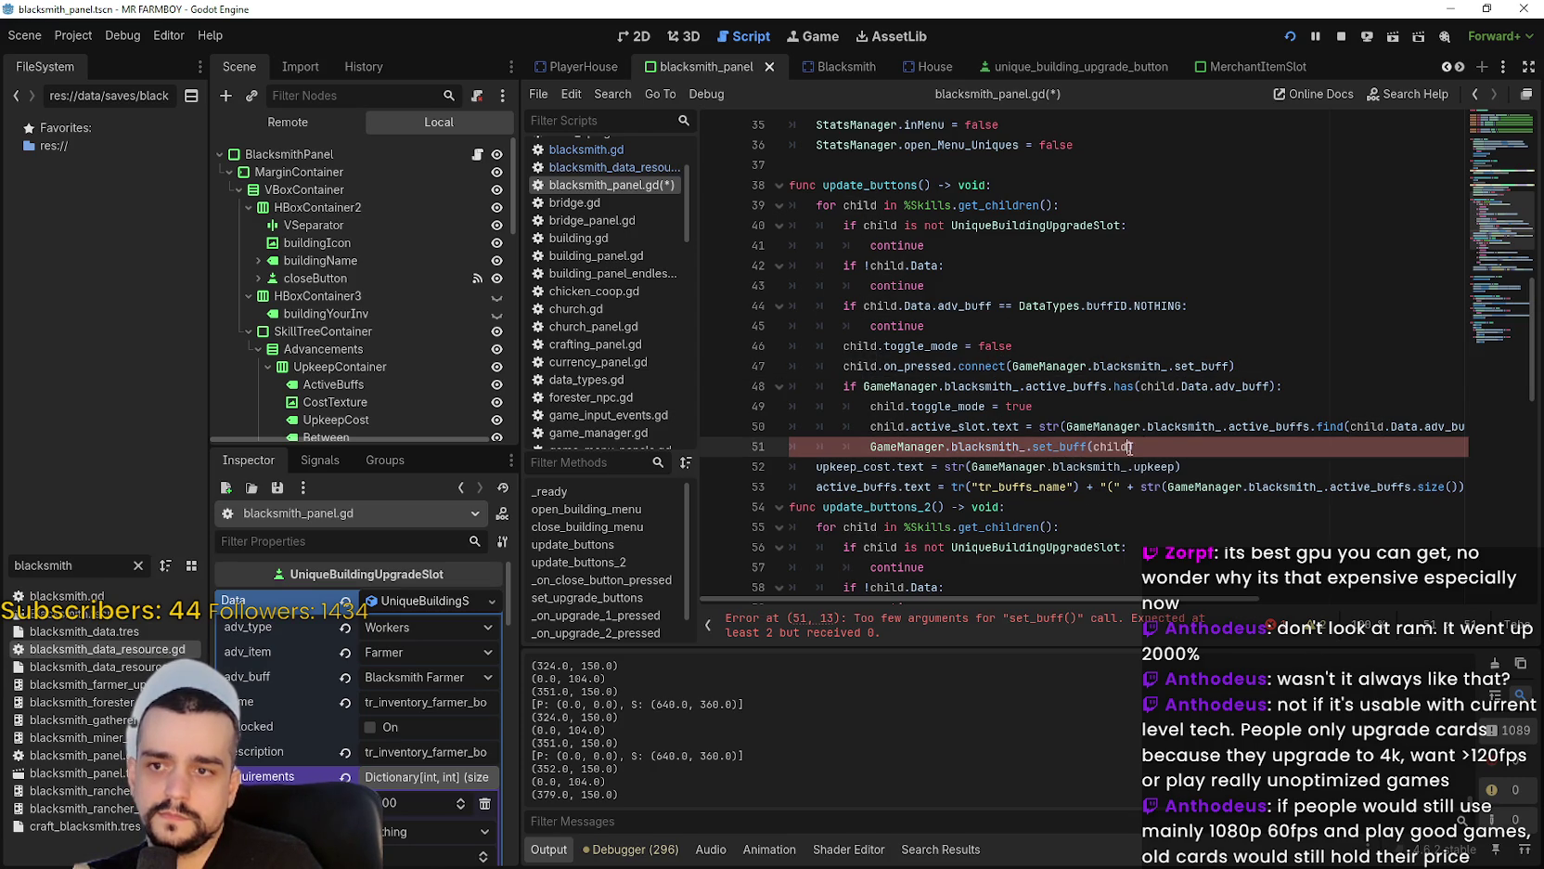
text(Data)
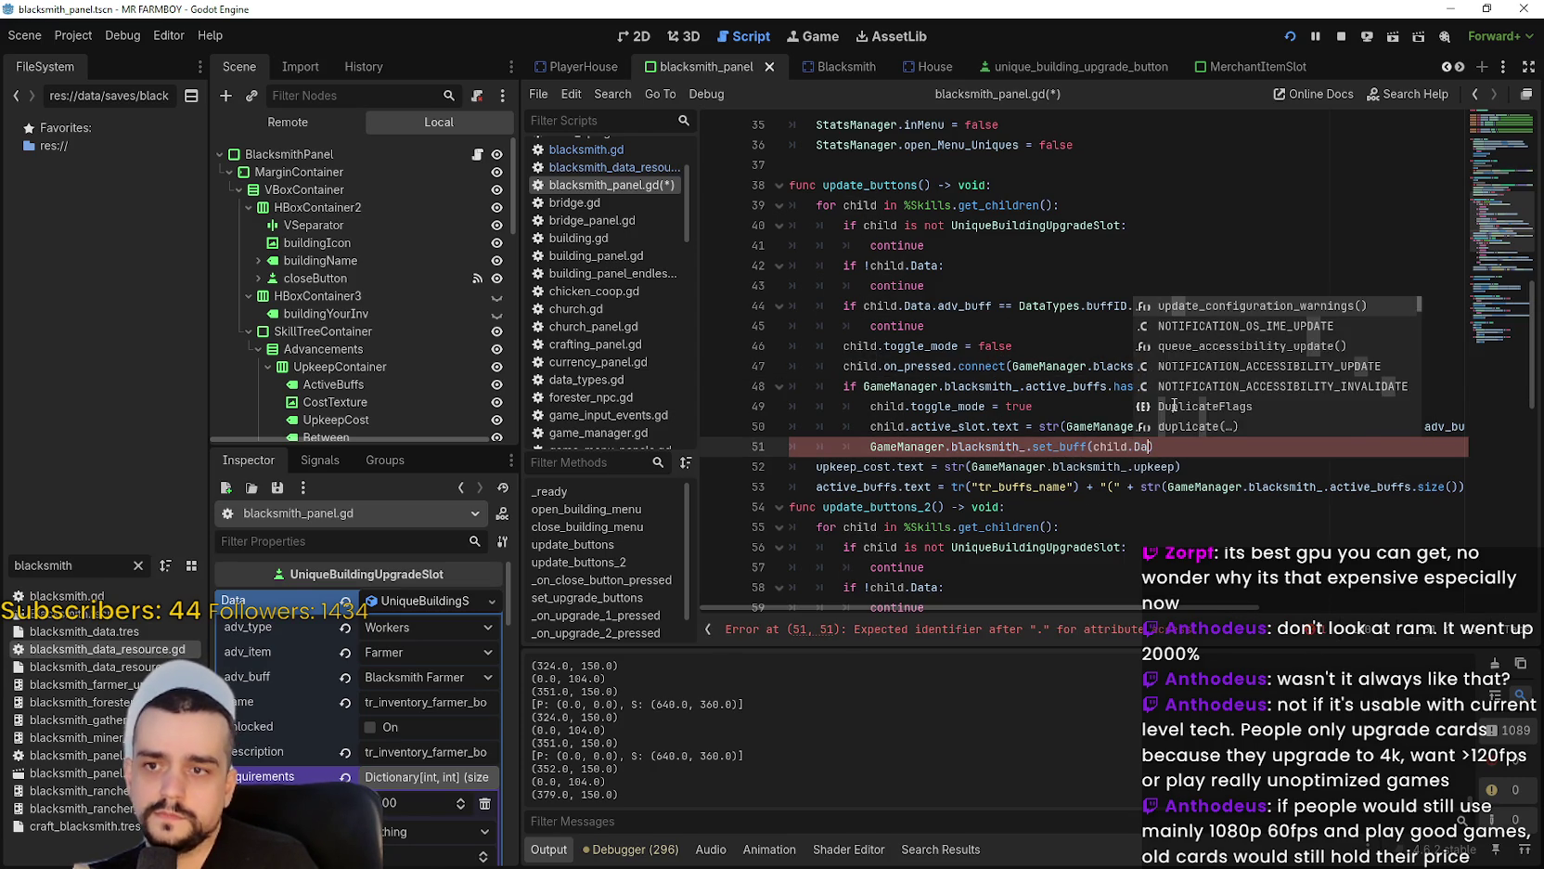
click(966, 427)
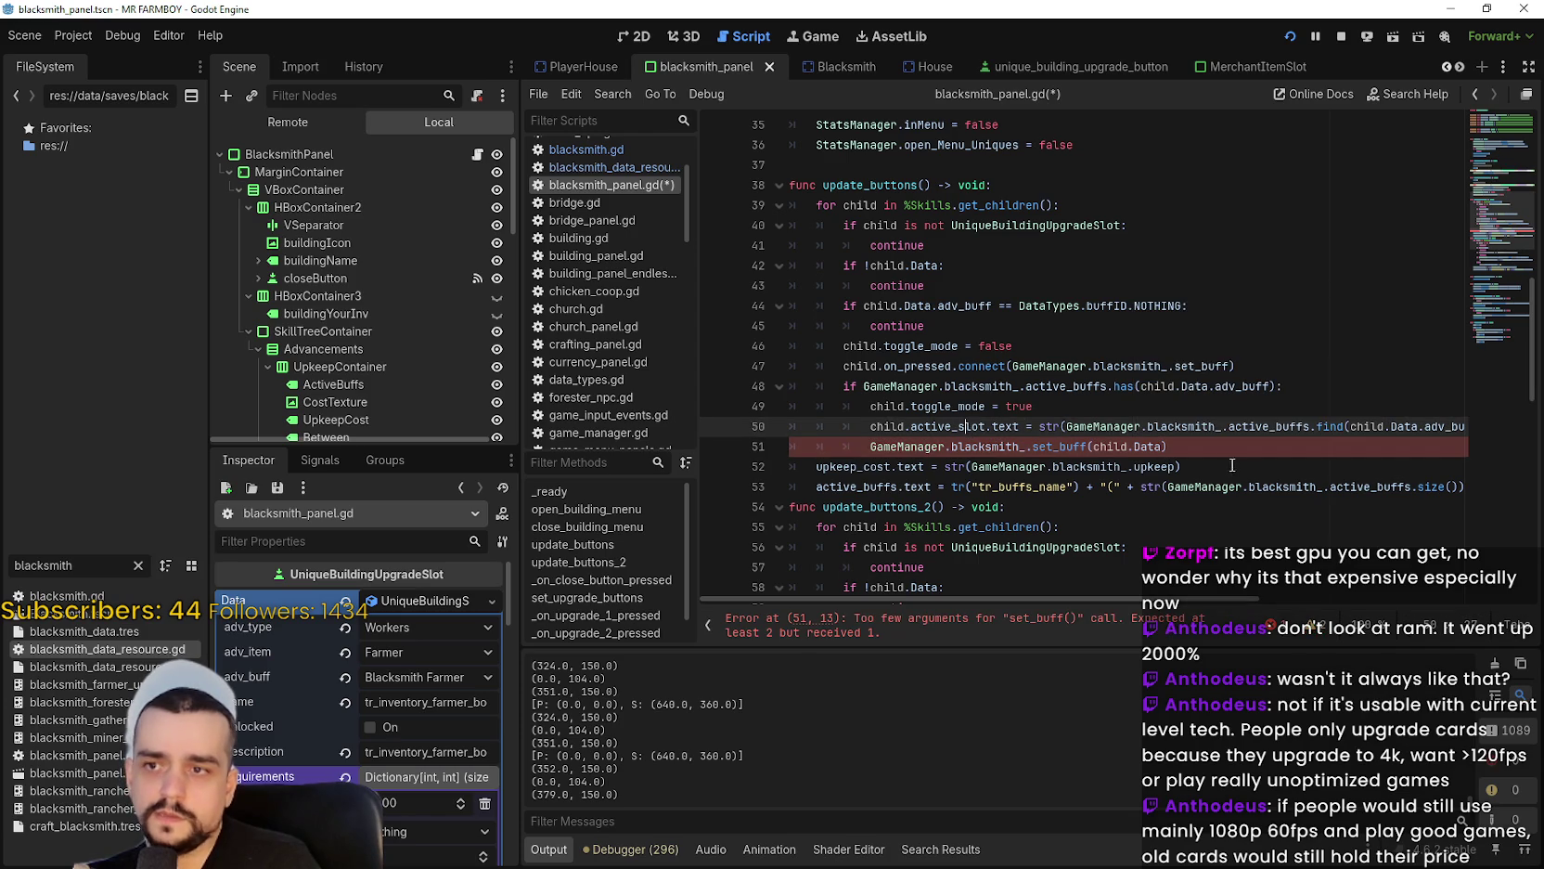
click(917, 265)
drag(991, 305, 893, 309)
key(ctrl+c)
drag(1163, 446, 1092, 446)
key(ctrl+v)
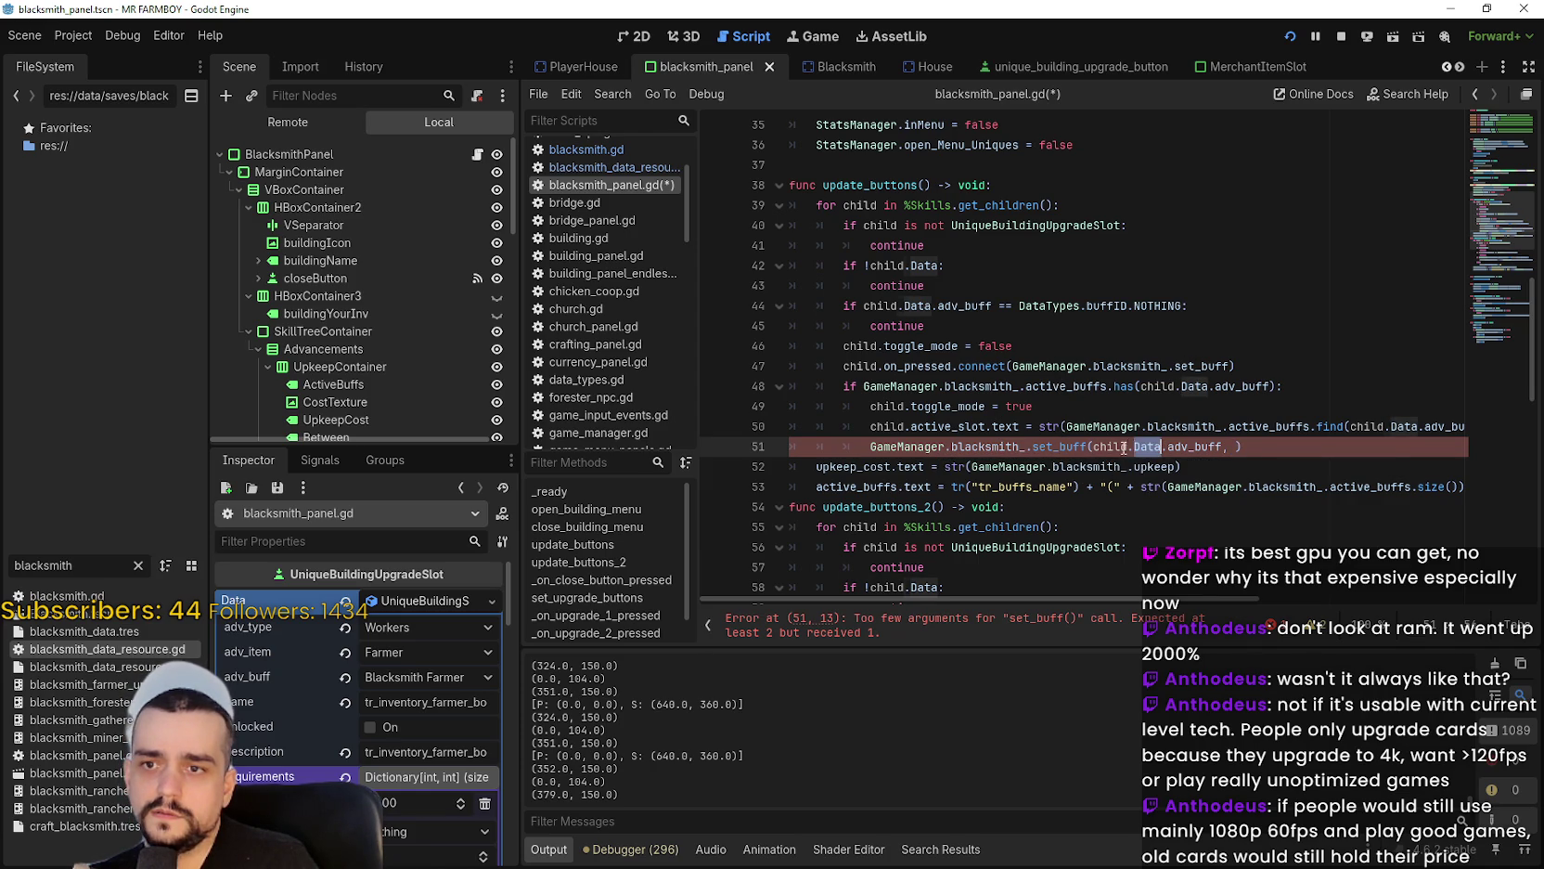
Add child.Data.adv_buff as the second set_buff argument, fix the parentheses, and save the script.
drag(1211, 446, 1092, 447)
key(ctrl+c)
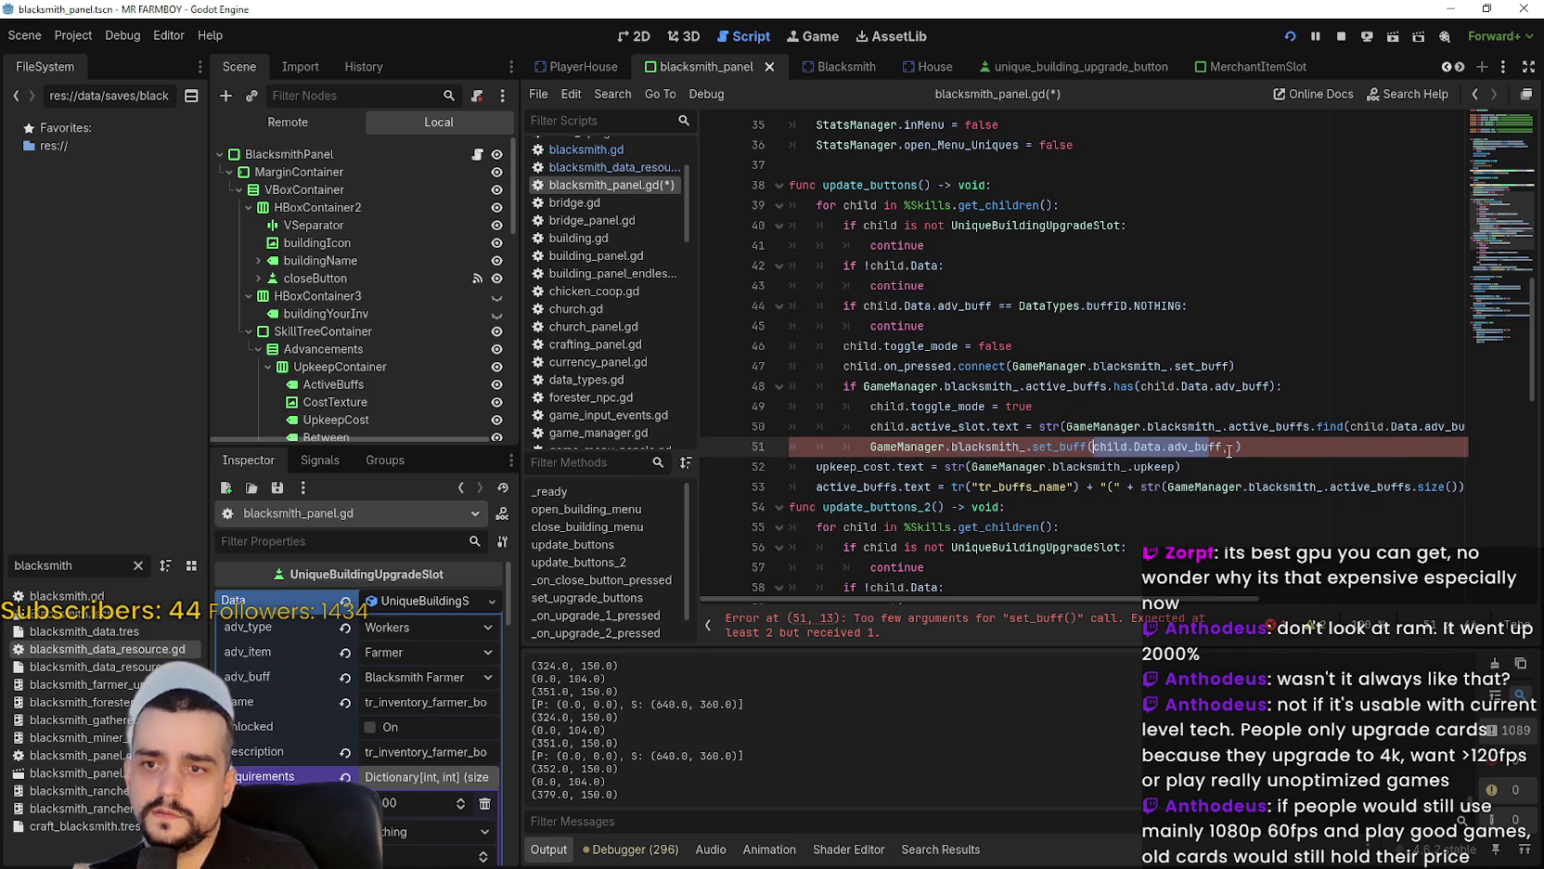
click(1231, 446)
key(ctrl+v)
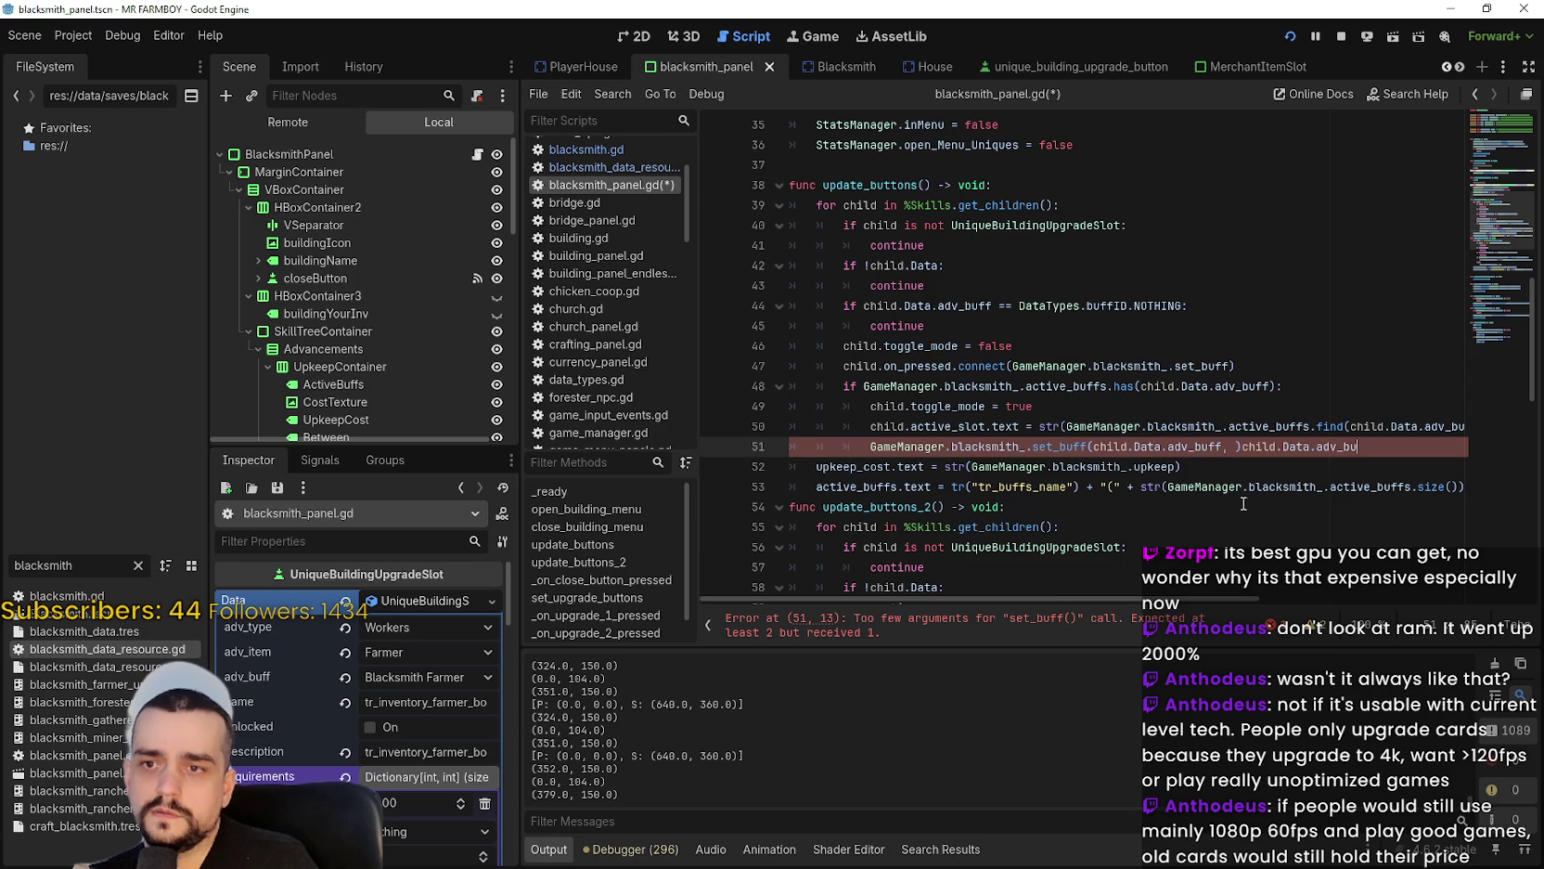
click(1233, 446)
key(BackSpace)
key(End)
text())
key(BackSpace)
key(BackSpace)
key(BackSpace)
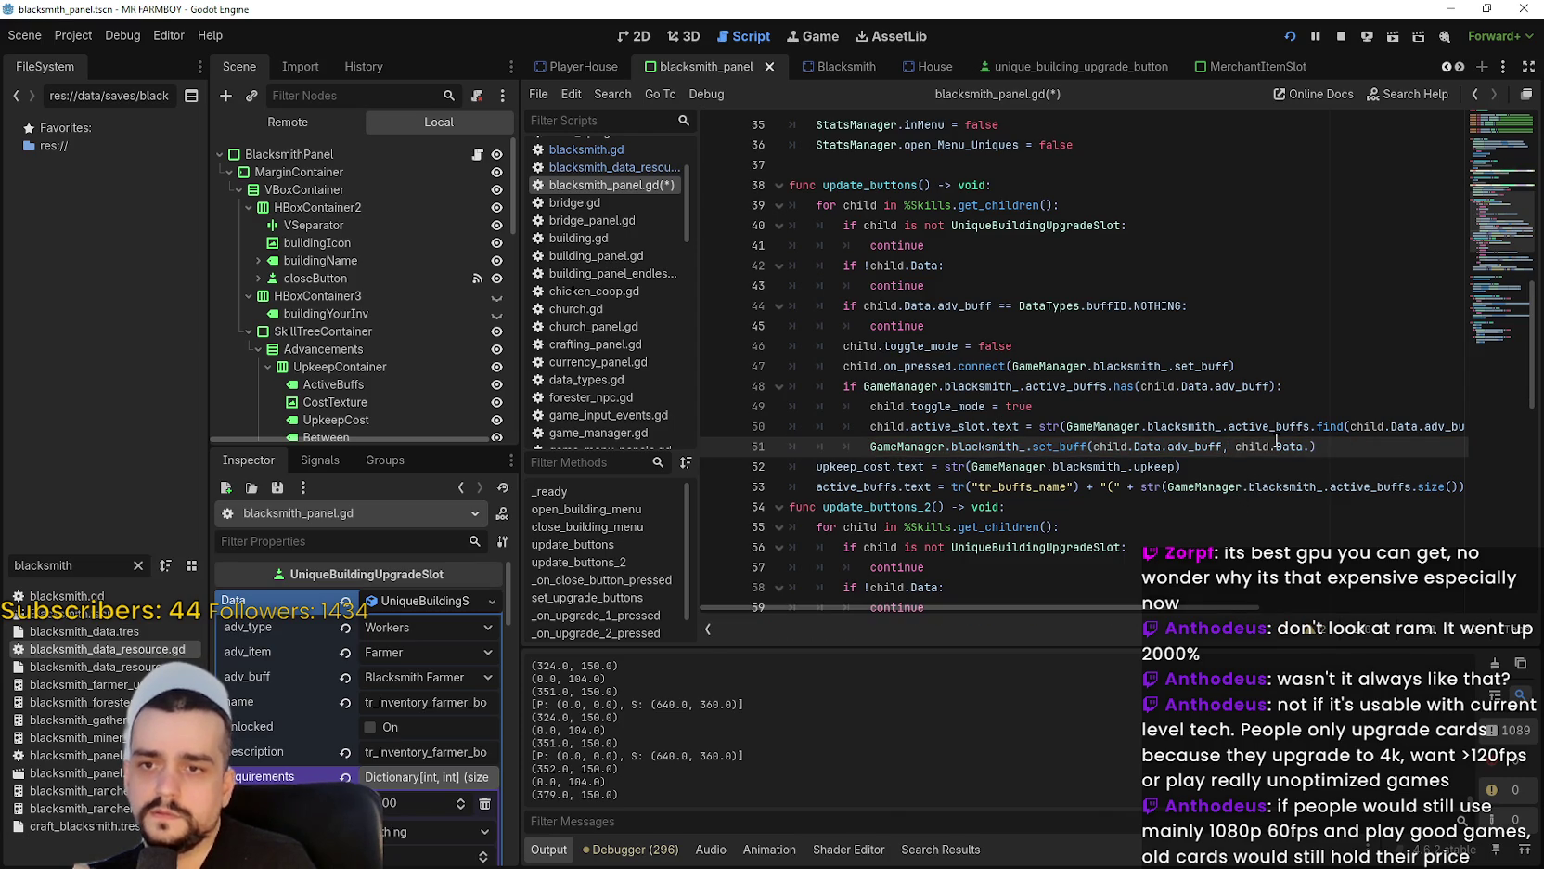
text(b)
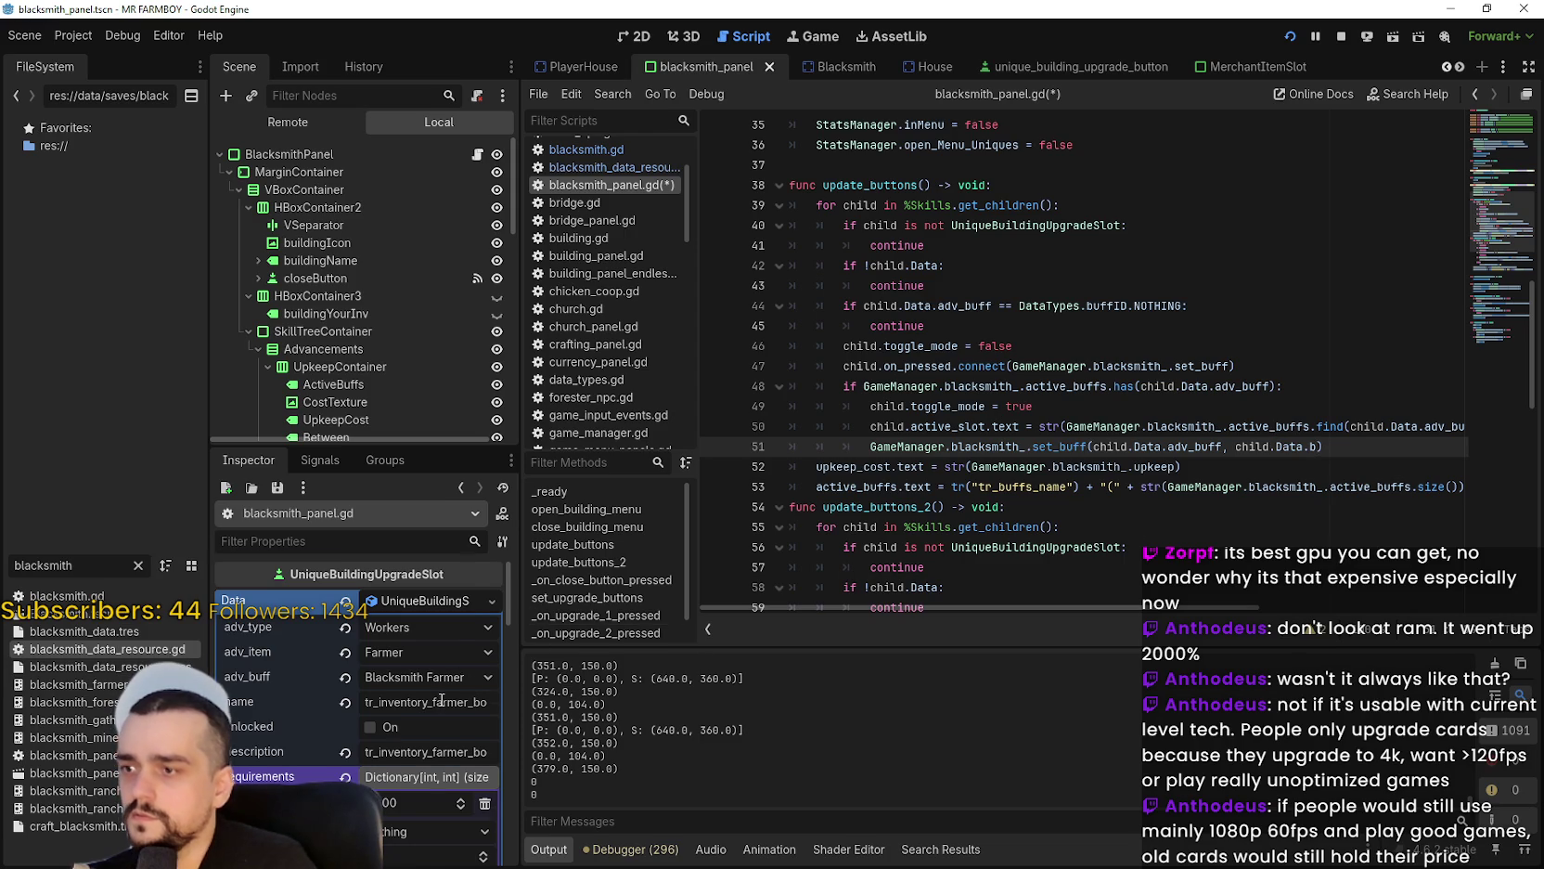
scroll(280, 733, down, 1)
key(BackSpace)
text(adv_)
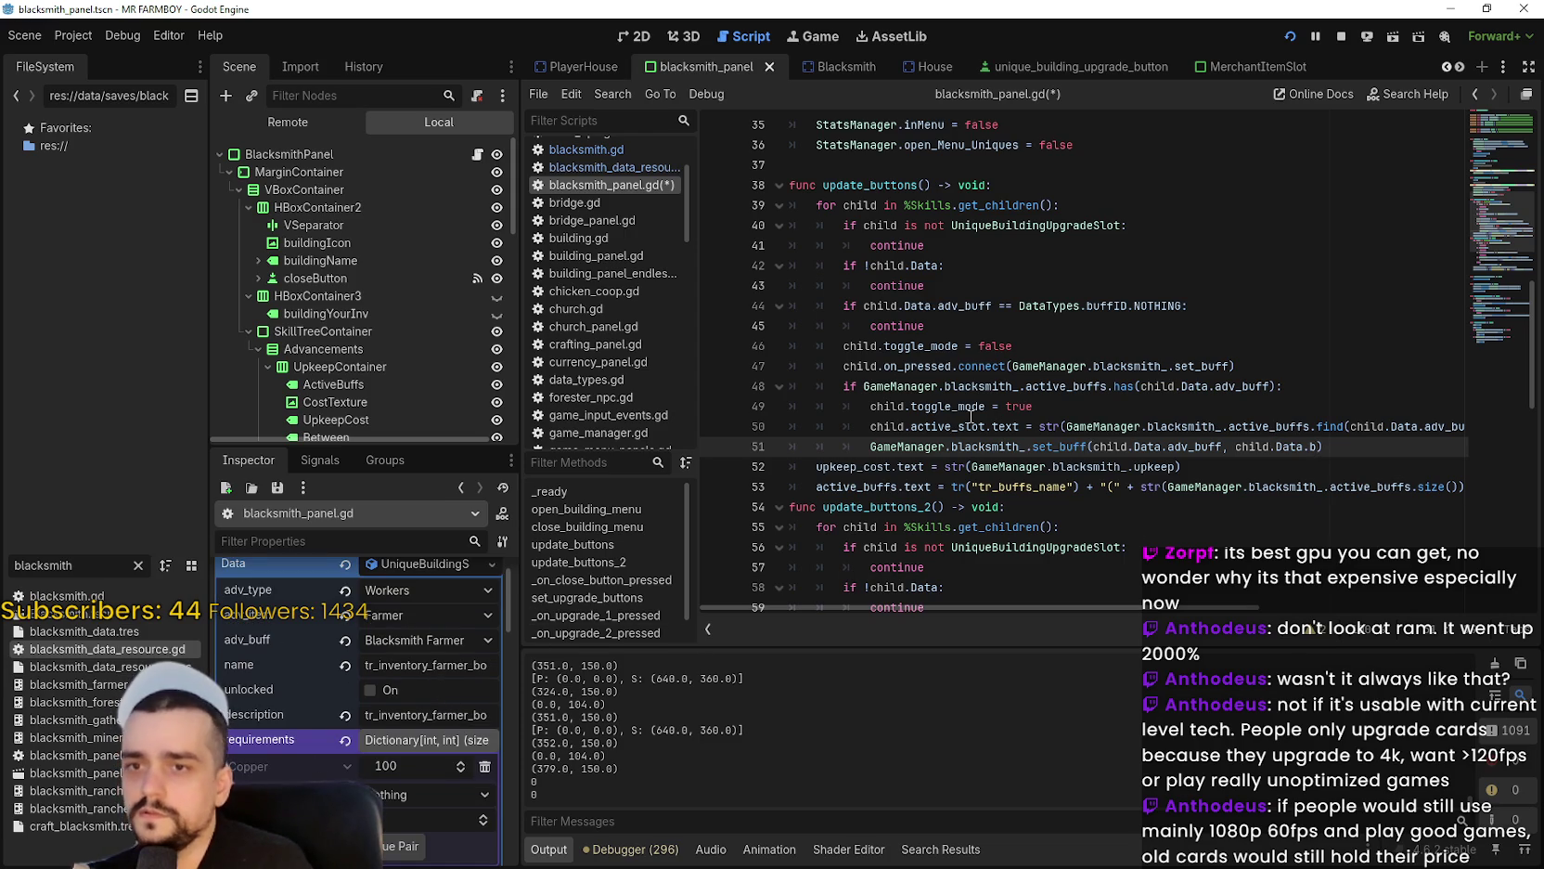
text(buff)
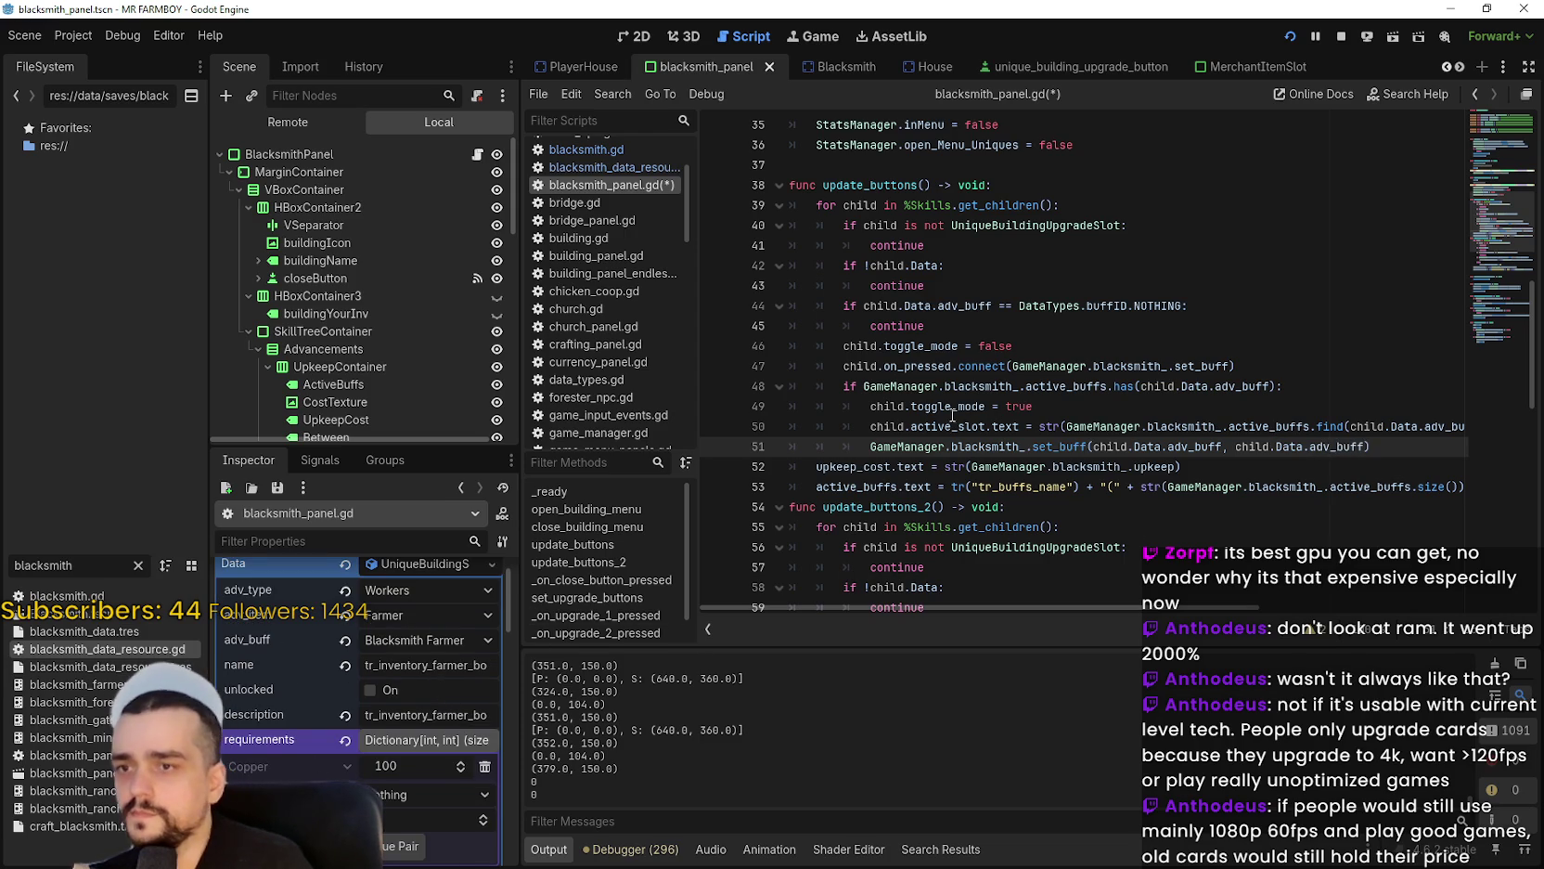
click(1299, 426)
click(1448, 452)
key(ctrl+s)
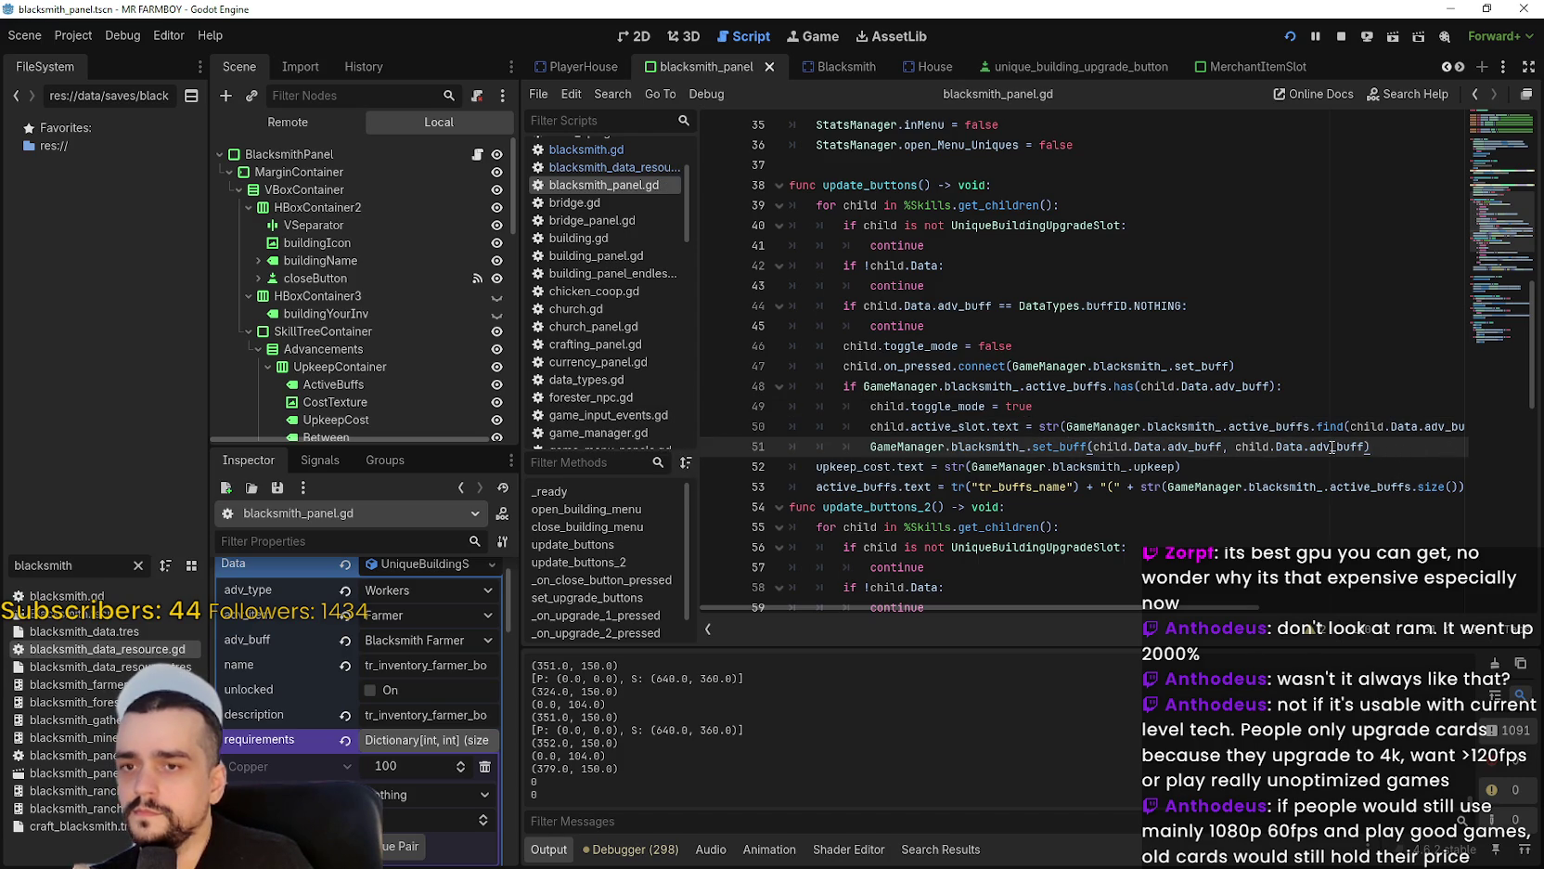
drag(1364, 446, 873, 448)
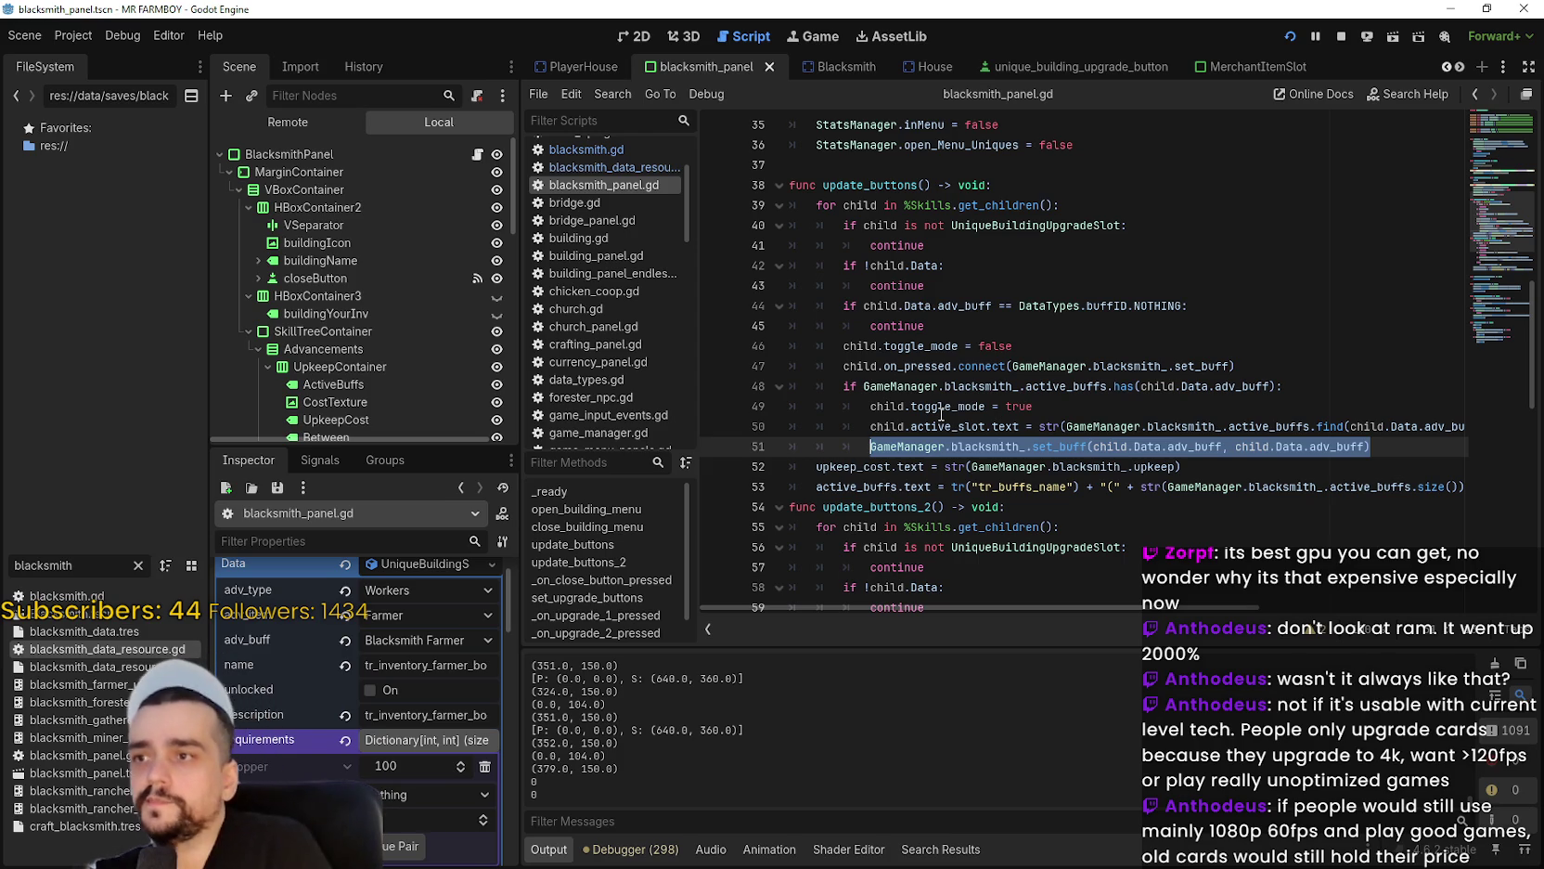
scroll(453, 343, down, 5)
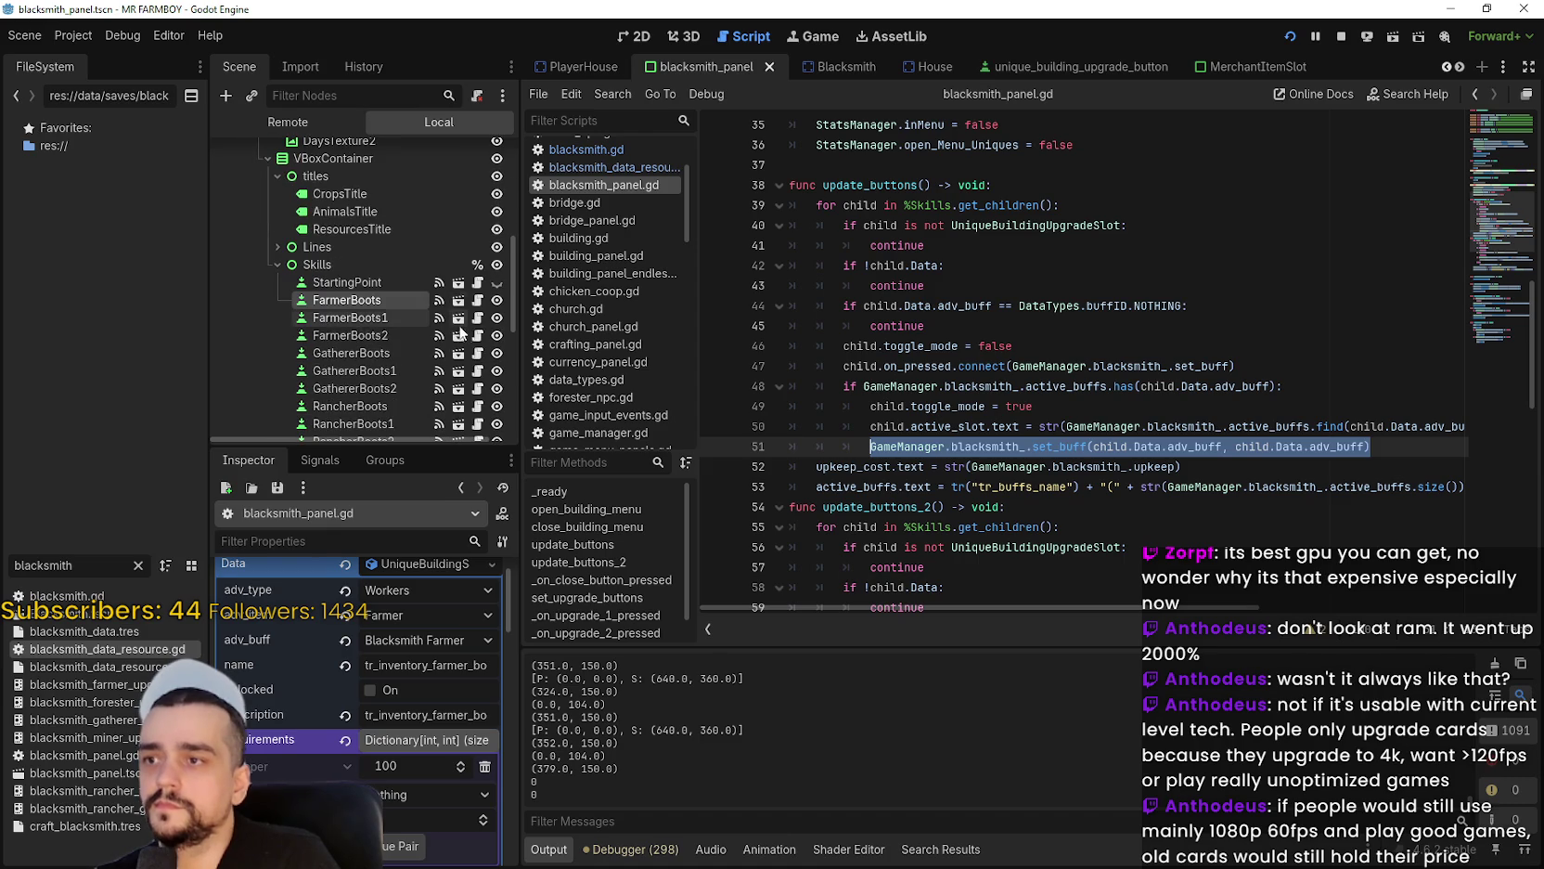
In unique_buildings_upgrade_slot.gd, select the _check_ready_unlock call in _ready and search the script for it.
click(476, 353)
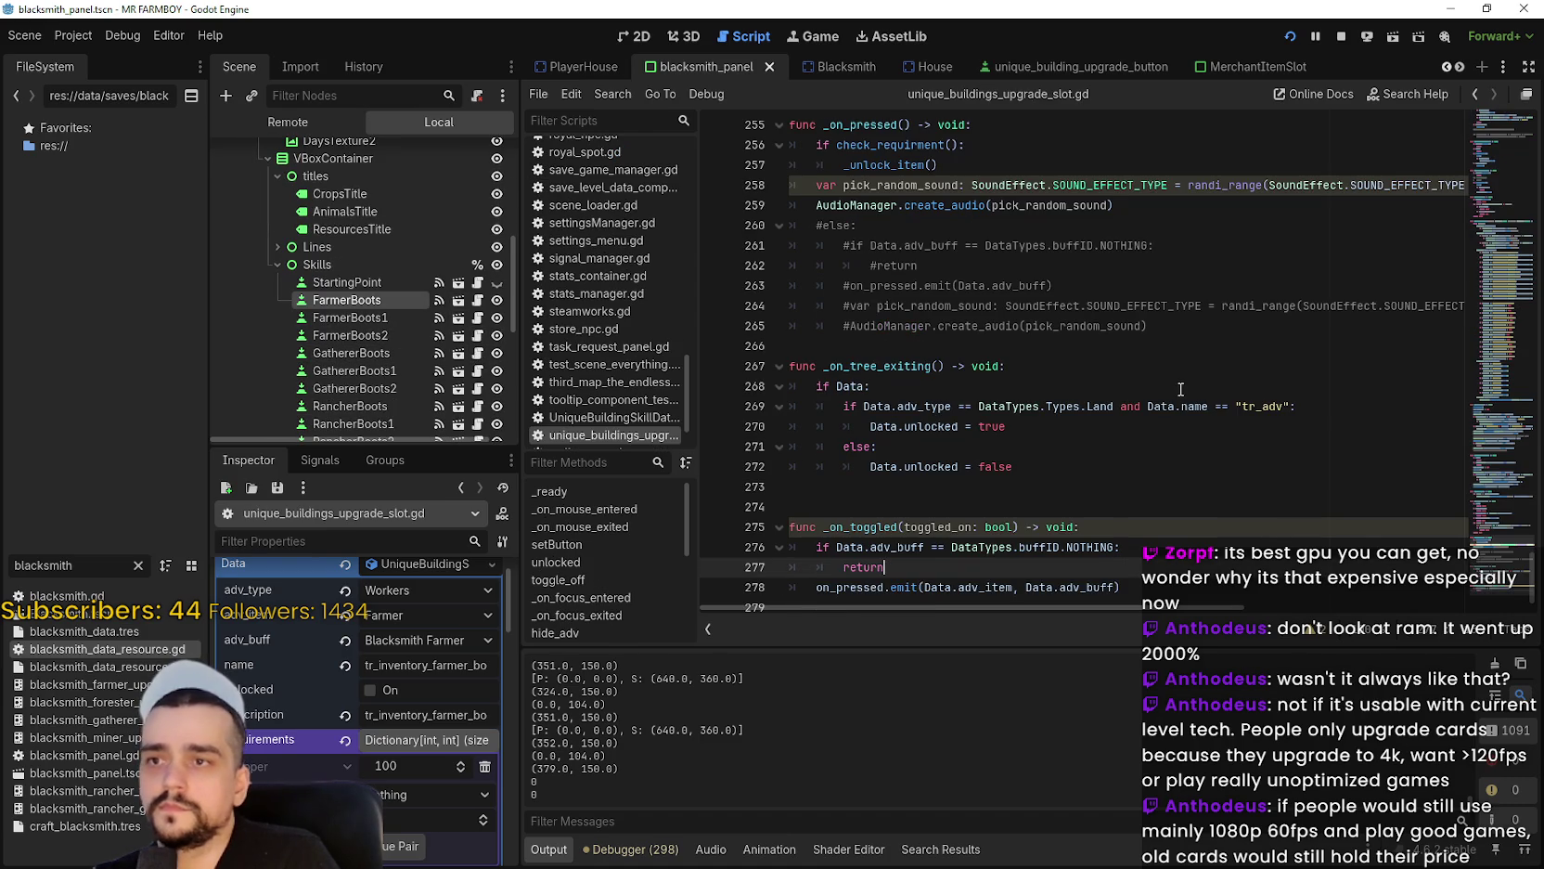
click(1154, 405)
scroll(1141, 405, up, 2)
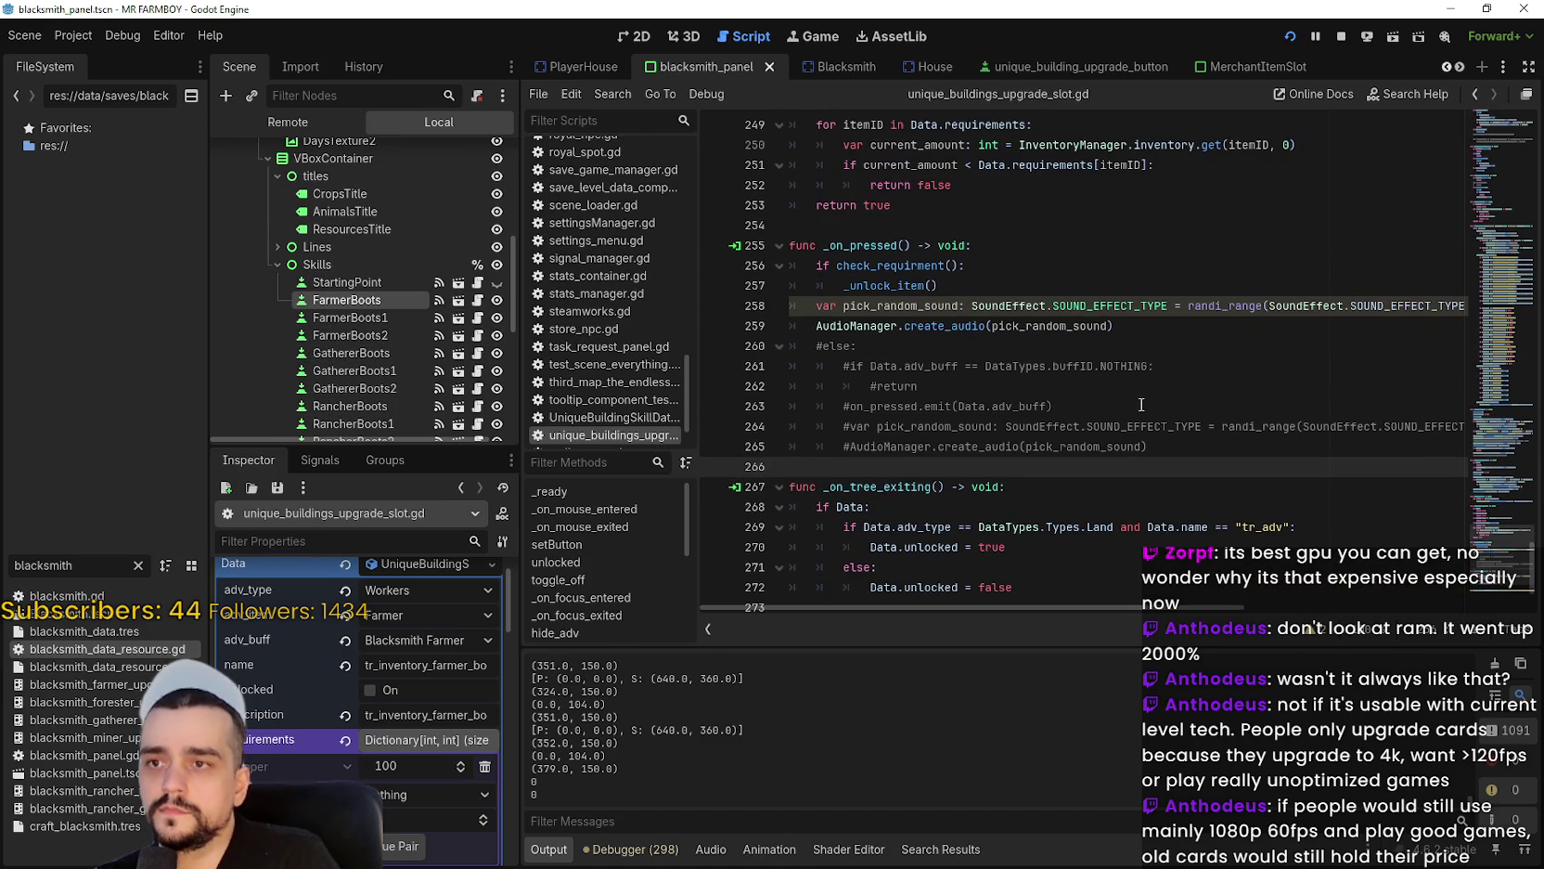
scroll(1141, 404, down, 2)
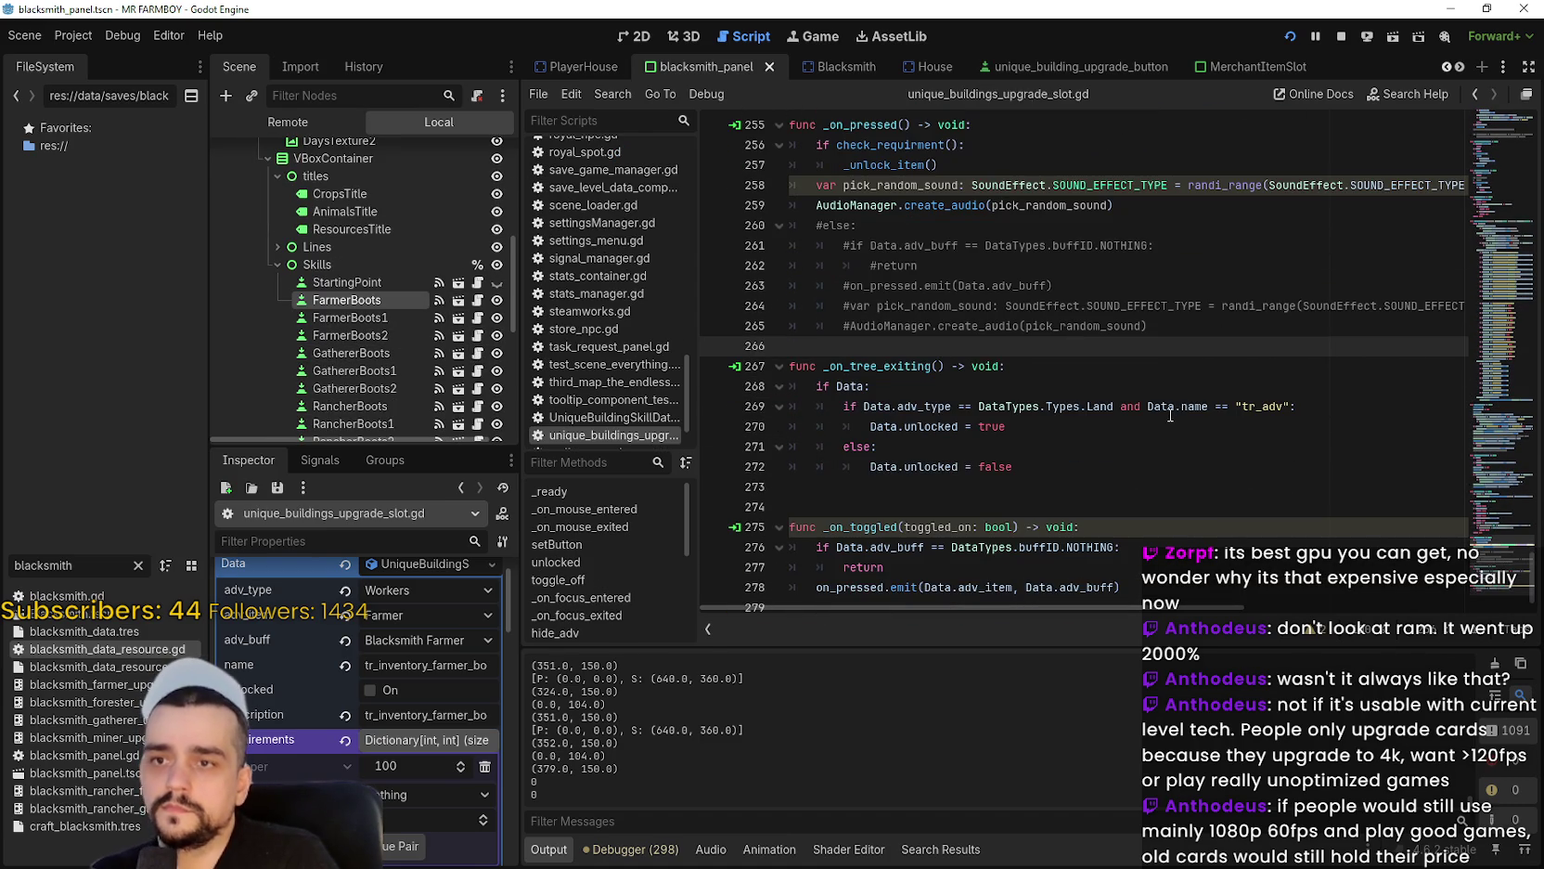
scroll(1160, 379, down, 1)
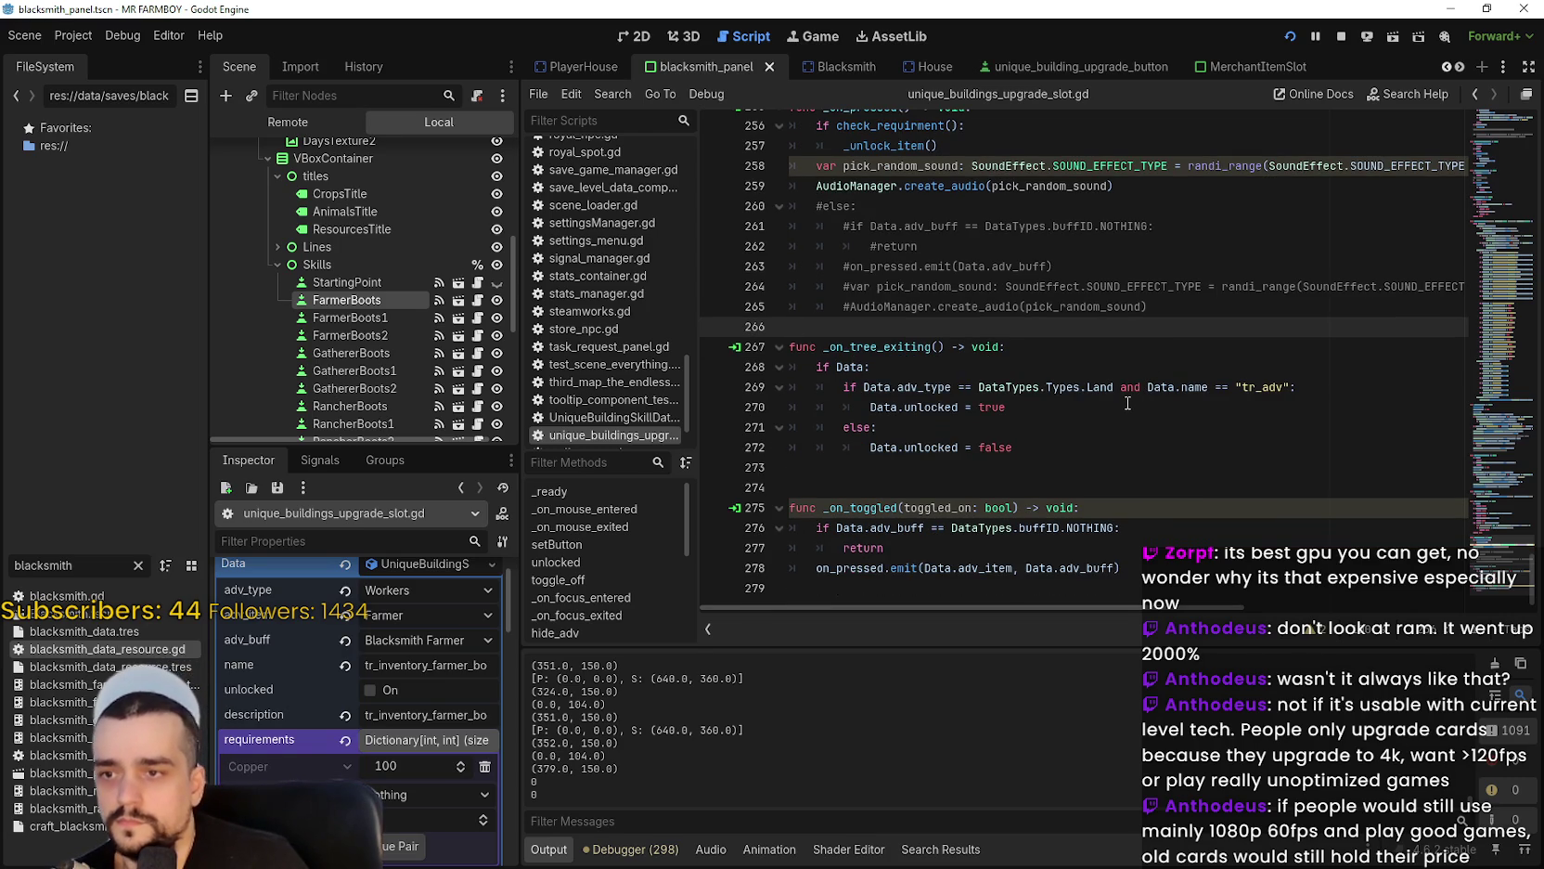
scroll(1127, 403, up, 9)
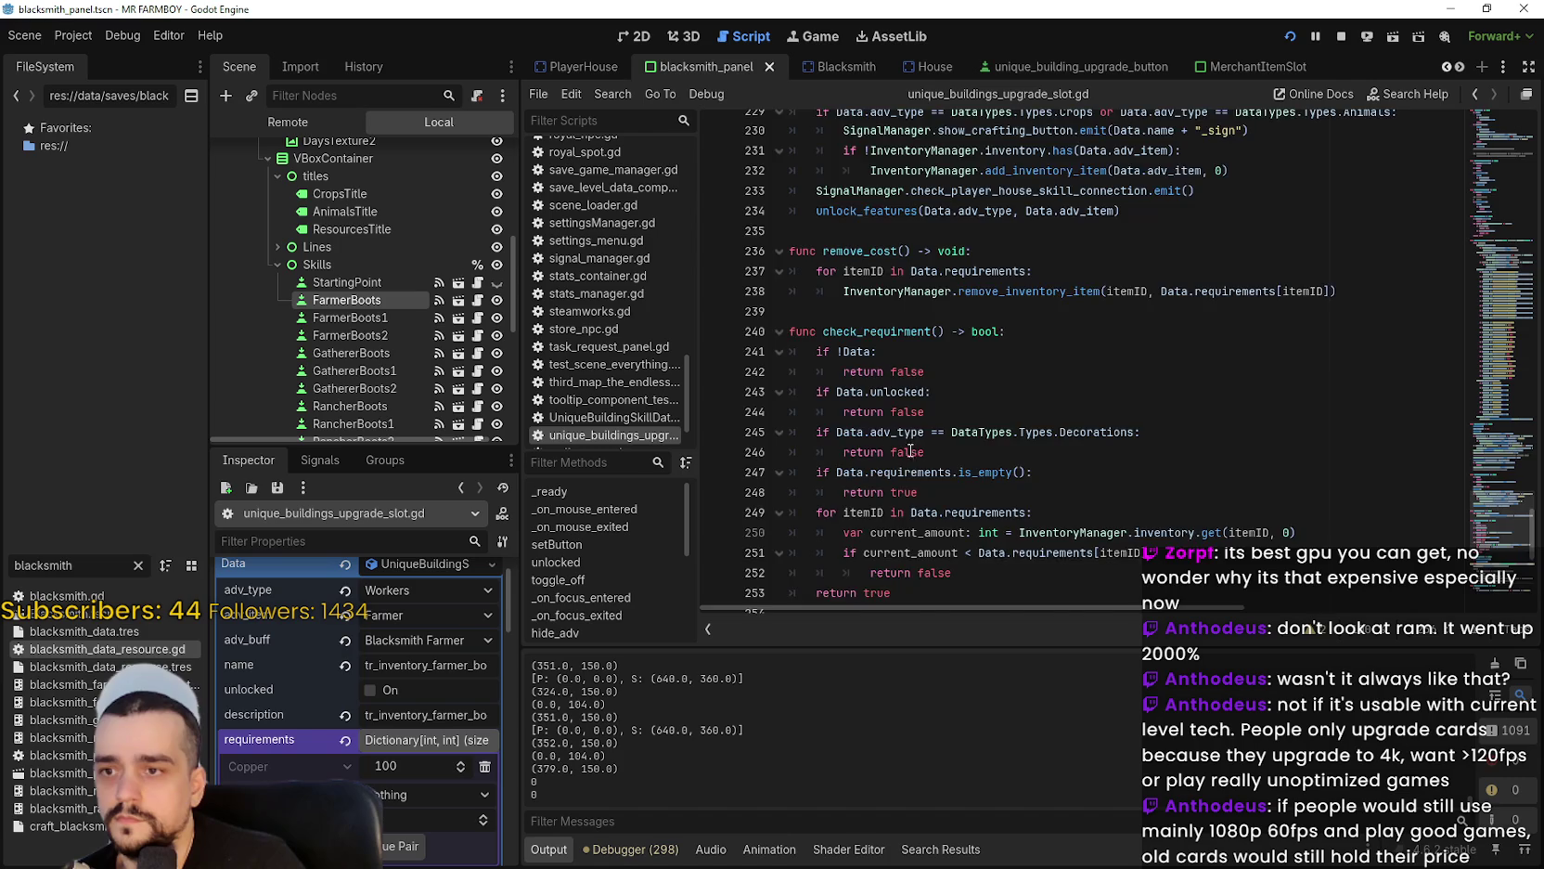
scroll(1482, 484, up, 10)
mouse_move(1482, 484)
mouse_down()
mouse_move(1466, 265)
mouse_move(1482, 149)
mouse_up()
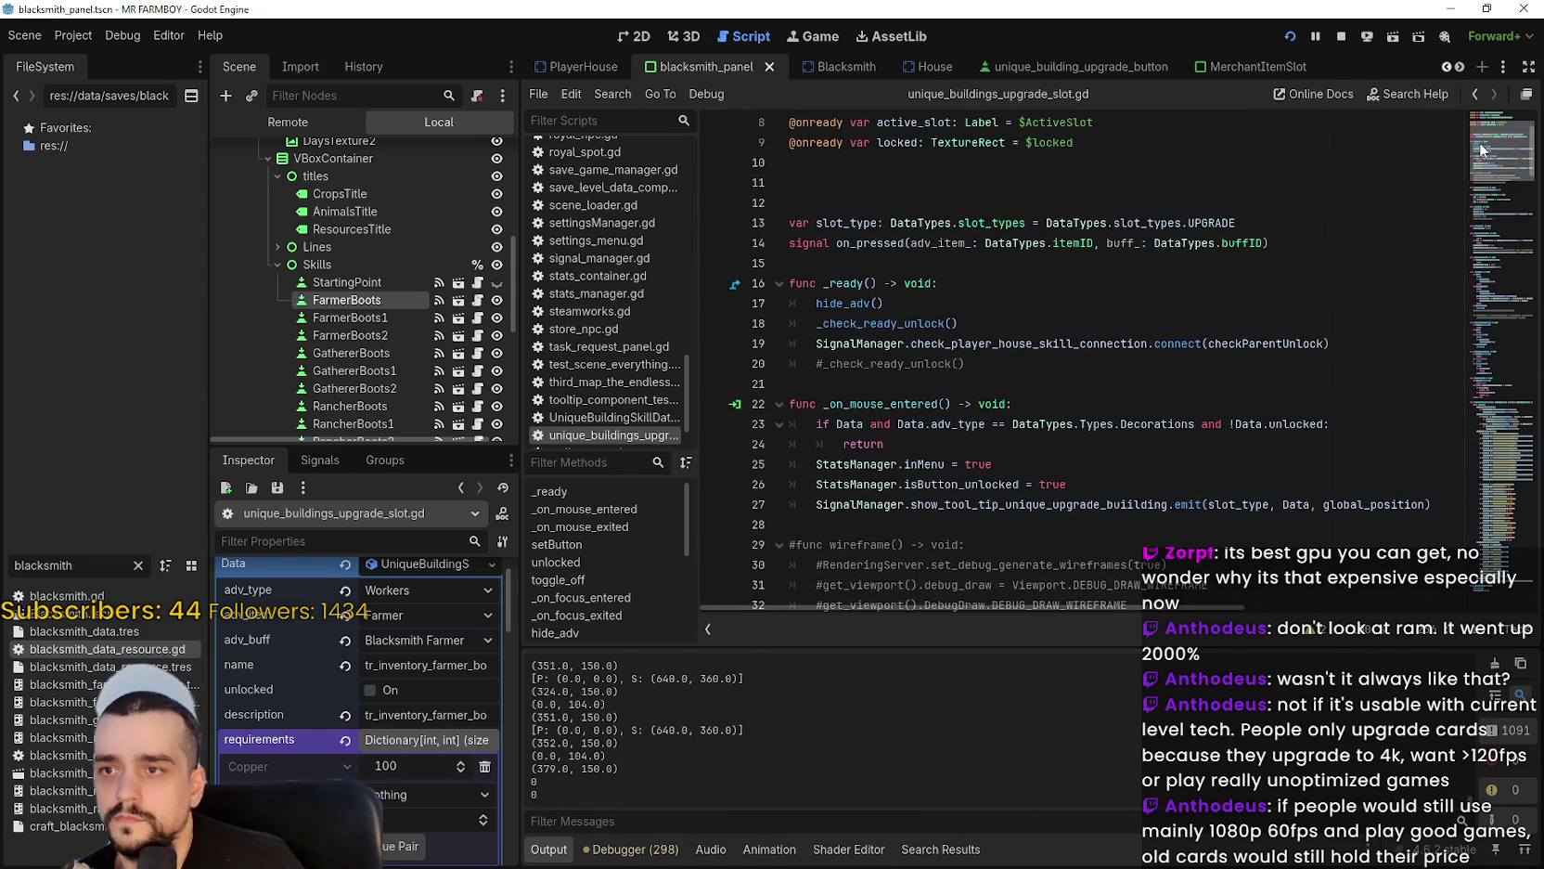
double_click(906, 325)
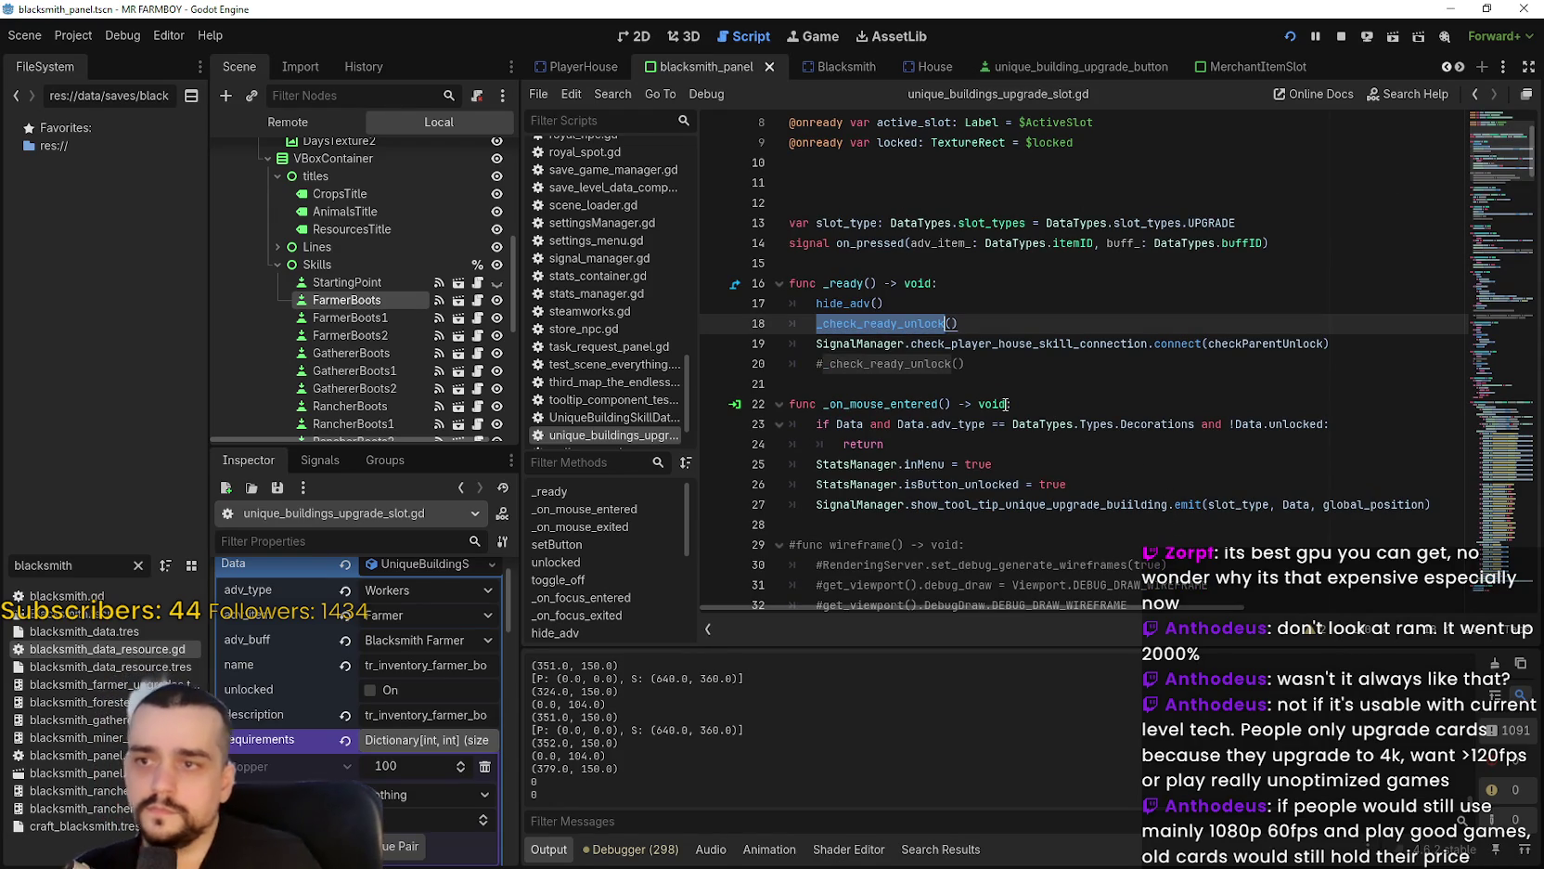
key(ctrl+f)
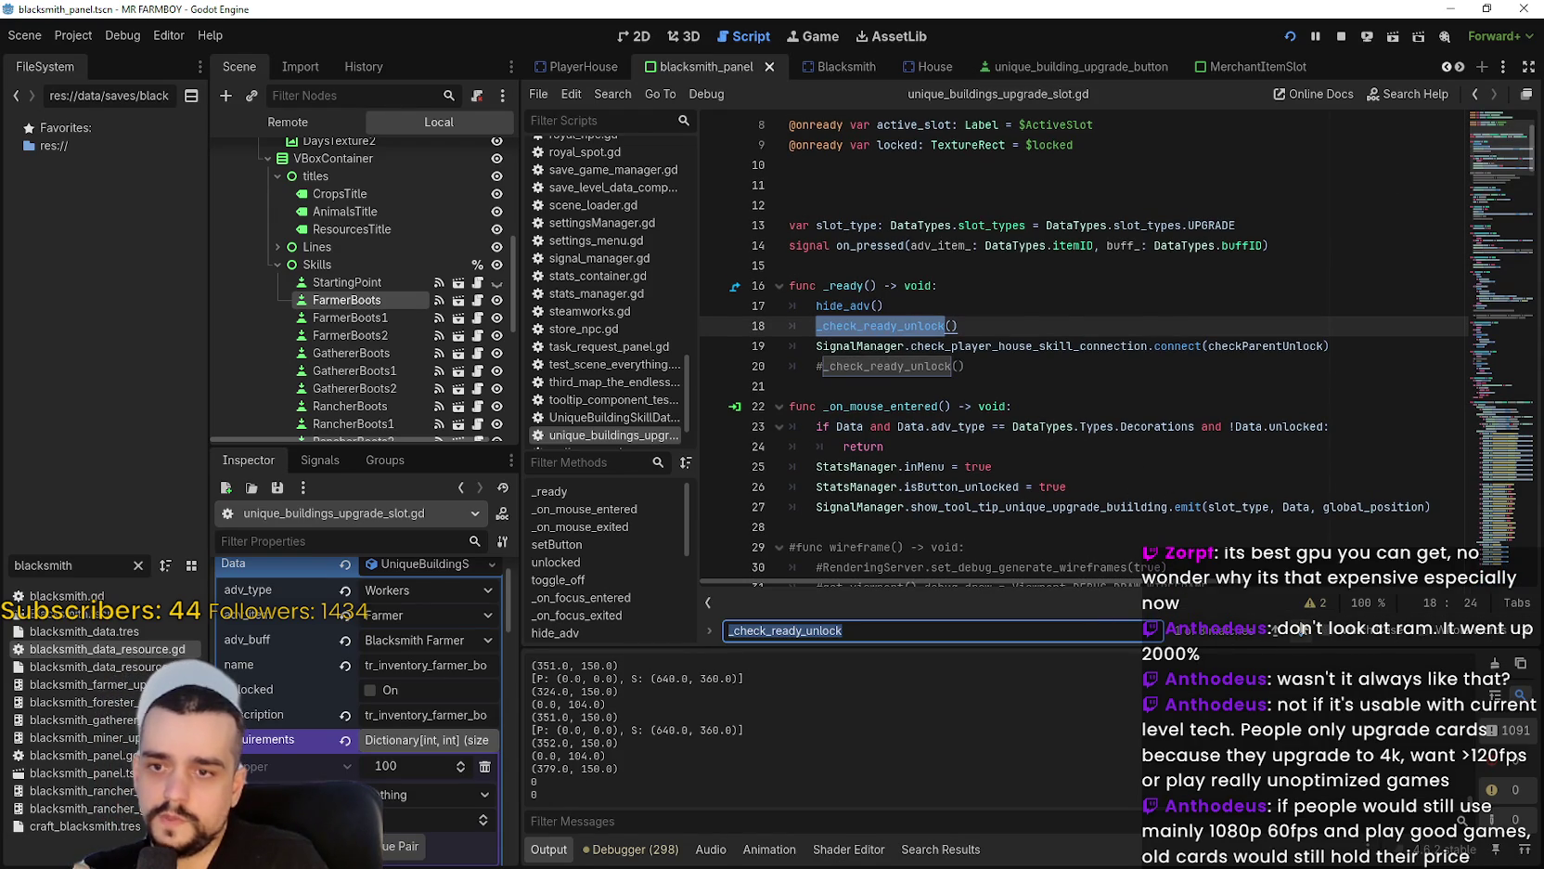
Jump to the _check_ready_unlock definition and step through the script's 'unlocked' matches.
key(Return)
key(Return)
scroll(1005, 443, down, 3)
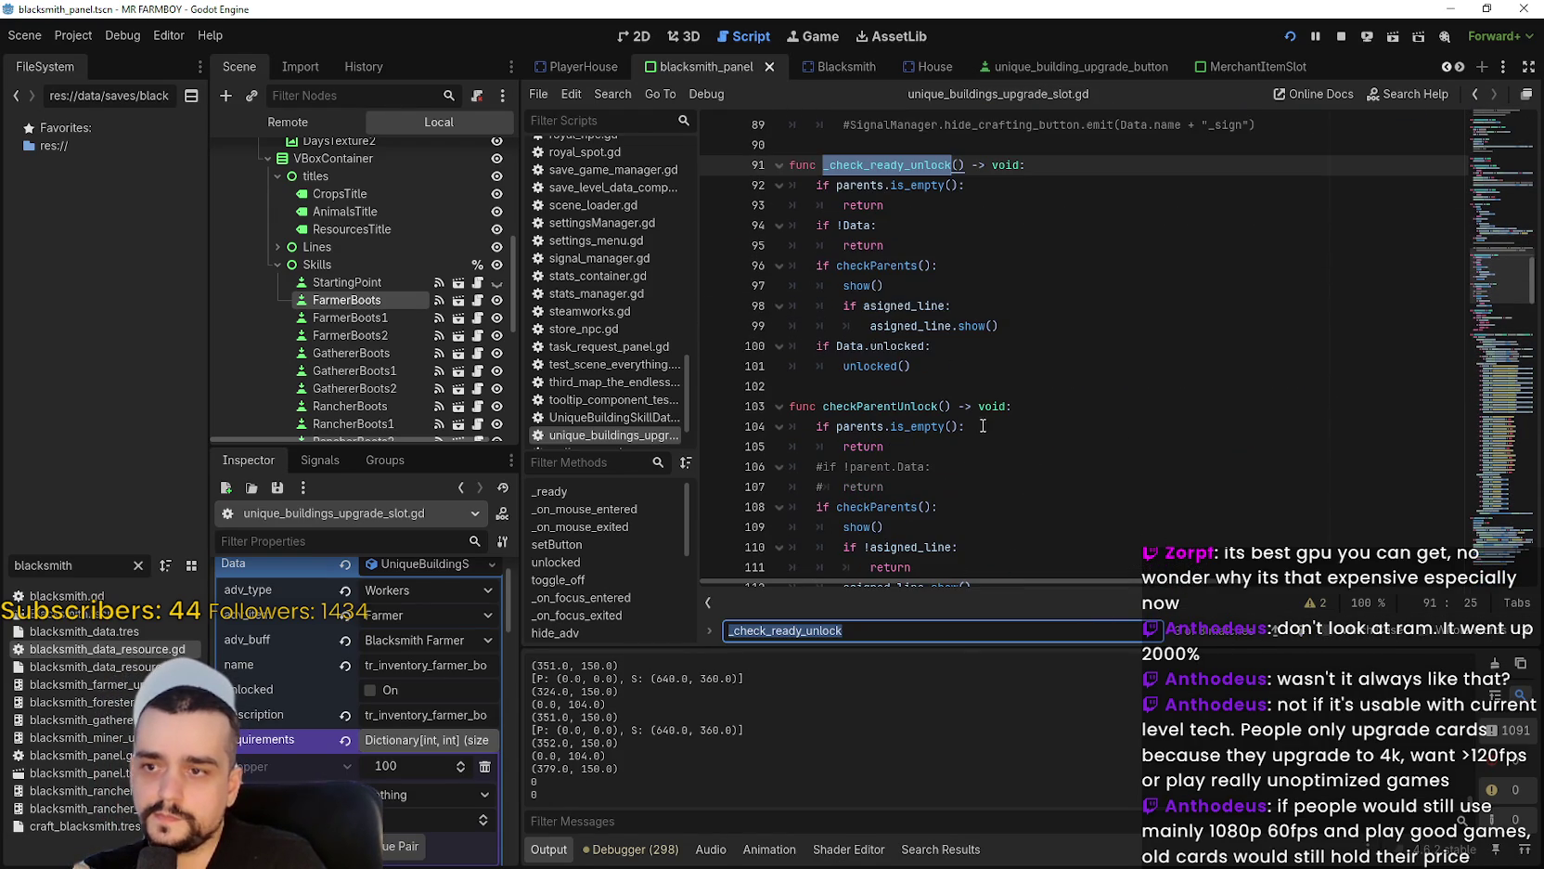
double_click(886, 365)
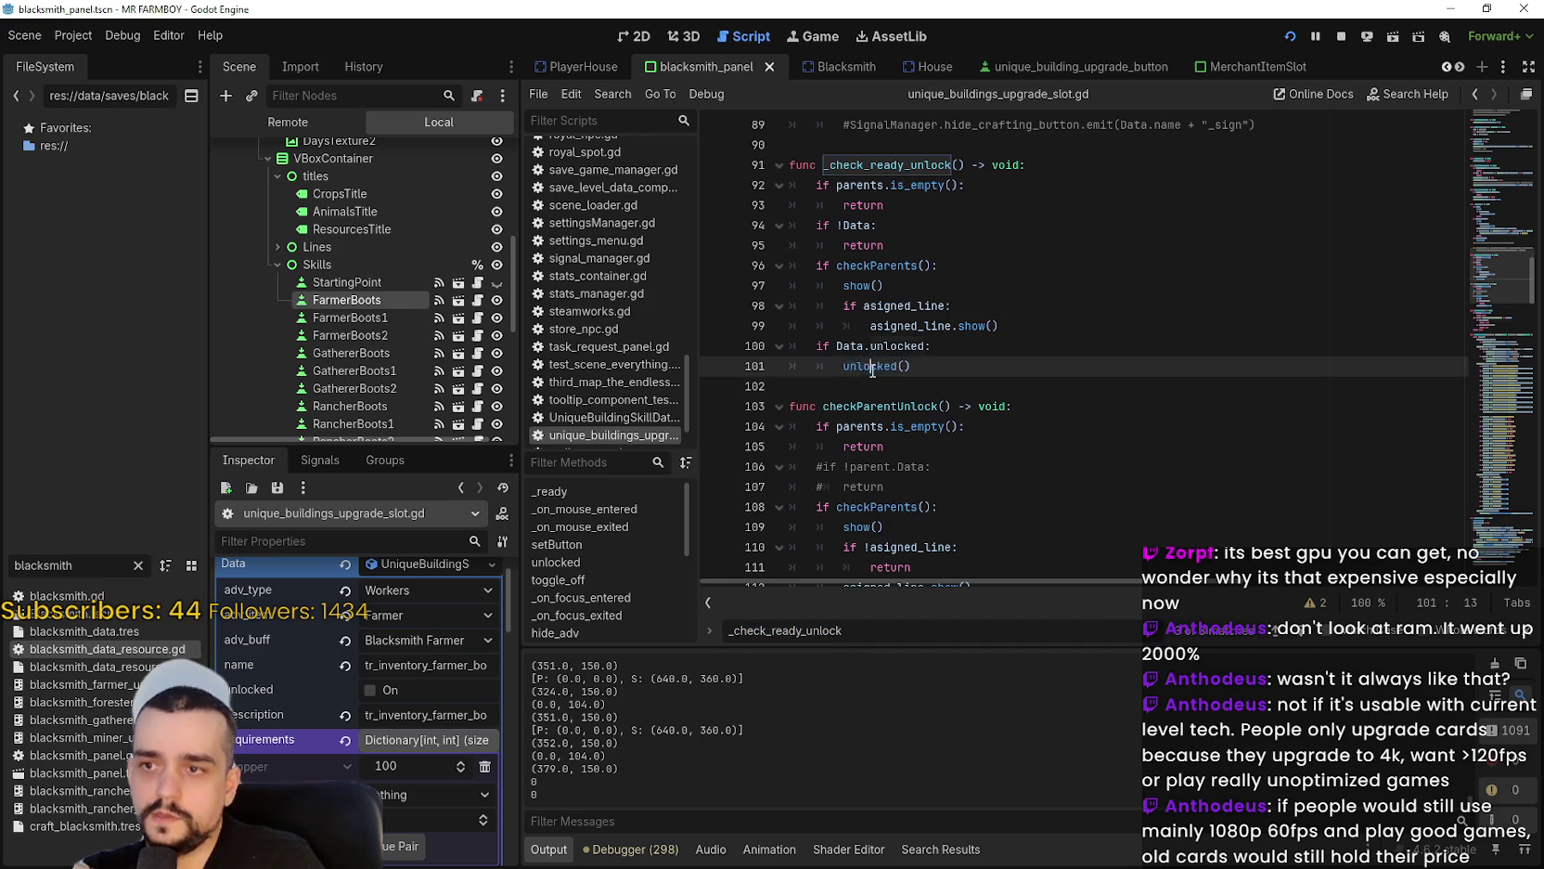
key(ctrl+f)
key(Return)
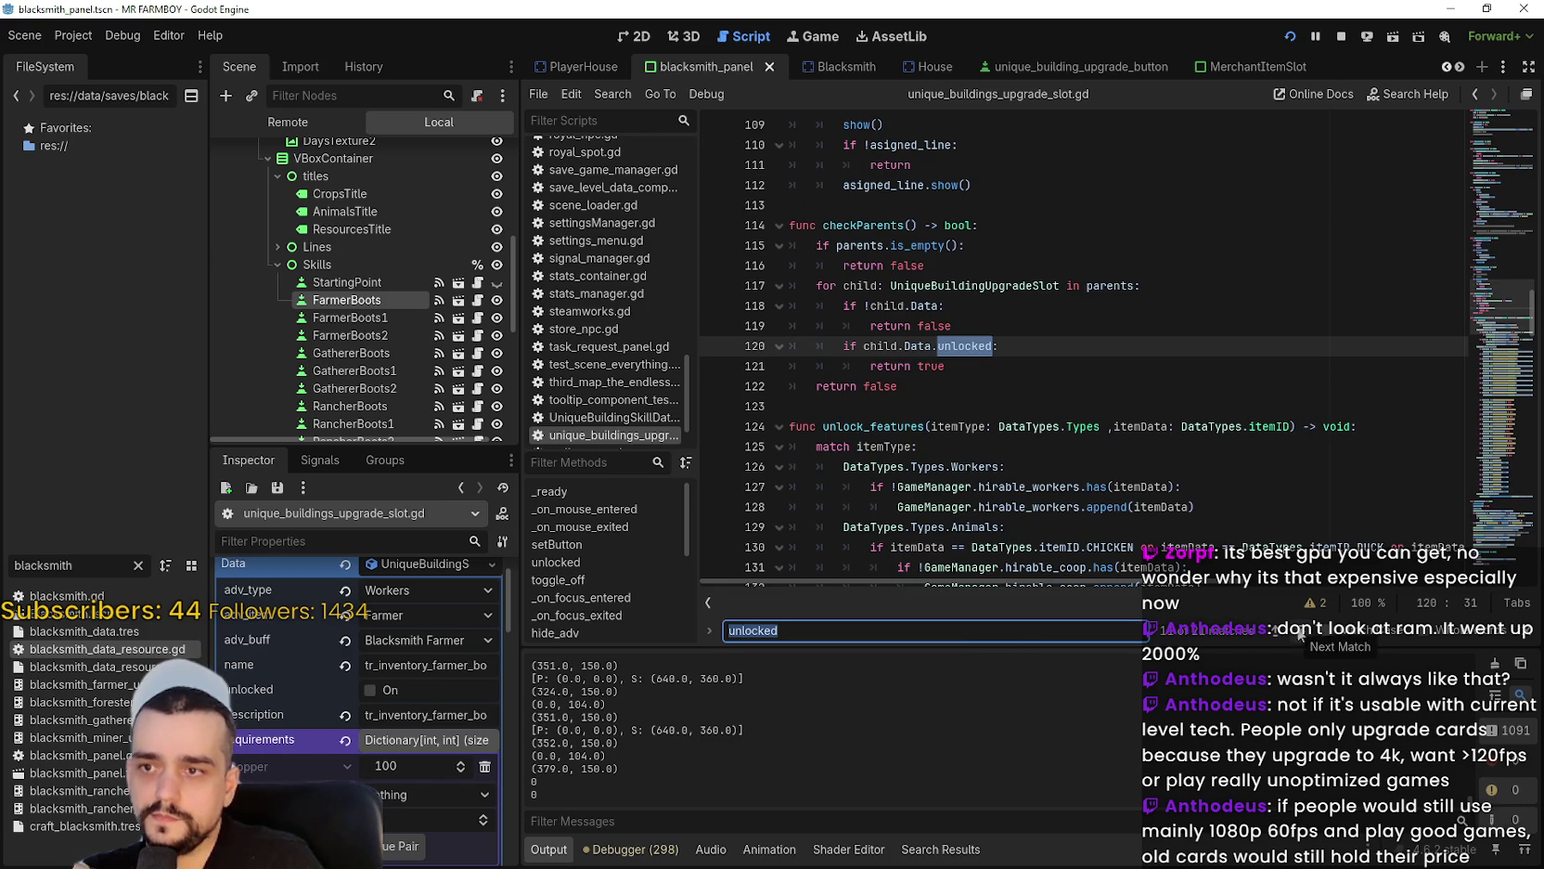
click(1299, 635)
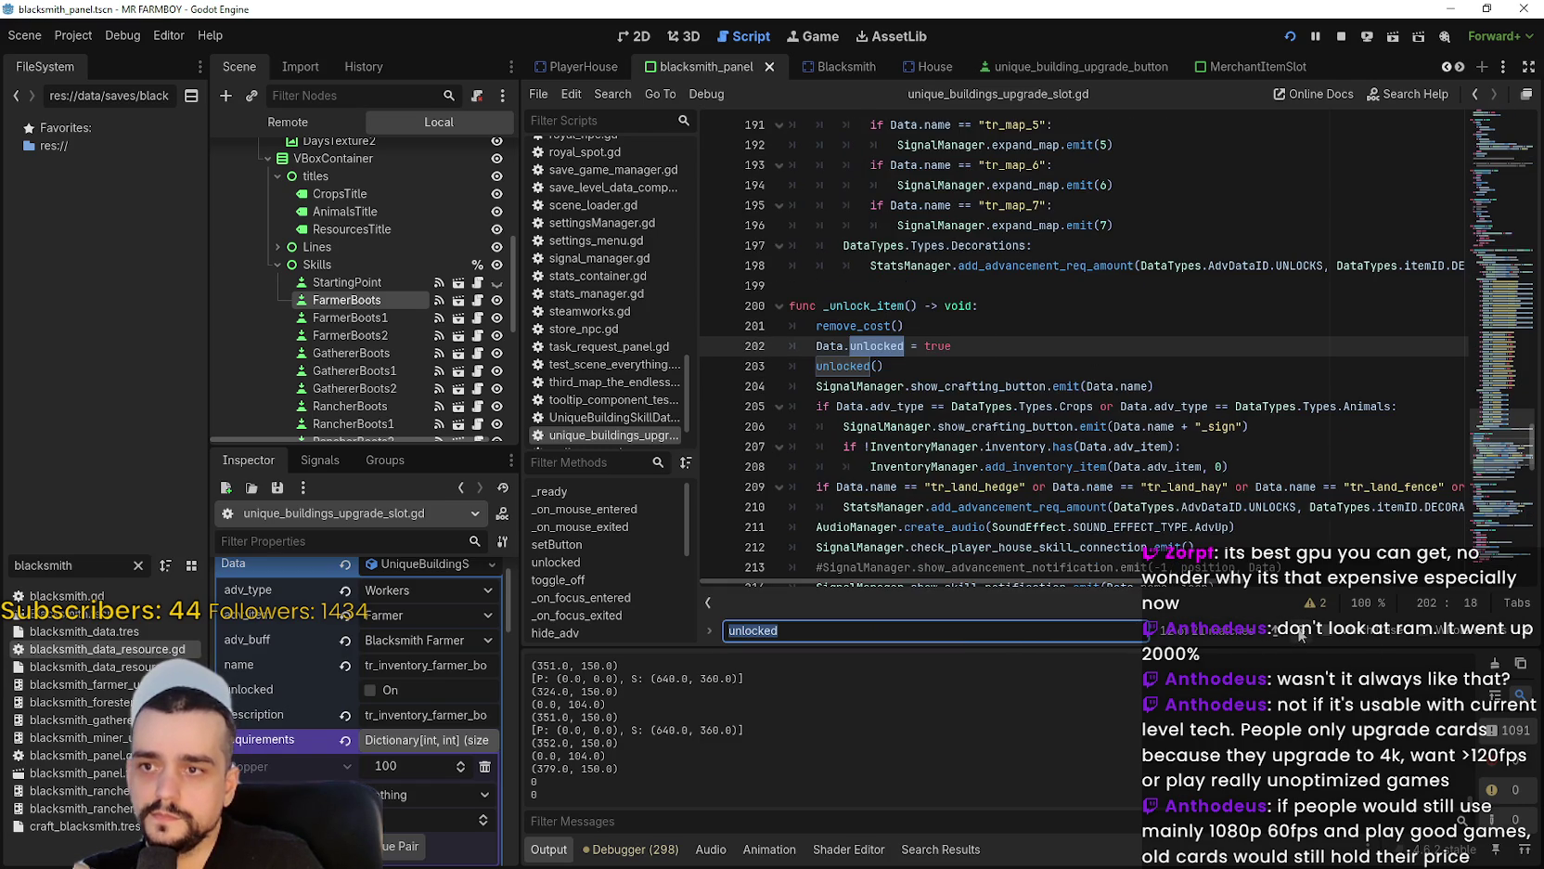
click(1299, 634)
scroll(1077, 455, down, 2)
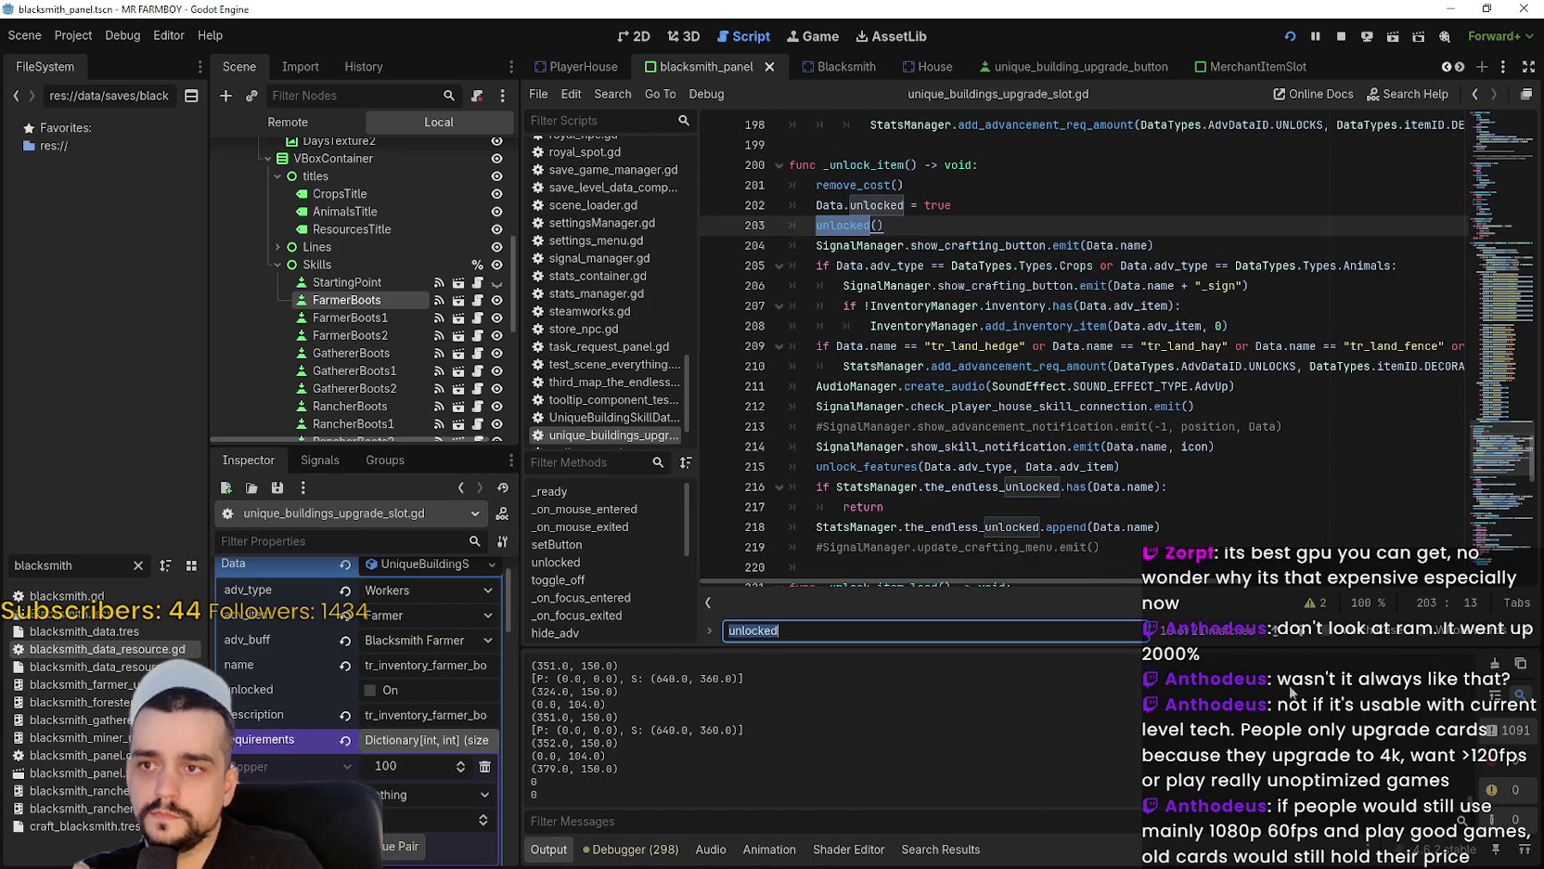
click(1301, 635)
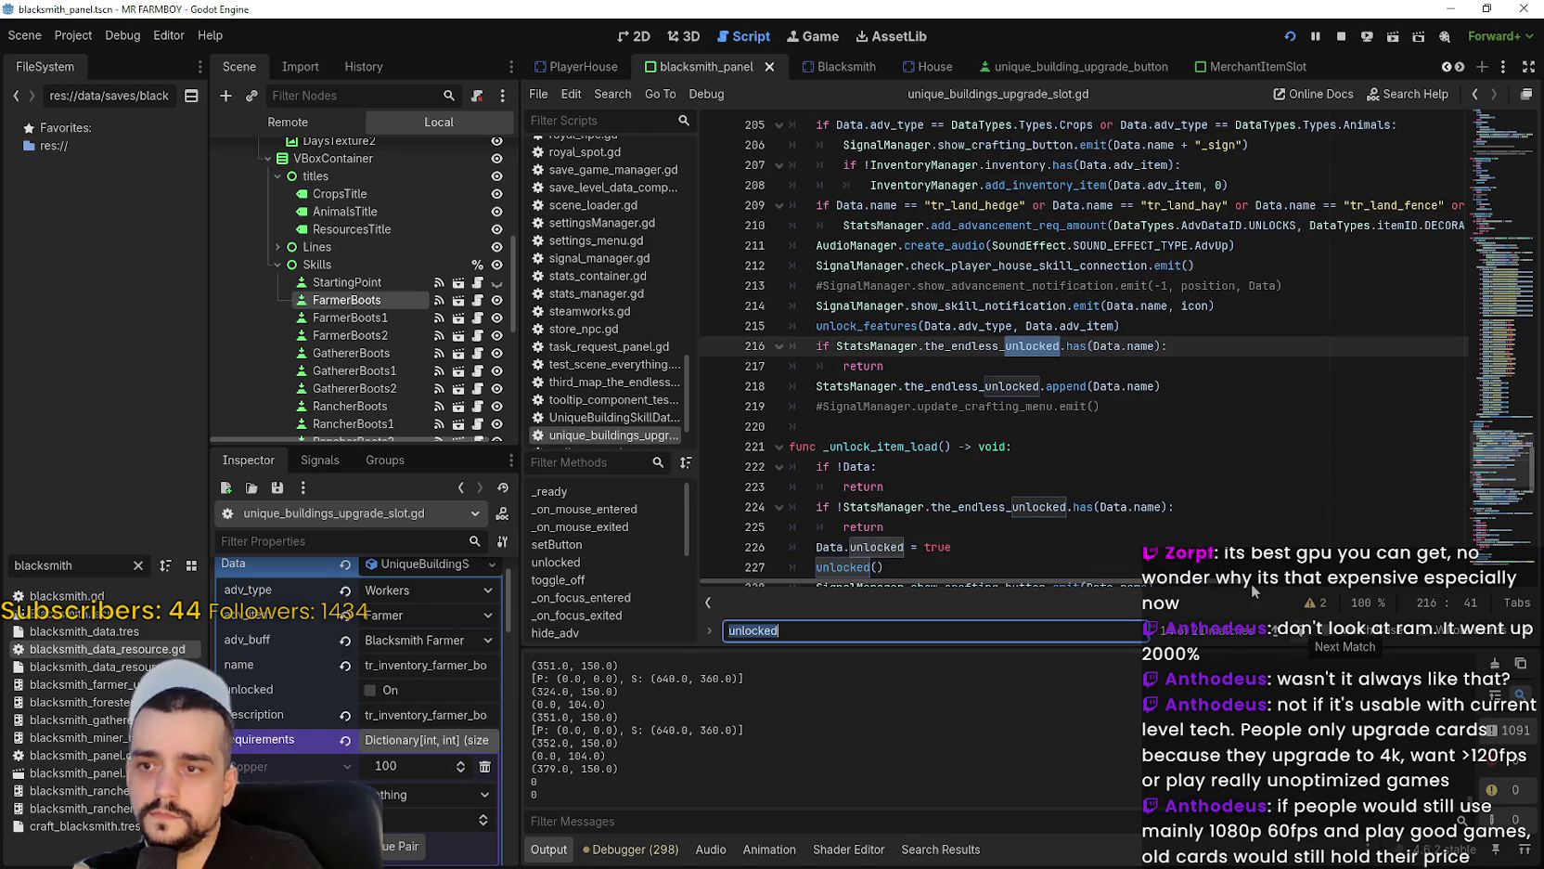
scroll(1044, 408, down, 3)
Run a project-wide Find in Files search for _unlock_item_load.
mouse_move(1044, 406)
mouse_down()
mouse_move(807, 366)
mouse_move(788, 345)
mouse_up()
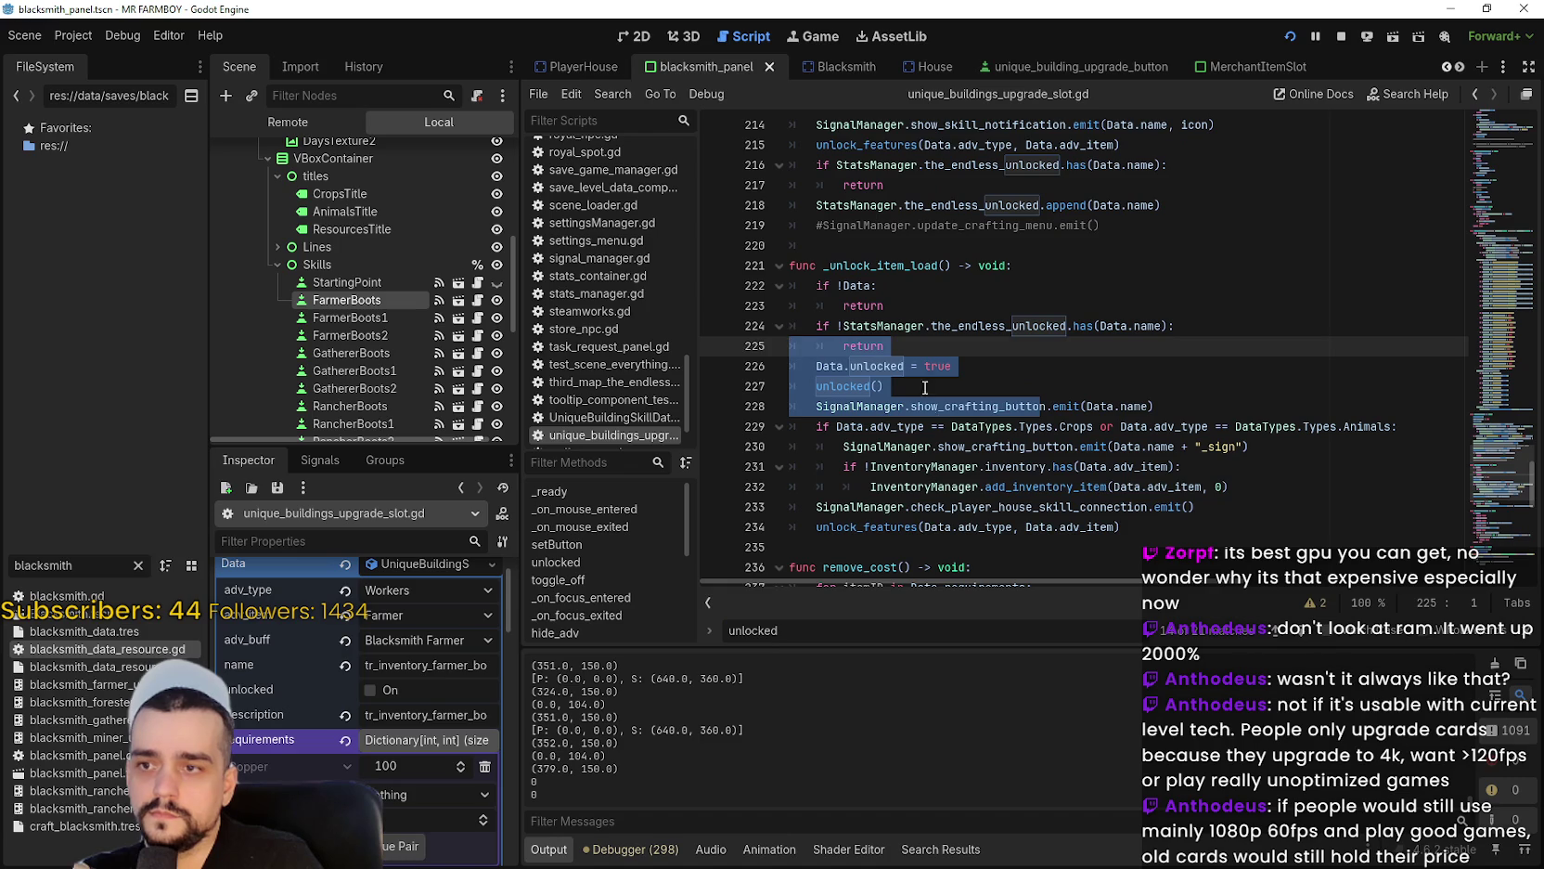
double_click(886, 267)
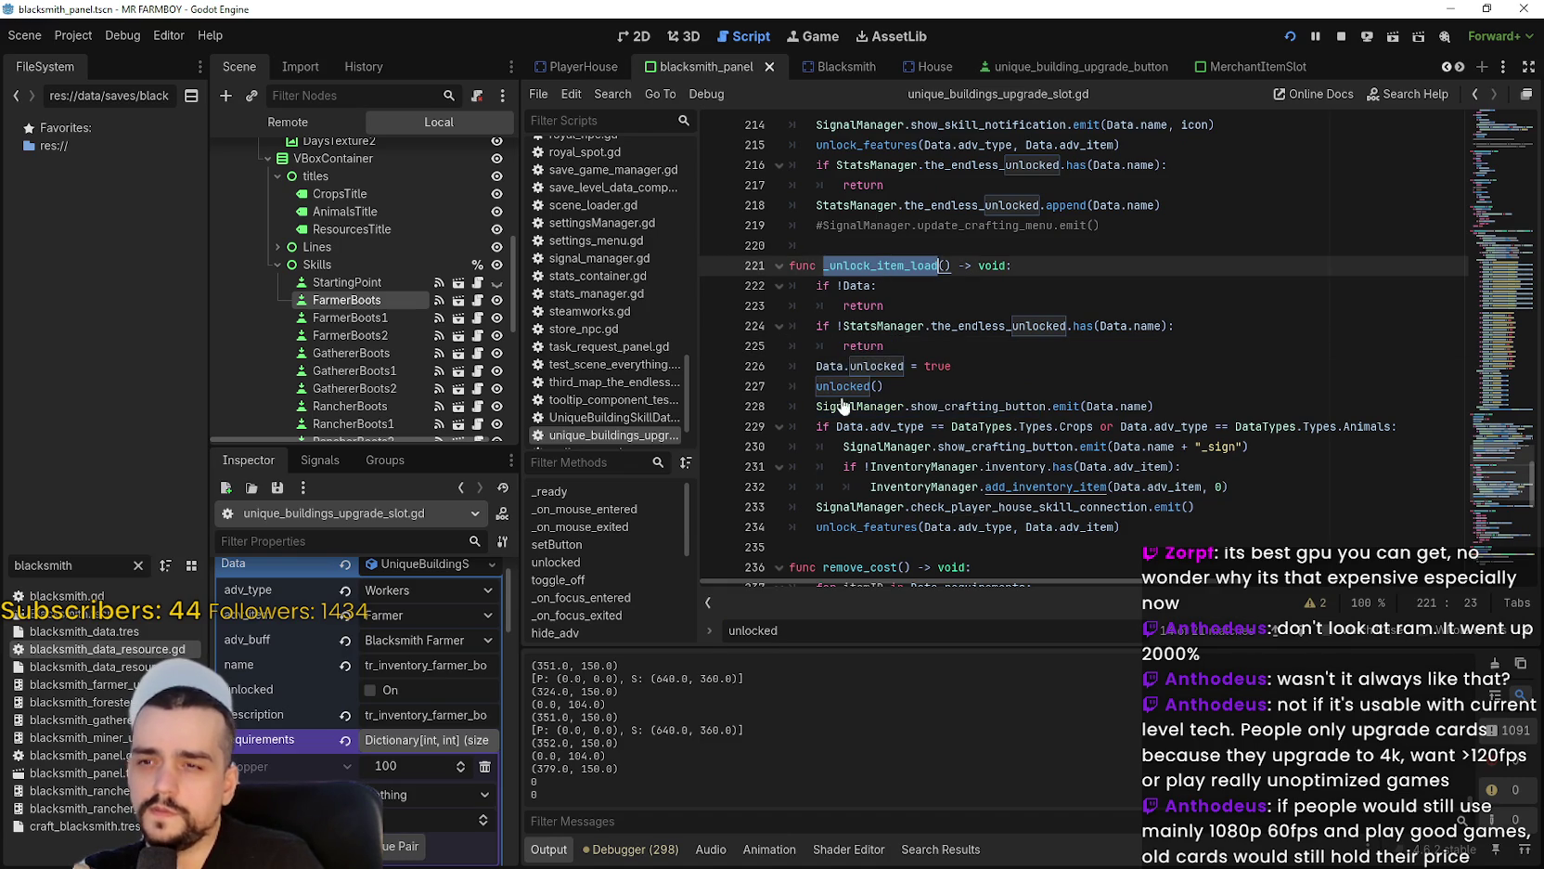
key(ctrl+shift+f)
click(764, 510)
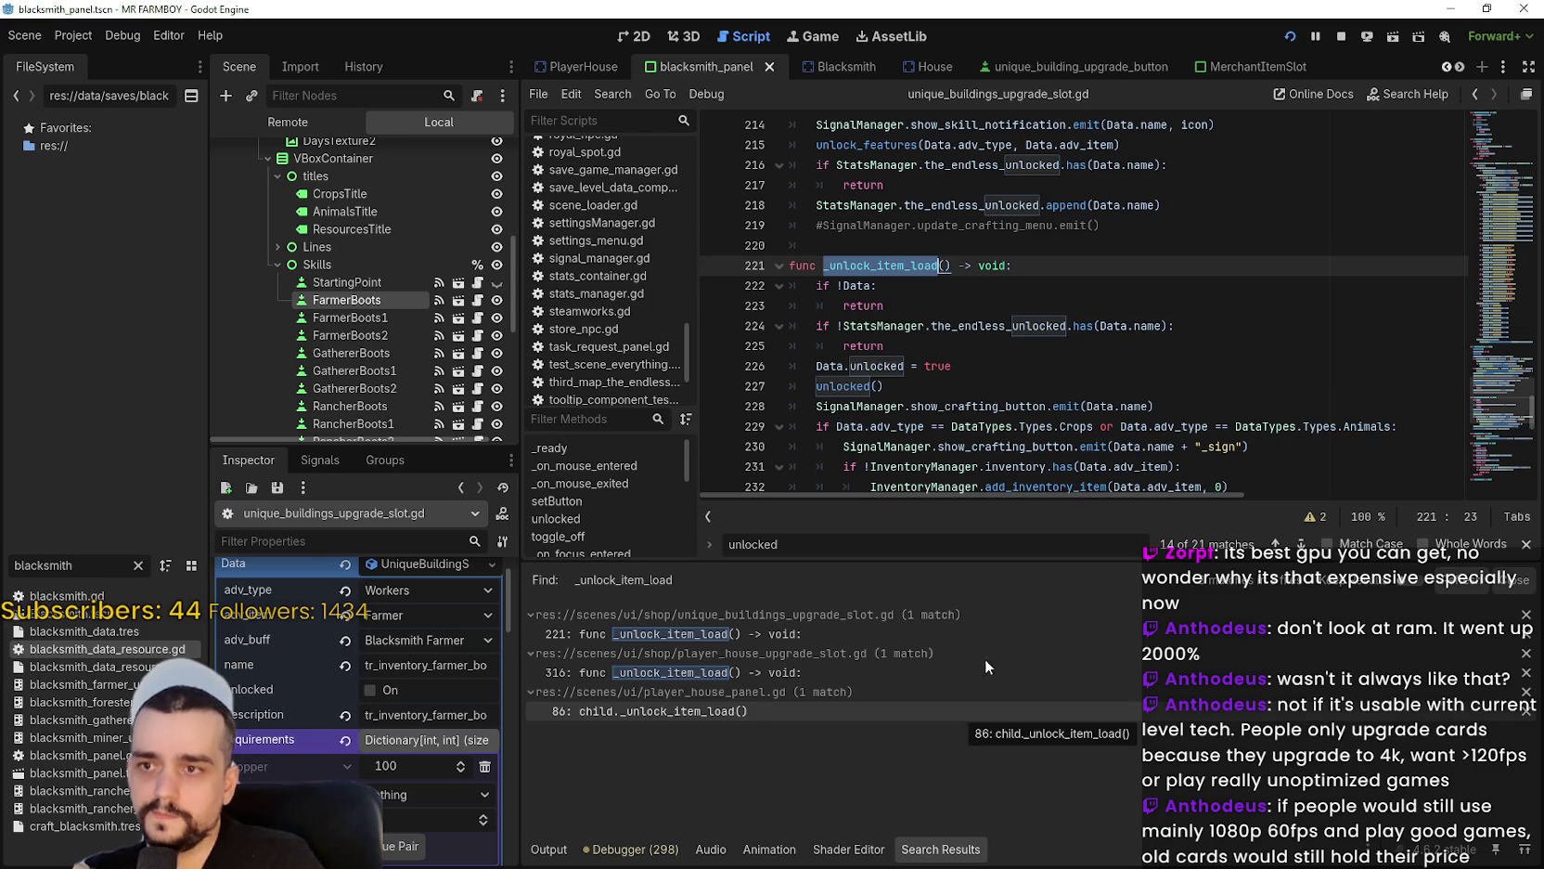
Close the find bar and comment out _unlock_item_load, lines 221–234, with Ctrl+K.
scroll(945, 315, down, 3)
scroll(956, 343, up, 2)
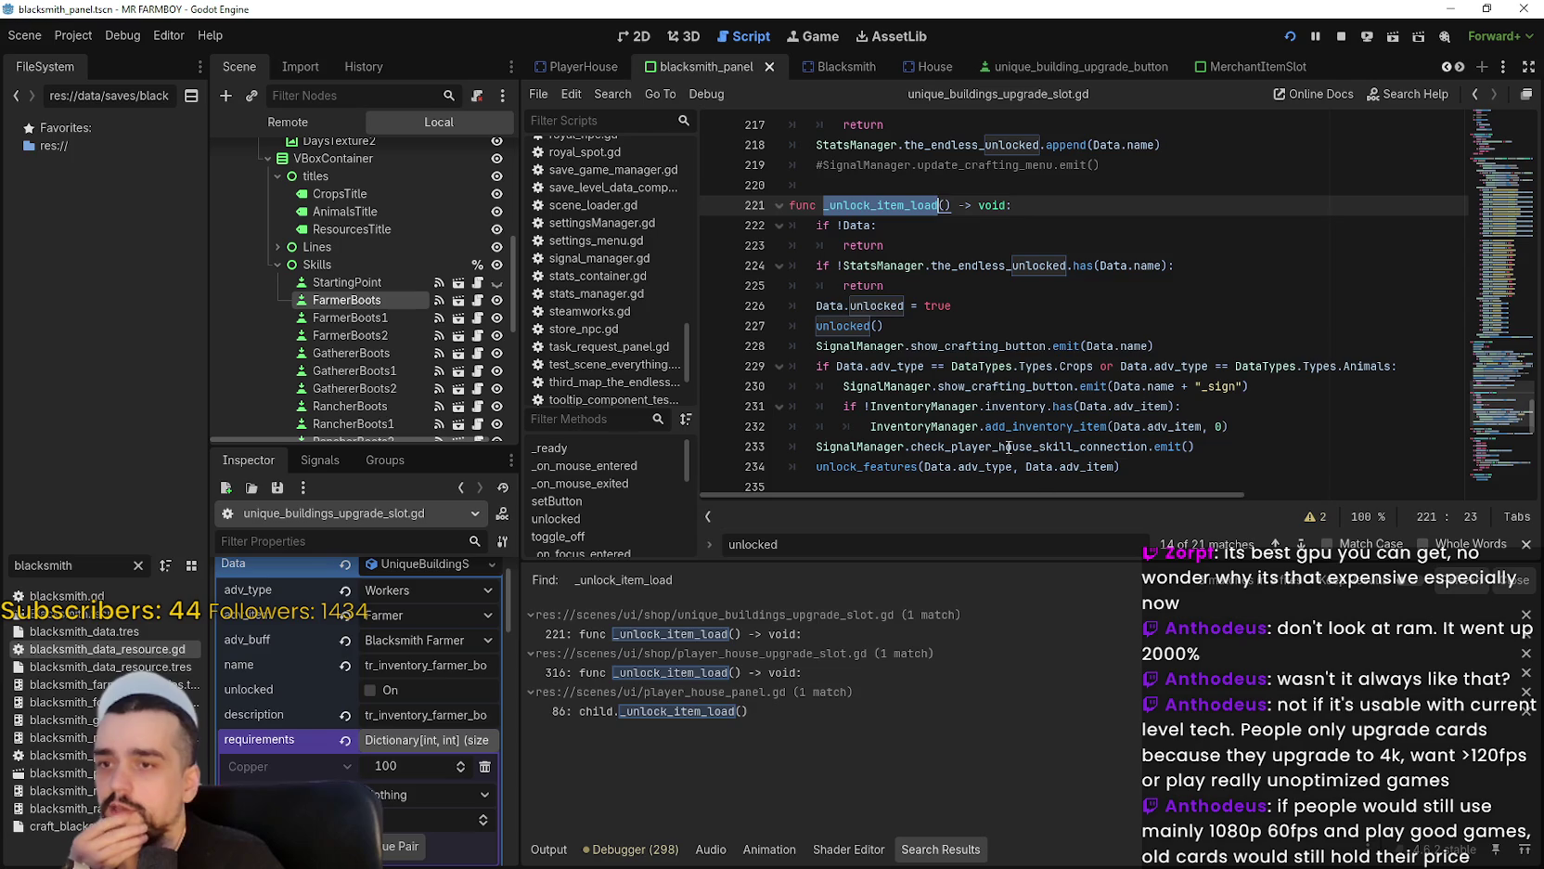
drag(1170, 466, 757, 395)
scroll(1023, 427, down, 2)
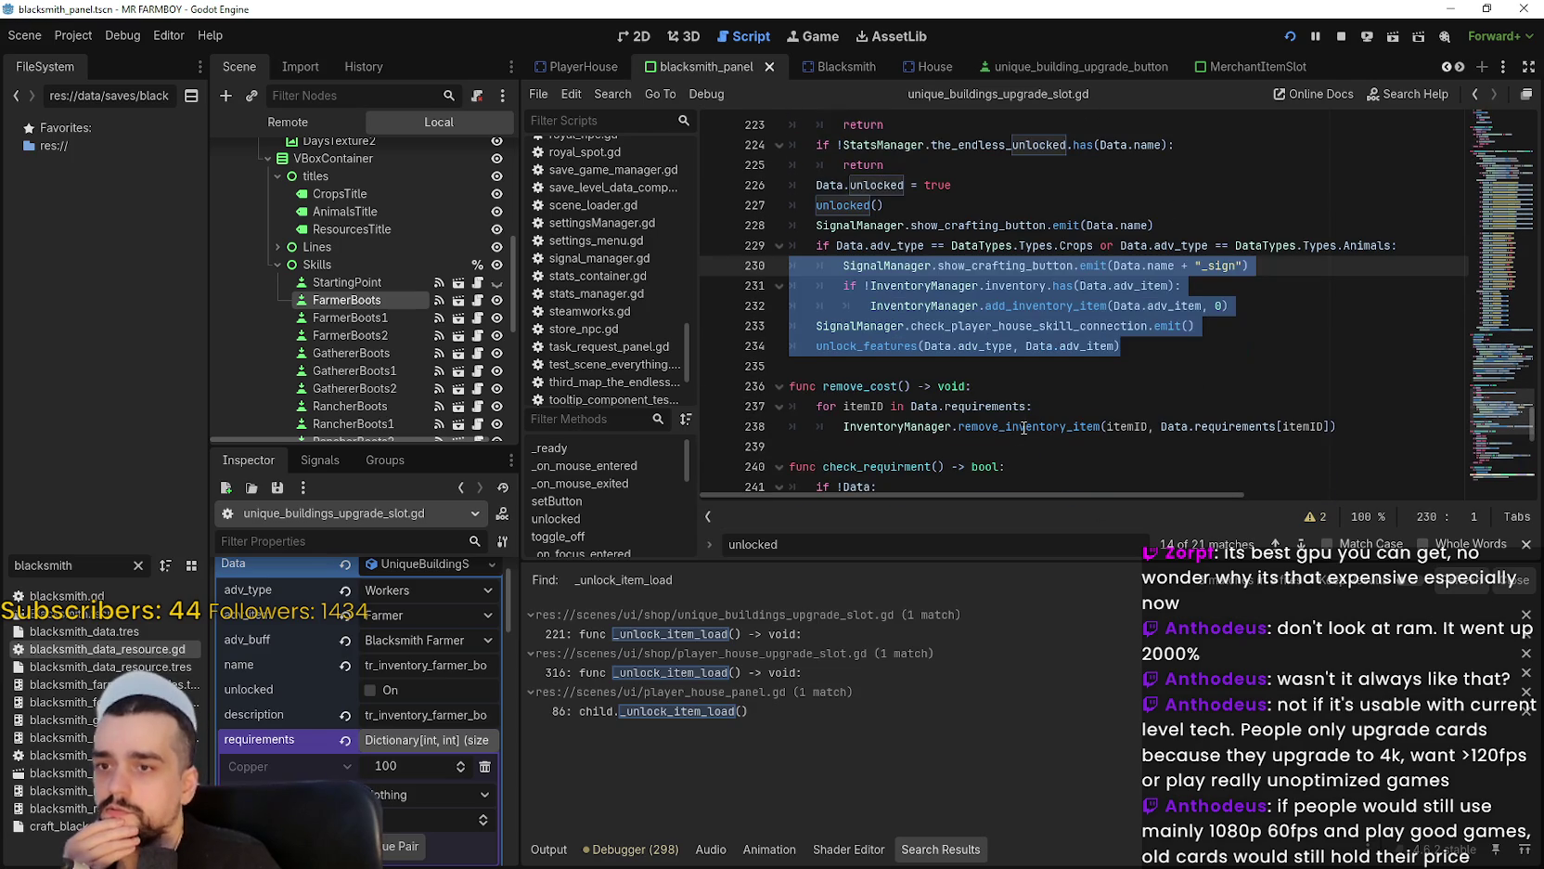
click(966, 369)
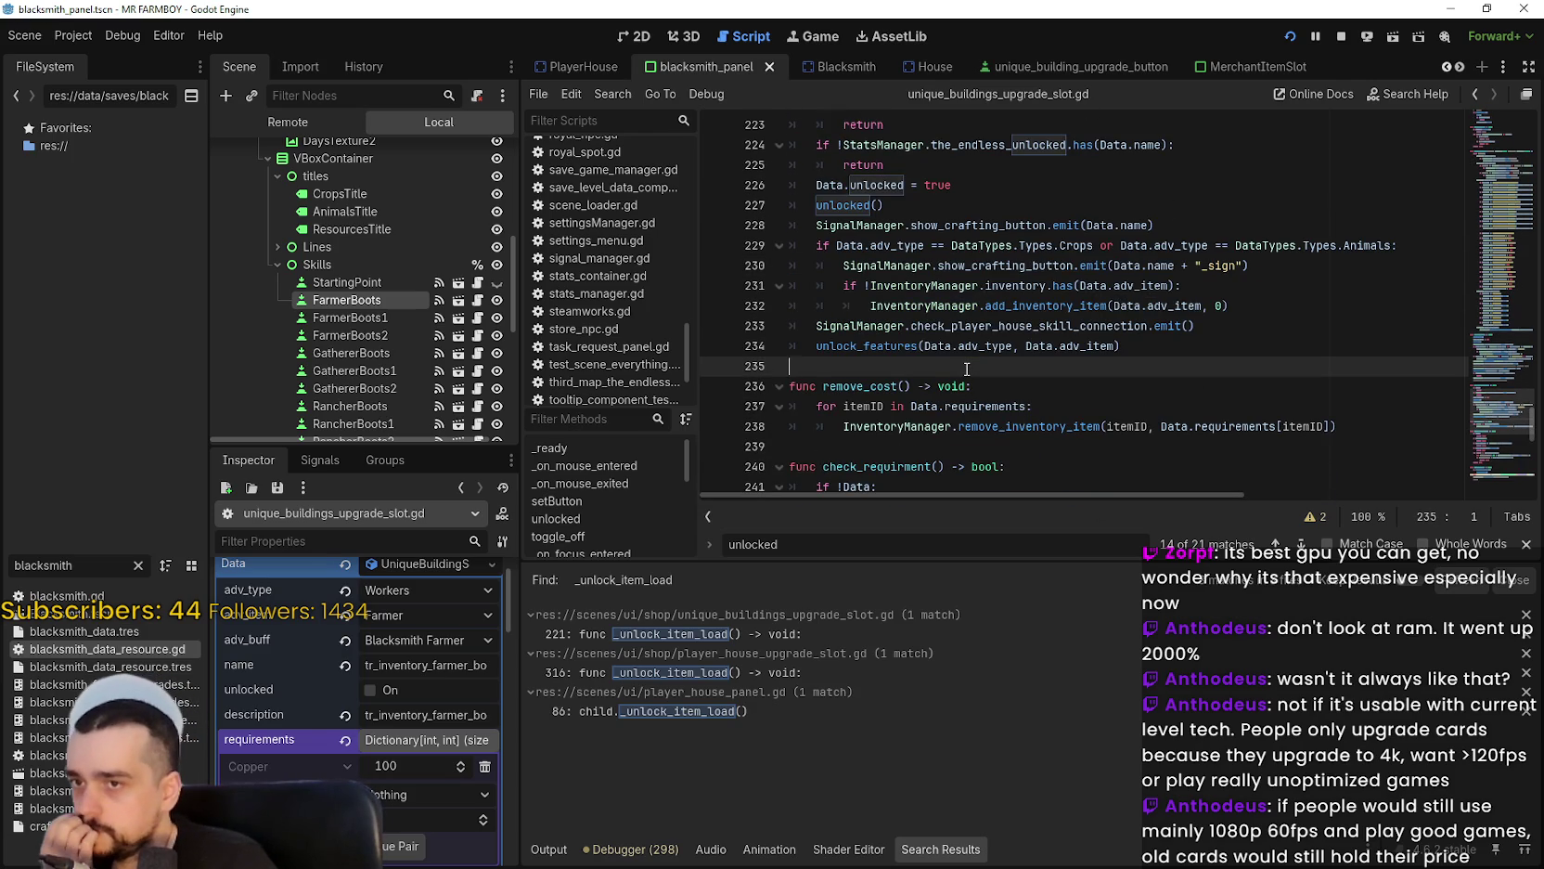
click(1526, 545)
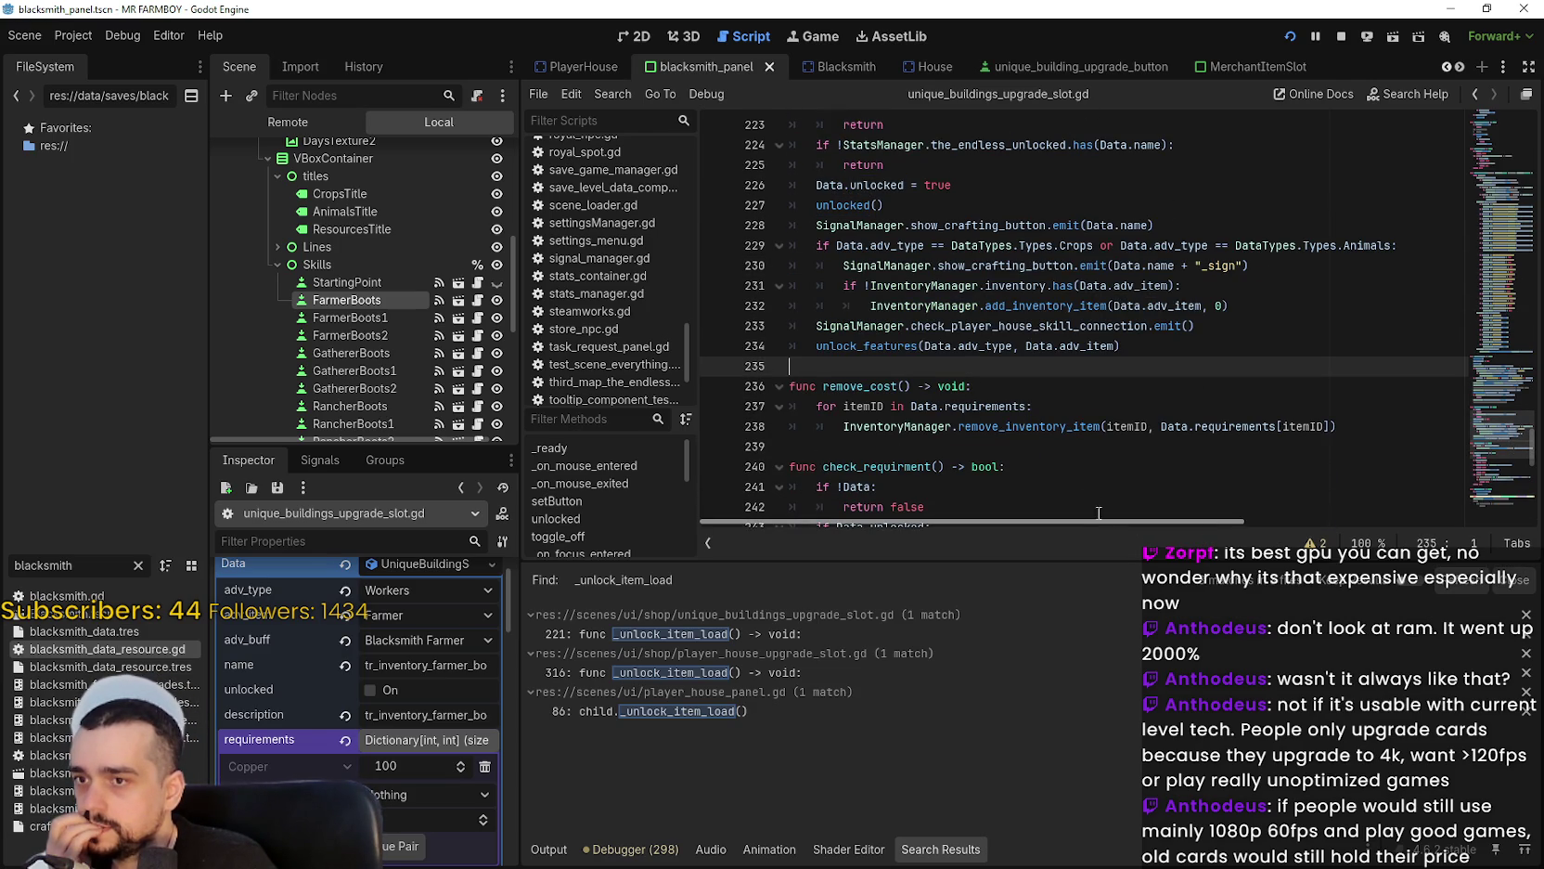
click(906, 447)
scroll(906, 451, up, 3)
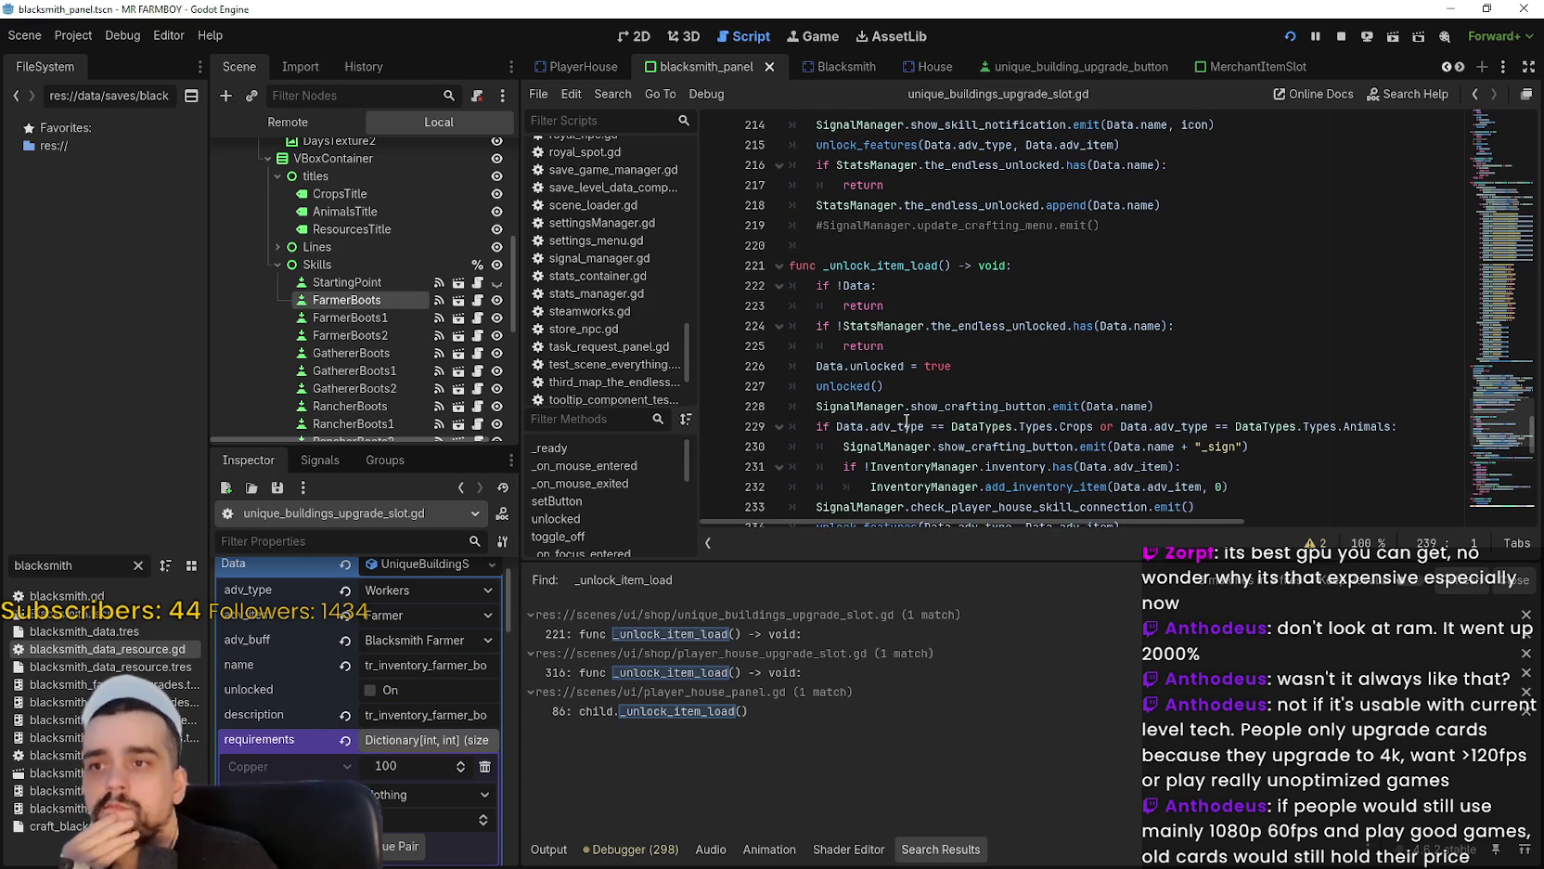
click(914, 353)
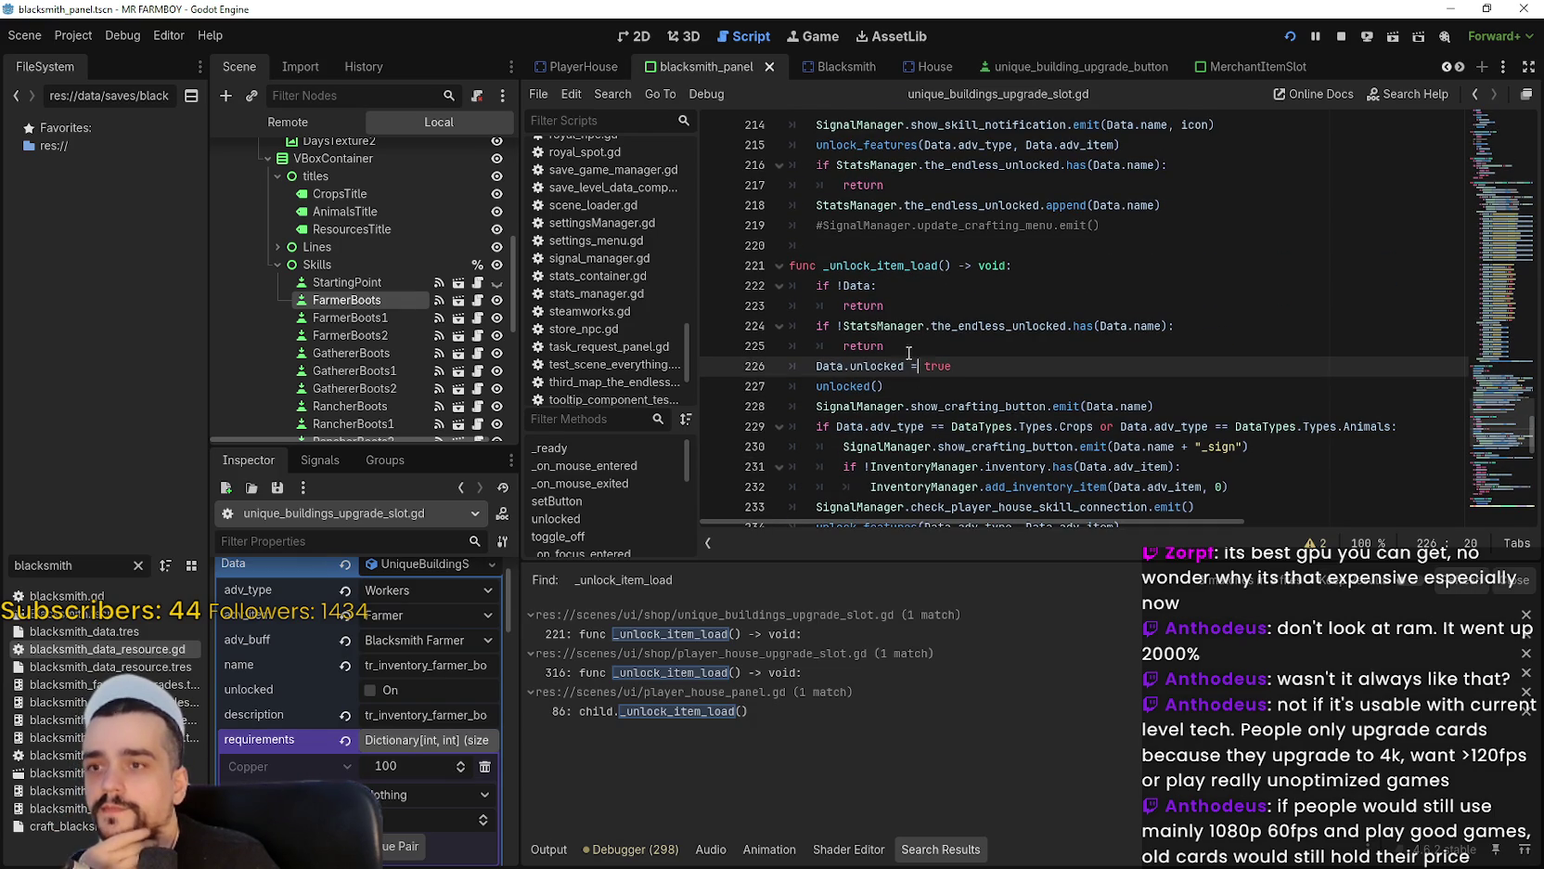
click(899, 347)
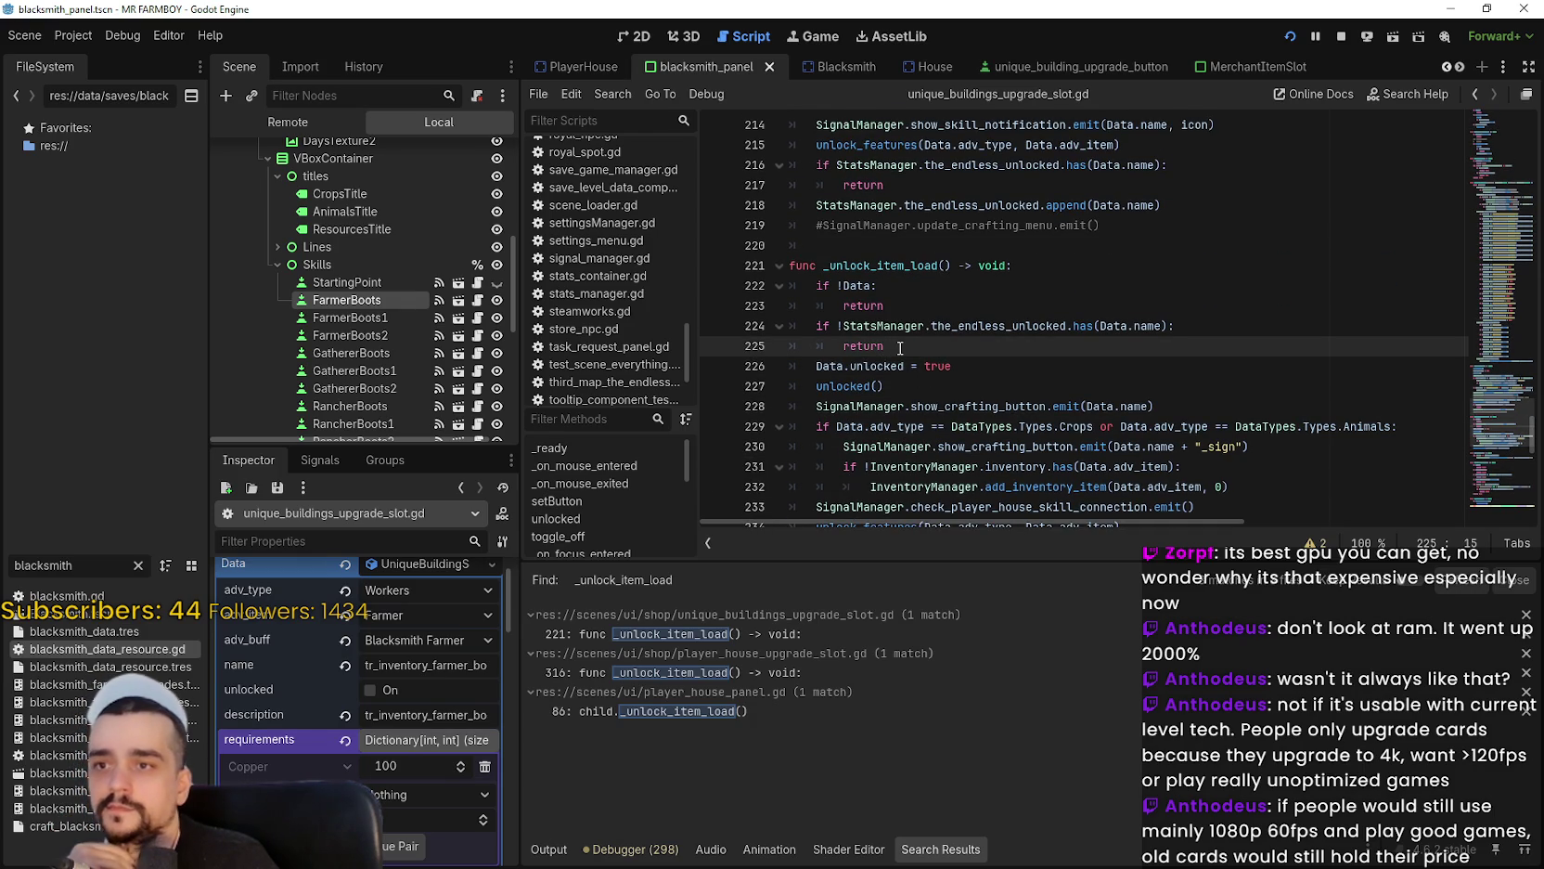
scroll(905, 343, down, 4)
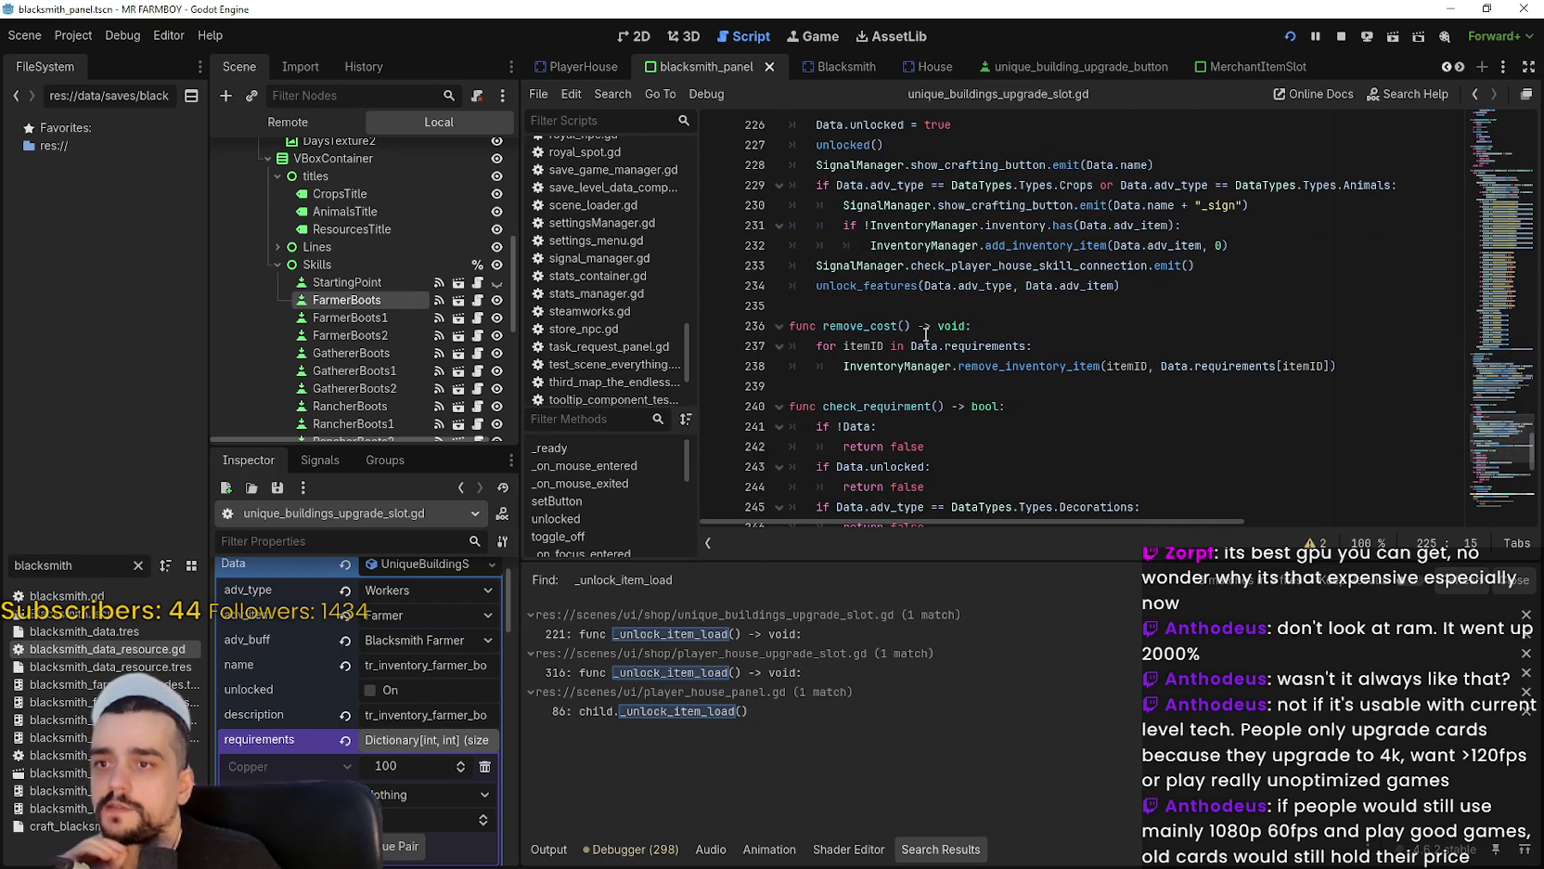
scroll(1133, 355, up, 1)
mouse_move(1134, 355)
mouse_down()
mouse_move(807, 202)
mouse_move(780, 319)
mouse_up()
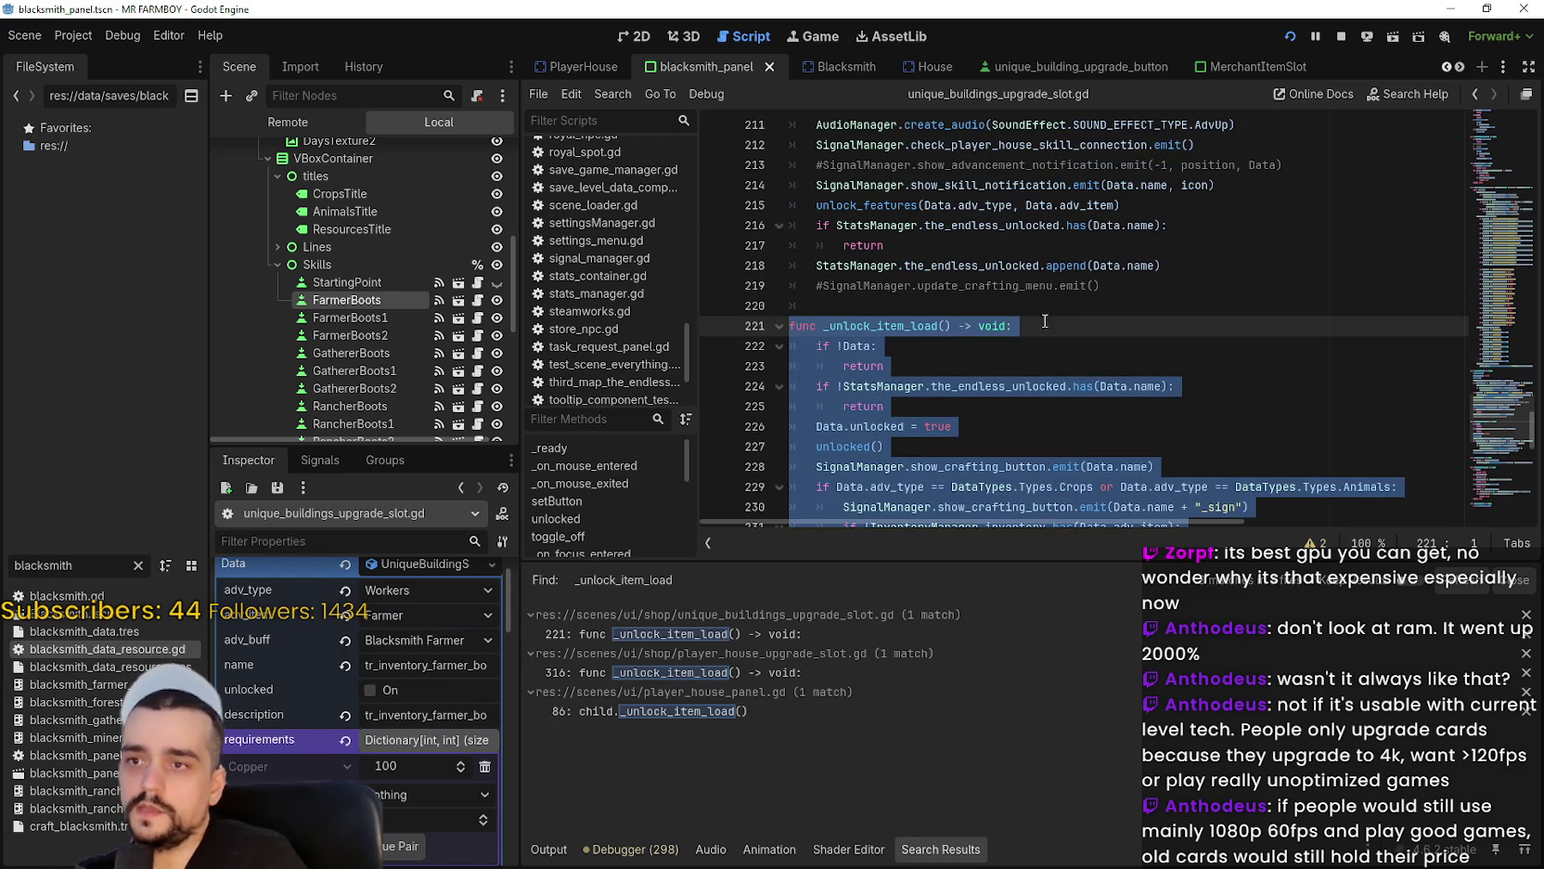
key(ctrl+k)
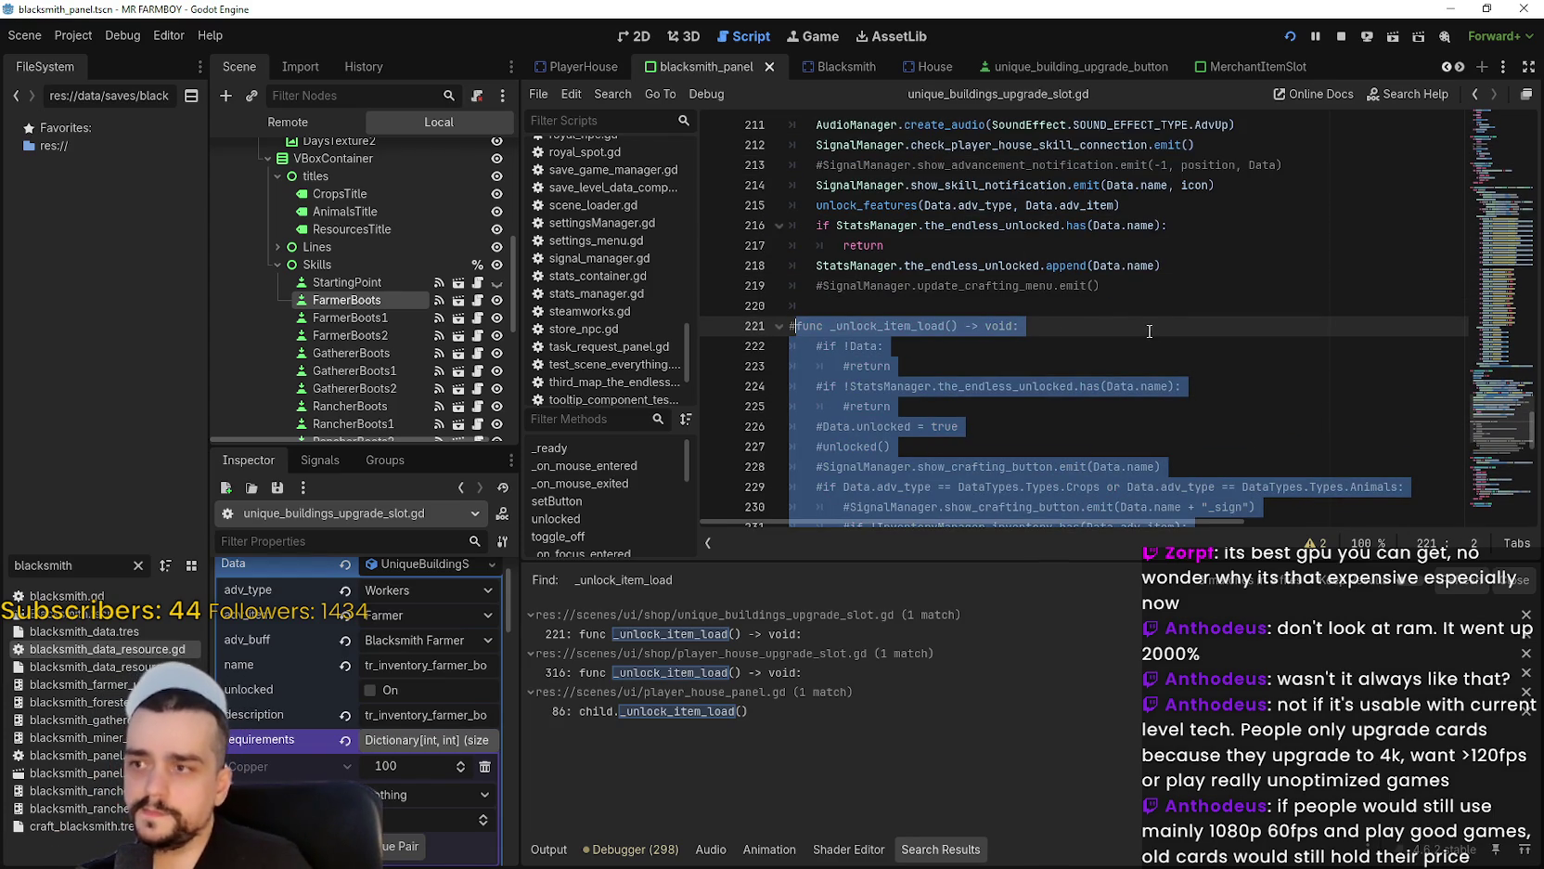
Scroll through hide_adv to find its Data.unlocked check around line 84.
click(998, 330)
click(976, 310)
scroll(996, 330, up, 3)
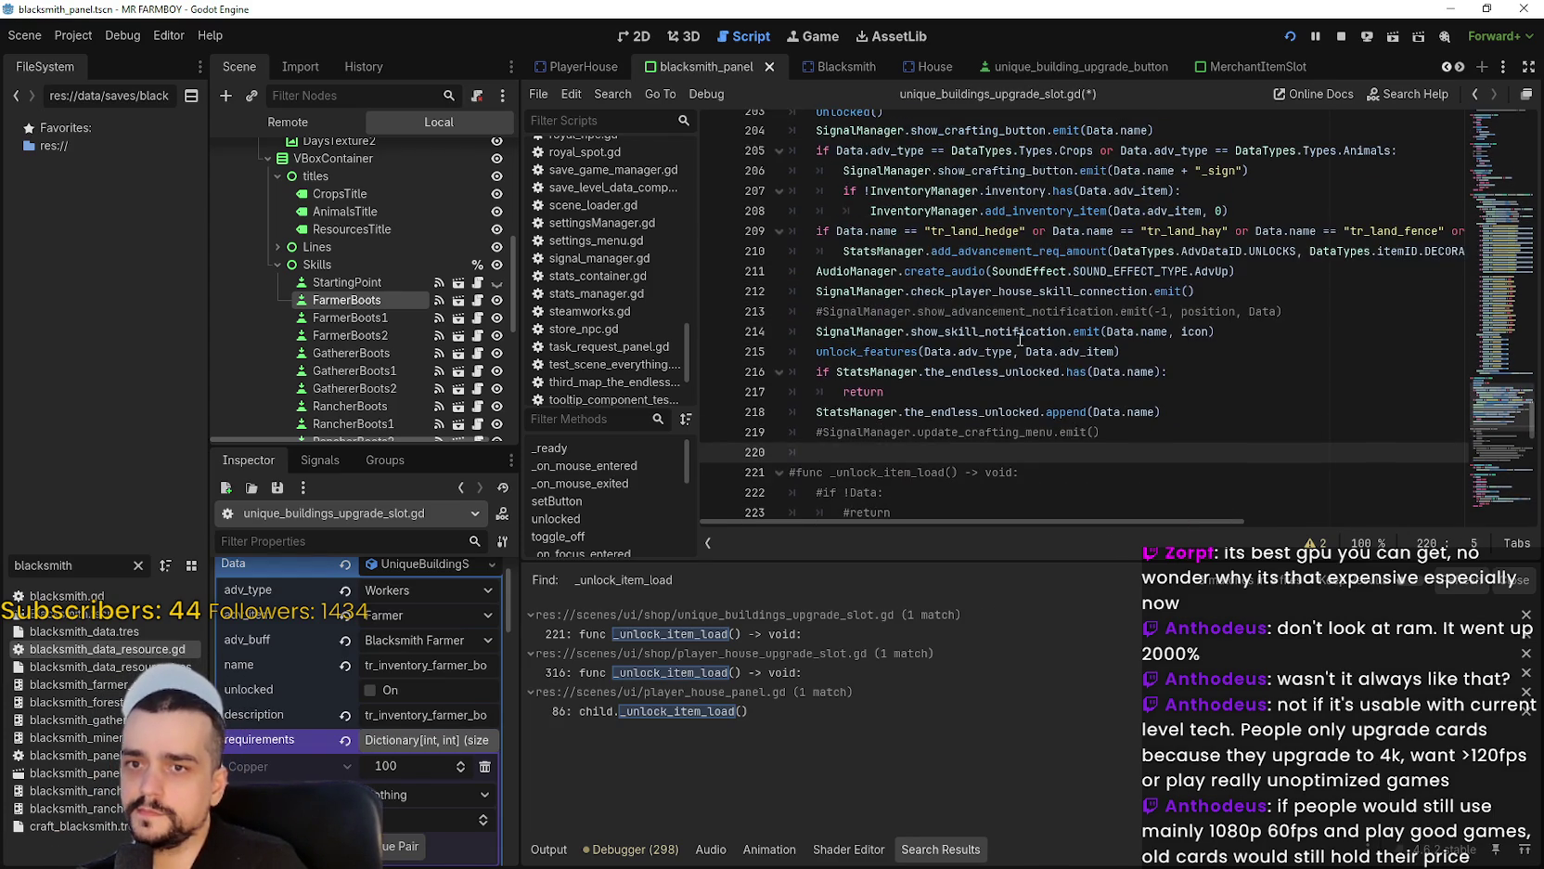
mouse_move(1531, 407)
mouse_down()
mouse_move(1524, 93)
mouse_move(1496, 213)
mouse_up()
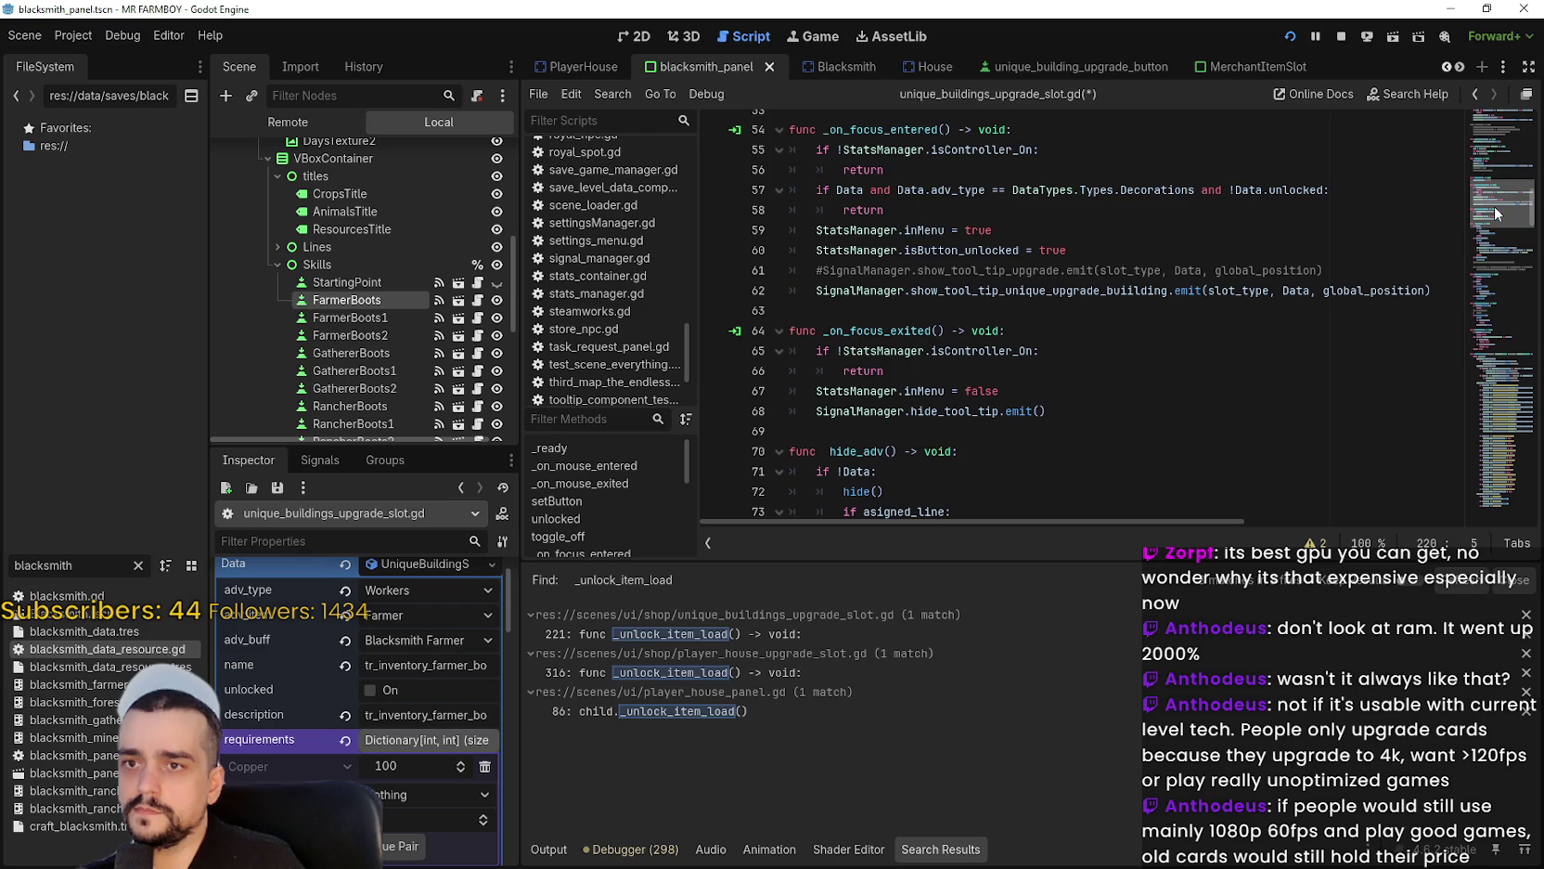
scroll(907, 346, up, 2)
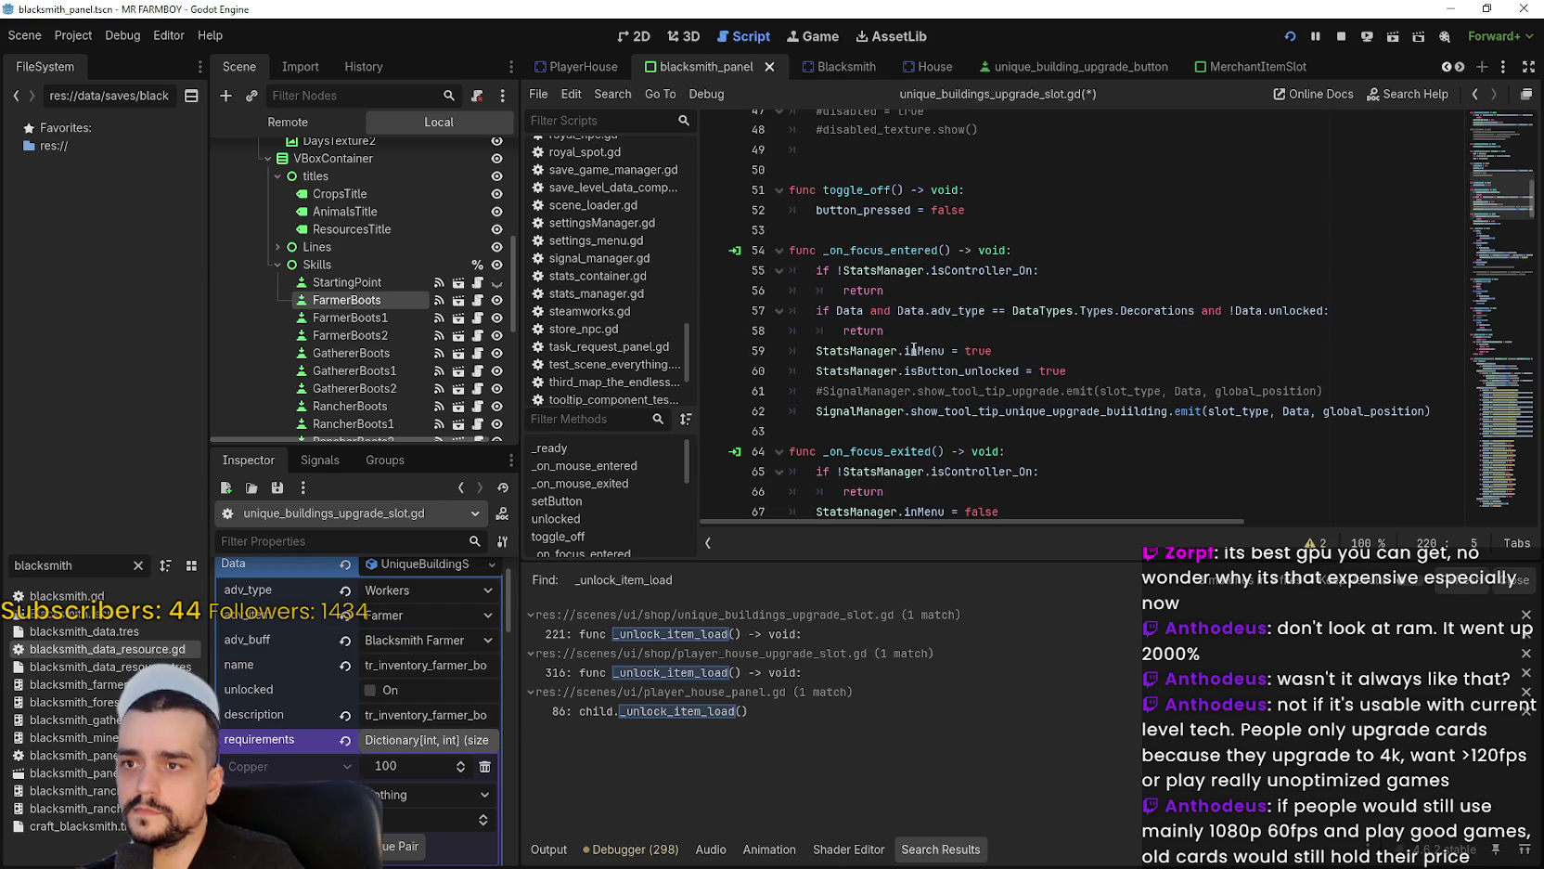
click(910, 325)
scroll(969, 317, down, 5)
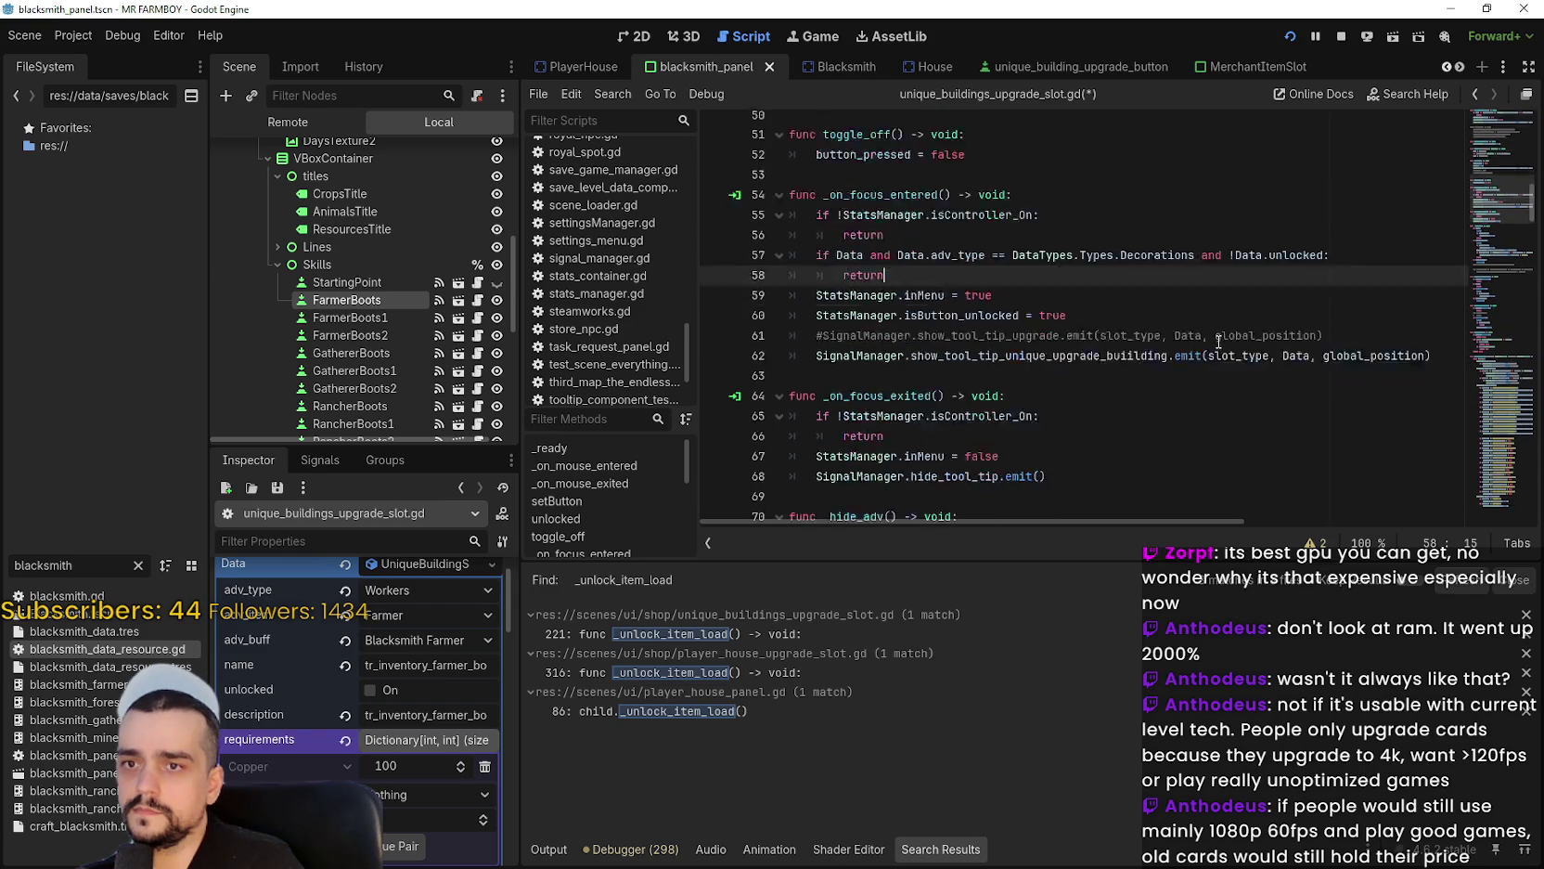
scroll(1056, 295, down, 2)
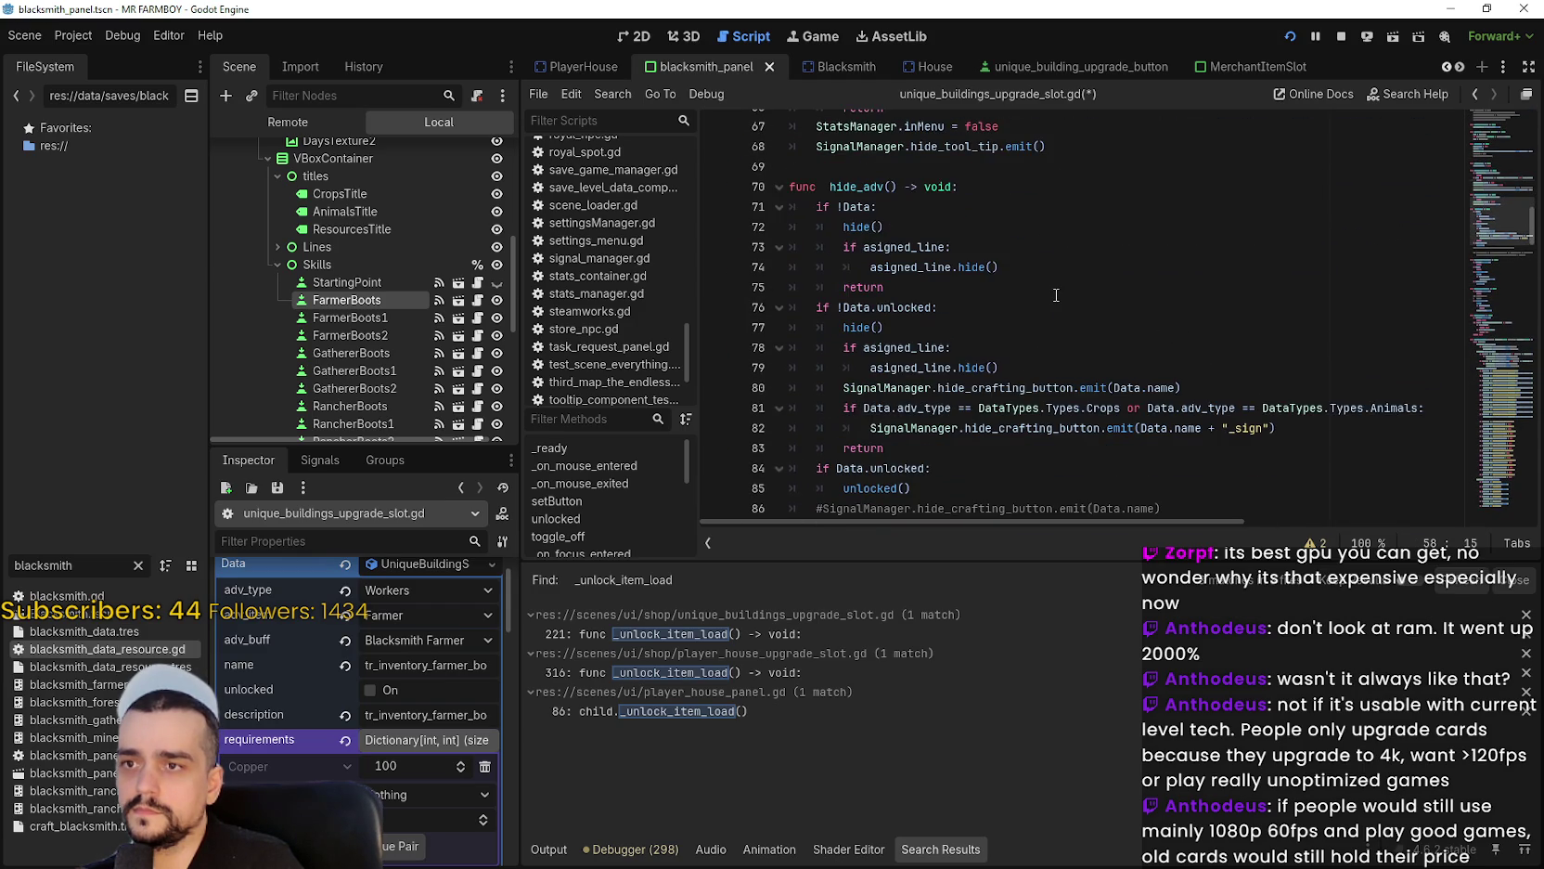
scroll(1055, 294, down, 3)
click(1055, 290)
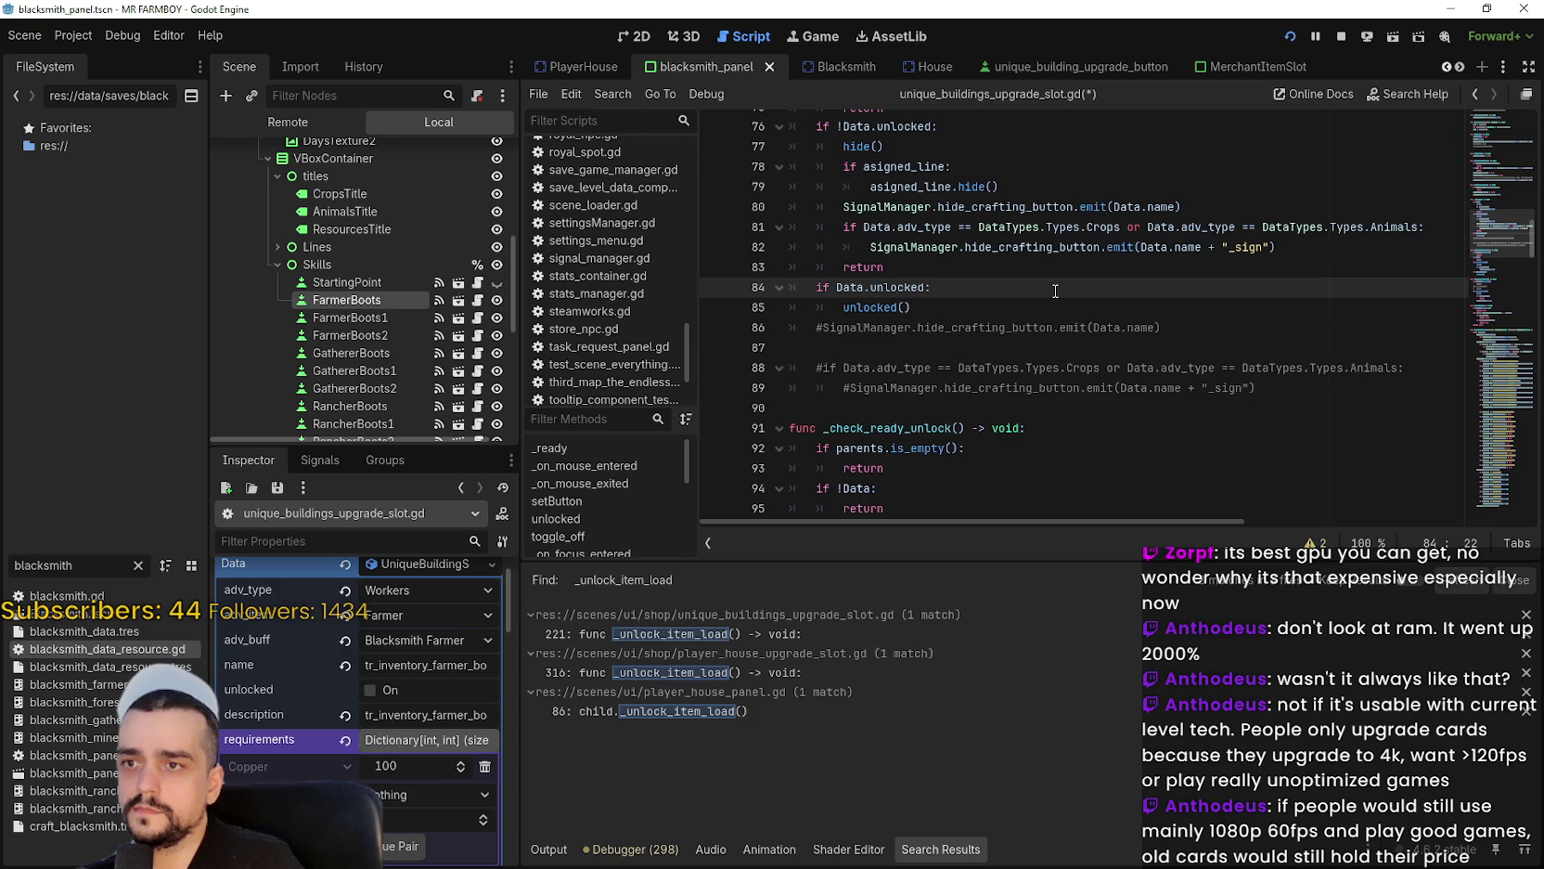
scroll(1055, 291, down, 3)
scroll(1055, 291, up, 5)
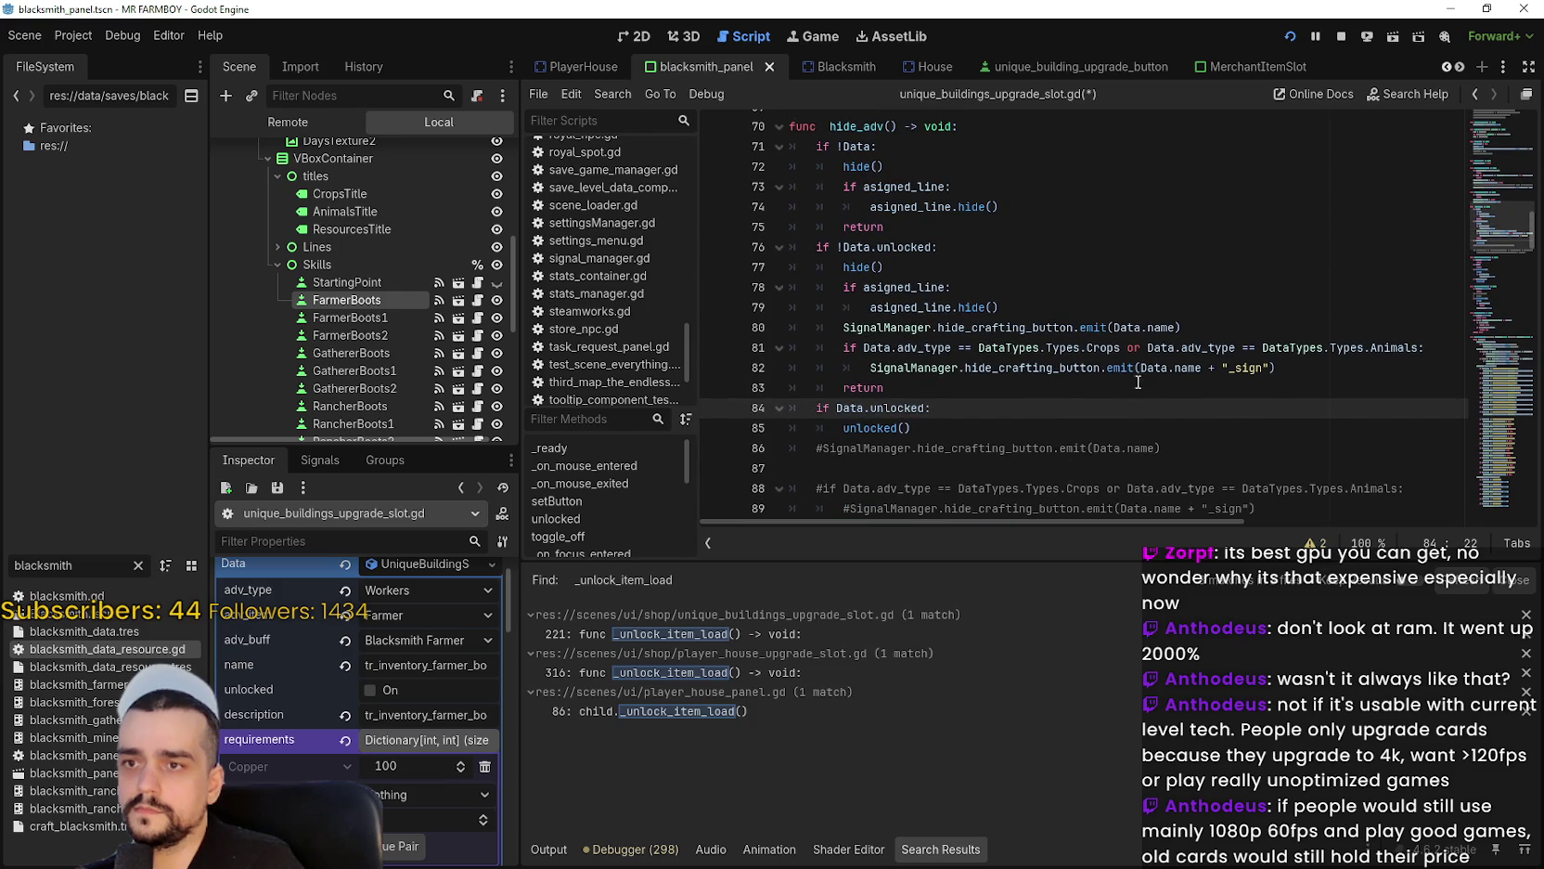
Comment out hide_adv lines 80–82, the hide_crafting_button emits and Crops/Animals check.
drag(1285, 371, 771, 345)
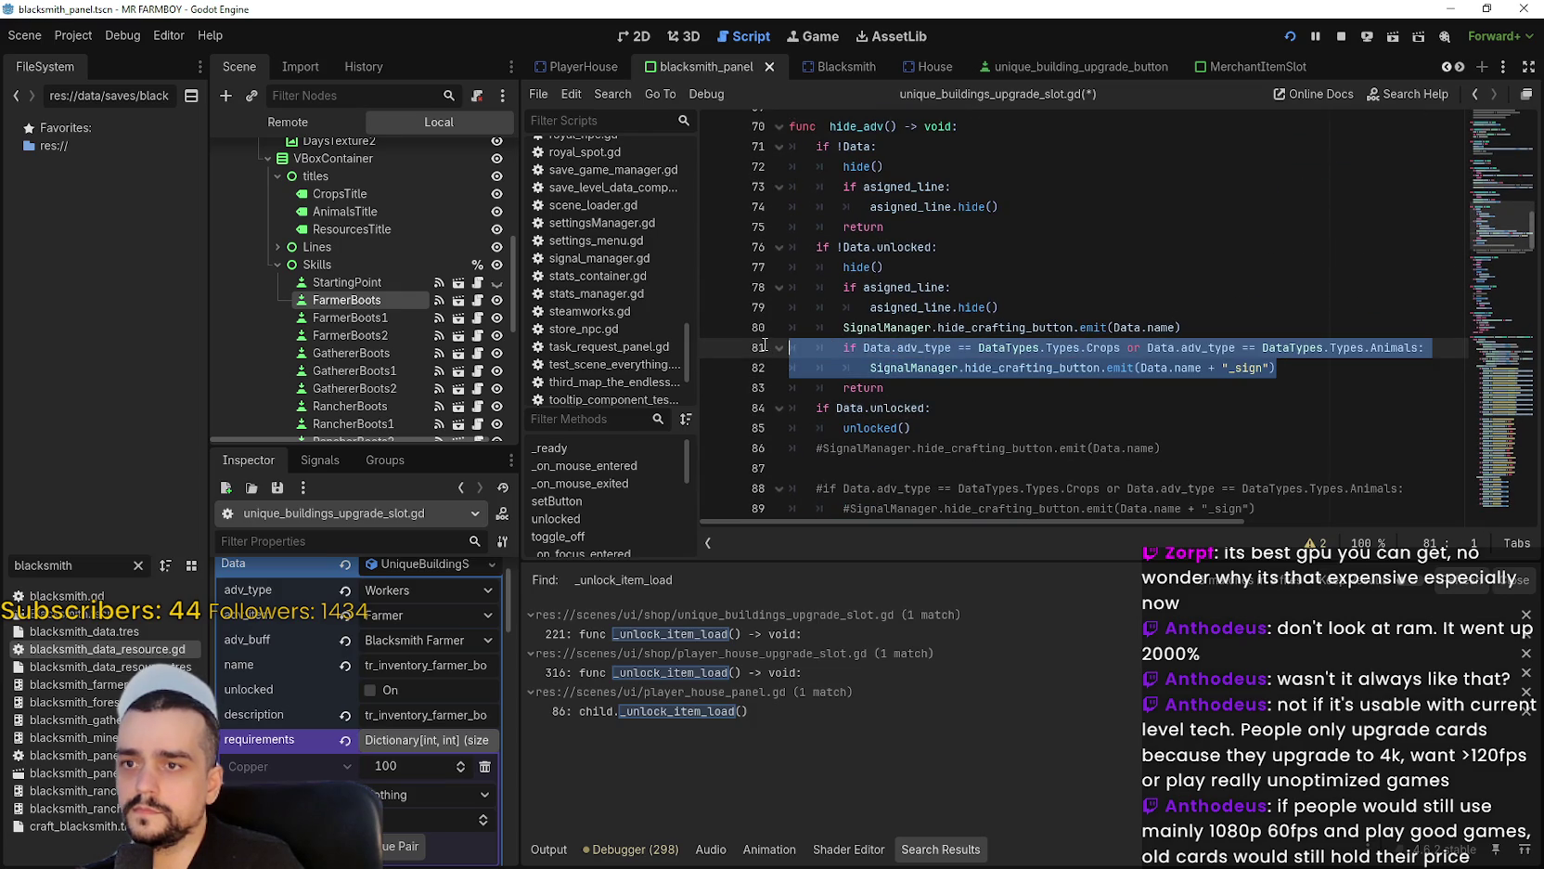
click(1051, 348)
scroll(1085, 345, up, 1)
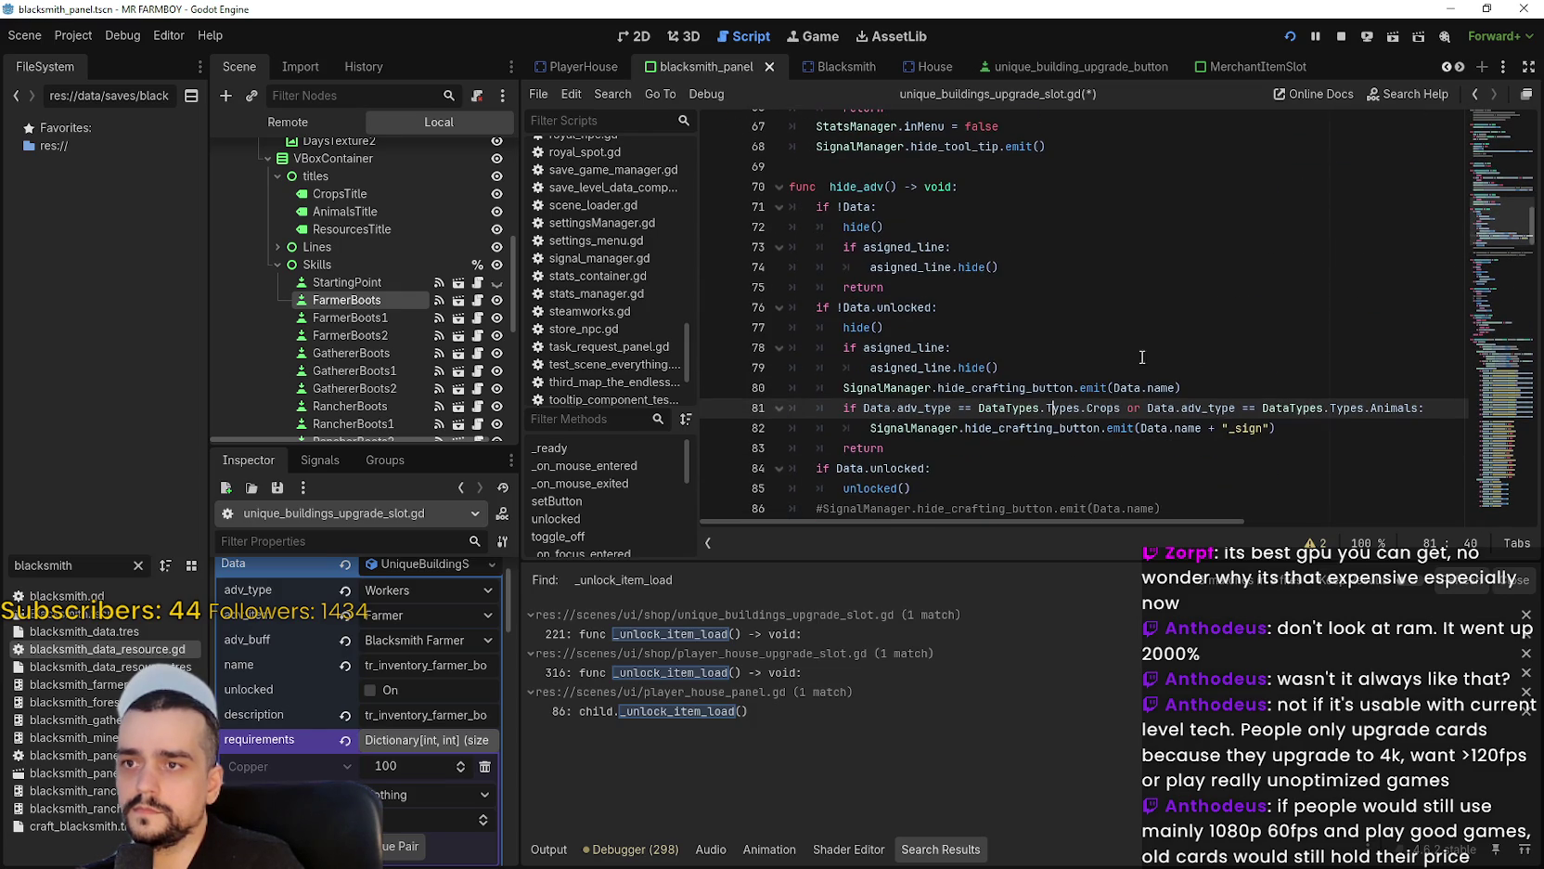
click(945, 429)
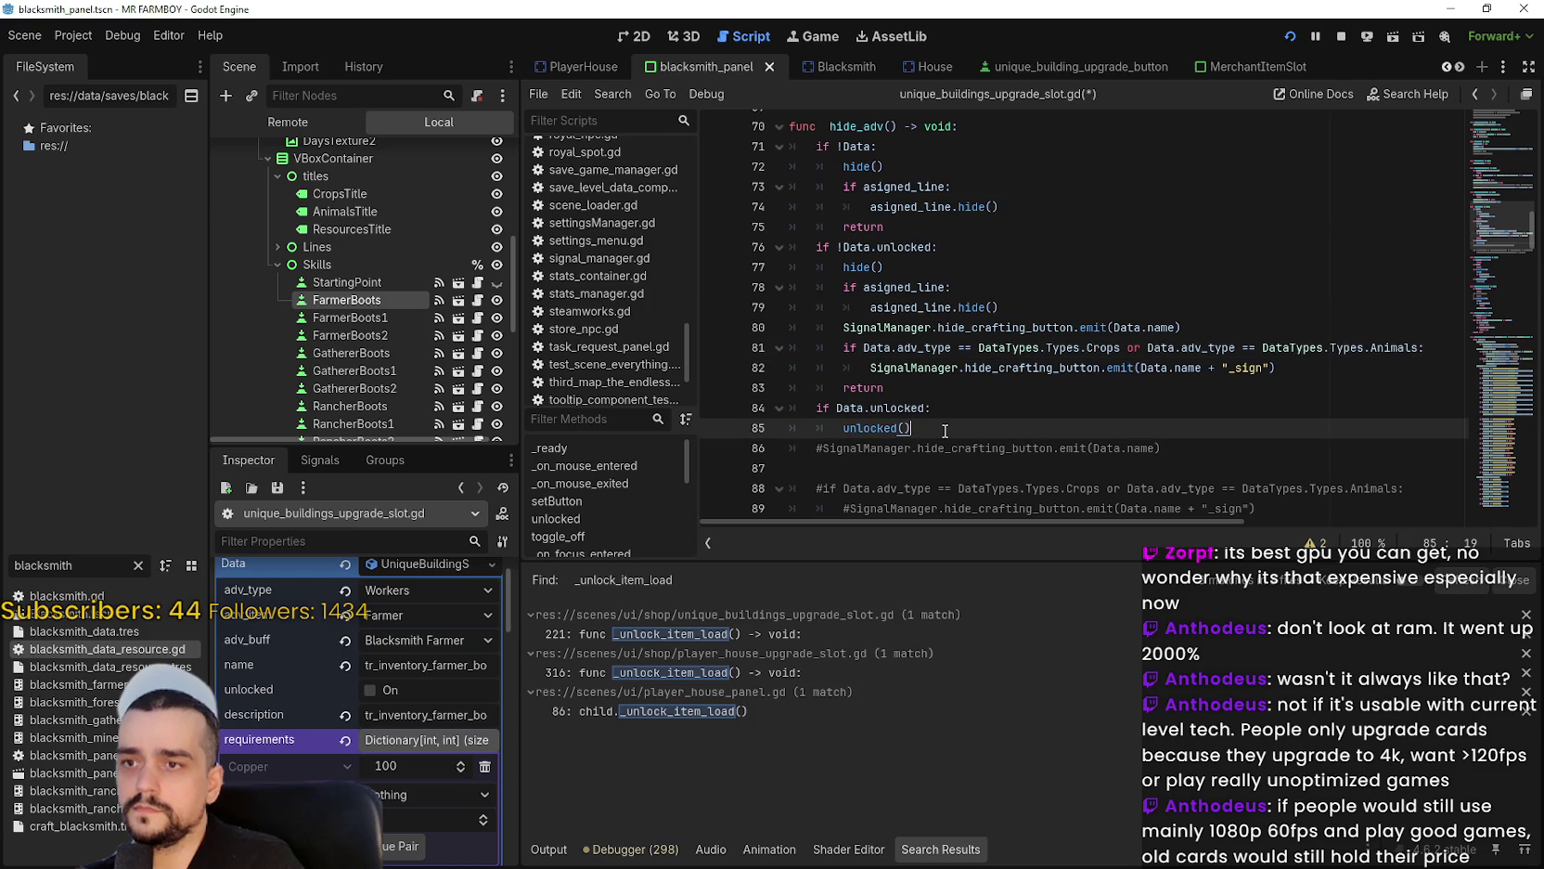
double_click(885, 428)
key(shift+End)
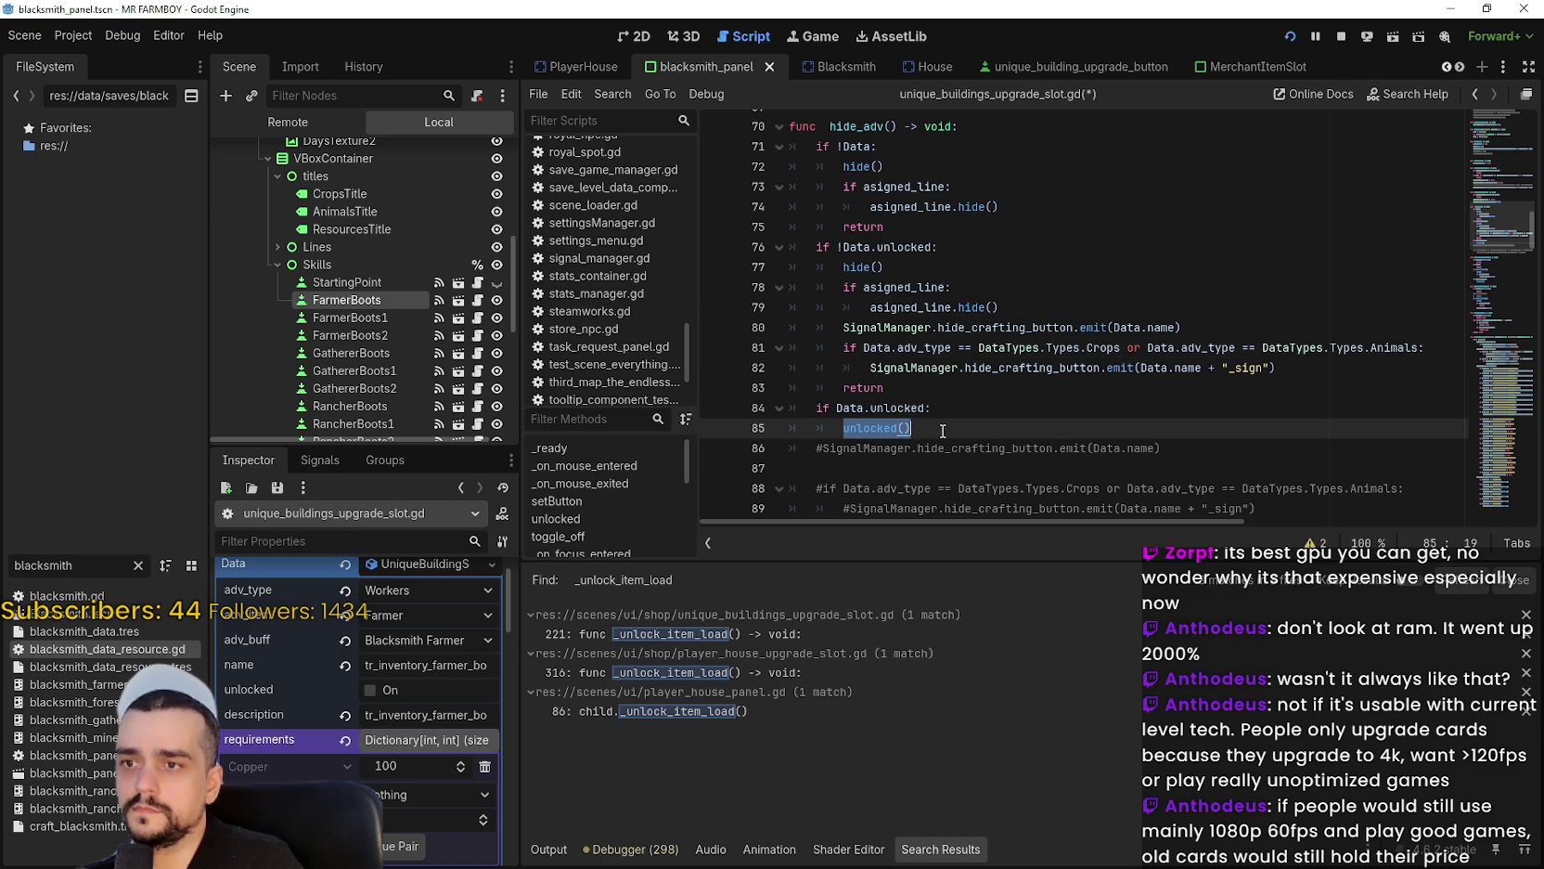
click(899, 387)
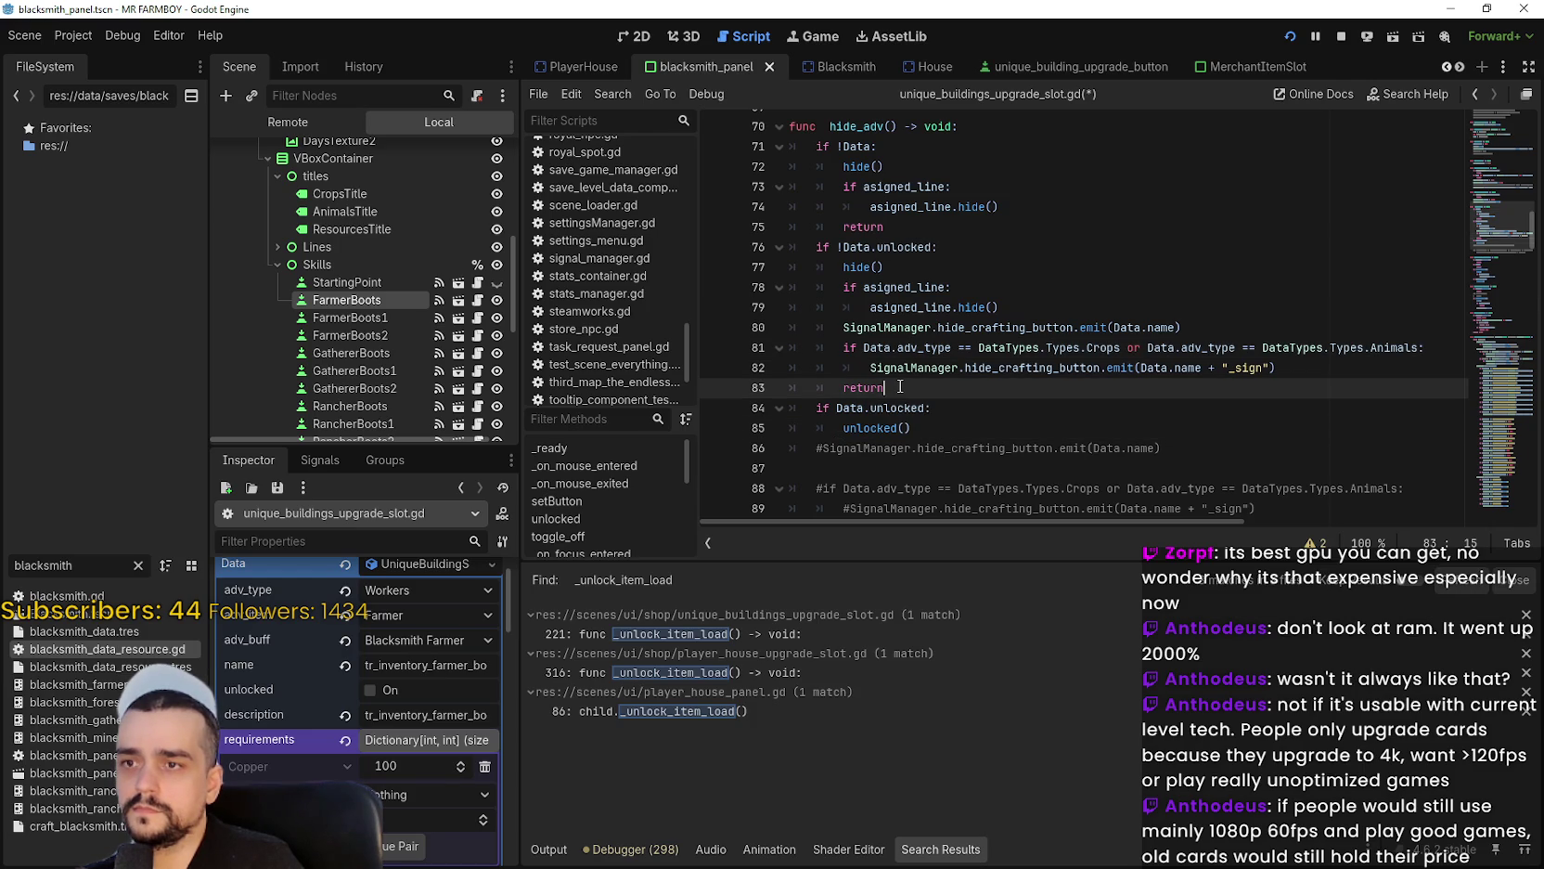
mouse_move(1304, 366)
mouse_down()
mouse_move(928, 351)
mouse_move(812, 293)
mouse_move(776, 336)
mouse_up()
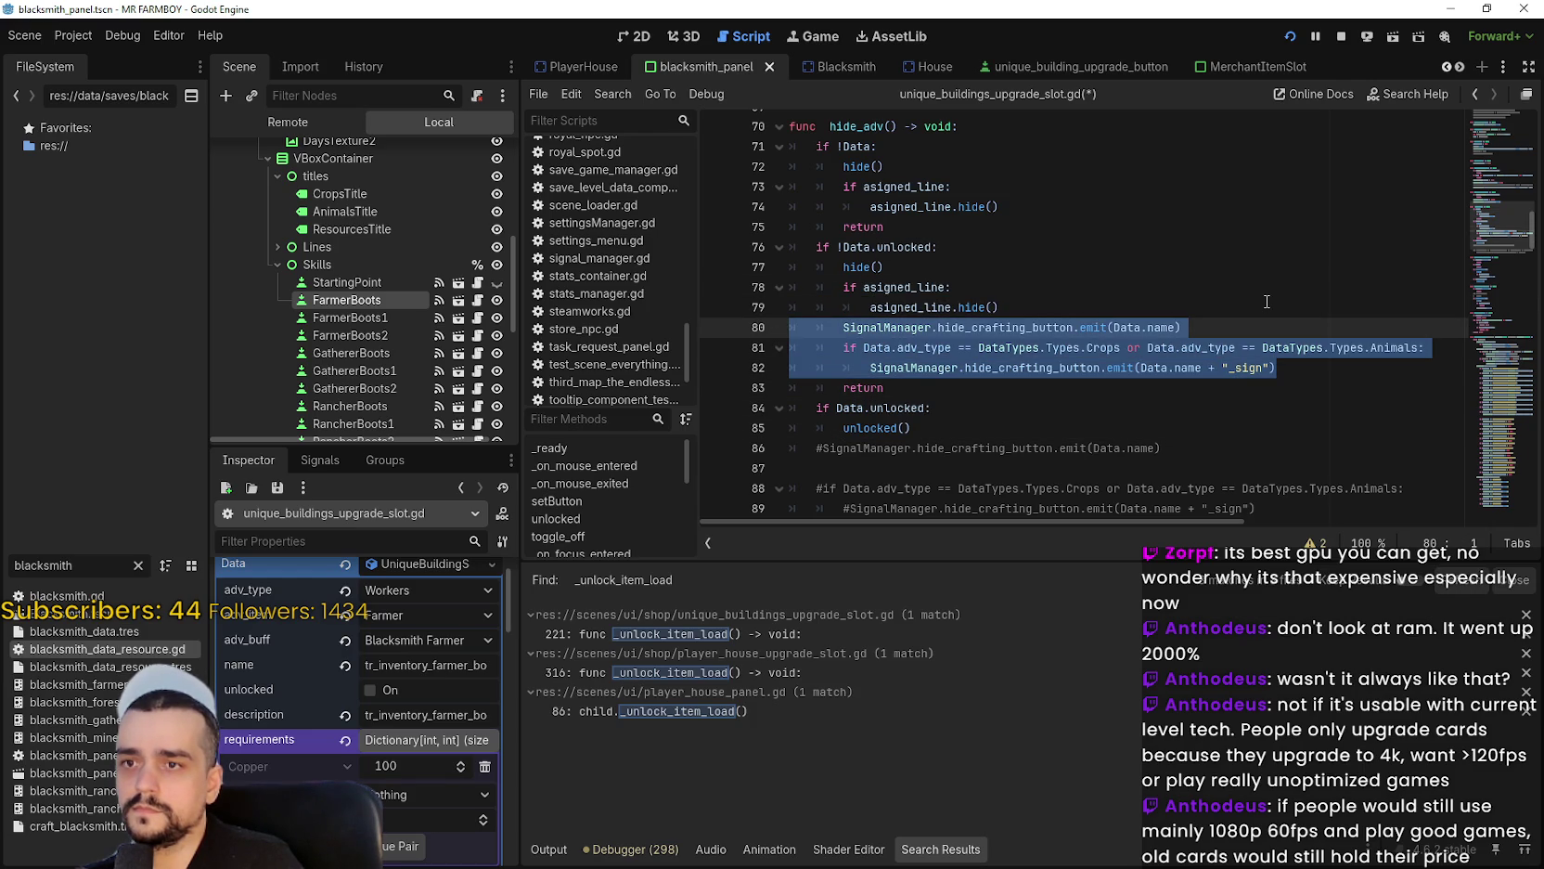
key(ctrl+k)
scroll(1095, 290, up, 1)
scroll(1095, 291, up, 2)
click(1036, 351)
click(1029, 327)
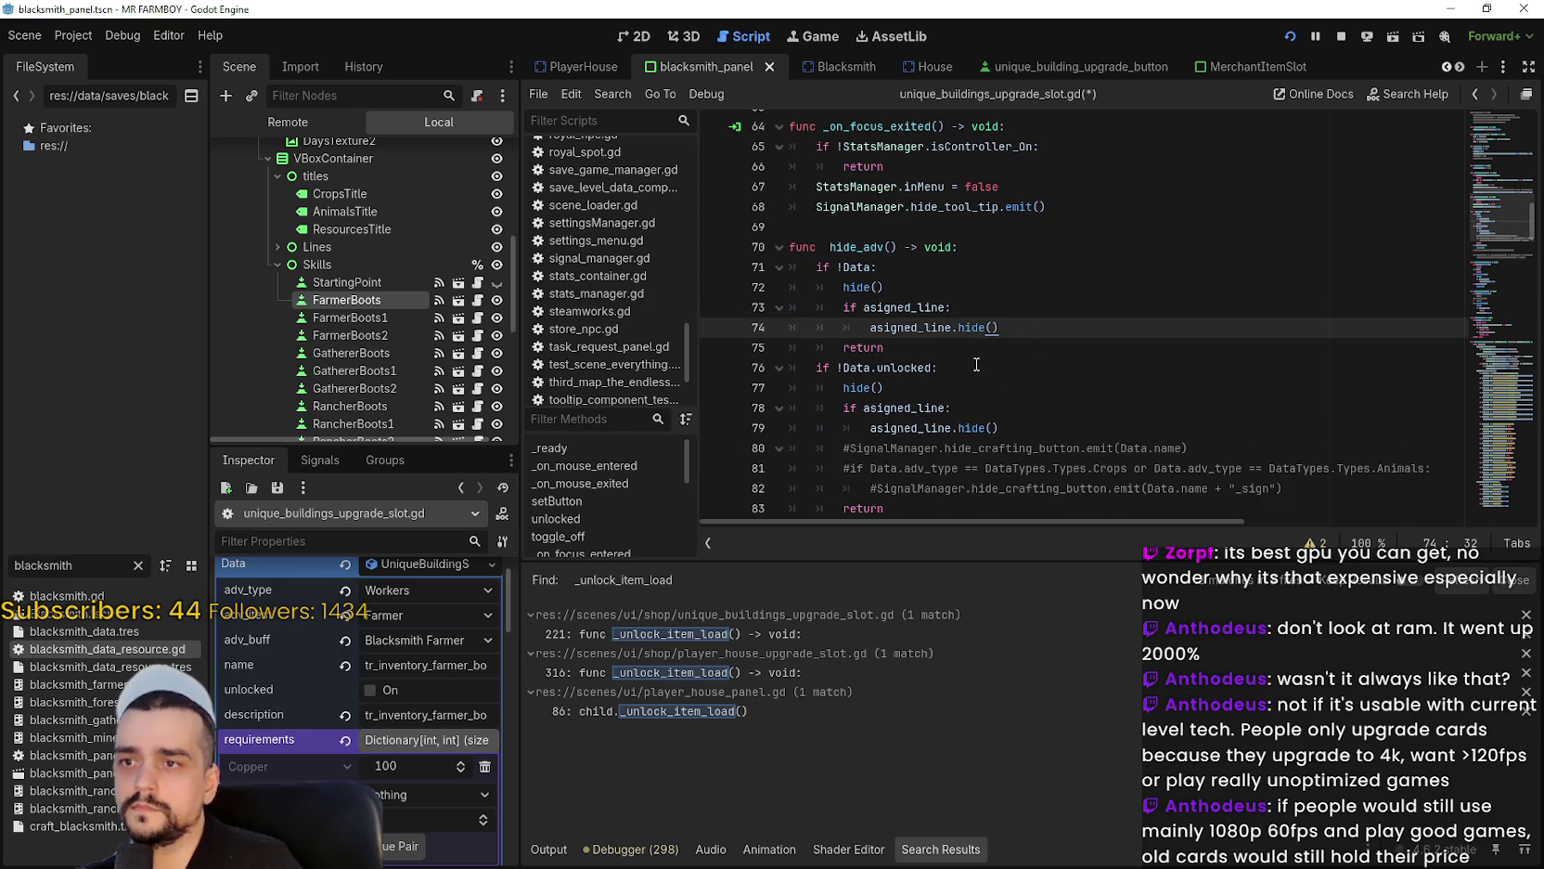
Comment out unlock_features from line 124 through line 198 with Ctrl+K.
scroll(869, 278, down, 8)
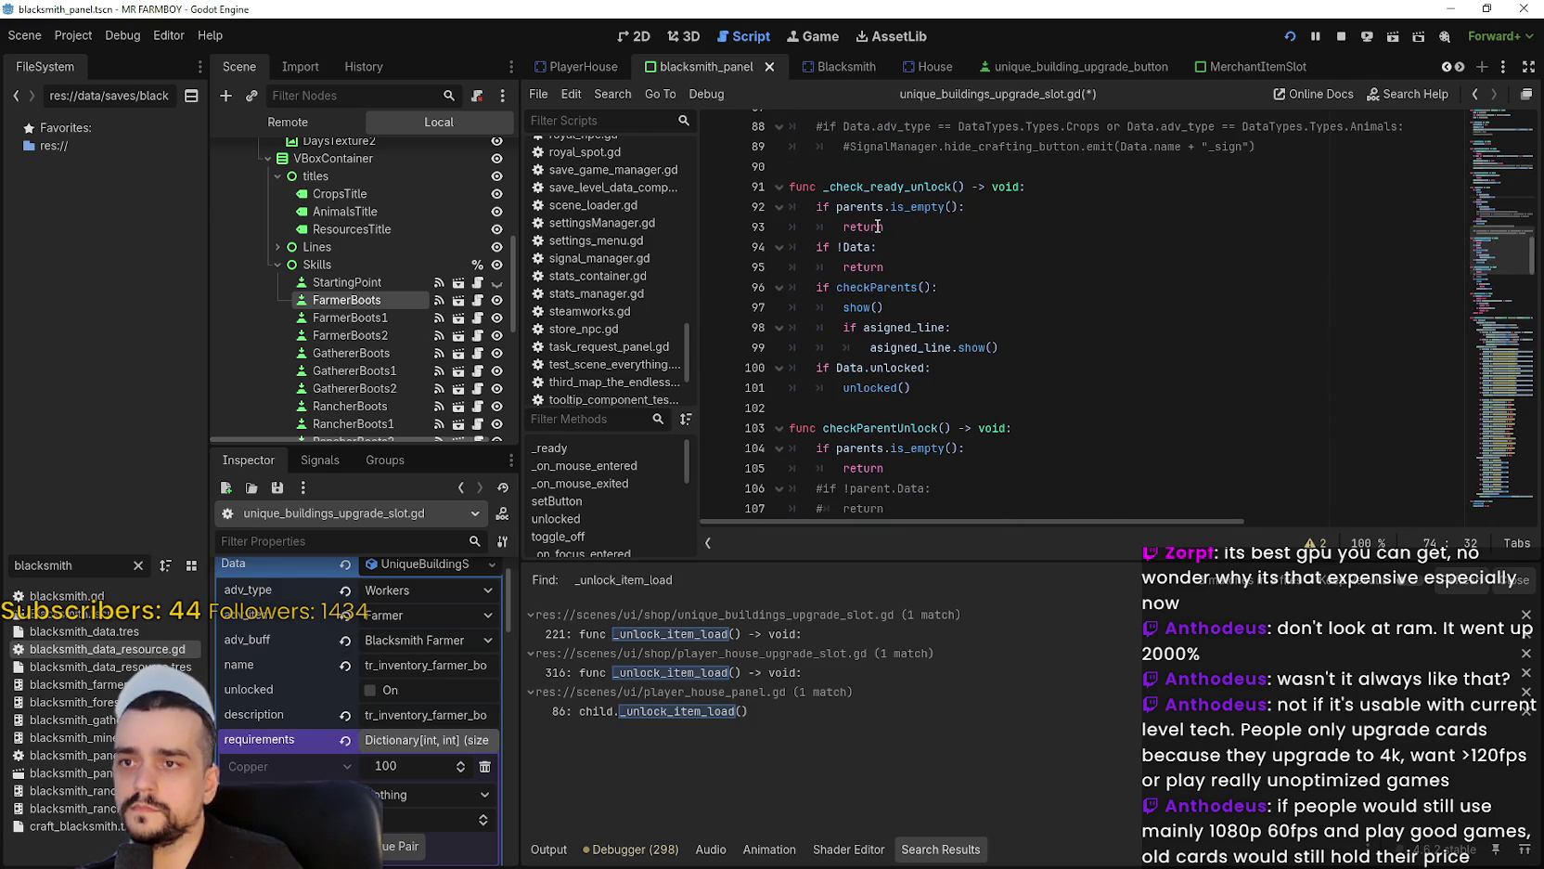
scroll(880, 305, down, 4)
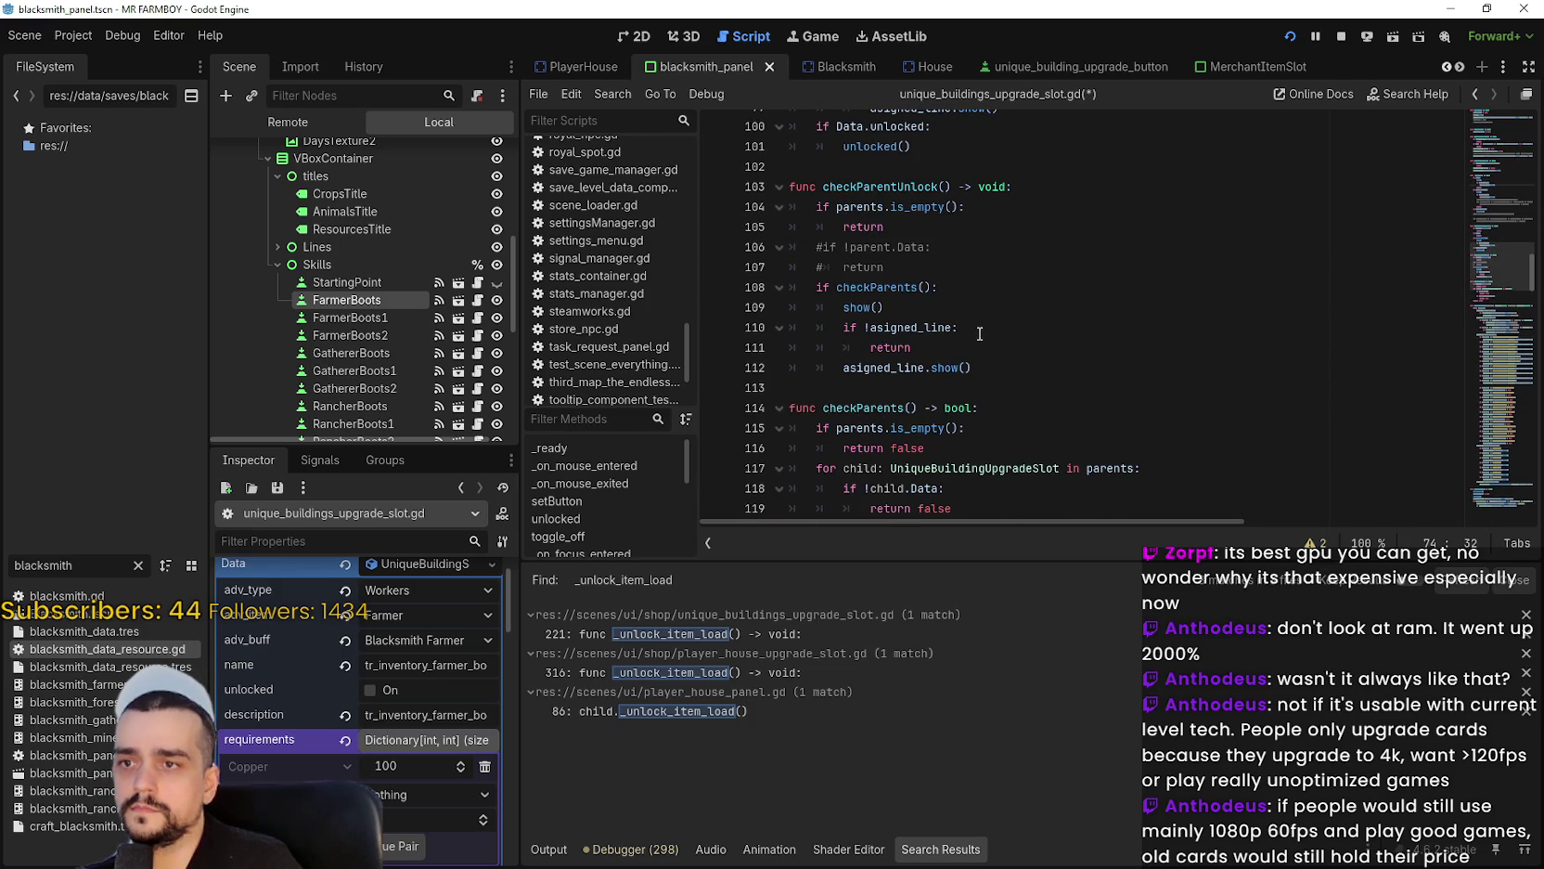
scroll(882, 242, down, 2)
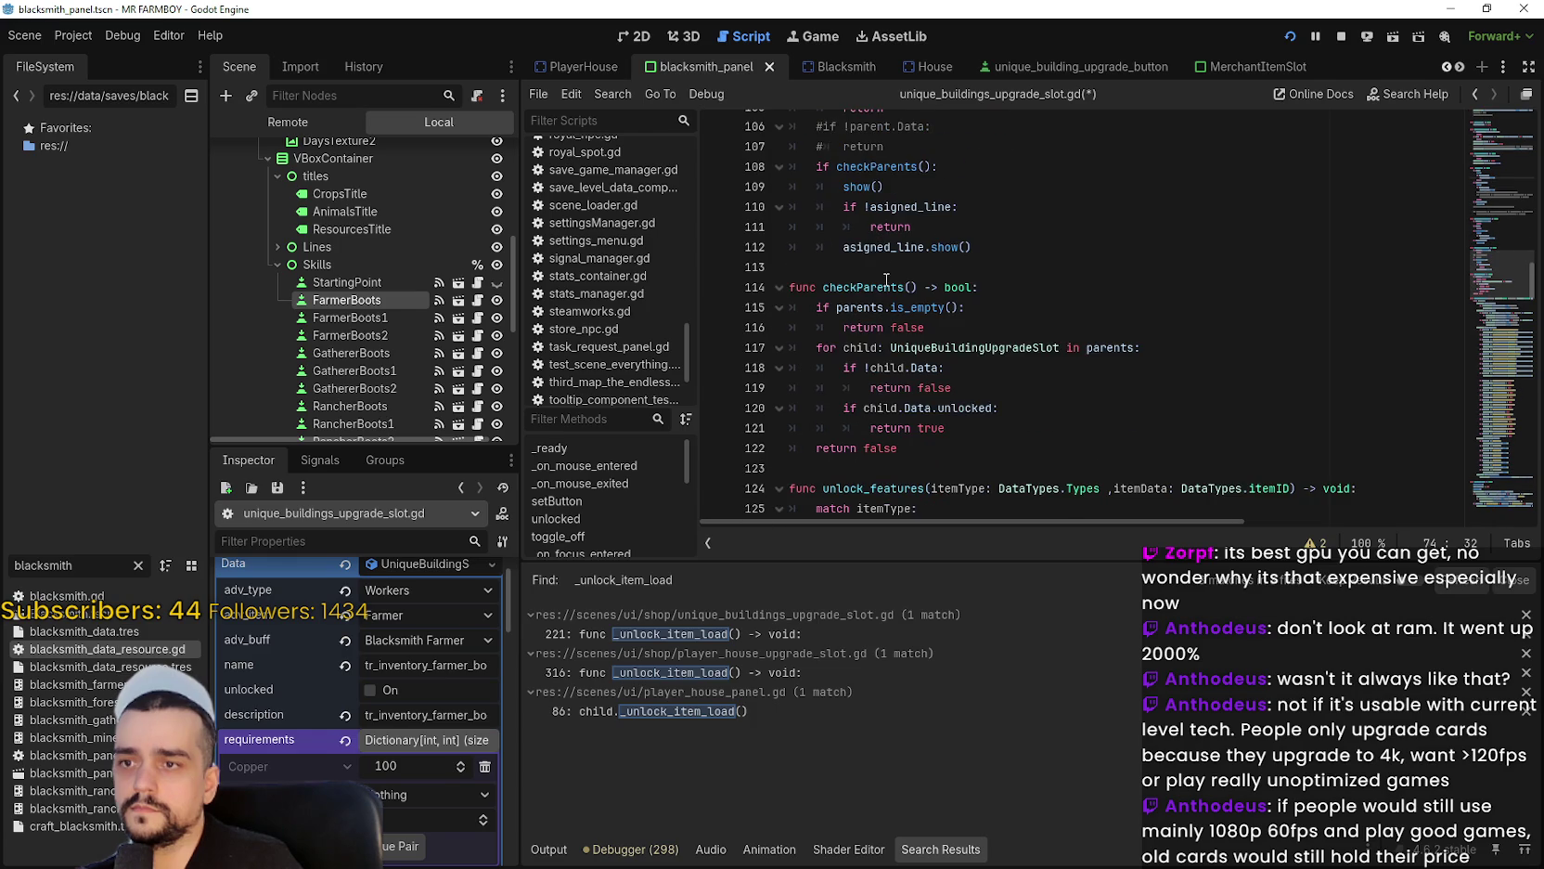
scroll(886, 278, down, 1)
scroll(896, 242, down, 4)
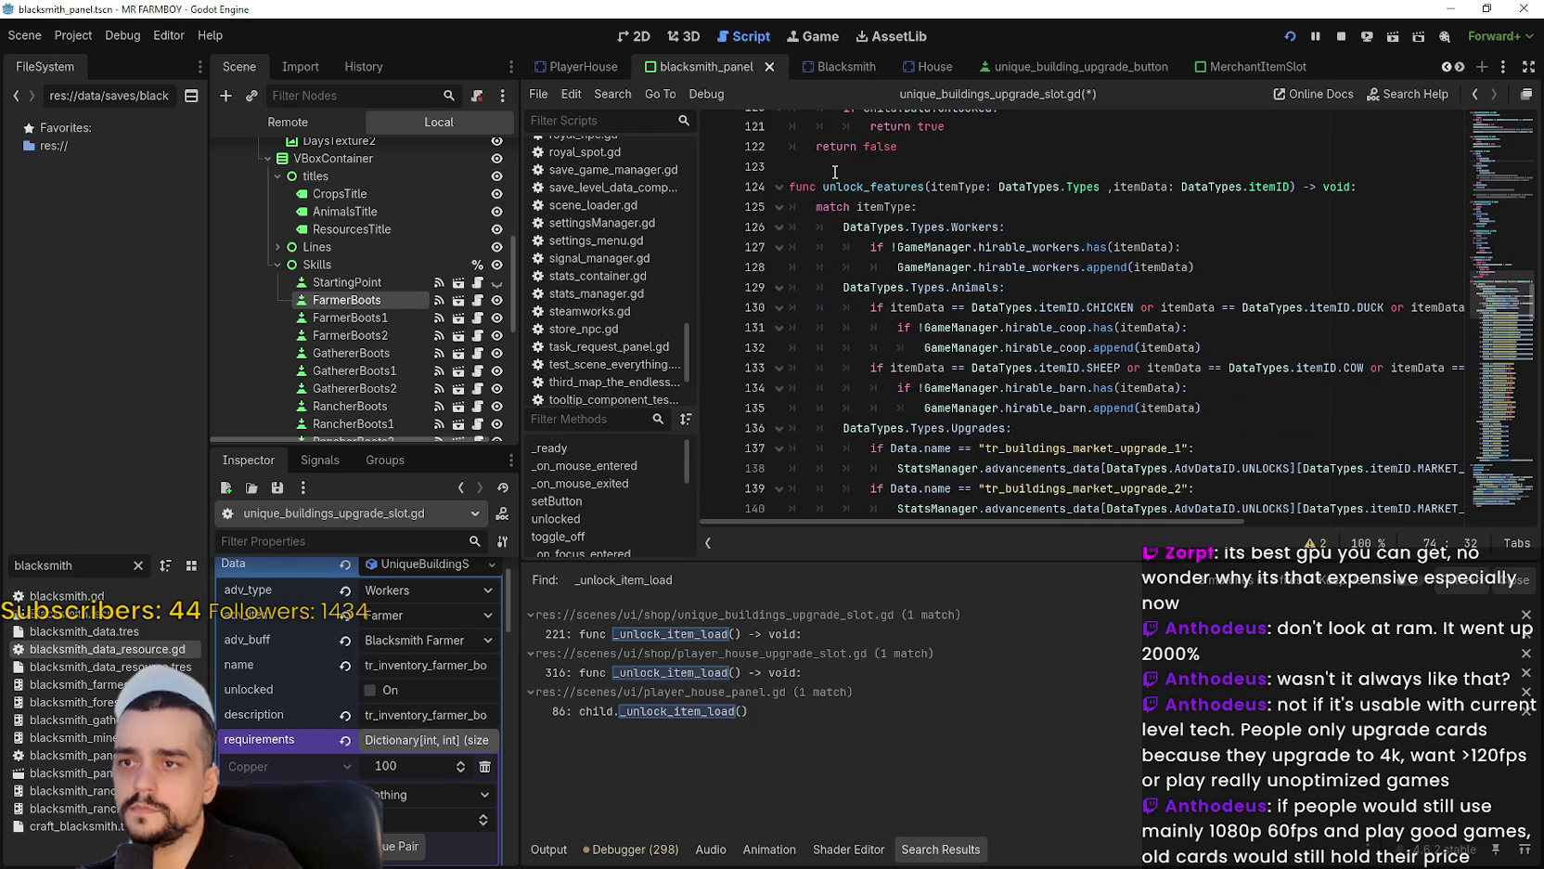
mouse_move(793, 187)
mouse_down()
mouse_move(835, 200)
mouse_move(891, 297)
mouse_move(908, 278)
mouse_move(919, 167)
mouse_move(923, 234)
mouse_move(932, 218)
mouse_move(997, 293)
mouse_move(1013, 366)
mouse_up()
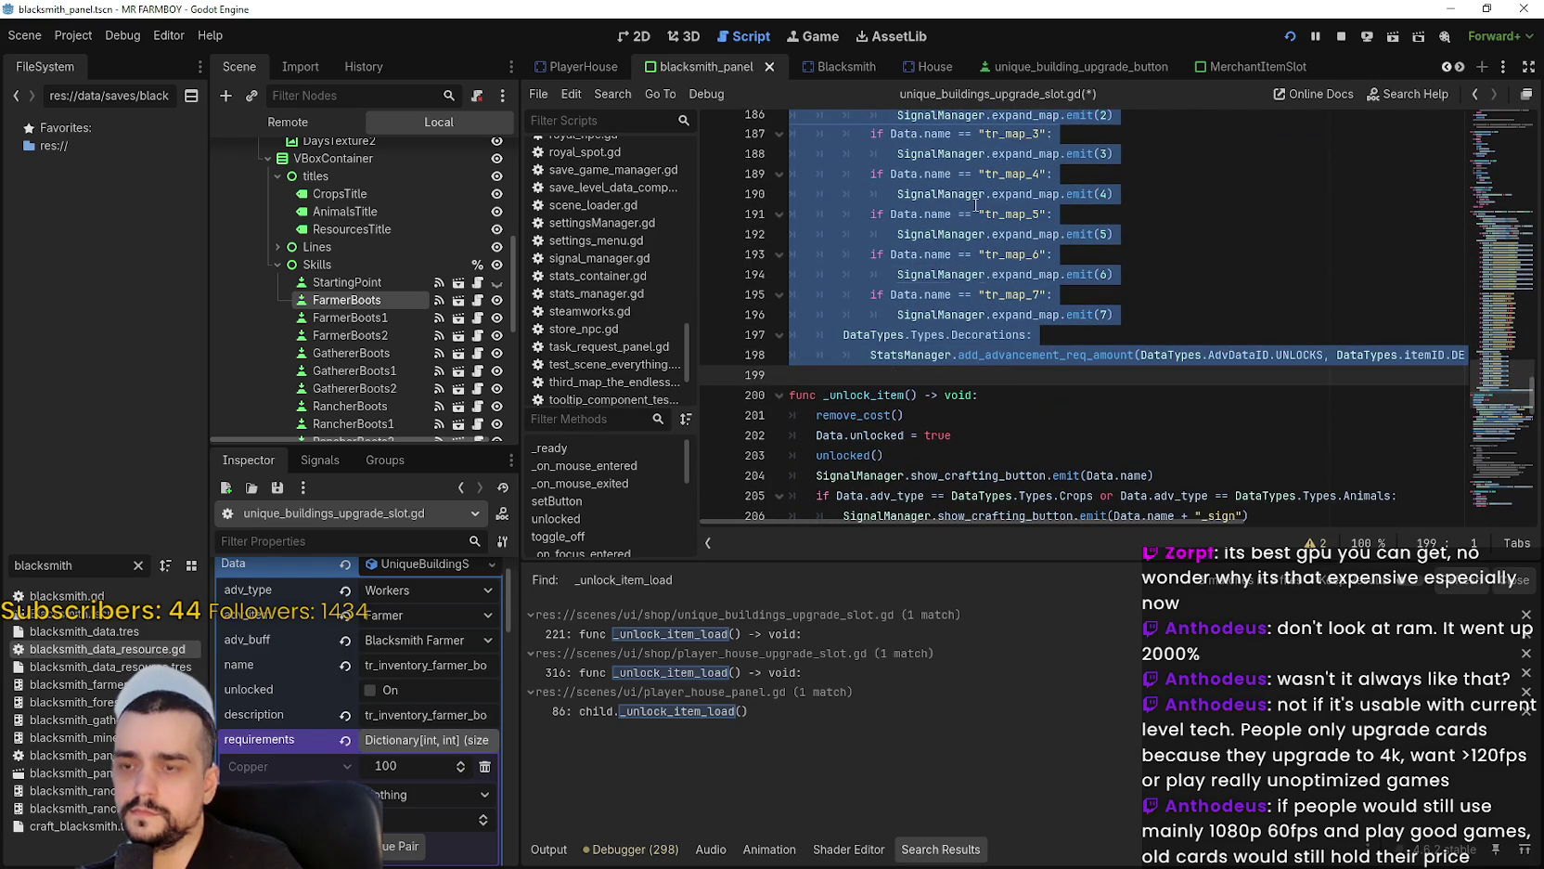
key(ctrl+k)
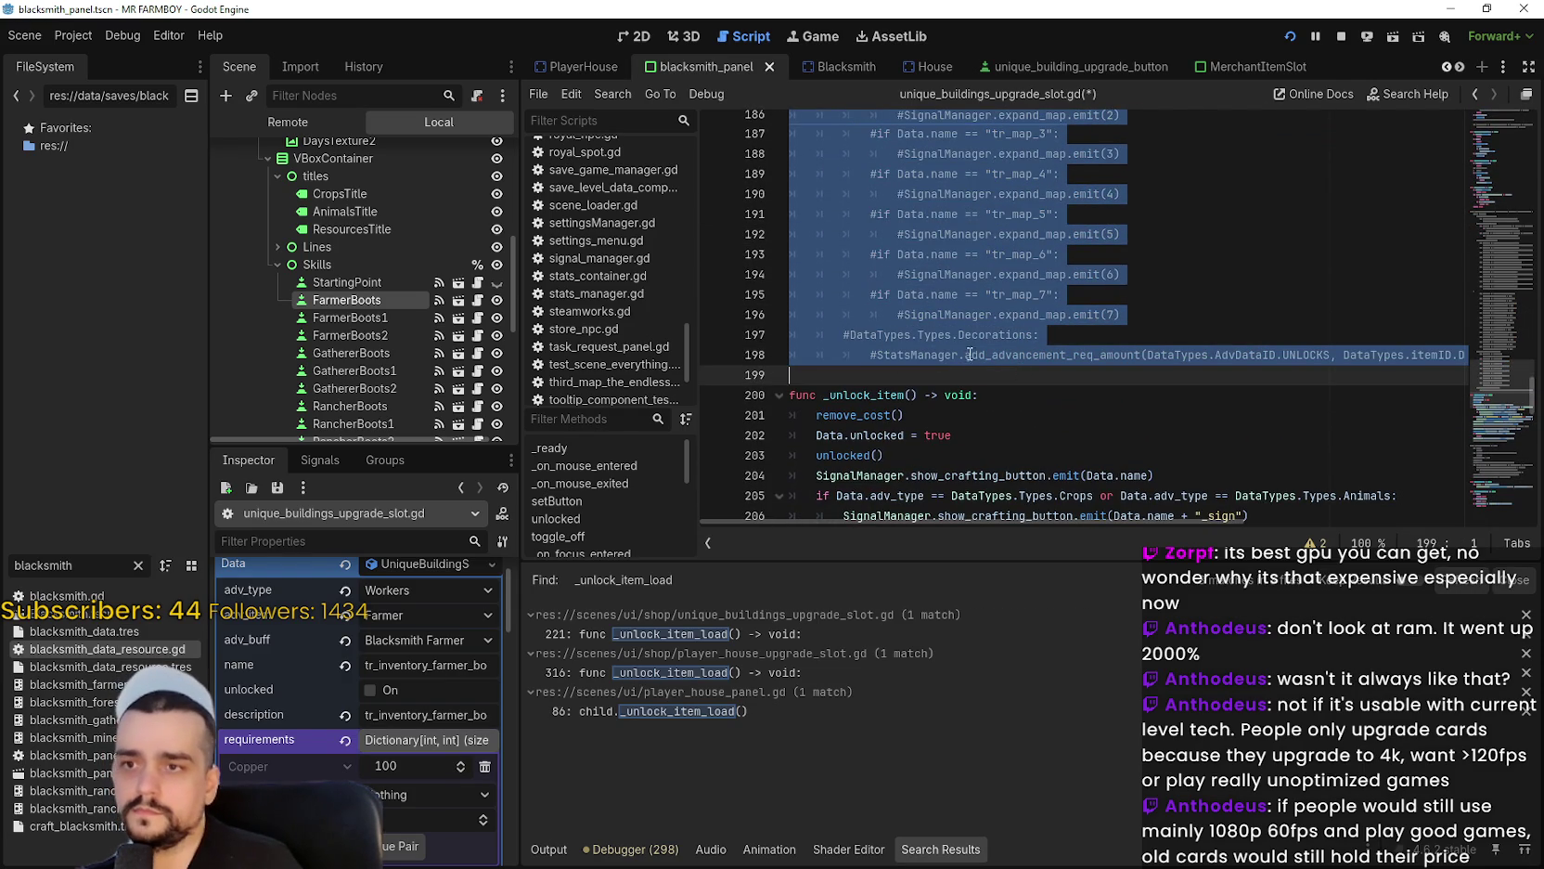
In _unlock_item, comment out lines 204–210 covering the crafting-button, inventory and advancement calls.
click(965, 376)
scroll(937, 364, down, 3)
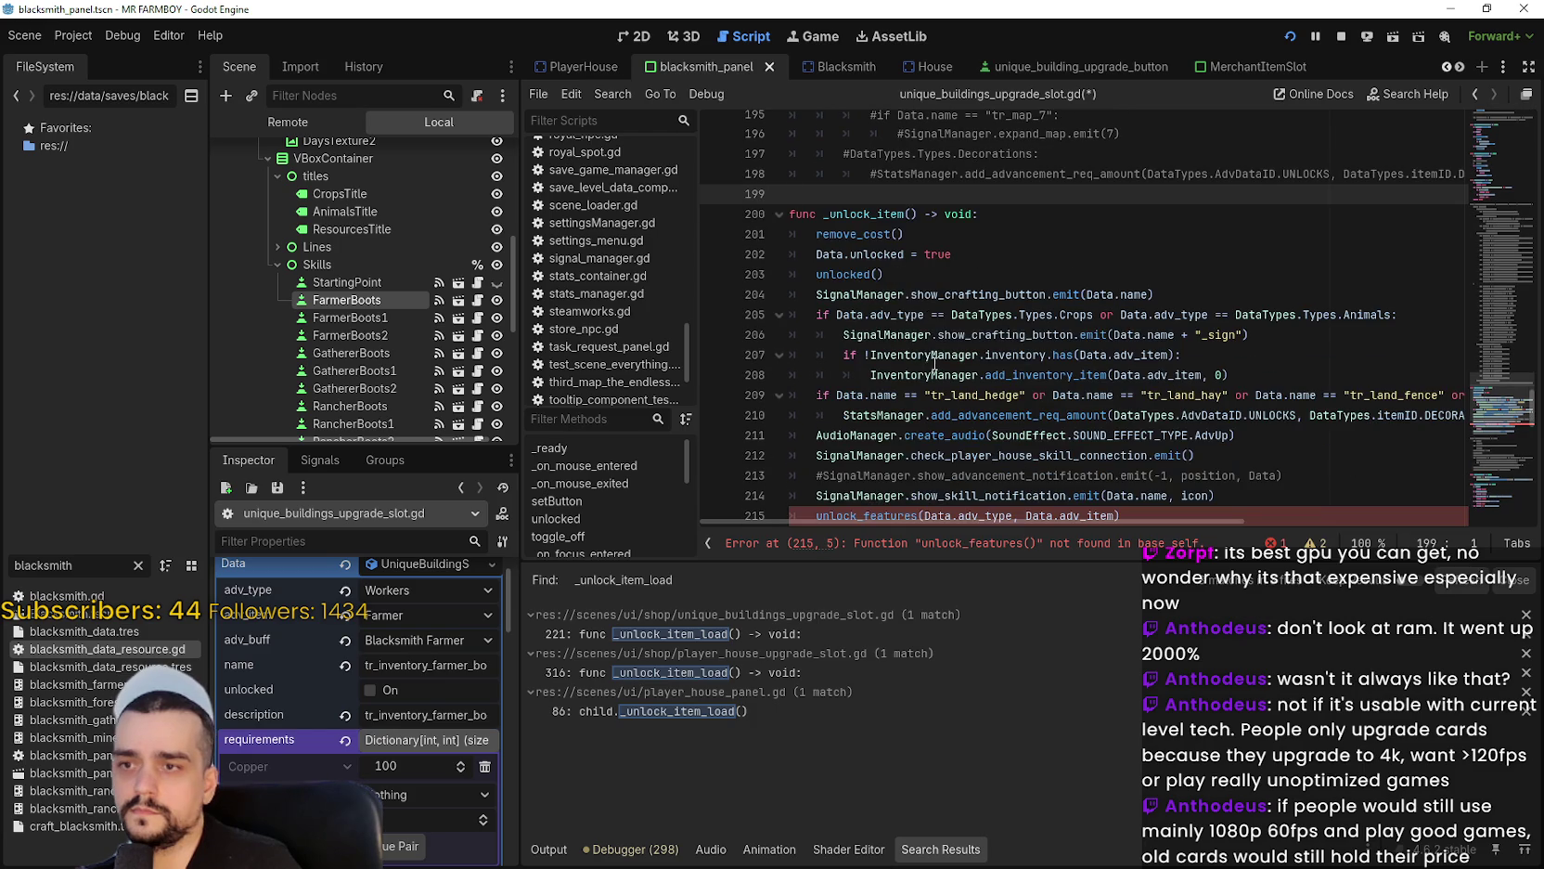
double_click(877, 234)
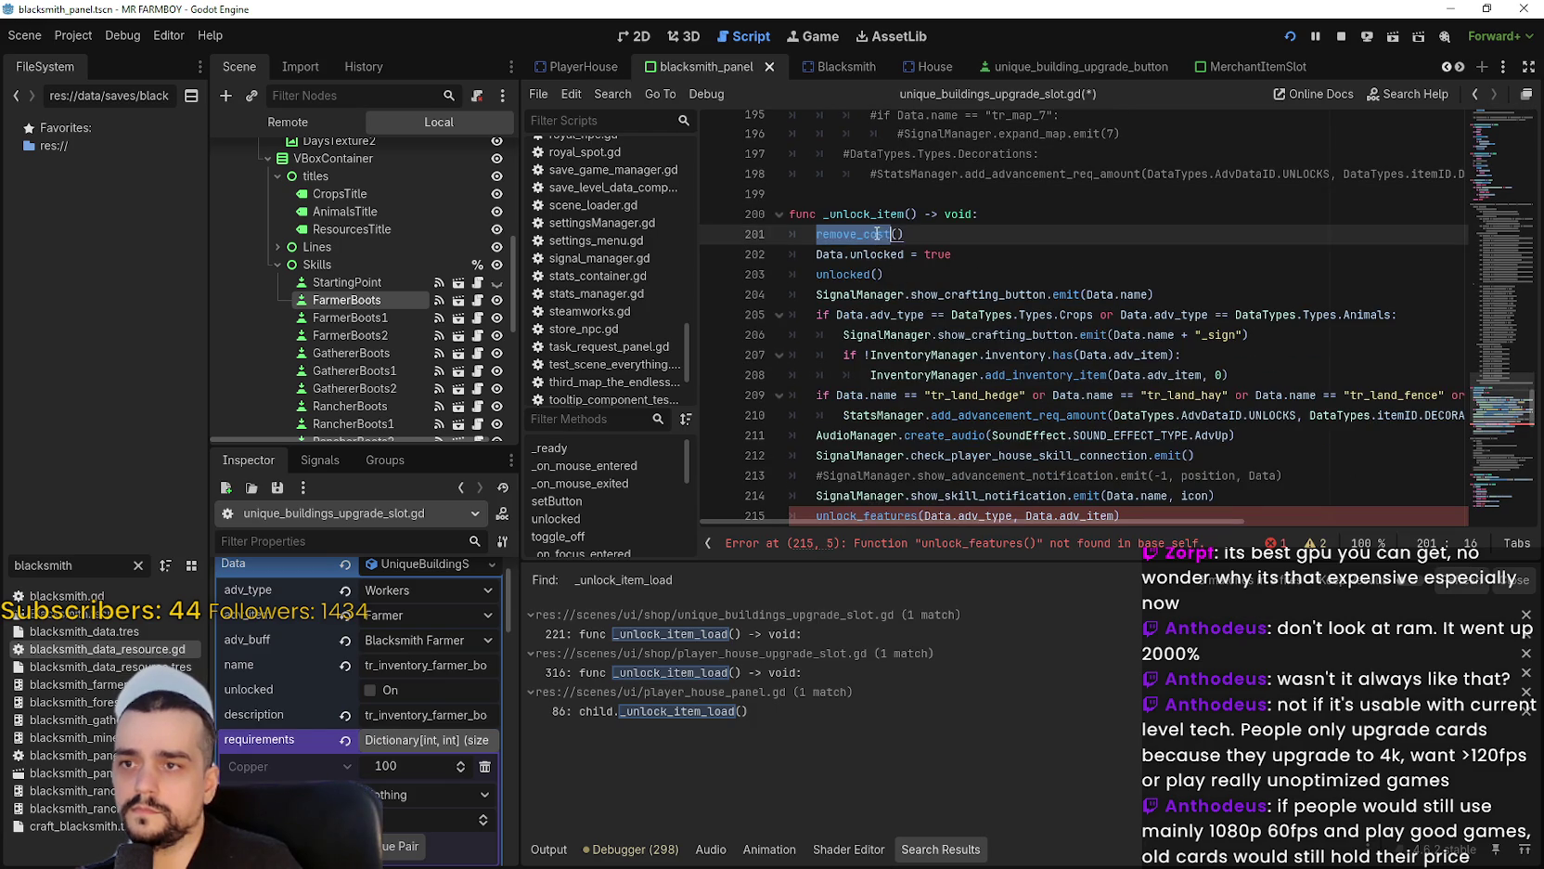
double_click(851, 274)
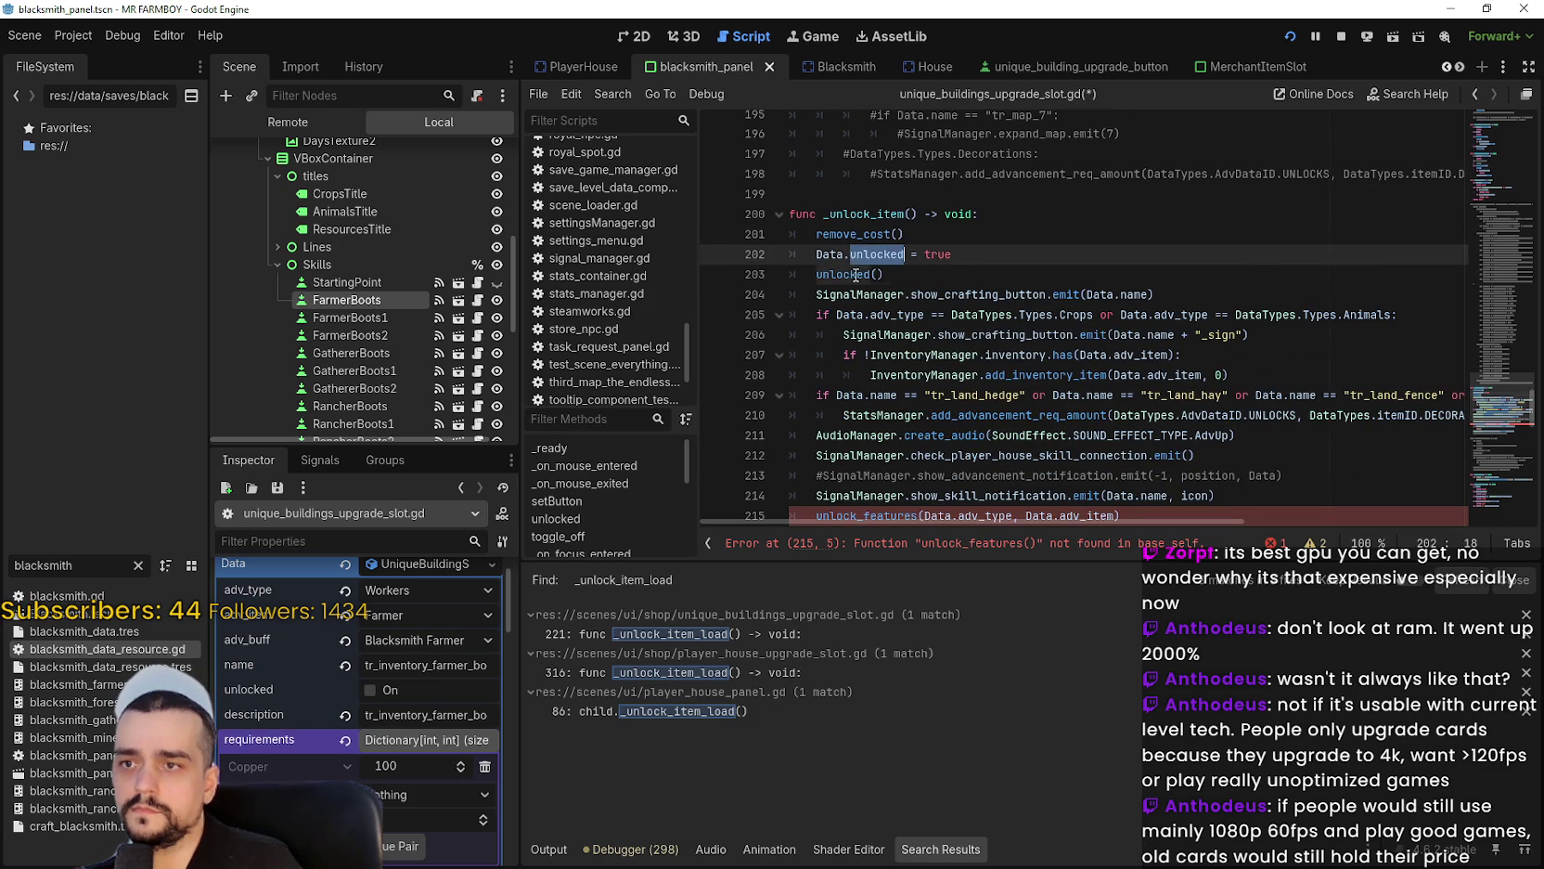
click(1018, 294)
triple_click(834, 294)
mouse_move(816, 321)
mouse_down()
mouse_move(897, 357)
mouse_move(889, 322)
mouse_move(1160, 357)
mouse_move(1475, 338)
mouse_move(1386, 360)
mouse_move(705, 311)
mouse_up()
scroll(894, 344, down, 3)
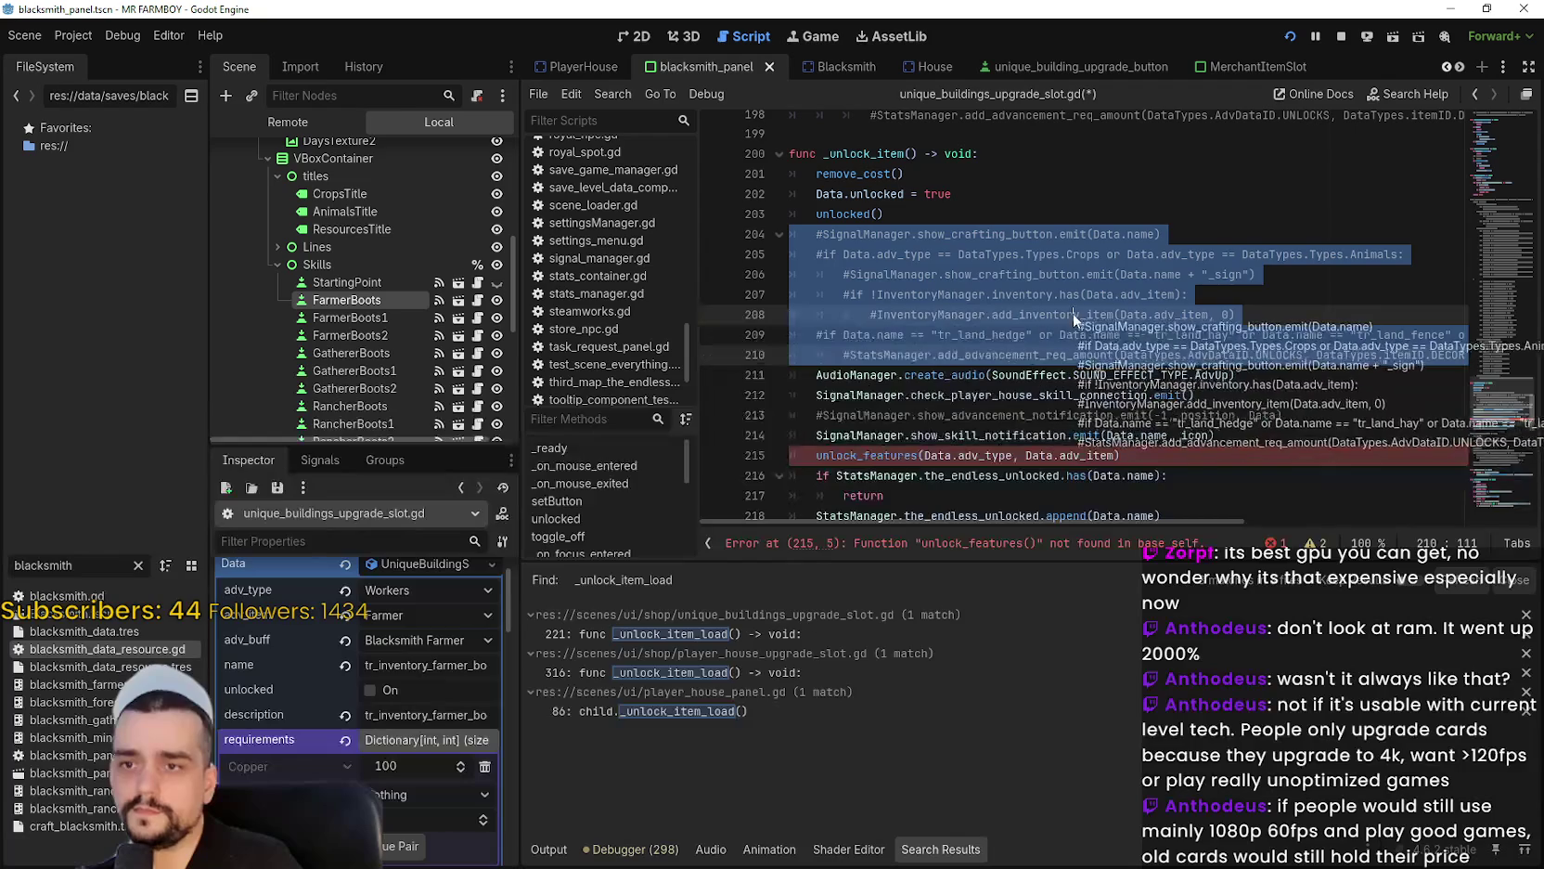
click(1009, 371)
Comment out the check_player_house_skill_connection emit on line 212.
drag(965, 375, 809, 330)
scroll(832, 343, down, 1)
key(ctrl+k)
click(829, 354)
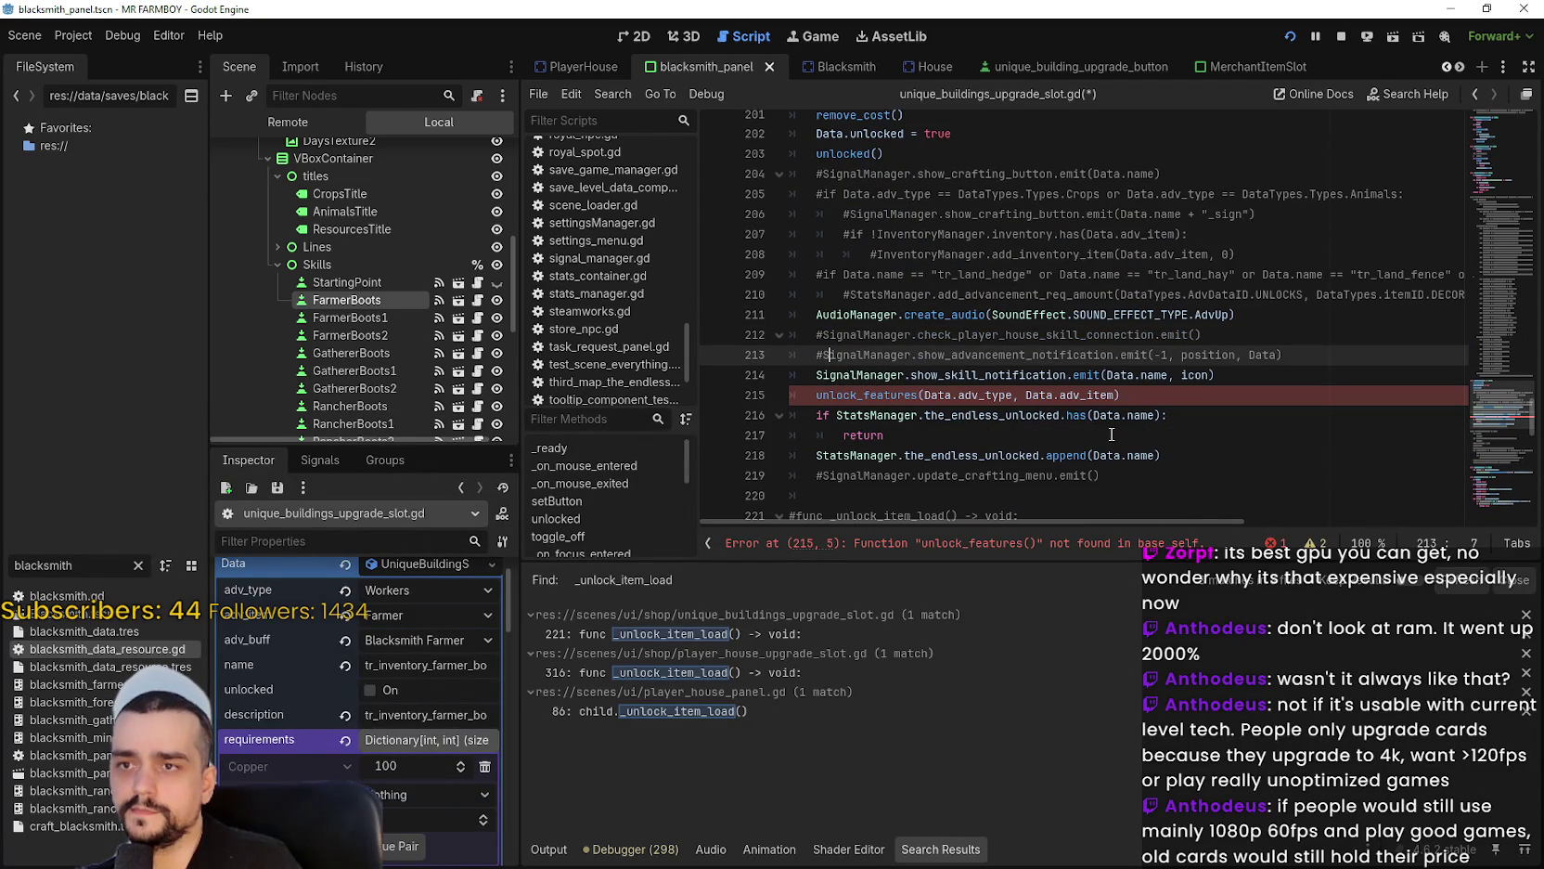
double_click(1003, 336)
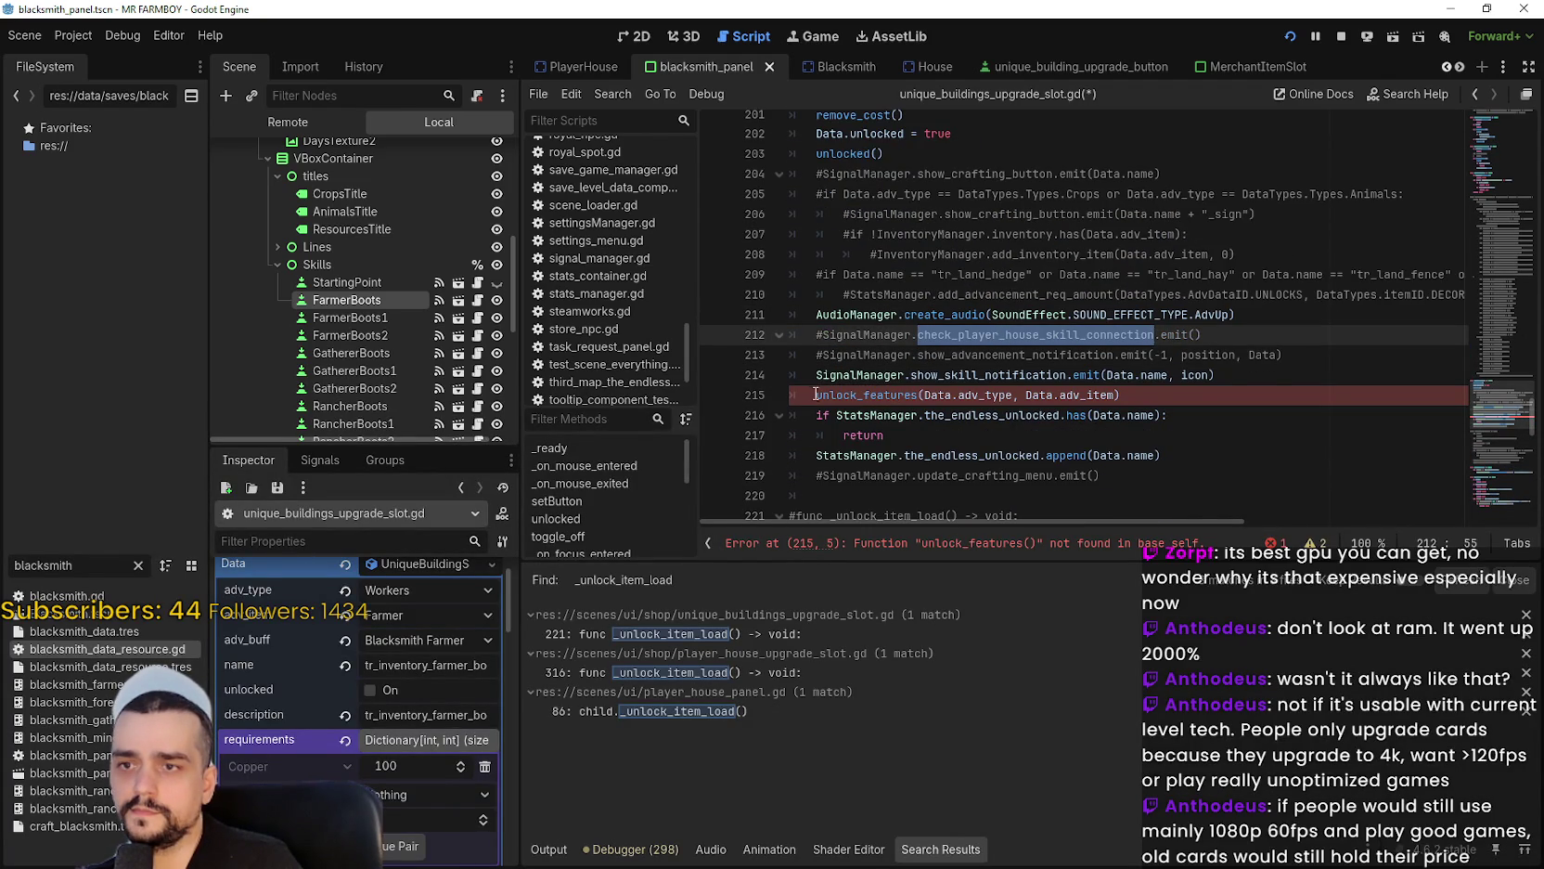
double_click(985, 375)
drag(1281, 374, 923, 354)
double_click(987, 374)
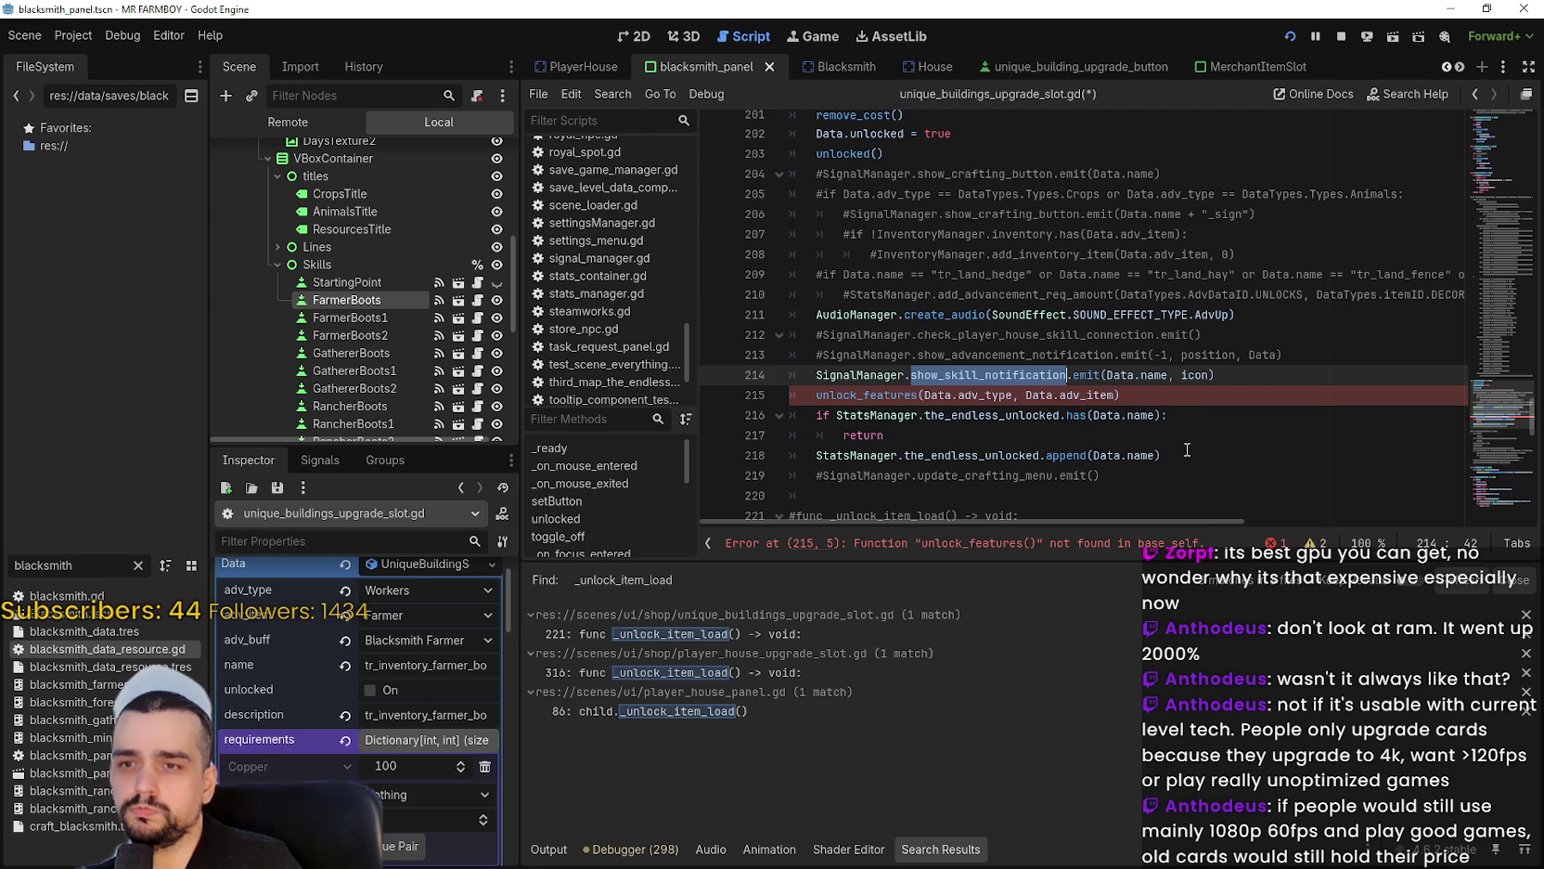
drag(1173, 356, 1154, 355)
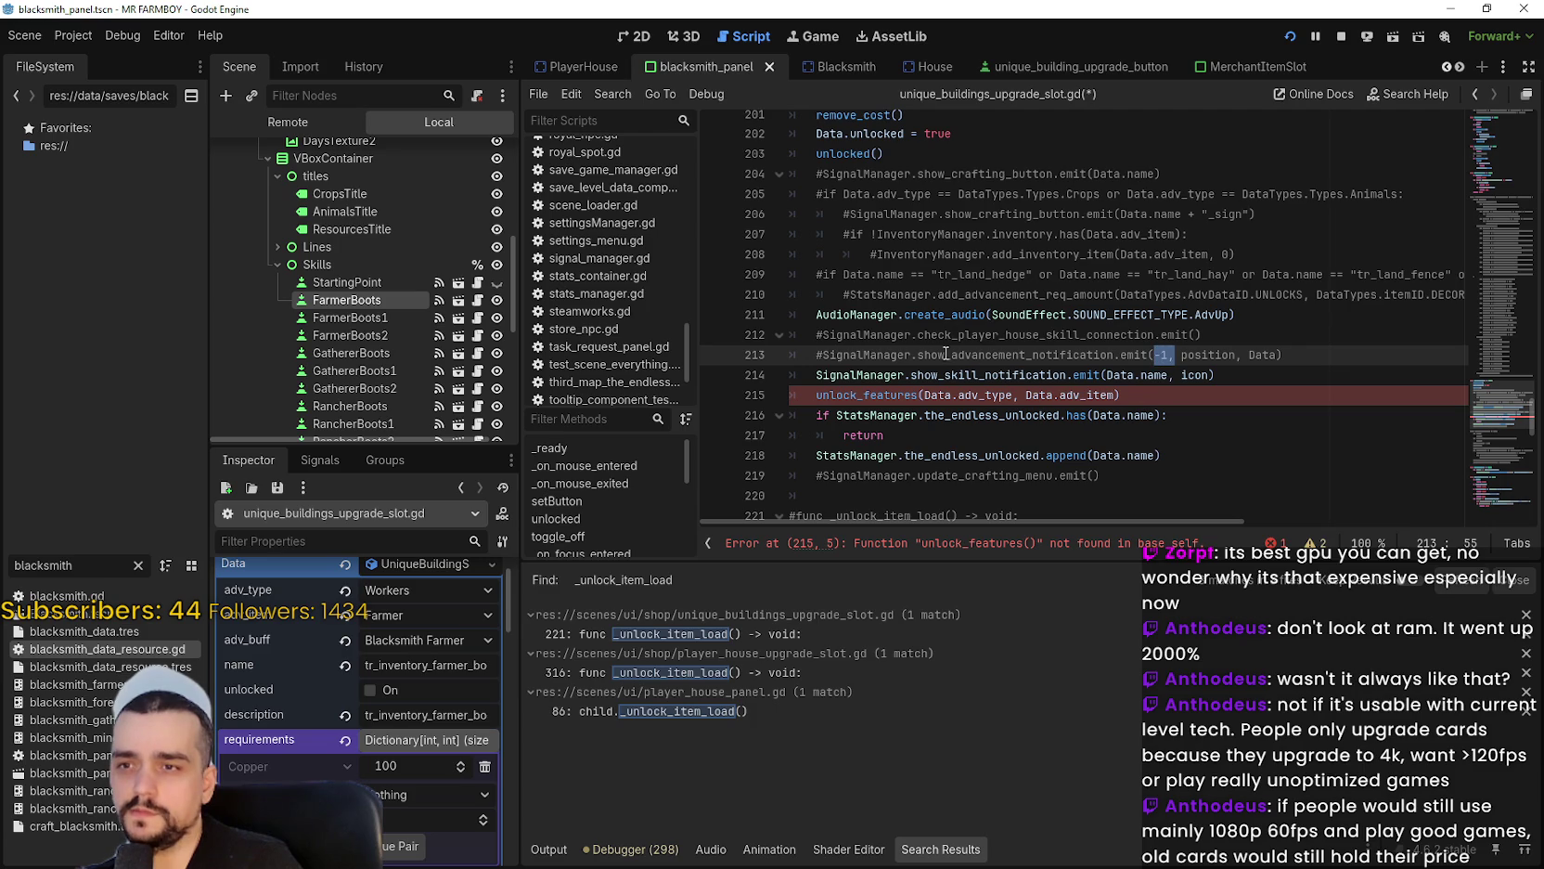
double_click(863, 354)
drag(863, 355, 1025, 354)
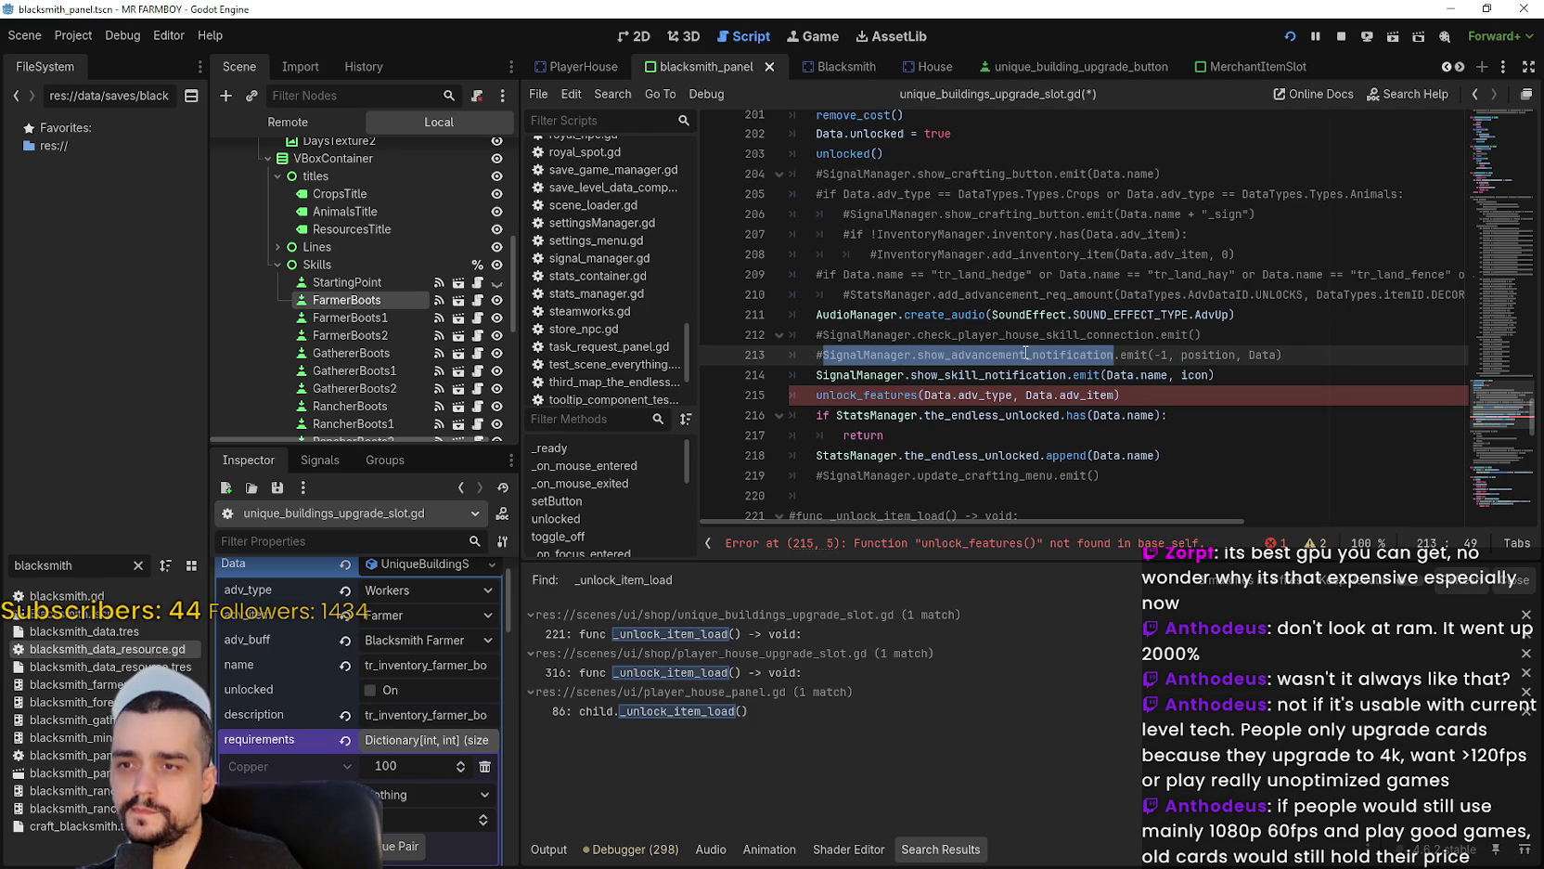
double_click(994, 373)
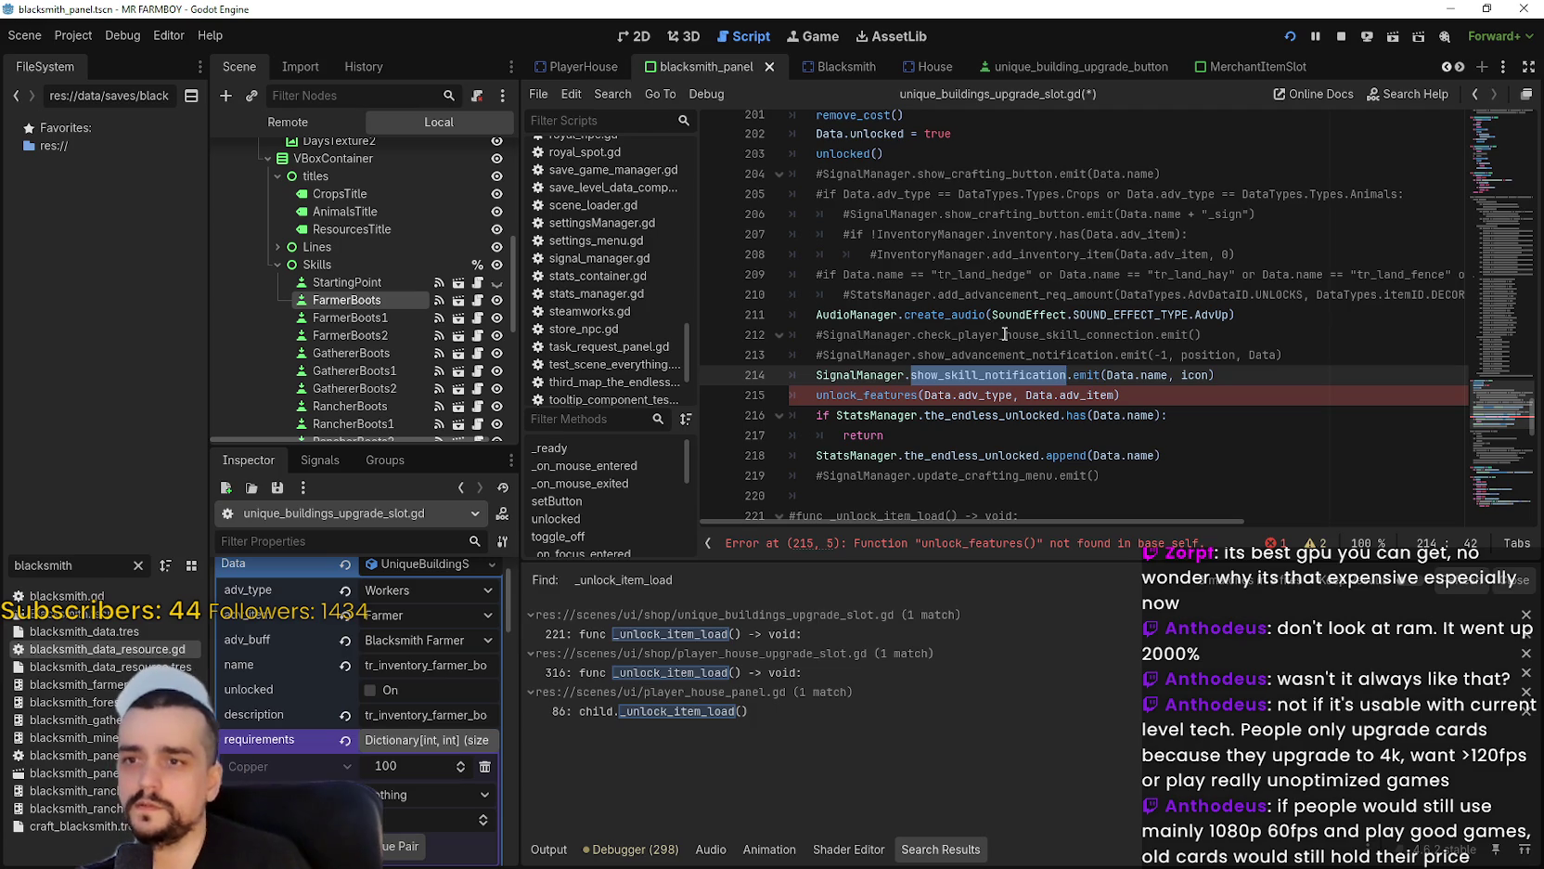
click(850, 410)
click(820, 374)
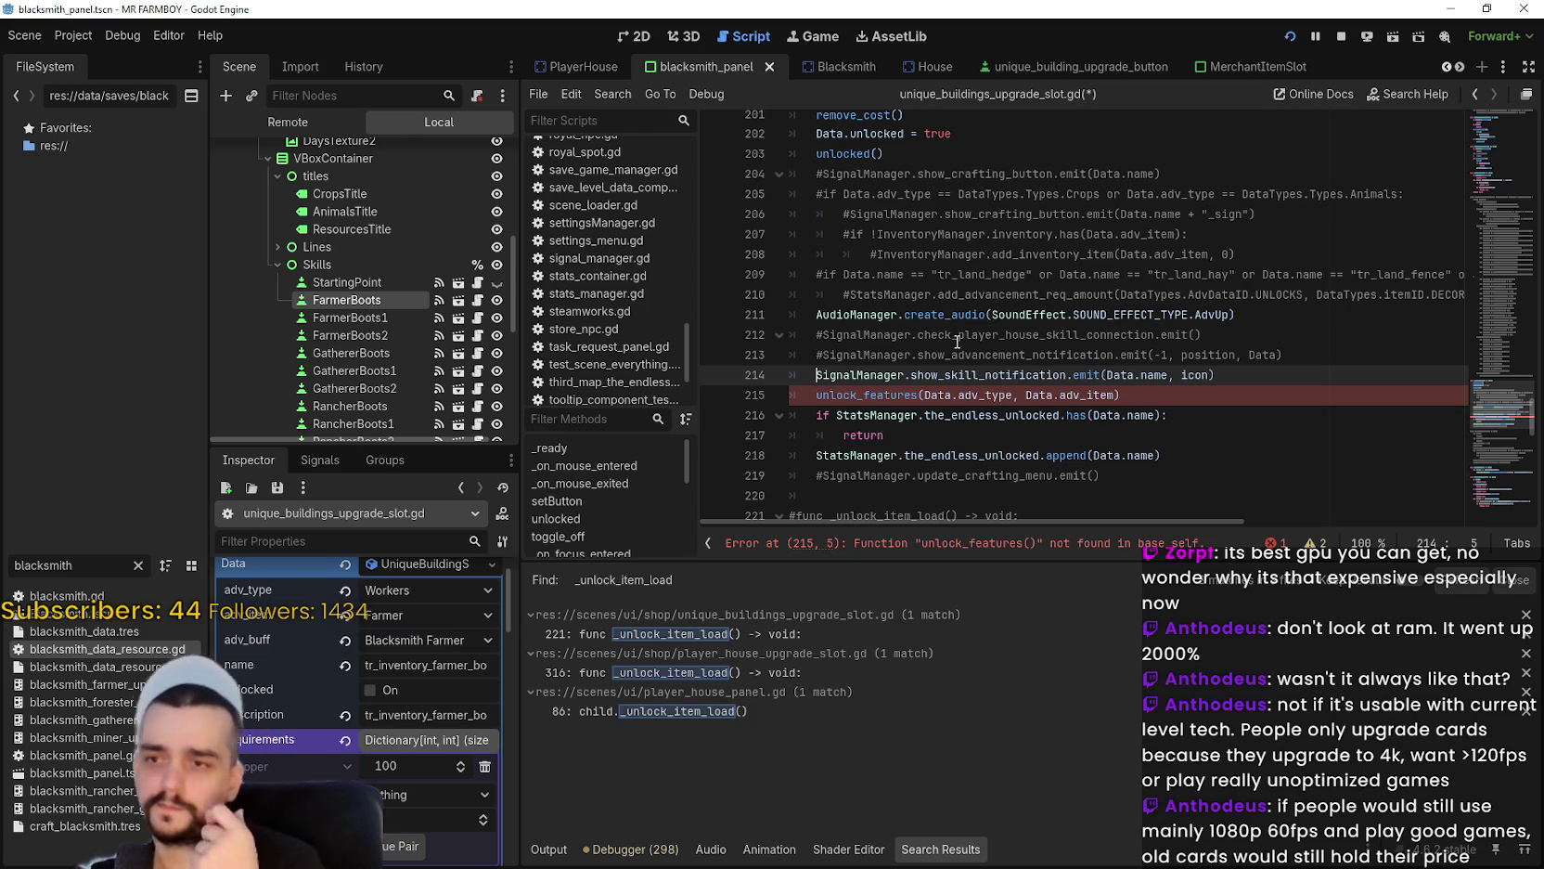
Disable the unlock_features call and the line 214 skill notification by prefixing them with '#'.
key(Down)
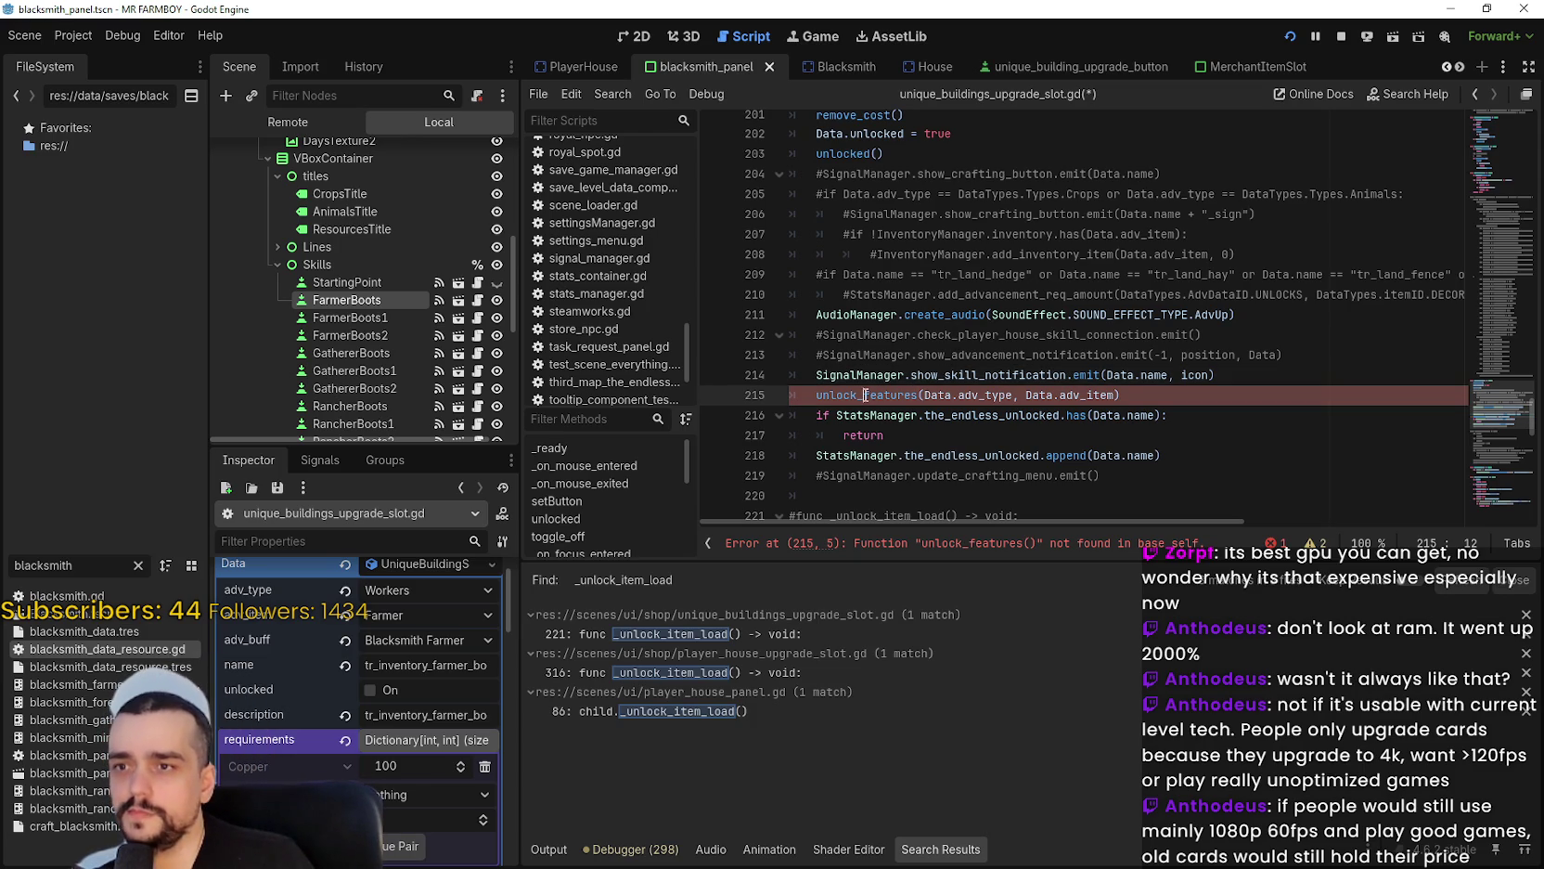
text(#)
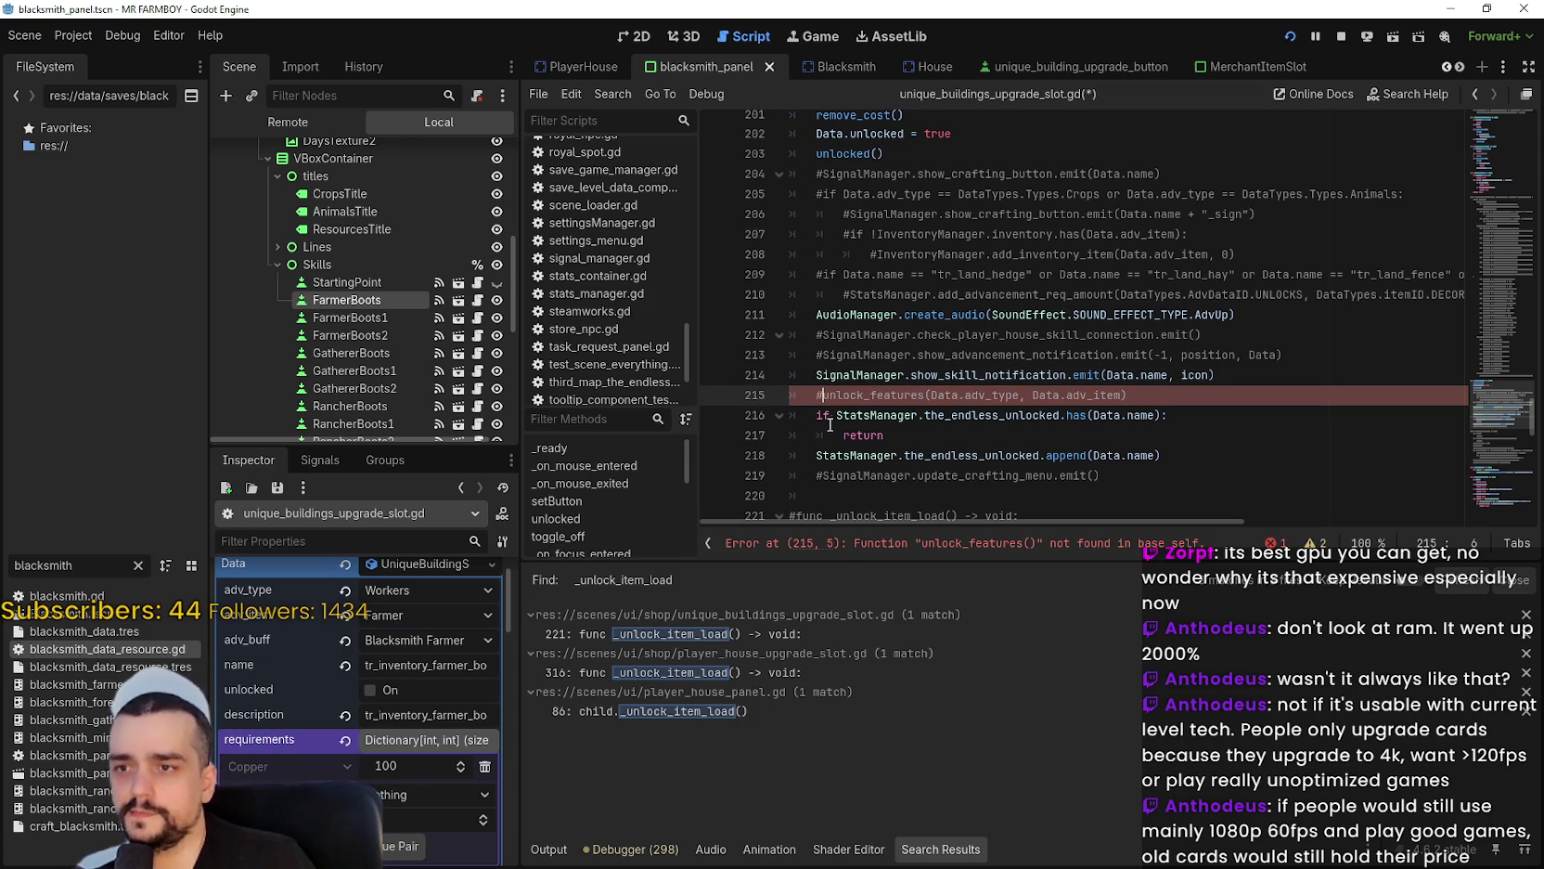
click(810, 362)
click(832, 376)
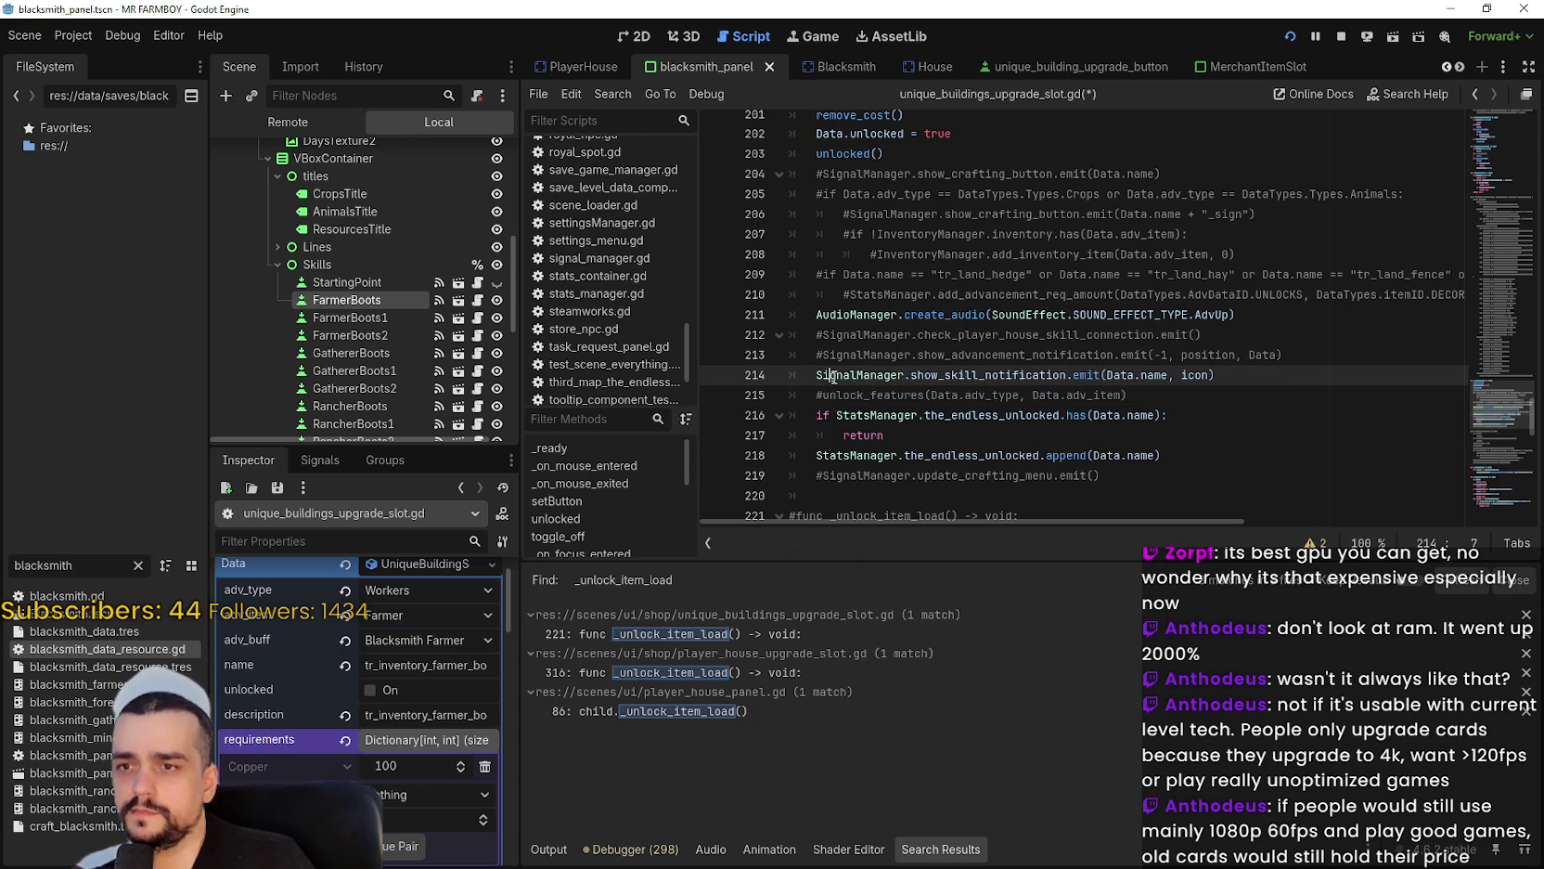
key(Home)
text(#)
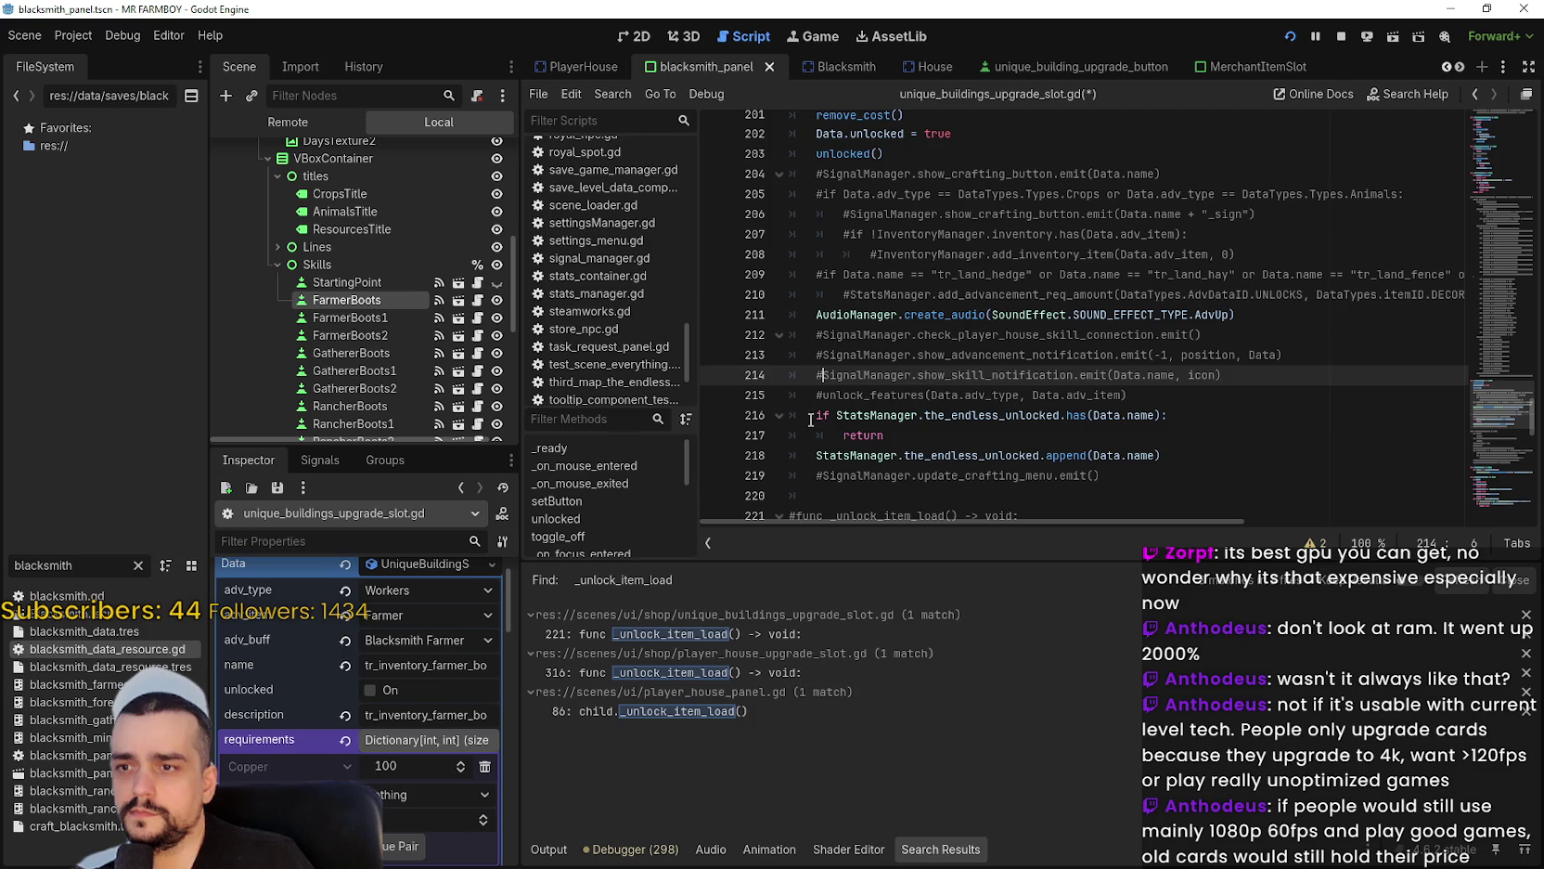
key(Down)
key(Down)
scroll(829, 464, down, 2)
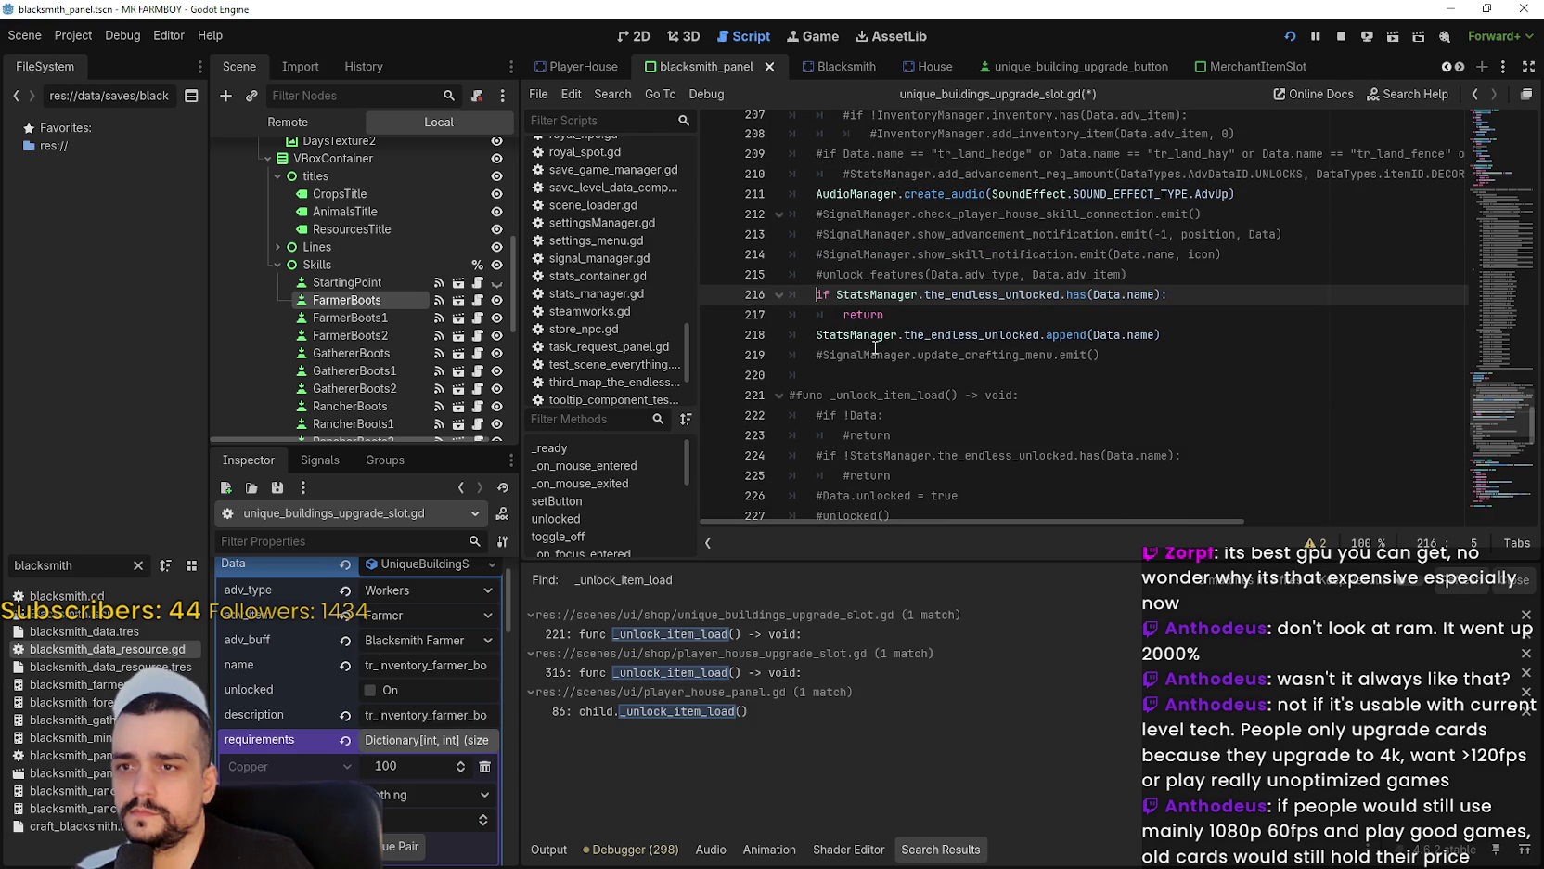
Review the the_endless_unlocked.has(Data.name) check and append on lines 216–218.
click(1006, 333)
key(End)
shift+click(724, 297)
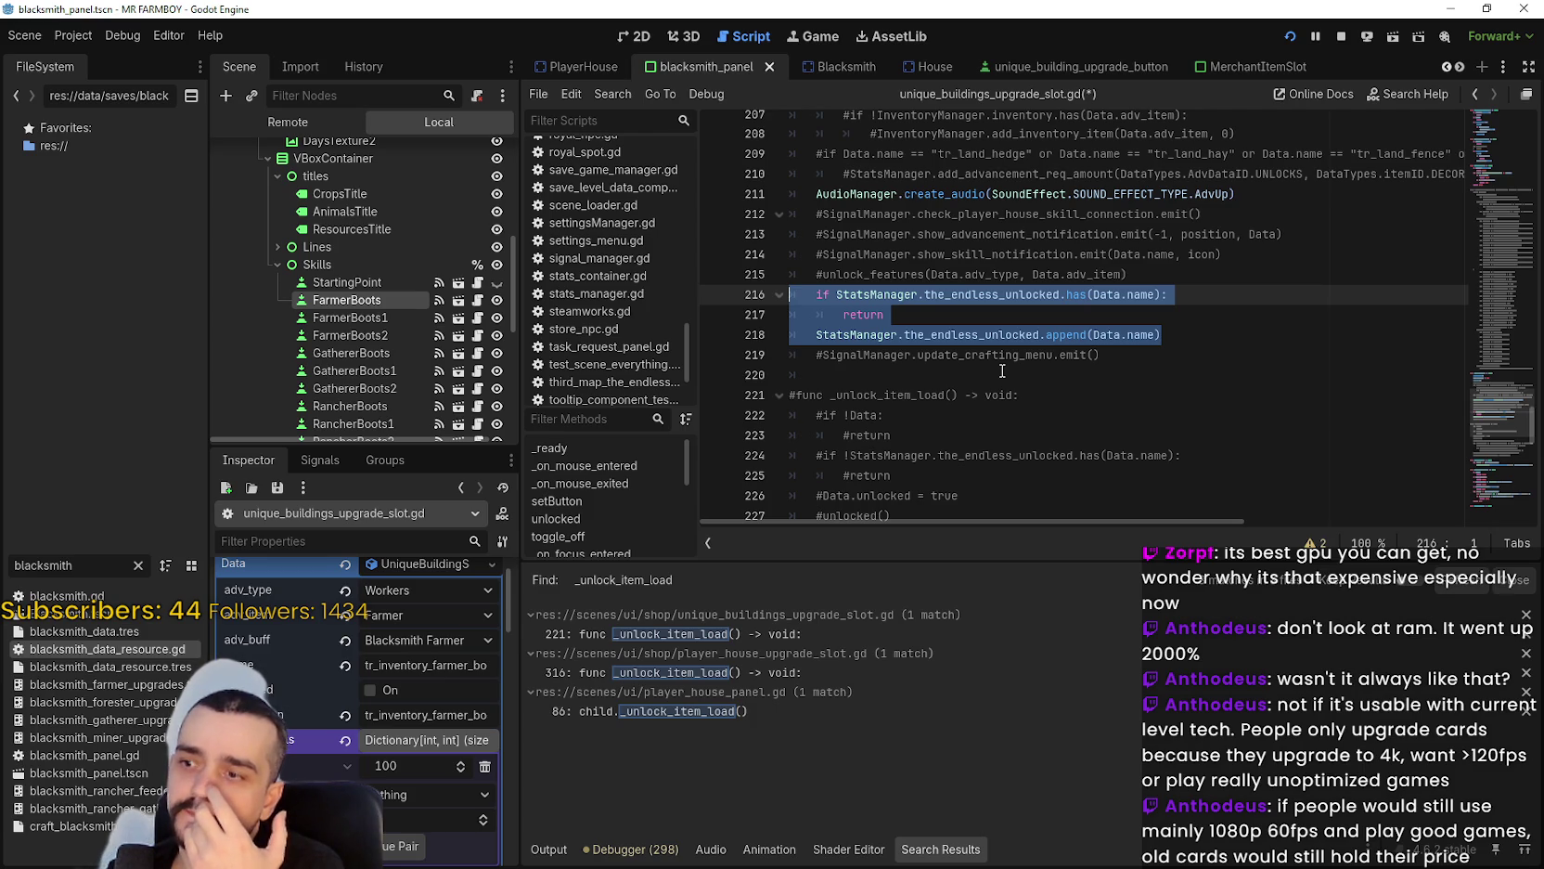
scroll(1002, 371, down, 3)
click(998, 297)
scroll(989, 305, up, 1)
scroll(988, 304, up, 1)
drag(988, 299, 817, 316)
click(74, 35)
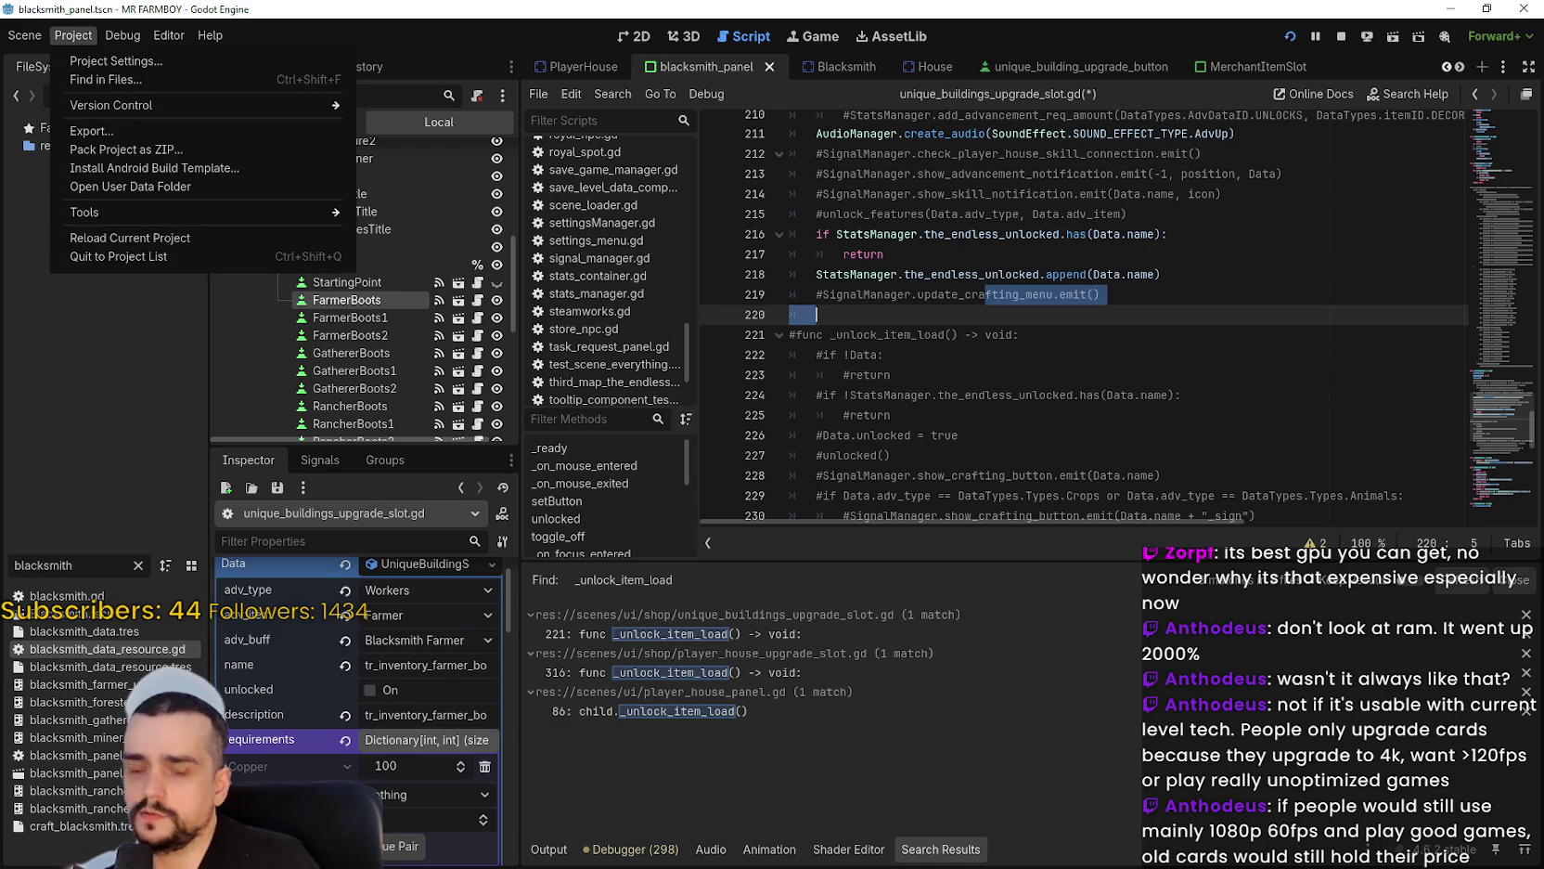
In the running game, close the Blacksmith panel and pause the game.
key(alt+Tab)
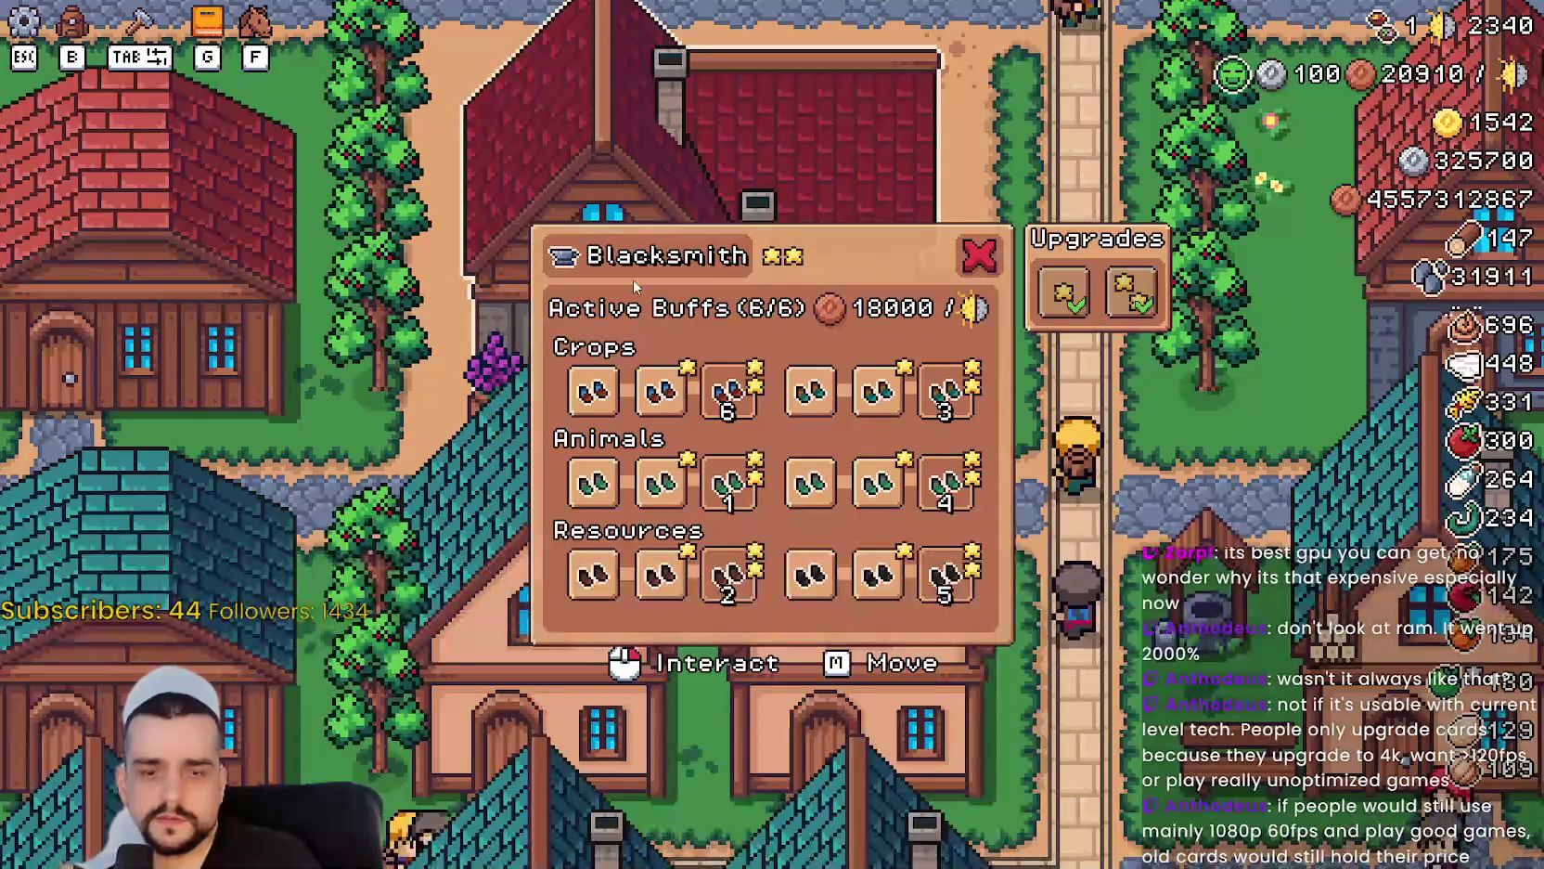
key(Escape)
scroll(998, 332, down, 5)
scroll(998, 333, up, 5)
key(Escape)
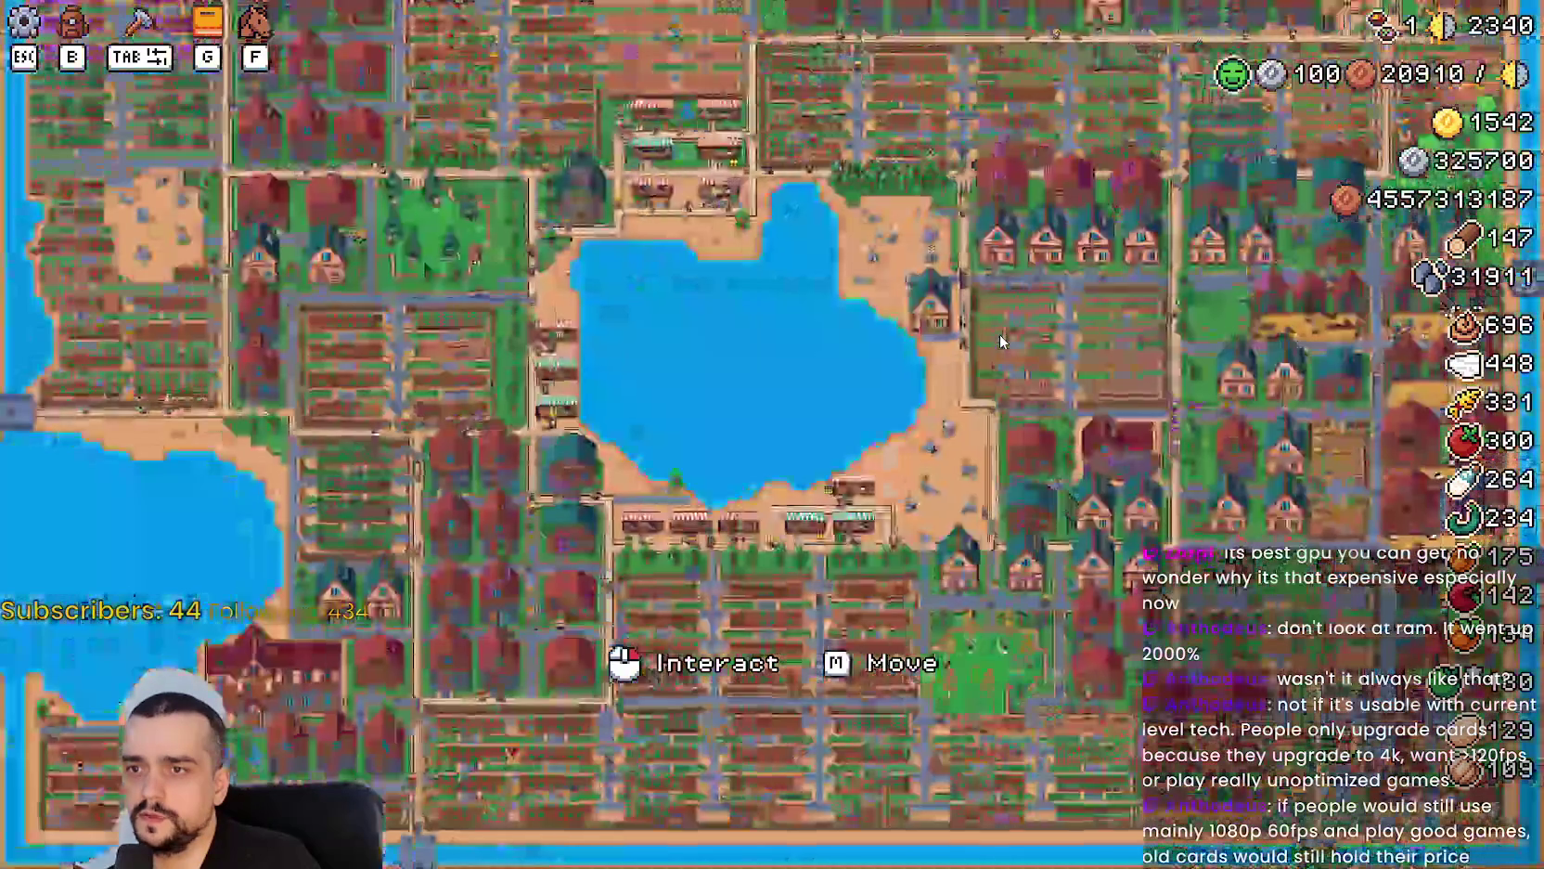
key(alt+Tab)
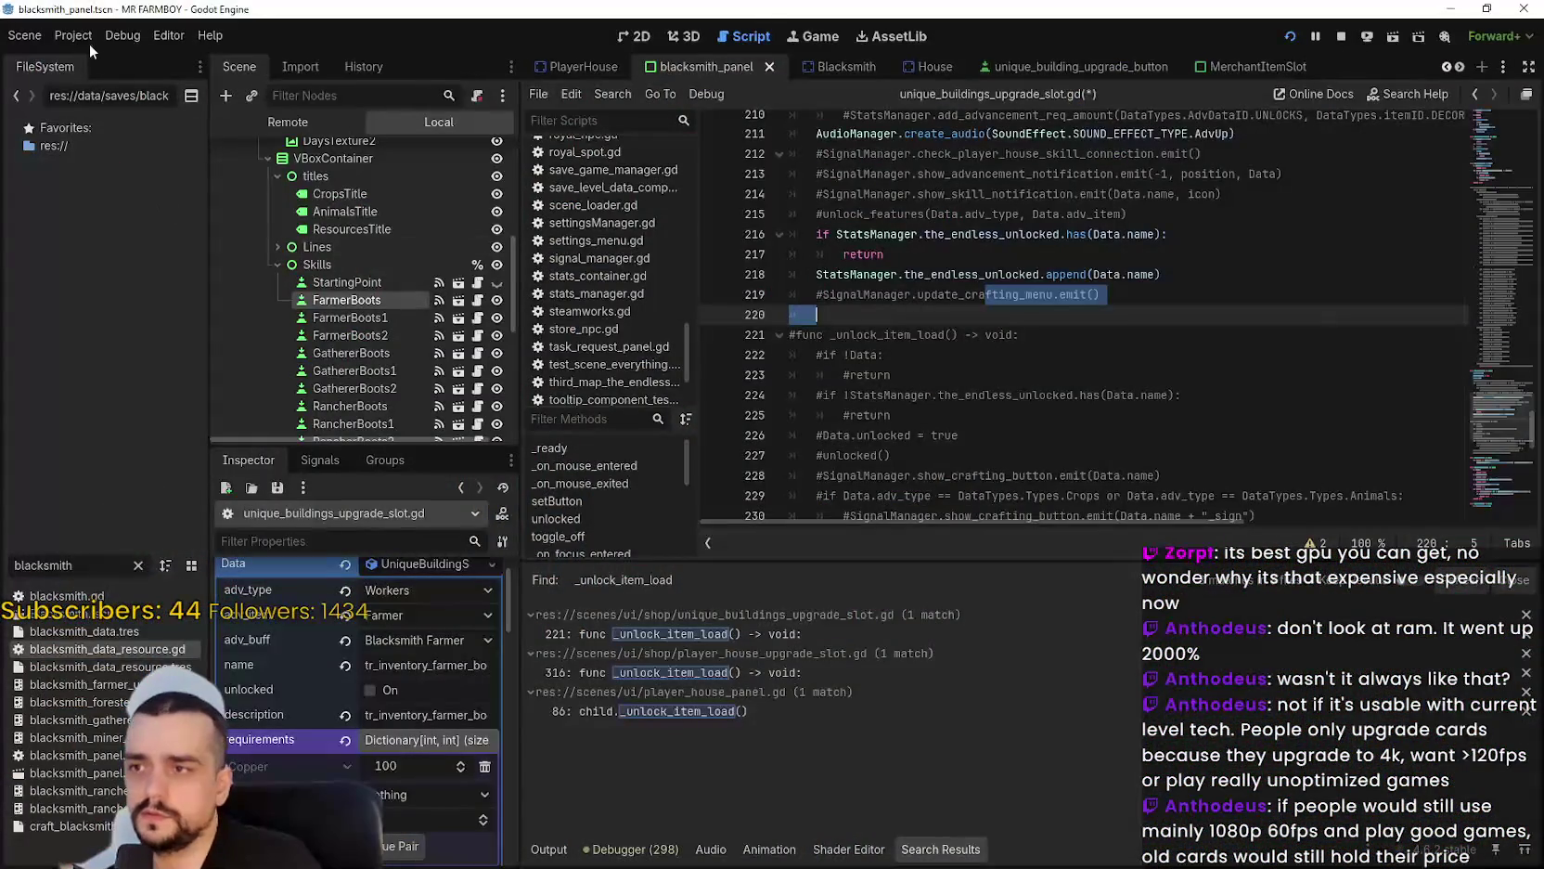
From the user data folder, open game_data > save_1 > player_data.tres in Notepad.
click(74, 35)
click(136, 186)
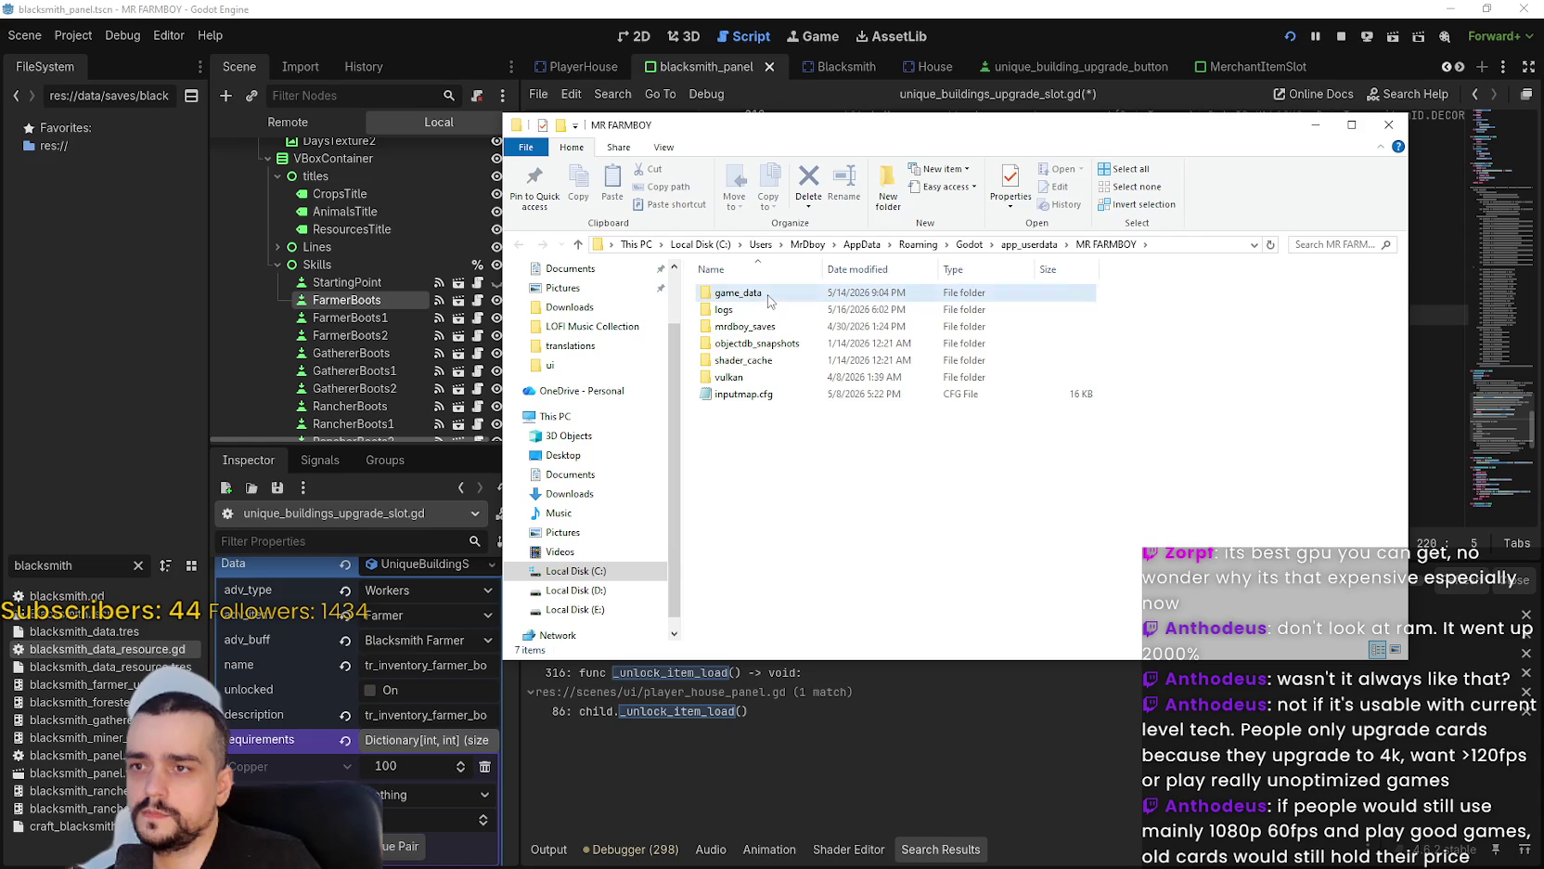
double_click(759, 292)
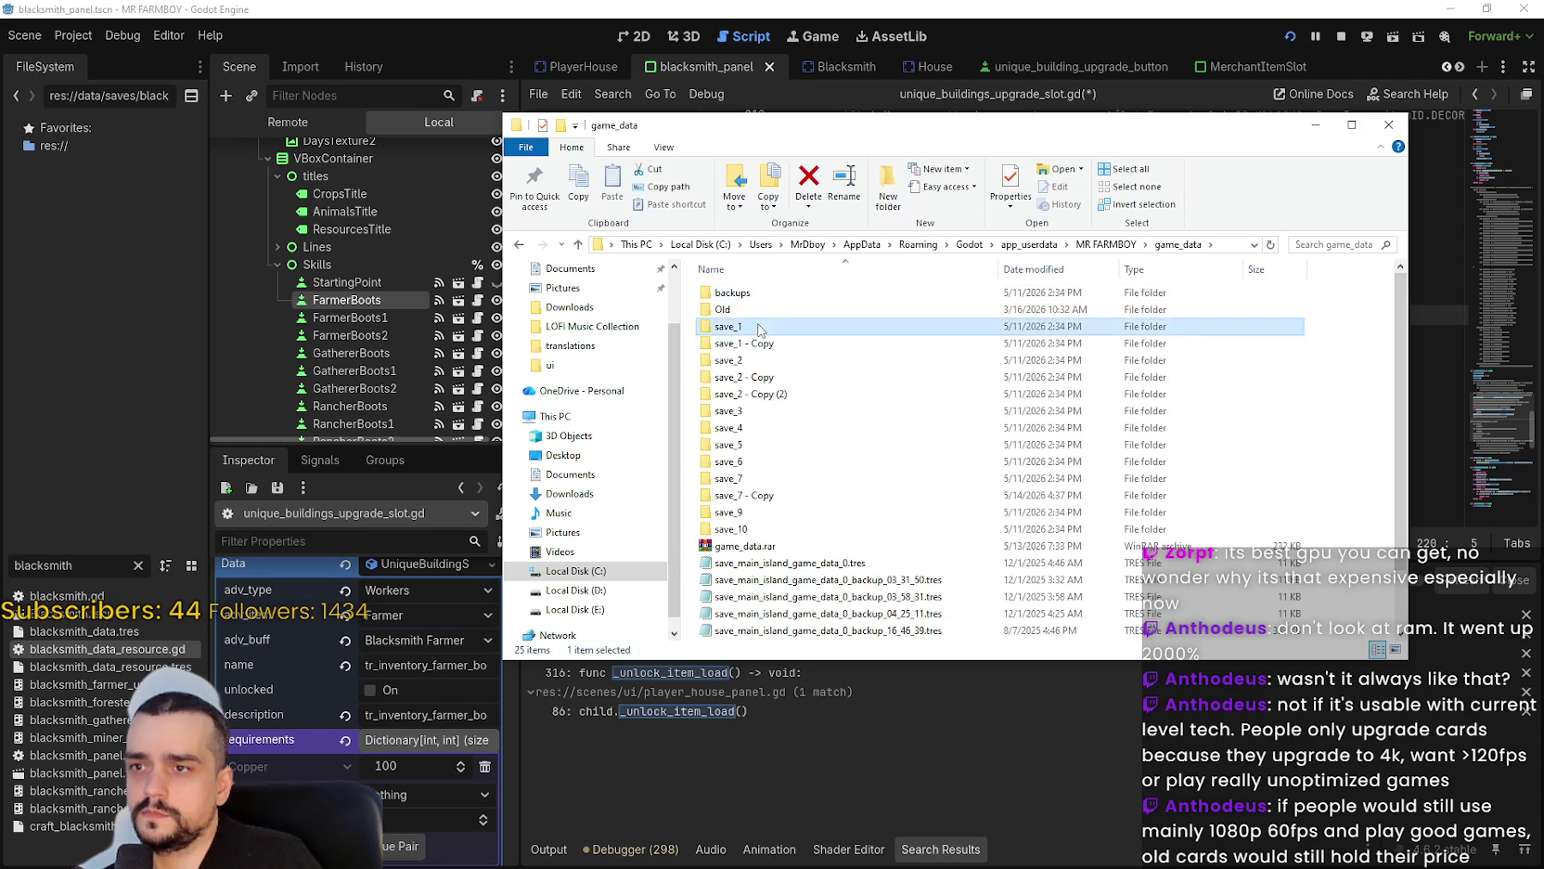
double_click(761, 326)
double_click(761, 310)
scroll(742, 362, down, 3)
mouse_move(1114, 196)
mouse_down()
mouse_move(1116, 182)
mouse_move(1115, 427)
mouse_move(1109, 399)
mouse_up()
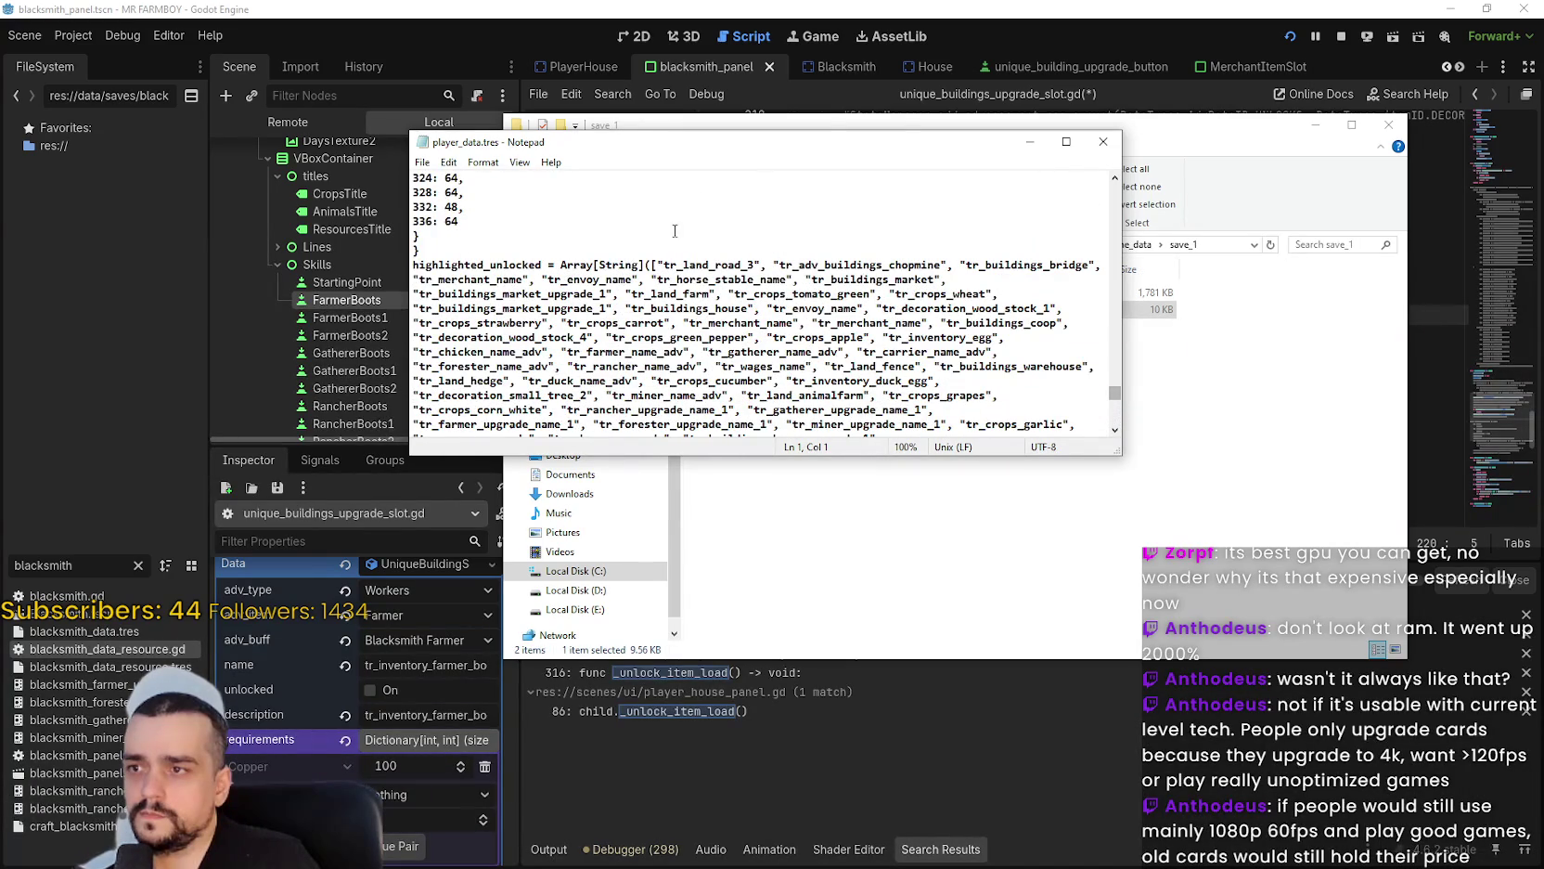
Scroll to the_endless_unlocked array in player_data.tres and select its boot entries to inspect them.
scroll(644, 325, down, 8)
scroll(647, 330, down, 5)
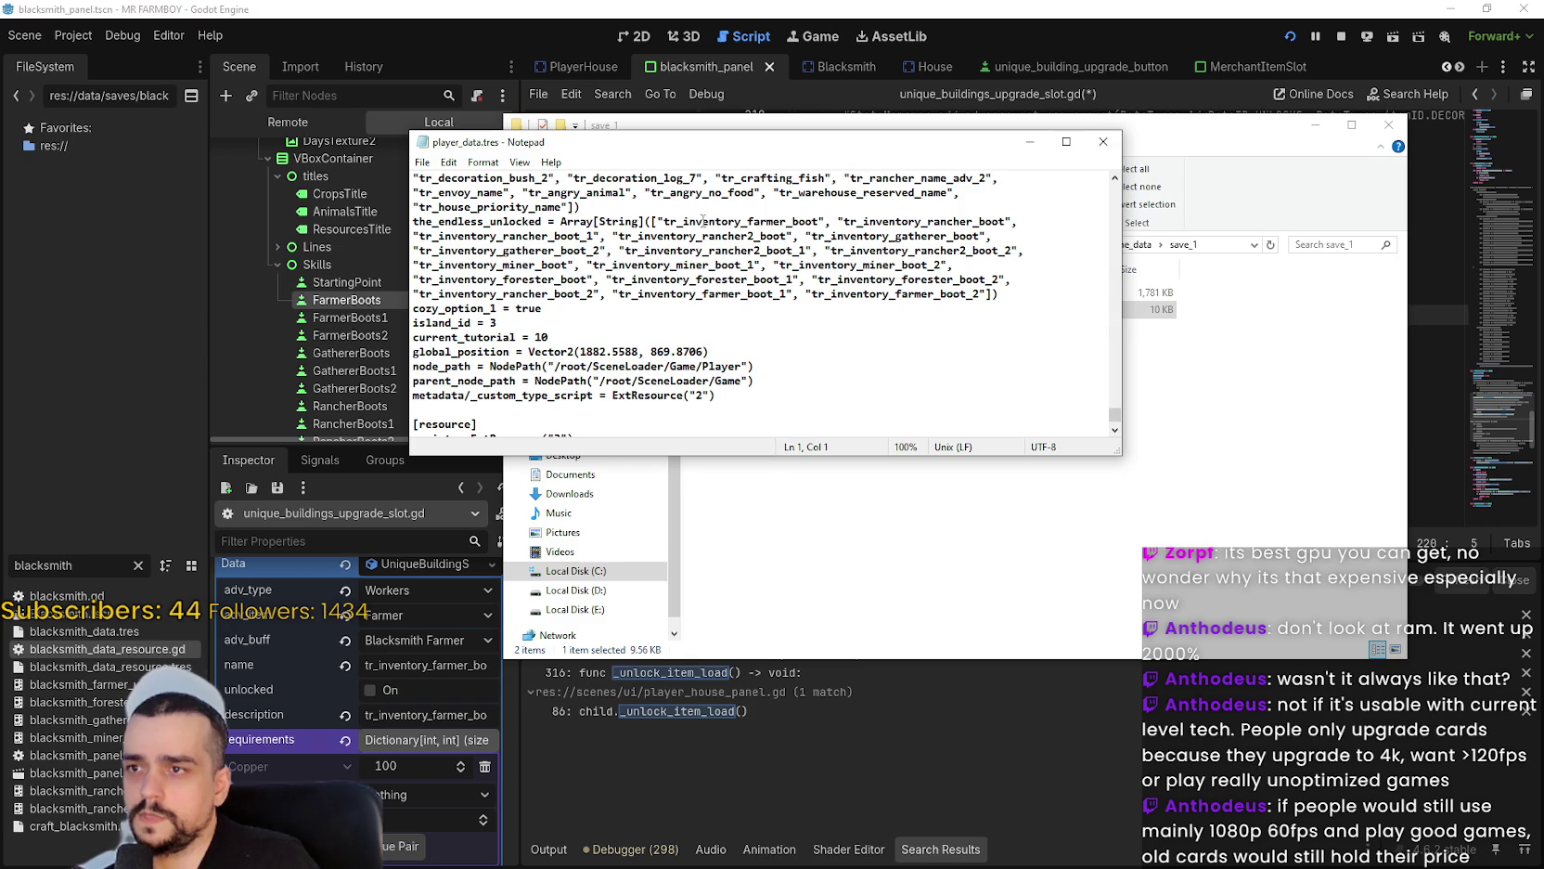
drag(663, 221, 821, 221)
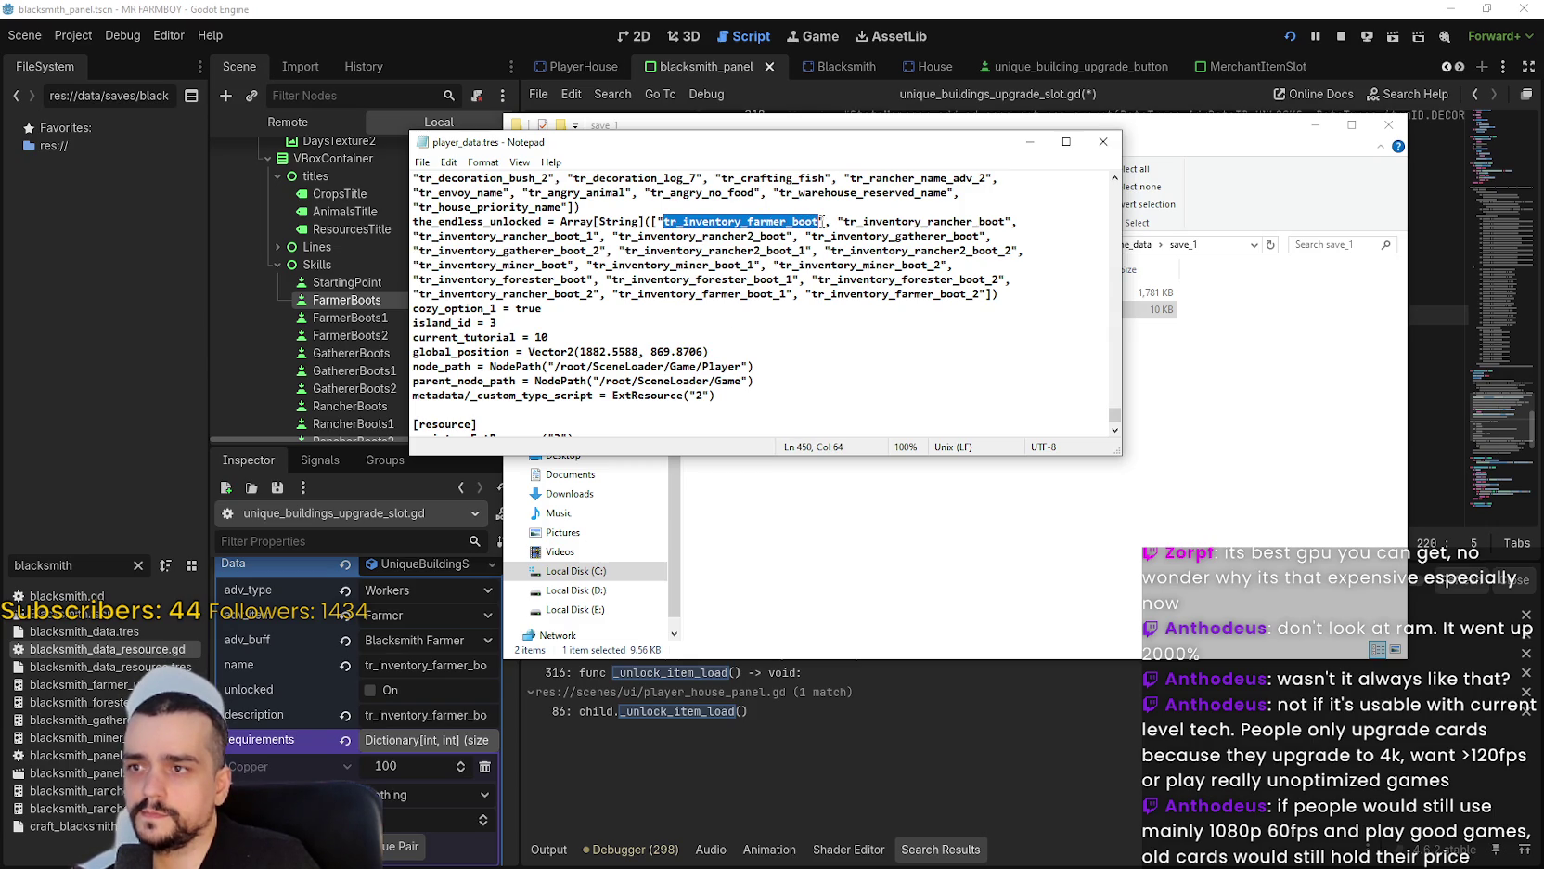
mouse_move(821, 220)
mouse_down()
mouse_move(1021, 248)
mouse_move(965, 292)
mouse_move(984, 289)
mouse_up()
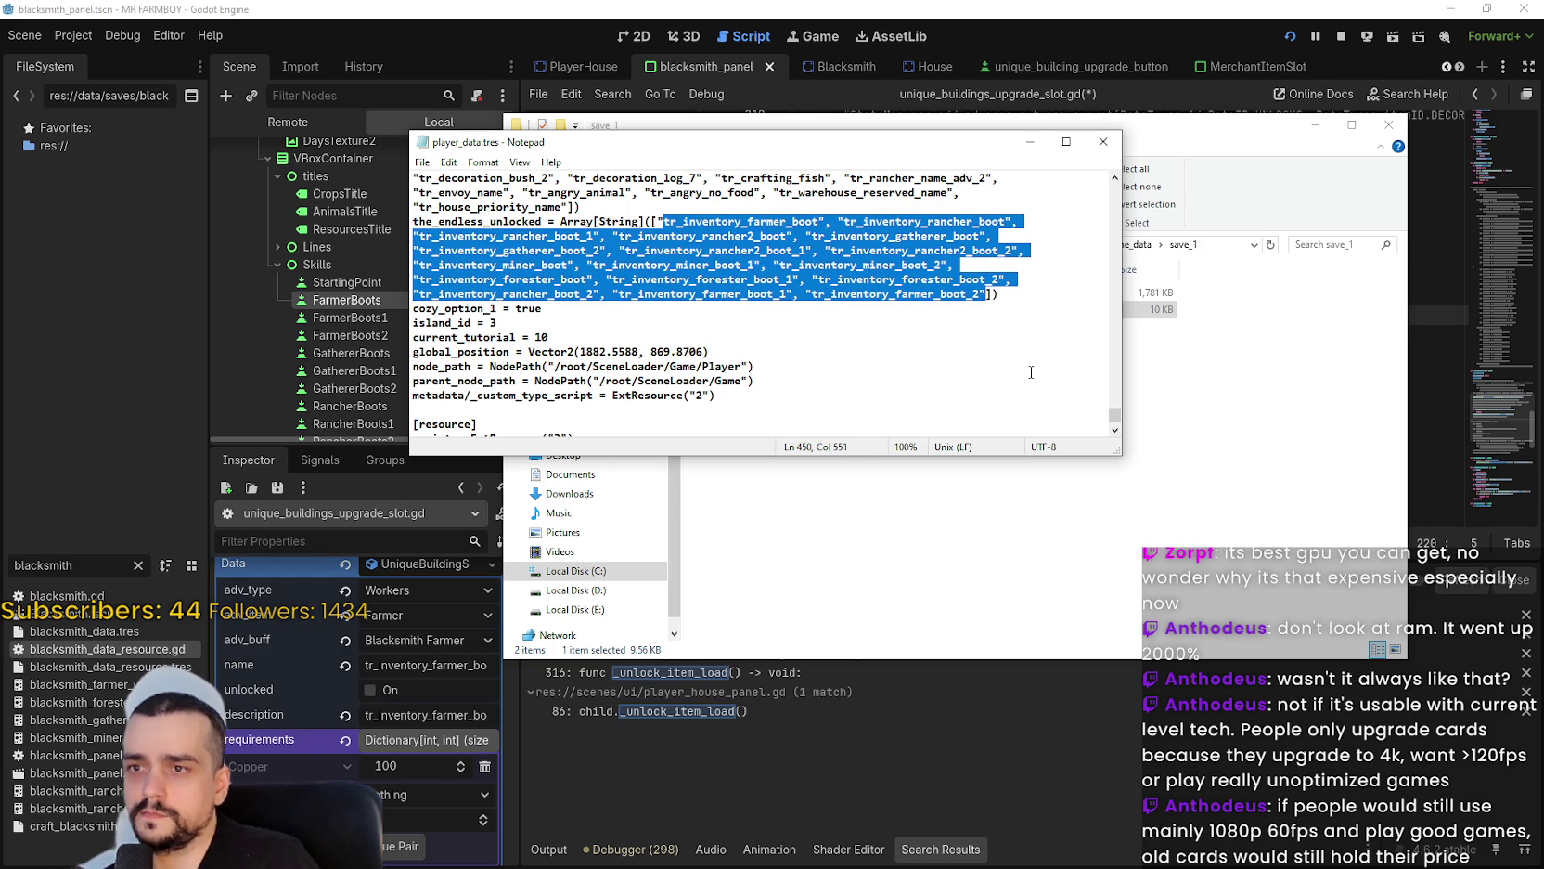
click(1018, 295)
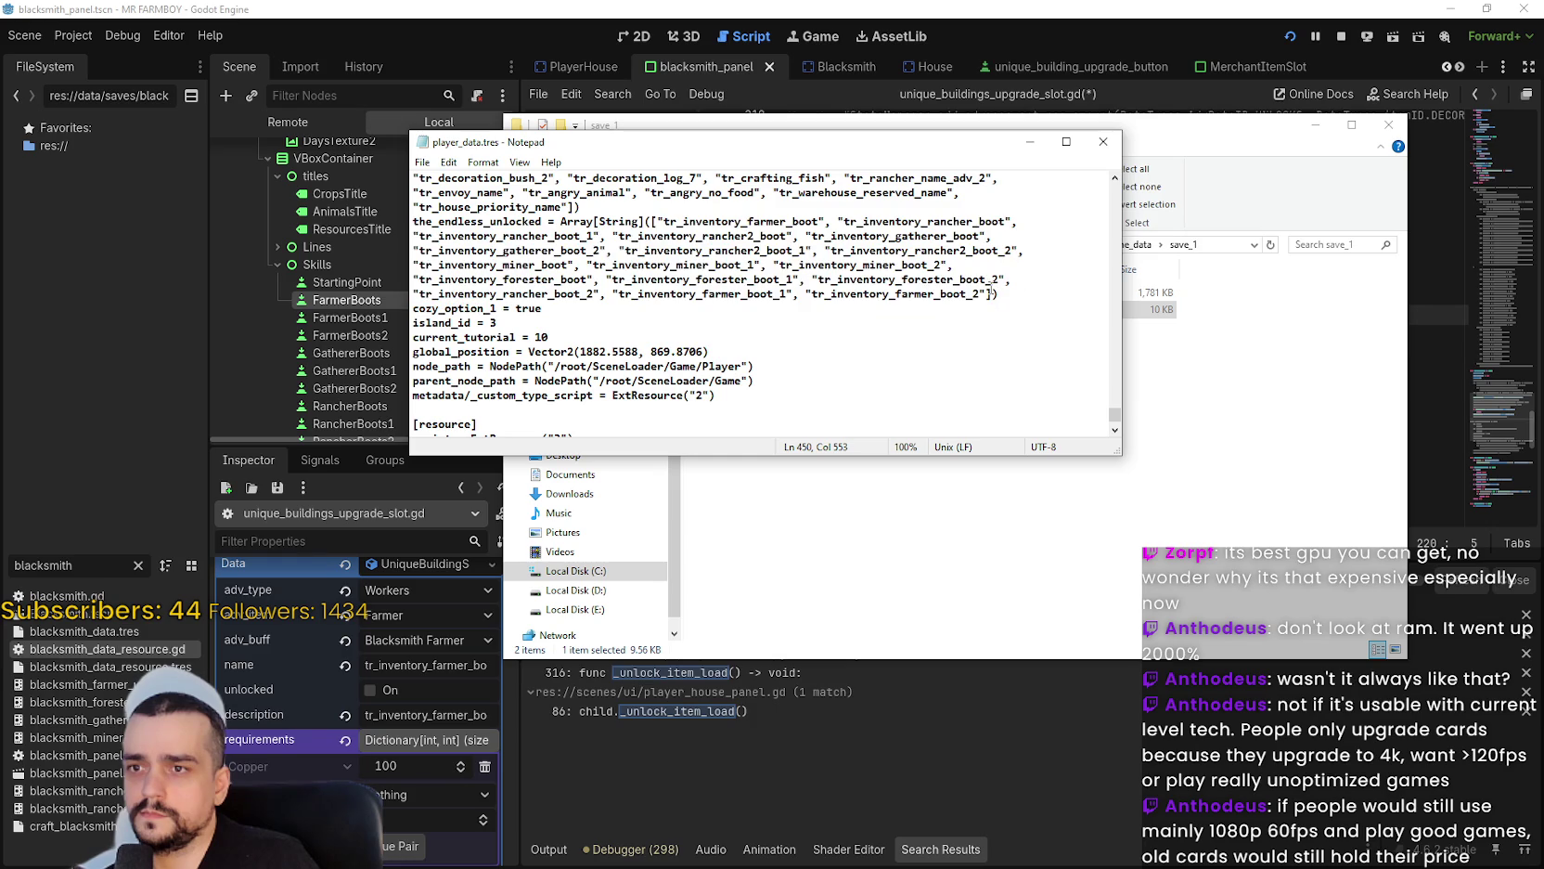
drag(991, 293, 566, 221)
click(586, 236)
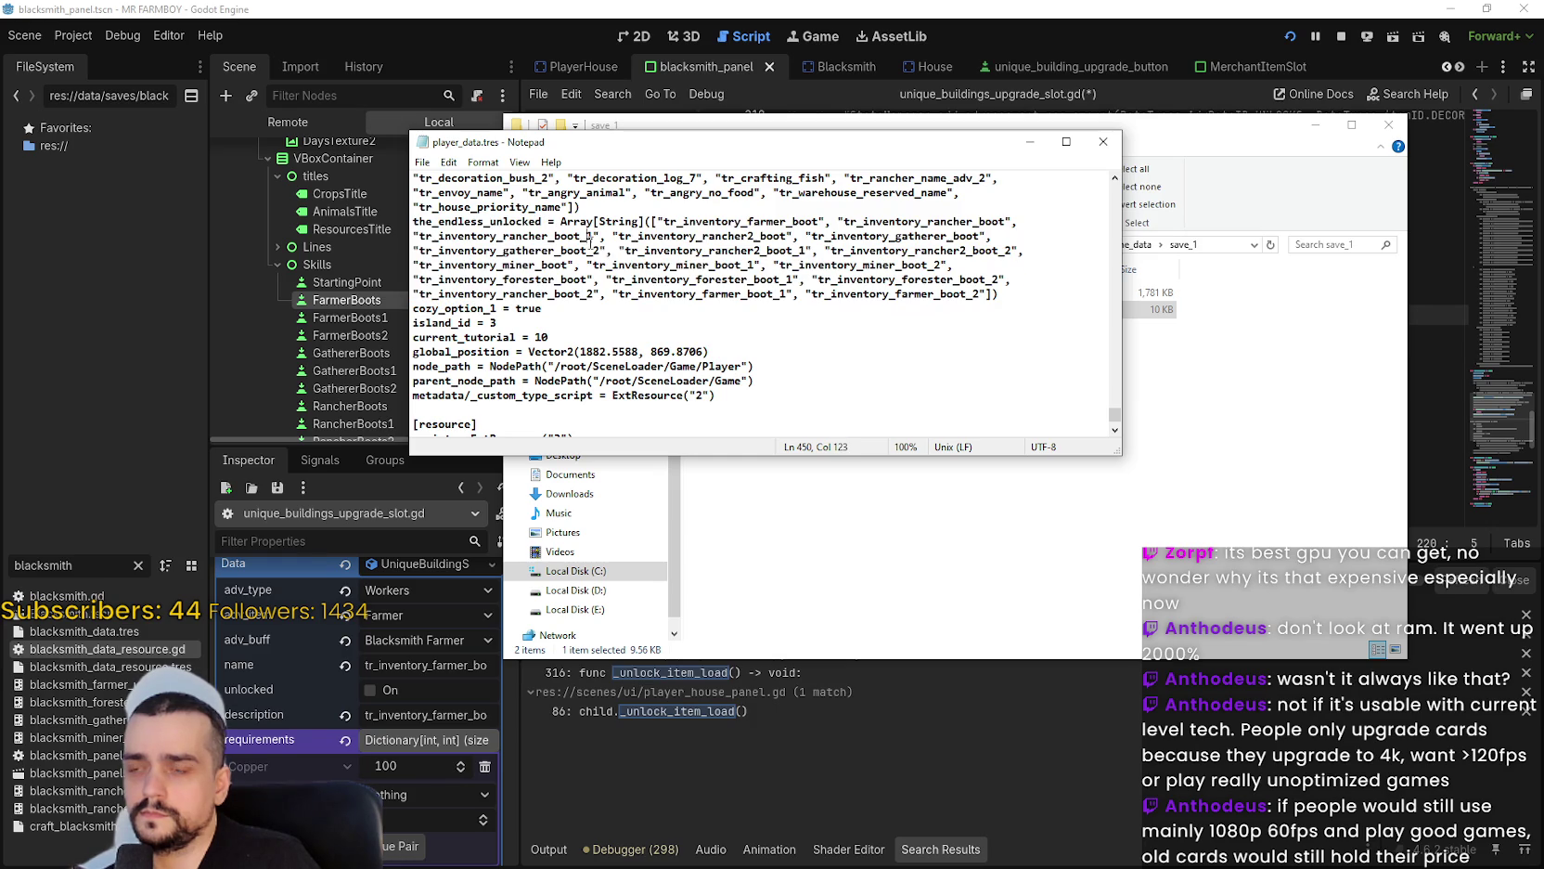
Close player_data.tres and bring the Godot editor back to the front.
click(1103, 141)
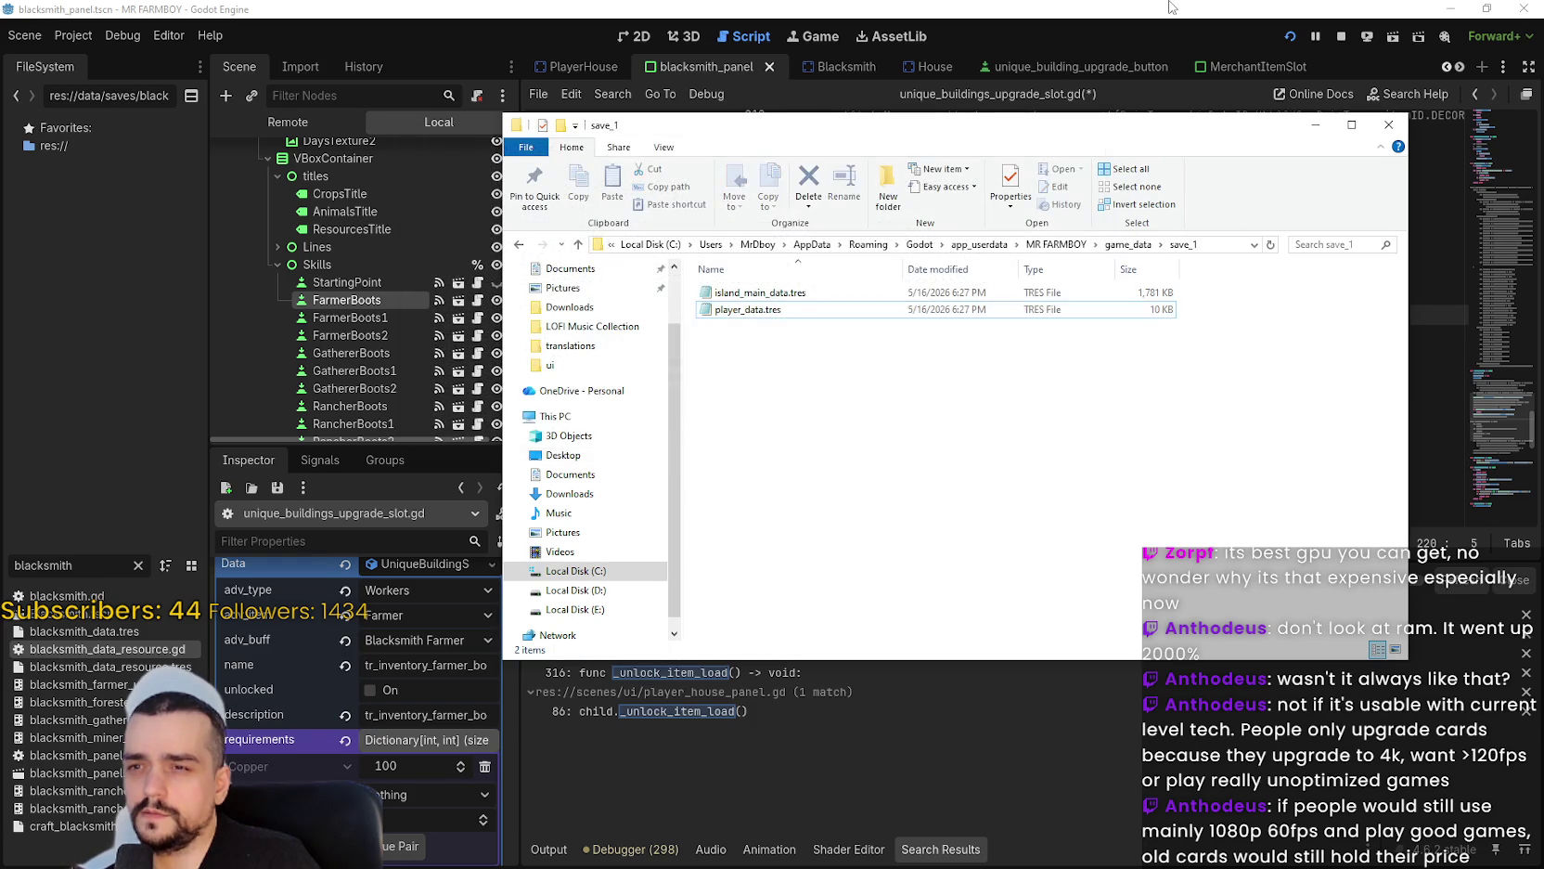
click(1168, 45)
scroll(1490, 444, down, 2)
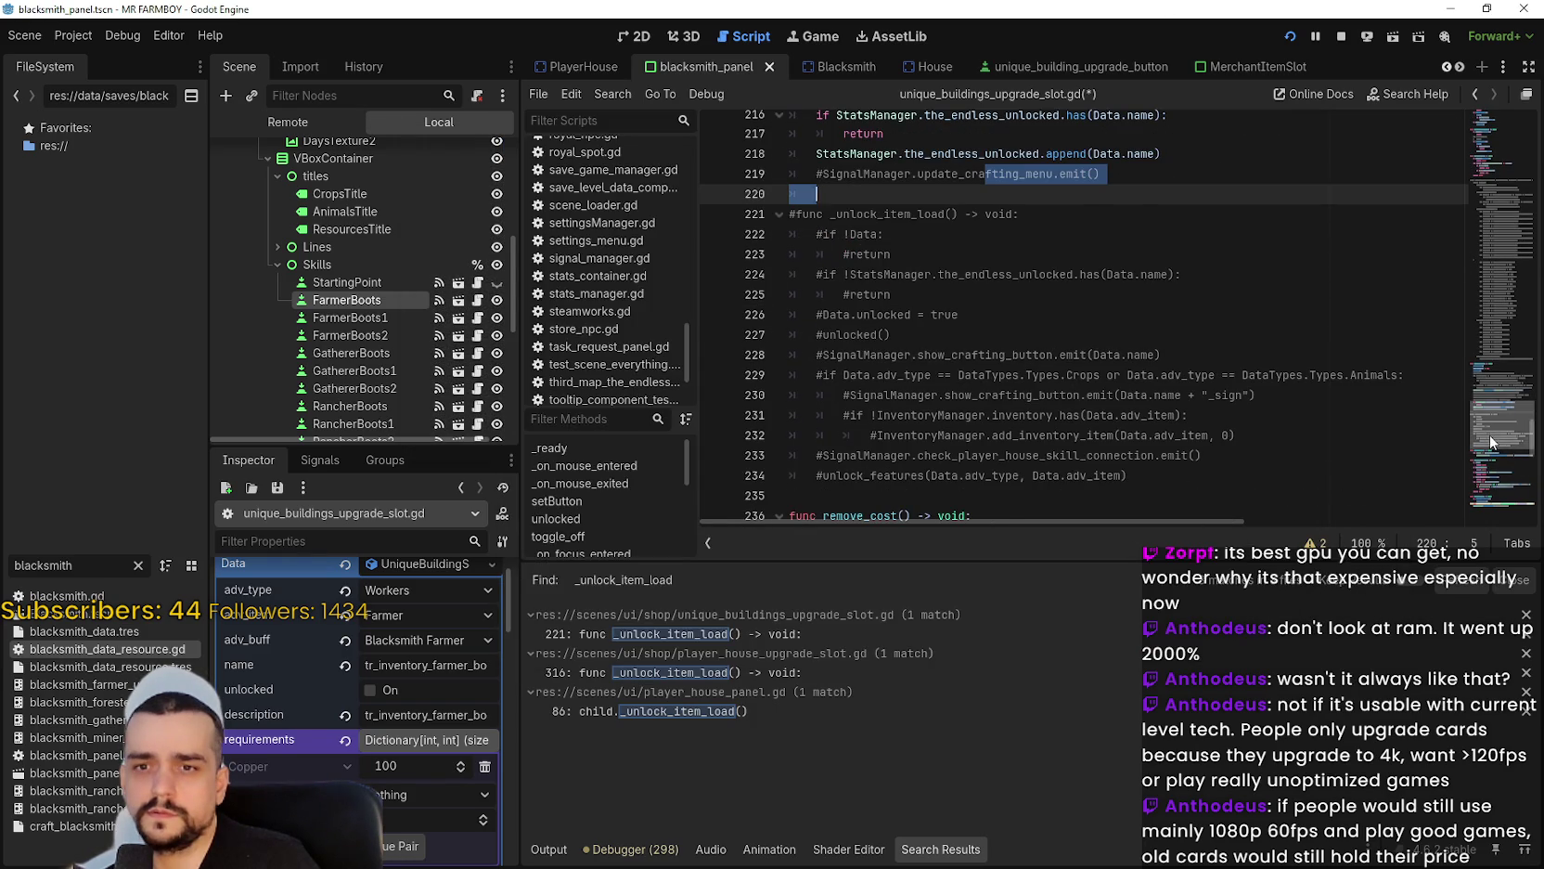
Scroll down to _on_tree_exiting and inspect the tr_adv name in its unlock check.
scroll(1490, 446, down, 3)
scroll(1489, 446, down, 3)
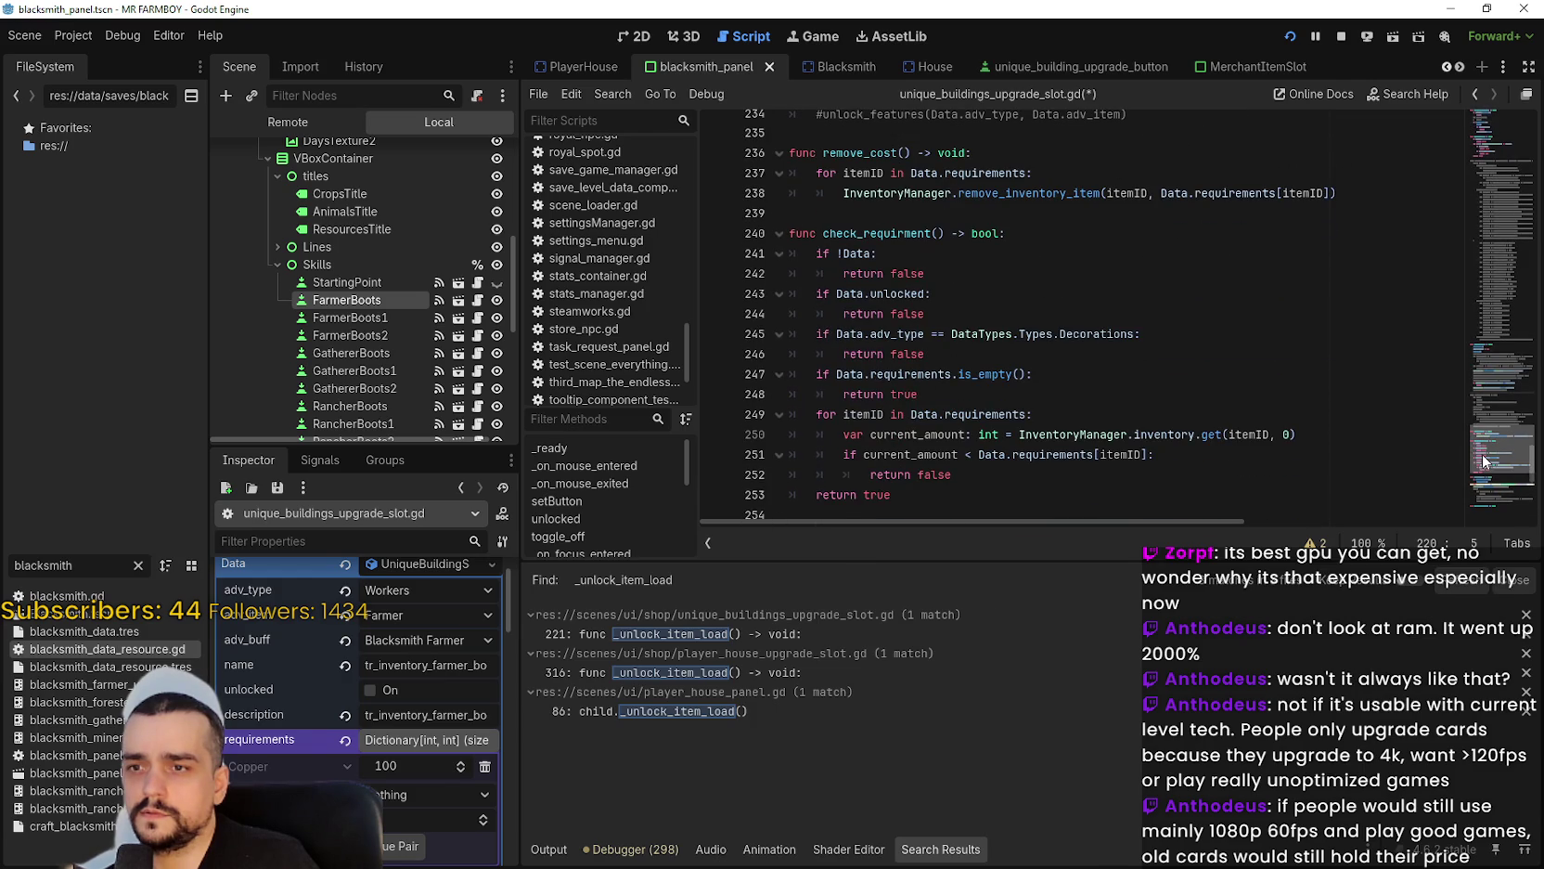
scroll(1481, 469, down, 4)
scroll(1478, 475, down, 4)
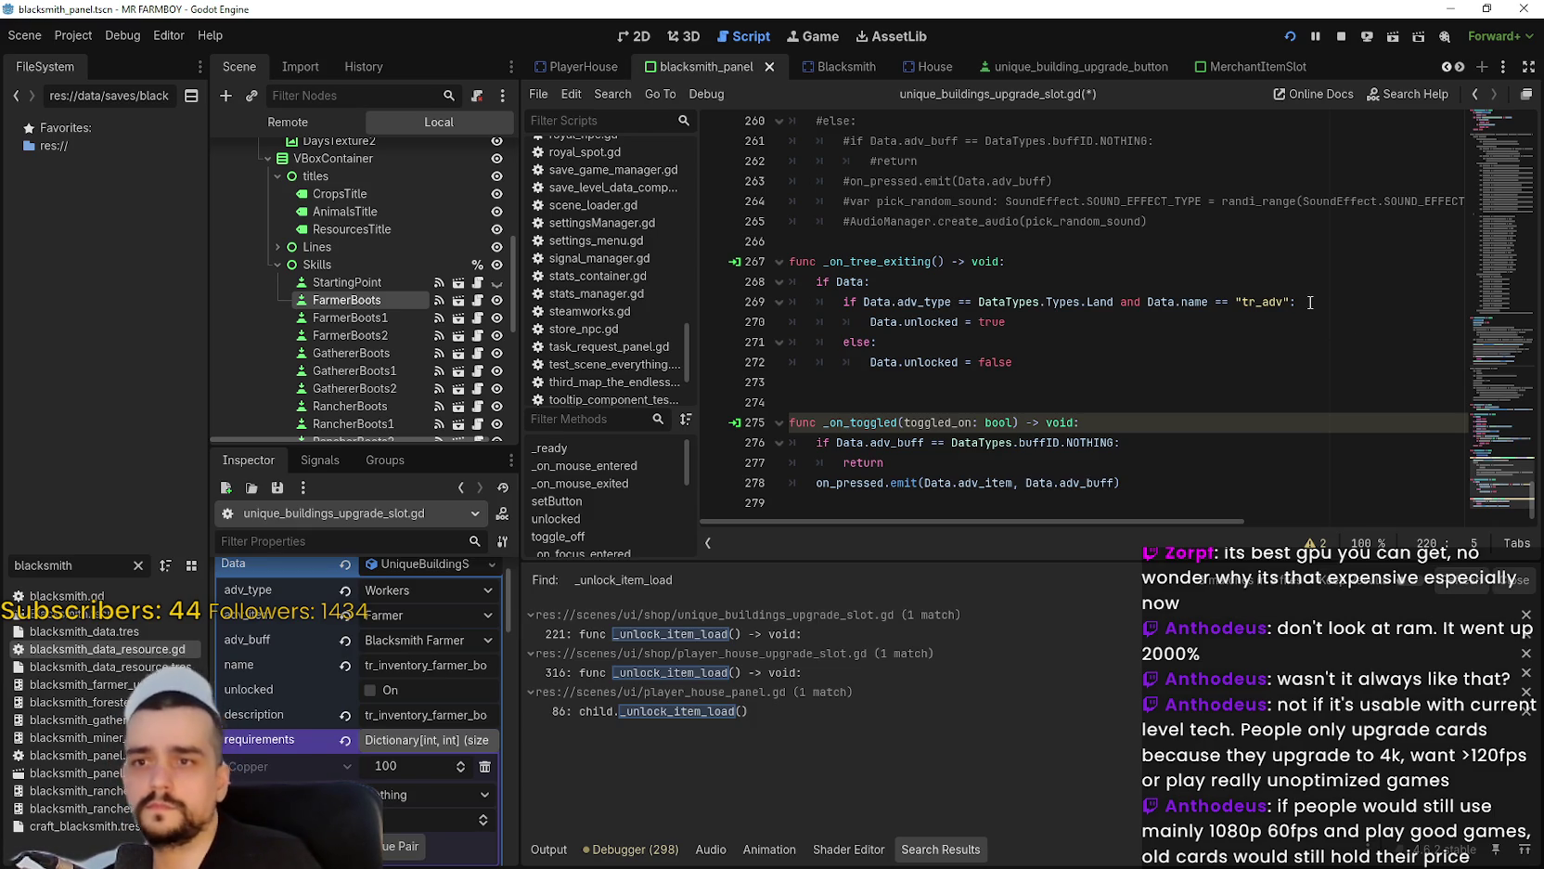
double_click(1267, 300)
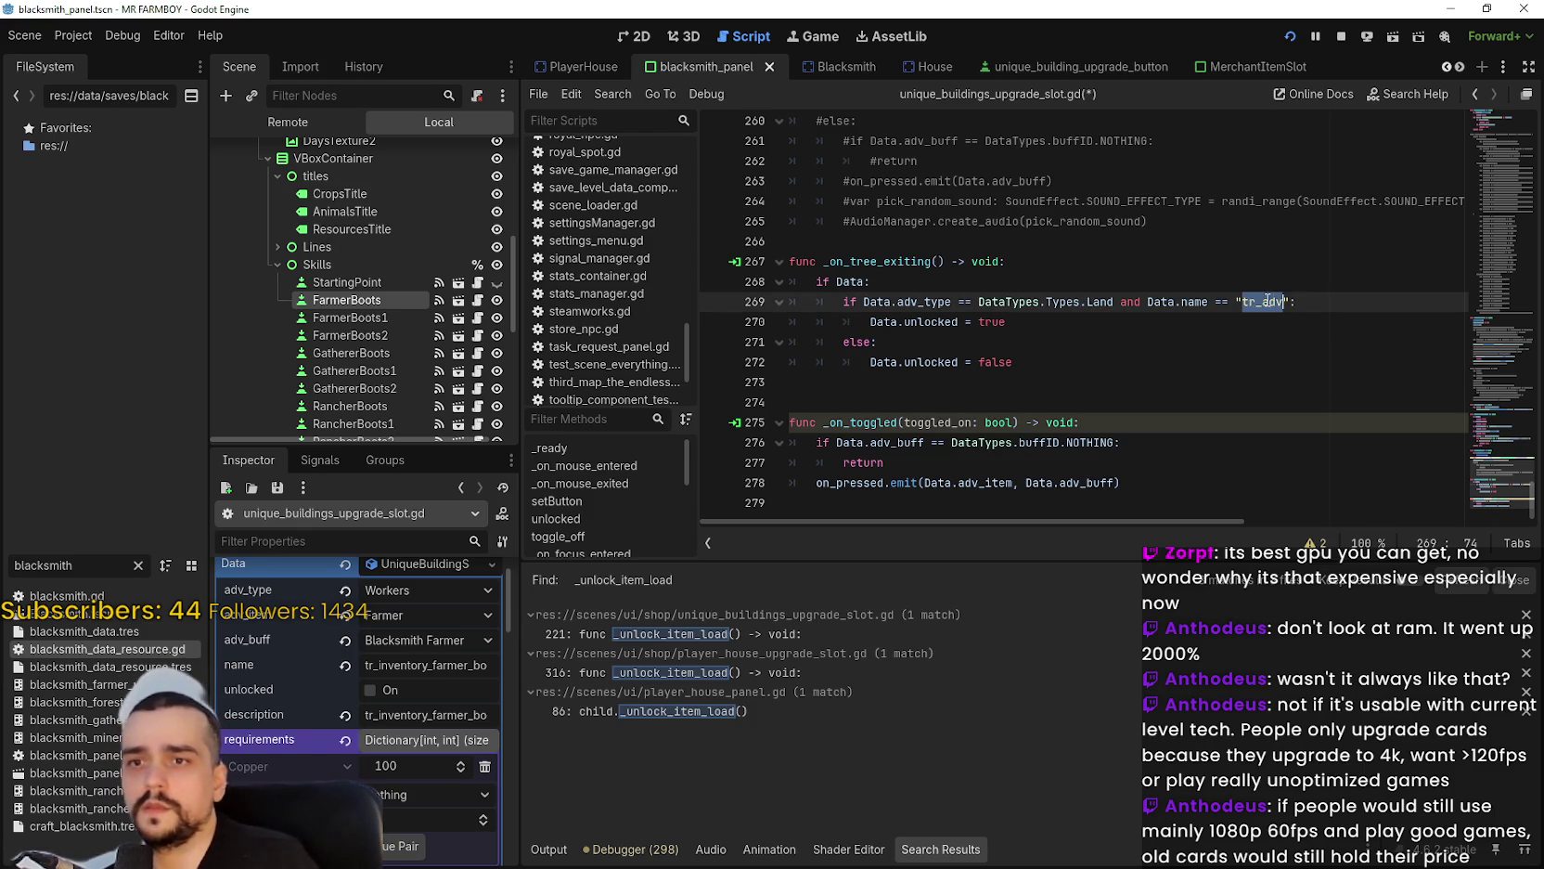
click(1108, 317)
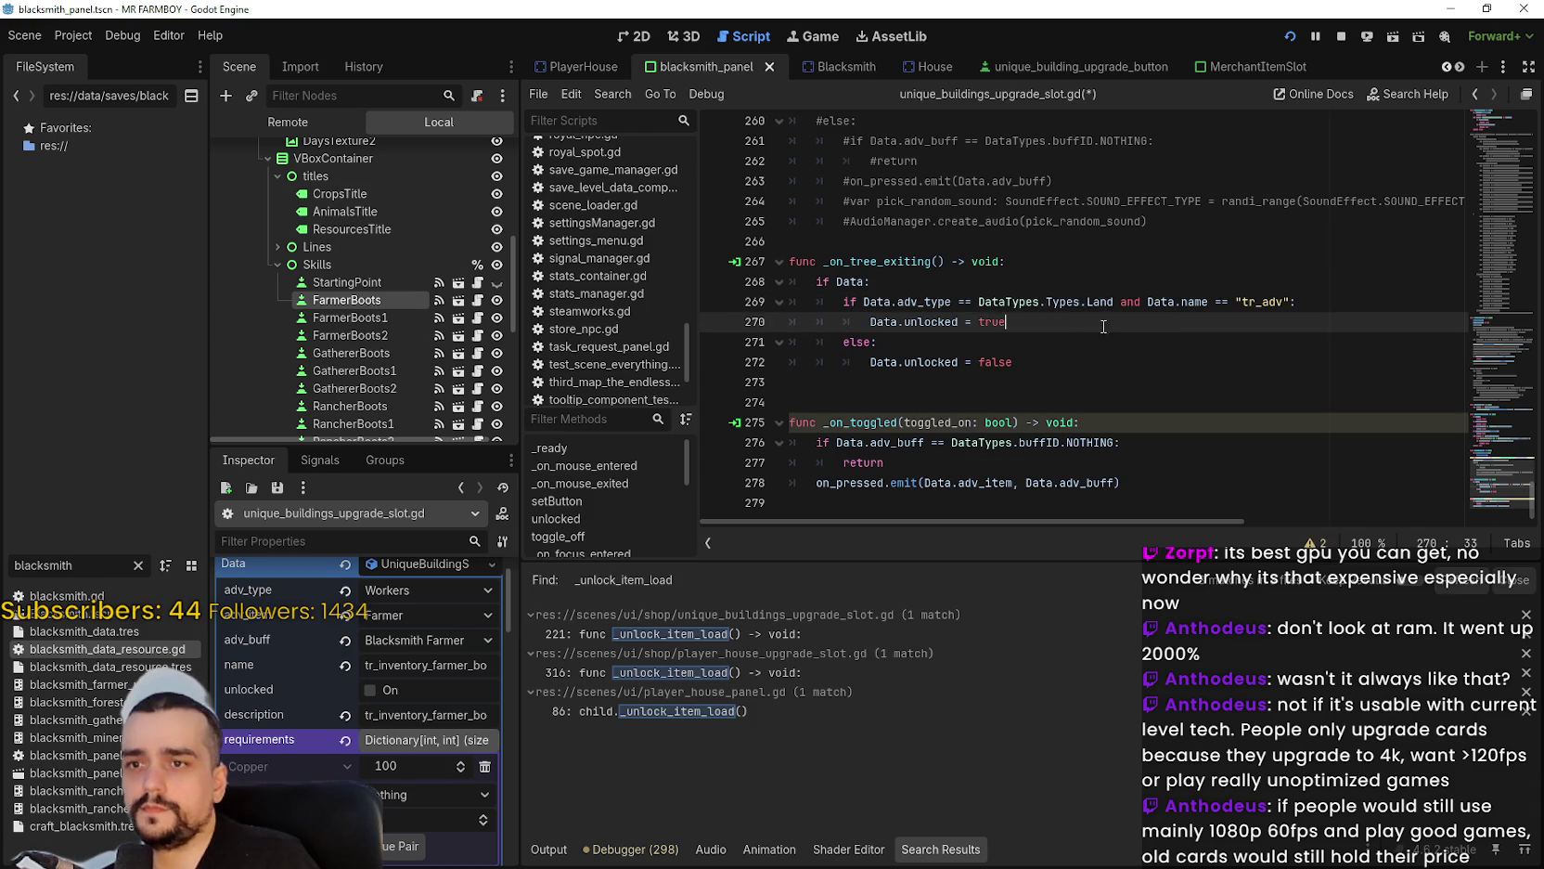
double_click(1258, 298)
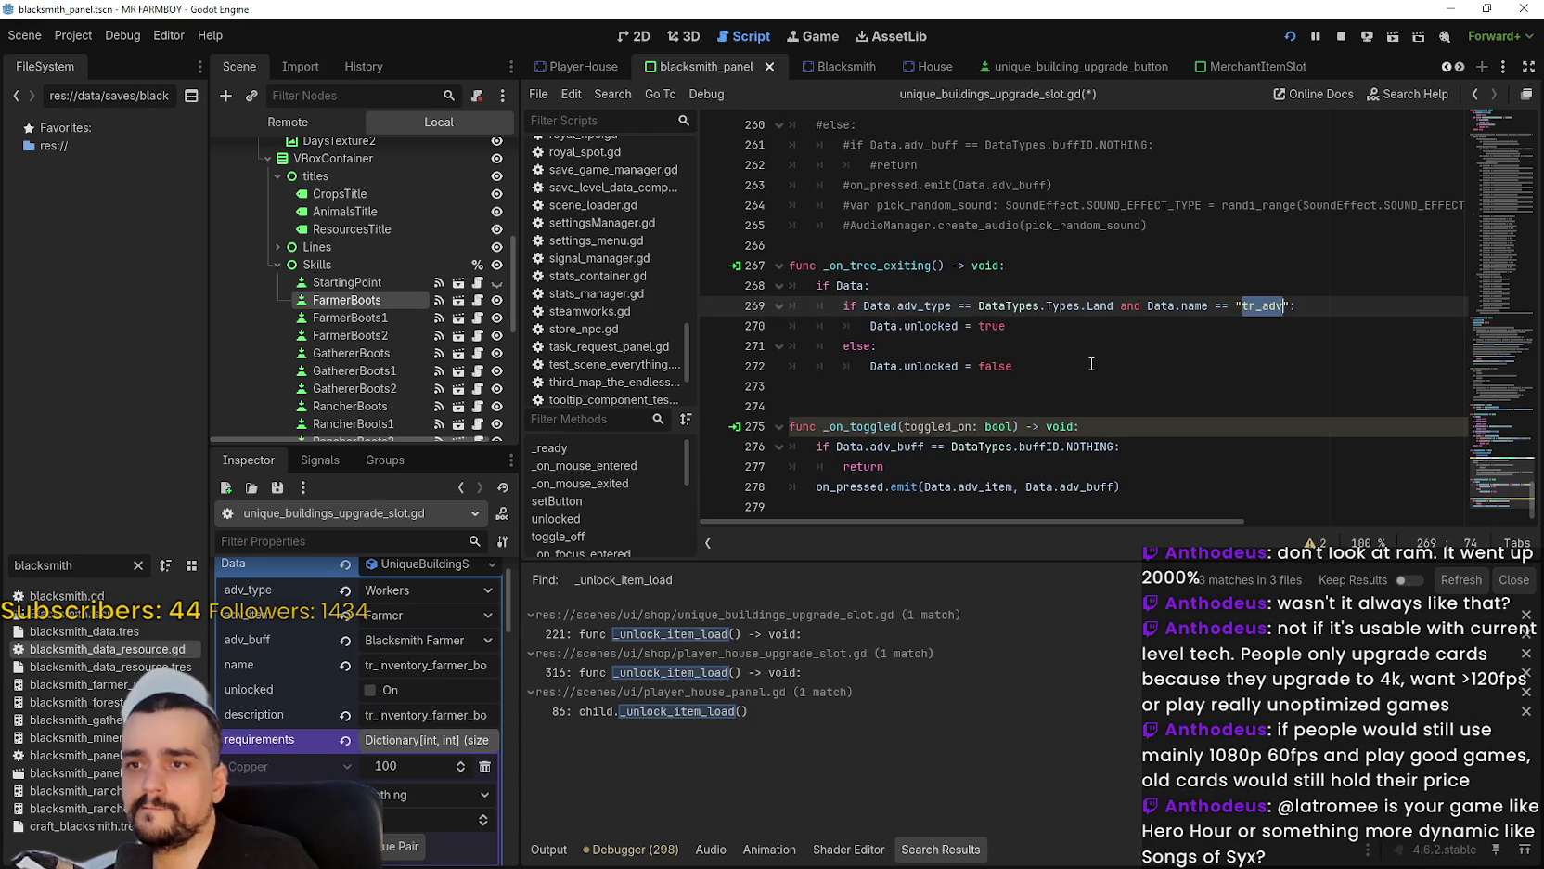
click(1054, 399)
Review lines 264–273 around _on_tree_exiting, then stop the running game.
double_click(921, 305)
double_click(922, 326)
click(921, 385)
drag(921, 385, 790, 205)
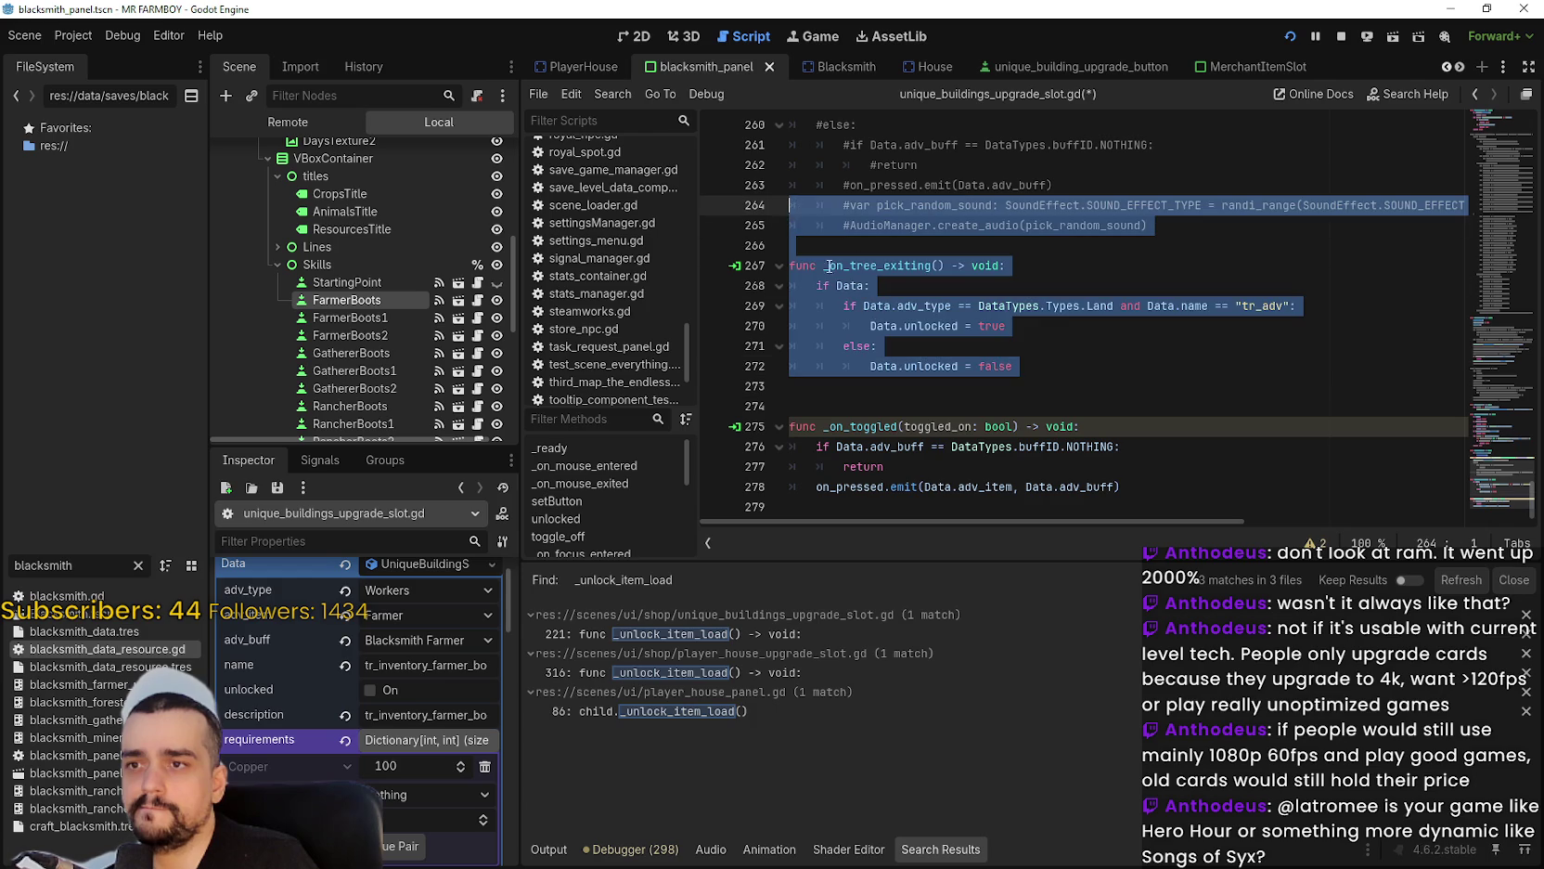
click(927, 394)
click(1341, 35)
click(998, 245)
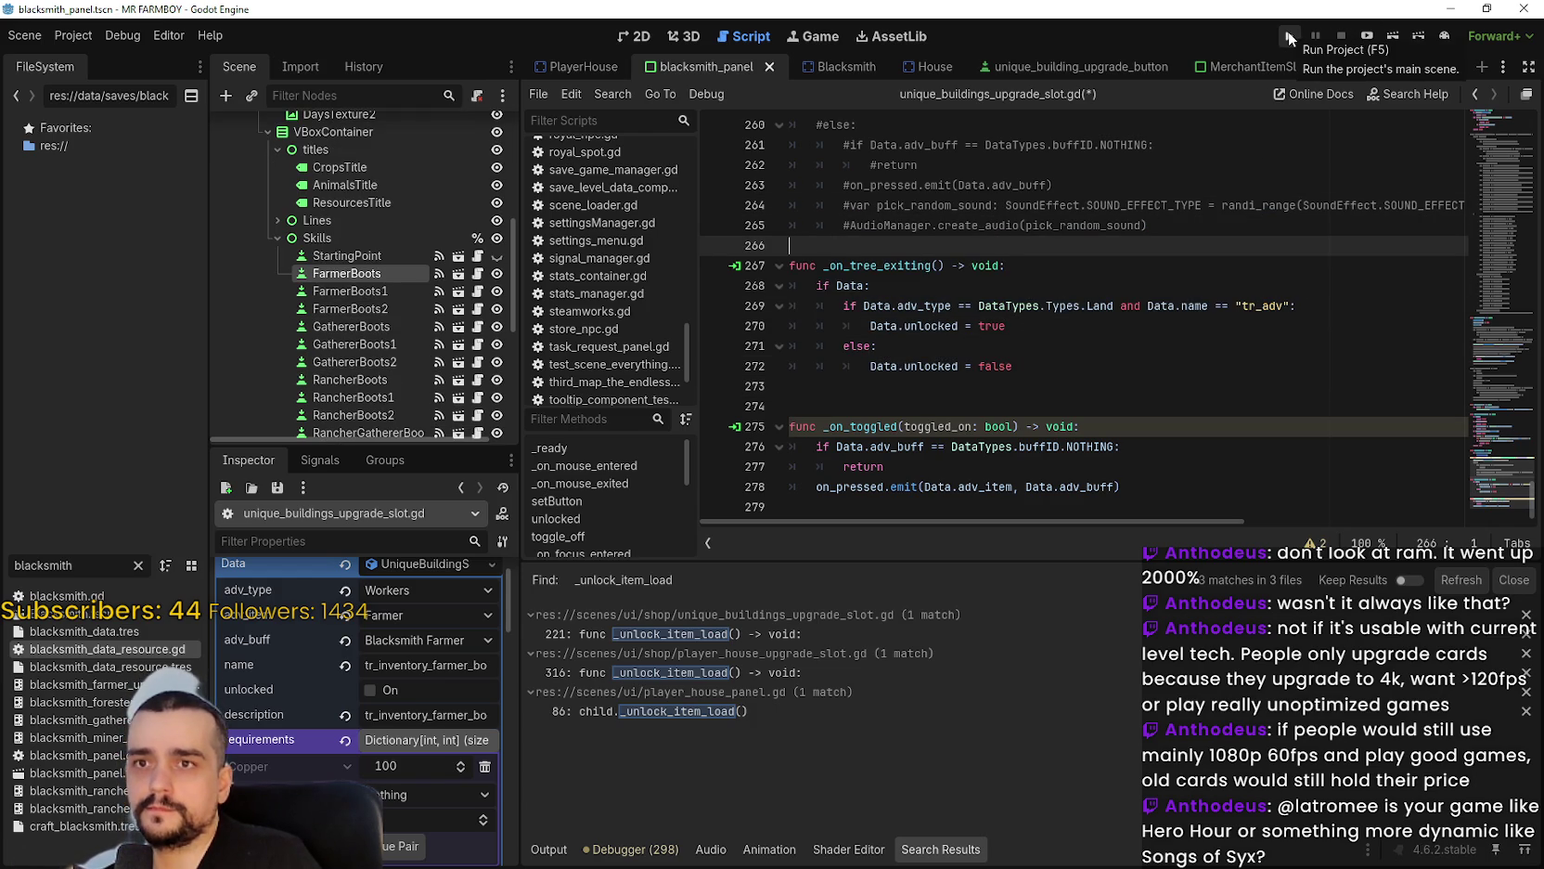
Run the project, continue and load Save 1, then open the Blacksmith buff panel.
click(1288, 35)
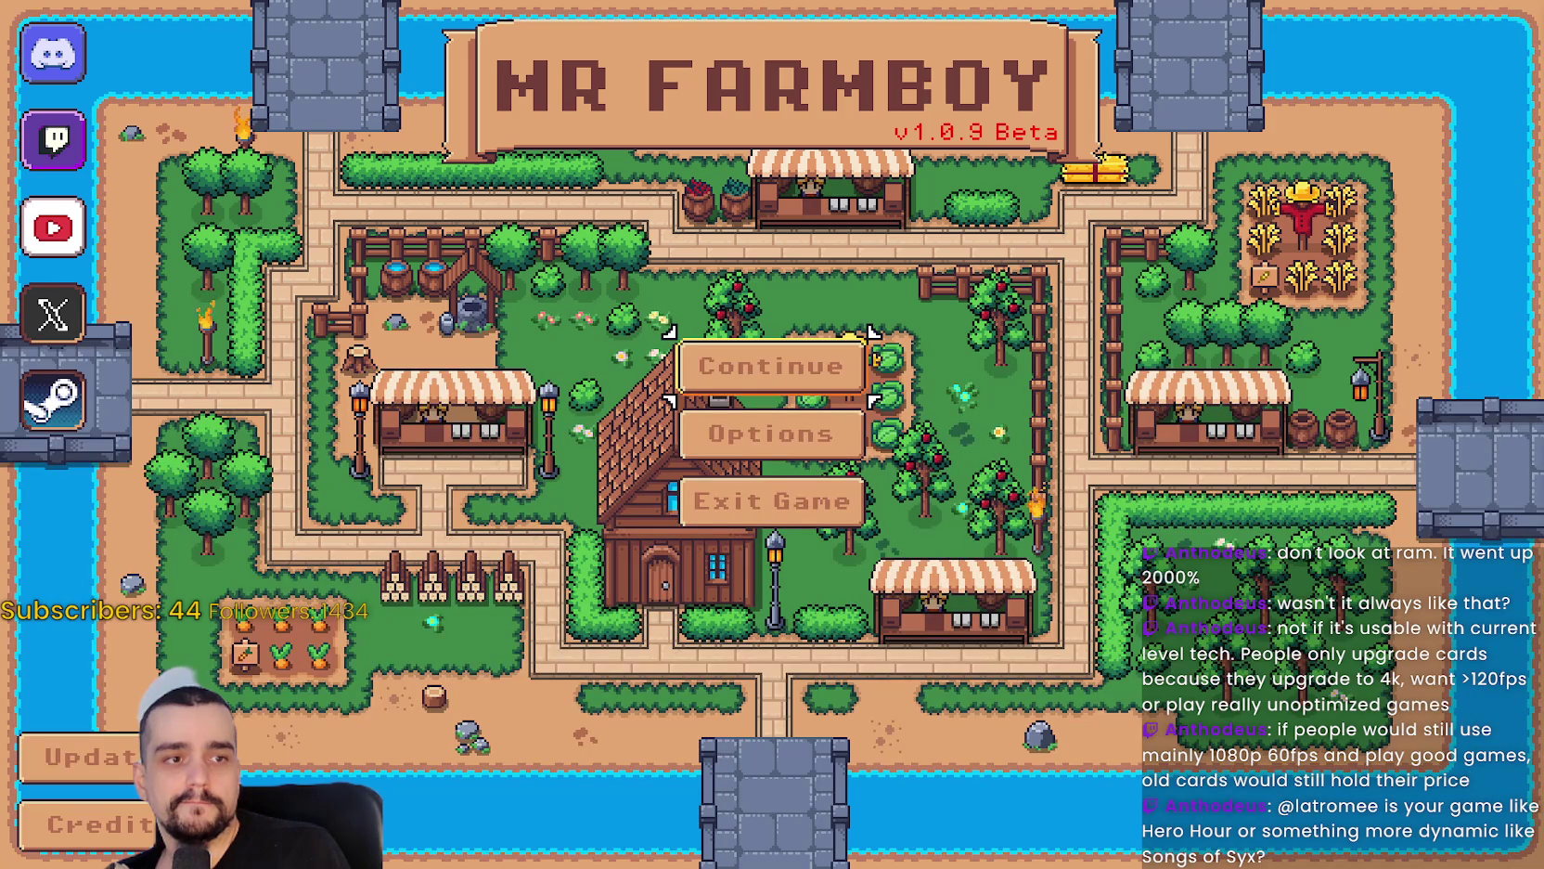
click(770, 367)
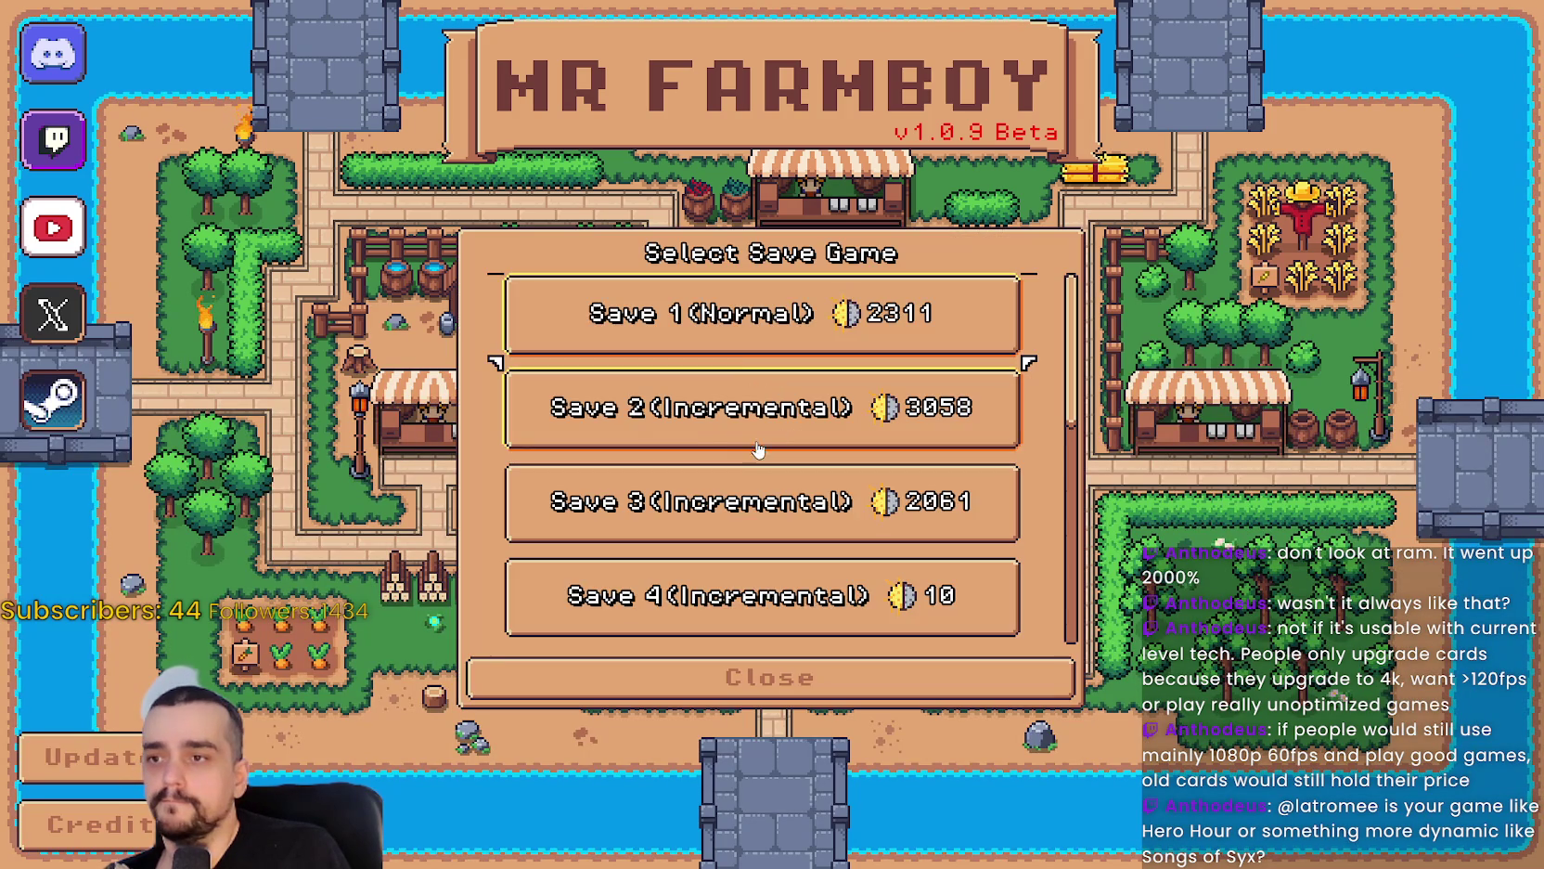
click(715, 314)
click(664, 334)
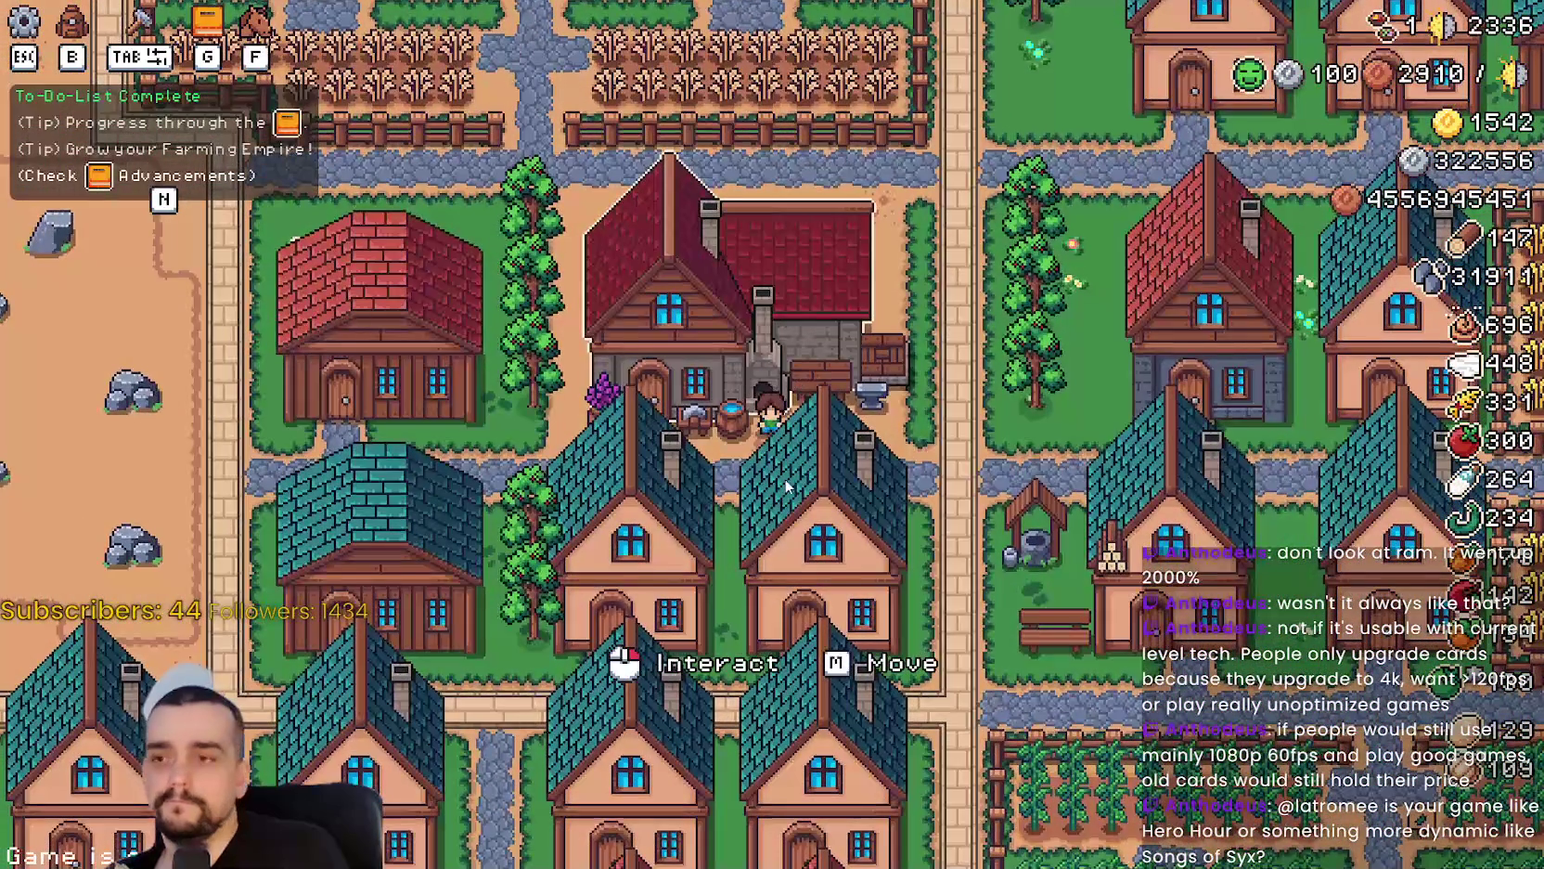
click(803, 490)
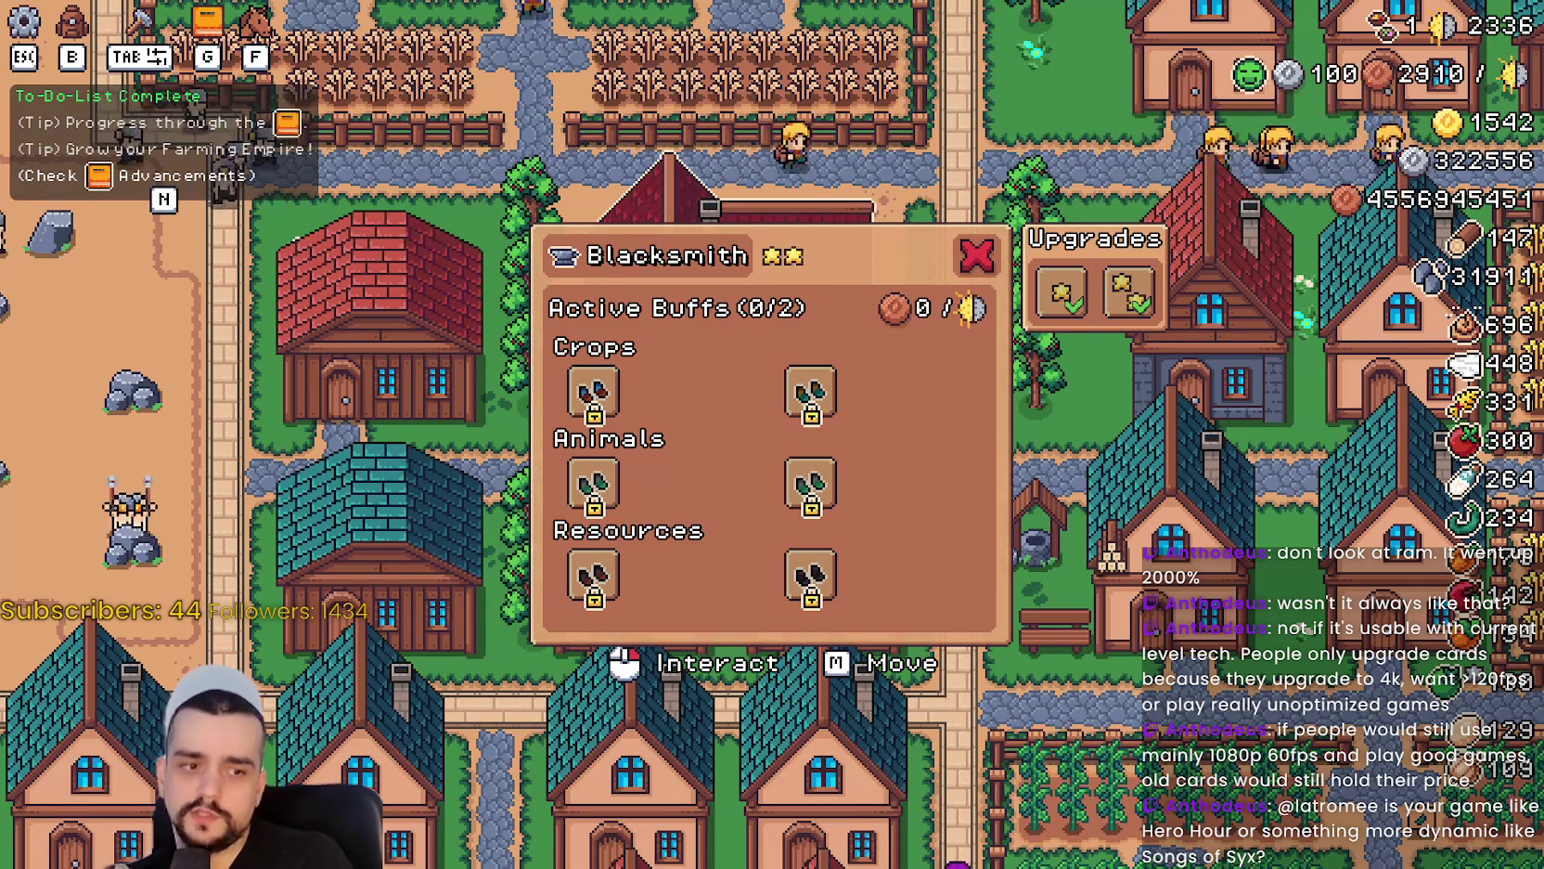
Switch to the Godot editor and stop the running game.
key(alt+Tab)
click(1007, 467)
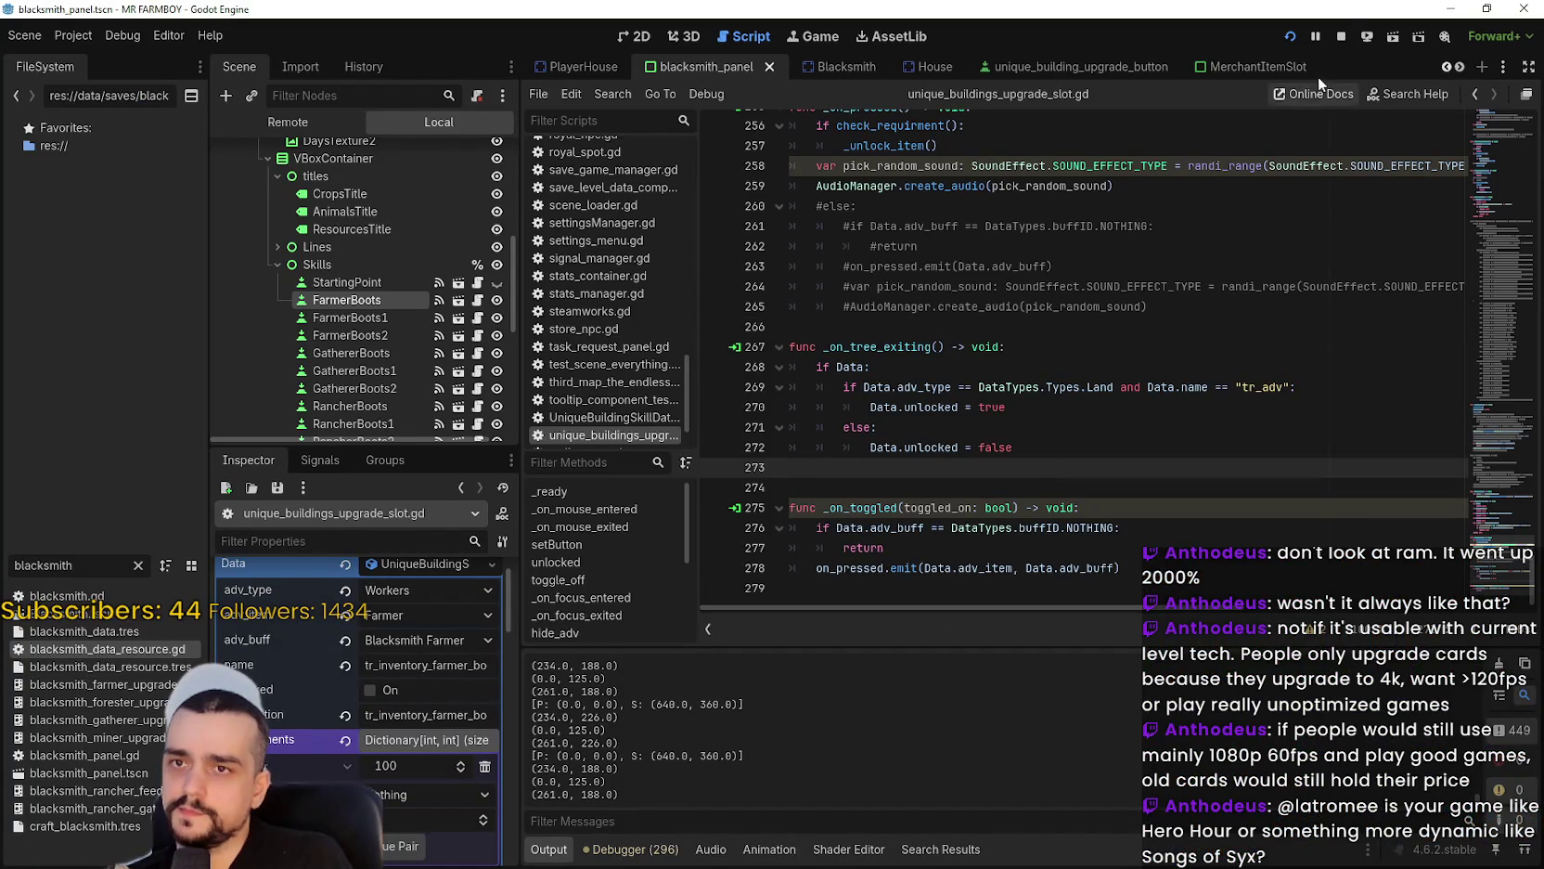
click(1333, 34)
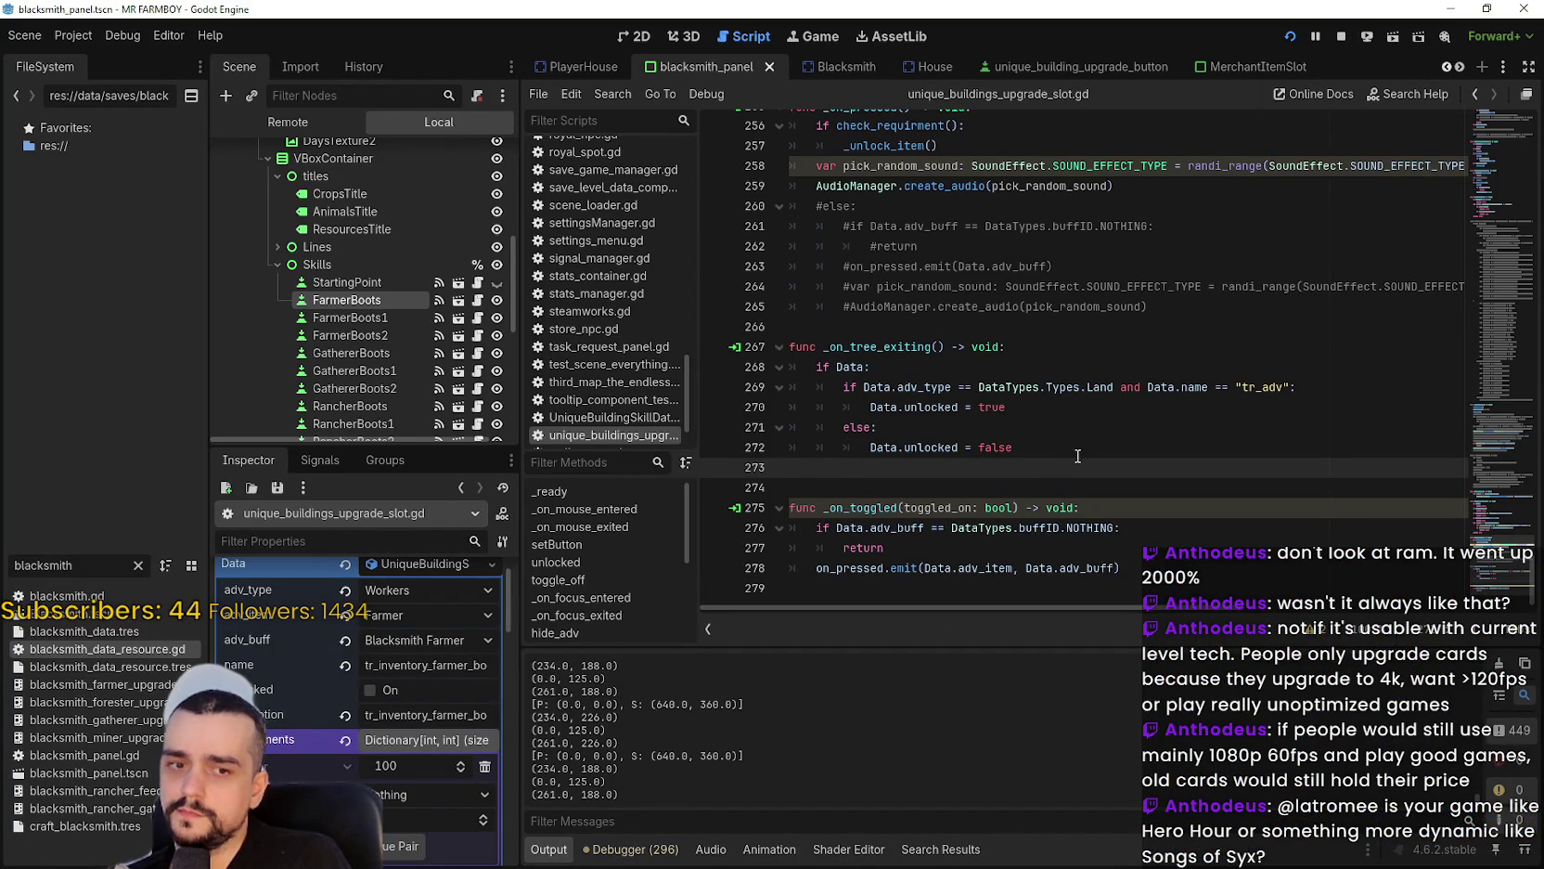
click(889, 438)
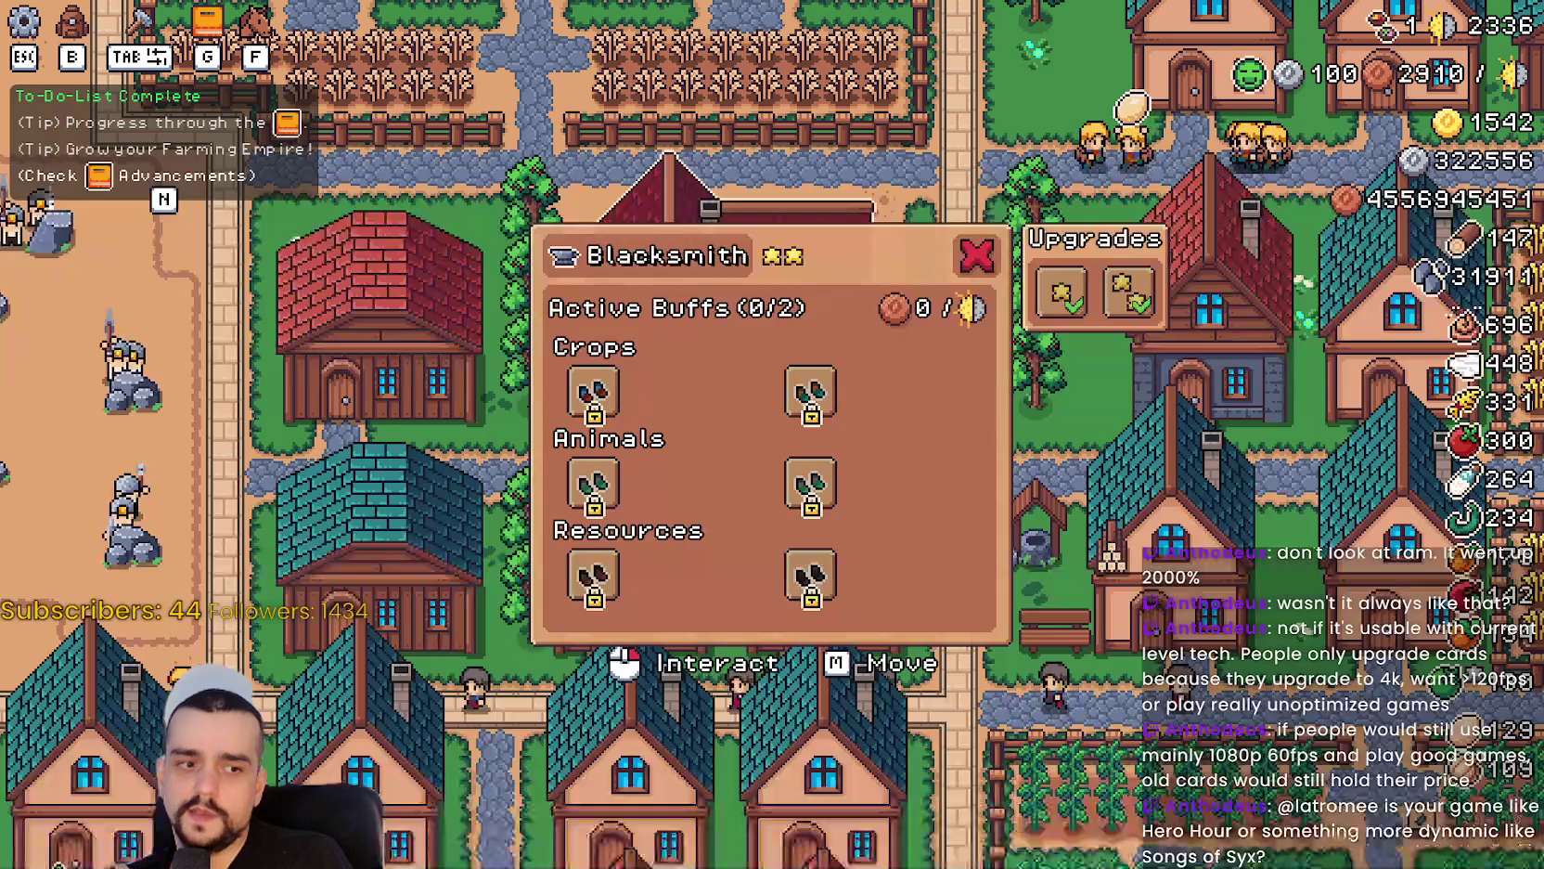
Unlock the right-column slots and activate all six crops, animals and resources buffs.
mouse_move(598, 415)
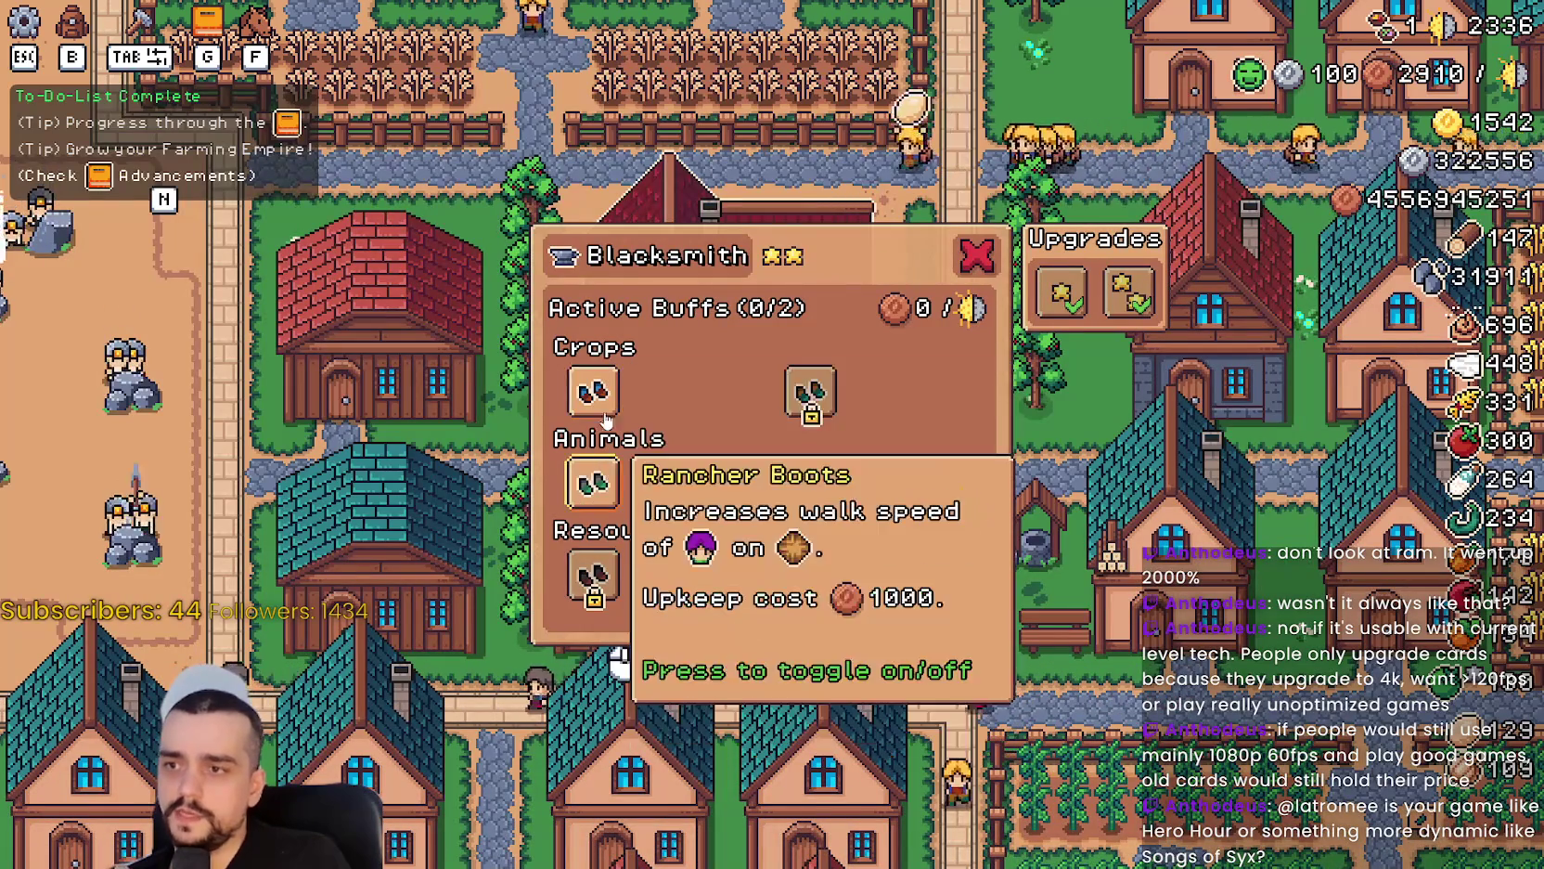
click(809, 415)
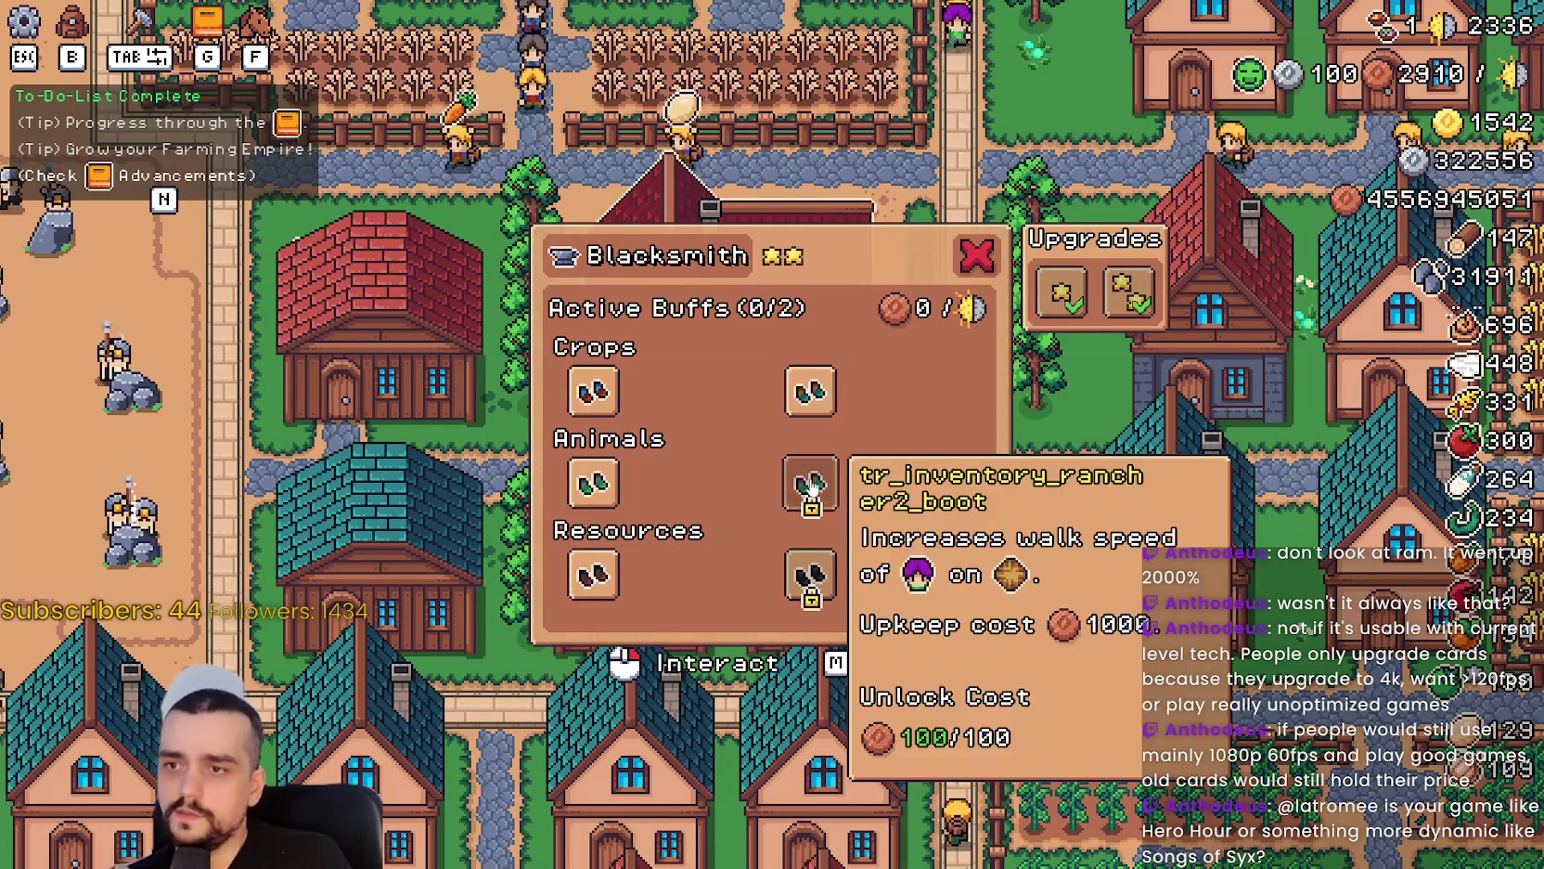
click(810, 391)
click(810, 482)
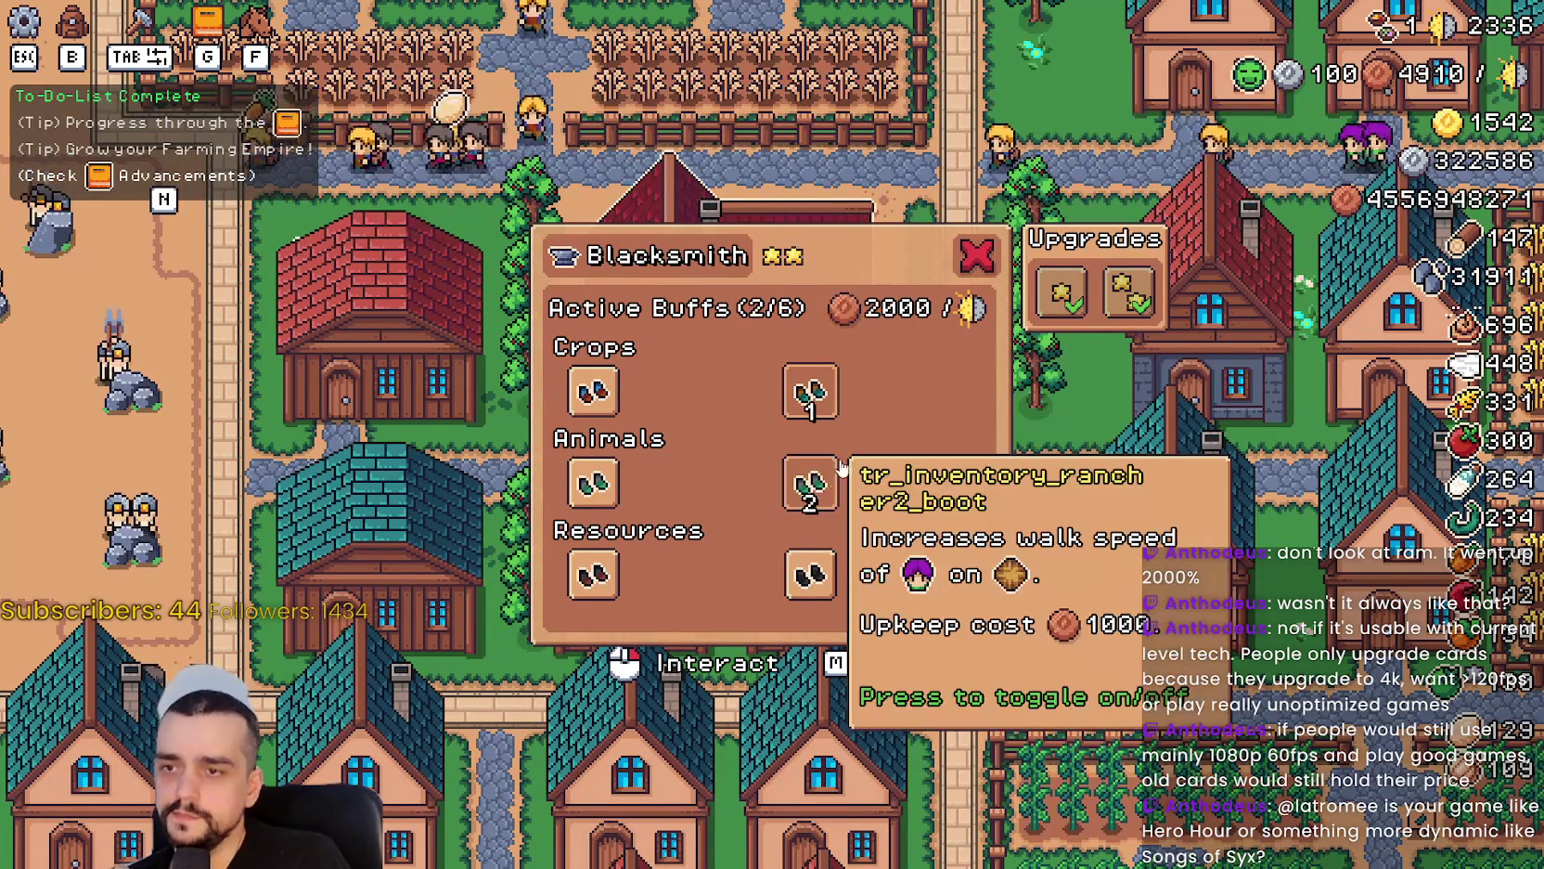
click(810, 574)
click(593, 575)
click(593, 482)
click(593, 391)
Reopen the Blacksmith panel to confirm 6/6 active buffs, then return to the editor.
click(1170, 459)
click(807, 307)
double_click(806, 392)
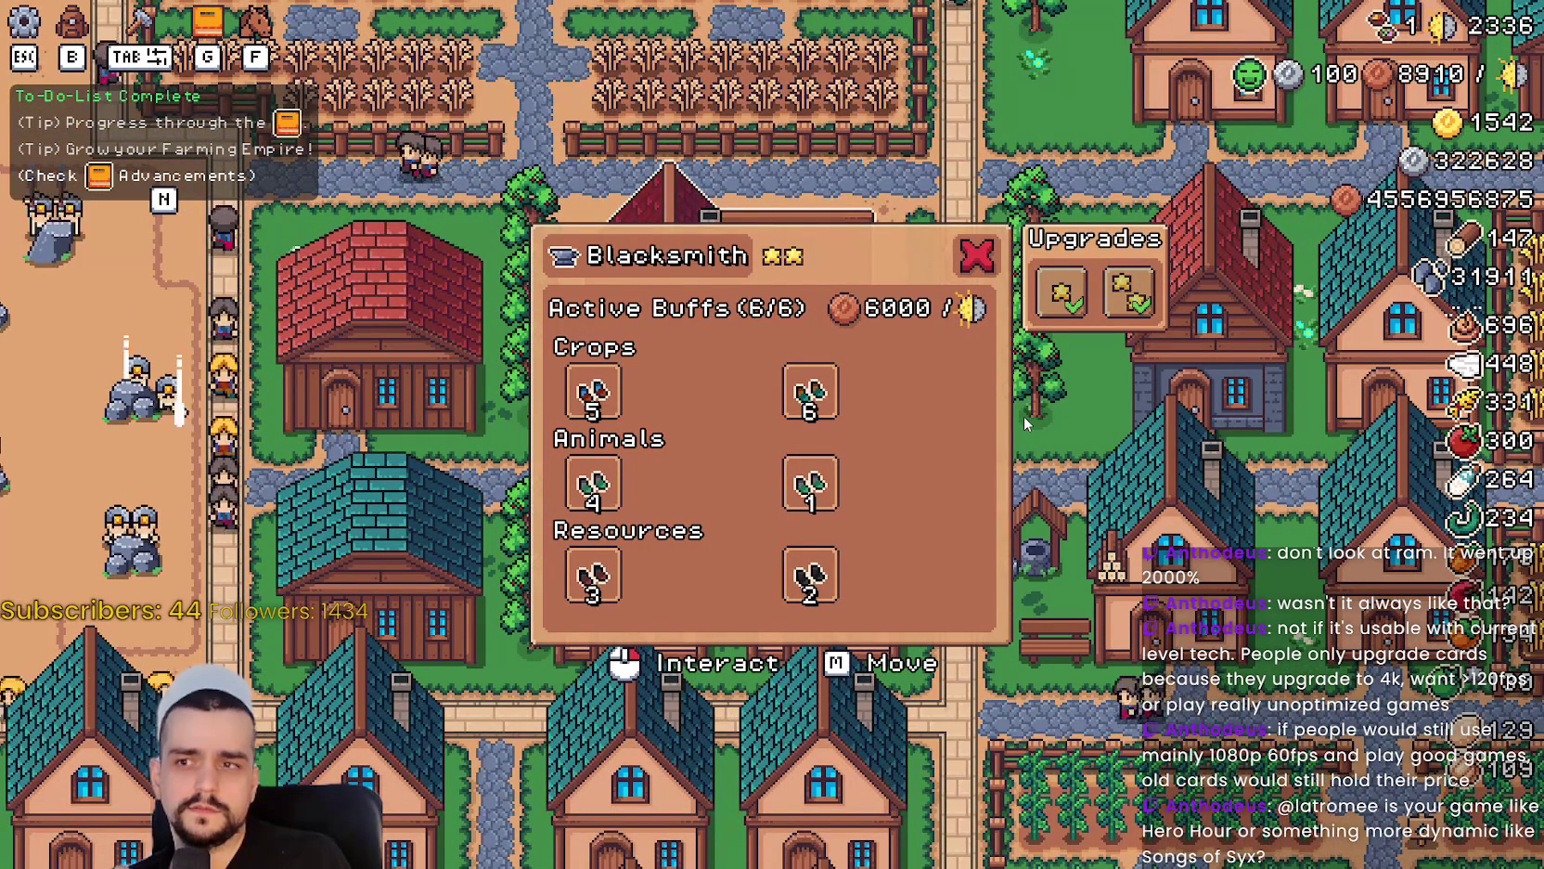
key(alt+Tab)
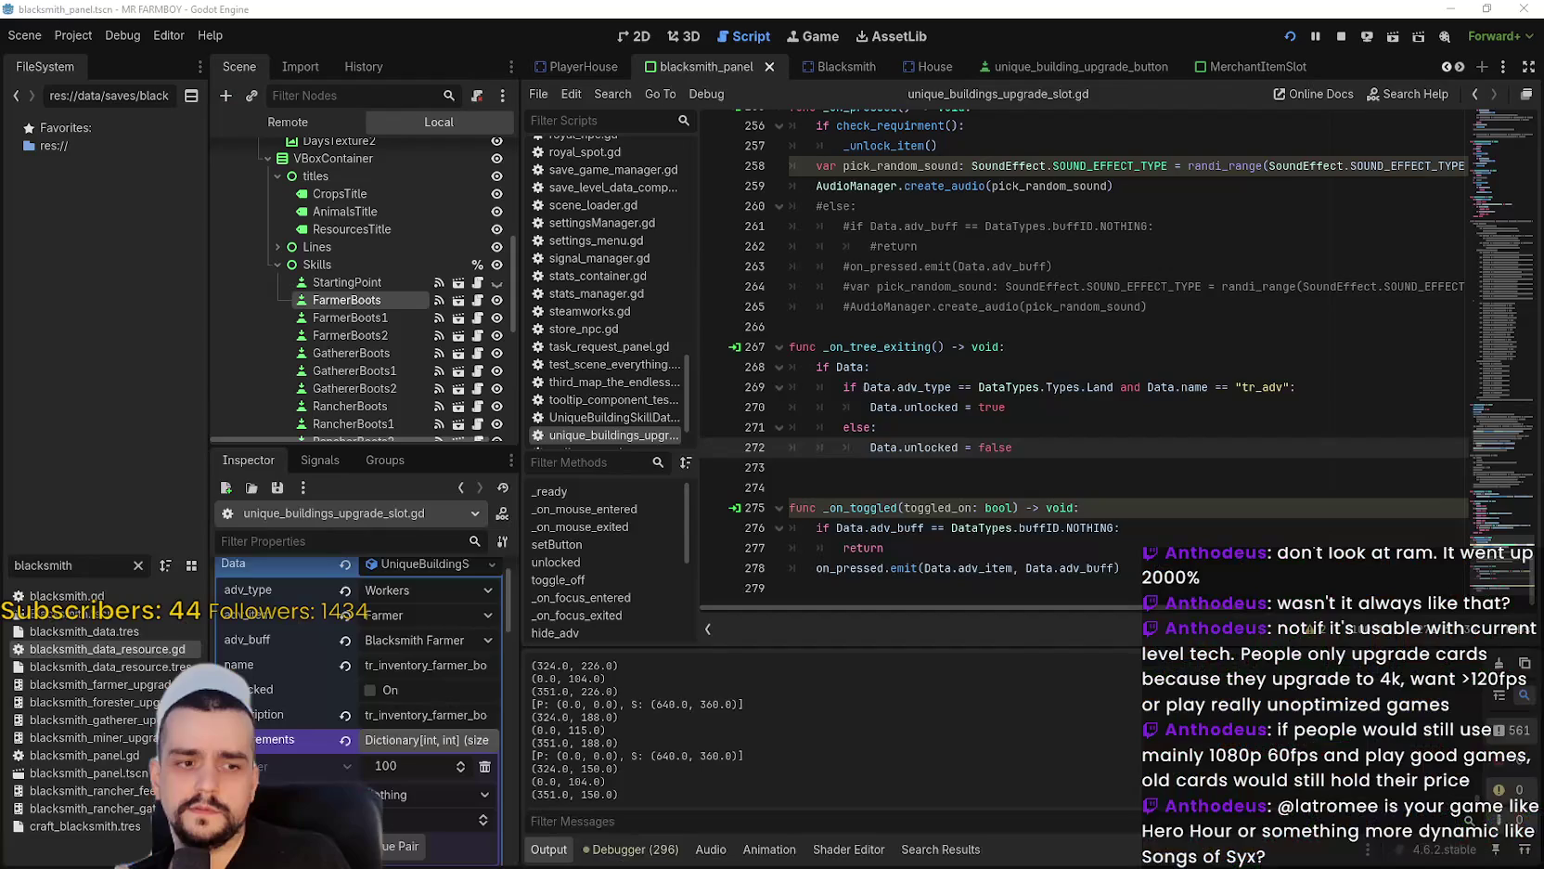
Show the Debugger's Errors list with the 296 GDScript reload warnings.
scroll(979, 452, up, 2)
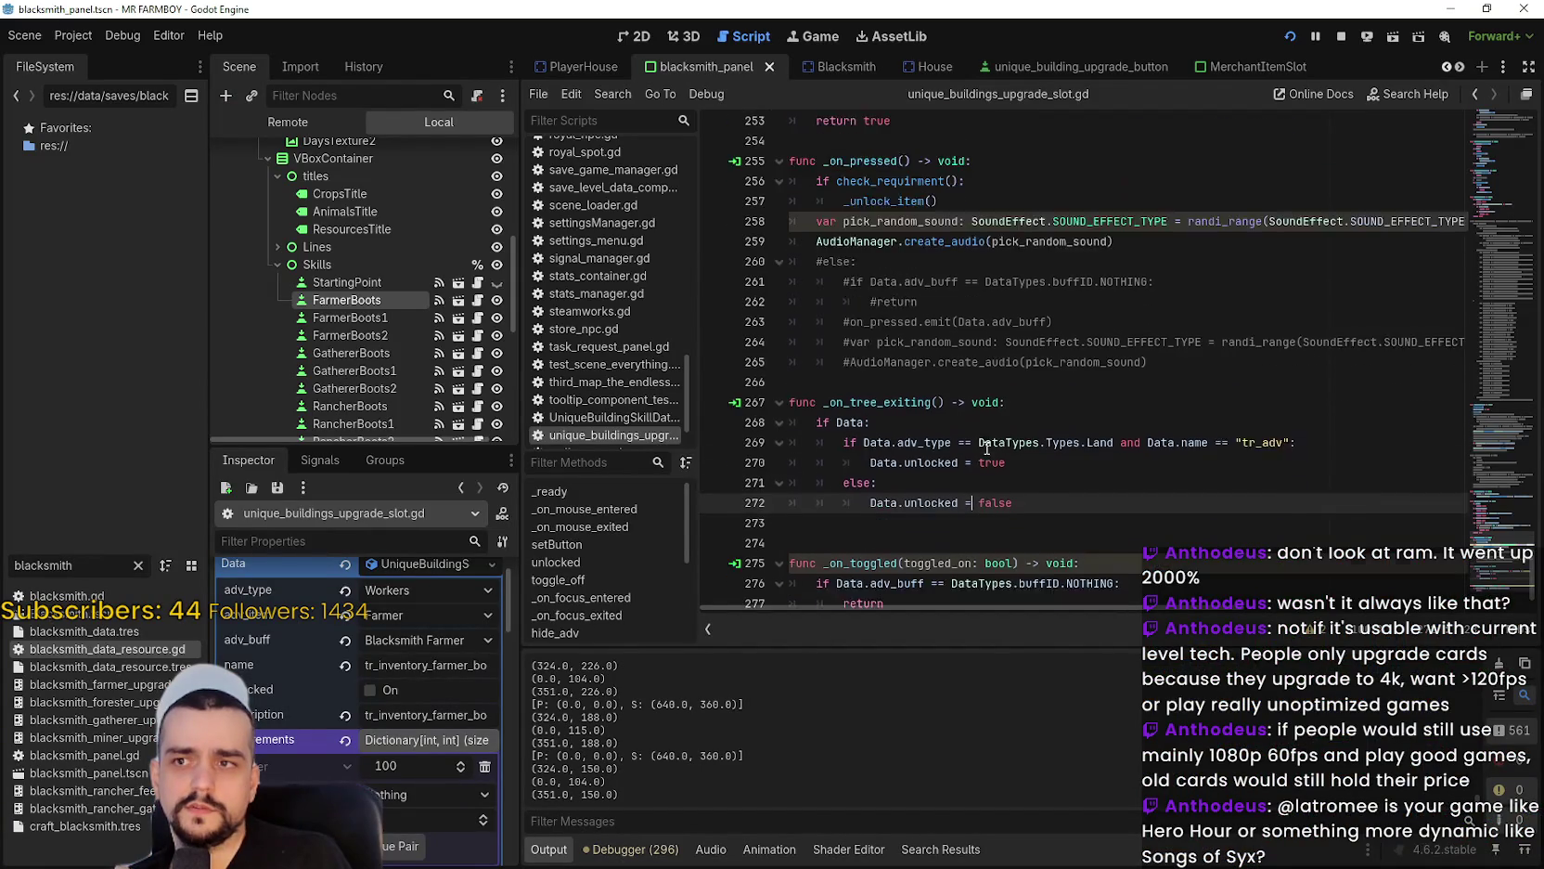
click(988, 449)
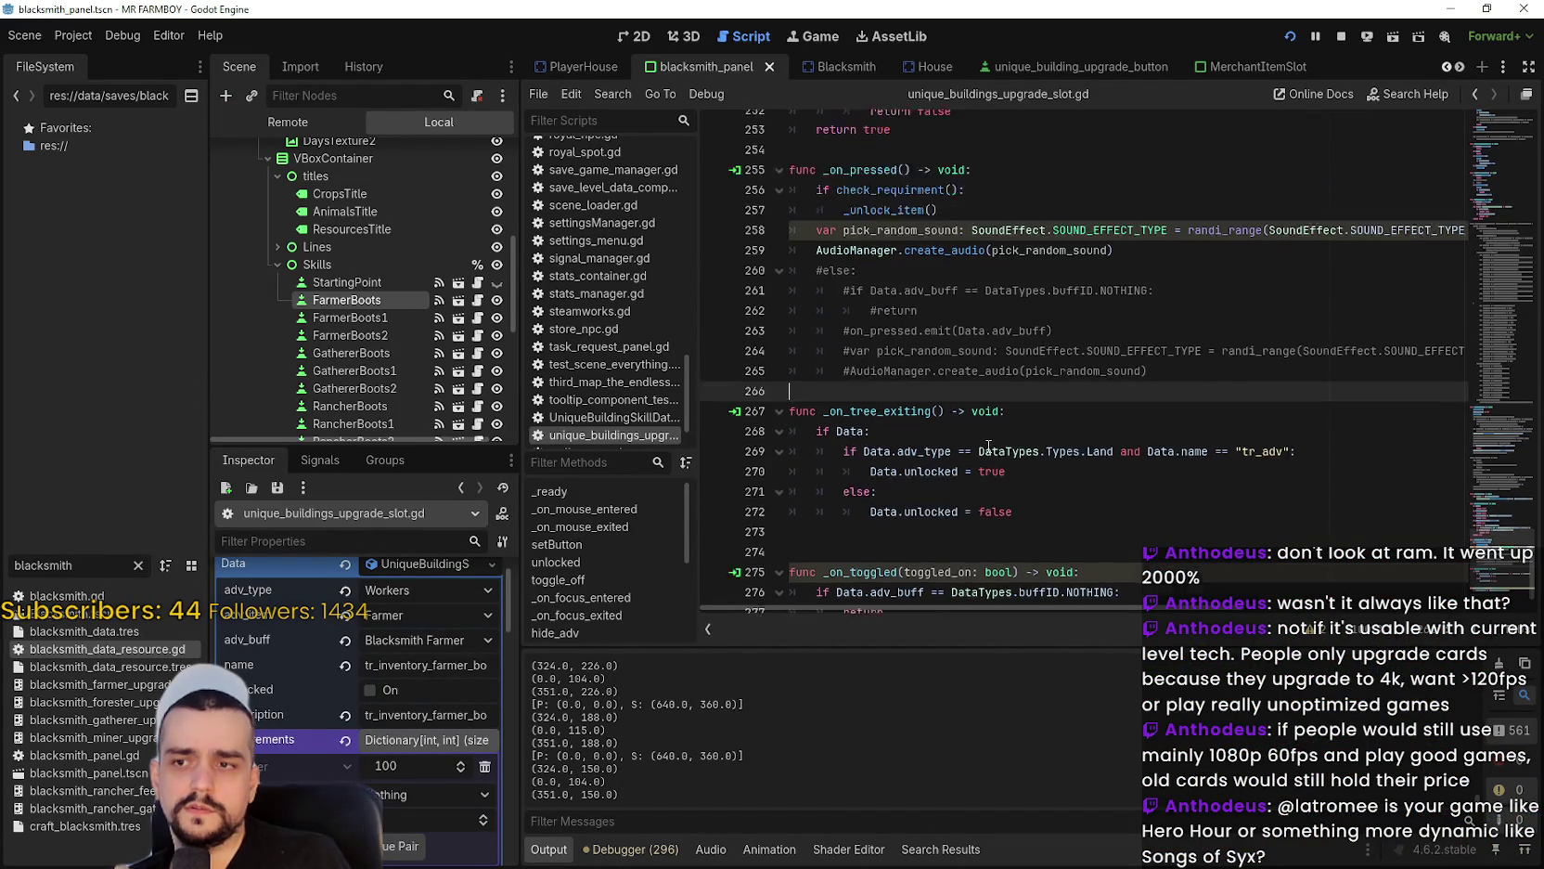
scroll(988, 448, down, 2)
click(992, 476)
click(664, 852)
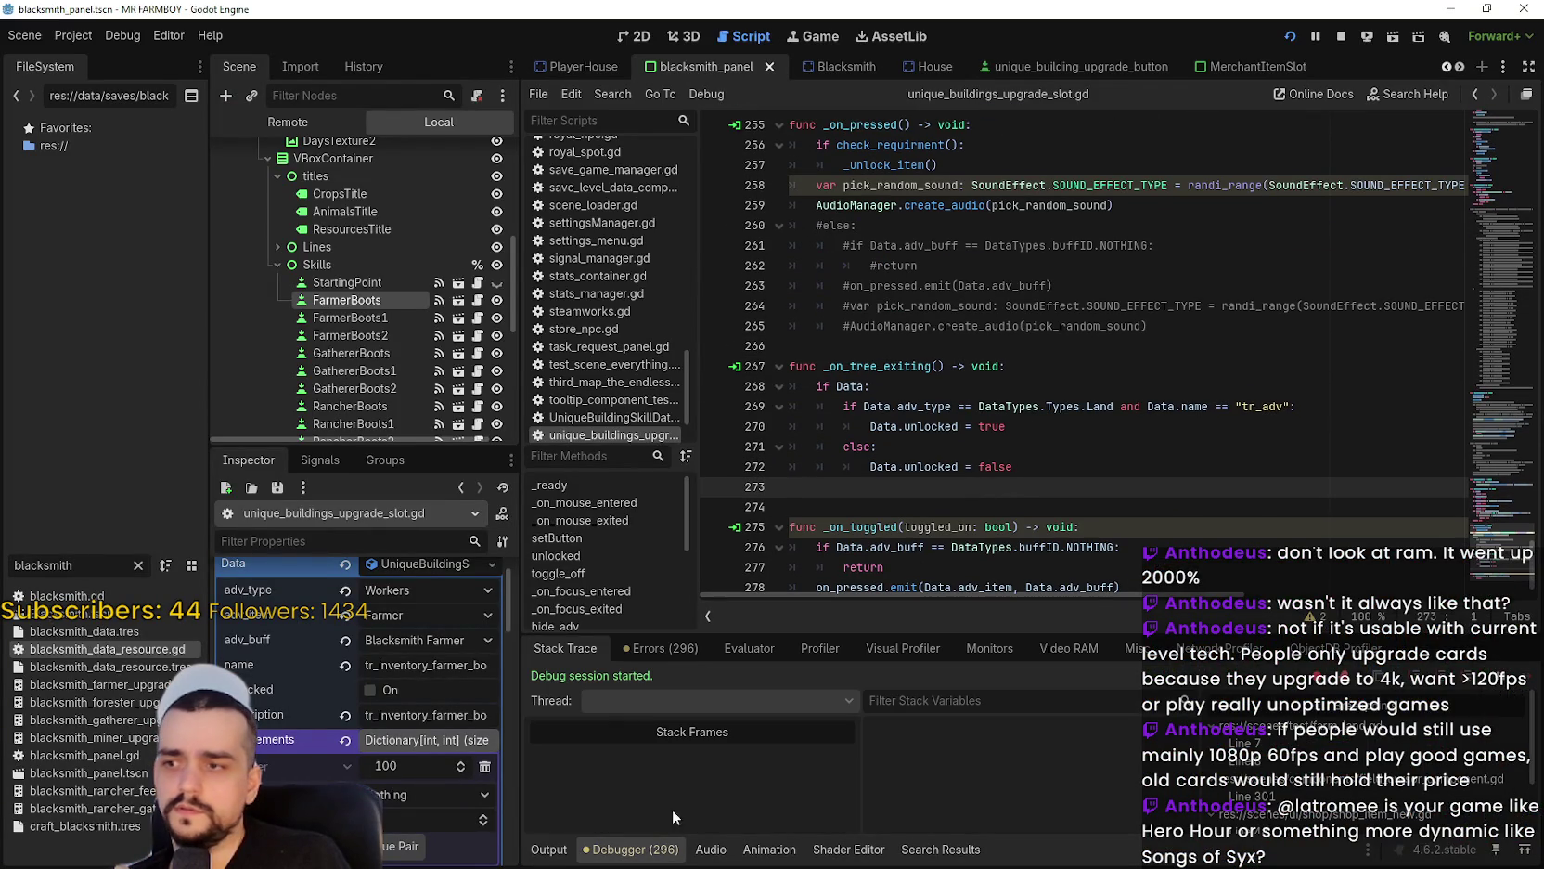
click(659, 648)
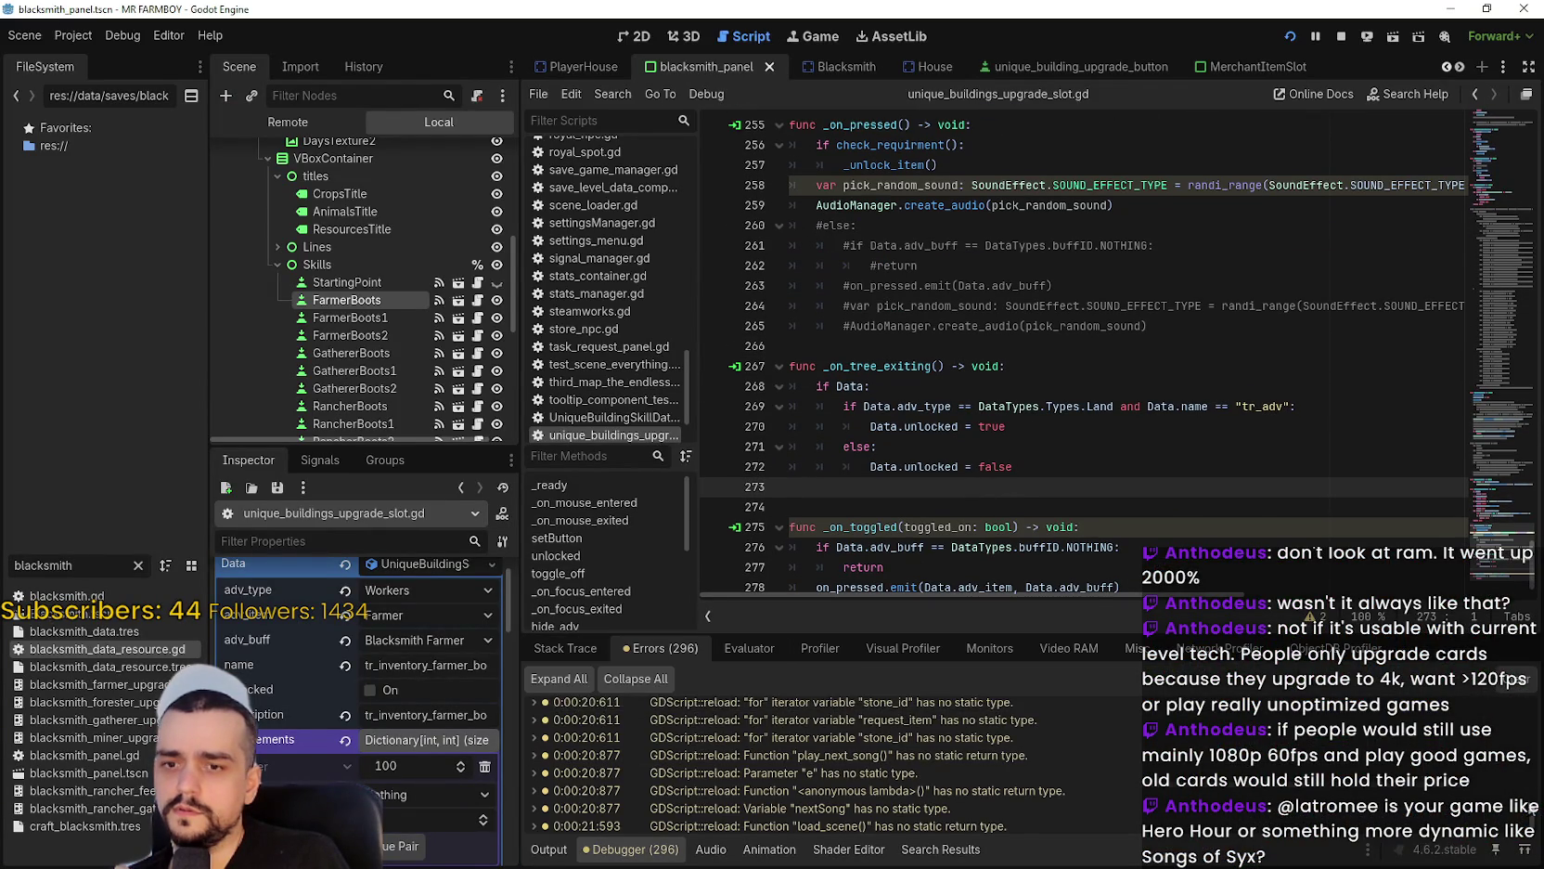
scroll(1453, 762, down, 10)
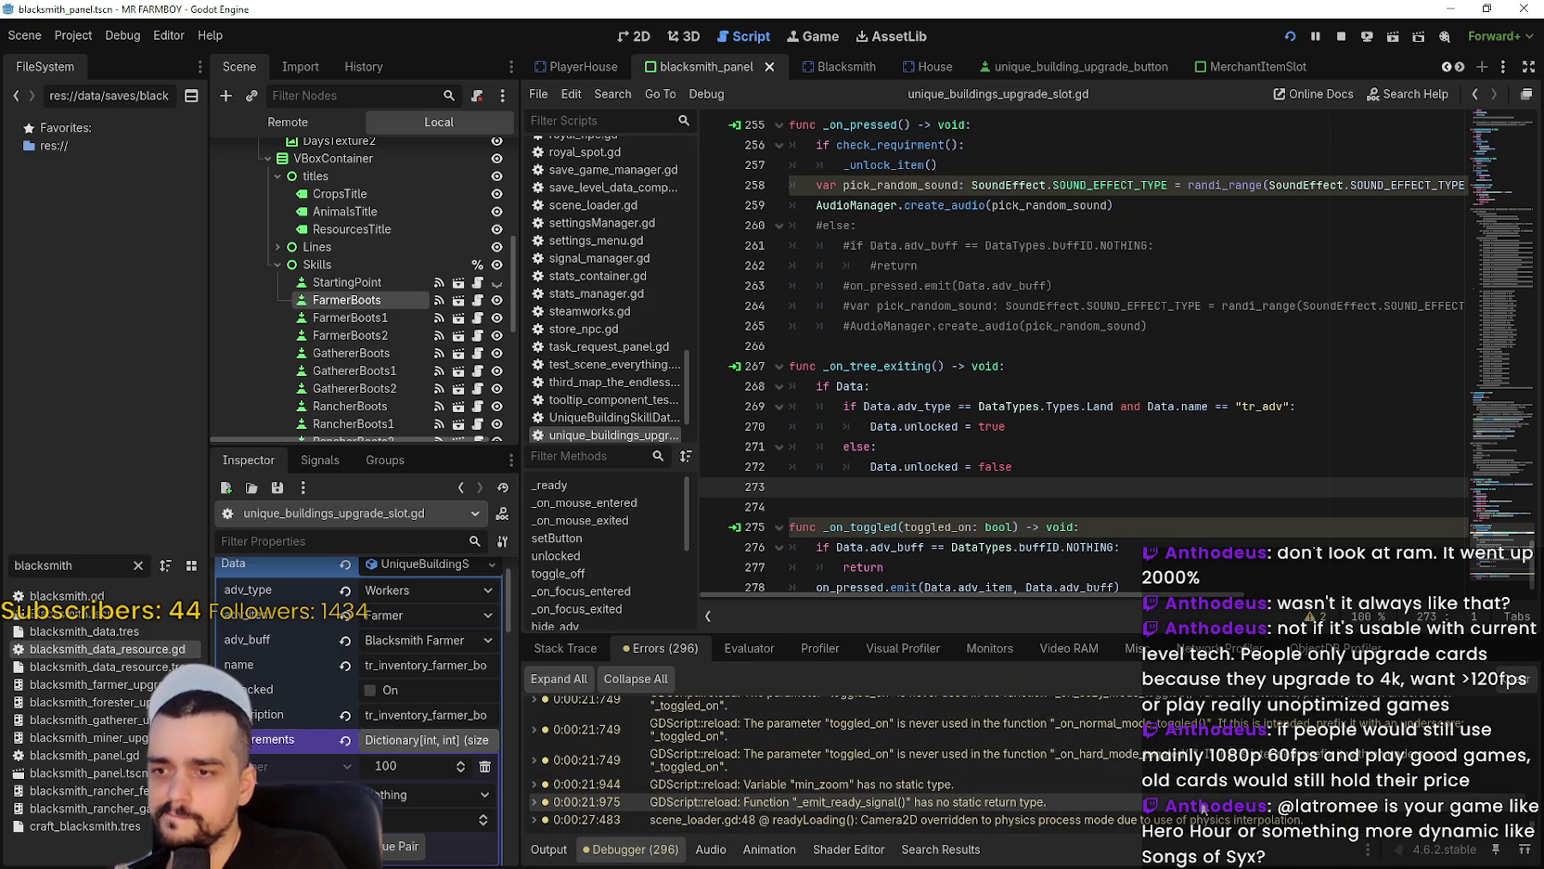
Glance at the Blacksmith panel scene in 2D, then return to the upgrade-slot script.
click(999, 245)
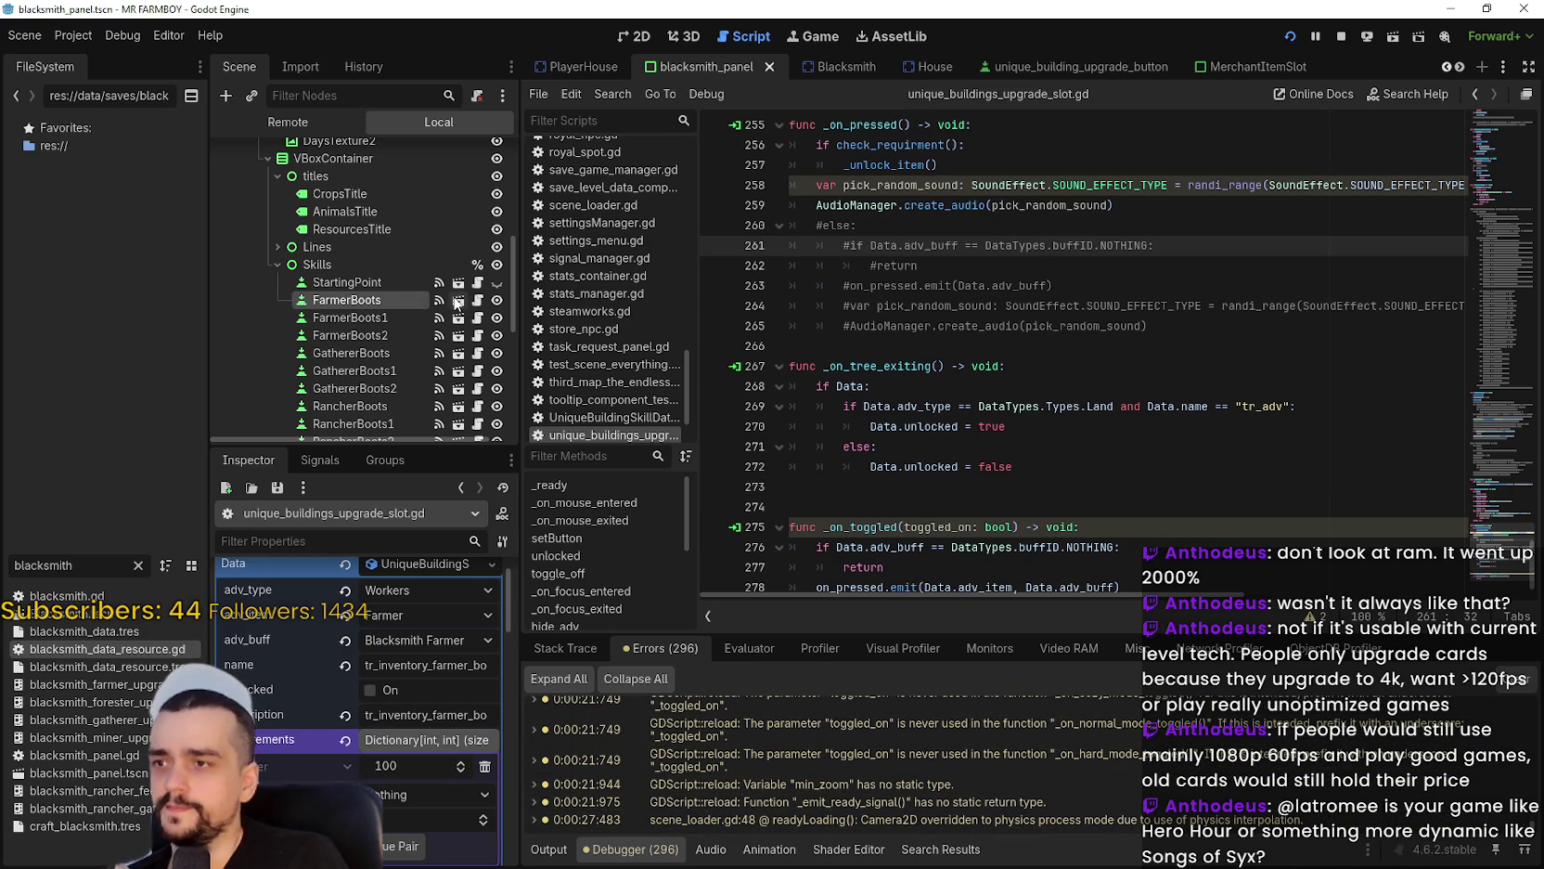
click(637, 36)
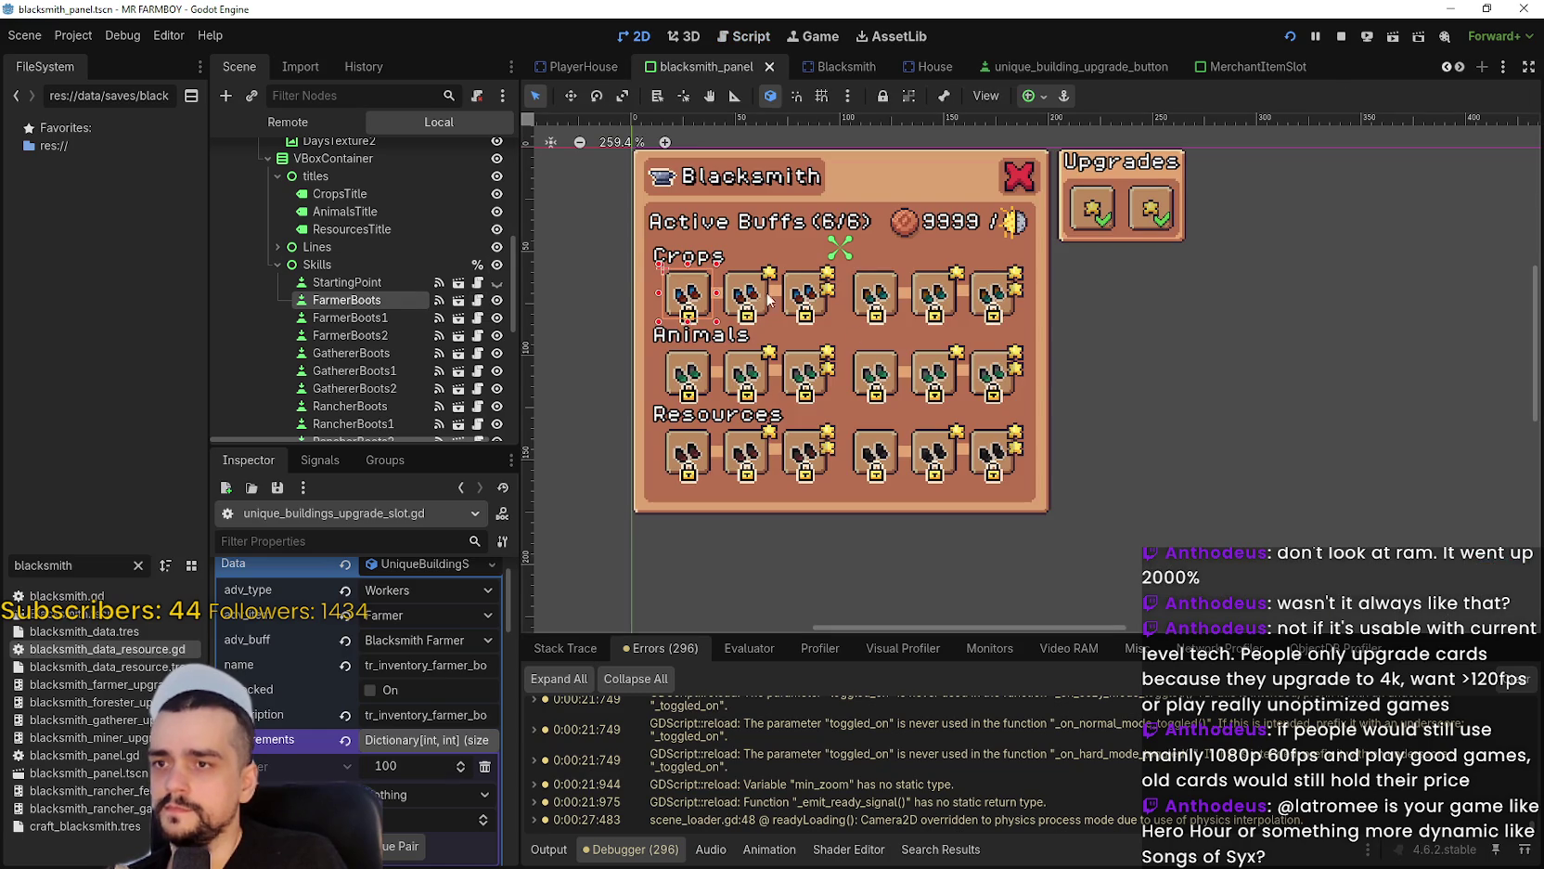
click(477, 318)
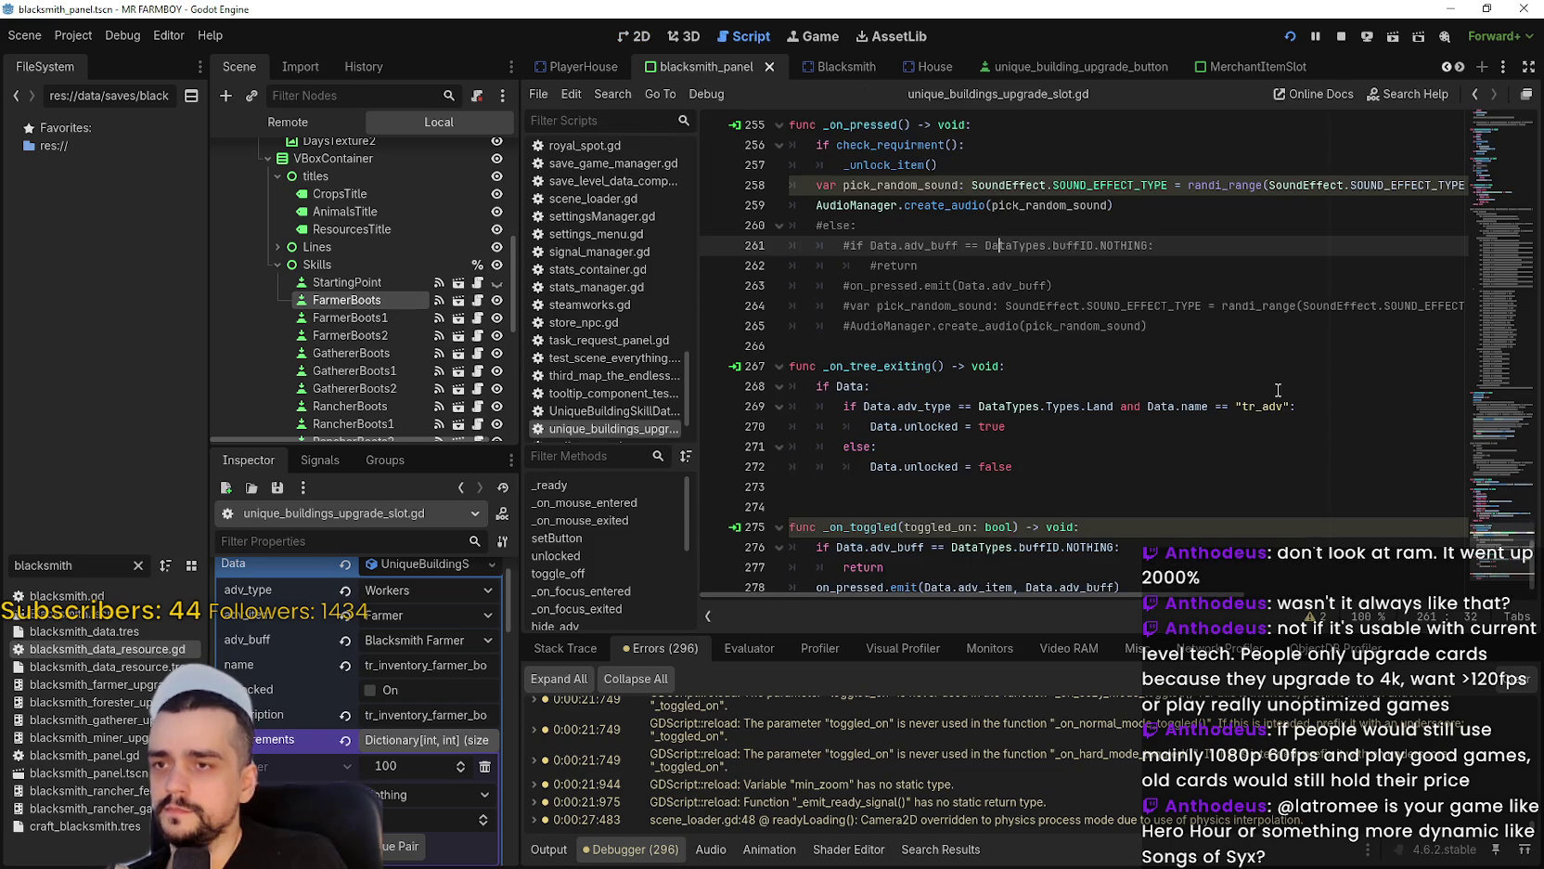
Scroll up through unique_buildings_upgrade_slot.gd to the _unlock_item function.
scroll(1181, 308, up, 4)
click(1181, 308)
click(1179, 286)
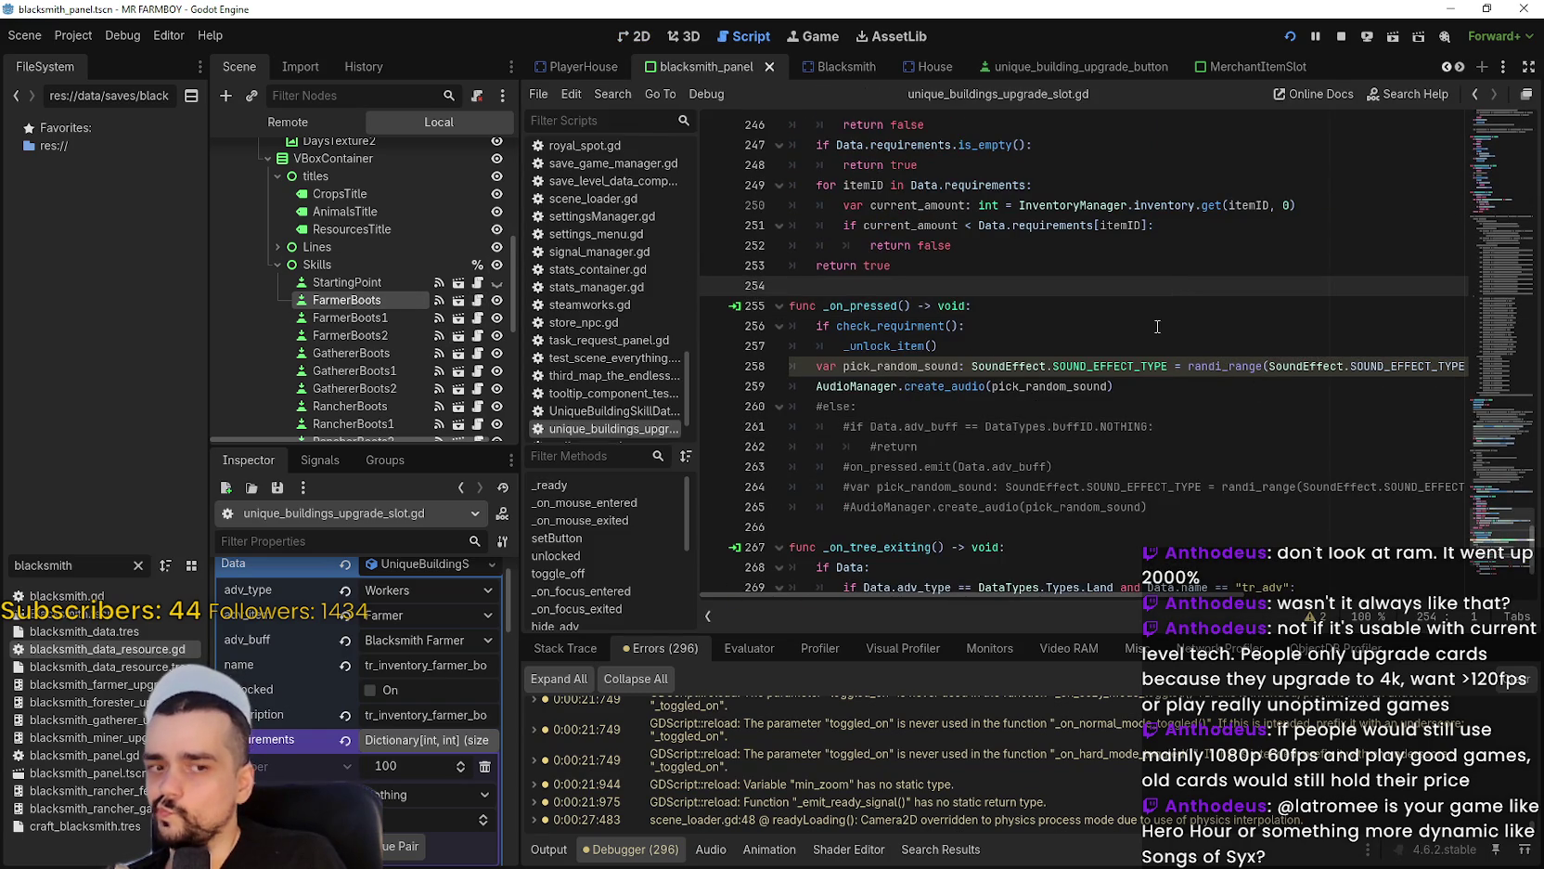
scroll(1166, 314, up, 4)
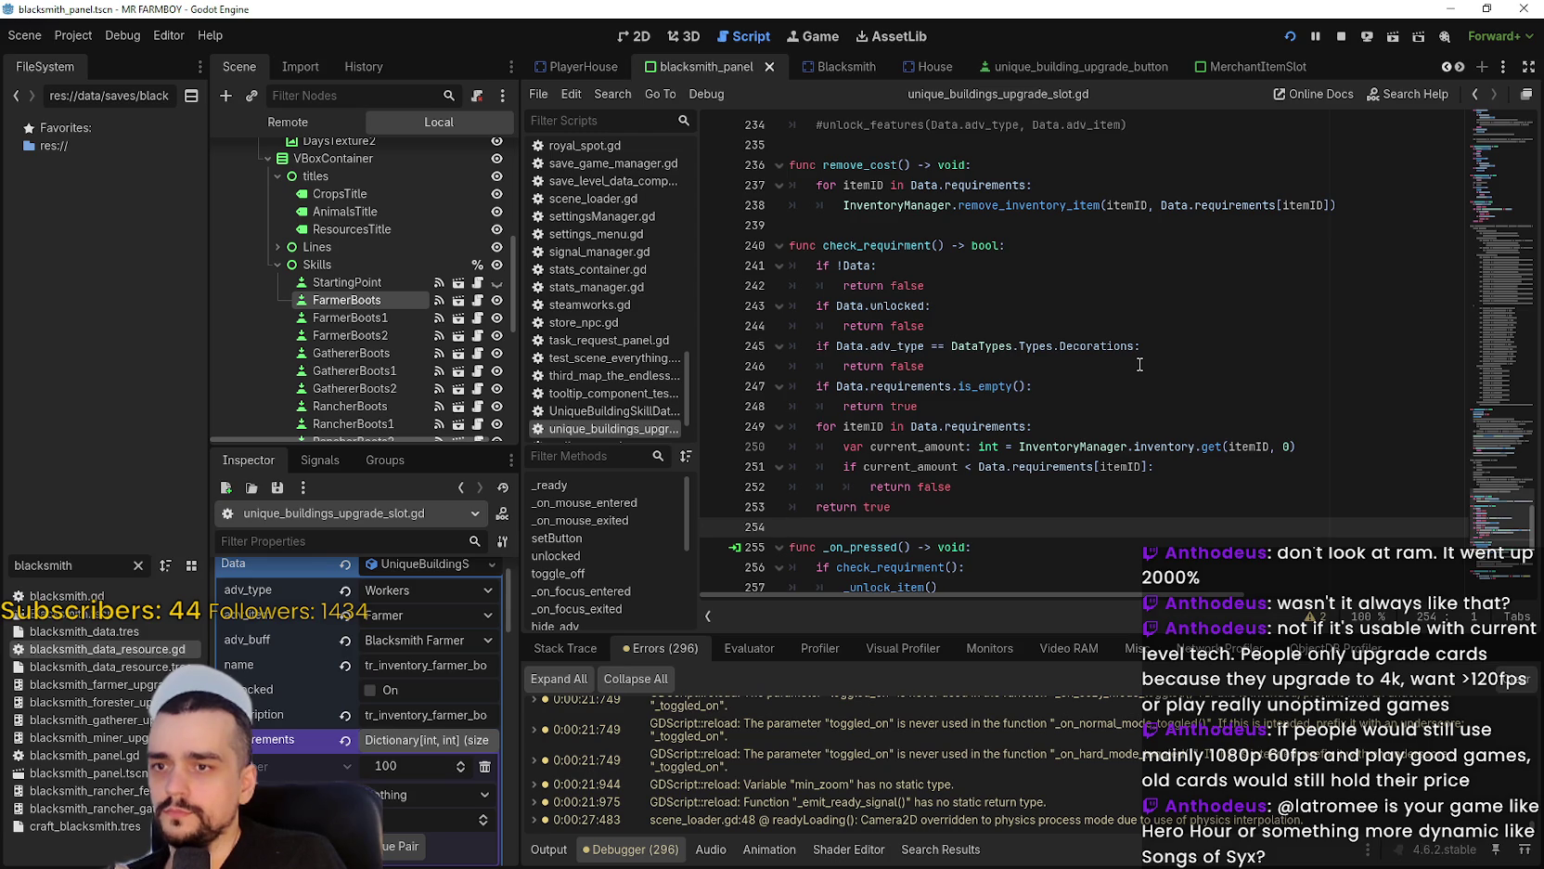
scroll(1135, 356, up, 5)
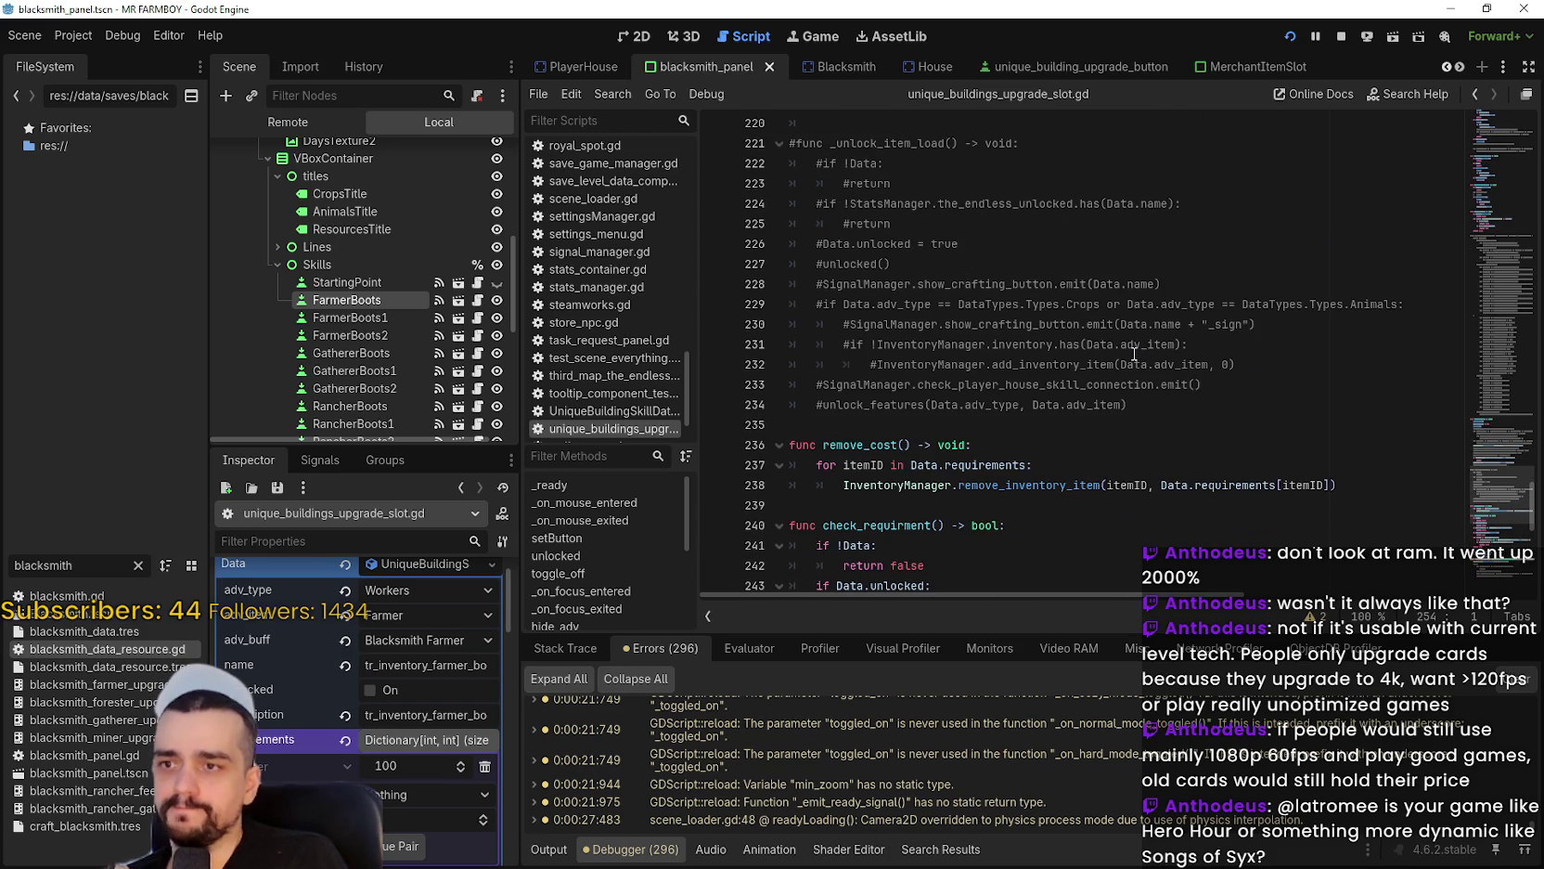
scroll(1481, 447, up, 8)
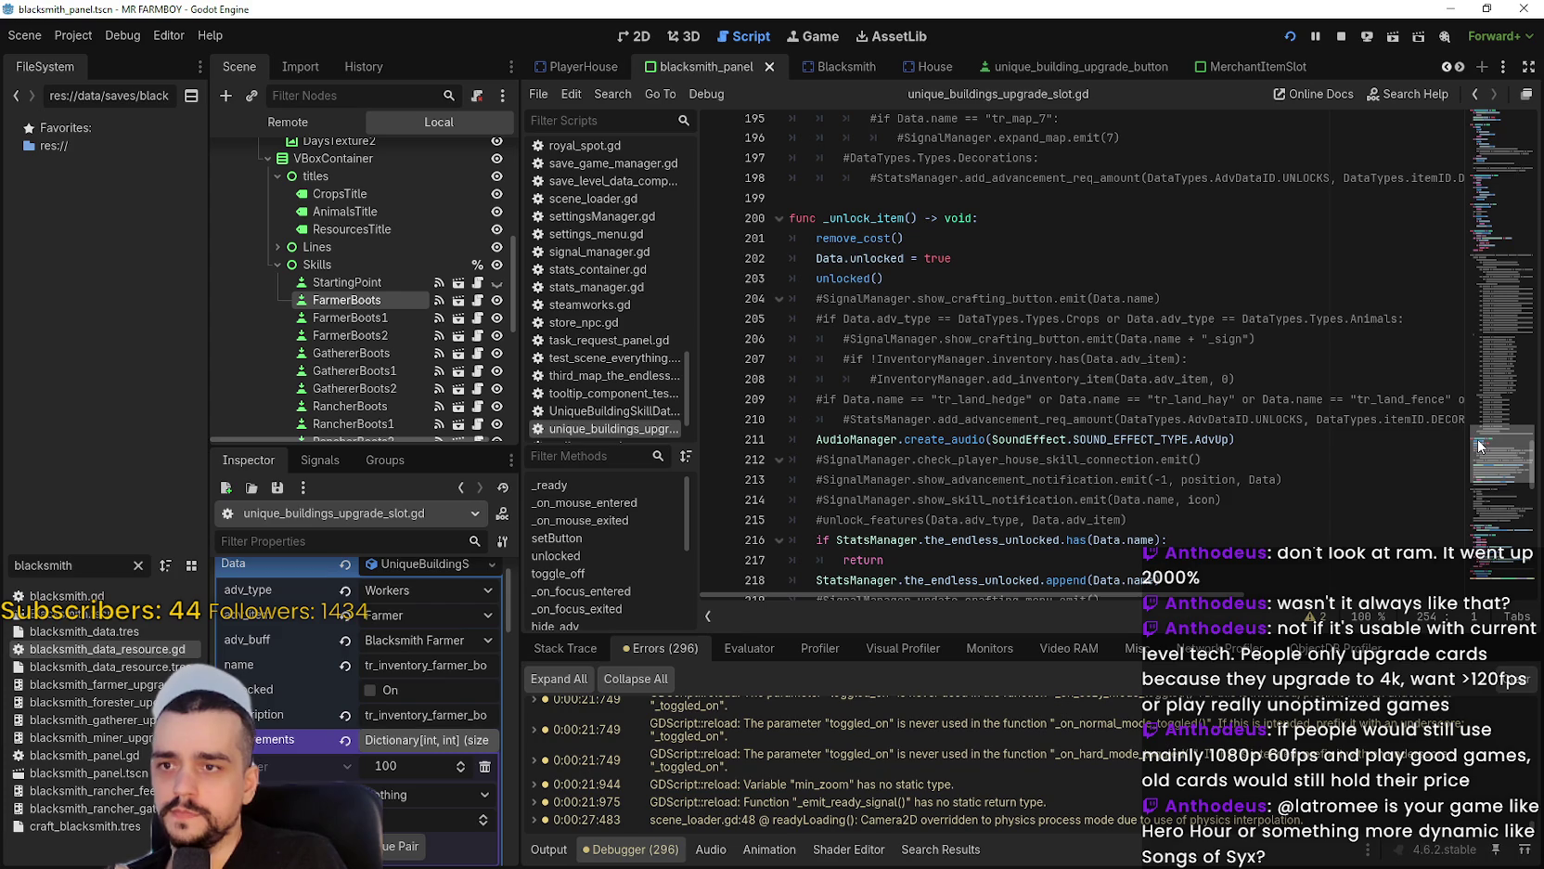
scroll(1481, 446, up, 1)
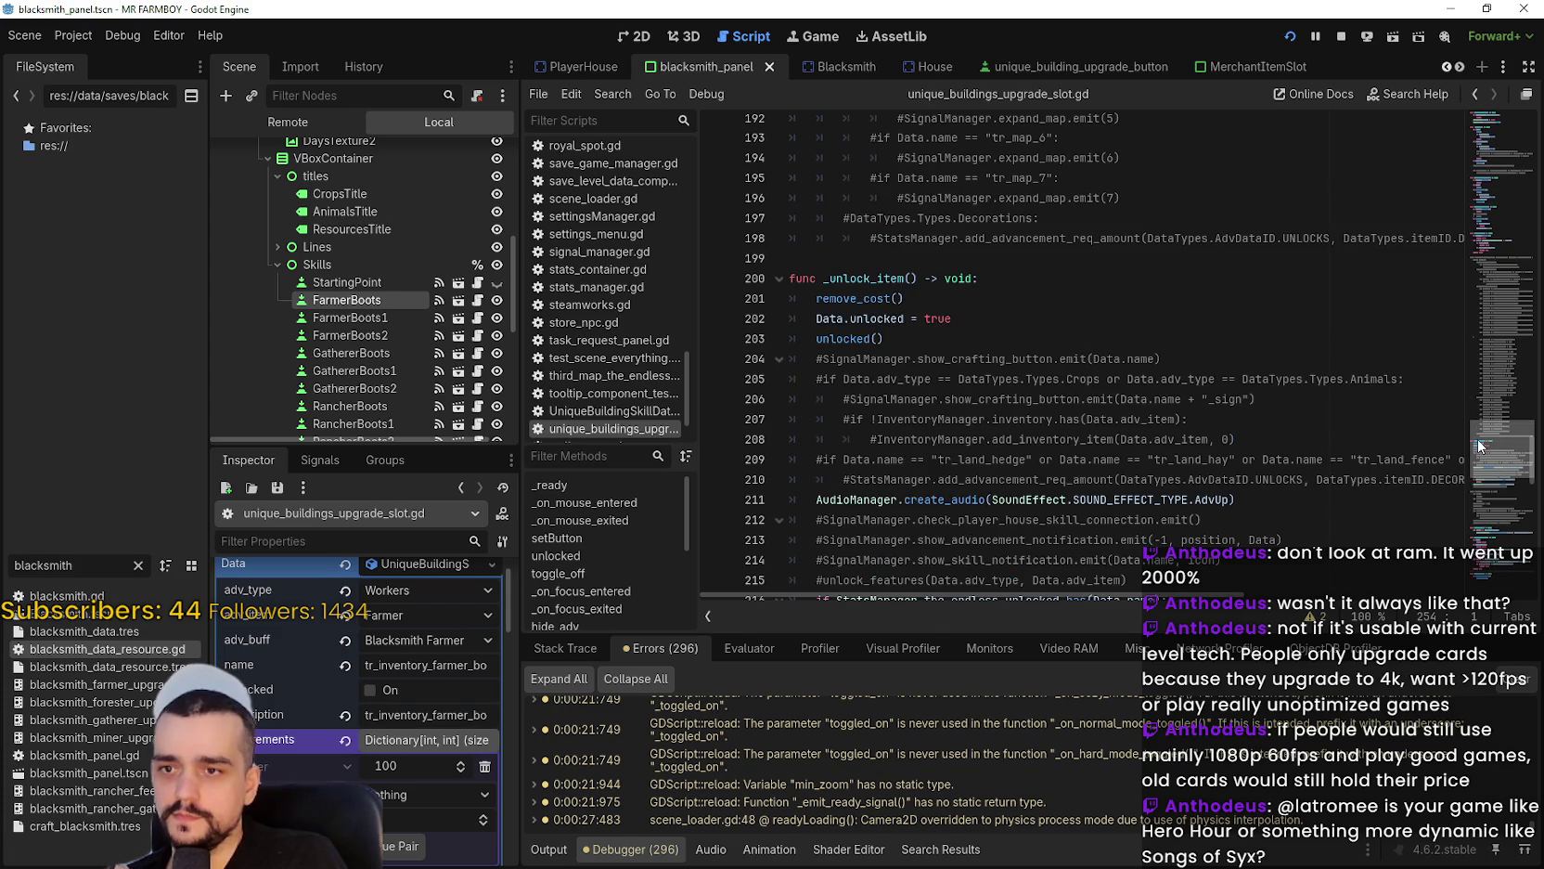
scroll(1481, 446, down, 2)
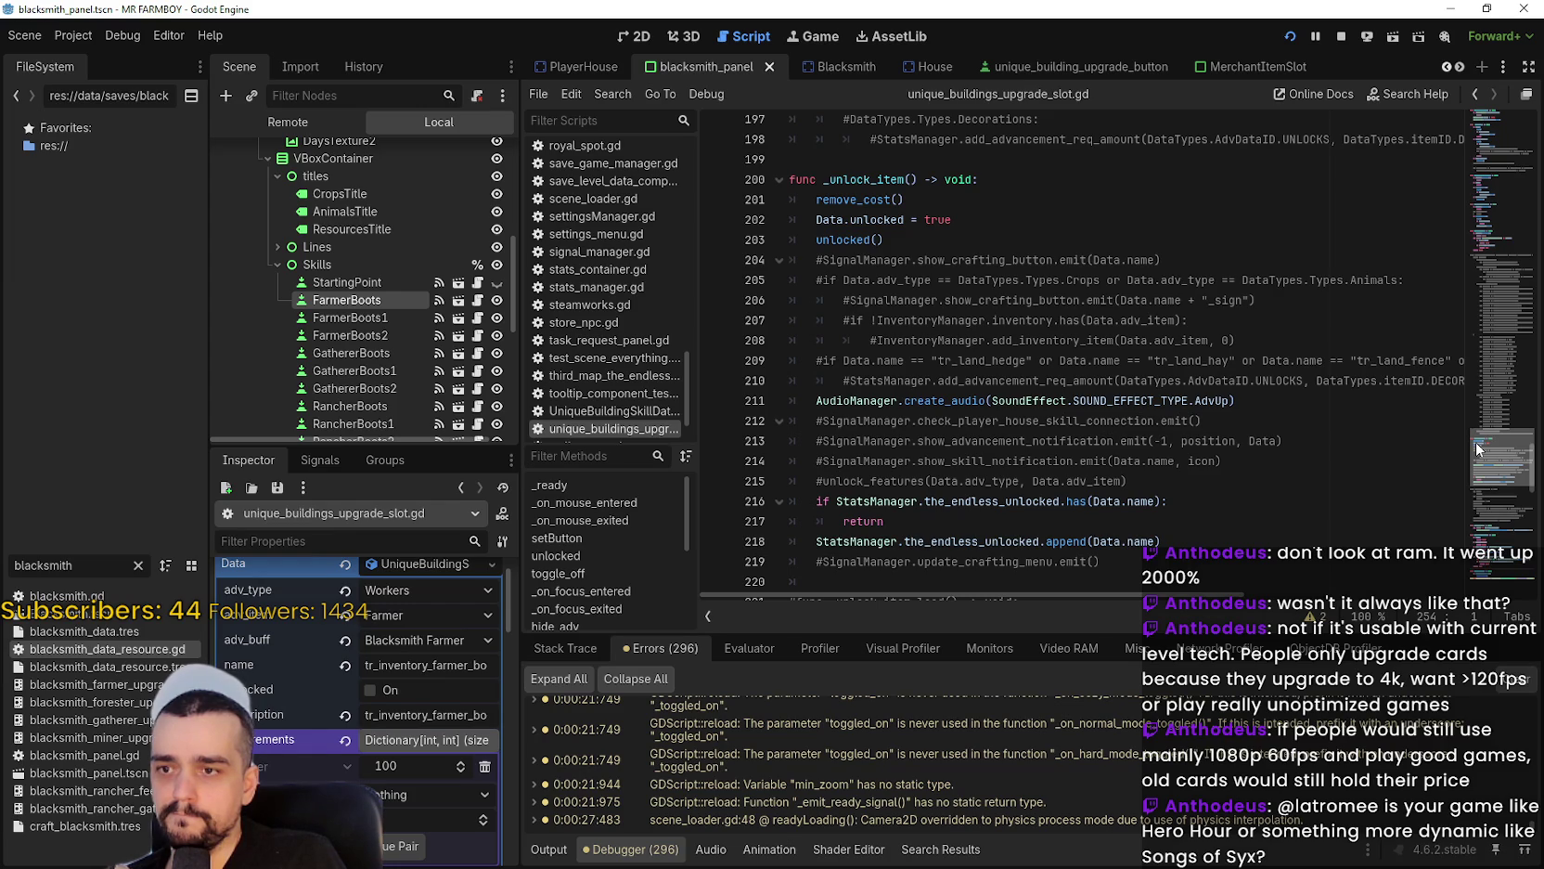
scroll(1476, 436, up, 3)
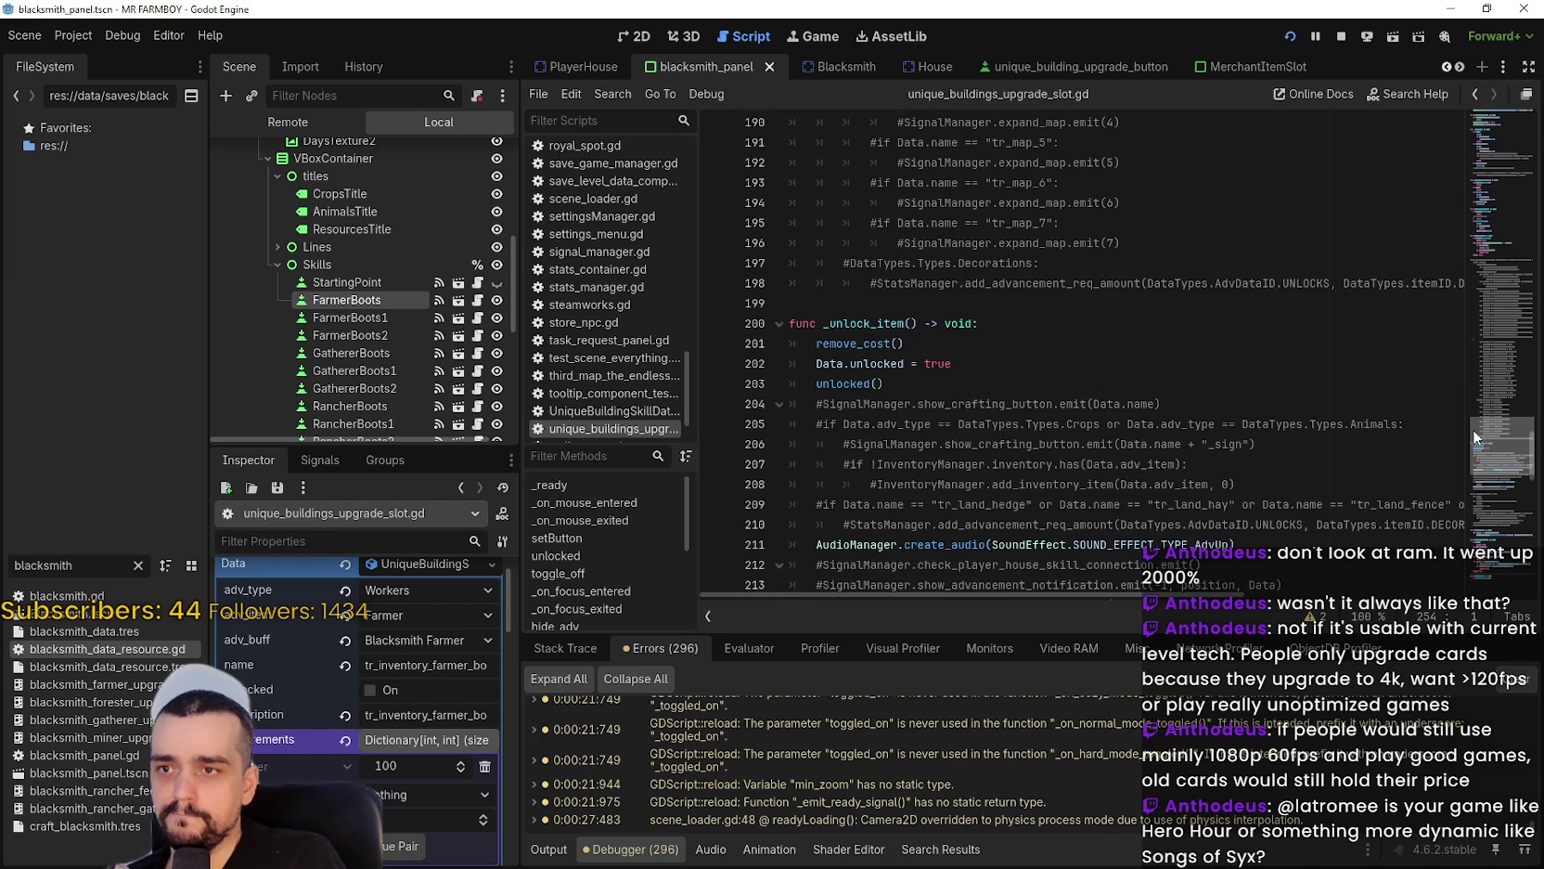
Select the unlocked call on line 203 and inspect FarmerBoots1's Workers buff data (value 1000).
double_click(848, 383)
mouse_move(848, 384)
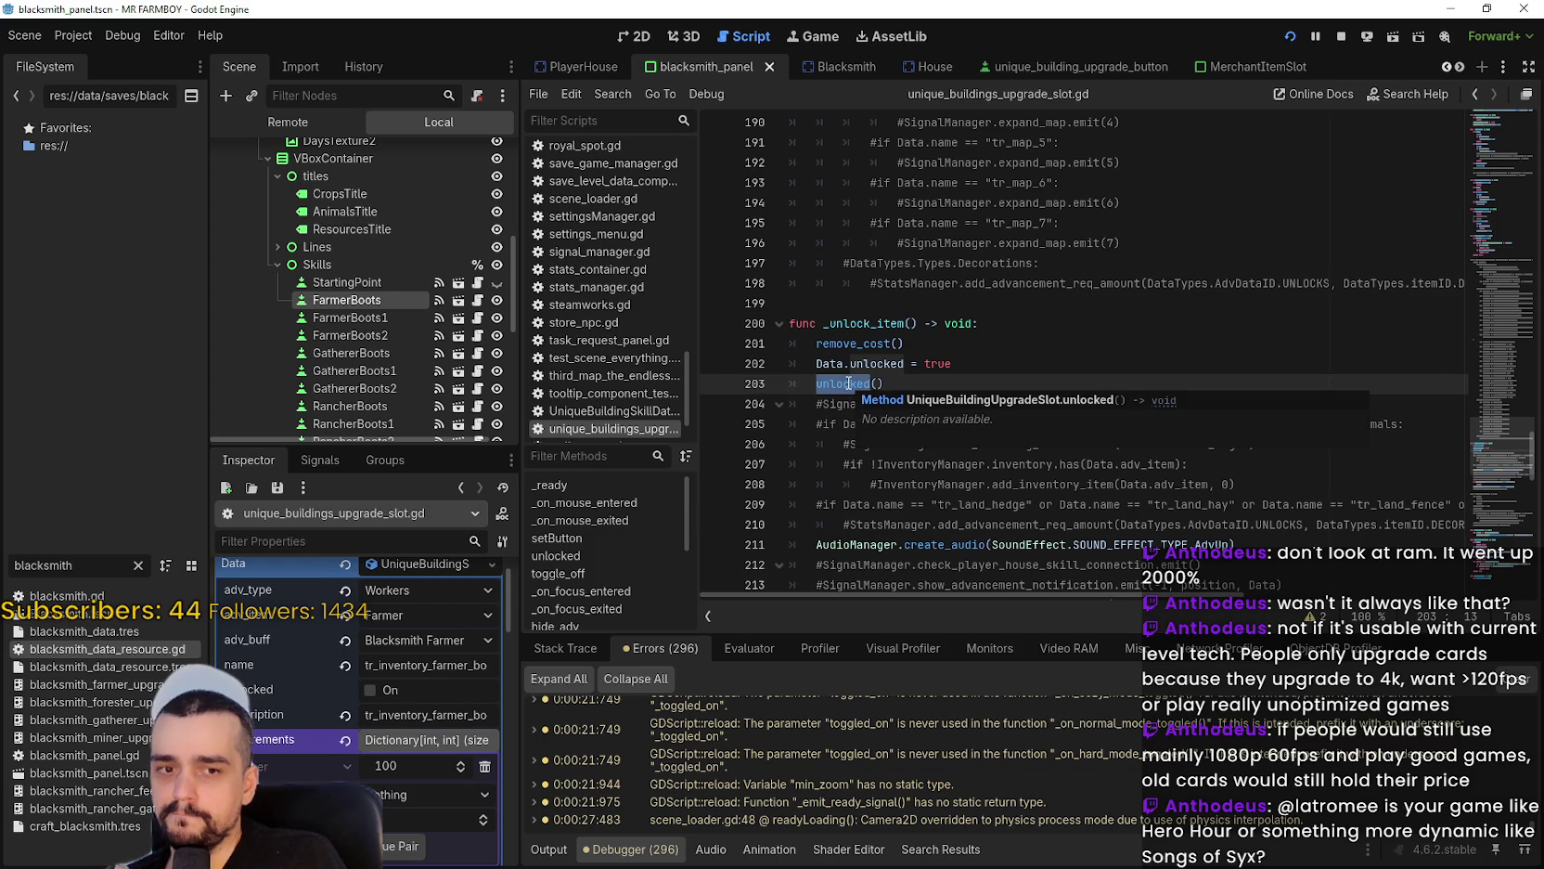
click(370, 319)
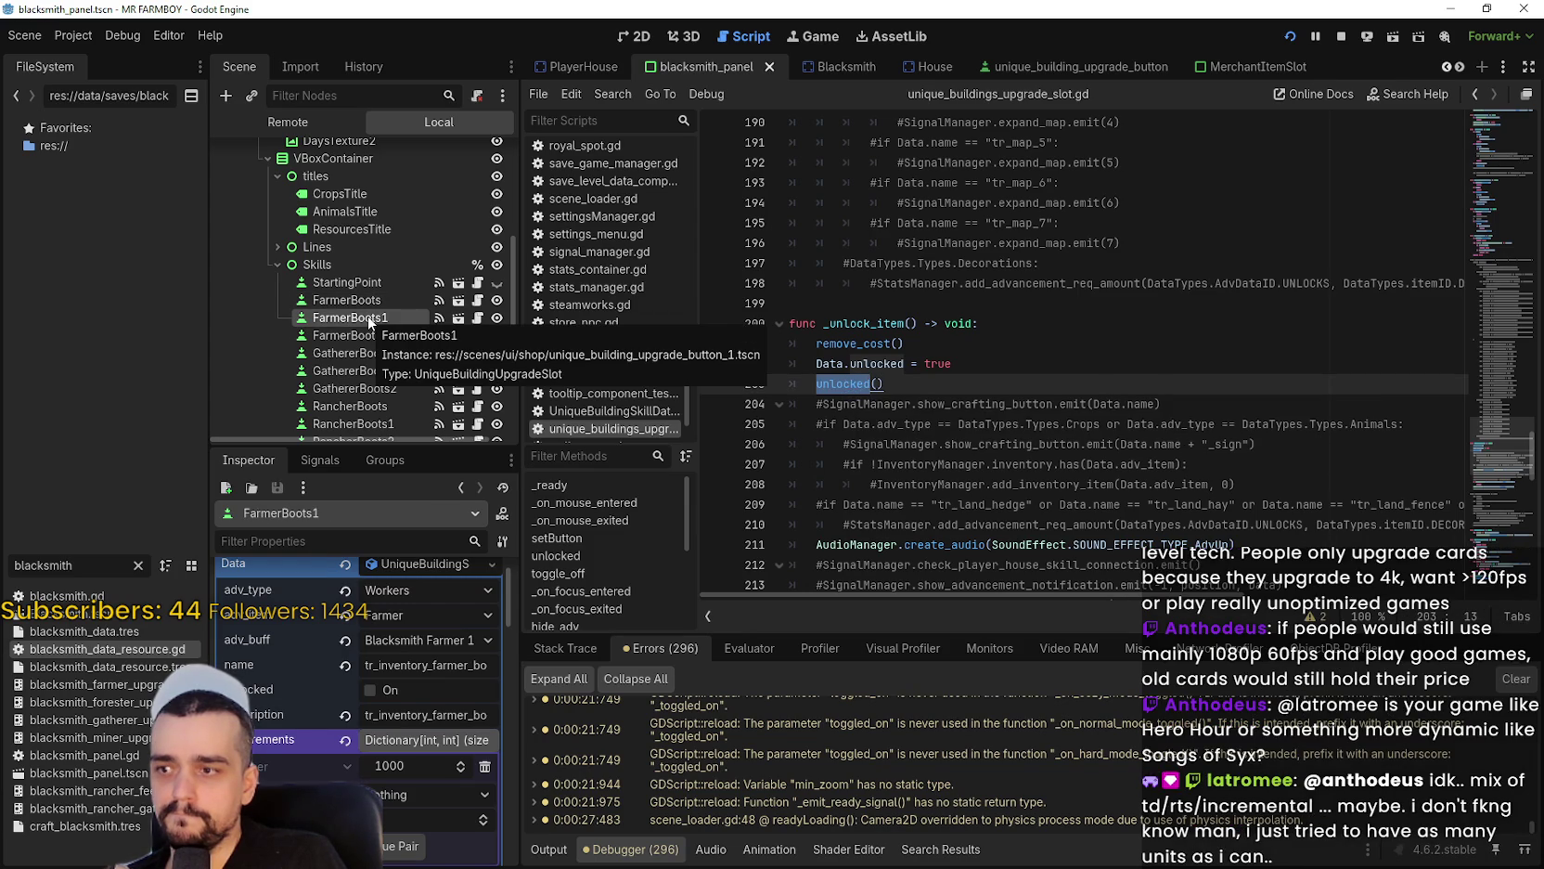
Inspect the FarmerBoots slot data, check Data.unlocked on line 100, and run the project.
click(368, 303)
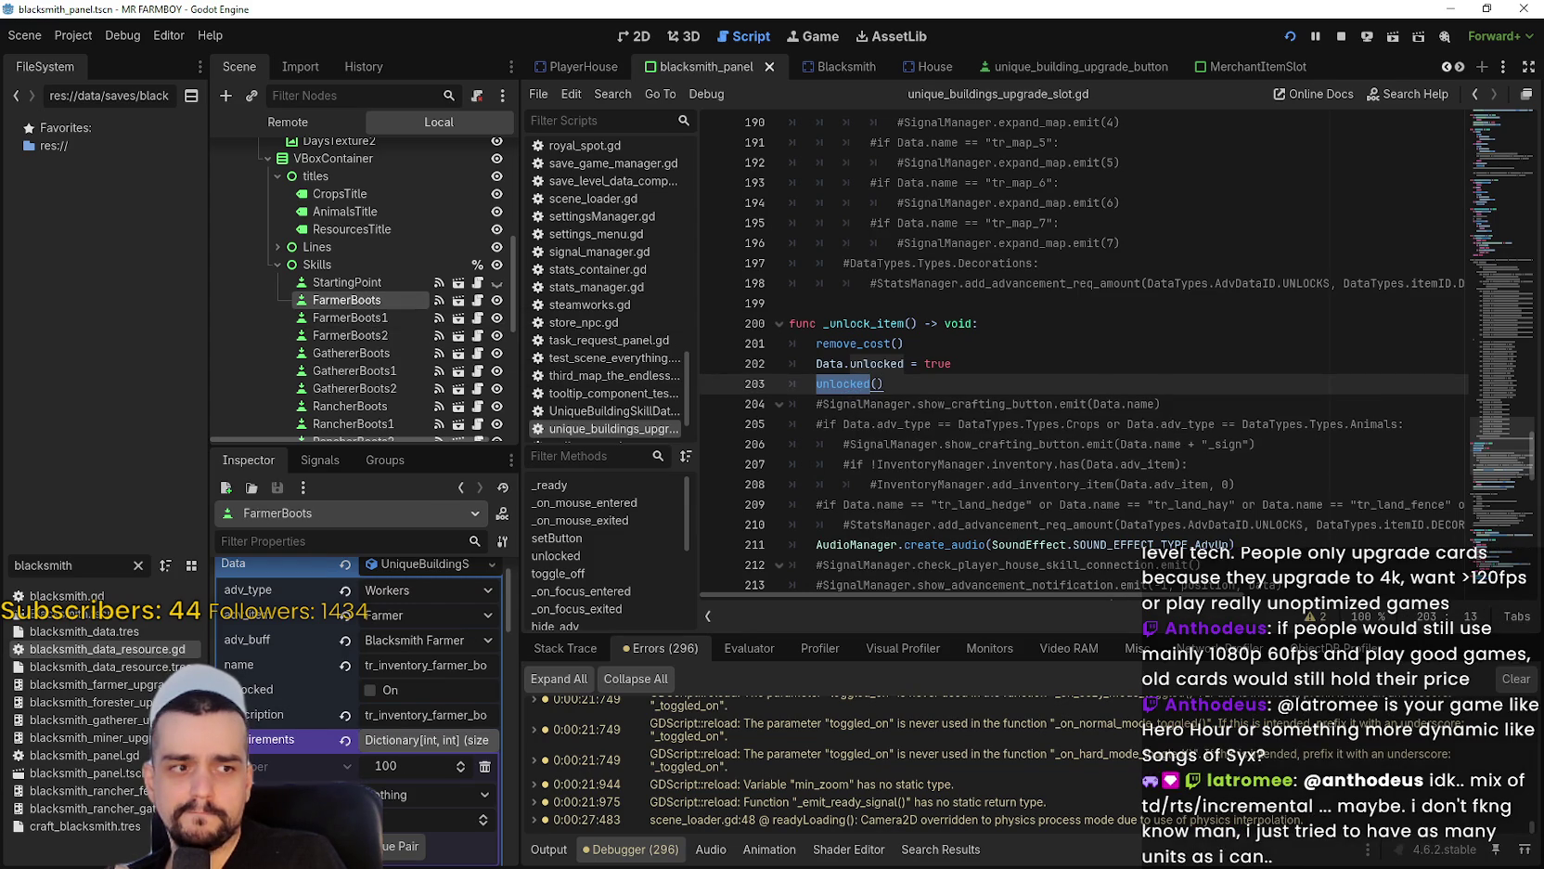
click(852, 364)
click(1491, 367)
drag(1490, 367, 1481, 272)
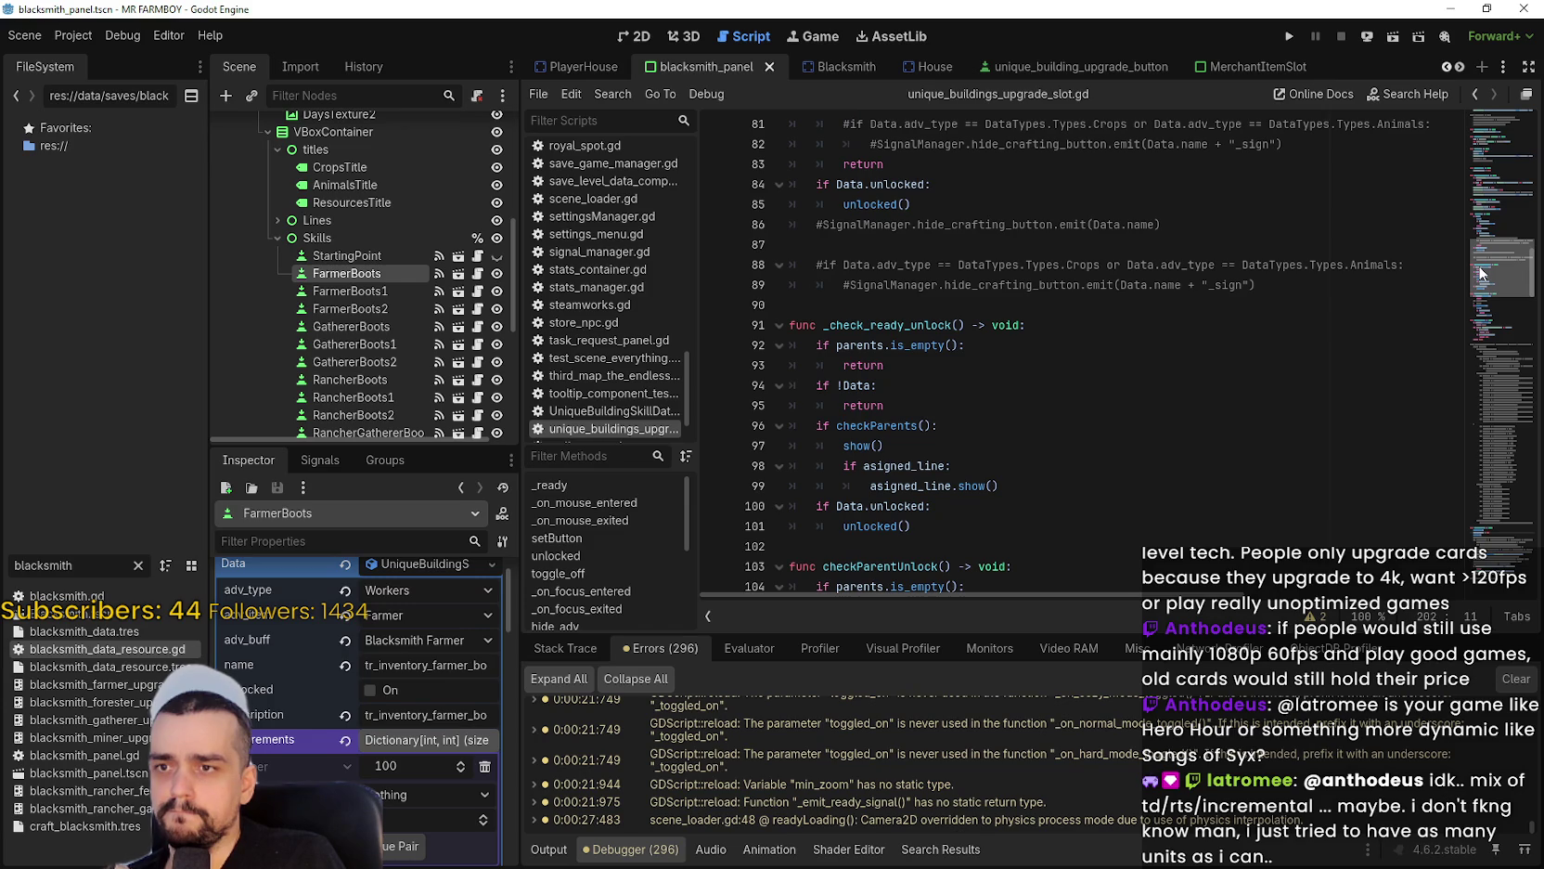
scroll(1481, 273, down, 2)
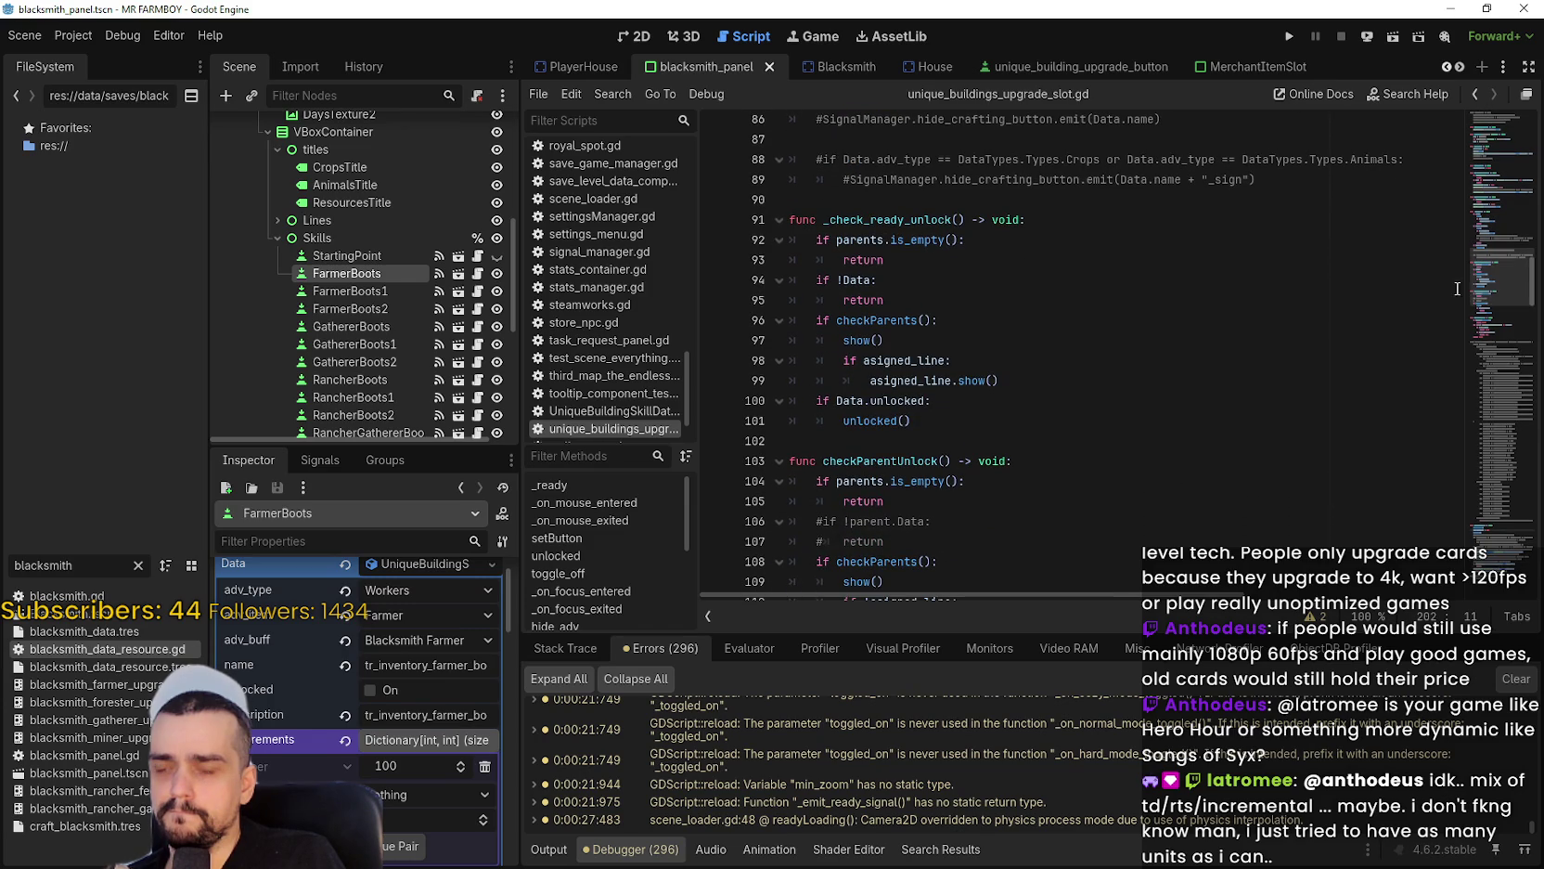
drag(836, 402, 926, 402)
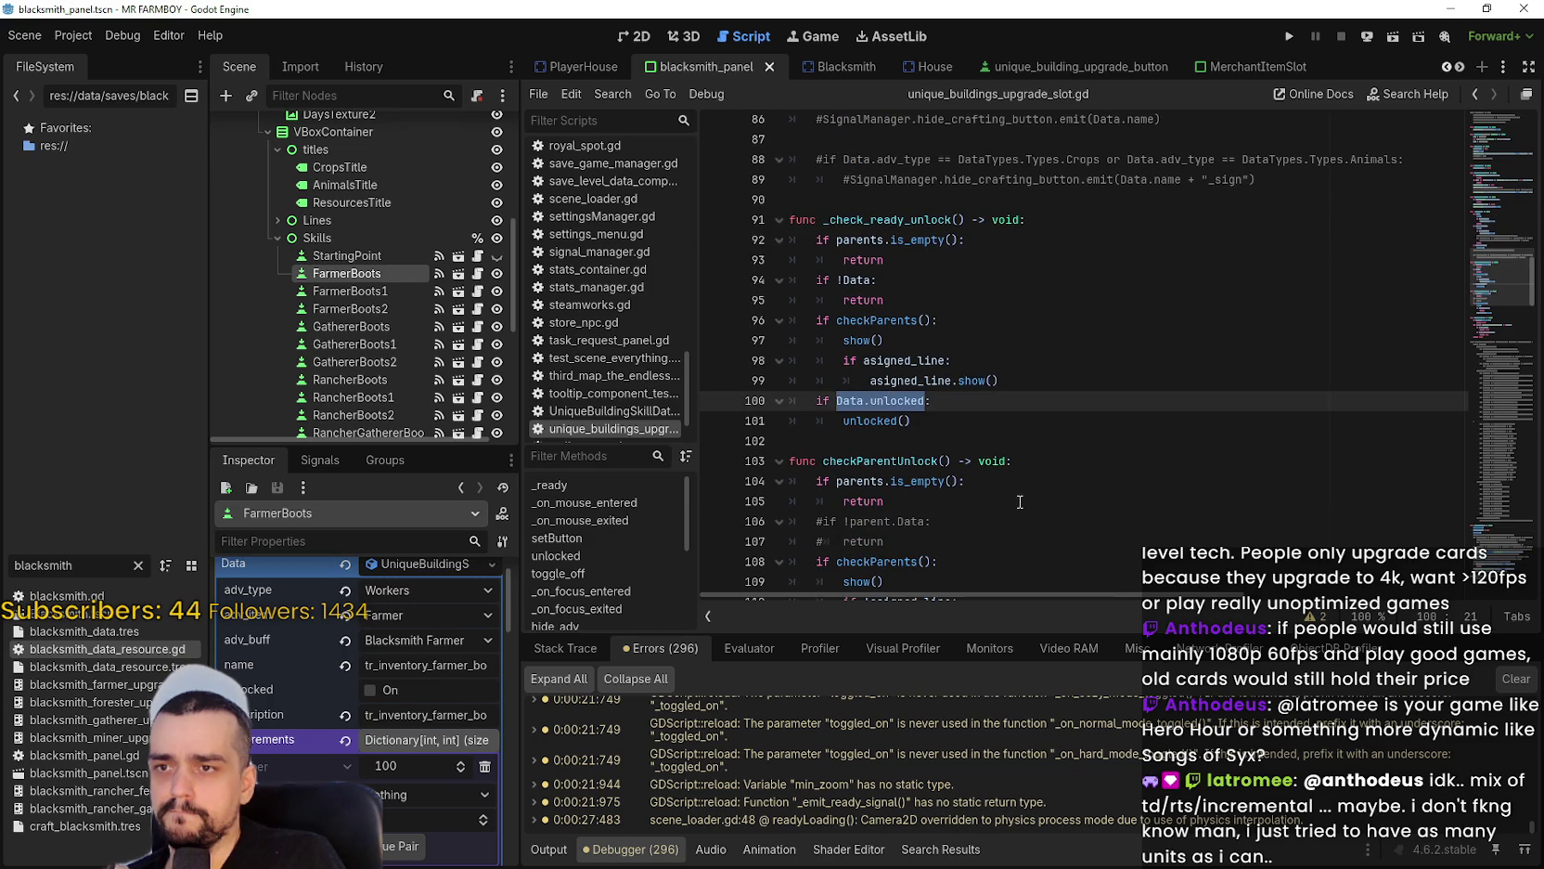
click(1292, 36)
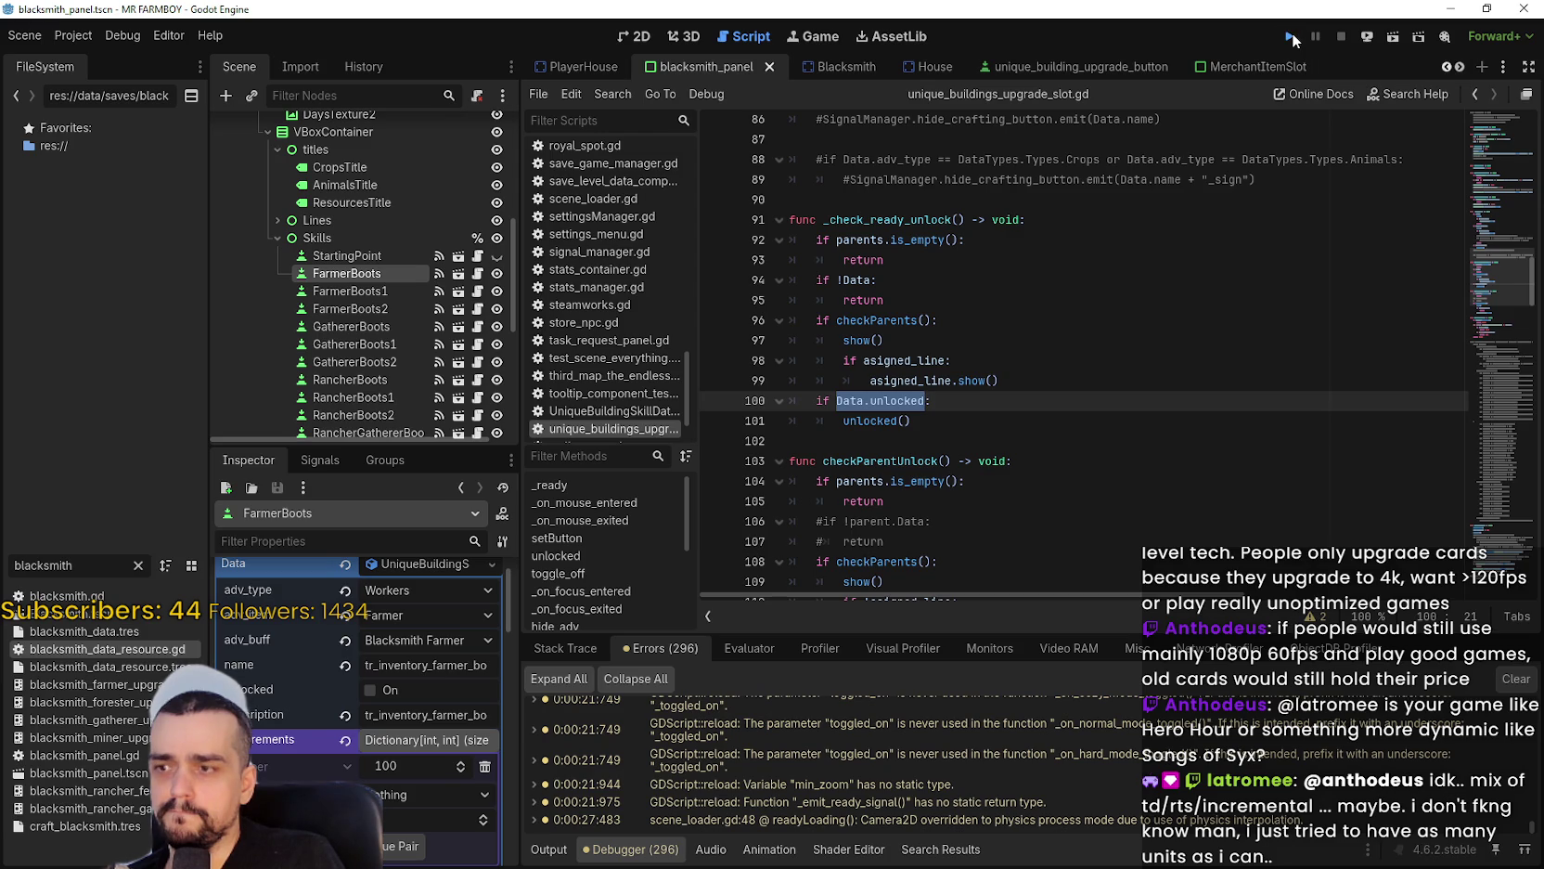
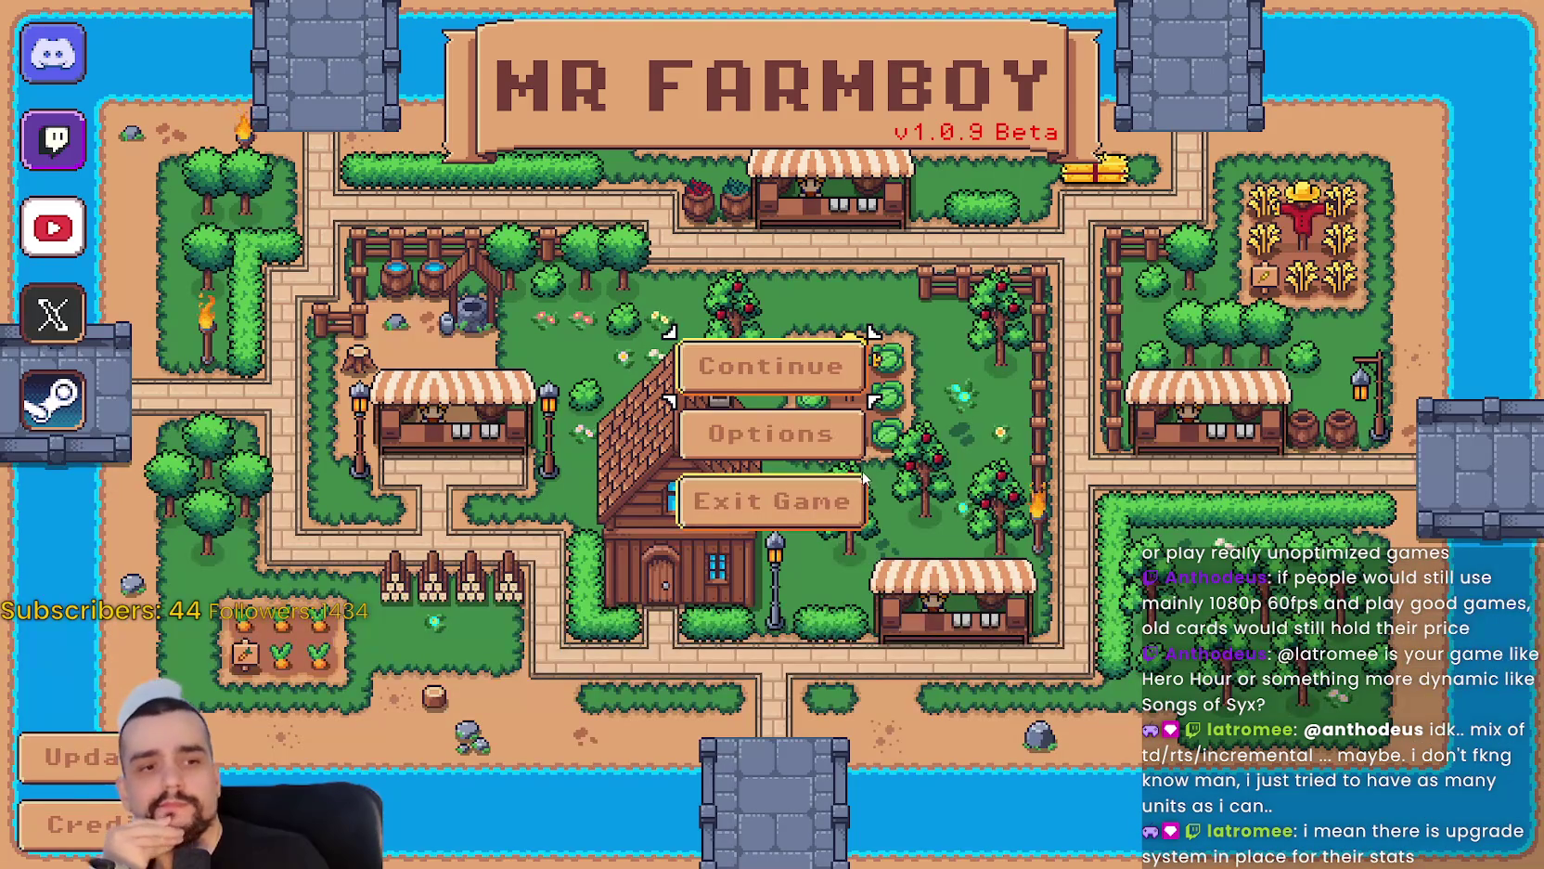
Load Save 1 from the Continue menu in Mr Farmboy.
click(756, 399)
click(712, 310)
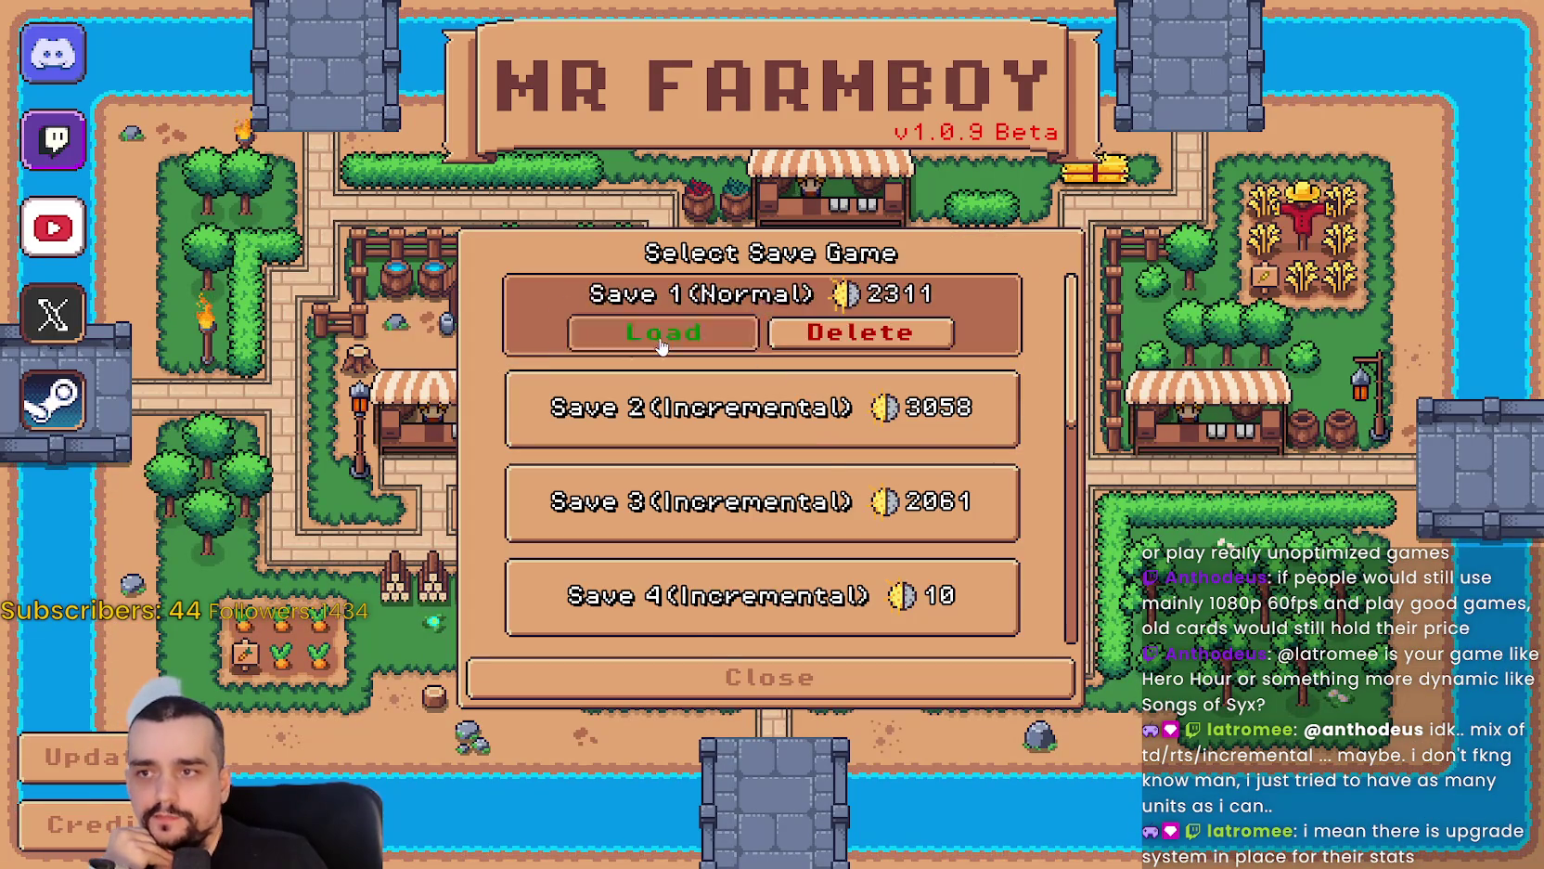
click(662, 334)
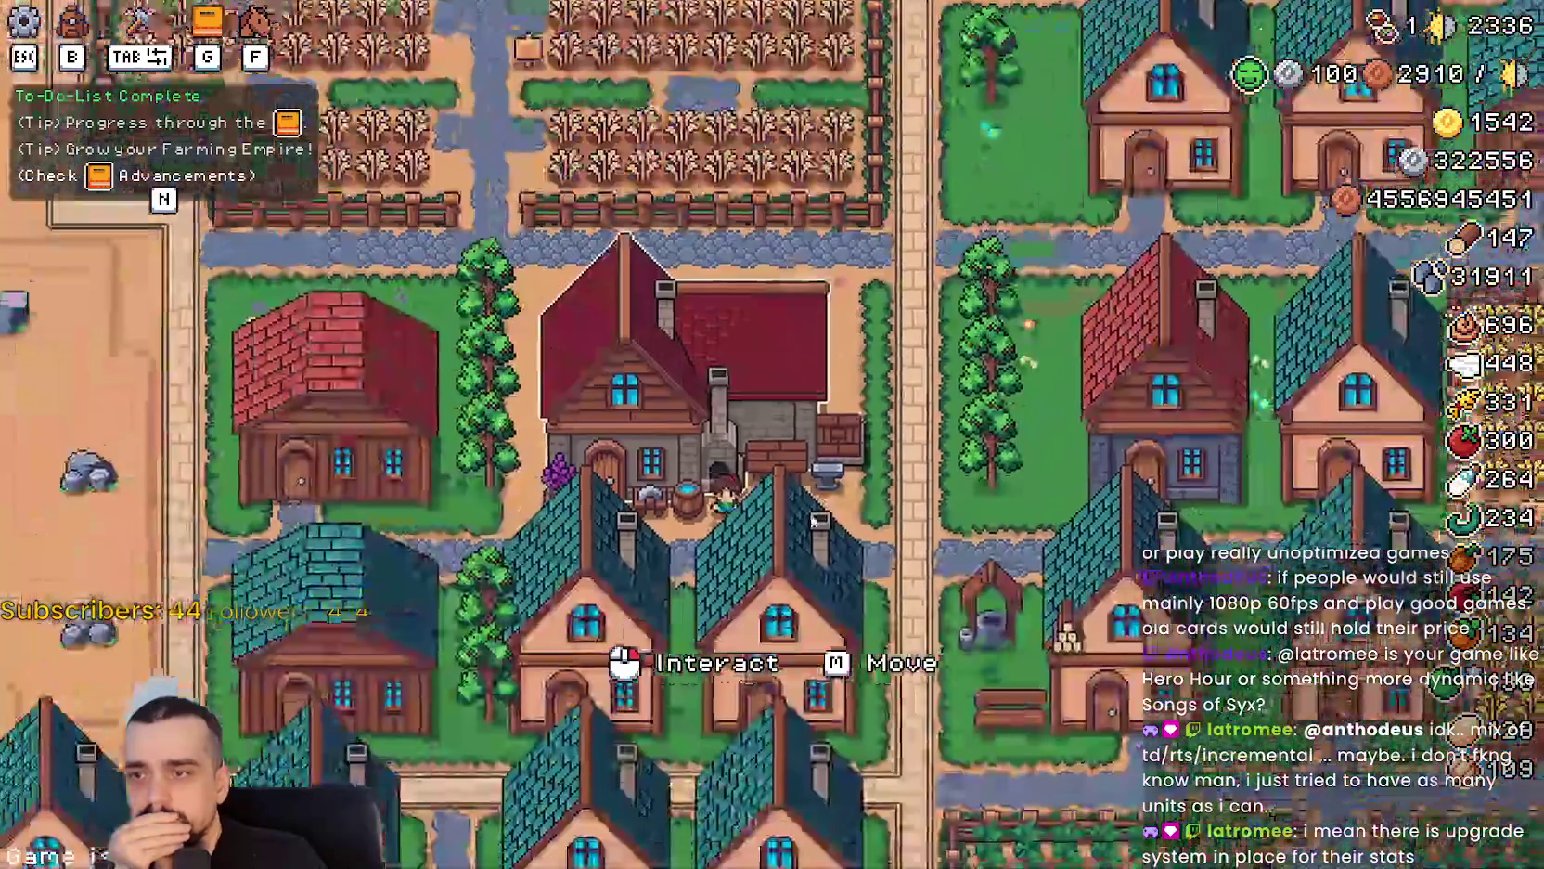
Activate the first Crops, Animals and Resources Blacksmith buffs, then return to Godot's remote tree.
click(668, 390)
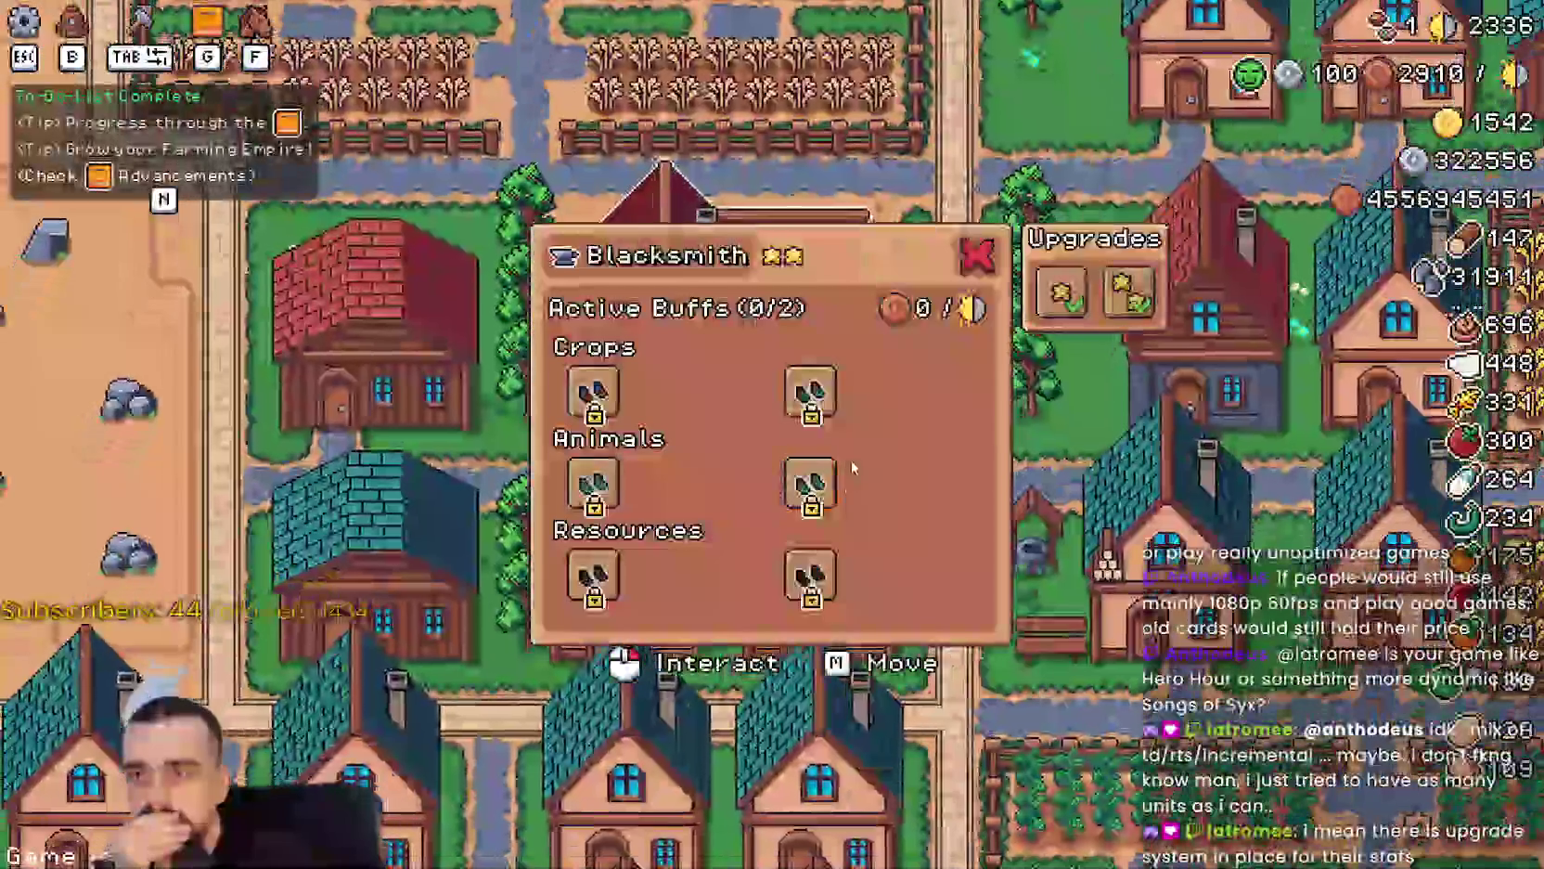
click(800, 406)
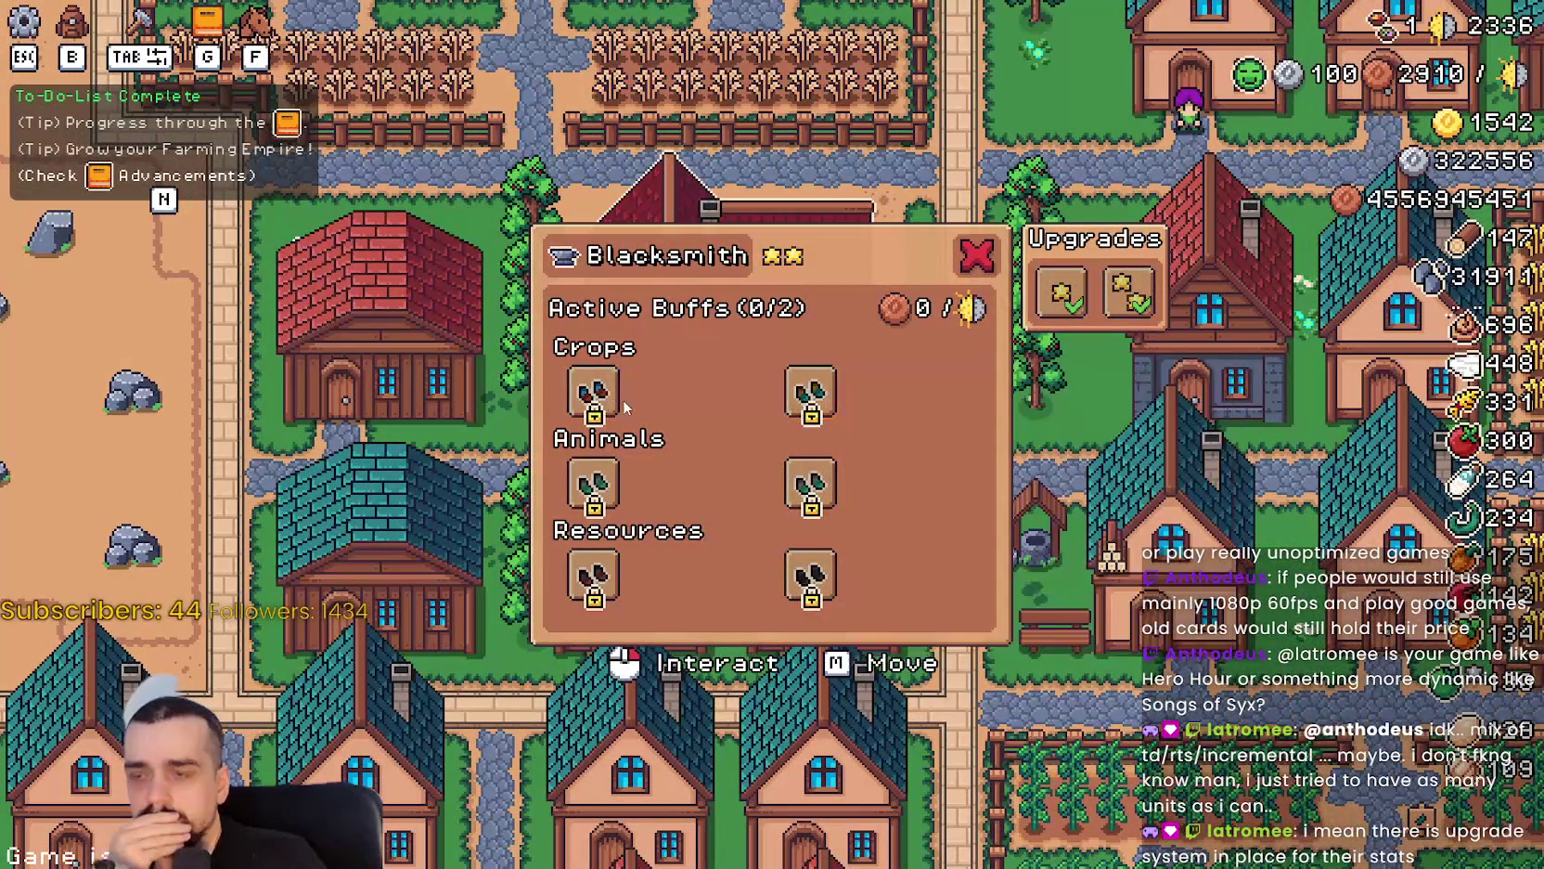
click(594, 391)
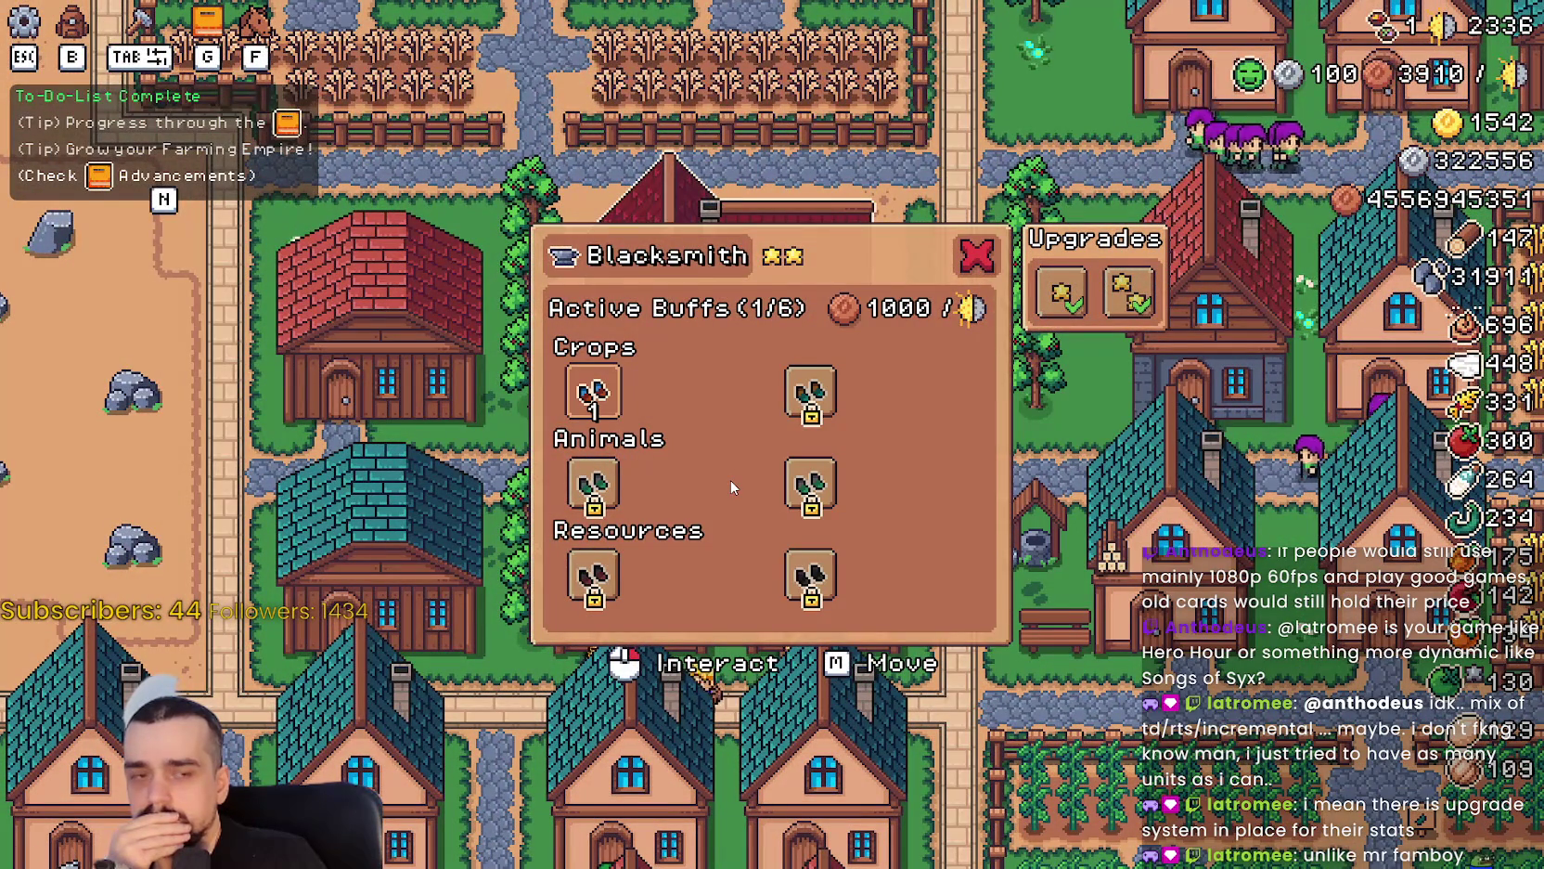
click(593, 483)
click(599, 575)
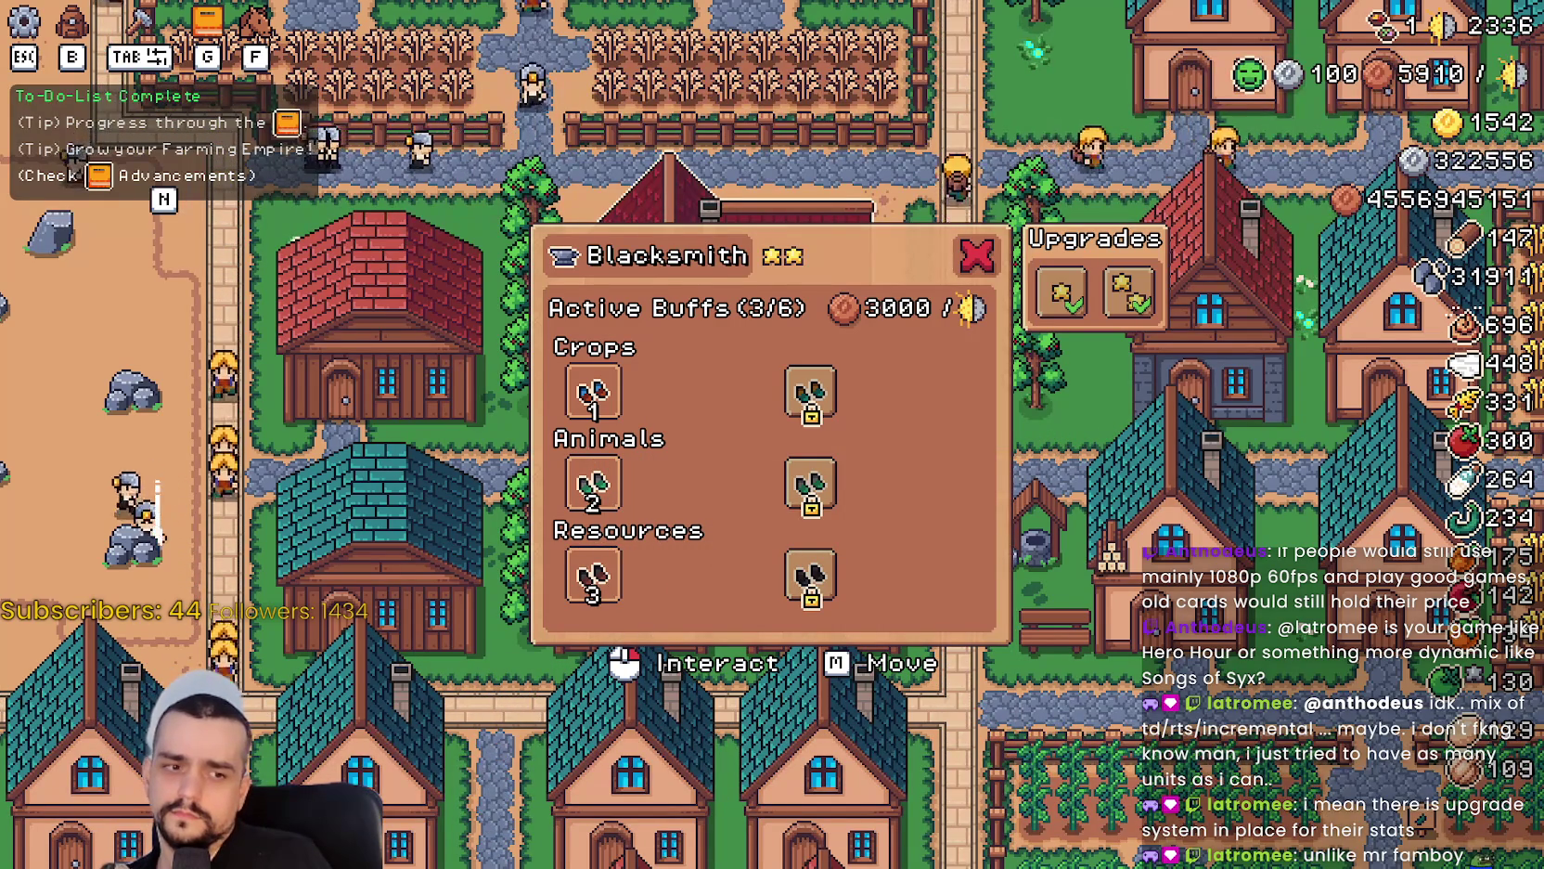
key(alt+Tab)
click(288, 122)
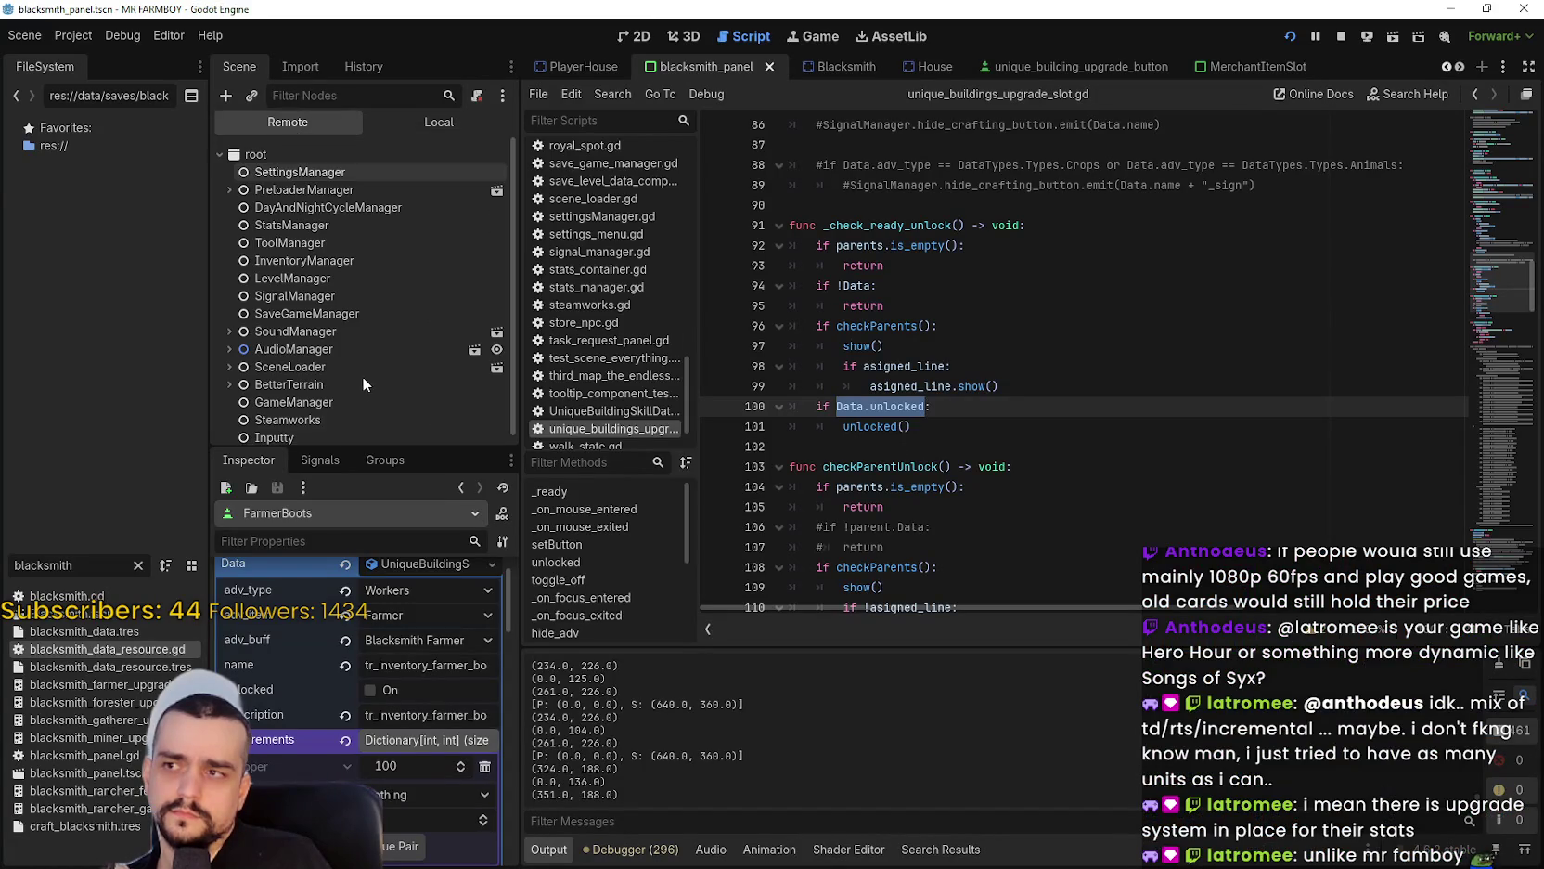
Expand SceneLoader, Game and GameScreen in the remote scene tree.
scroll(360, 349, down, 1)
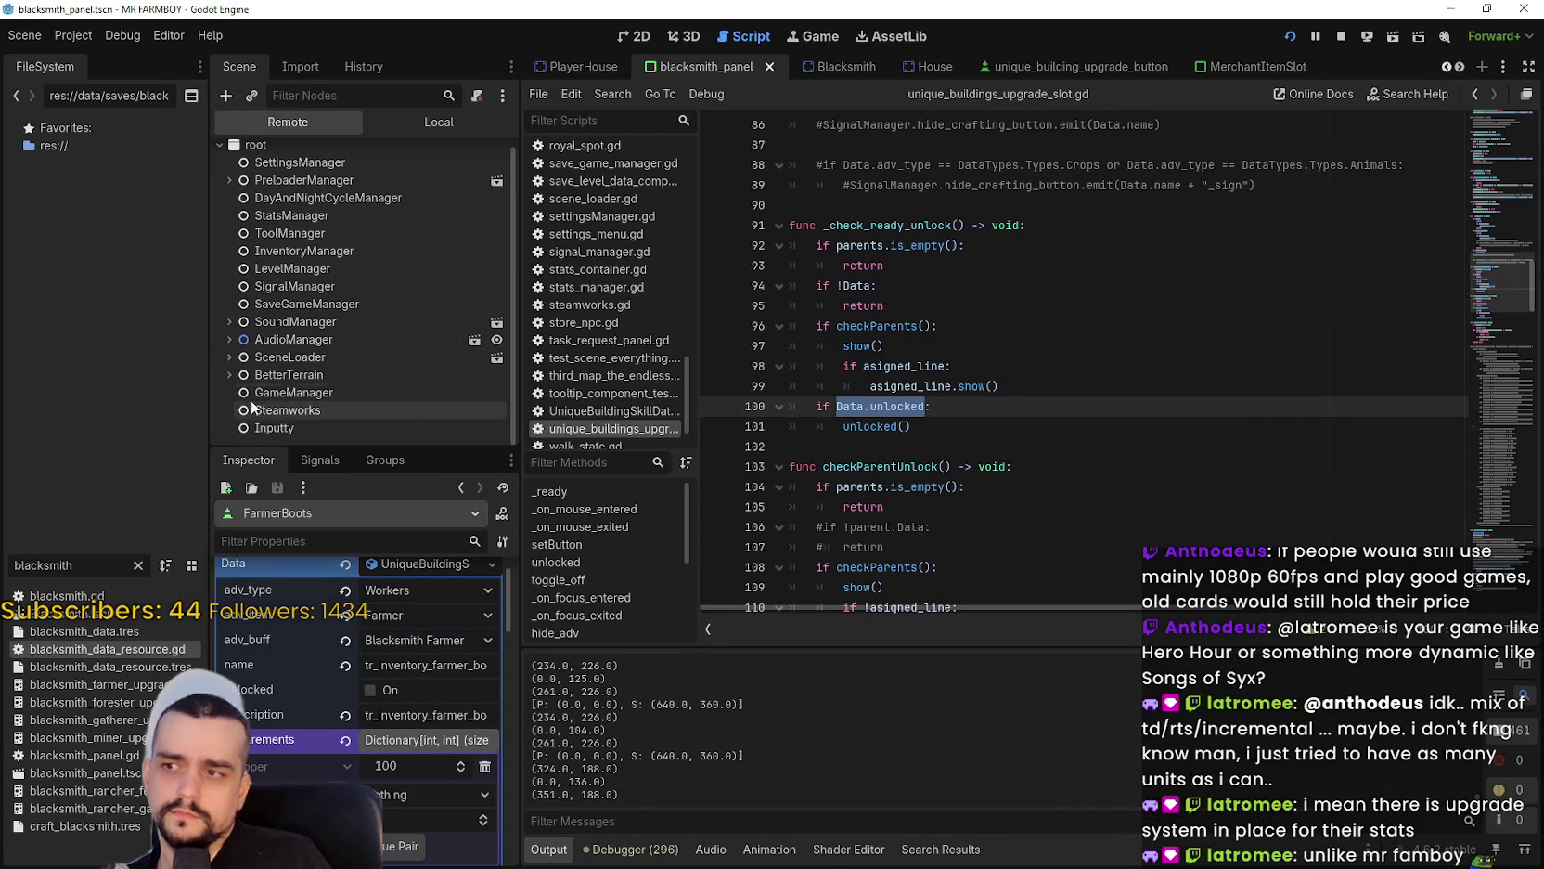
click(224, 357)
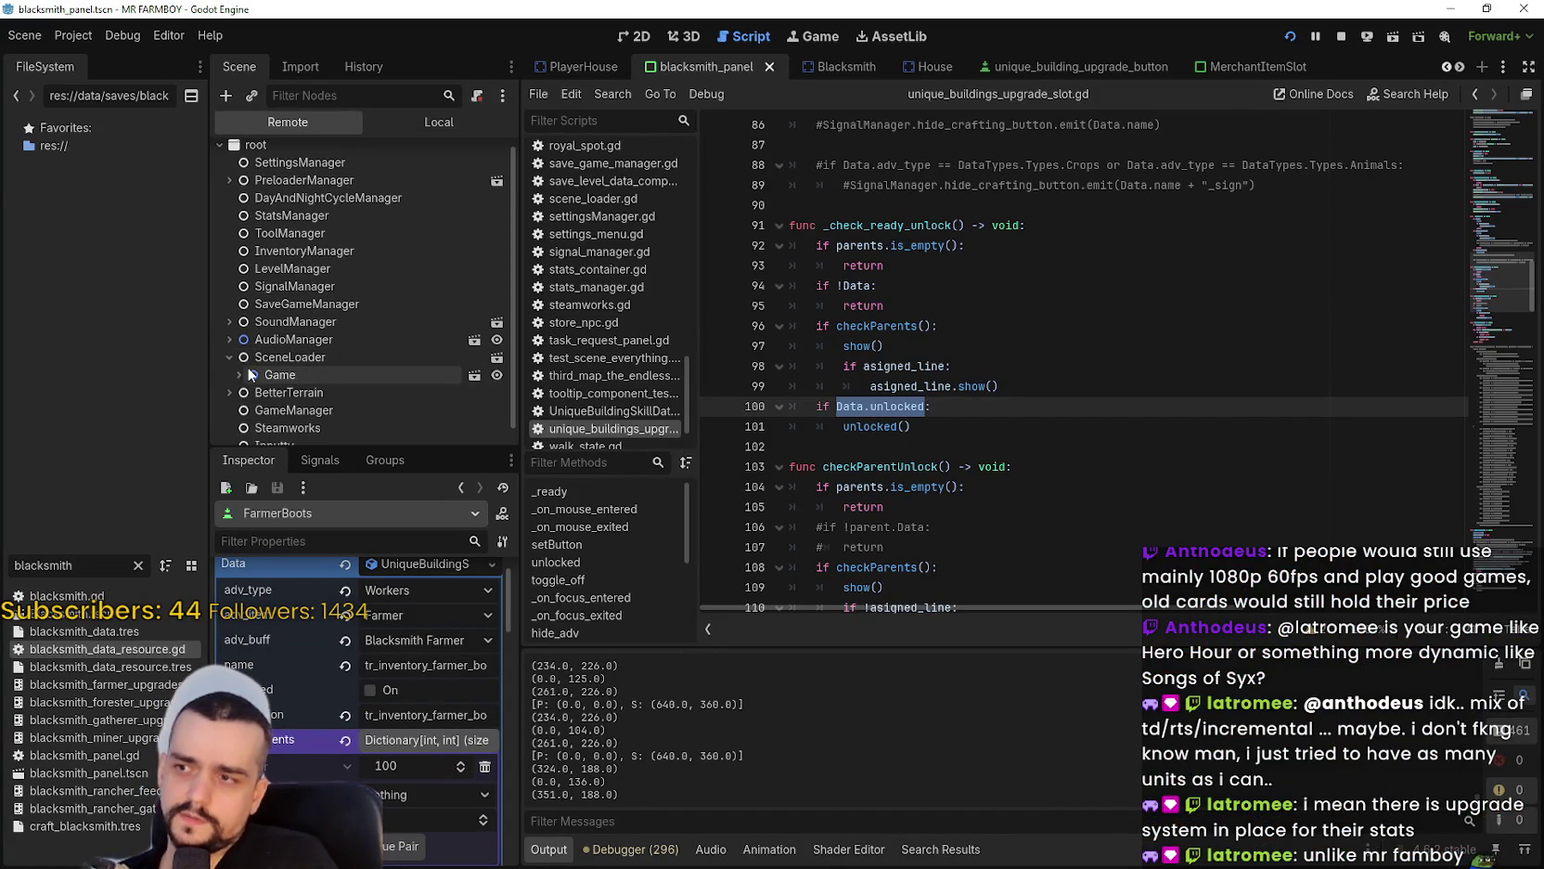
click(239, 361)
scroll(241, 359, down, 3)
scroll(317, 420, down, 3)
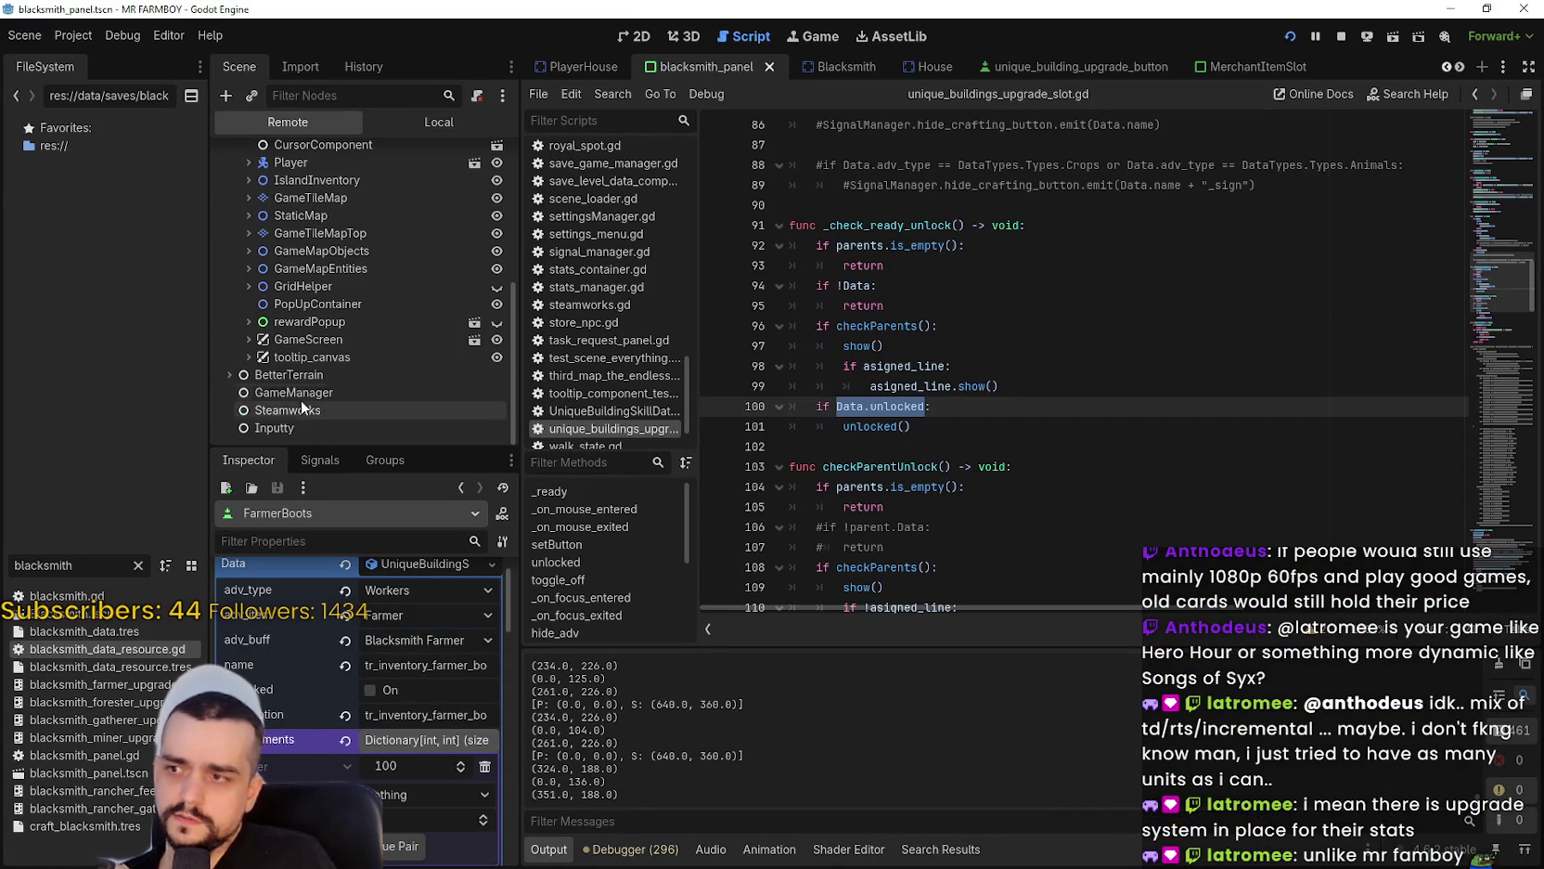
click(247, 337)
scroll(278, 367, down, 2)
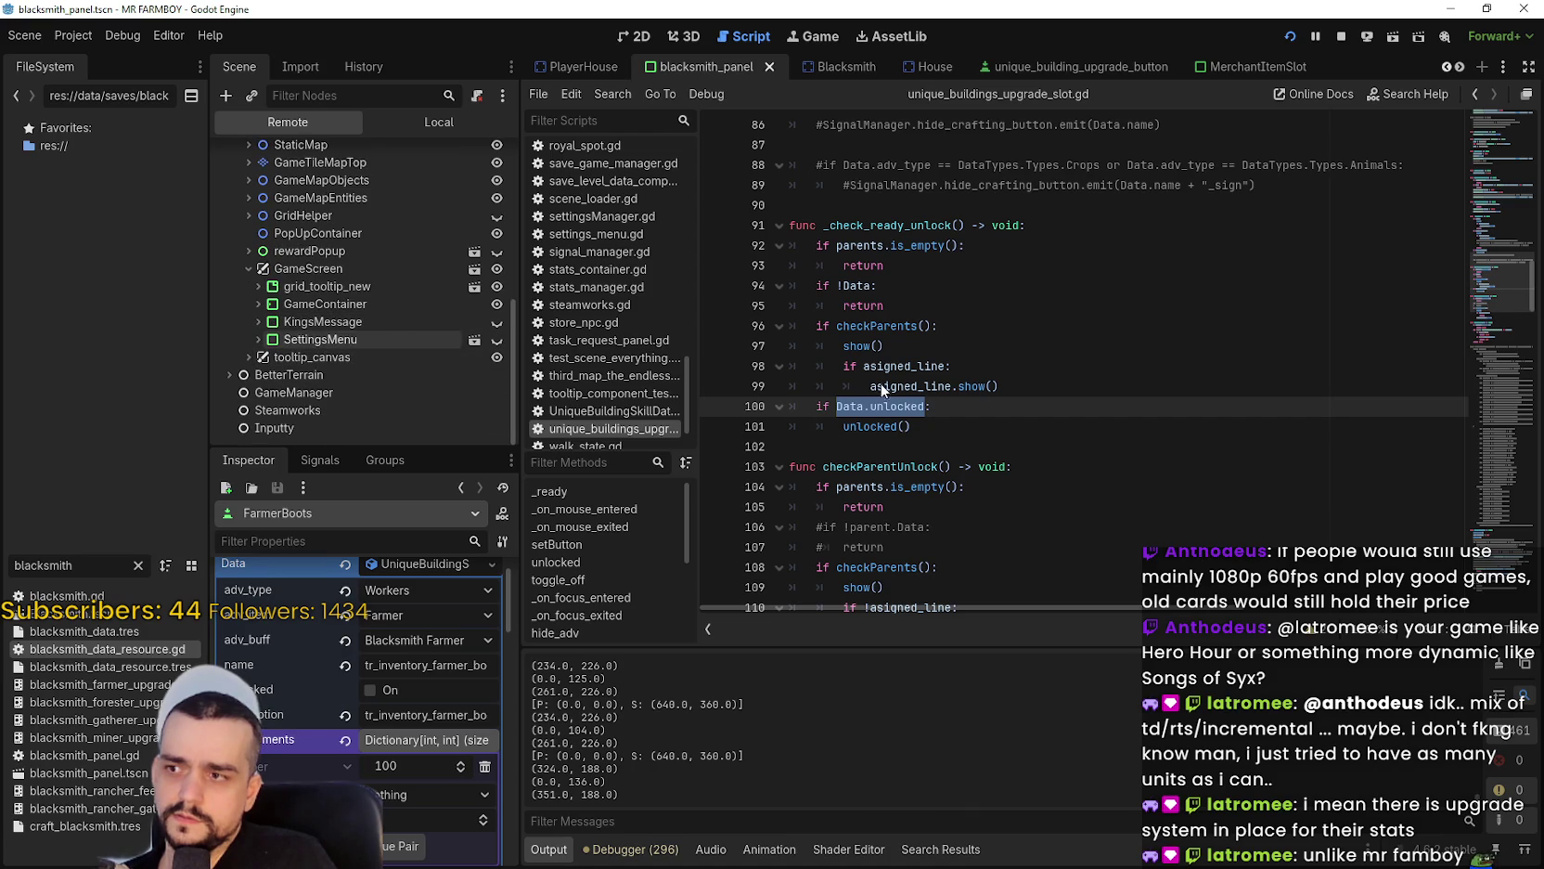
Close the Blacksmith panel and pause the running game with Esc, then return to Godot.
key(alt+Tab)
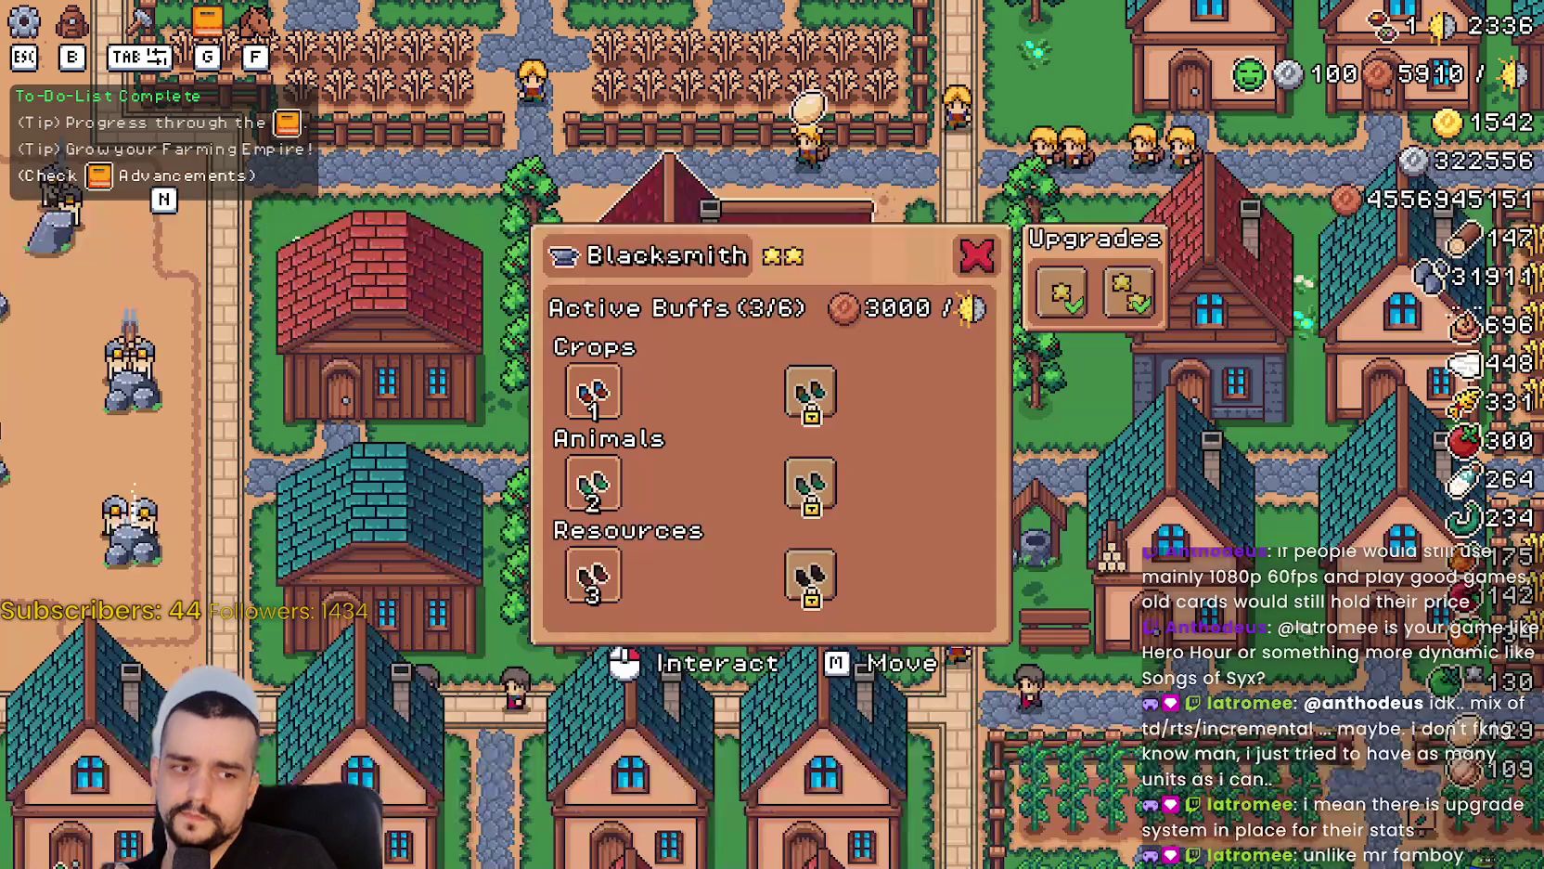
key(Escape)
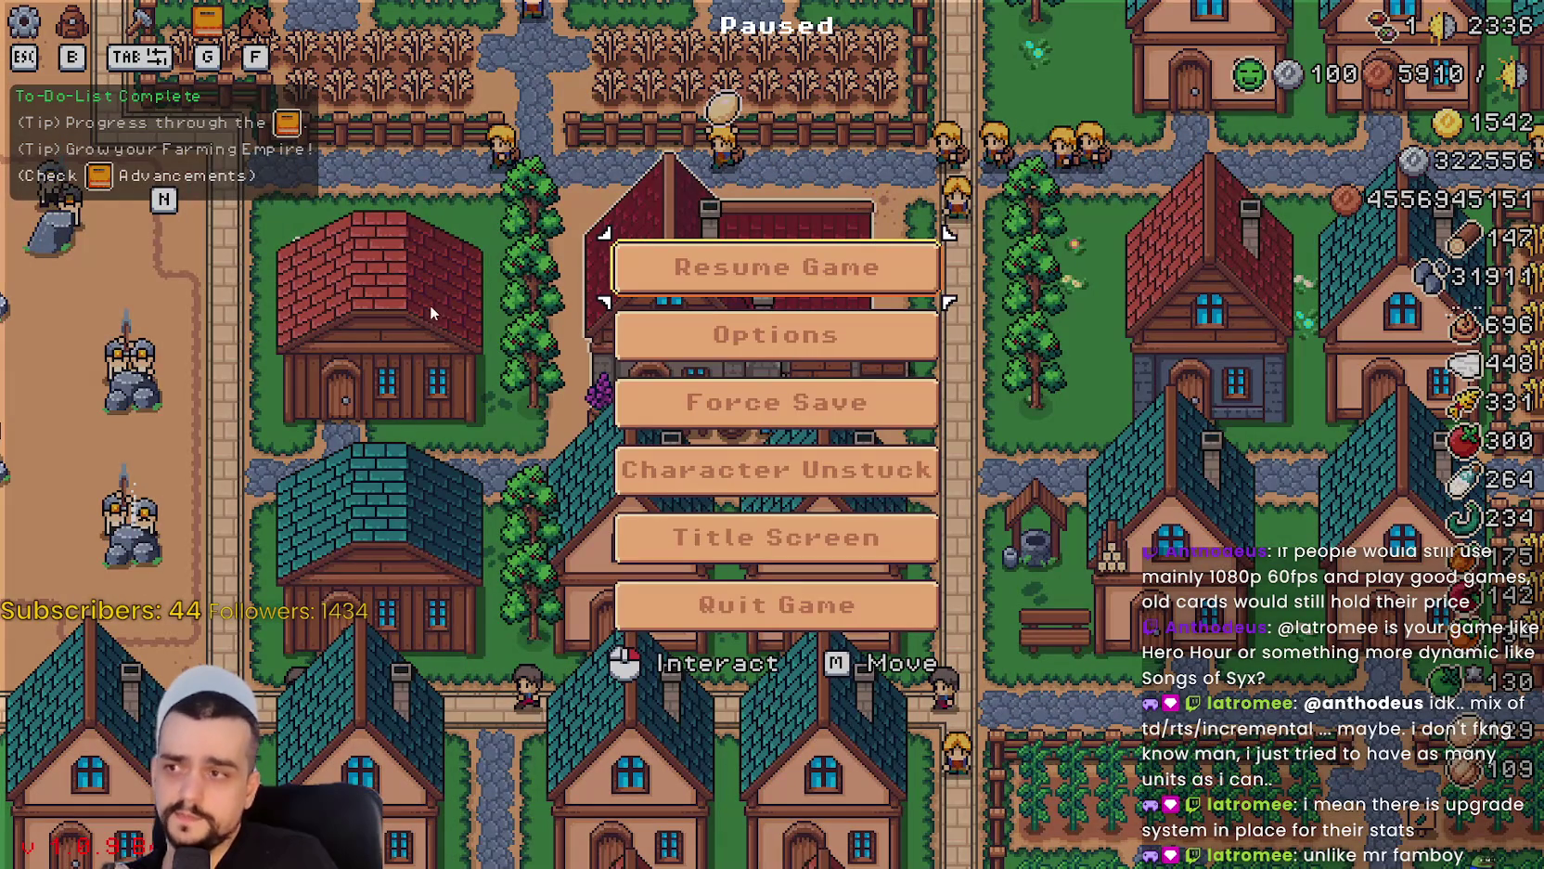
key(alt+Tab)
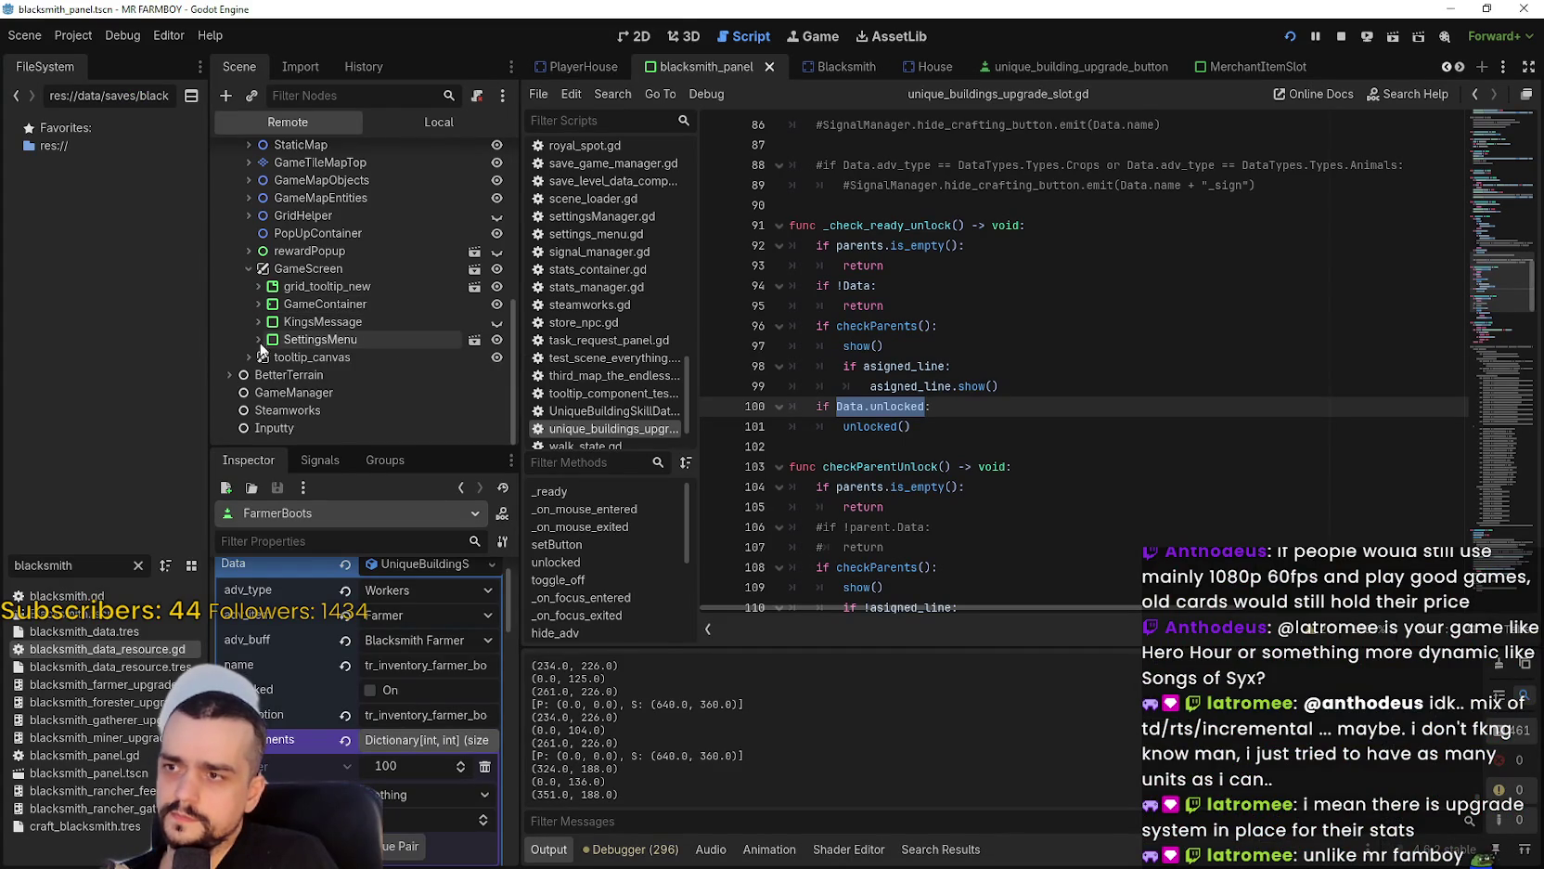
Expand GameContainer and GameMenuPanels down to BlacksmithPanel in the remote tree, widening the dock.
click(257, 304)
scroll(258, 306, down, 2)
click(266, 303)
click(267, 302)
scroll(250, 334, down, 3)
scroll(304, 381, down, 1)
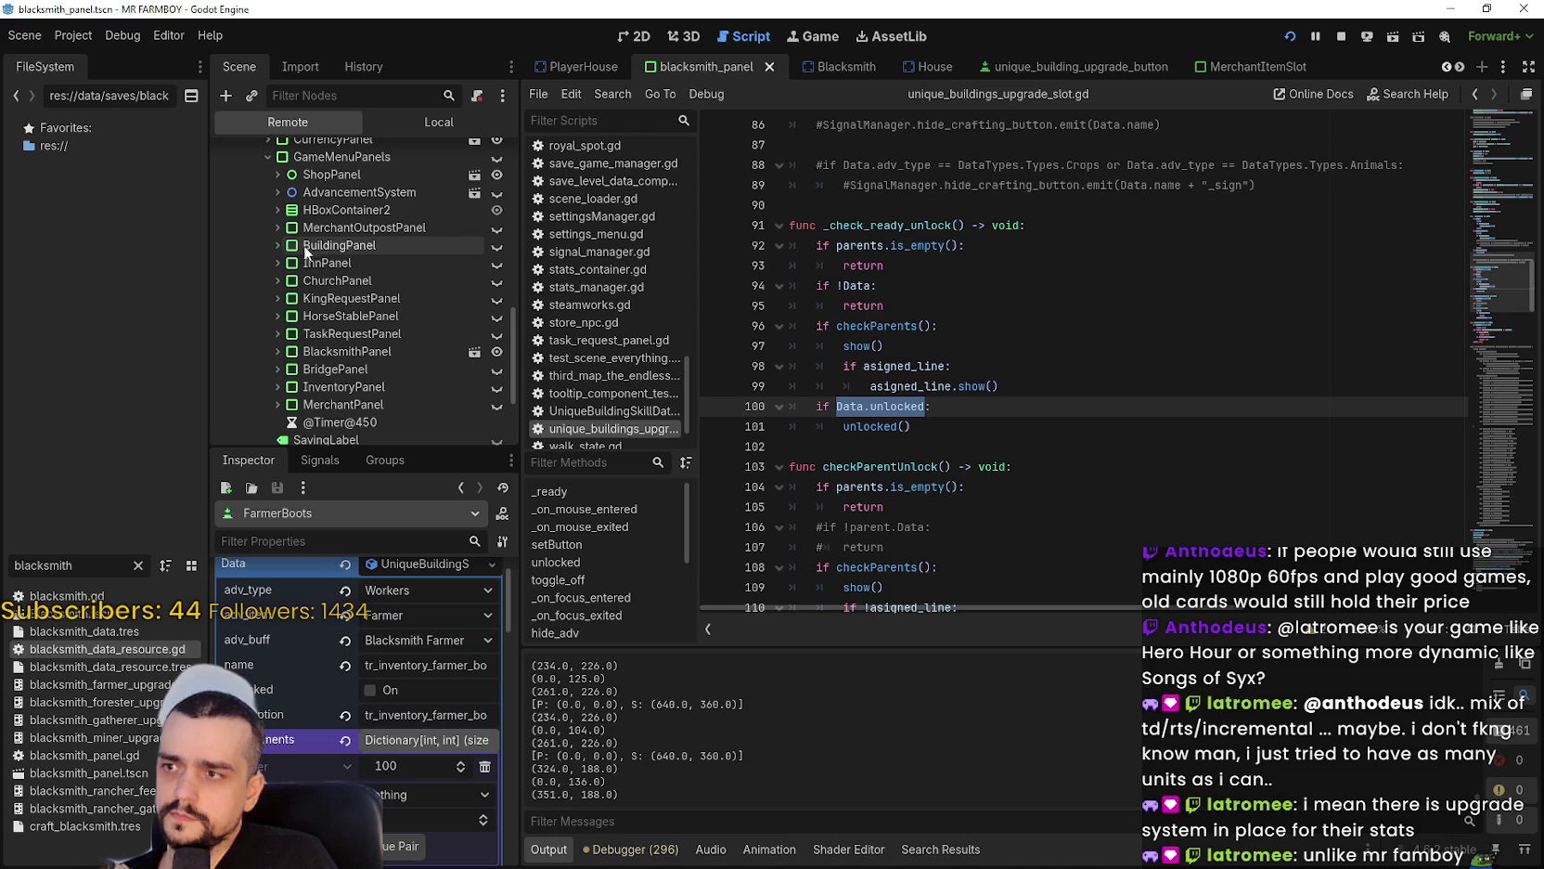
click(319, 354)
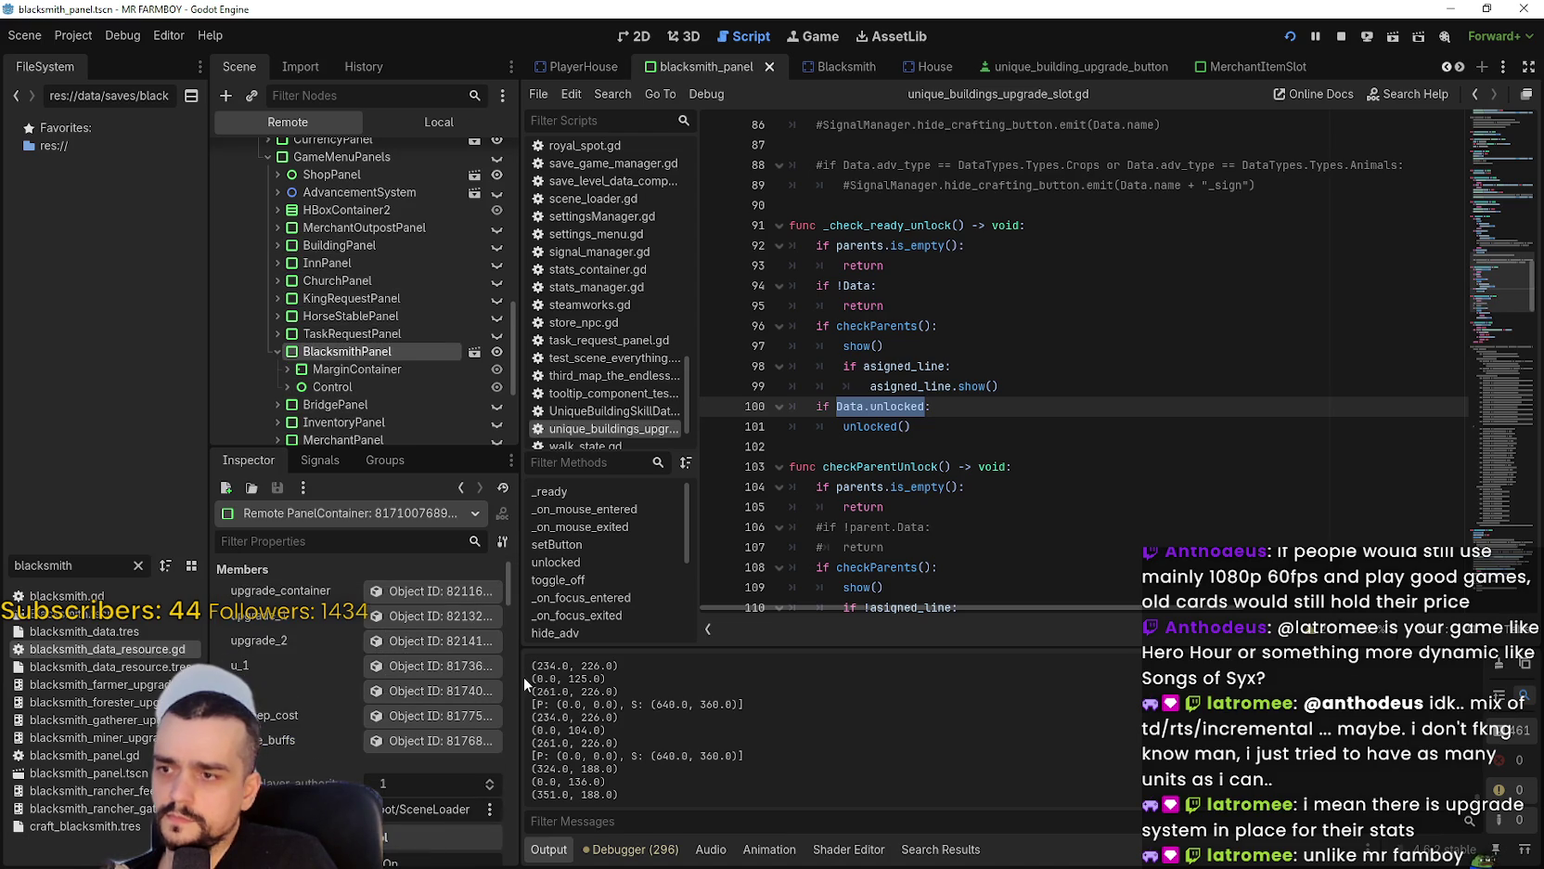
drag(521, 677, 564, 680)
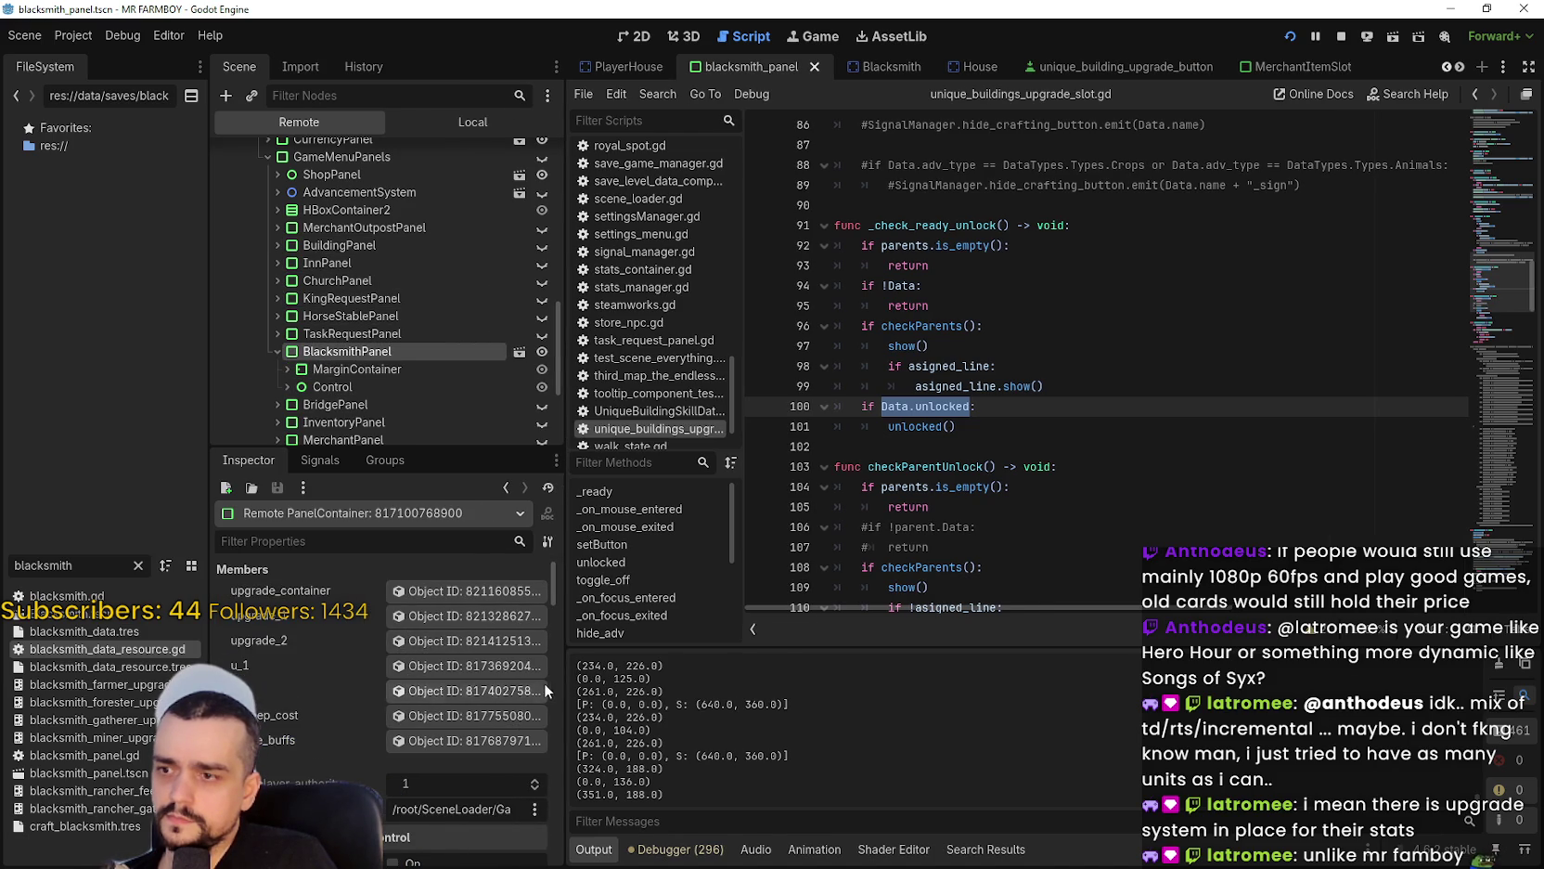
Expand BlacksmithPanel's containers and Advancements down to the Skills node.
click(286, 369)
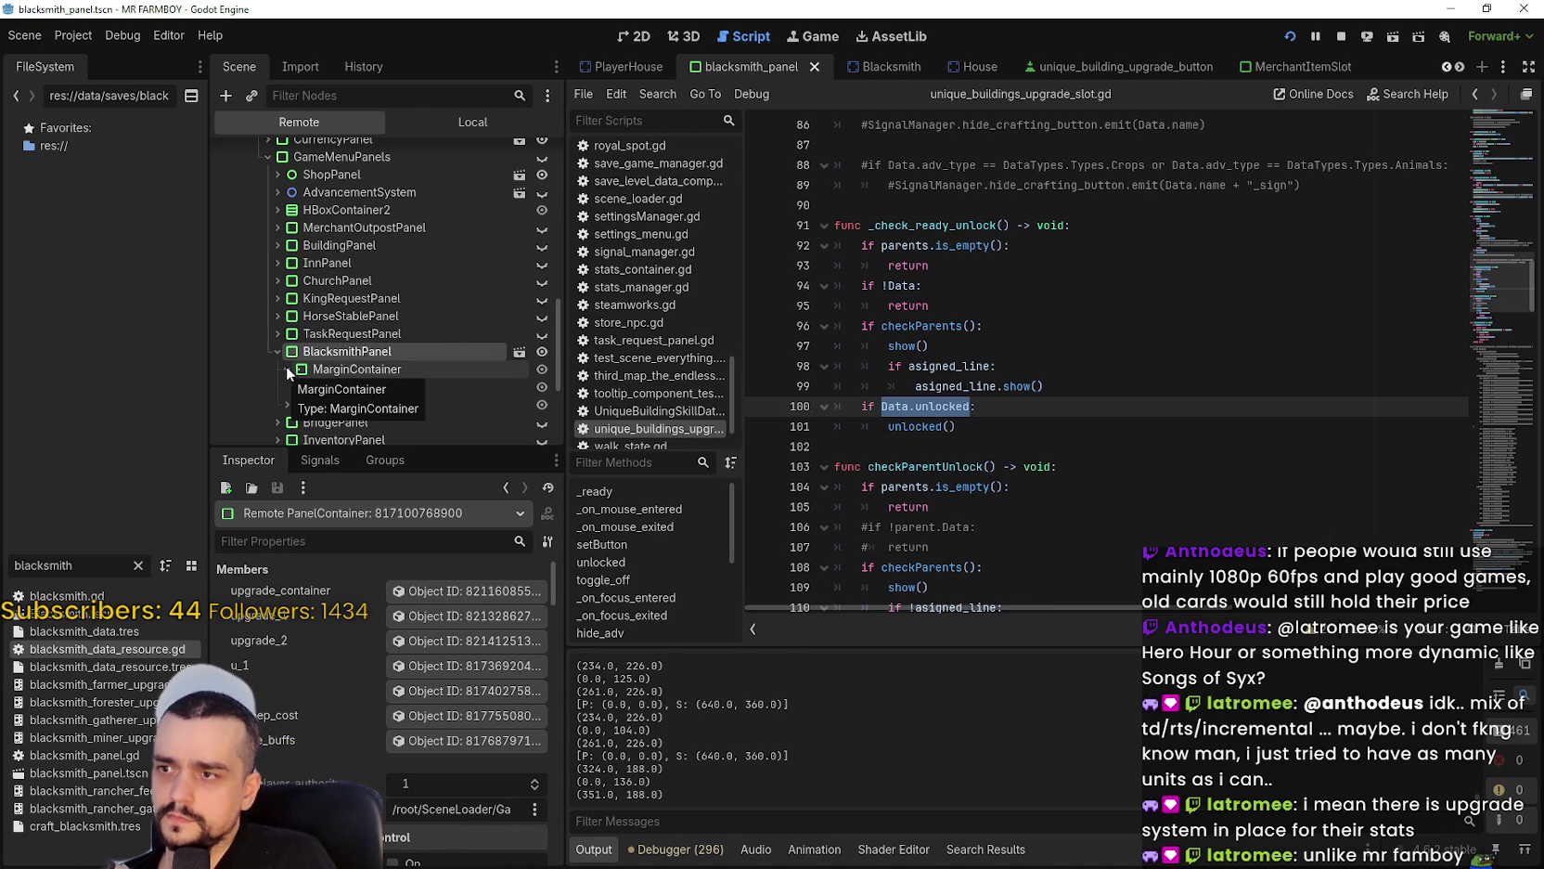
scroll(283, 364, down, 2)
click(297, 314)
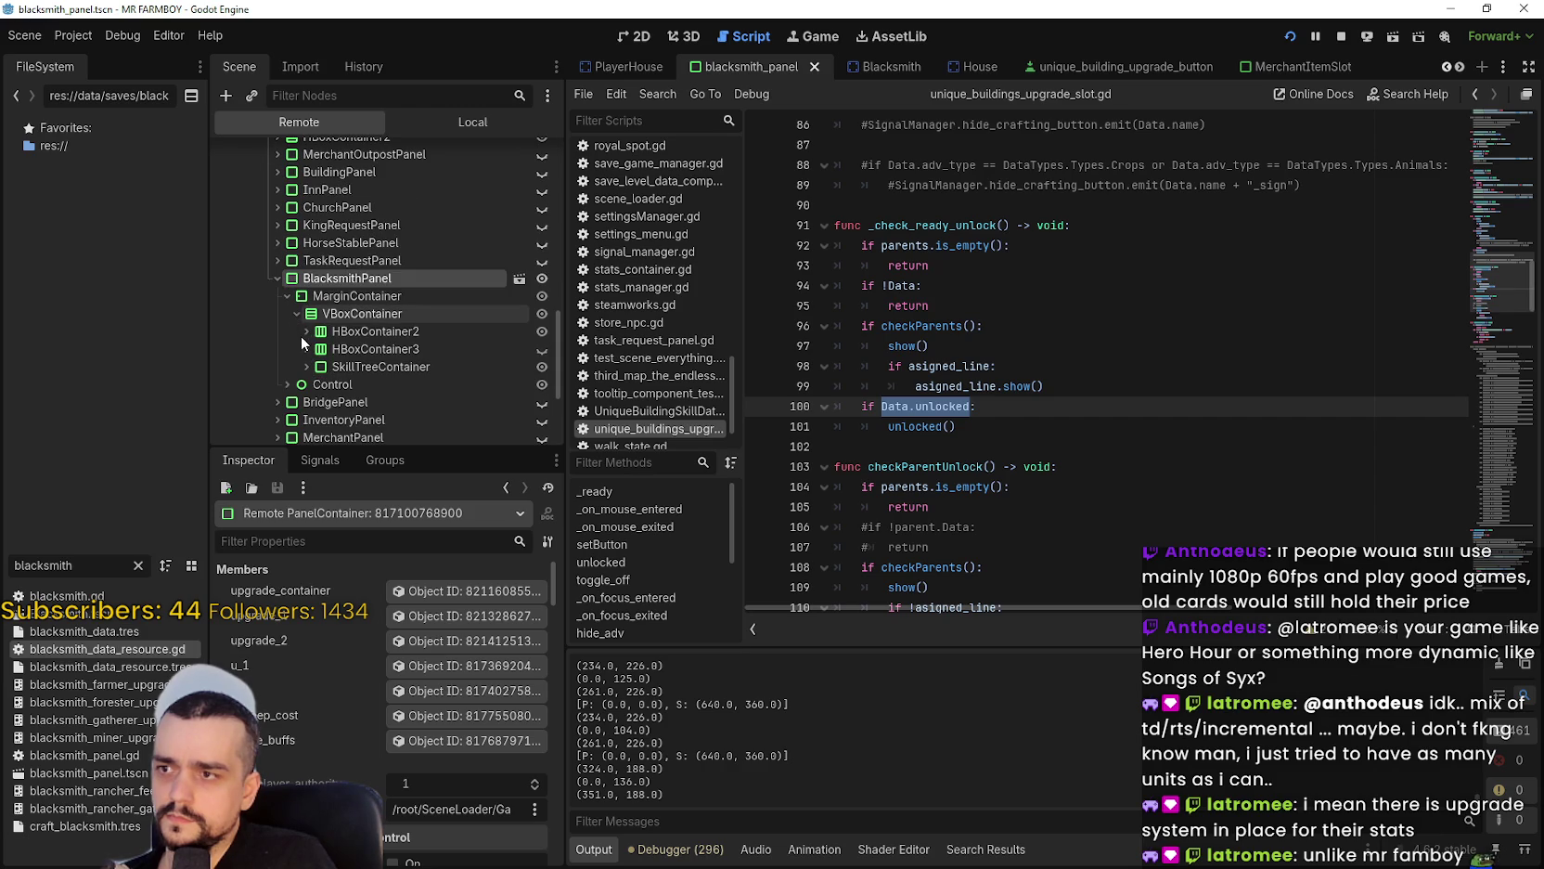
click(306, 367)
click(317, 384)
scroll(314, 389, down, 2)
click(324, 347)
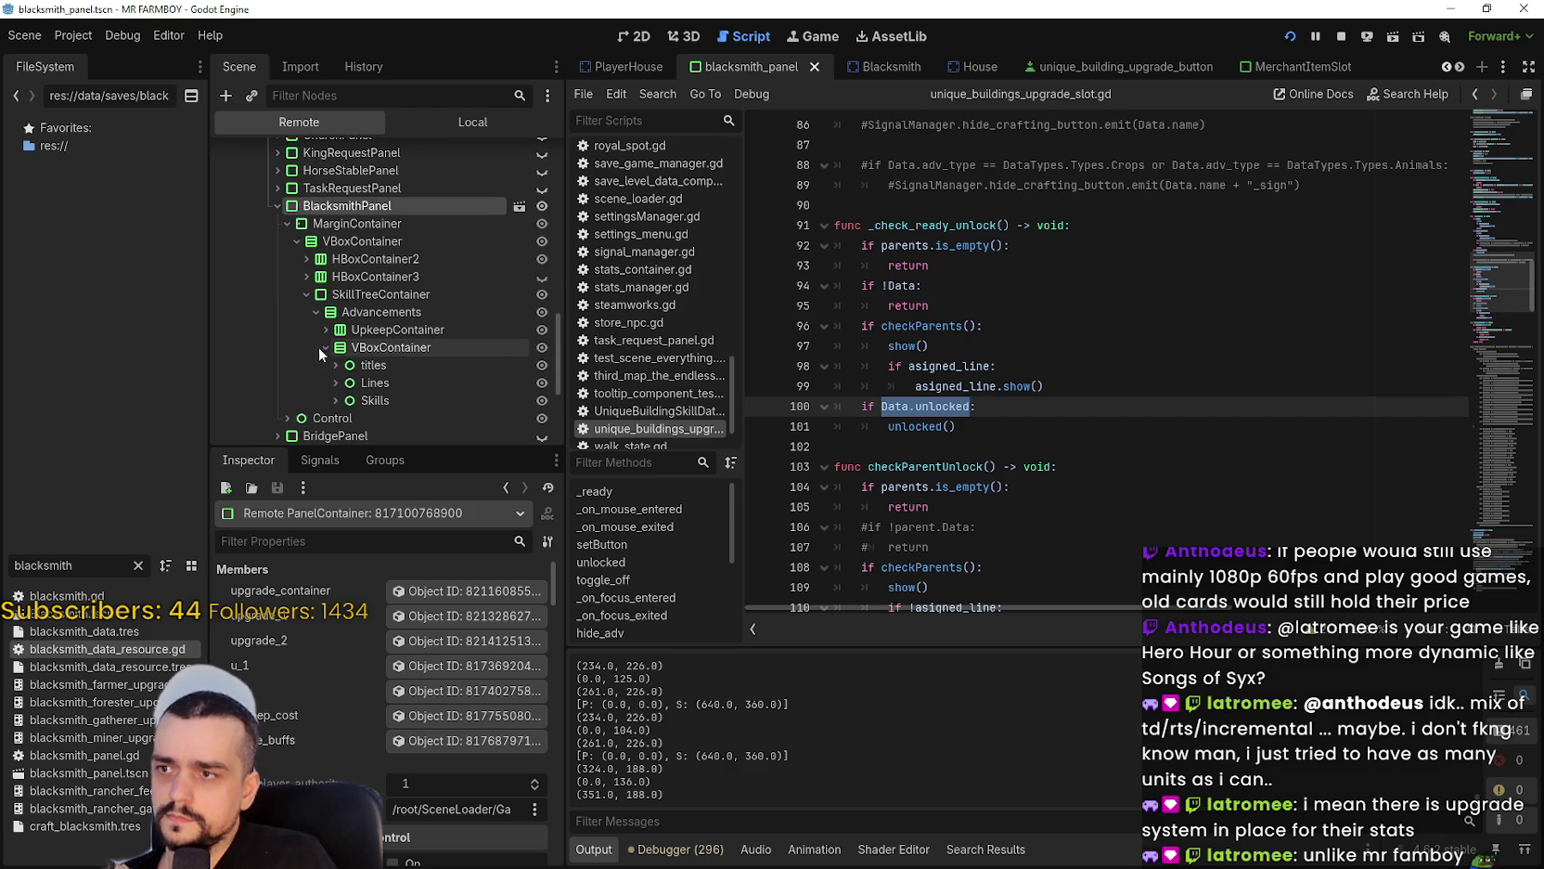
click(334, 400)
scroll(332, 395, down, 4)
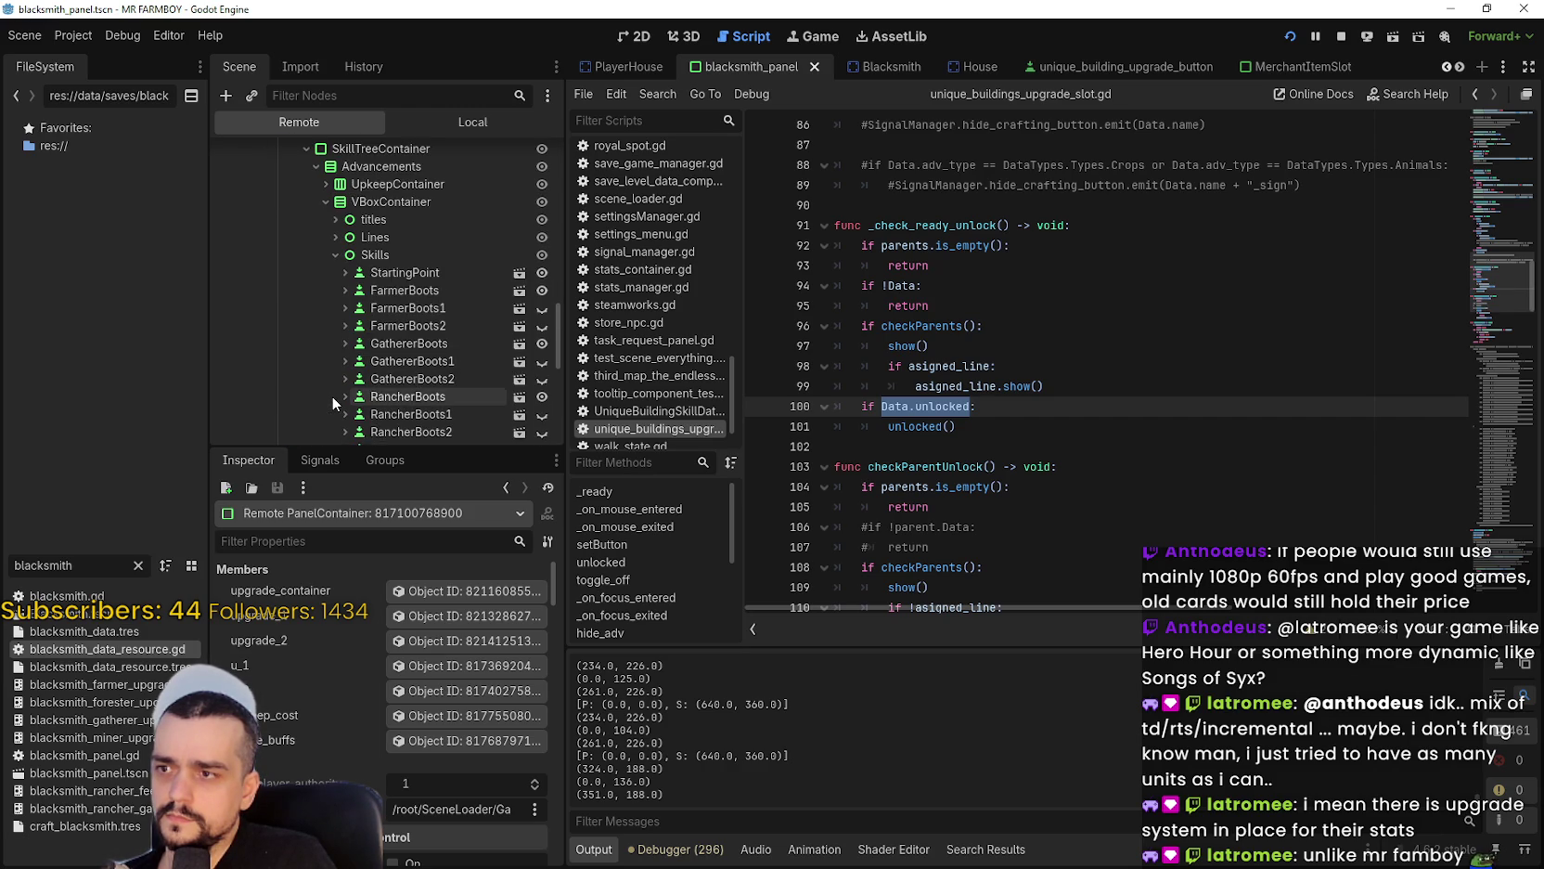
Inspect FarmerBoots1's Data, which shows unlocked off, then stop the running game.
click(421, 293)
double_click(421, 292)
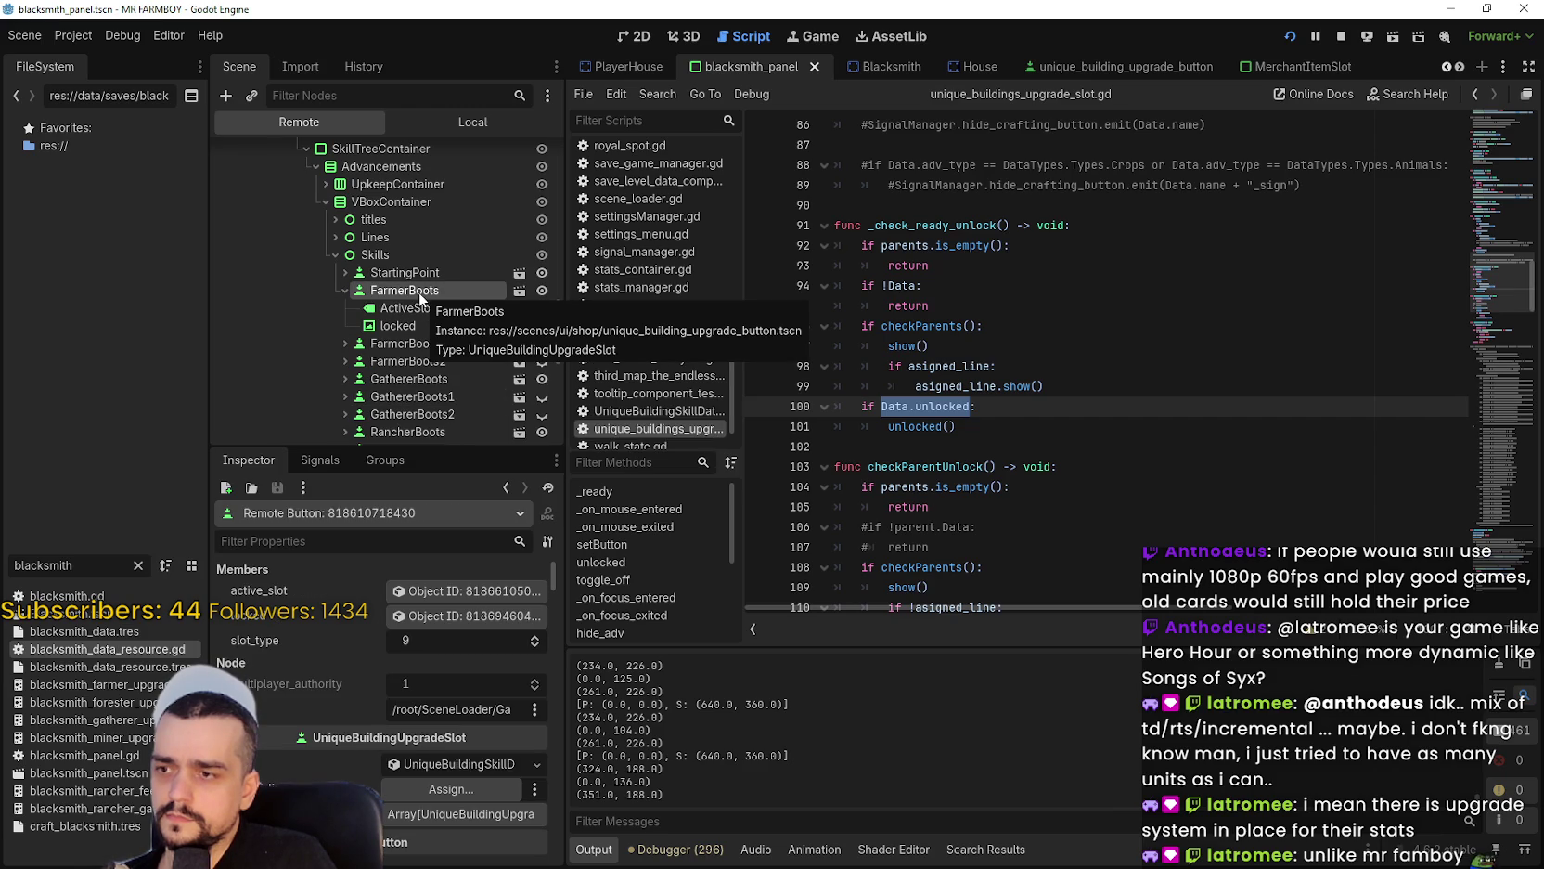
double_click(419, 347)
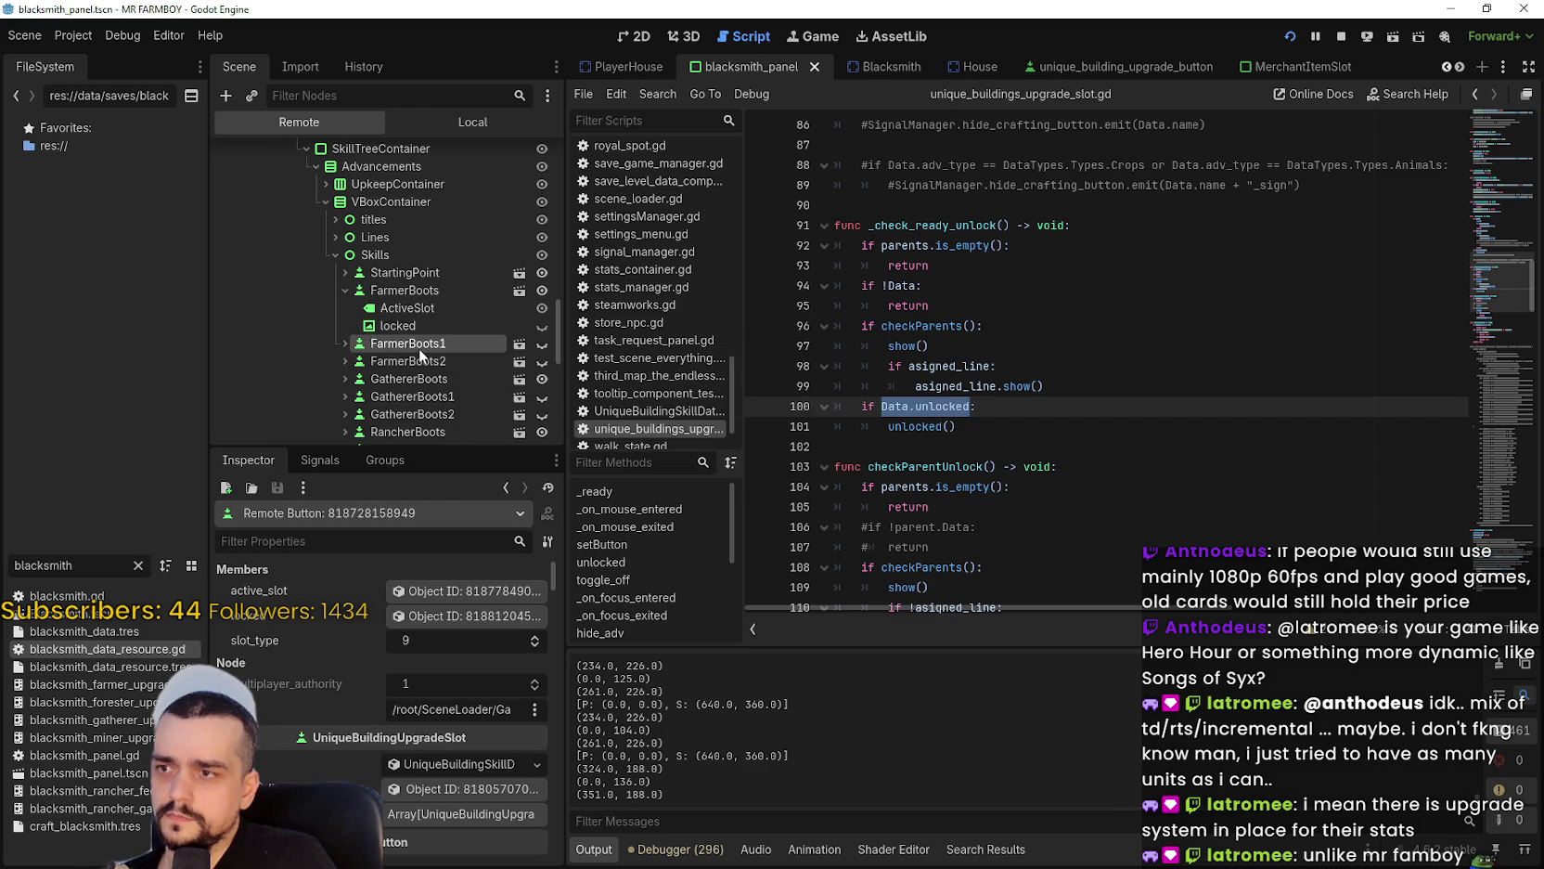
scroll(518, 780, down, 10)
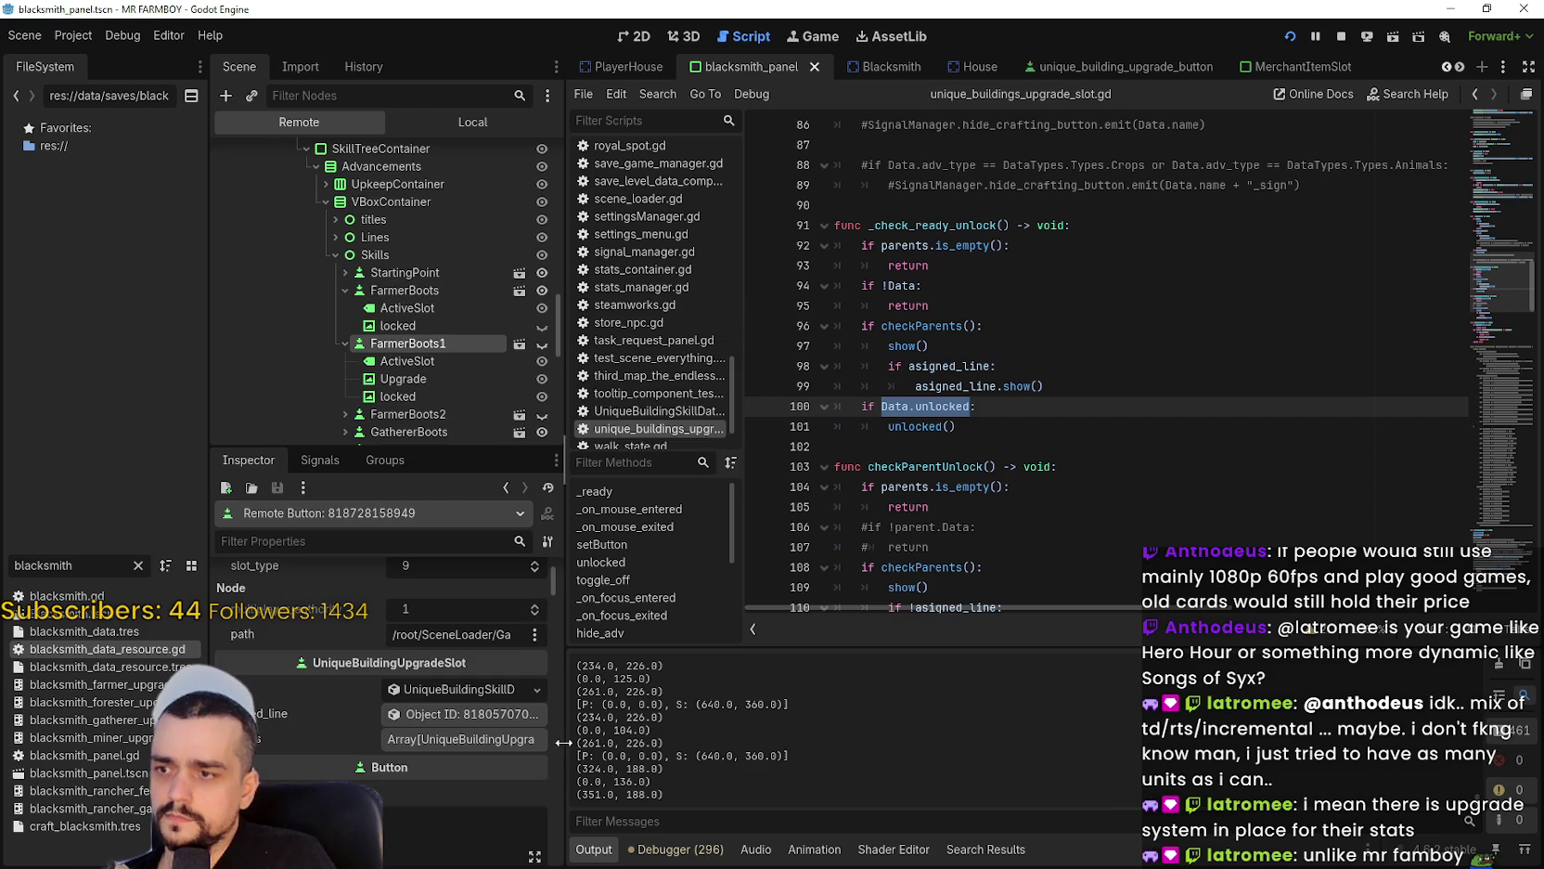
scroll(512, 758, down, 4)
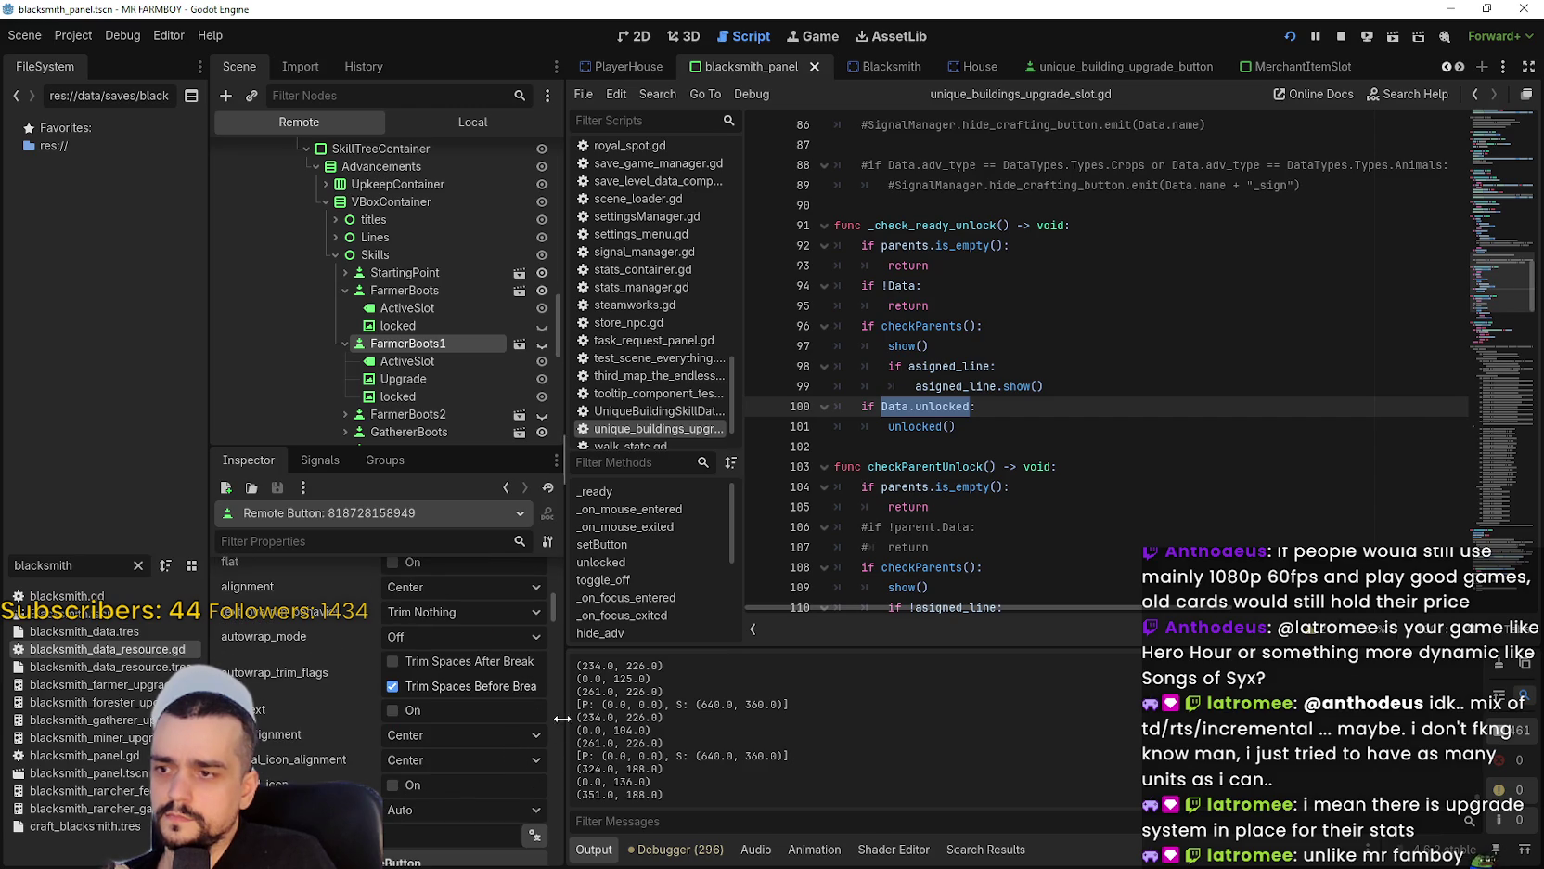
drag(552, 598, 556, 560)
scroll(485, 648, down, 3)
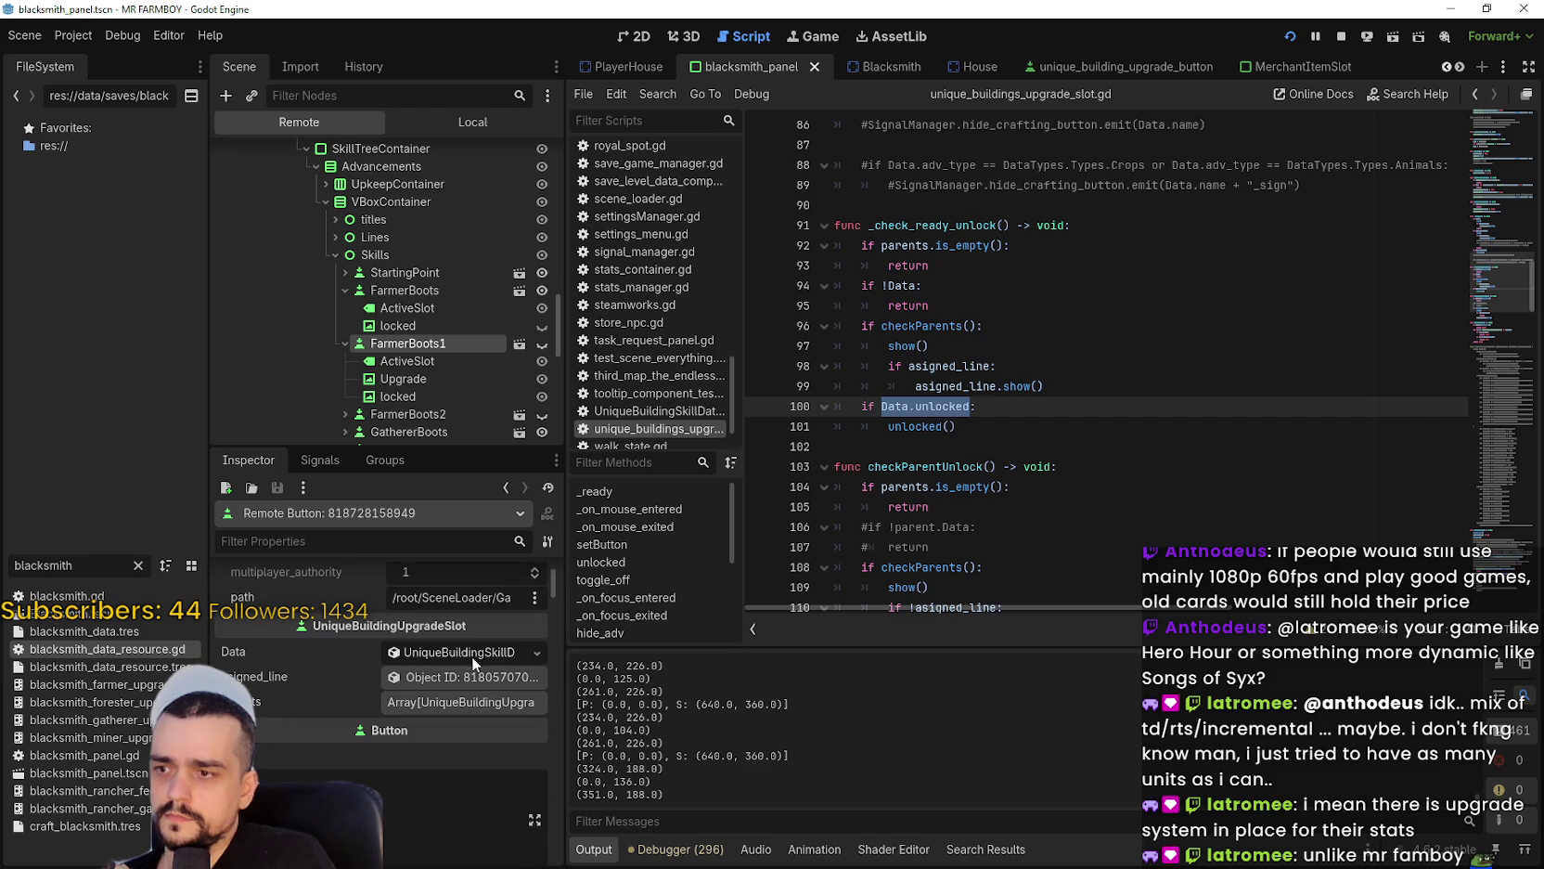
click(471, 650)
scroll(299, 702, down, 3)
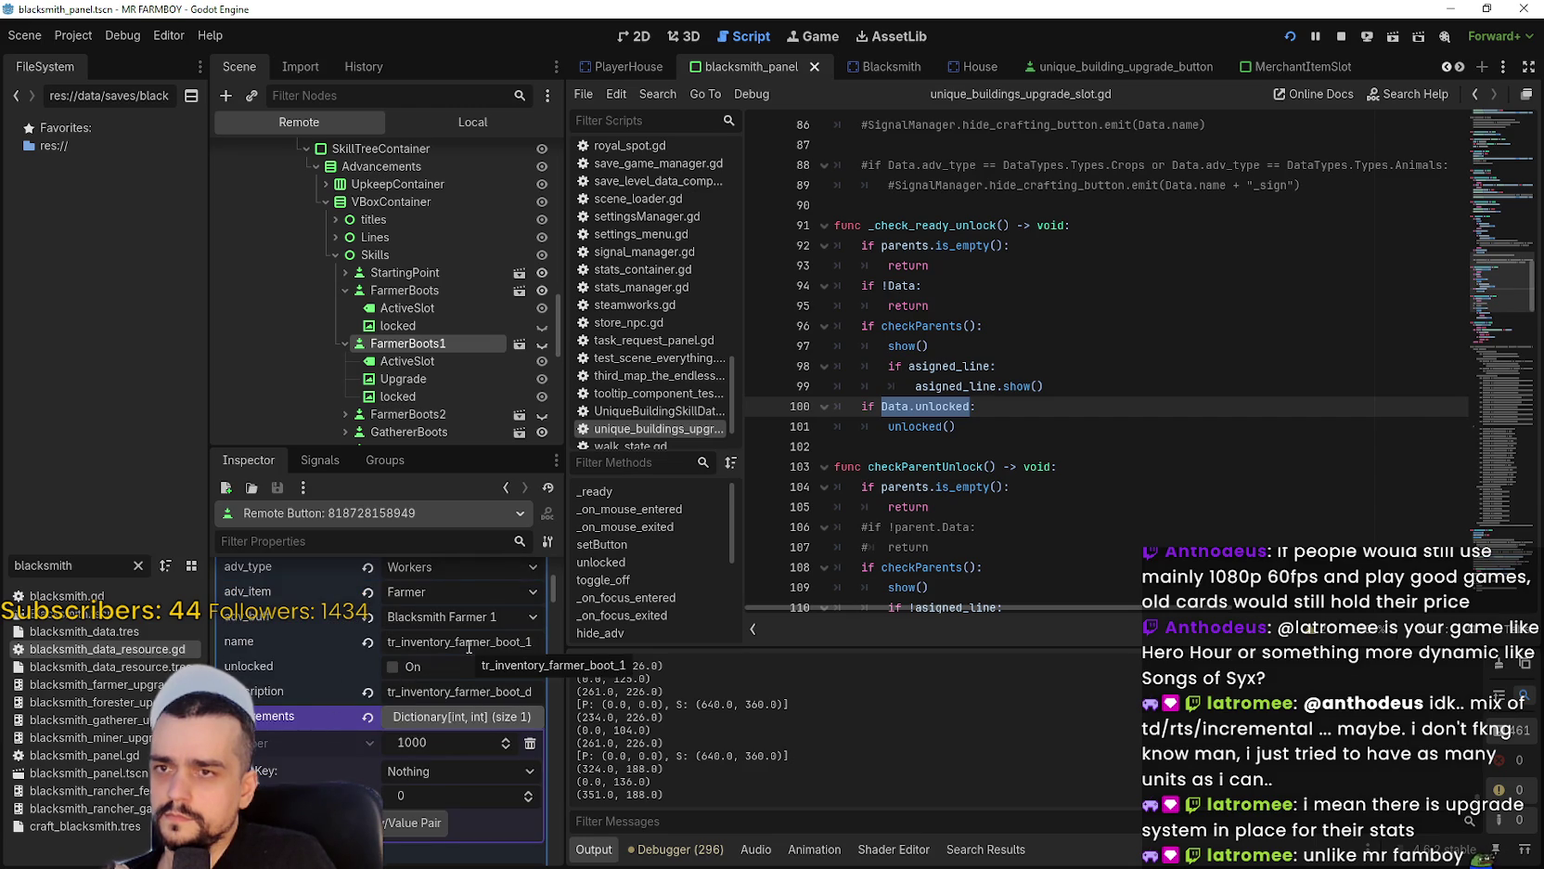
click(1341, 36)
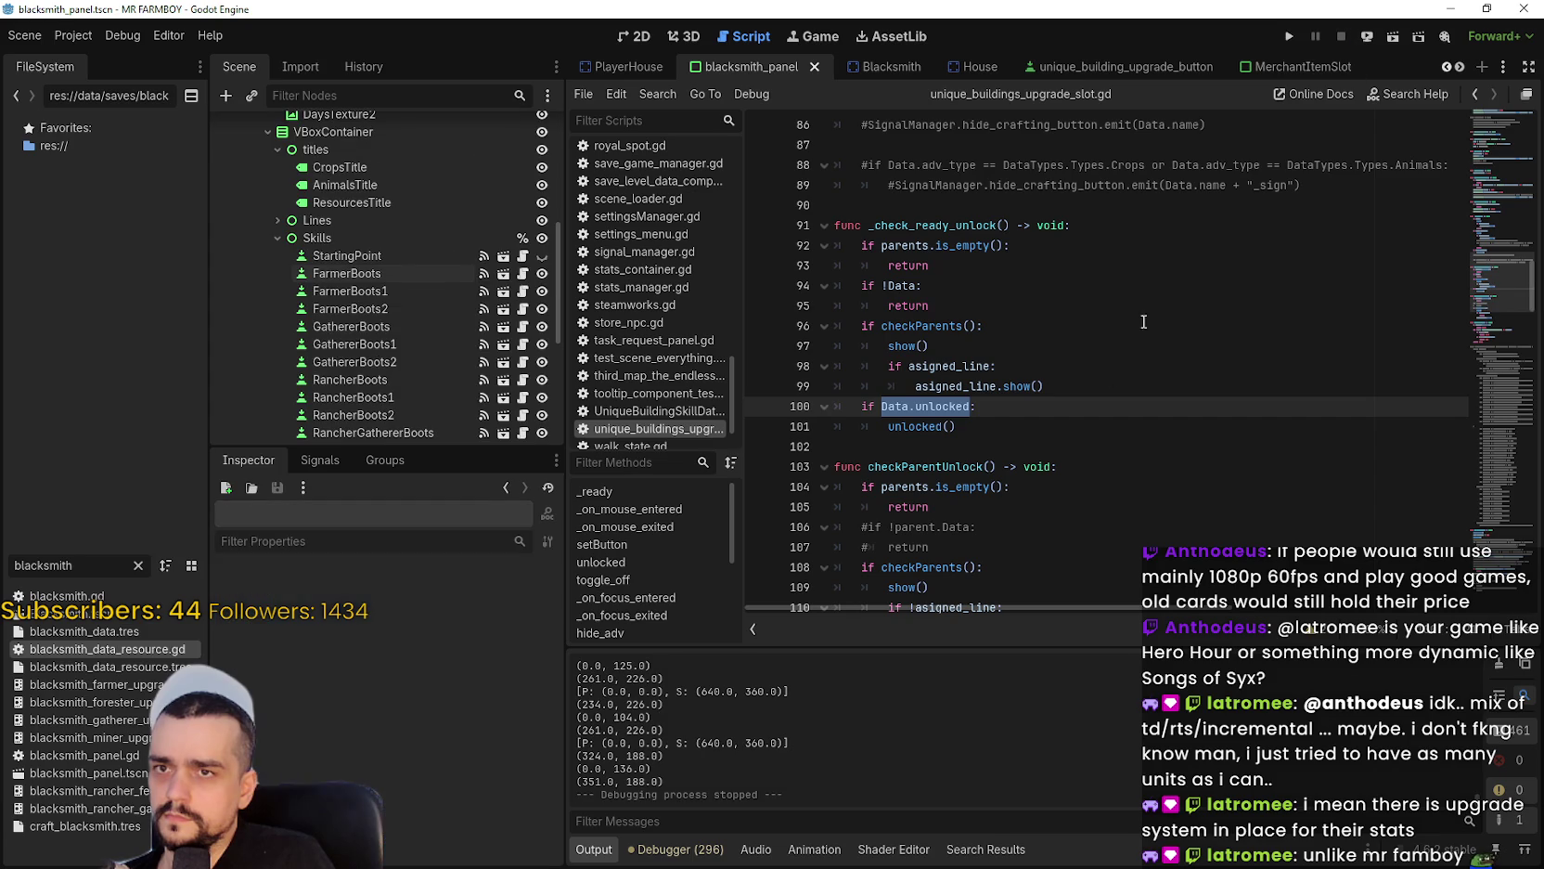
click(1081, 454)
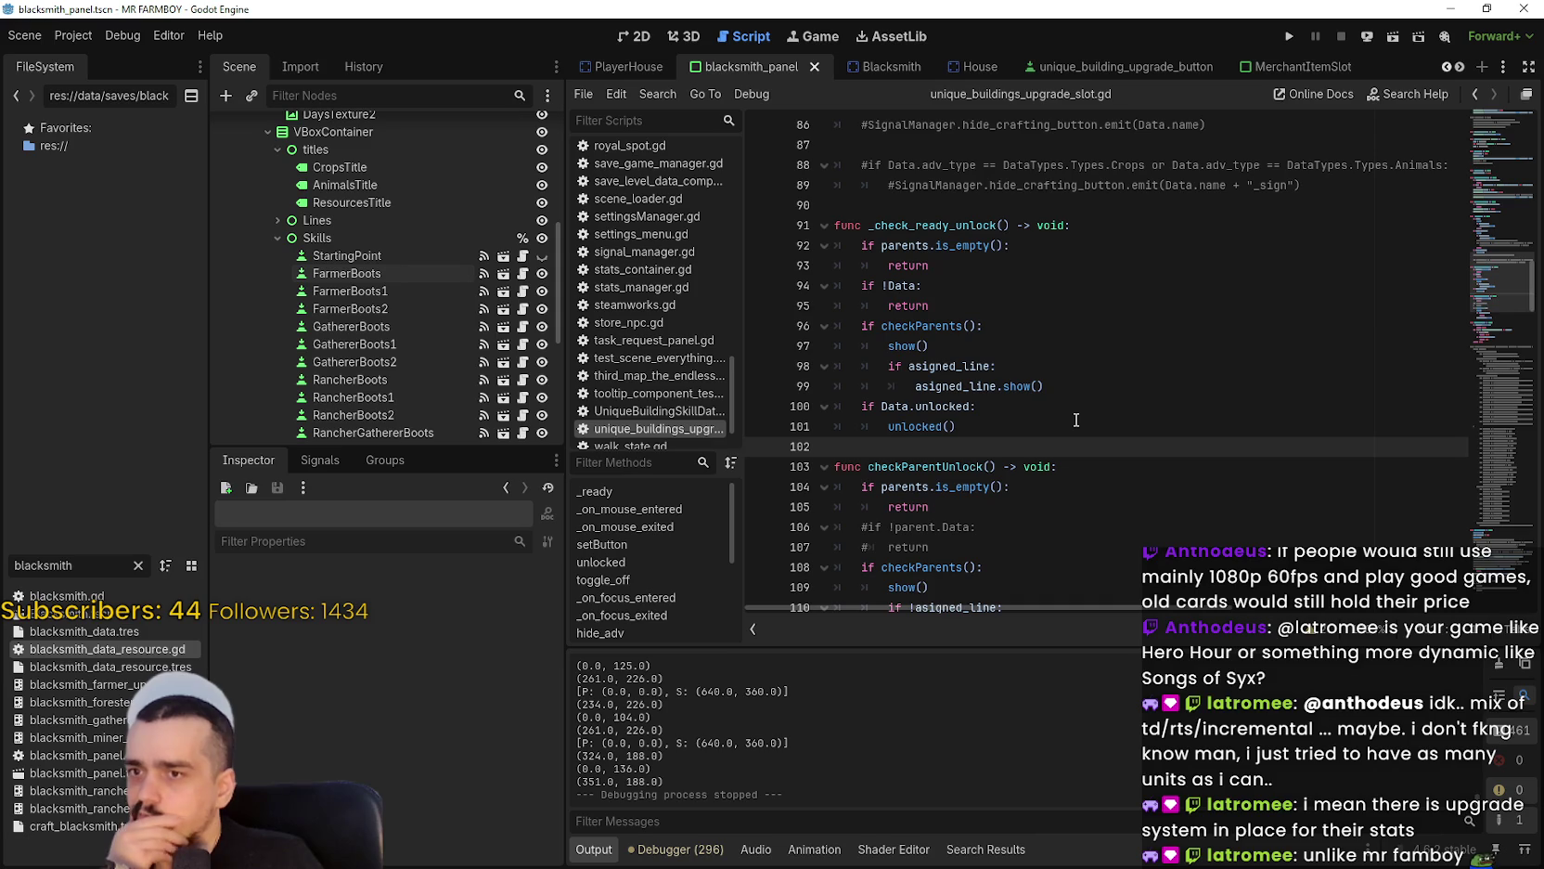
scroll(1076, 420, down, 3)
scroll(1073, 413, down, 1)
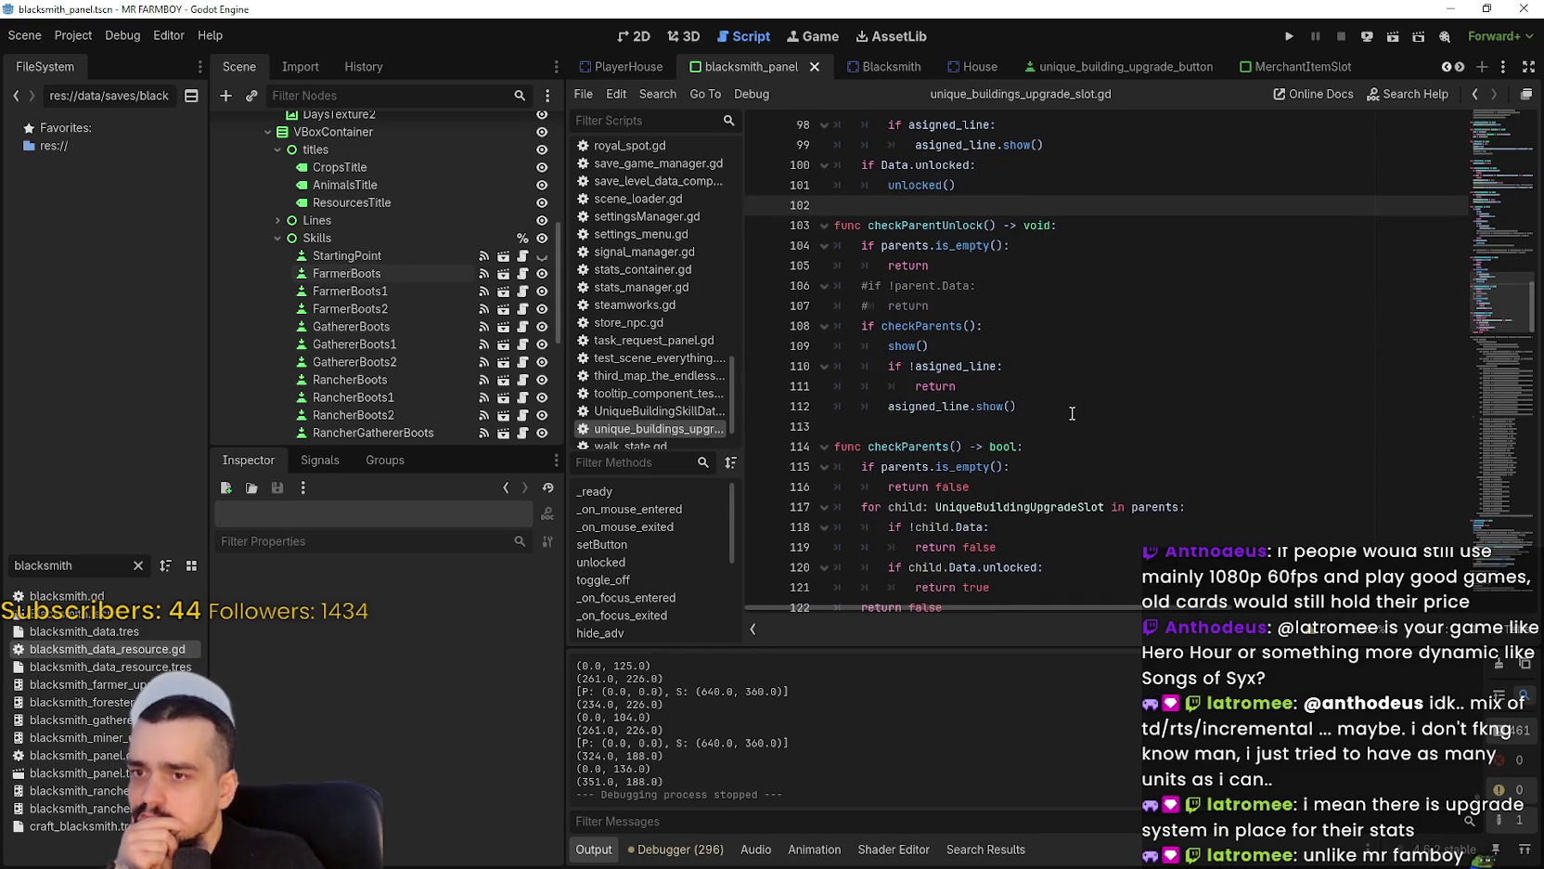
scroll(1069, 410, down, 3)
scroll(1068, 410, down, 5)
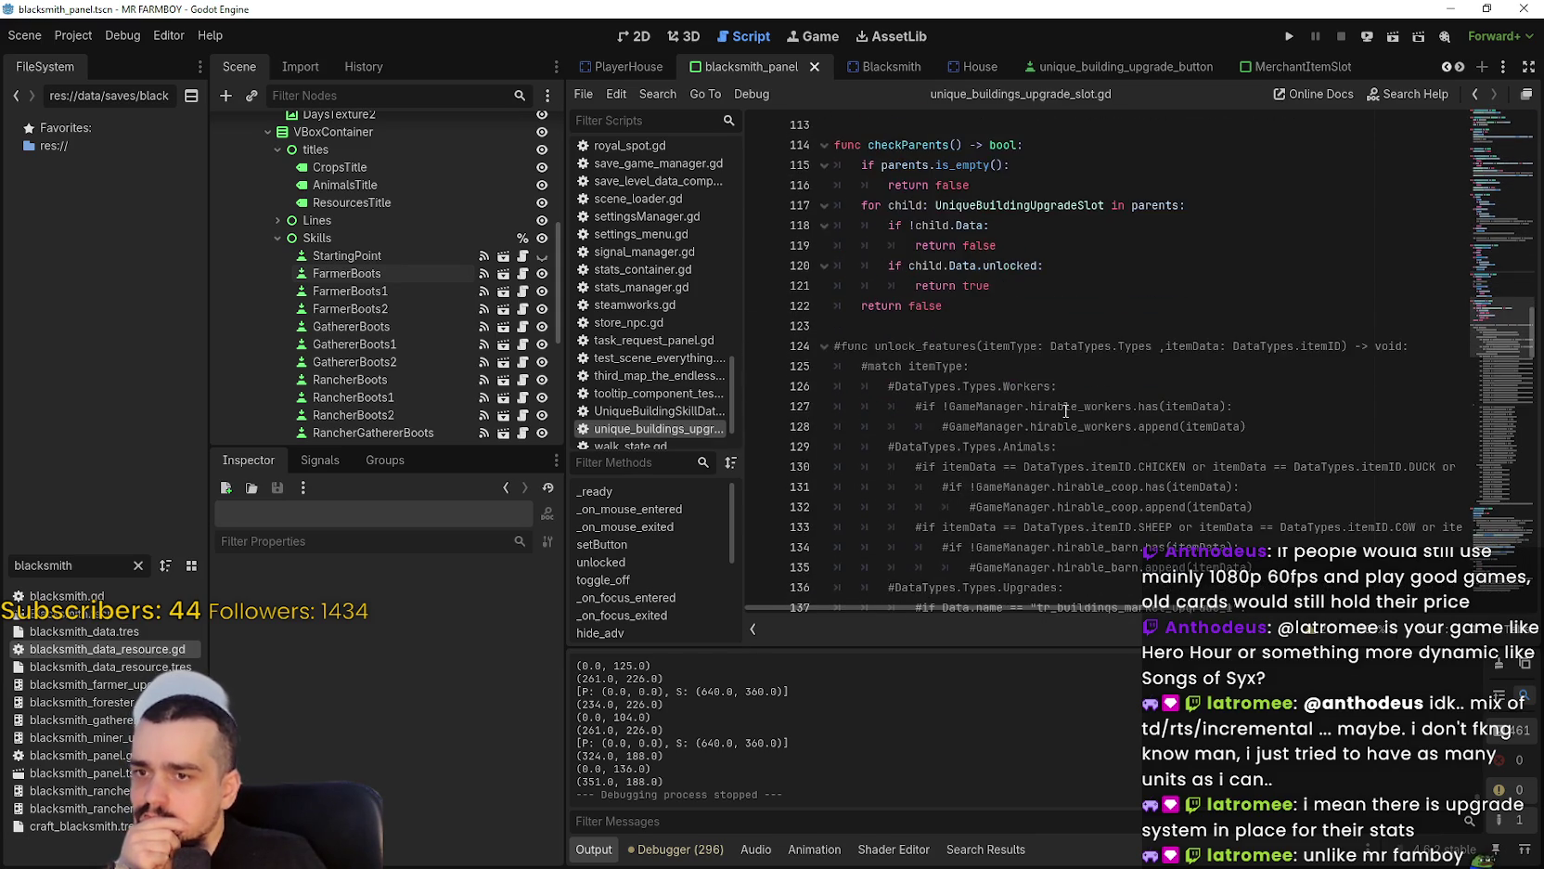
scroll(1062, 394, down, 1)
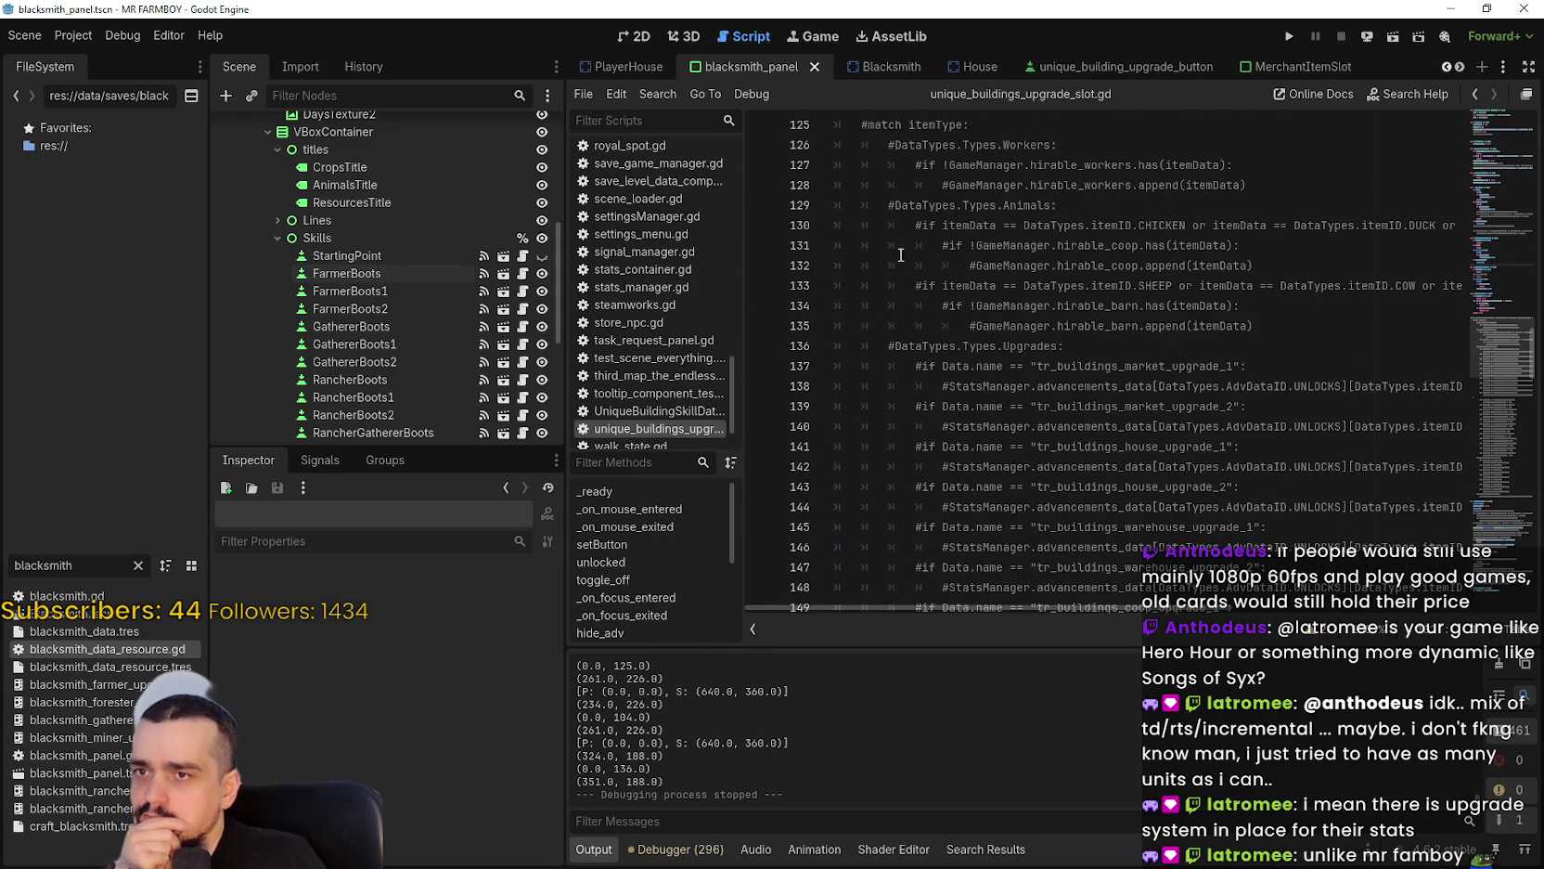
scroll(900, 257, down, 3)
scroll(903, 349, up, 3)
mouse_move(1126, 245)
mouse_down()
mouse_move(1197, 264)
mouse_move(1201, 404)
mouse_up()
scroll(994, 387, up, 4)
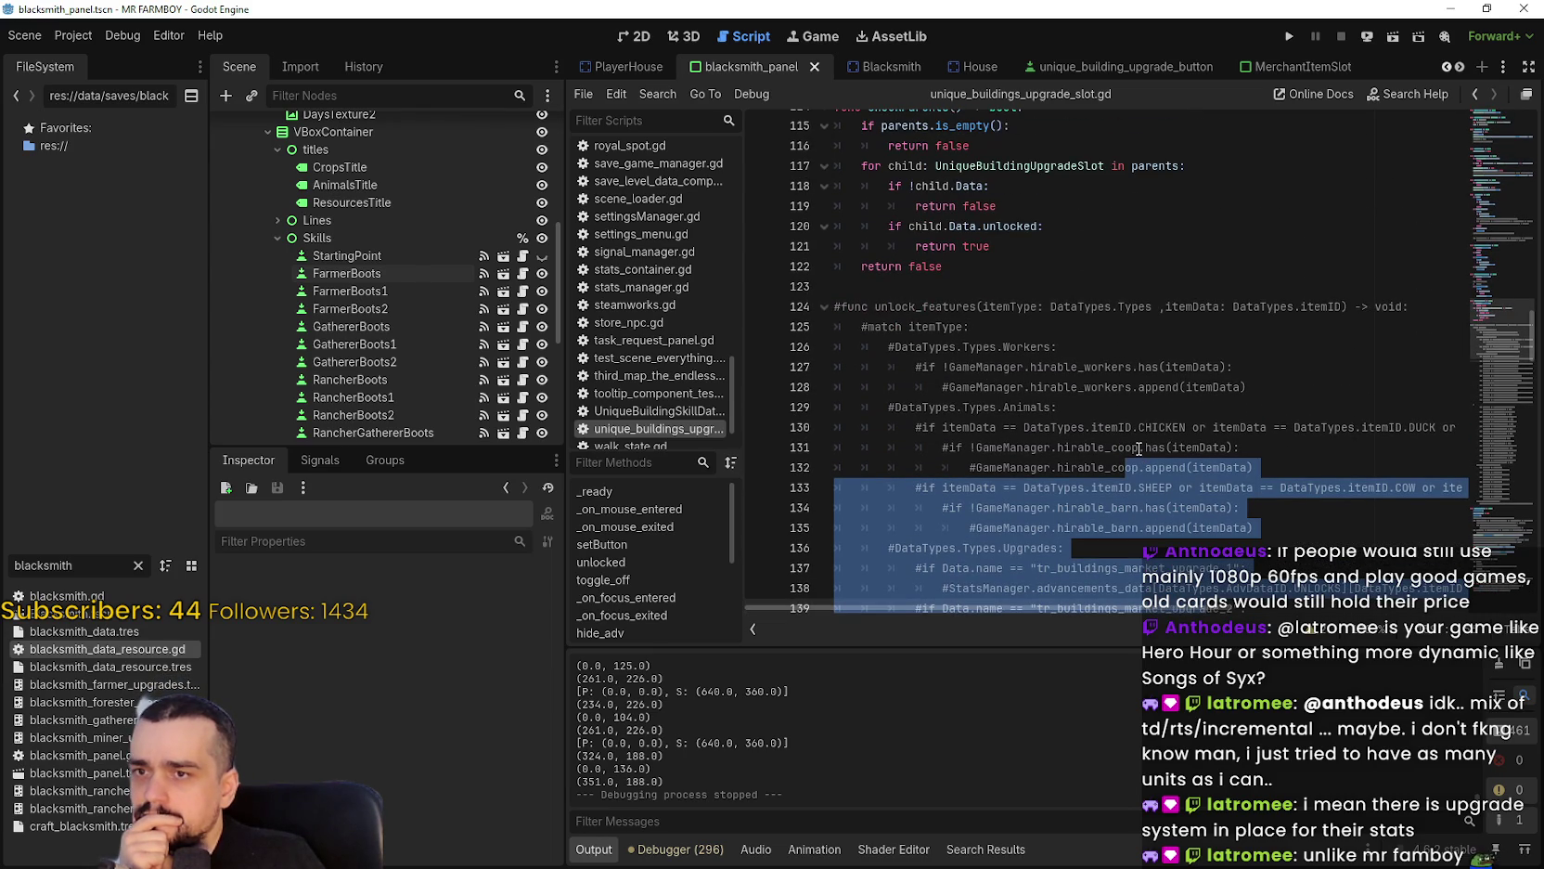
scroll(936, 366, down, 9)
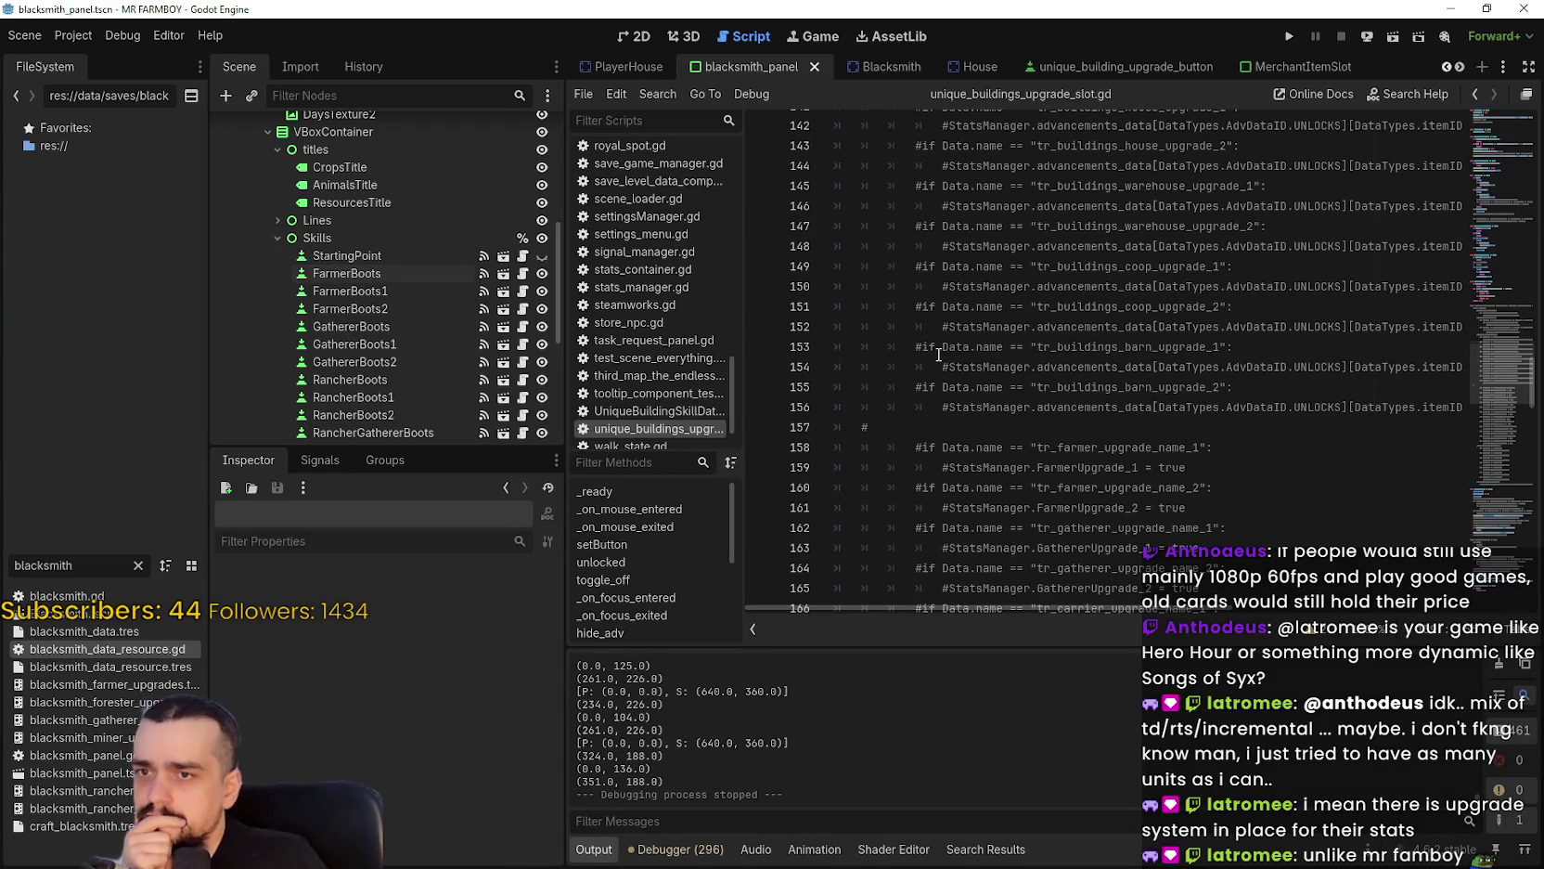
scroll(938, 352, down, 7)
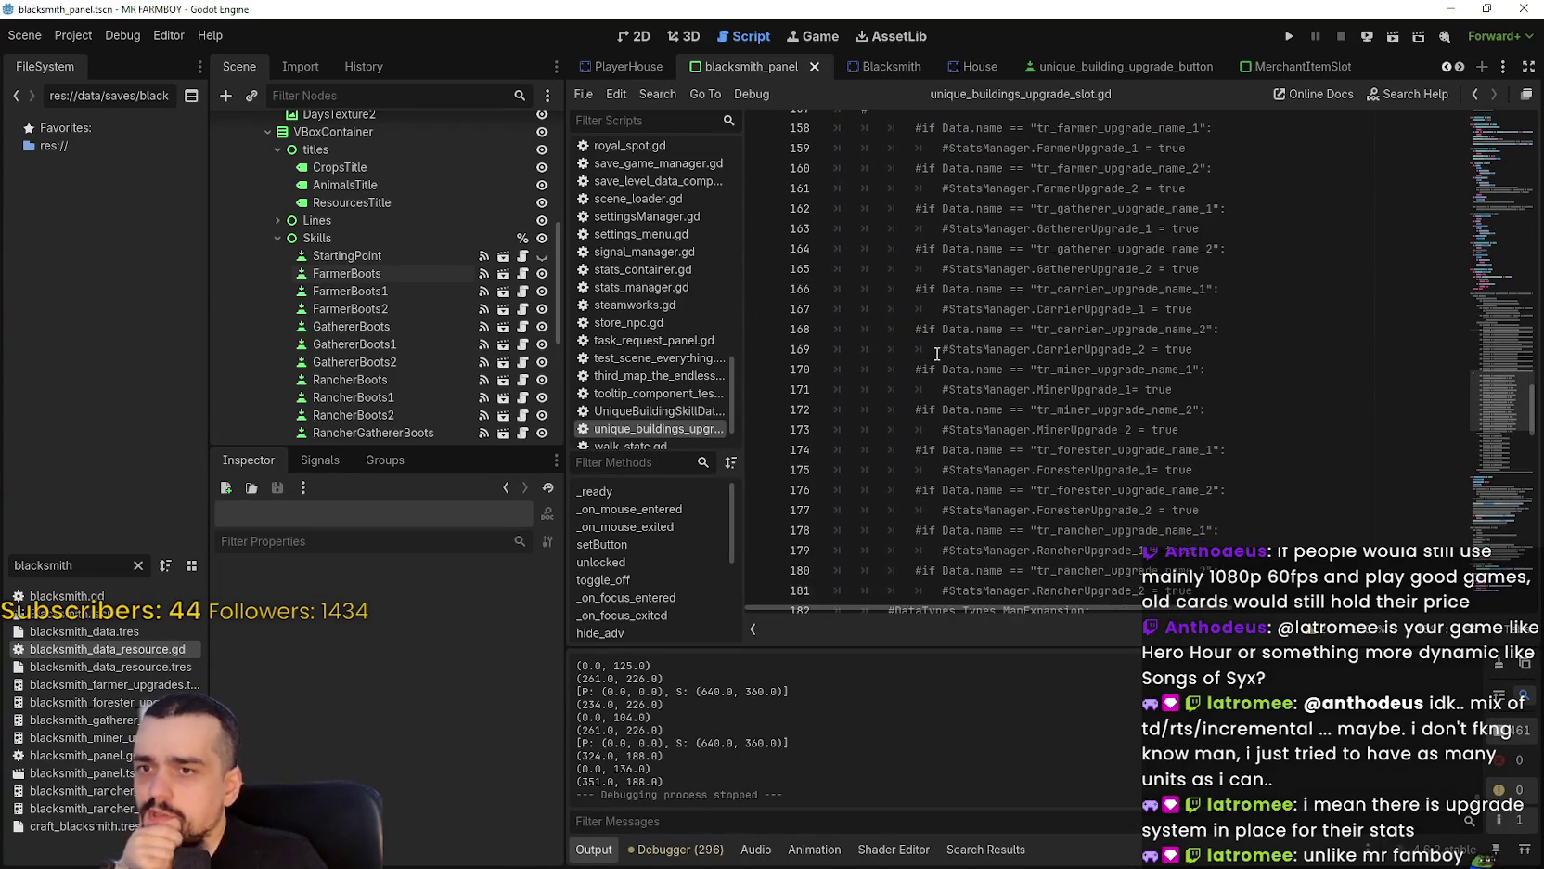
scroll(936, 354, down, 8)
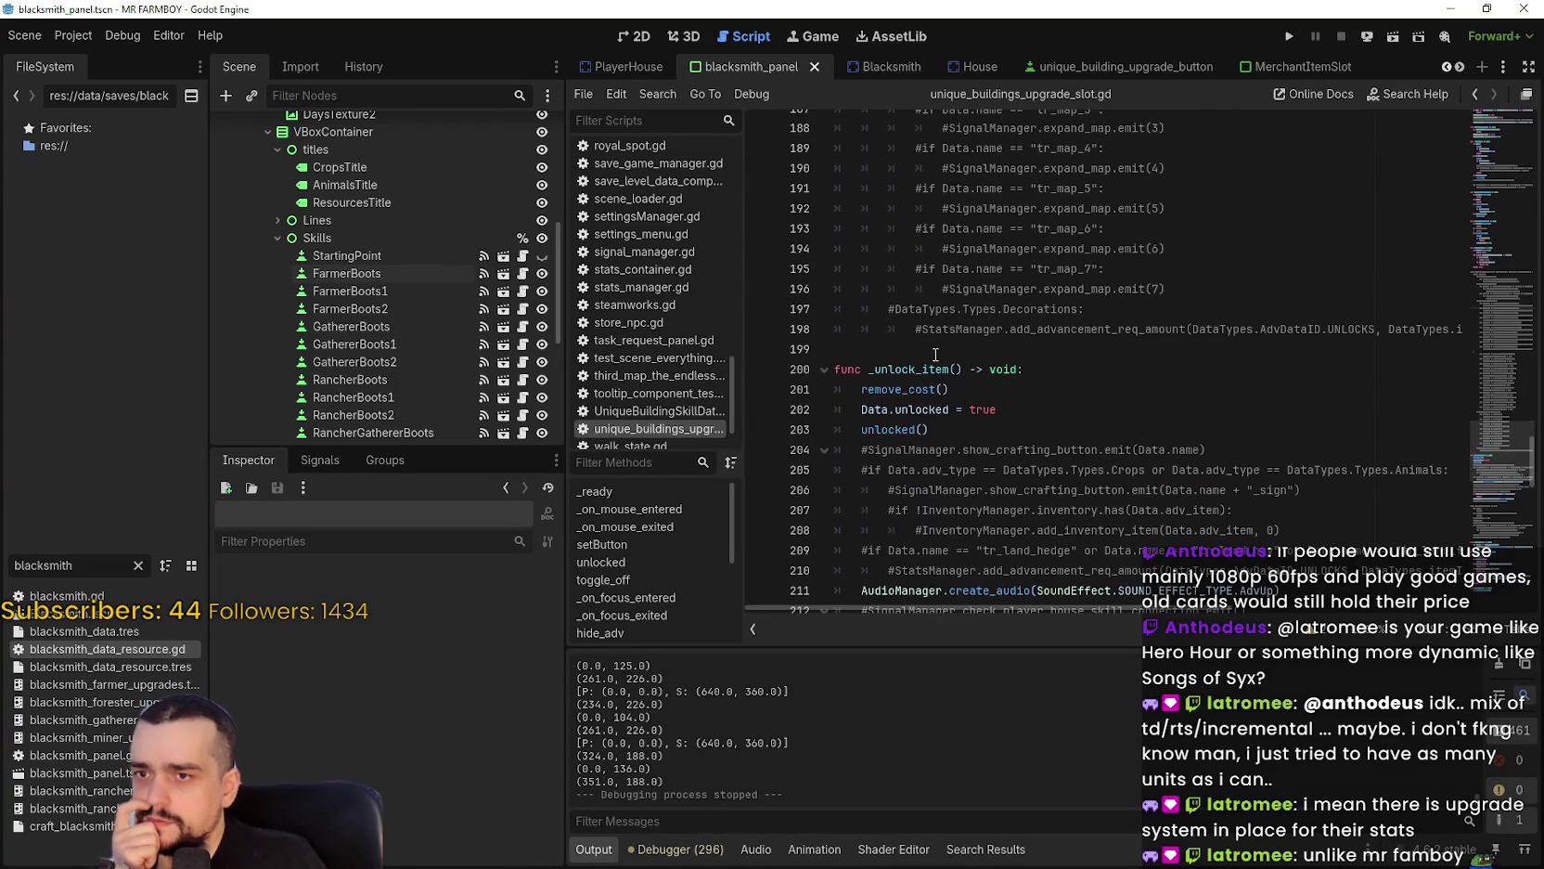
scroll(936, 354, down, 3)
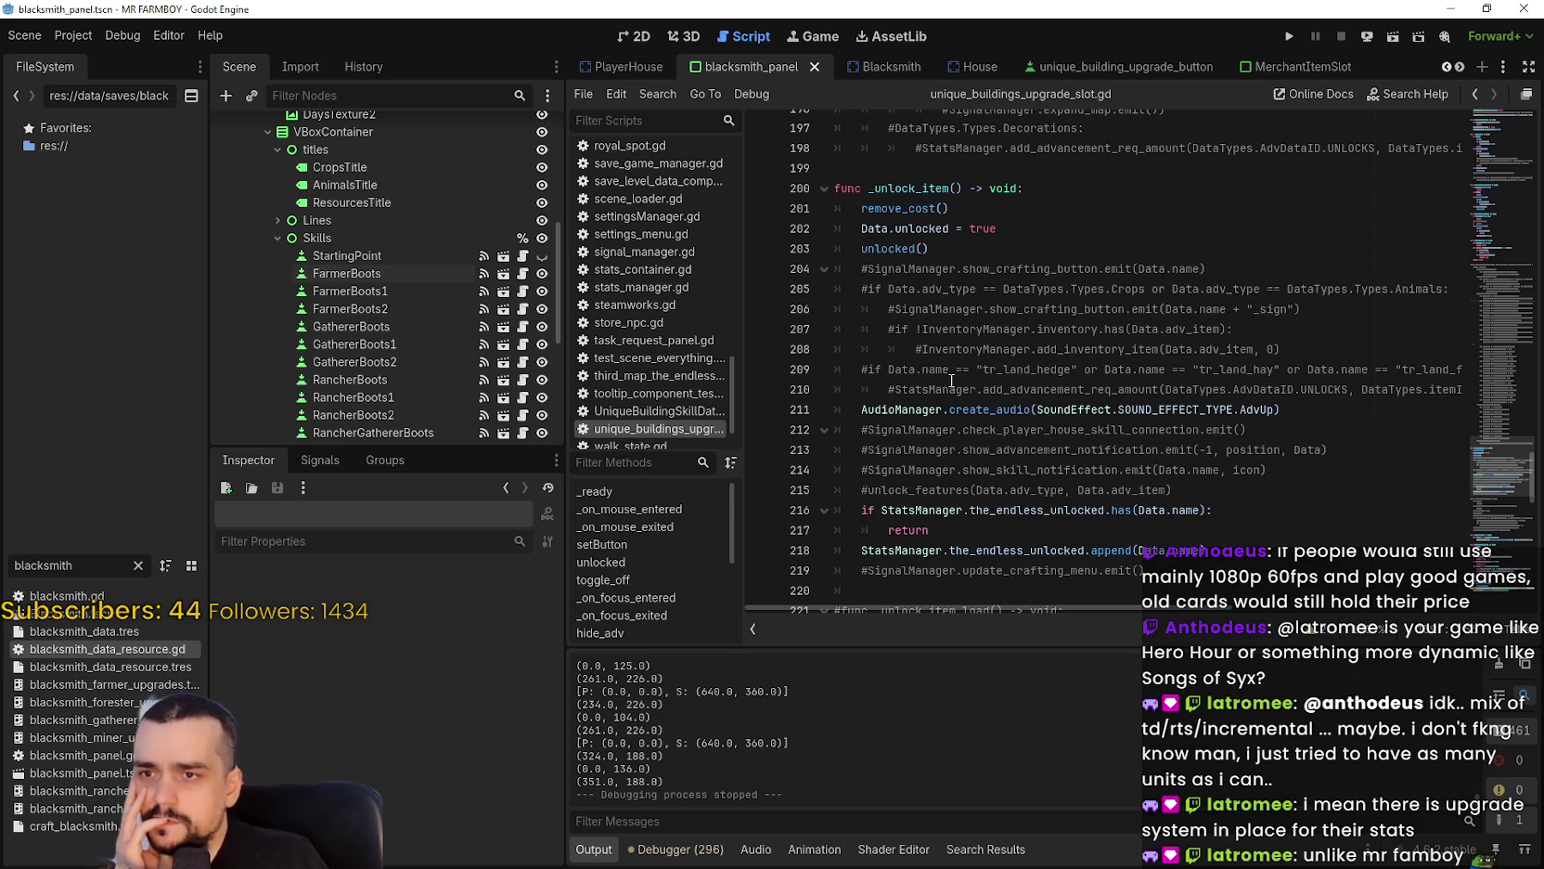
scroll(1064, 365, down, 2)
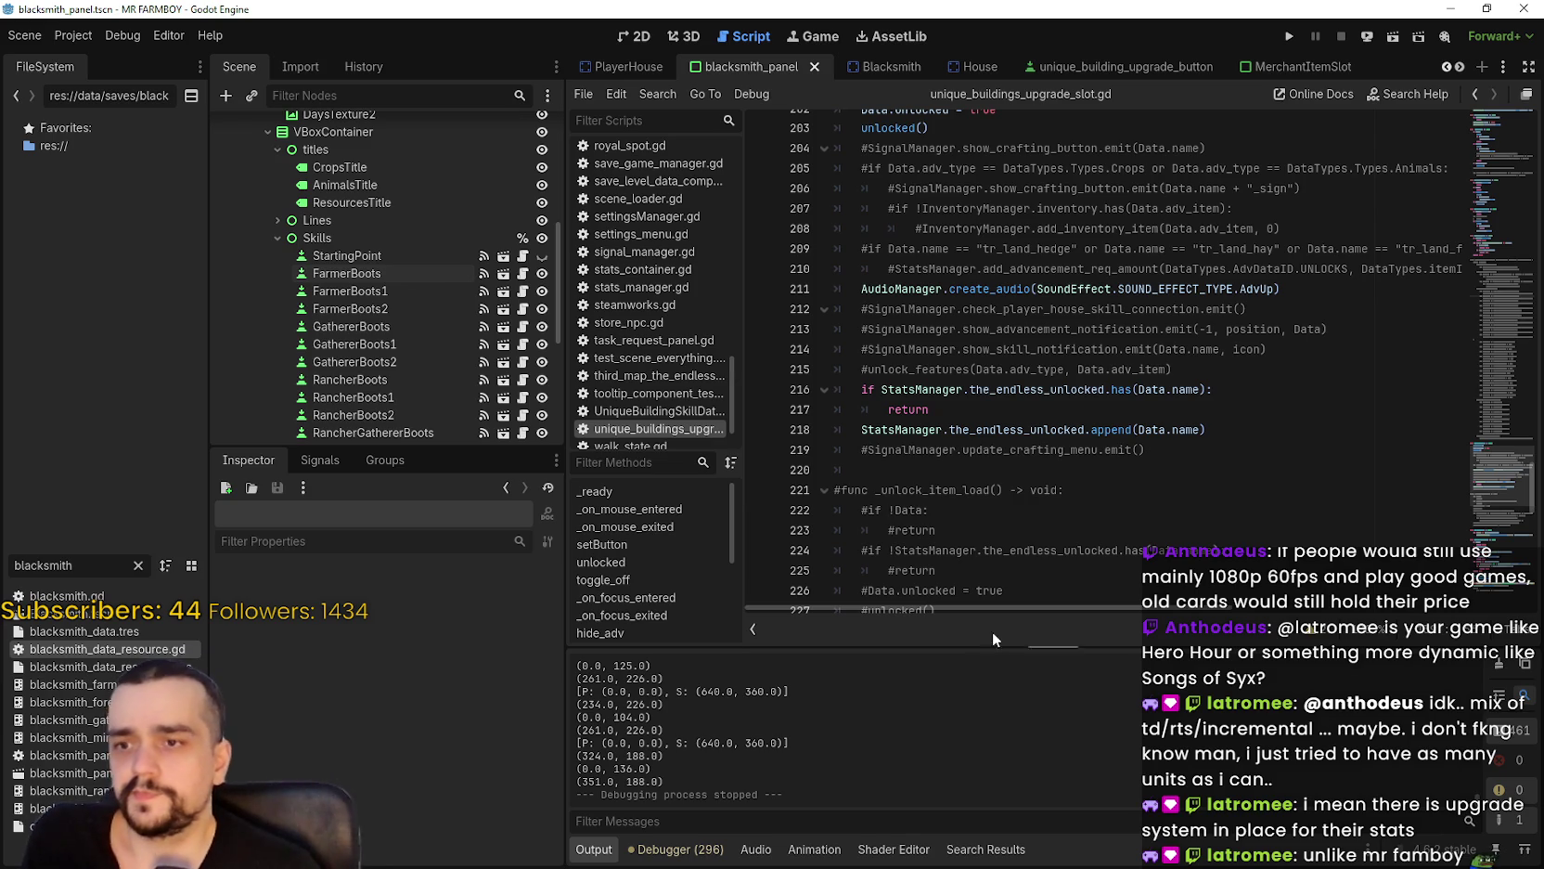
scroll(934, 493, down, 3)
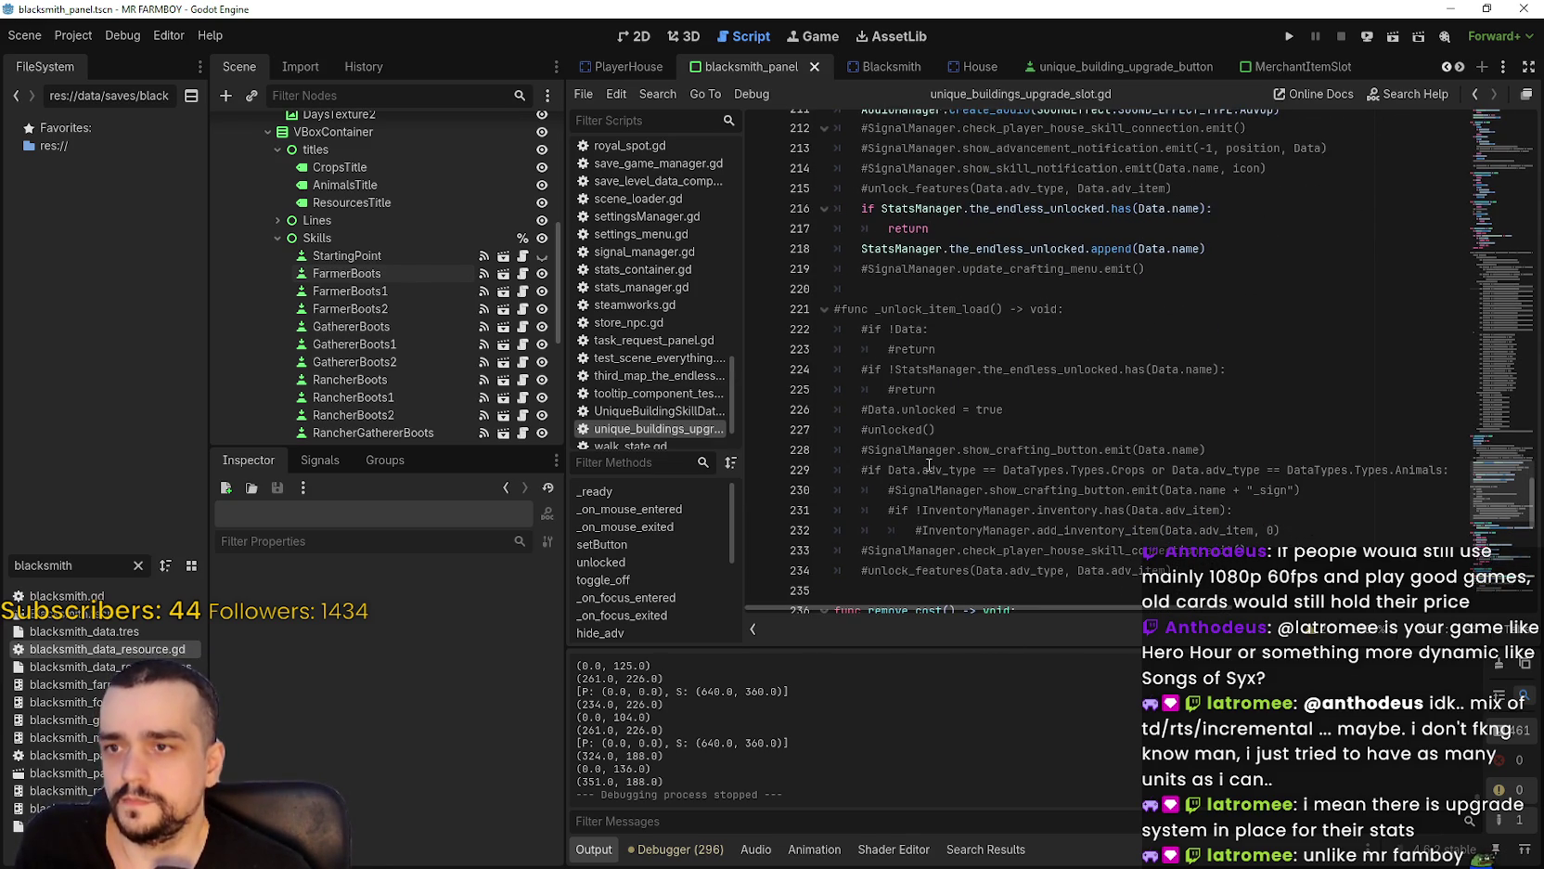
scroll(928, 467, down, 1)
drag(884, 248, 949, 249)
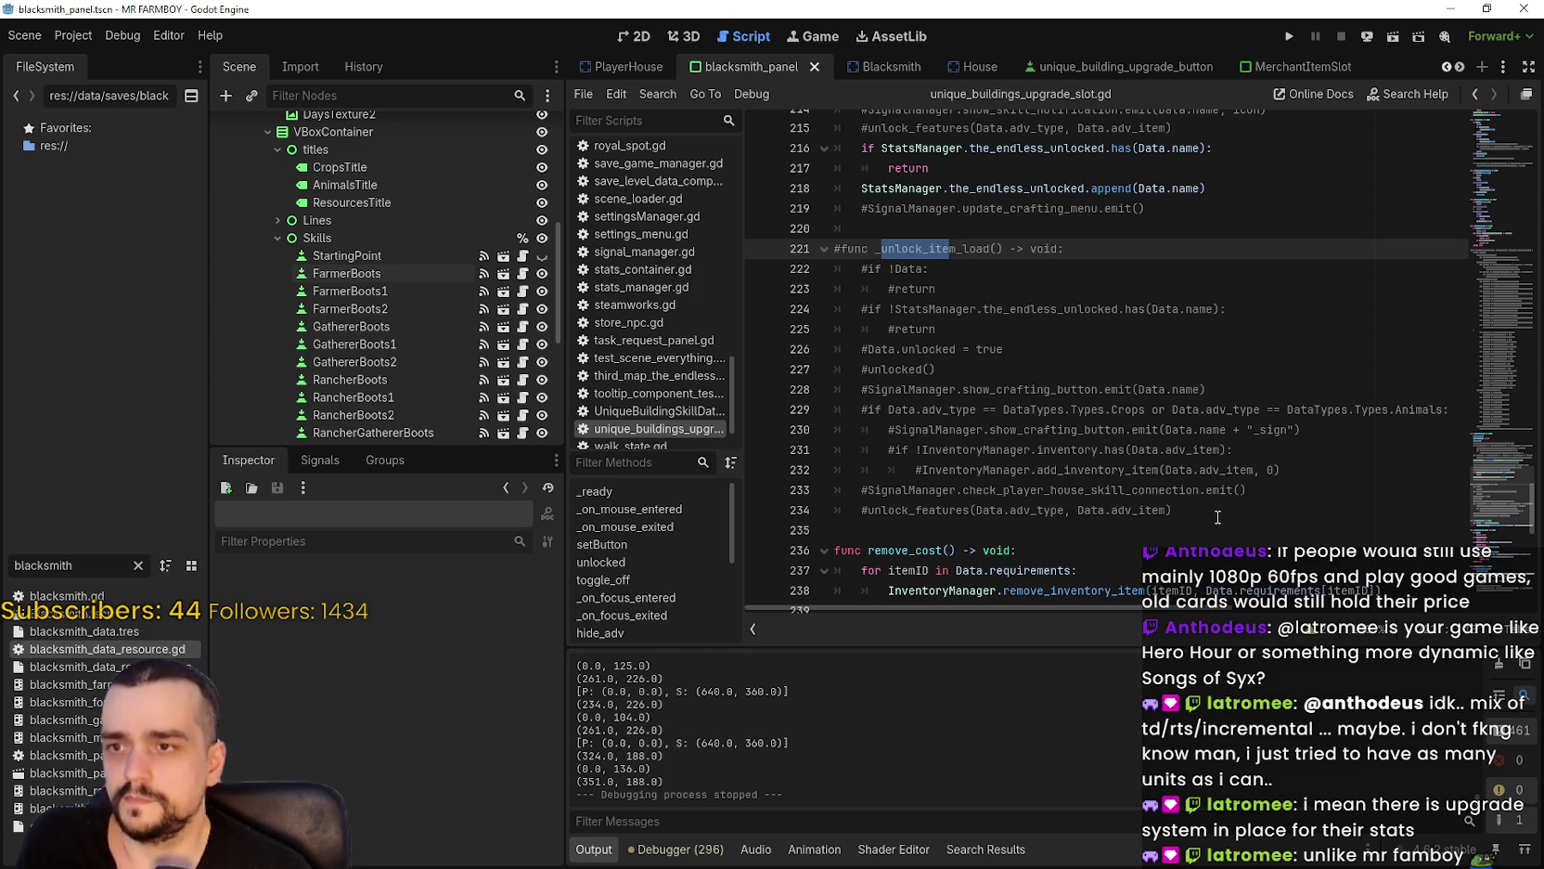
scroll(1206, 505, down, 7)
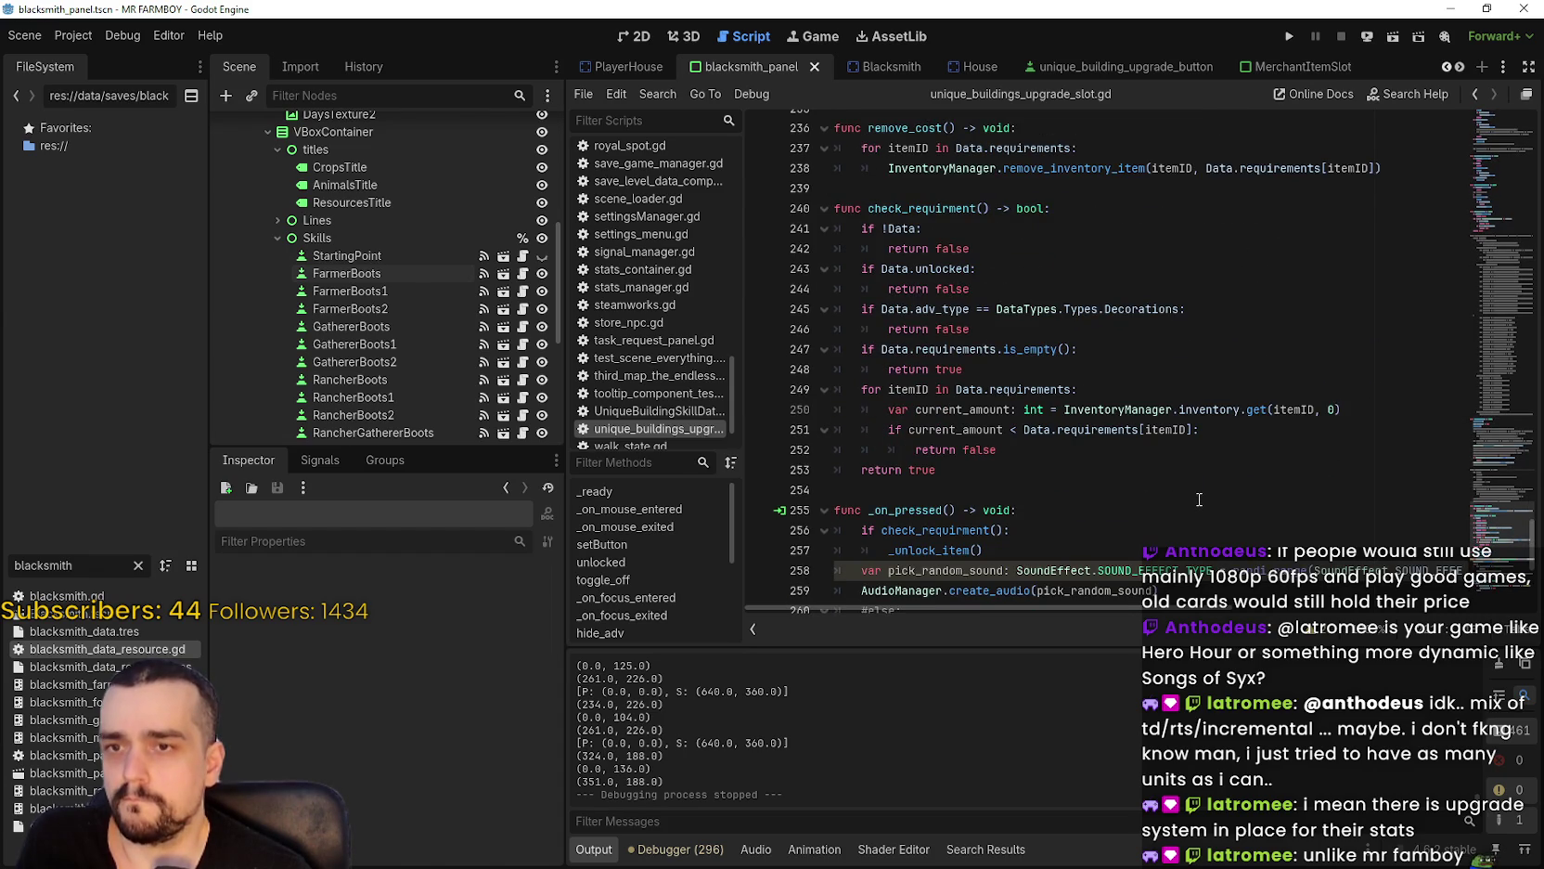
scroll(1195, 492, down, 2)
scroll(1194, 490, down, 4)
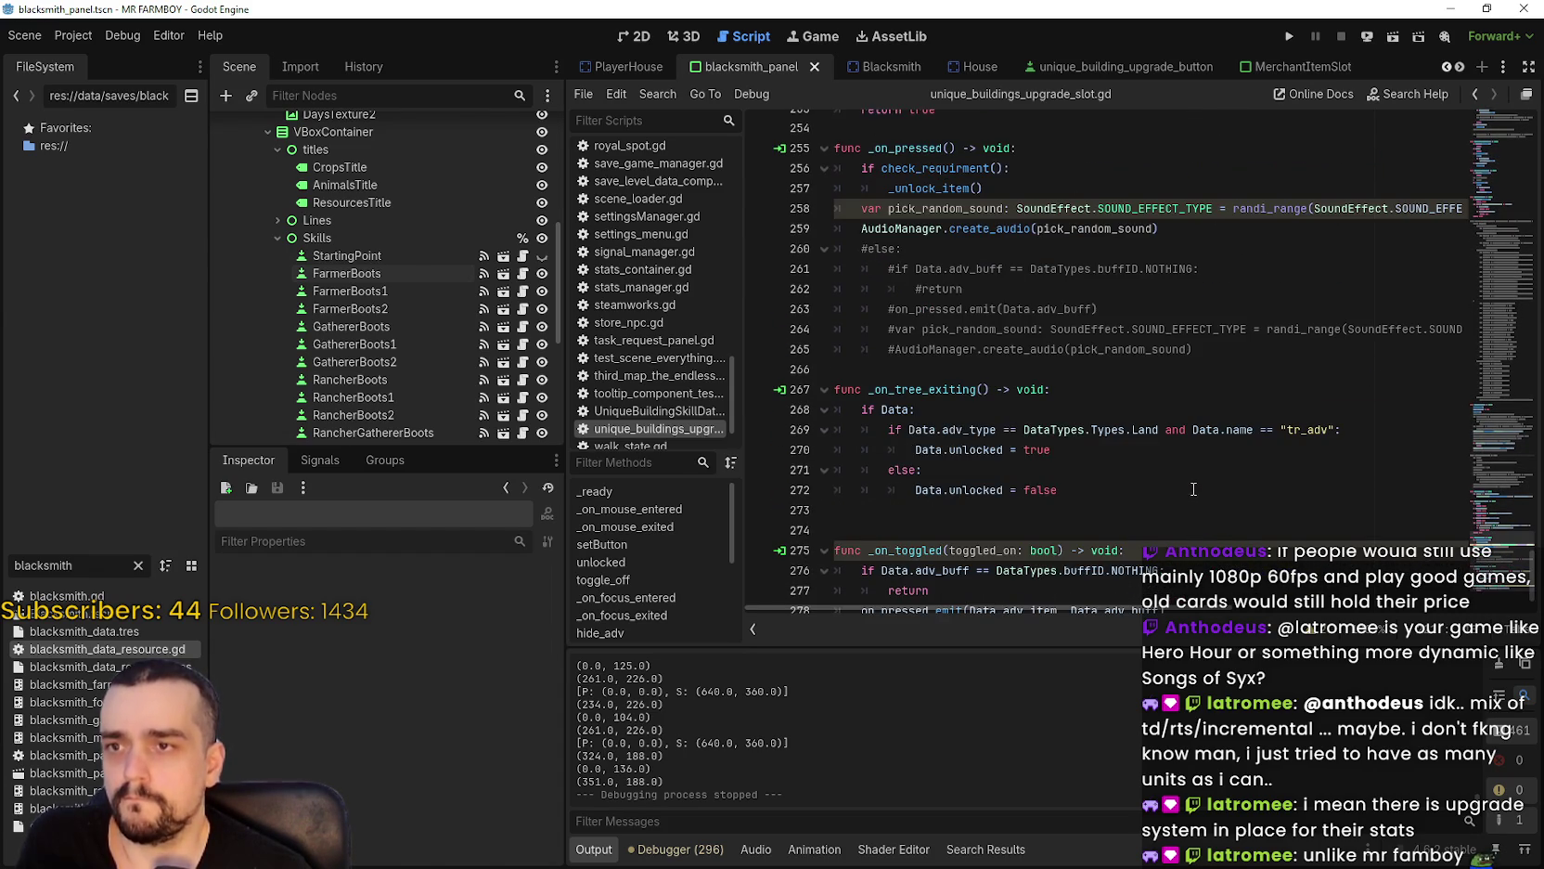
scroll(1193, 489, down, 1)
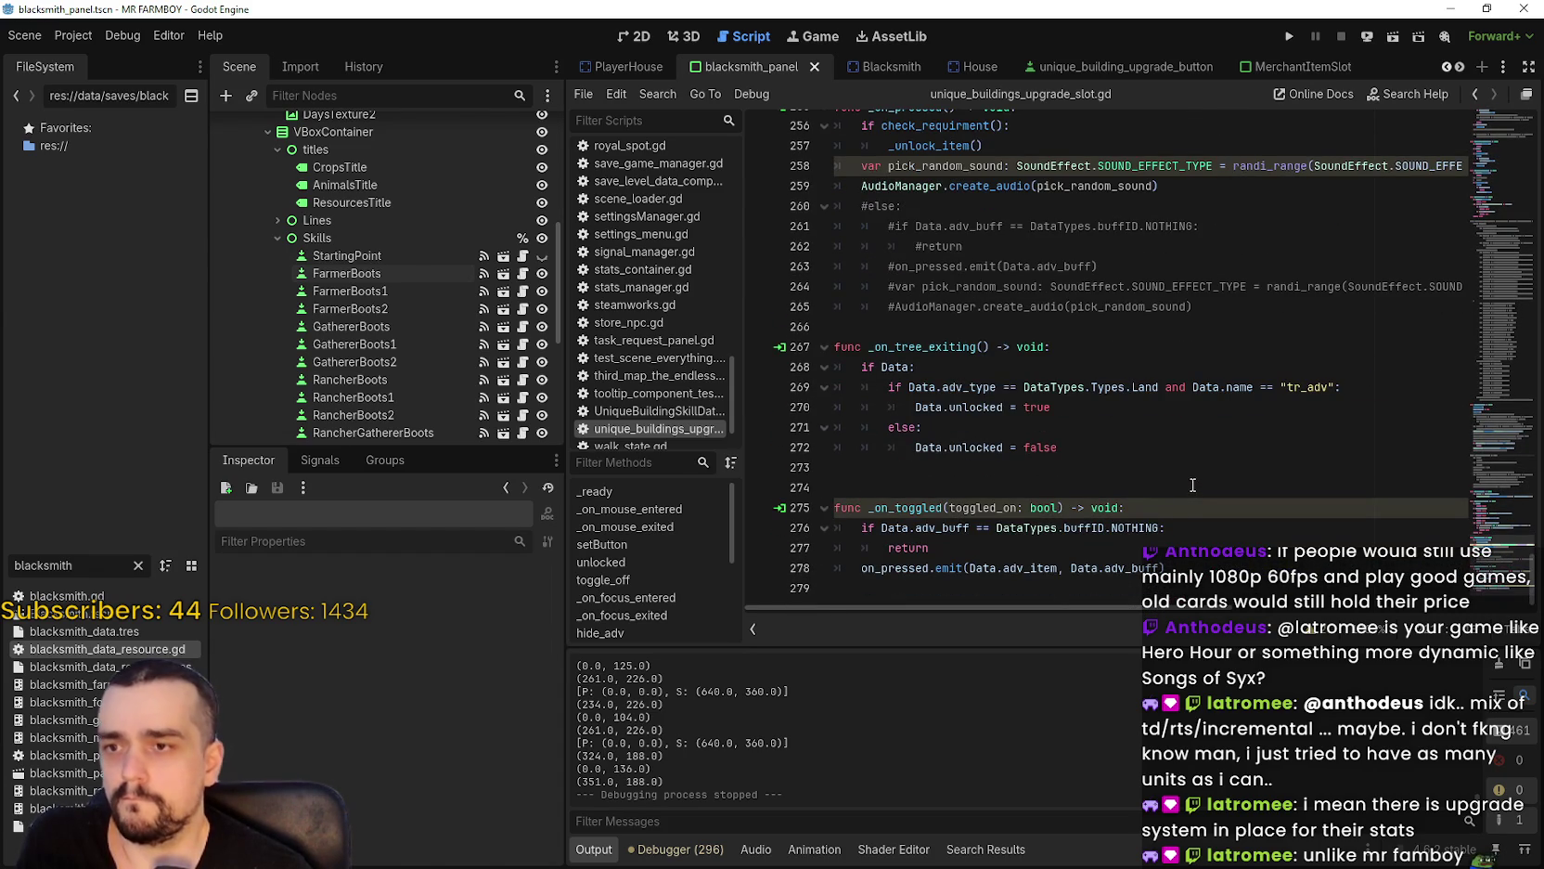
click(1181, 474)
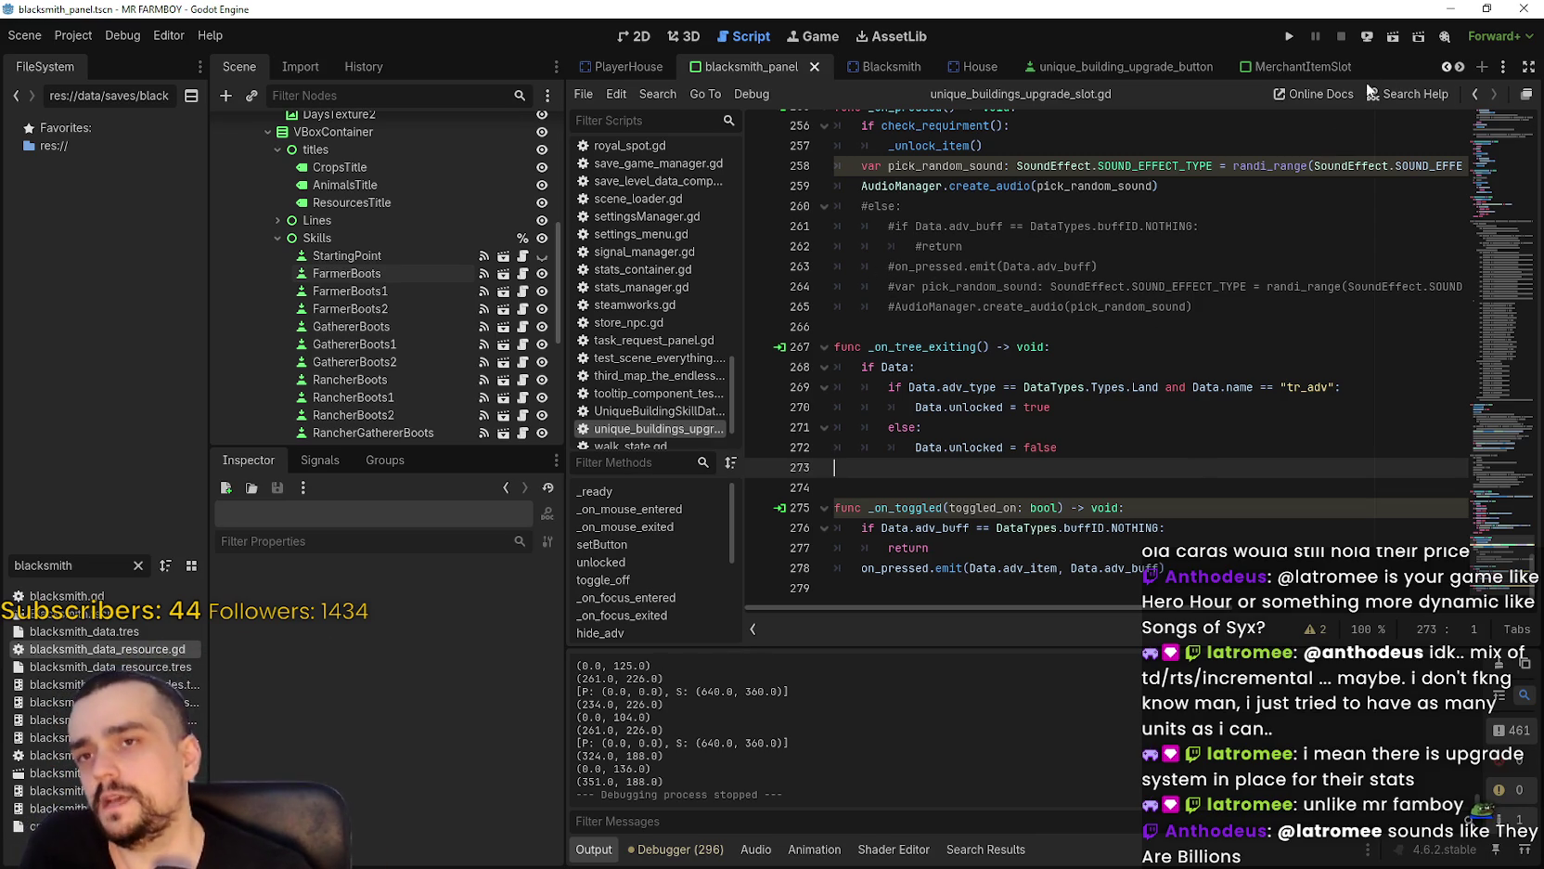
scroll(1035, 310, up, 2)
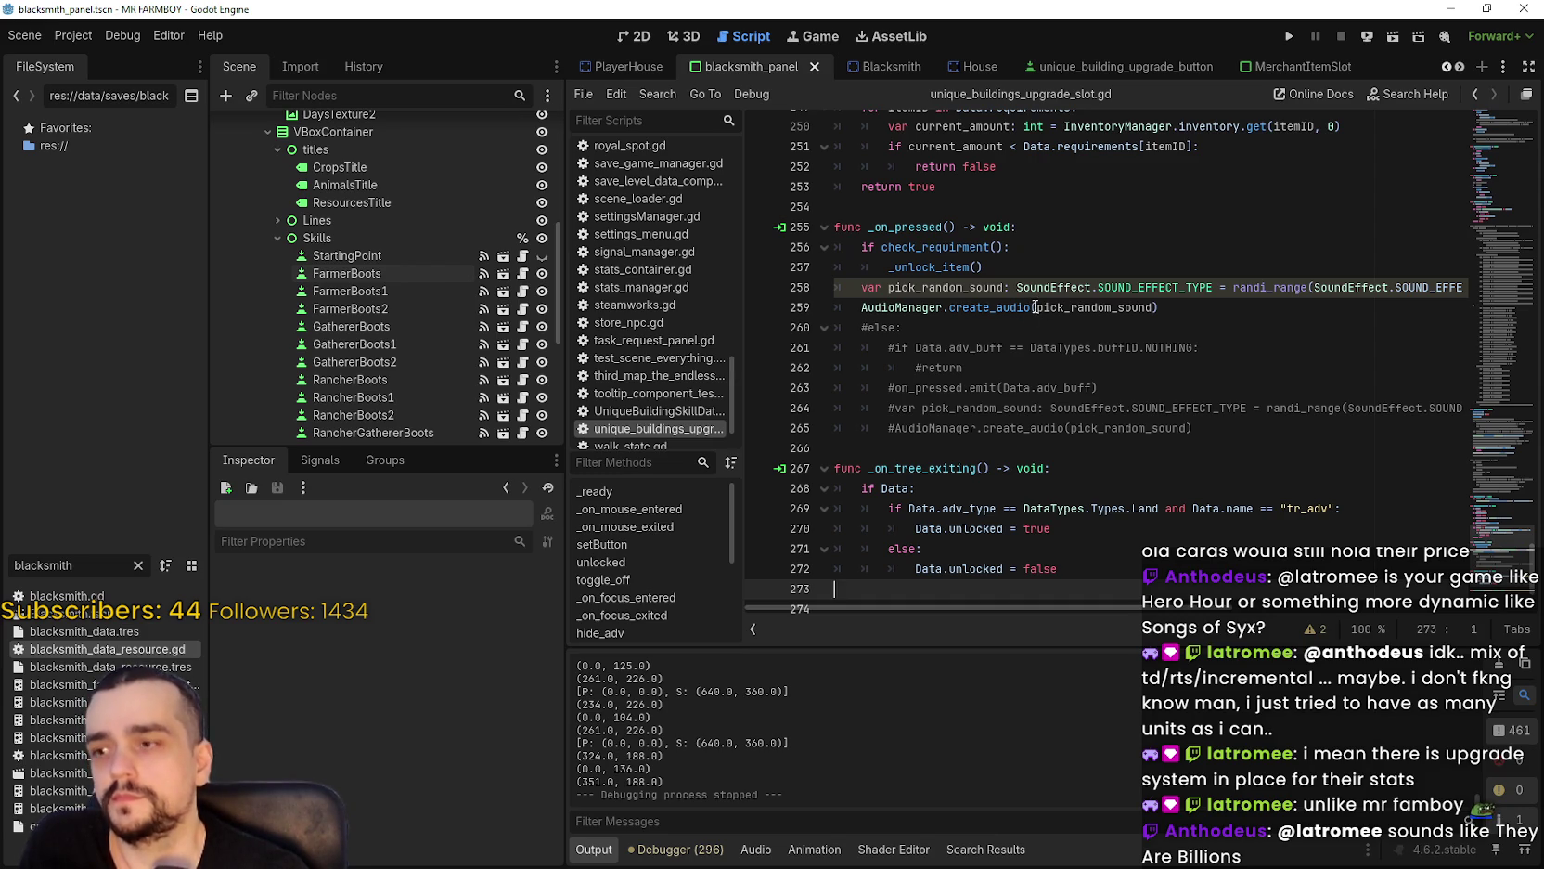
mouse_move(1033, 318)
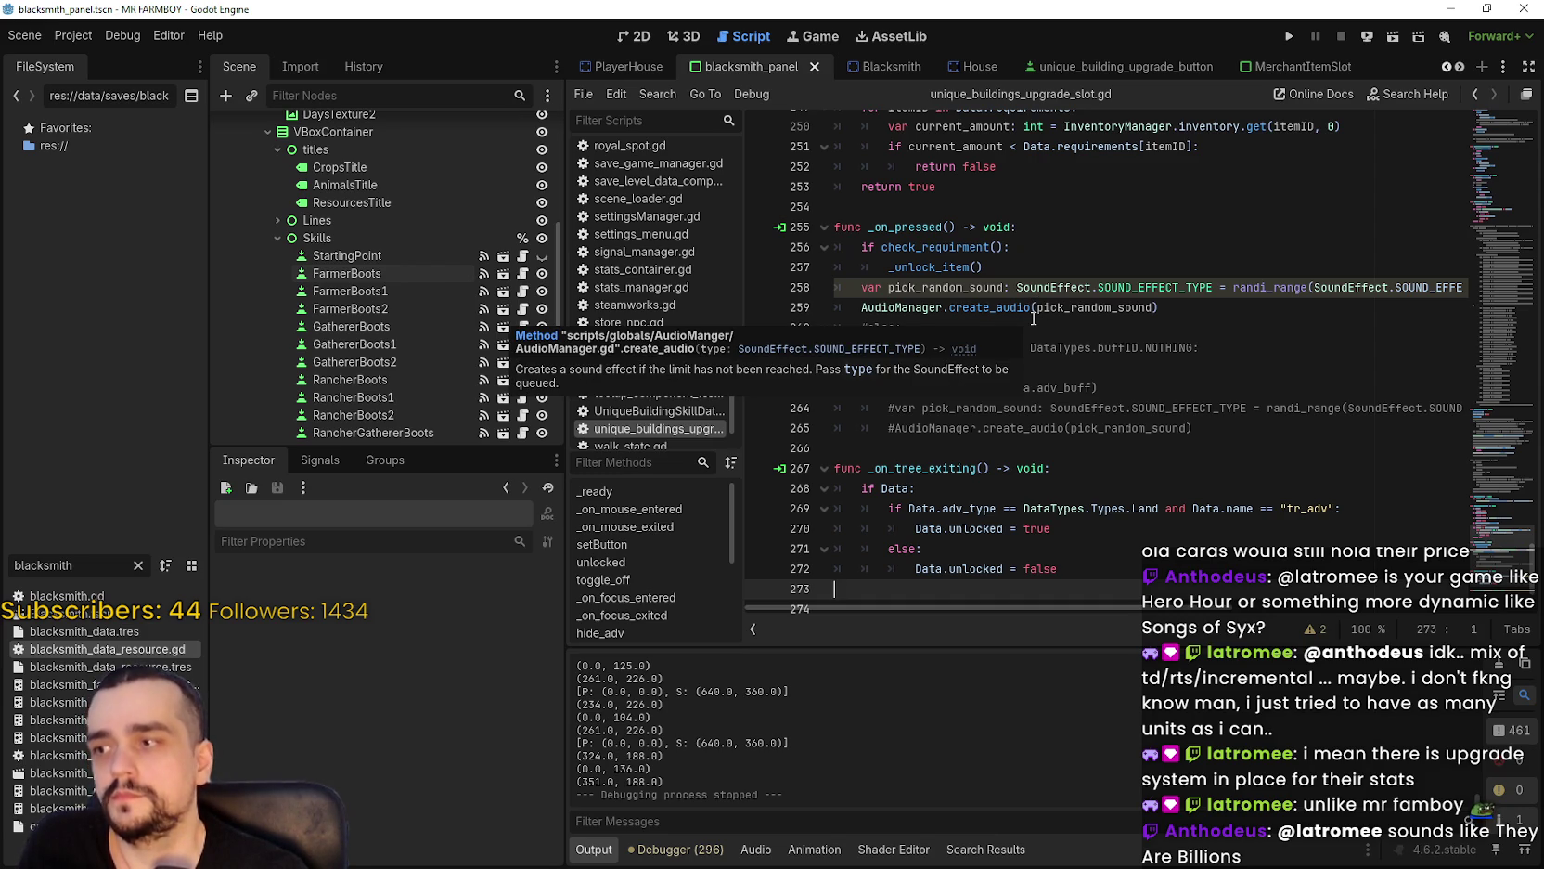
Open blacksmith_panel.gd and set a breakpoint on line 50 in update_buttons.
mouse_move(648, 67)
click(886, 67)
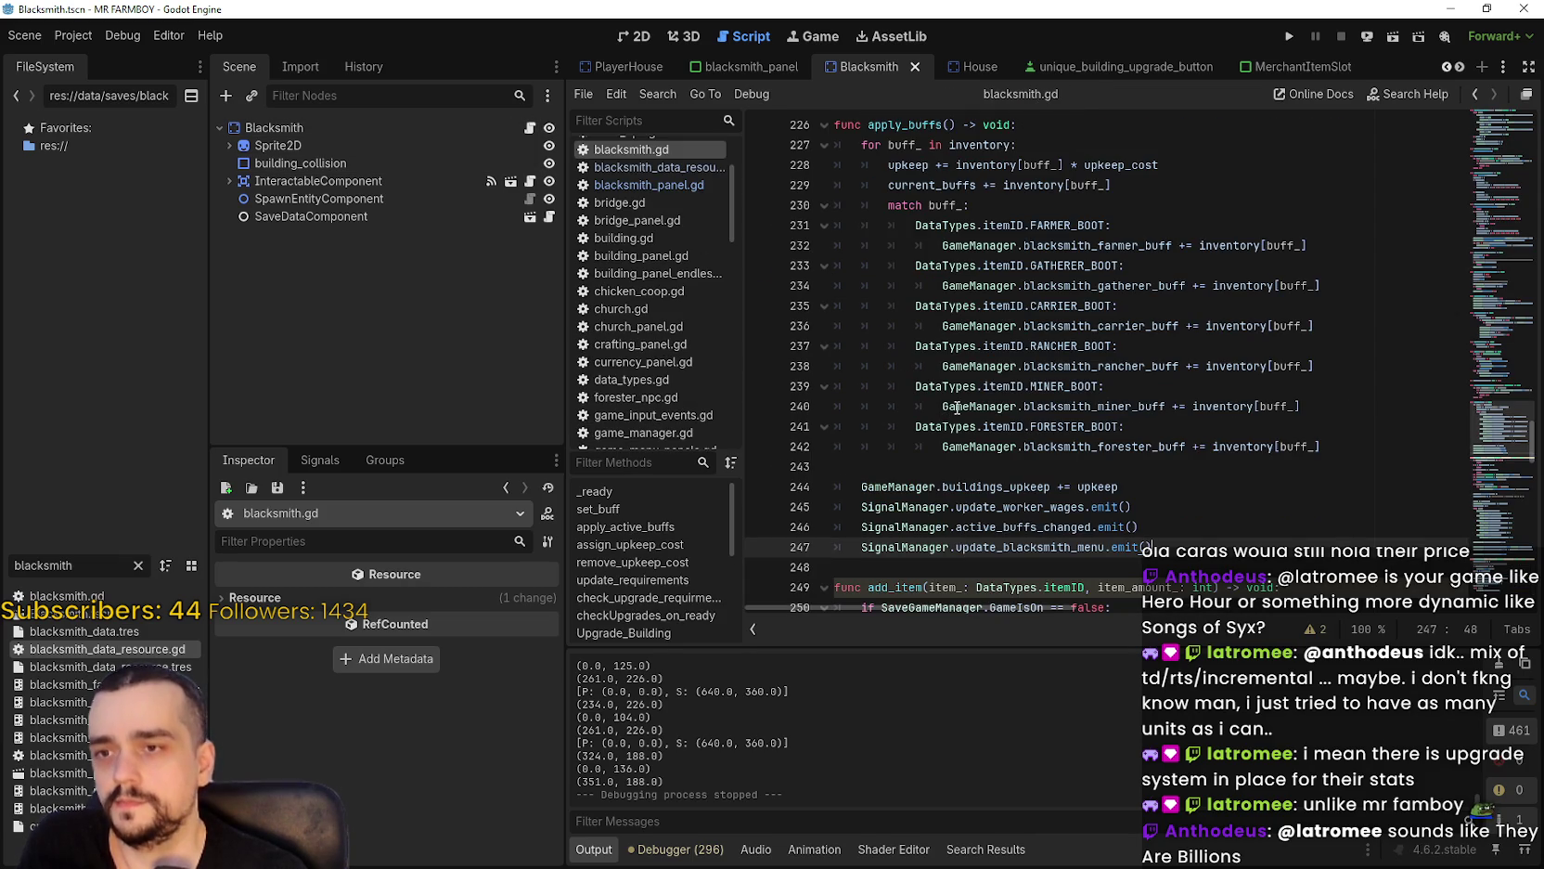
scroll(1492, 425, up, 4)
scroll(1492, 425, down, 4)
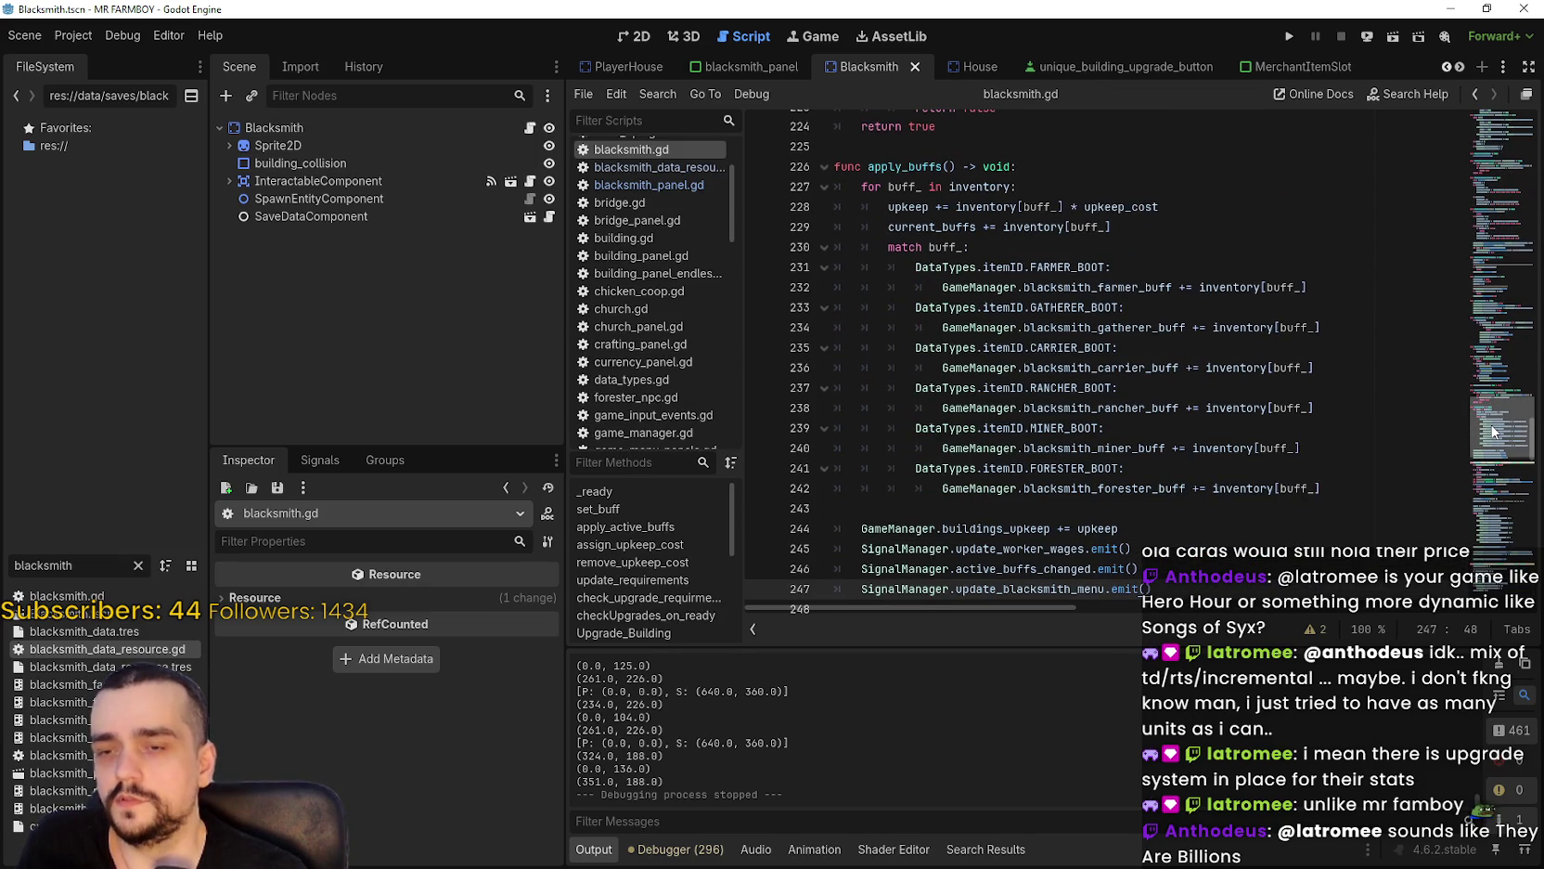
drag(1494, 432, 1488, 389)
click(733, 67)
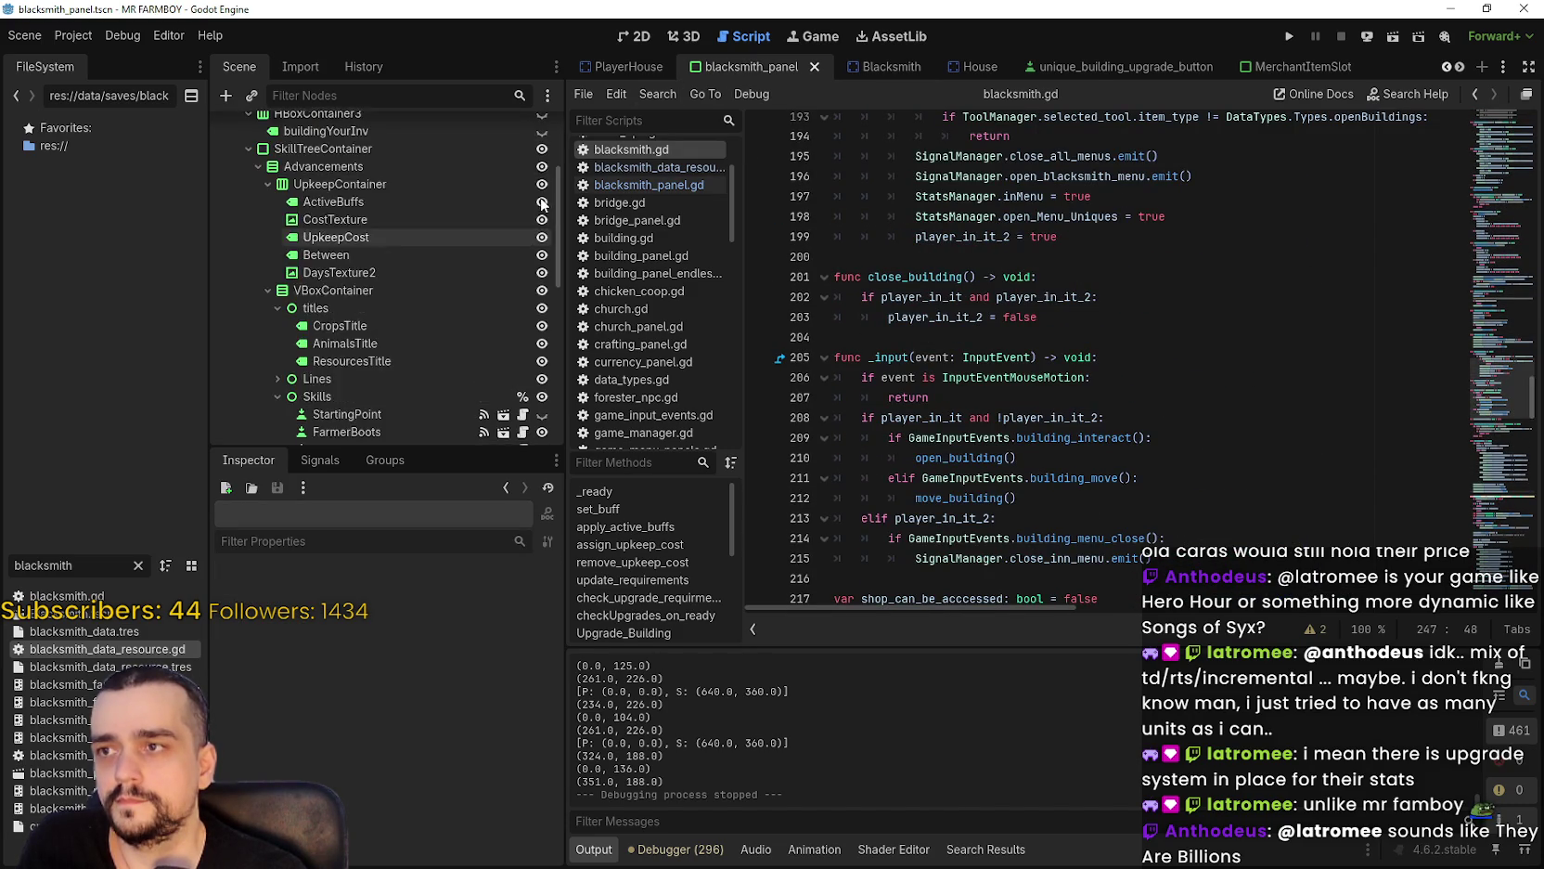
click(523, 129)
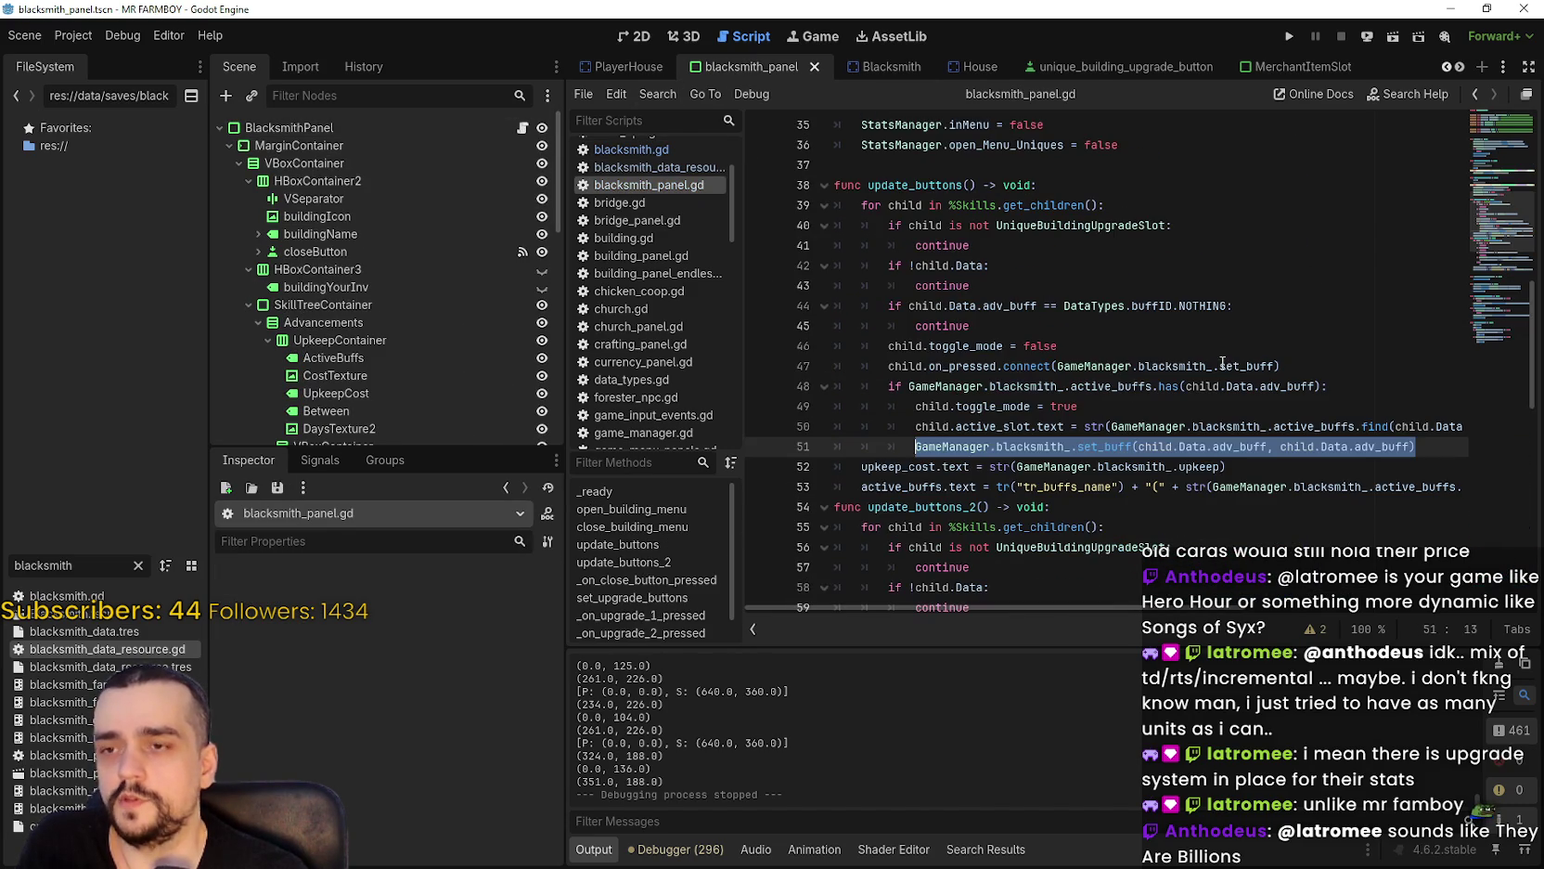
mouse_move(991, 447)
mouse_down()
mouse_move(919, 446)
mouse_move(1192, 426)
mouse_up()
drag(914, 446, 1431, 446)
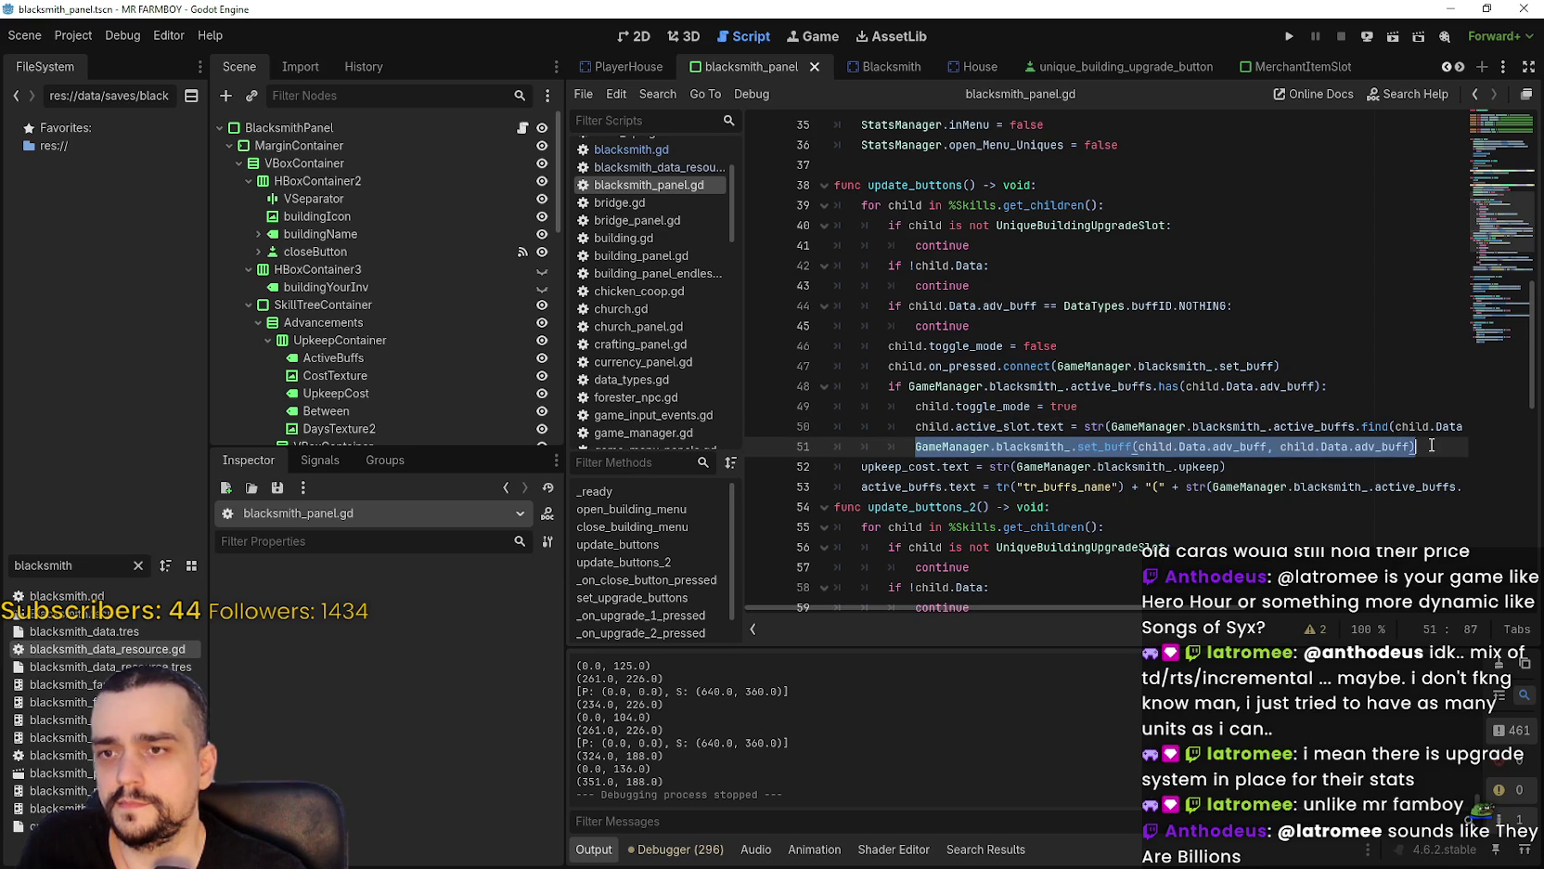
click(1431, 446)
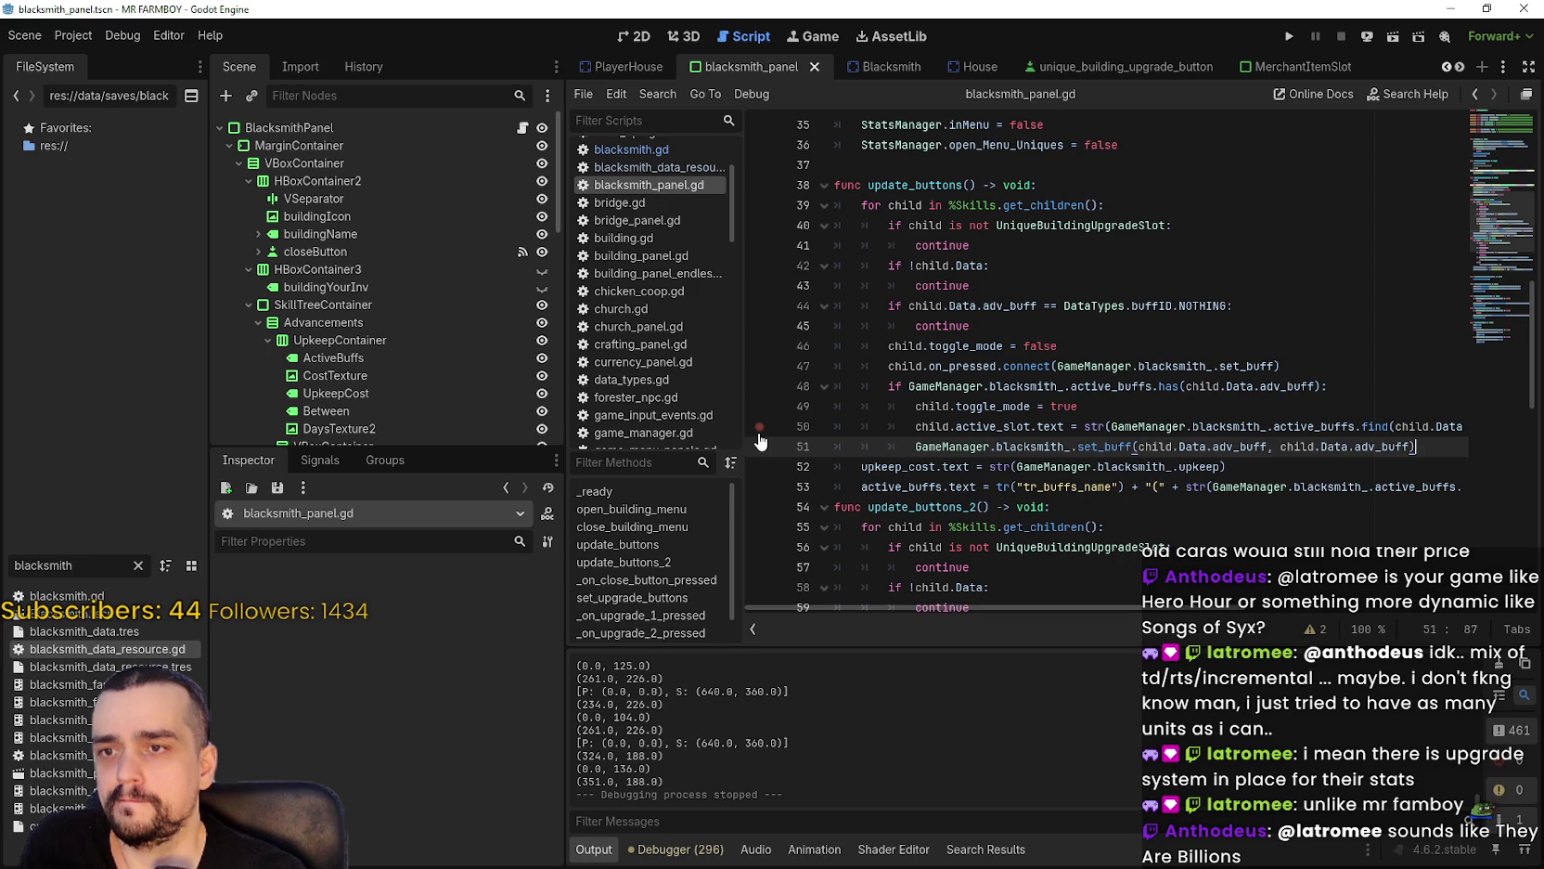
click(759, 430)
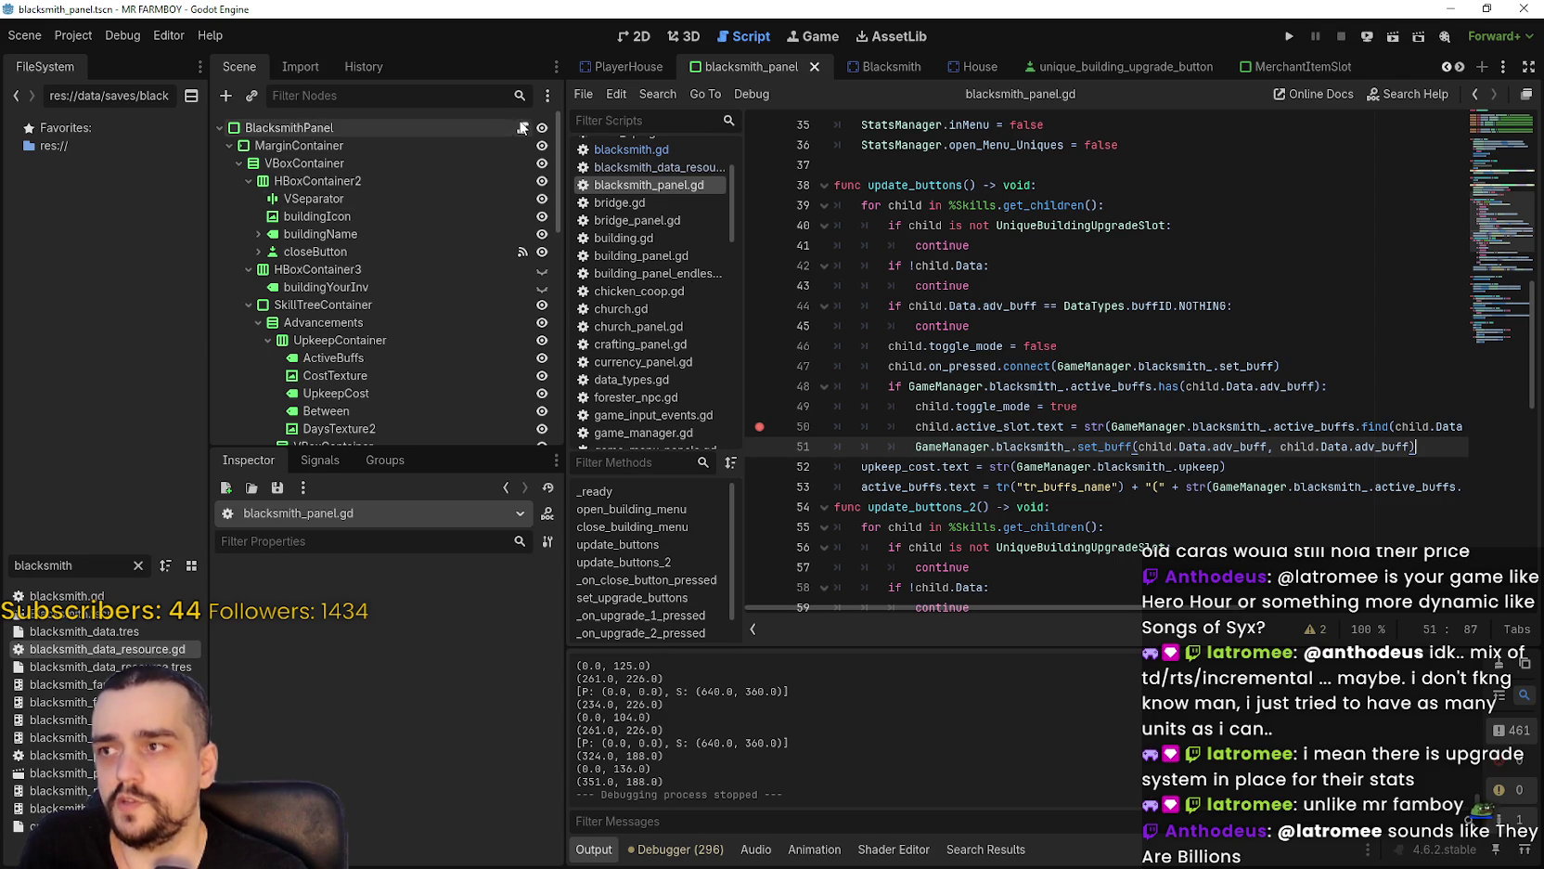
Open unique_buildings_upgrade_slot.gd from a Skills node to view _check_ready_unlock and checkParentUnlock.
scroll(459, 369, down, 3)
scroll(459, 366, down, 4)
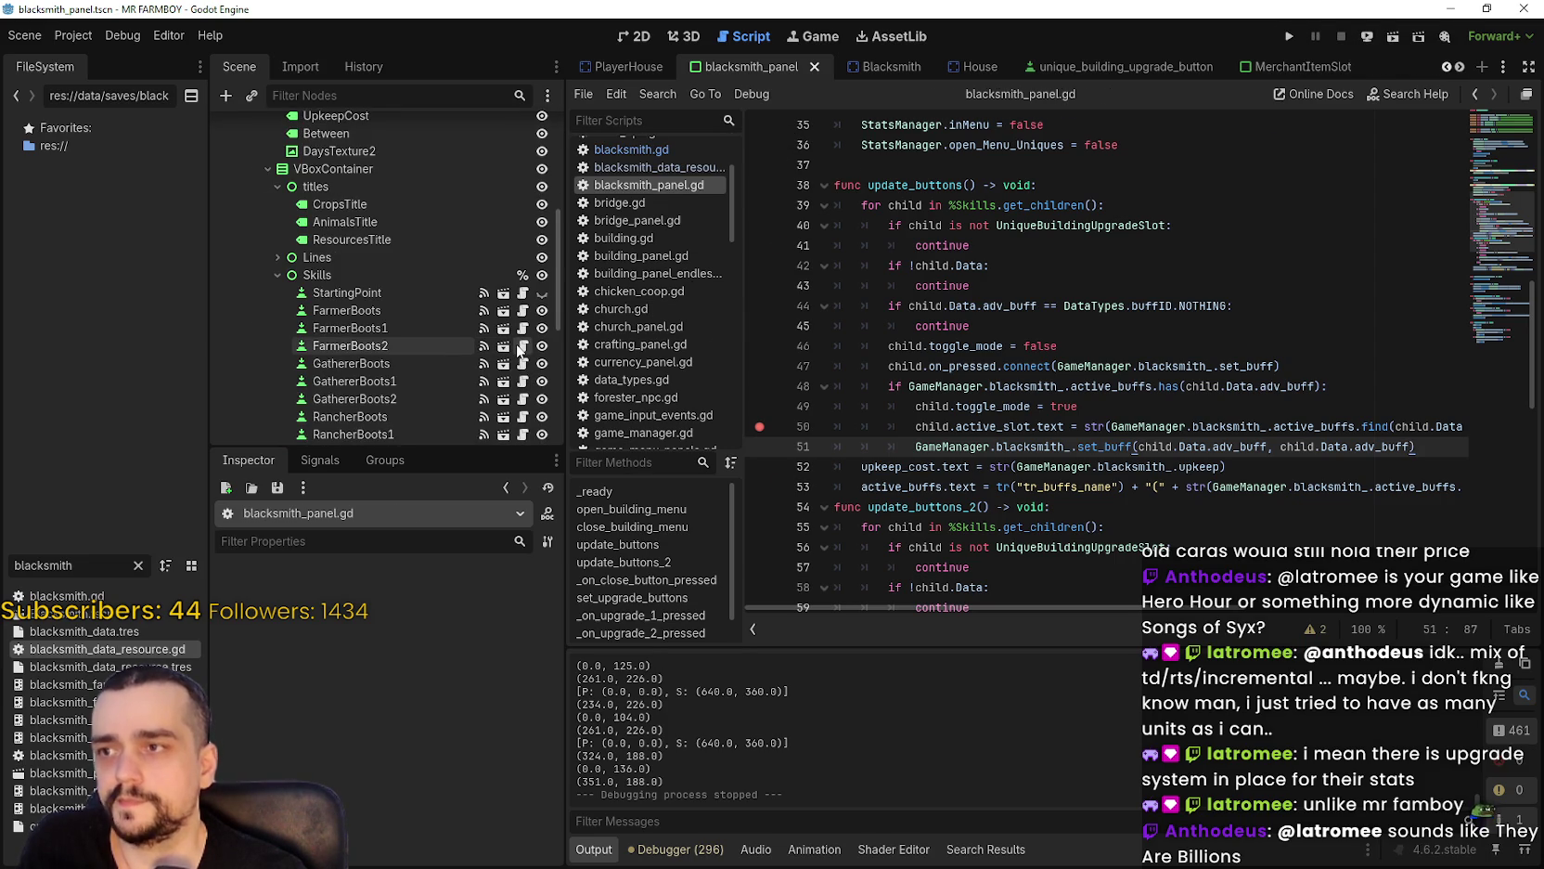
click(523, 345)
scroll(961, 356, up, 1)
mouse_move(1503, 514)
mouse_down()
mouse_move(1490, 442)
mouse_move(1486, 502)
mouse_move(1487, 416)
mouse_move(1485, 582)
mouse_move(1474, 272)
mouse_up()
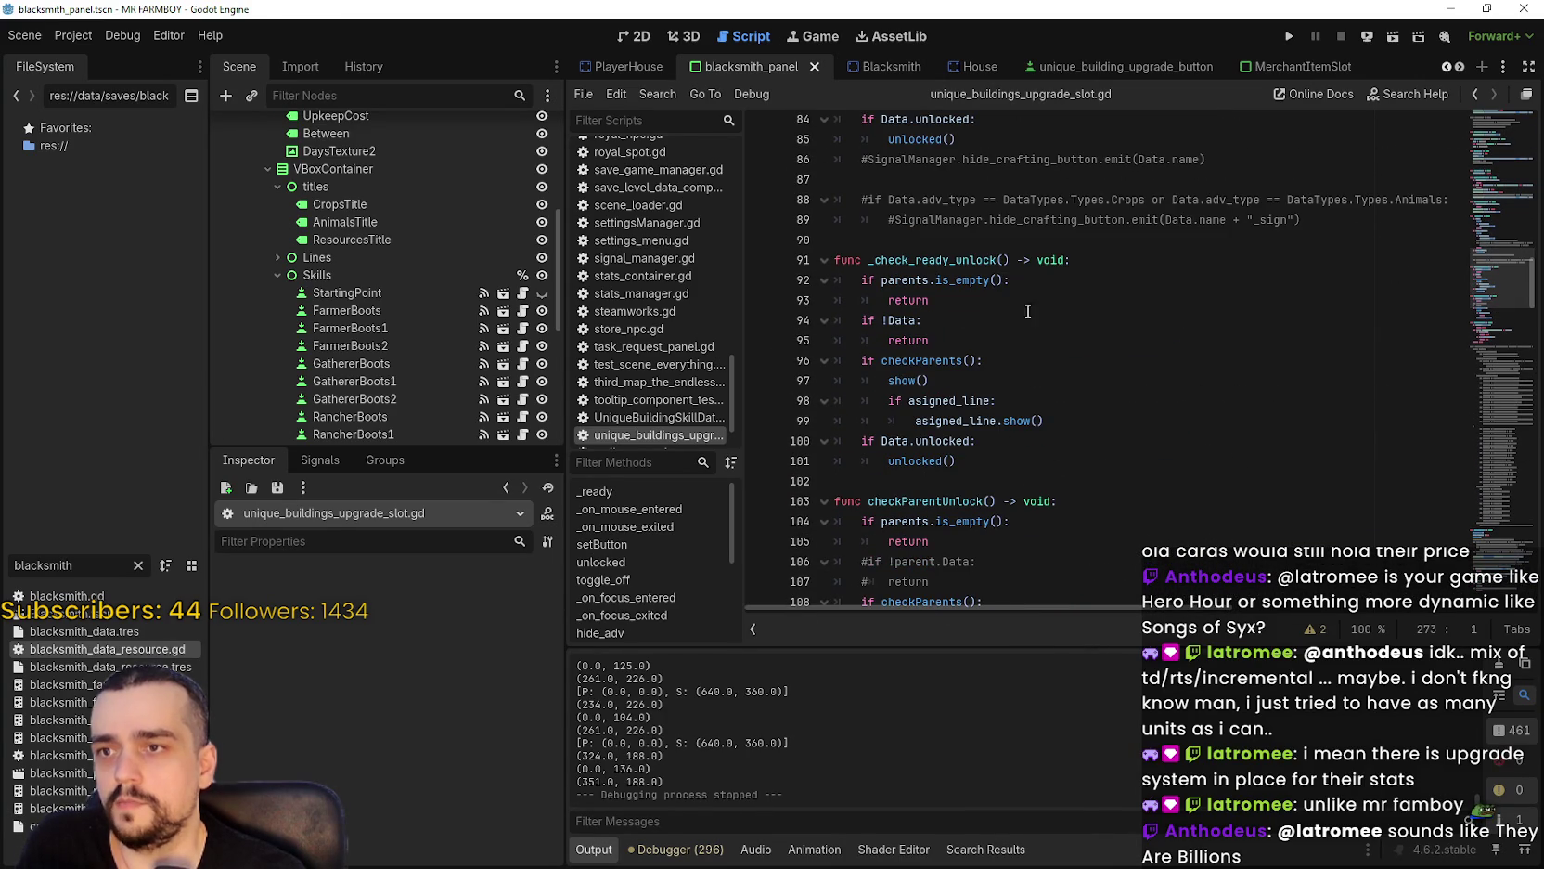
click(1020, 341)
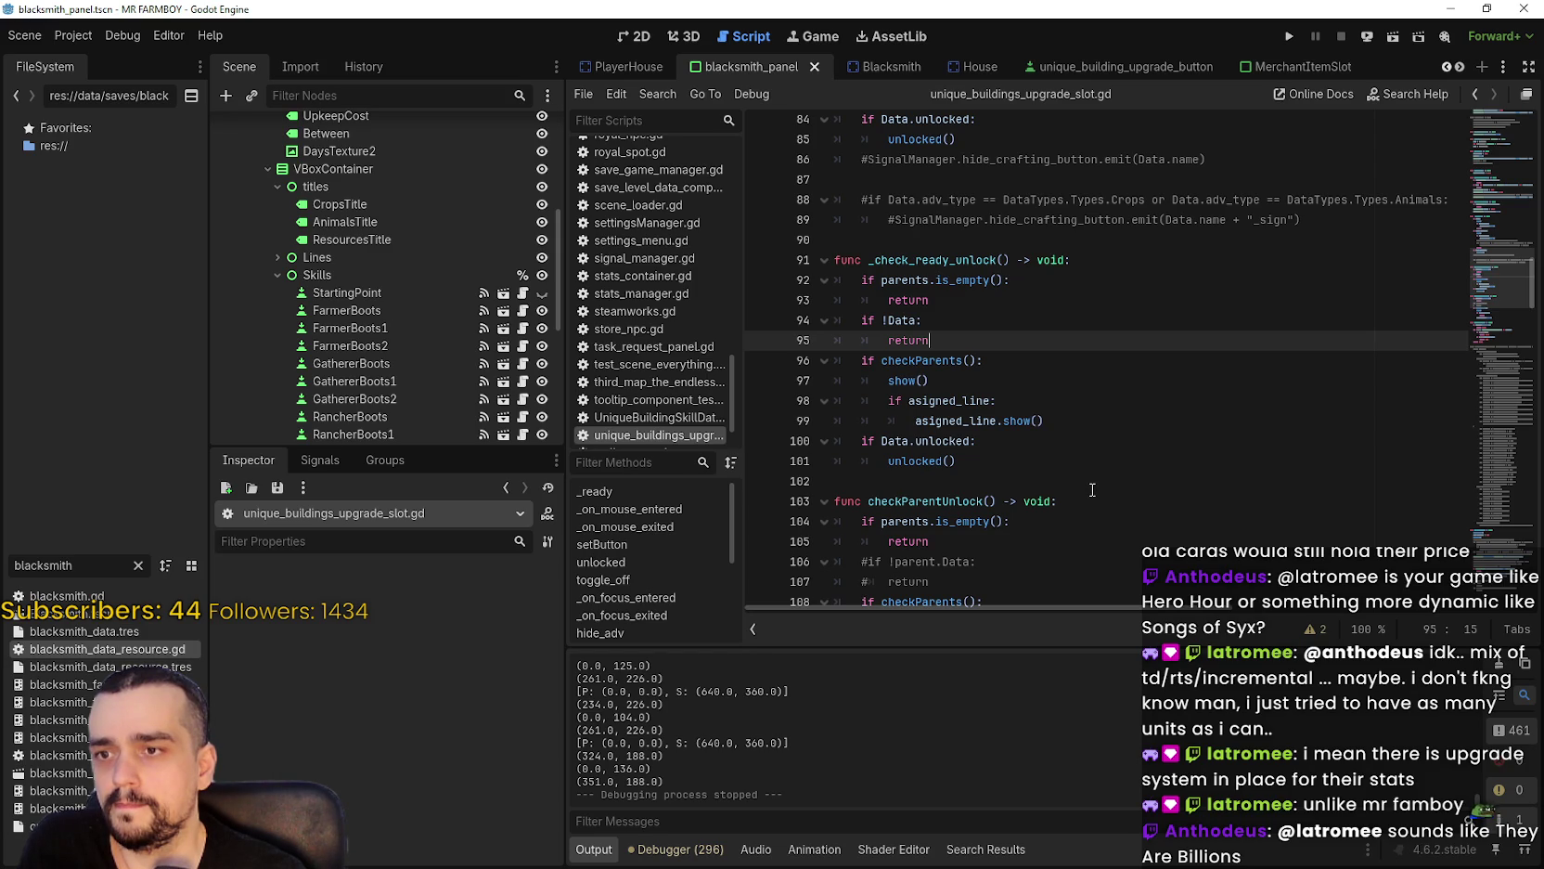
drag(881, 440, 971, 440)
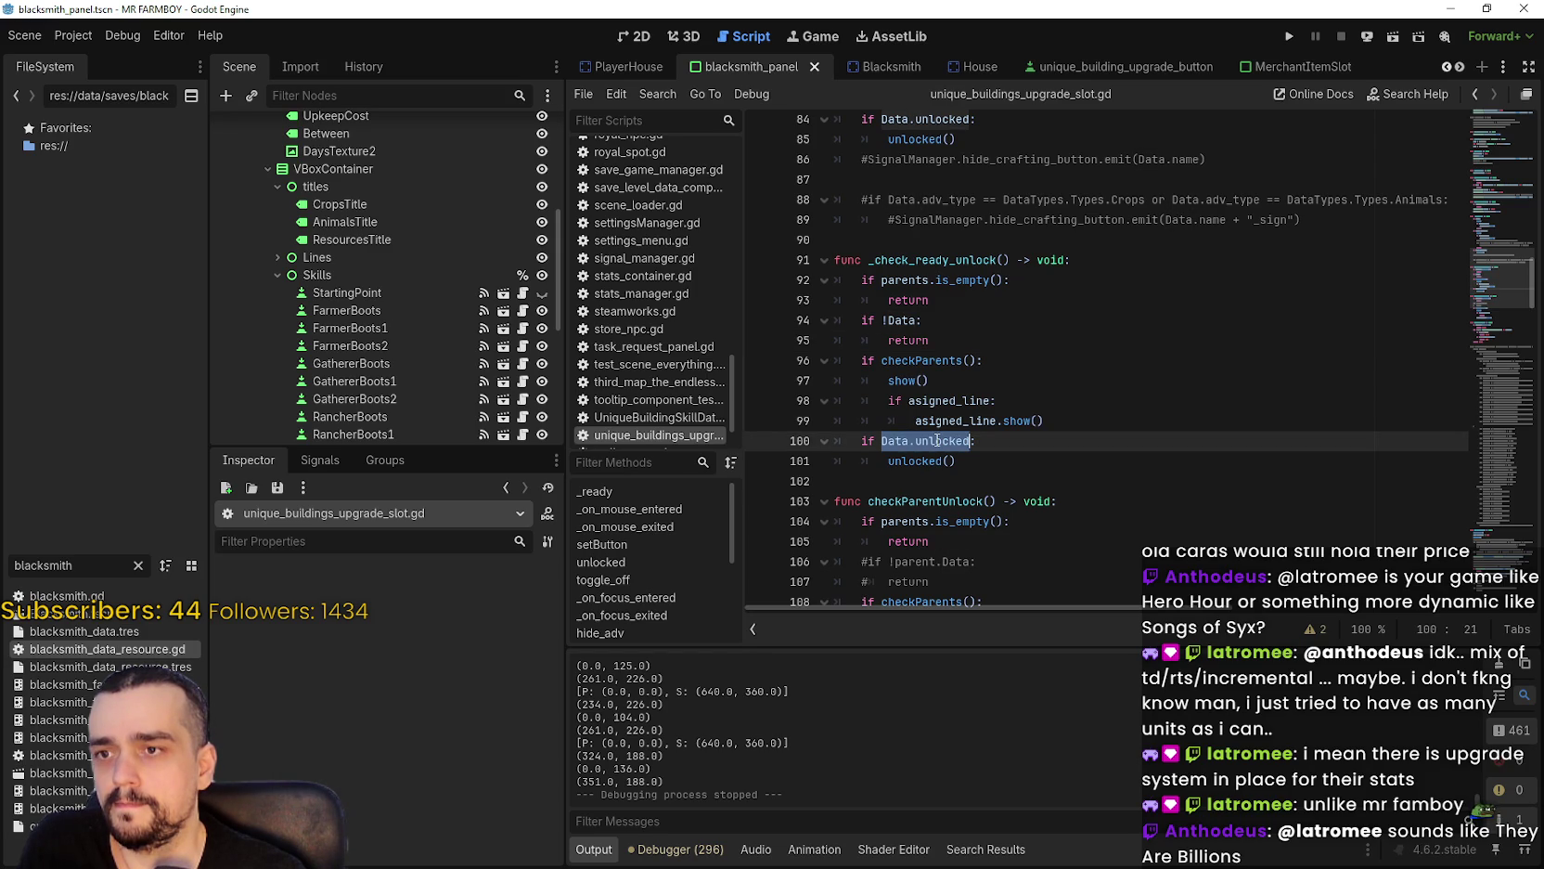
scroll(937, 440, down, 3)
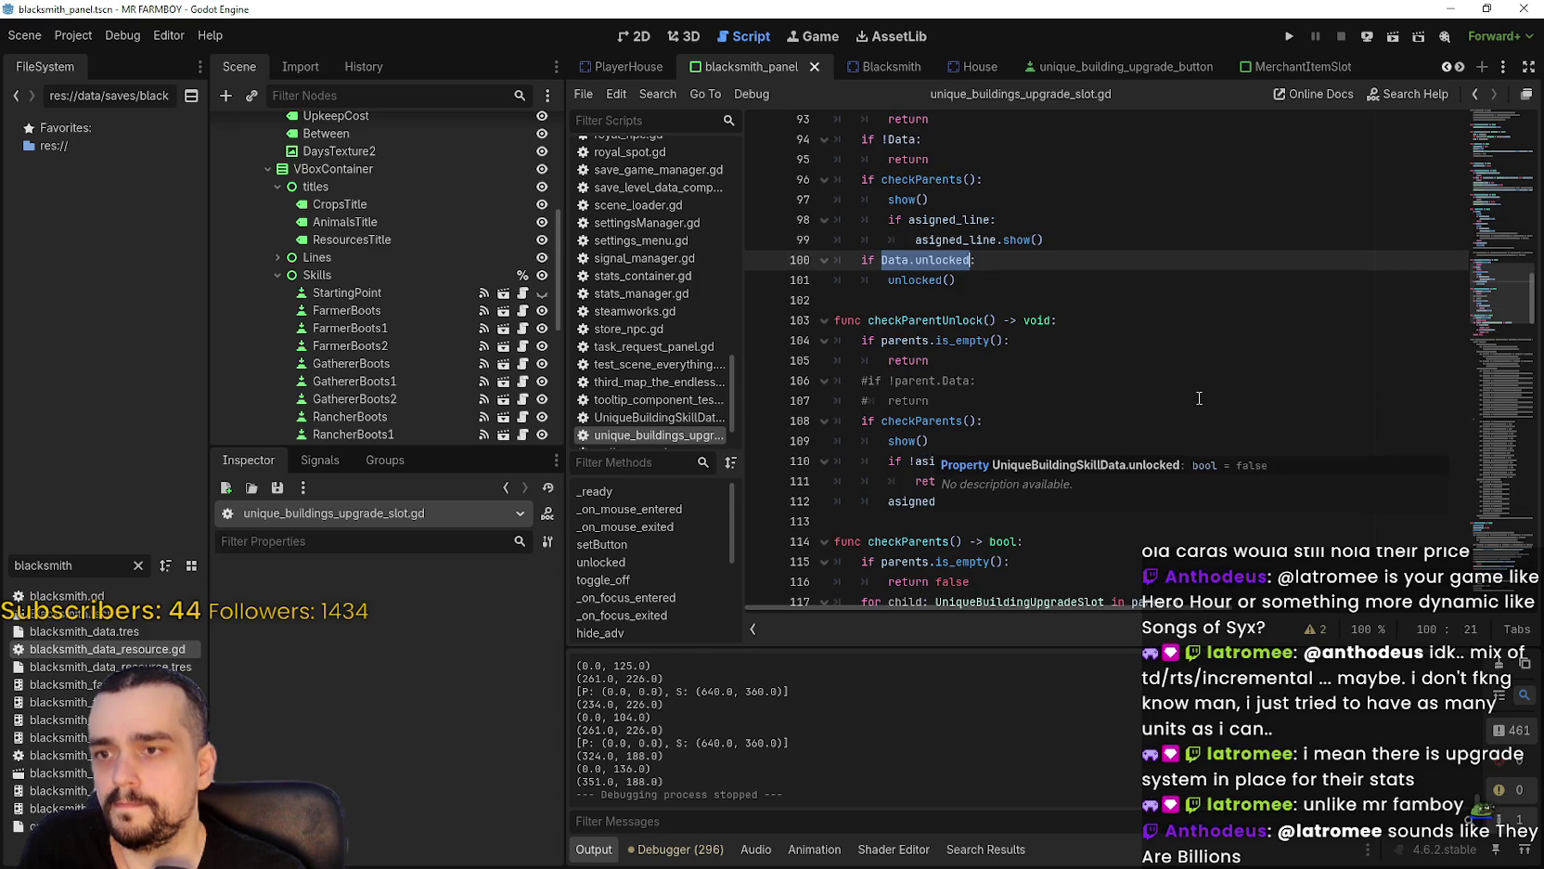
scroll(1336, 371, down, 10)
drag(1489, 341, 1471, 498)
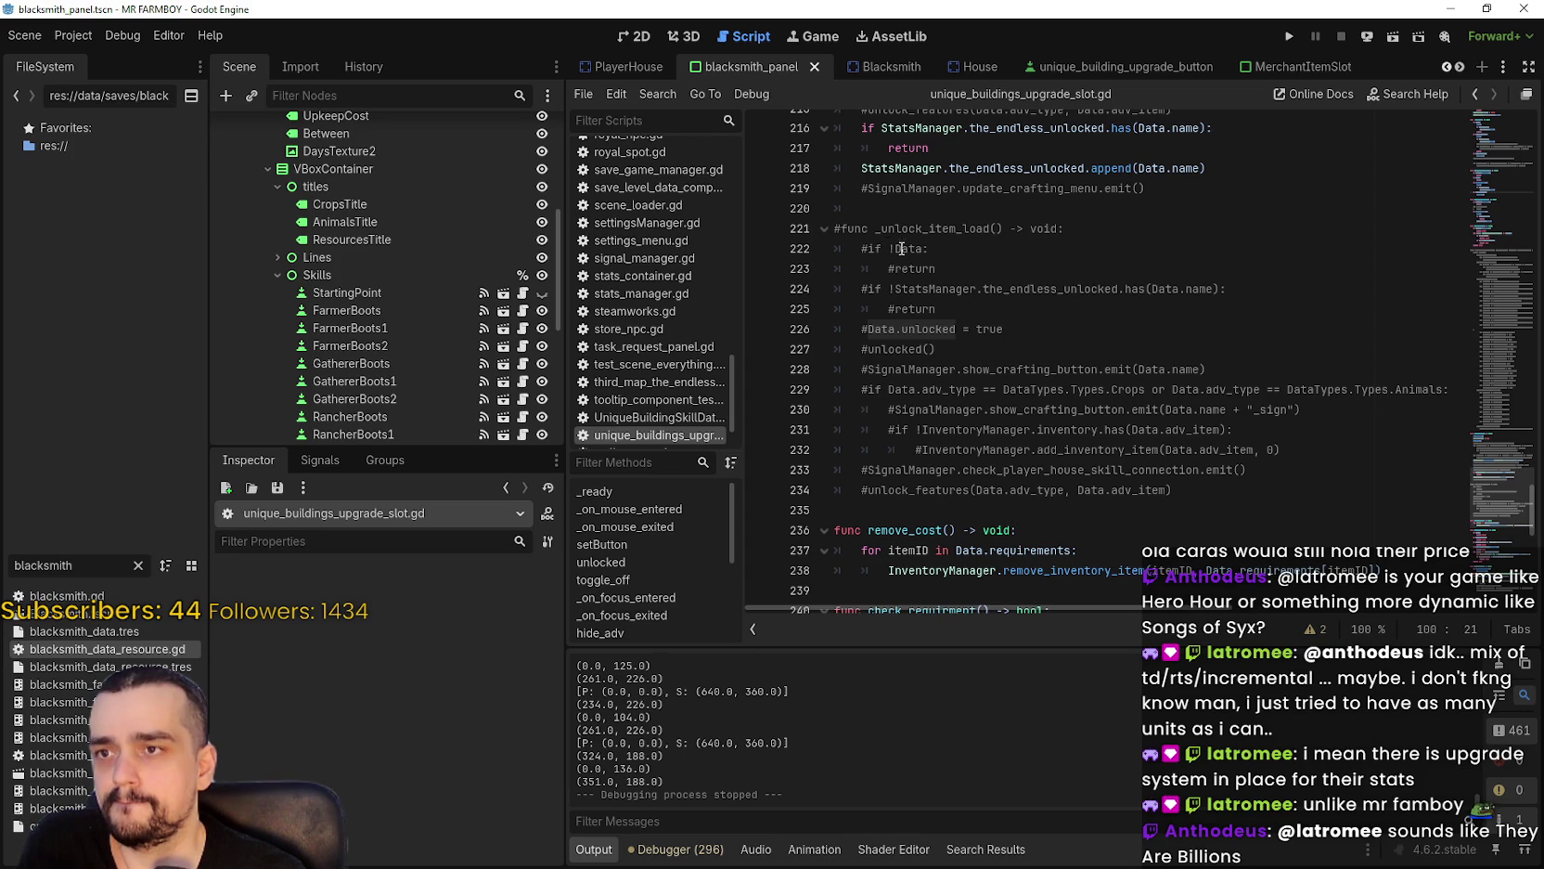
click(845, 230)
key(BackSpace)
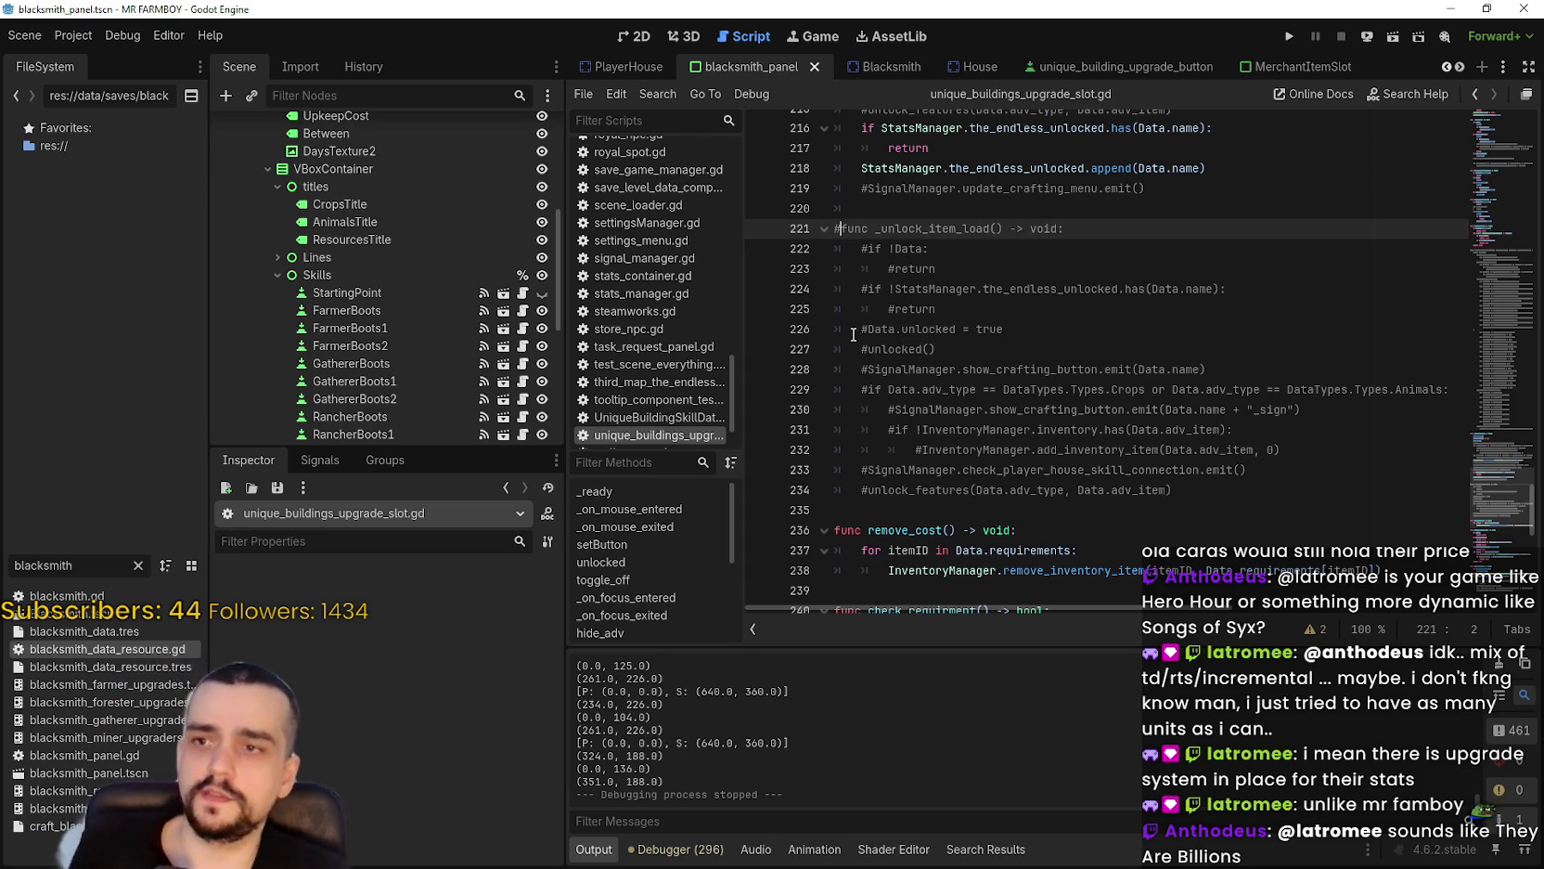
Uncomment the Data check, endless-unlocked check and Data.unlocked/unlocked() lines in _unlock_item_load.
click(867, 249)
key(BackSpace)
click(891, 269)
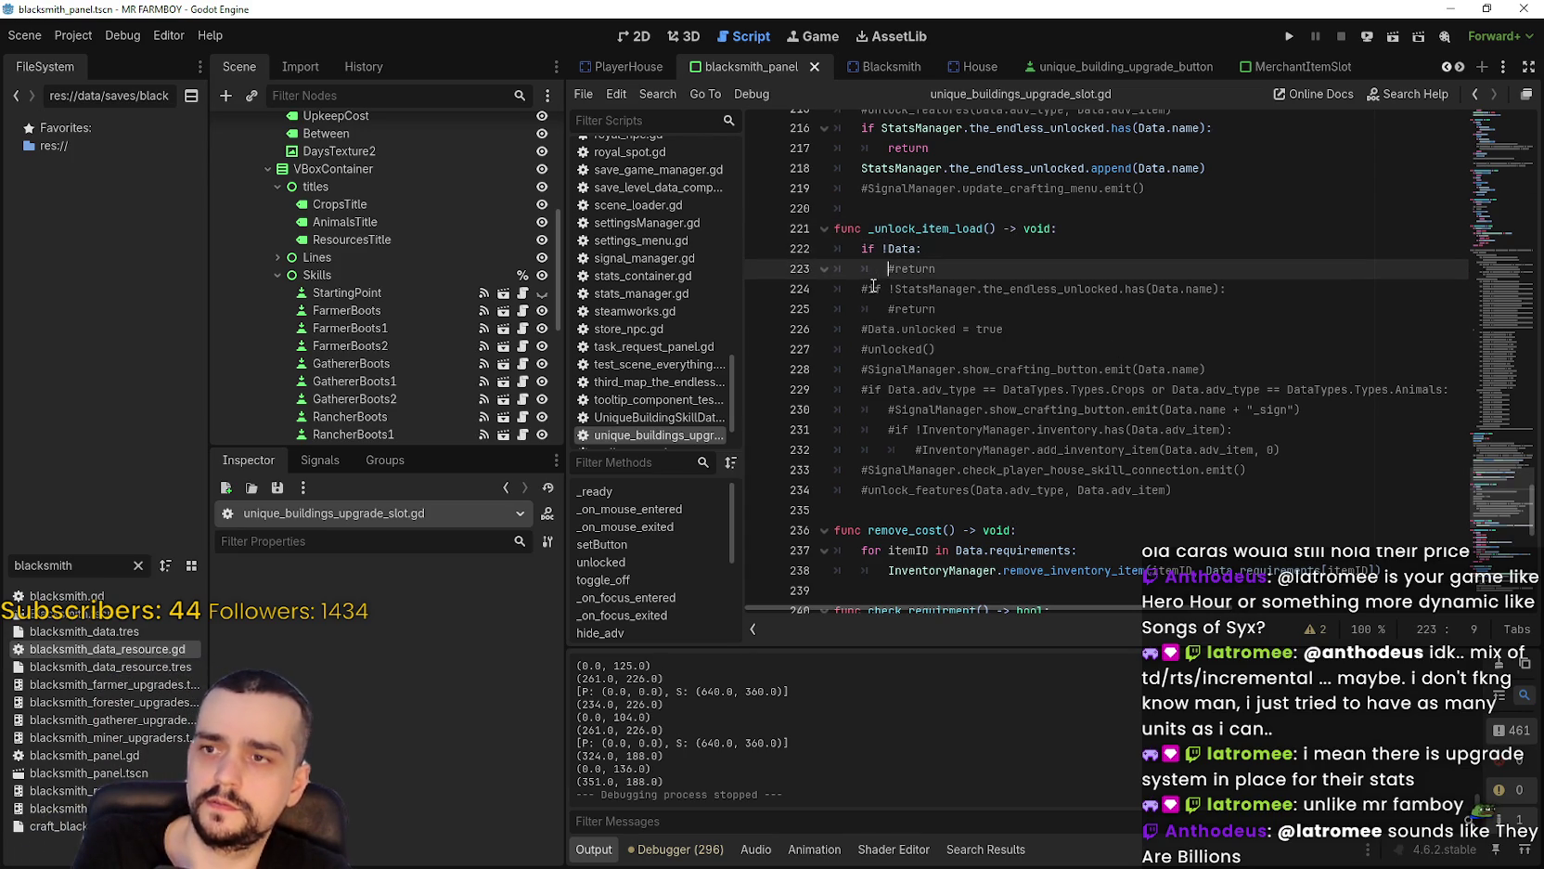
key(Delete)
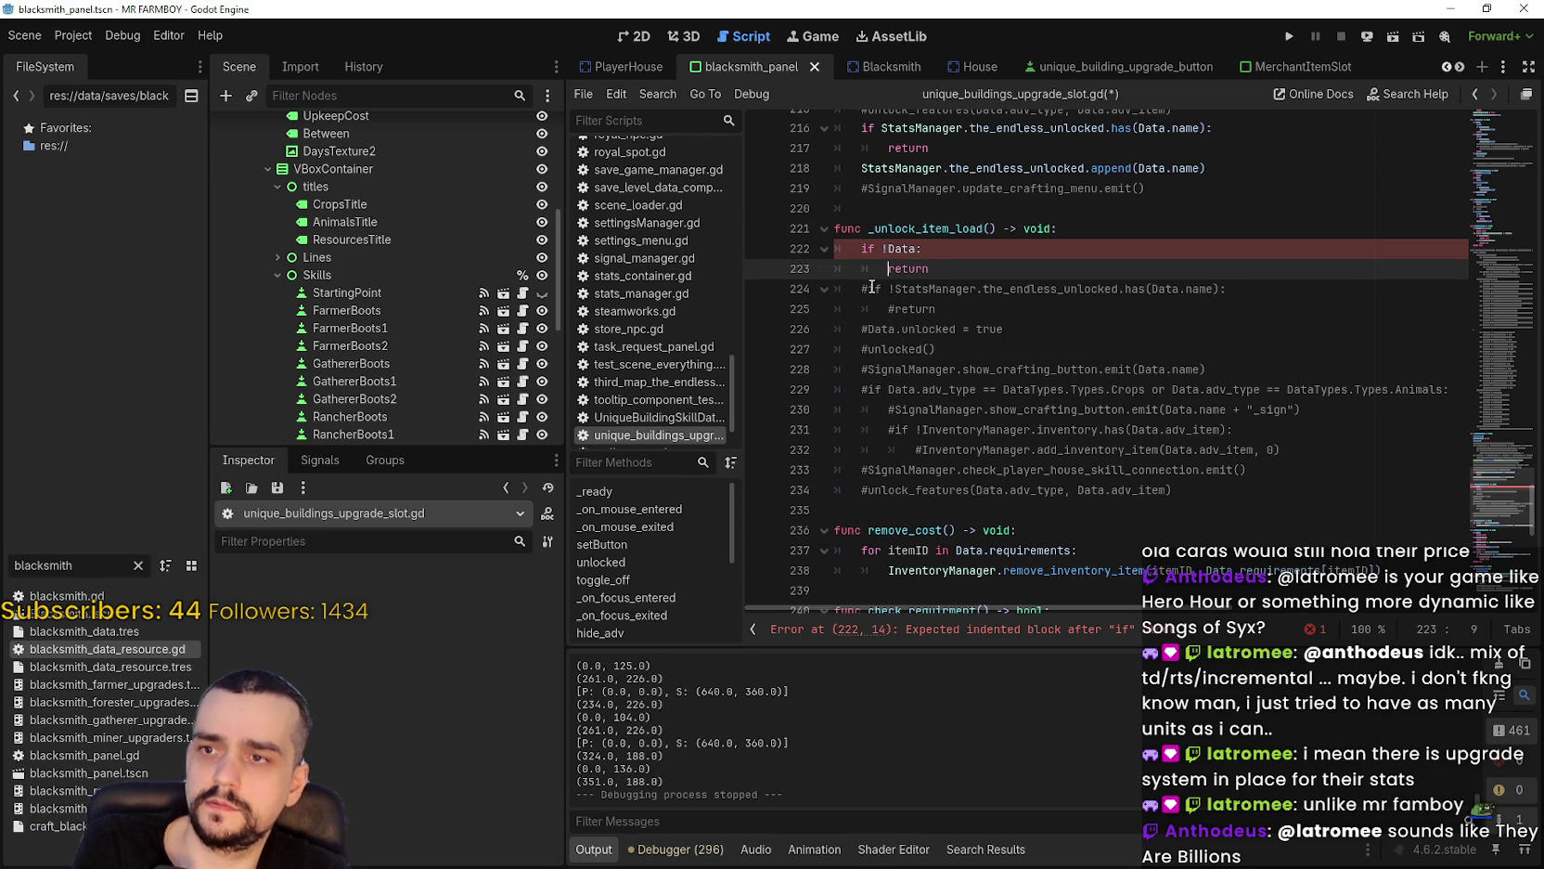
click(871, 288)
key(BackSpace)
click(889, 309)
key(Delete)
click(863, 330)
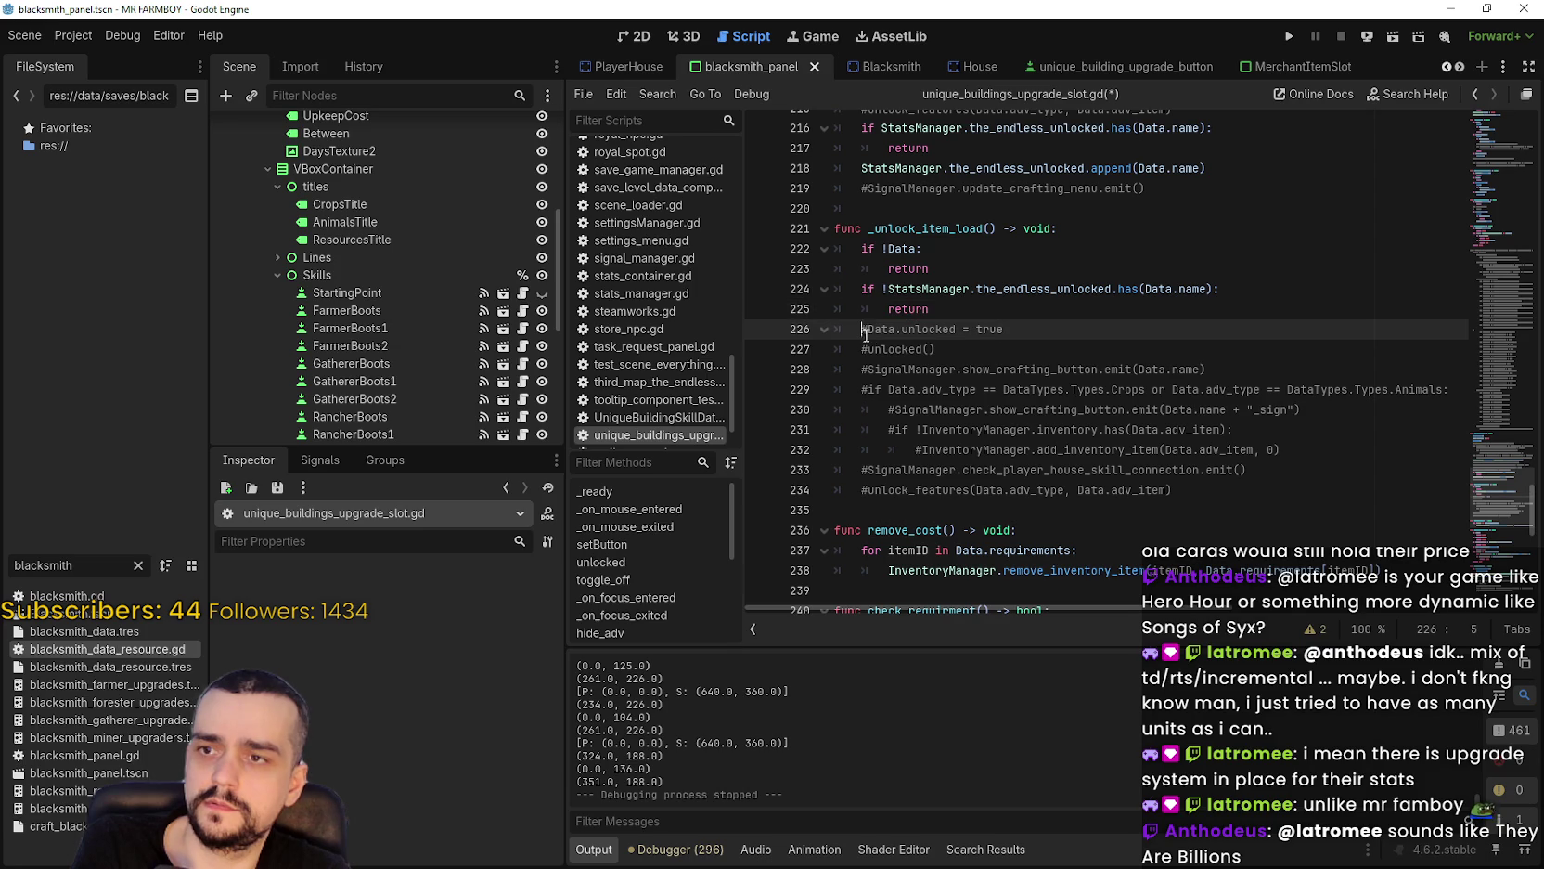
key(BackSpace)
click(867, 348)
key(BackSpace)
key(End)
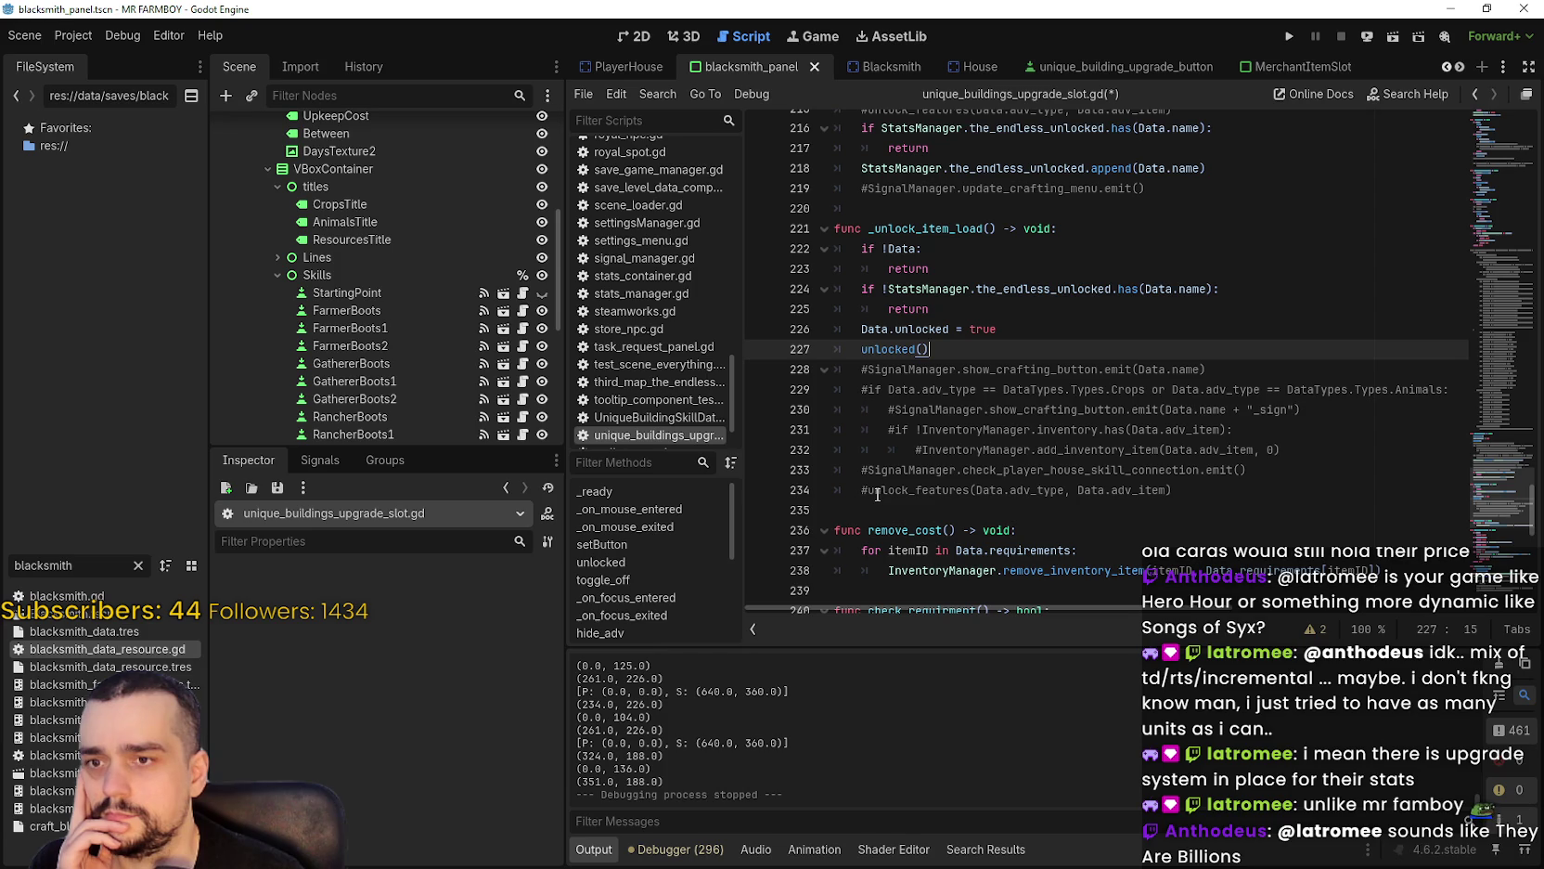
Find in Files for _unlock_item_load across the project.
double_click(899, 229)
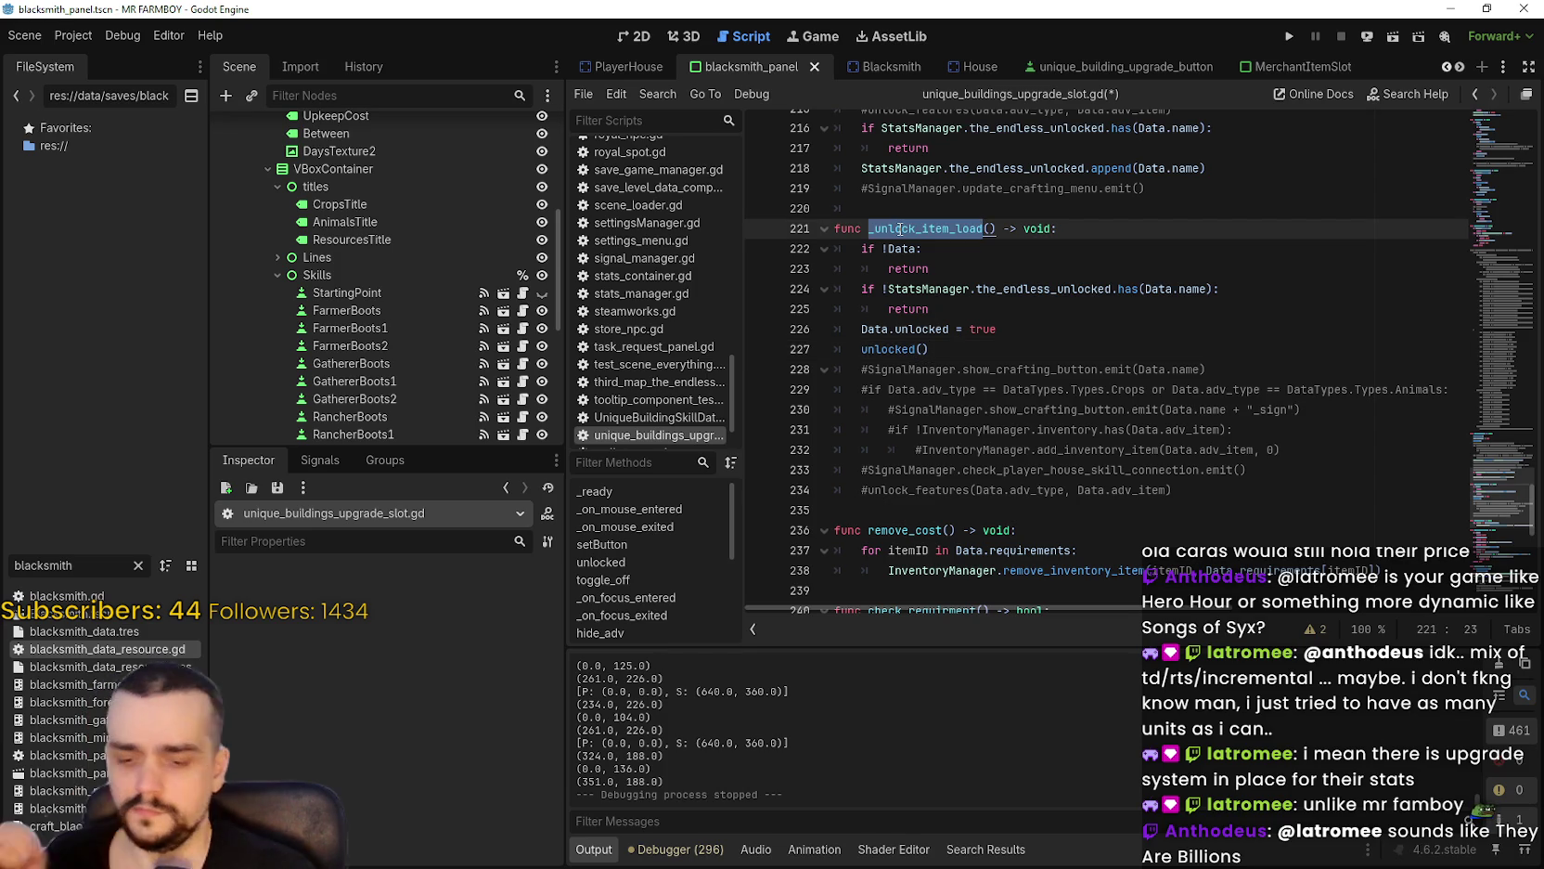
key(Down)
key(Down)
click(959, 229)
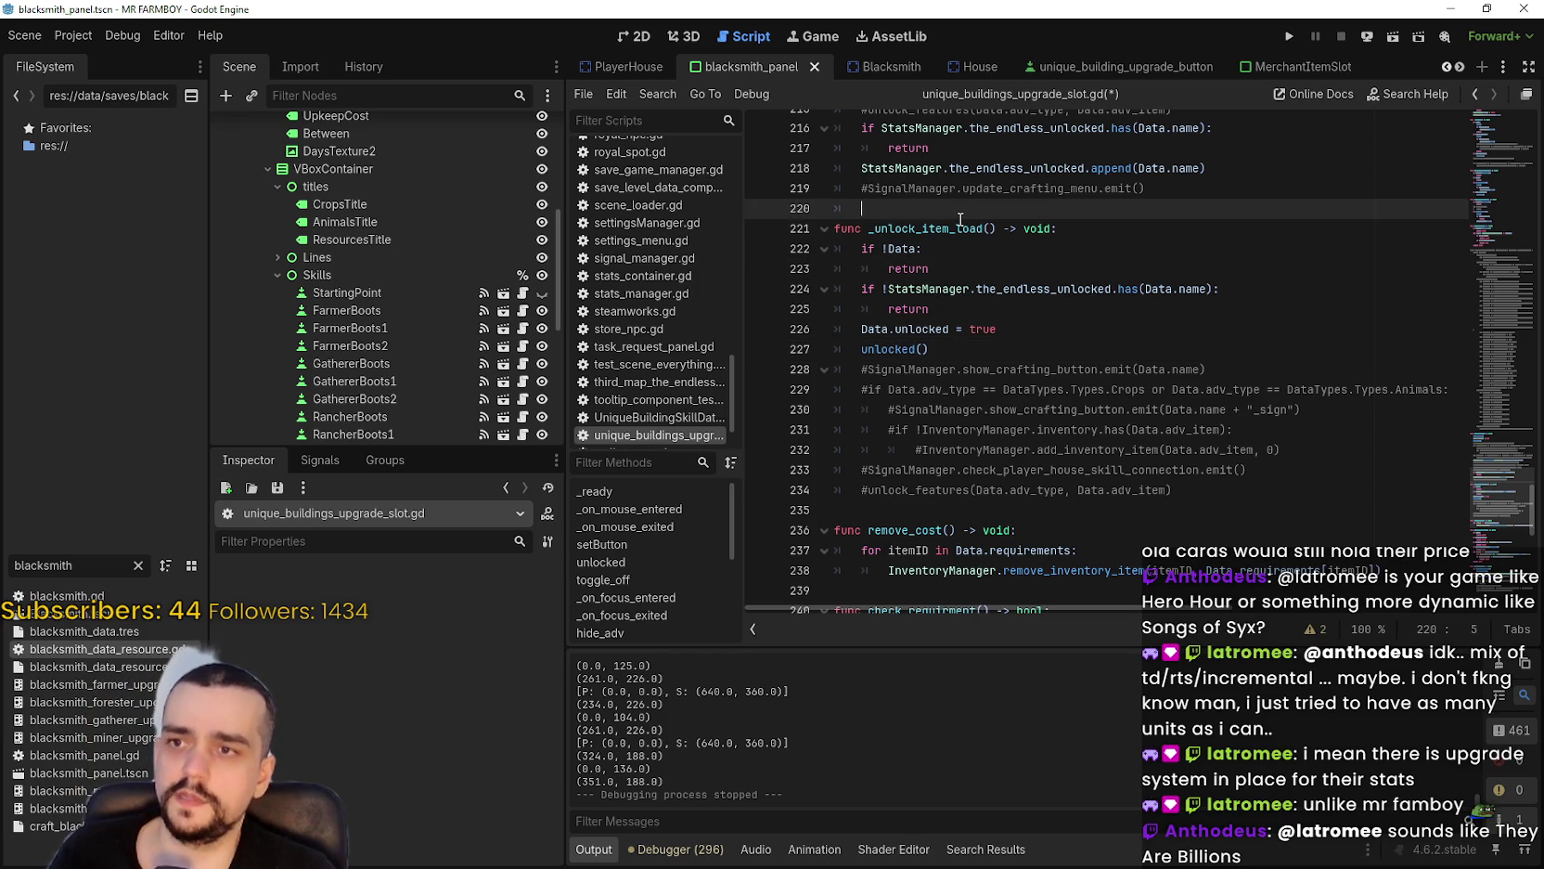
double_click(959, 228)
key(ctrl+shift+f)
key(Return)
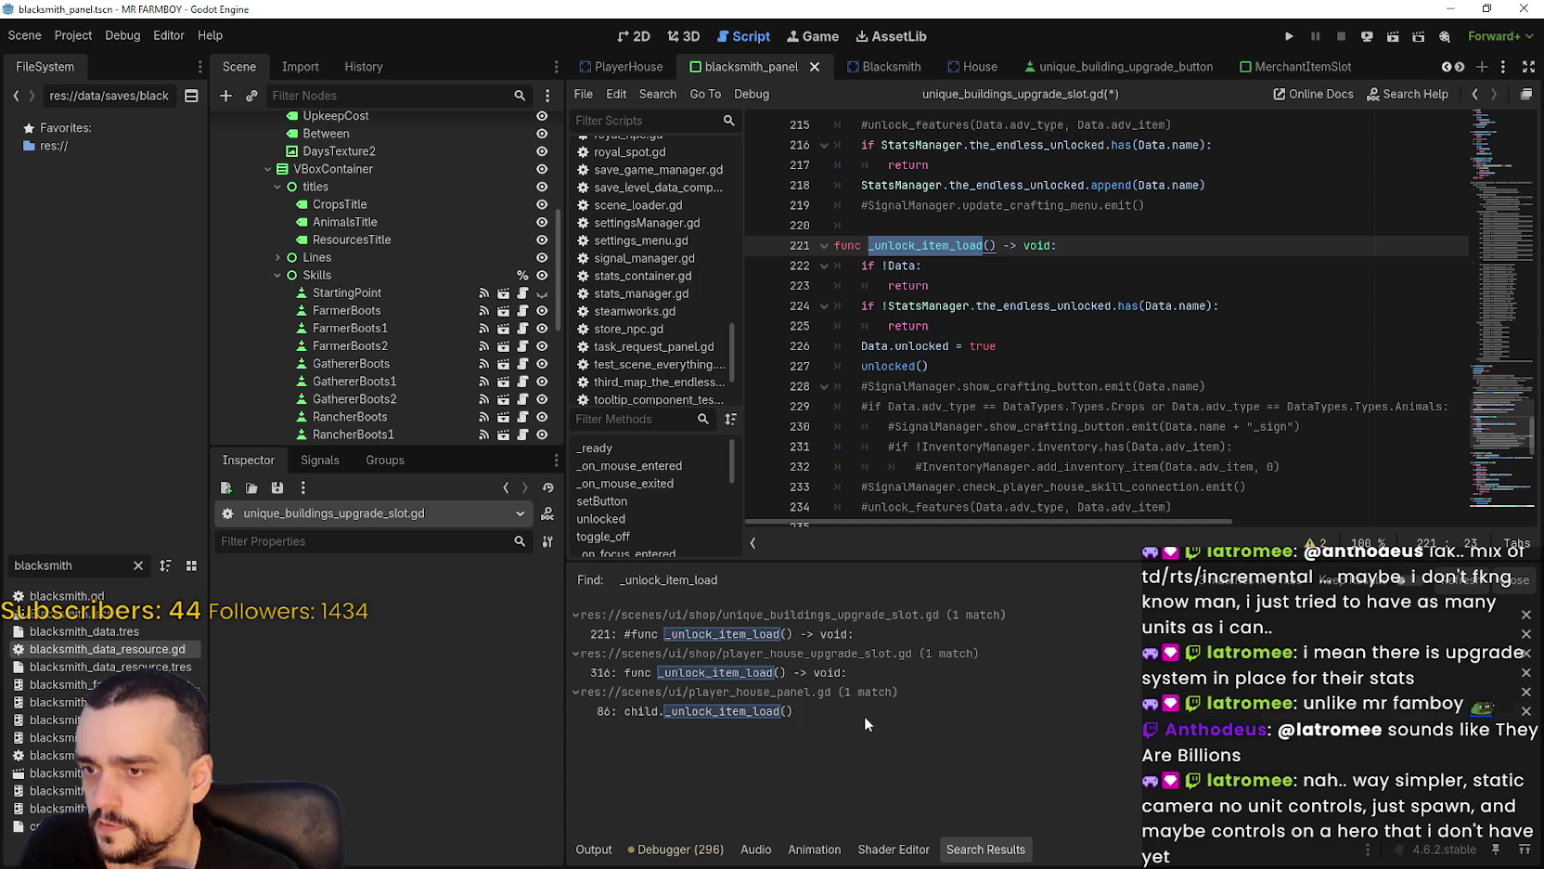
Copy the _unlock_item_load name and save the upgrade slot script.
click(1069, 253)
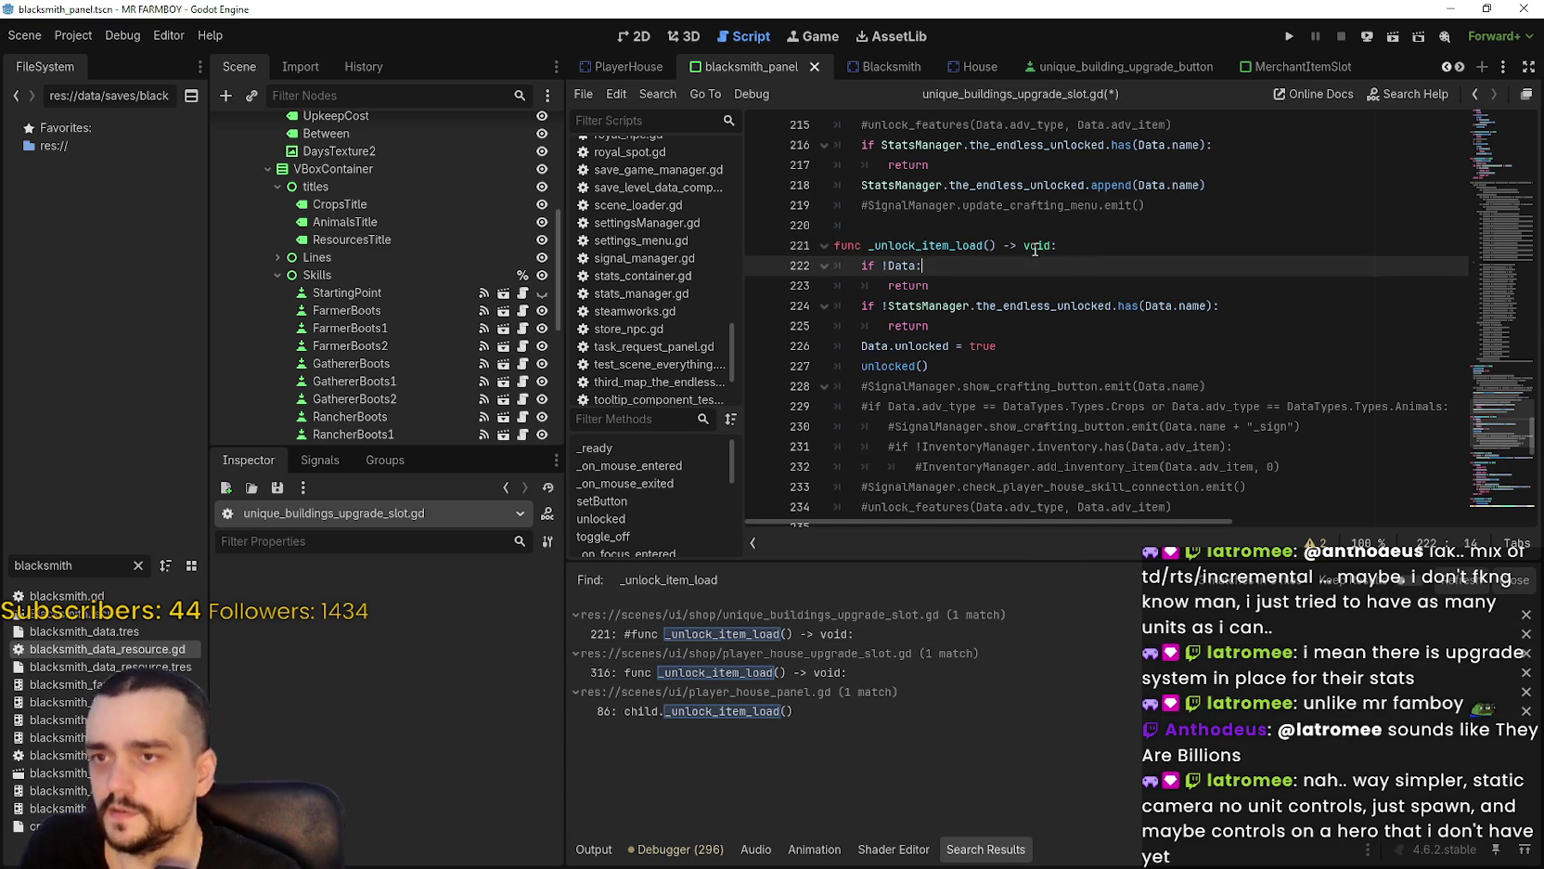
double_click(972, 243)
key(ctrl+c)
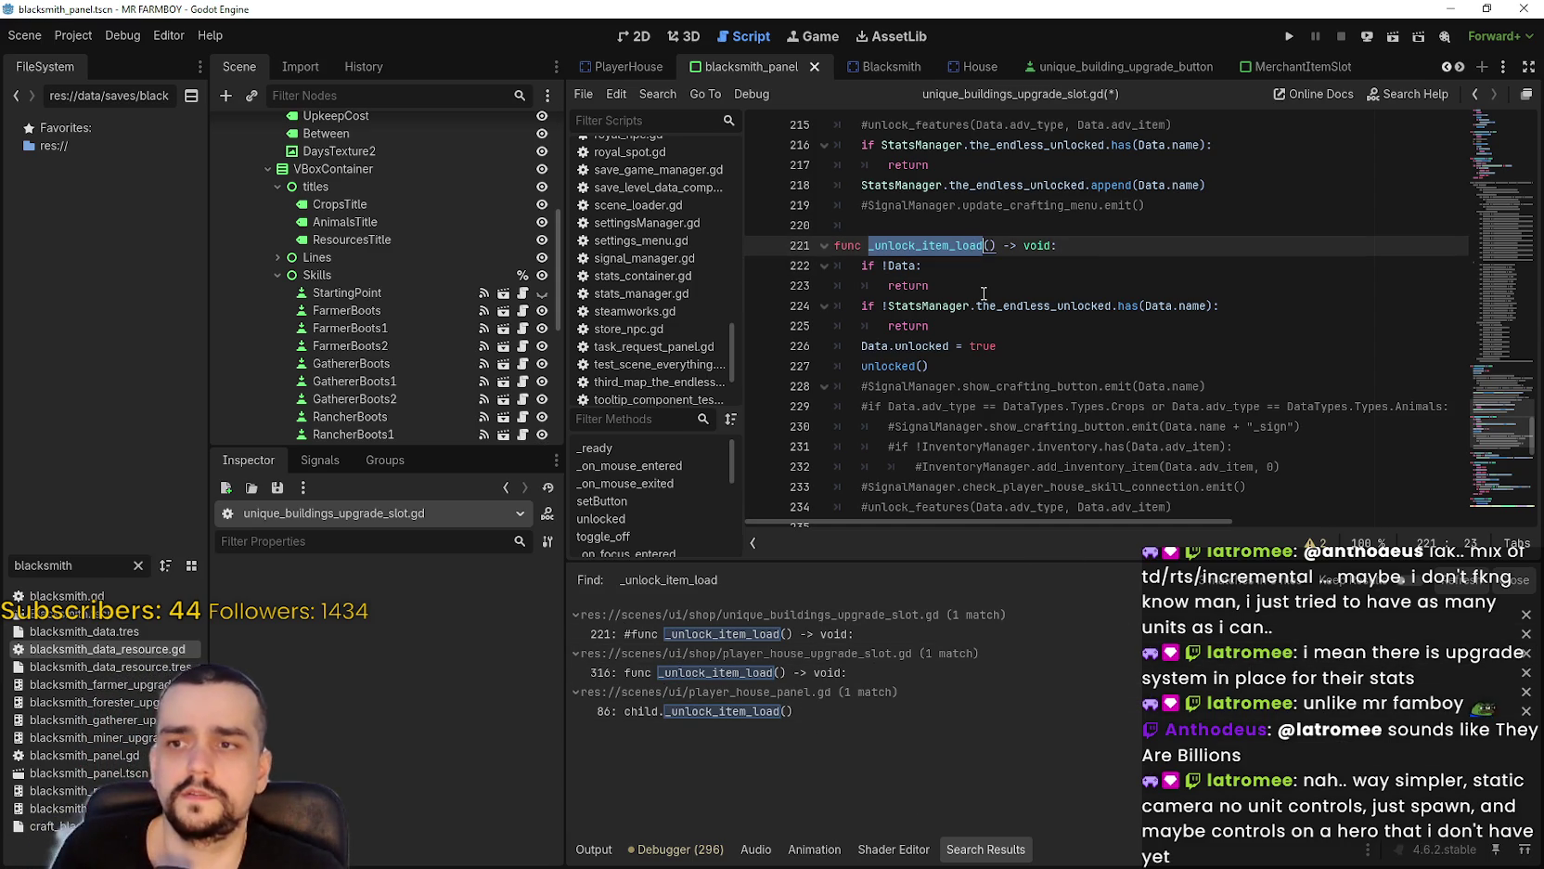
click(984, 286)
key(ctrl+s)
In blacksmith_panel.gd, insert a blank line after line 50 in update_buttons.
scroll(500, 217, up, 4)
scroll(500, 218, up, 2)
click(522, 127)
scroll(1411, 382, down, 1)
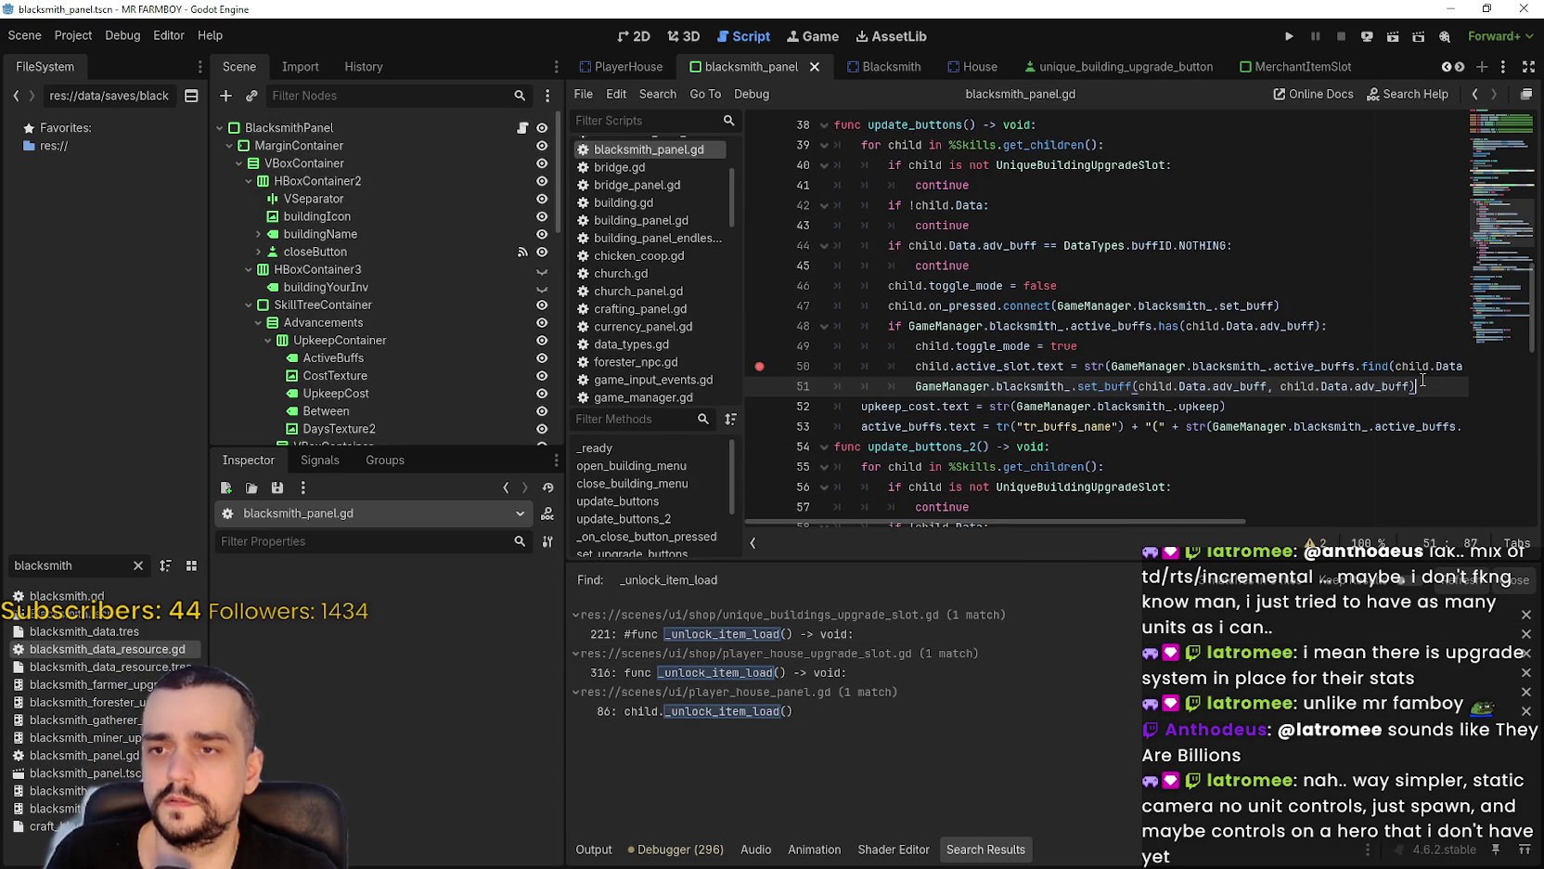
scroll(1402, 382, right, 3)
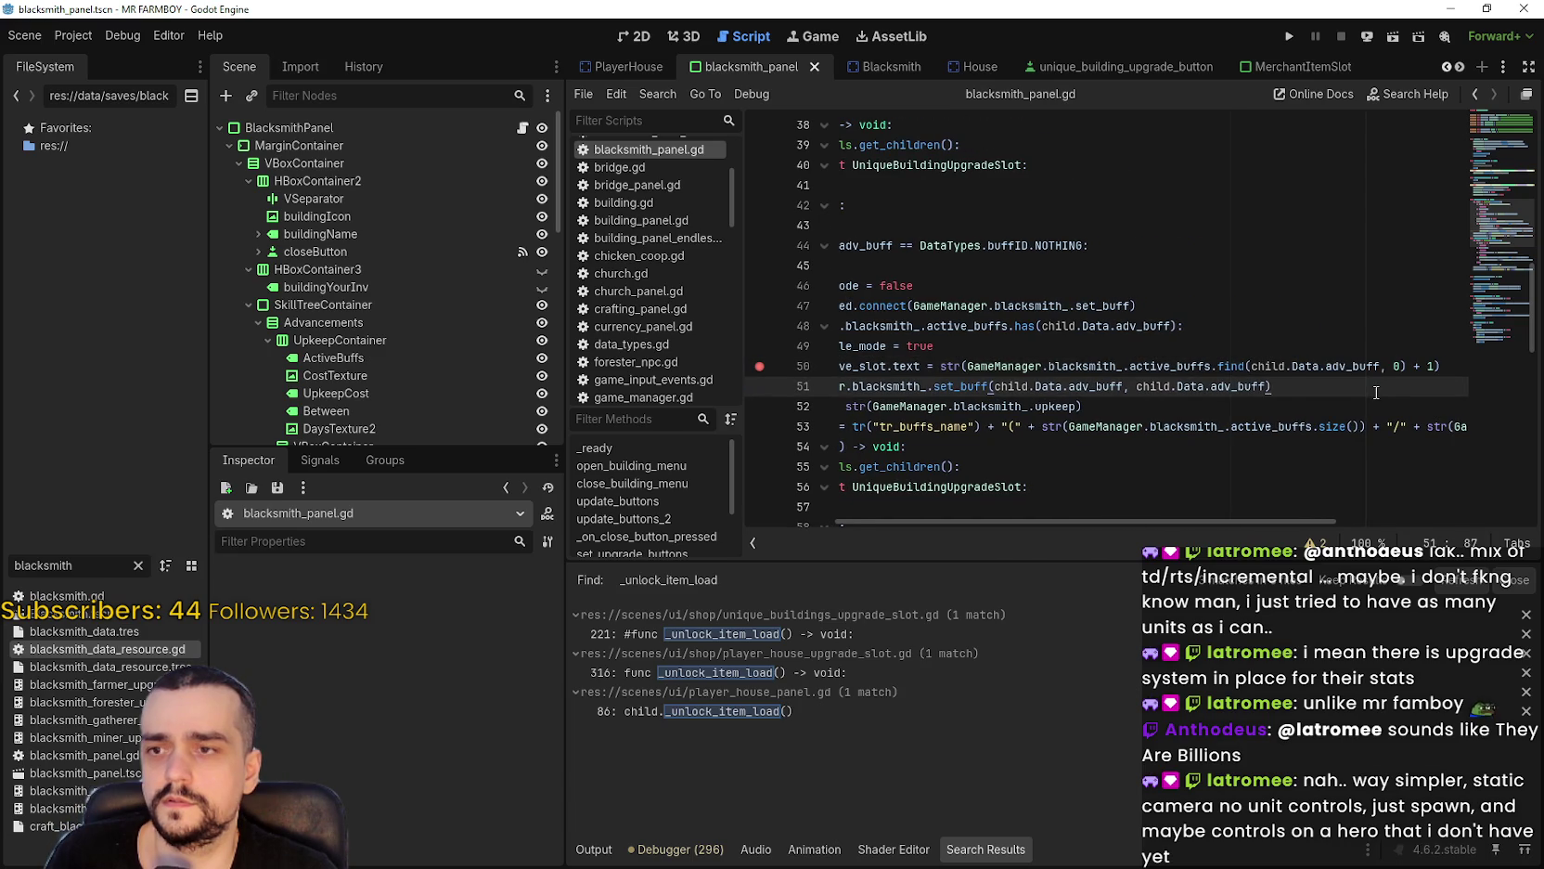
key(Return)
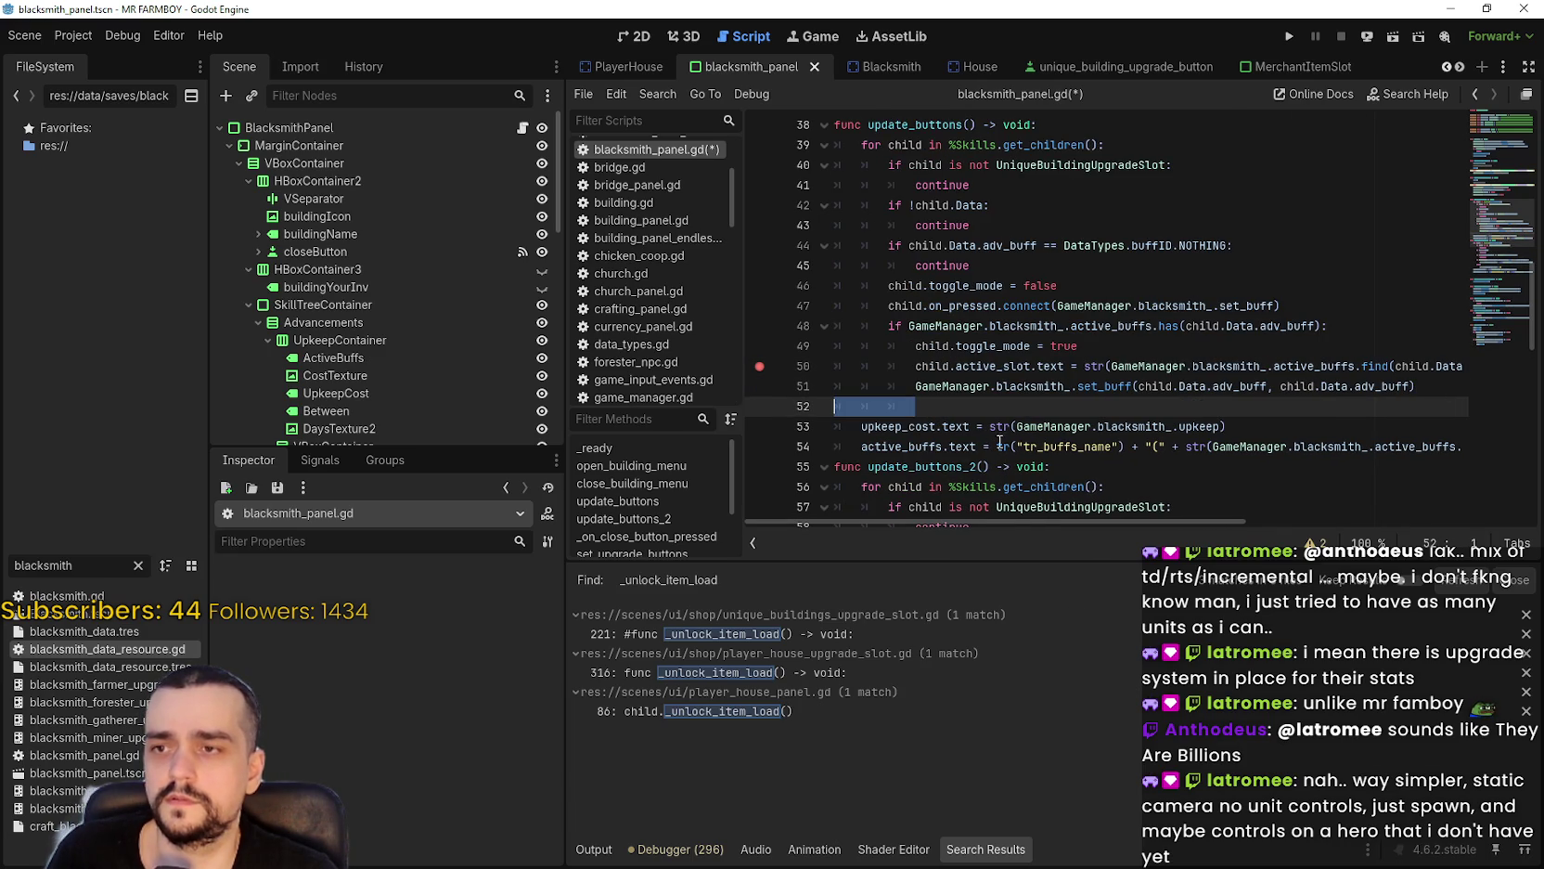
key(ctrl+v)
click(938, 364)
key(Down)
key(Down)
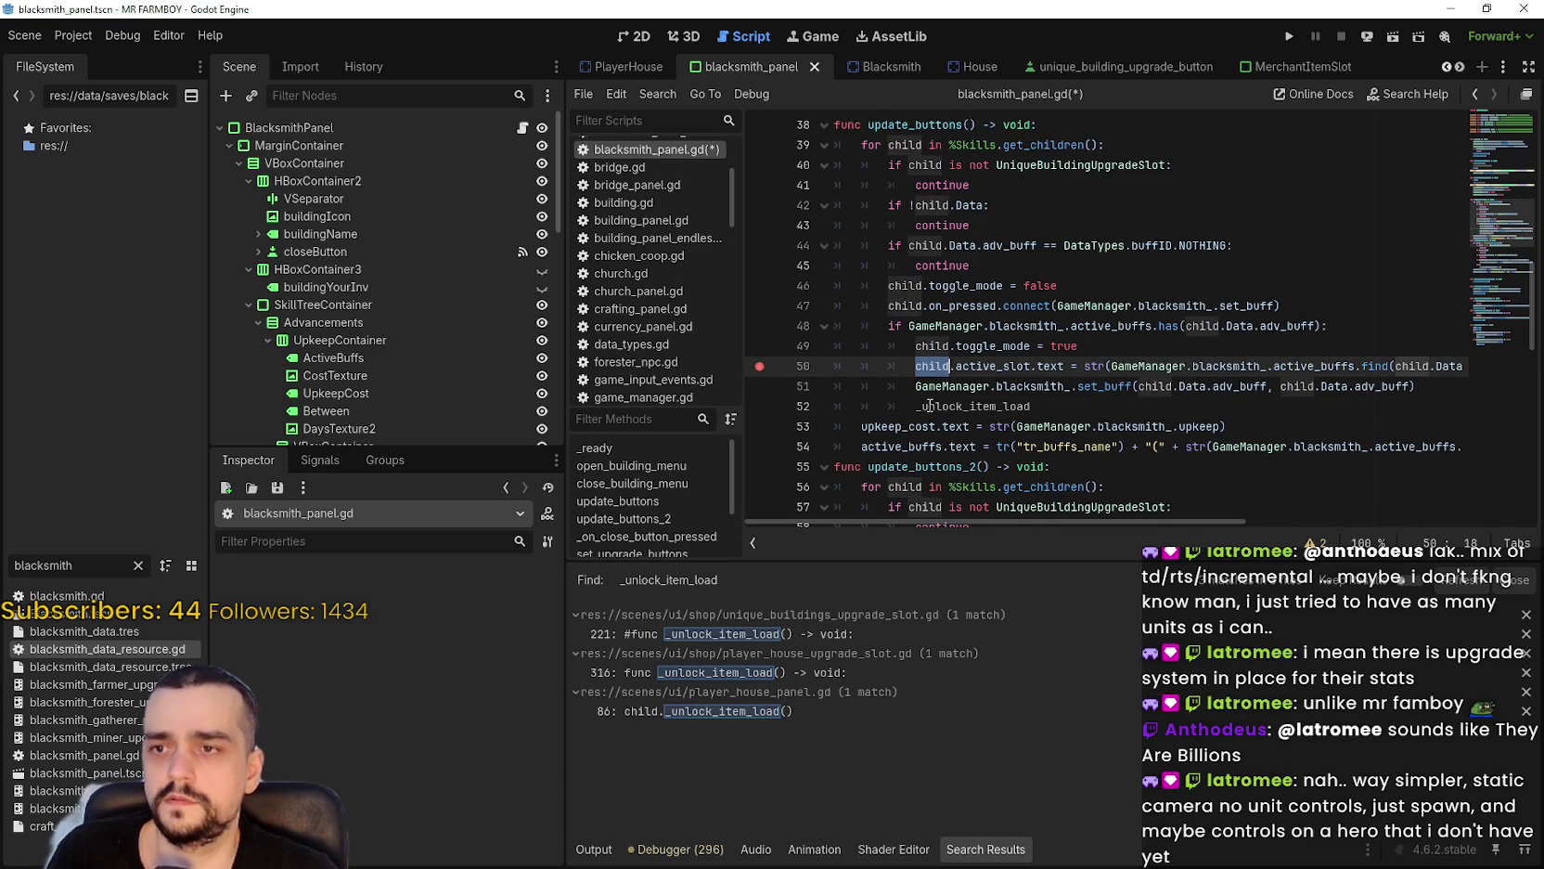
key(End)
key(ctrl+BackSpace)
key(Up)
key(Up)
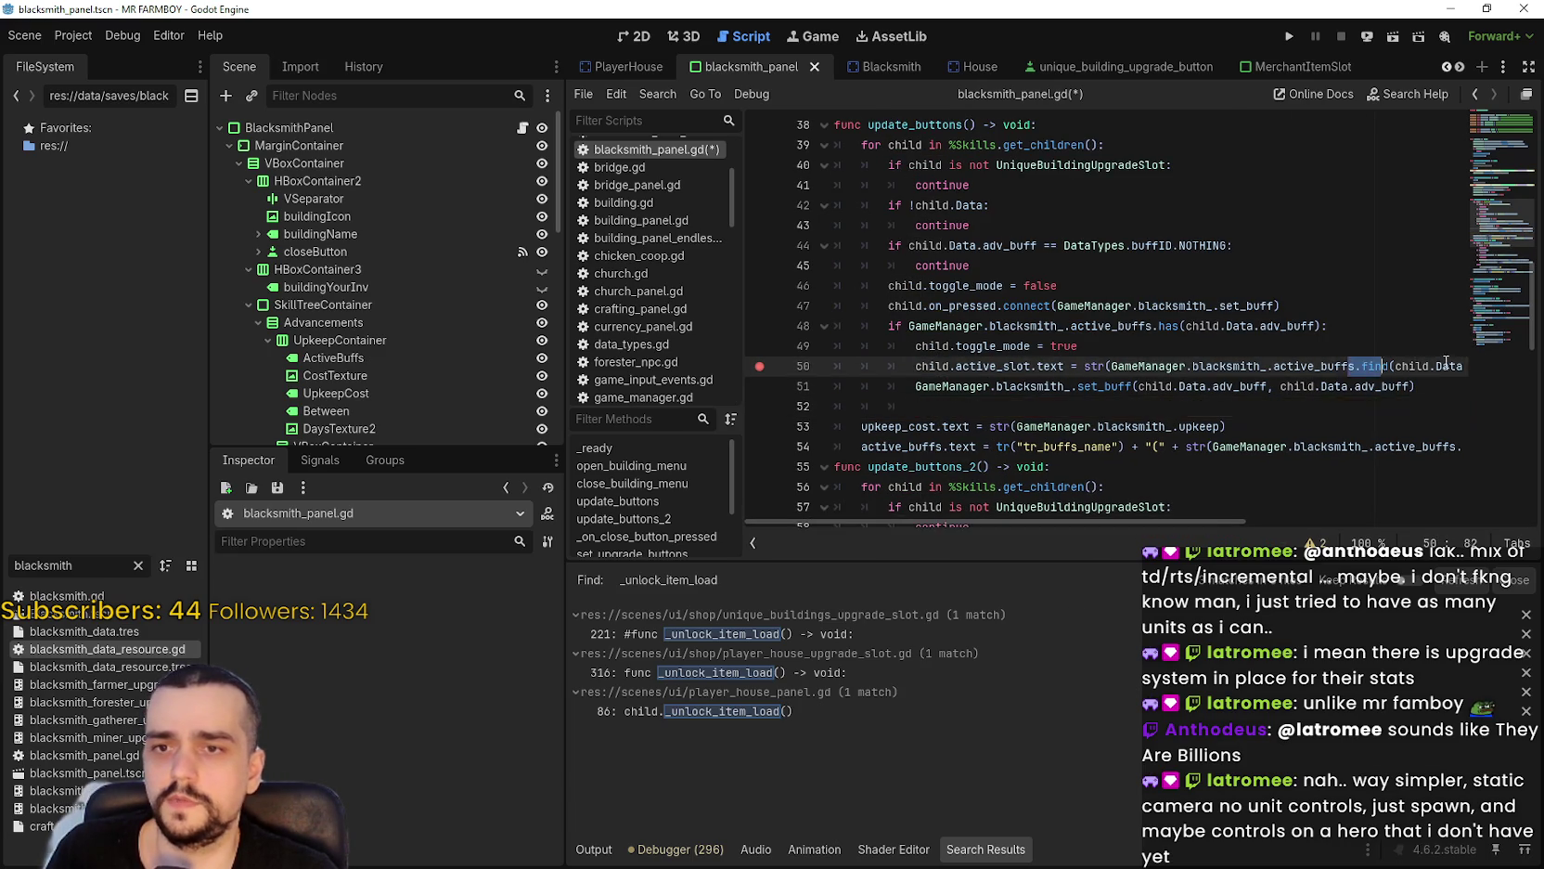
key(End)
key(Return)
Write the child._unlock_item_load() call on the new line 51.
text(child)
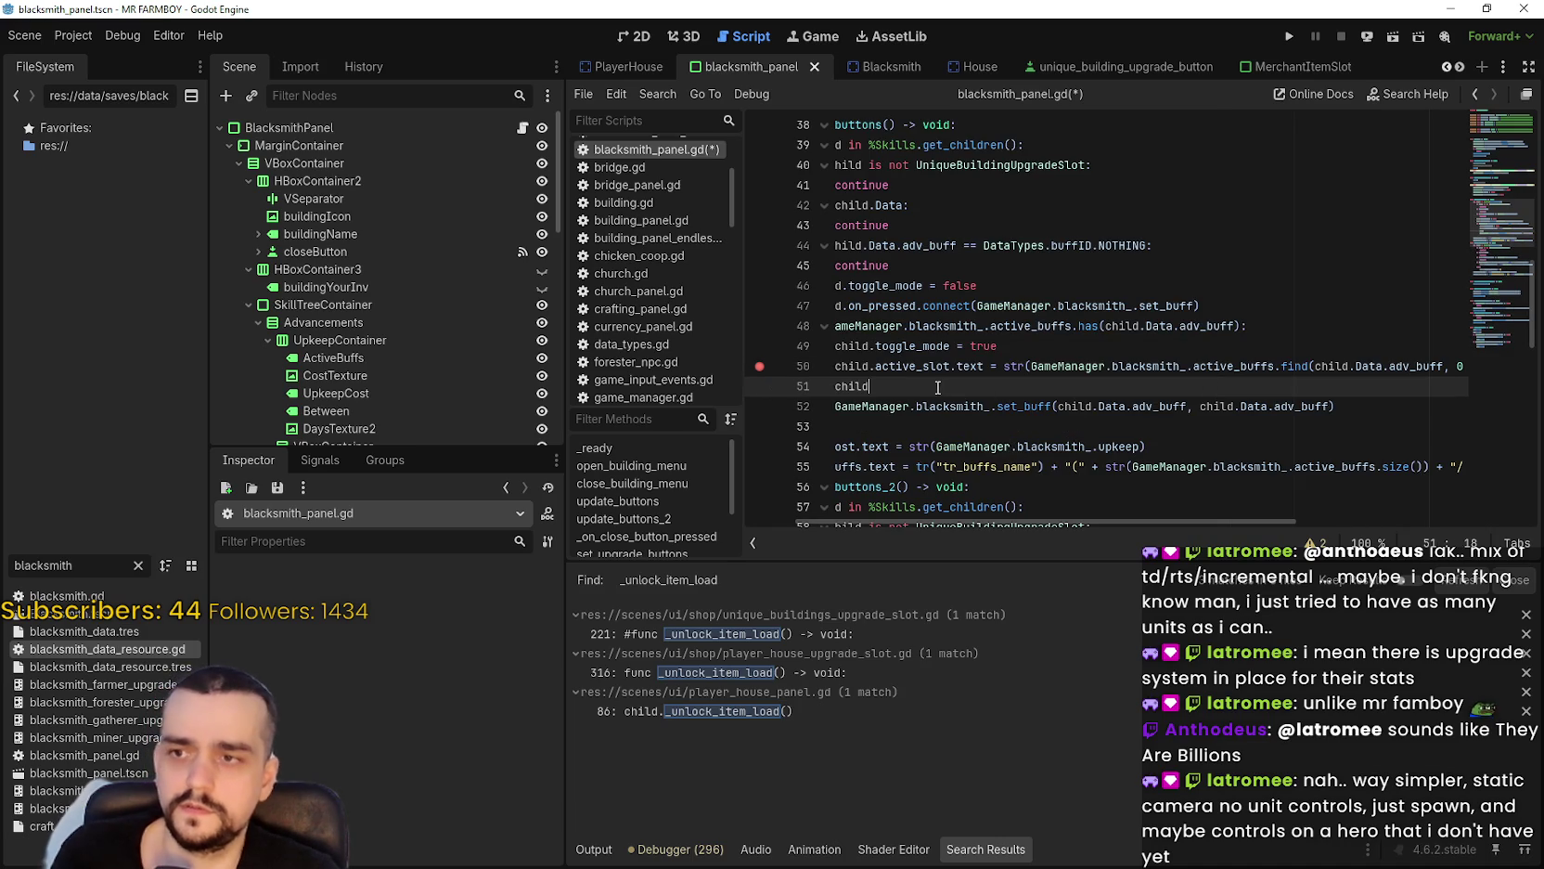
click(792, 376)
click(1039, 388)
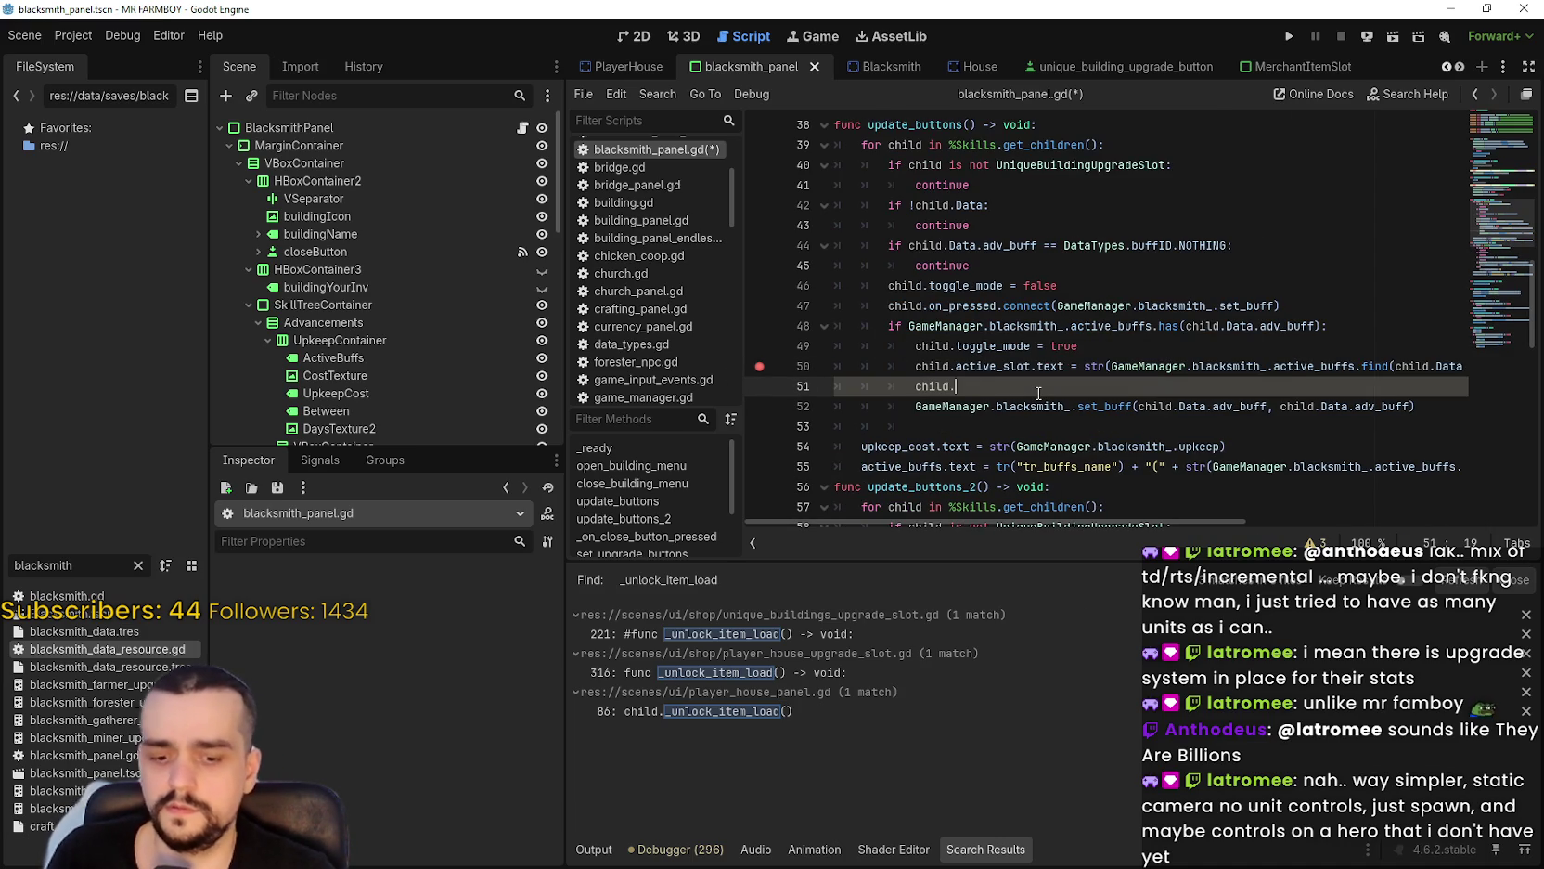
text(.child)
key(BackSpace)
key(BackSpace)
key(BackSpace)
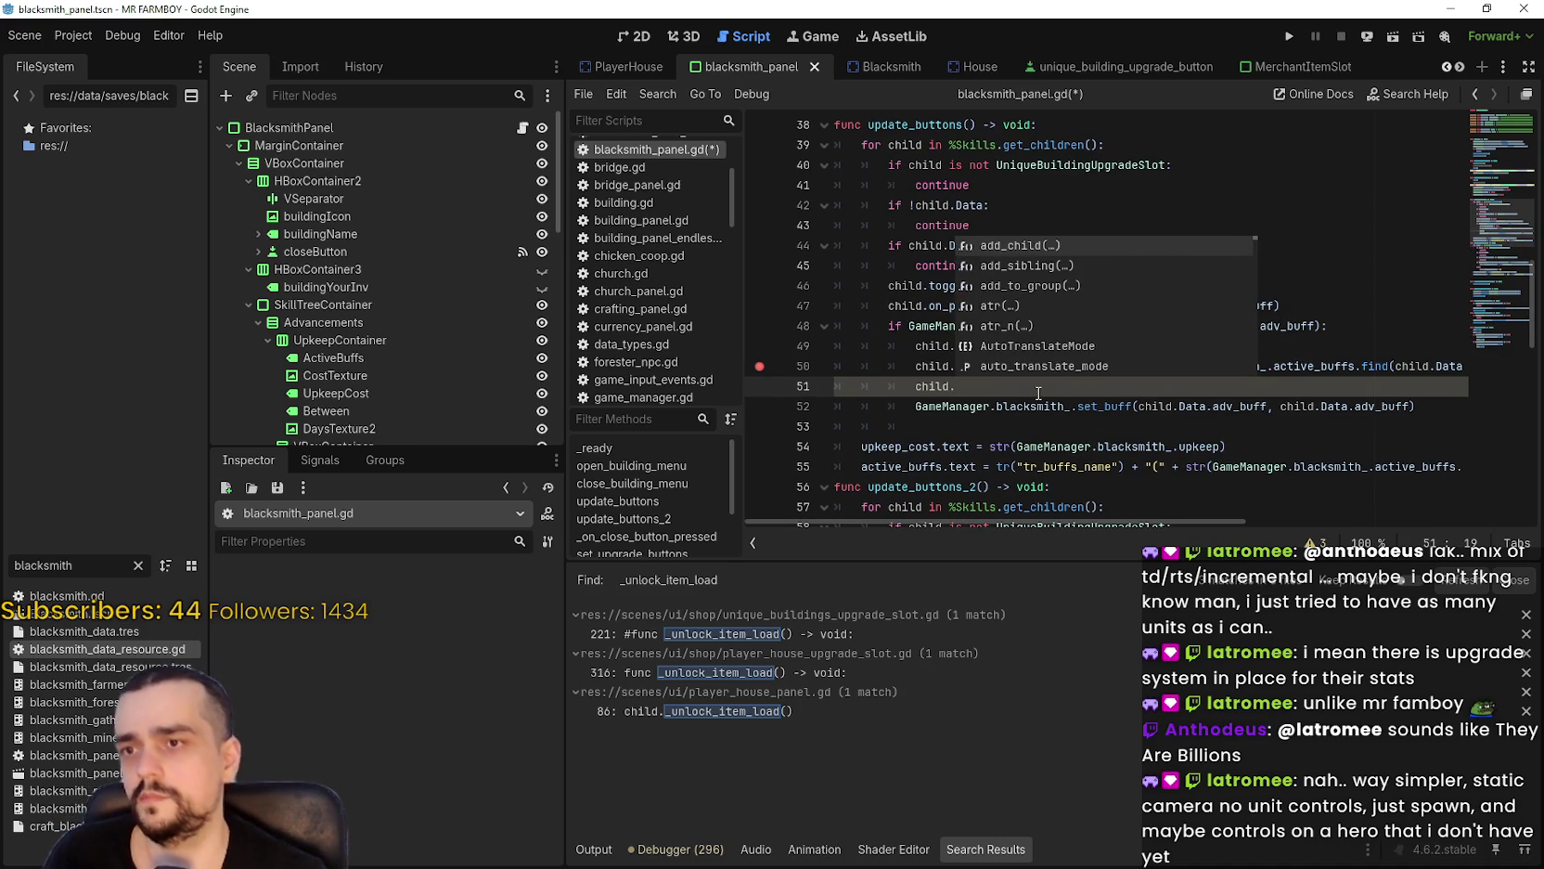
scroll(464, 321, down, 5)
click(522, 305)
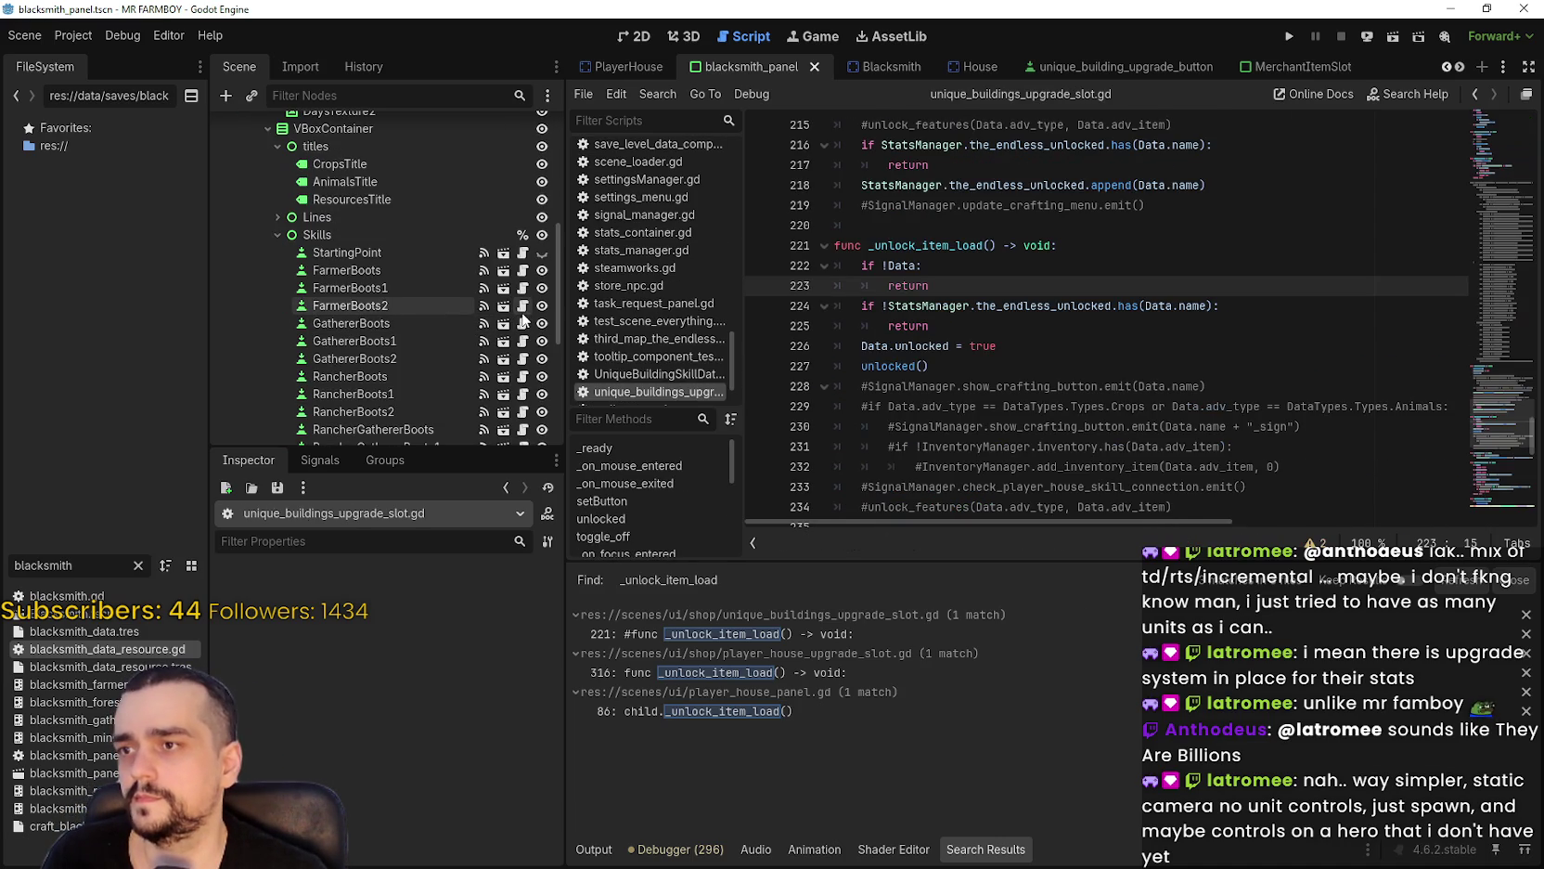
double_click(924, 245)
key(ctrl+c)
scroll(464, 232, up, 8)
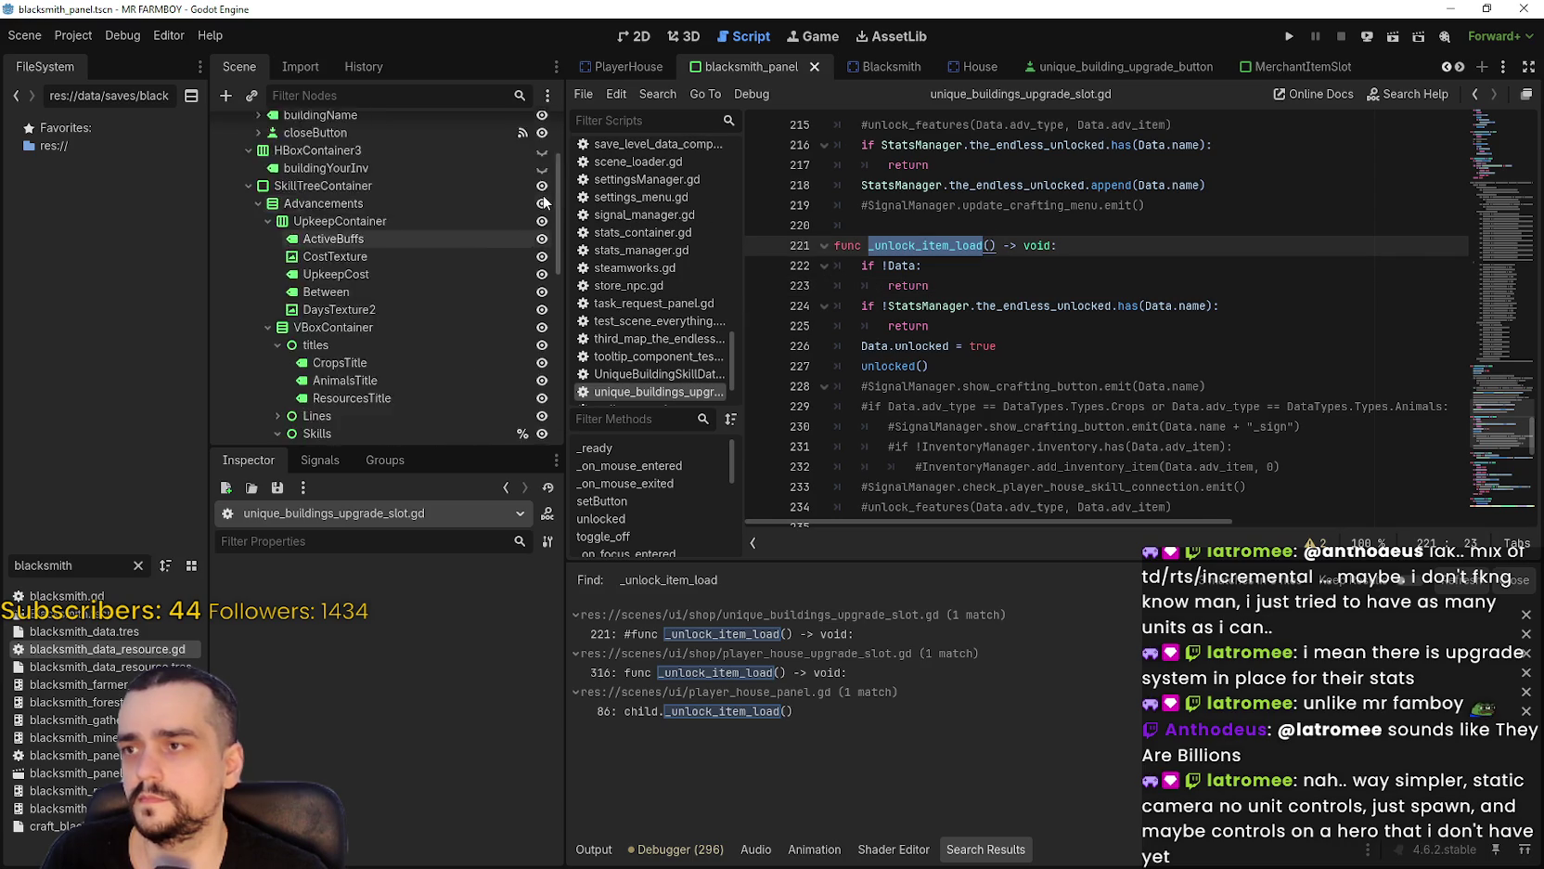
click(523, 127)
key(ctrl+v)
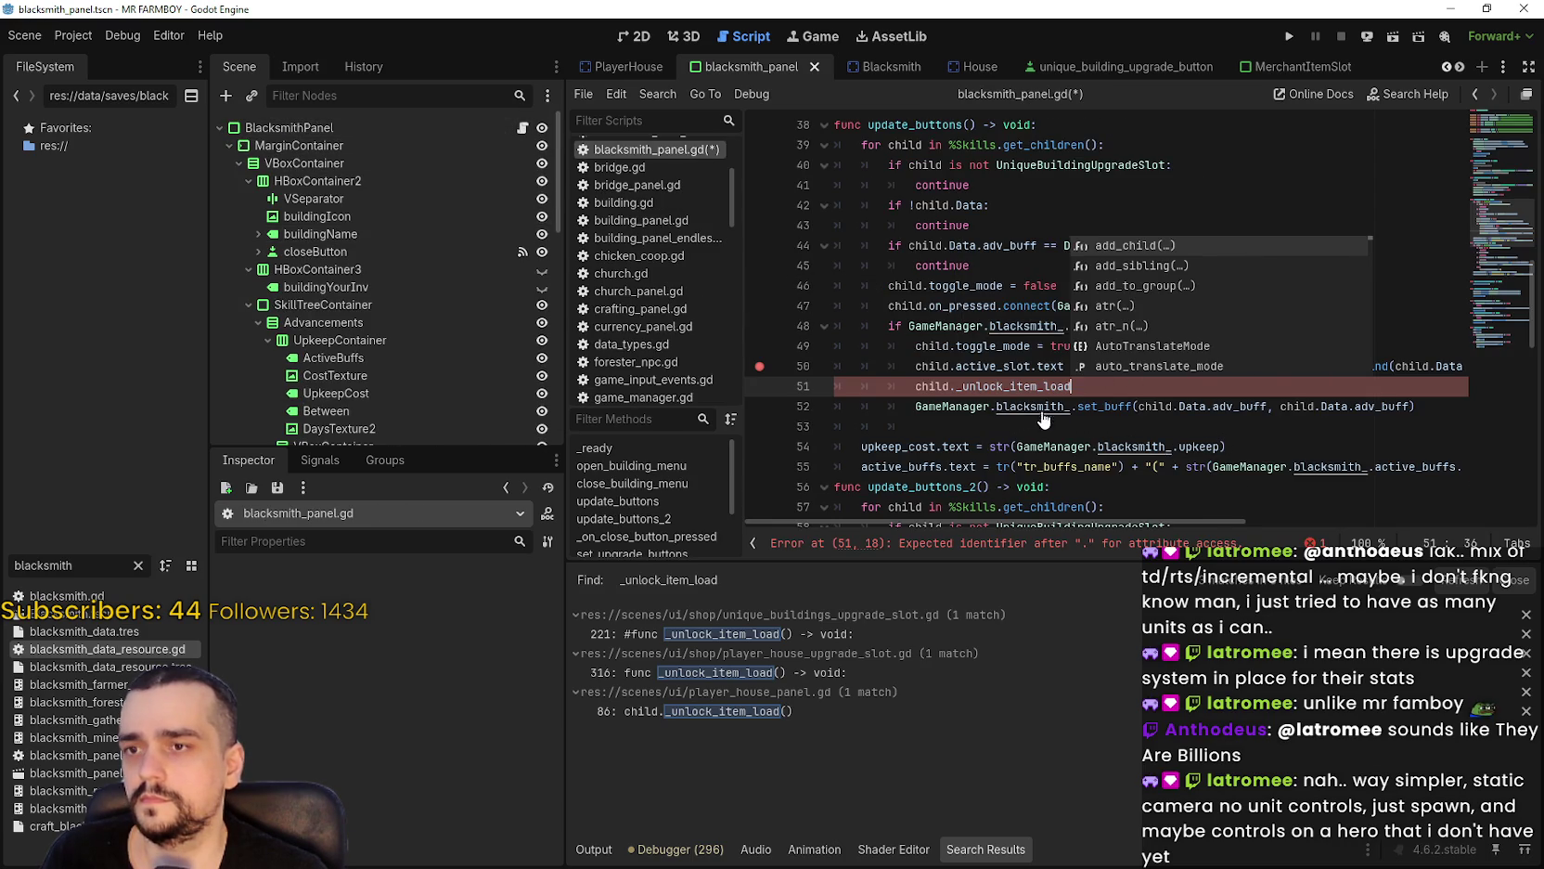
text(()
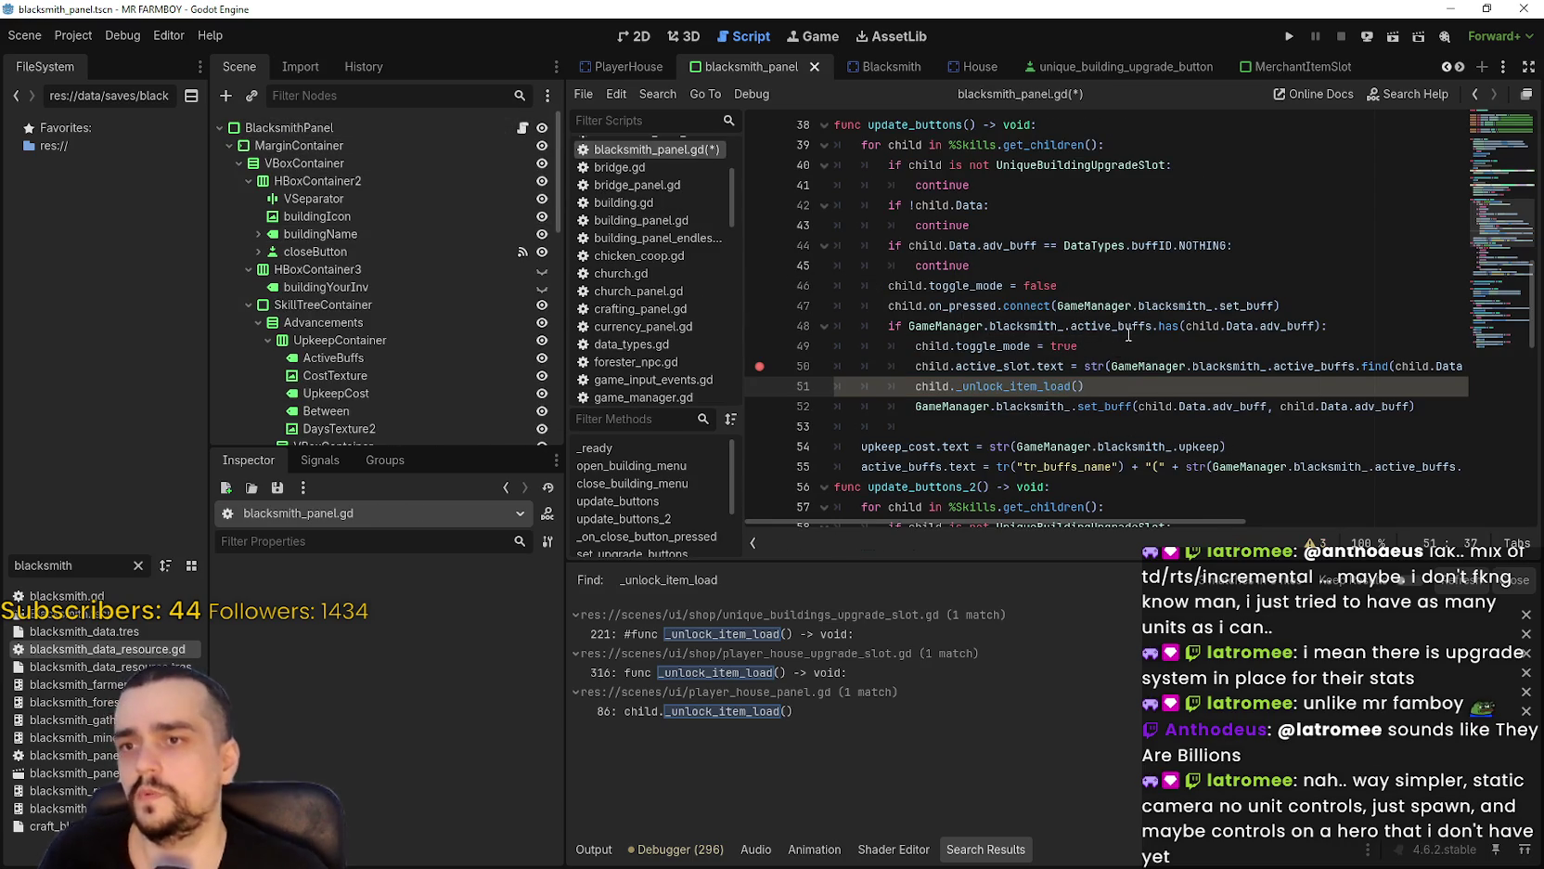
Comment out the unlock call and the set_buff line, then save blacksmith_panel.gd.
click(792, 406)
drag(792, 406, 804, 380)
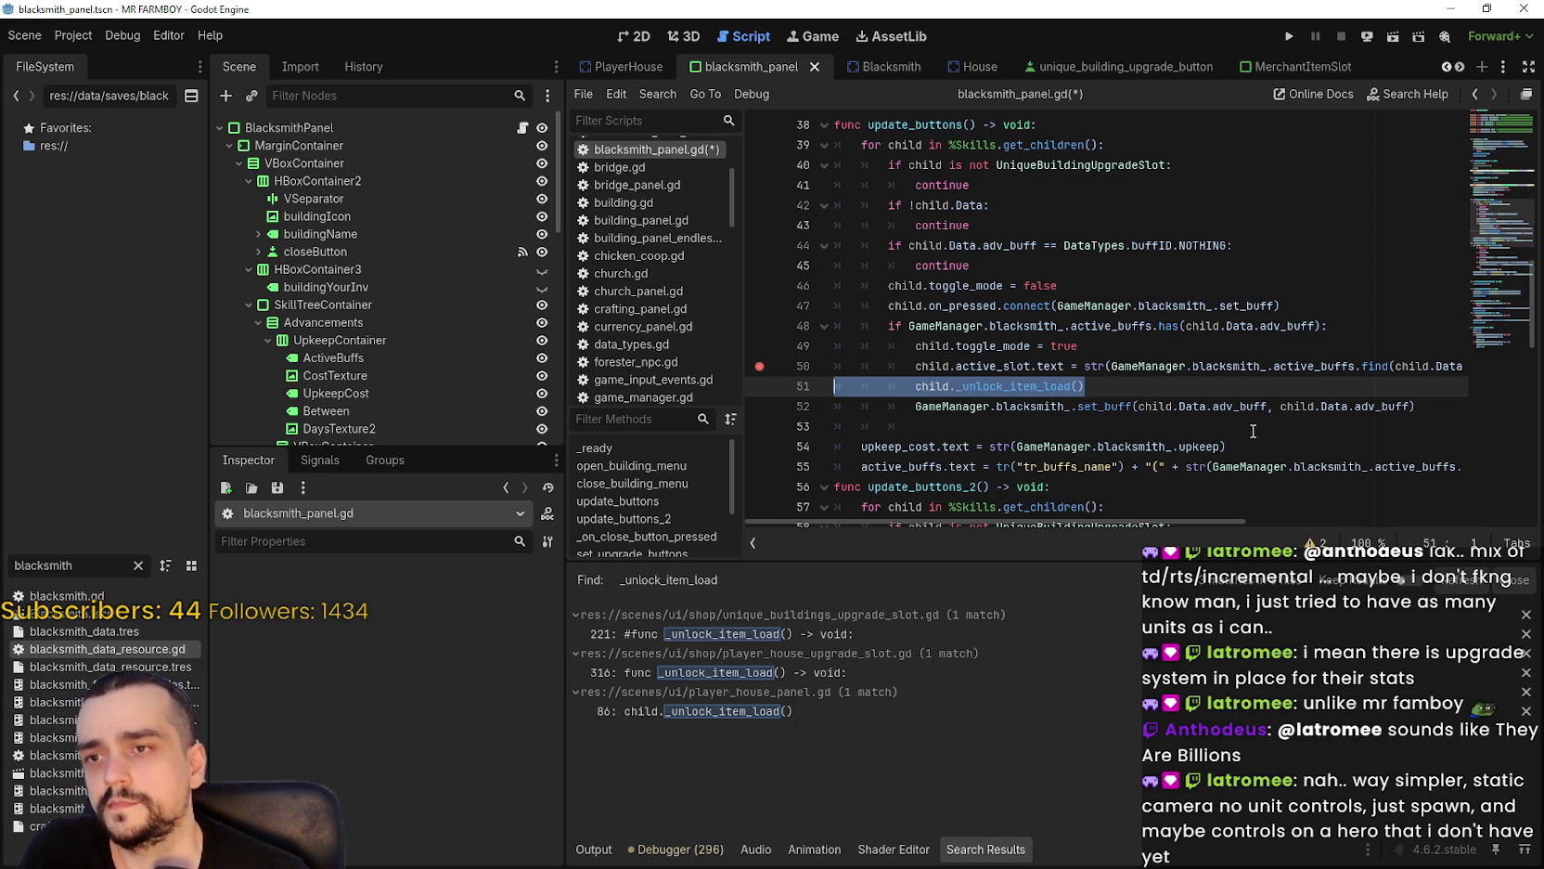
mouse_move(836, 406)
mouse_down()
mouse_move(840, 374)
mouse_move(794, 384)
mouse_up()
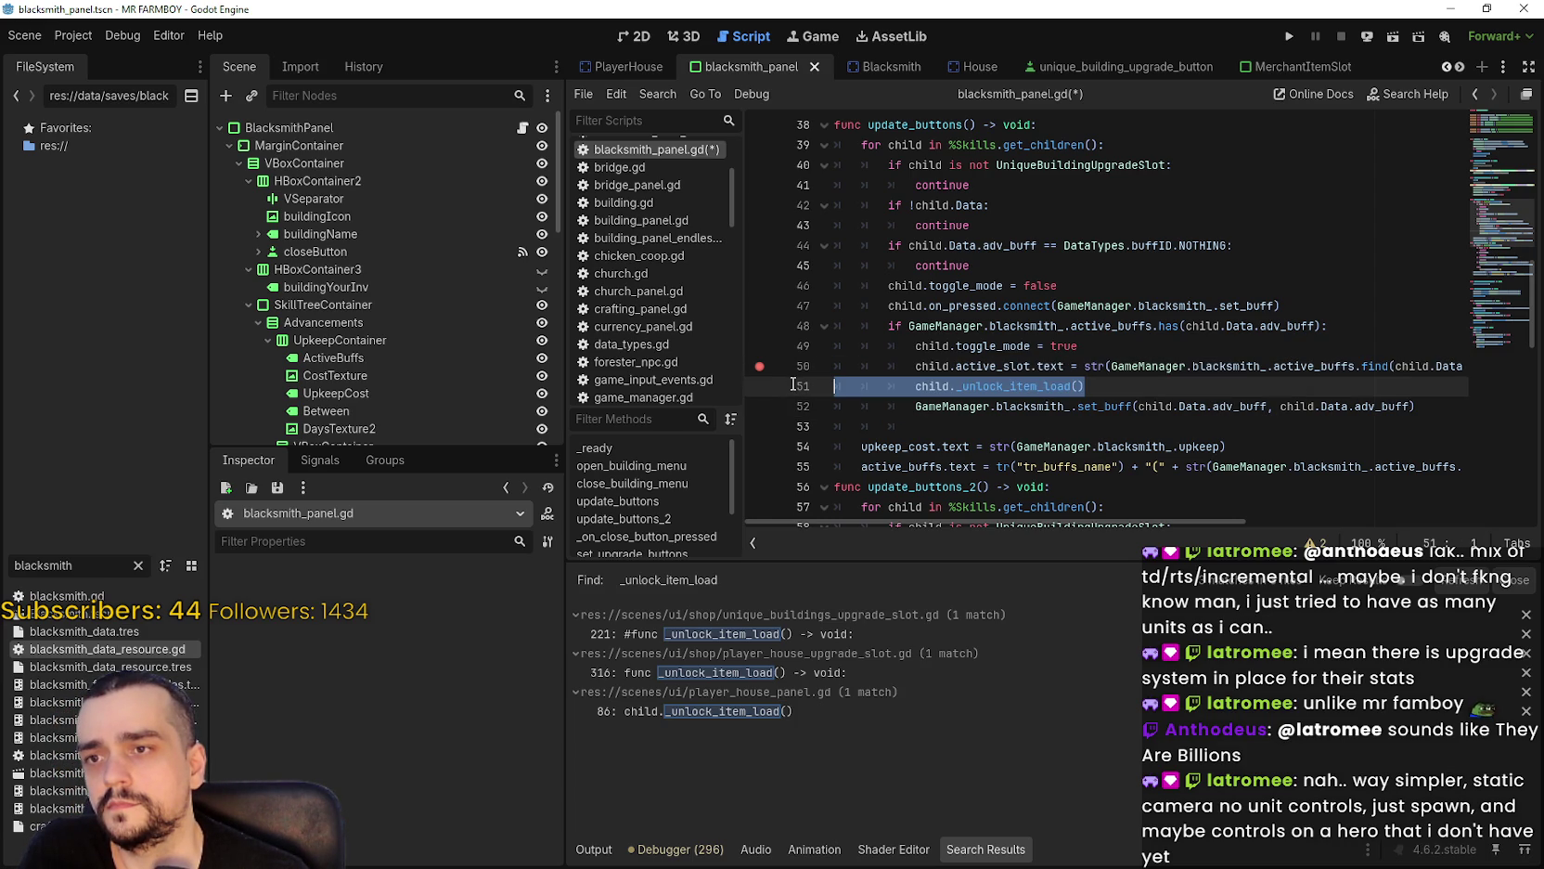
click(931, 386)
key(ctrl+k)
click(895, 406)
key(Right)
key(ctrl+k)
click(948, 368)
key(ctrl+s)
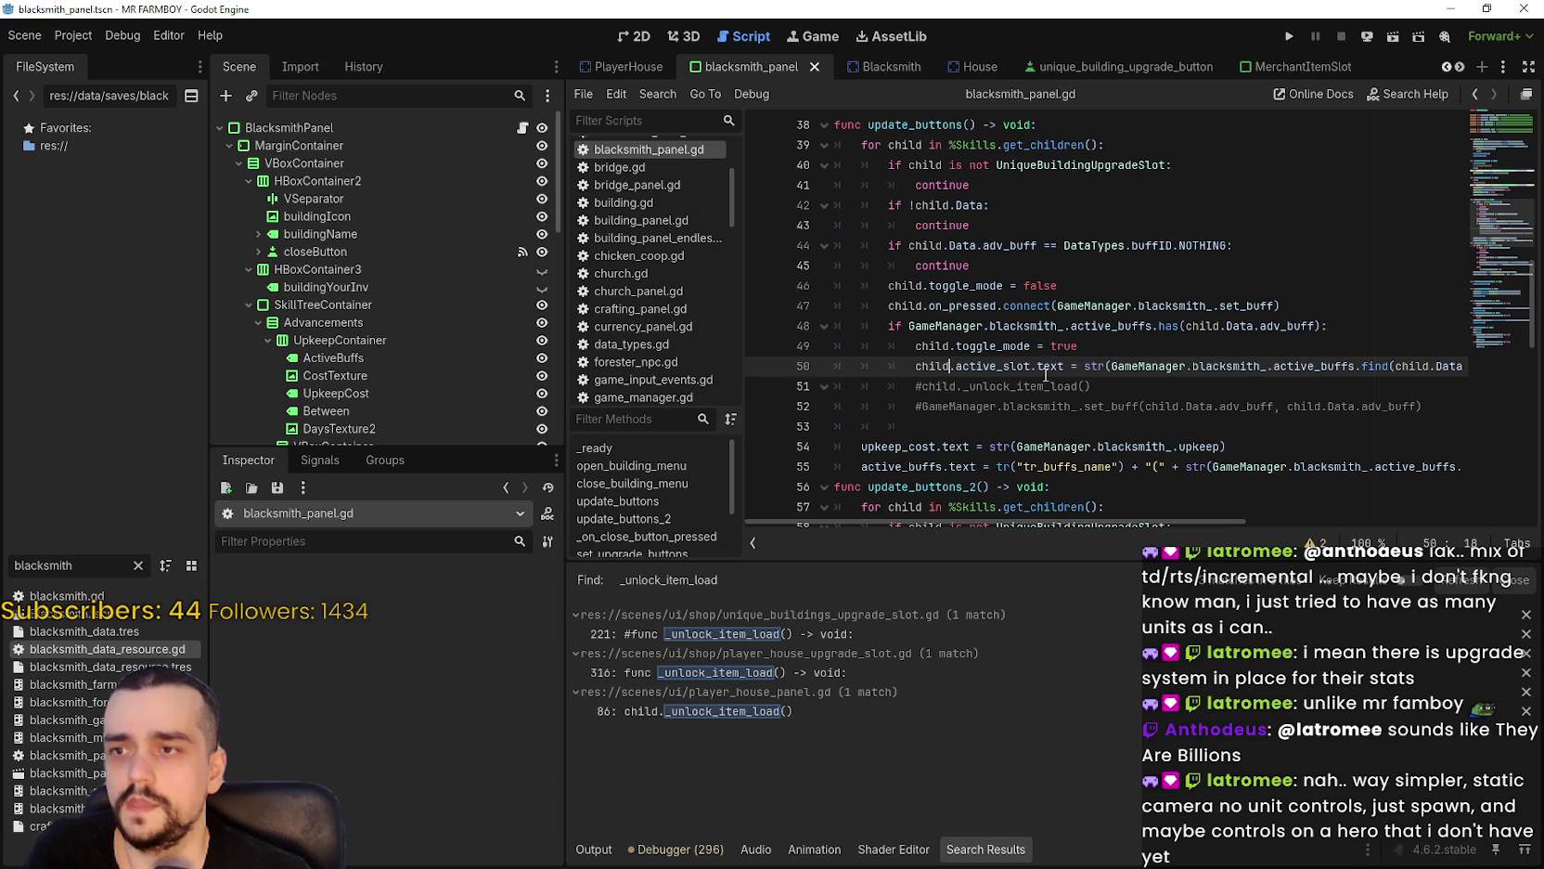
Run the game and load the first save.
click(1287, 36)
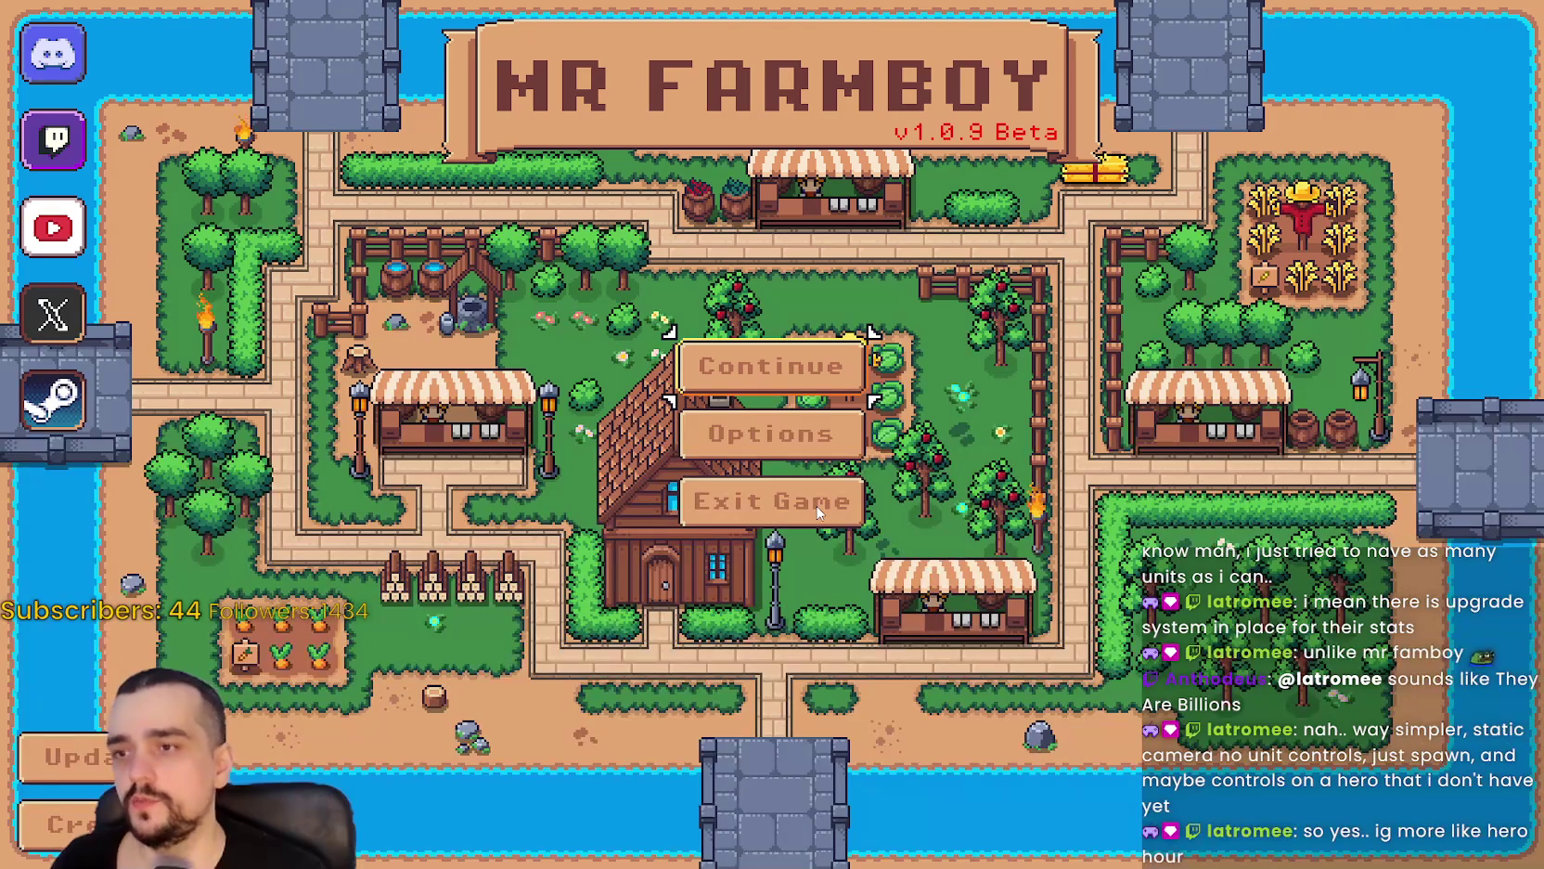
click(696, 366)
click(696, 345)
click(682, 334)
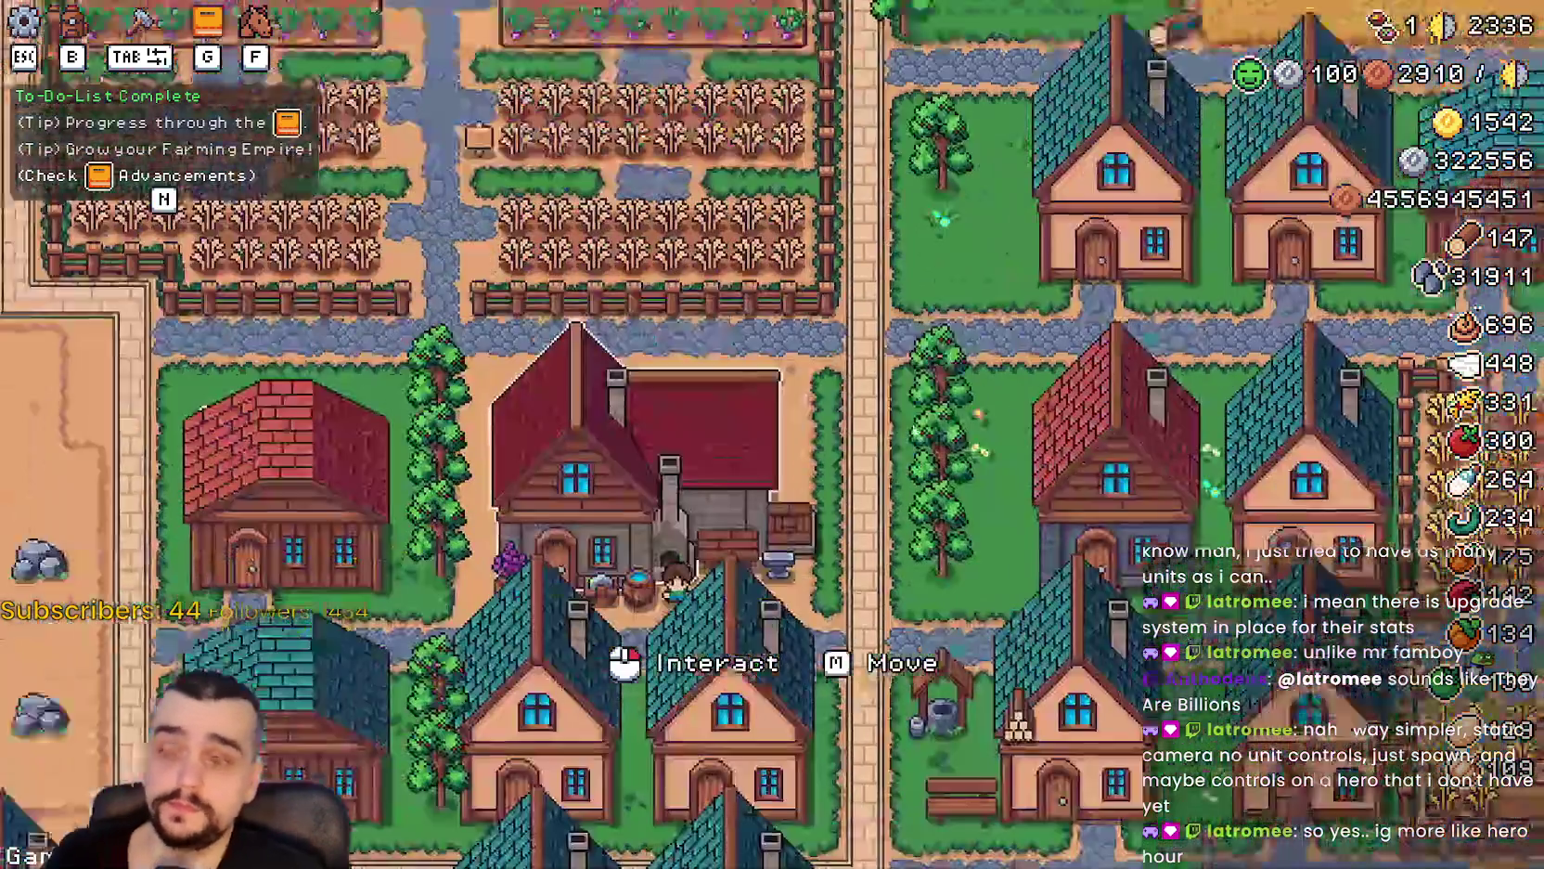
In the Blacksmith panel, check the first Crops, Animals and Resources buff slots.
click(714, 446)
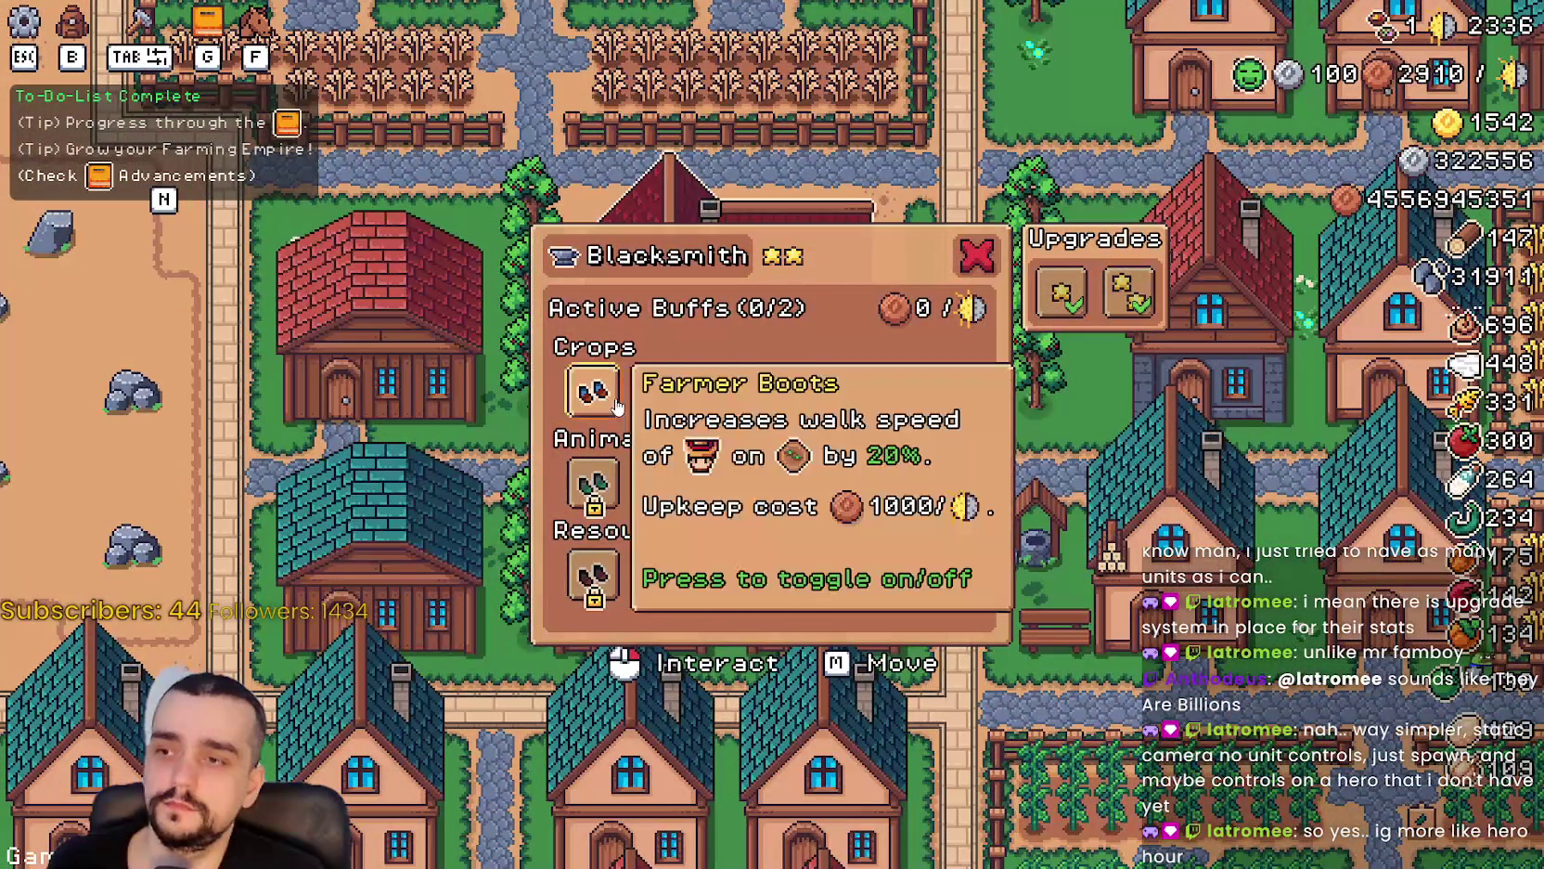
click(594, 390)
click(810, 482)
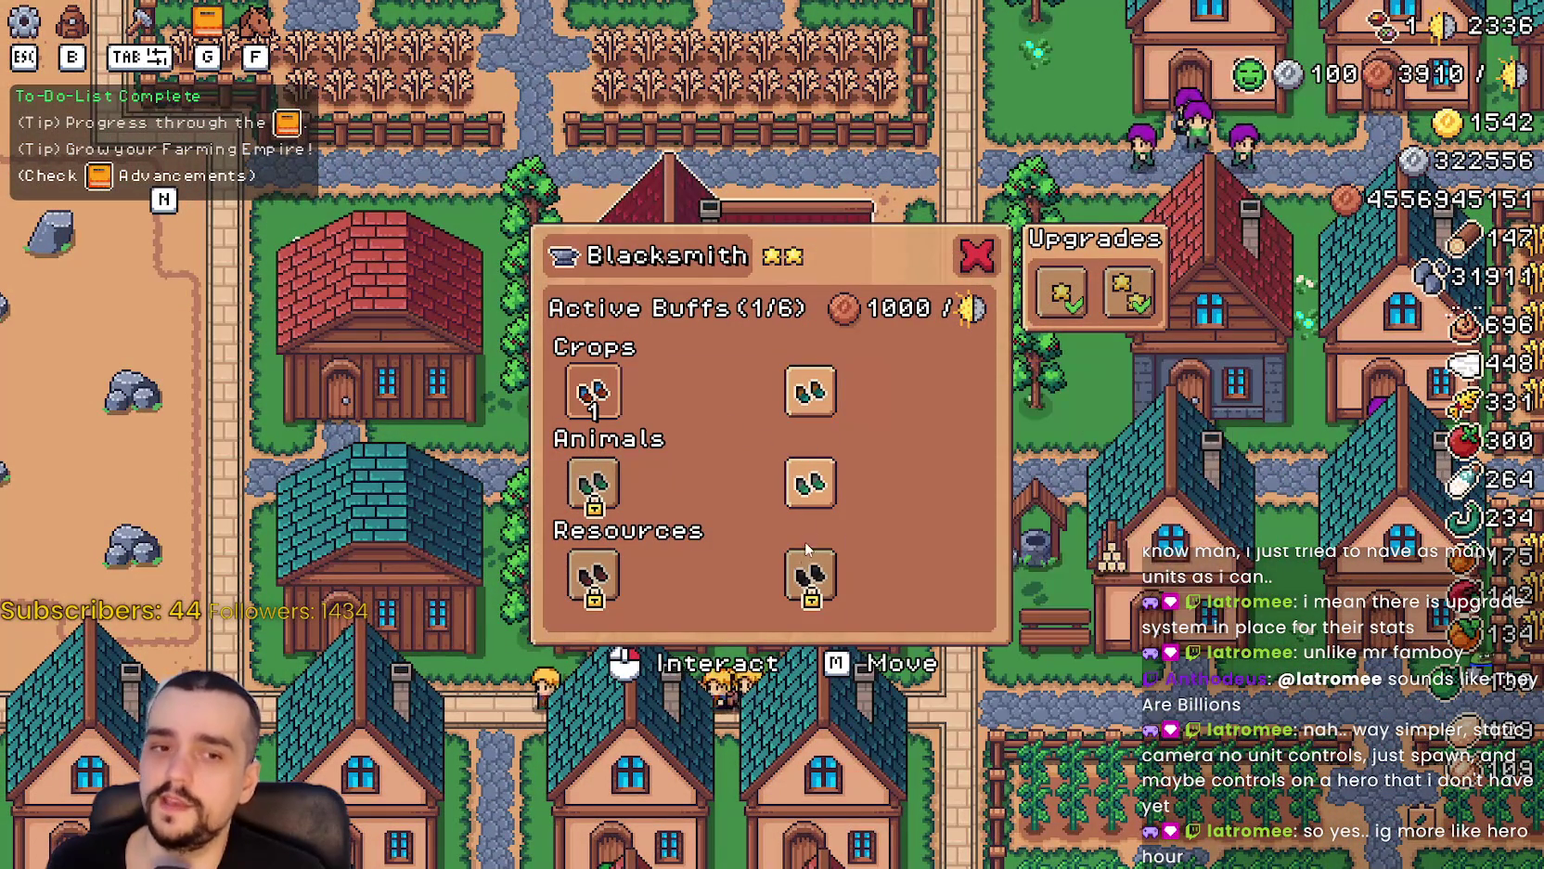
click(594, 577)
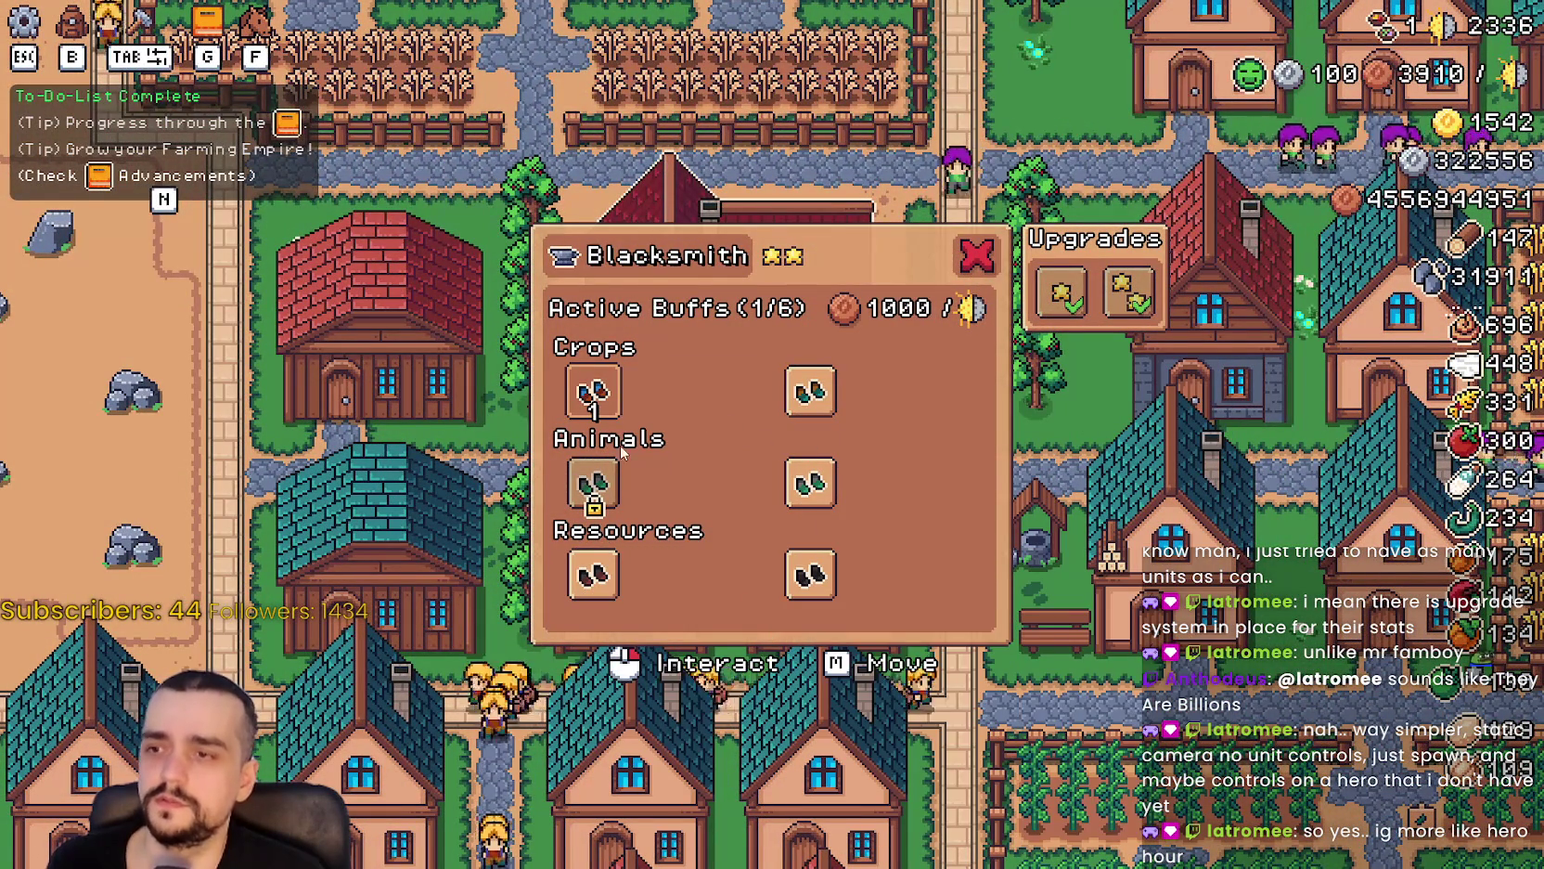
click(594, 483)
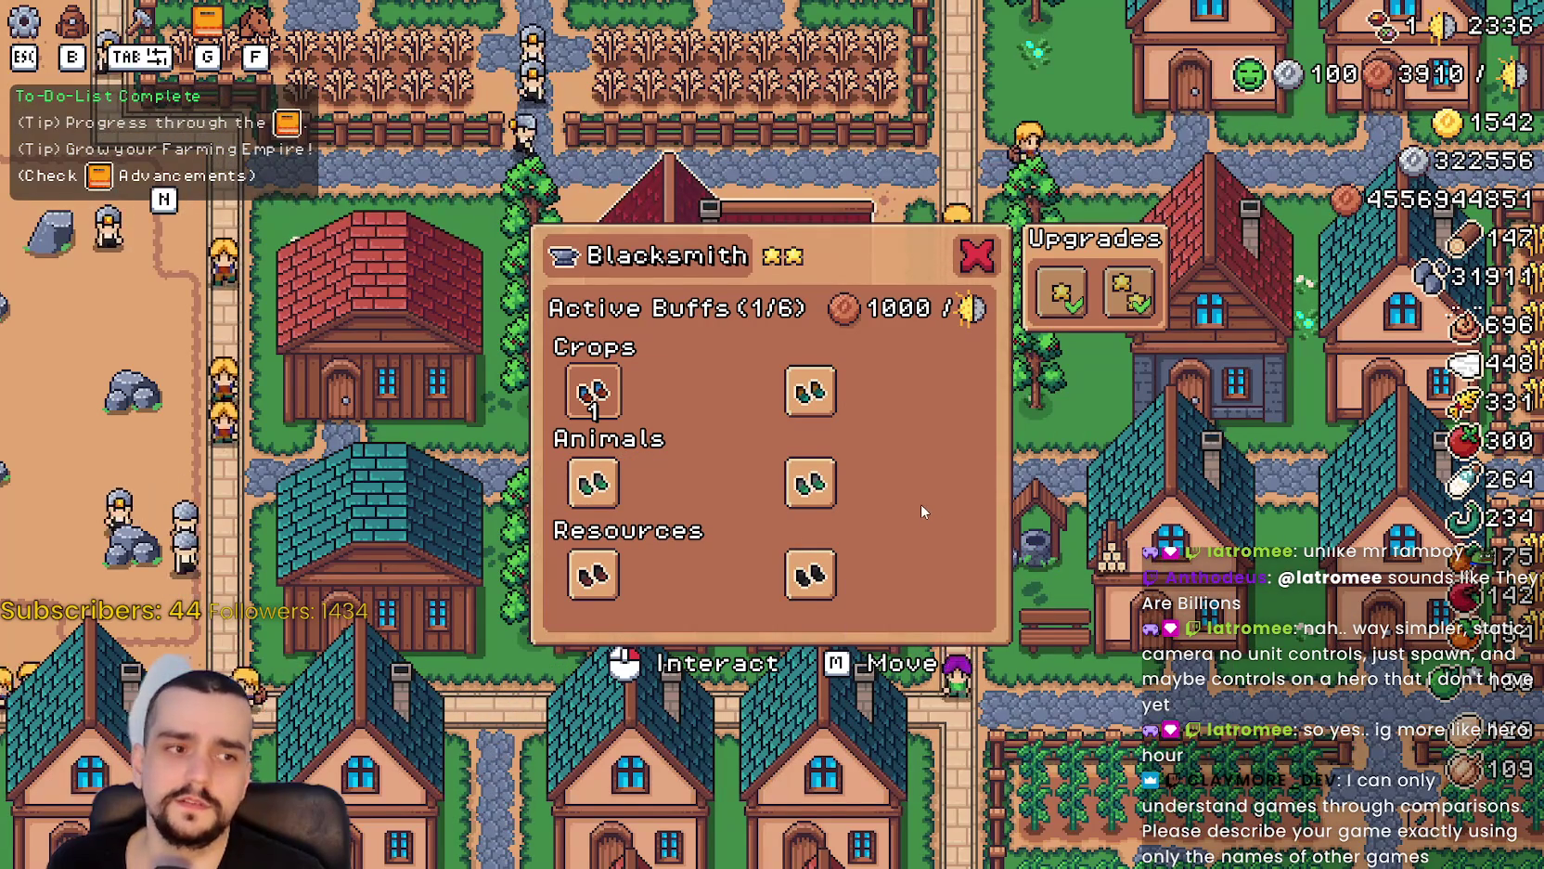
Close the Blacksmith panel and quit the game from the pause menu.
key(Escape)
key(Escape)
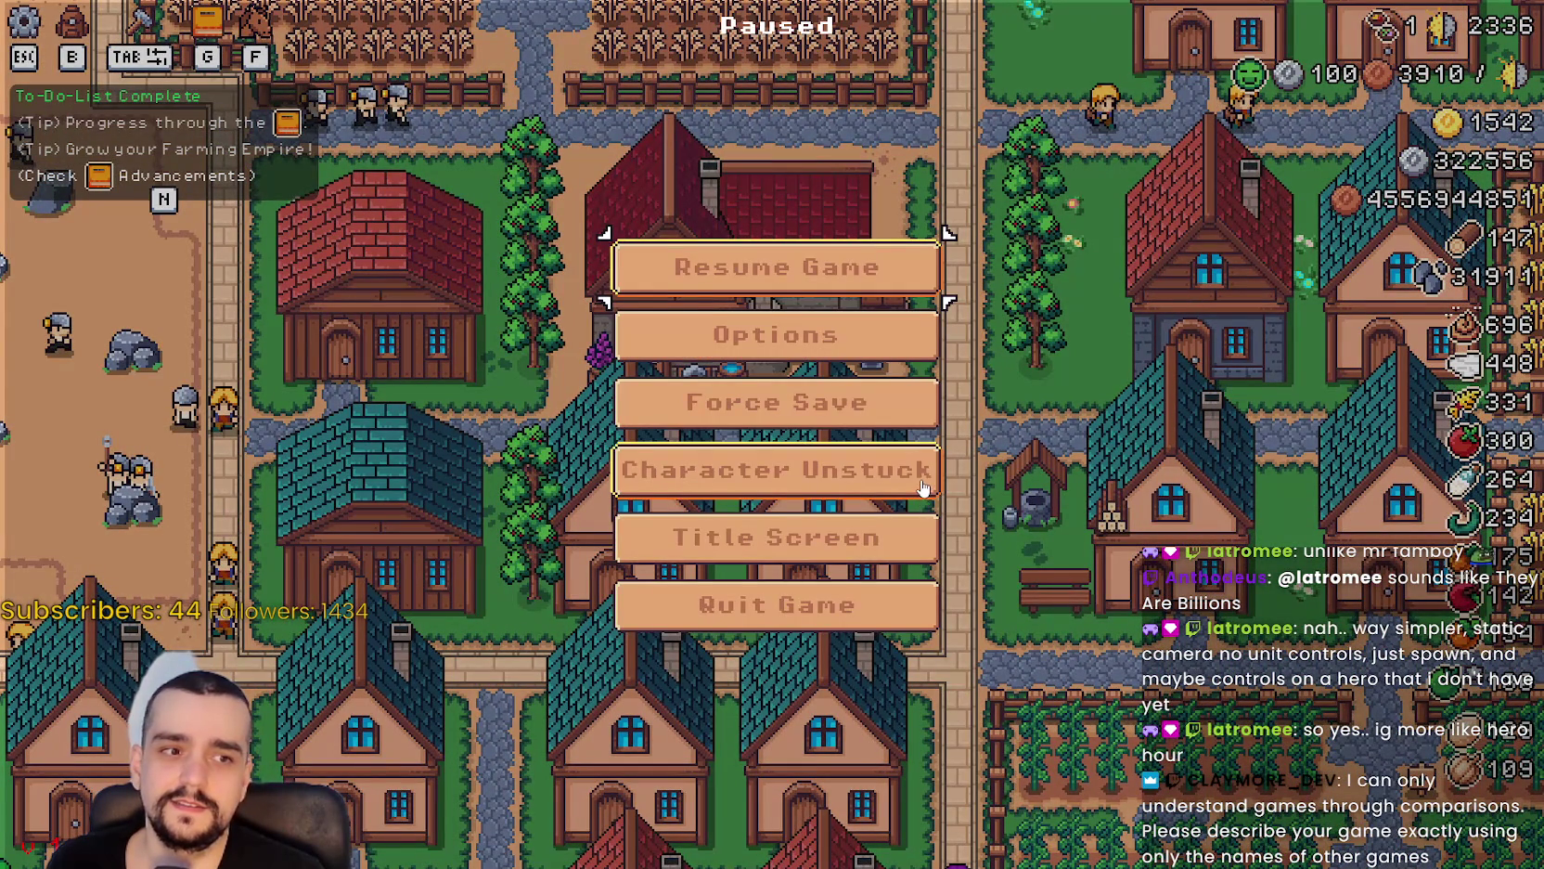
key(Up)
key(Return)
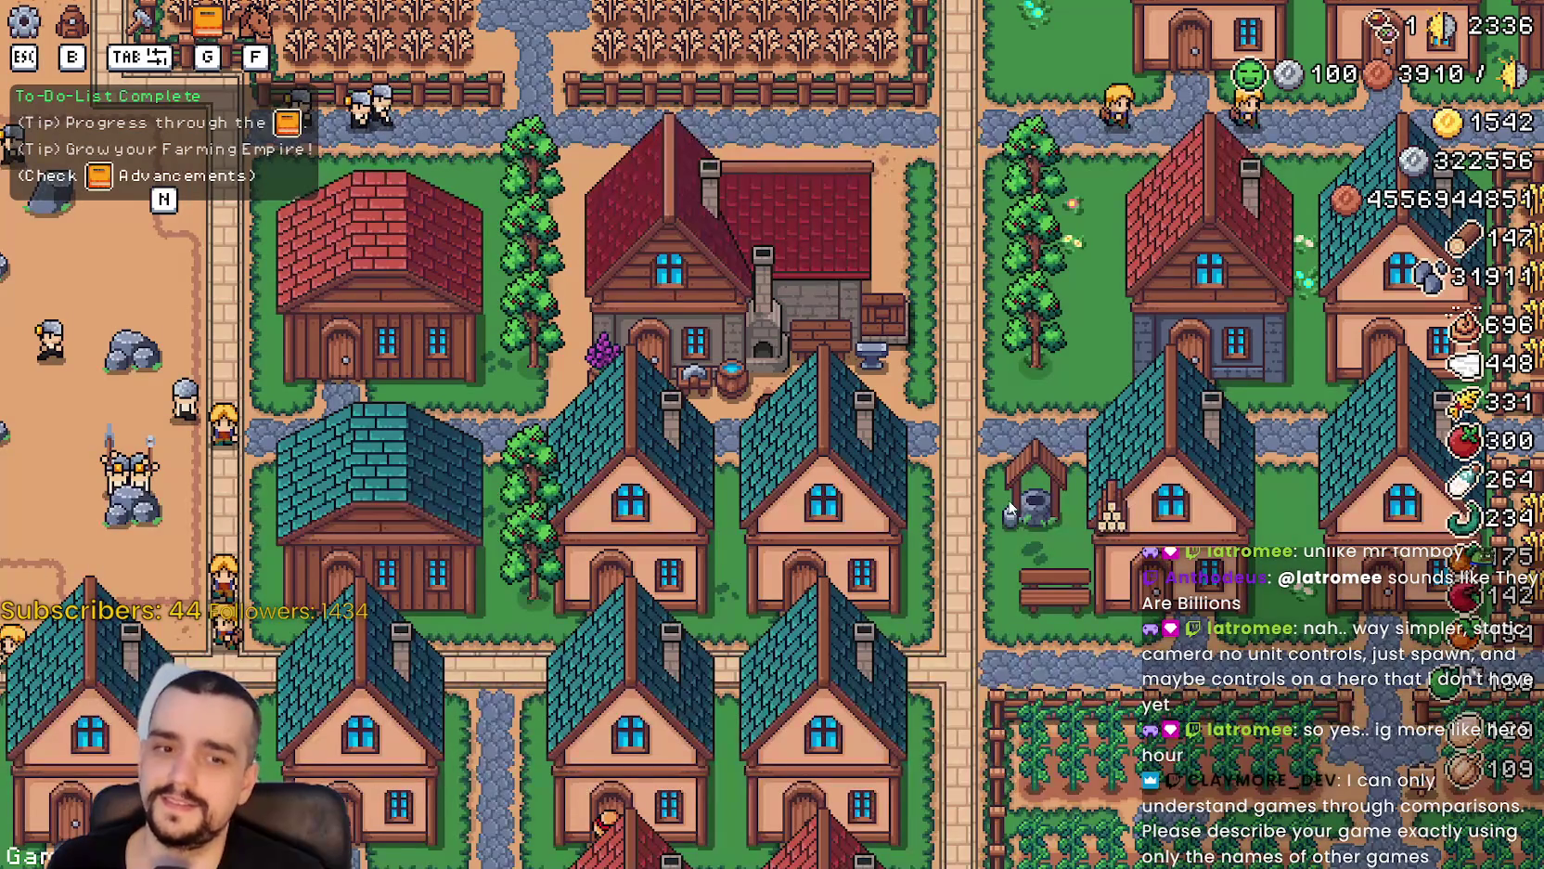
click(967, 406)
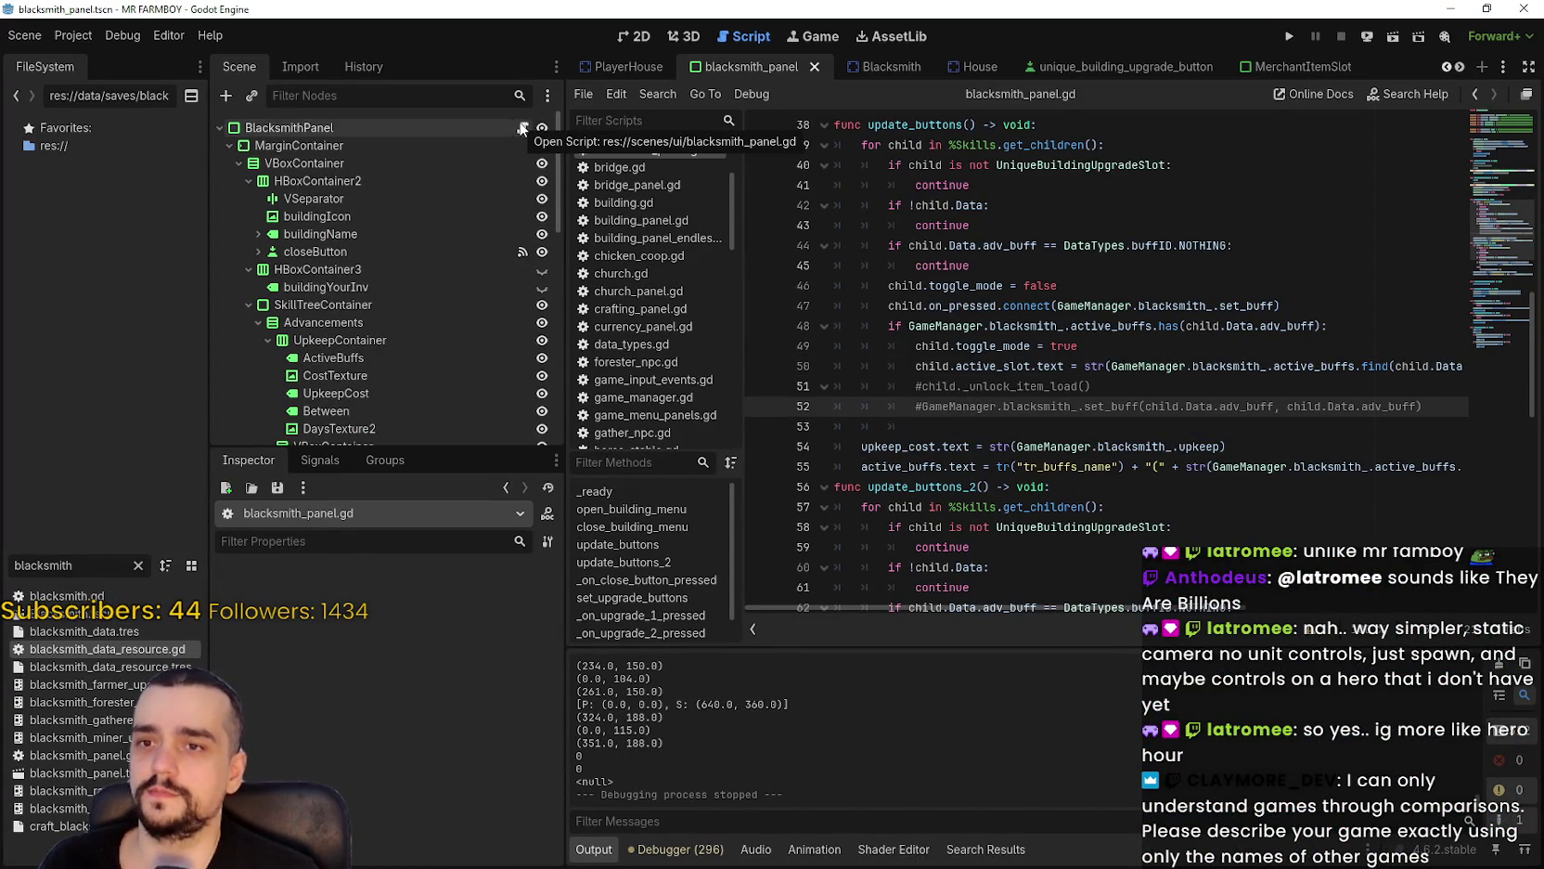
Open blacksmith_data_resource.gd and select its active_buffs export line.
click(521, 129)
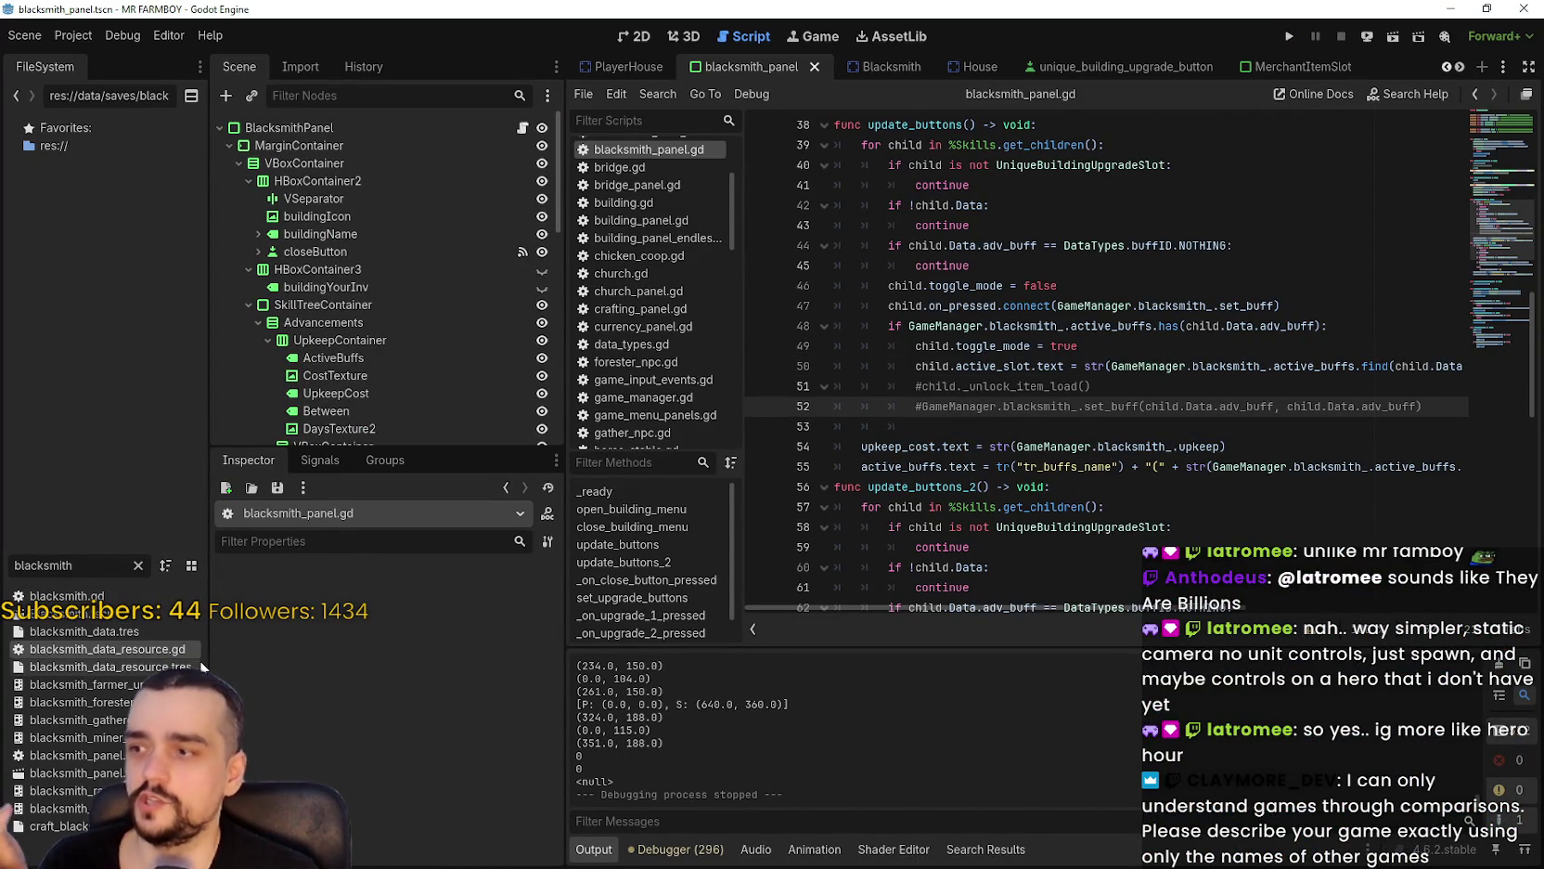
double_click(112, 649)
click(1208, 260)
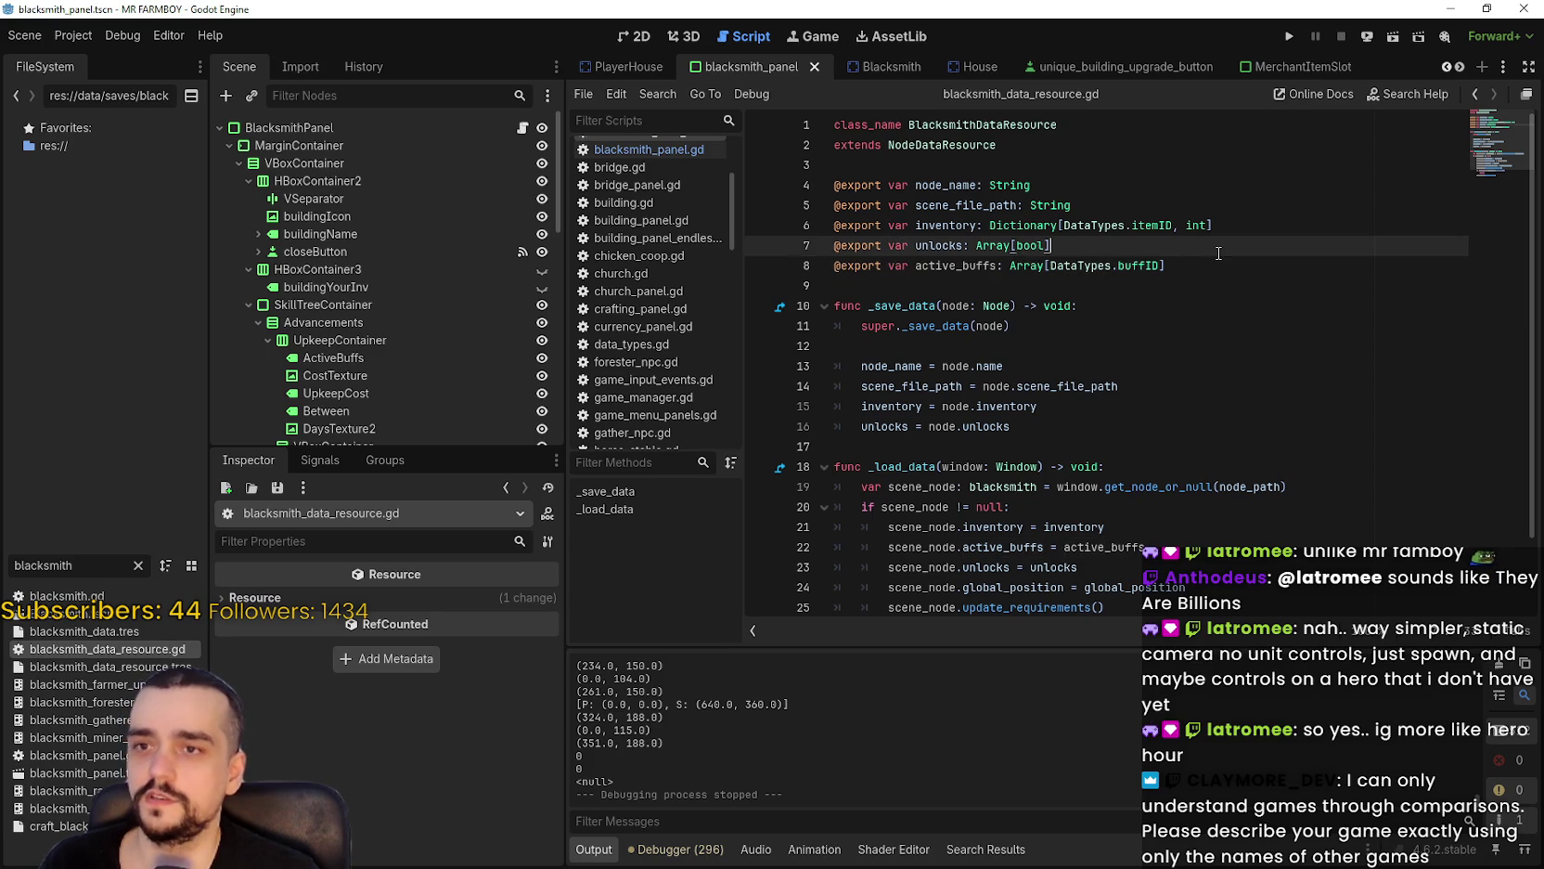
key(shift+Home)
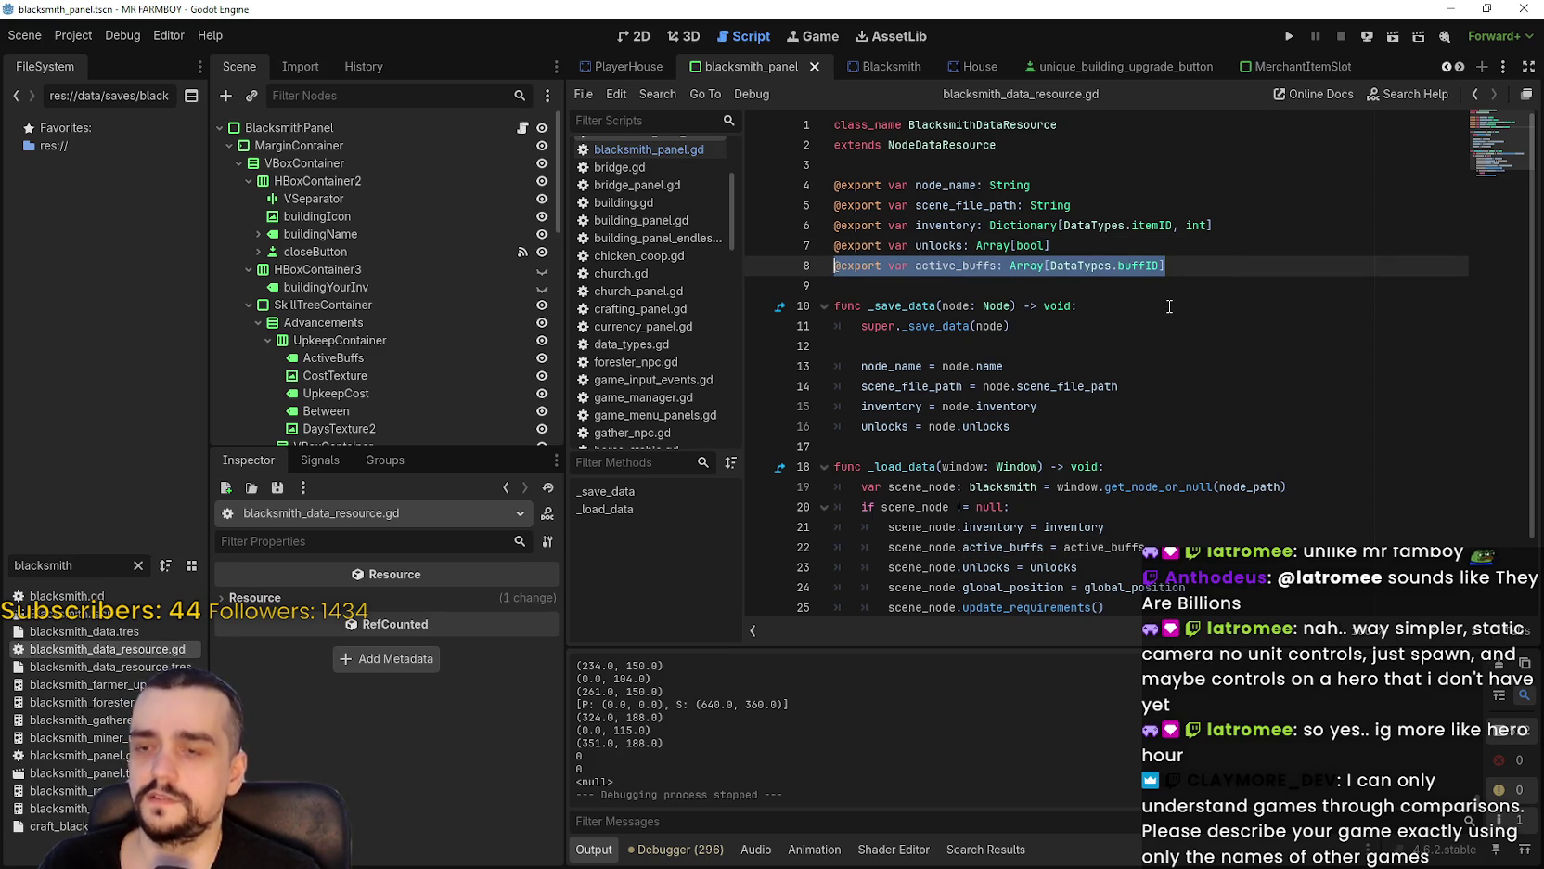
Highlight the active_buffs loading line, then open GathererBoots1's unique_buildings_upgrade_slot.gd script.
scroll(1169, 306, down, 2)
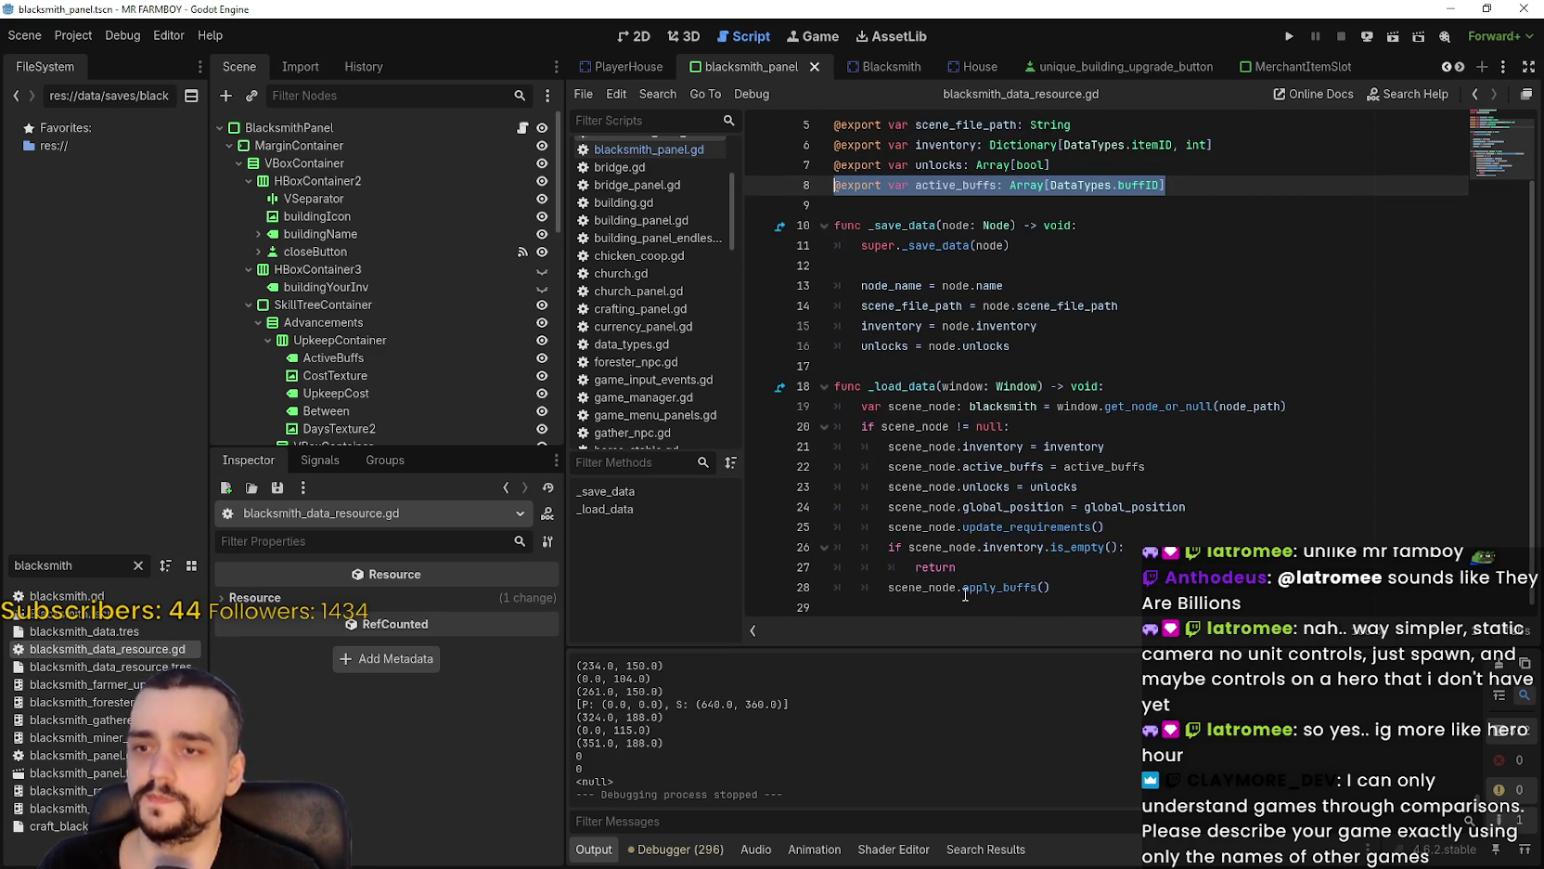
mouse_move(1150, 470)
mouse_down()
mouse_move(842, 469)
mouse_move(1141, 469)
mouse_up()
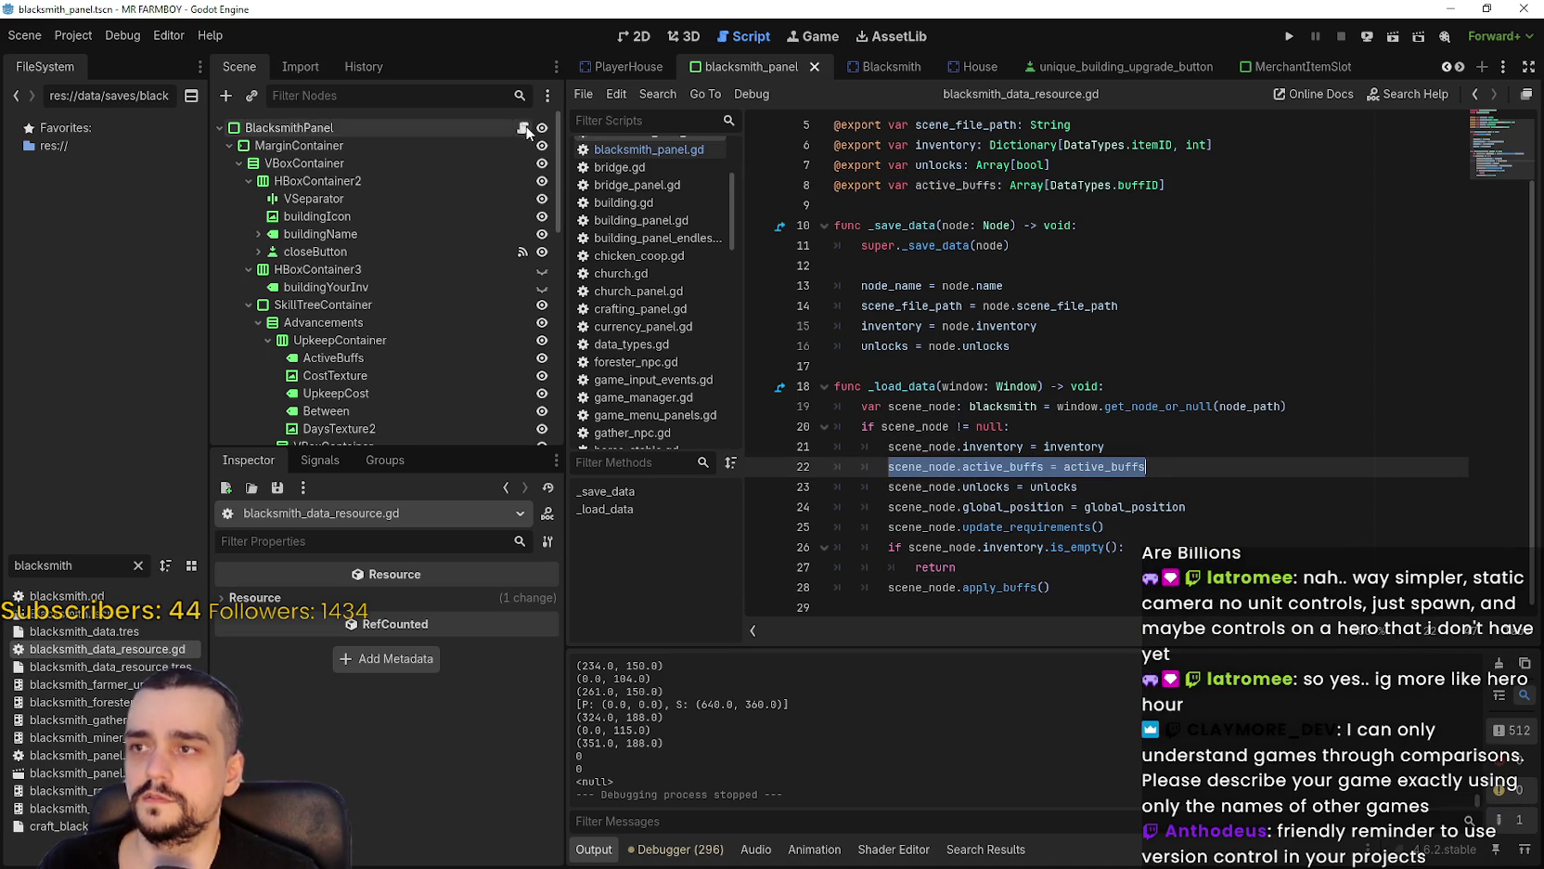
scroll(470, 299, down, 5)
click(521, 341)
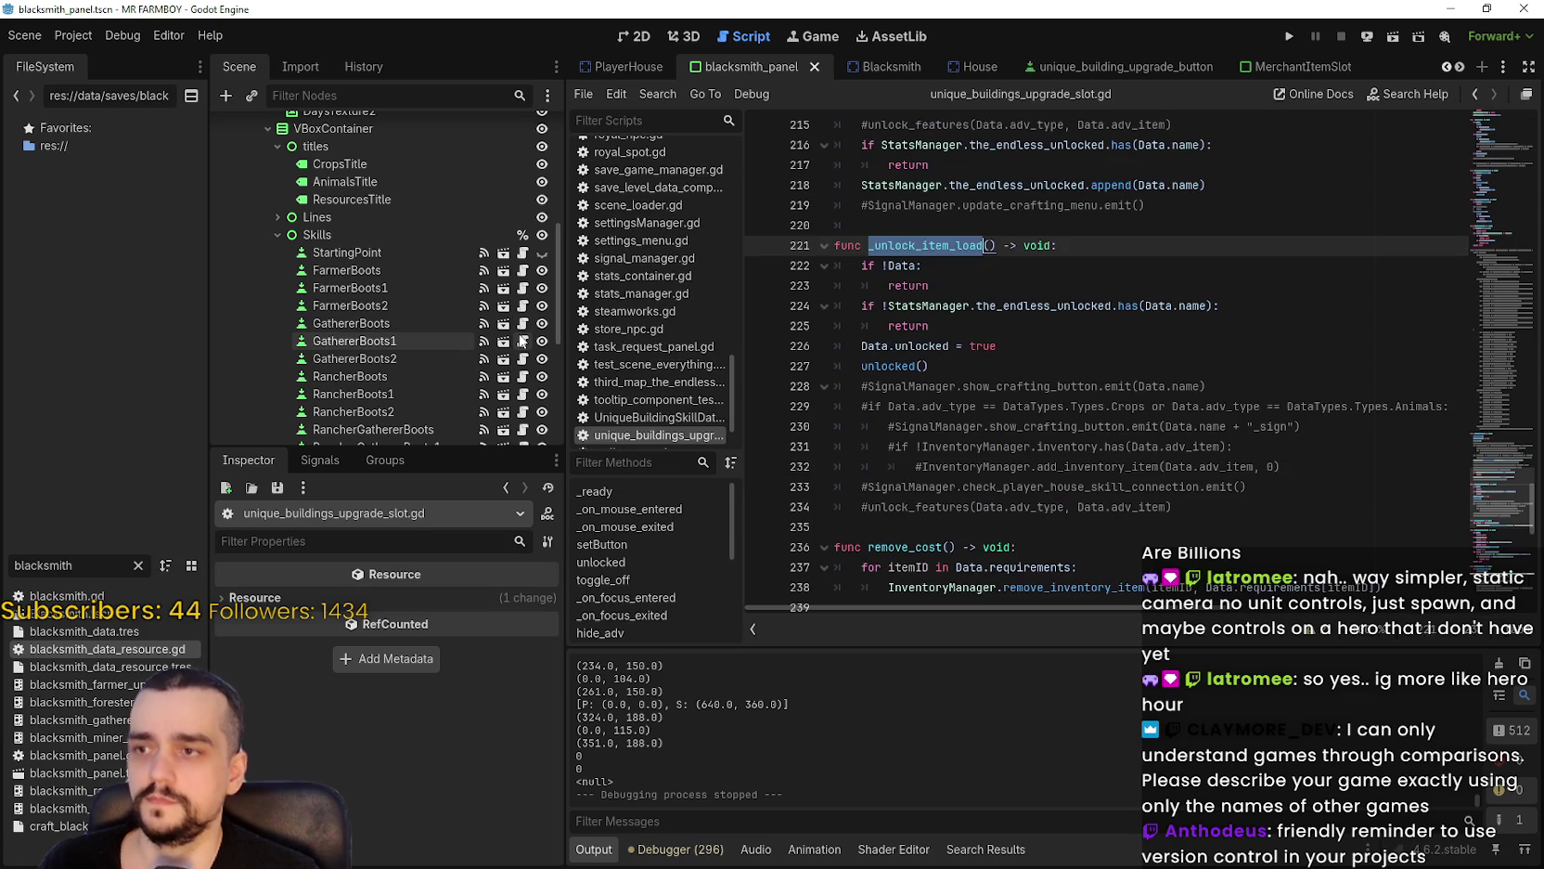
Trial-comment the _unlock_item_load lines with Ctrl+K.
click(1200, 340)
key(shift+Up)
key(shift+Up)
key(shift+Up)
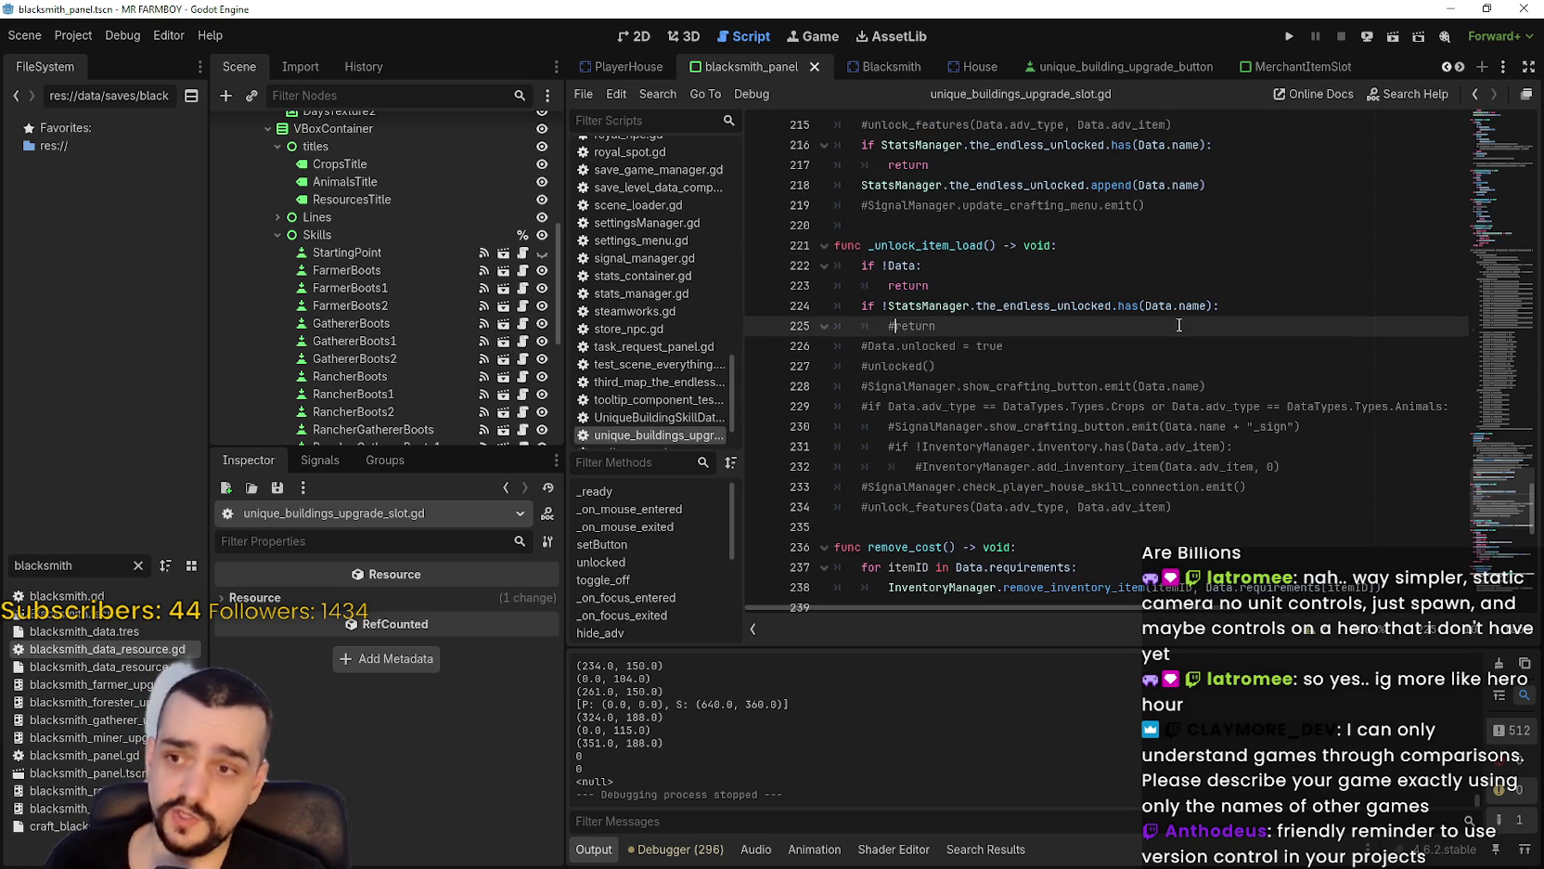
key(ctrl+k)
key(Up)
key(Up)
key(Up)
Undo the trial edits to restore _unlock_item_load, then run the project with F5.
key(ctrl+z)
key(ctrl+z)
key(ctrl+z)
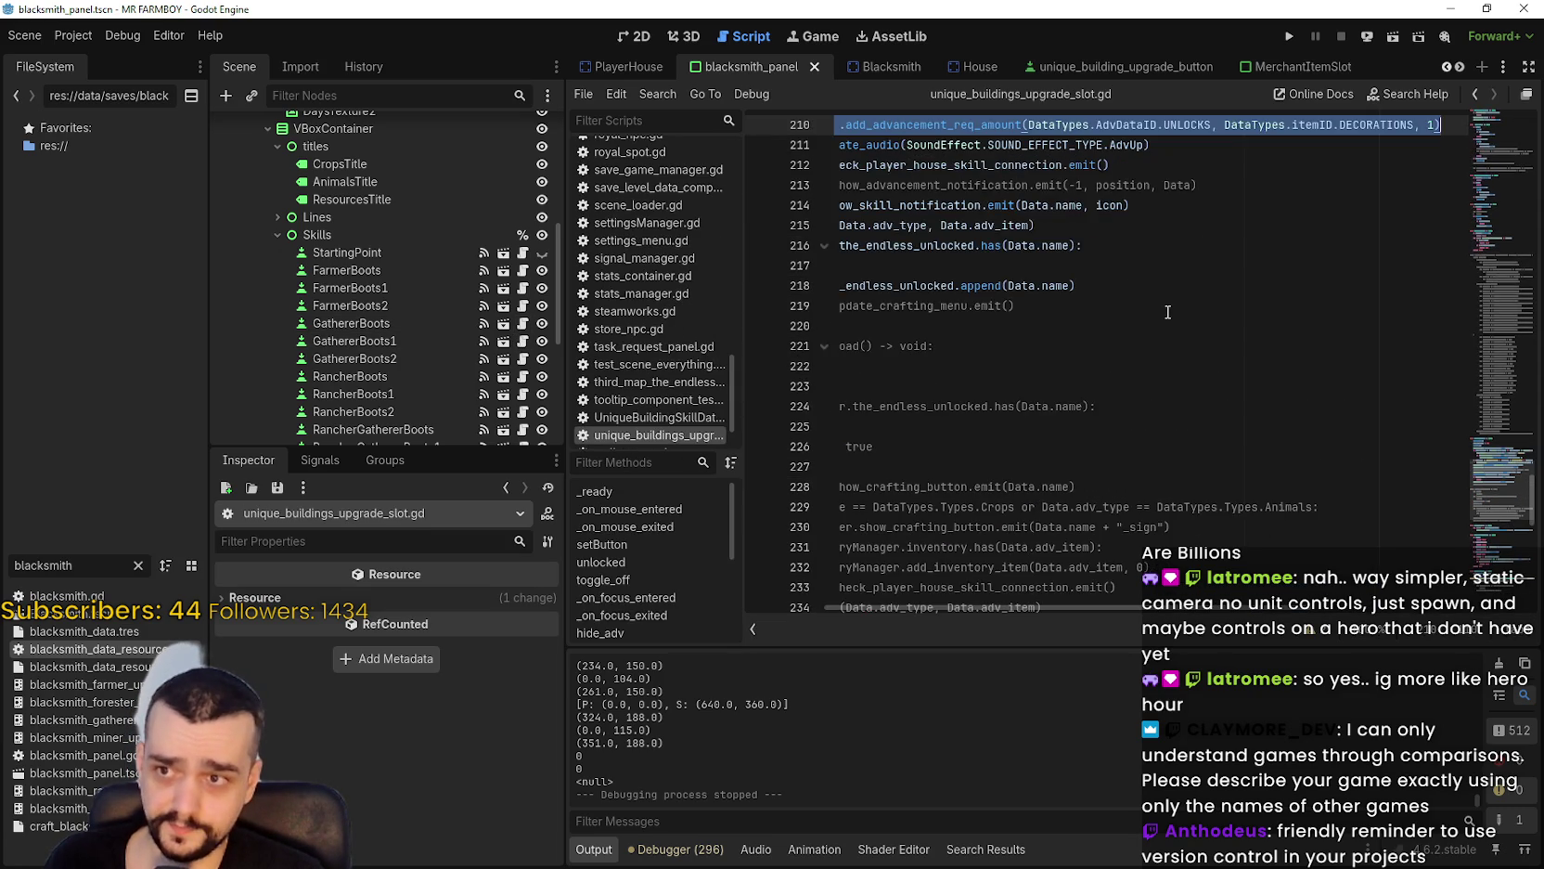
key(ctrl+z)
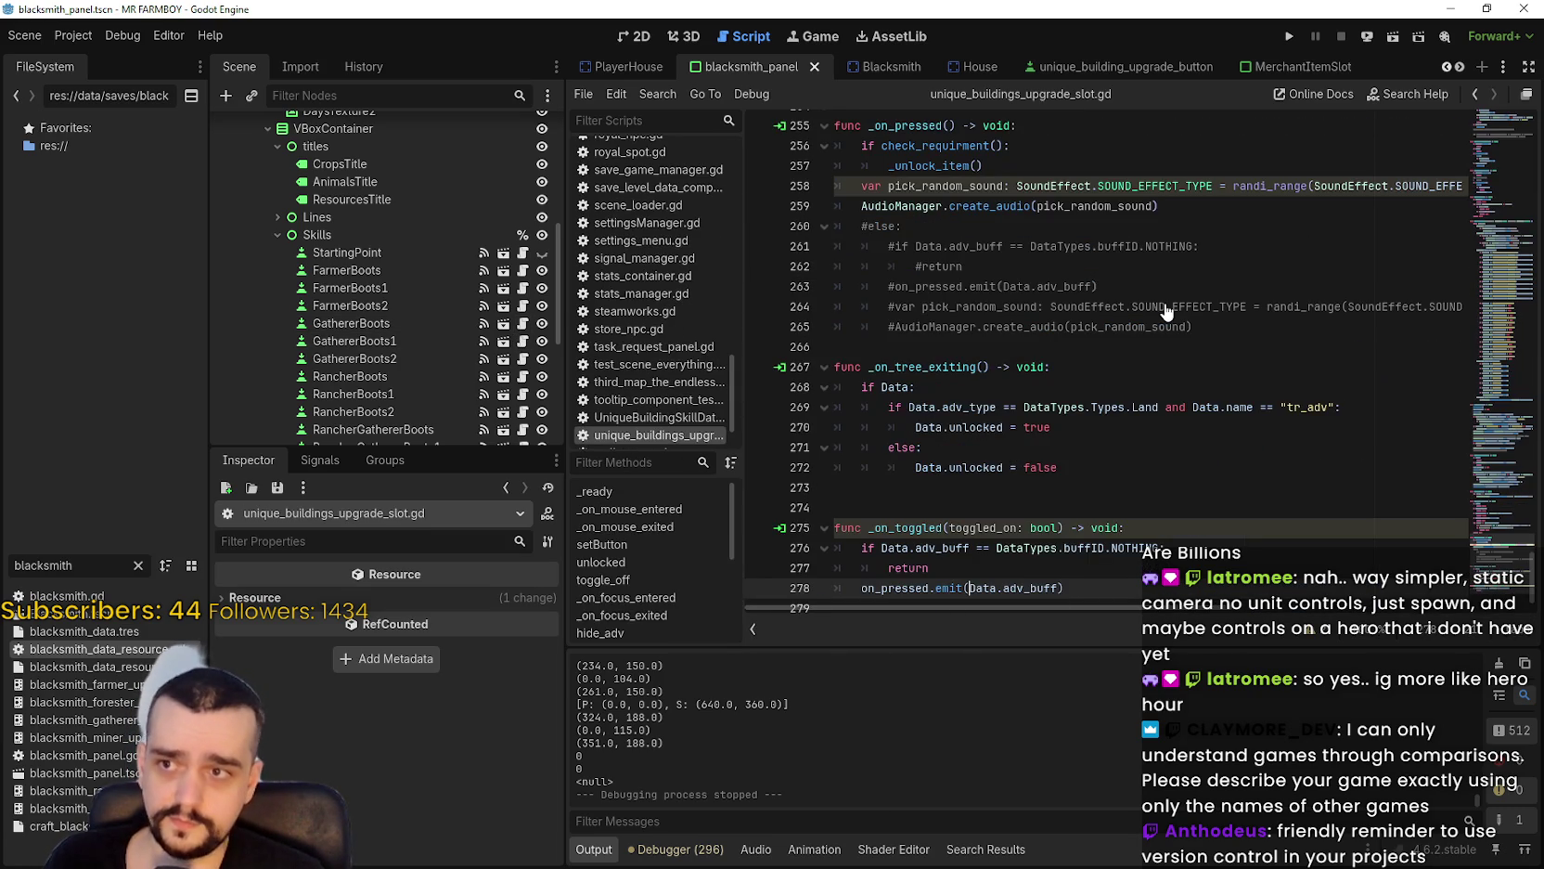
key(ctrl+z)
key(ctrl+z)
key(ctrl+z)
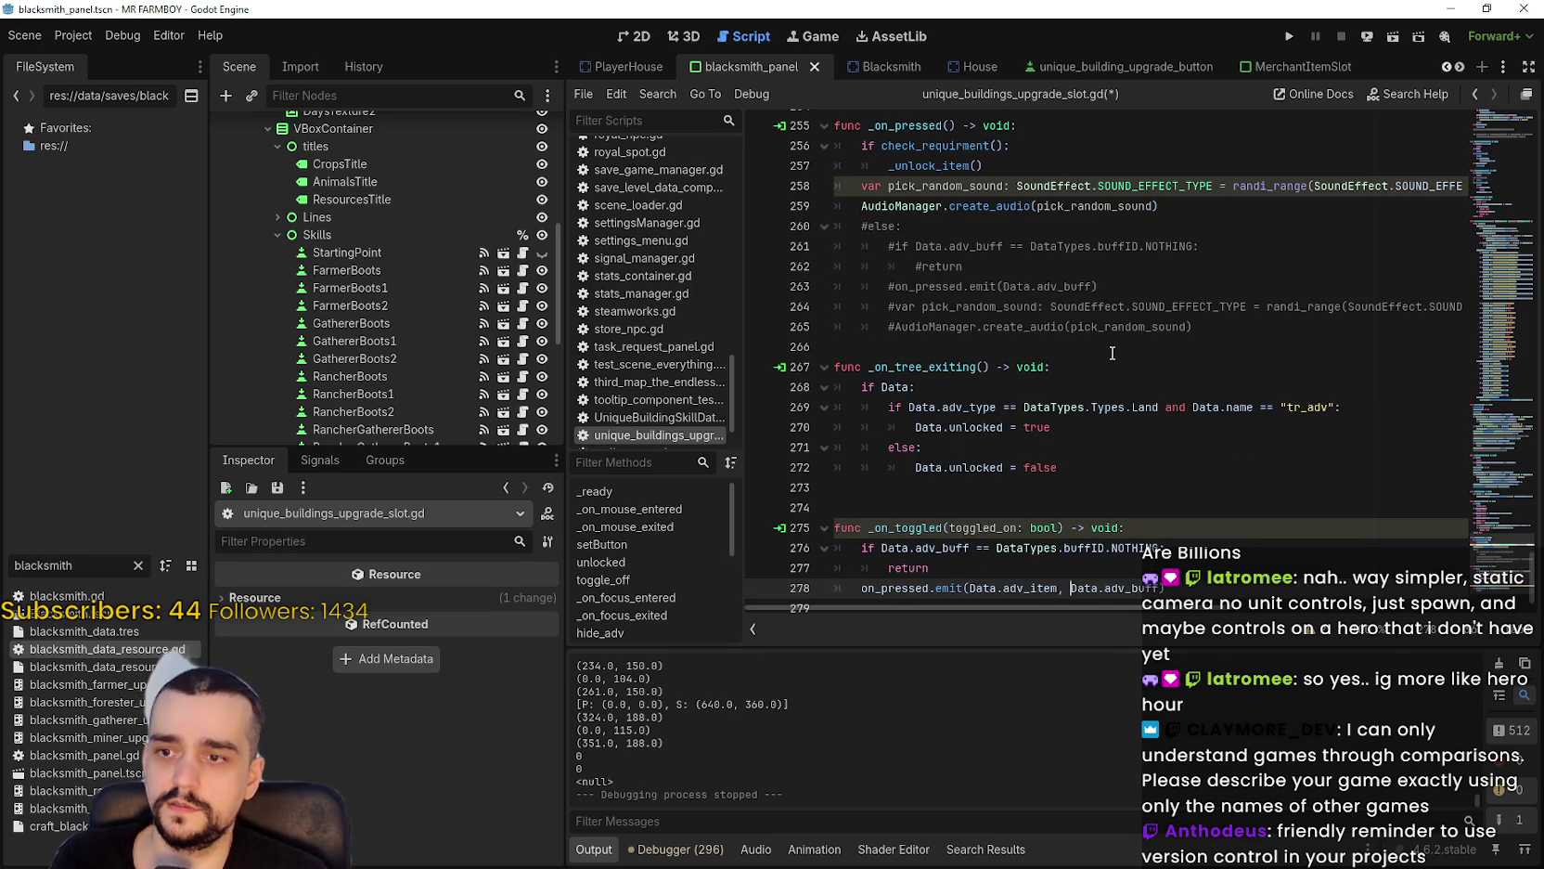
key(ctrl+z)
key(ctrl+z)
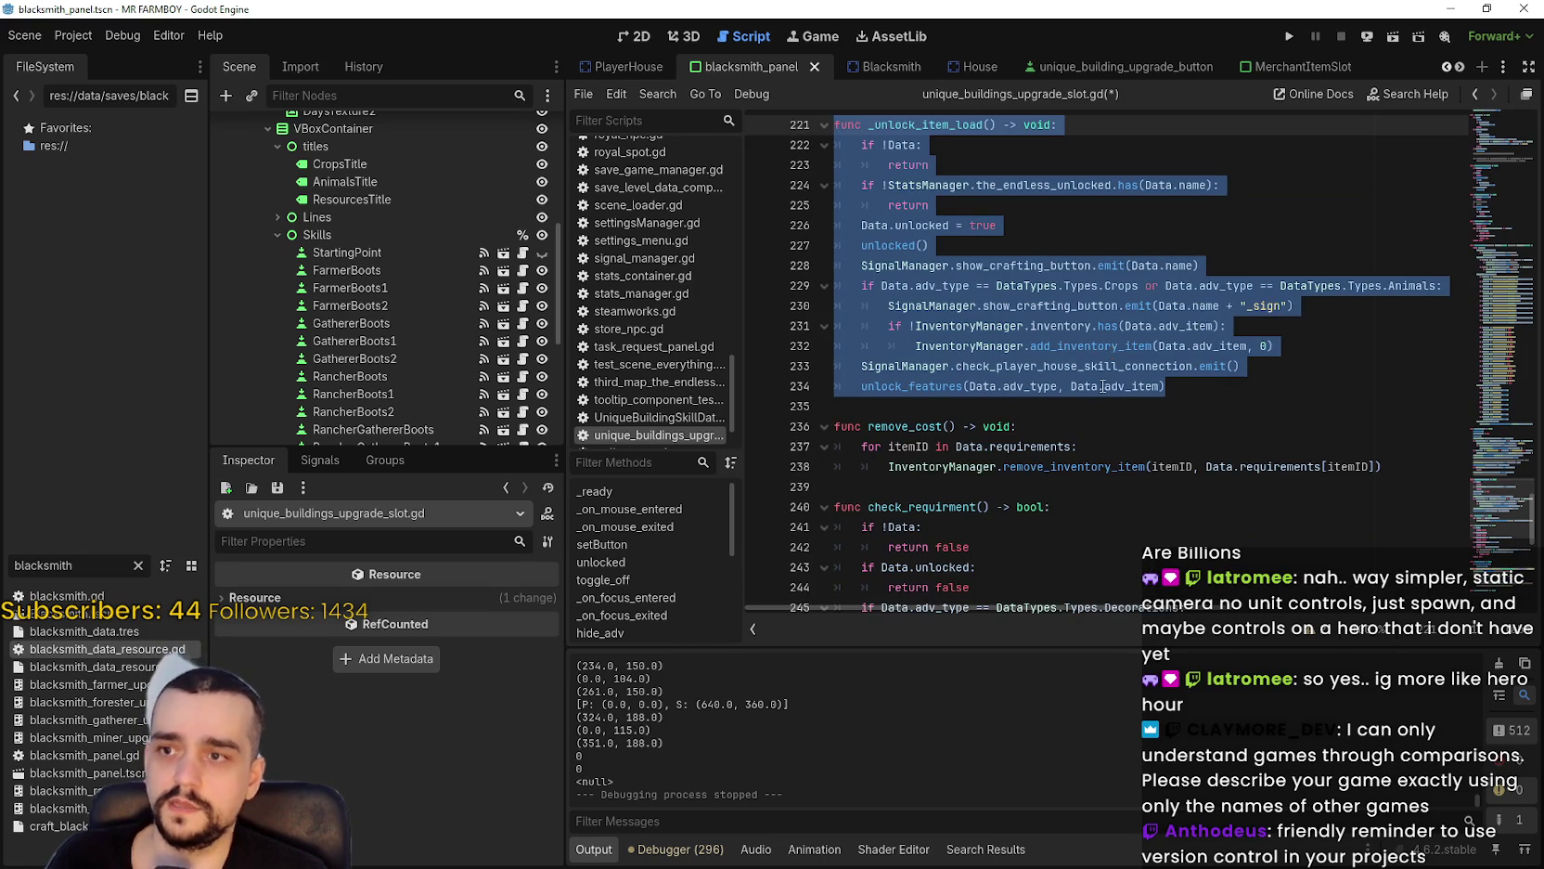
click(1076, 404)
key(F5)
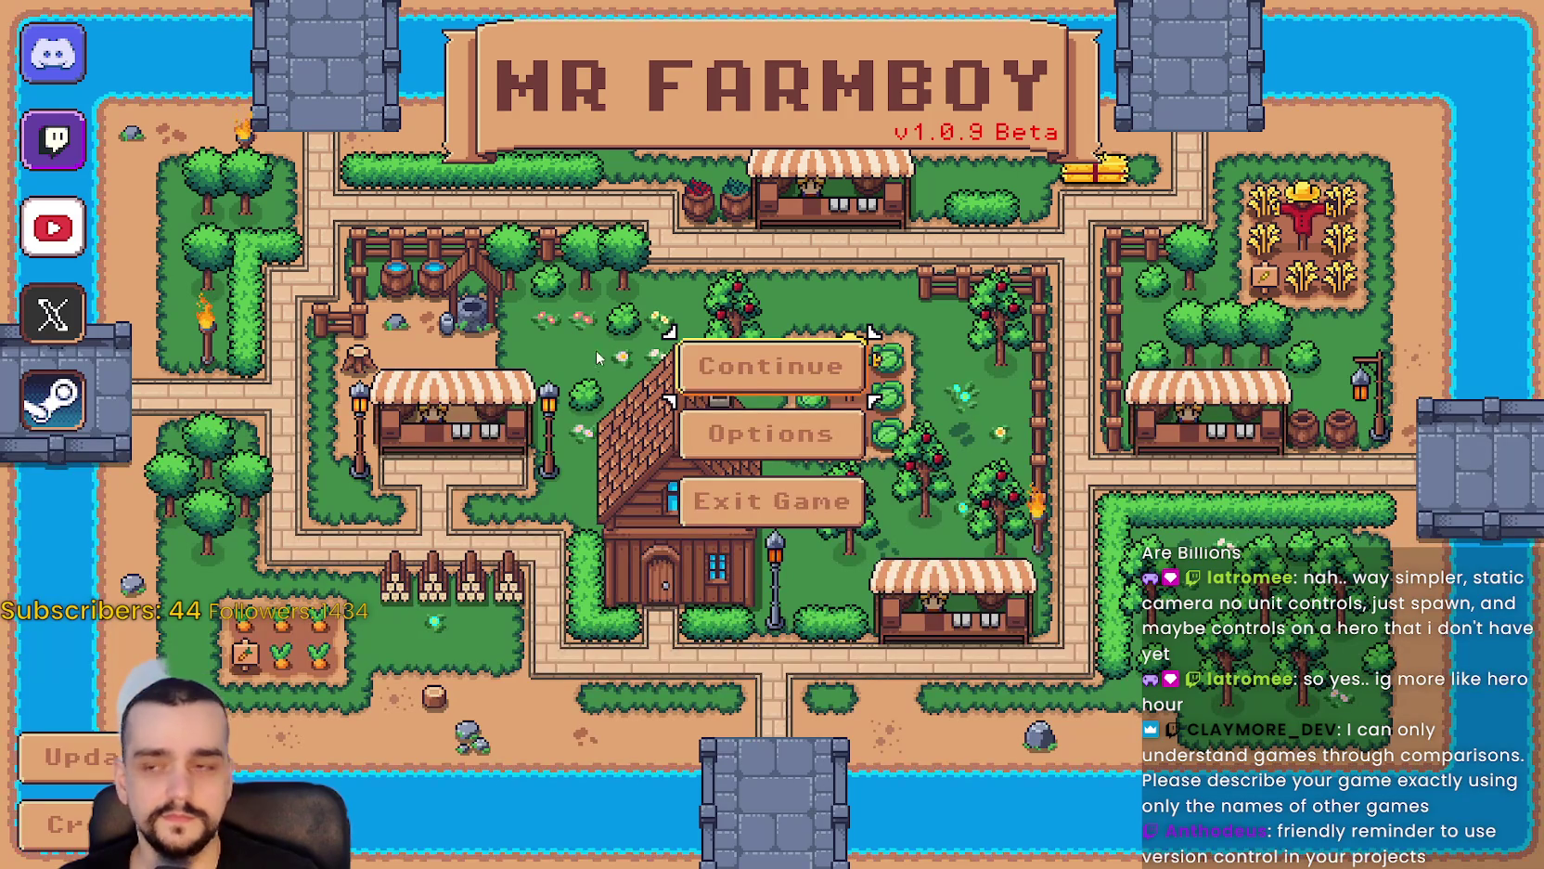
Continue from the title menu and load Save 1.
click(770, 365)
click(771, 306)
click(662, 334)
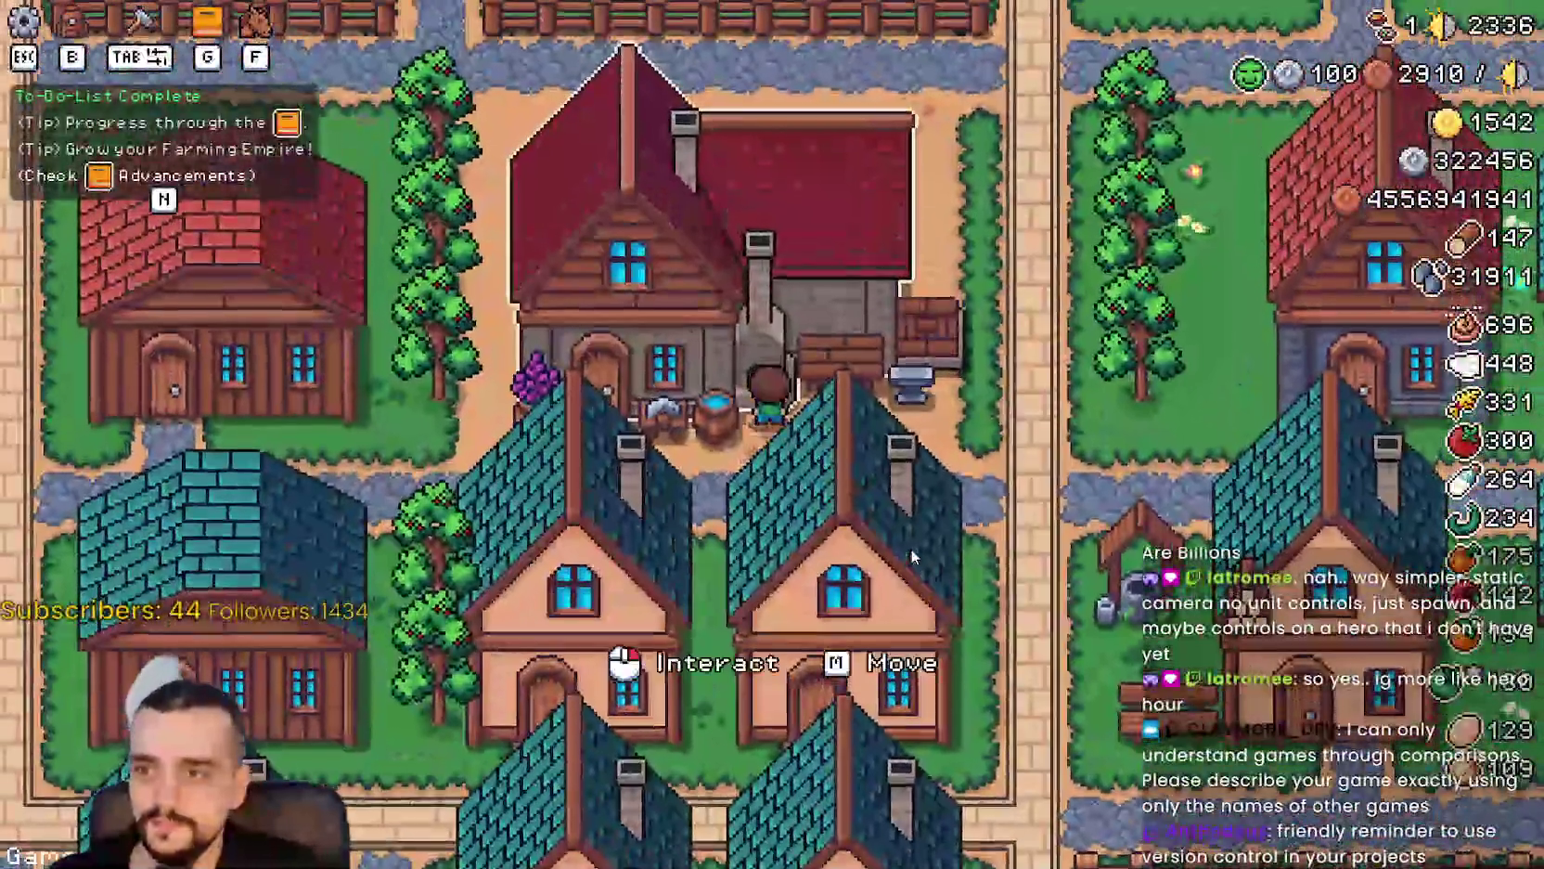
Open the Blacksmith buffs panel, try the first Crops slot, then return to Godot.
click(911, 542)
click(594, 389)
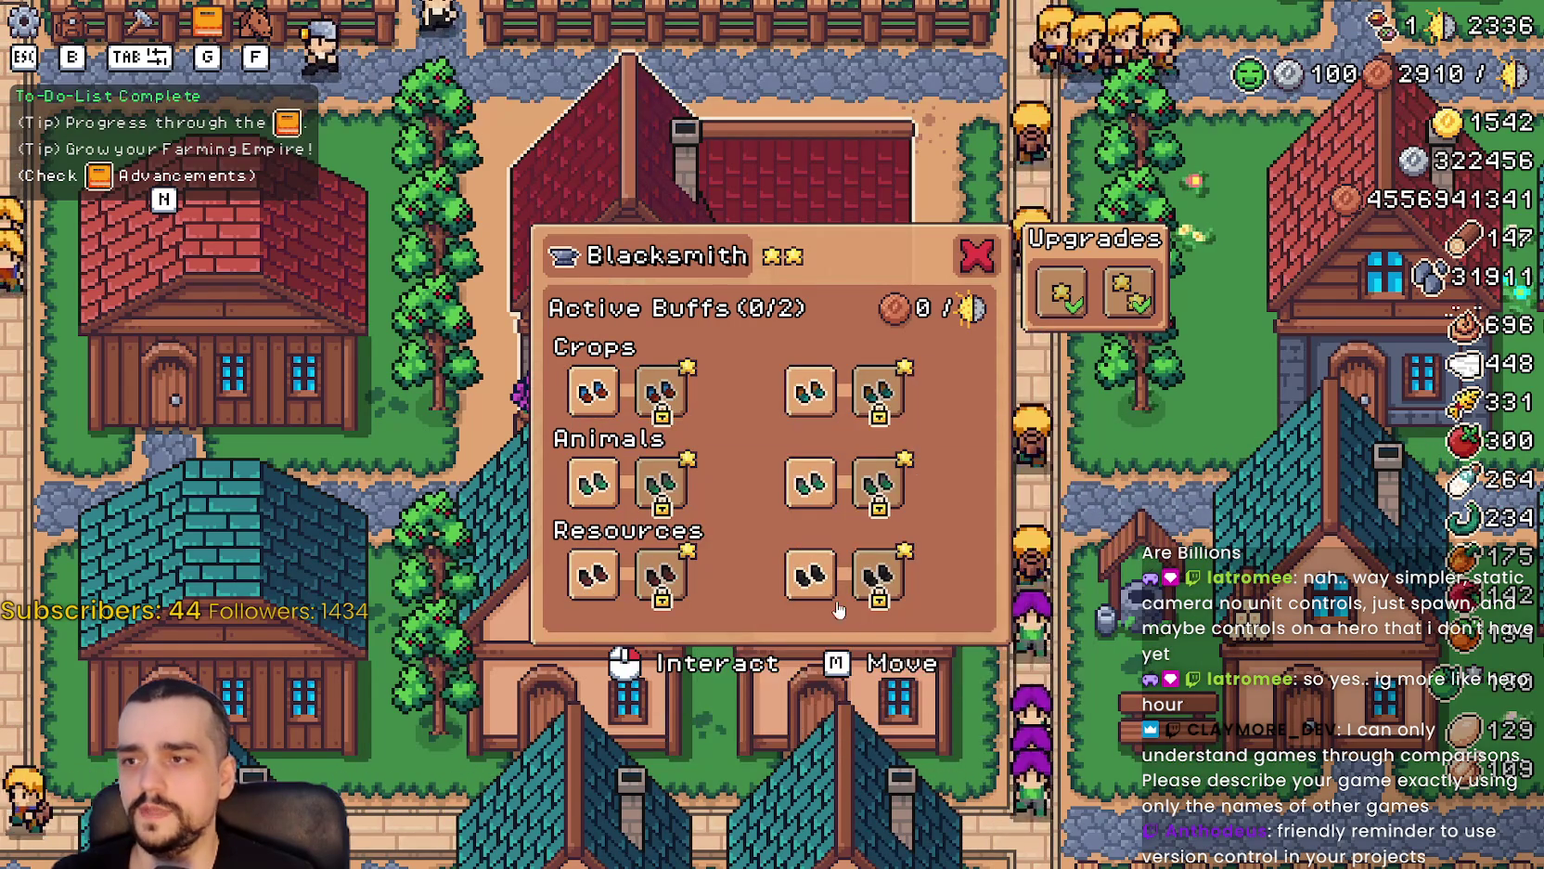
key(alt+Tab)
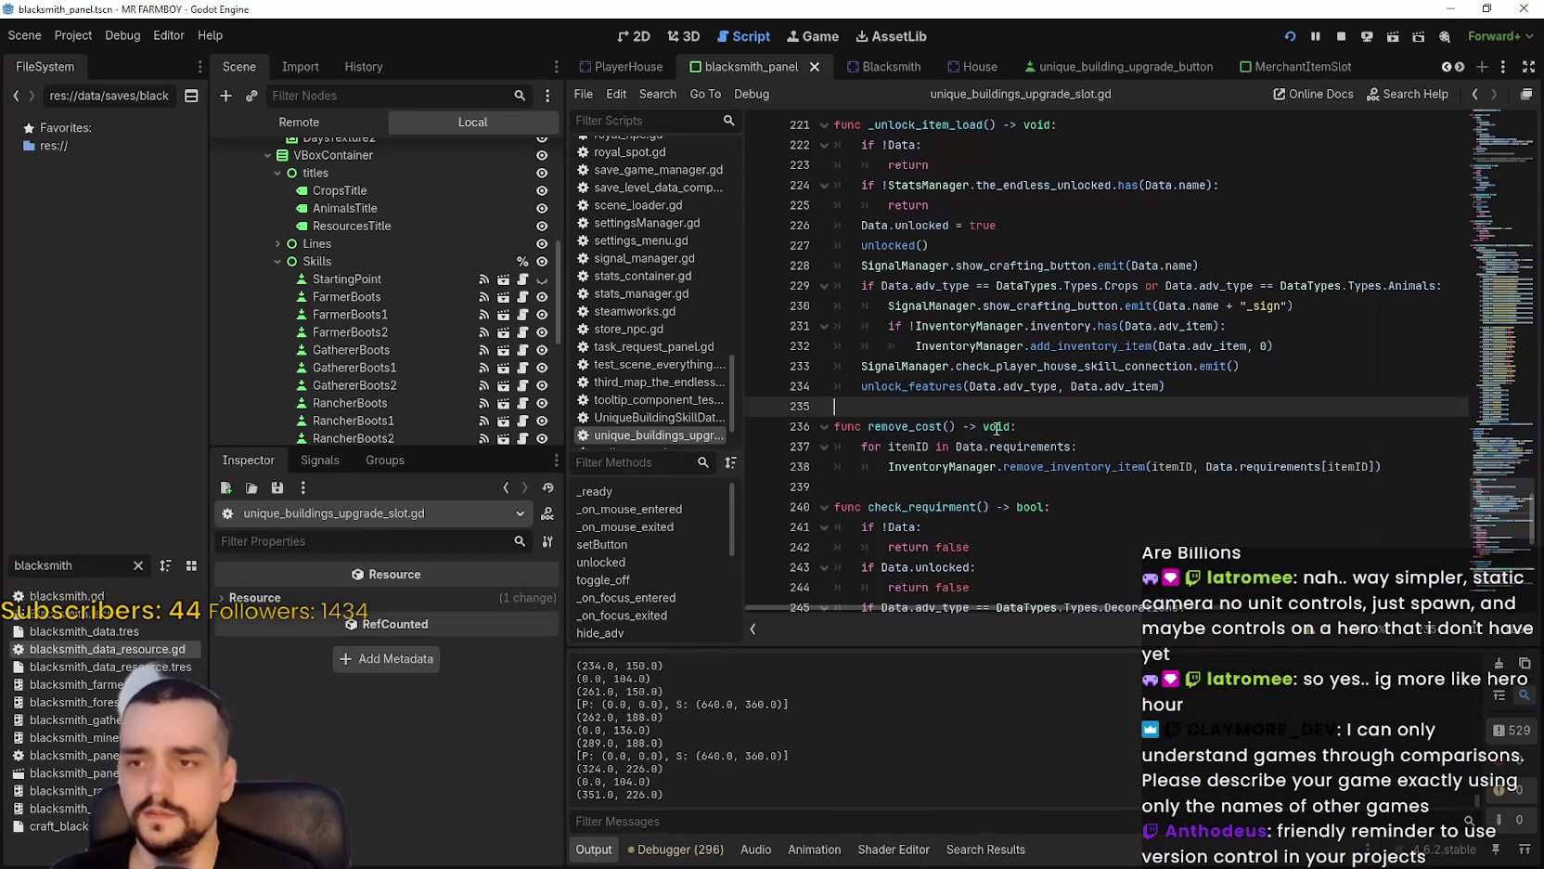
Stop the game, comment out side-effect lines 228–234, and rerun the project.
click(1341, 37)
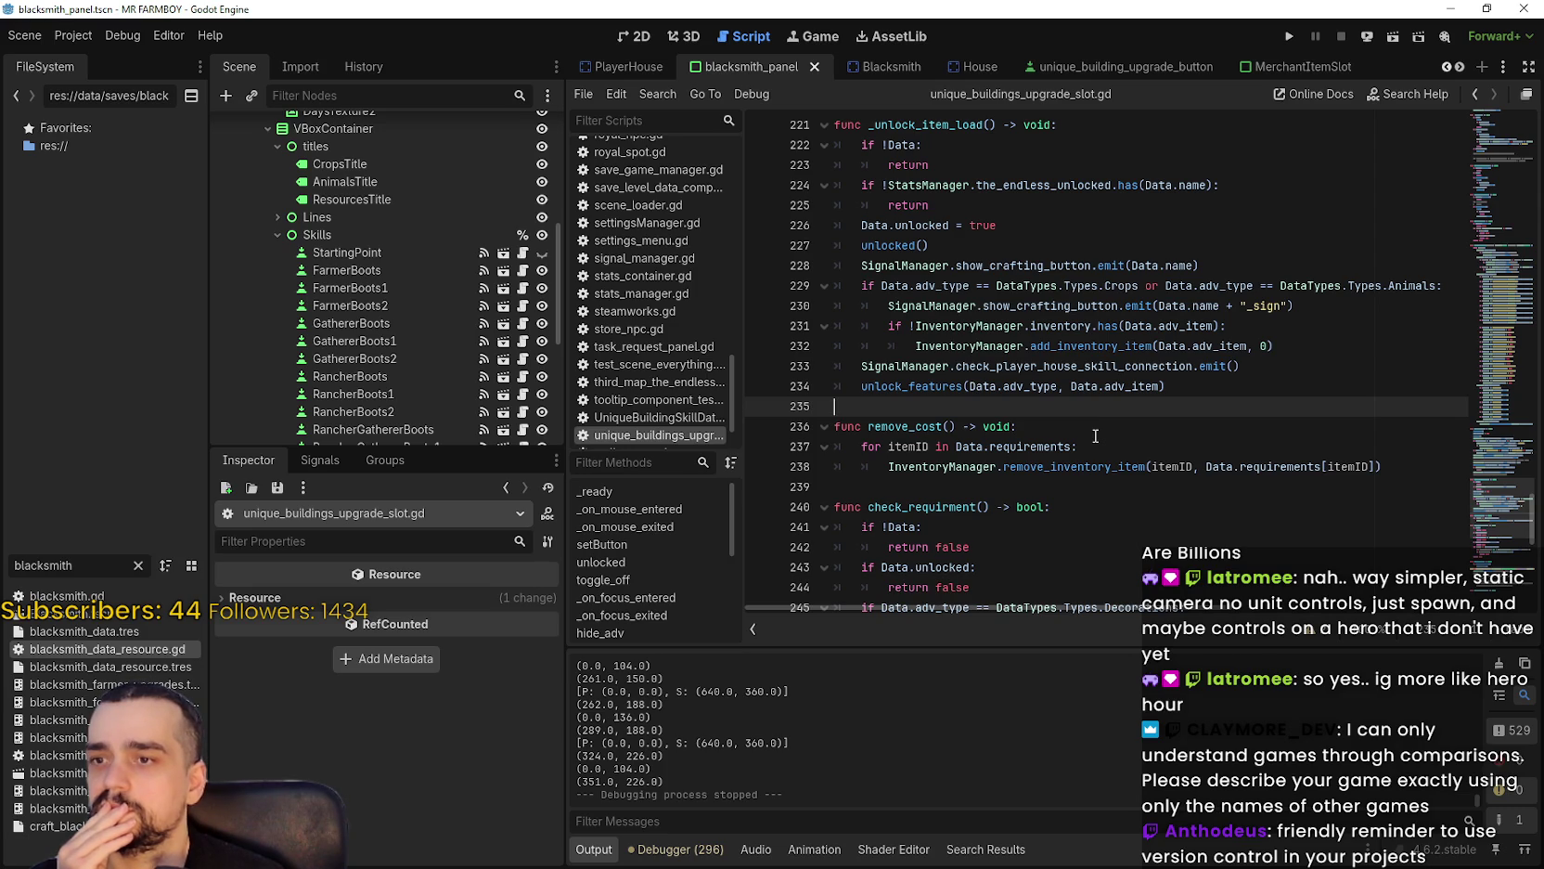
mouse_move(1172, 387)
mouse_down()
mouse_move(859, 386)
mouse_move(810, 260)
mouse_up()
key(ctrl+k)
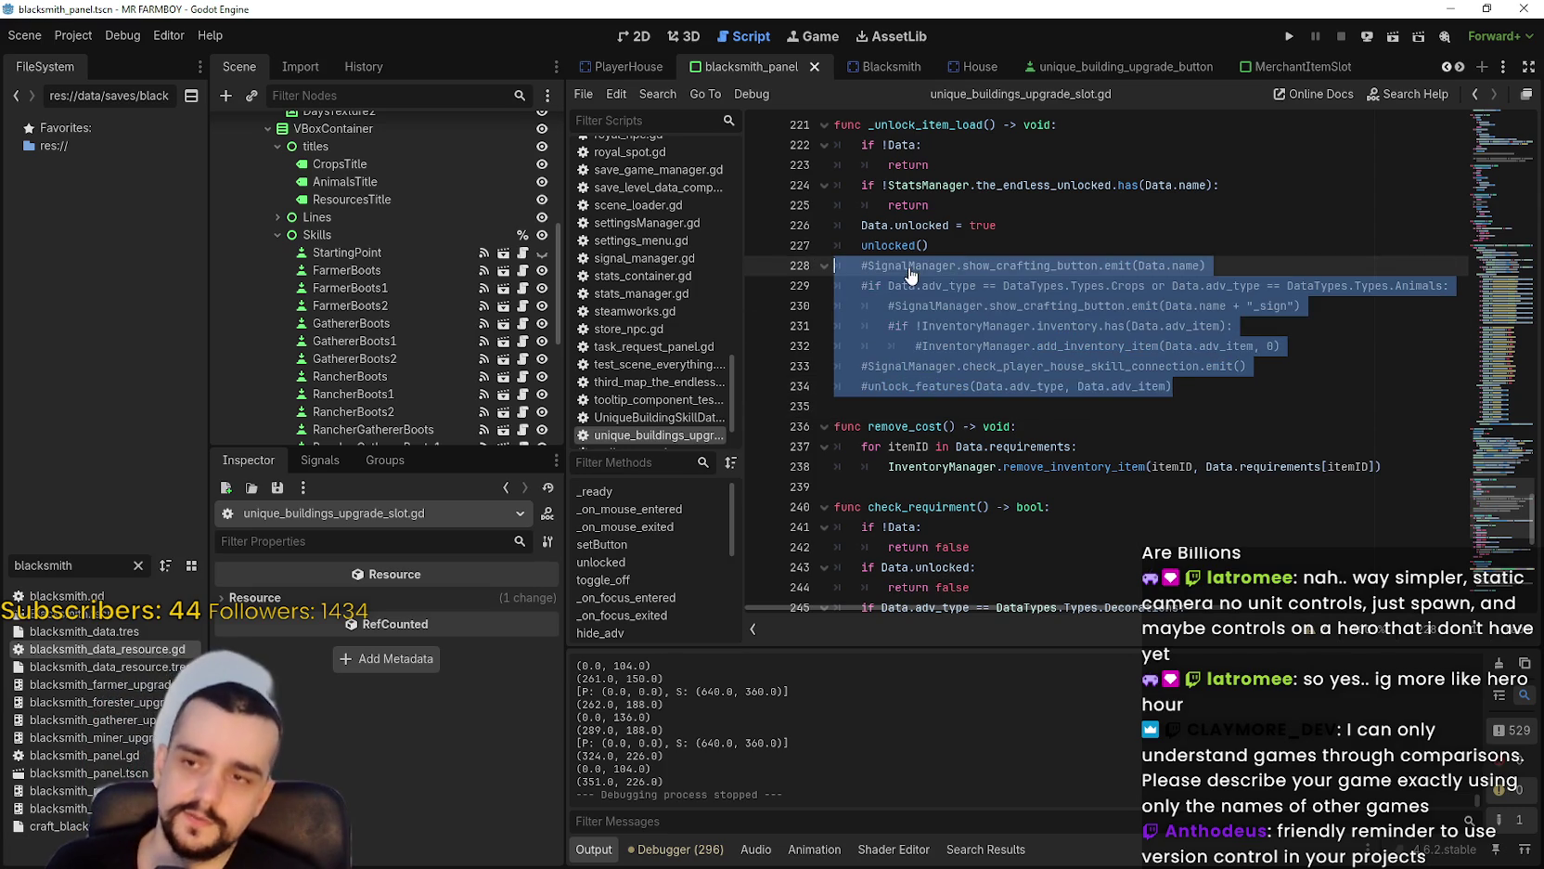
click(1196, 355)
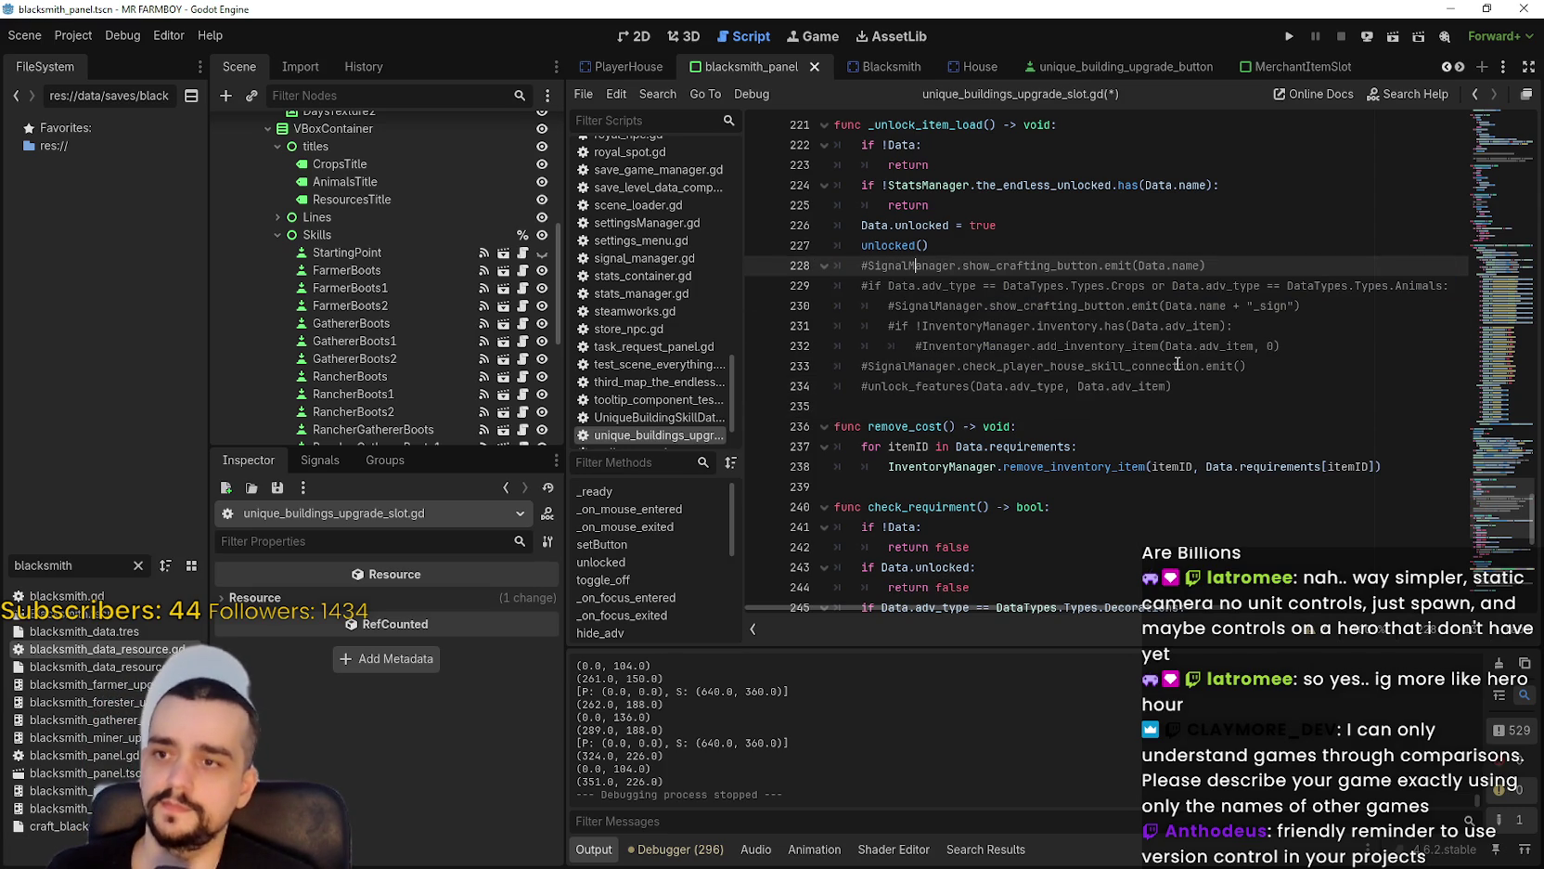
click(1291, 37)
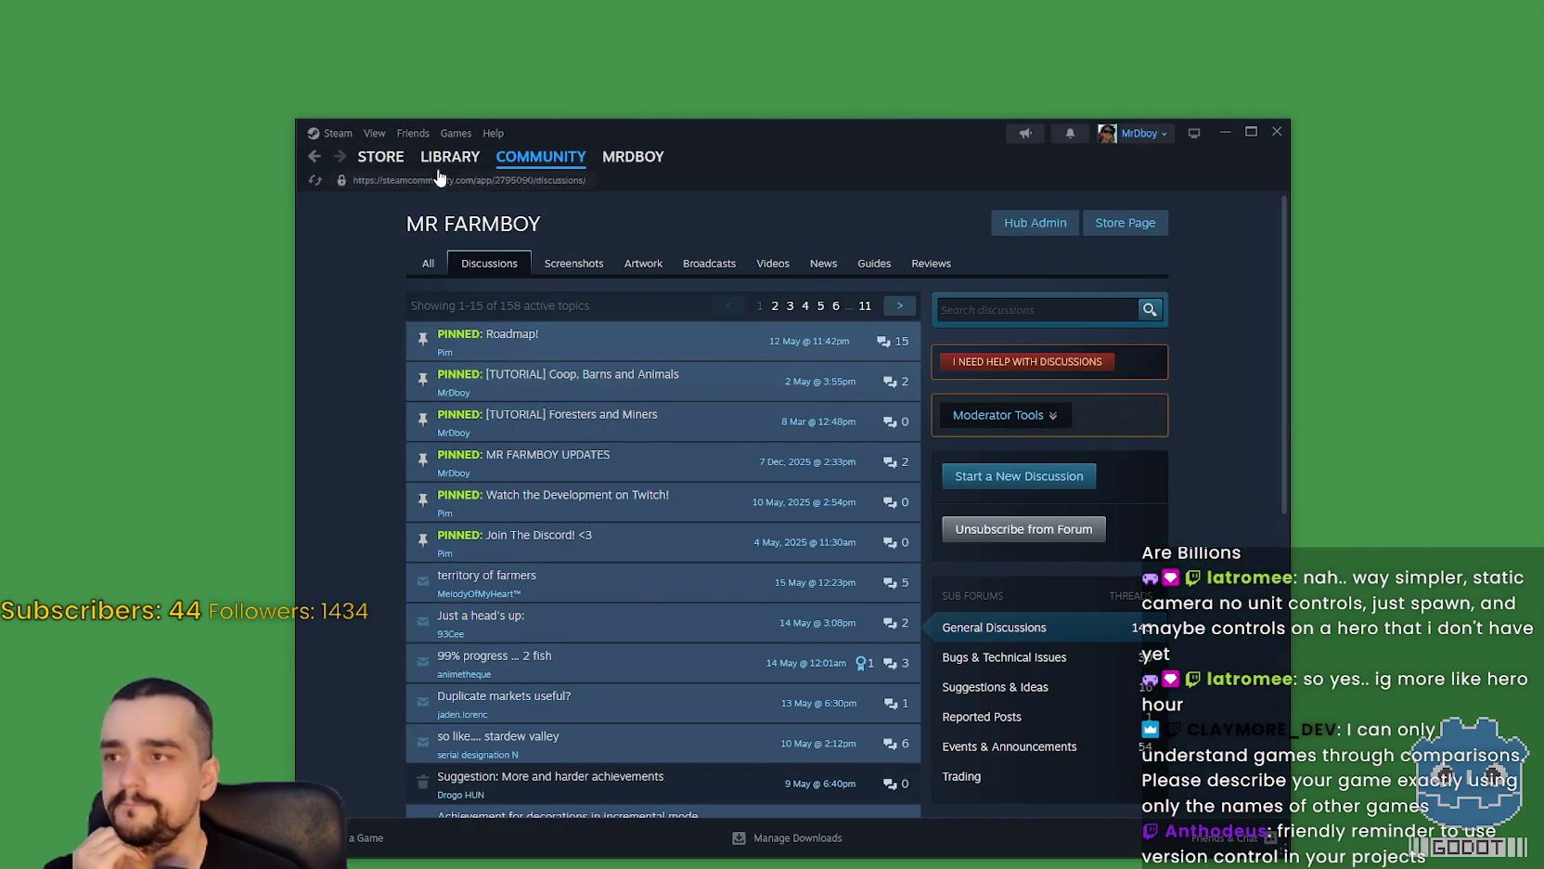
Read HADALYTH ZERO's 15/05/2026 Freedom patch notes in the Steam library.
click(436, 162)
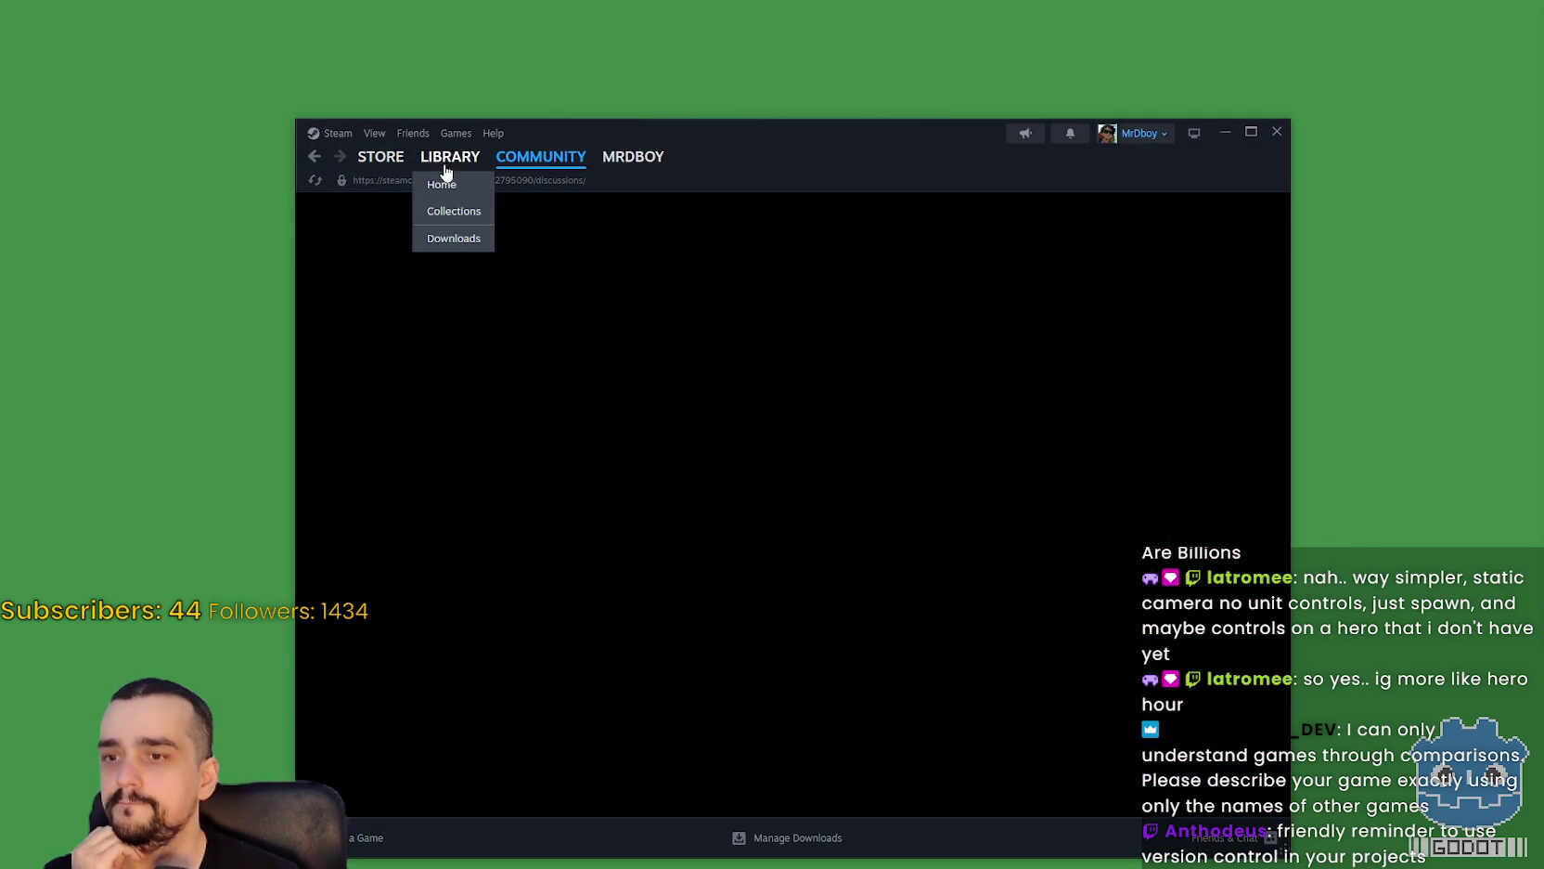
click(510, 503)
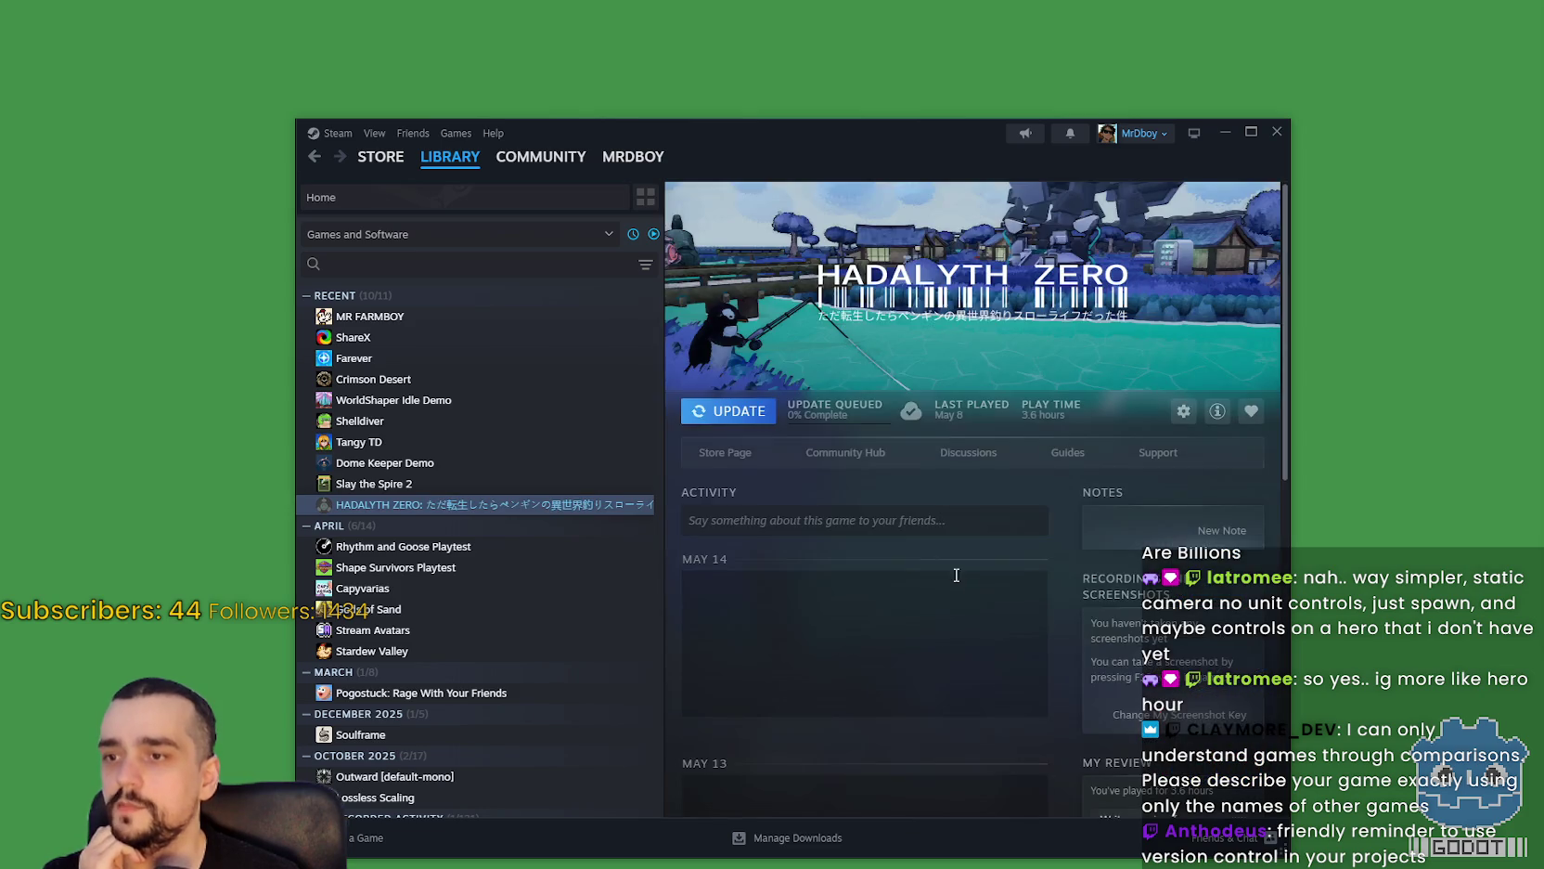
scroll(957, 575, down, 3)
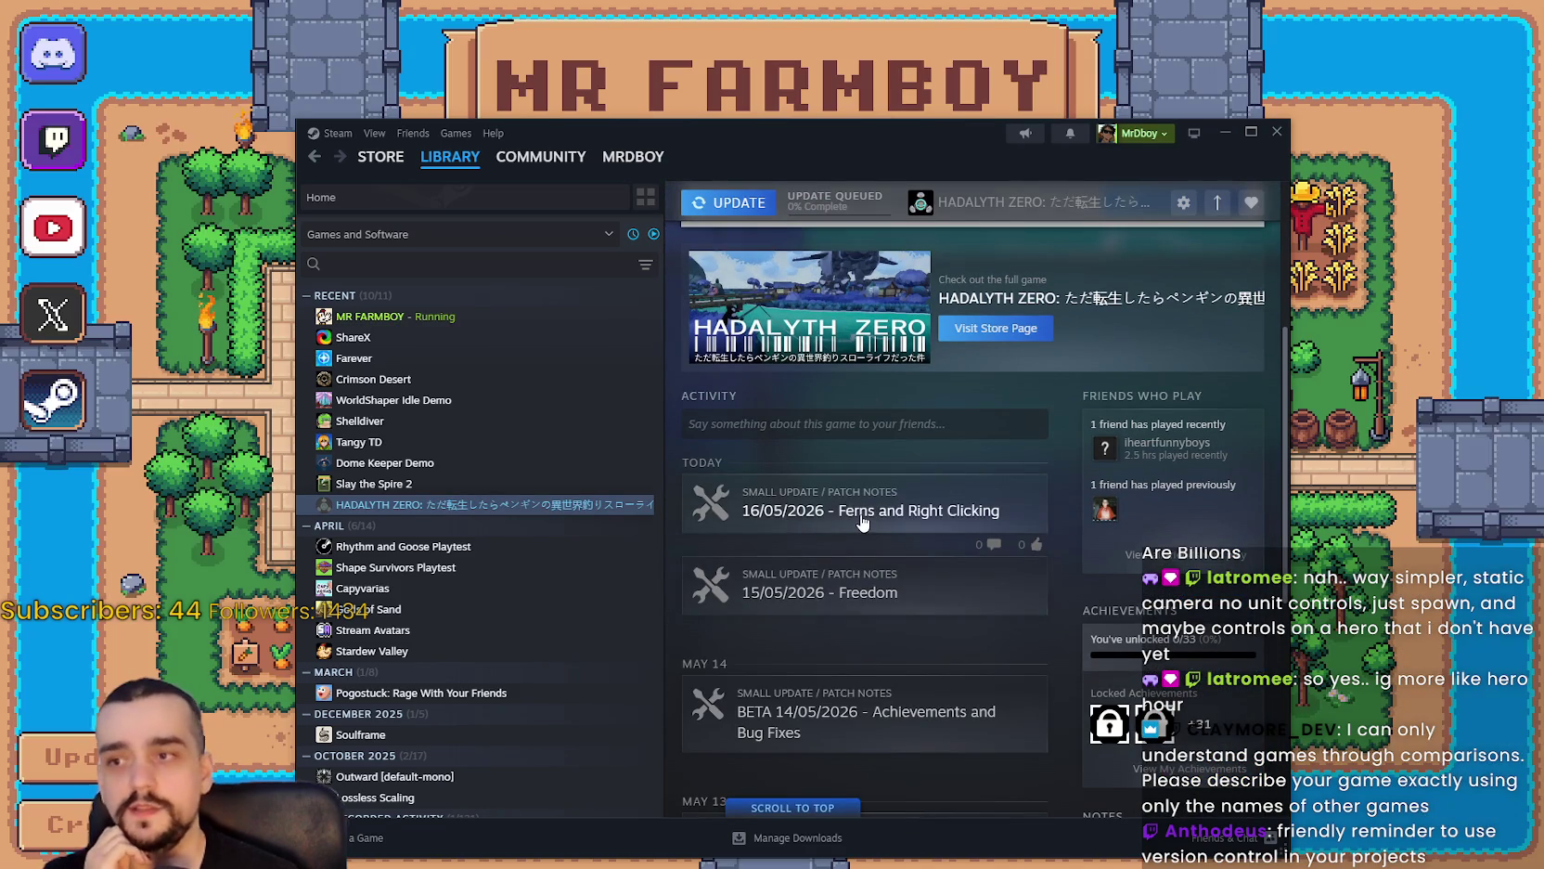
click(861, 576)
drag(708, 319, 959, 338)
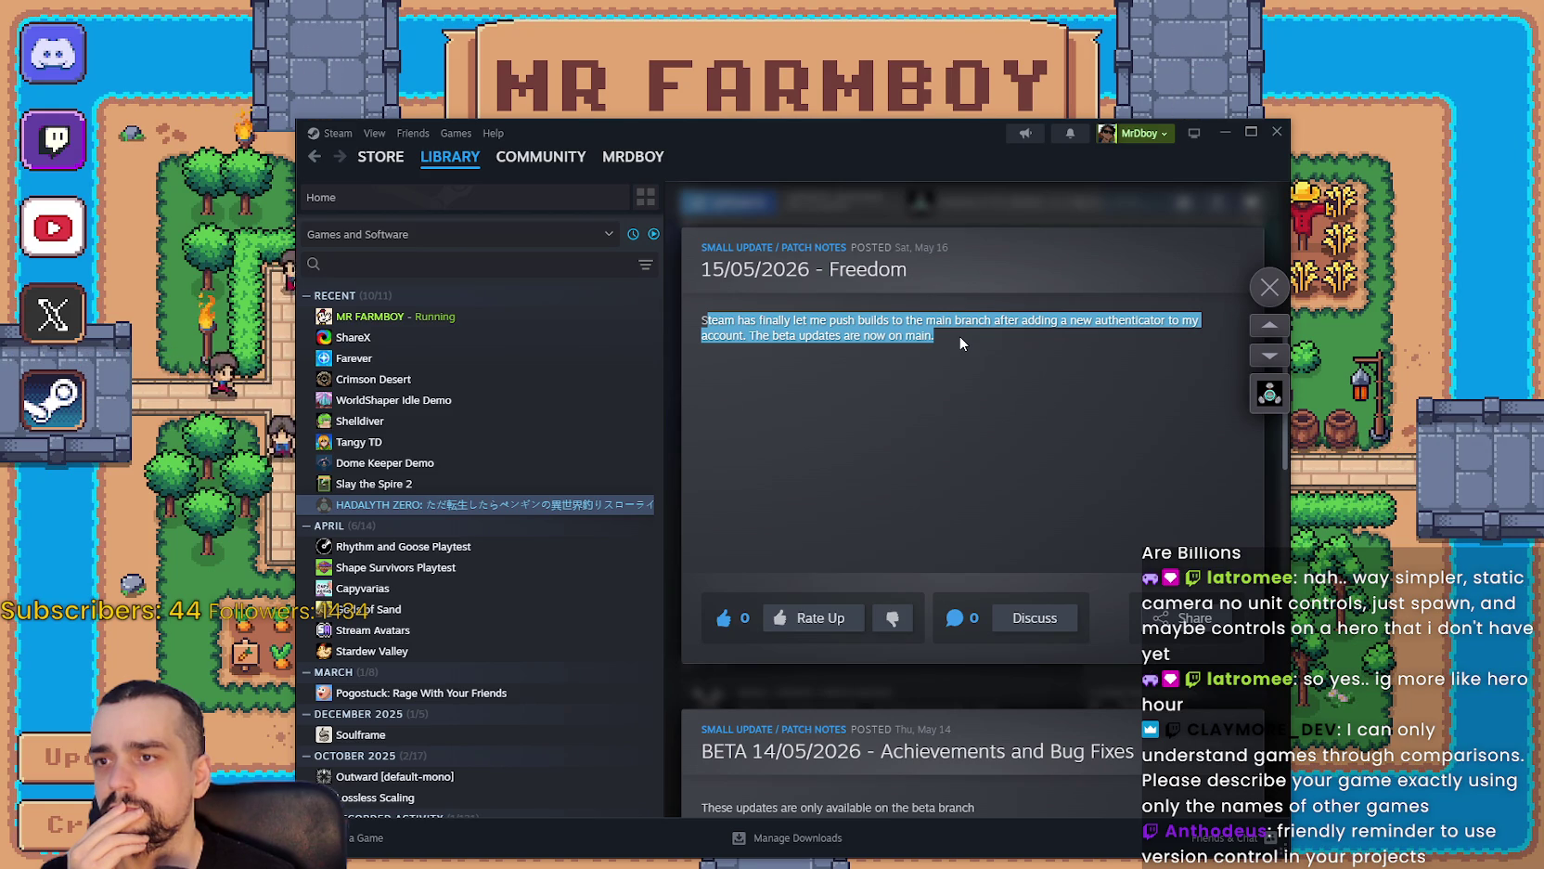
click(918, 445)
scroll(877, 566, up, 4)
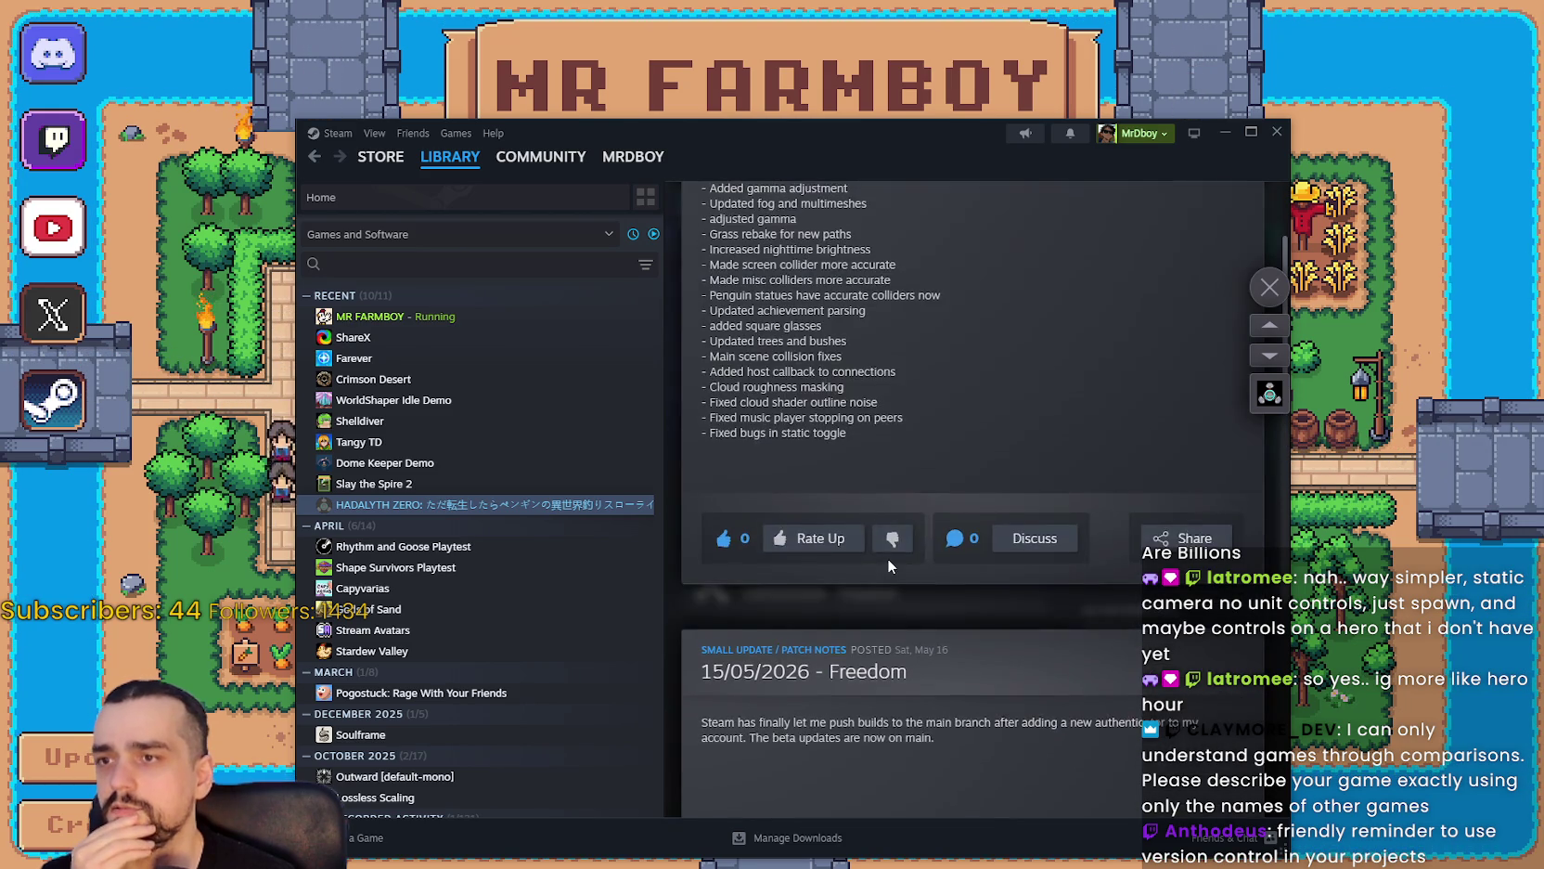
scroll(887, 558, up, 3)
mouse_move(703, 315)
mouse_down()
mouse_move(858, 316)
mouse_move(865, 342)
mouse_move(994, 359)
mouse_move(1008, 390)
mouse_move(987, 563)
mouse_move(995, 654)
mouse_move(972, 534)
mouse_move(983, 611)
mouse_up()
Close the patch notes, minimize Steam, and continue to Mr Farmboy's save selection.
click(1269, 287)
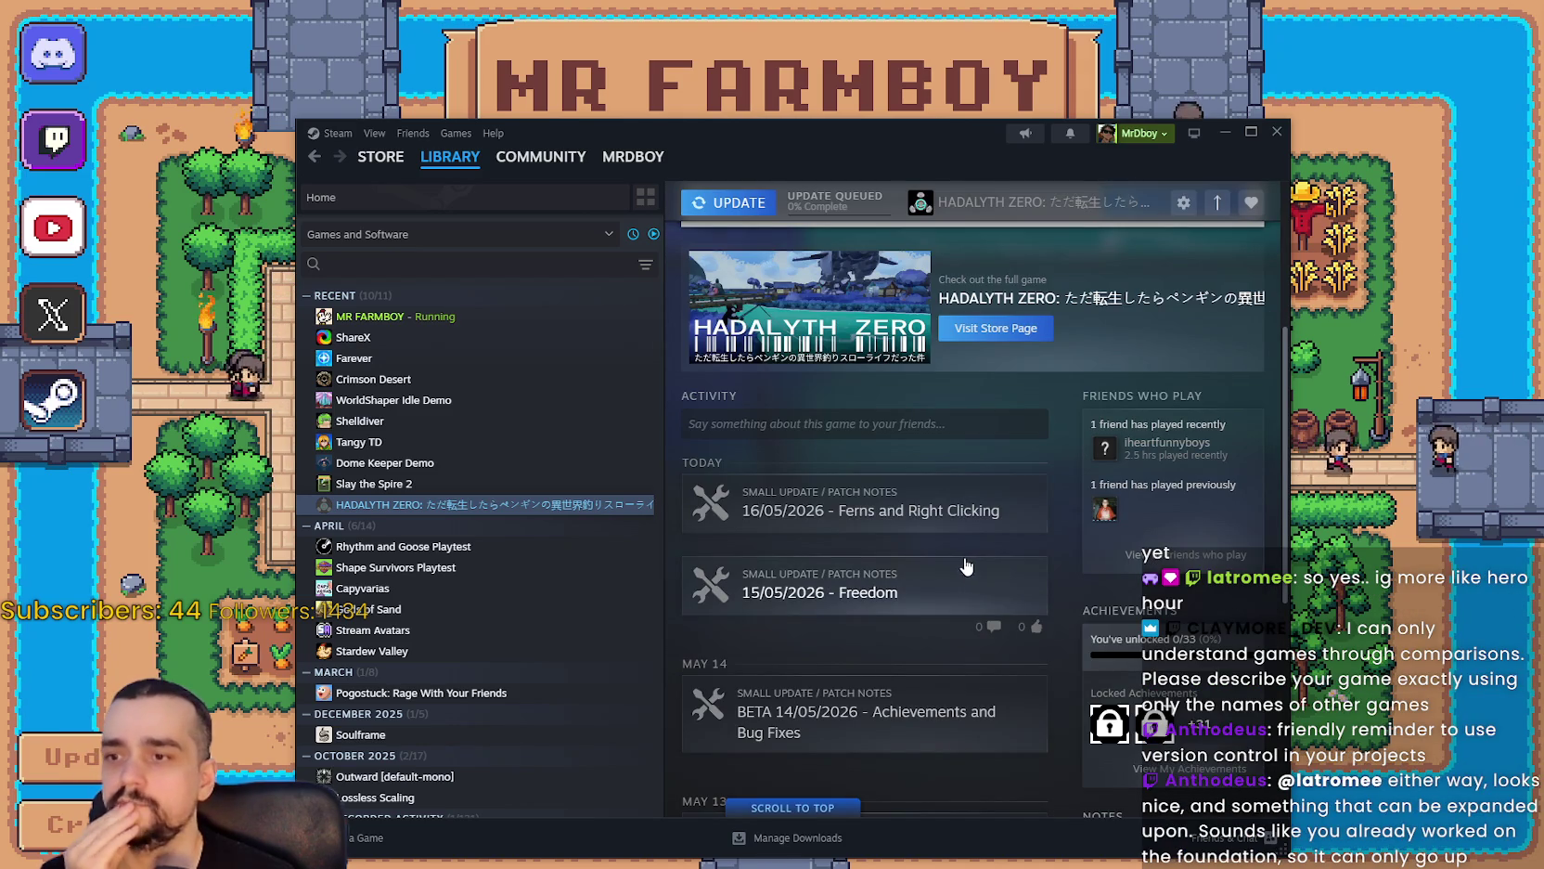
click(1222, 135)
click(795, 359)
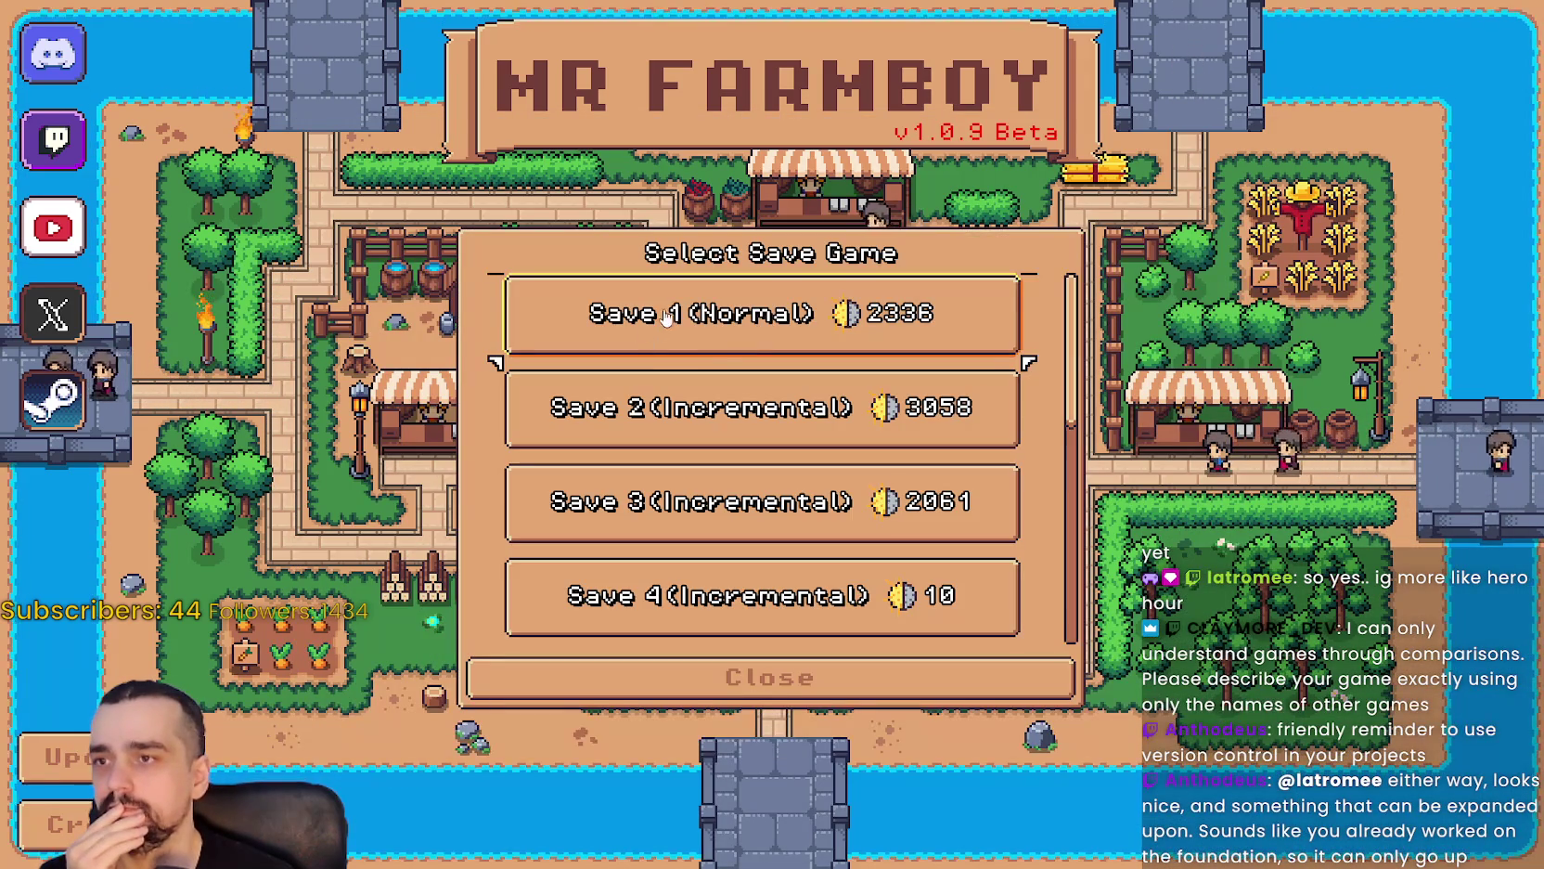
Load Save 1, inspect the Blacksmith Crops slots, and pause the game.
click(598, 340)
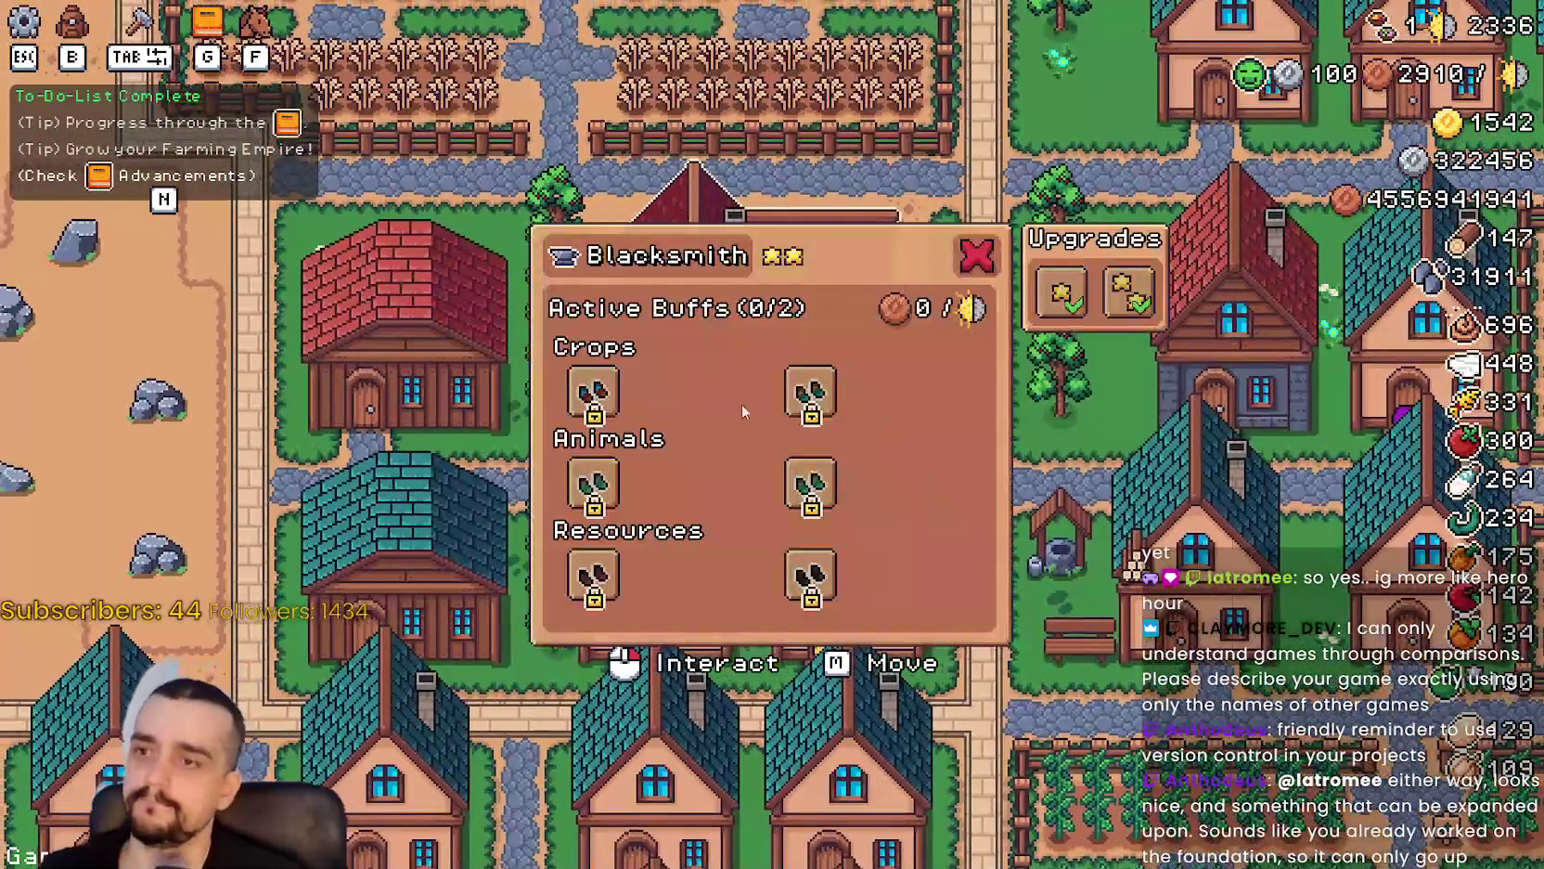
mouse_move(616, 399)
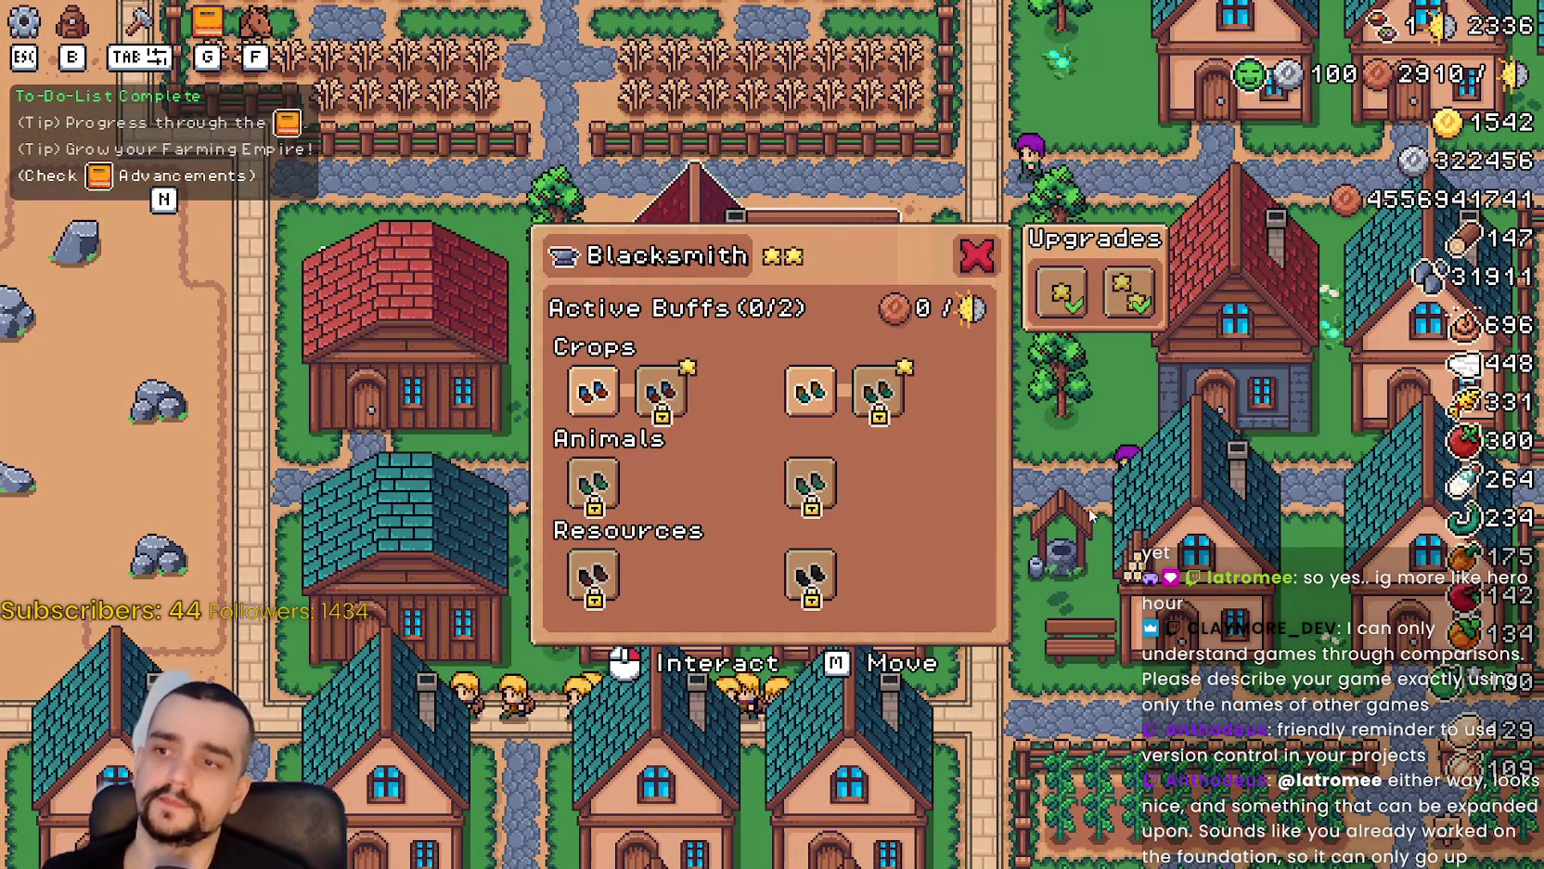
key(Escape)
key(Escape)
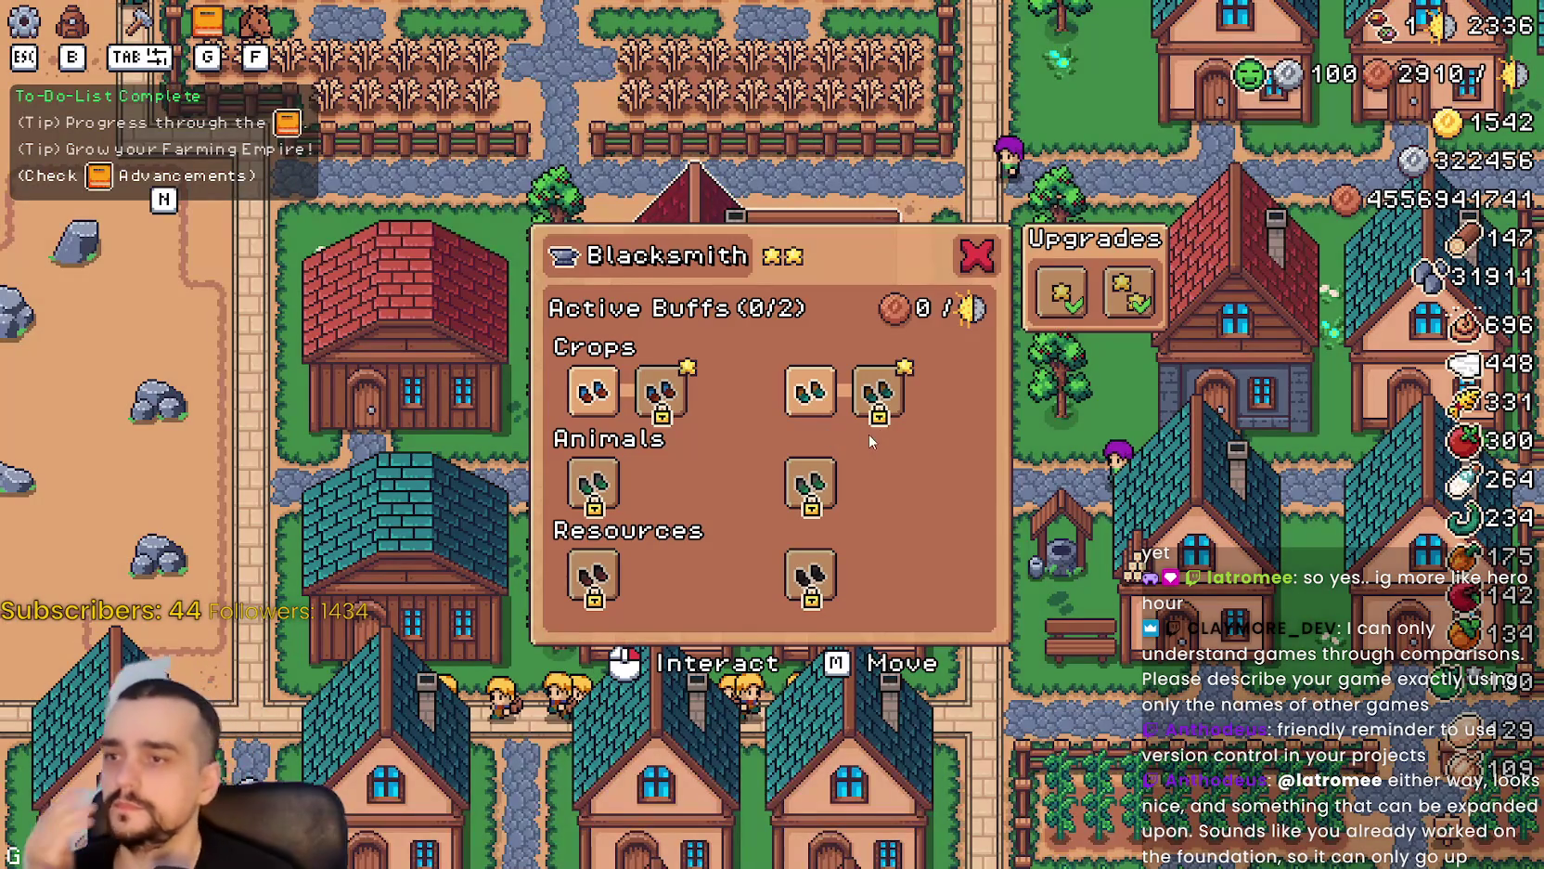
Stop the game with F8 and return to lines 231–233 of _unlock_item_load.
key(F8)
click(1045, 357)
click(1288, 326)
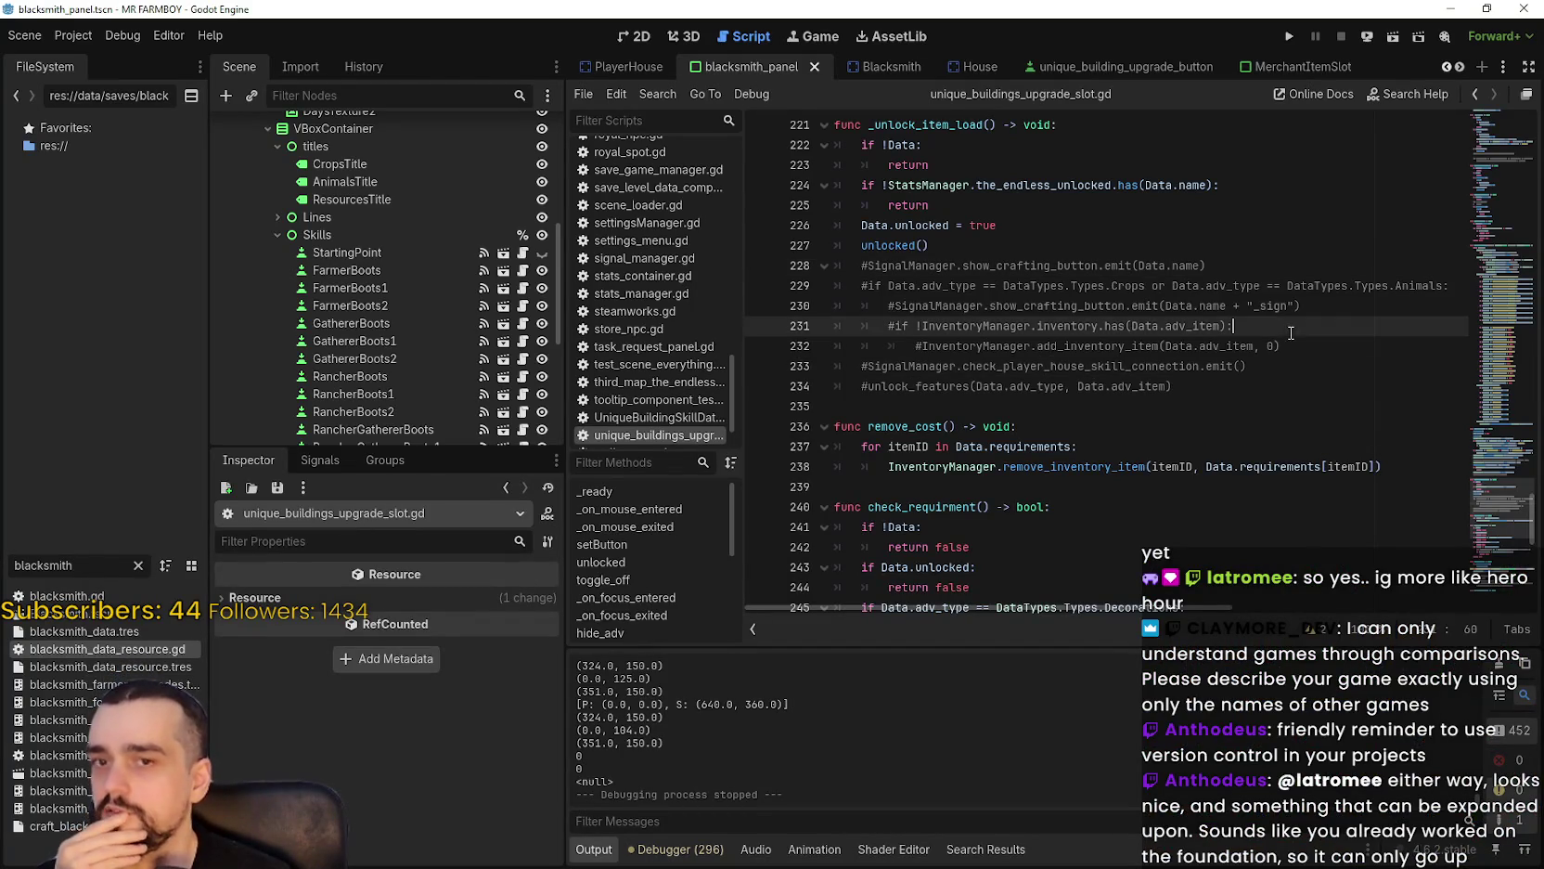
Jump from the unlock_features call on line 215 to its definition via Lookup Symbol.
scroll(1182, 326, up, 1)
scroll(1158, 327, up, 6)
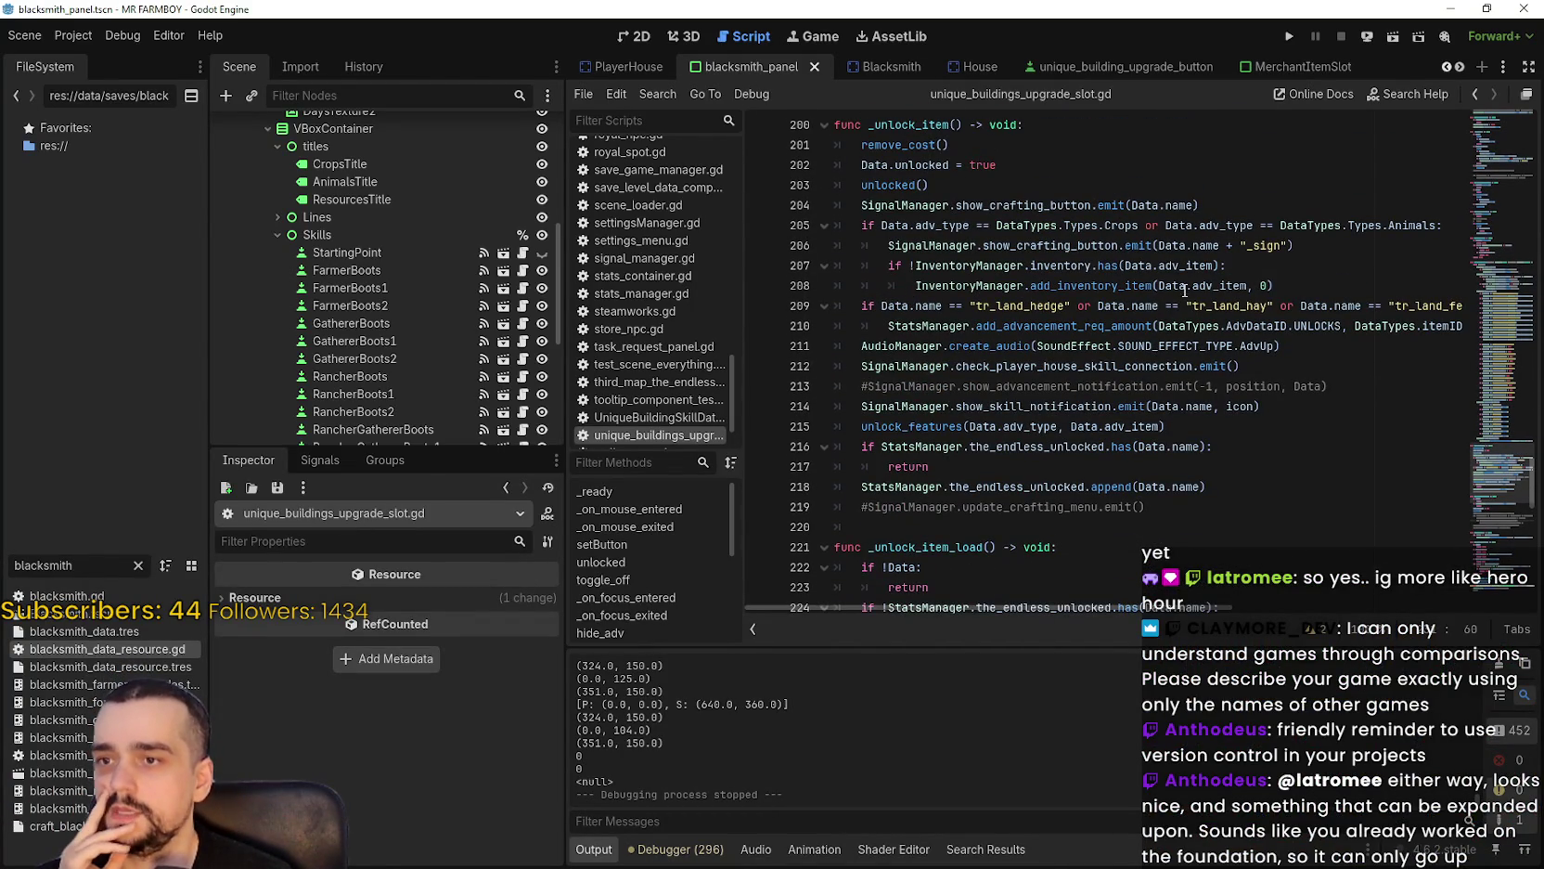
click(941, 426)
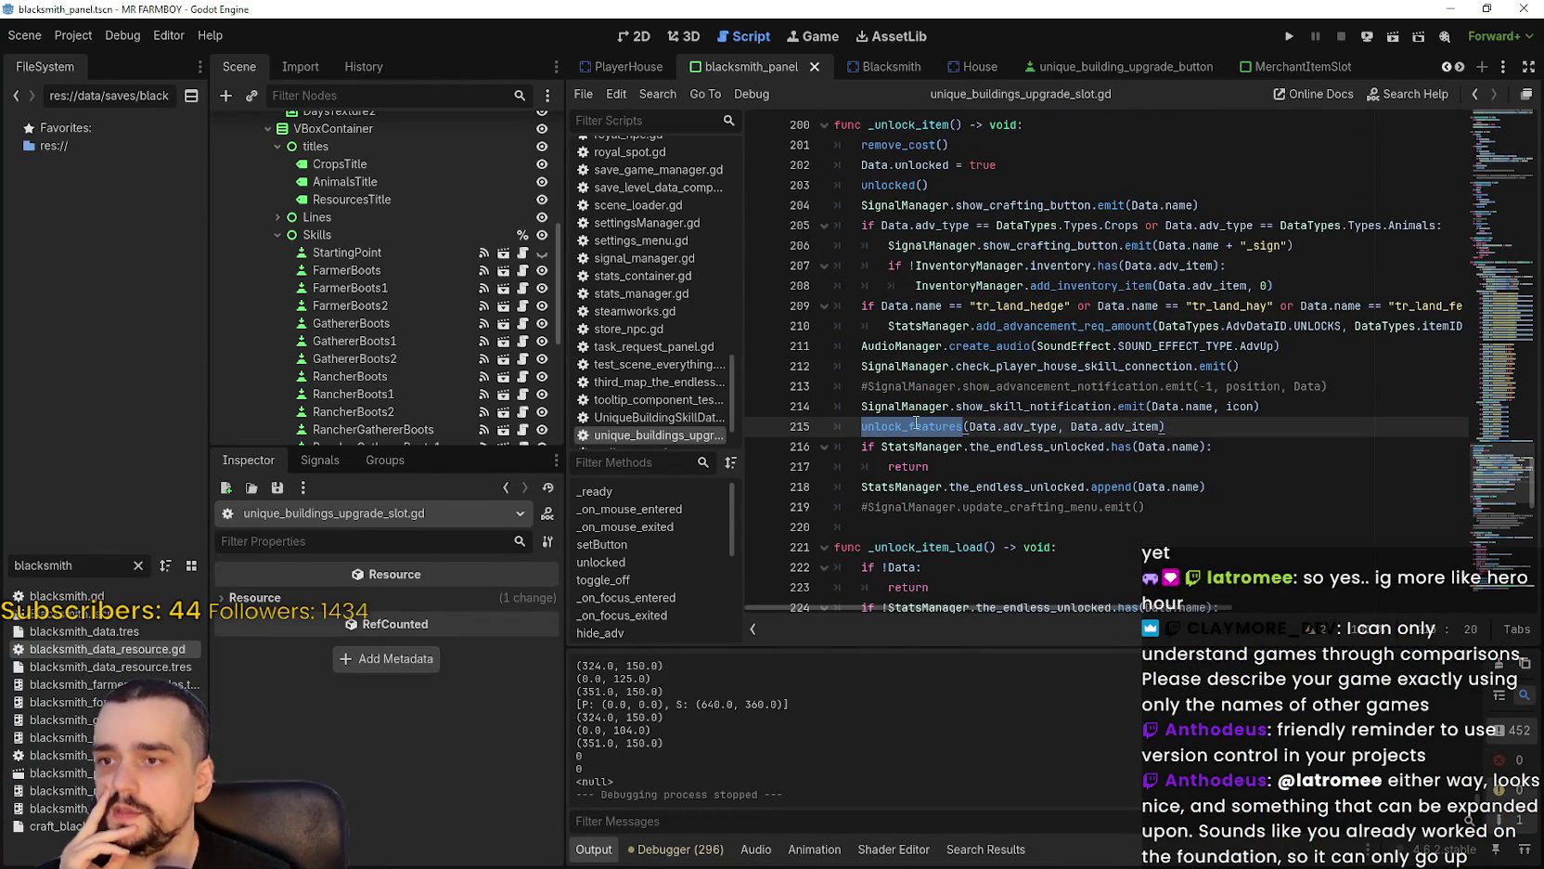
scroll(913, 424, down, 5)
scroll(909, 353, up, 3)
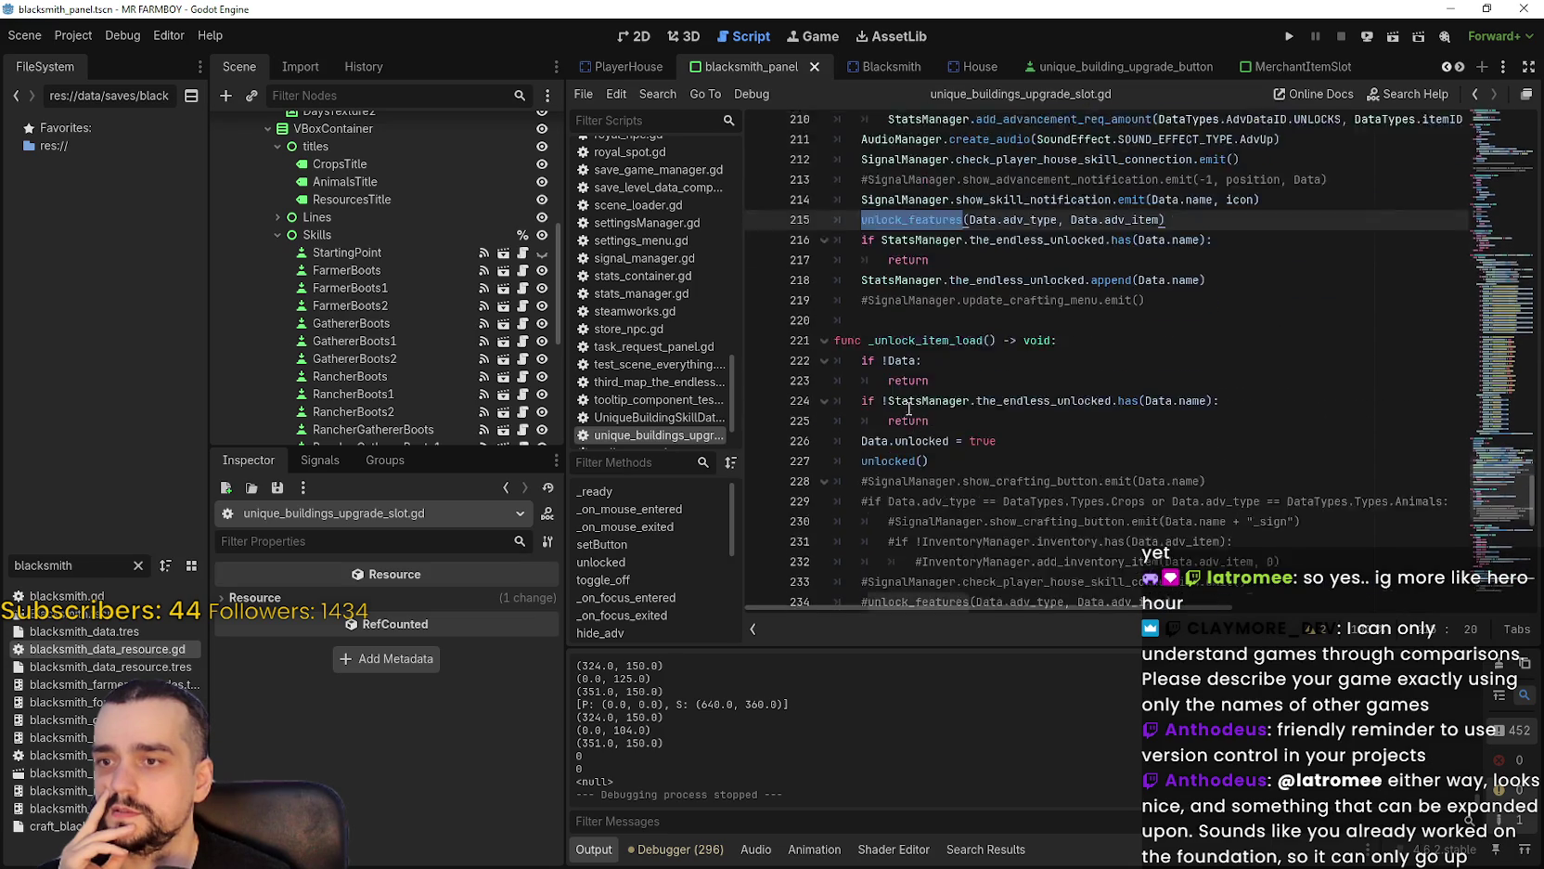
right_click(909, 318)
click(1004, 640)
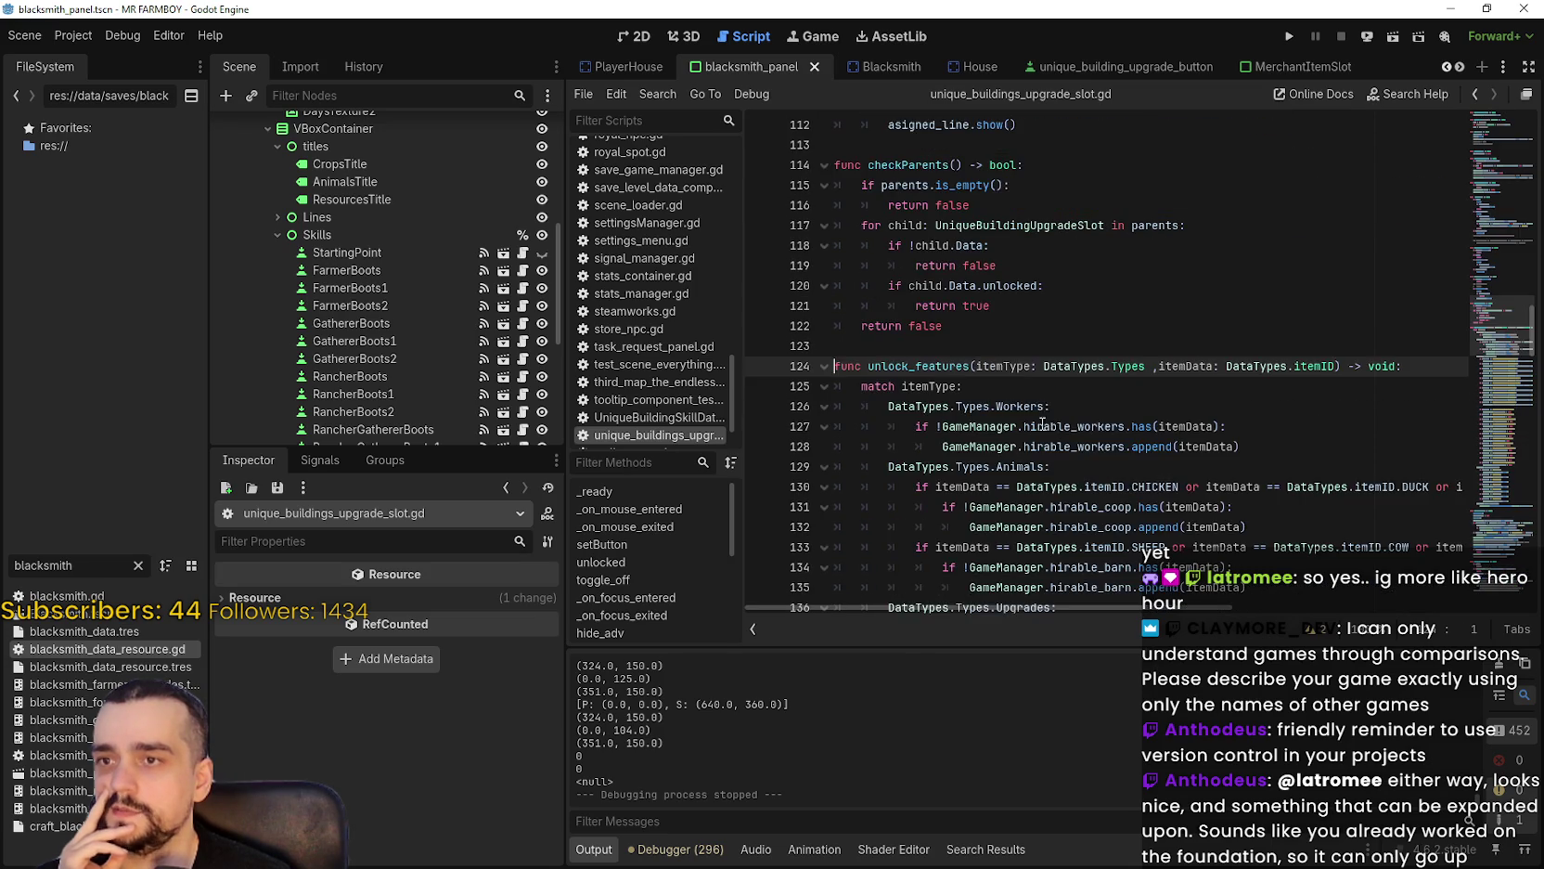
Review unlock_features and select its body from line 124 through line 198.
scroll(1054, 430, down, 5)
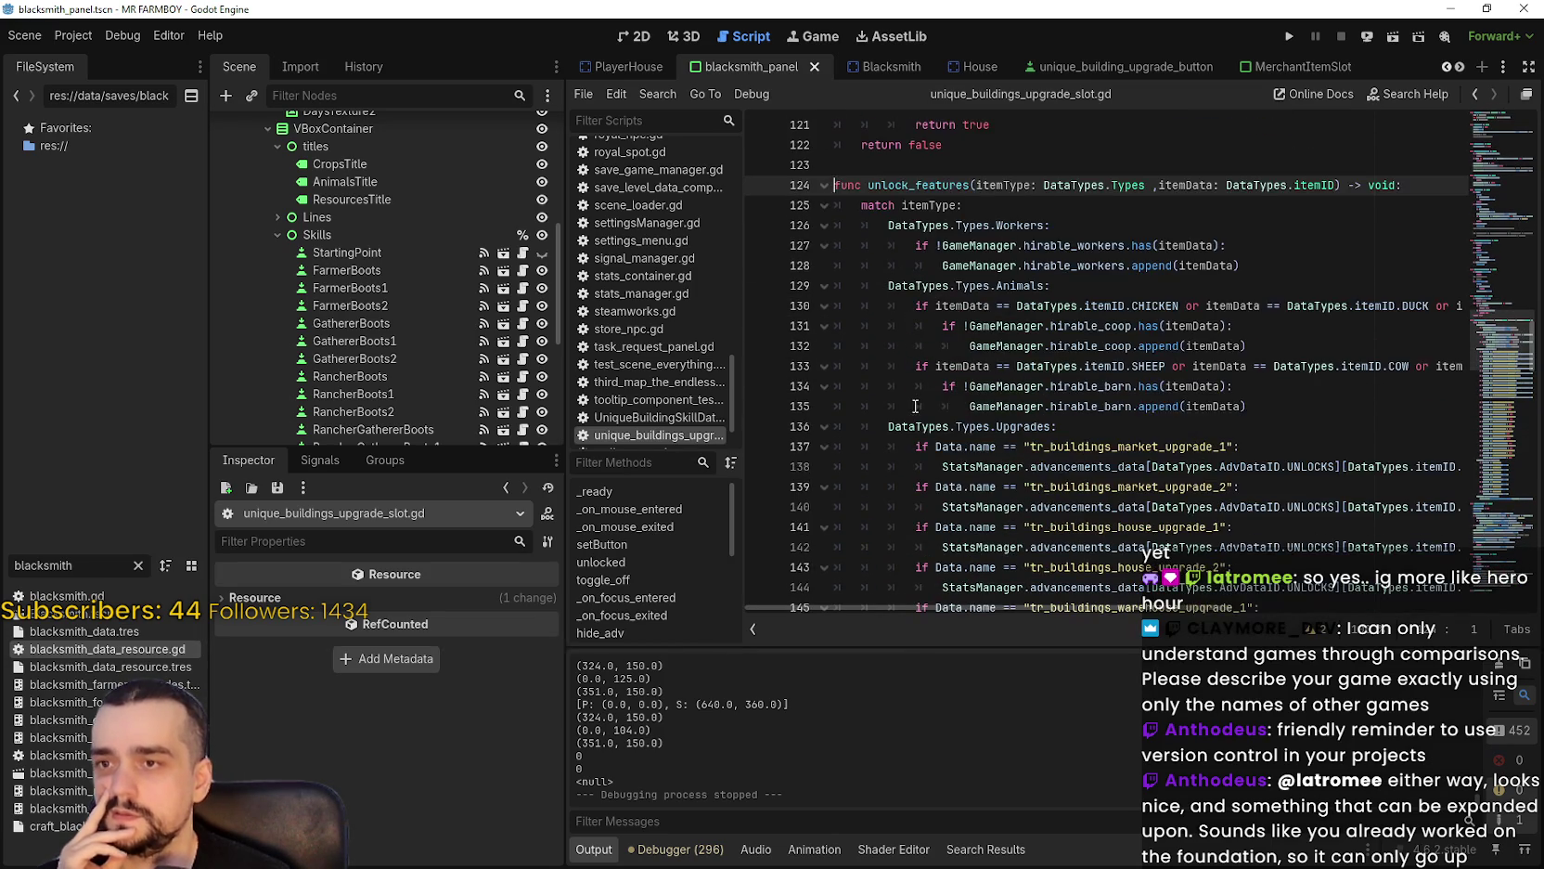
scroll(916, 405, up, 3)
scroll(916, 394, down, 5)
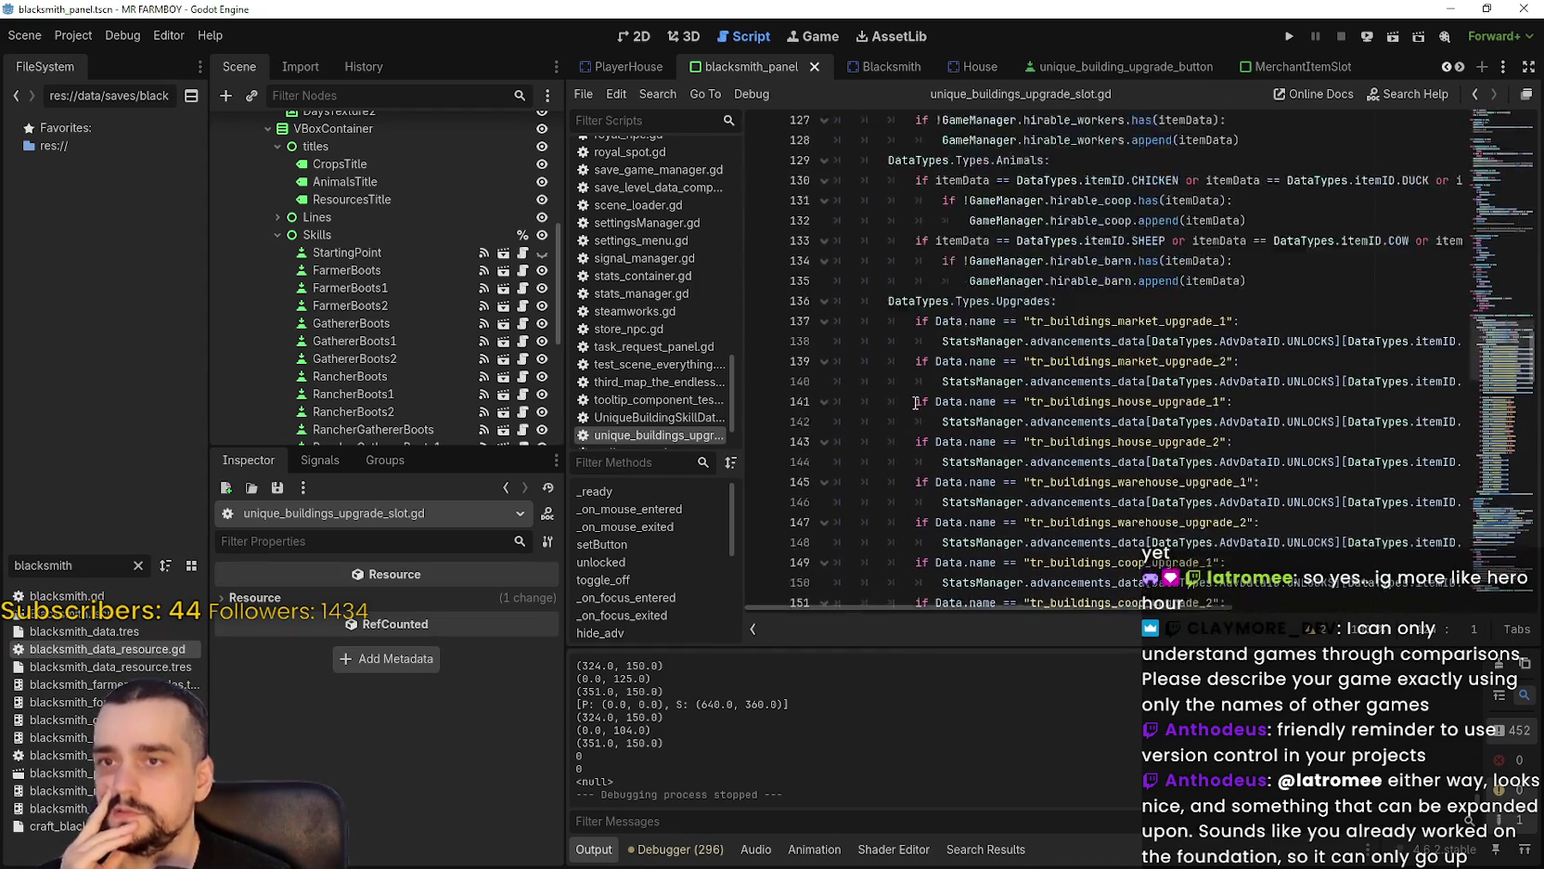
scroll(916, 390, down, 8)
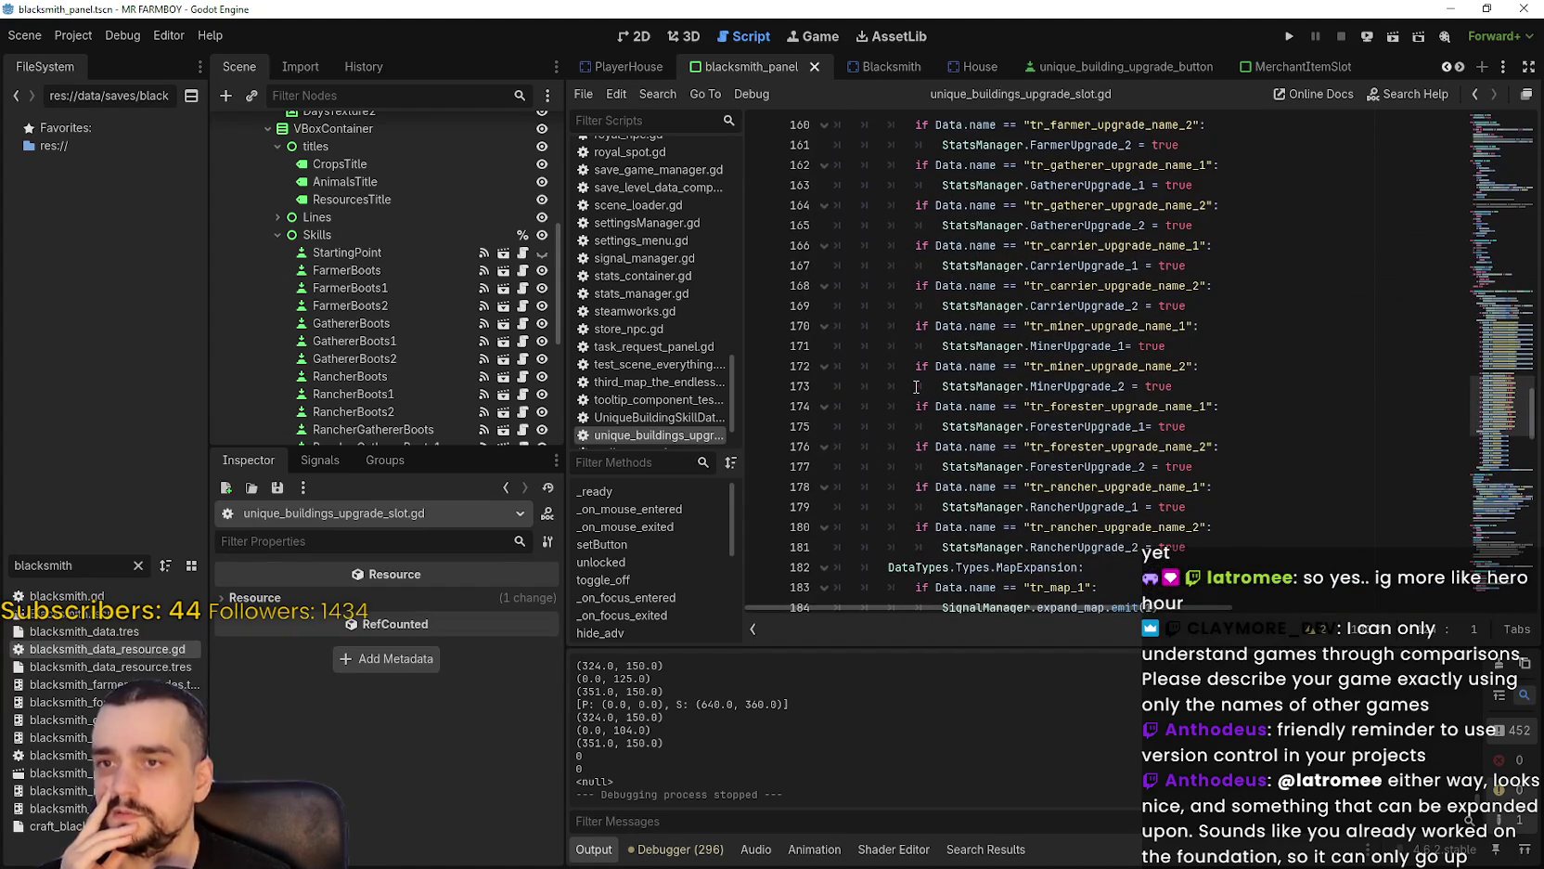
scroll(916, 386, down, 4)
scroll(916, 384, down, 4)
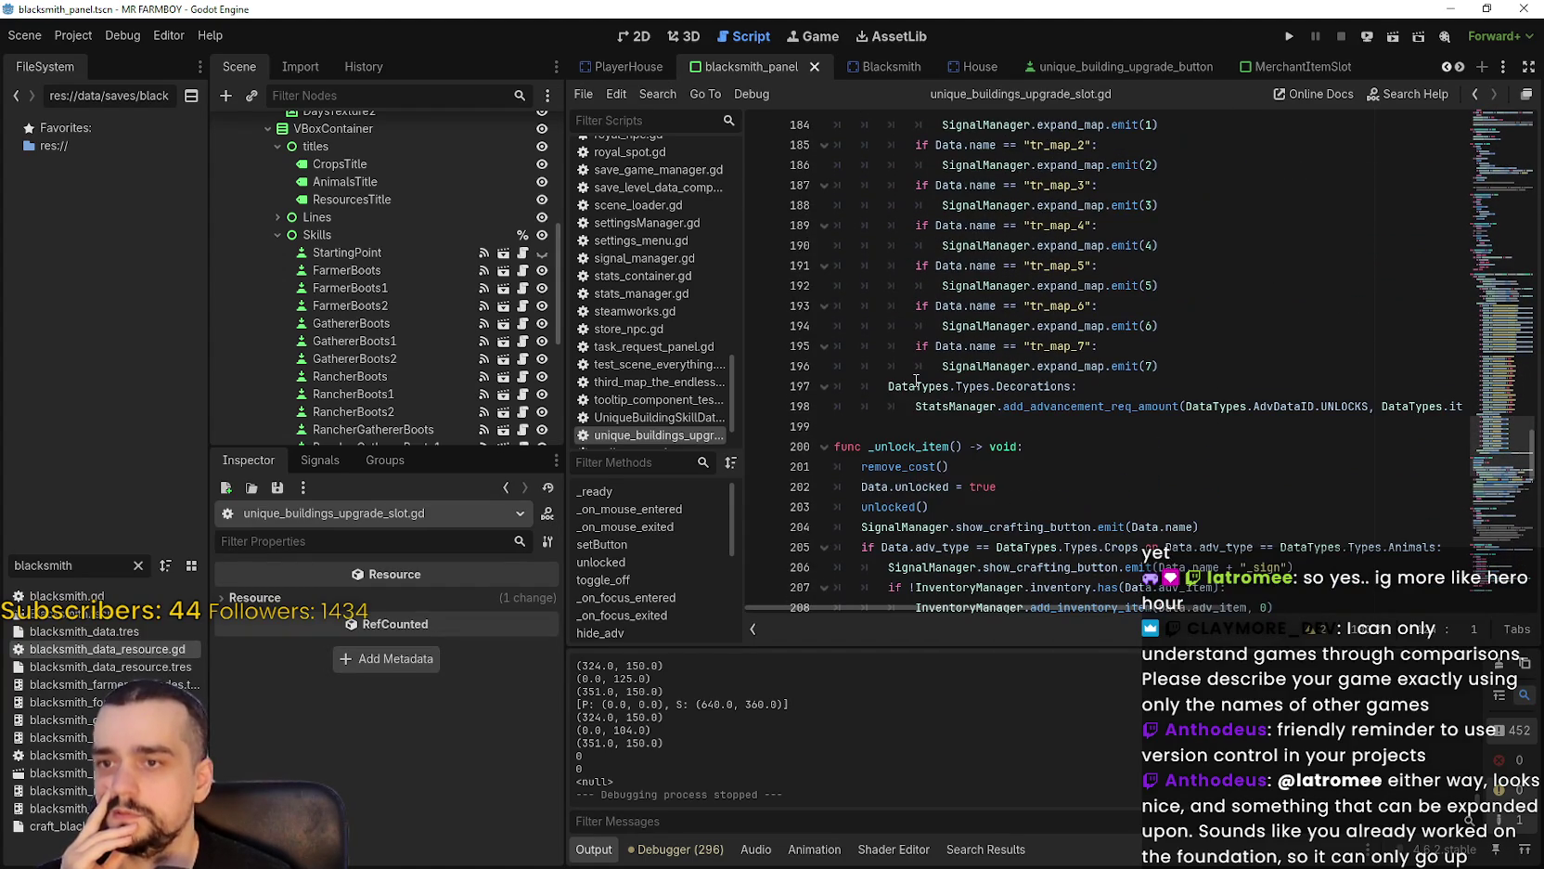
scroll(971, 413, up, 20)
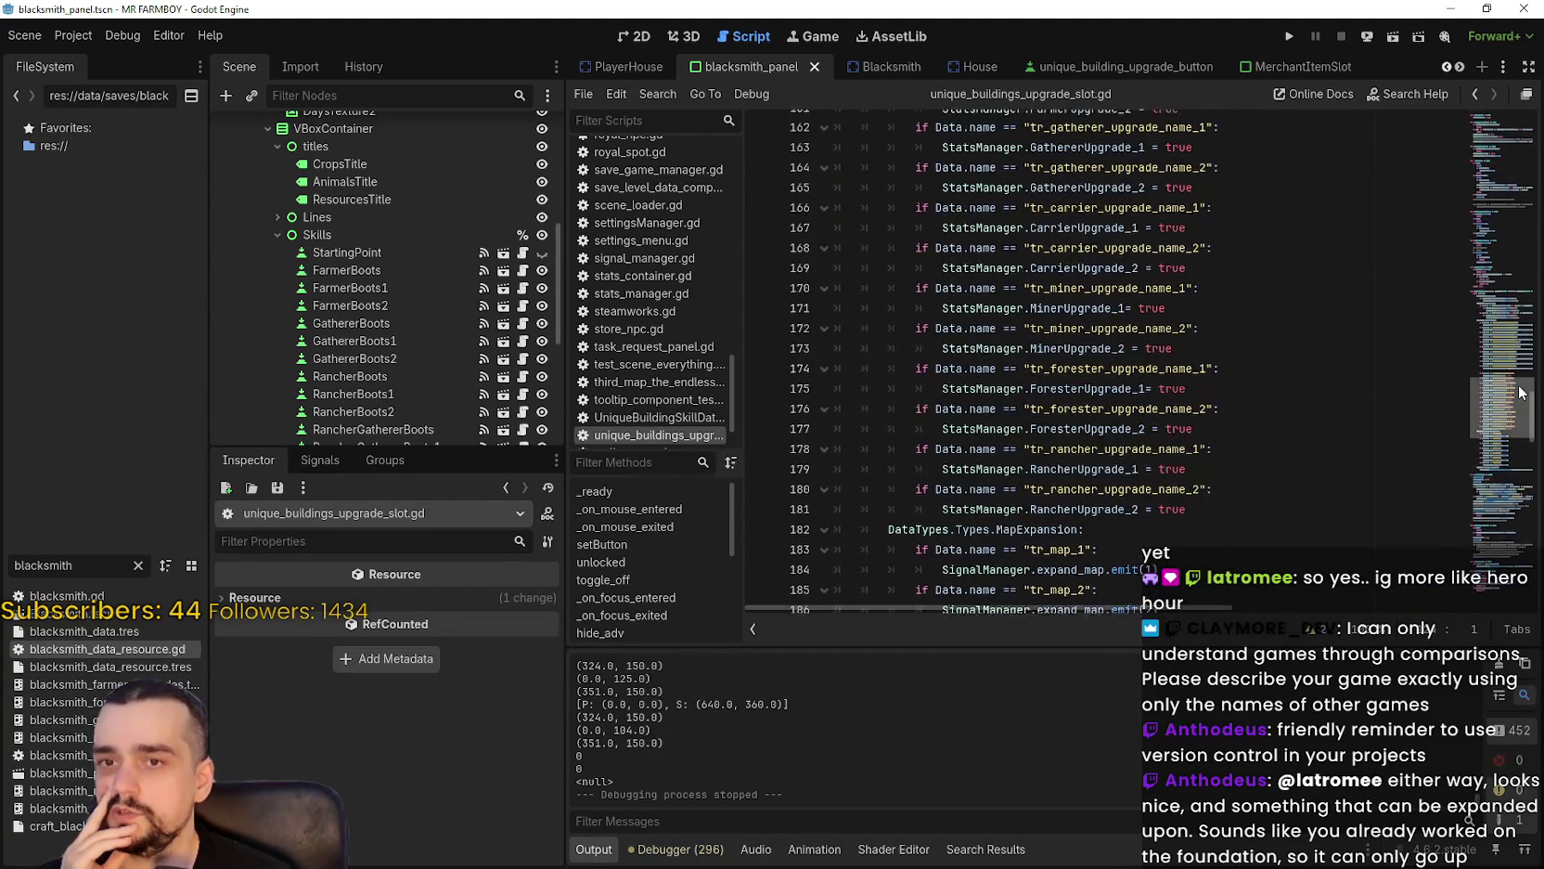
scroll(1509, 323, up, 12)
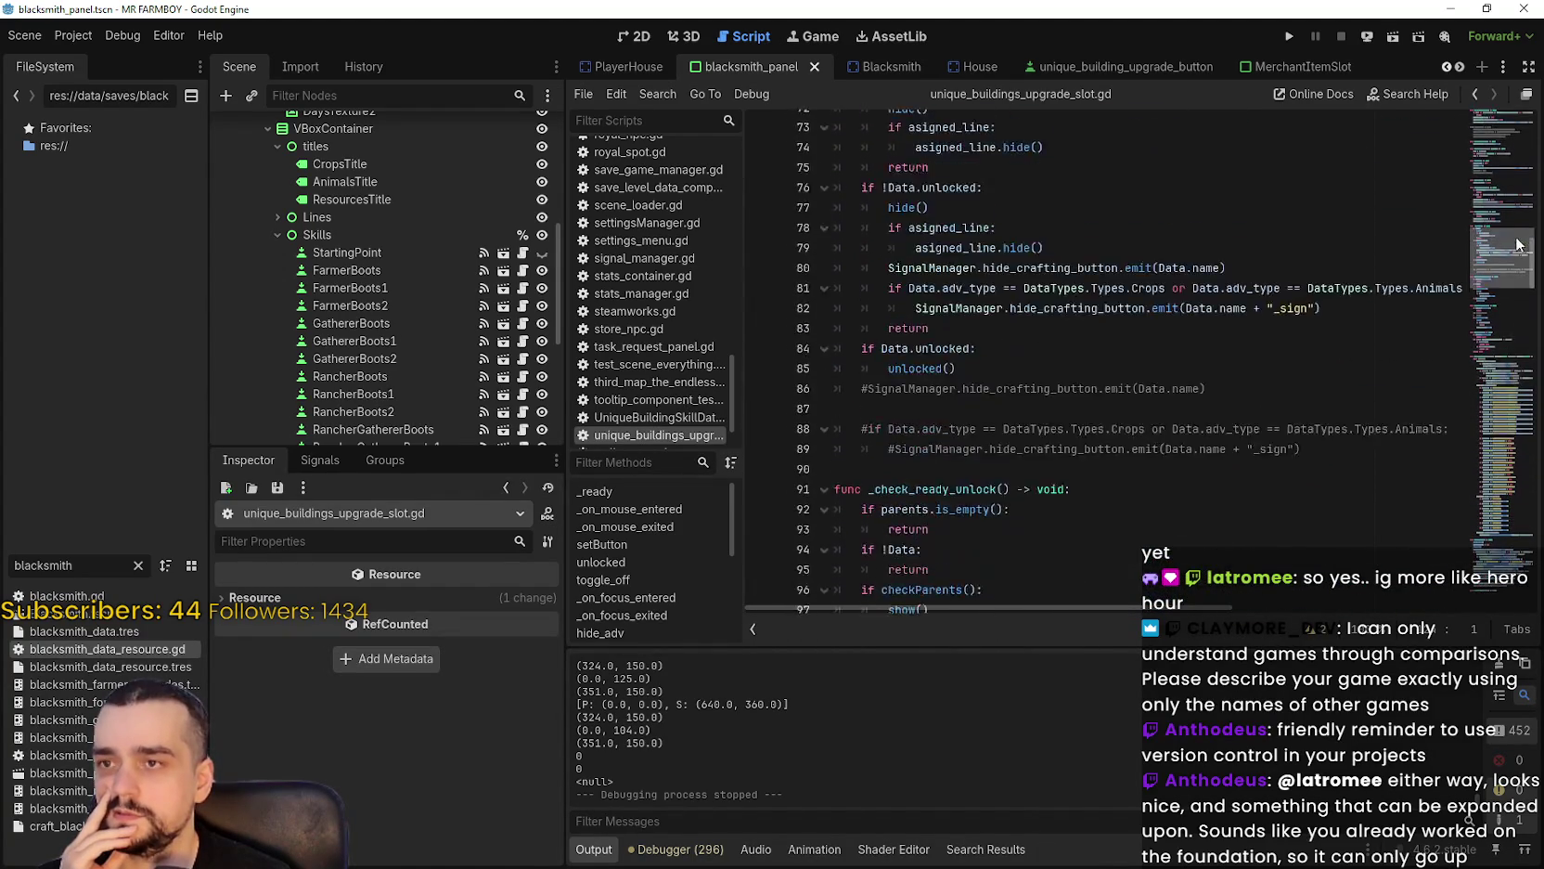
scroll(1500, 329, down, 14)
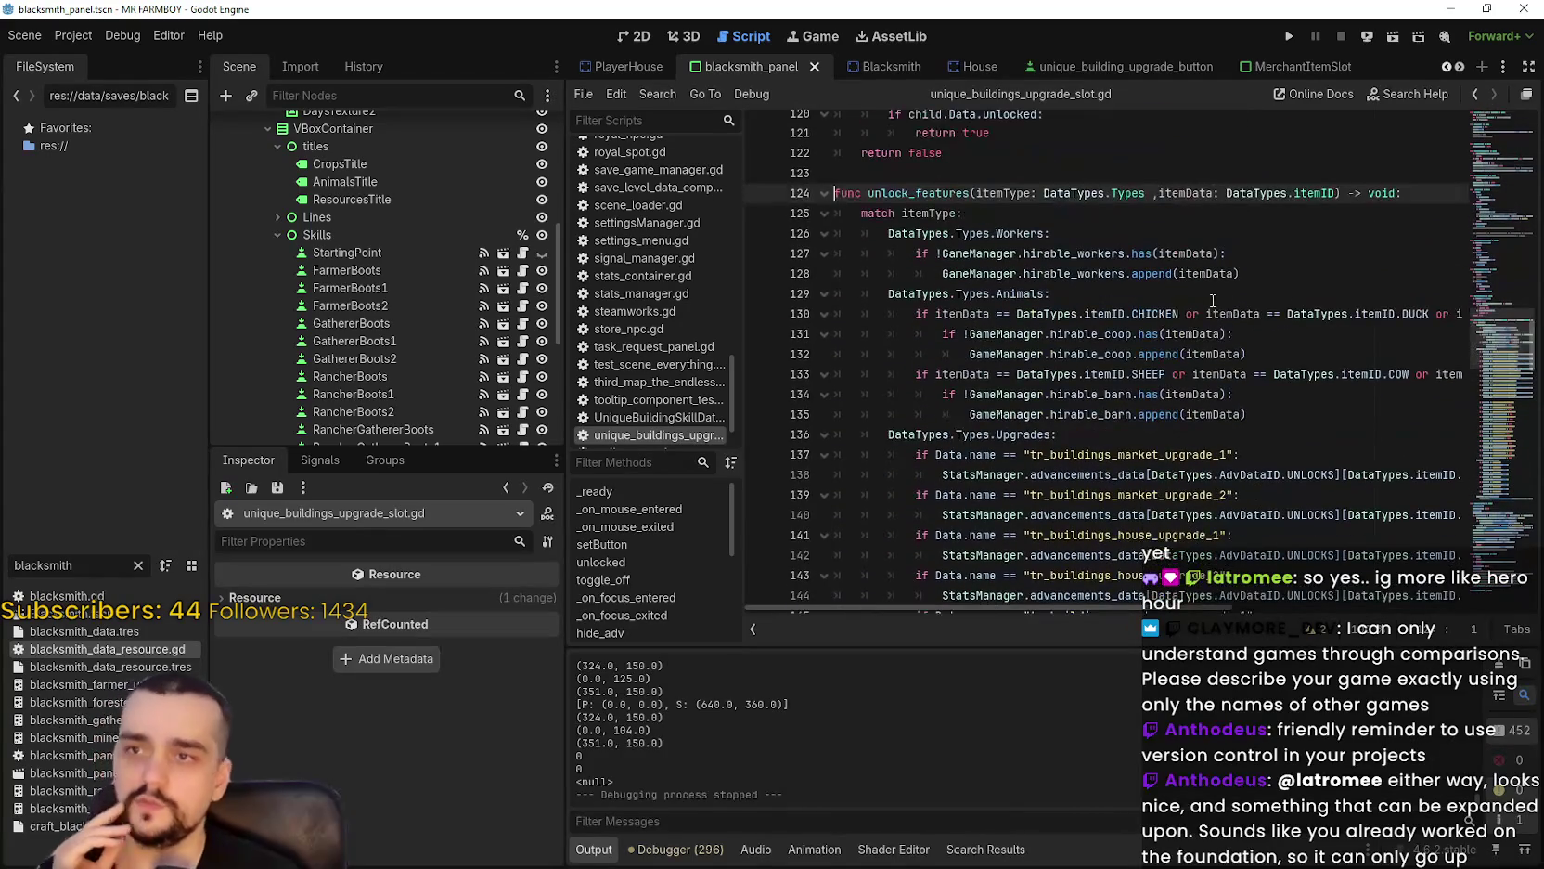
click(863, 186)
mouse_move(830, 203)
mouse_down()
mouse_move(873, 594)
mouse_move(917, 374)
mouse_move(919, 593)
mouse_move(937, 336)
mouse_move(1077, 320)
mouse_move(1261, 373)
mouse_move(1242, 394)
mouse_up()
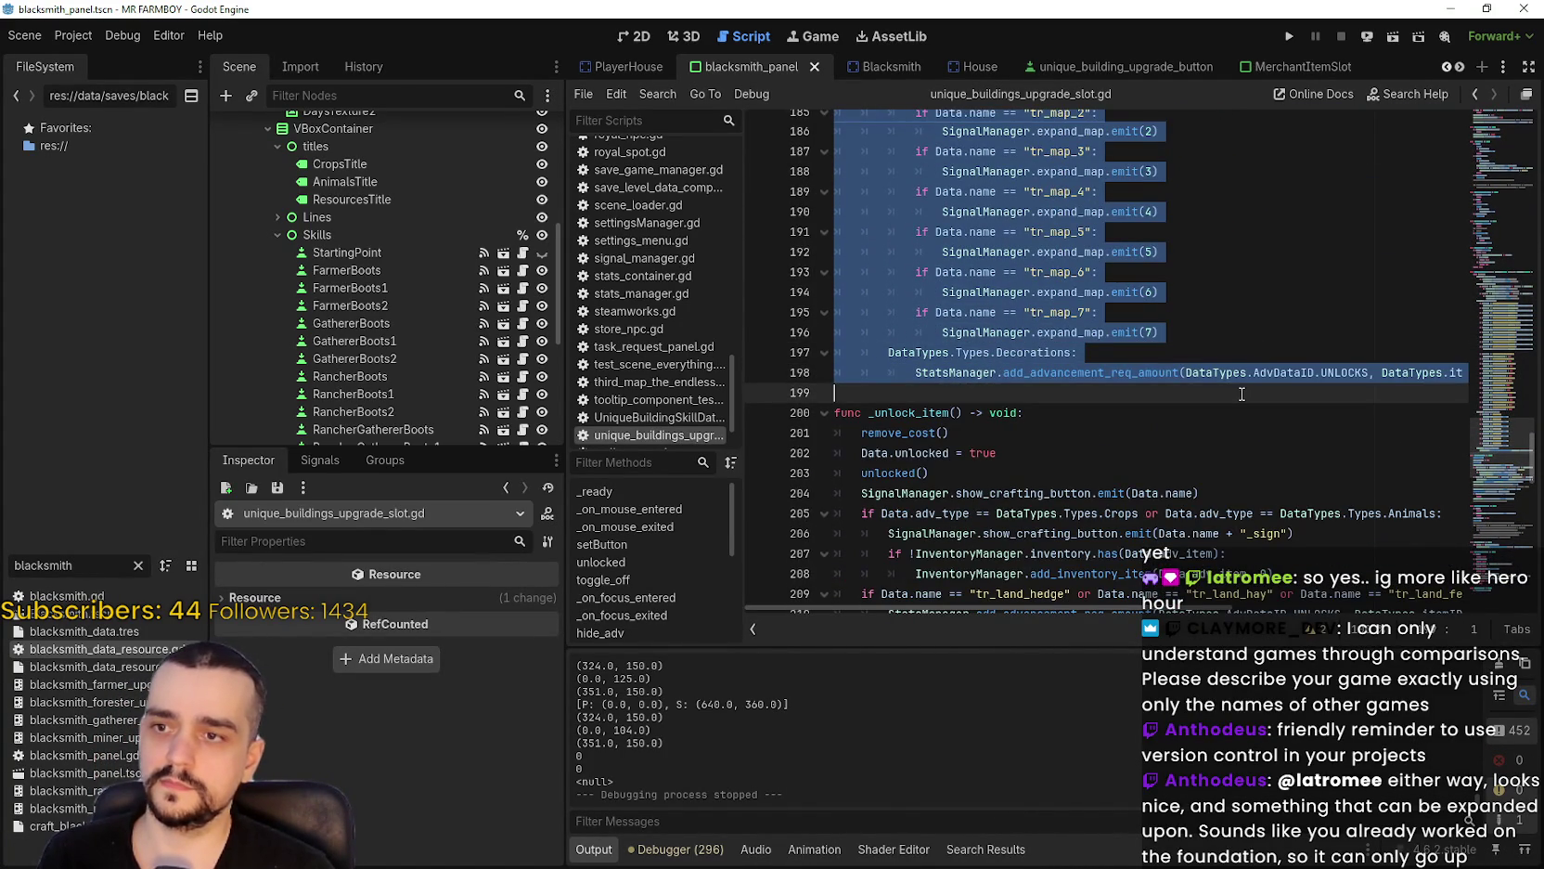
Comment out the unlock_features body and its call on line 215.
key(ctrl+k)
scroll(1297, 422, down, 6)
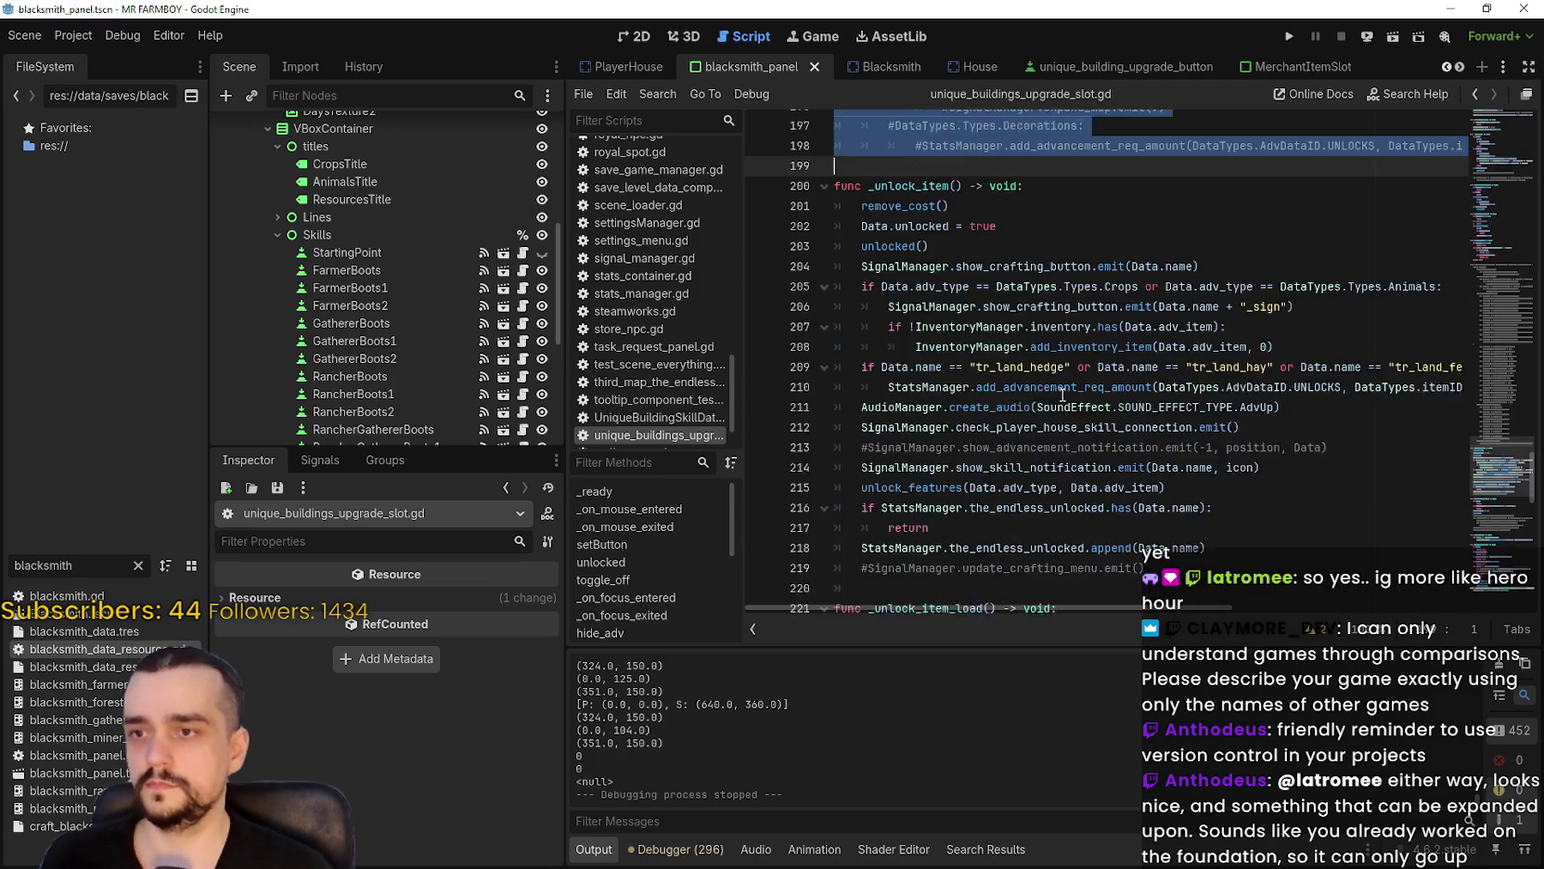
click(856, 366)
key(ctrl+k)
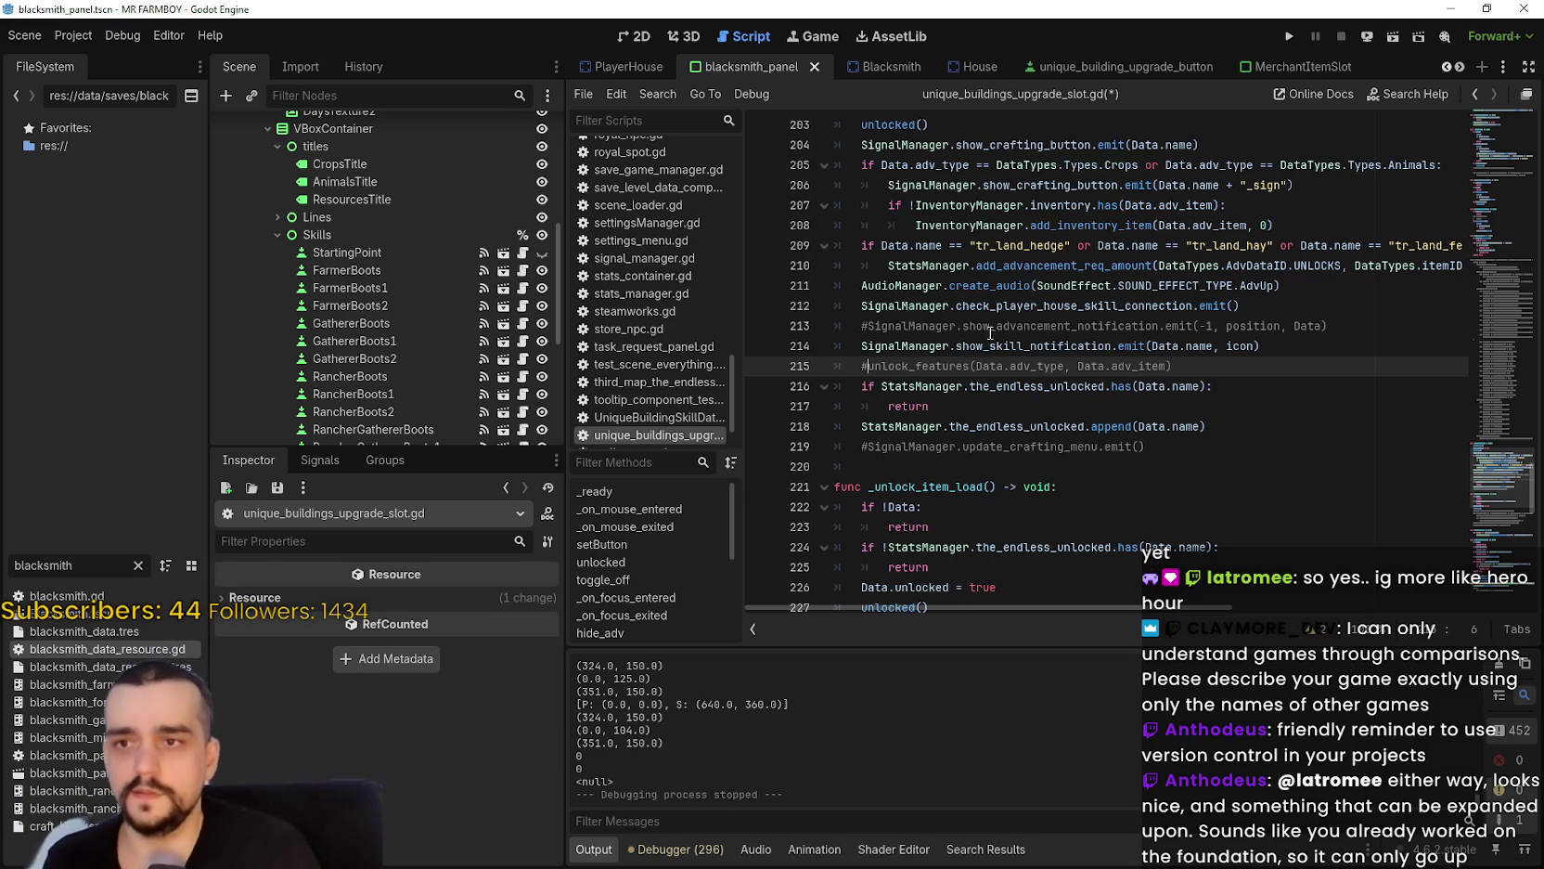
Start a Find in Files search for check_player_house_skill_connection.
double_click(1046, 308)
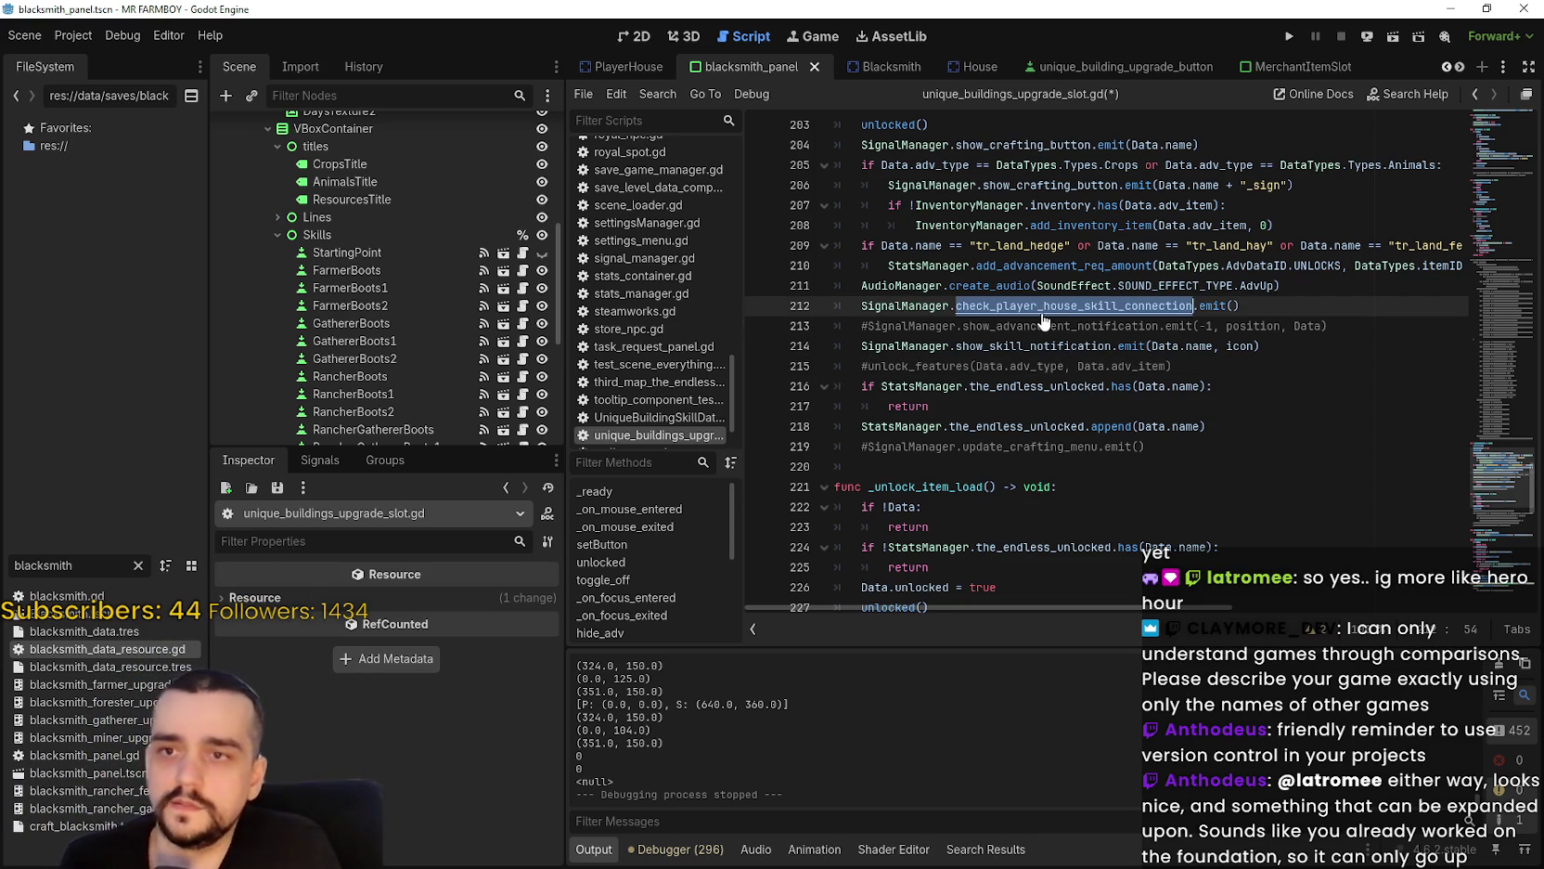
key(ctrl+shift+f)
mouse_move(833, 325)
mouse_down()
mouse_move(567, 260)
mouse_move(610, 208)
mouse_up()
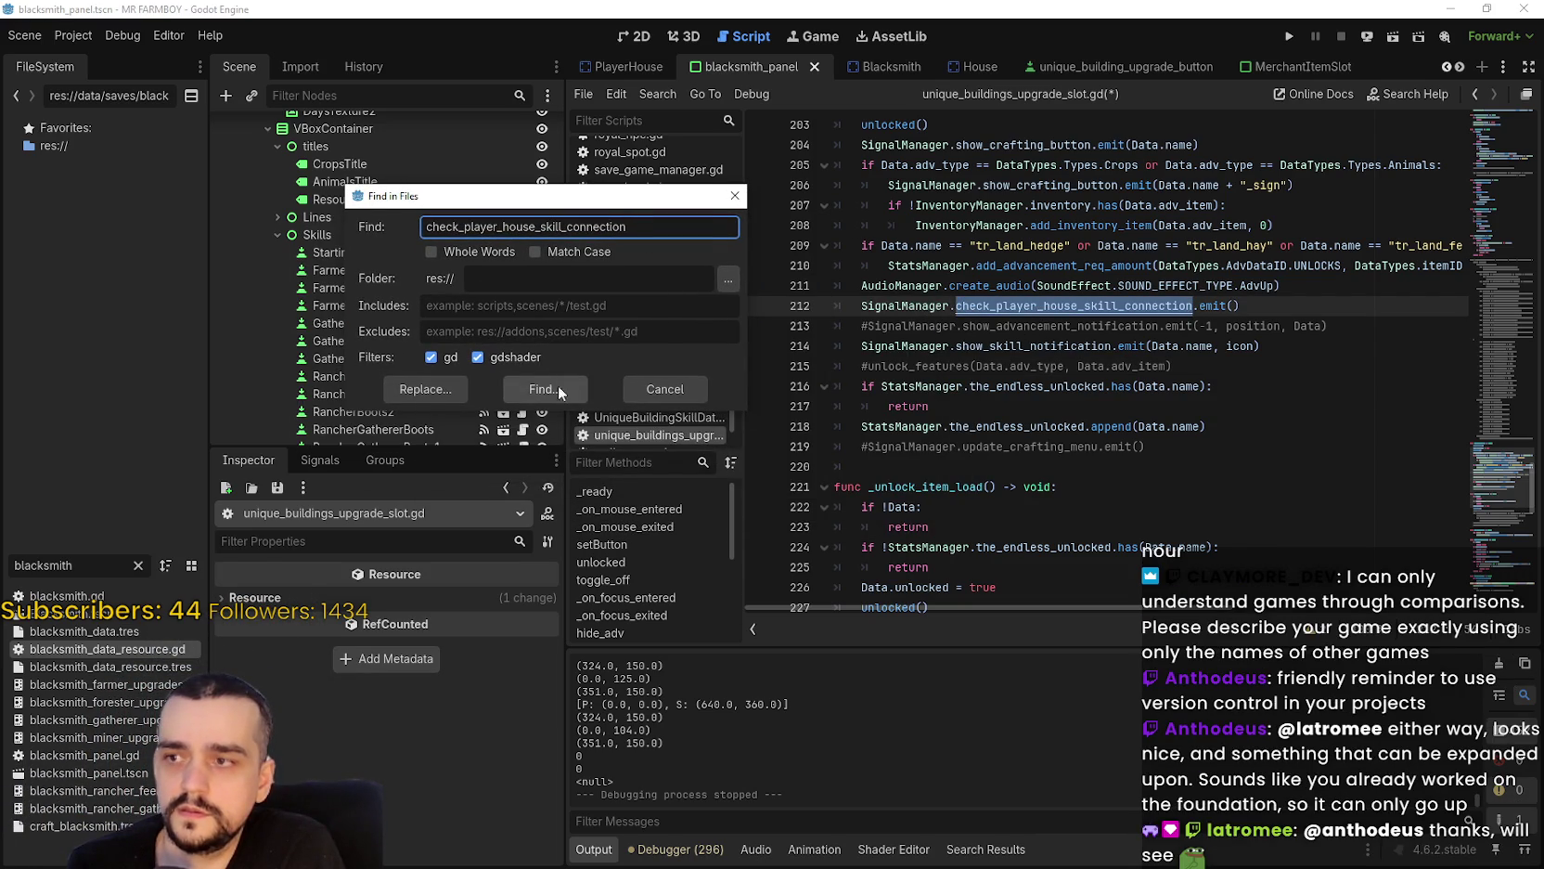
Run the search, listing check_player_house_skill_connection matches in three scripts.
click(557, 387)
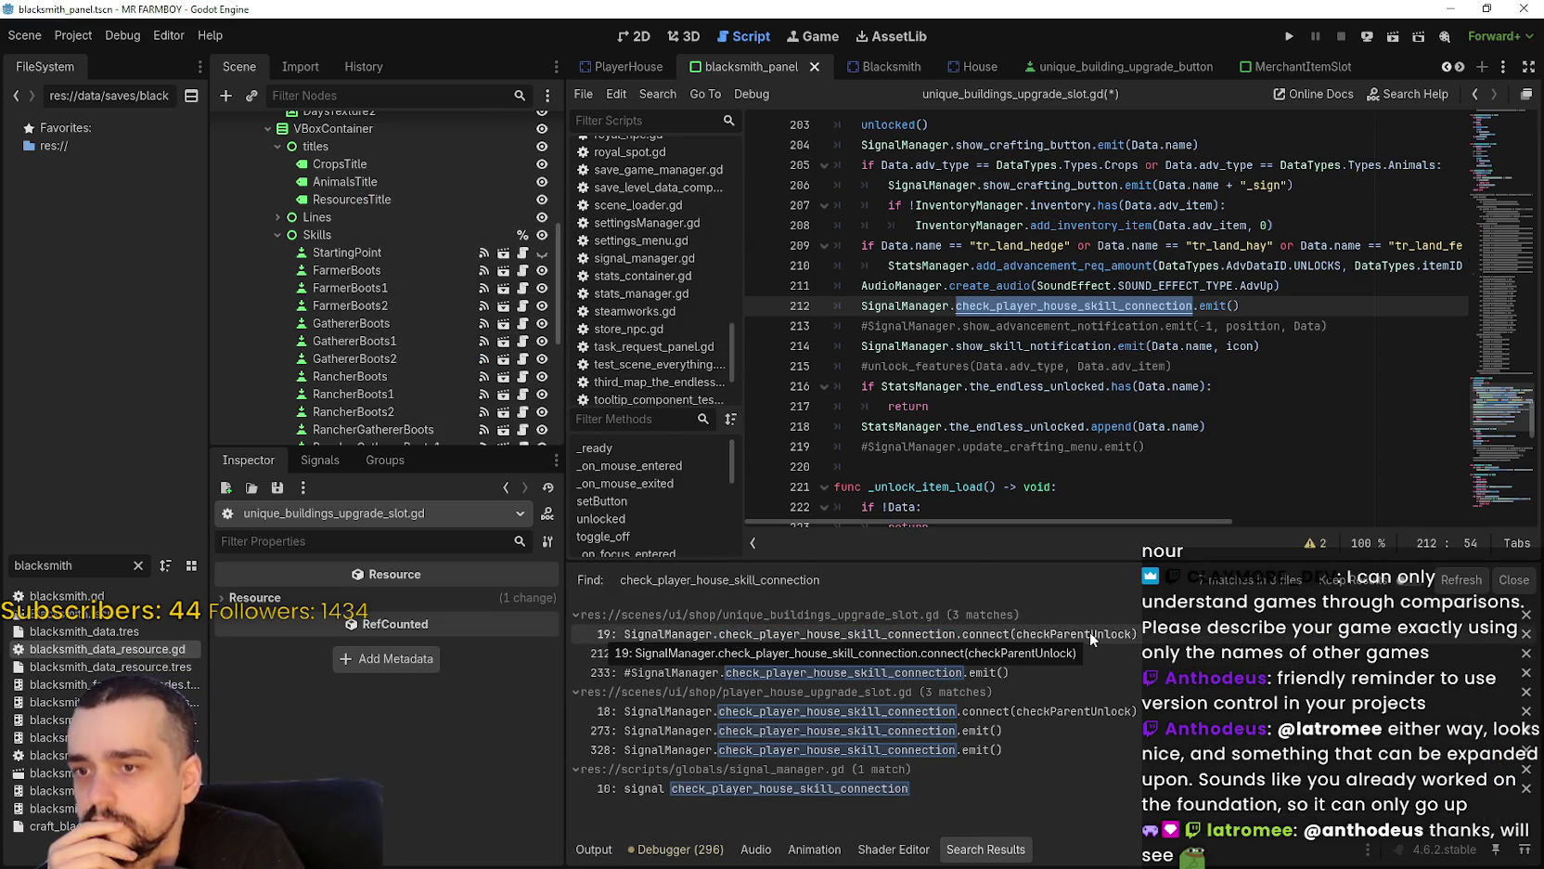
scroll(982, 341, up, 2)
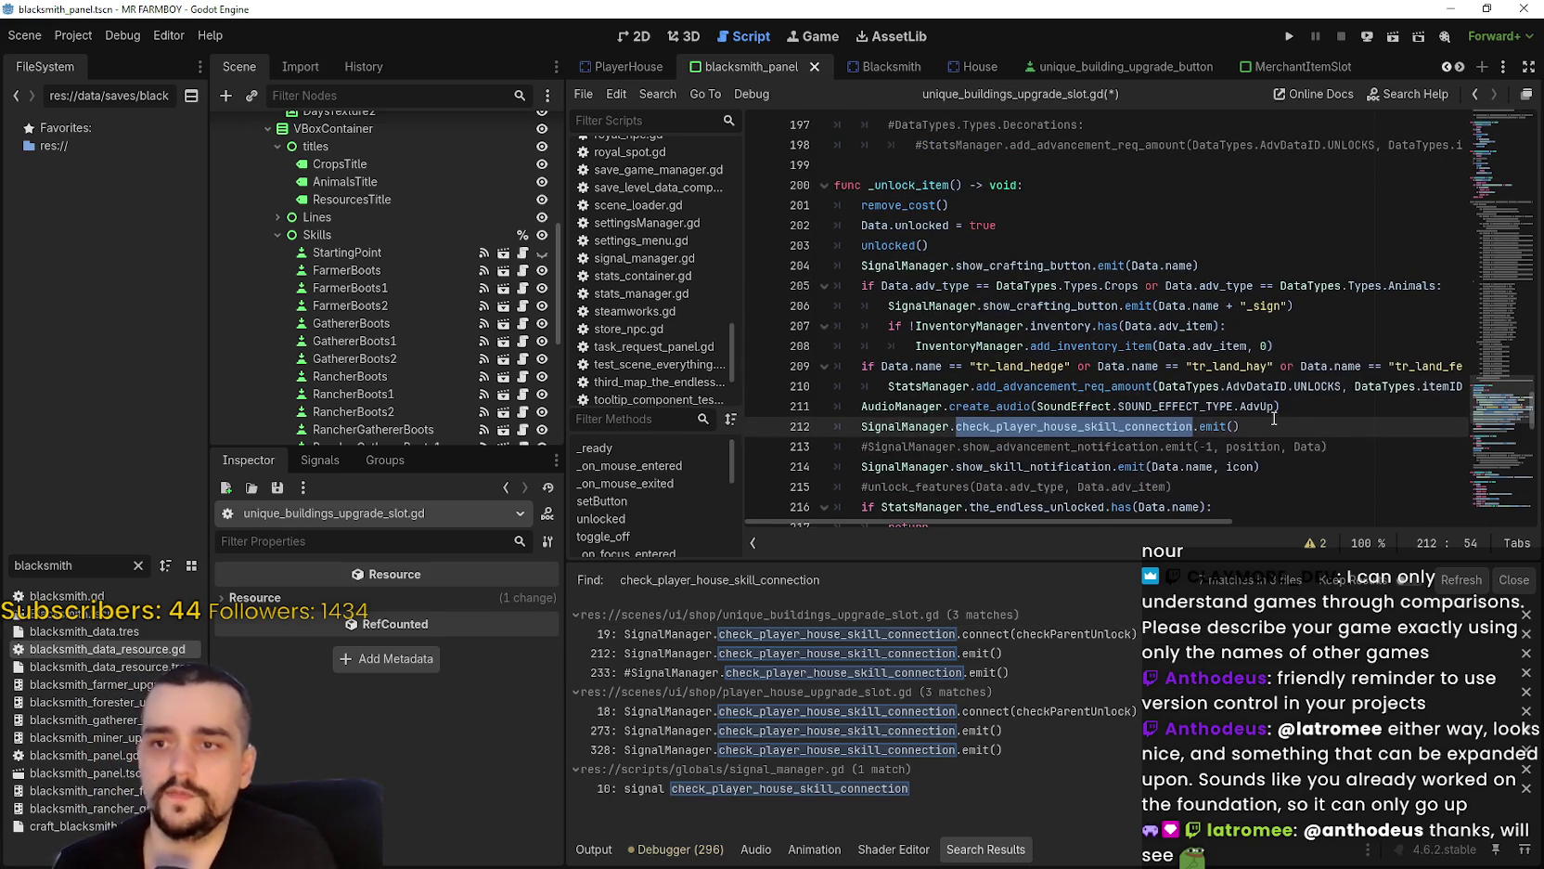
scroll(1277, 418, down, 2)
Comment out the show_skill_notification call on line 214 and select lines 205–210.
click(1199, 374)
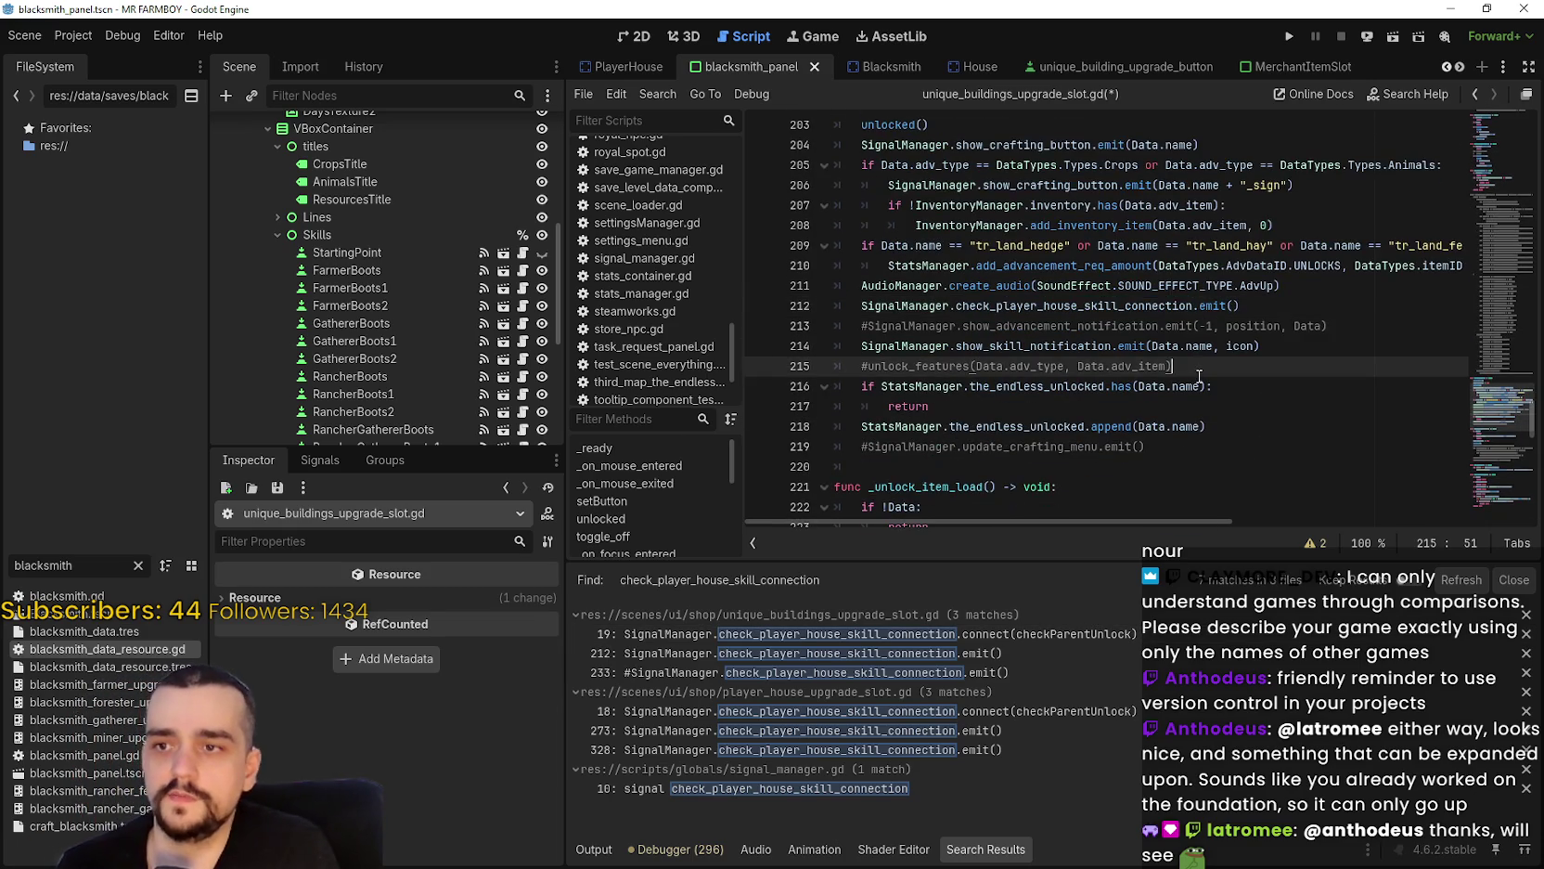
click(862, 346)
key(ctrl+k)
scroll(1073, 362, up, 2)
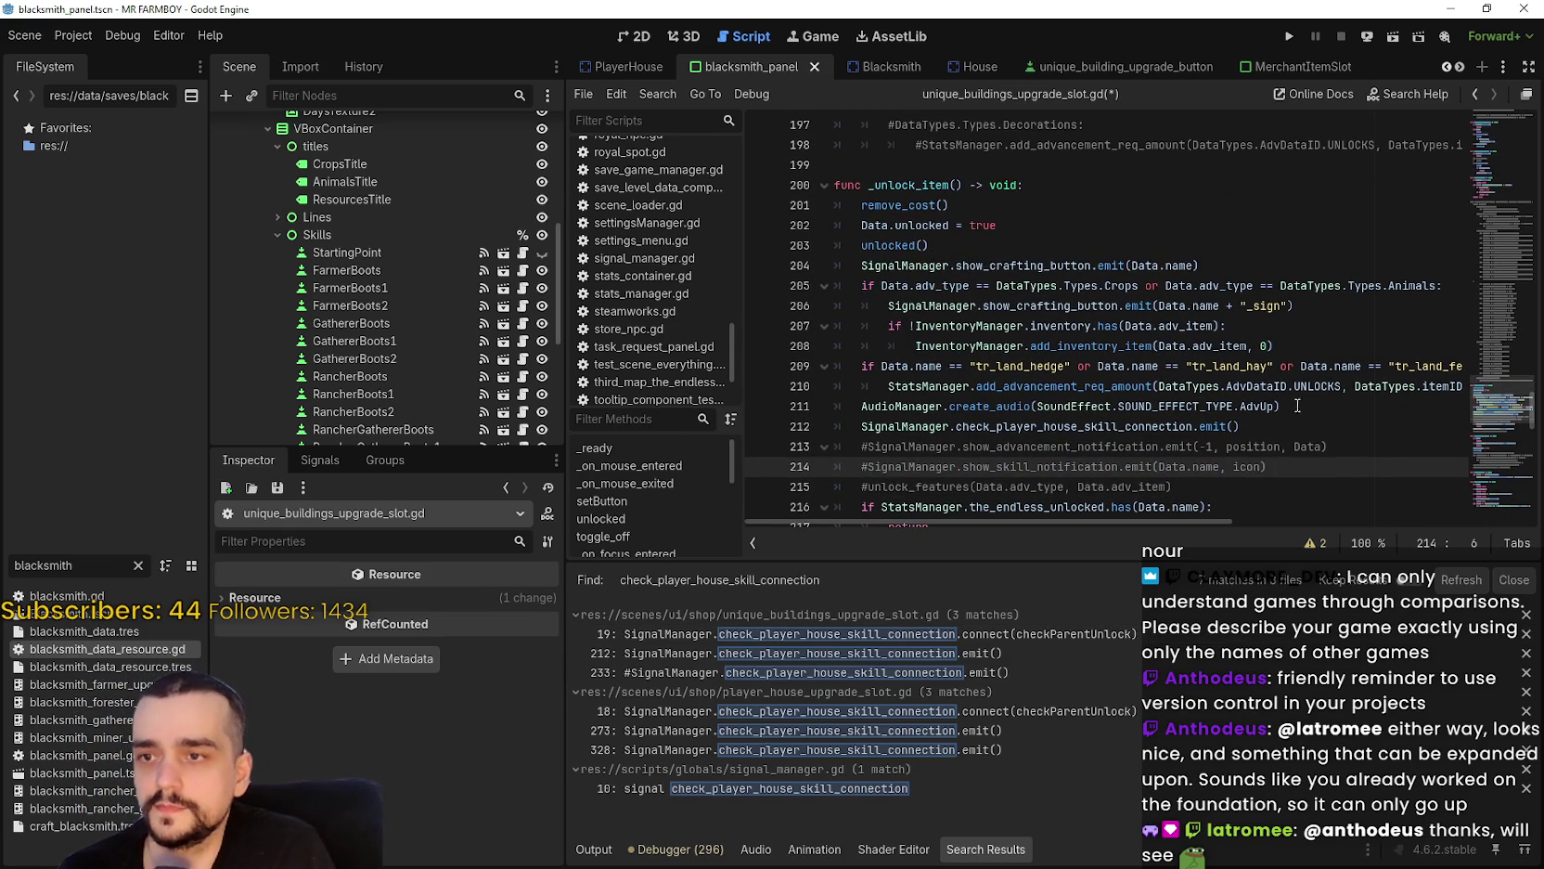
click(1333, 388)
click(1453, 382)
mouse_move(1453, 381)
mouse_down()
mouse_move(840, 306)
mouse_move(849, 265)
mouse_move(822, 269)
mouse_up()
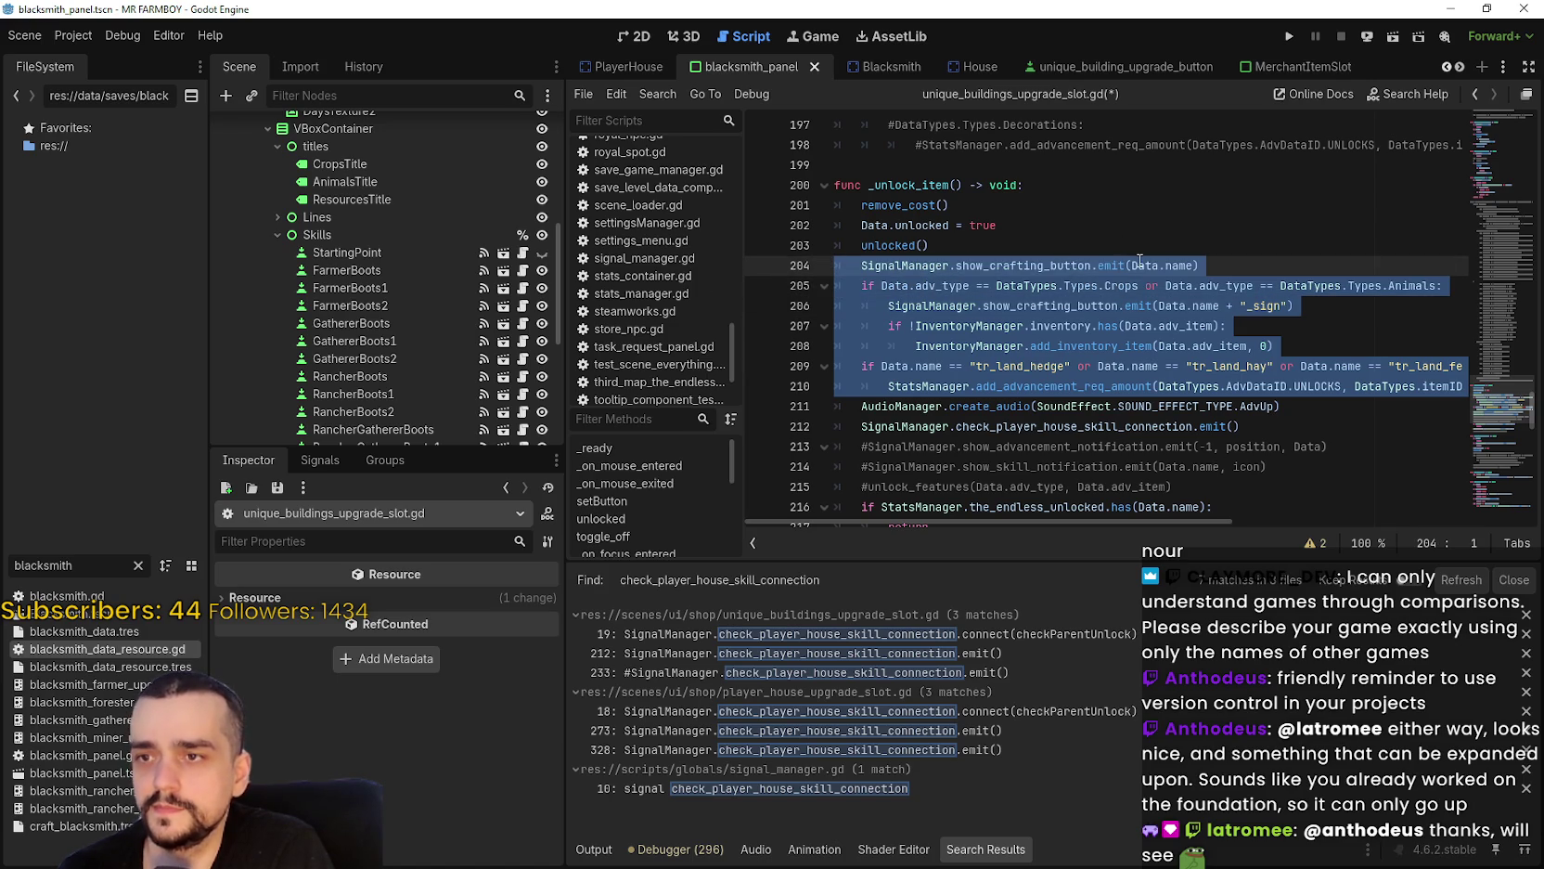
Comment out lines 204–210 (crafting-button emits, inventory addition, land advancement), then check _ready at the top.
key(ctrl+k)
click(989, 360)
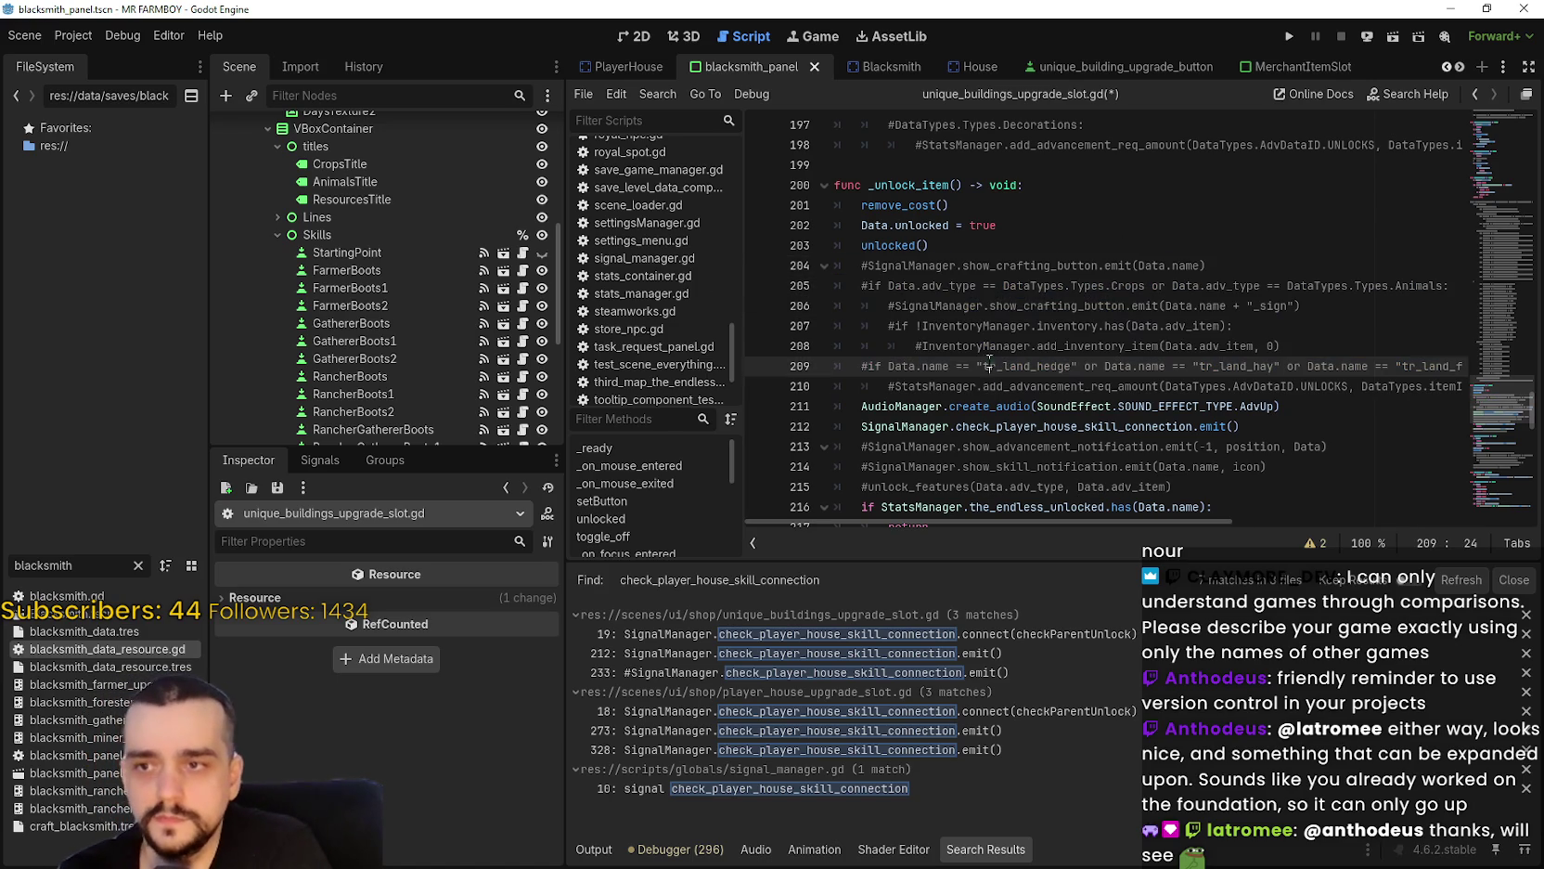
scroll(970, 375, down, 6)
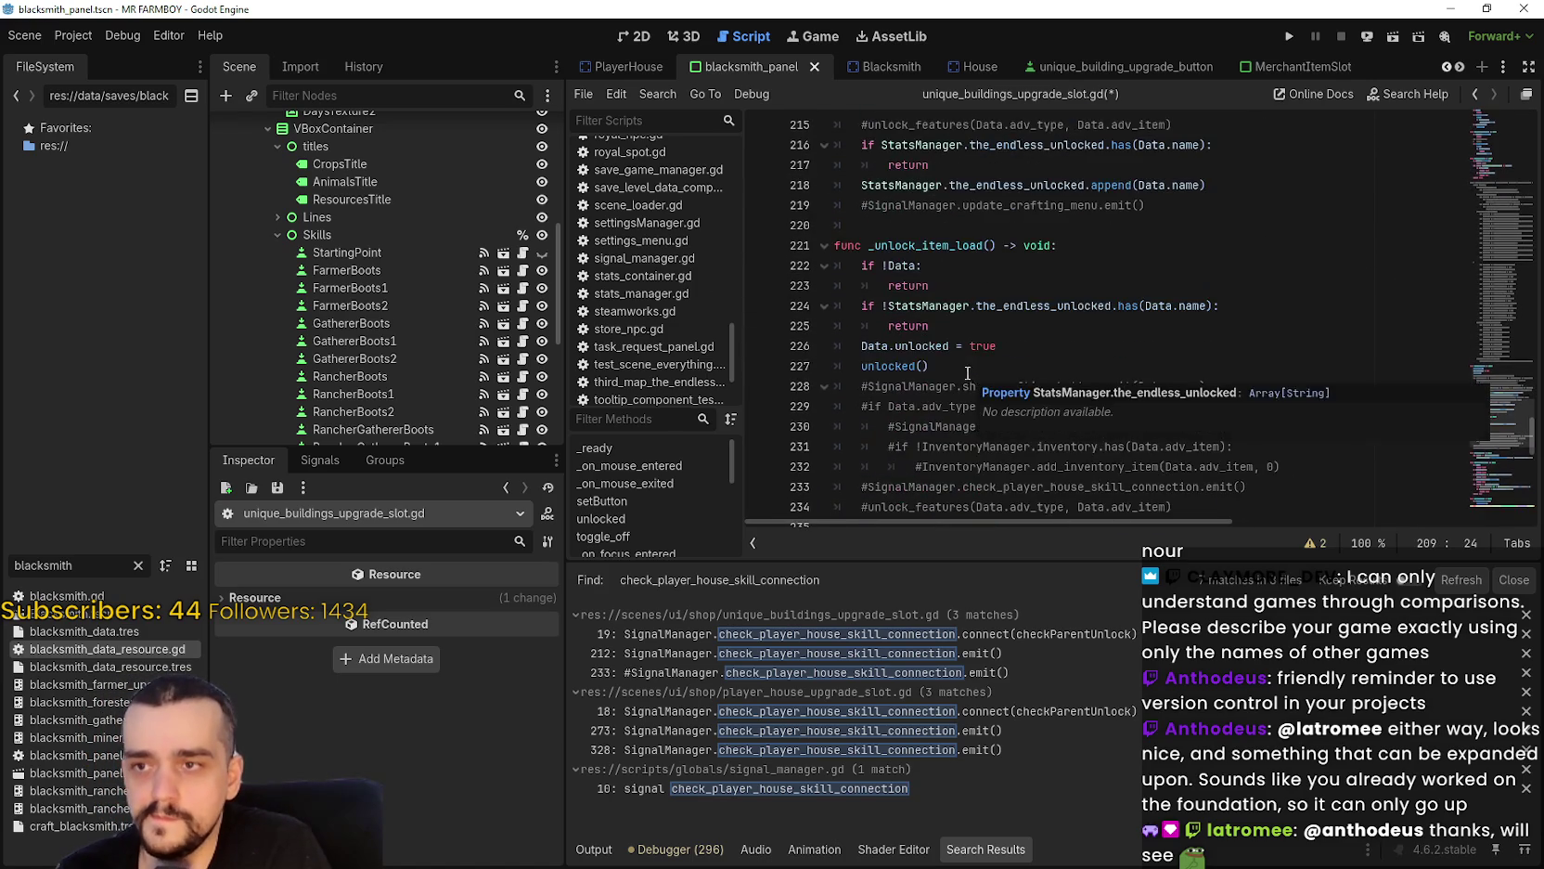
scroll(1494, 469, down, 10)
scroll(1494, 469, down, 3)
scroll(1491, 427, up, 3)
mouse_move(1489, 395)
mouse_down()
mouse_move(1493, 200)
mouse_move(1466, 115)
mouse_move(1471, 154)
mouse_up()
click(1217, 254)
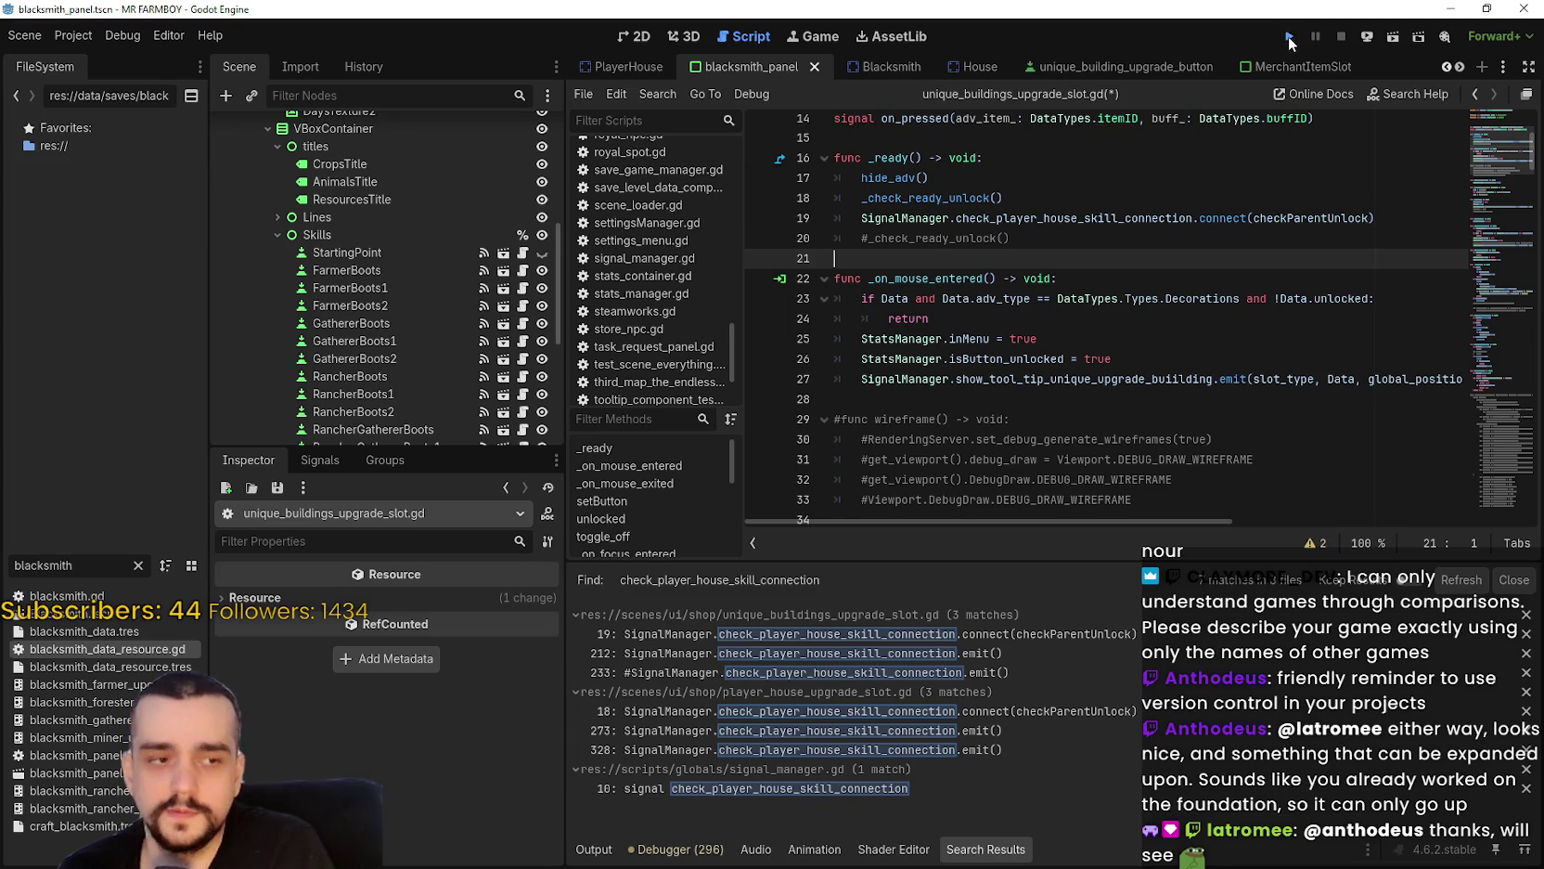